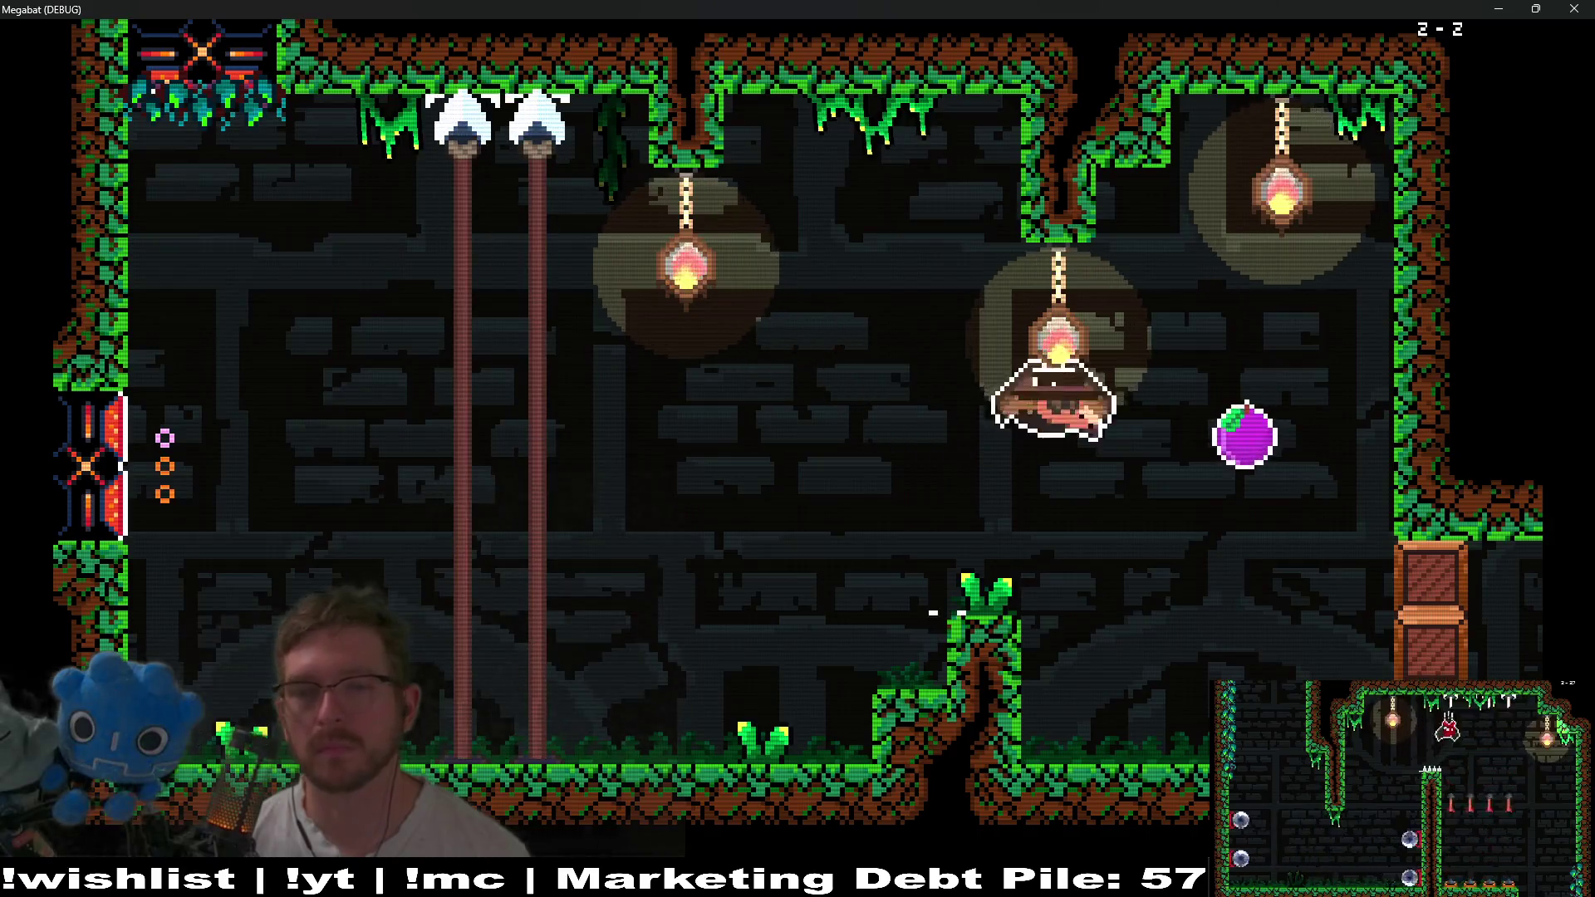
{"action": "key", "text": "Right"}
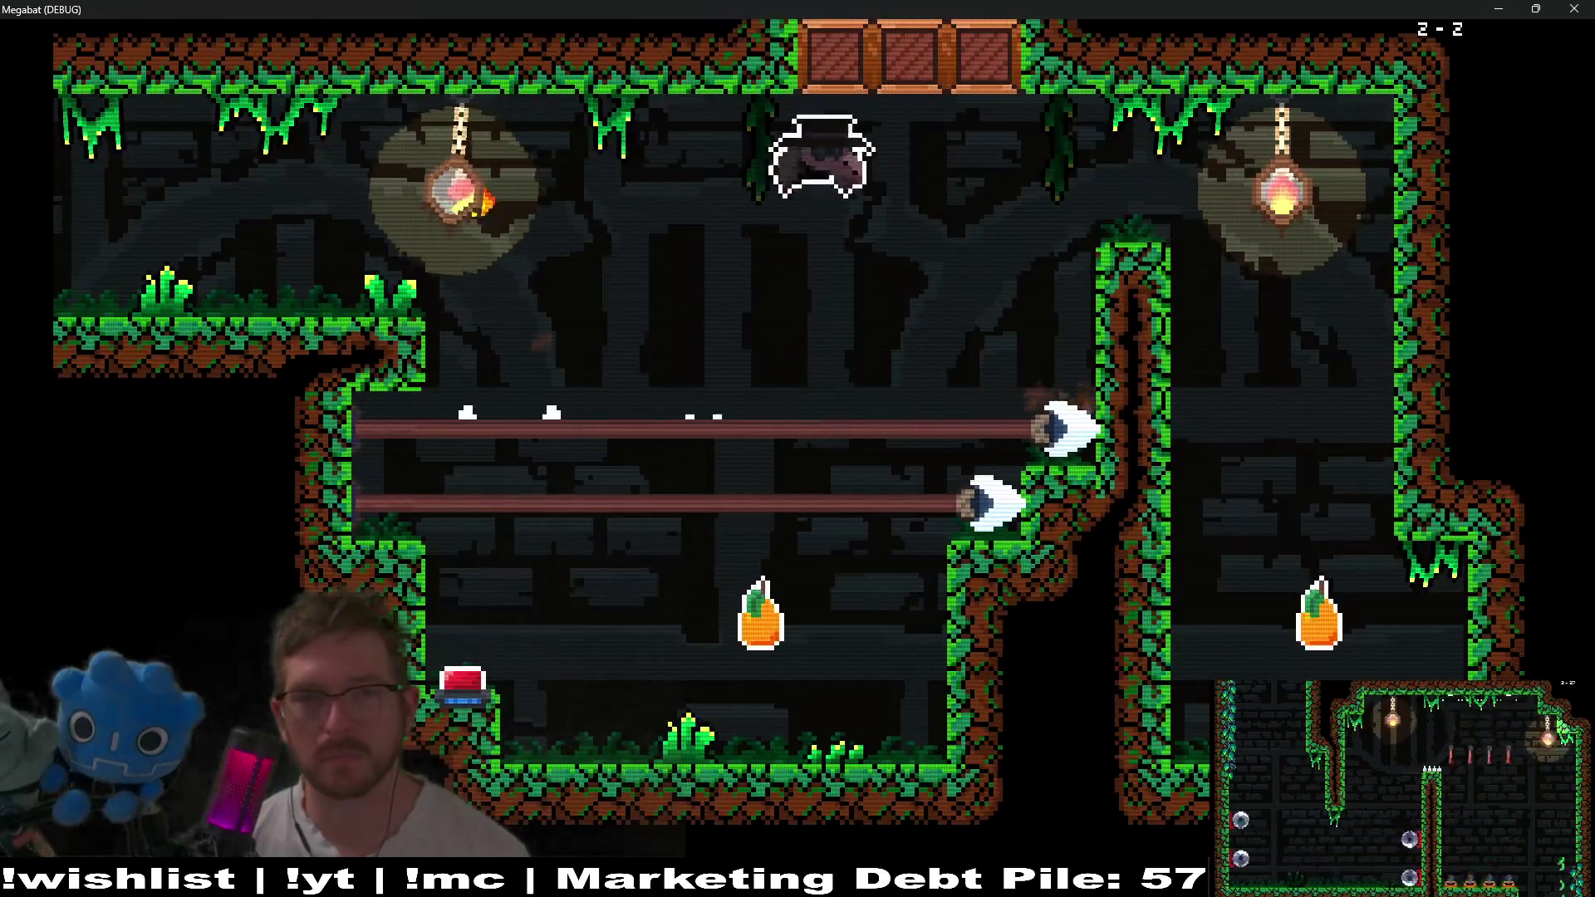
Fly right to the lamp, then dash left through both fruits into the next room.
{"action": "key", "text": "Left"}
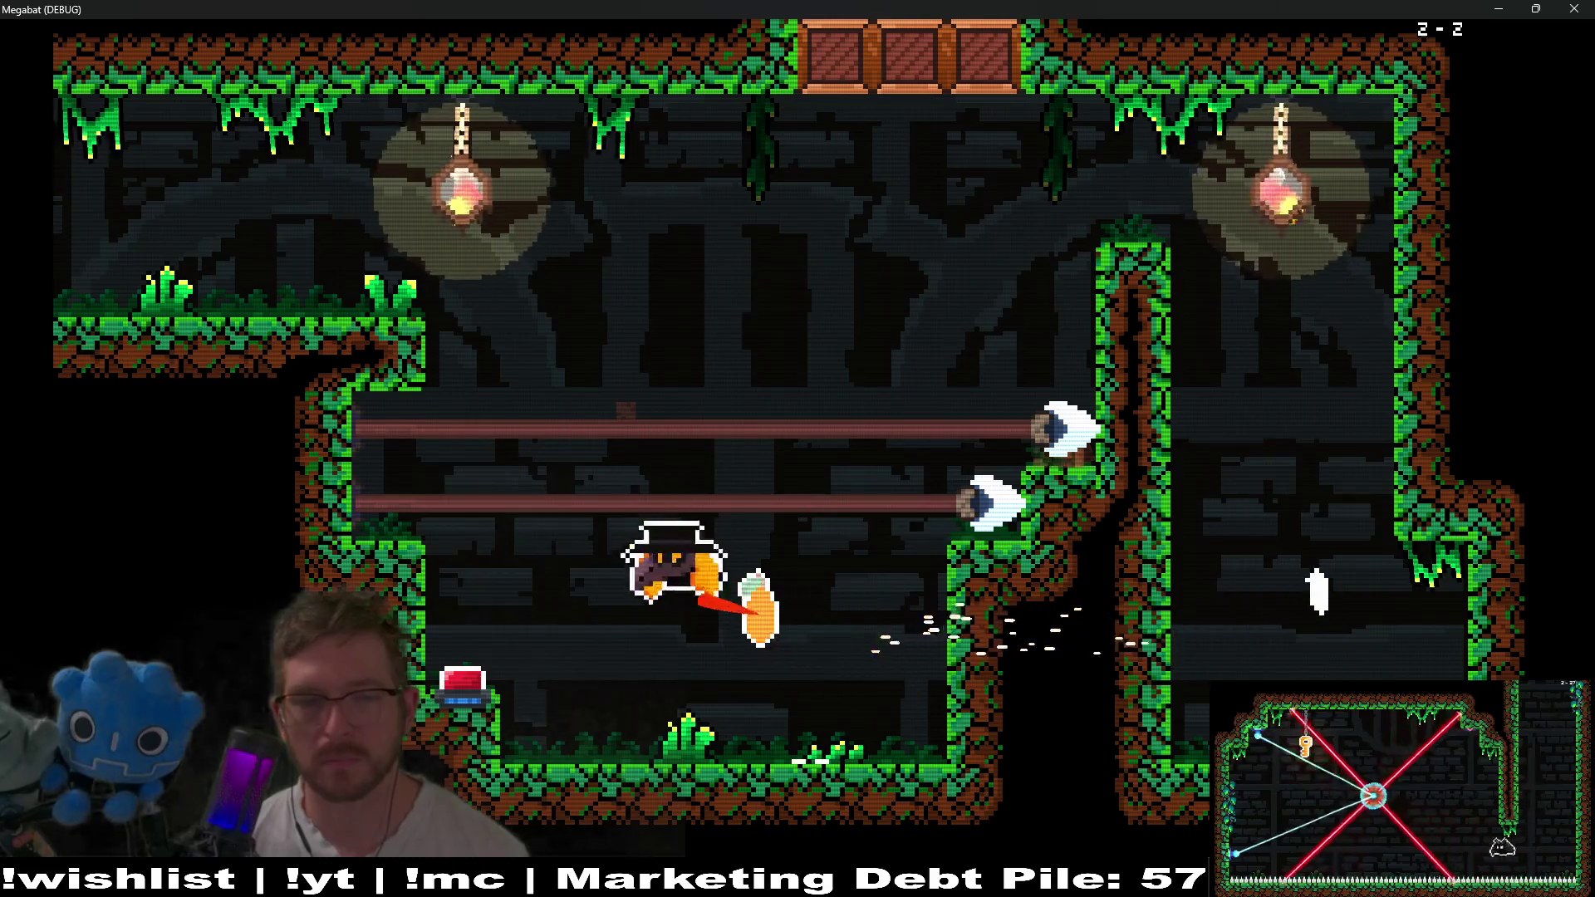
{"action": "key", "text": "Up"}
{"action": "key", "text": "Left"}
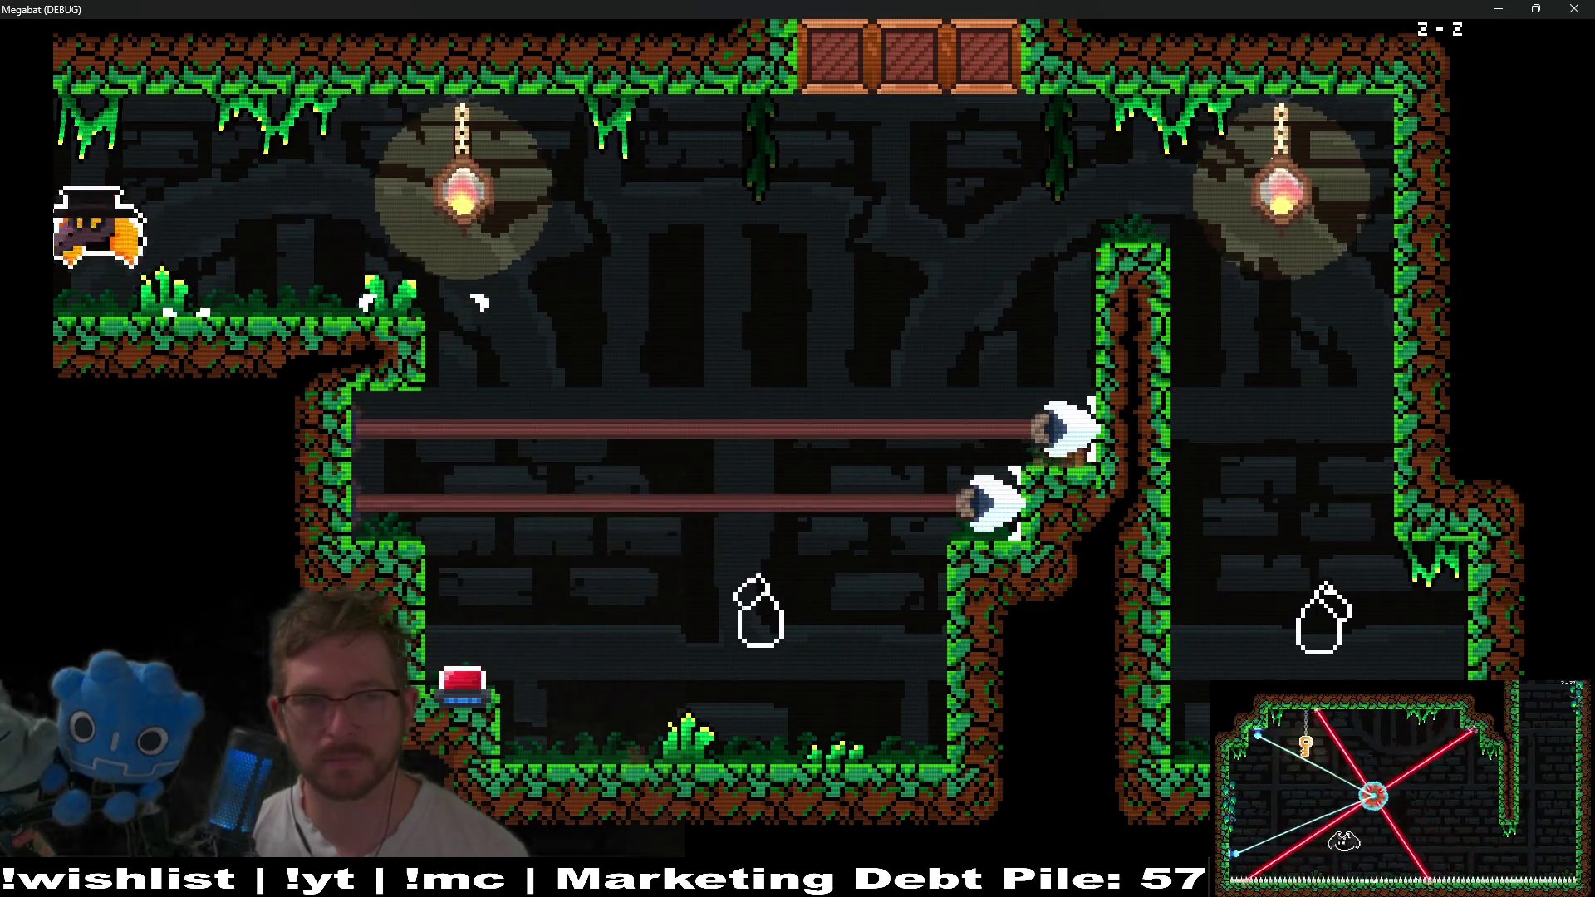
Fly toward the upper lamp, drop to the floor, and dash right through the orb.
{"action": "key", "text": "Left"}
{"action": "key", "text": "Down"}
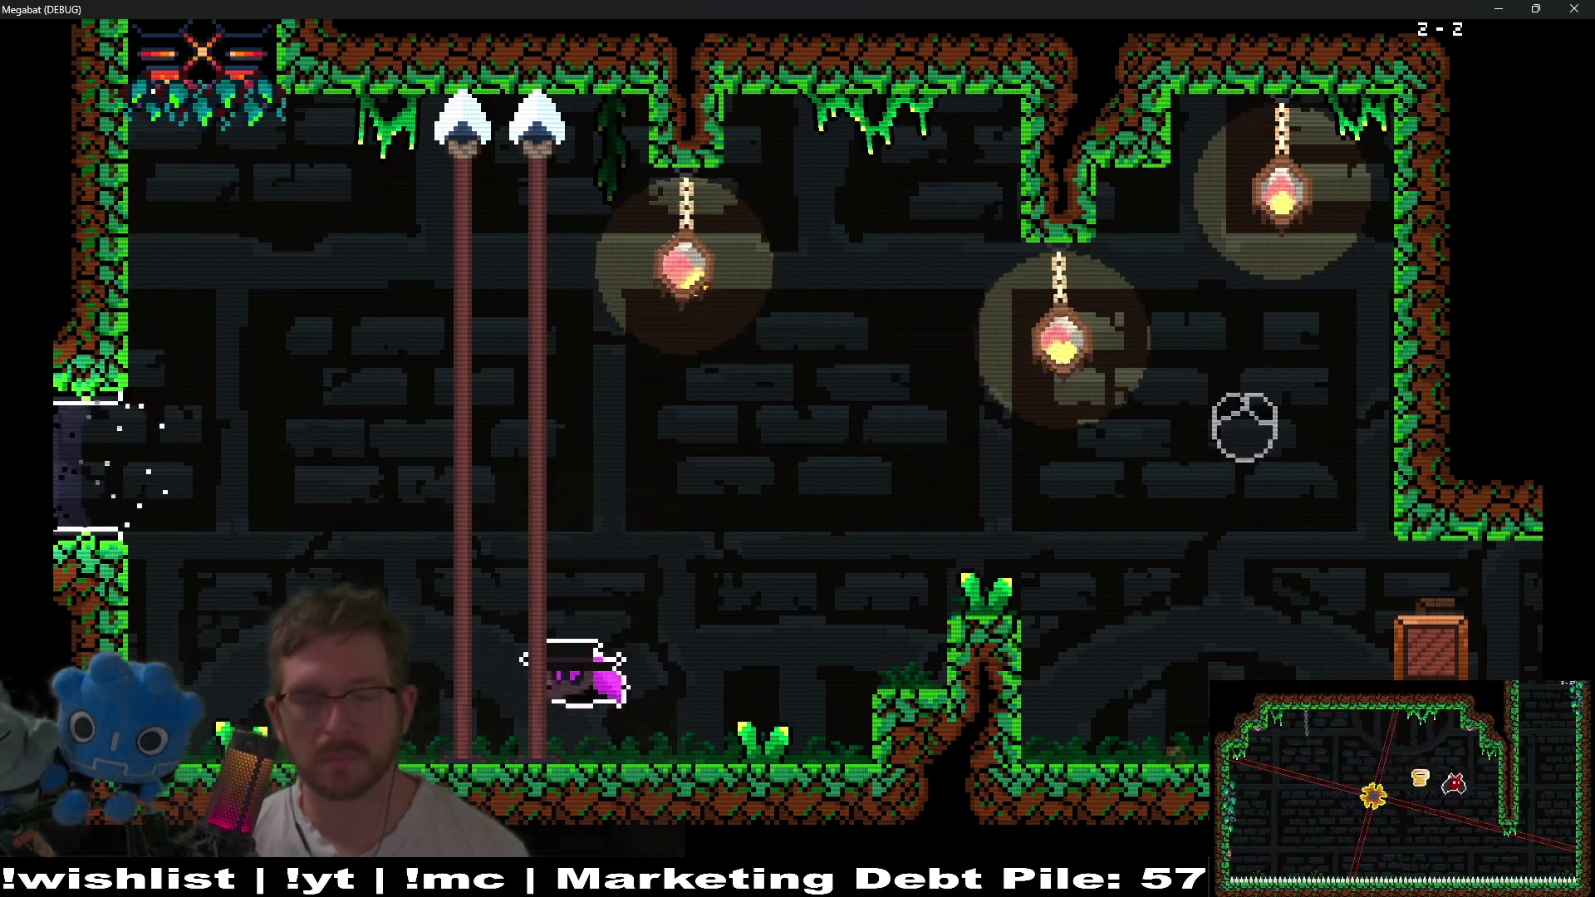
{"action": "key", "text": "Down"}
{"action": "key", "text": "Up"}
{"action": "key", "text": "Right"}
{"action": "key", "text": "Right"}
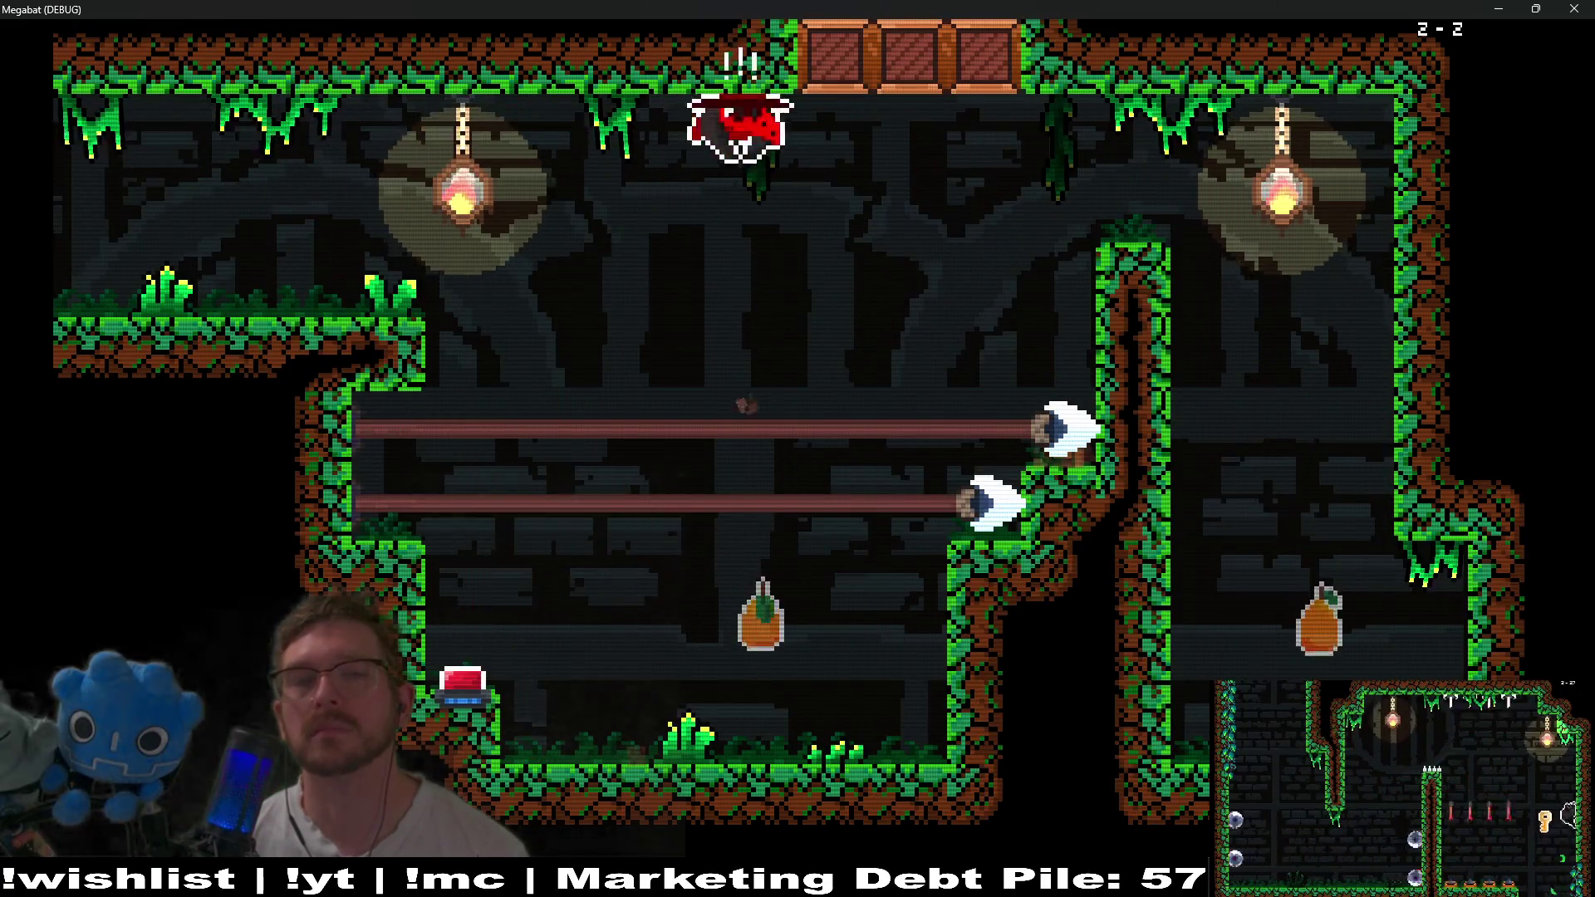
Dash left through both fruits and cross the last room to the exit.
{"action": "key", "text": "Left"}
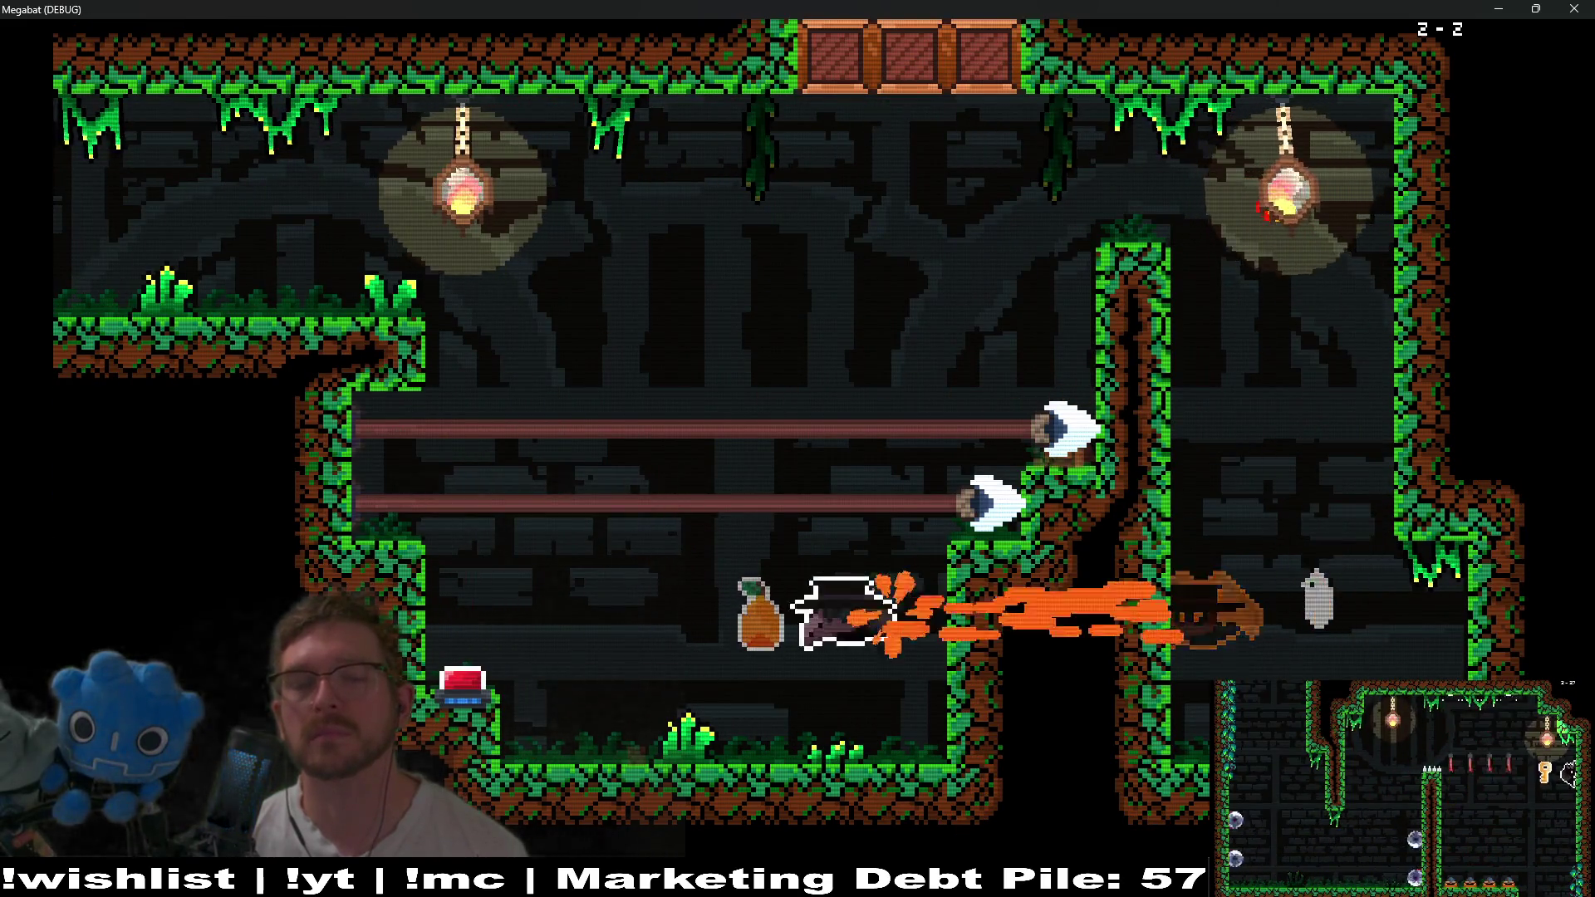
{"action": "key", "text": "Up"}
{"action": "key", "text": "Left"}
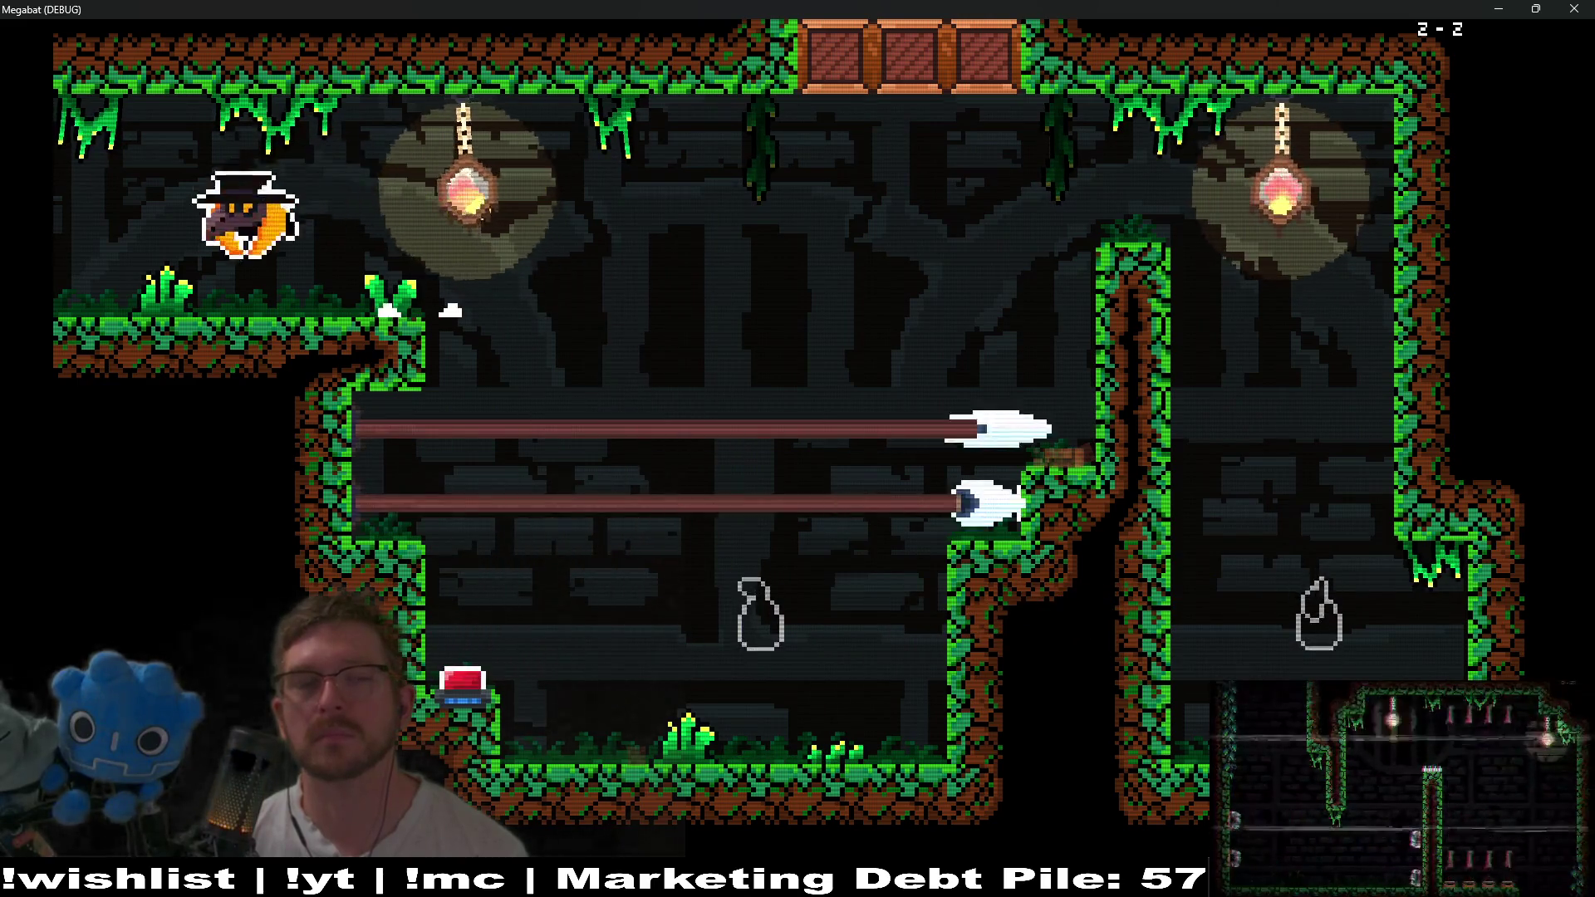
{"action": "key", "text": "Up"}
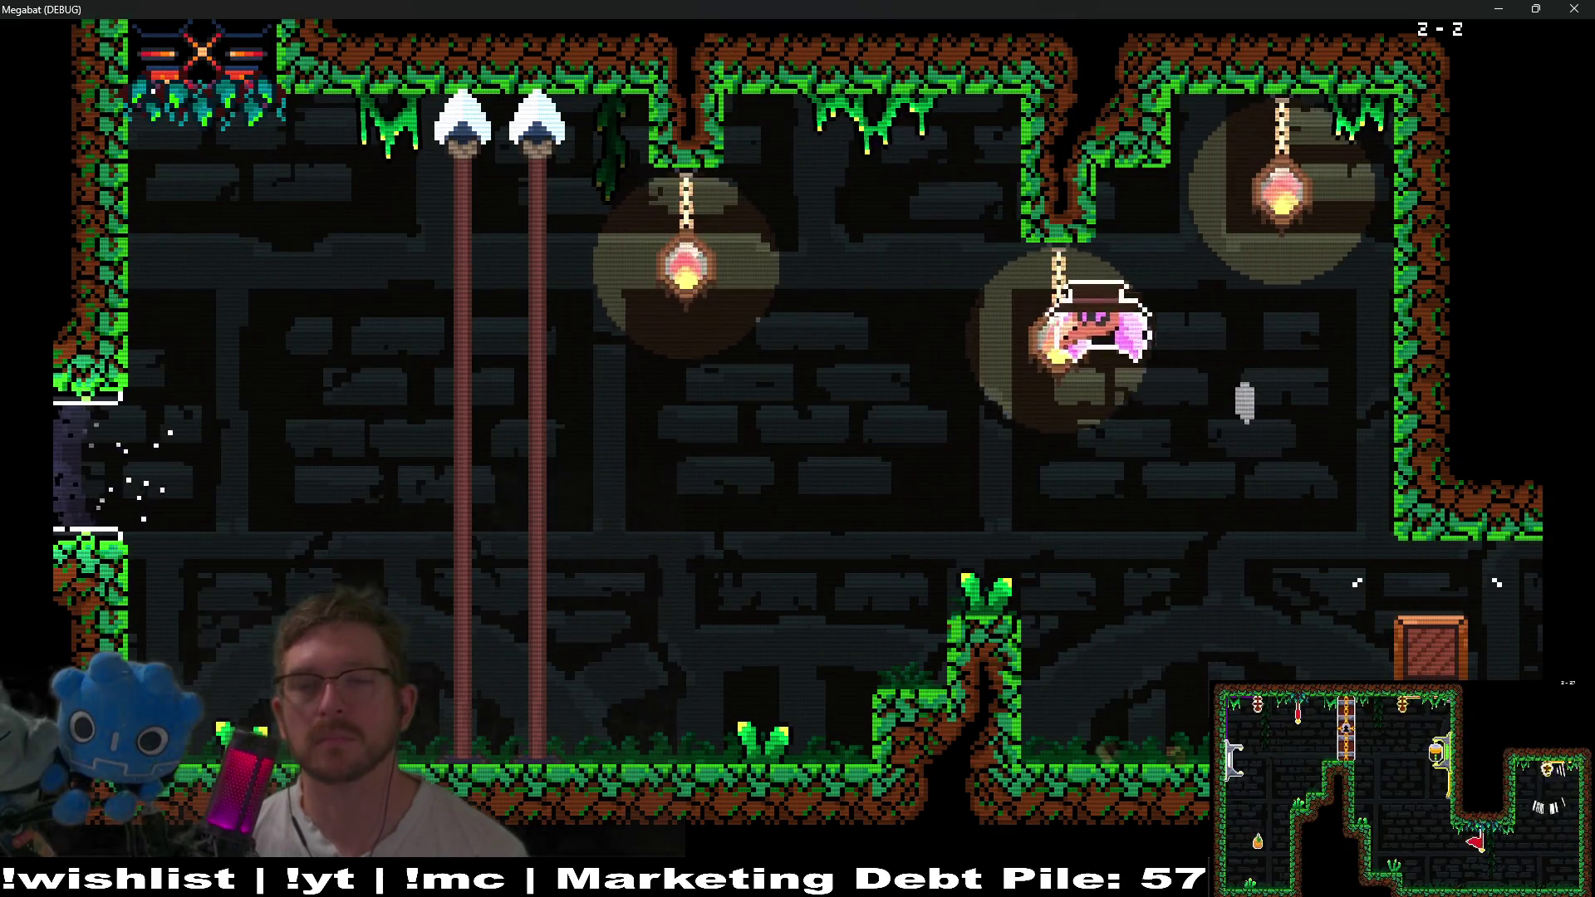
{"action": "key", "text": "Left"}
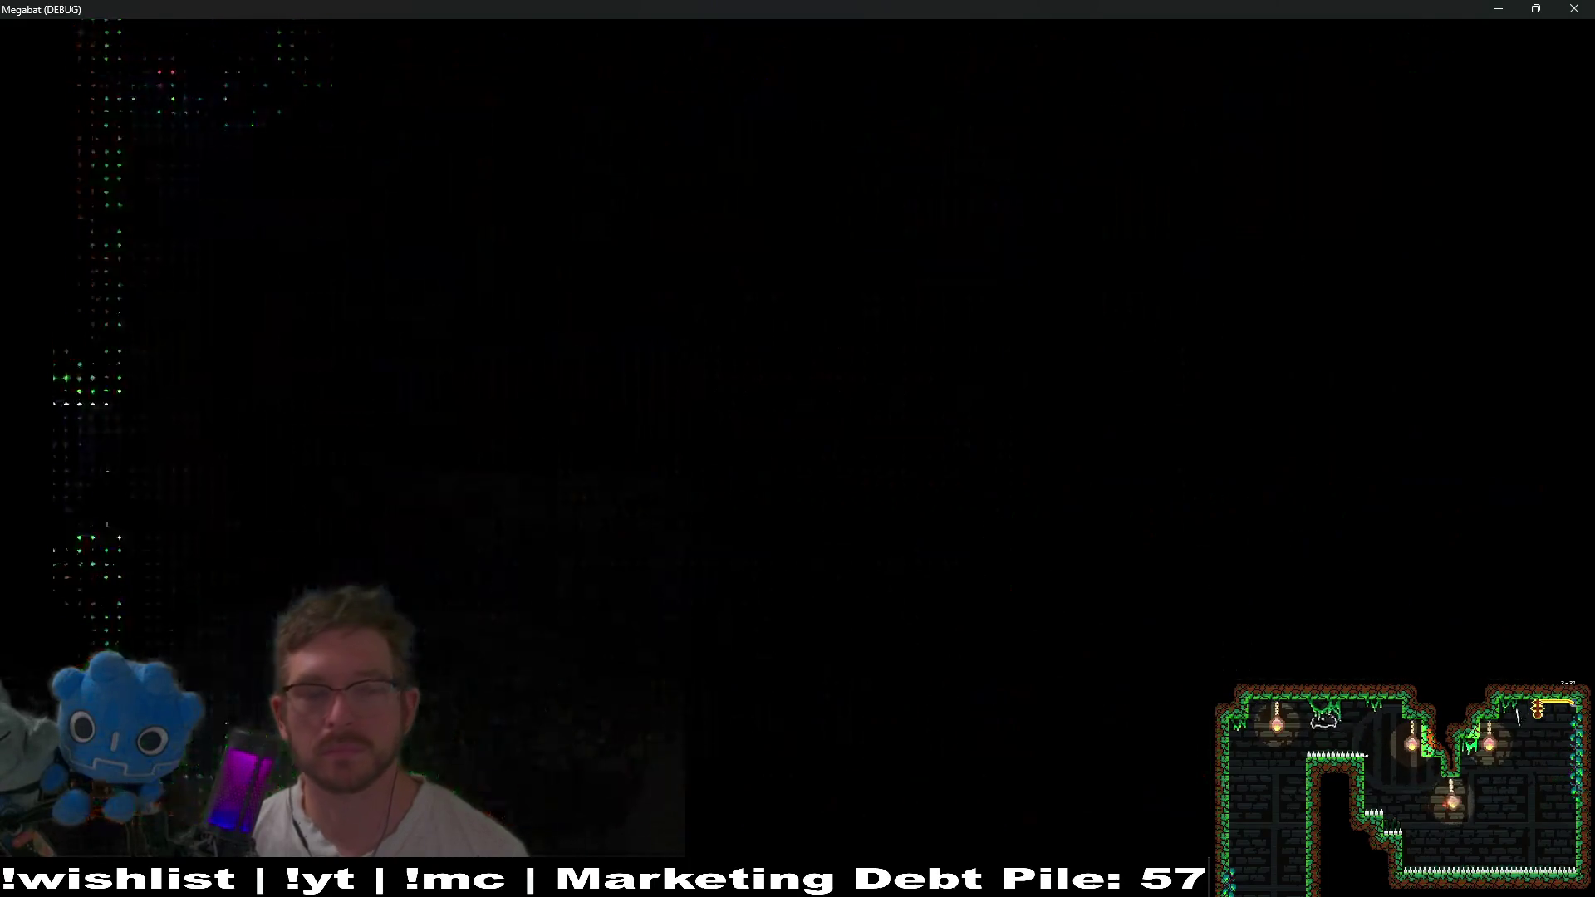
Fly around the right side of the first room and dash up out of it.
{"action": "key", "text": "Right"}
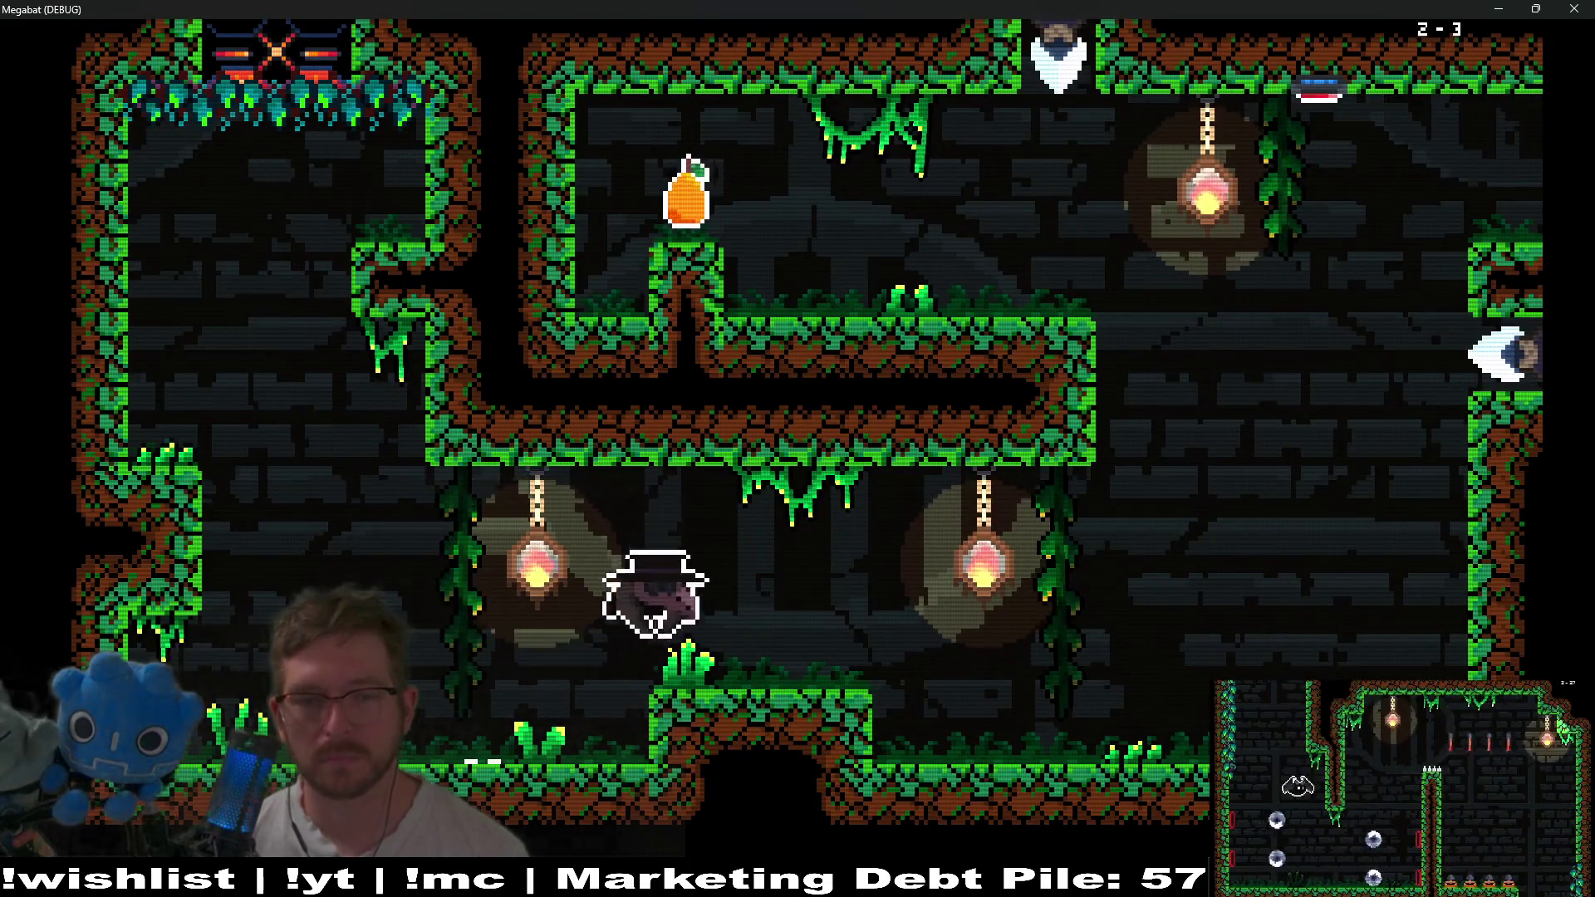
{"action": "key", "text": "Up"}
{"action": "key", "text": "Left"}
{"action": "key", "text": "Right"}
{"action": "key", "text": "Up"}
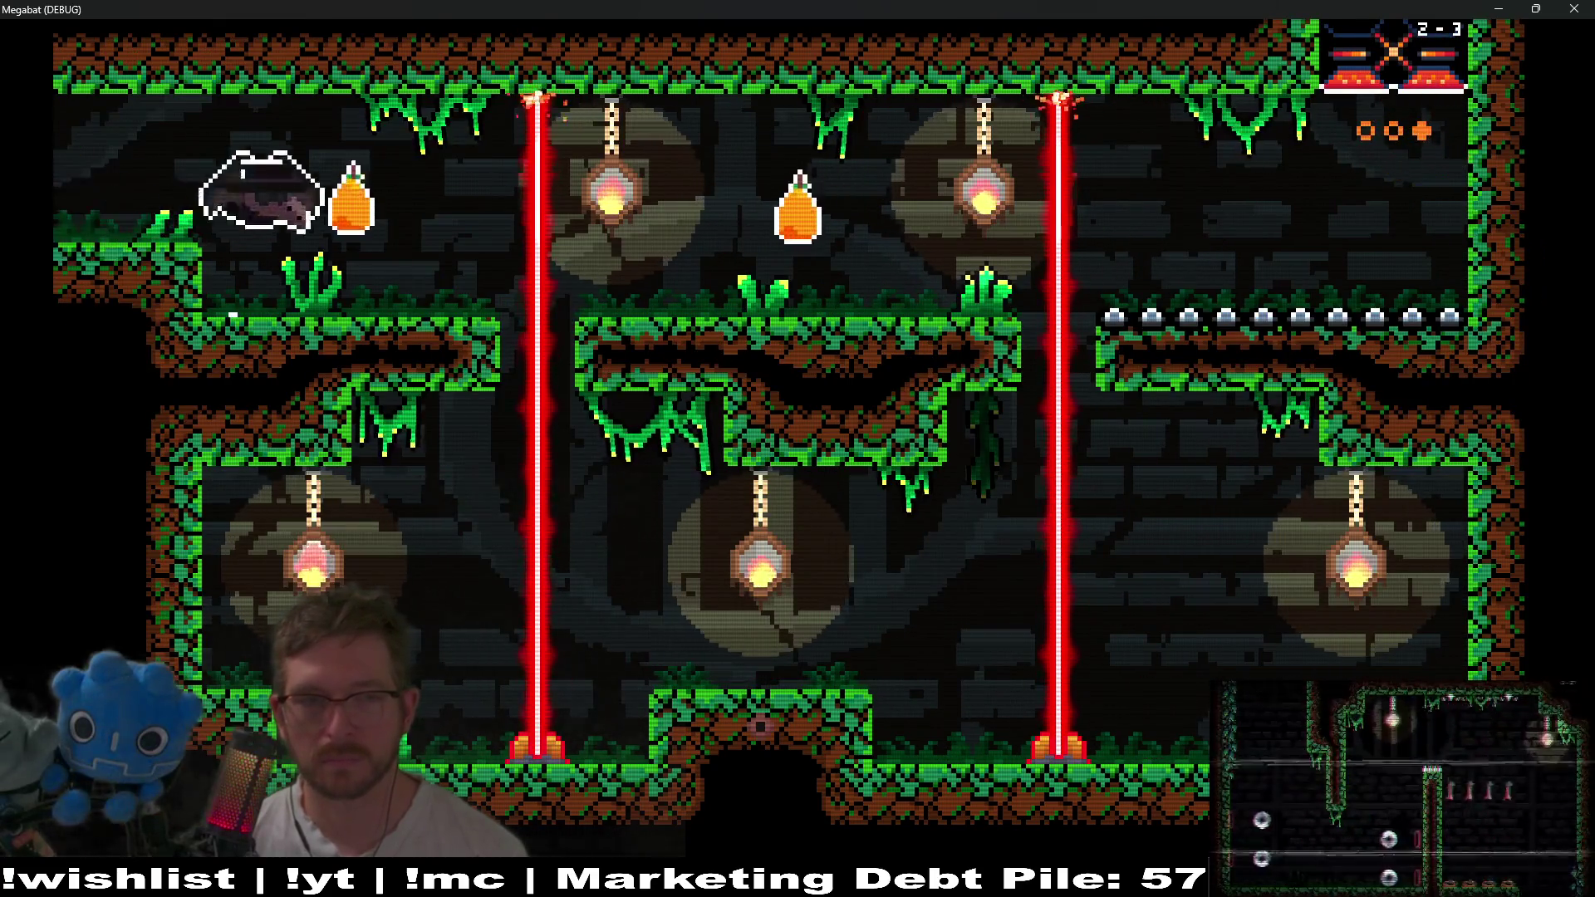
Dash across the top collecting the orange and the other fruit, reaching the top-right exit.
{"action": "key", "text": "Right"}
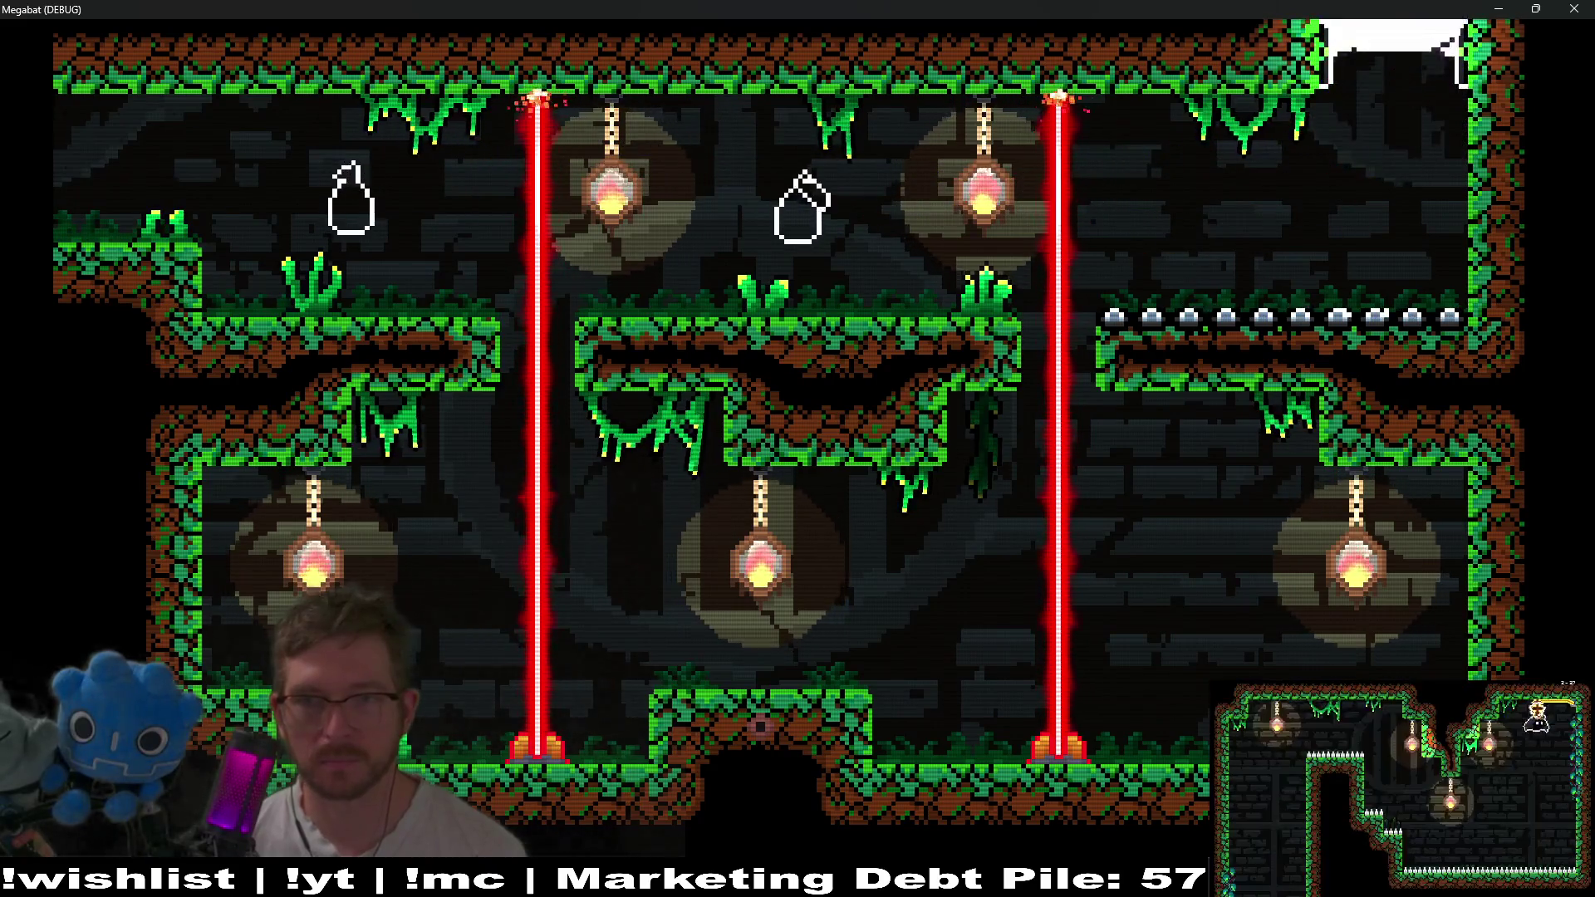
{"action": "key", "text": "Right"}
{"action": "key", "text": "Up"}
{"action": "key", "text": "Left"}
{"action": "key", "text": "Right"}
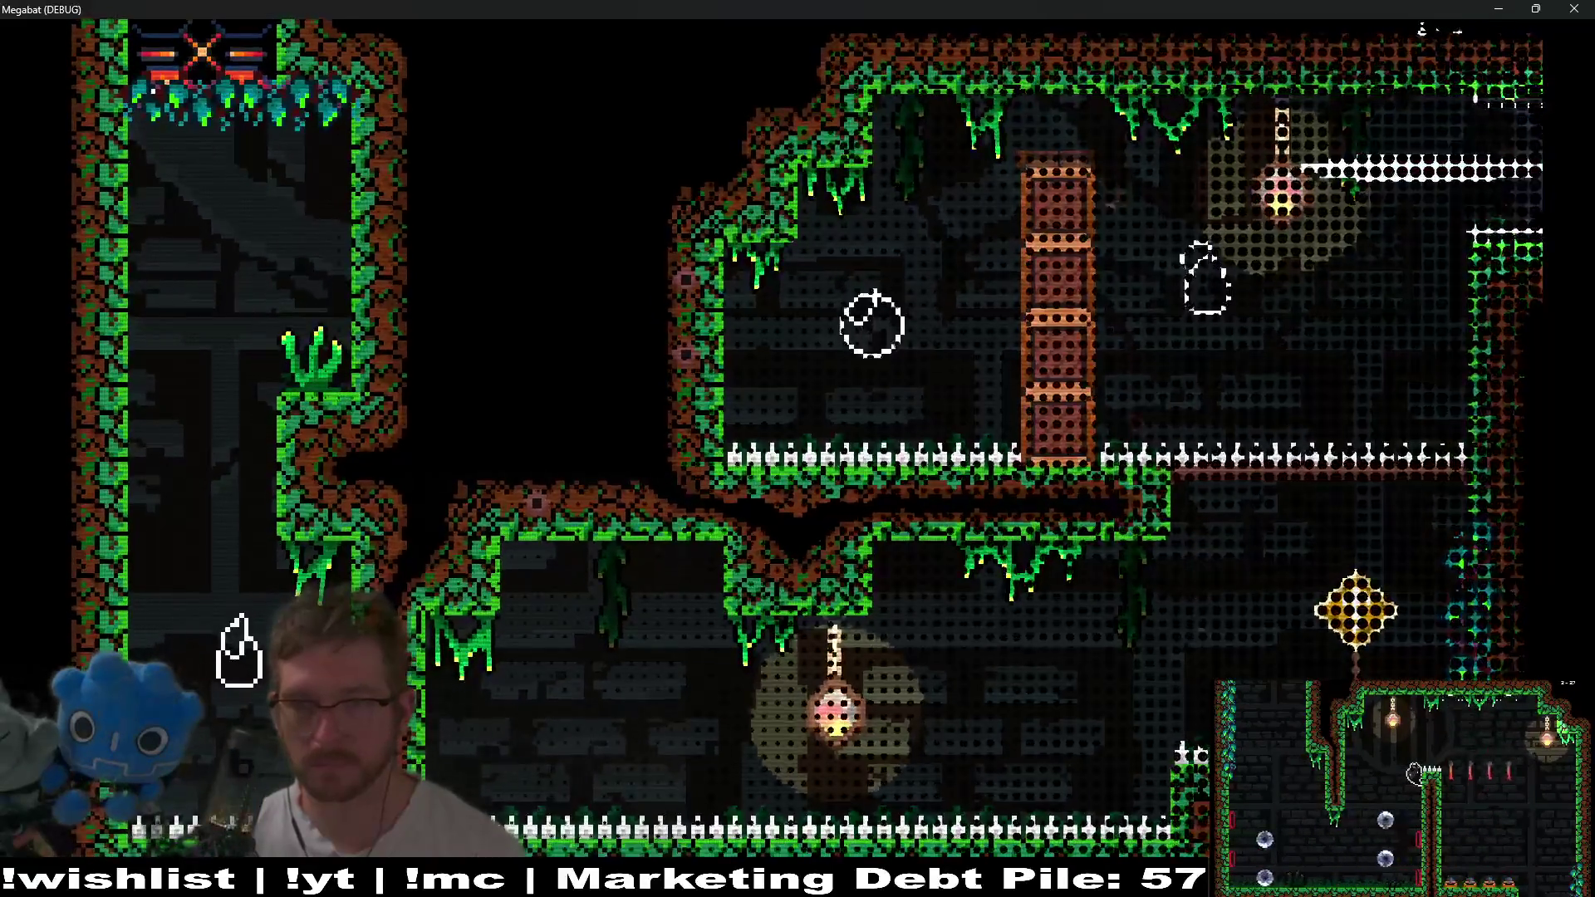
Dash right, pause and resume twice, then fly up the shaft and right into the exit.
{"action": "key", "text": "Right"}
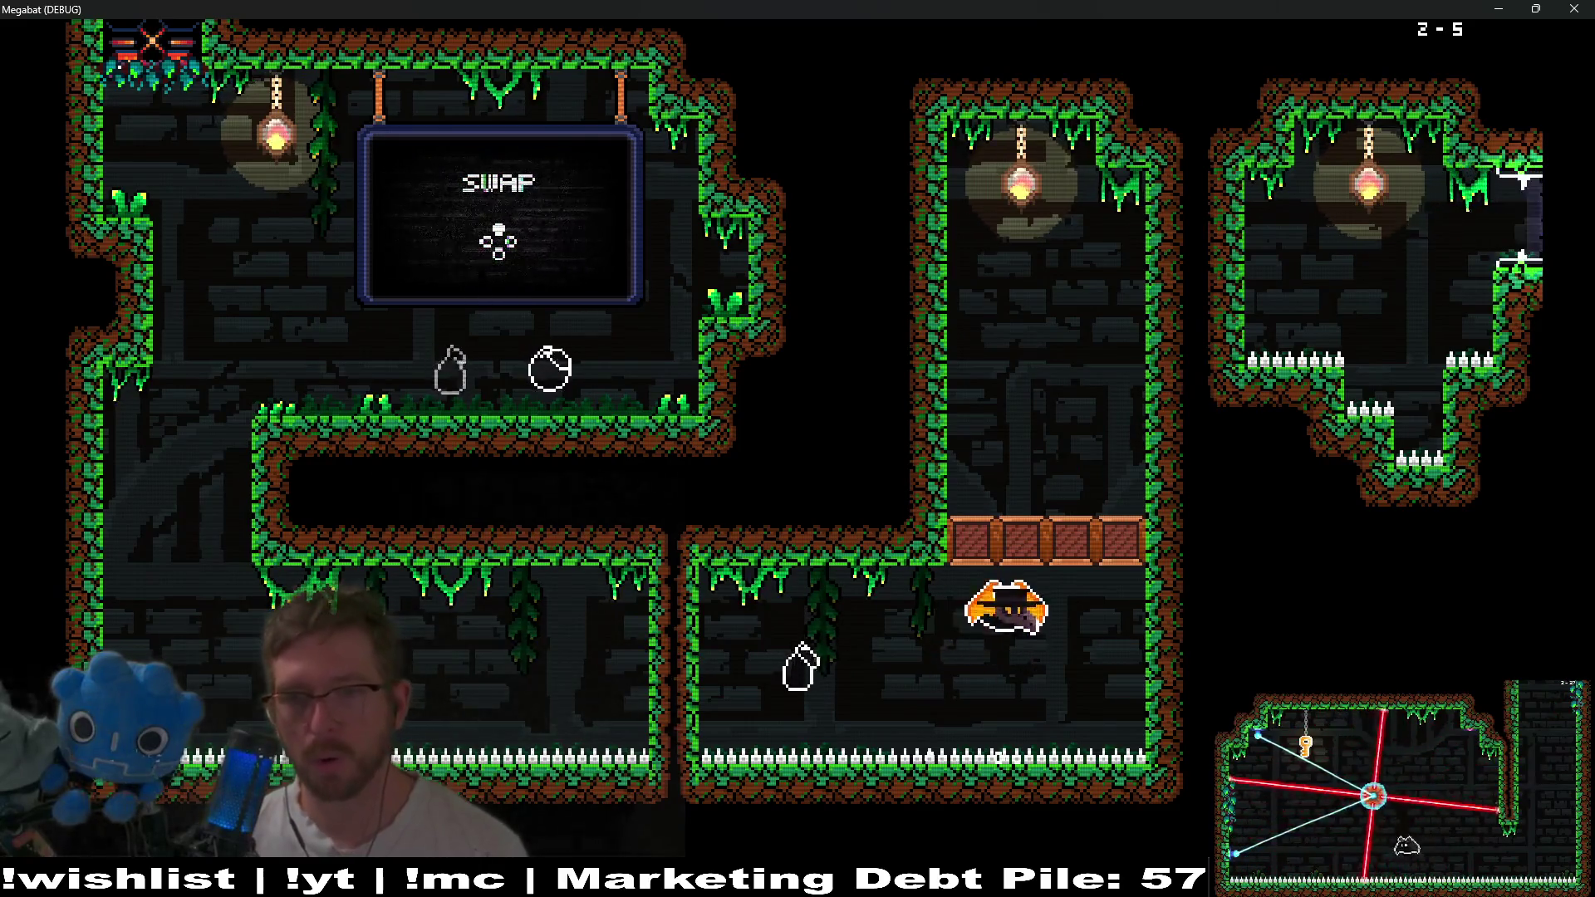
{"action": "key", "text": "Escape"}
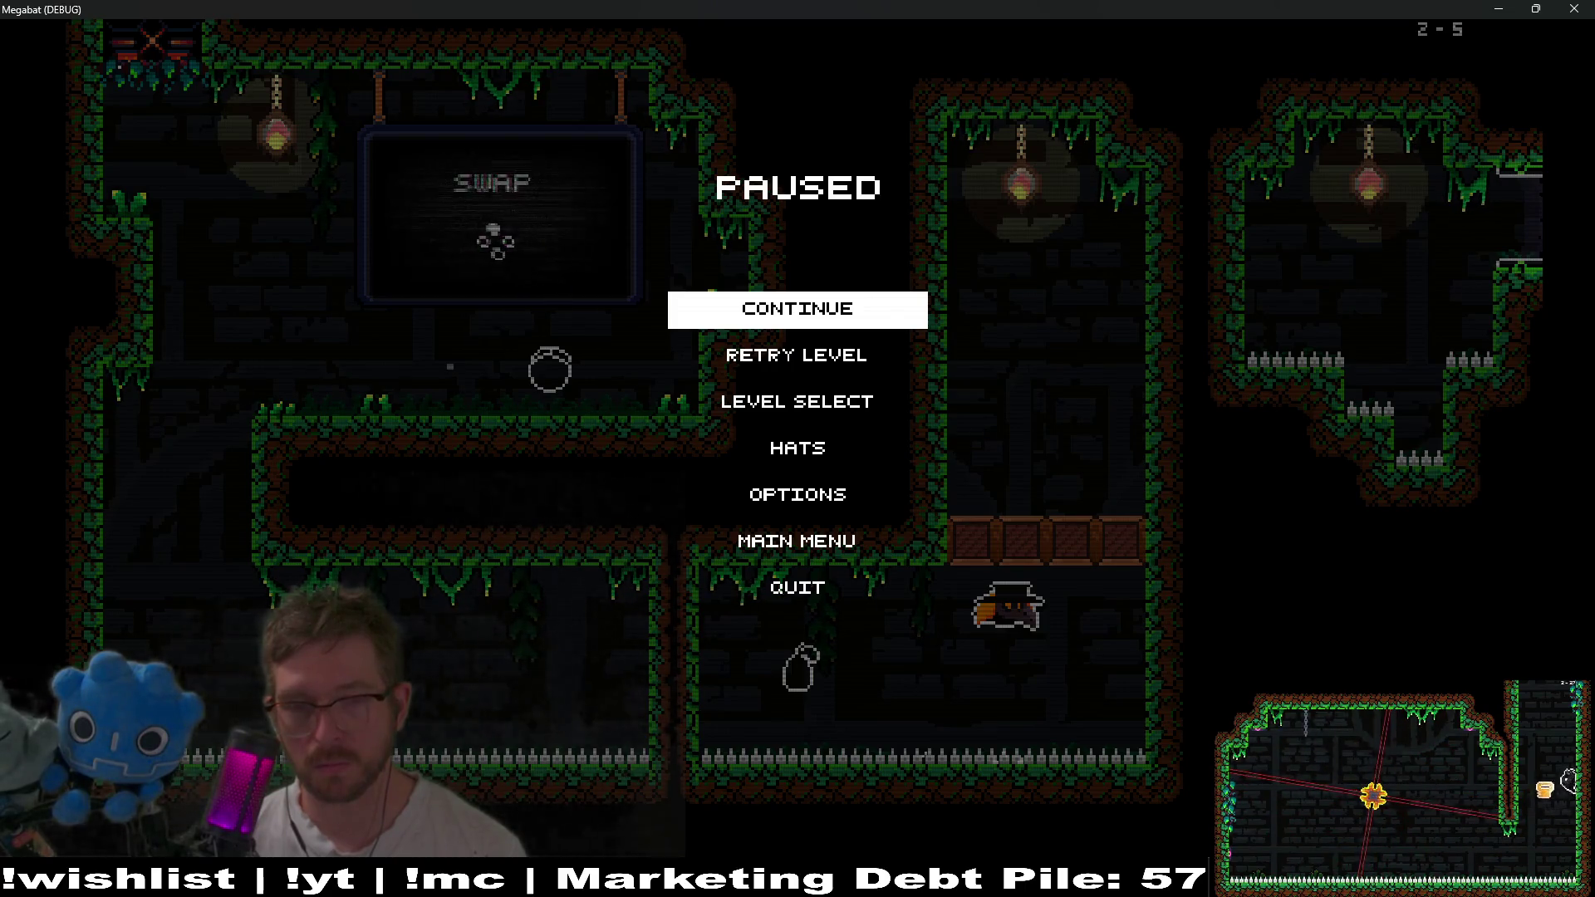
{"action": "key", "text": "Escape"}
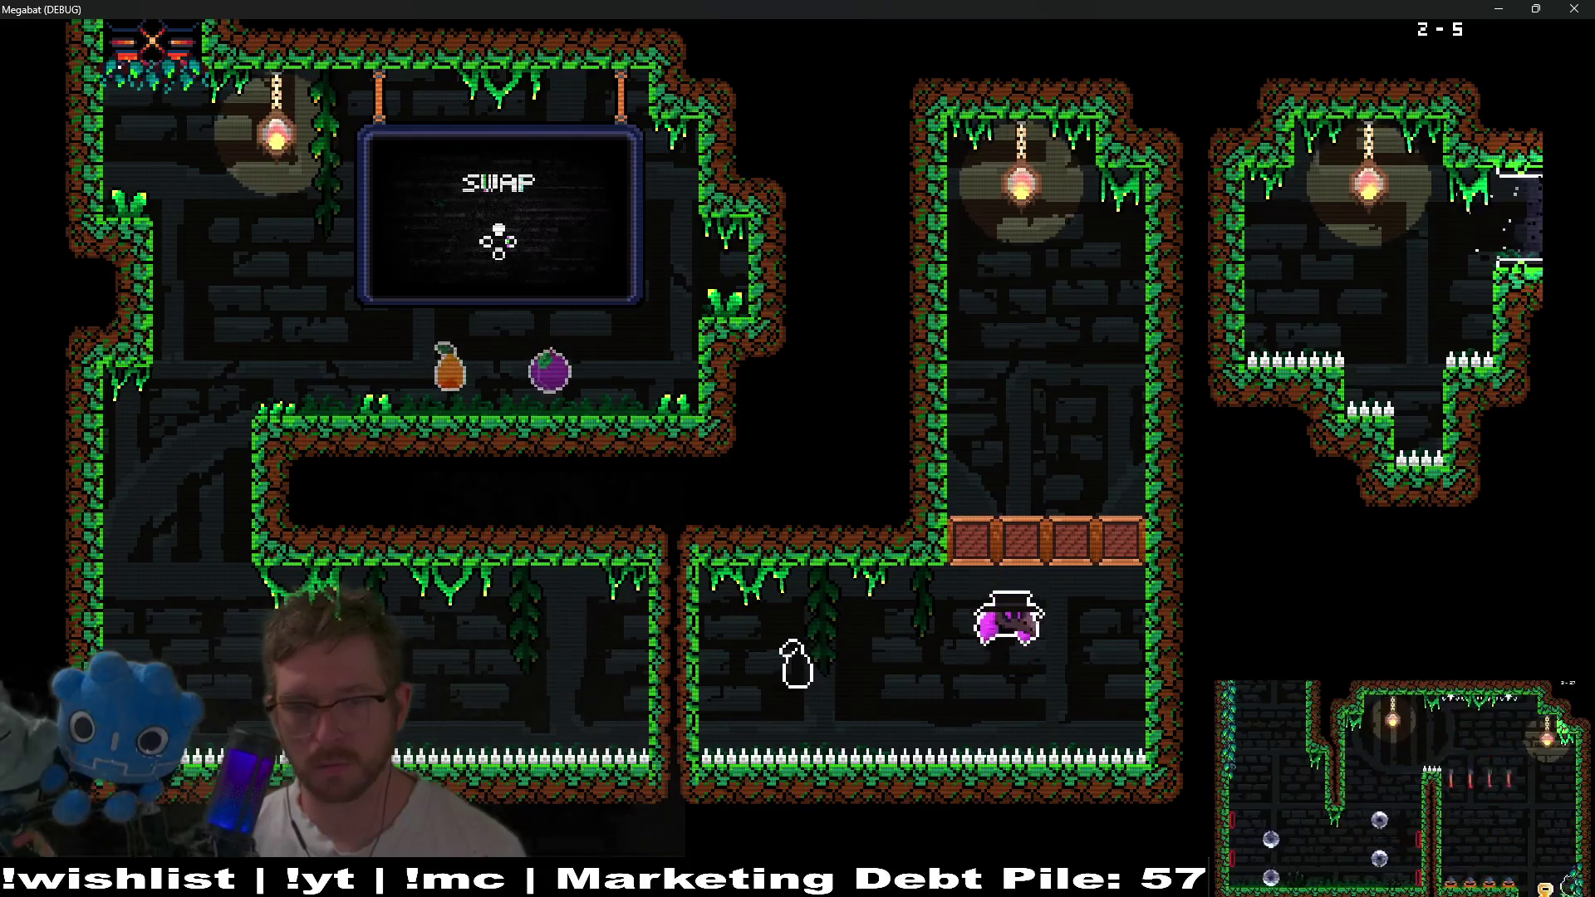
{"action": "key", "text": "Escape"}
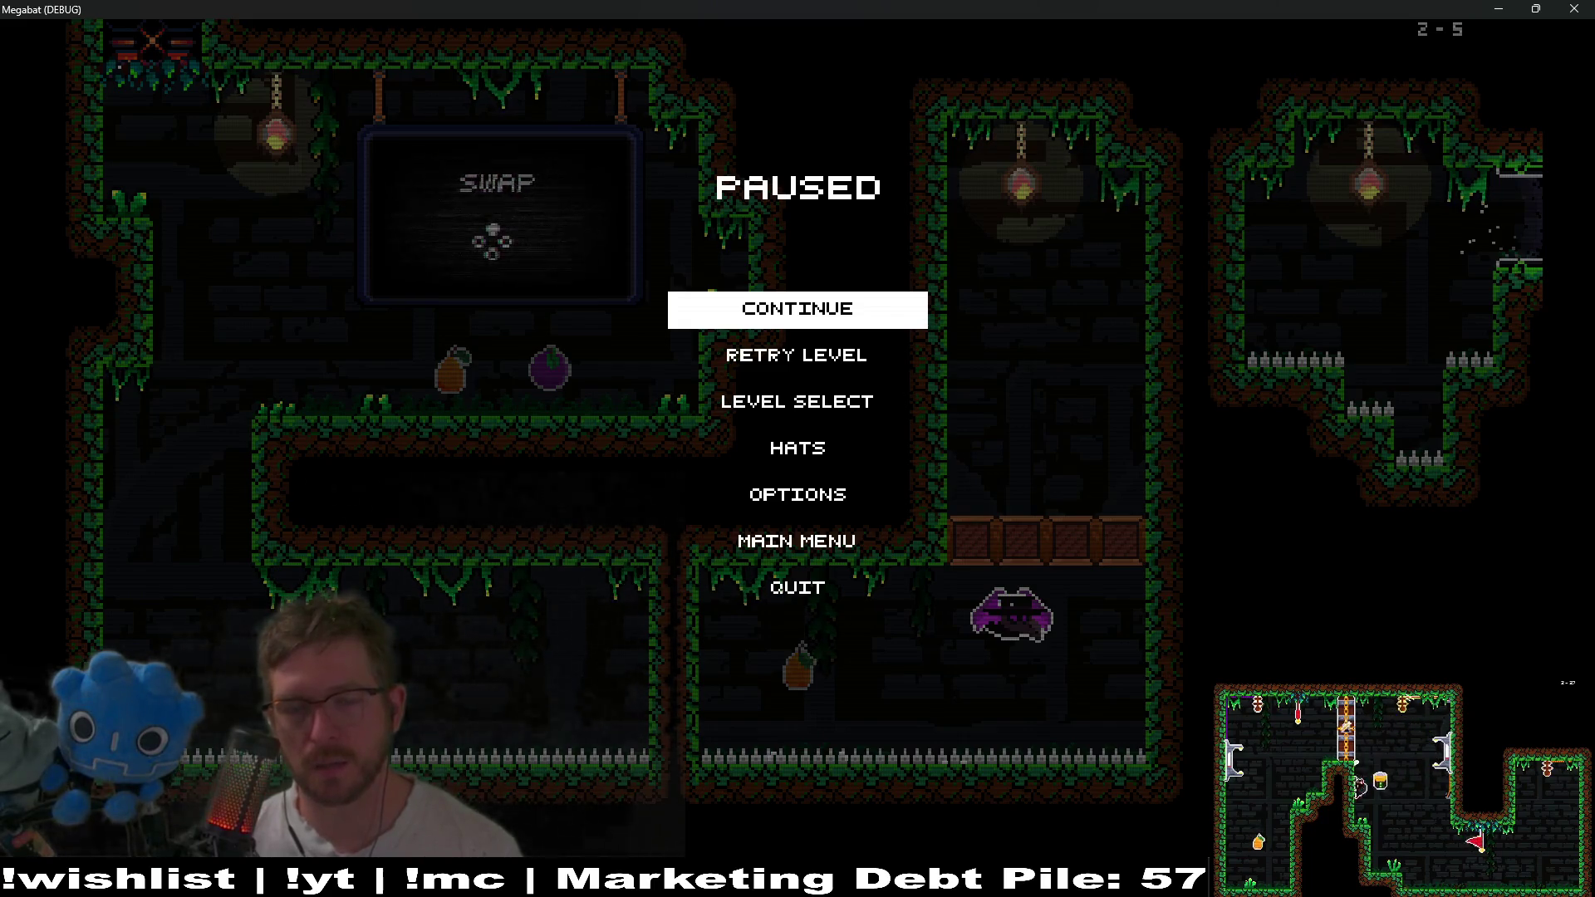
{"action": "key", "text": "Escape"}
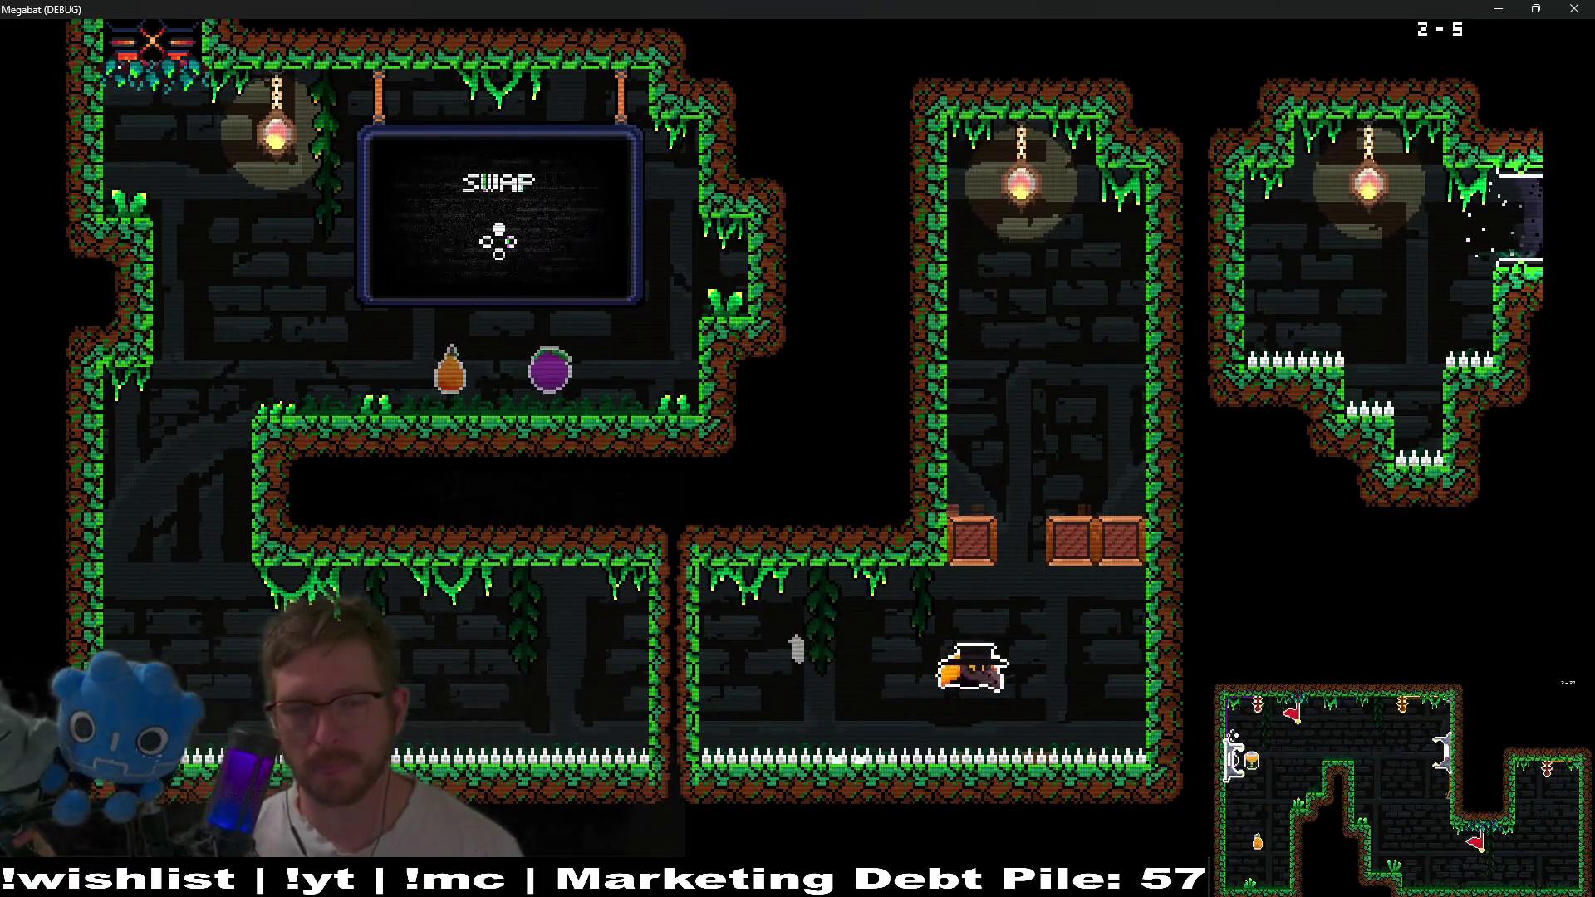
{"action": "key", "text": "Right"}
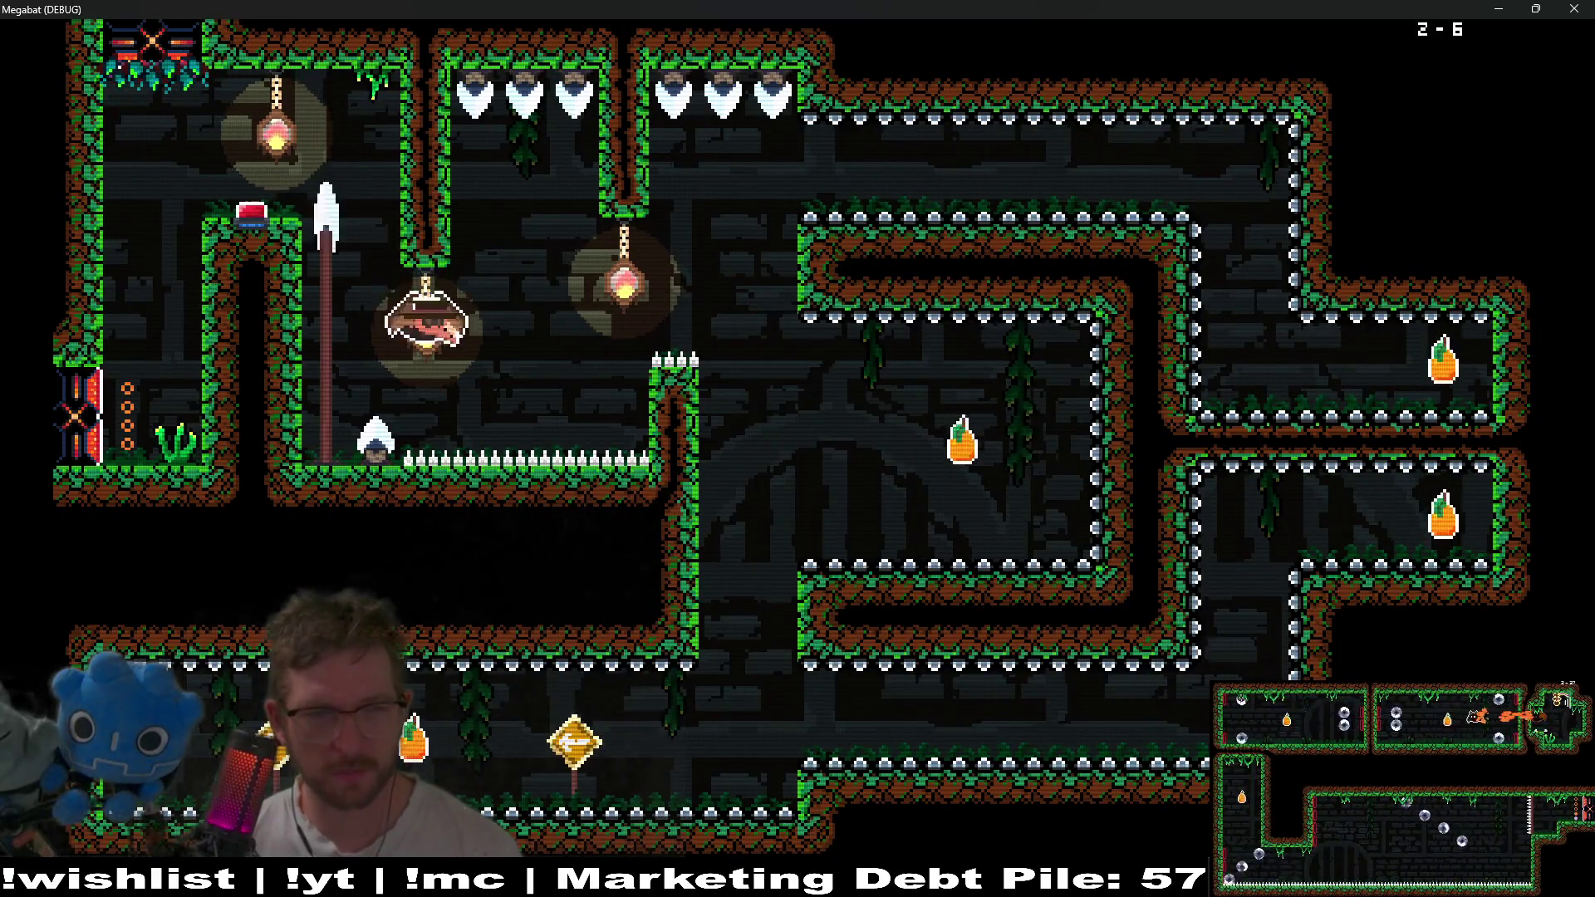
Fly along the top corridor, then down and left into the middle room.
{"action": "key", "text": "Right"}
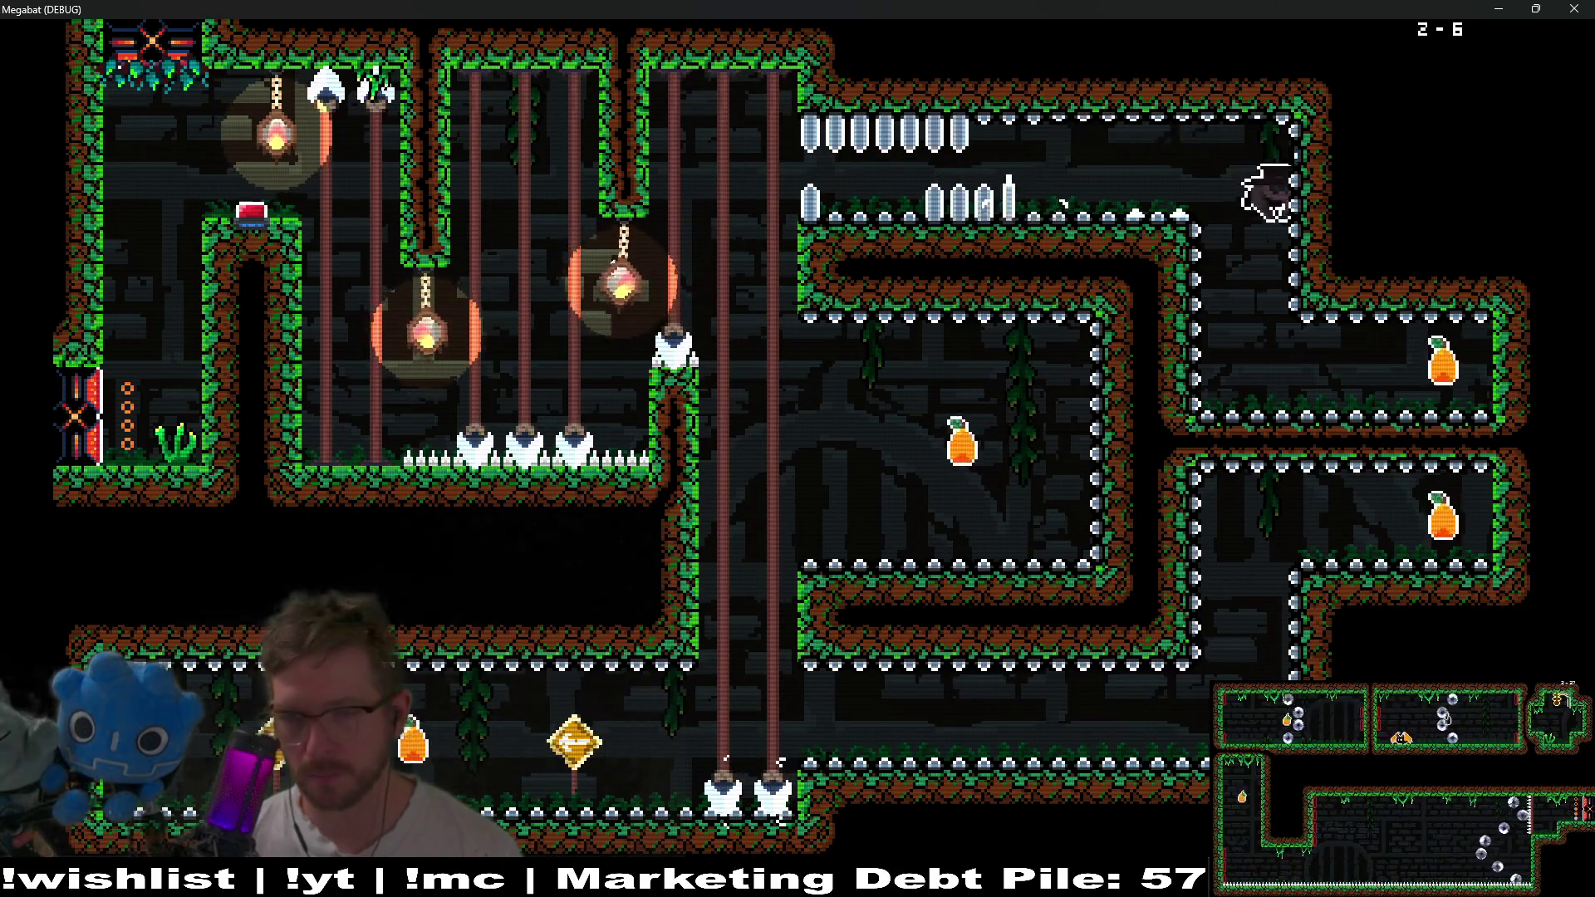
{"action": "key", "text": "Down"}
{"action": "key", "text": "Left"}
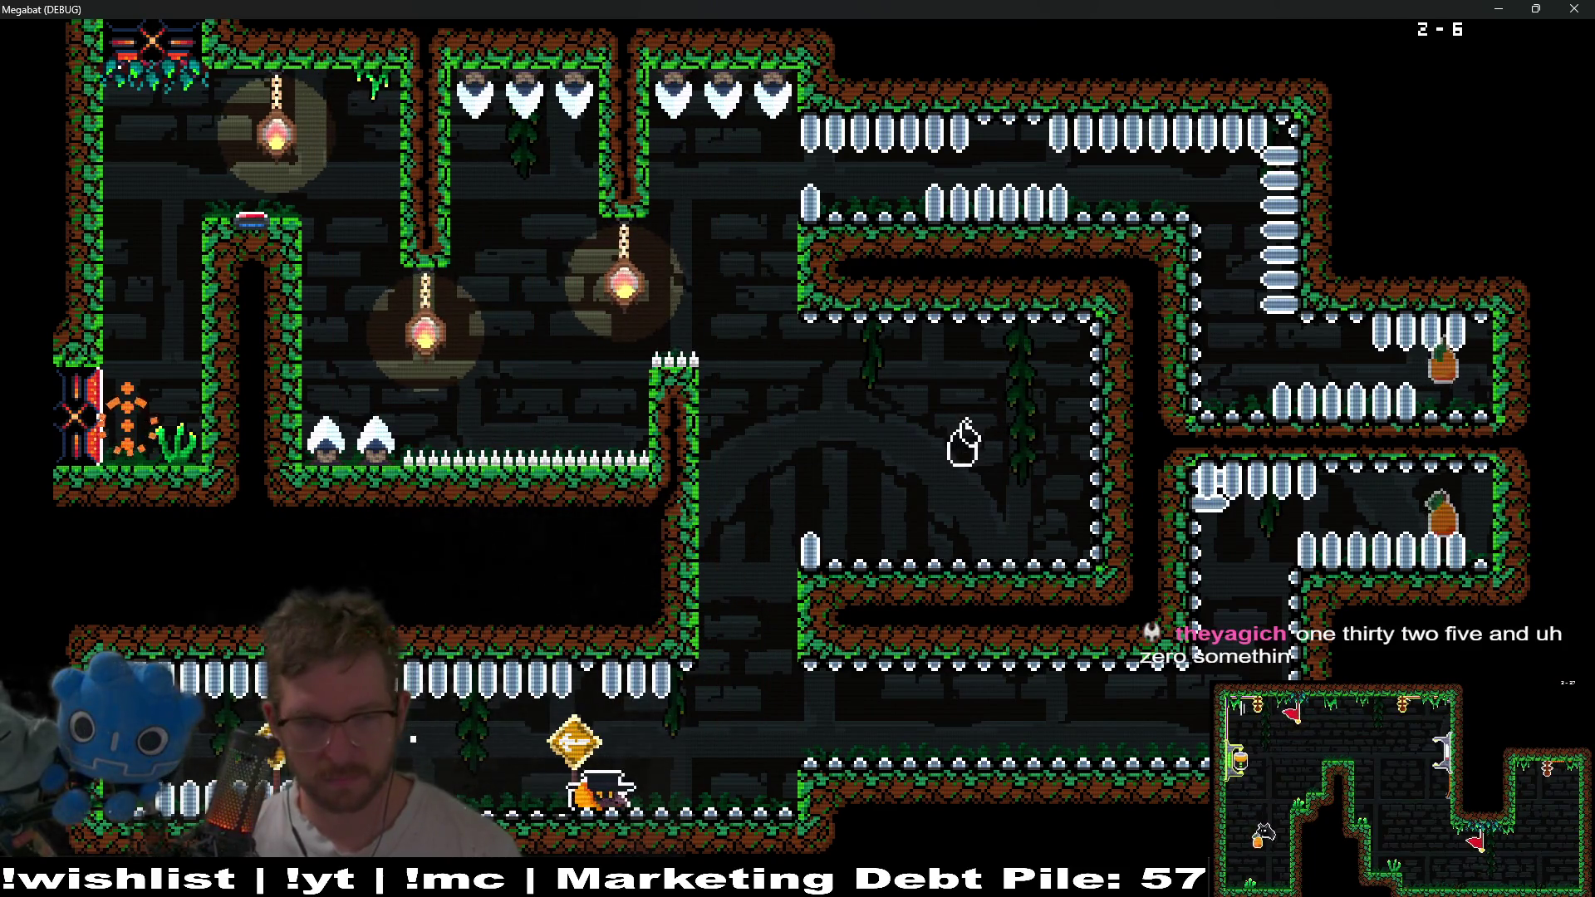
After respawning, fly up through the middle room and up-left into the exit.
{"action": "key", "text": "Right"}
{"action": "key", "text": "Up"}
{"action": "key", "text": "Right"}
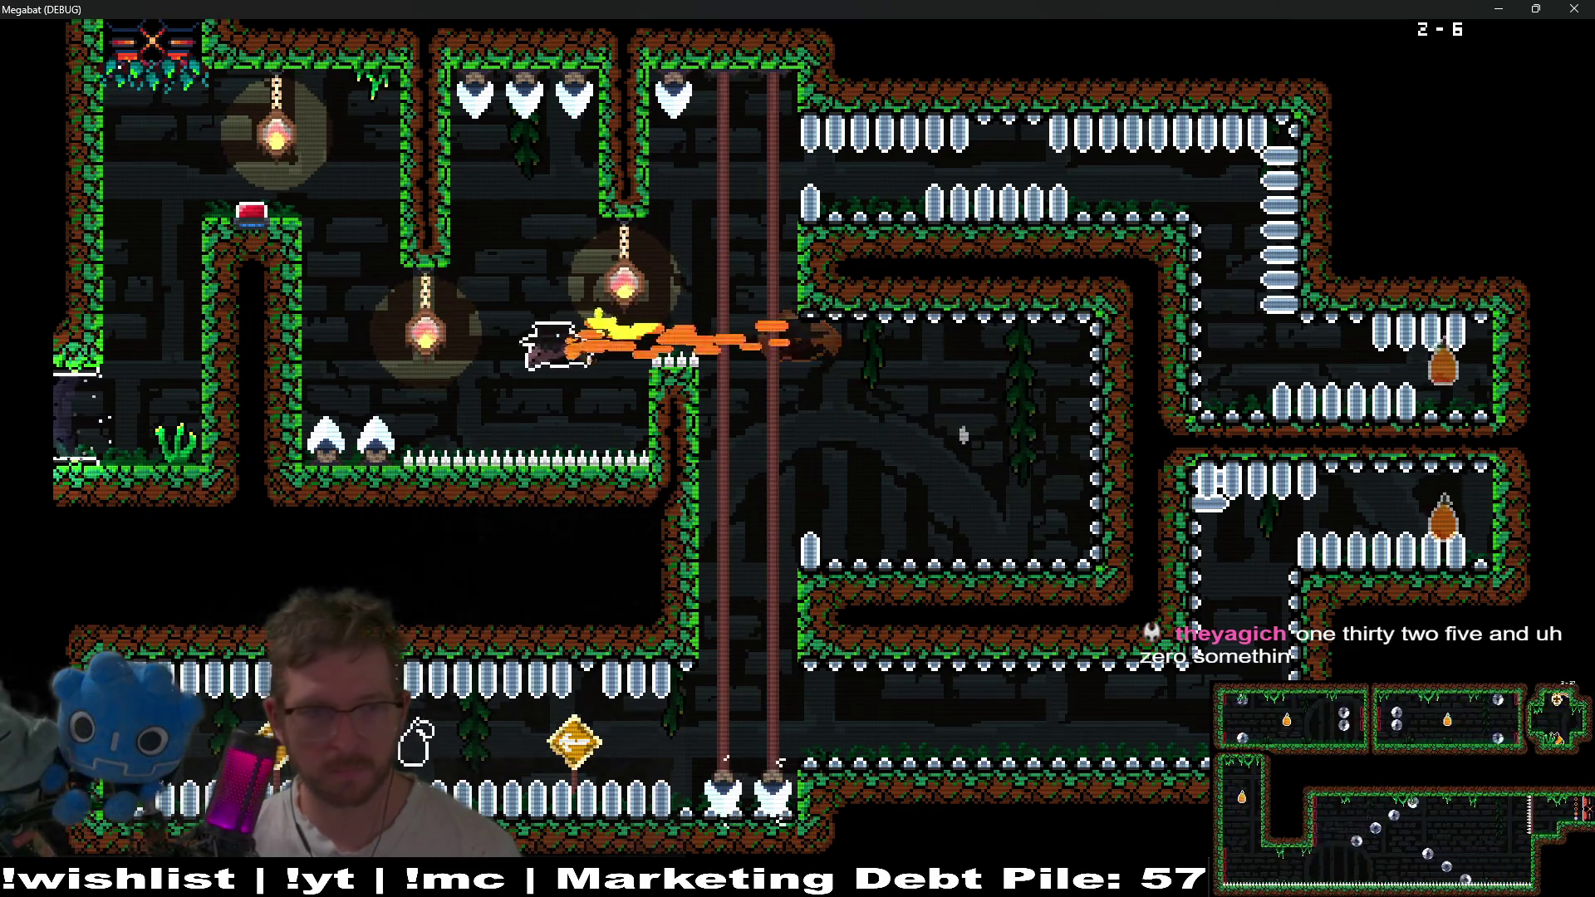
{"action": "key", "text": "Left"}
{"action": "key", "text": "Up"}
{"action": "key", "text": "Down"}
{"action": "key", "text": "Left"}
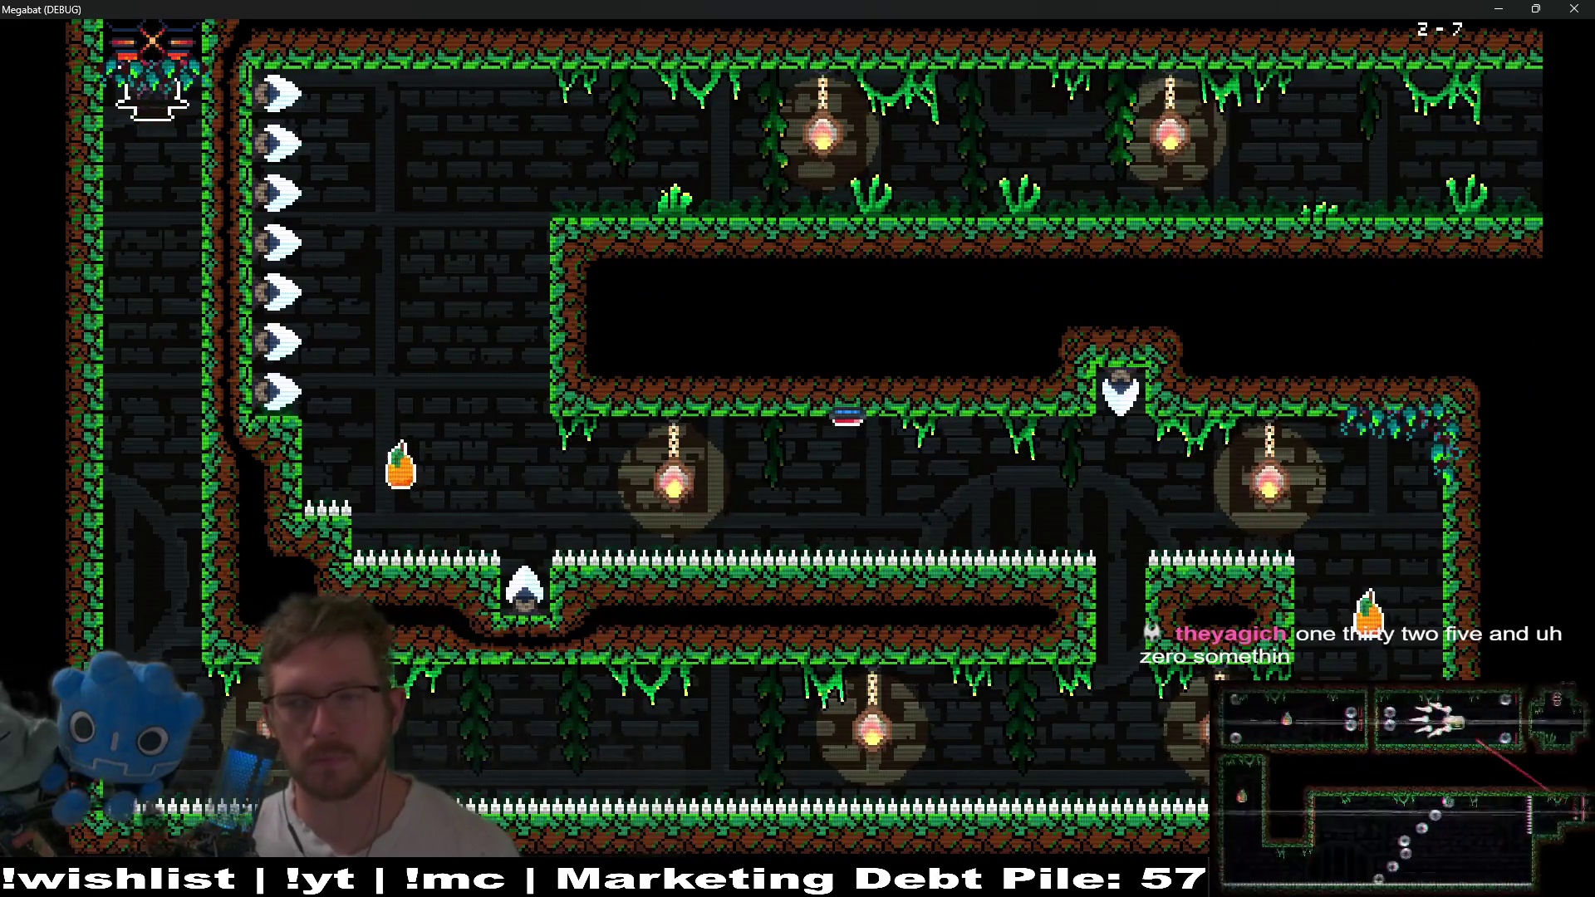
Descend the left shaft, cross the lower corridor, and grab the orange while climbing left.
{"action": "key", "text": "Down"}
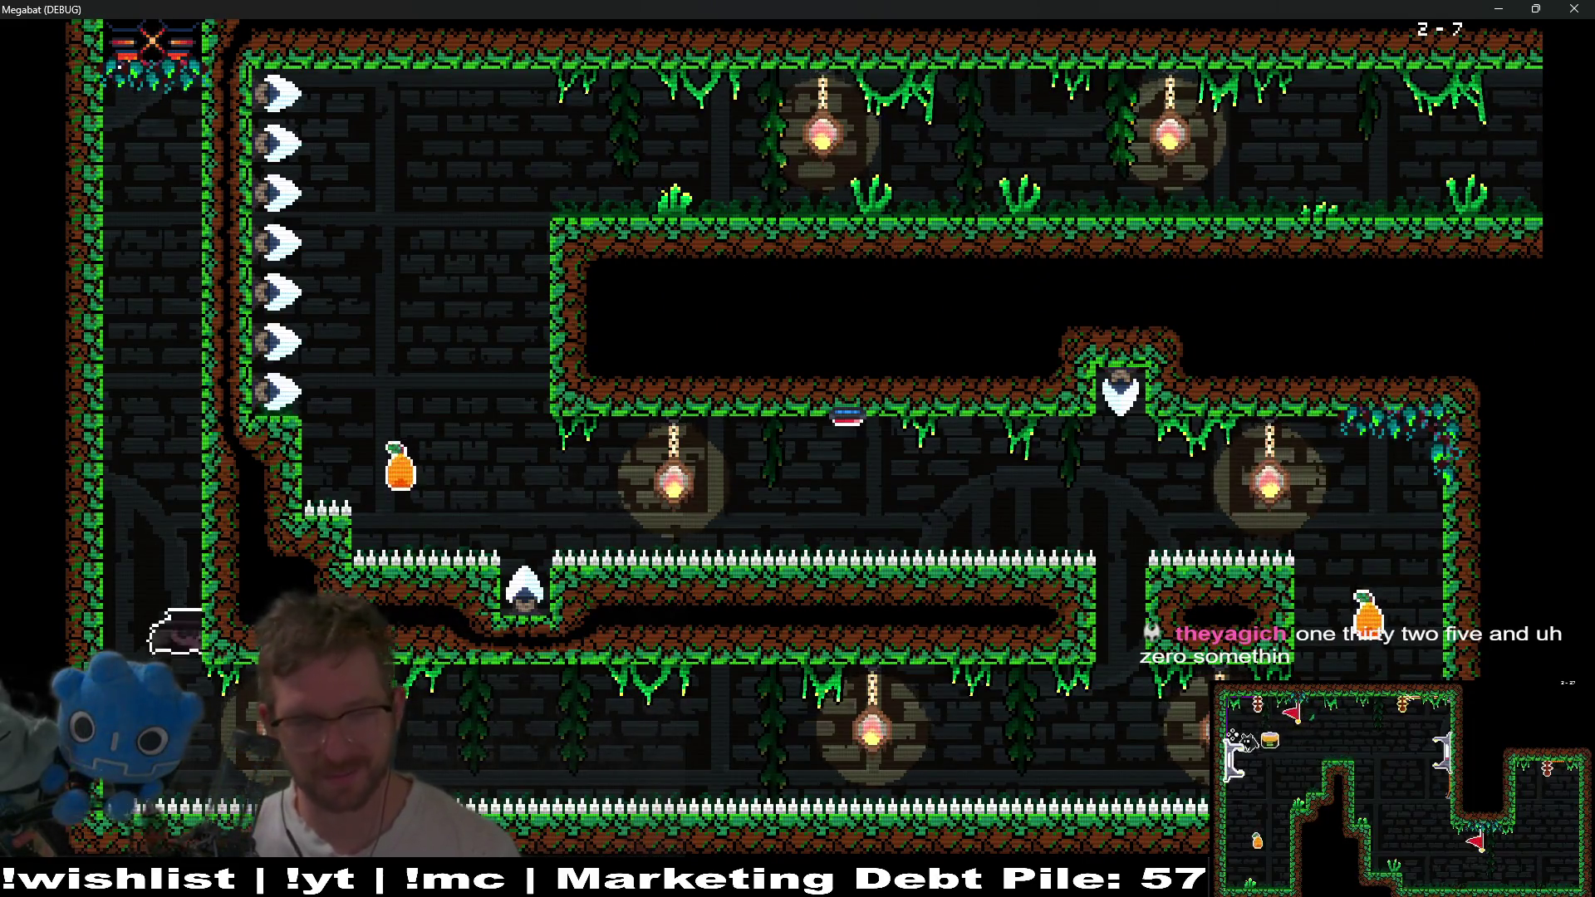
{"action": "key", "text": "Right"}
{"action": "key", "text": "Left"}
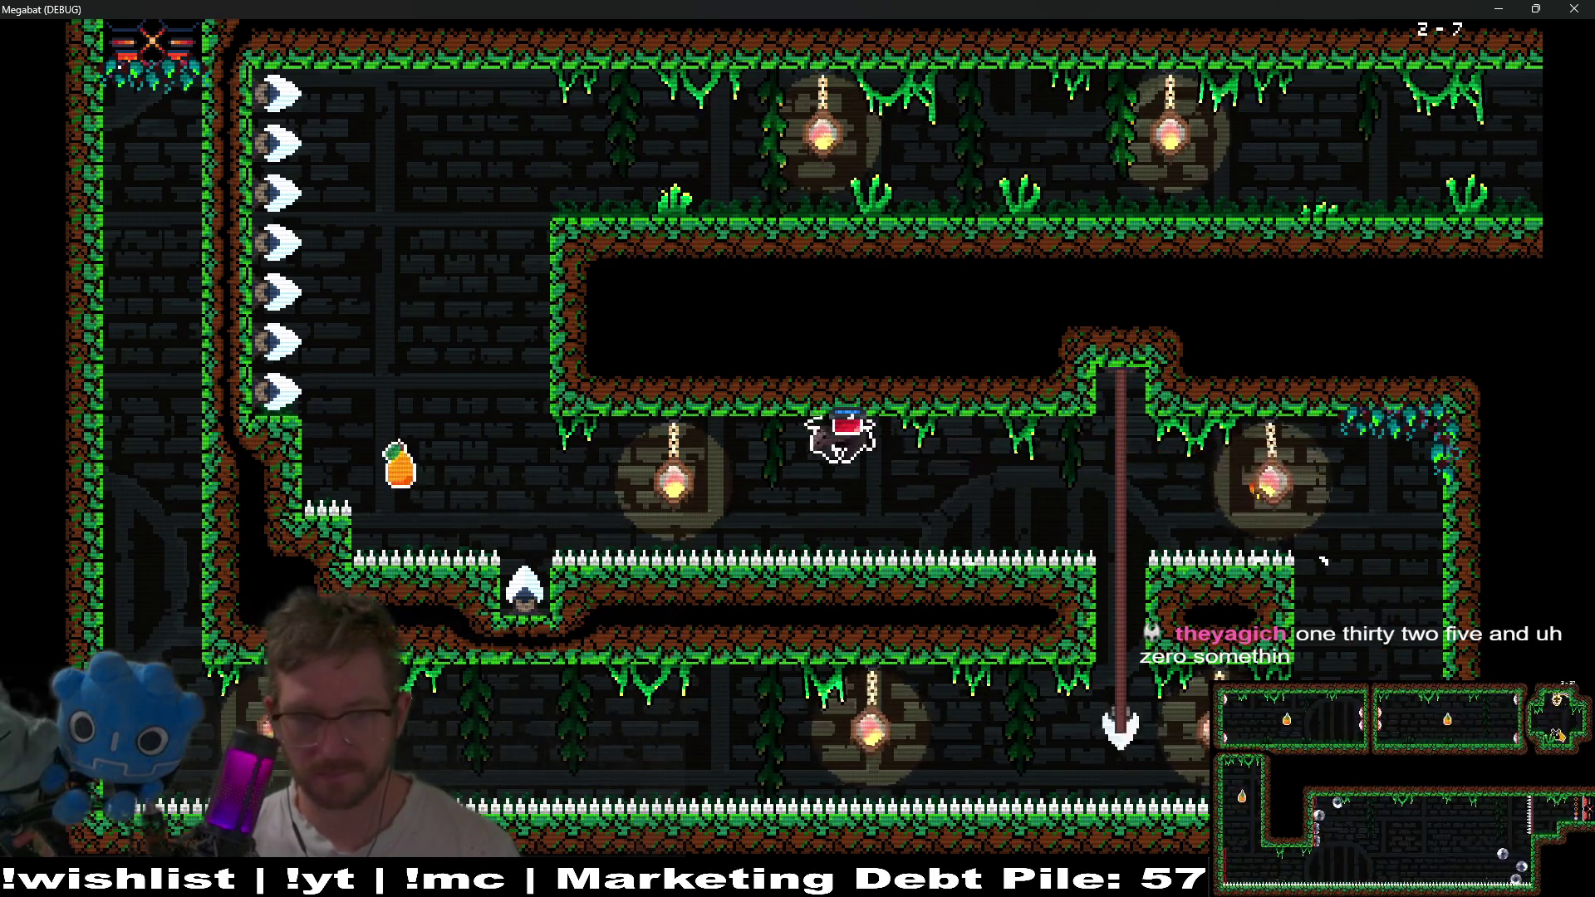
{"action": "key", "text": "Left"}
{"action": "key", "text": "Up"}
{"action": "key", "text": "Right"}
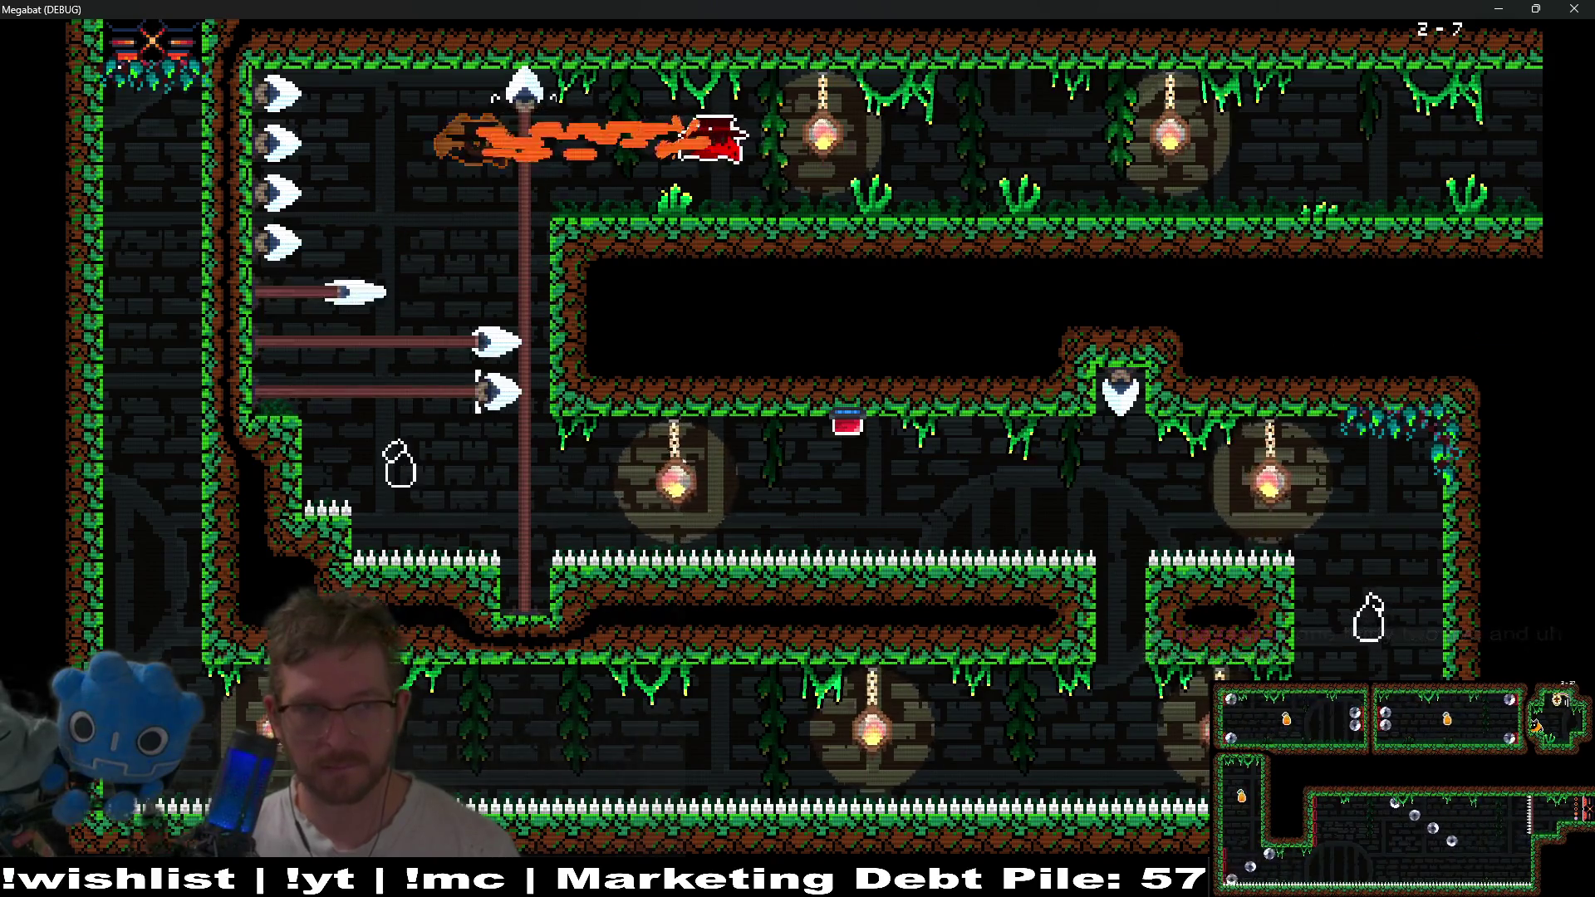
Fly right into the second room, take the lower orange and pear, and press the floor button.
{"action": "key", "text": "Right"}
{"action": "key", "text": "Right"}
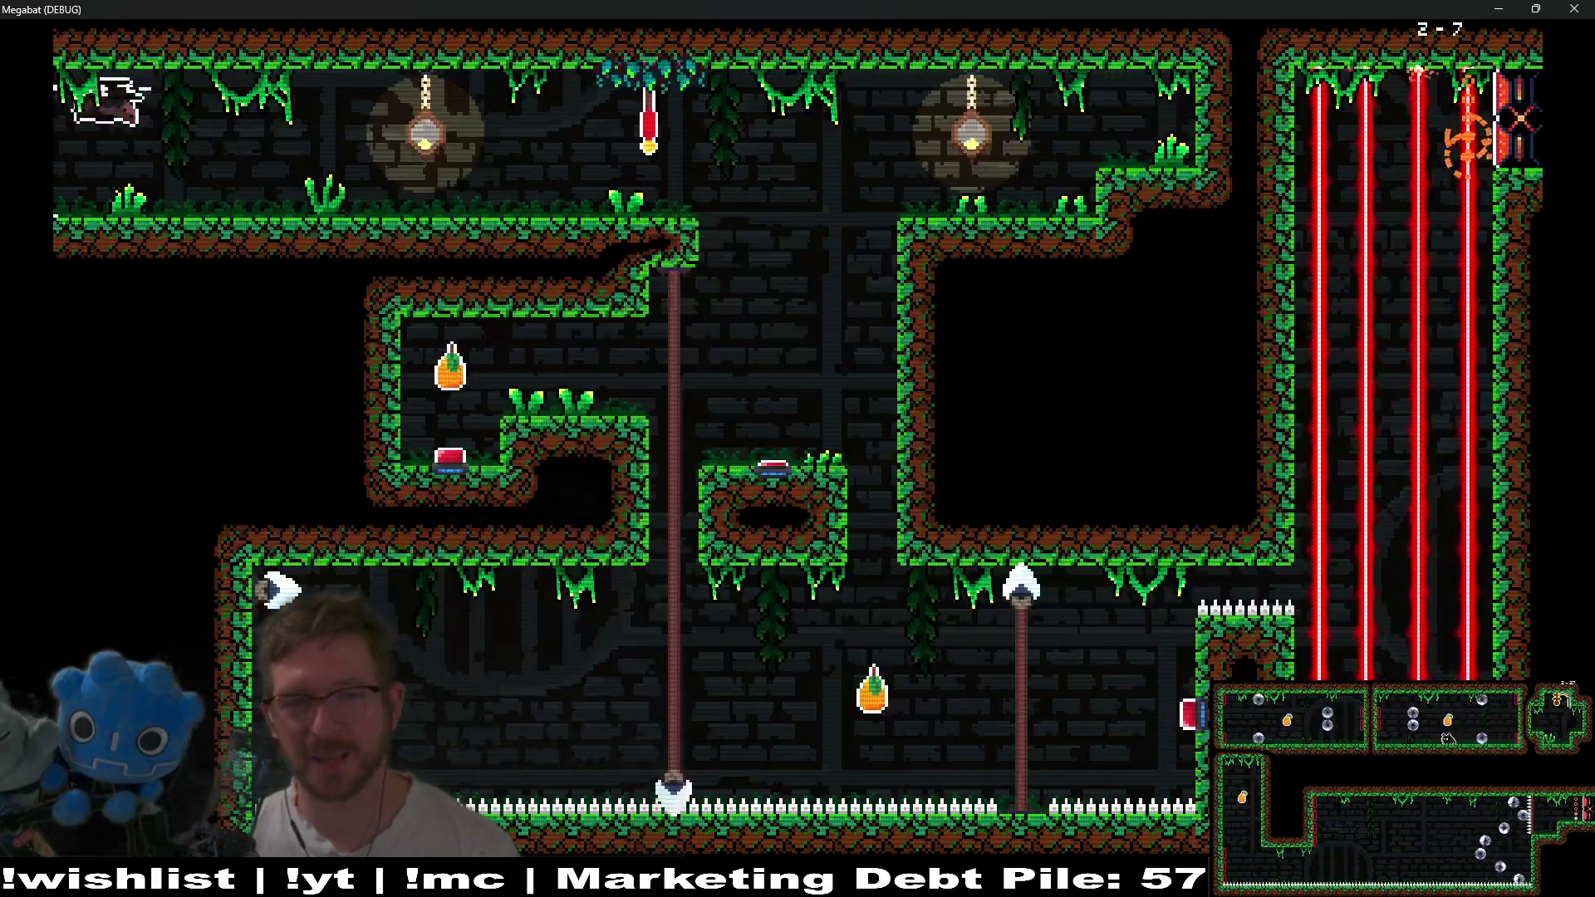
{"action": "key", "text": "Right"}
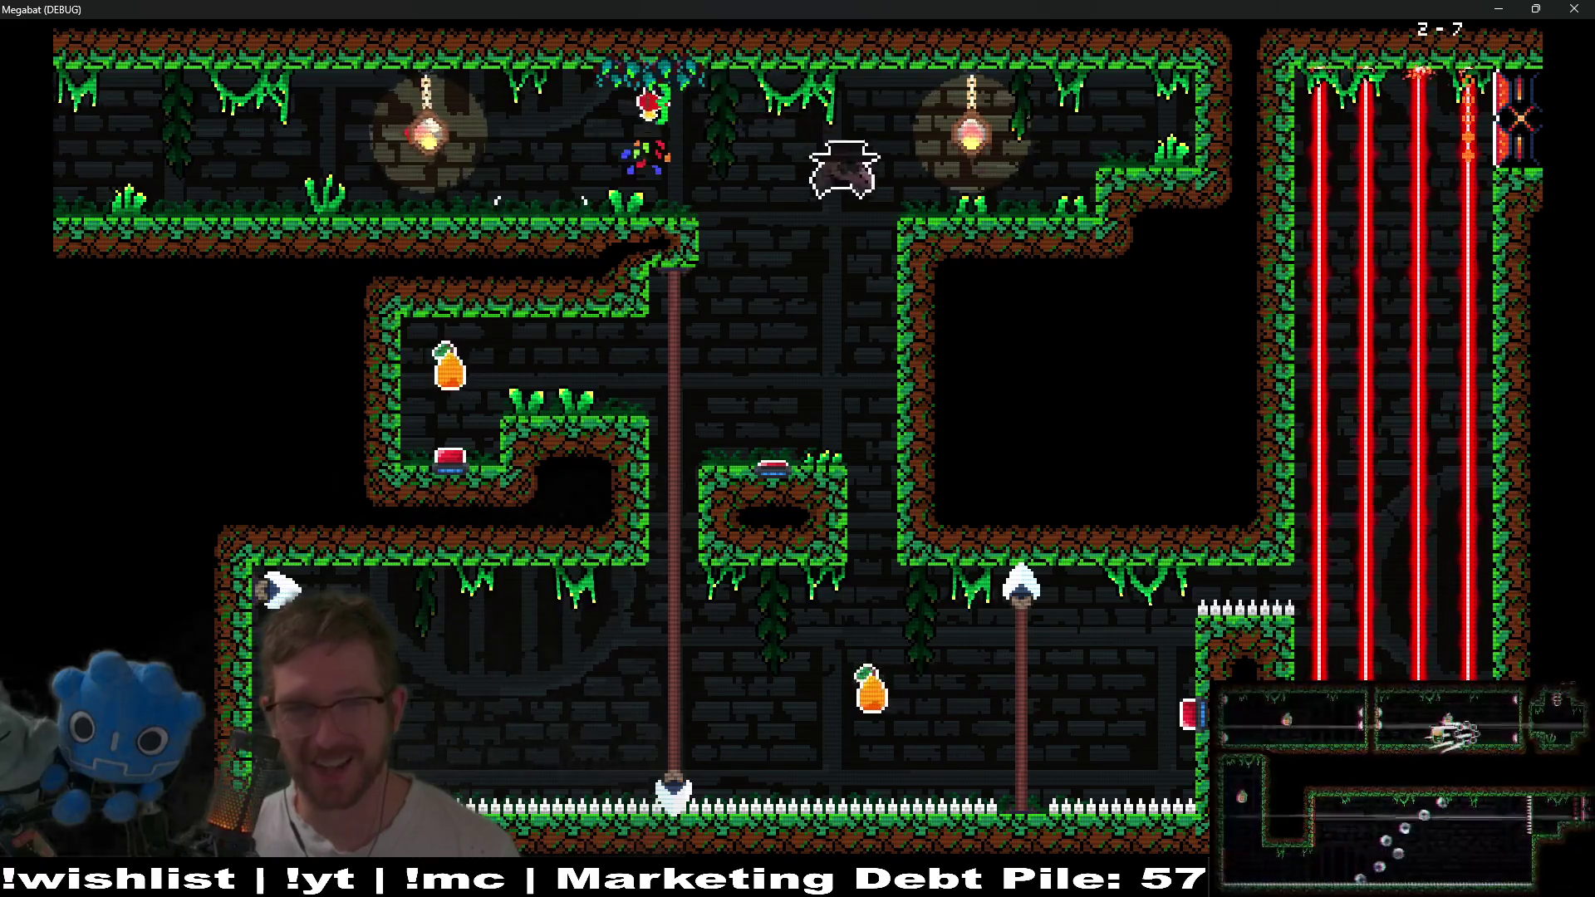
{"action": "key", "text": "Down"}
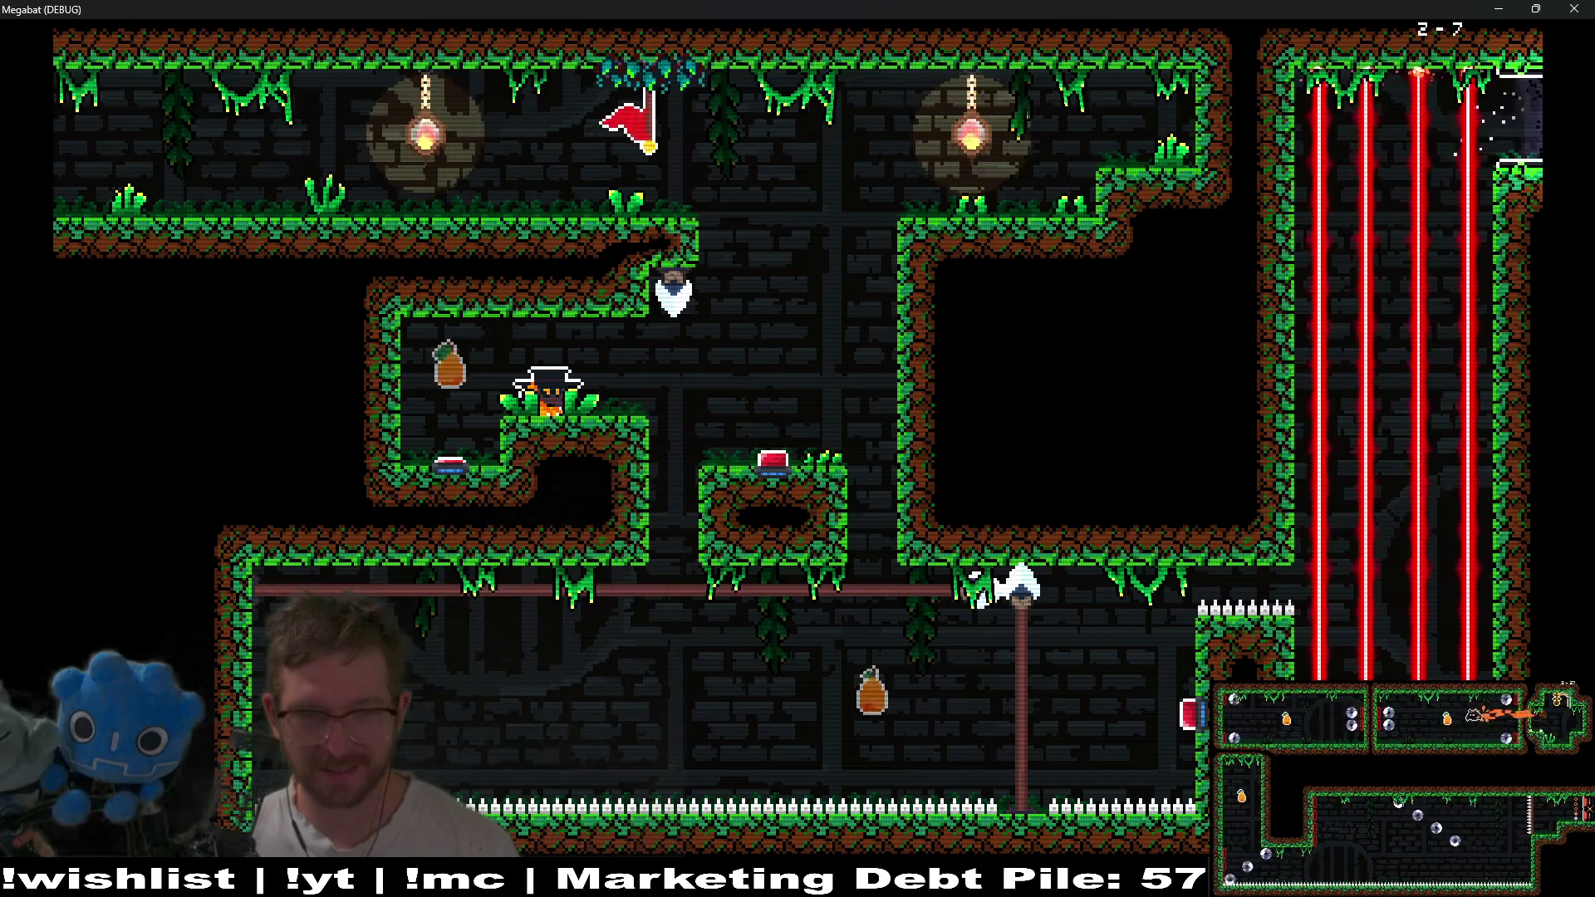
{"action": "key", "text": "Left"}
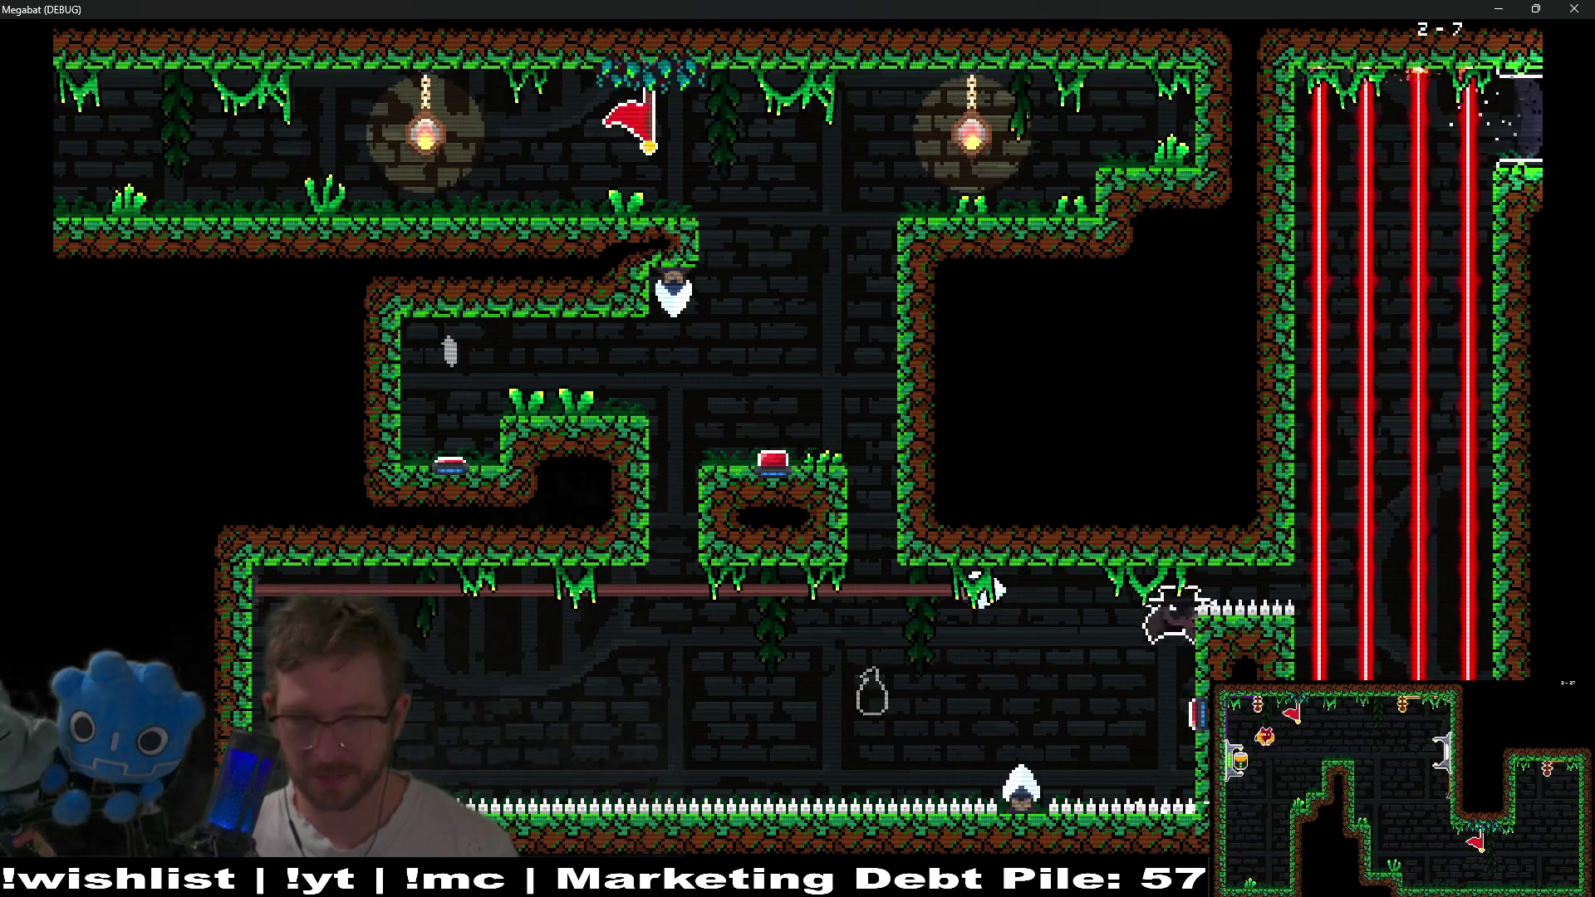
{"action": "key", "text": "Left"}
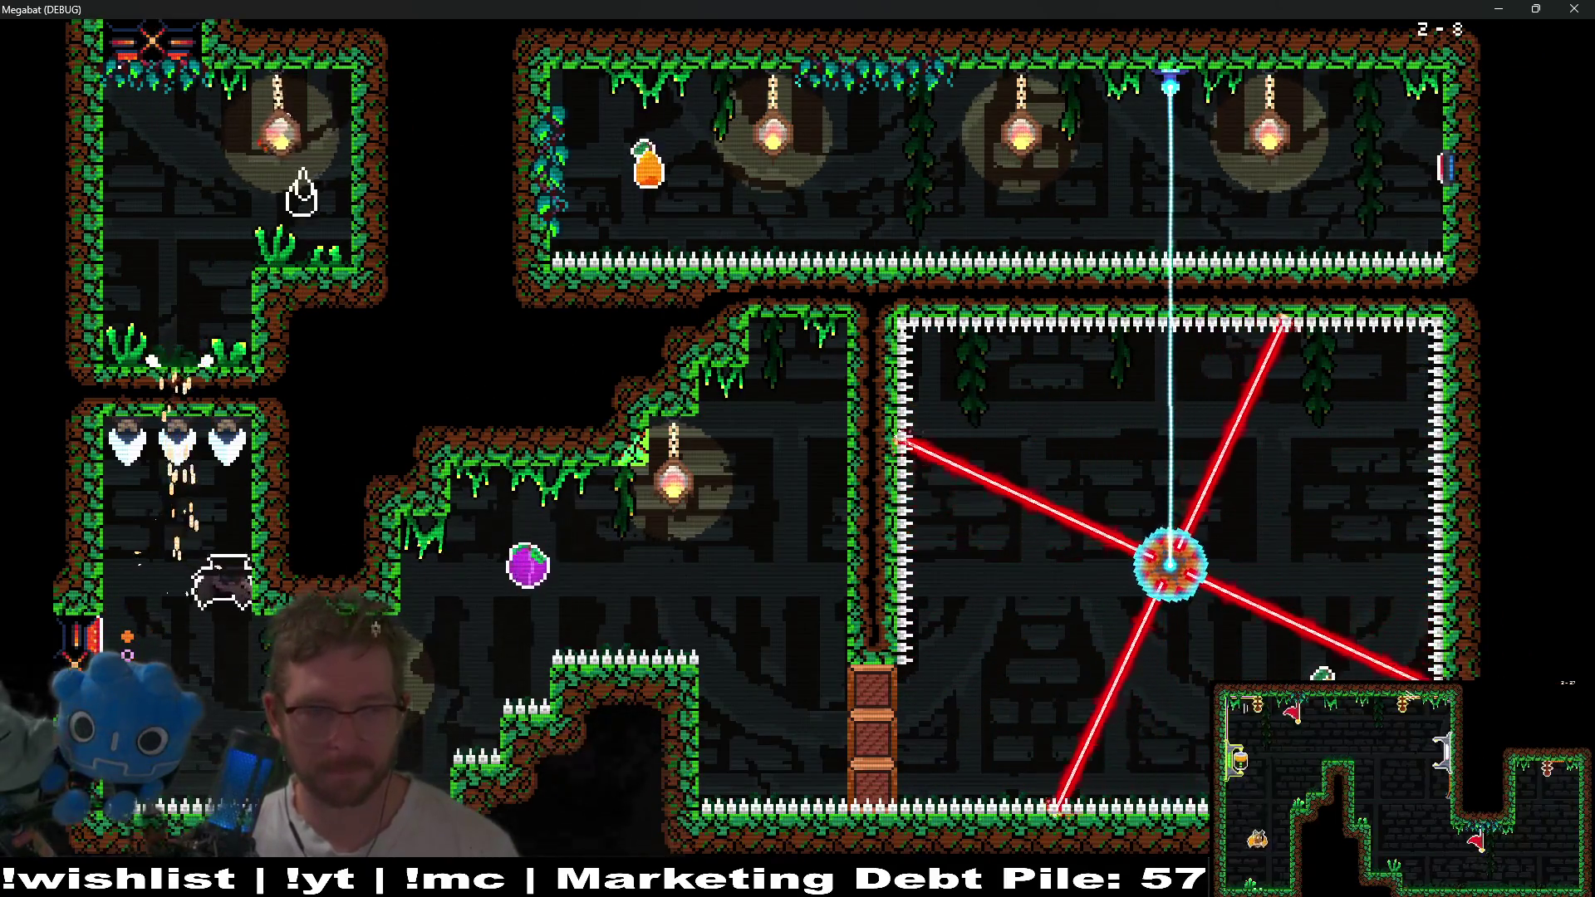
Dash through the eggplant pickup and weave across the laser room away from the lasers.
{"action": "key", "text": "Right"}
{"action": "key", "text": "Up"}
{"action": "key", "text": "Right"}
{"action": "key", "text": "Right"}
{"action": "key", "text": "Left"}
{"action": "key", "text": "Left"}
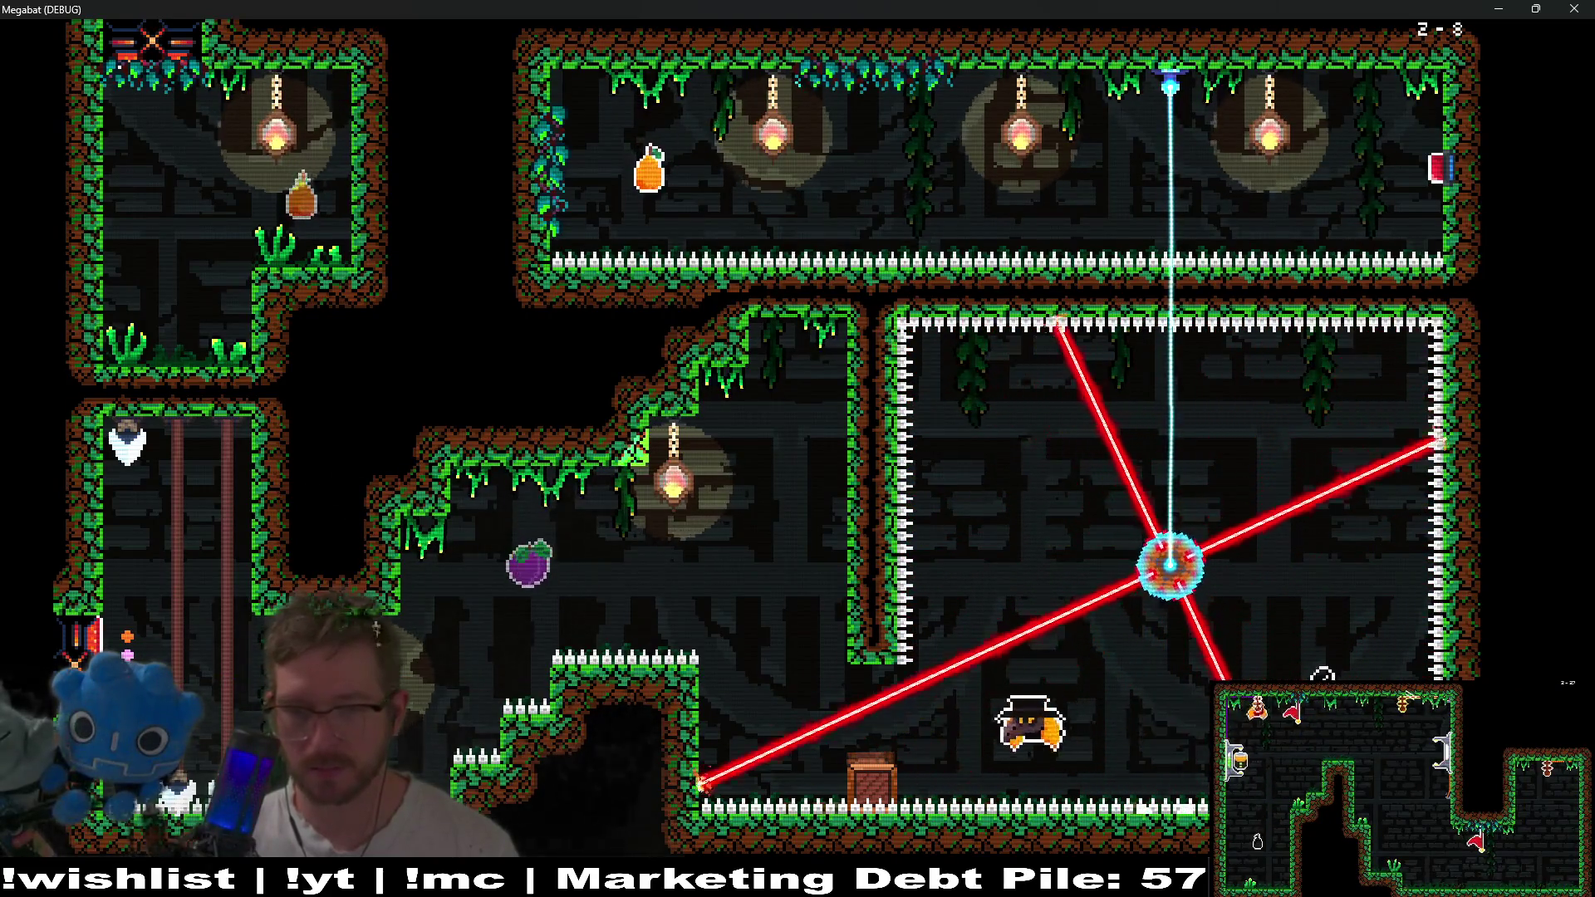
{"action": "key", "text": "Up"}
{"action": "key", "text": "Up"}
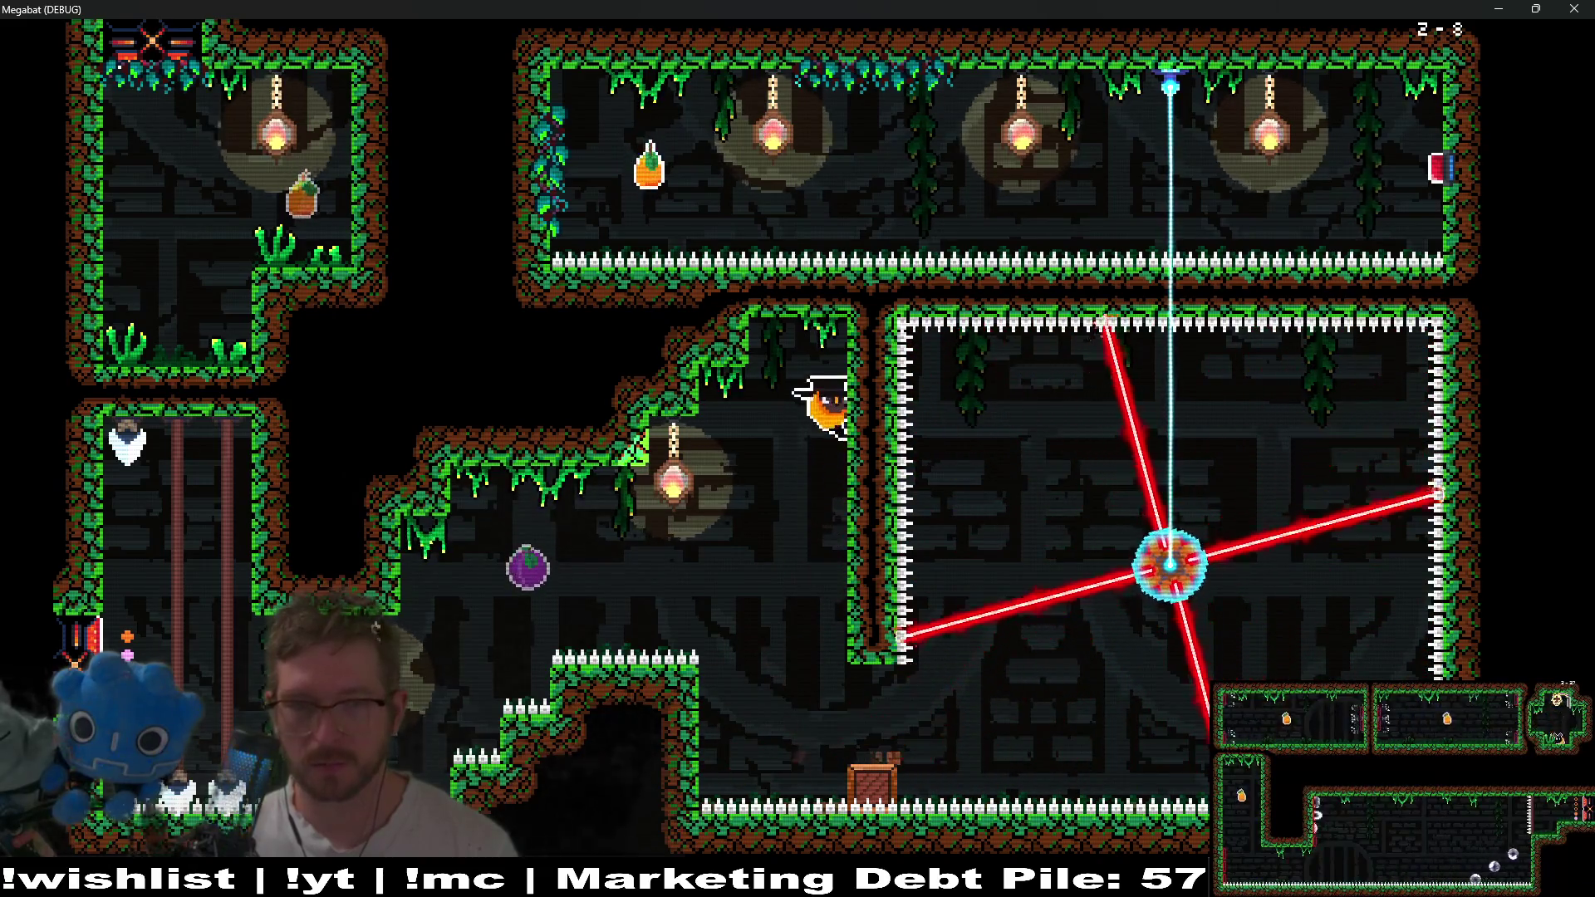
Fly along the top corridor, then drop down-left into the lower room toward the exit.
{"action": "key", "text": "Left"}
{"action": "key", "text": "Right"}
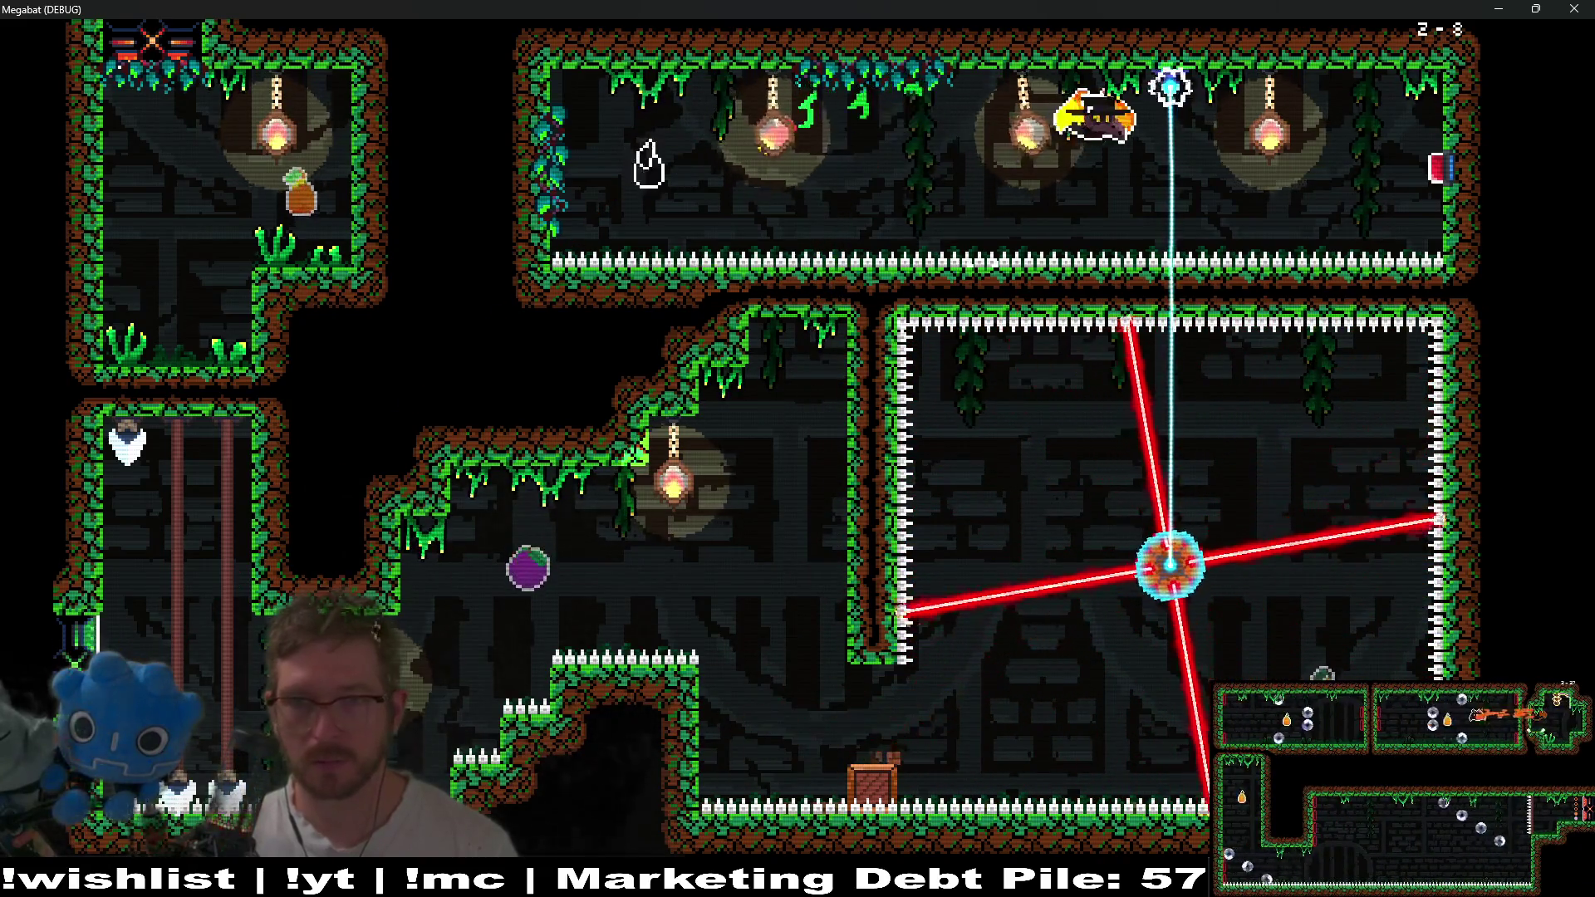
{"action": "key", "text": "Left"}
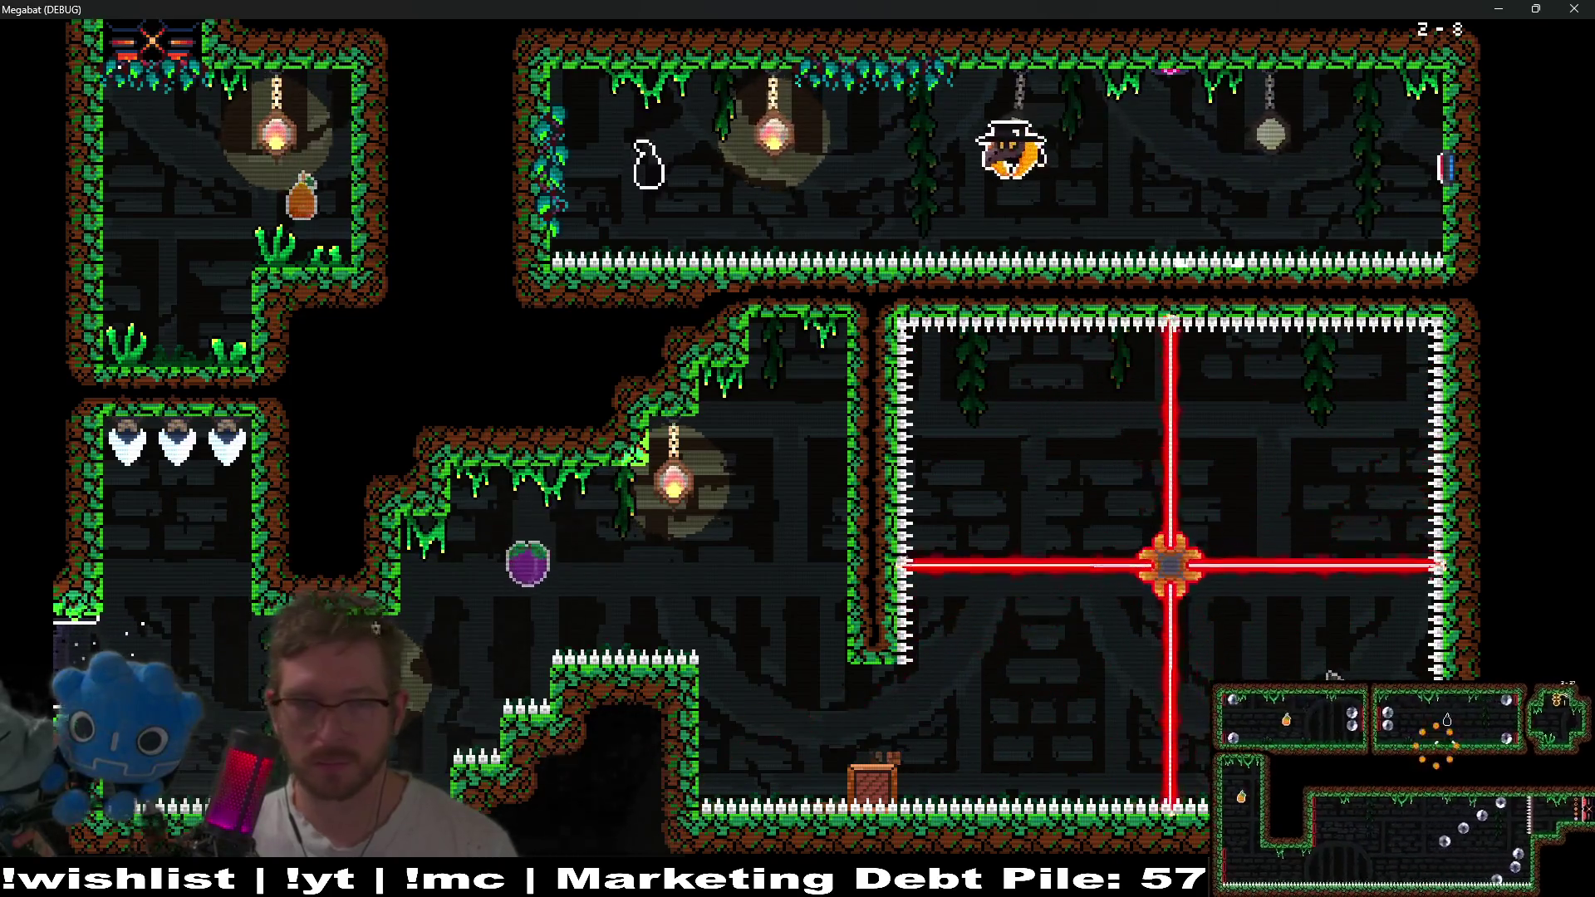
{"action": "key", "text": "Down"}
{"action": "key", "text": "Left"}
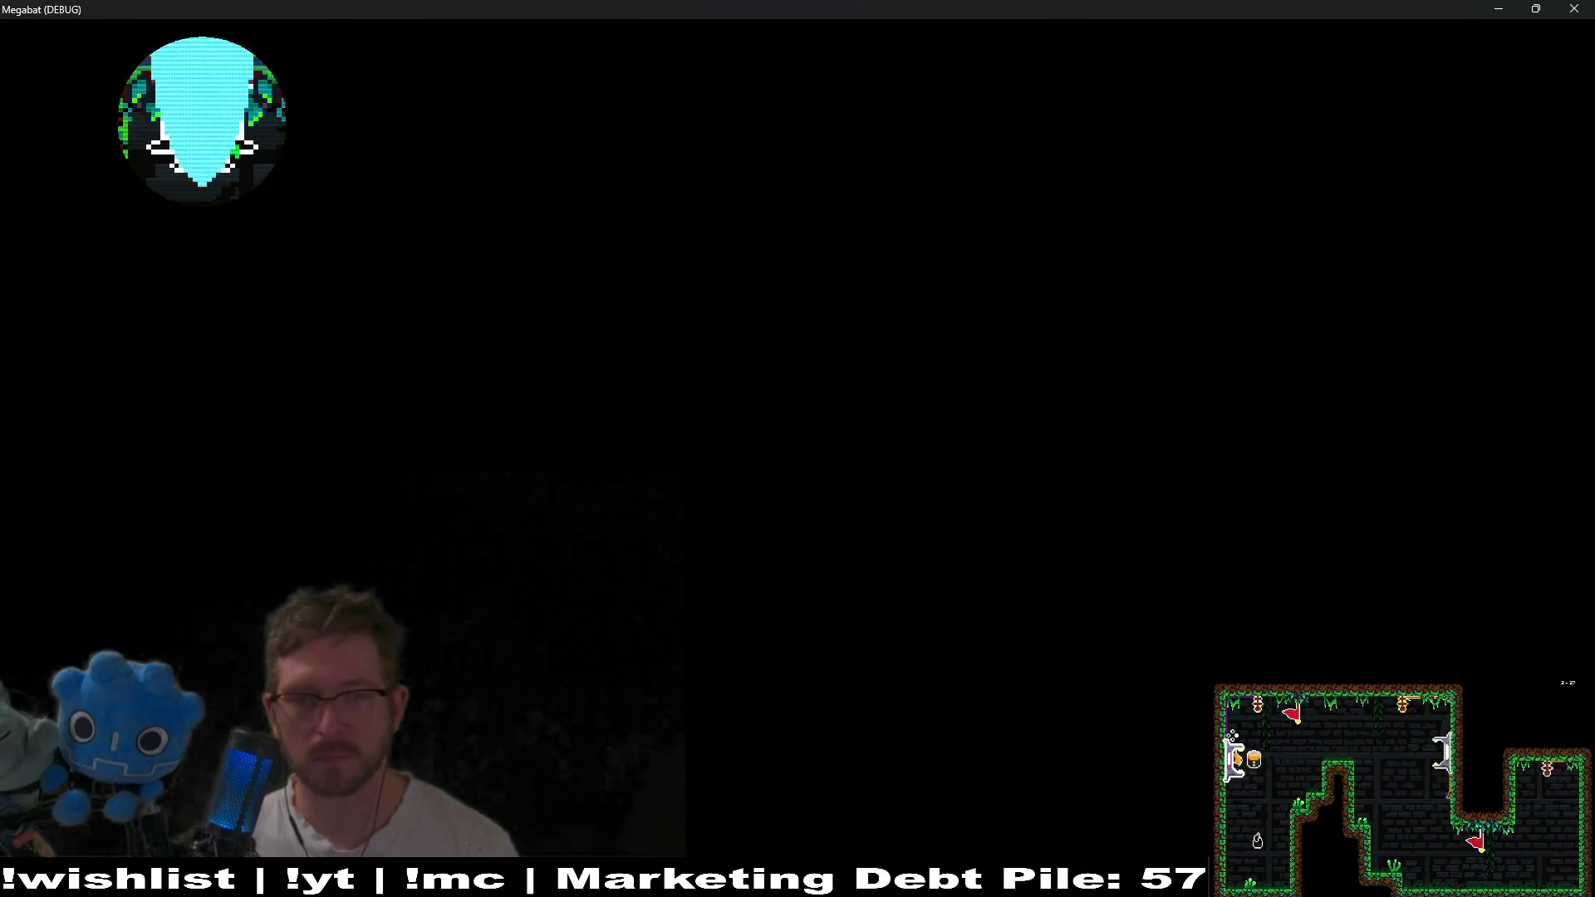
Collect the oranges, take the key, press the red button, and unlock the door.
{"action": "key", "text": "Right"}
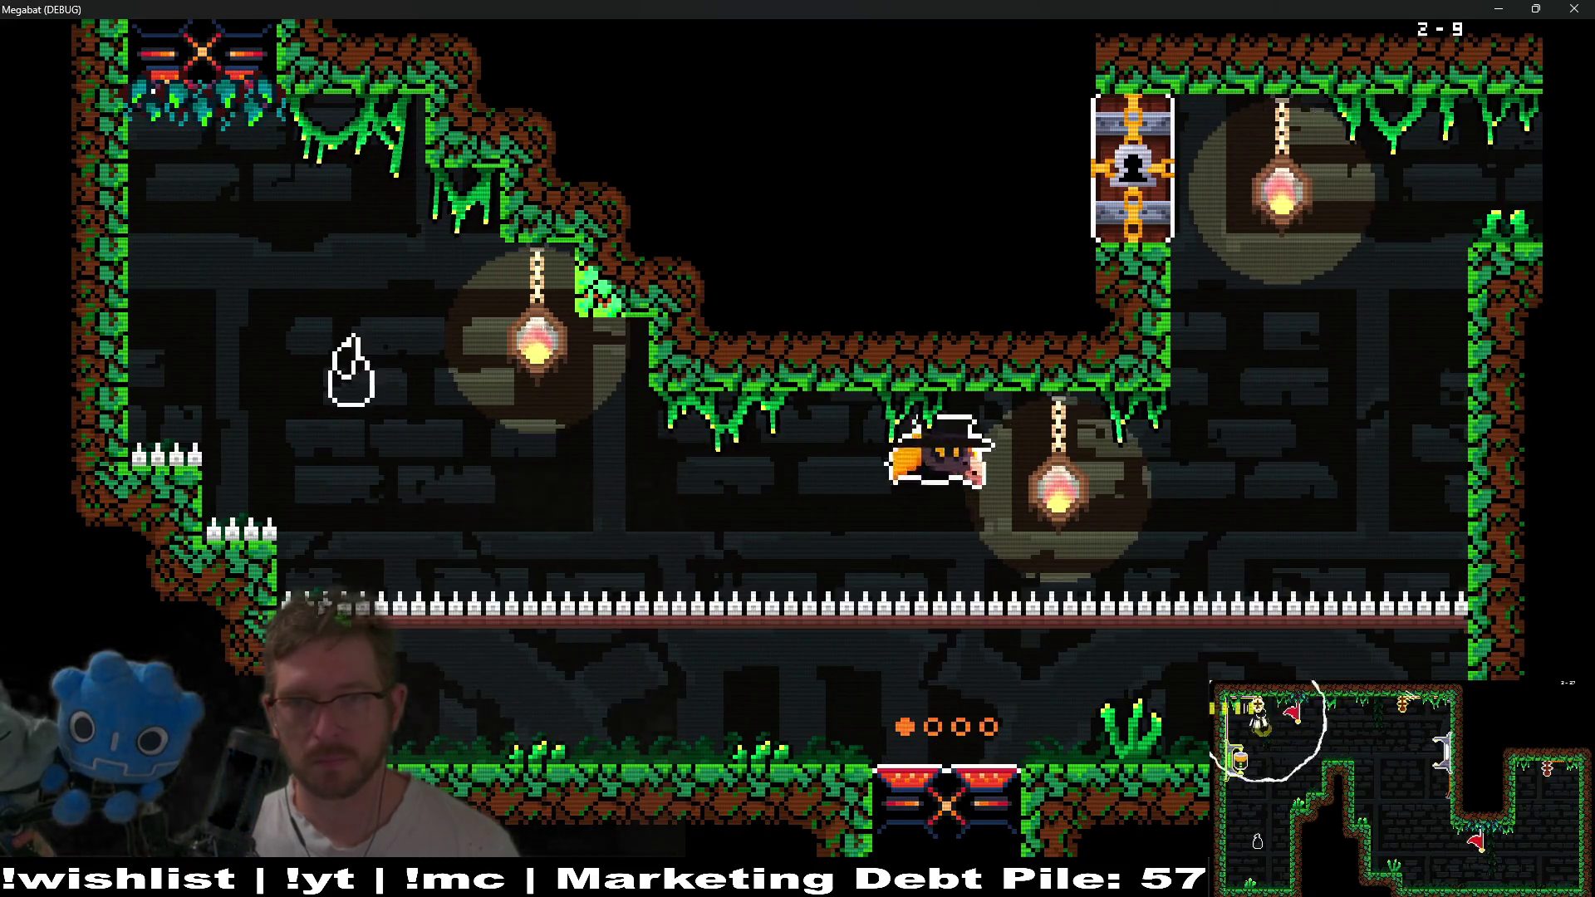
{"action": "key", "text": "Right"}
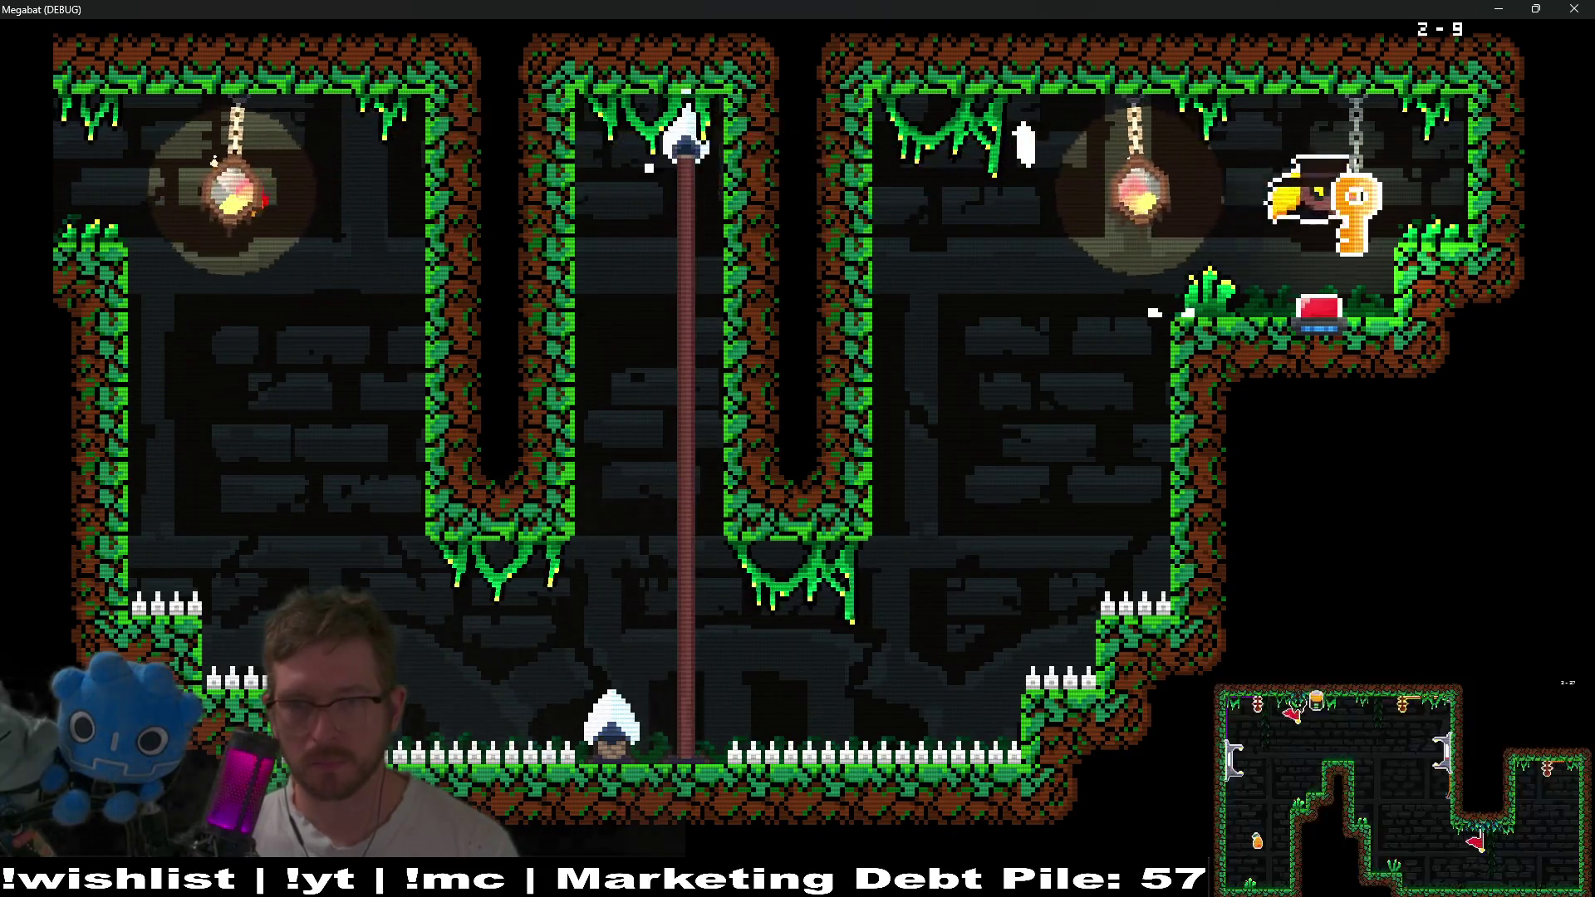
{"action": "key", "text": "Down"}
{"action": "key", "text": "Left"}
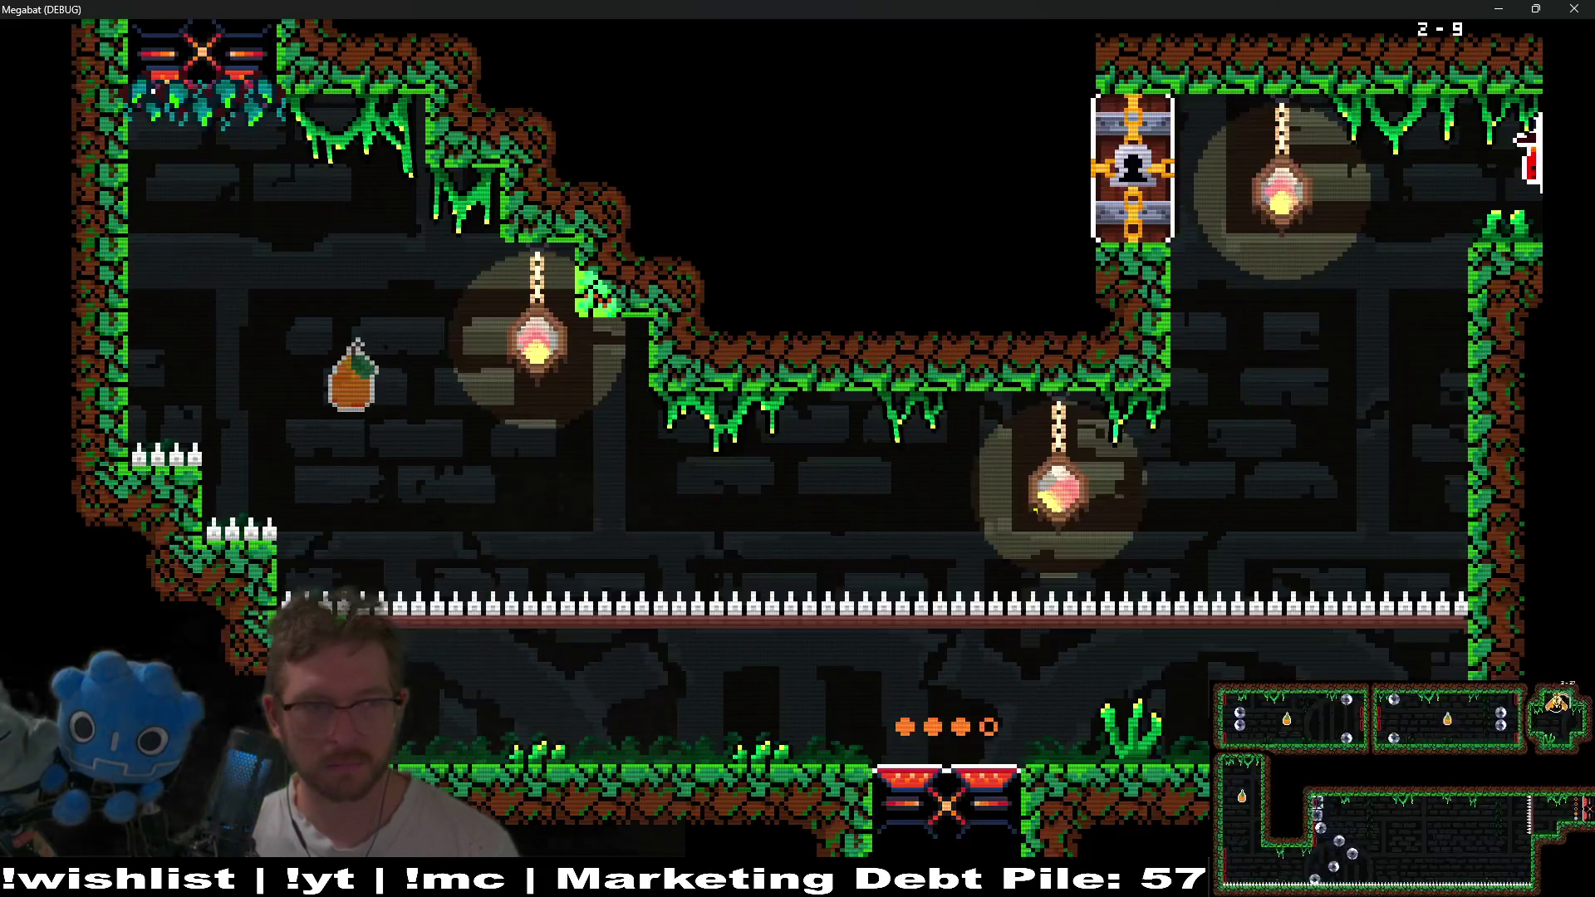
{"action": "key", "text": "Left"}
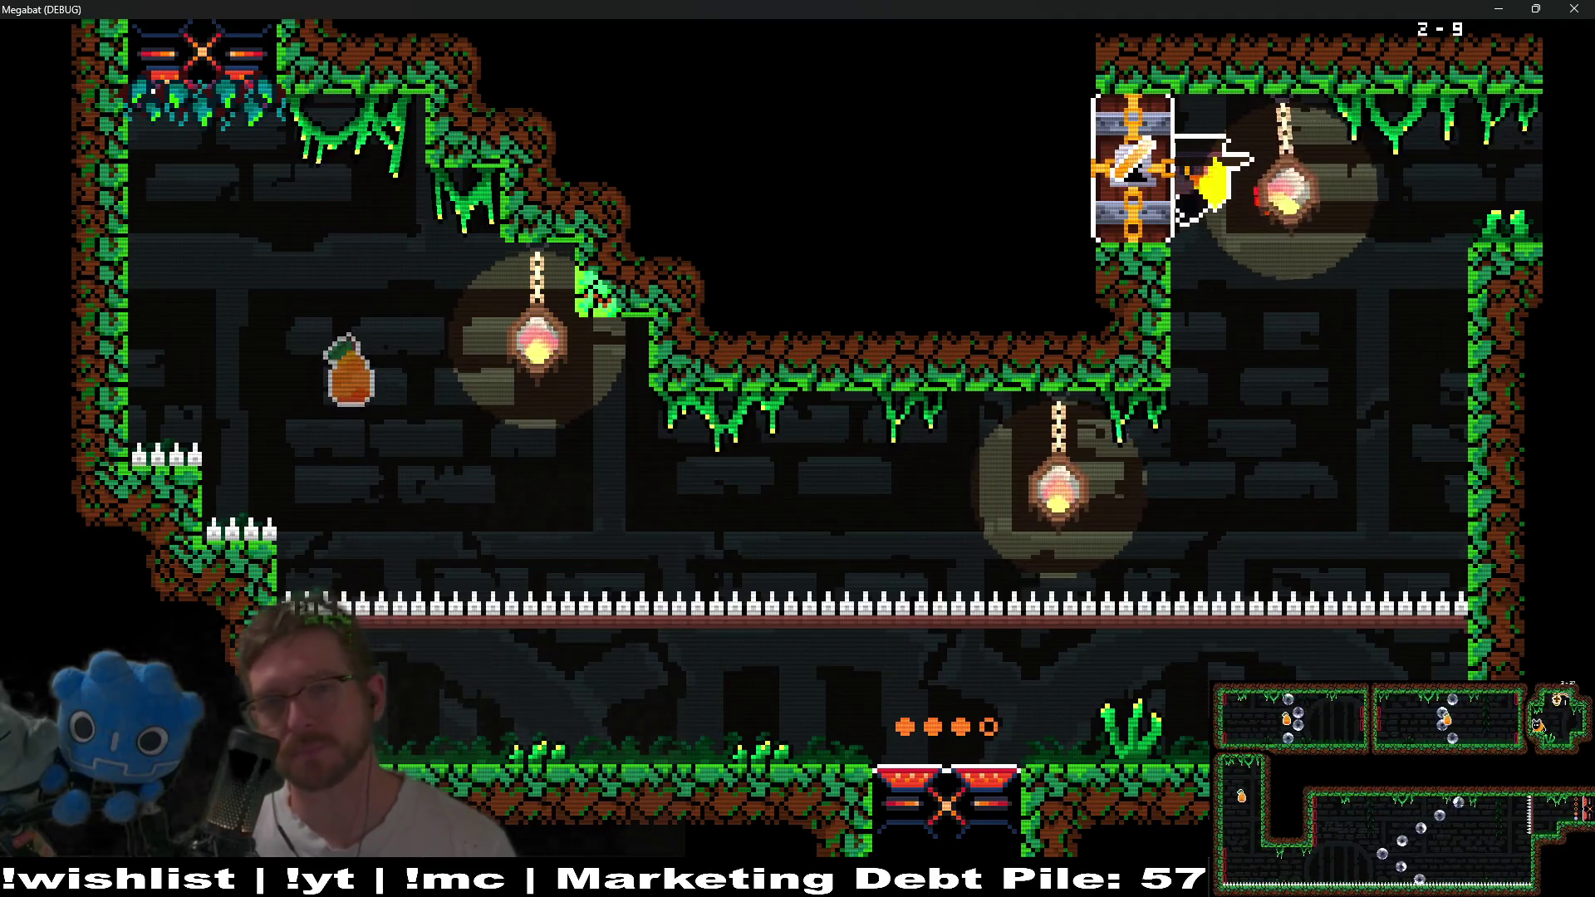
{"action": "key", "text": "Left"}
Drop through the opened bottom door into level 2-10 and fly past the lasers.
{"action": "key", "text": "Right"}
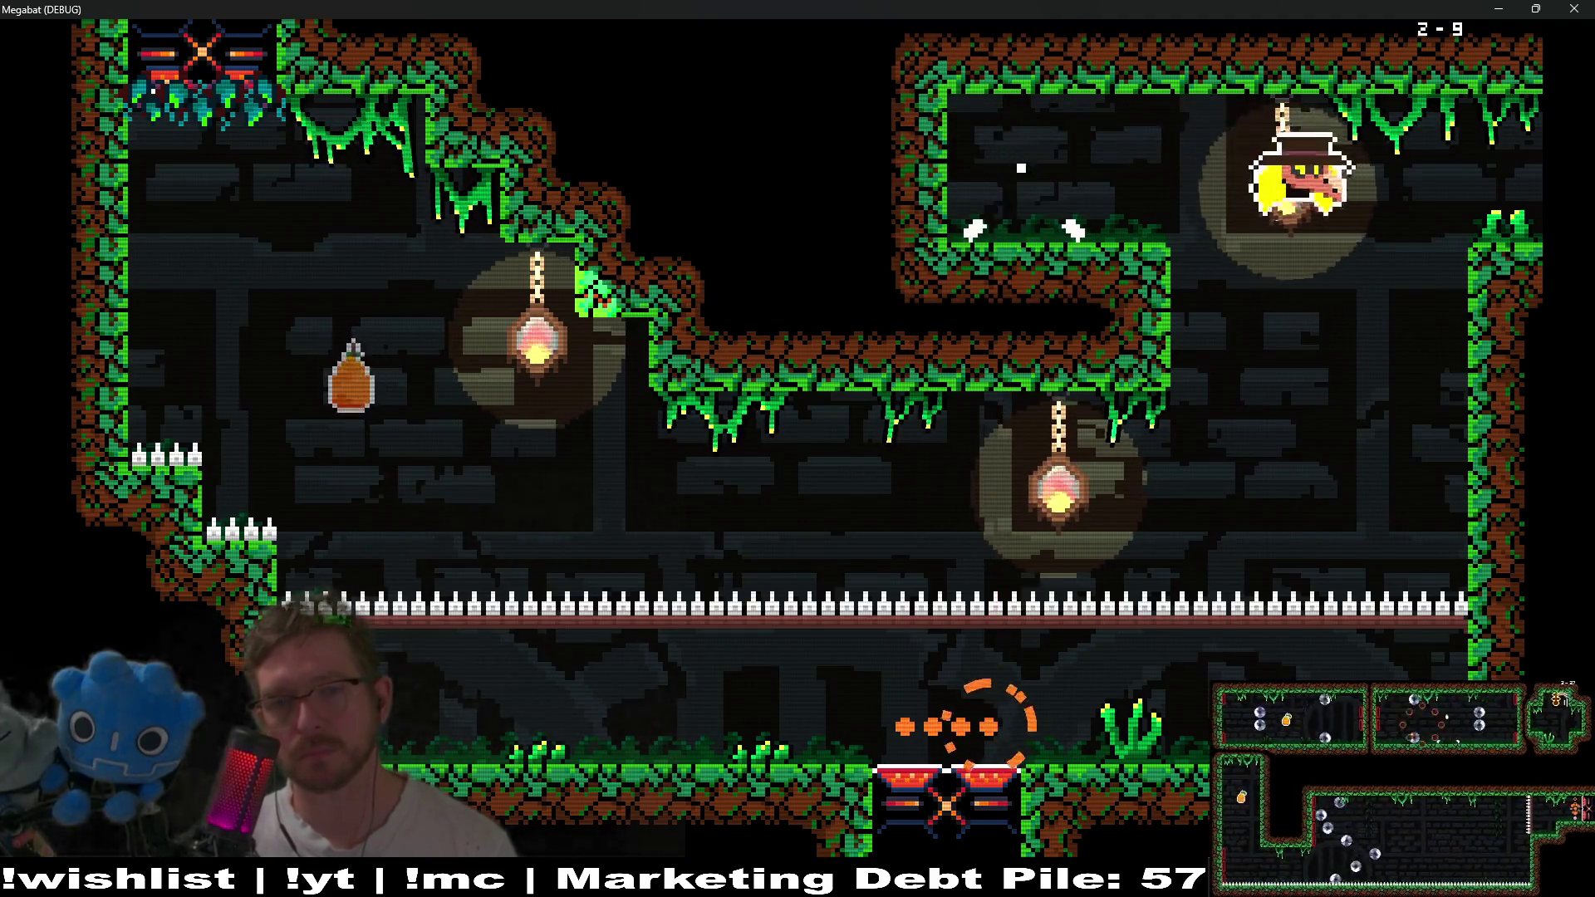
{"action": "key", "text": "Down"}
{"action": "key", "text": "Left"}
{"action": "key", "text": "Down"}
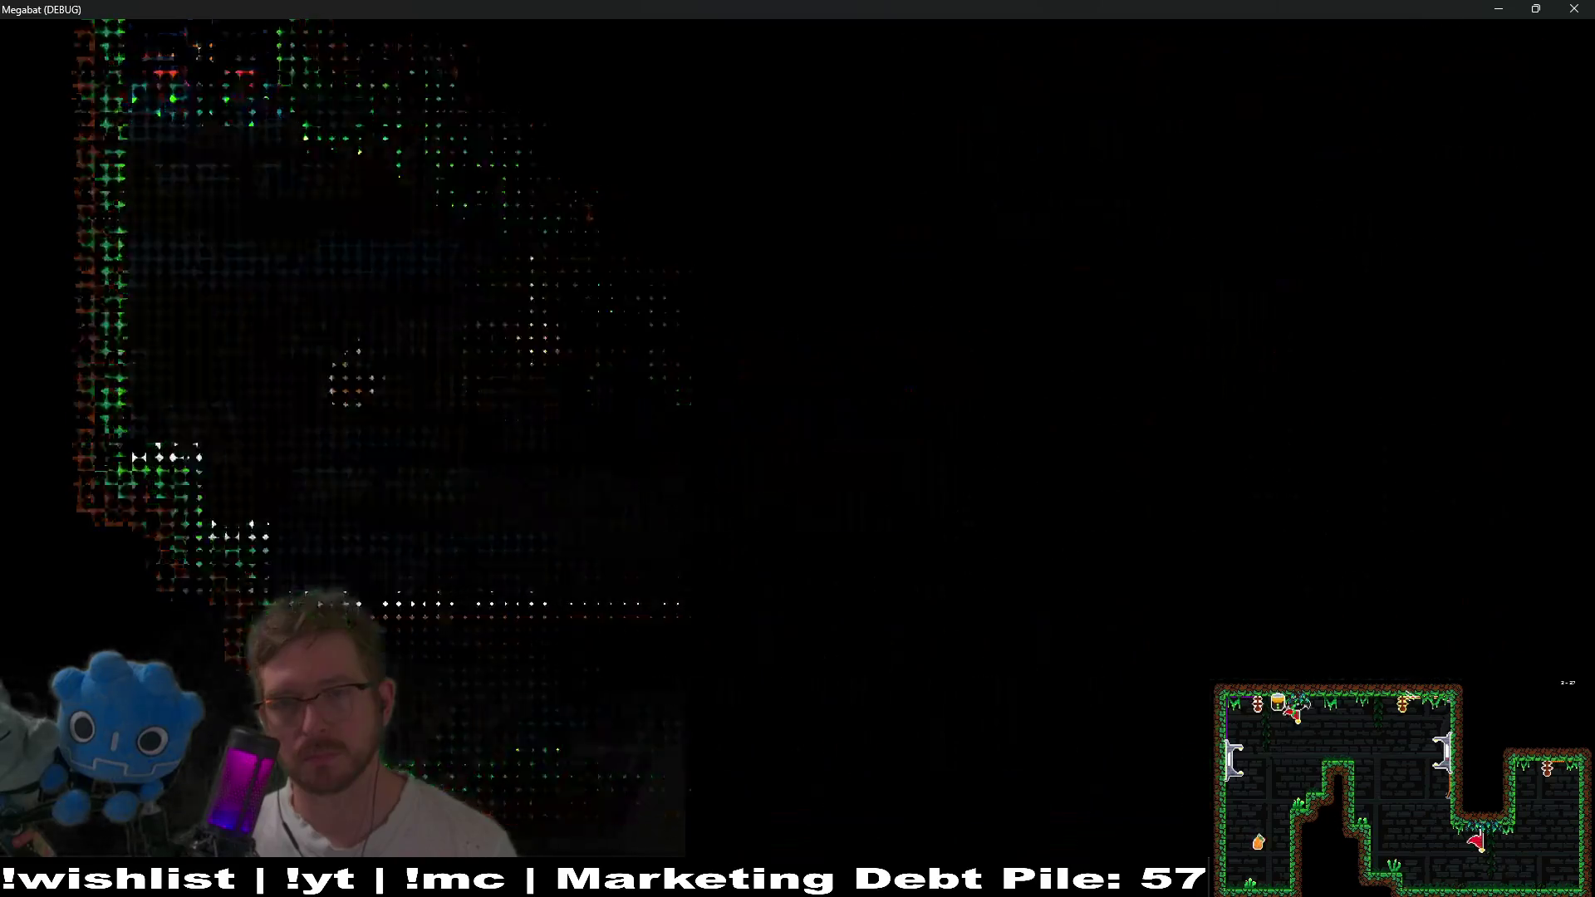
{"action": "key", "text": "Down"}
{"action": "key", "text": "Right"}
{"action": "key", "text": "Right"}
Fetch the key near the crates and use it to open the locked door.
{"action": "key", "text": "Down"}
{"action": "key", "text": "Down"}
{"action": "key", "text": "Left"}
{"action": "key", "text": "Up"}
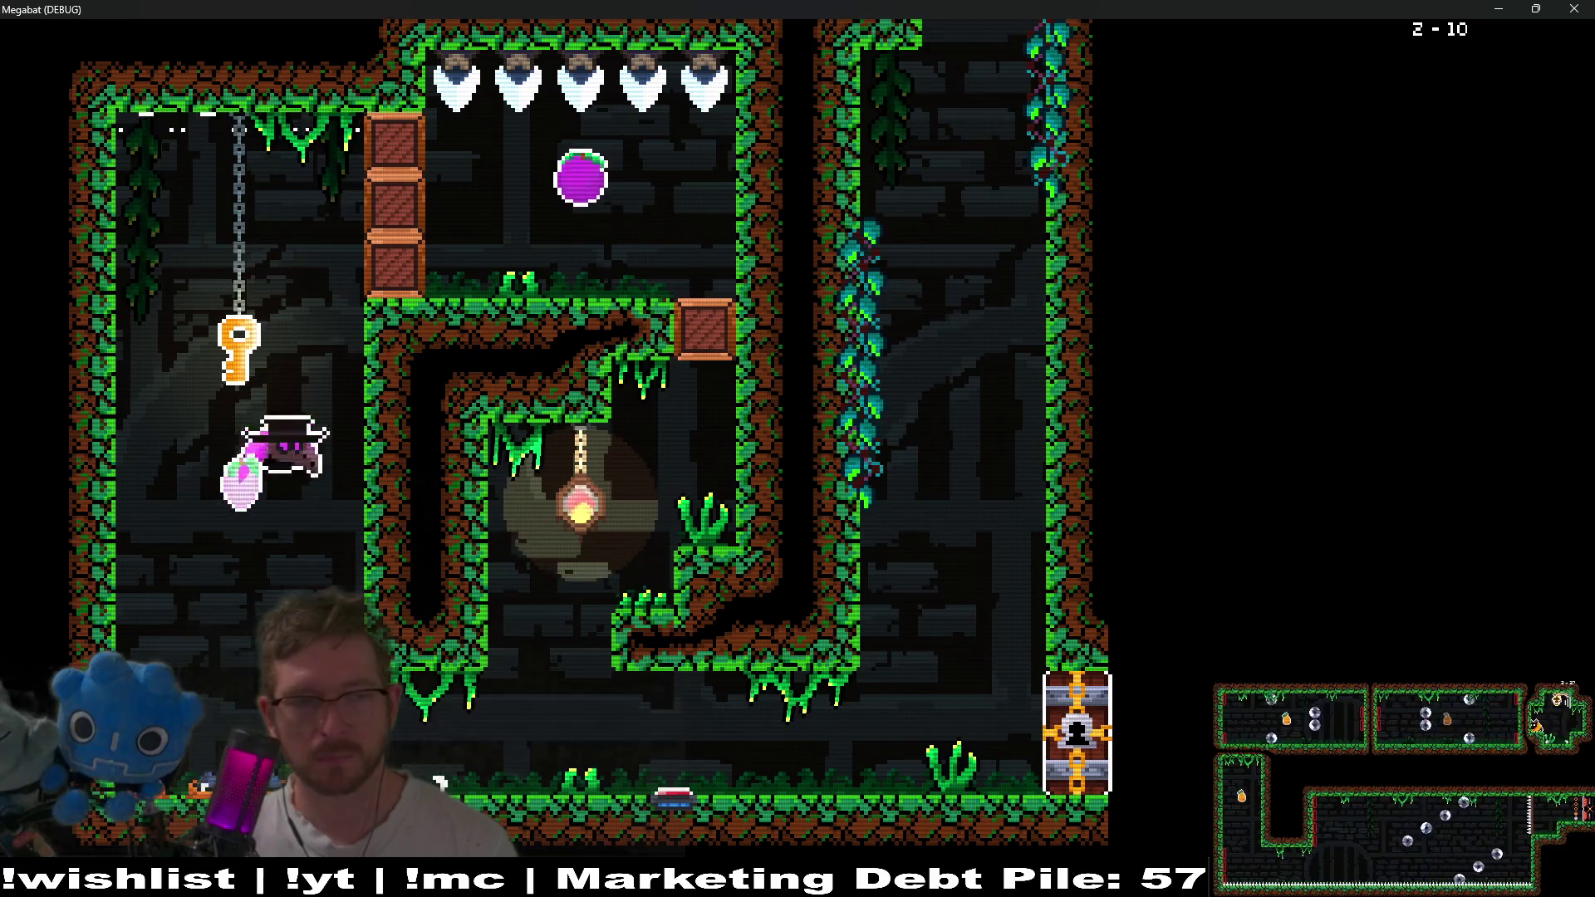
{"action": "key", "text": "Right"}
{"action": "key", "text": "Down"}
{"action": "key", "text": "Right"}
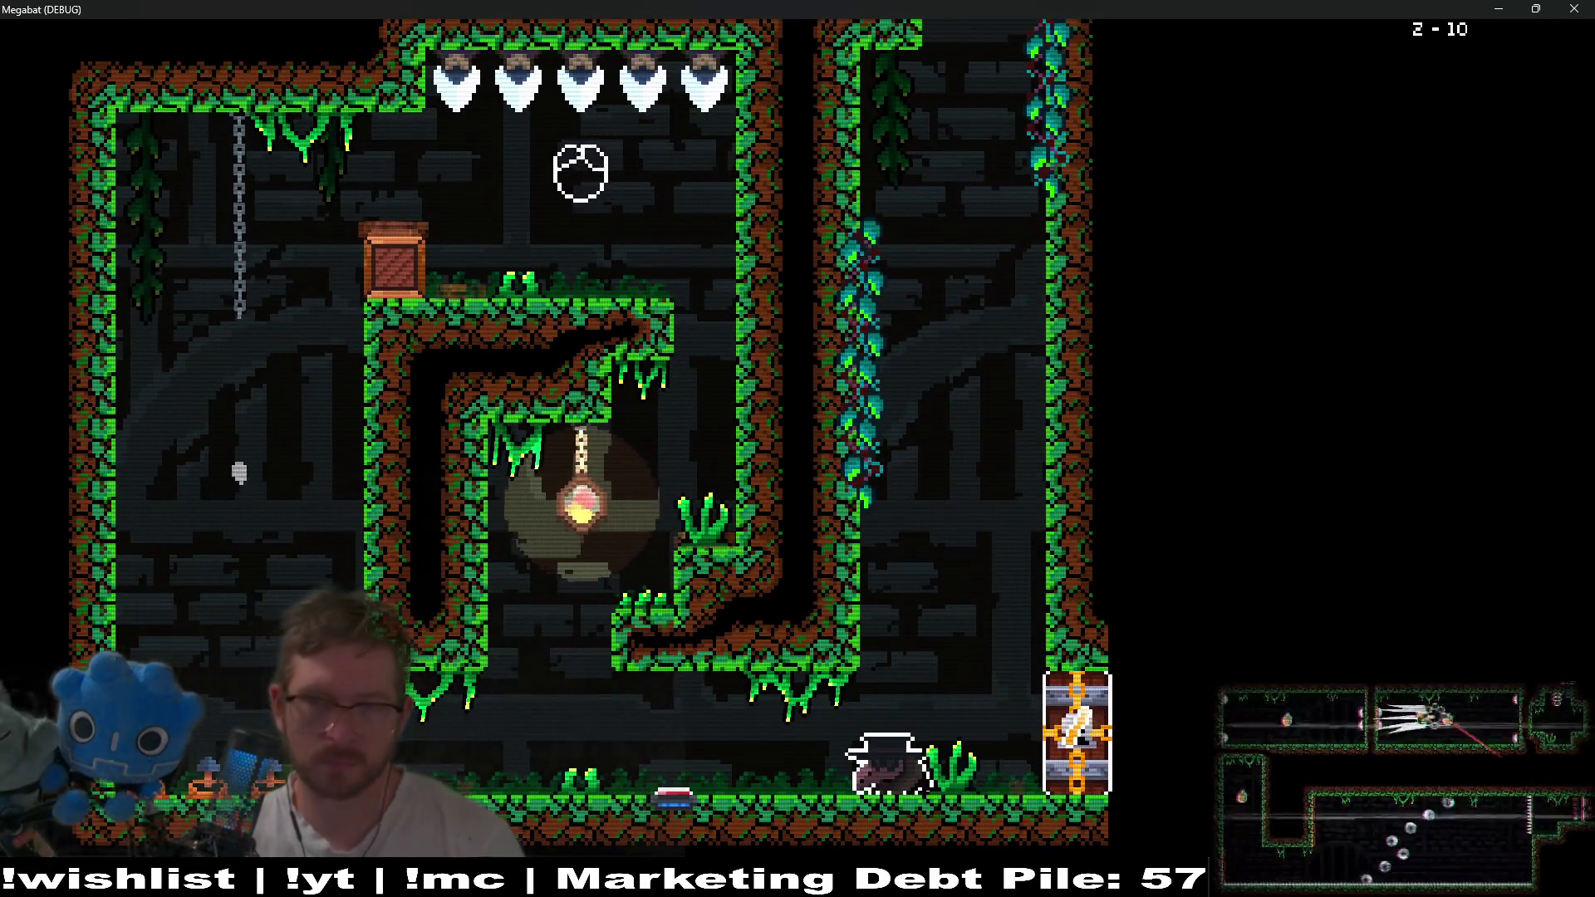
{"action": "key", "text": "Right"}
{"action": "key", "text": "Right"}
Touch the checkpoint flag, climb the vine shaft, collect the drops, and rise to the top exit.
{"action": "key", "text": "Left"}
{"action": "key", "text": "Up"}
{"action": "key", "text": "Up"}
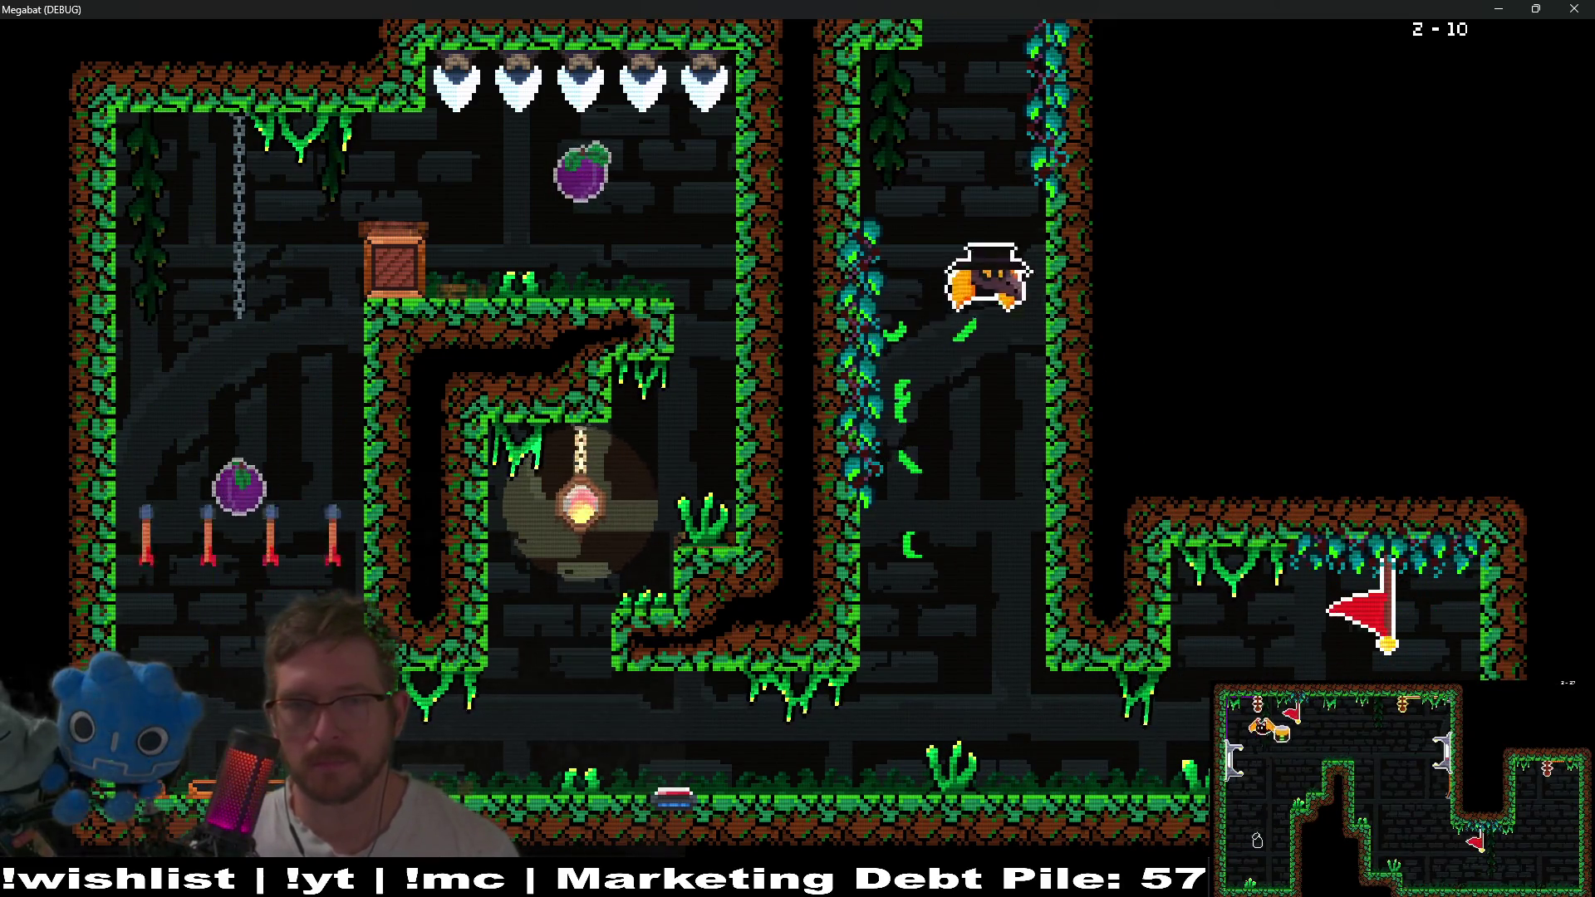
{"action": "key", "text": "Up"}
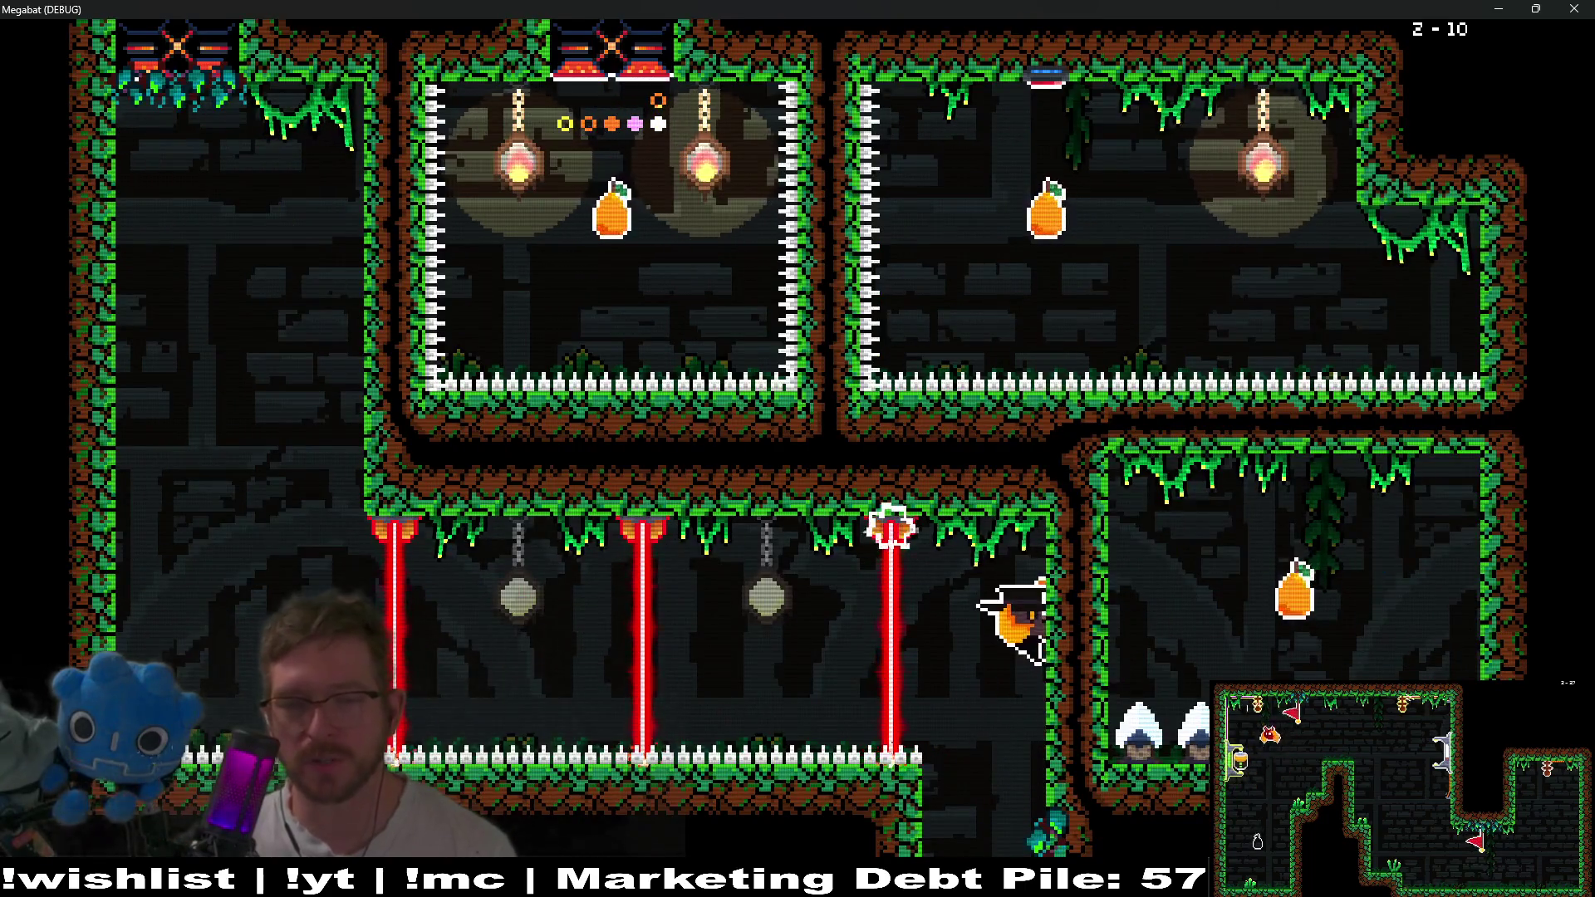
{"action": "key", "text": "Right"}
{"action": "key", "text": "Left"}
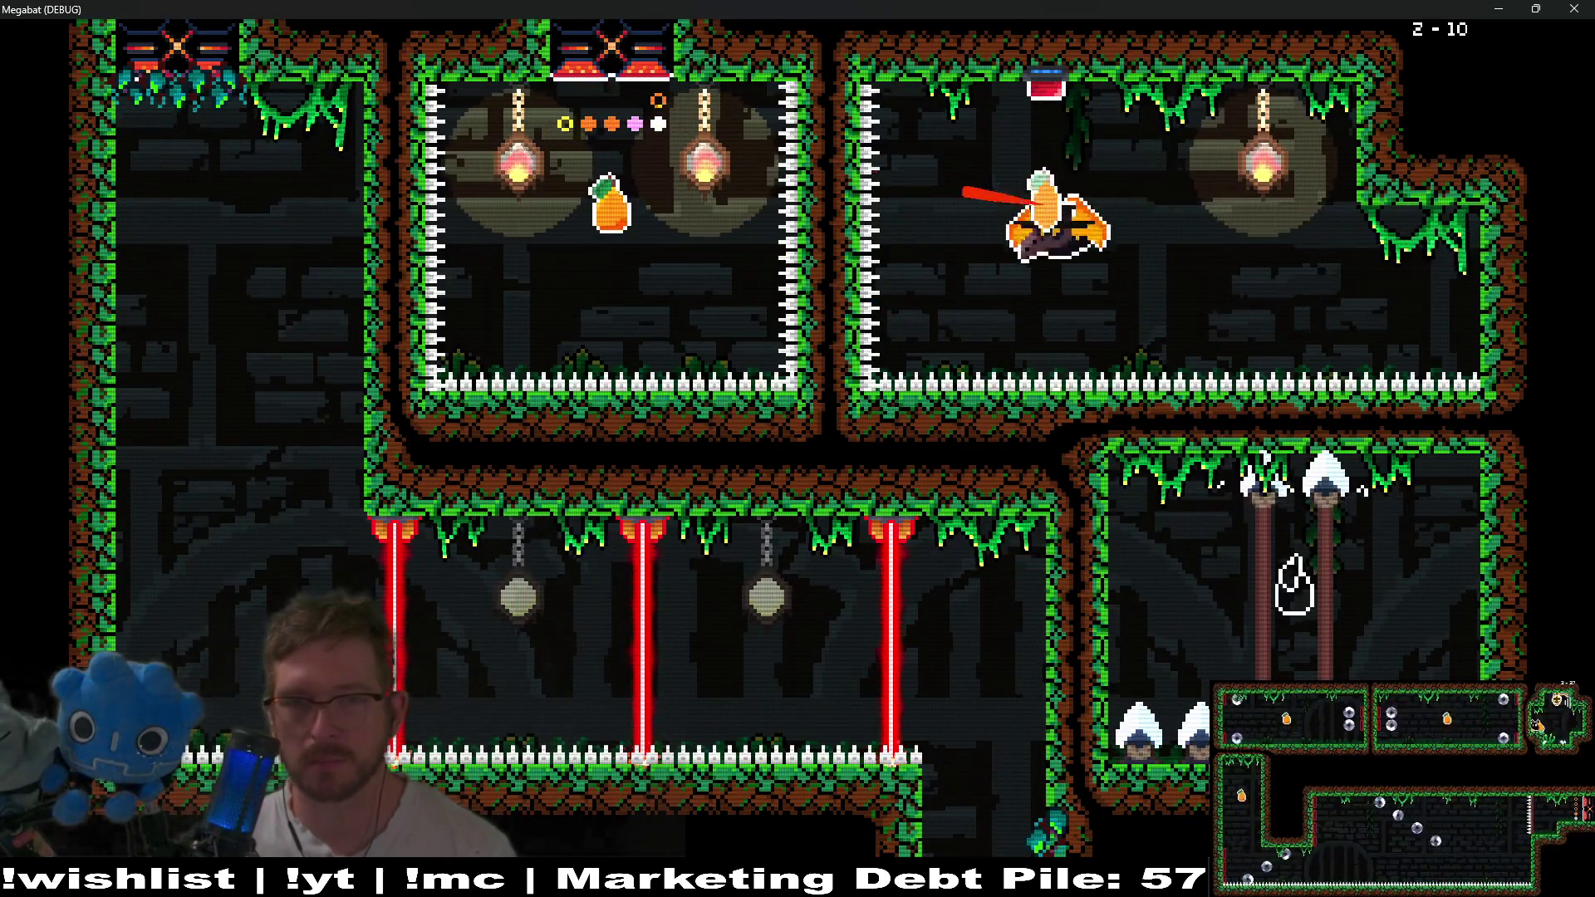
{"action": "key", "text": "Up"}
{"action": "key", "text": "Left"}
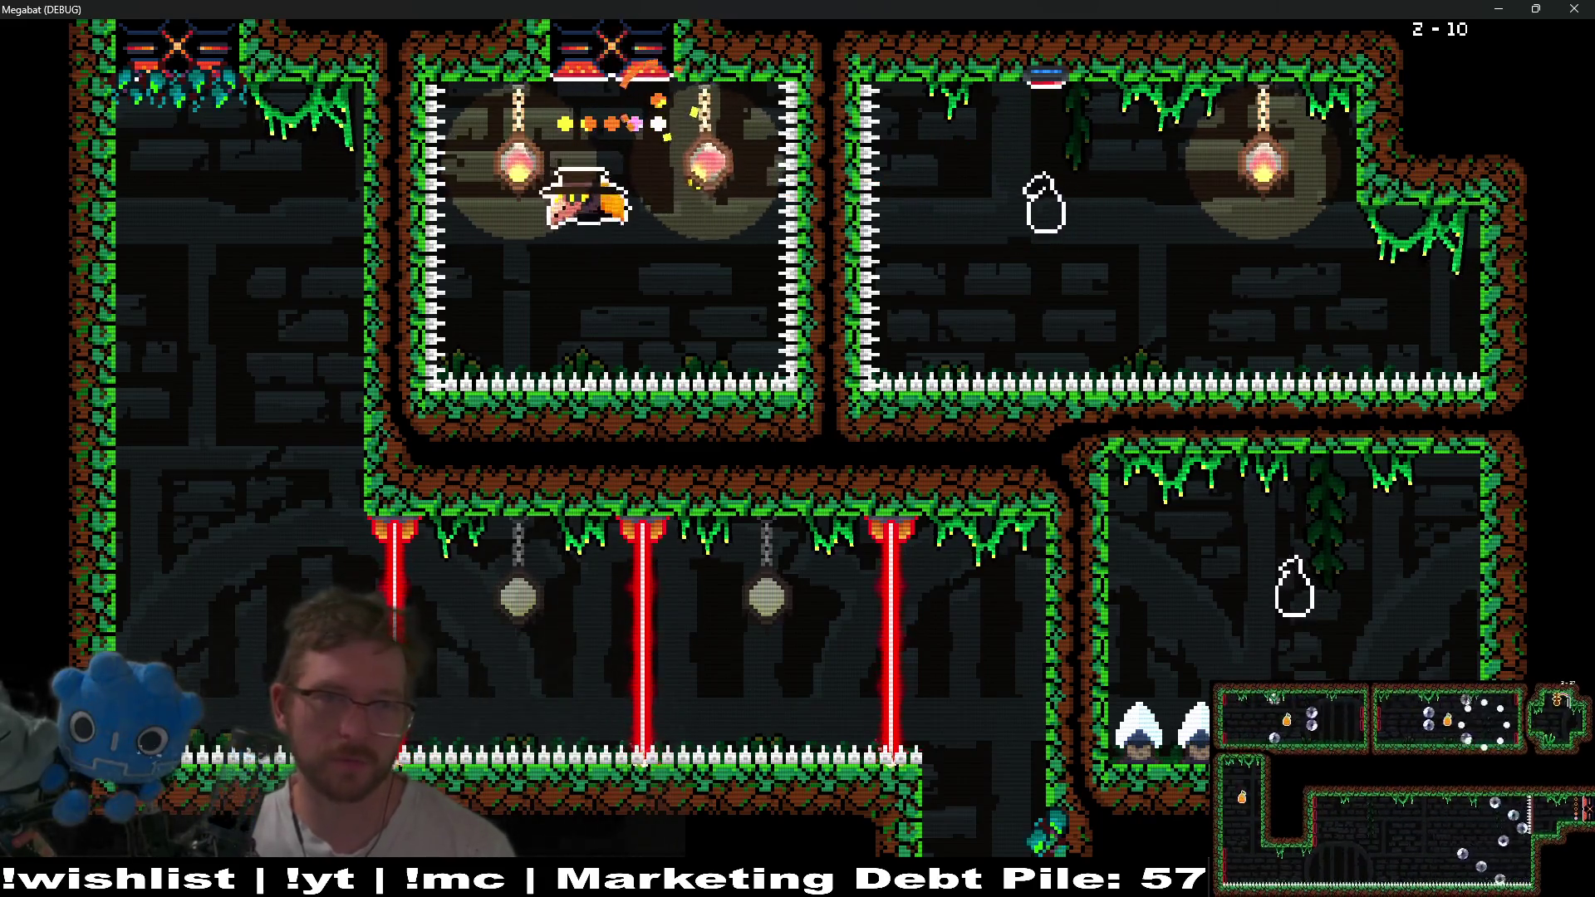
{"action": "key", "text": "Up"}
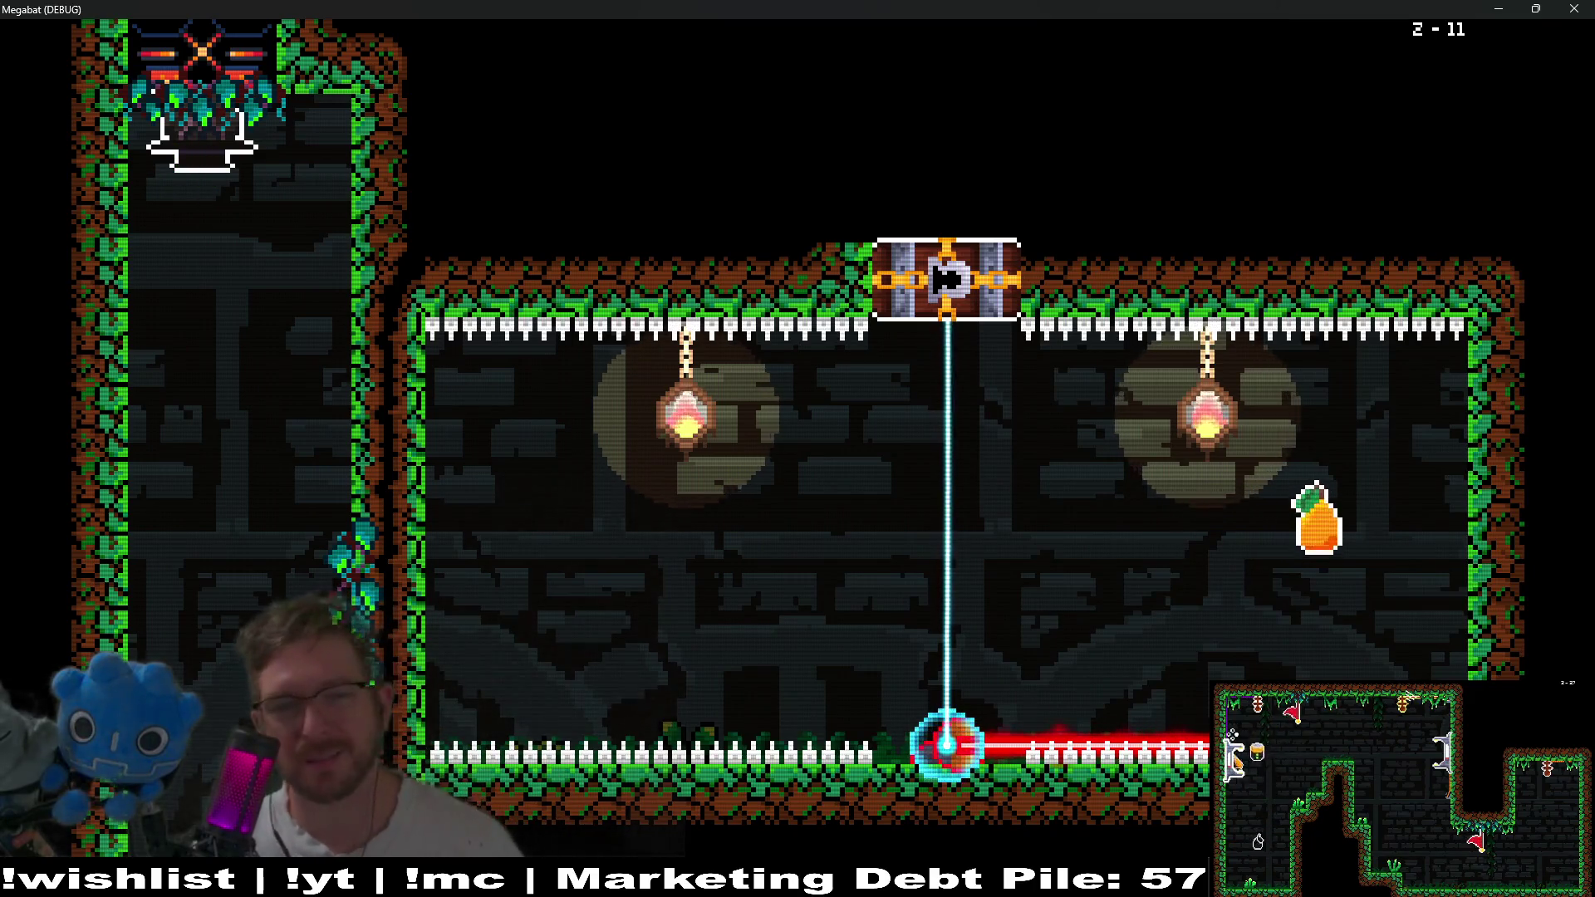
Drop down the left shaft, get past the dart traps, and carry the hanging key back left.
{"action": "key", "text": "Down"}
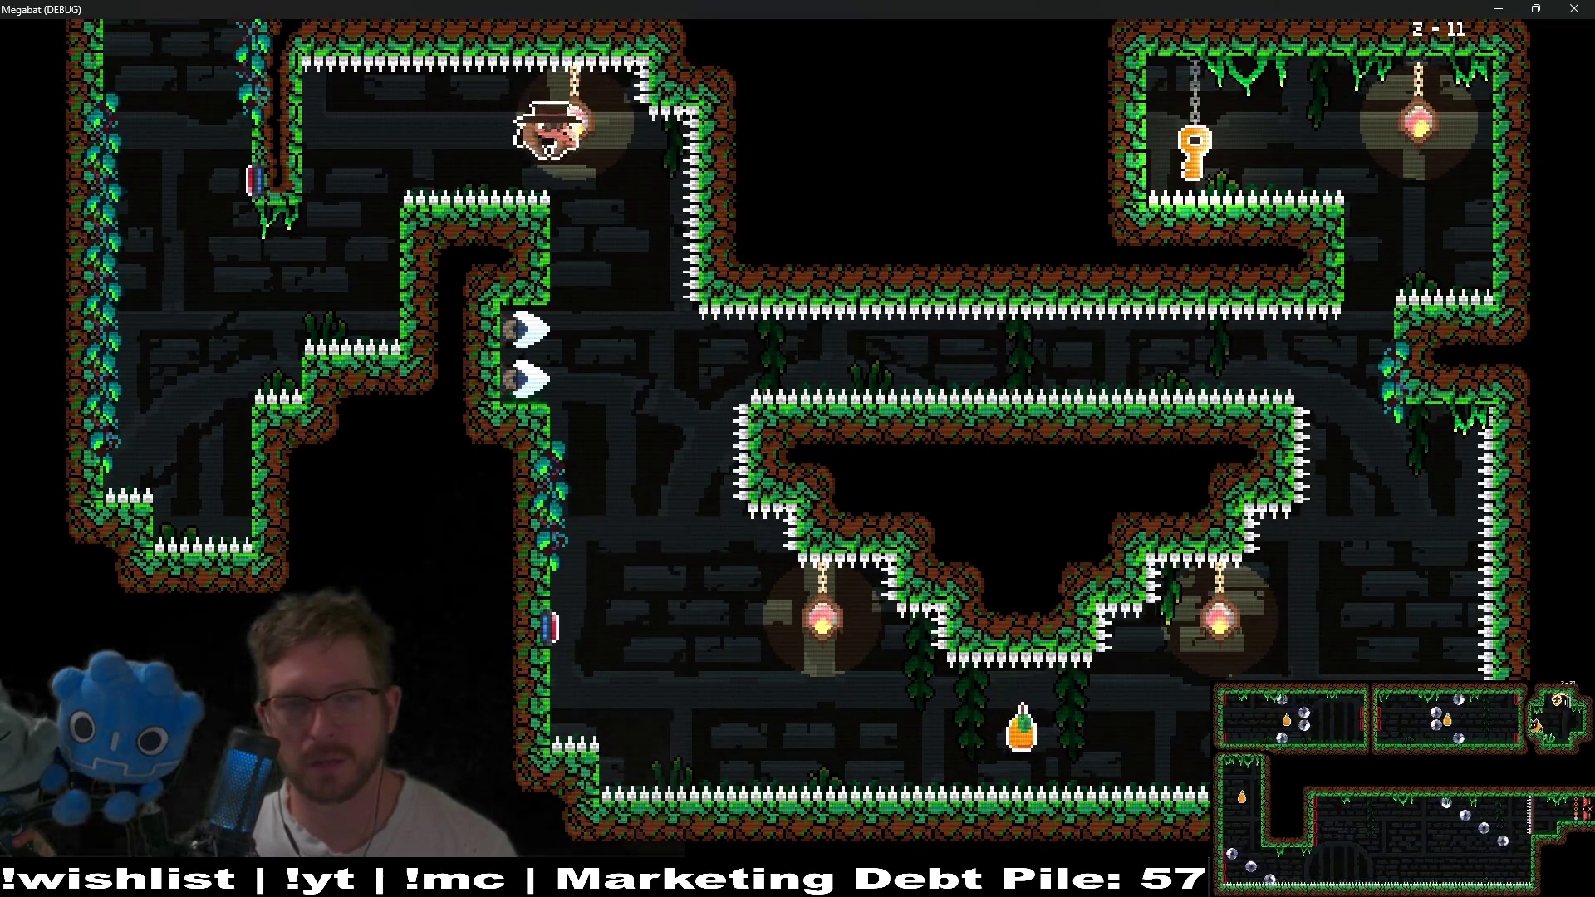
{"action": "key", "text": "Right"}
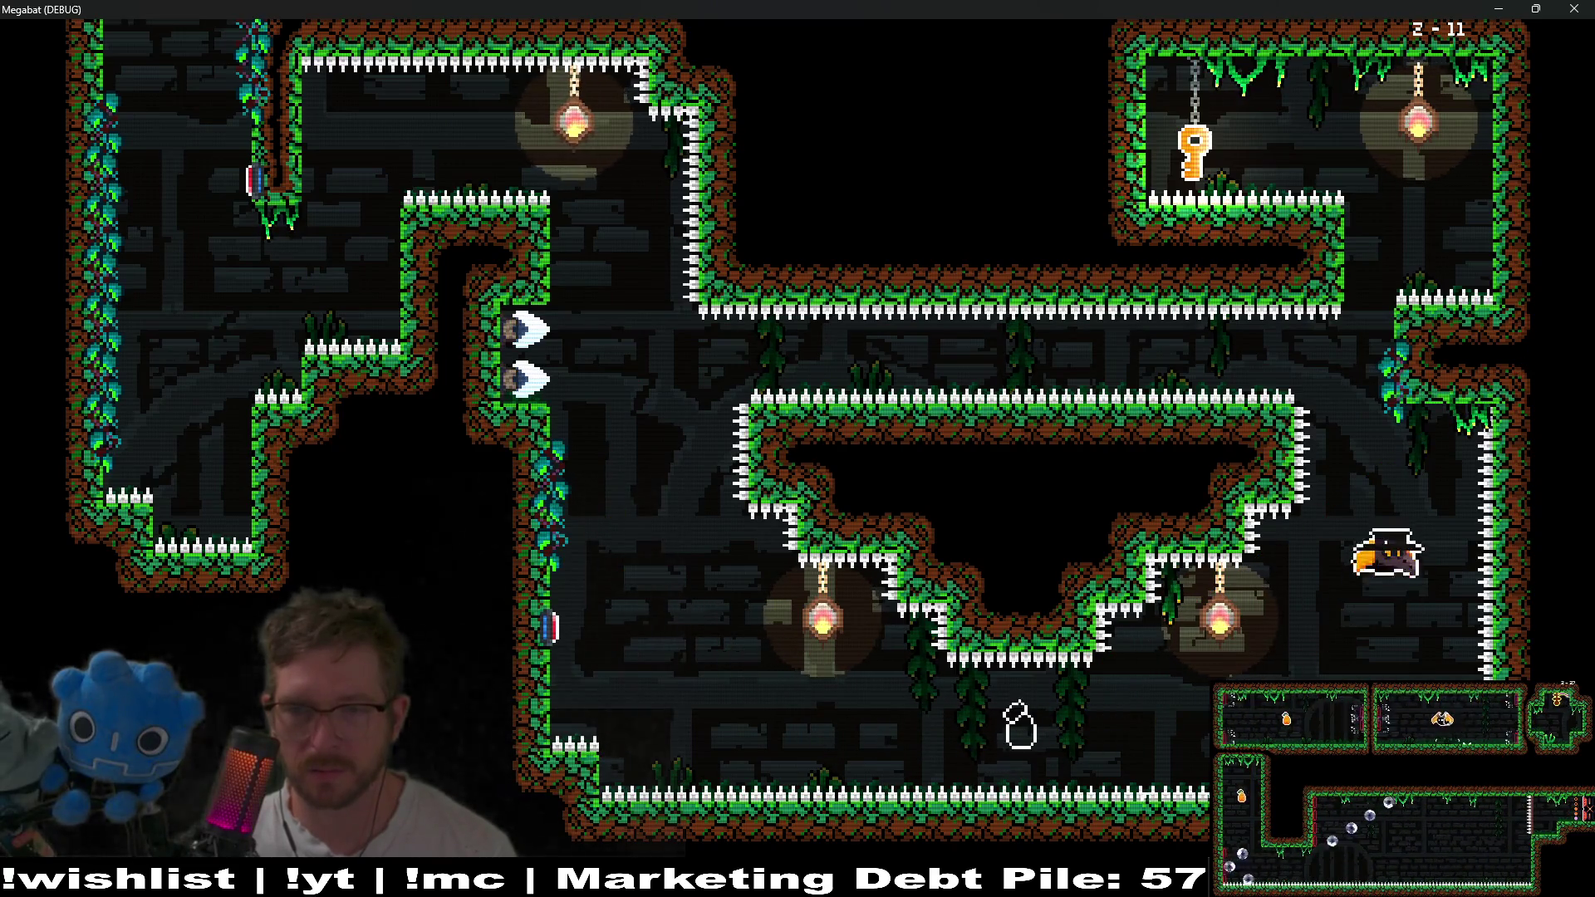
{"action": "key", "text": "Left"}
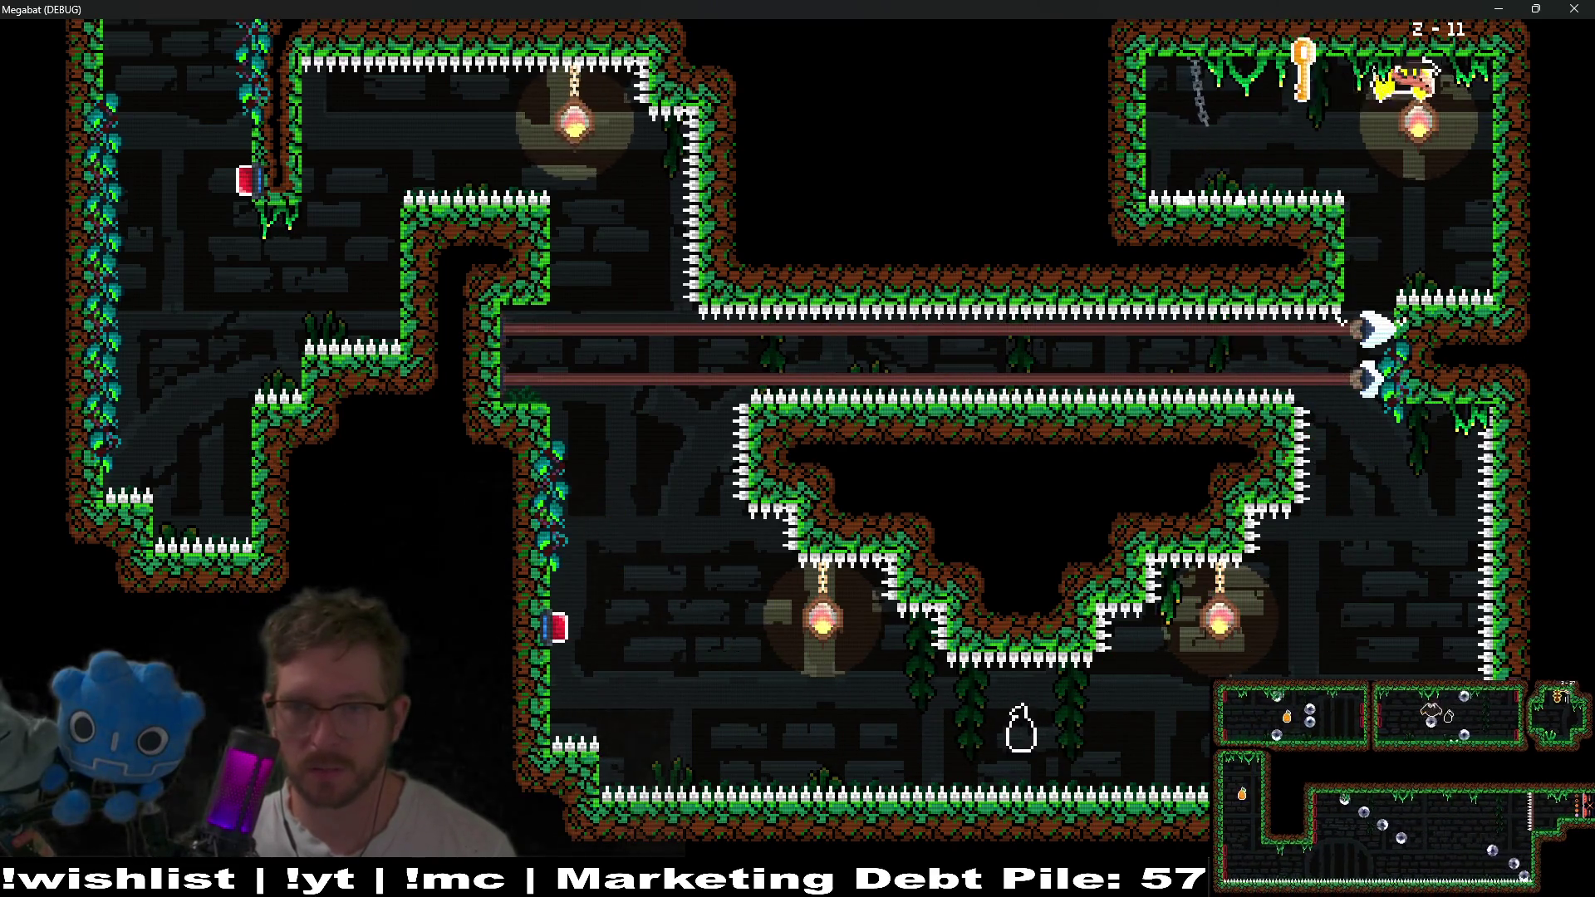
{"action": "key", "text": "Down"}
{"action": "key", "text": "Left"}
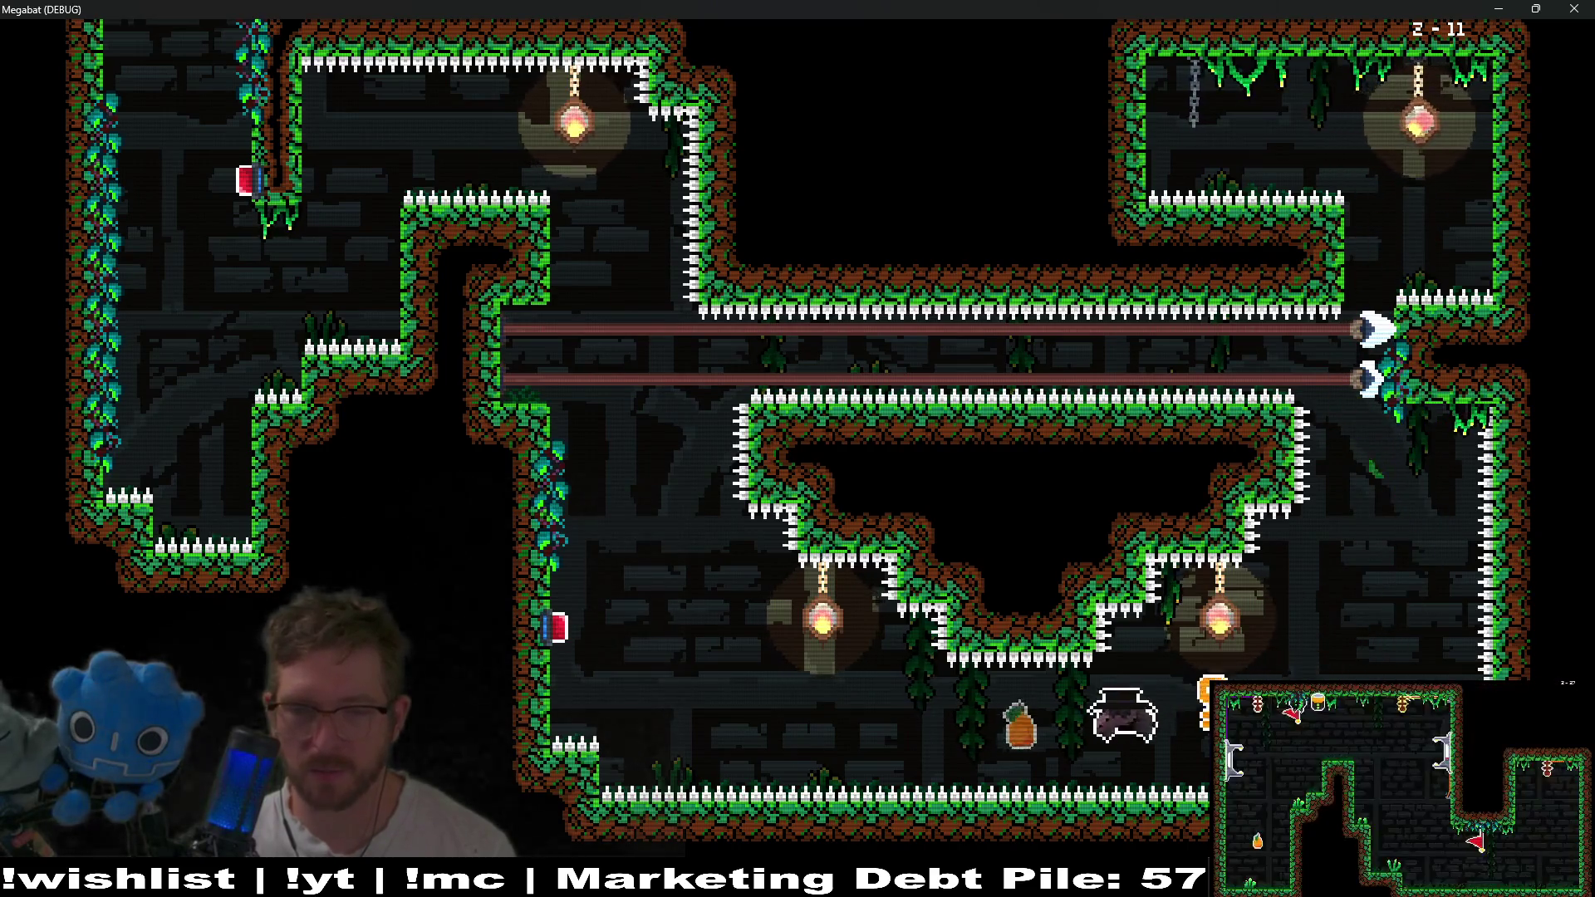
{"action": "key", "text": "Left"}
Bring the key up into the laser room, collect the pear, and unlock the gate above.
{"action": "key", "text": "Up"}
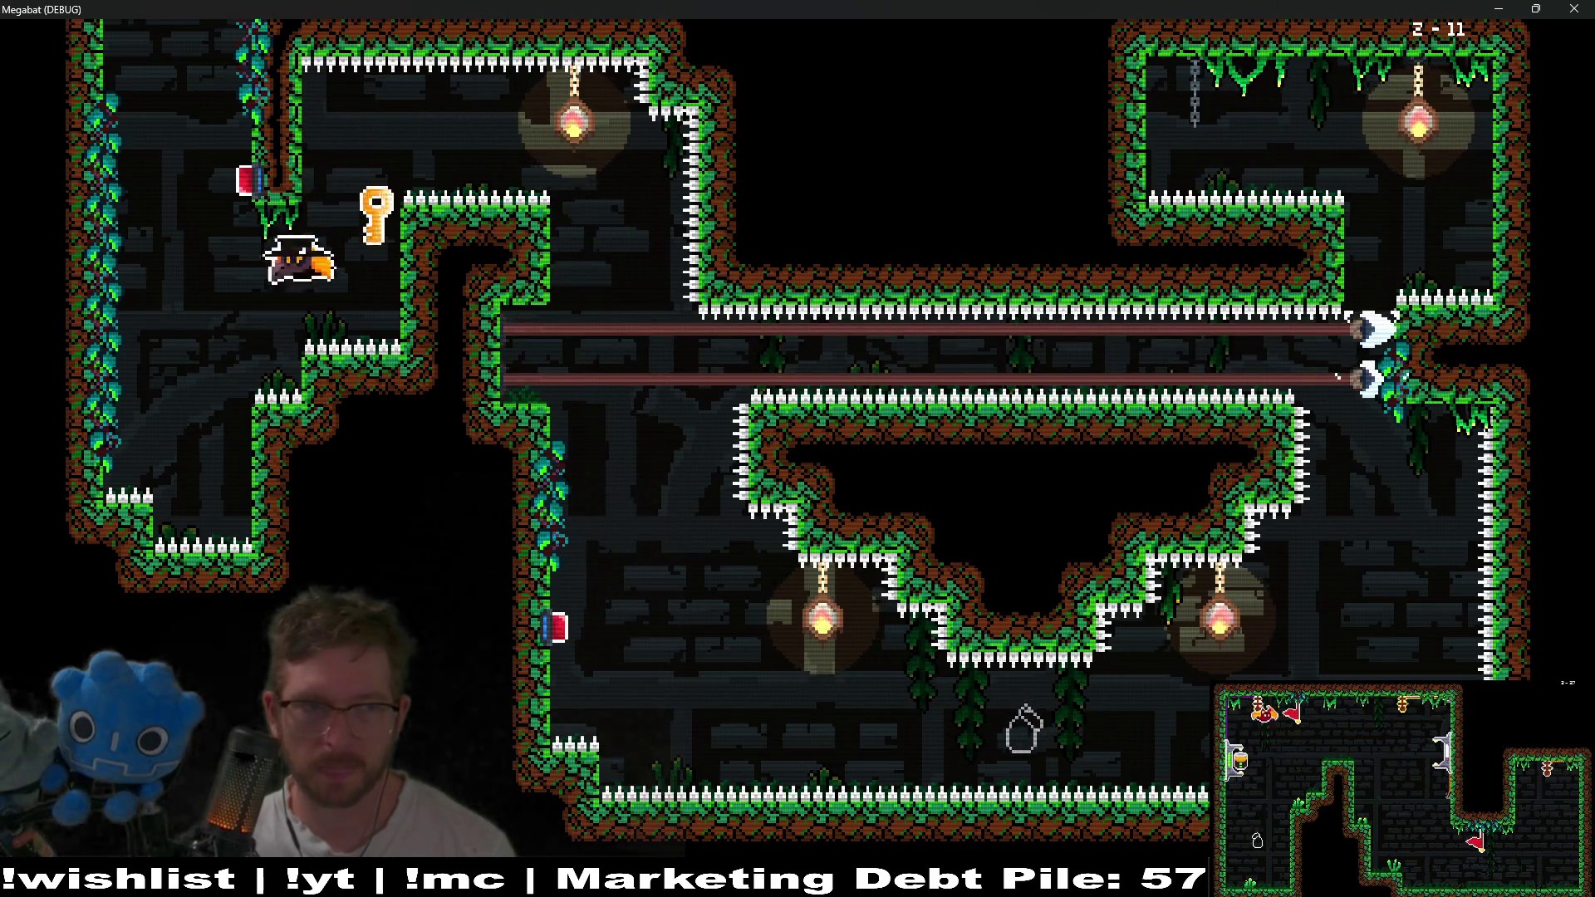
{"action": "key", "text": "Up"}
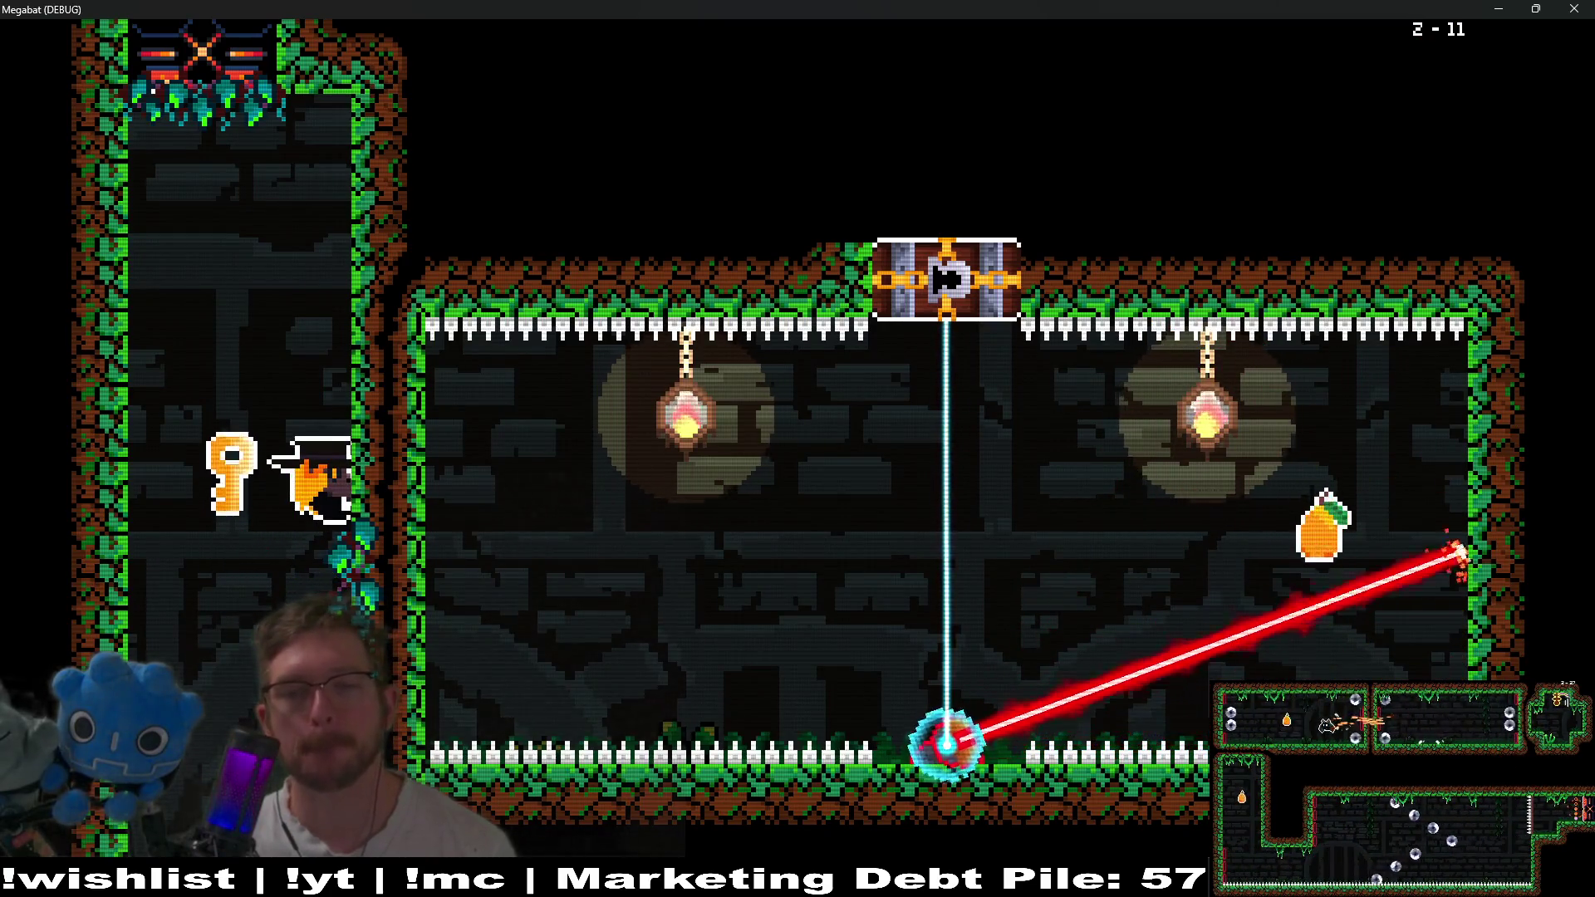
{"action": "key", "text": "Right"}
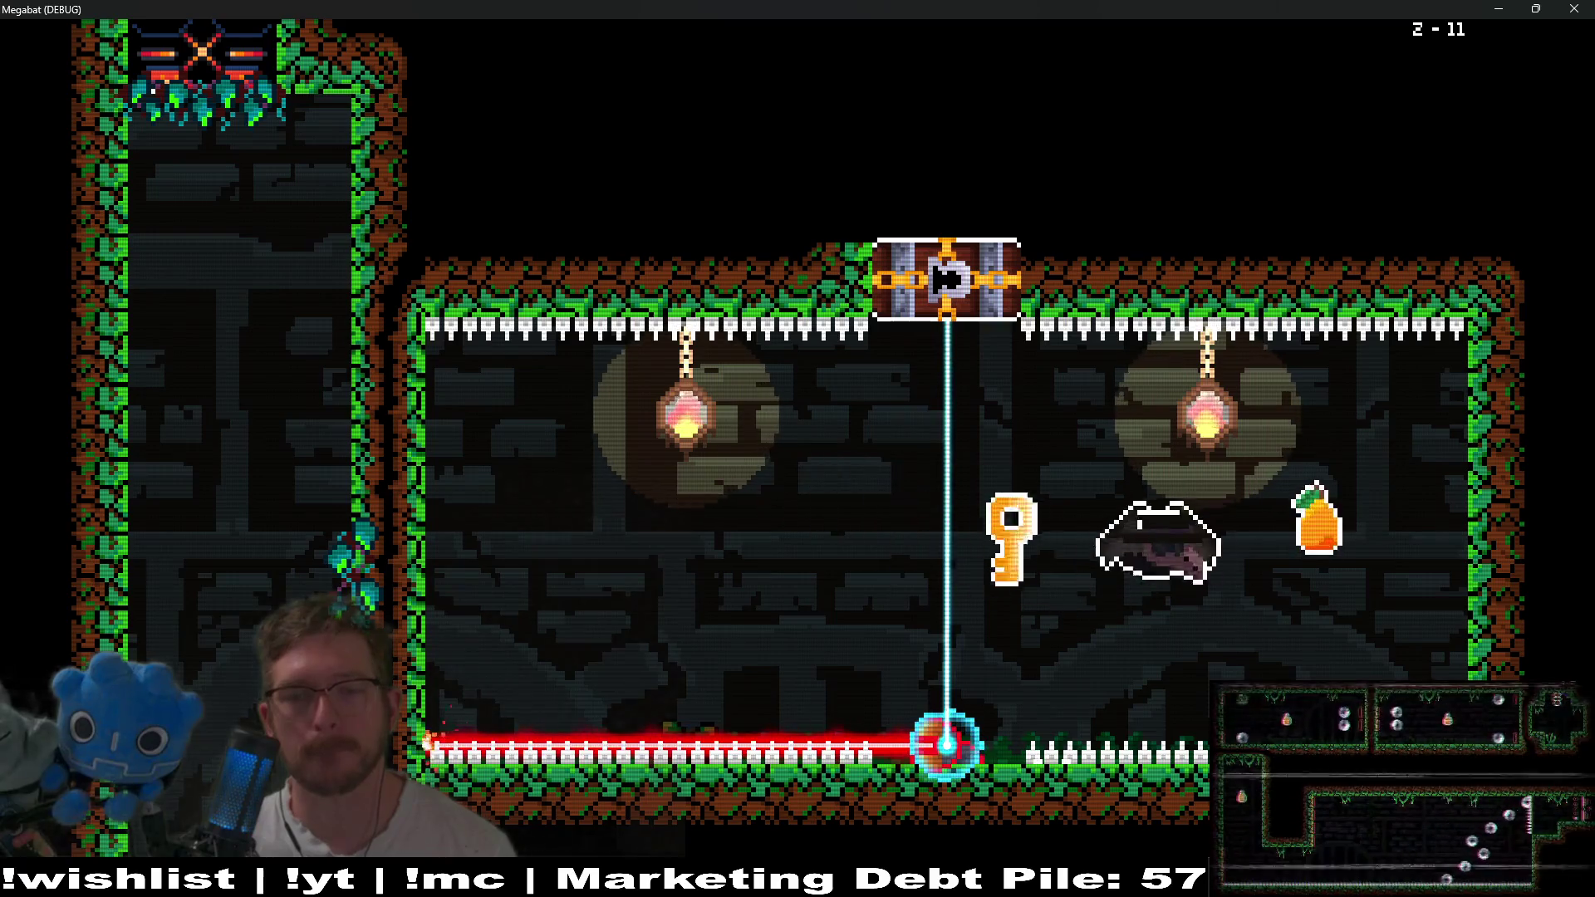
{"action": "key", "text": "Right"}
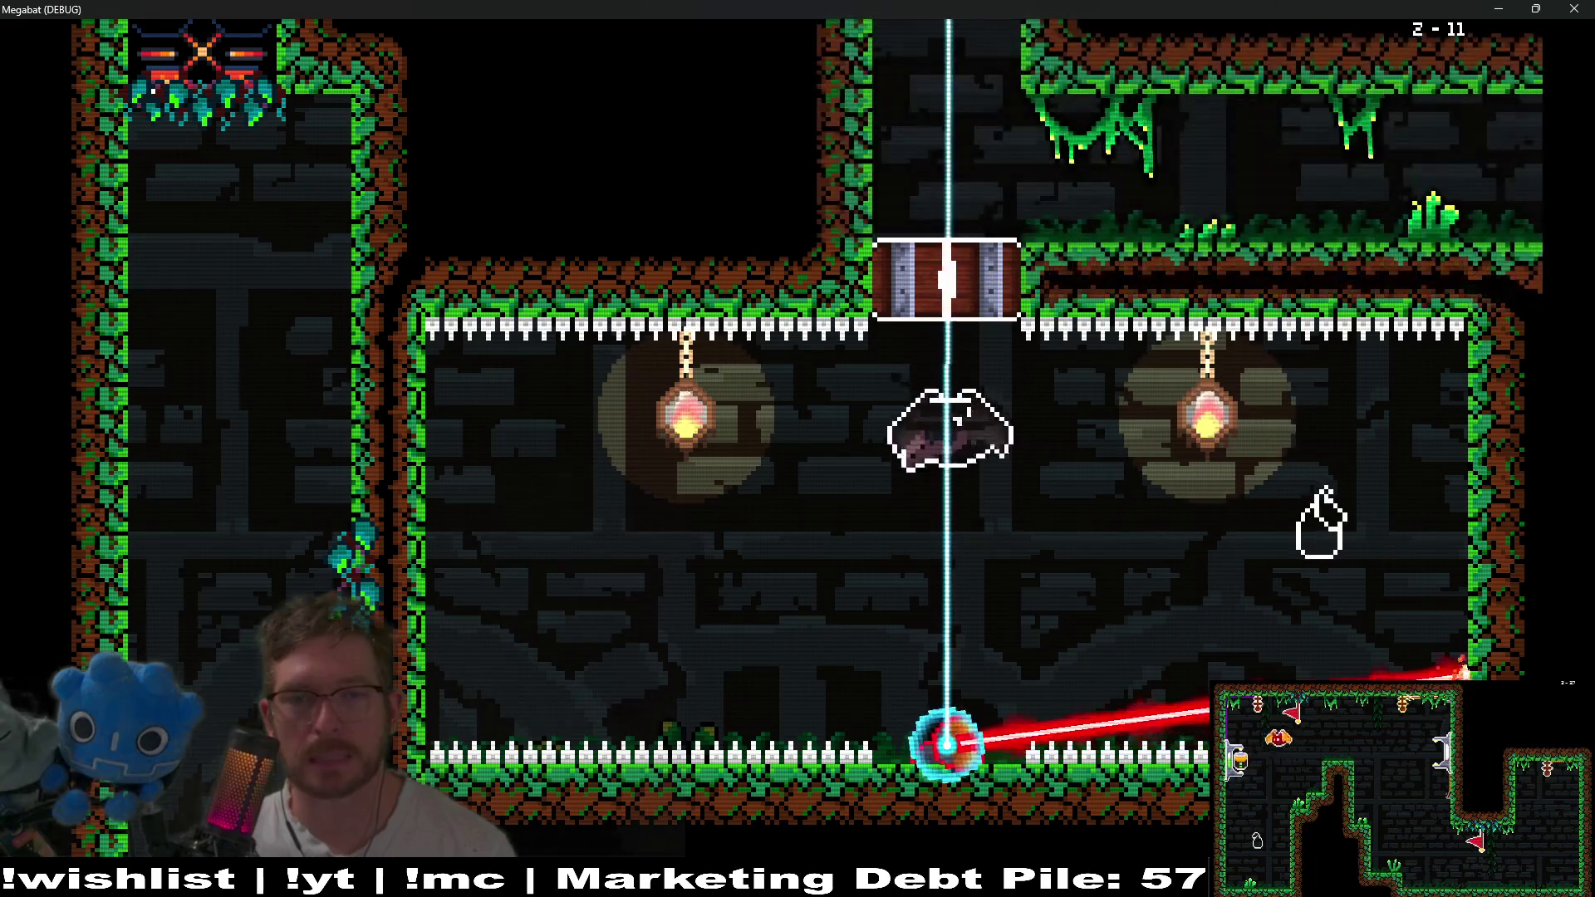
{"action": "key", "text": "Up"}
{"action": "key", "text": "Right"}
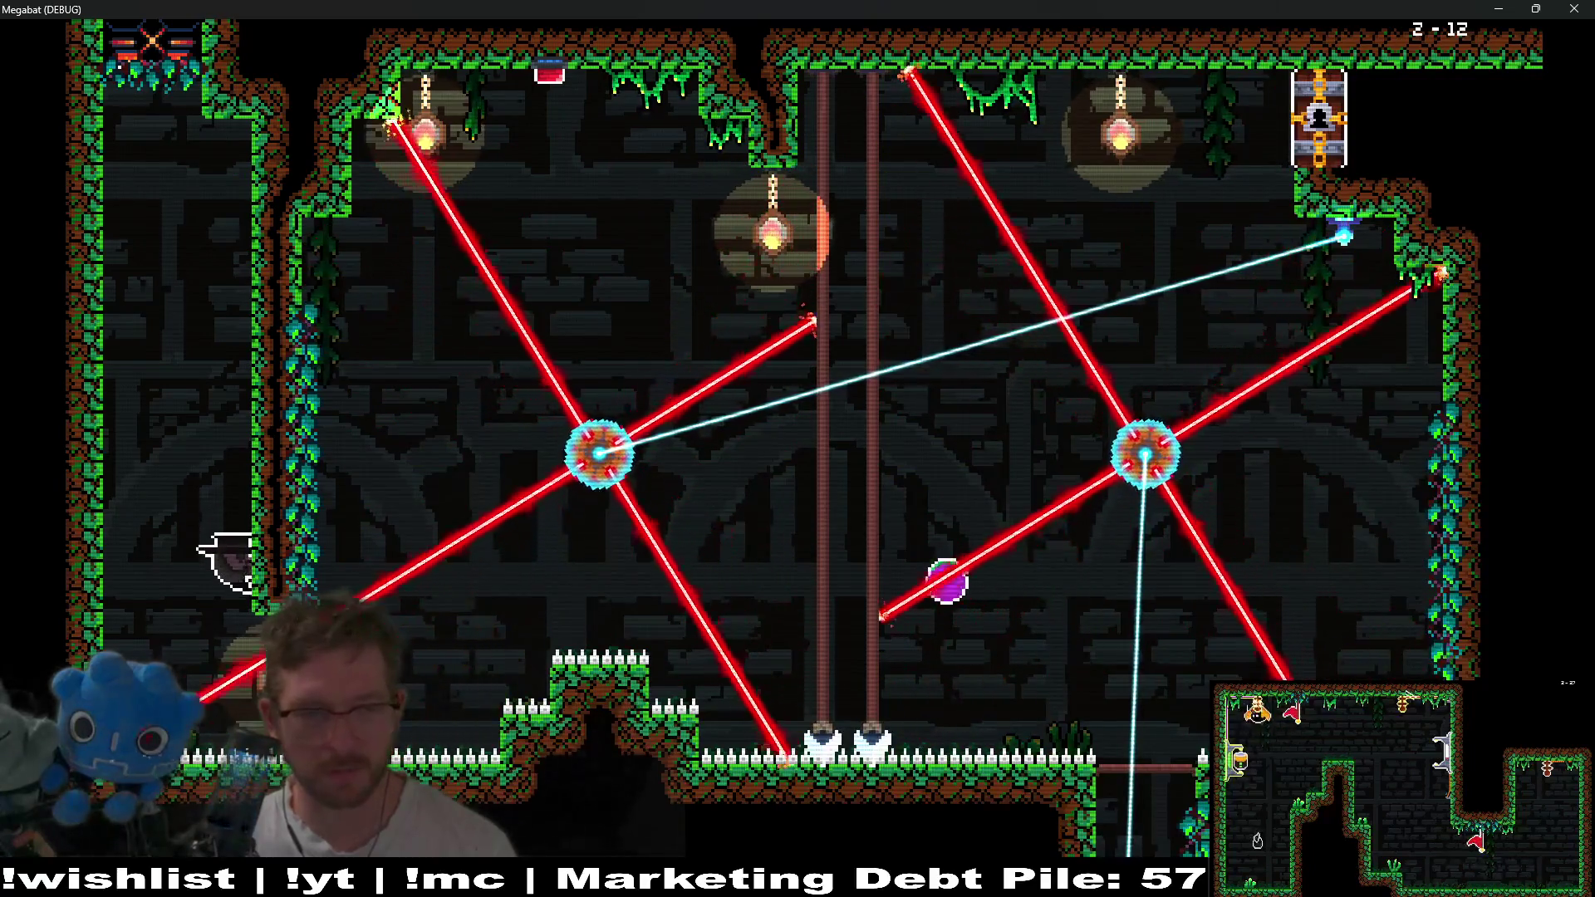
Fly up the left wall past the lasers and grab the purple fruit.
{"action": "key", "text": "space"}
{"action": "key", "text": "space"}
{"action": "key", "text": "Right"}
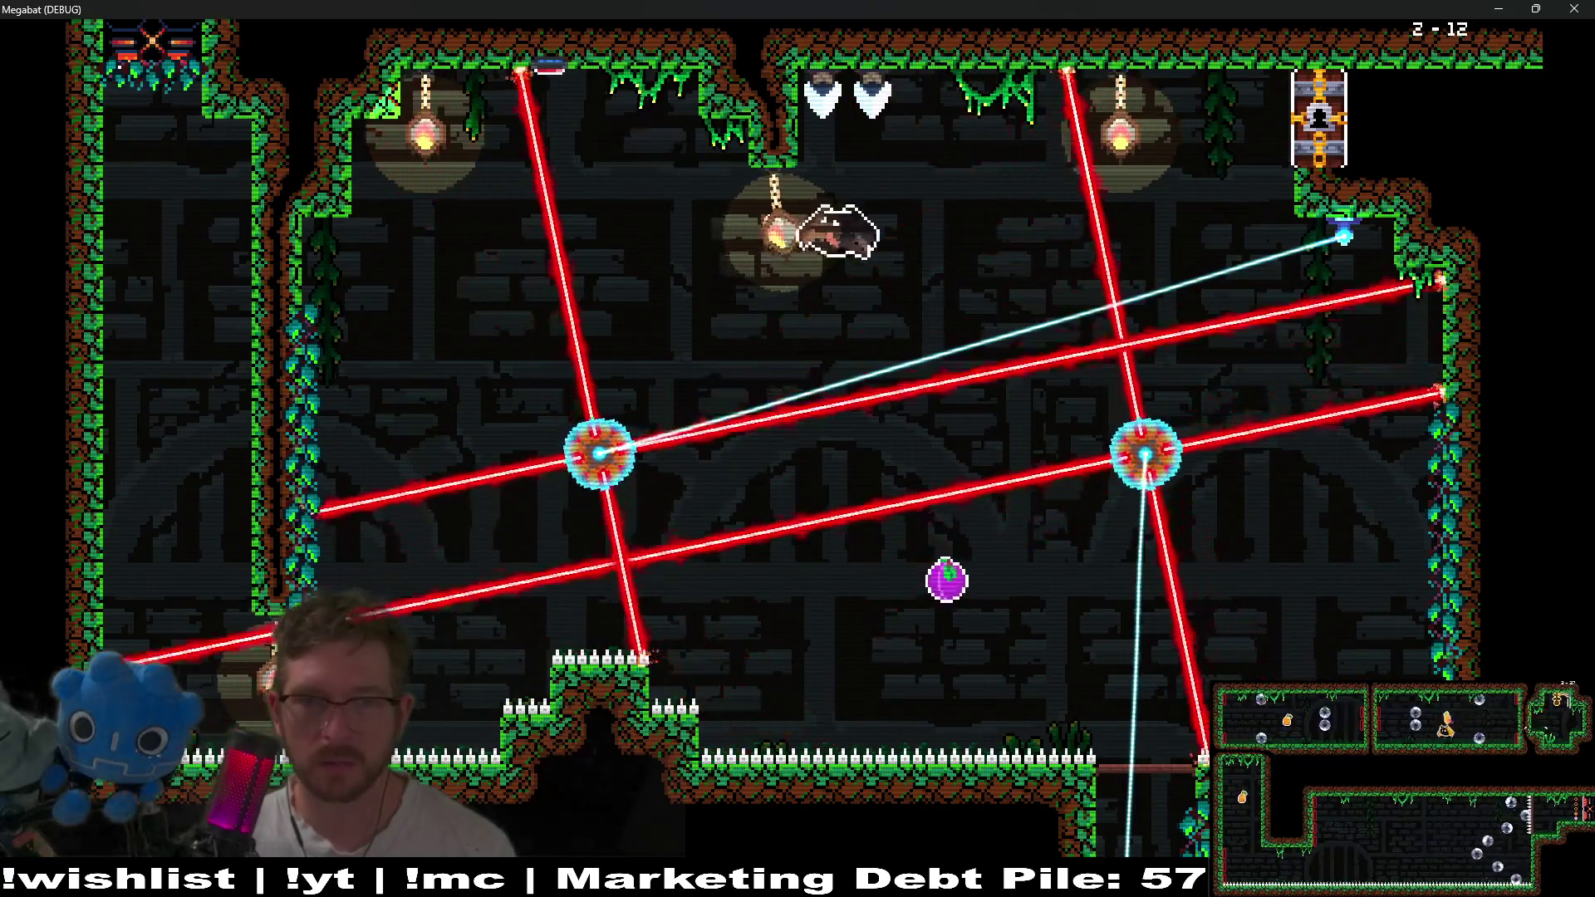
{"action": "key", "text": "Right"}
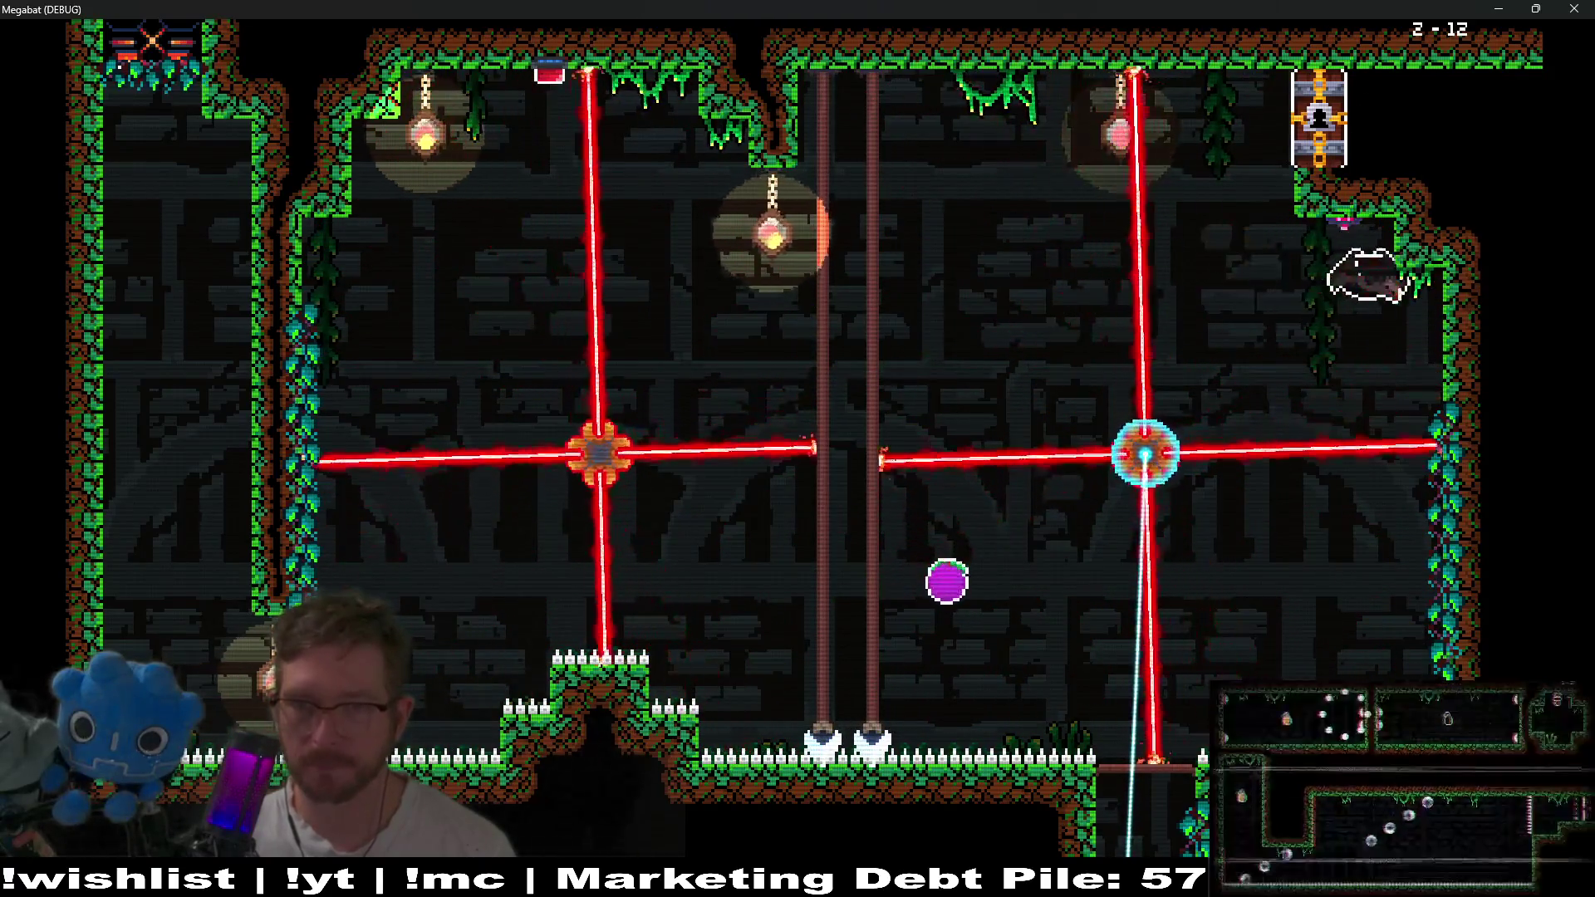
{"action": "key", "text": "Left"}
{"action": "key", "text": "space"}
Fly over the laser crosses, down the right side, and into the room holding the key.
{"action": "key", "text": "Up"}
{"action": "key", "text": "Right"}
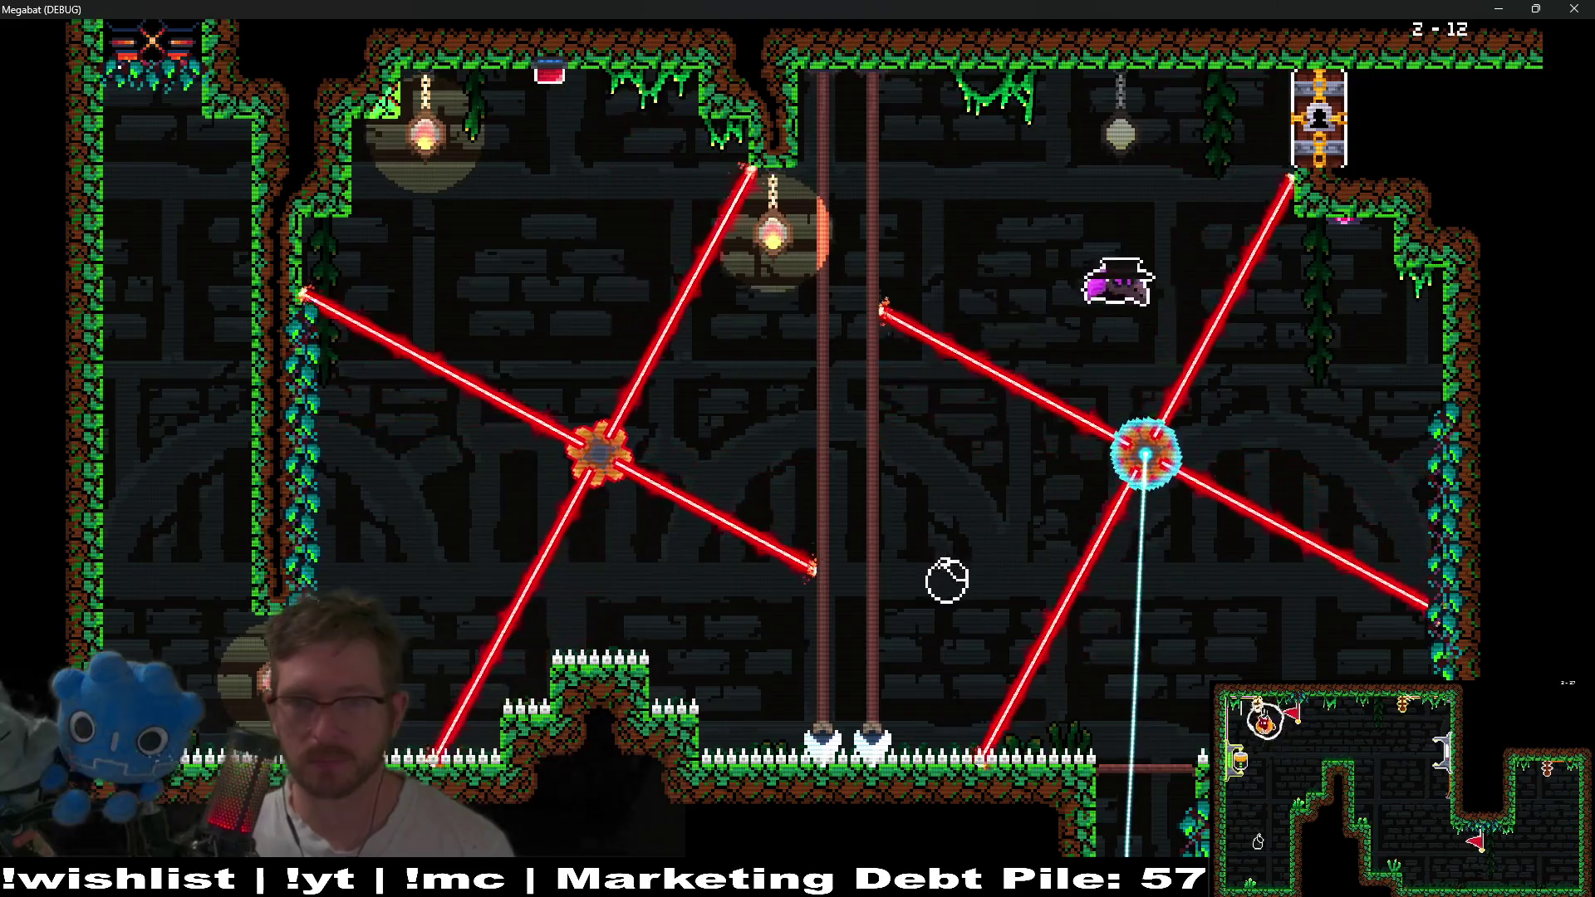
{"action": "key", "text": "Up"}
{"action": "key", "text": "Down"}
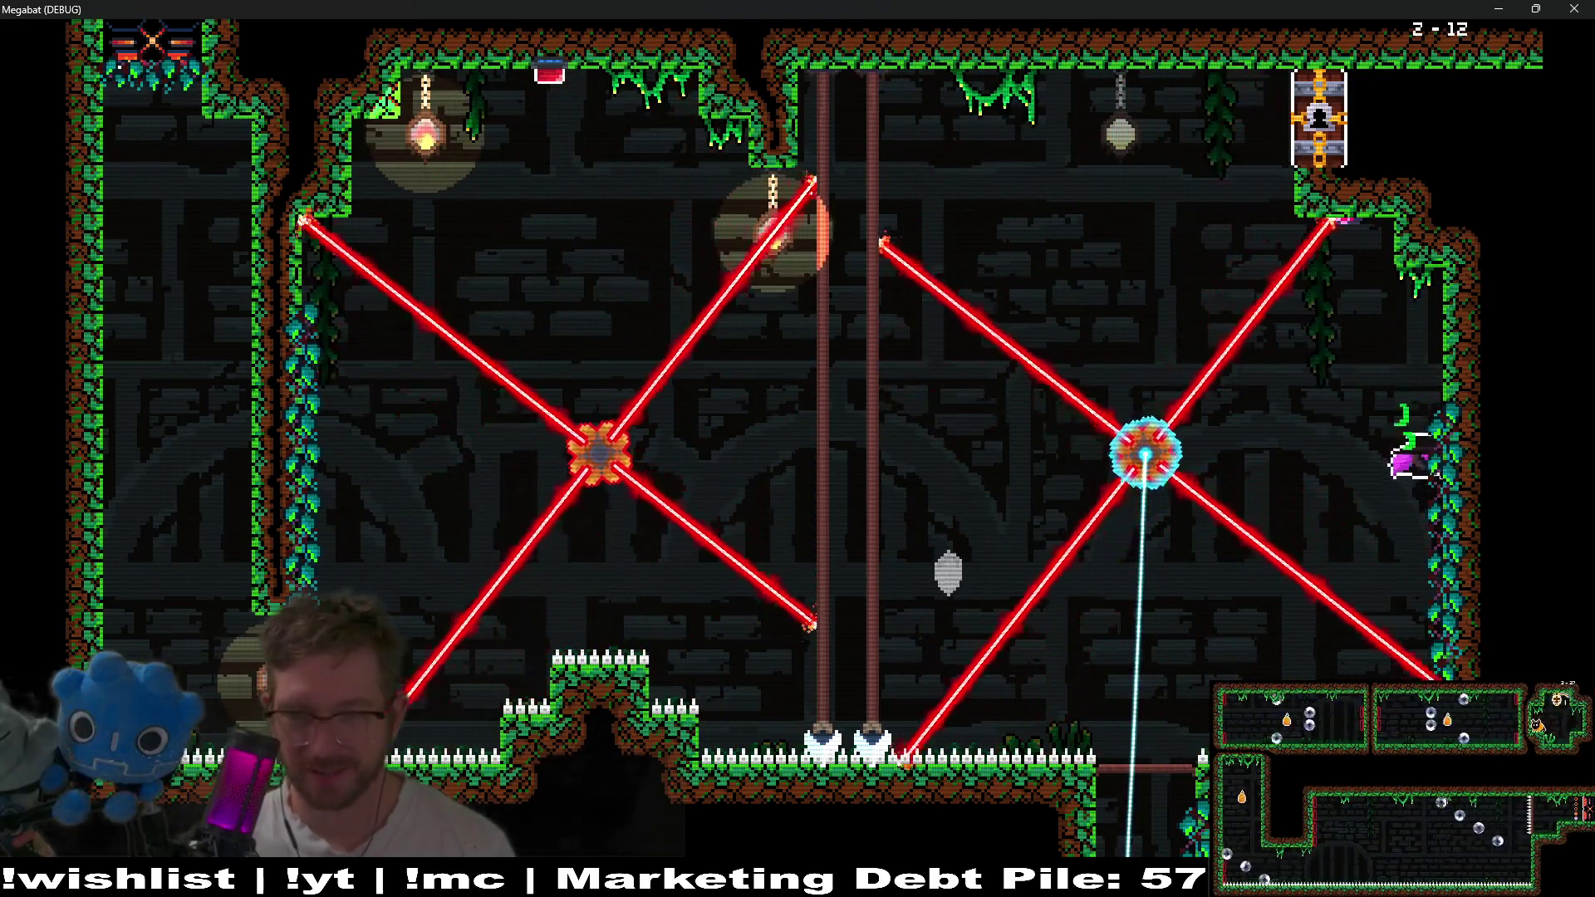
{"action": "key", "text": "Left"}
{"action": "key", "text": "Down"}
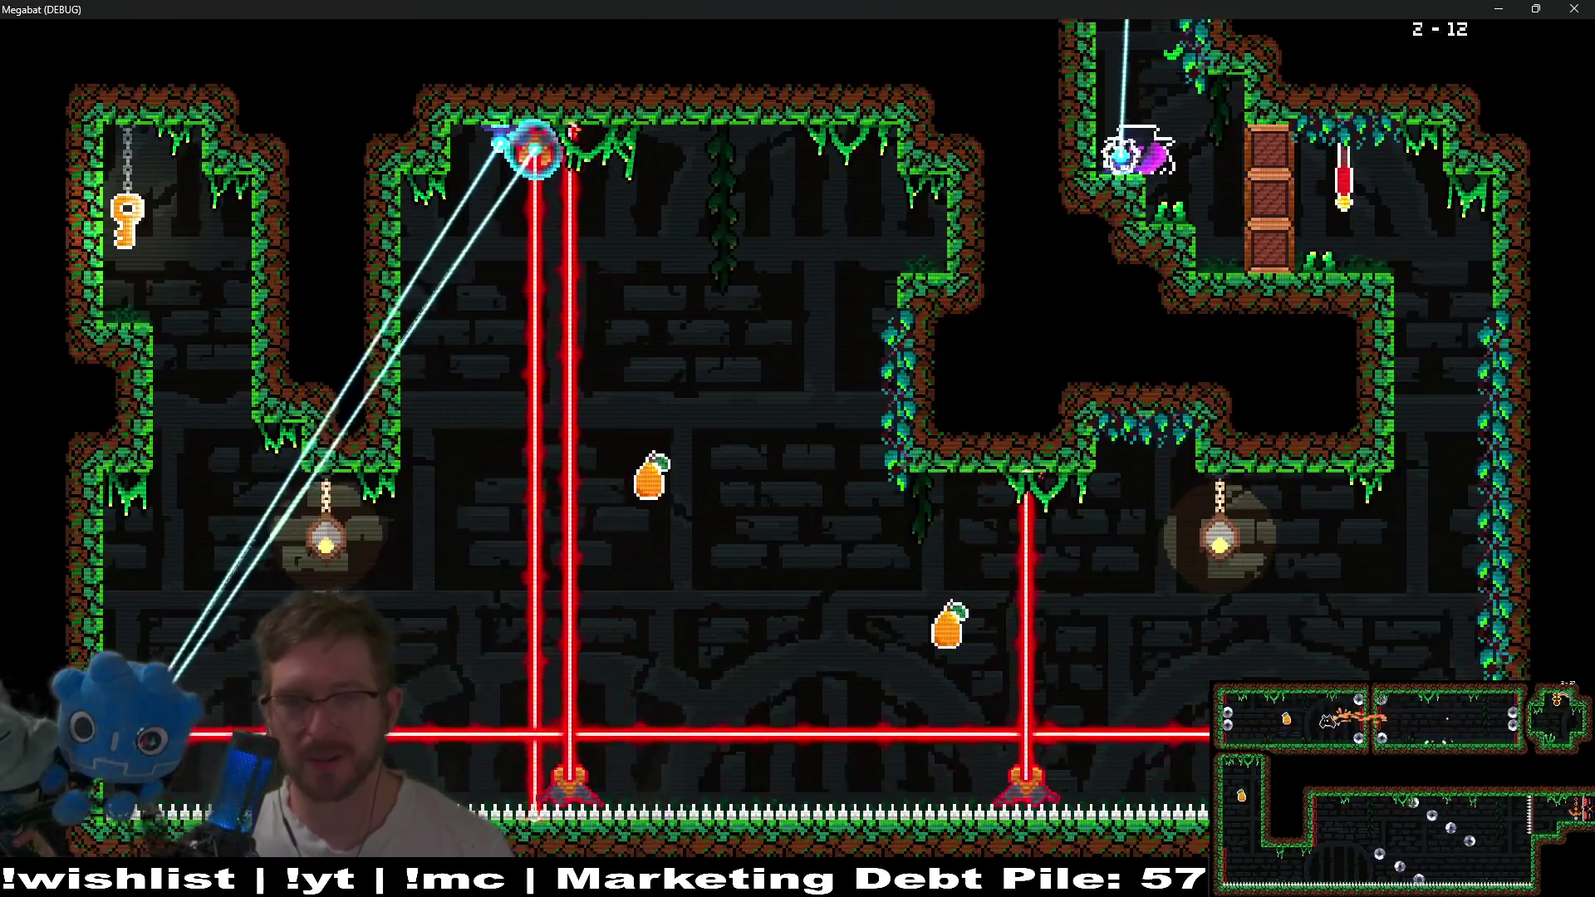
{"action": "key", "text": "Right"}
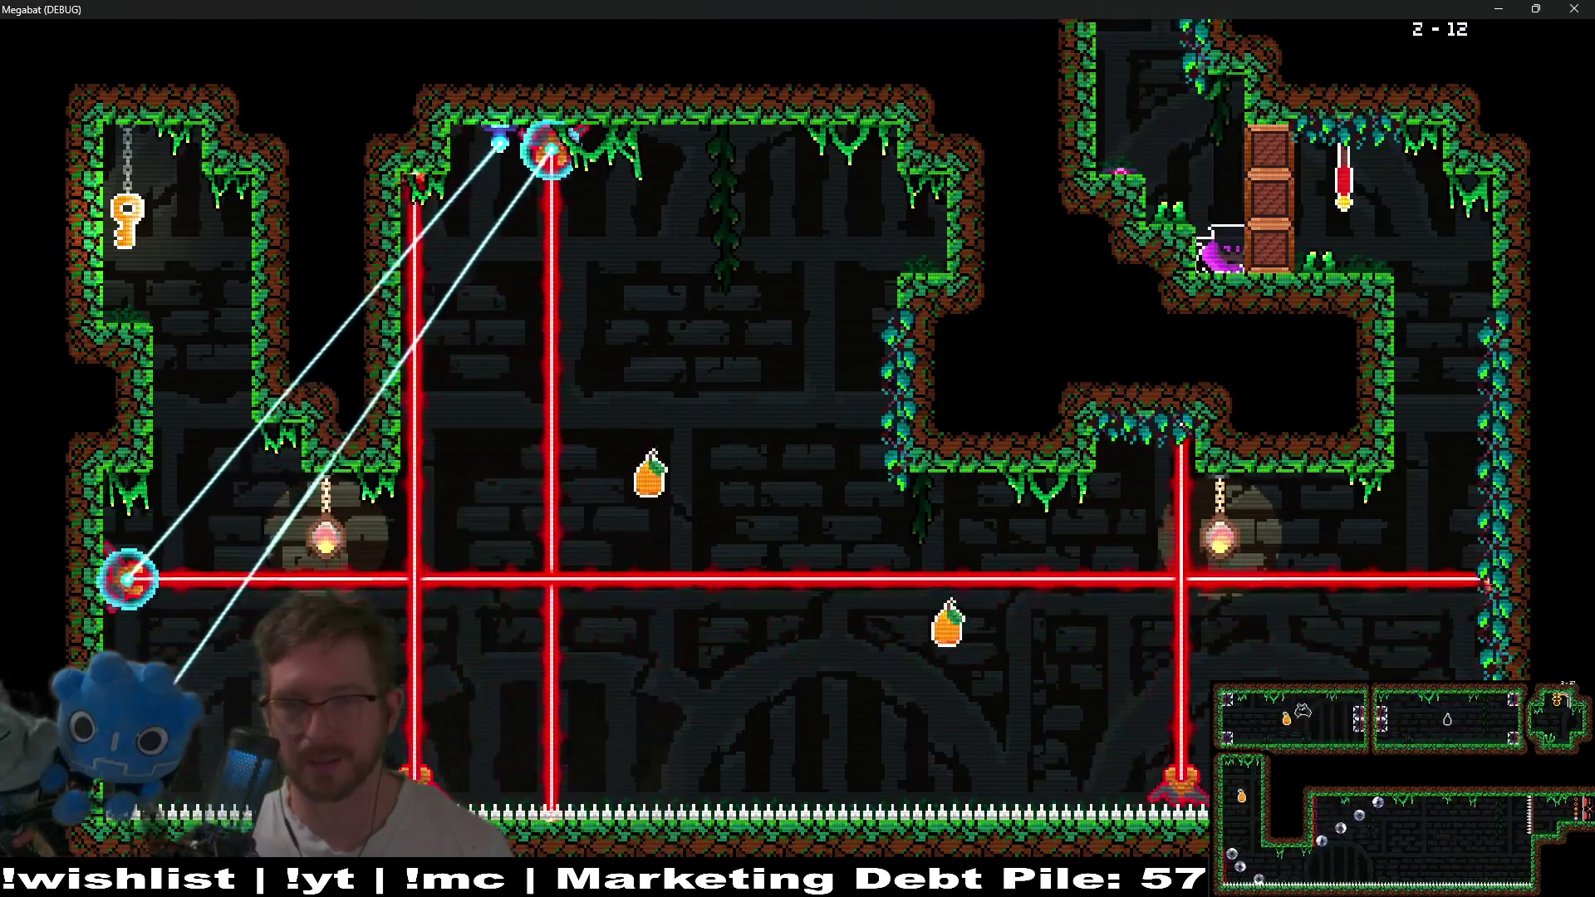
Fly from the ledge across level 2-12's laser room and collect the pear.
{"action": "key", "text": "Down"}
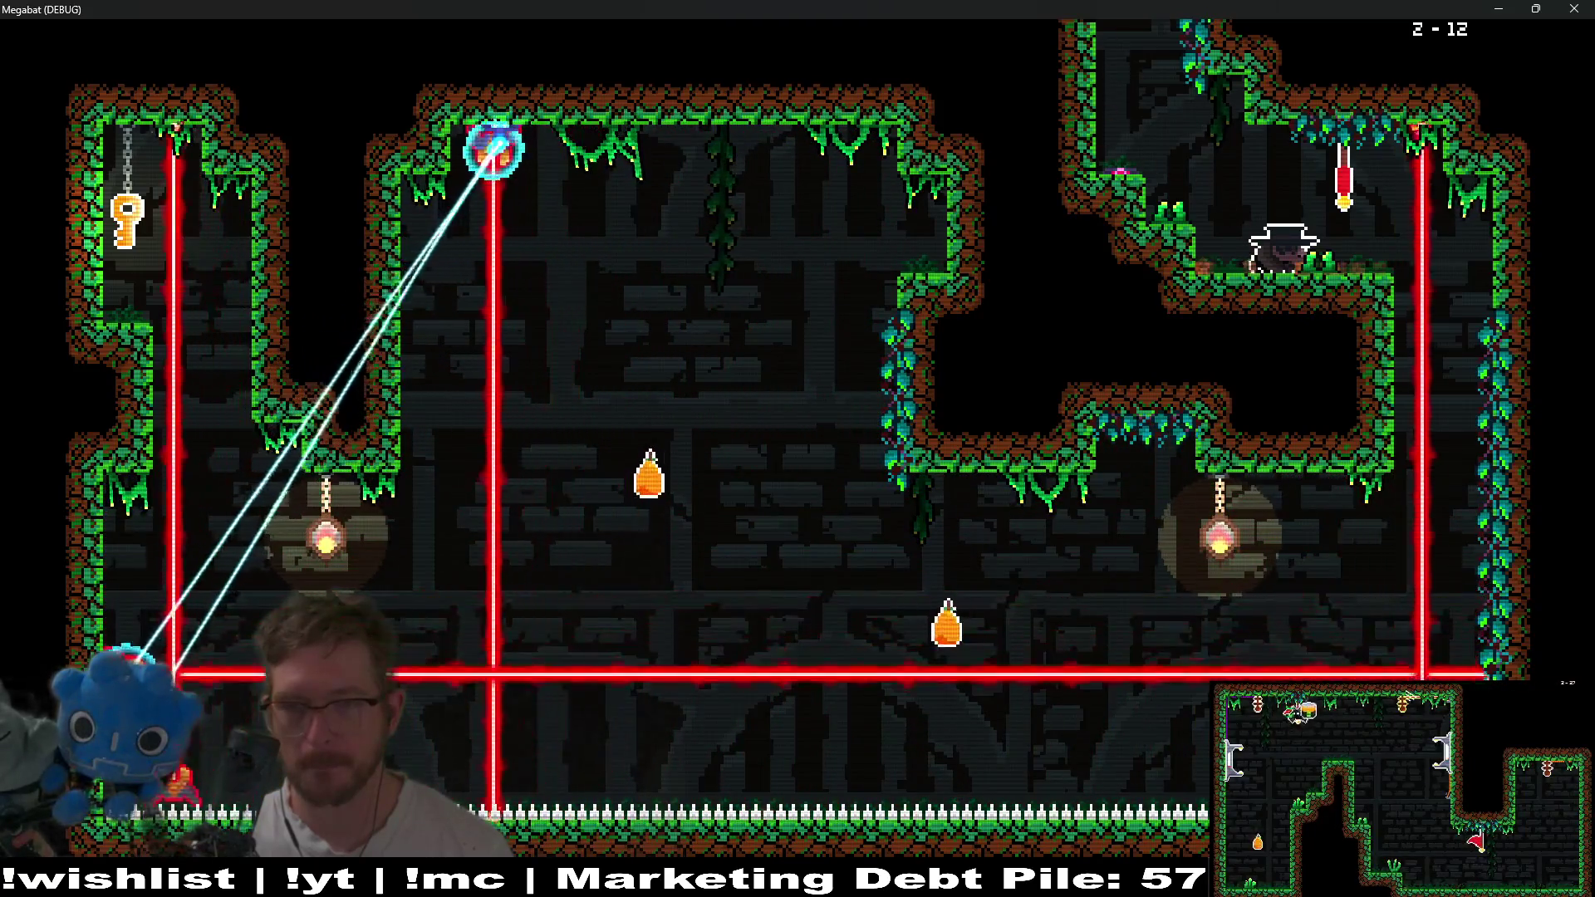
{"action": "key", "text": "space"}
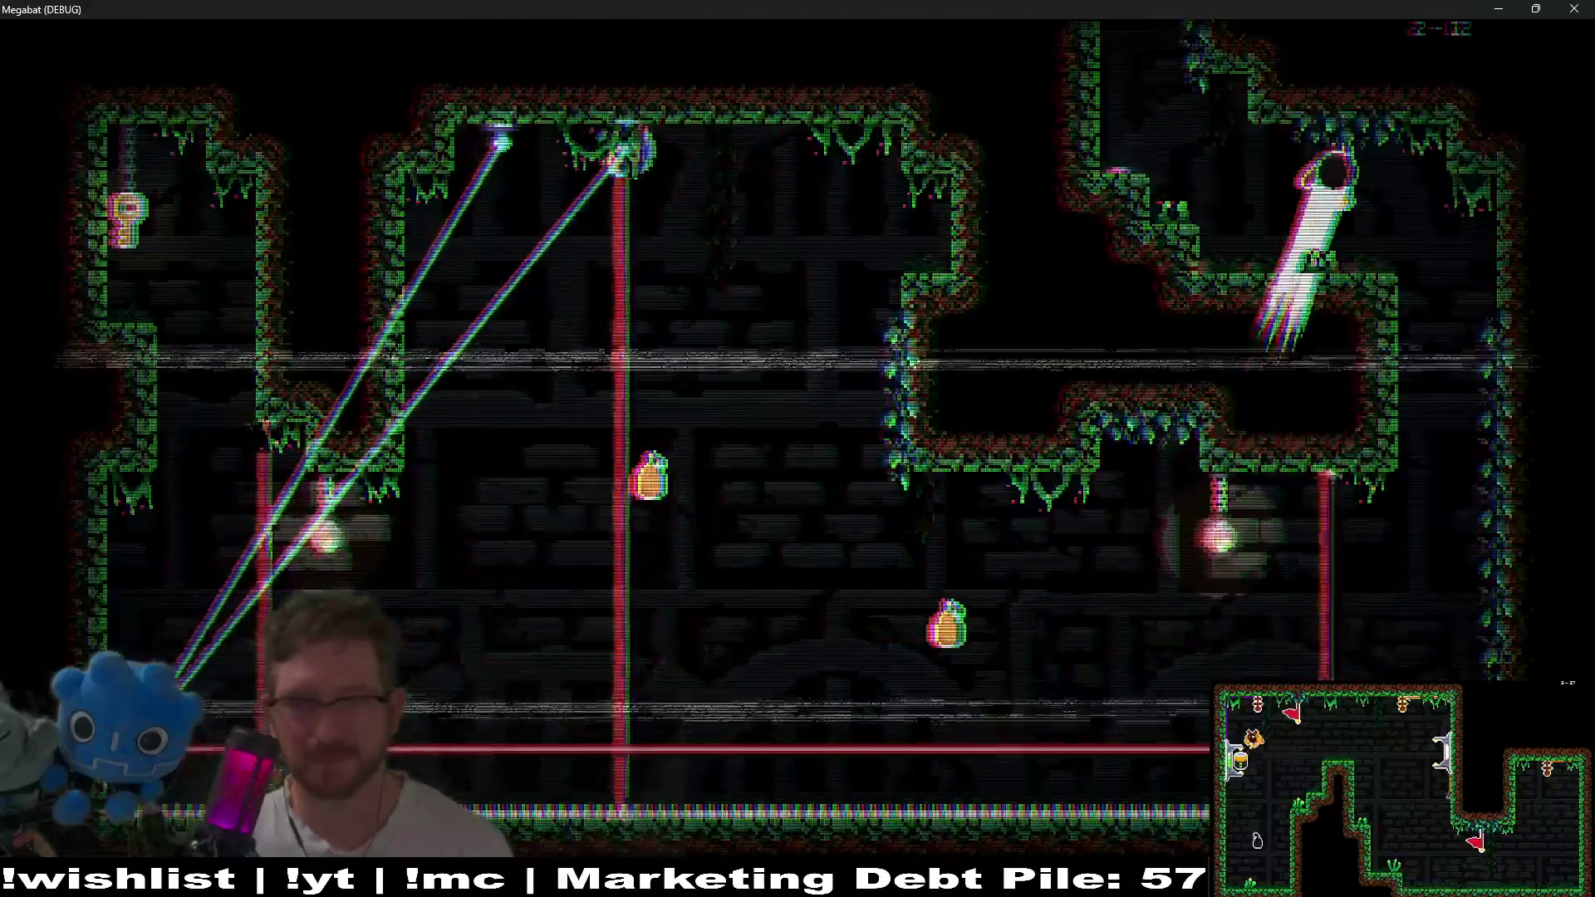
{"action": "key", "text": "Left"}
{"action": "key", "text": "Left"}
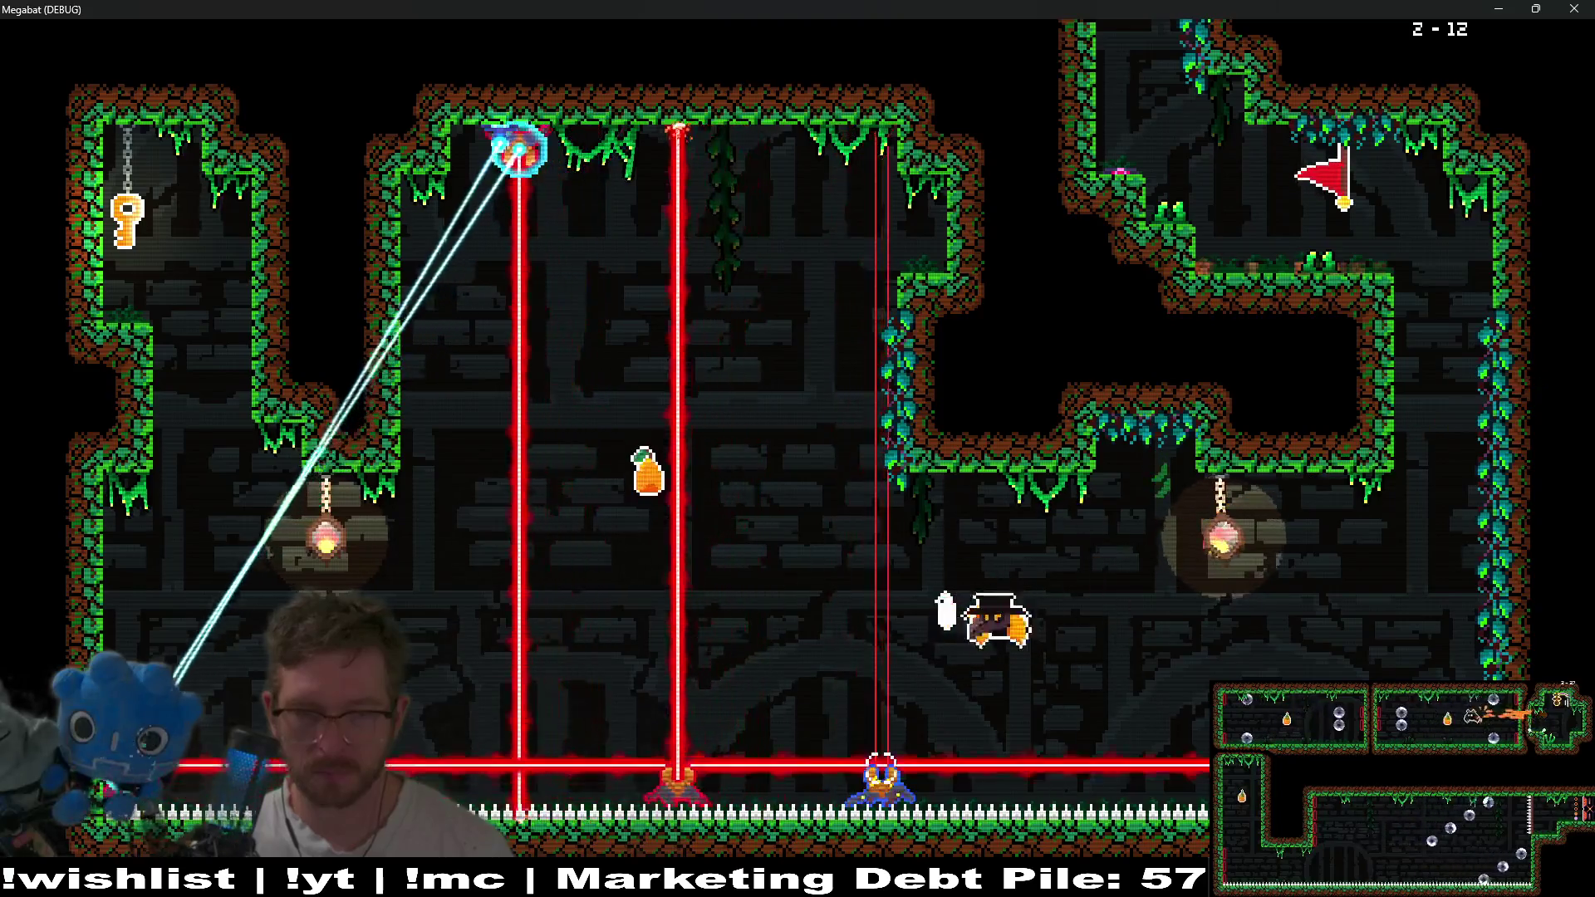
{"action": "key", "text": "Right"}
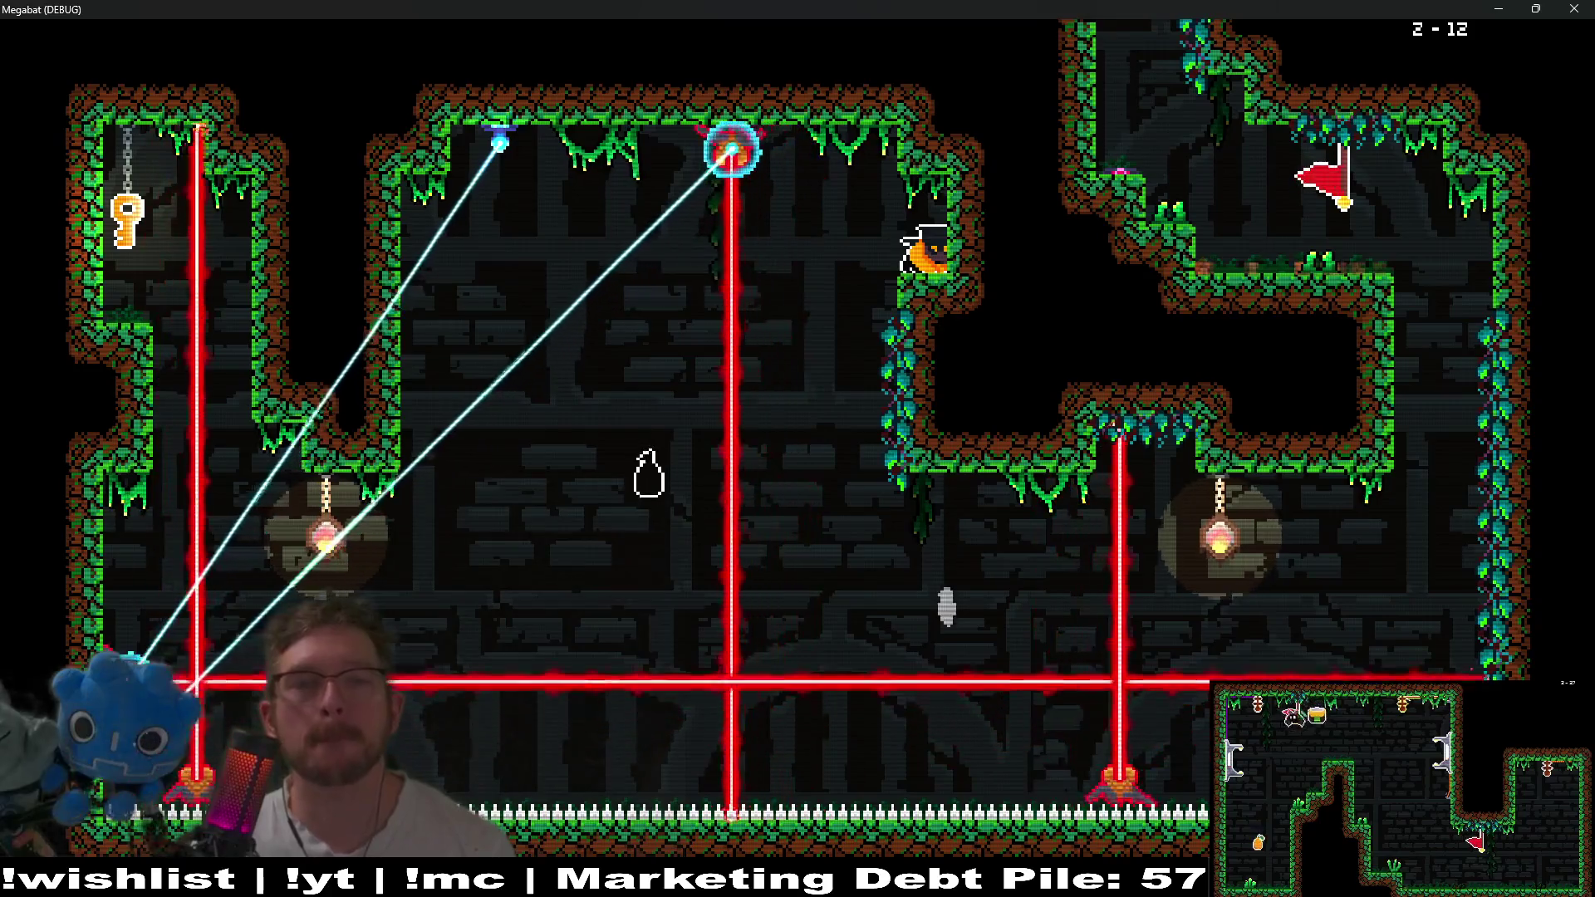
{"action": "key", "text": "Left"}
{"action": "key", "text": "Right"}
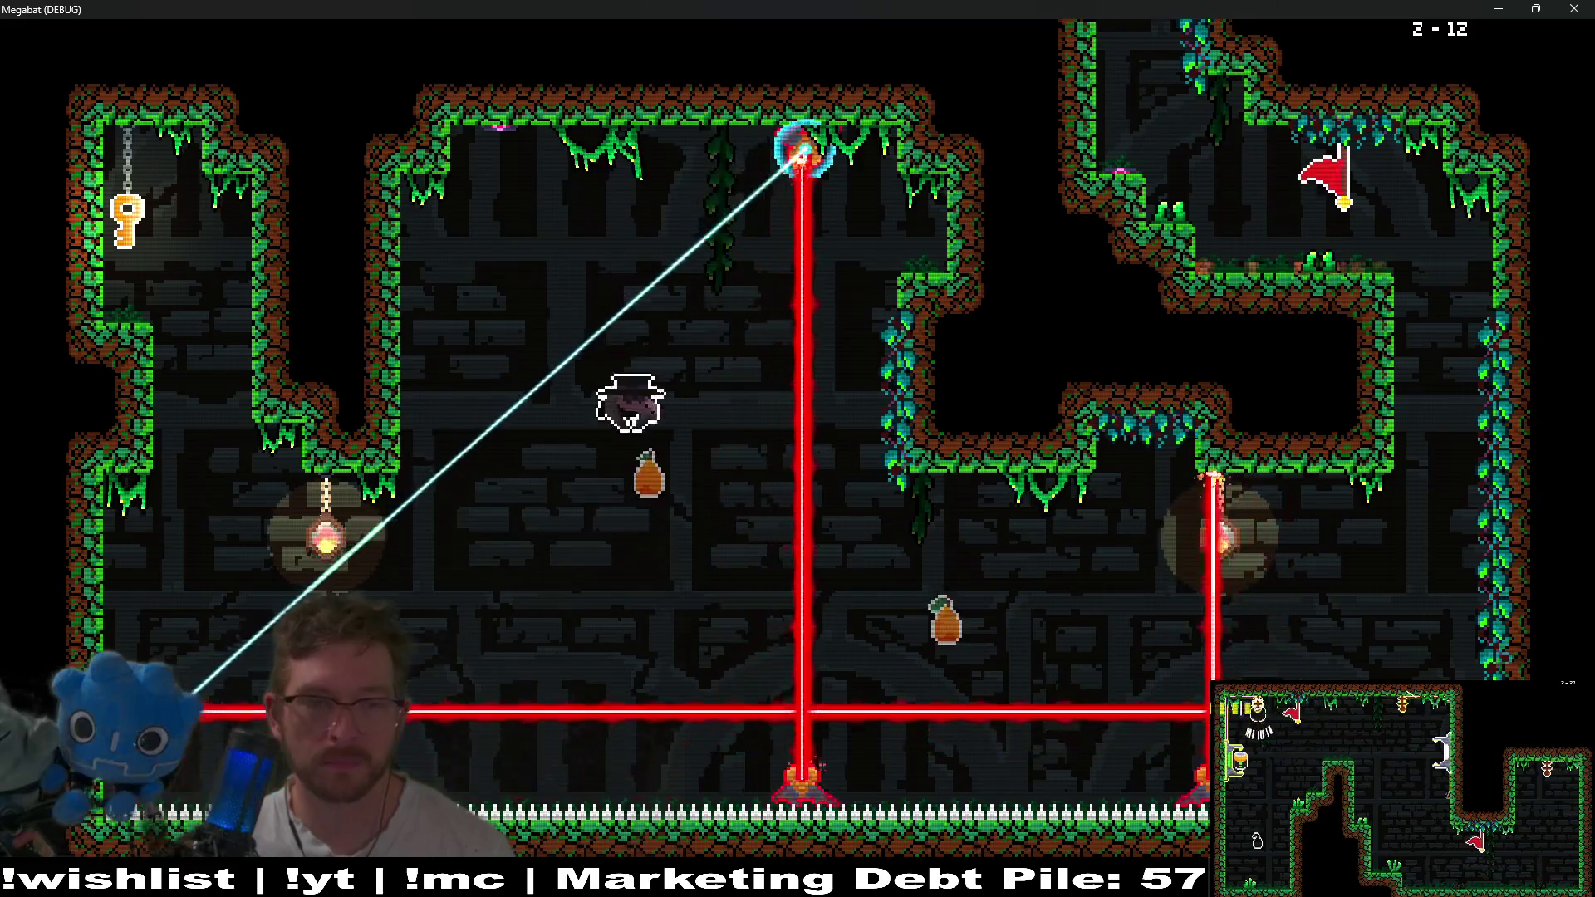
{"action": "key", "text": "Left"}
{"action": "key", "text": "Left"}
{"action": "key", "text": "Left"}
Grab the key from the top-left hook and carry it through mid-room until a laser kills the bat.
{"action": "key", "text": "Up"}
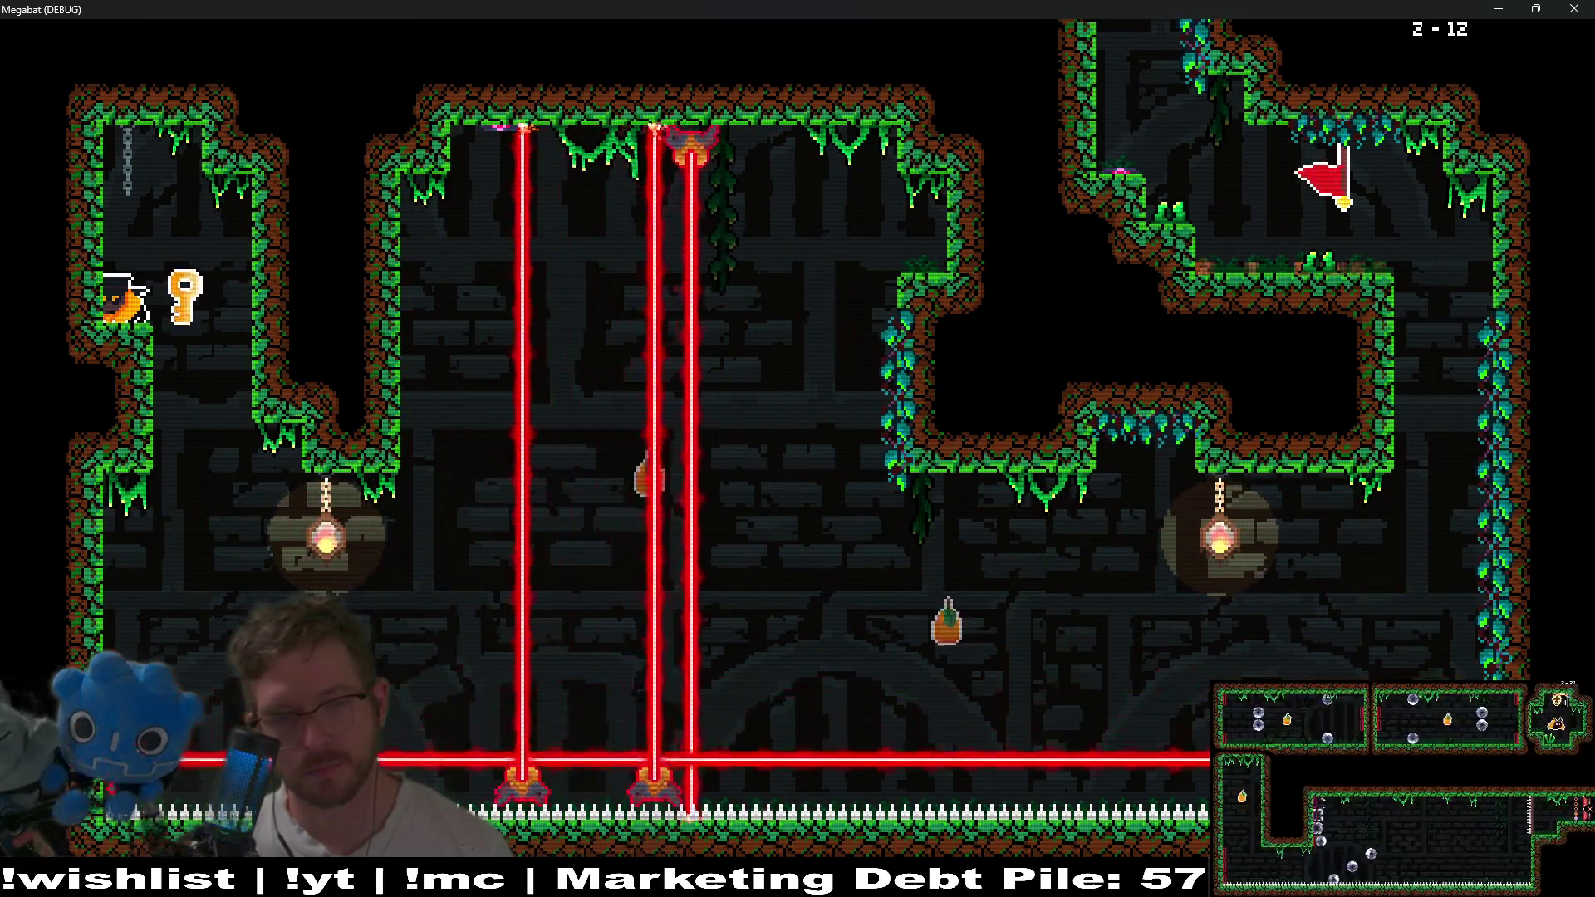
{"action": "key", "text": "Right"}
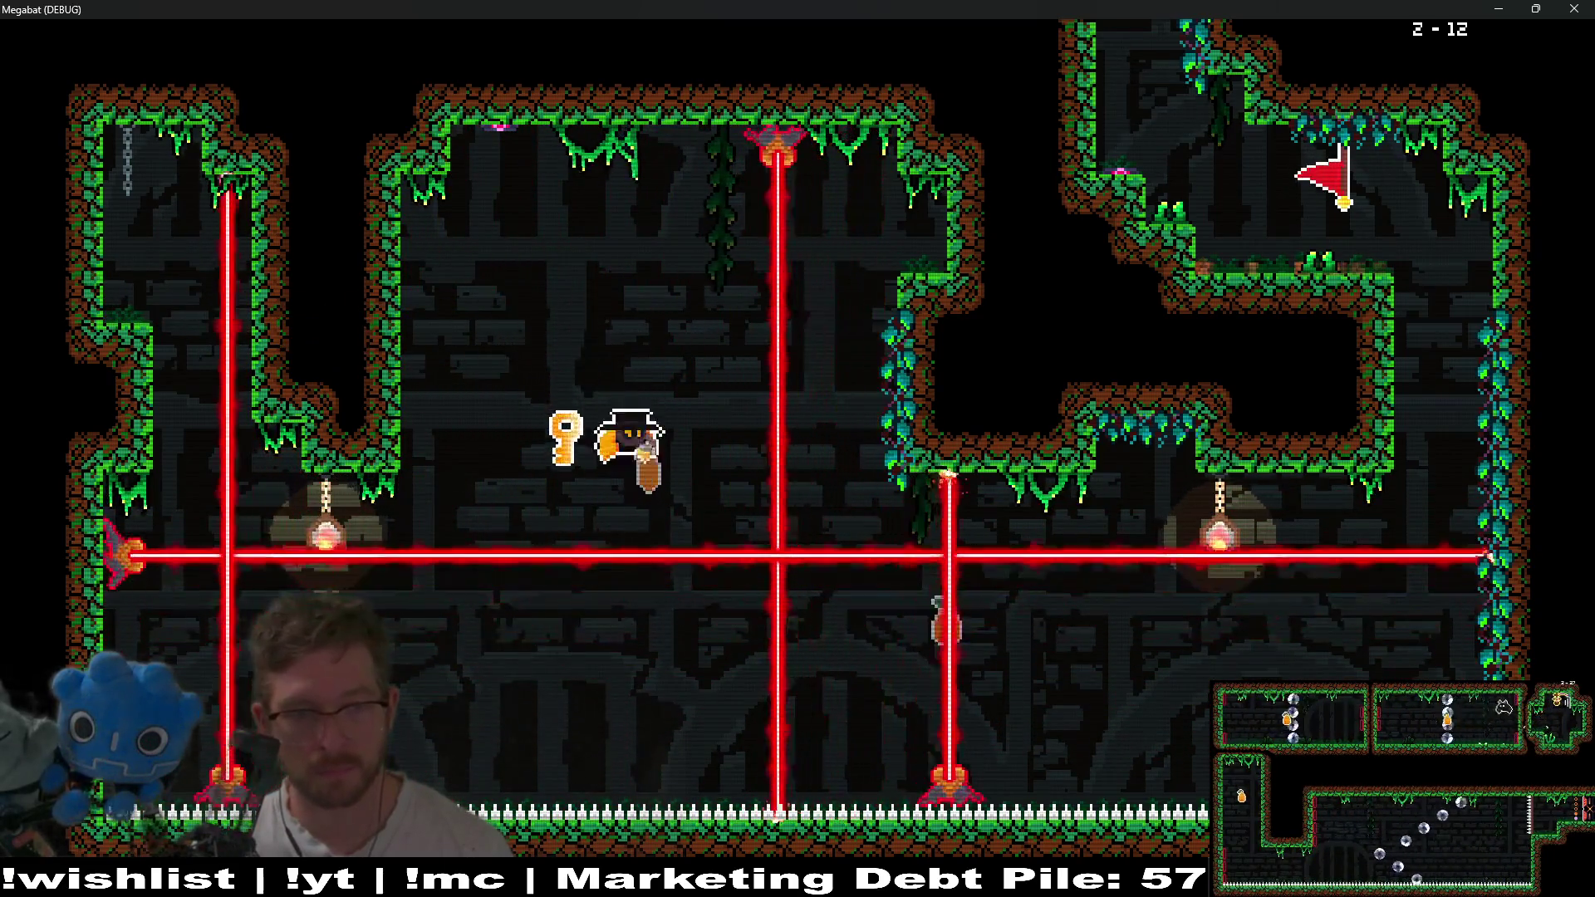
{"action": "key", "text": "Right"}
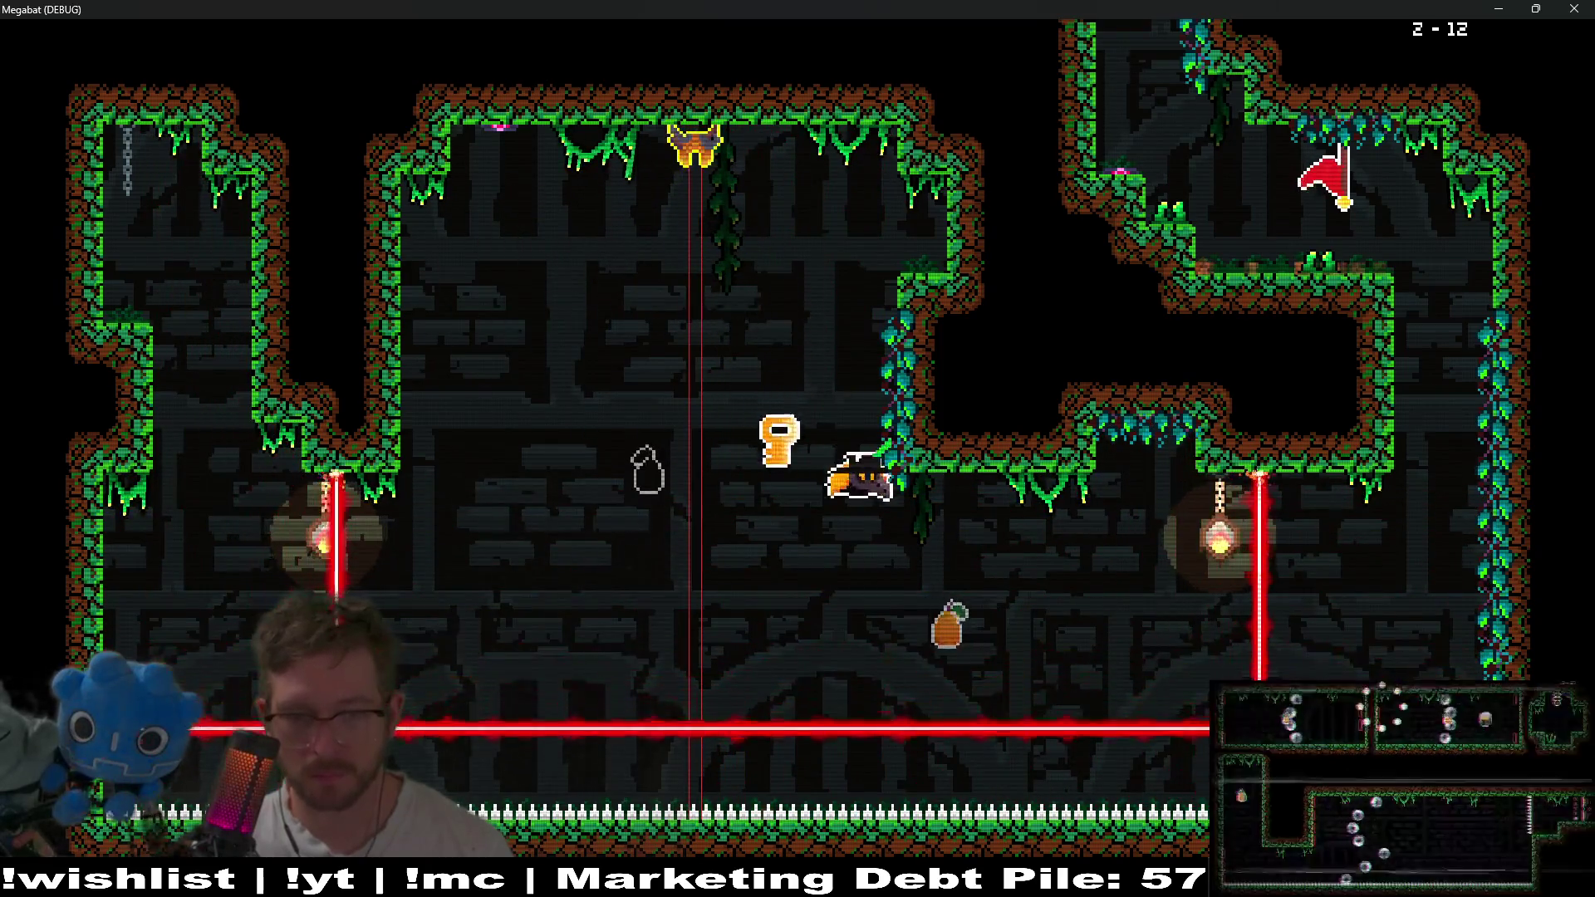
{"action": "key", "text": "Right"}
{"action": "key", "text": "Up"}
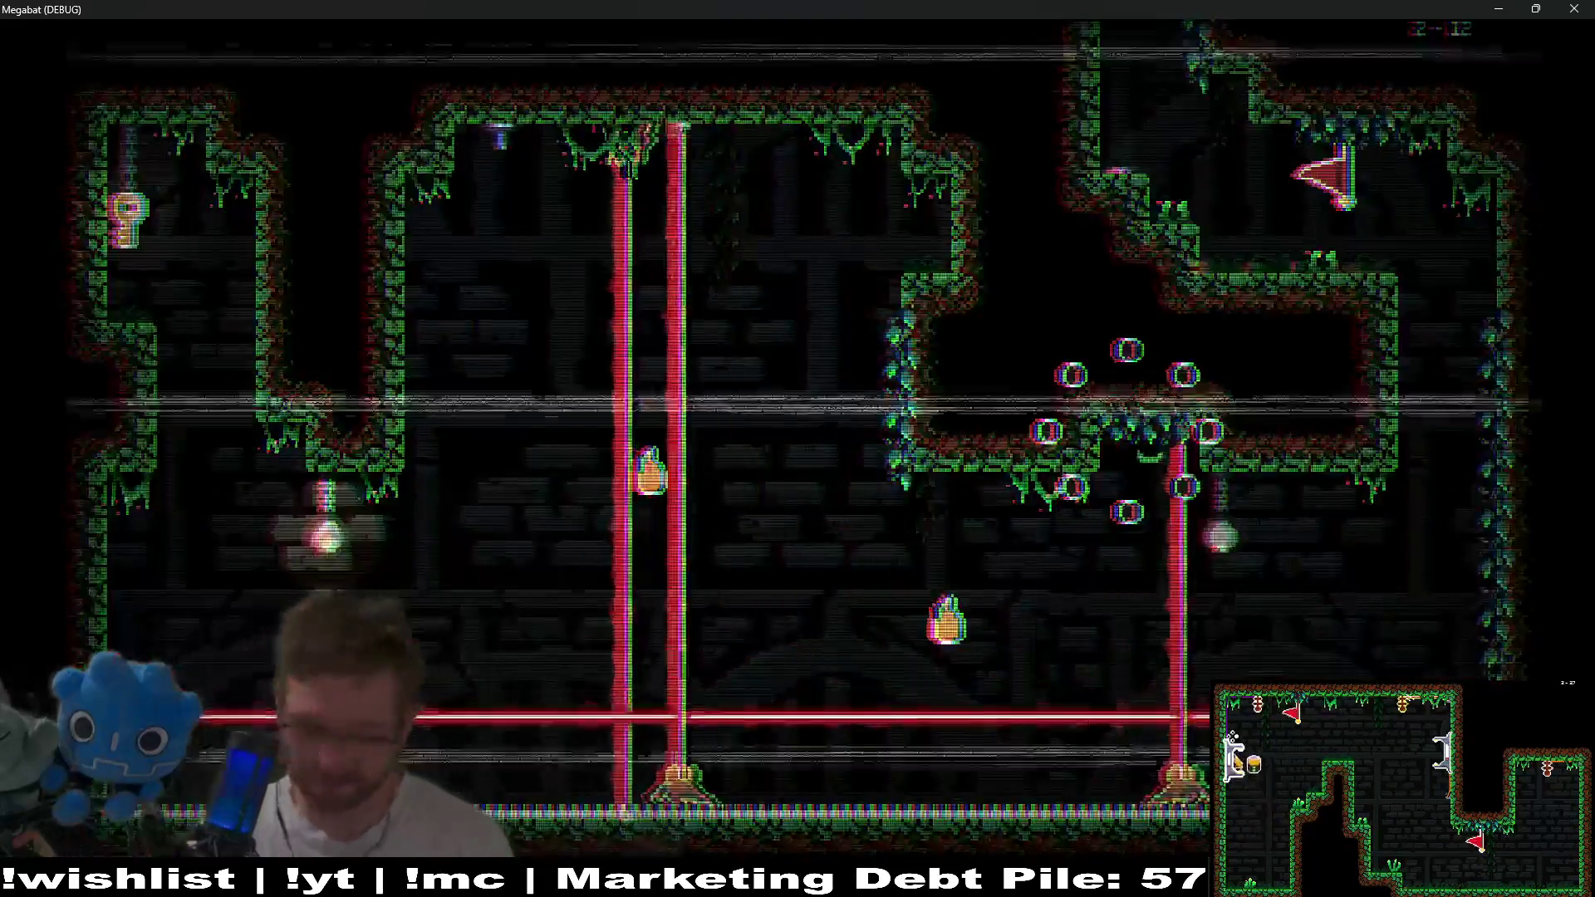
Fly from the respawn point past the moving lasers and grab the hanging key.
{"action": "key", "text": "Down"}
{"action": "key", "text": "Left"}
{"action": "key", "text": "Left"}
{"action": "key", "text": "space"}
{"action": "key", "text": "Up"}
{"action": "key", "text": "Right"}
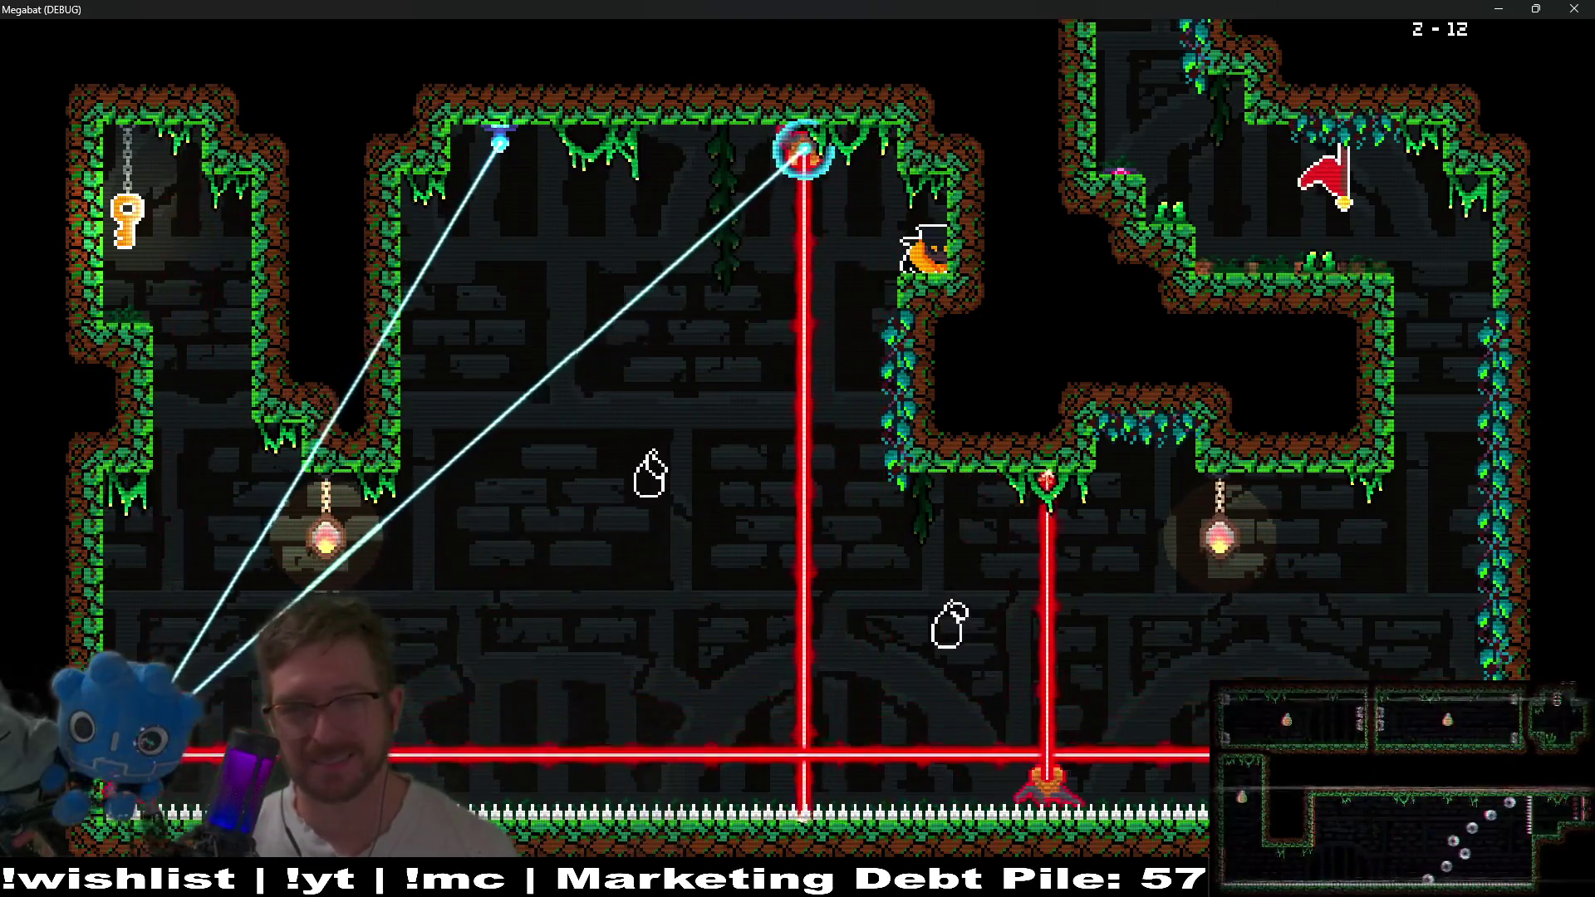
{"action": "key", "text": "Left"}
{"action": "key", "text": "Left"}
{"action": "key", "text": "Right"}
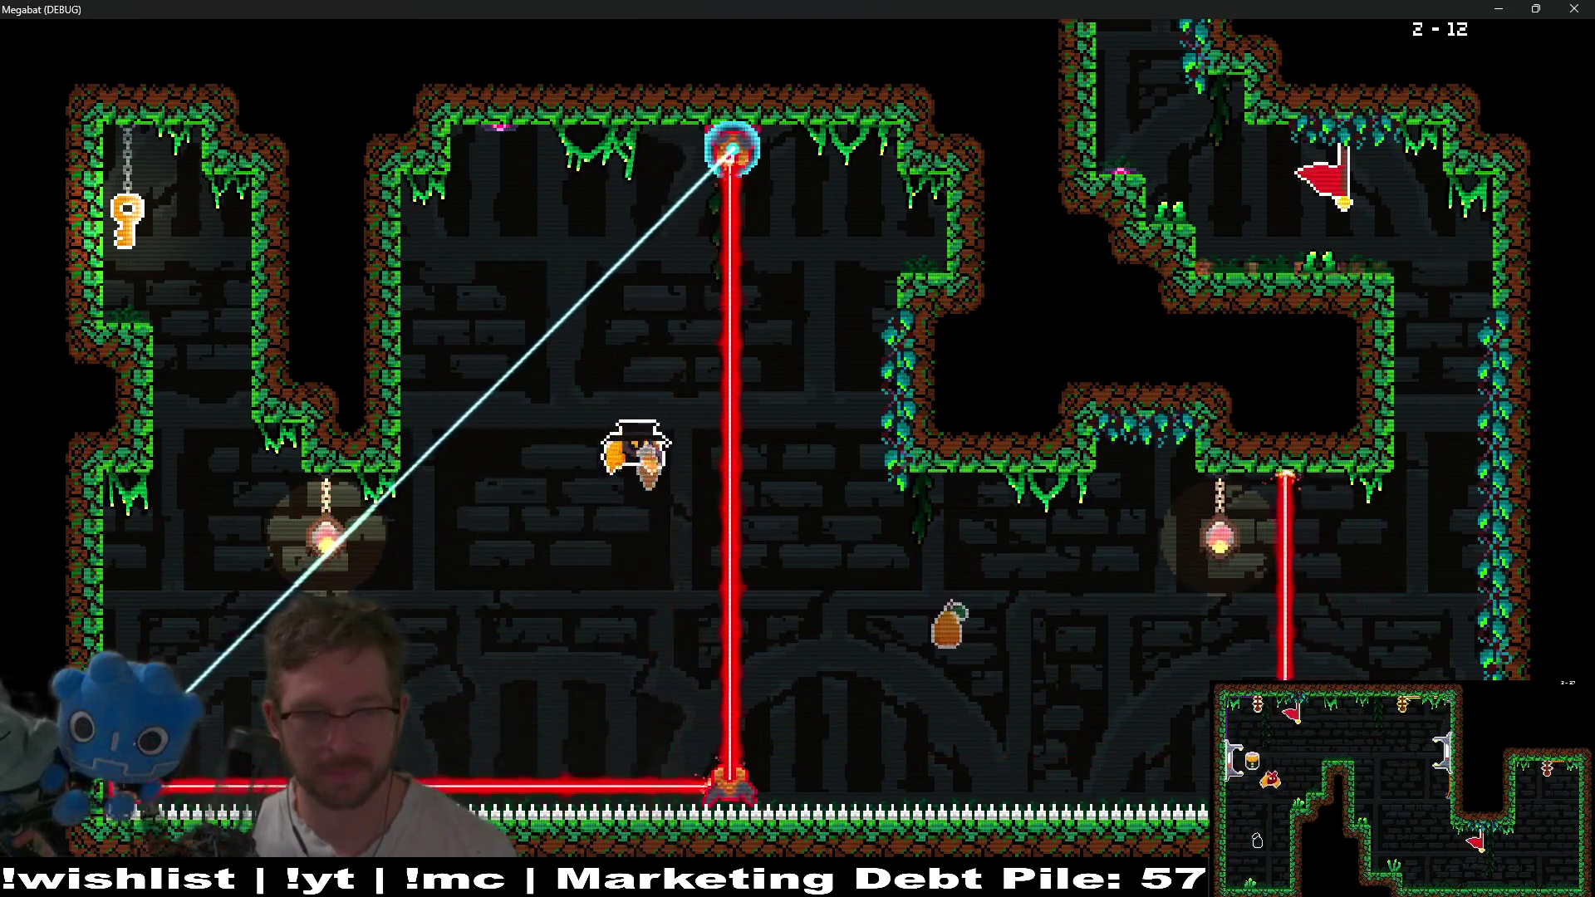
{"action": "key", "text": "Left"}
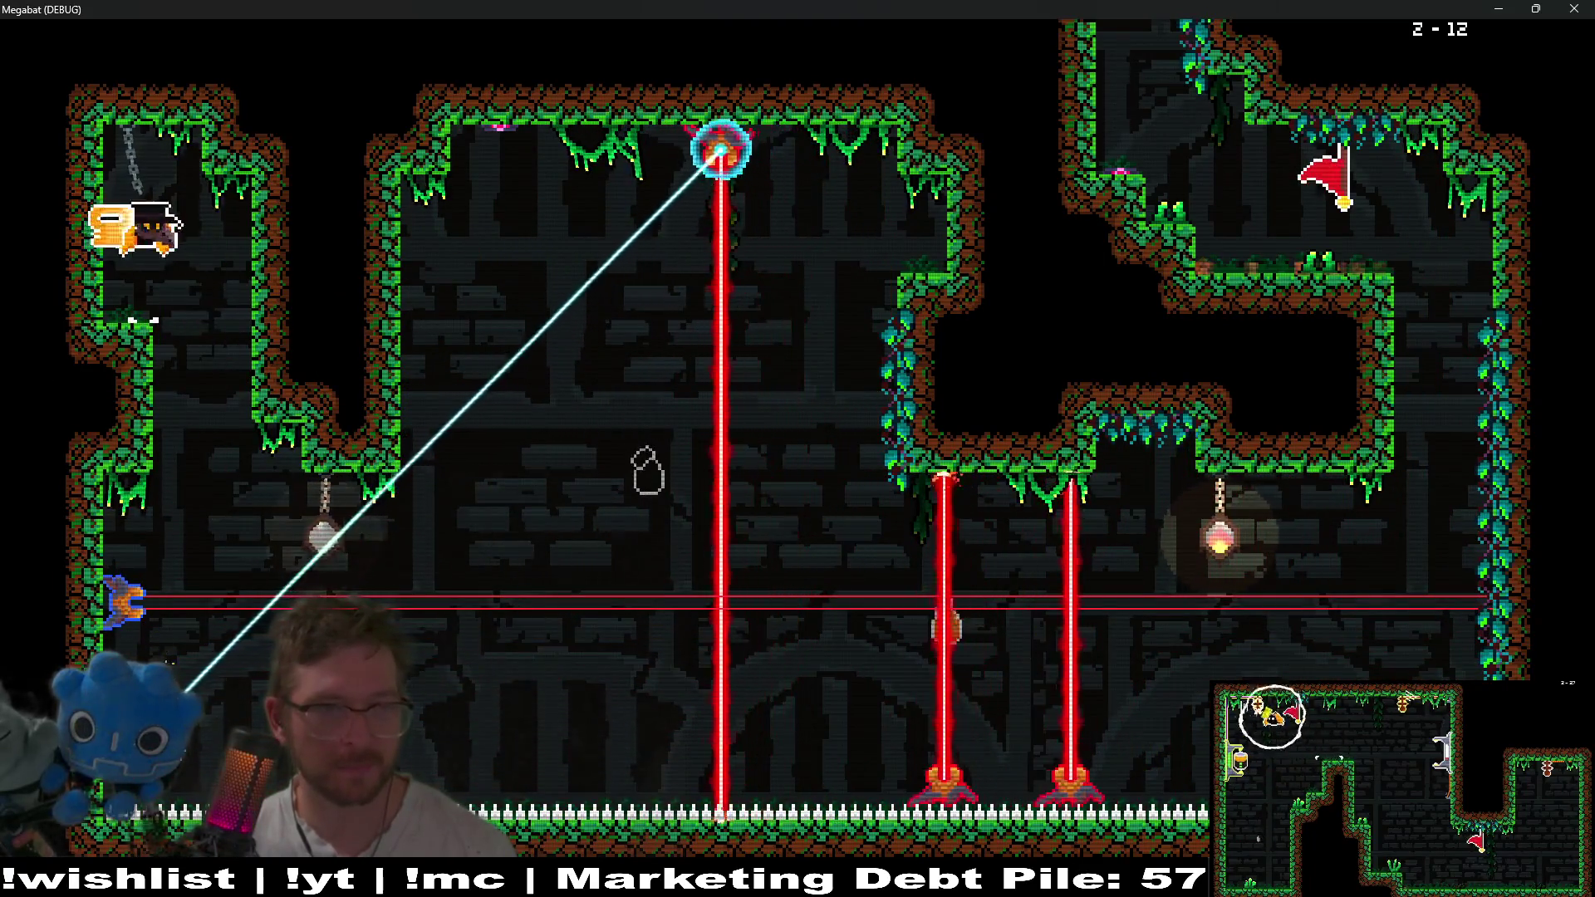
Carry the key down the left wall, then up to the ceiling, collecting the pear.
{"action": "key", "text": "Left"}
{"action": "key", "text": "Up"}
{"action": "key", "text": "Right"}
{"action": "key", "text": "Down"}
{"action": "key", "text": "Up"}
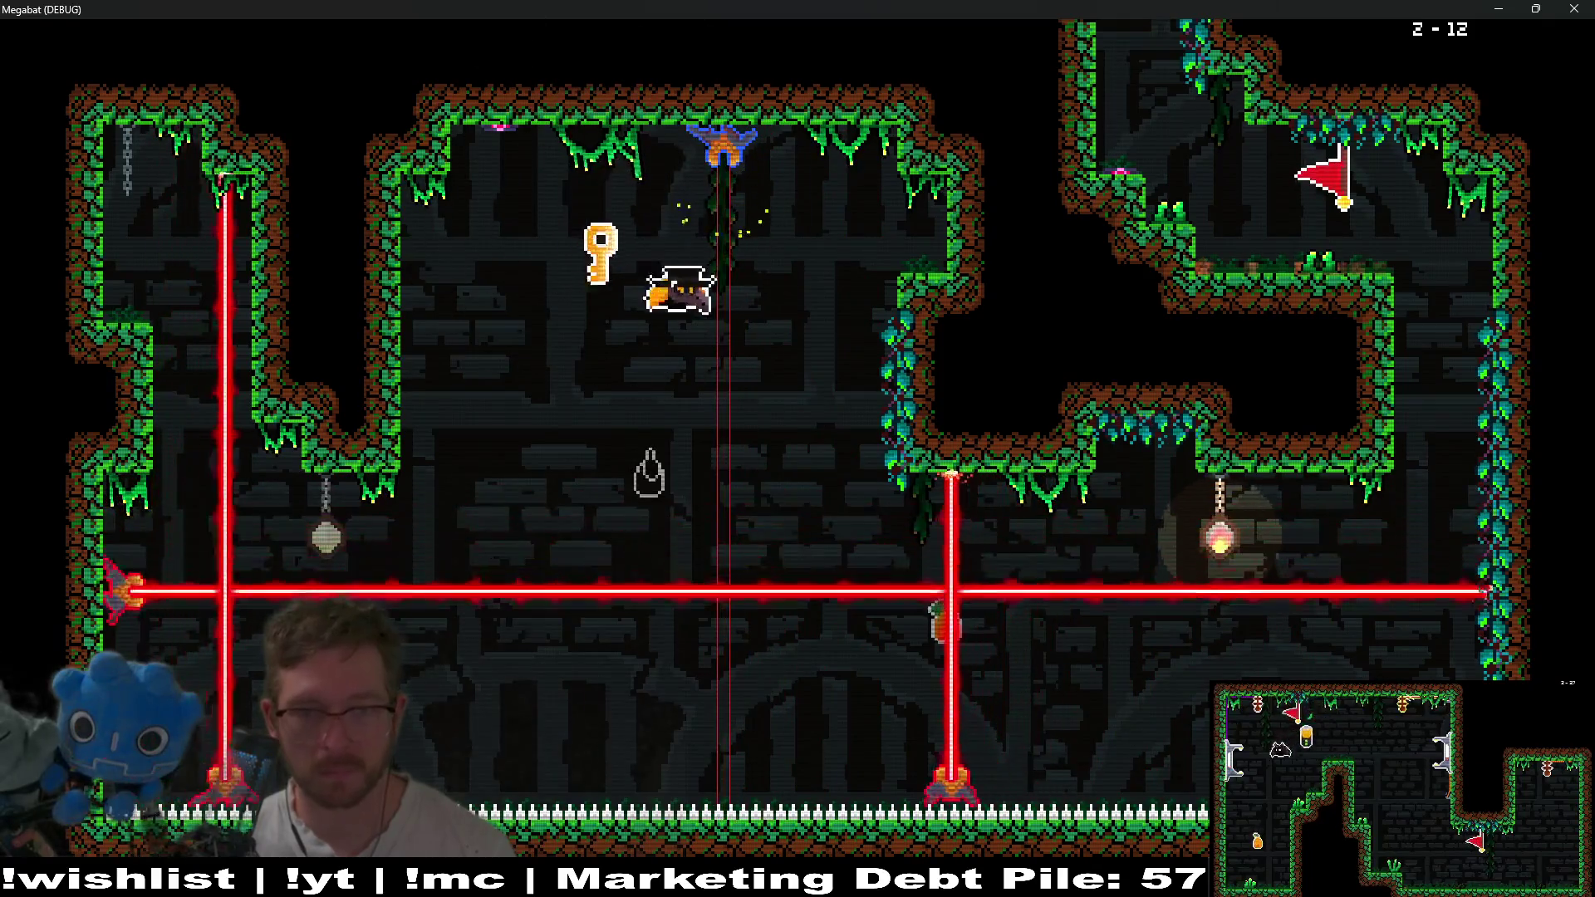
{"action": "key", "text": "Right"}
{"action": "key", "text": "Down"}
Carry the key through the right alcove and up the right shaft into the next room.
{"action": "key", "text": "Right"}
{"action": "key", "text": "Up"}
{"action": "key", "text": "Right"}
{"action": "key", "text": "Up"}
{"action": "key", "text": "Left"}
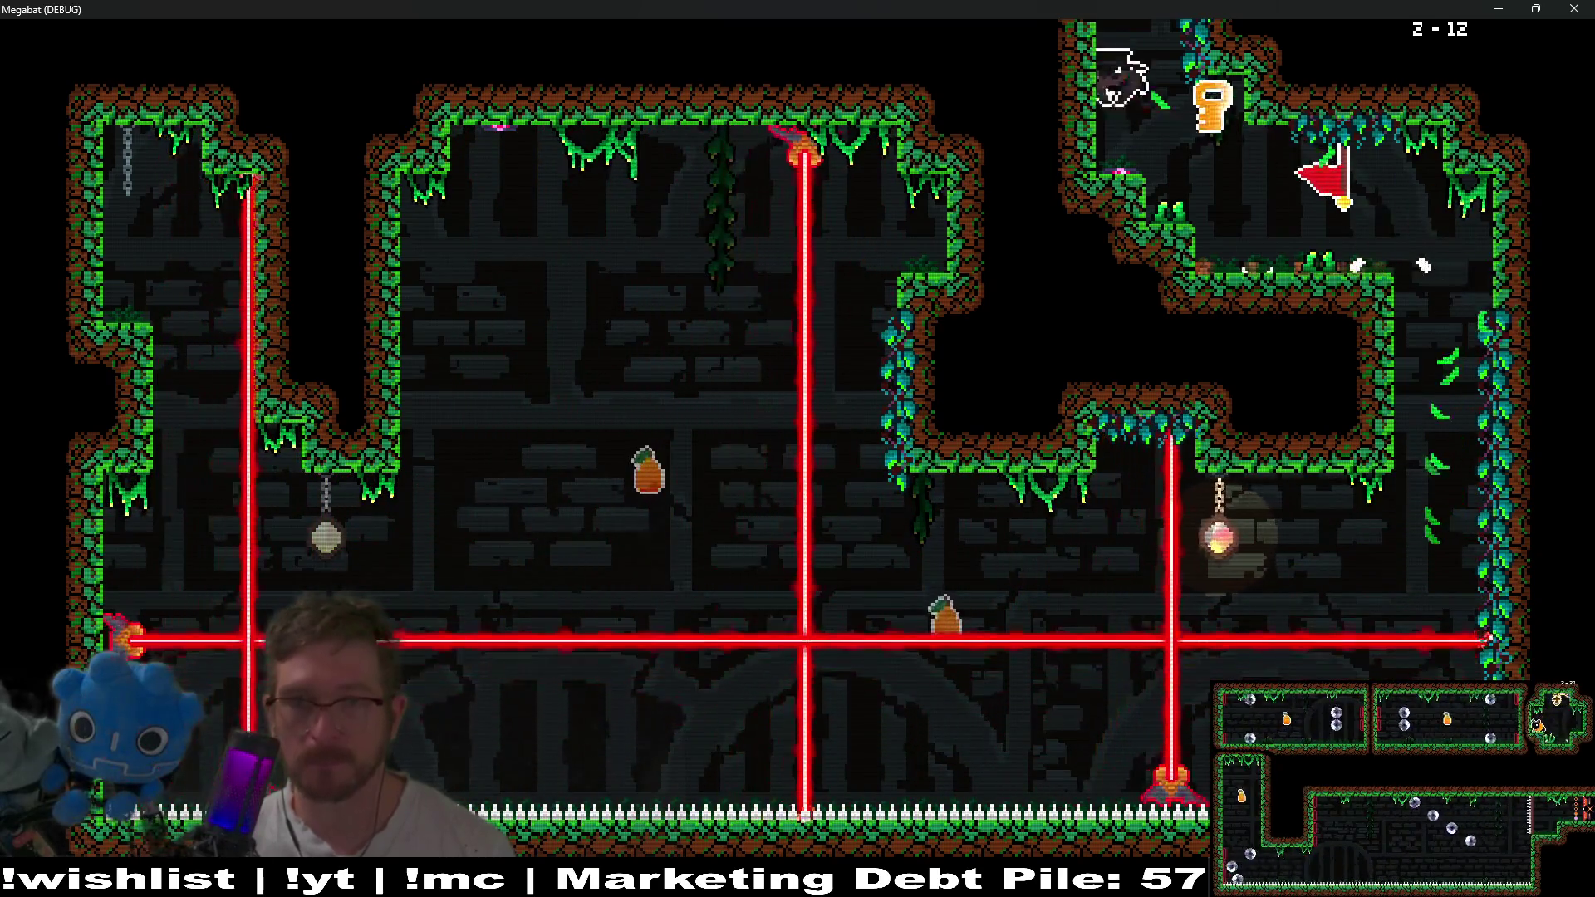
{"action": "key", "text": "Up"}
{"action": "key", "text": "Left"}
Bring the key to the top-right locked door, unlock it and fly back into the room.
{"action": "key", "text": "Up"}
{"action": "key", "text": "Right"}
{"action": "key", "text": "Down"}
{"action": "key", "text": "Right"}
{"action": "key", "text": "Left"}
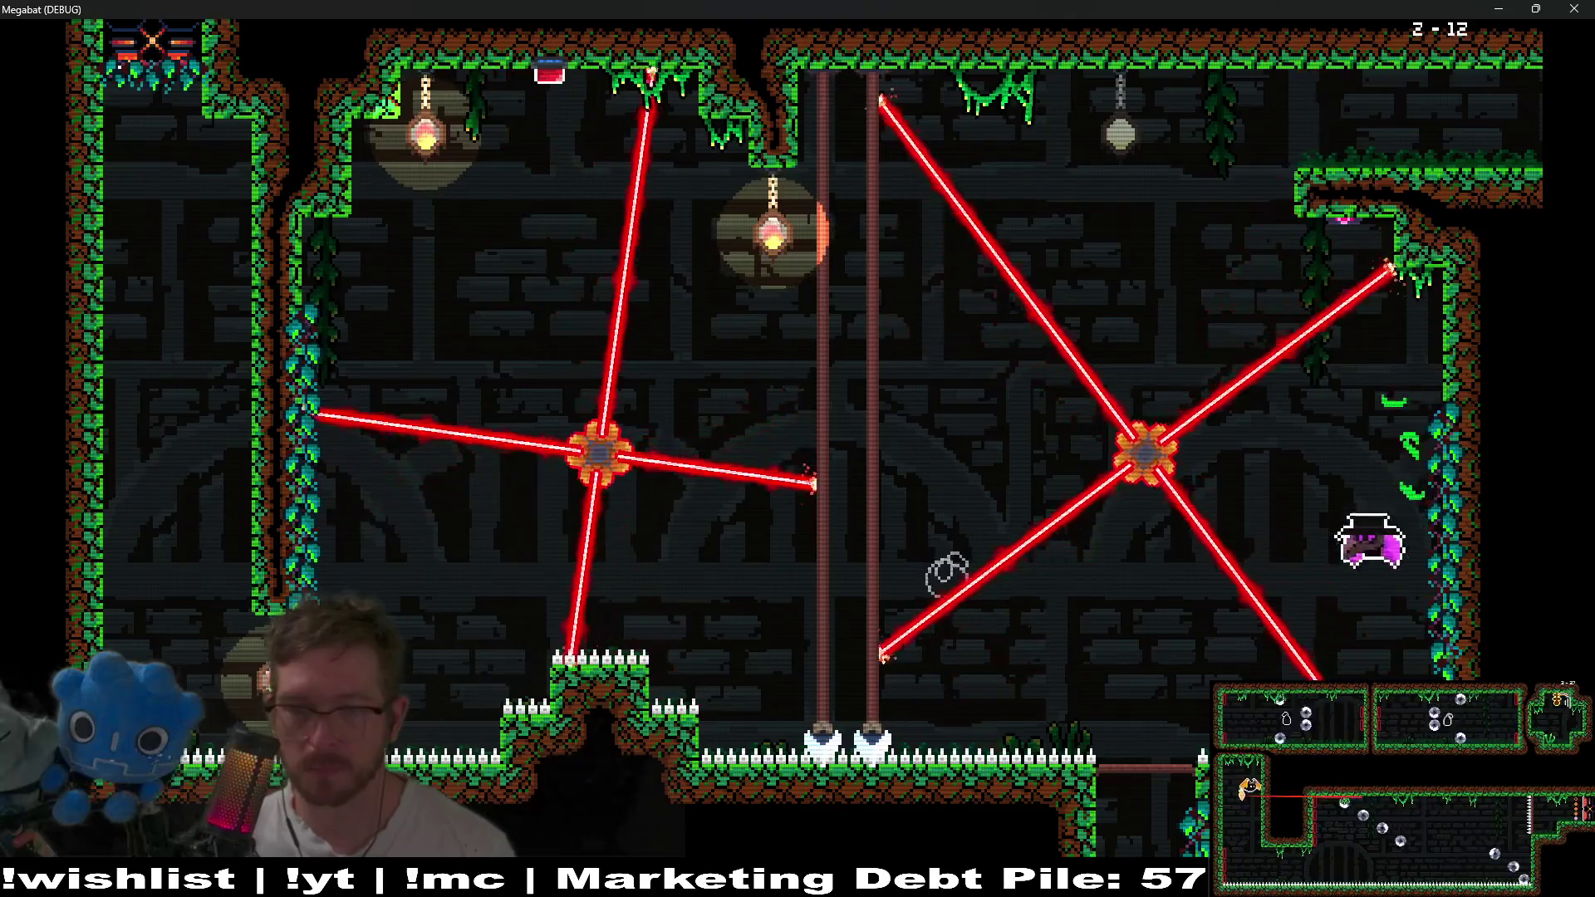
Exit the laser room upward, grab the fruit, dive down the central shaft and exit right into level 2-13.
{"action": "key", "text": "Up"}
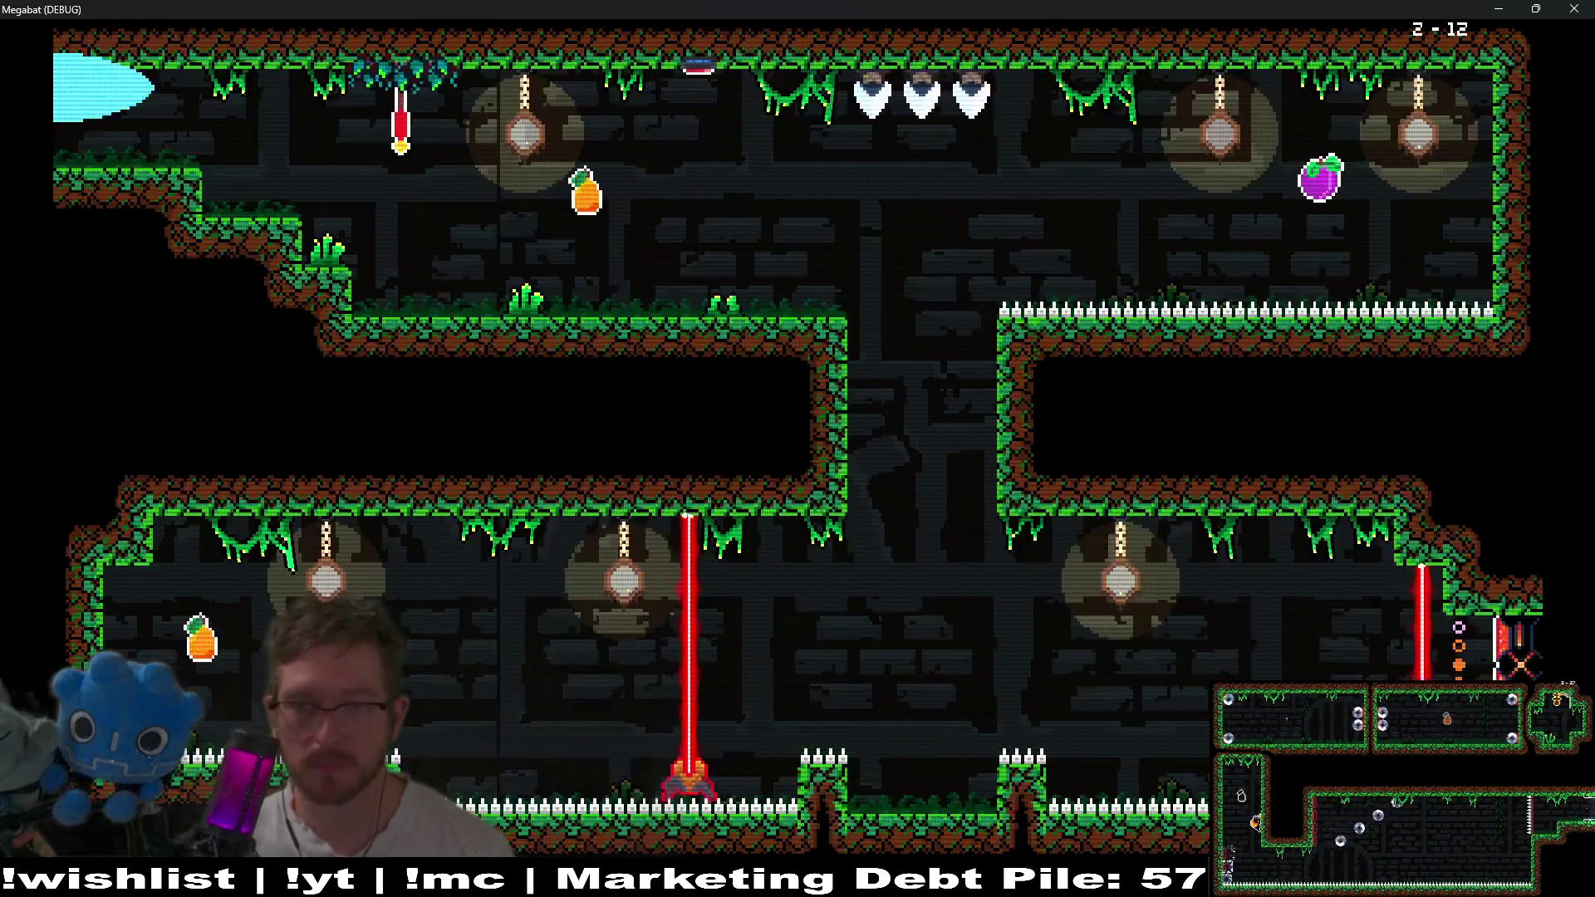
{"action": "key", "text": "Down"}
{"action": "key", "text": "Right"}
{"action": "key", "text": "Down"}
{"action": "key", "text": "Left"}
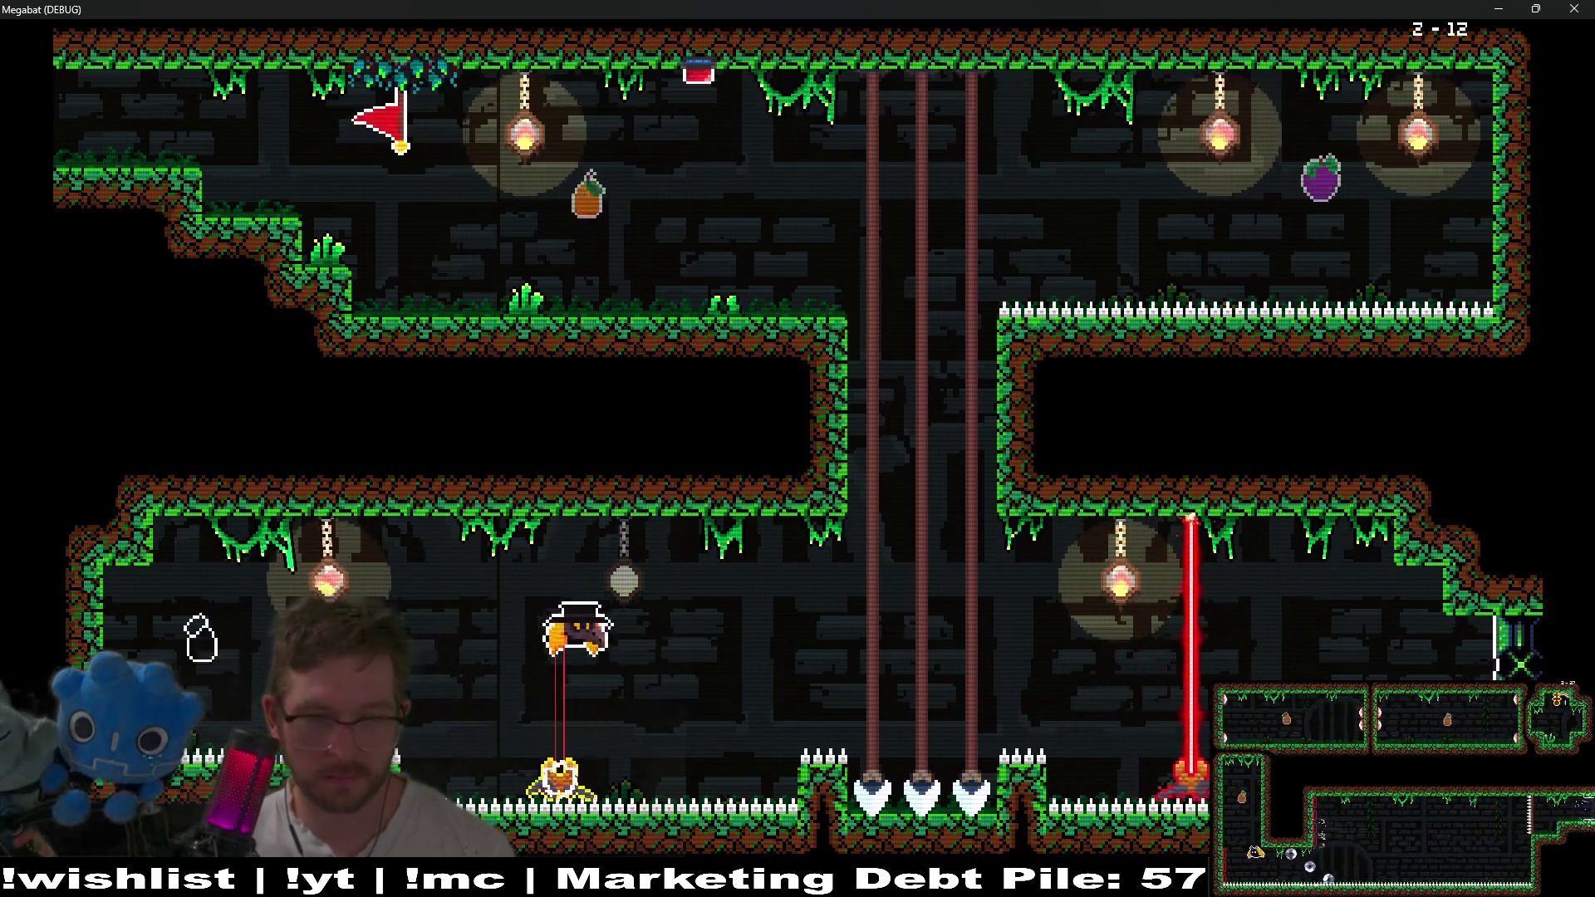
{"action": "key", "text": "Right"}
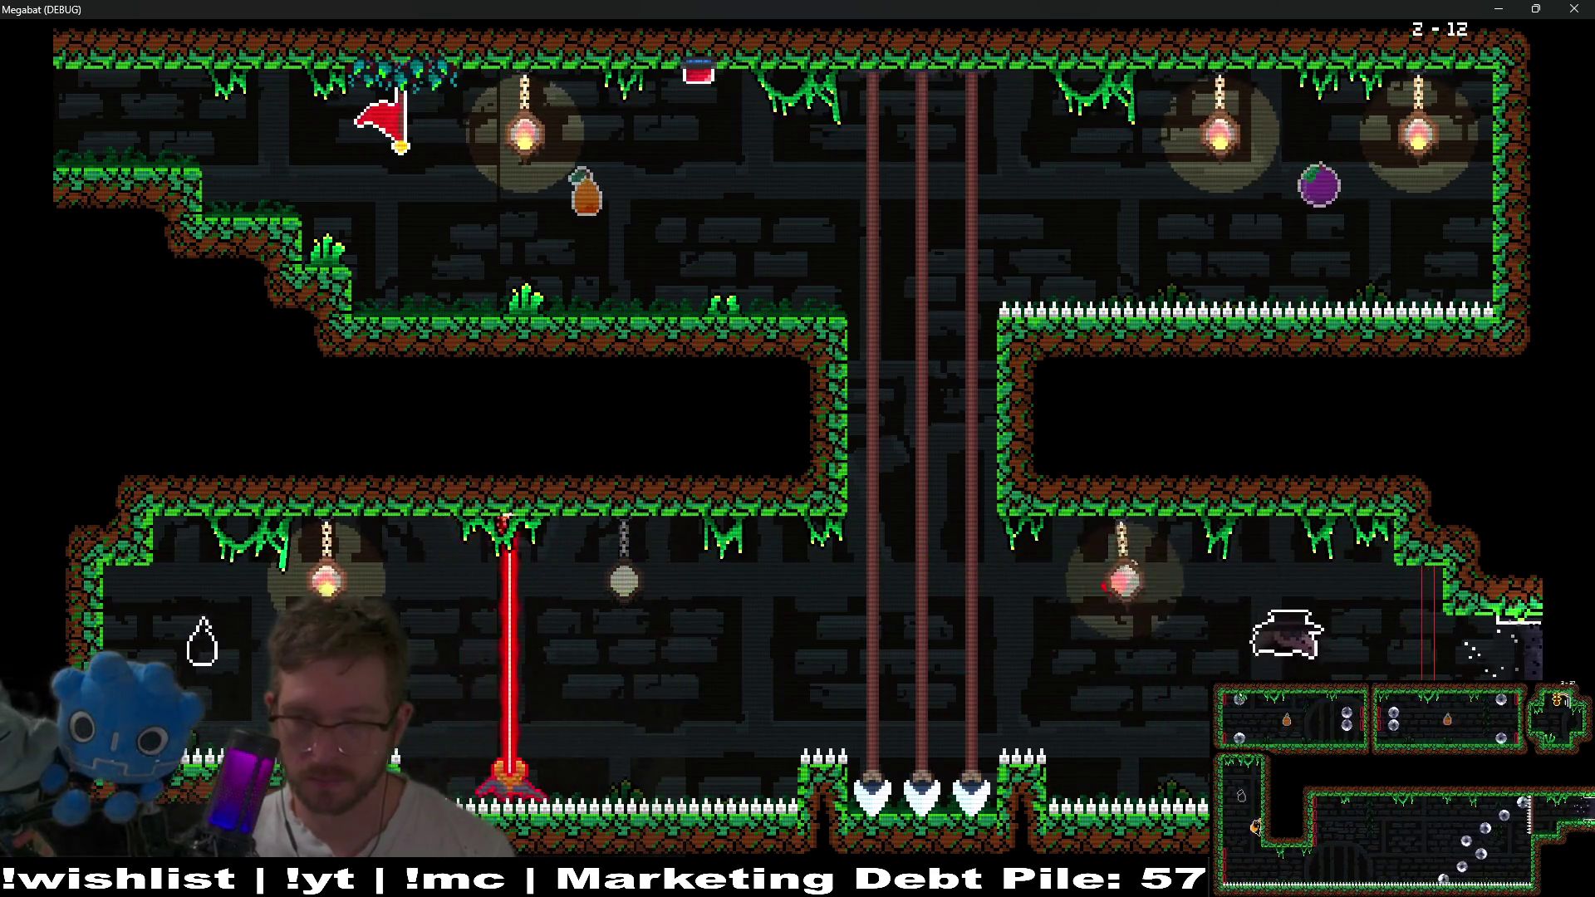
{"action": "key", "text": "Right"}
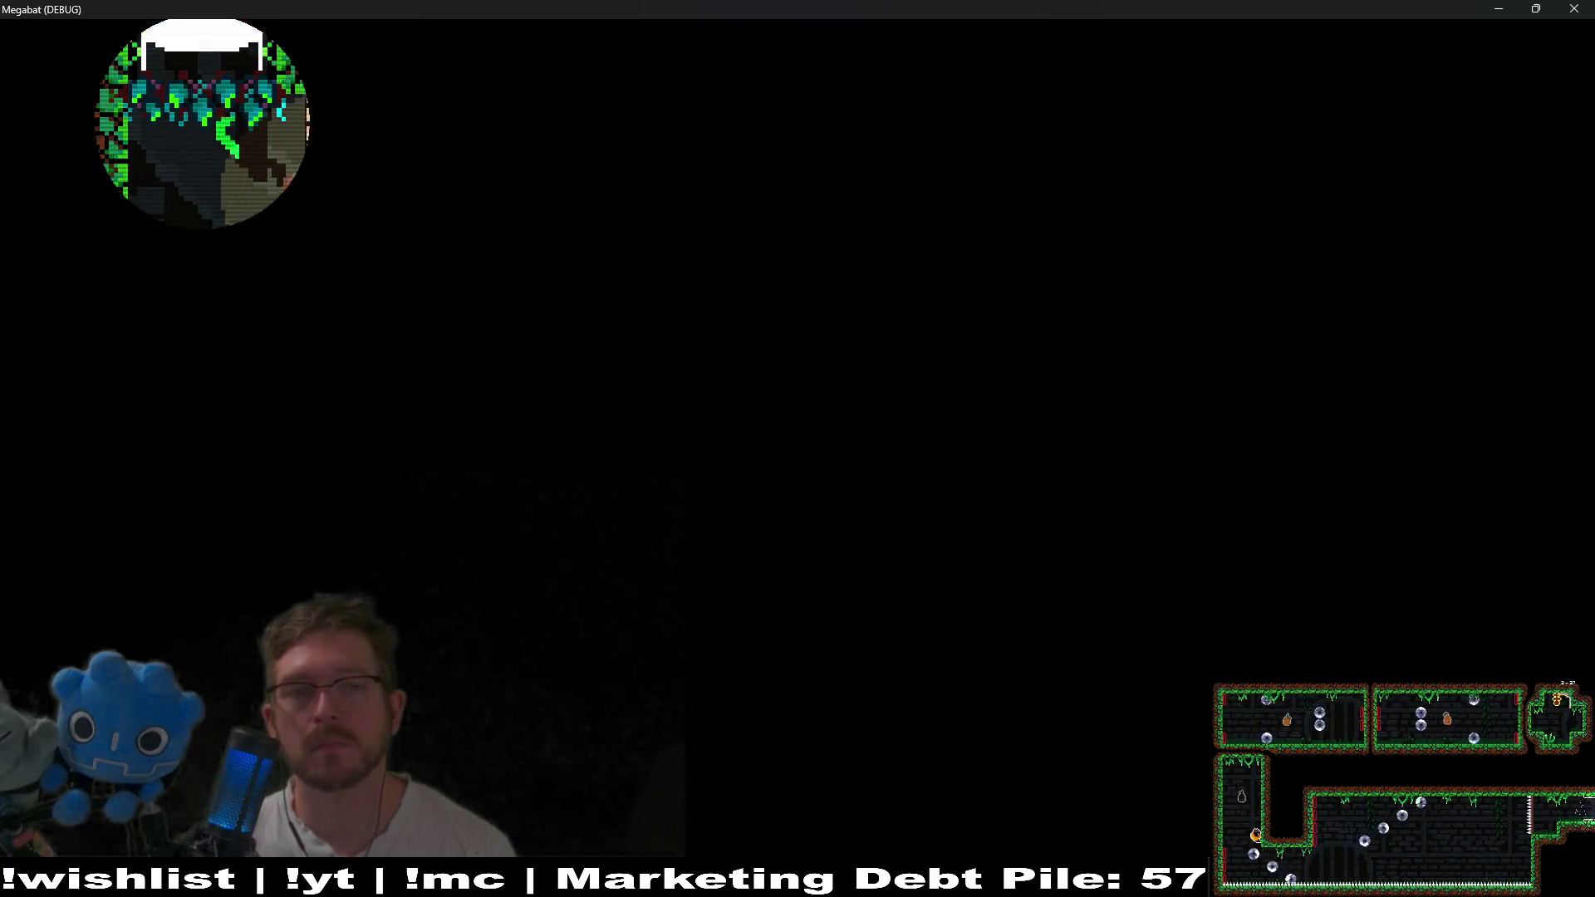
{"action": "key", "text": "r"}
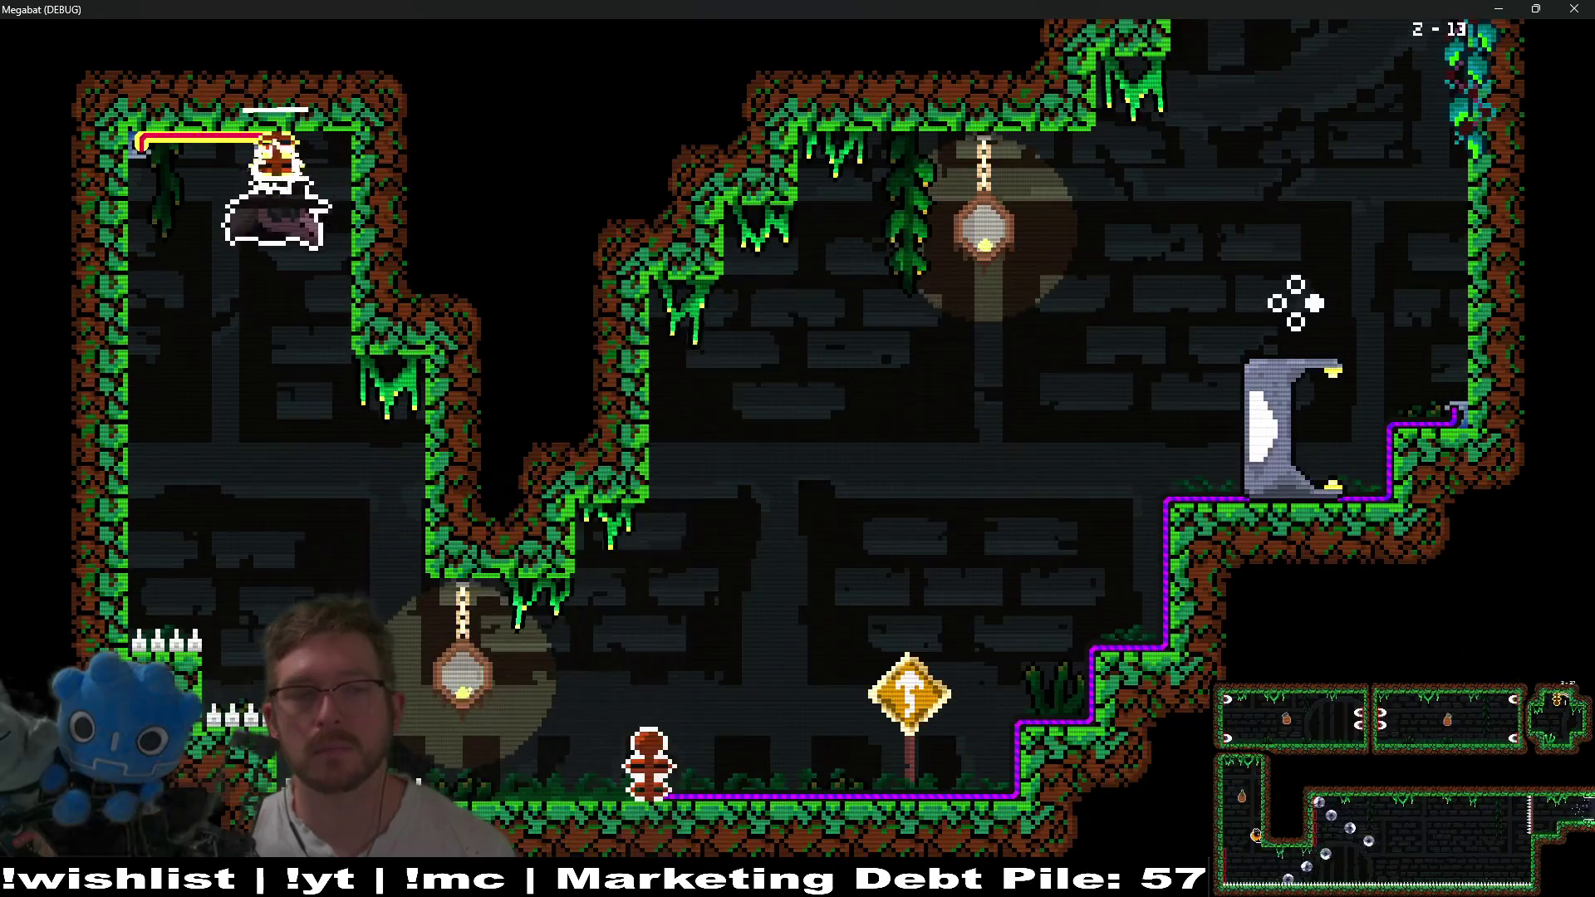
{"action": "key", "text": "Right"}
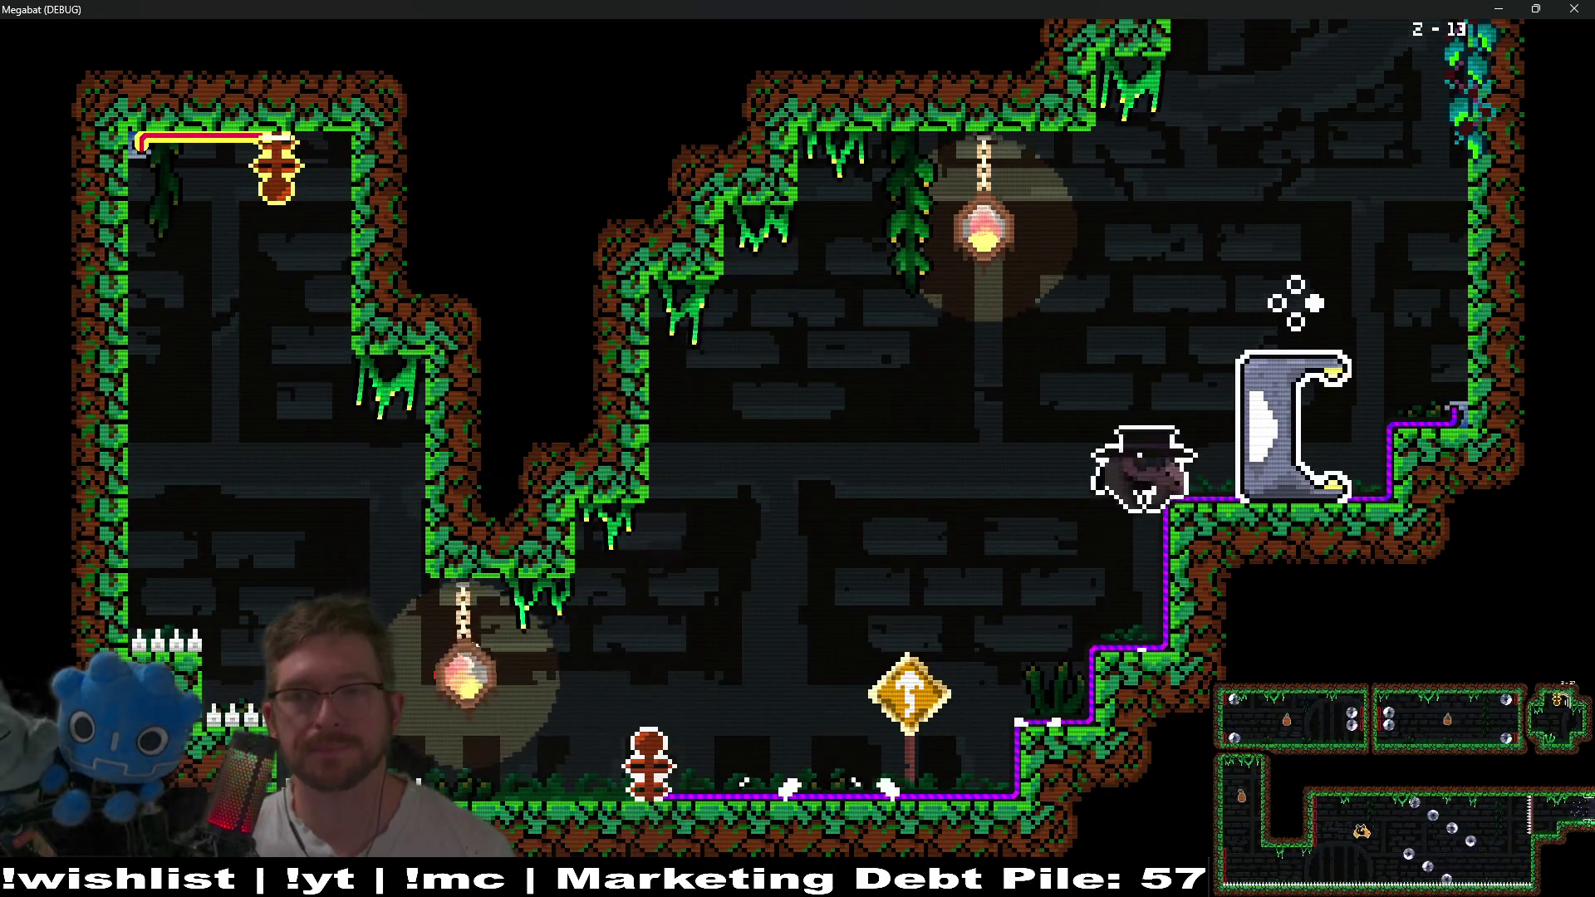
Fly around the ledge and out the top opening to take the cup from the coffee machine.
{"action": "key", "text": "r"}
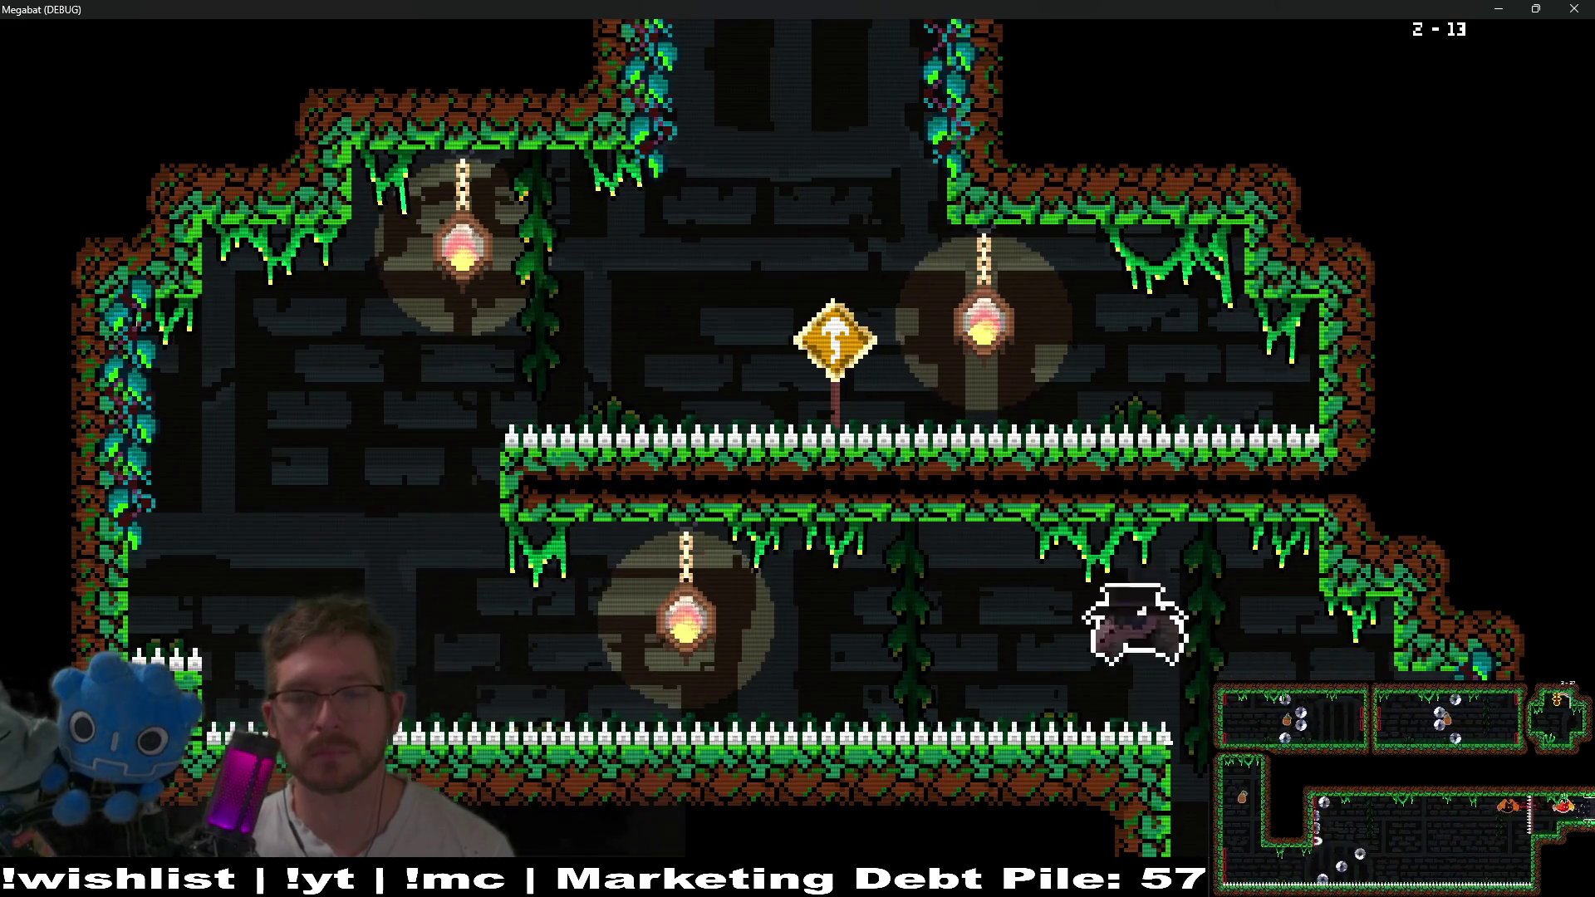
{"action": "key", "text": "Left"}
{"action": "key", "text": "Up"}
{"action": "key", "text": "Right"}
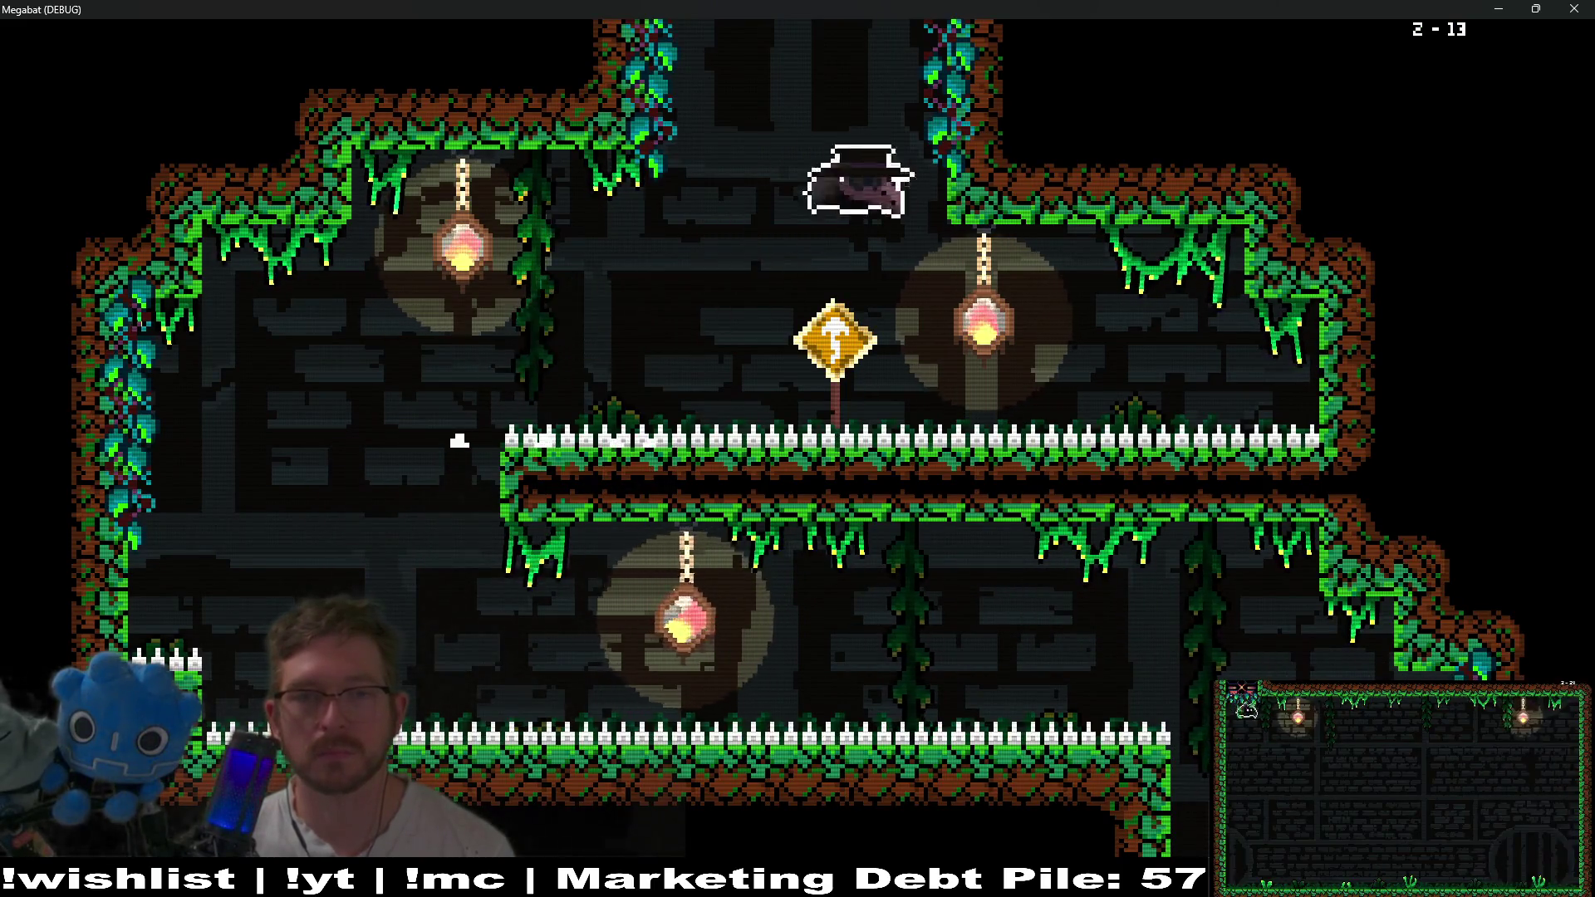
{"action": "key", "text": "Up"}
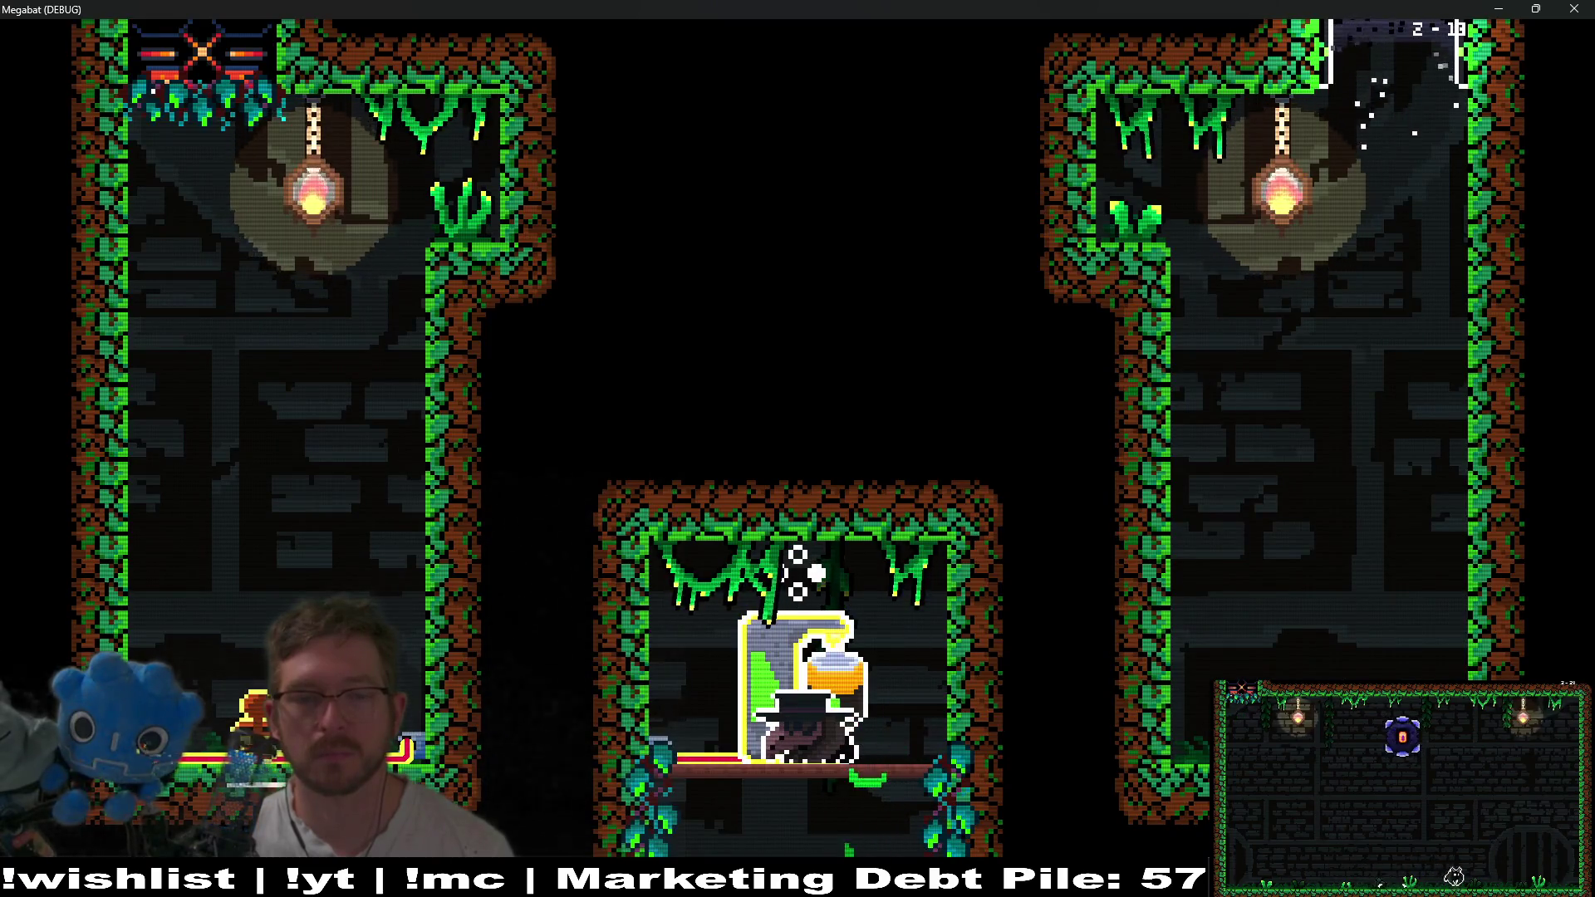
{"action": "key", "text": "Left"}
Carry the cup down to the other machine's spout, then dash left into the enemy.
{"action": "key", "text": "Down"}
{"action": "key", "text": "Left"}
{"action": "key", "text": "Down"}
{"action": "key", "text": "Right"}
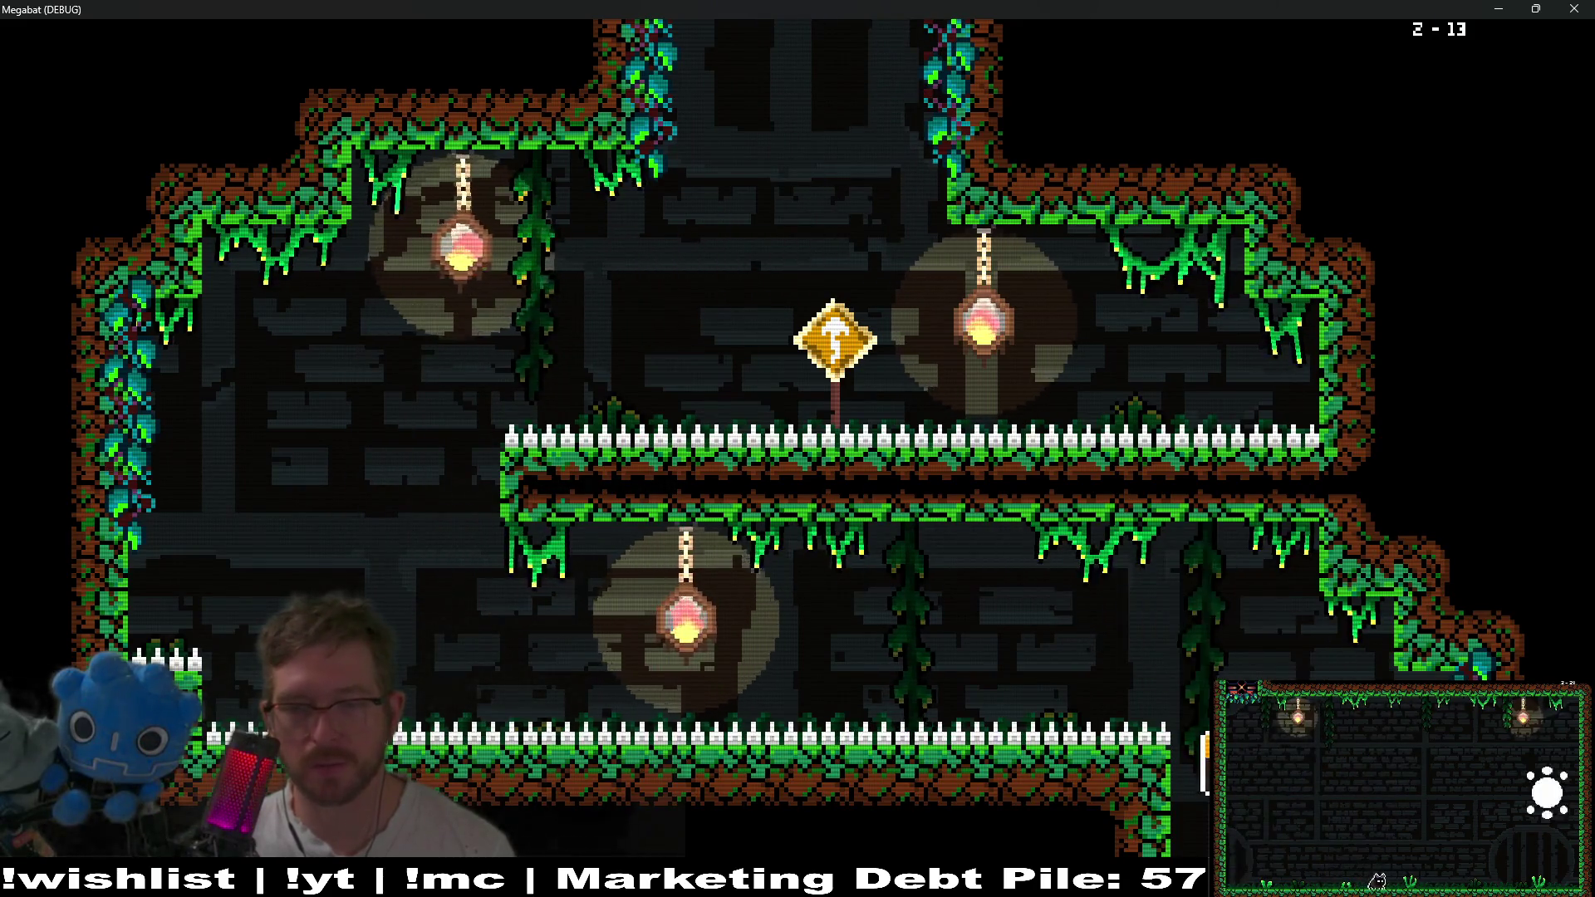
{"action": "key", "text": "Left"}
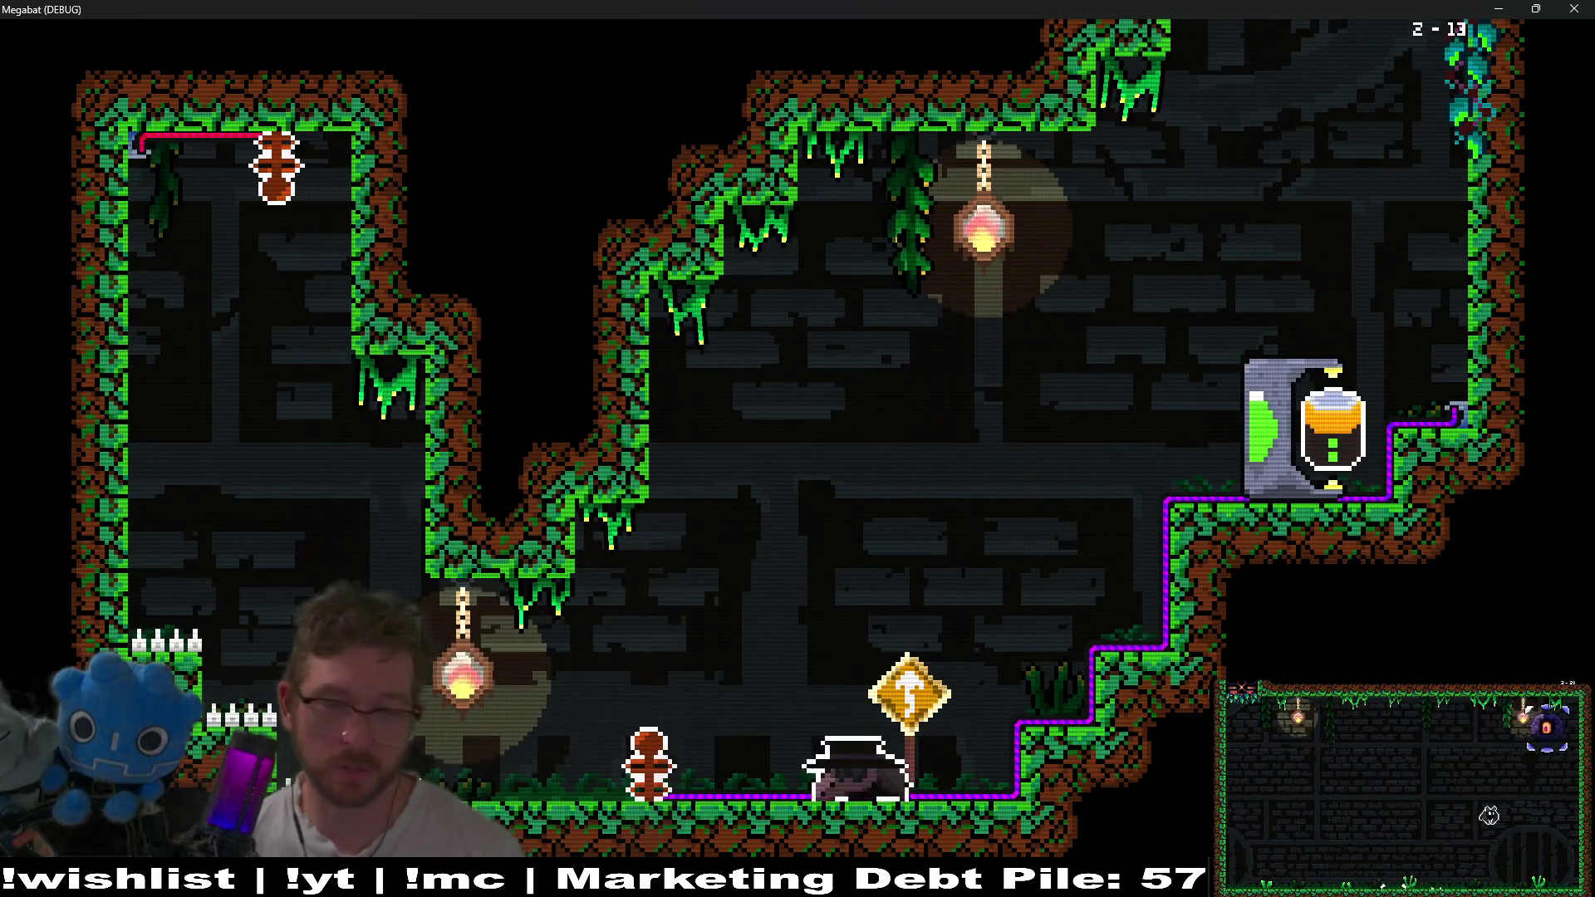
{"action": "key", "text": "Left"}
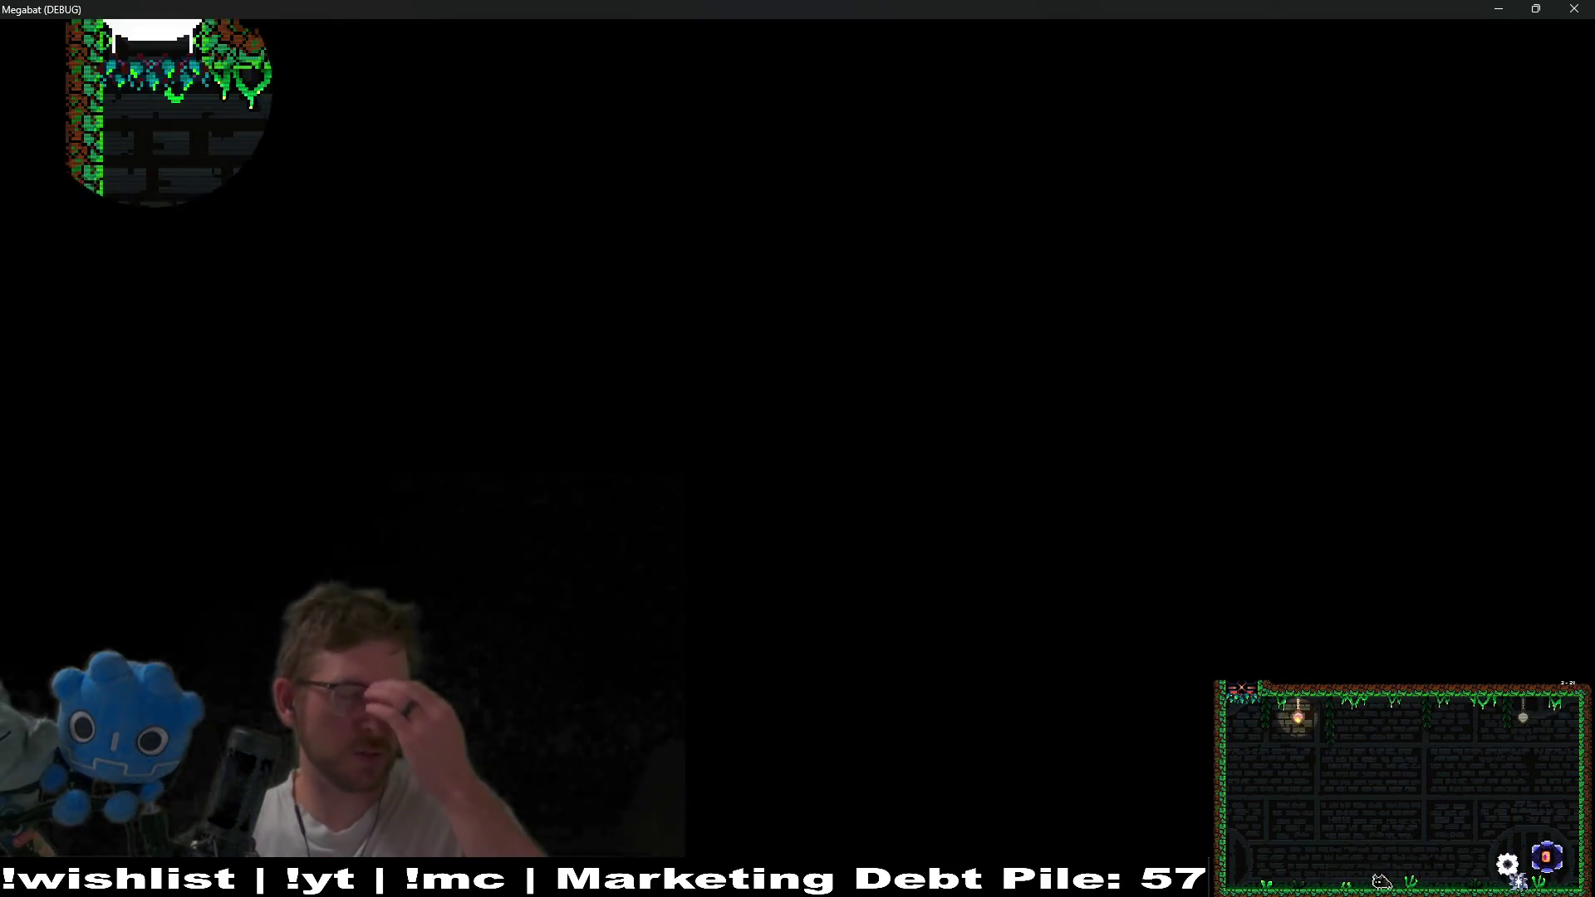
{"action": "key", "text": "Down"}
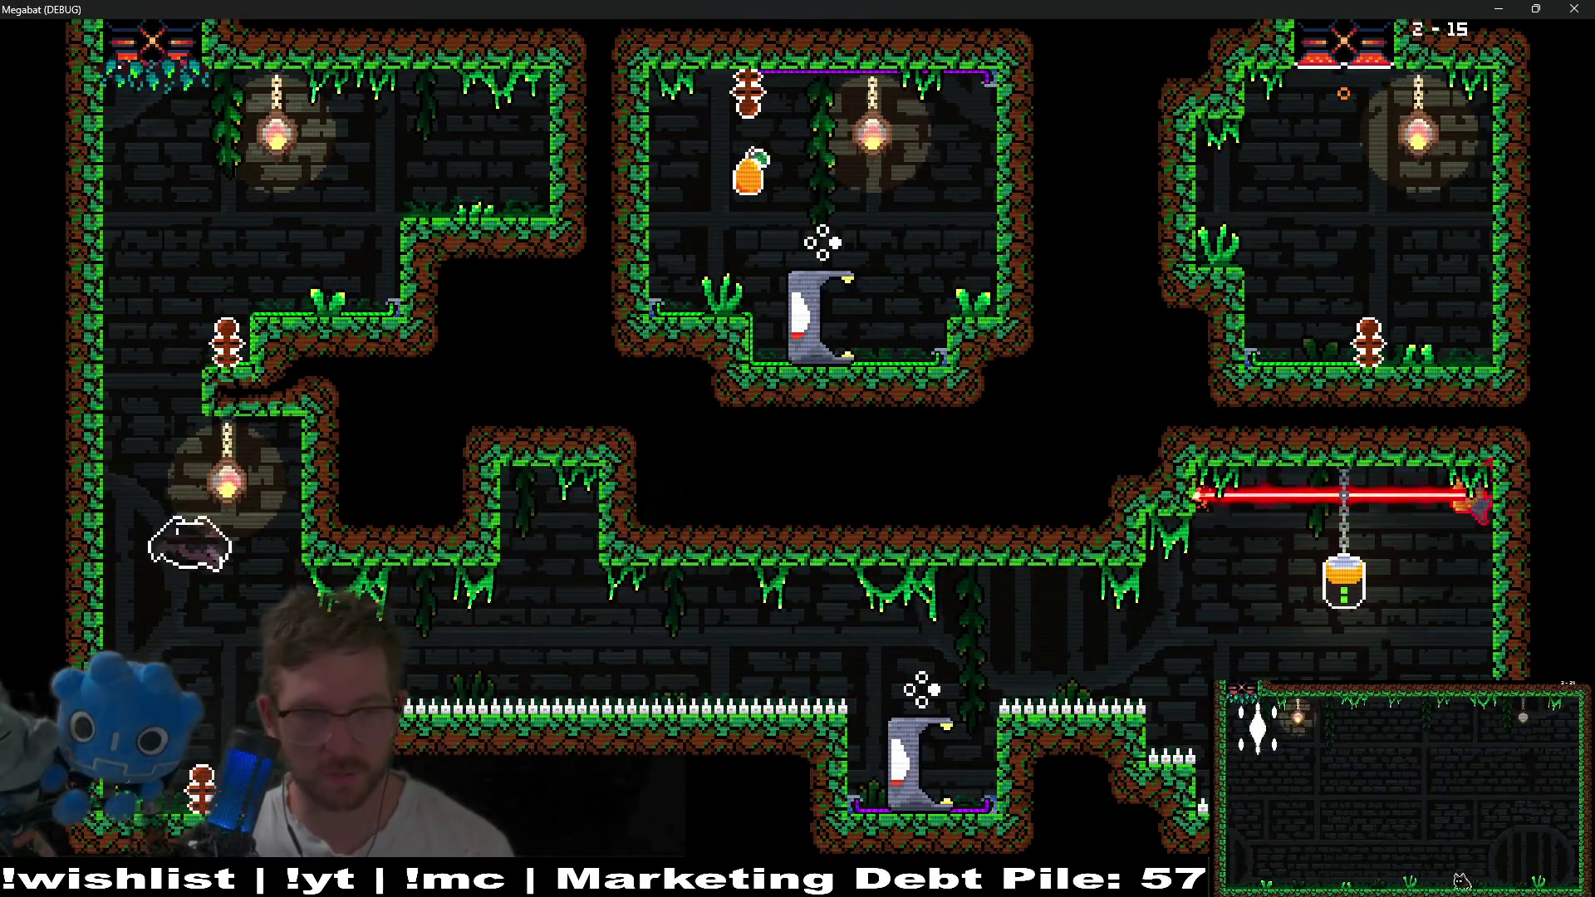
Fly past the laser into the lower checkpoint and bring the jar down from the ceiling.
{"action": "key", "text": "Left"}
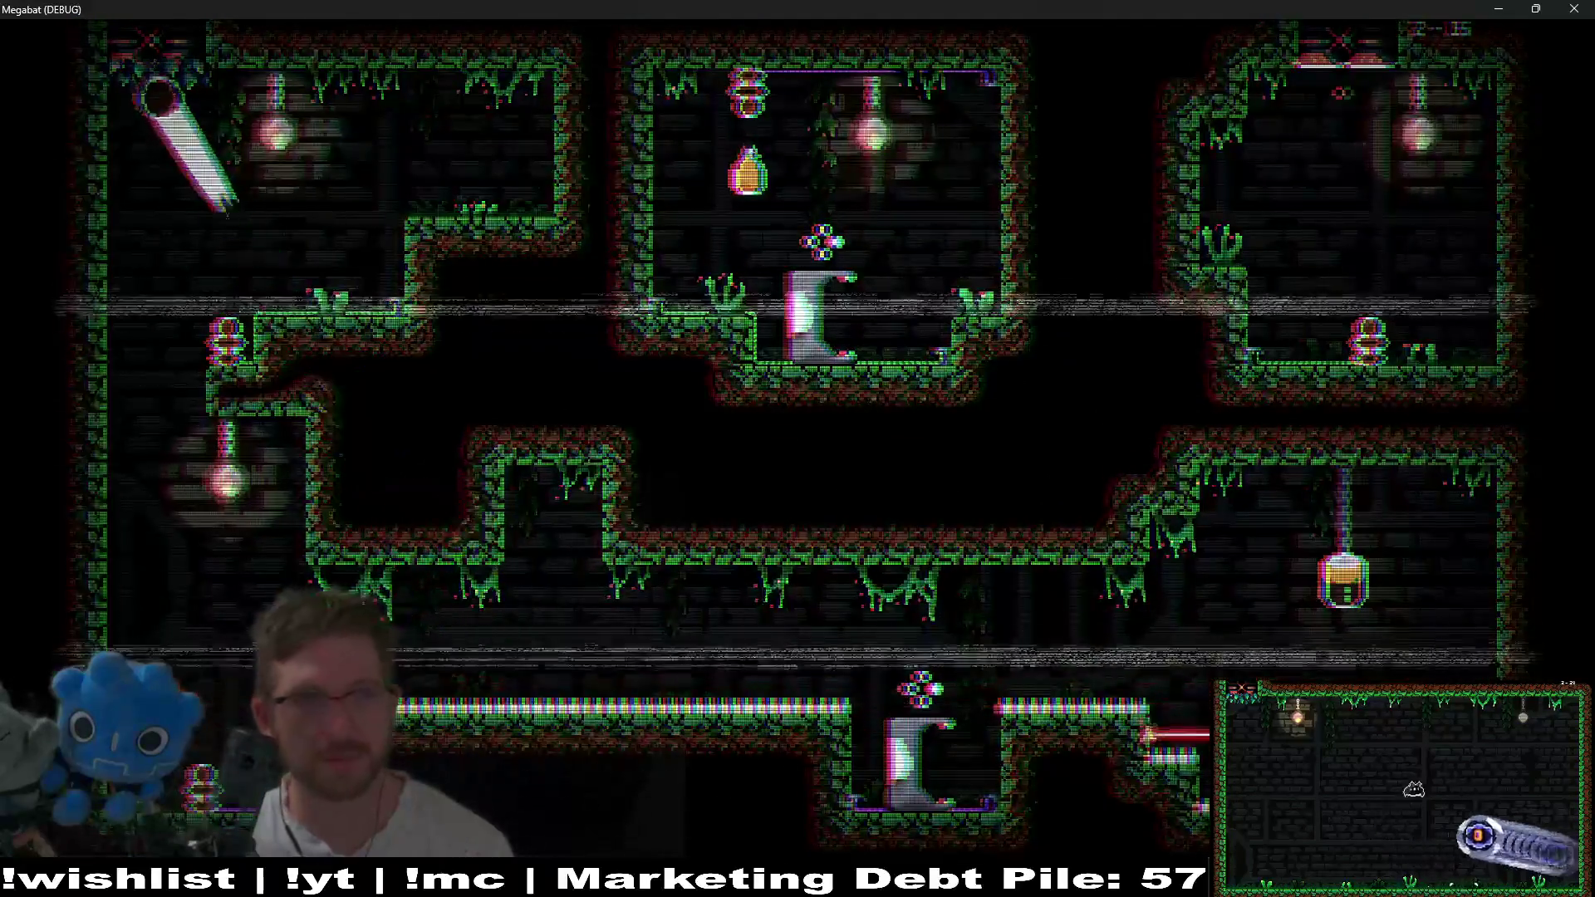
{"action": "key", "text": "Down"}
{"action": "key", "text": "Right"}
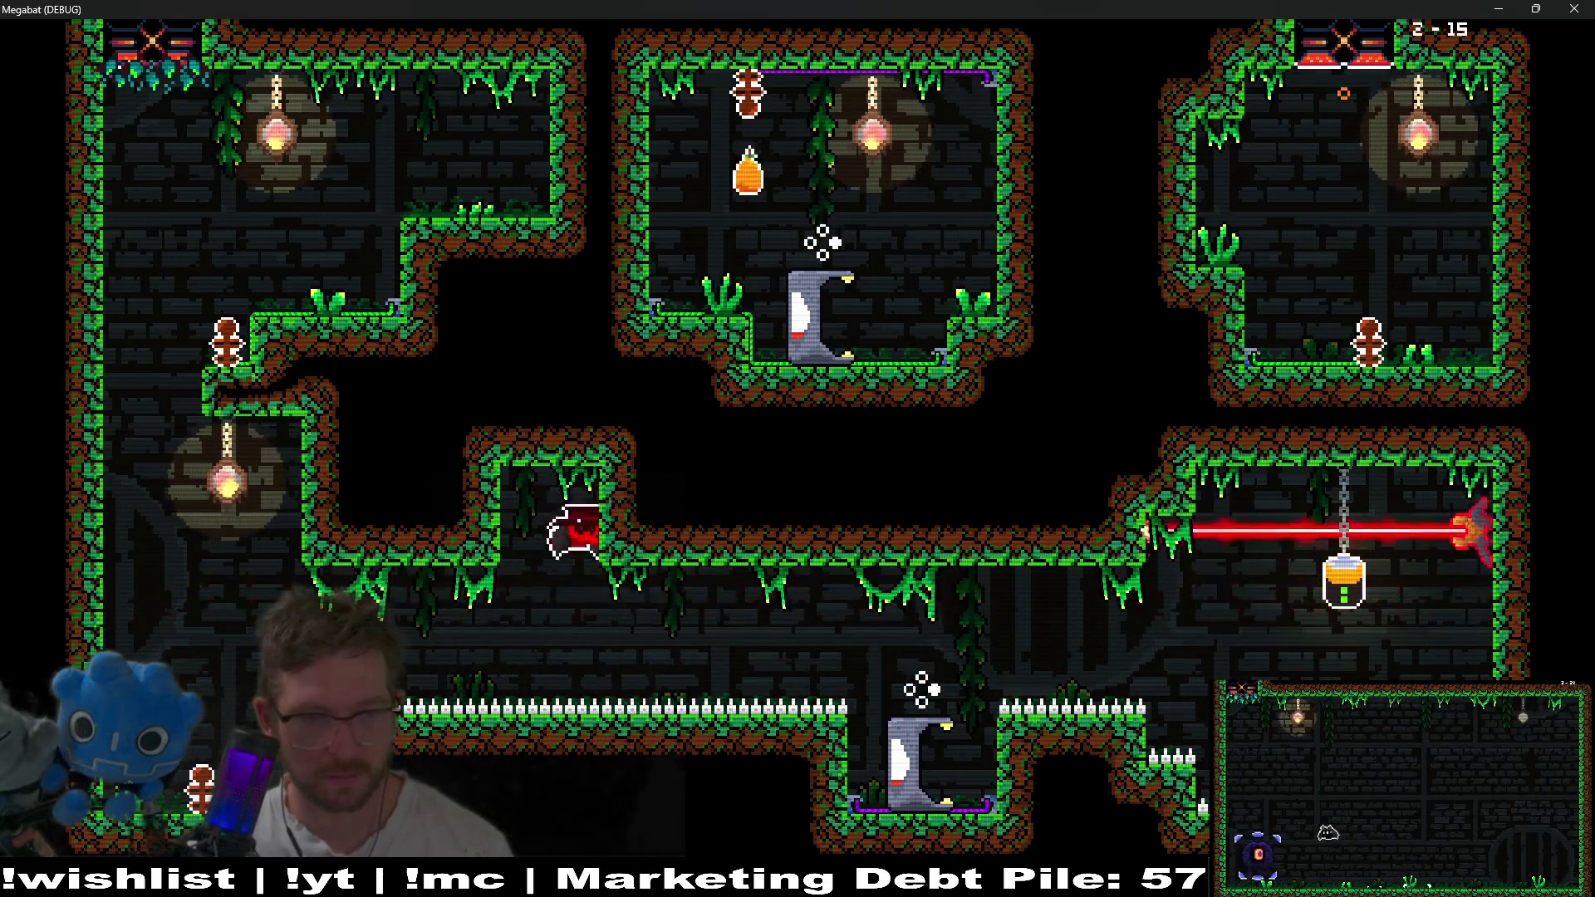
{"action": "key", "text": "Down"}
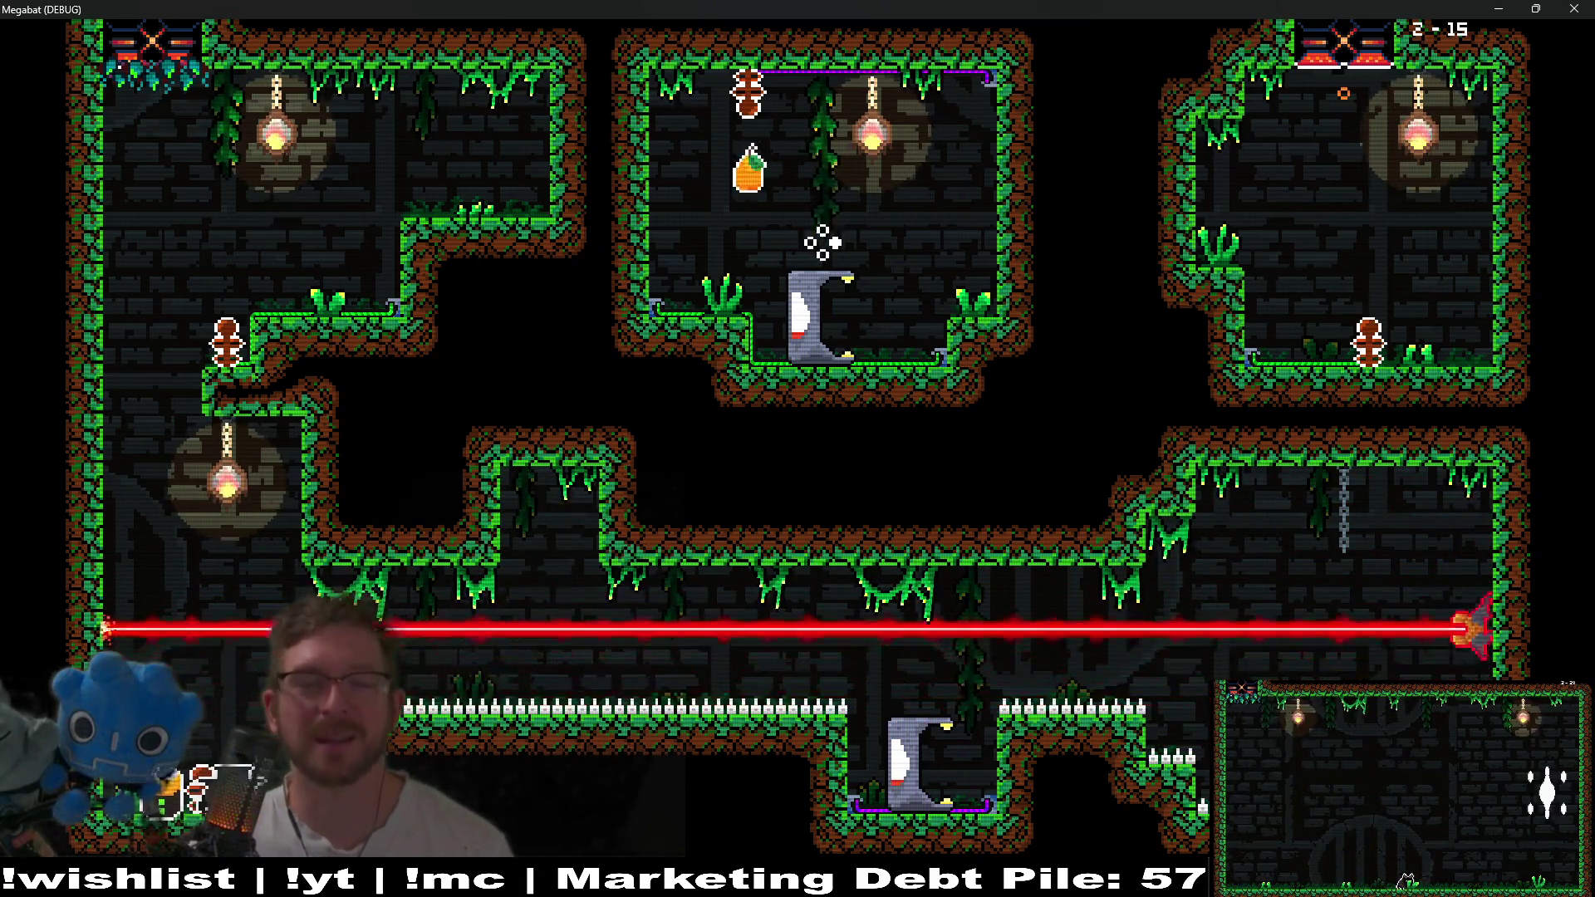
{"action": "key", "text": "Down"}
{"action": "key", "text": "Right"}
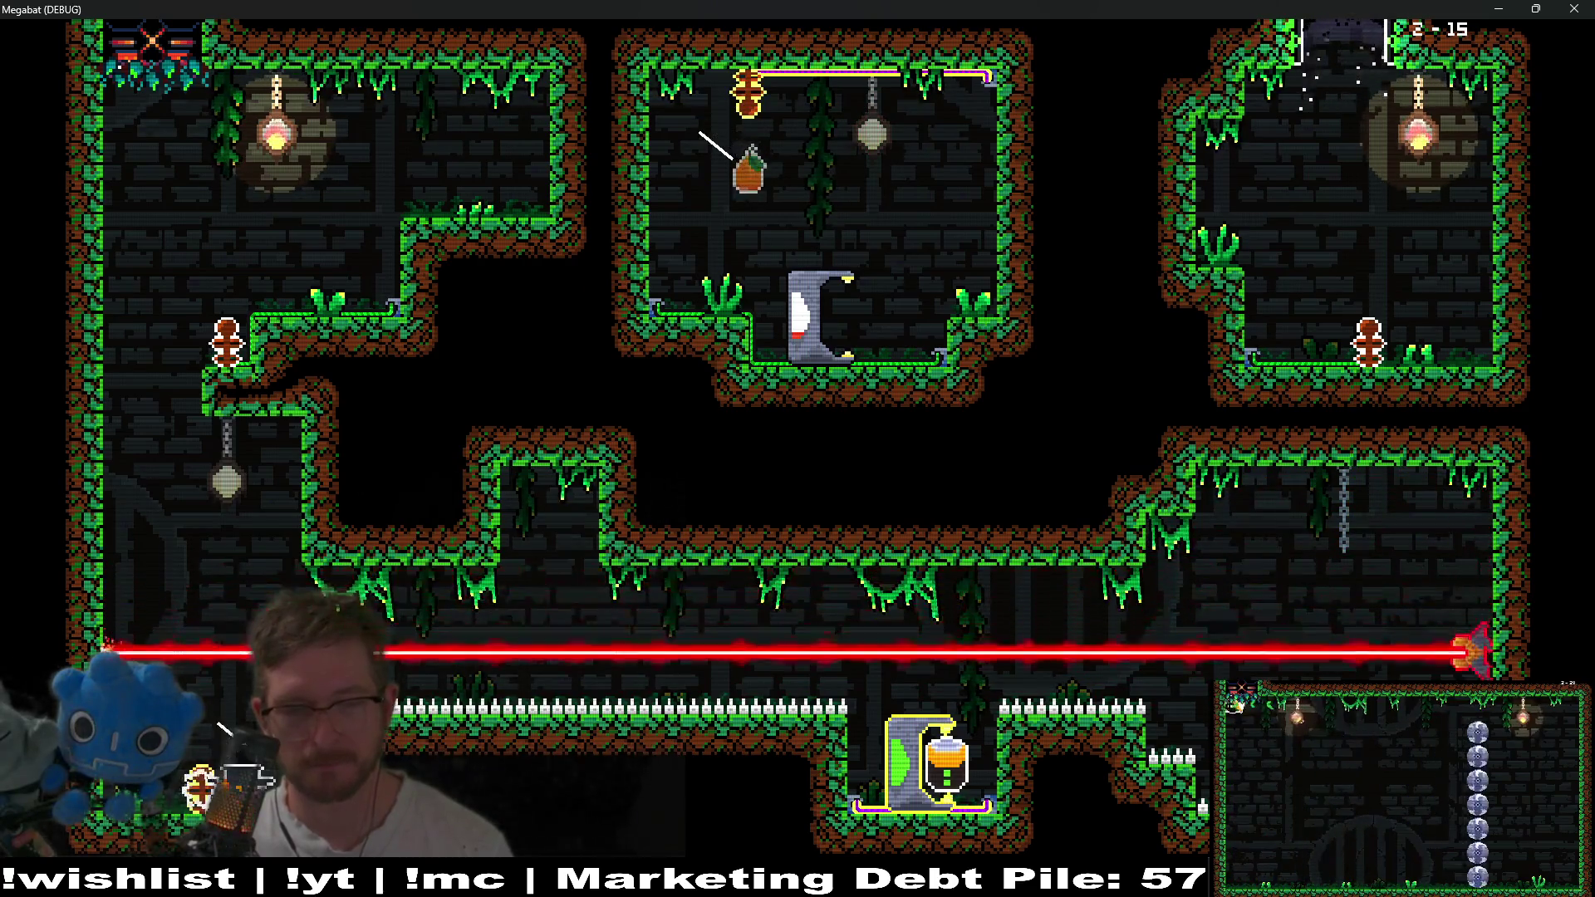
Grab the jar from the door along the lower corridor and carry it up into the top-left room.
{"action": "key", "text": "Right"}
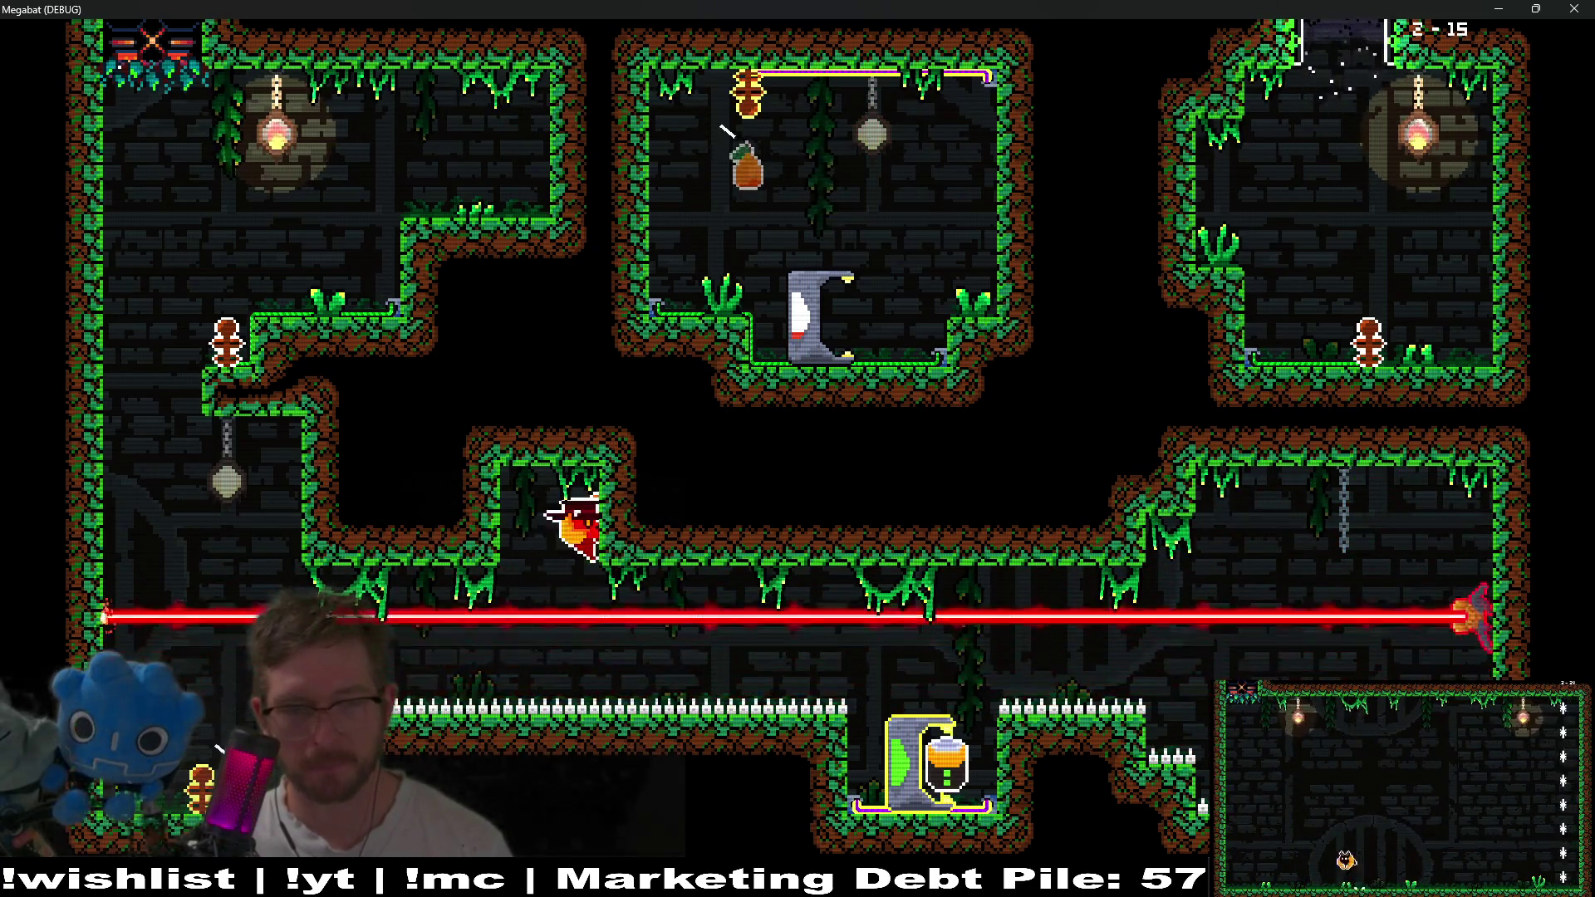
{"action": "key", "text": "Right"}
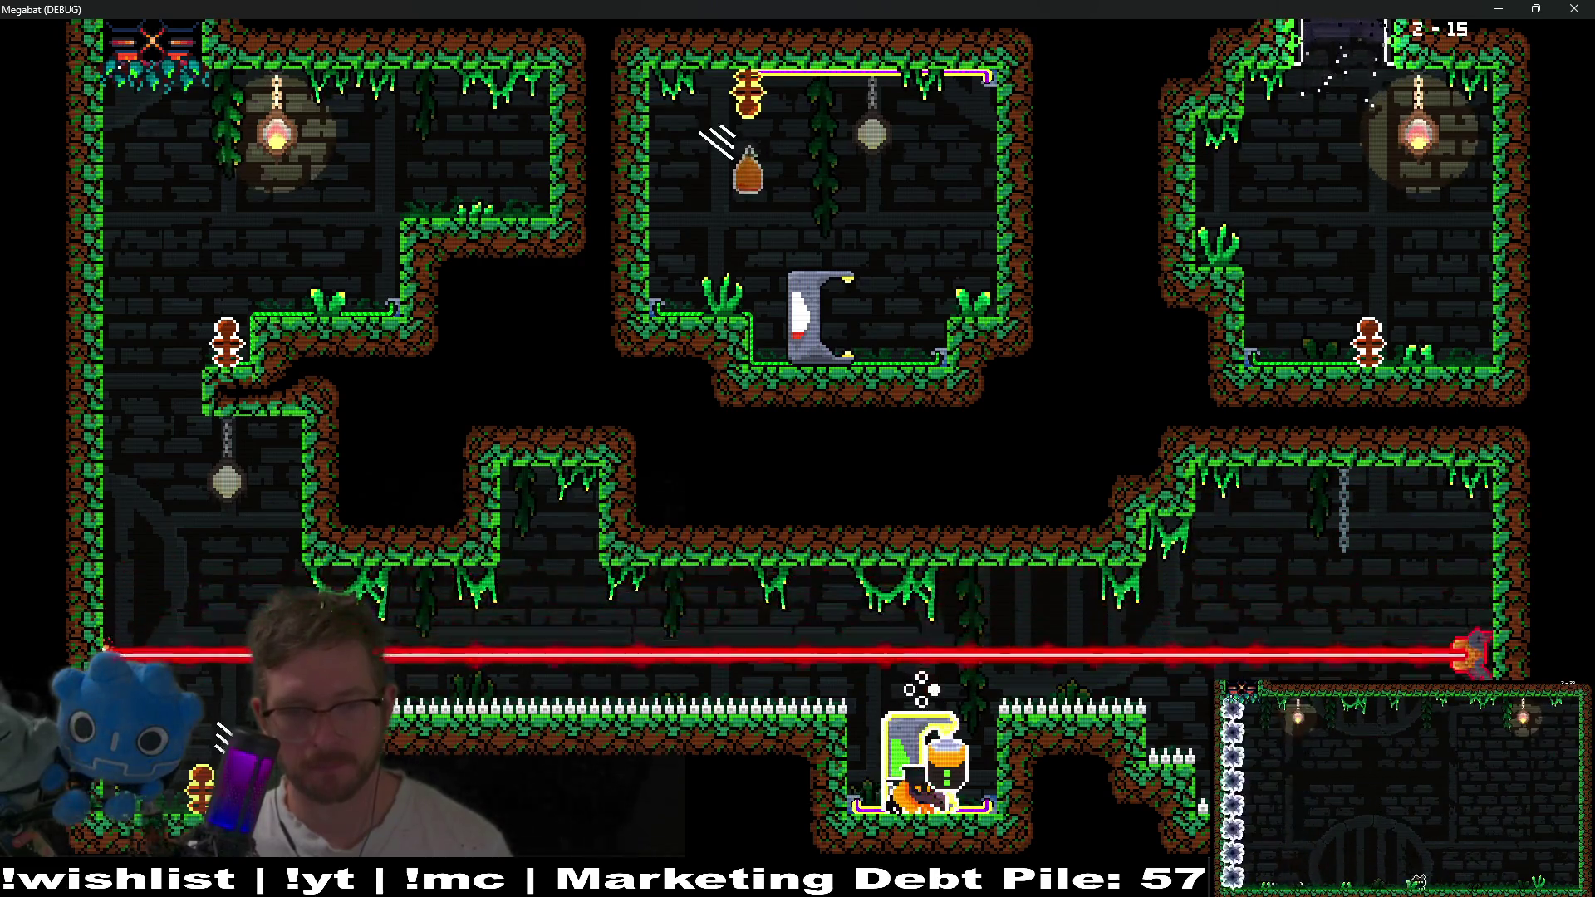
{"action": "key", "text": "Left"}
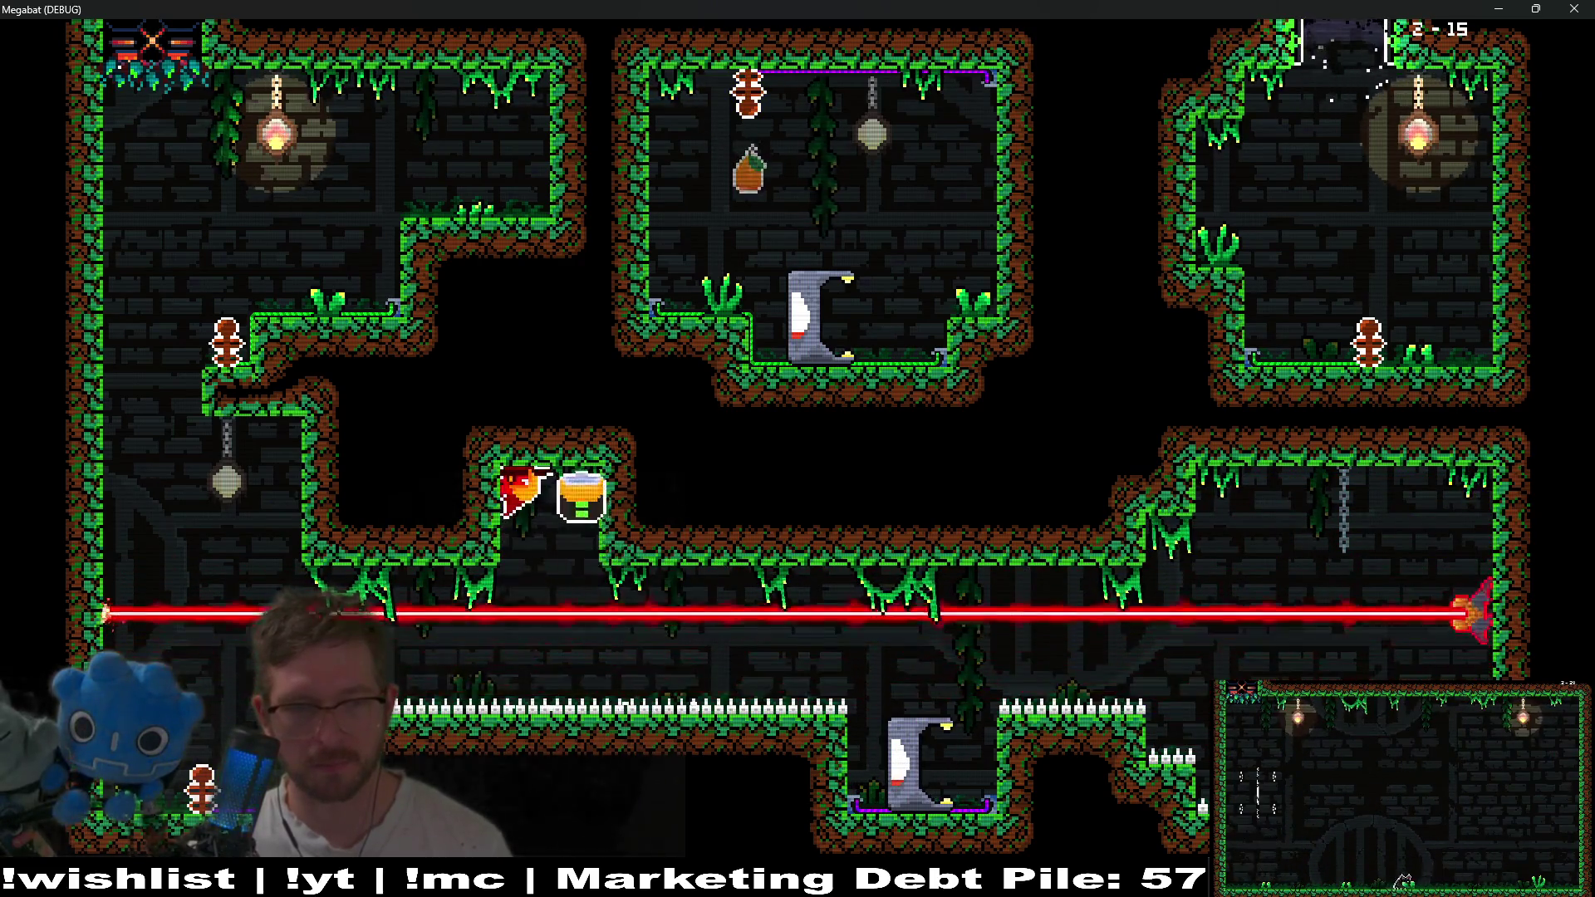
{"action": "key", "text": "Left"}
{"action": "key", "text": "Down"}
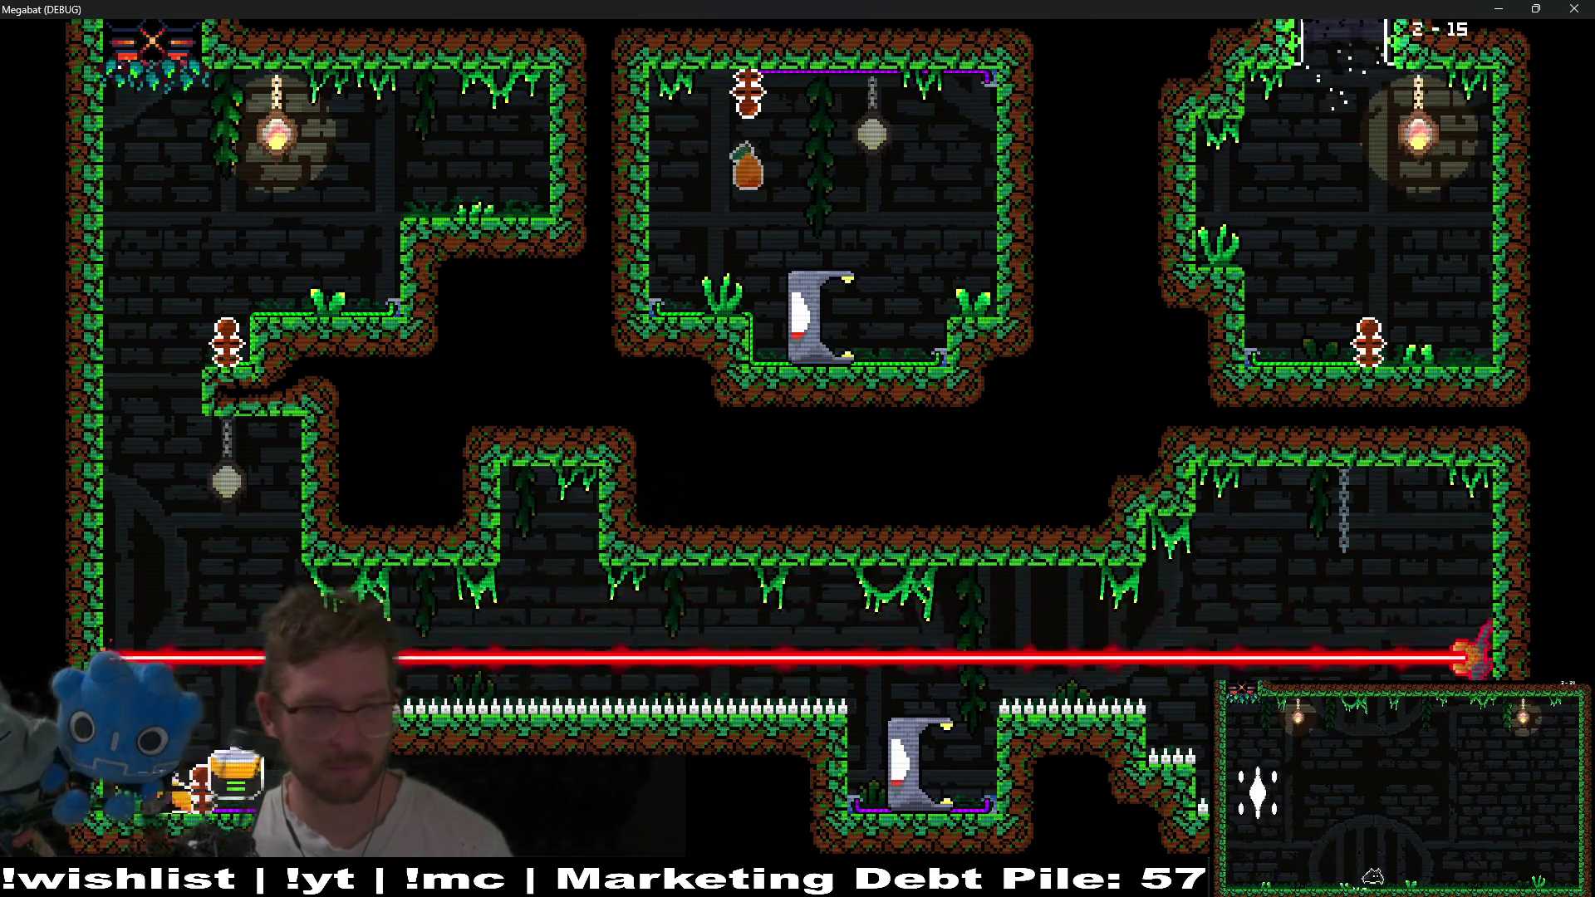
{"action": "key", "text": "Up"}
{"action": "key", "text": "Right"}
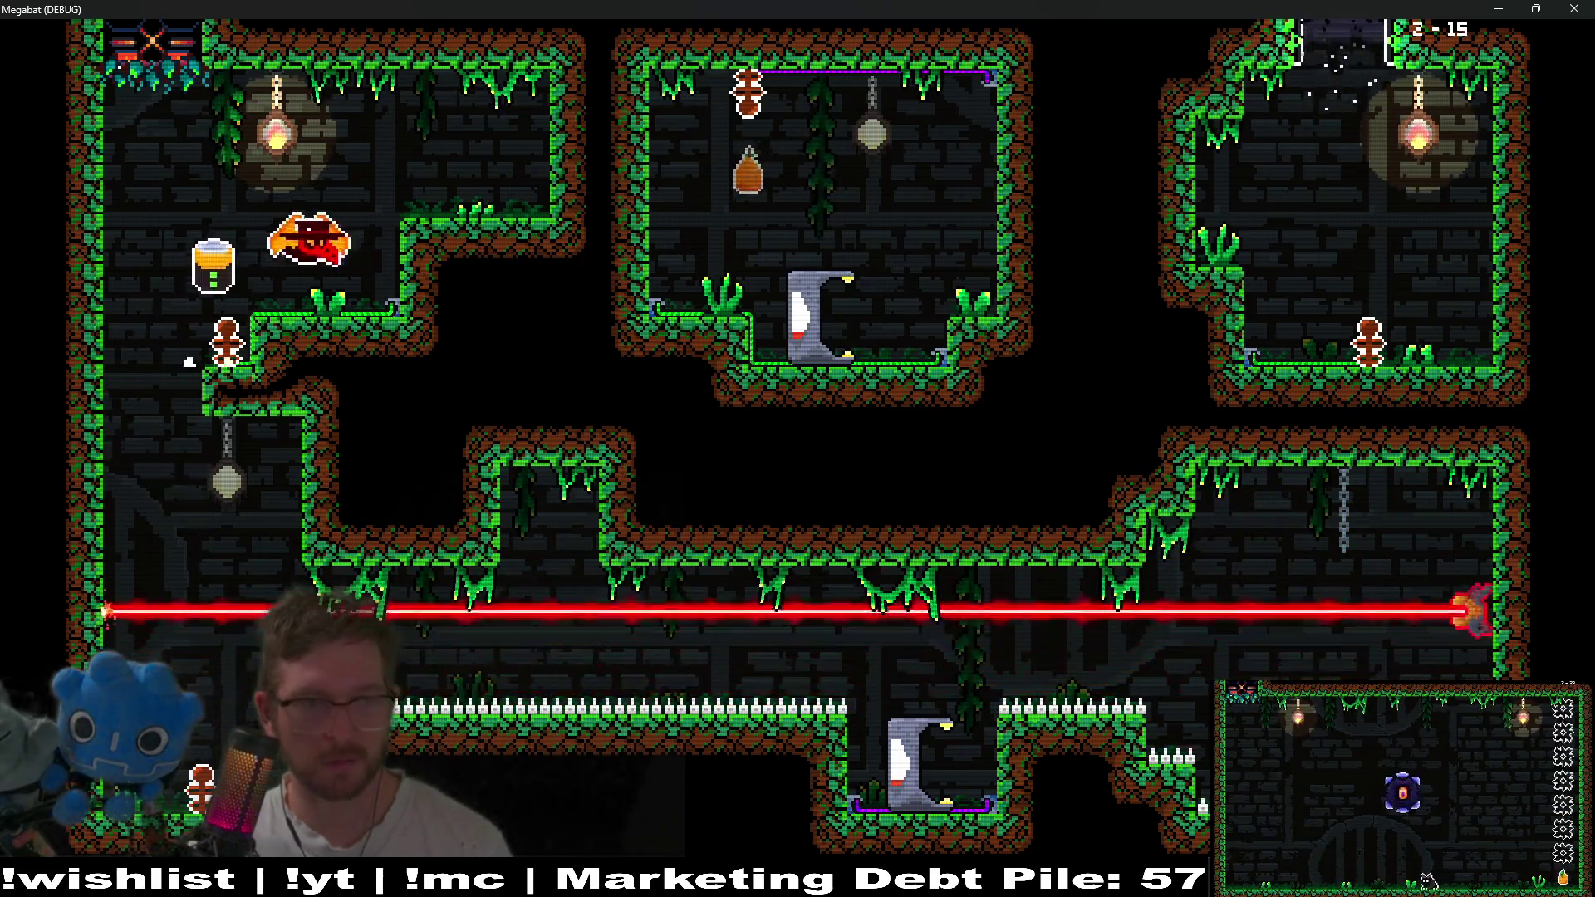
Drop the jar into the grey statue door, then descend the left shaft to the exit.
{"action": "key", "text": "Right"}
{"action": "key", "text": "Down"}
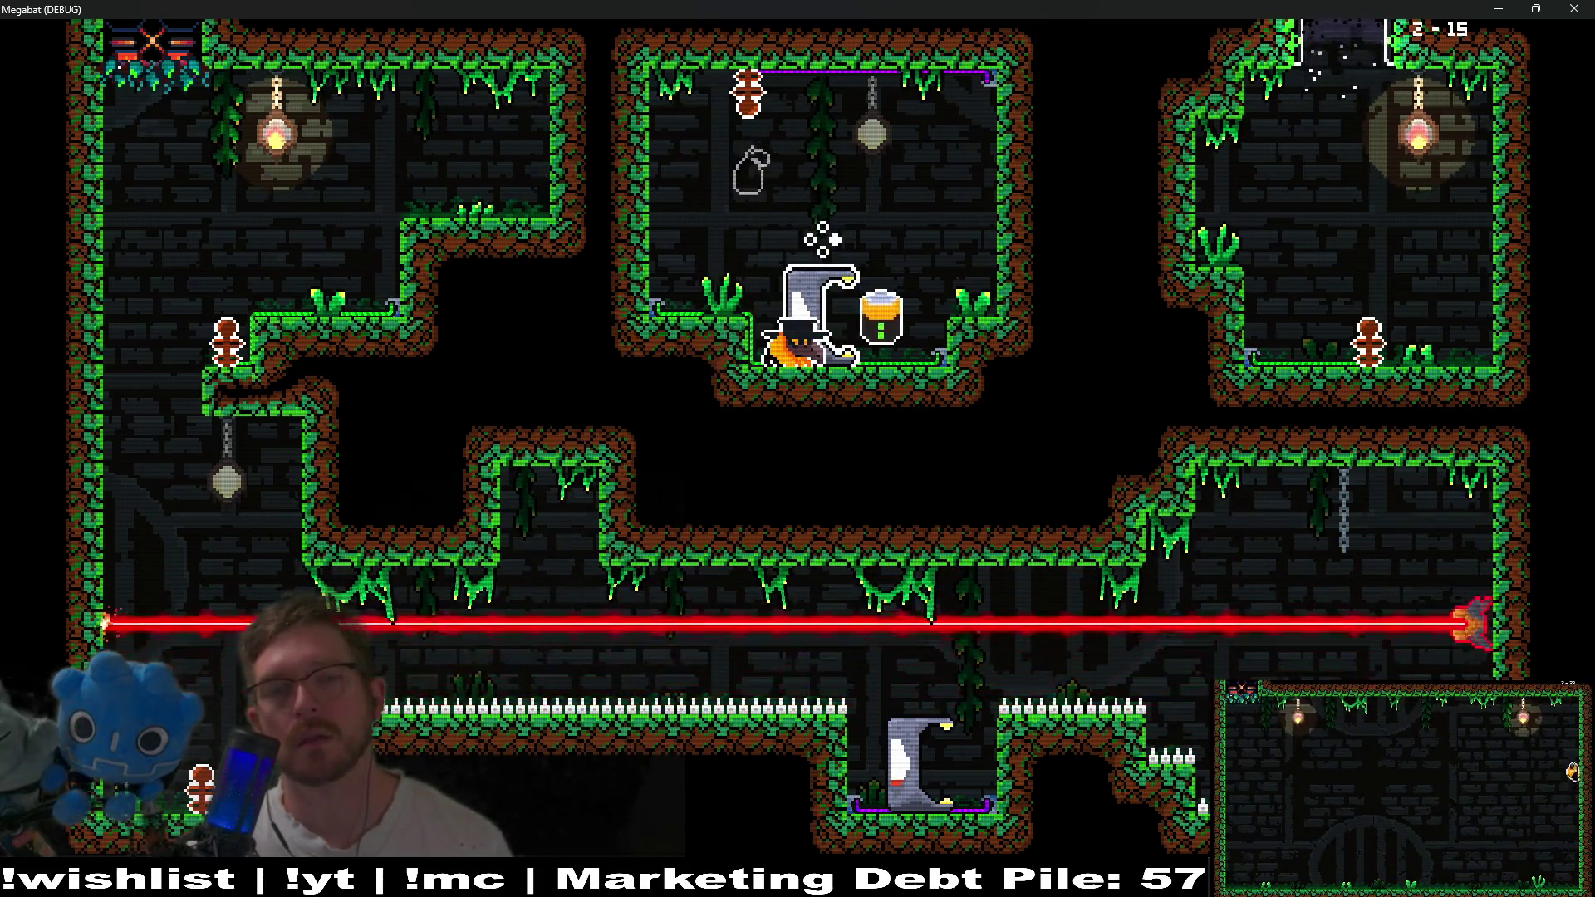
{"action": "key", "text": "Left"}
{"action": "key", "text": "Up"}
{"action": "key", "text": "Up"}
{"action": "key", "text": "Left"}
{"action": "key", "text": "Down"}
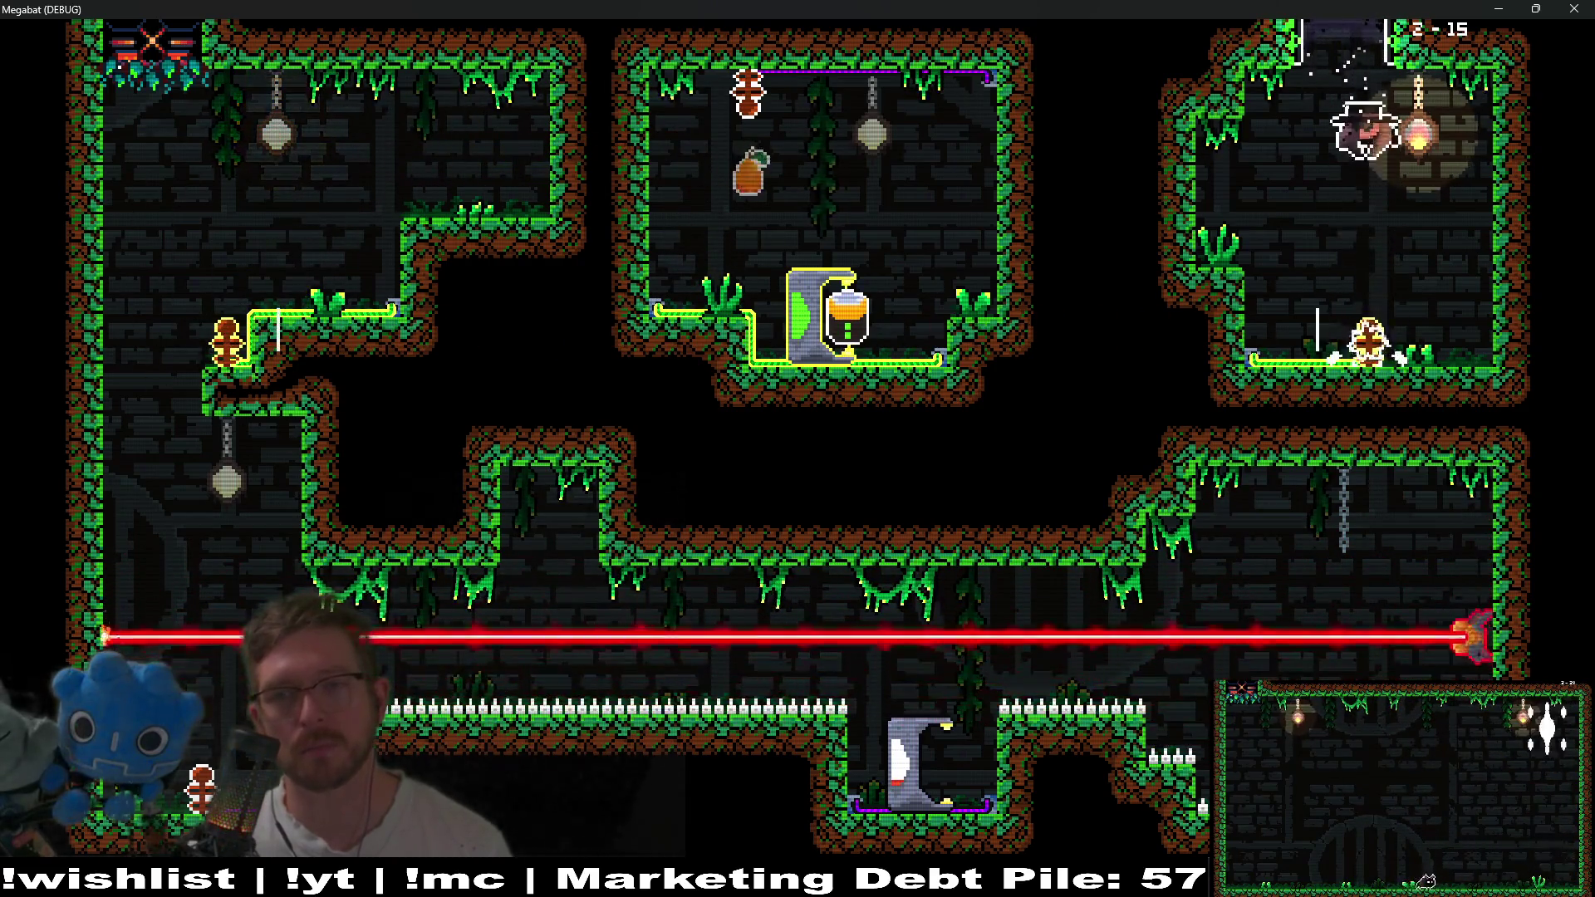
{"action": "key", "text": "Down"}
Fly along the bottom corridor, grab the key off its chain and carry it up across the top.
{"action": "key", "text": "r"}
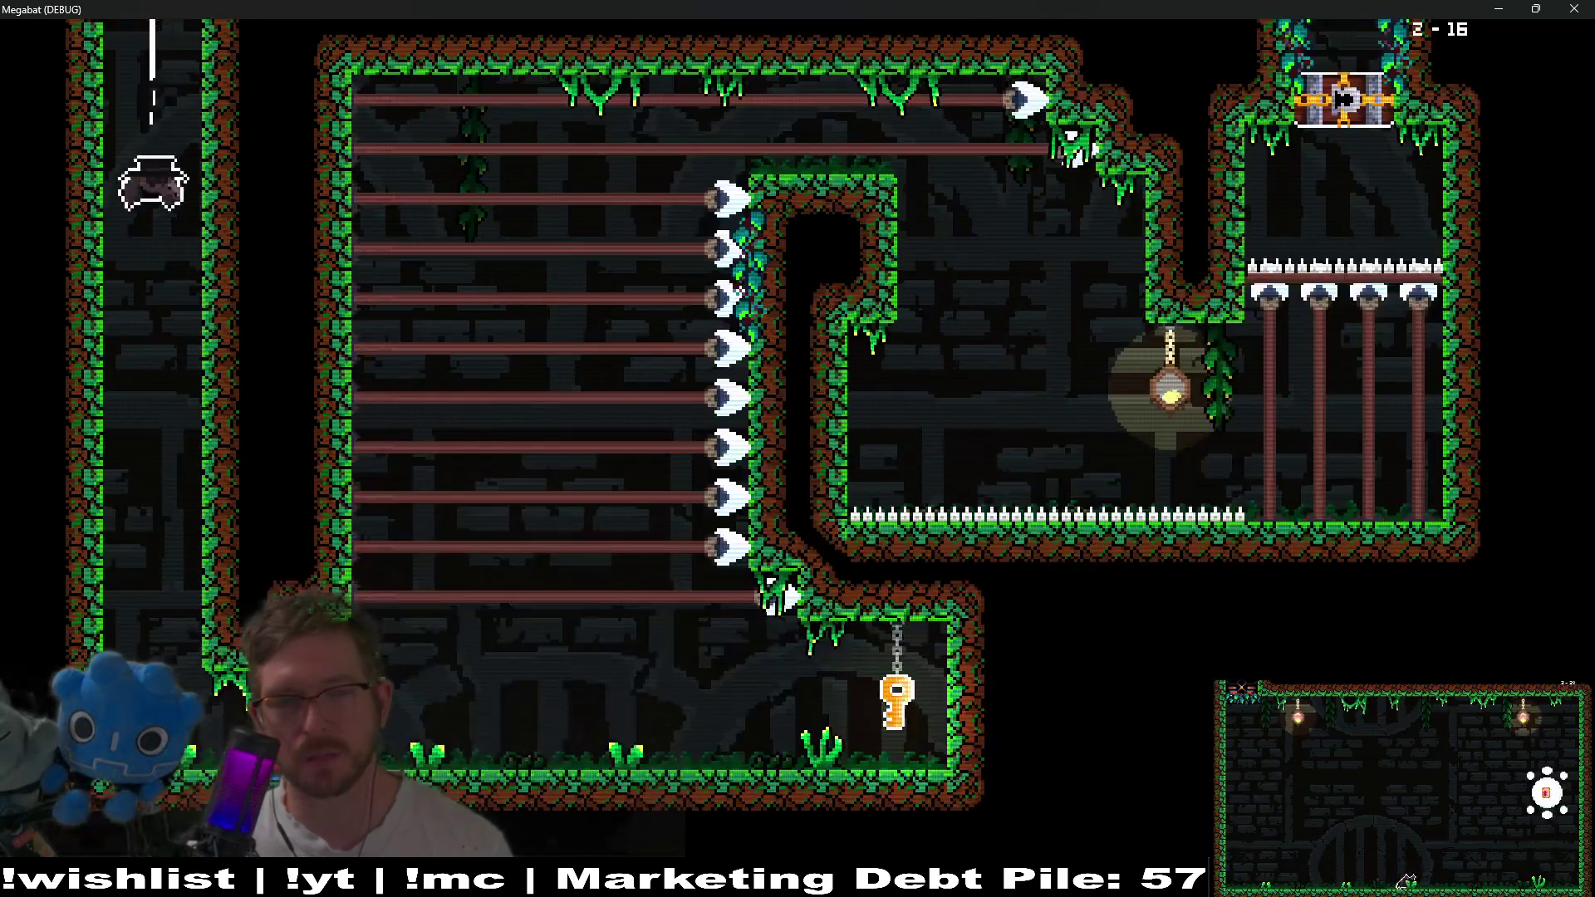
{"action": "key", "text": "Right"}
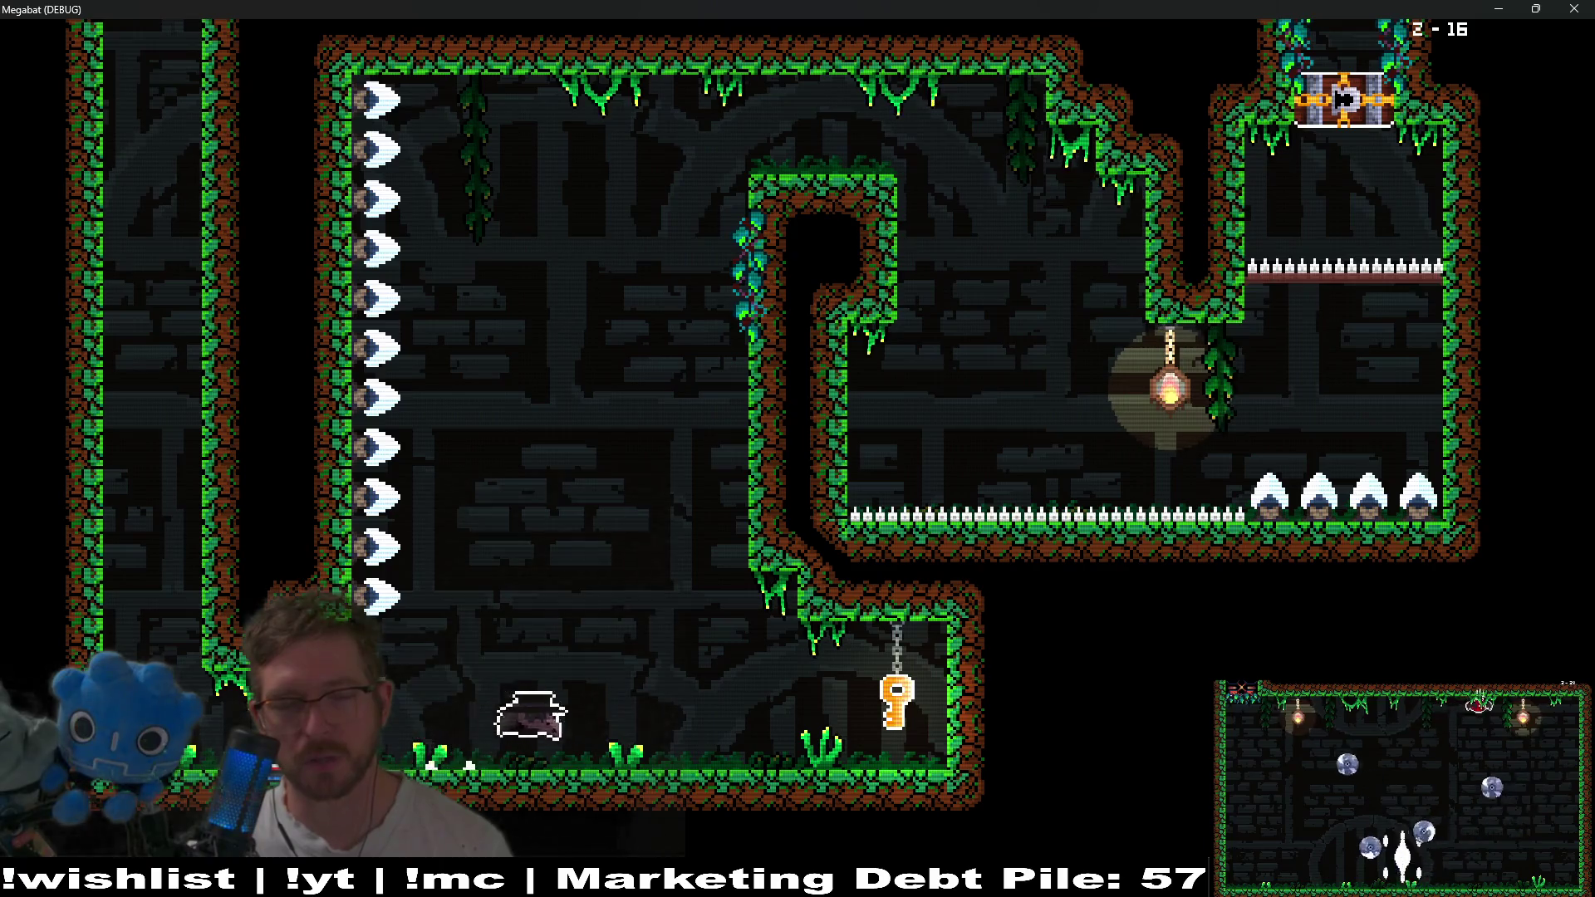
{"action": "key", "text": "Left"}
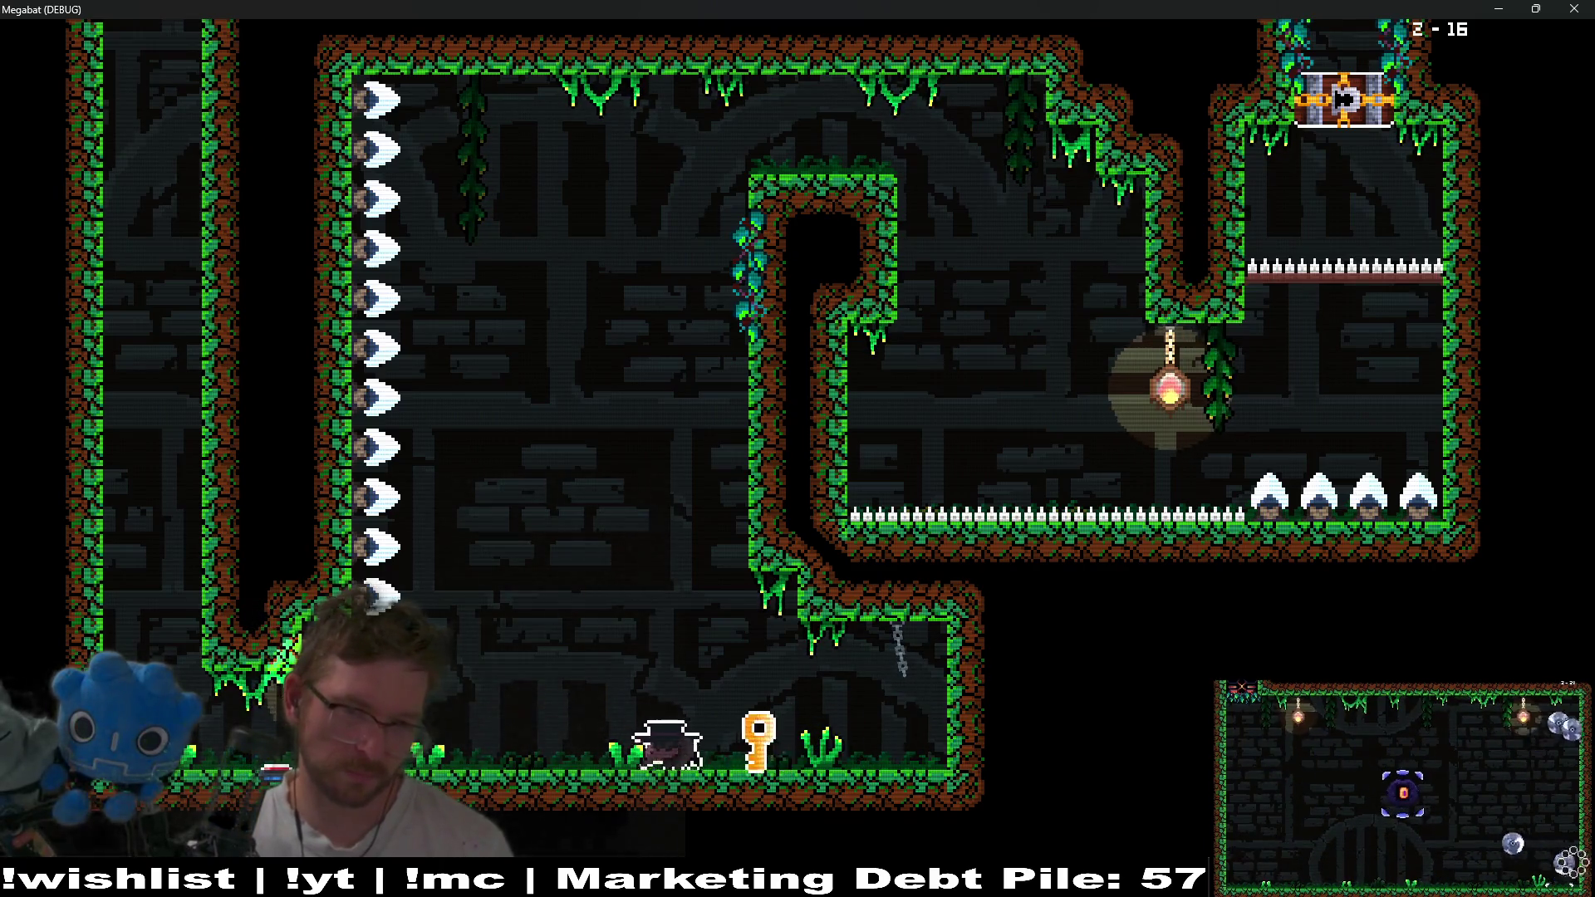
{"action": "key", "text": "Up"}
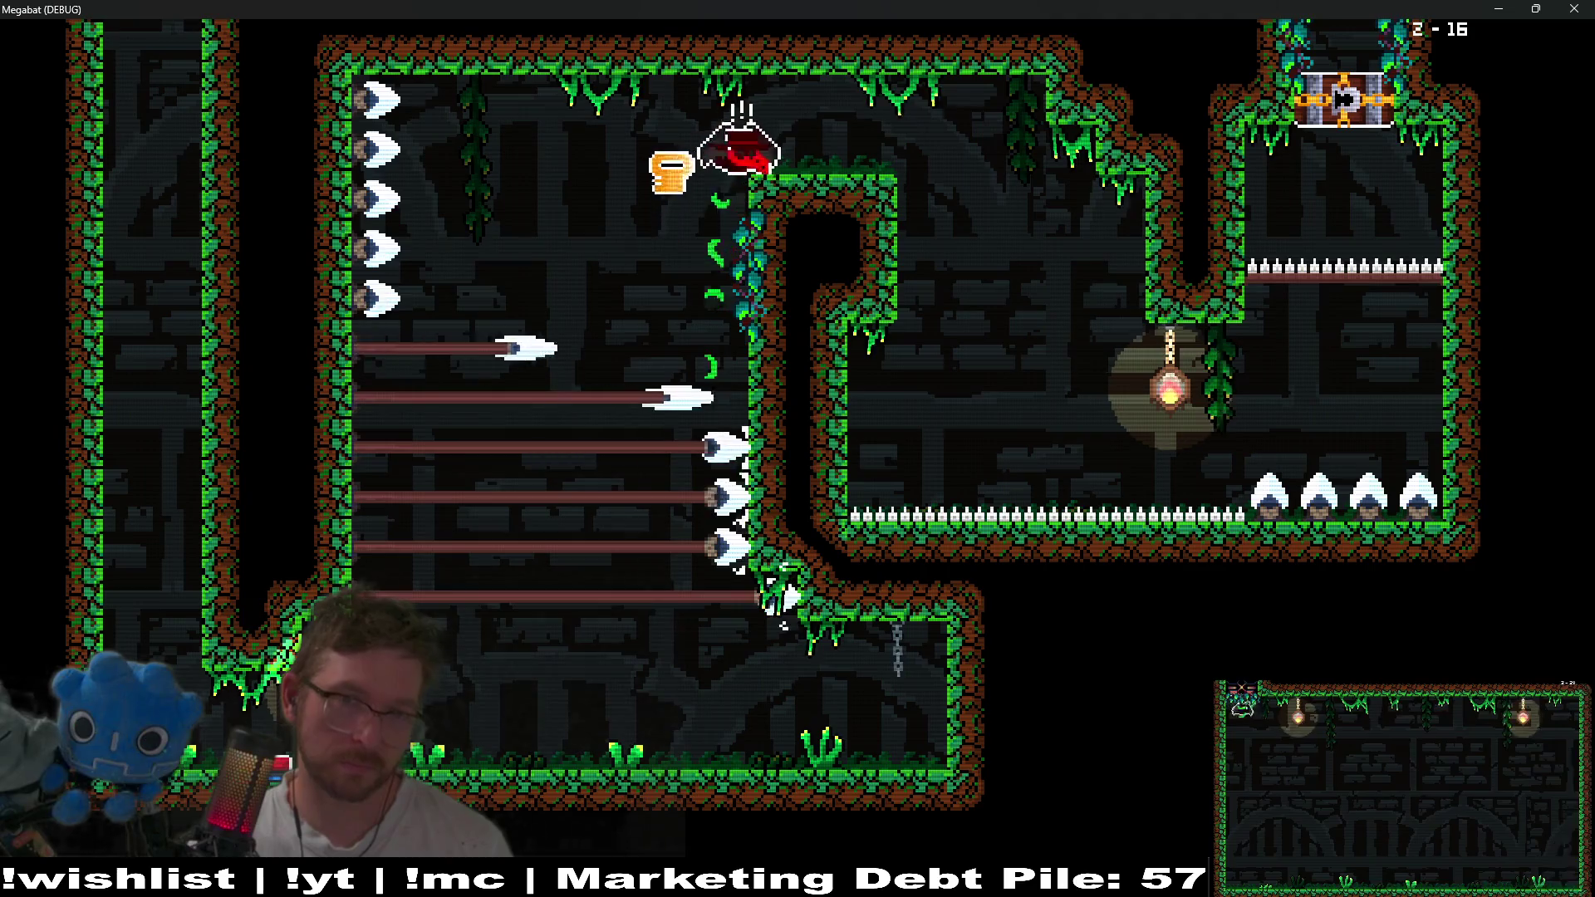
{"action": "key", "text": "Right"}
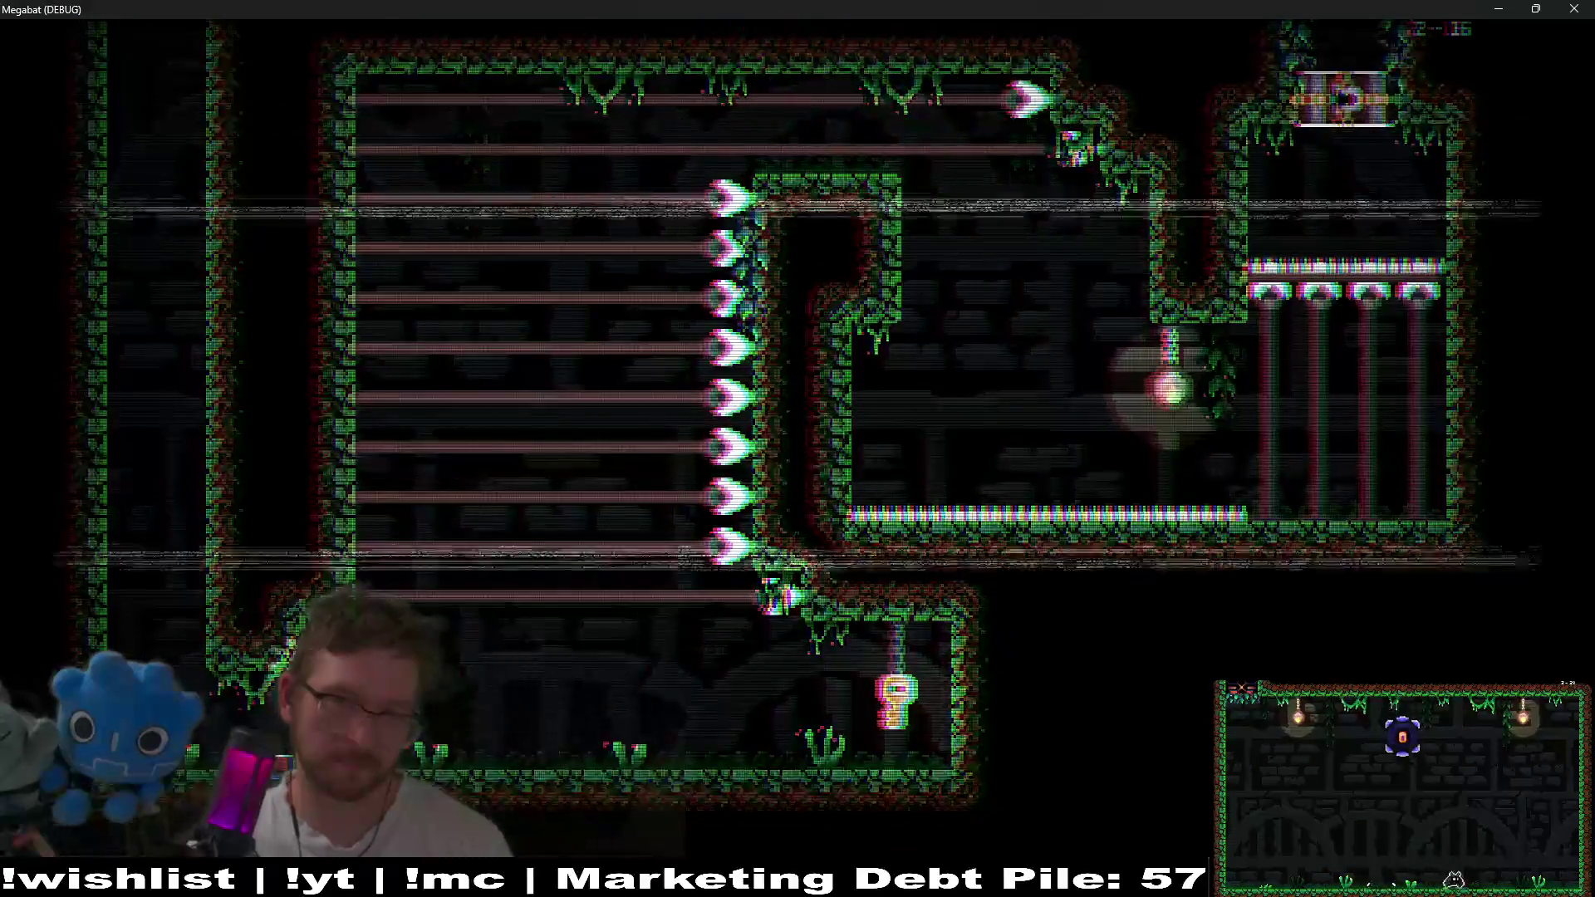
After dying, retry: fetch the key again and carry it to the top-right chest.
{"action": "key", "text": "Down"}
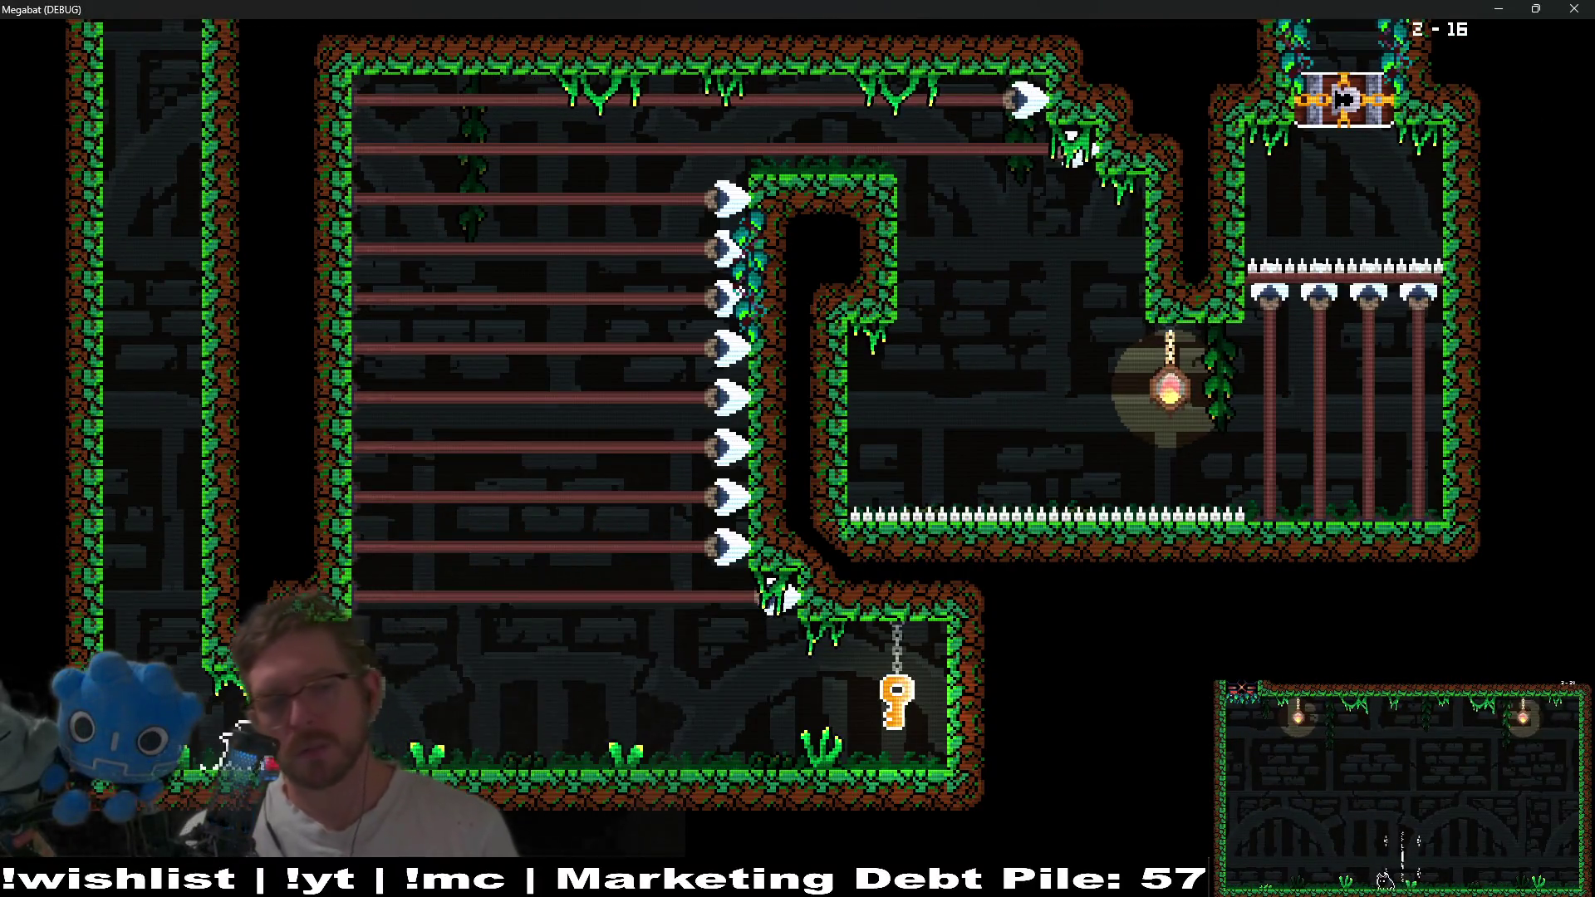
{"action": "key", "text": "Right"}
{"action": "key", "text": "Right"}
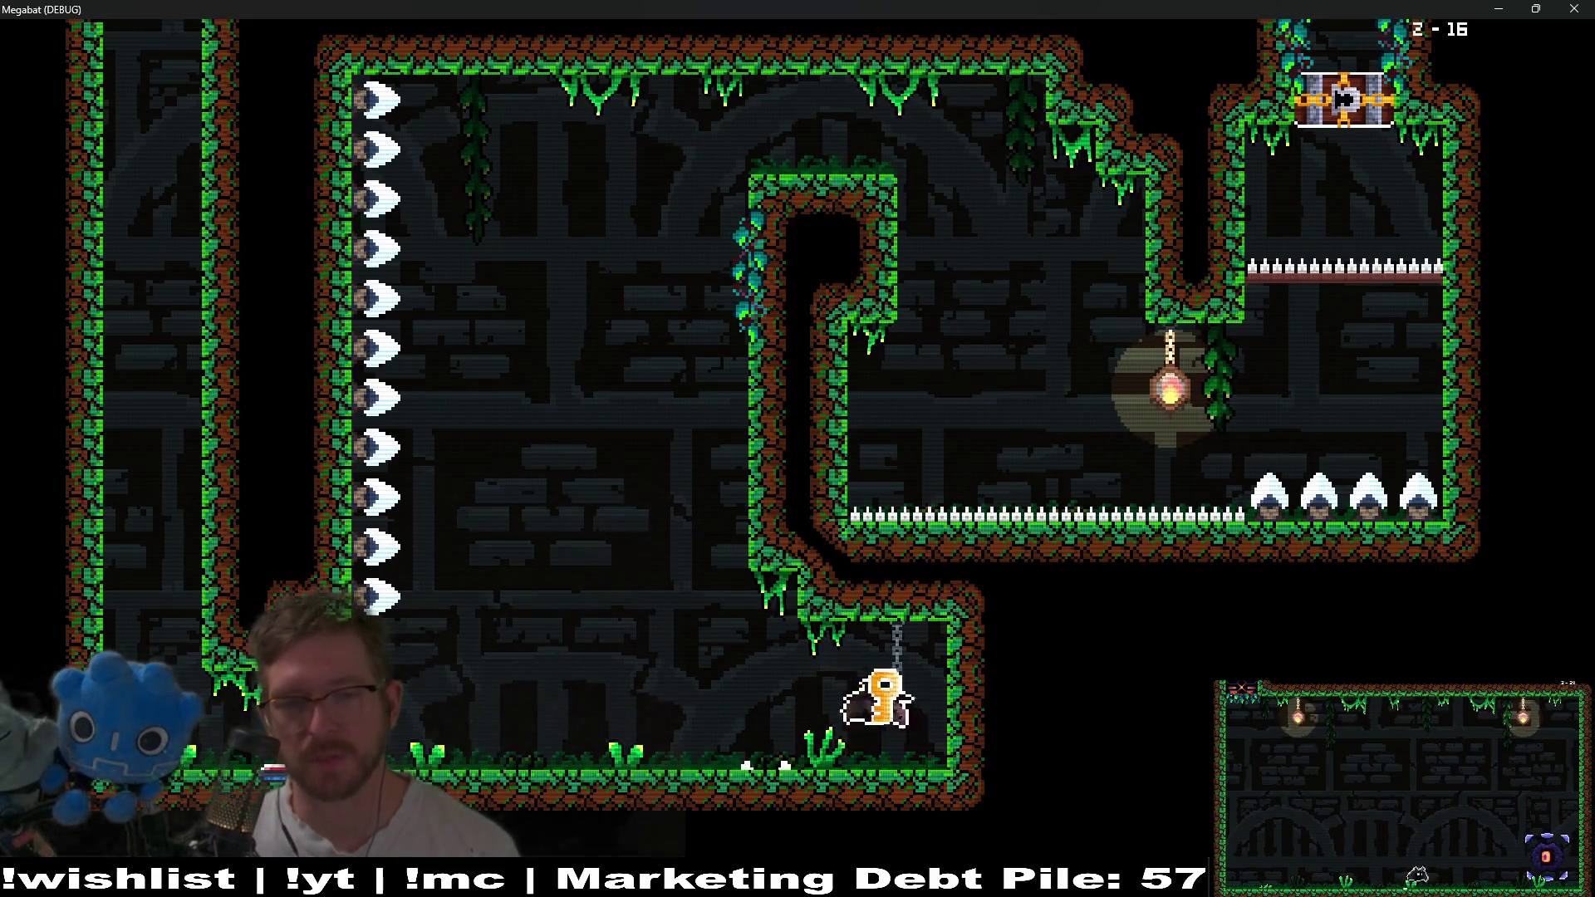
{"action": "key", "text": "Up"}
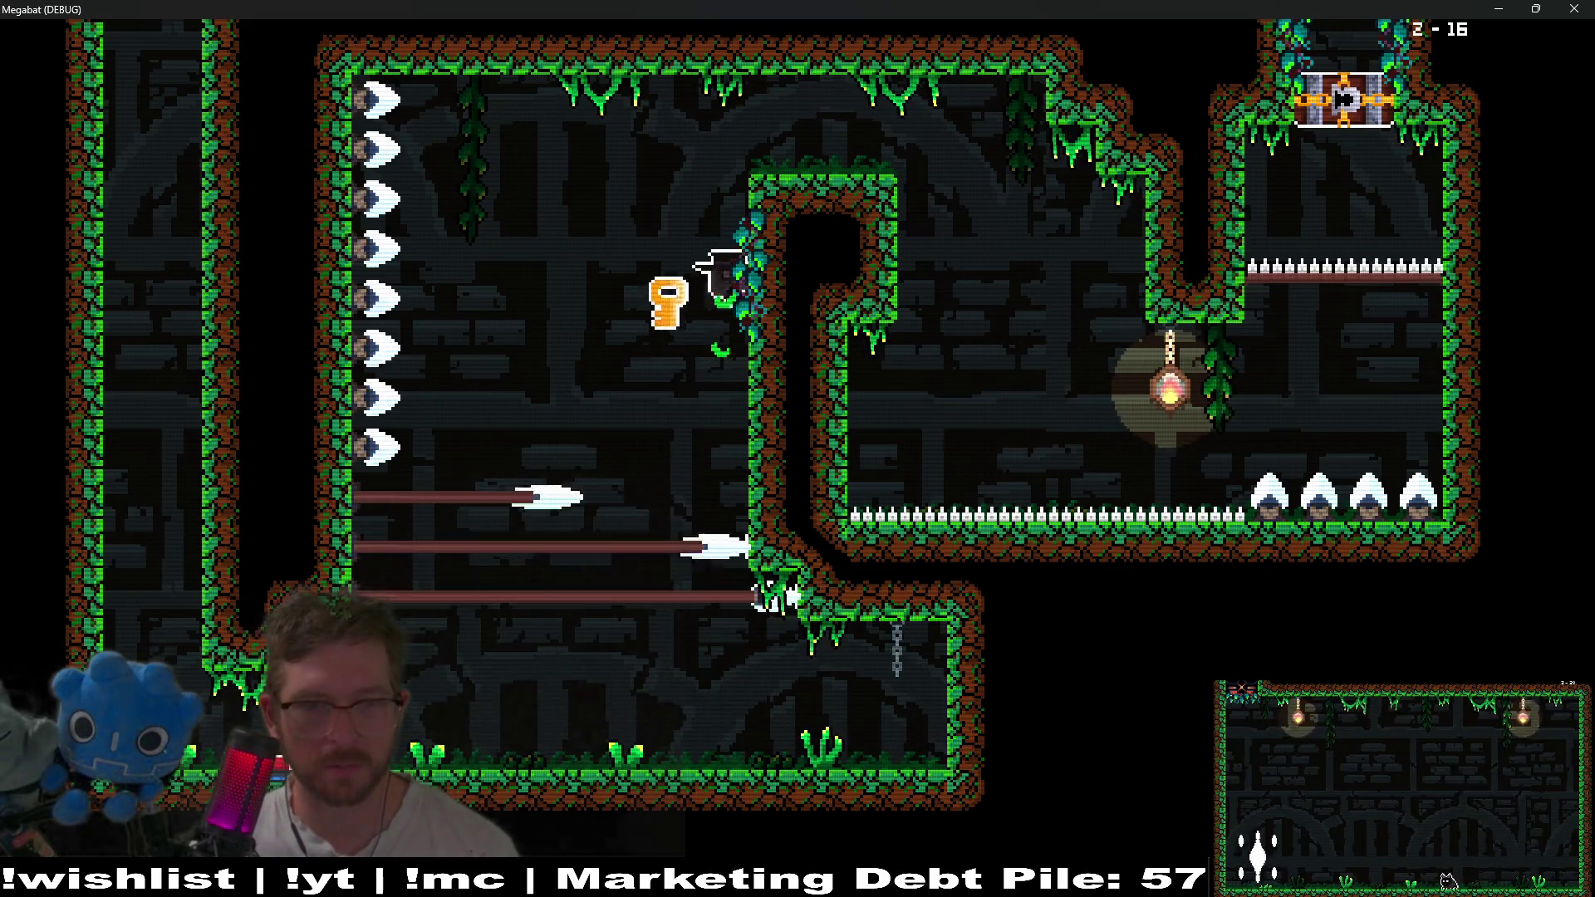
{"action": "key", "text": "Right"}
{"action": "key", "text": "Up"}
{"action": "key", "text": "Right"}
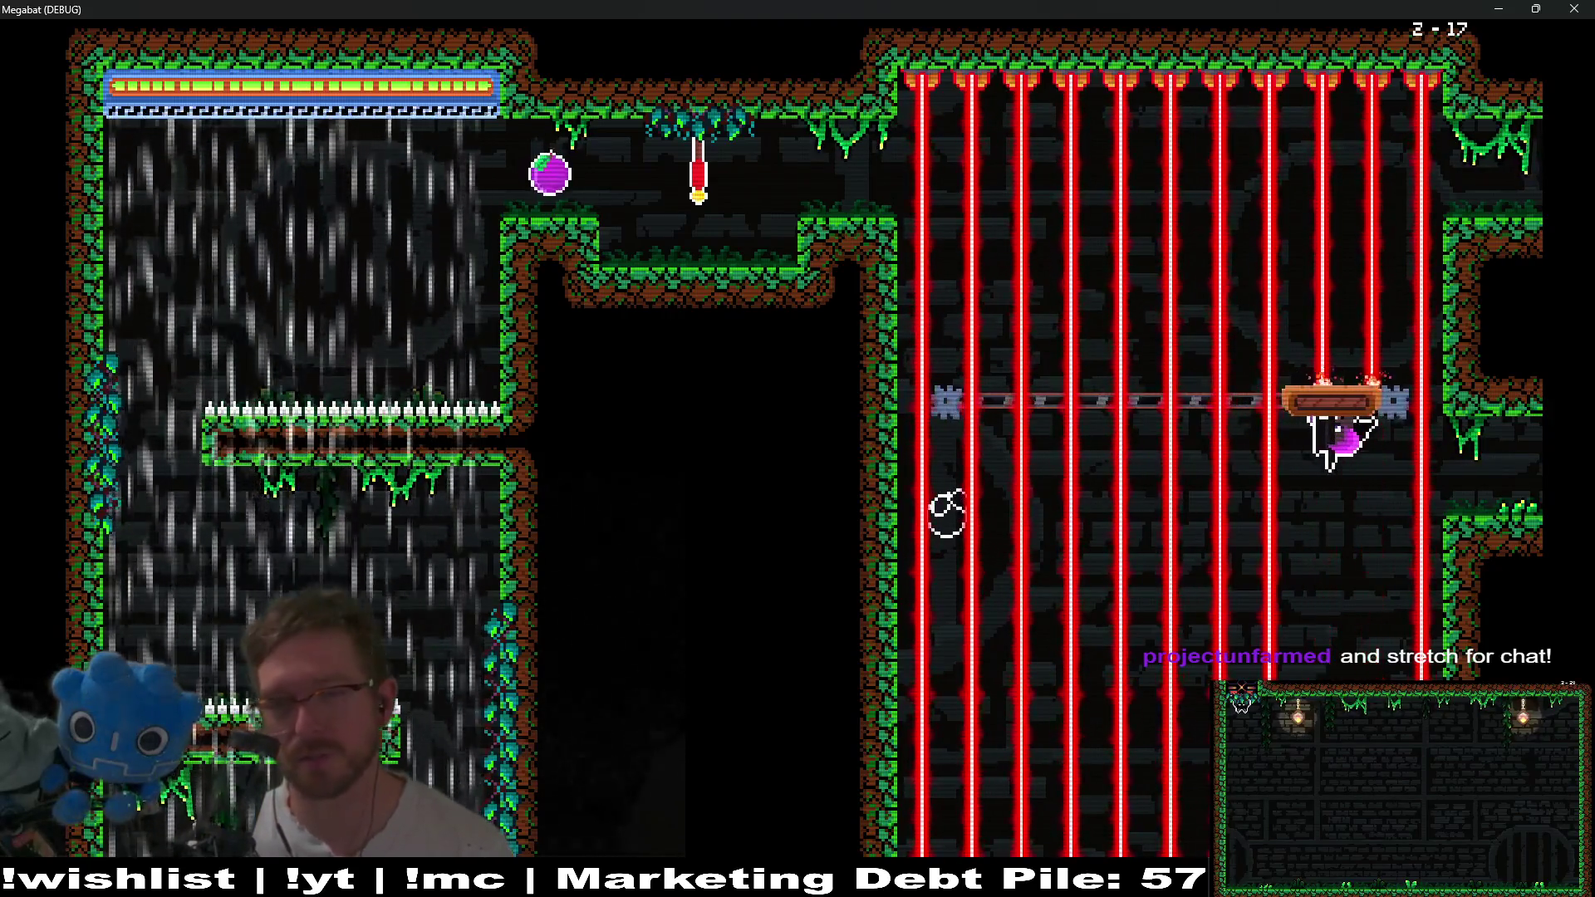
Cross the room, break the crate up-left, and drop down the shafts into level 2-18.
{"action": "key", "text": "Right"}
{"action": "key", "text": "Left"}
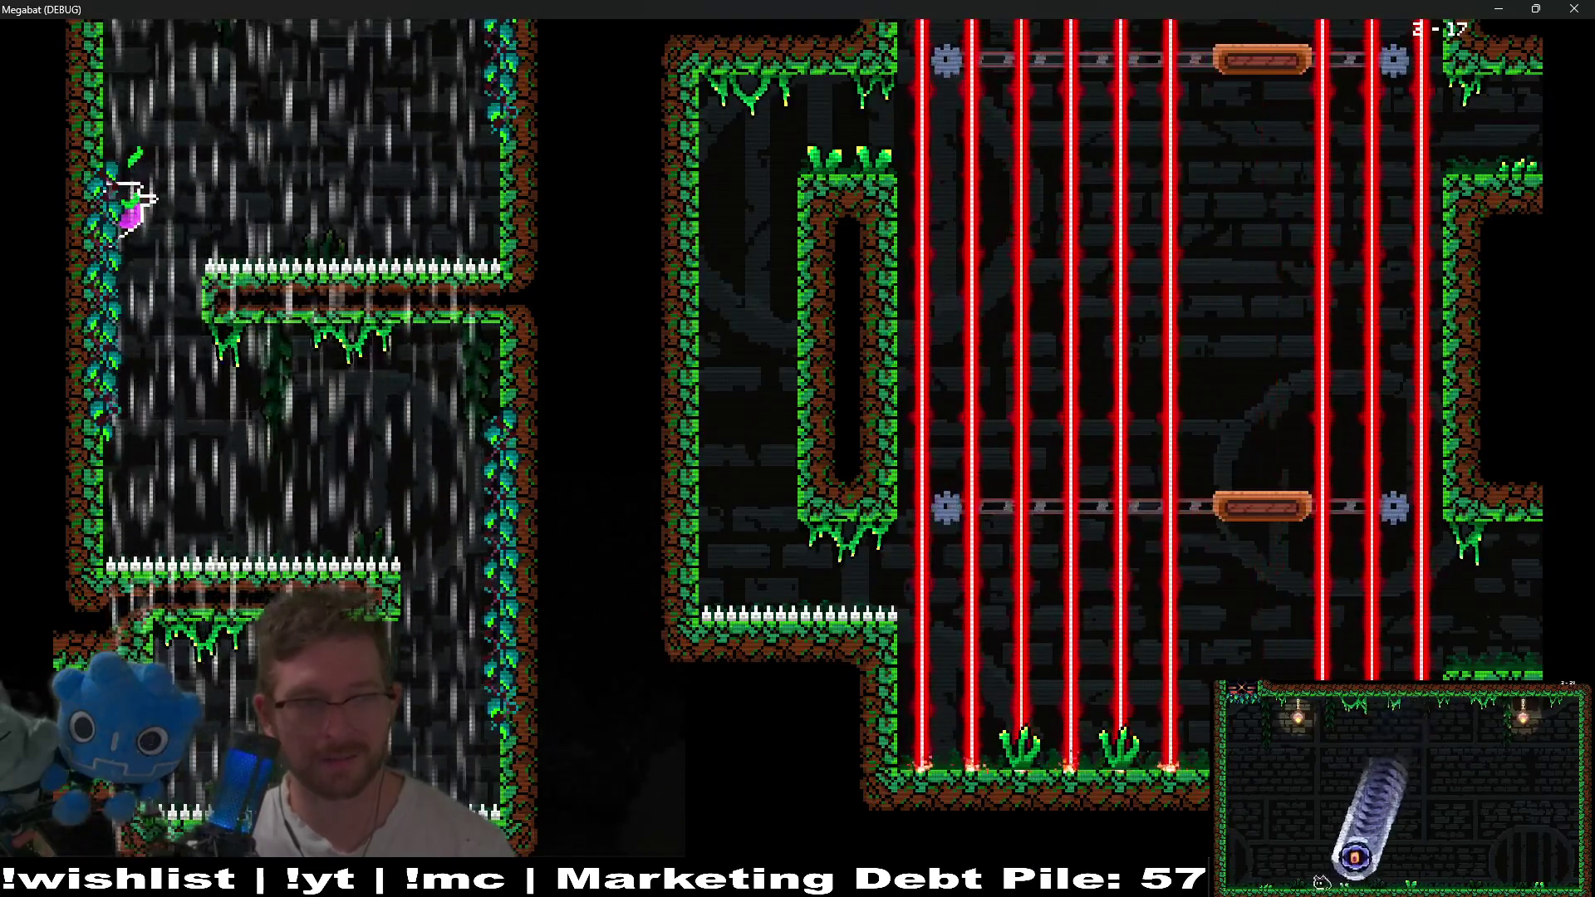
{"action": "key", "text": "Right"}
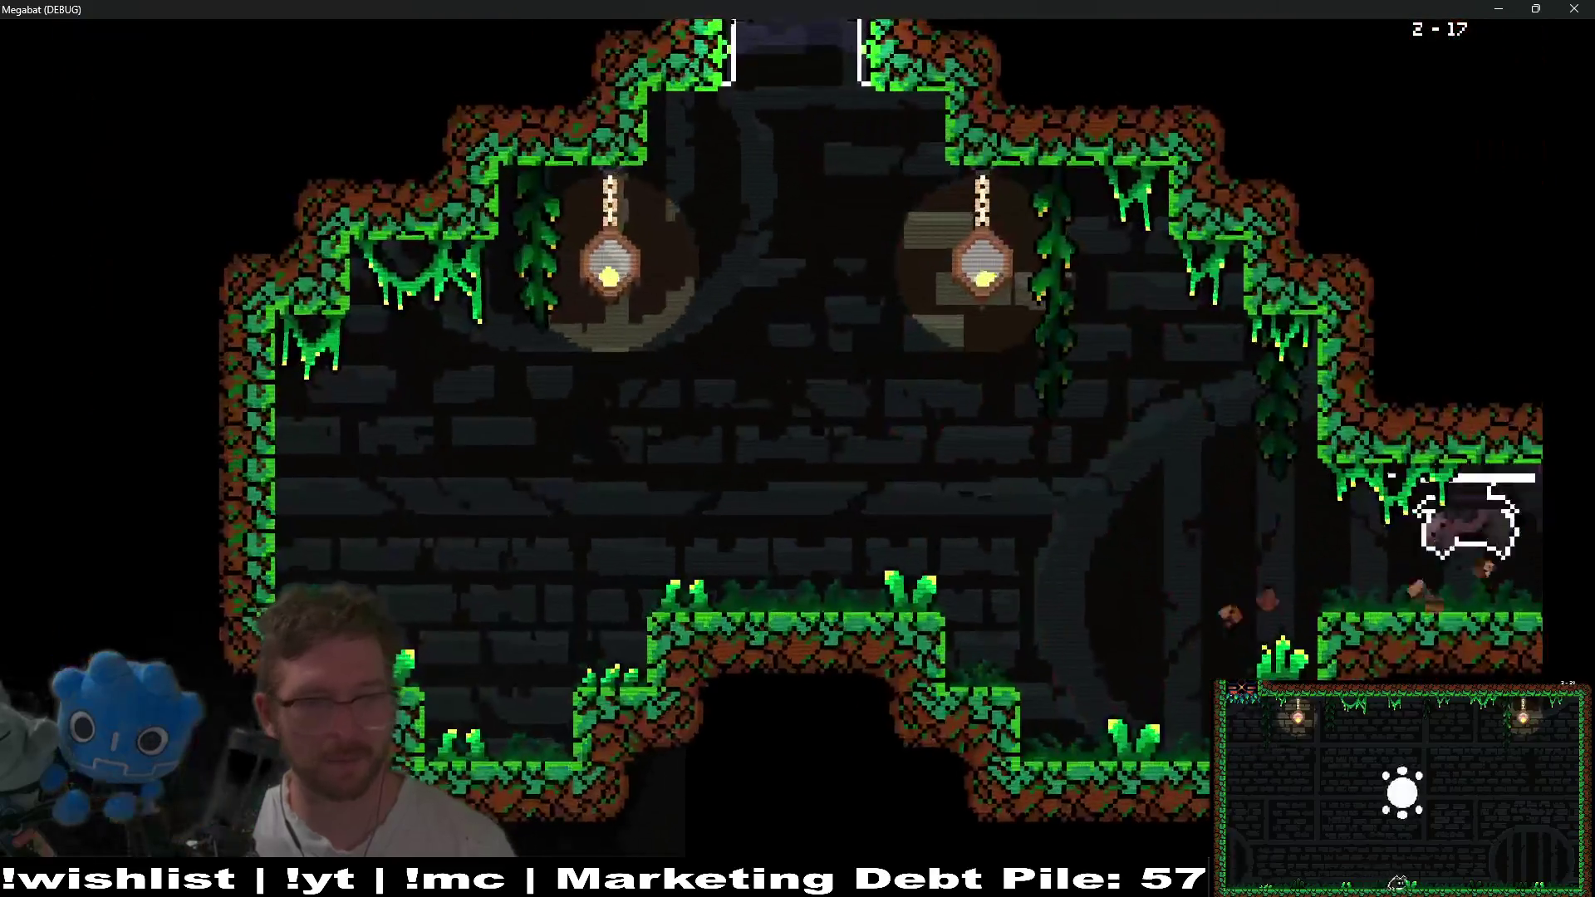
{"action": "key", "text": "Left"}
{"action": "key", "text": "Left"}
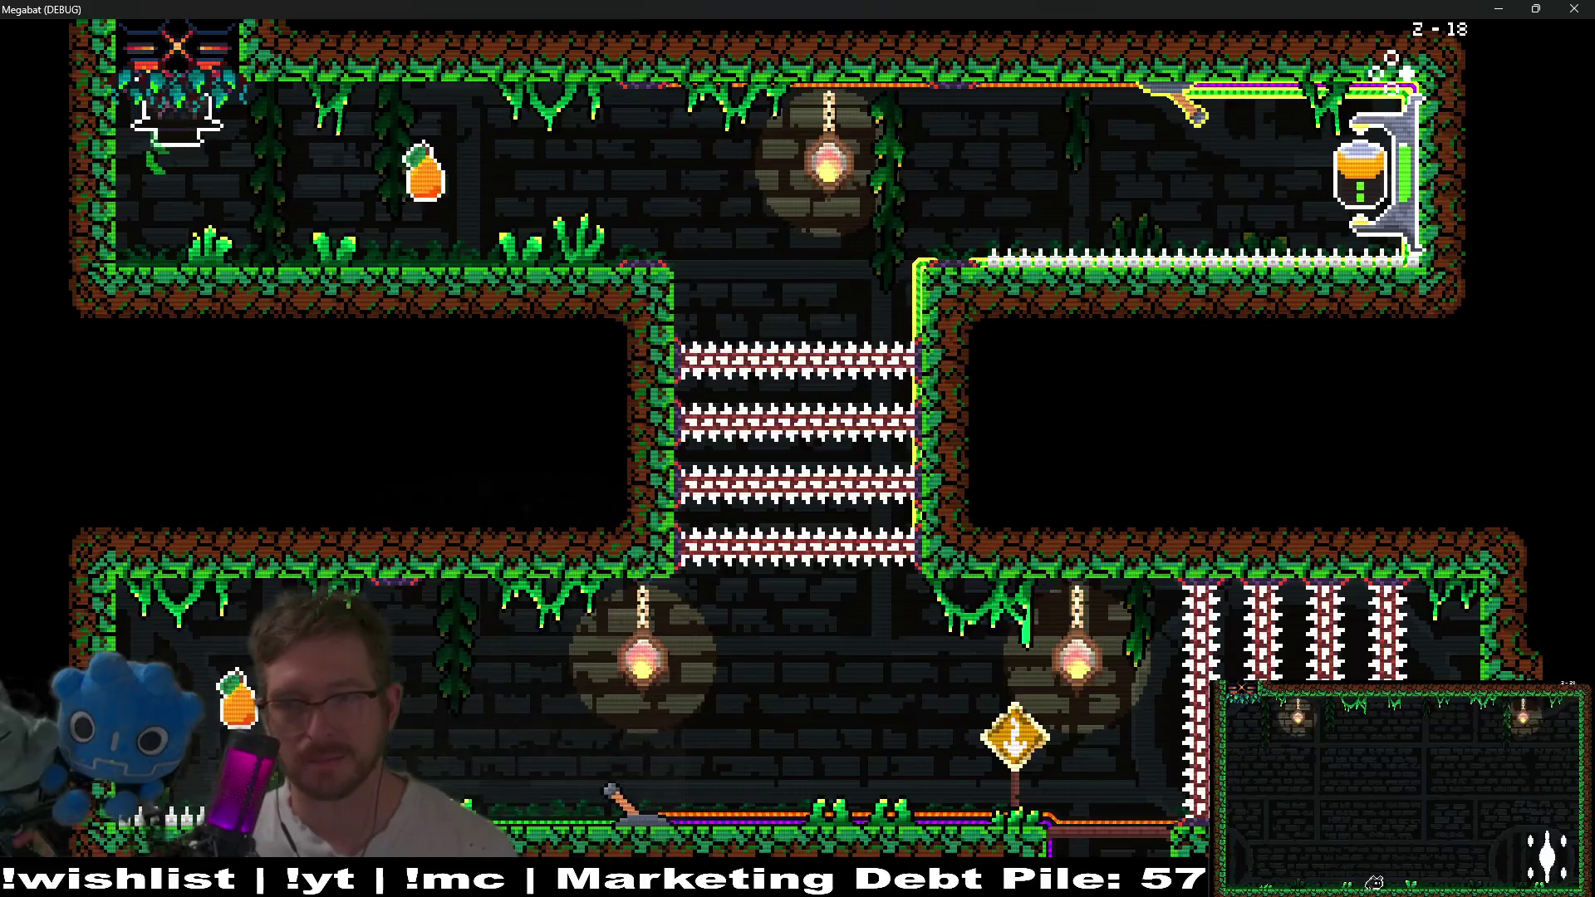
Collect the orange, pick up the potion and carry it down the central shaft to the door's room.
{"action": "key", "text": "Right"}
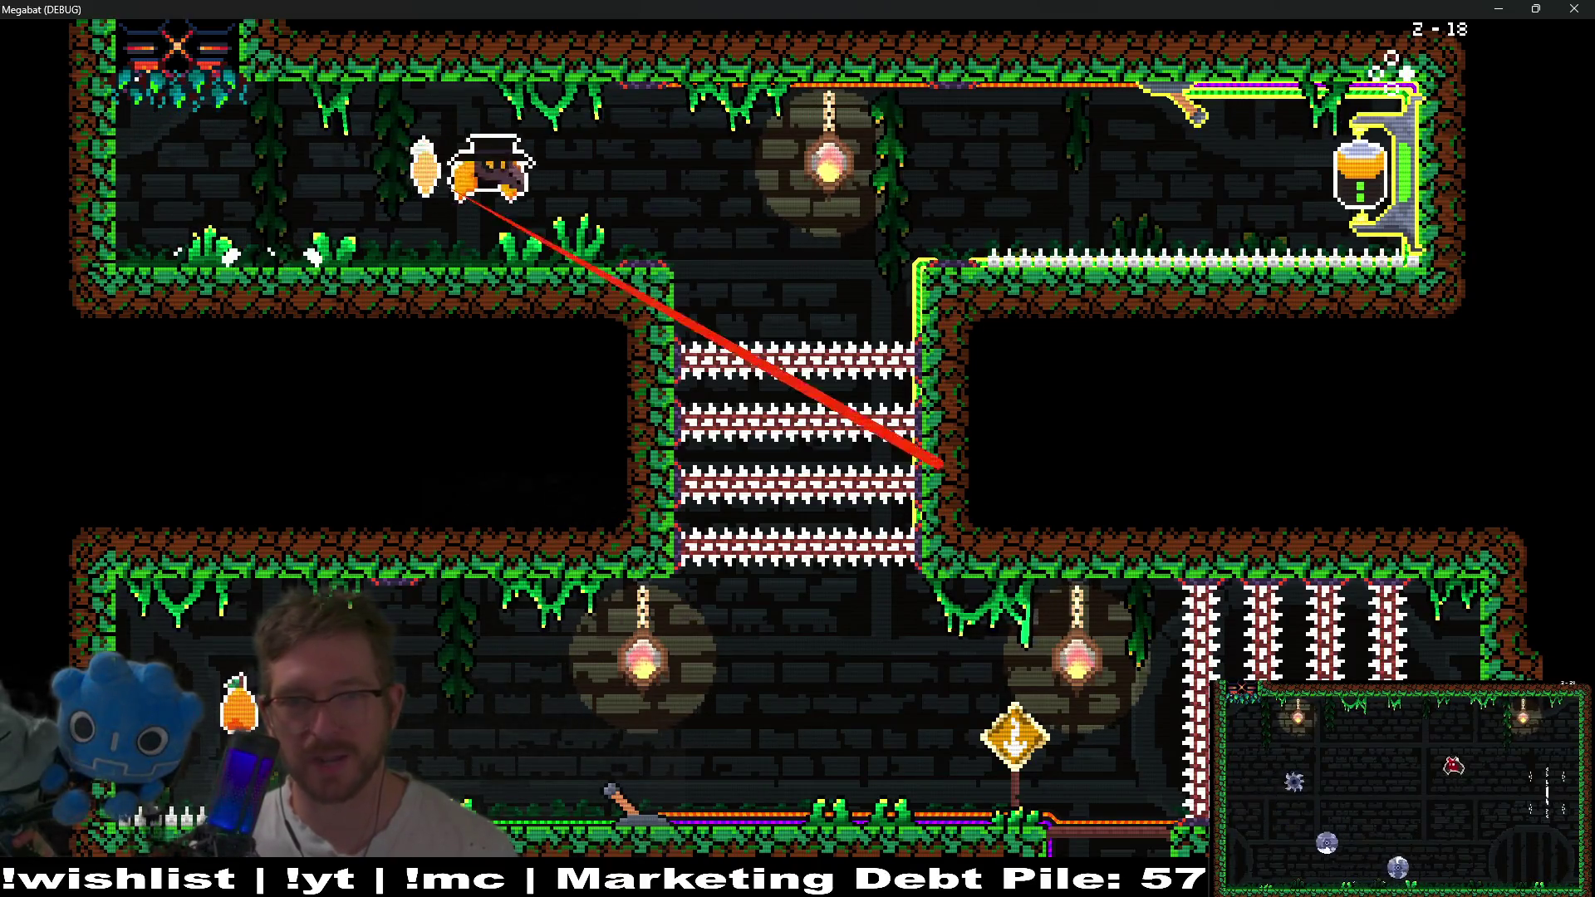
{"action": "key", "text": "Right"}
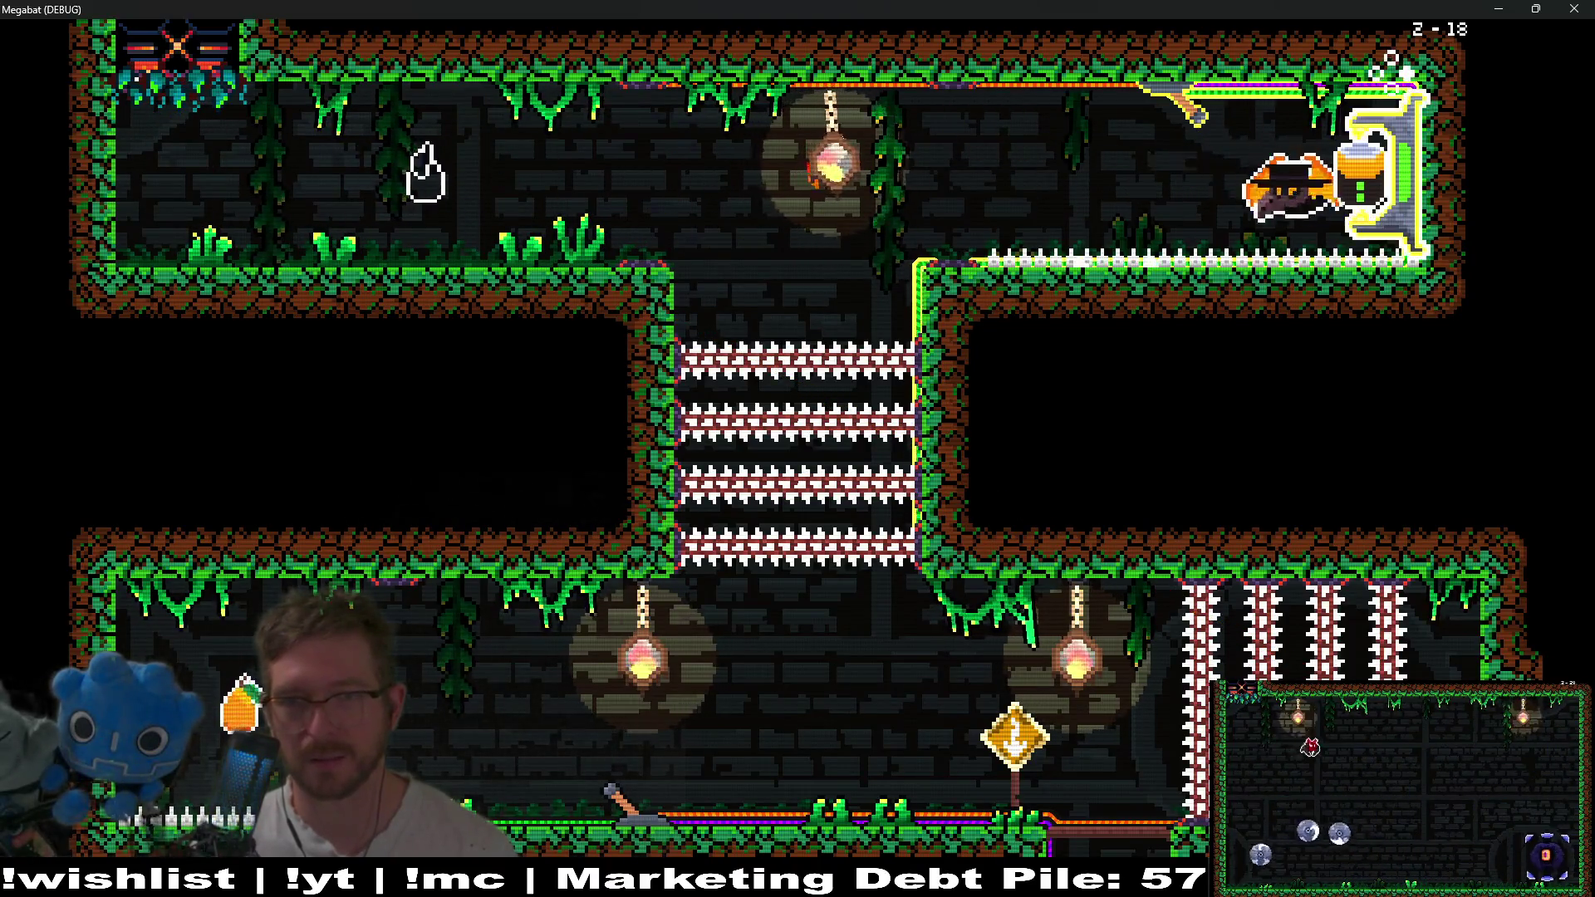
{"action": "key", "text": "Left"}
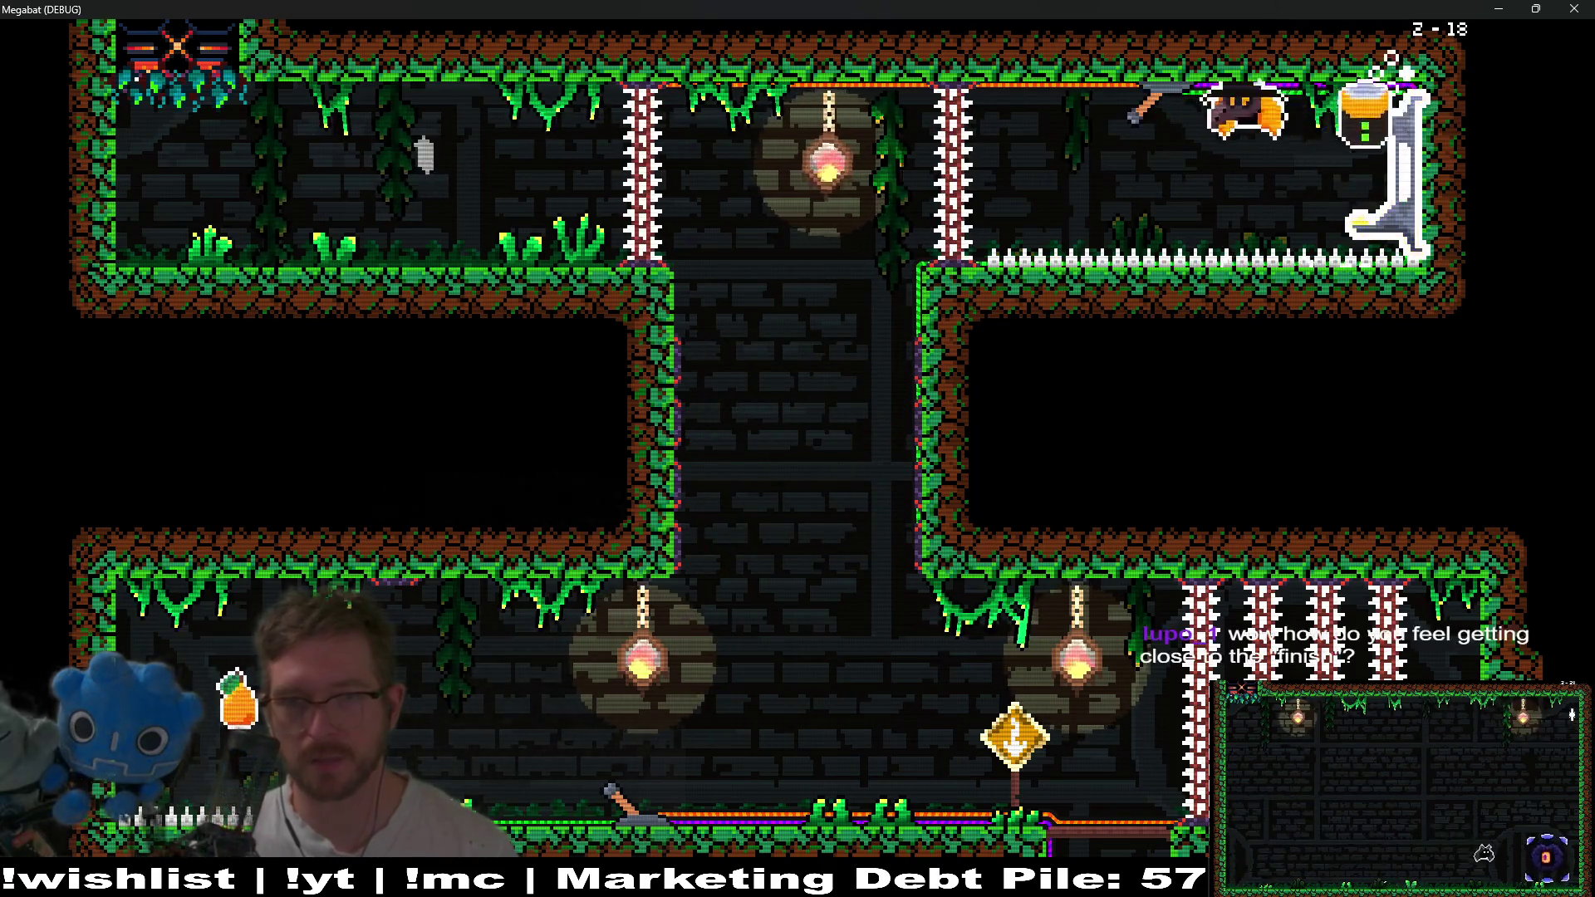
{"action": "key", "text": "Down"}
{"action": "key", "text": "Left"}
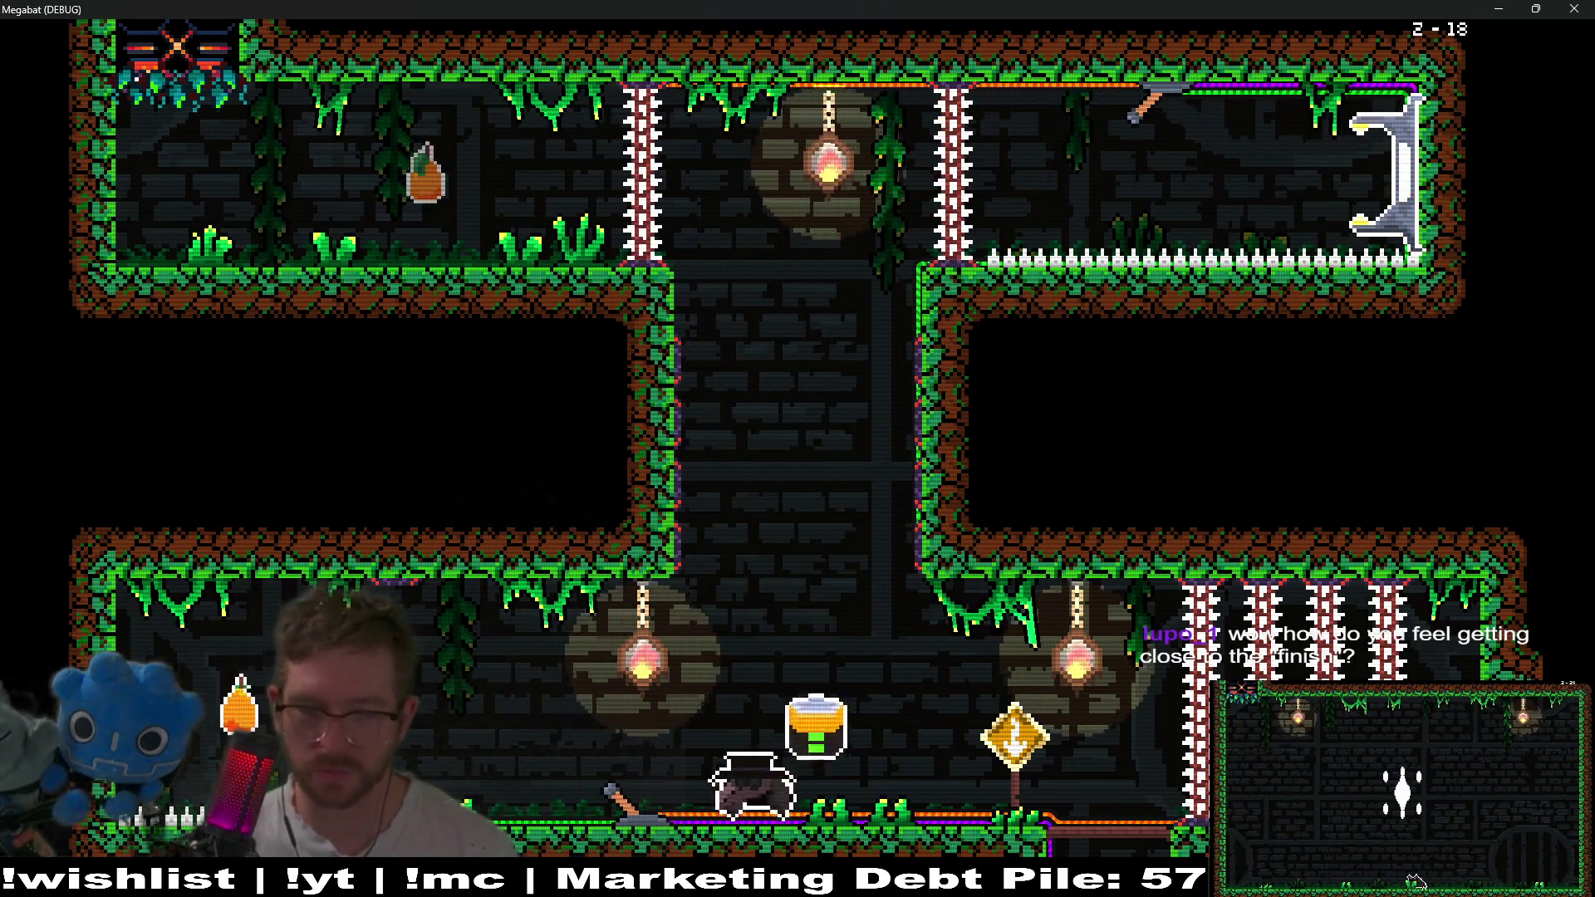
{"action": "key", "text": "Right"}
{"action": "key", "text": "Down"}
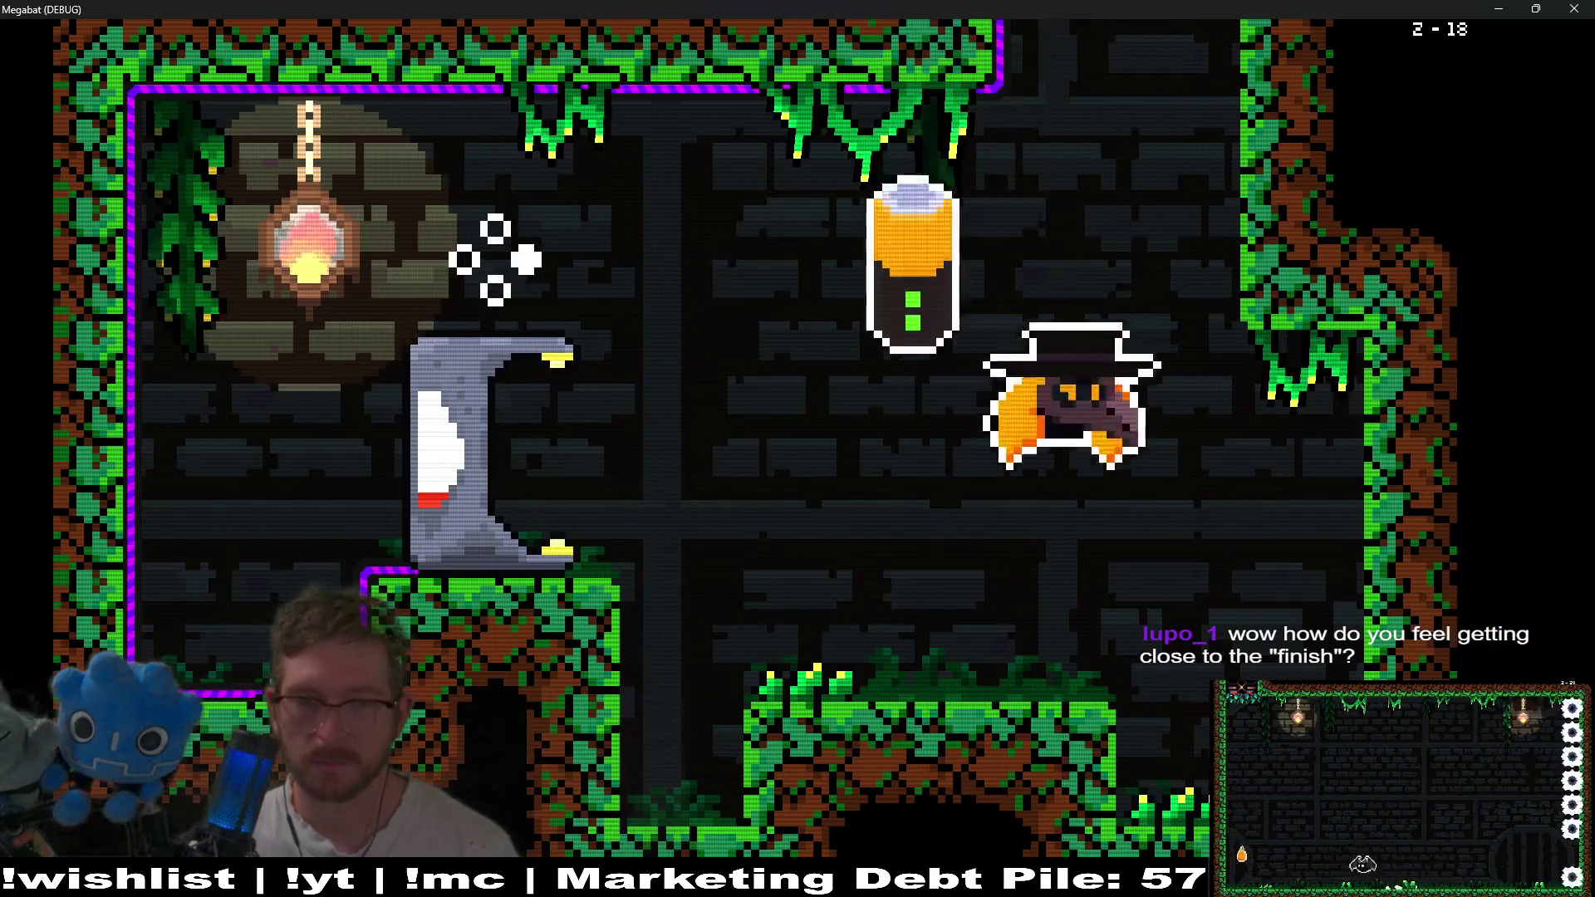
Deposit the potion into the door and flip the floor lever to retract the spikes.
{"action": "key", "text": "Left"}
{"action": "key", "text": "Right"}
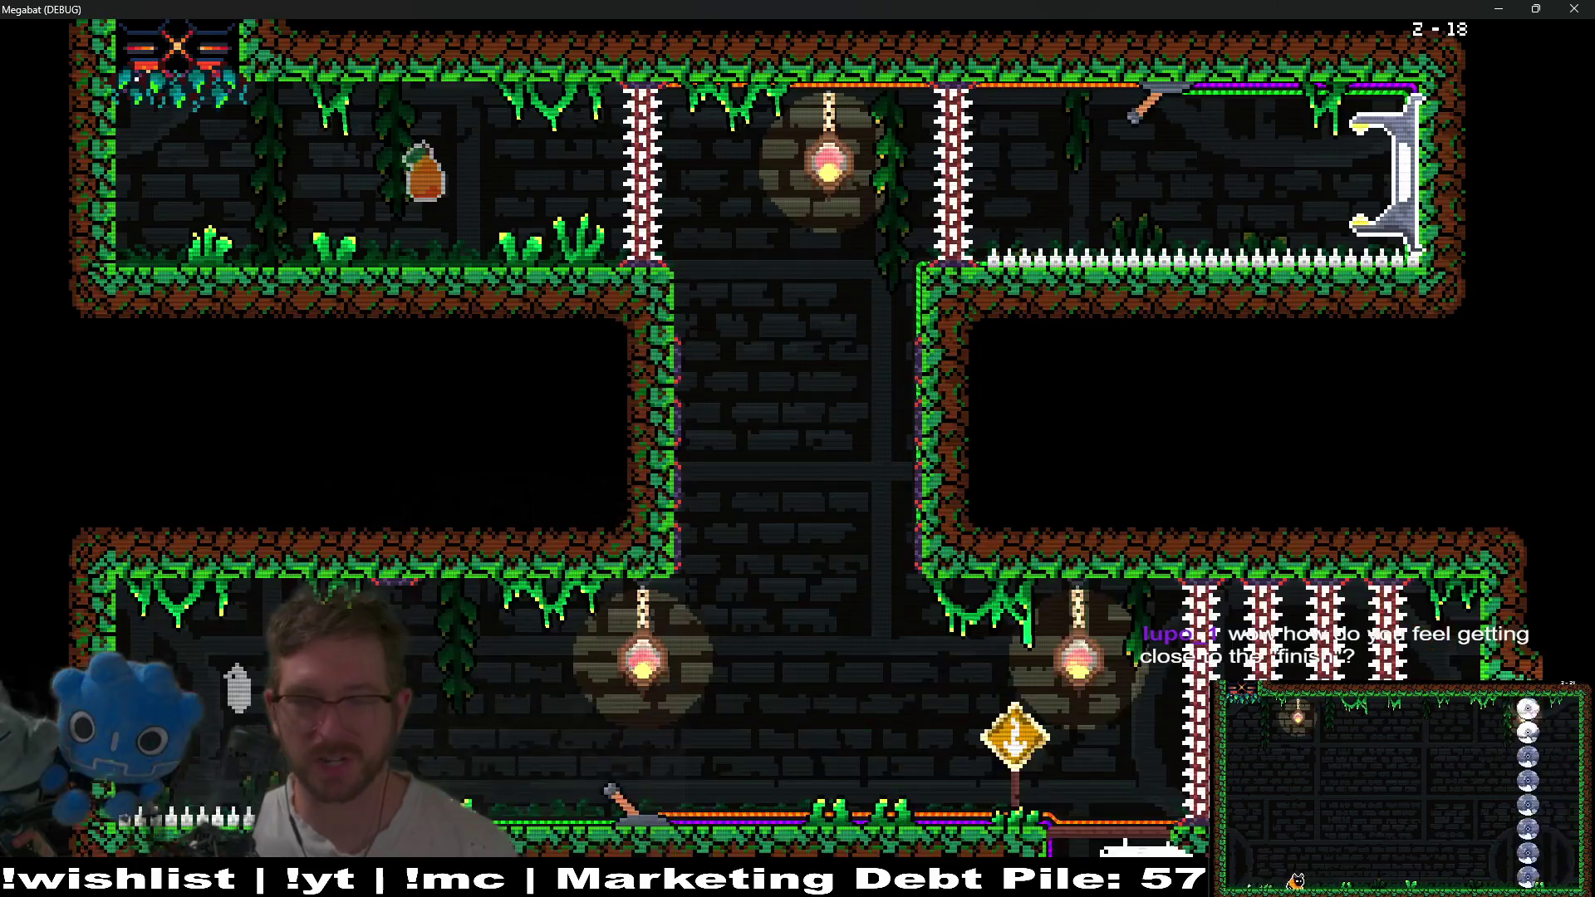
{"action": "key", "text": "Left"}
{"action": "key", "text": "Right"}
{"action": "key", "text": "Right"}
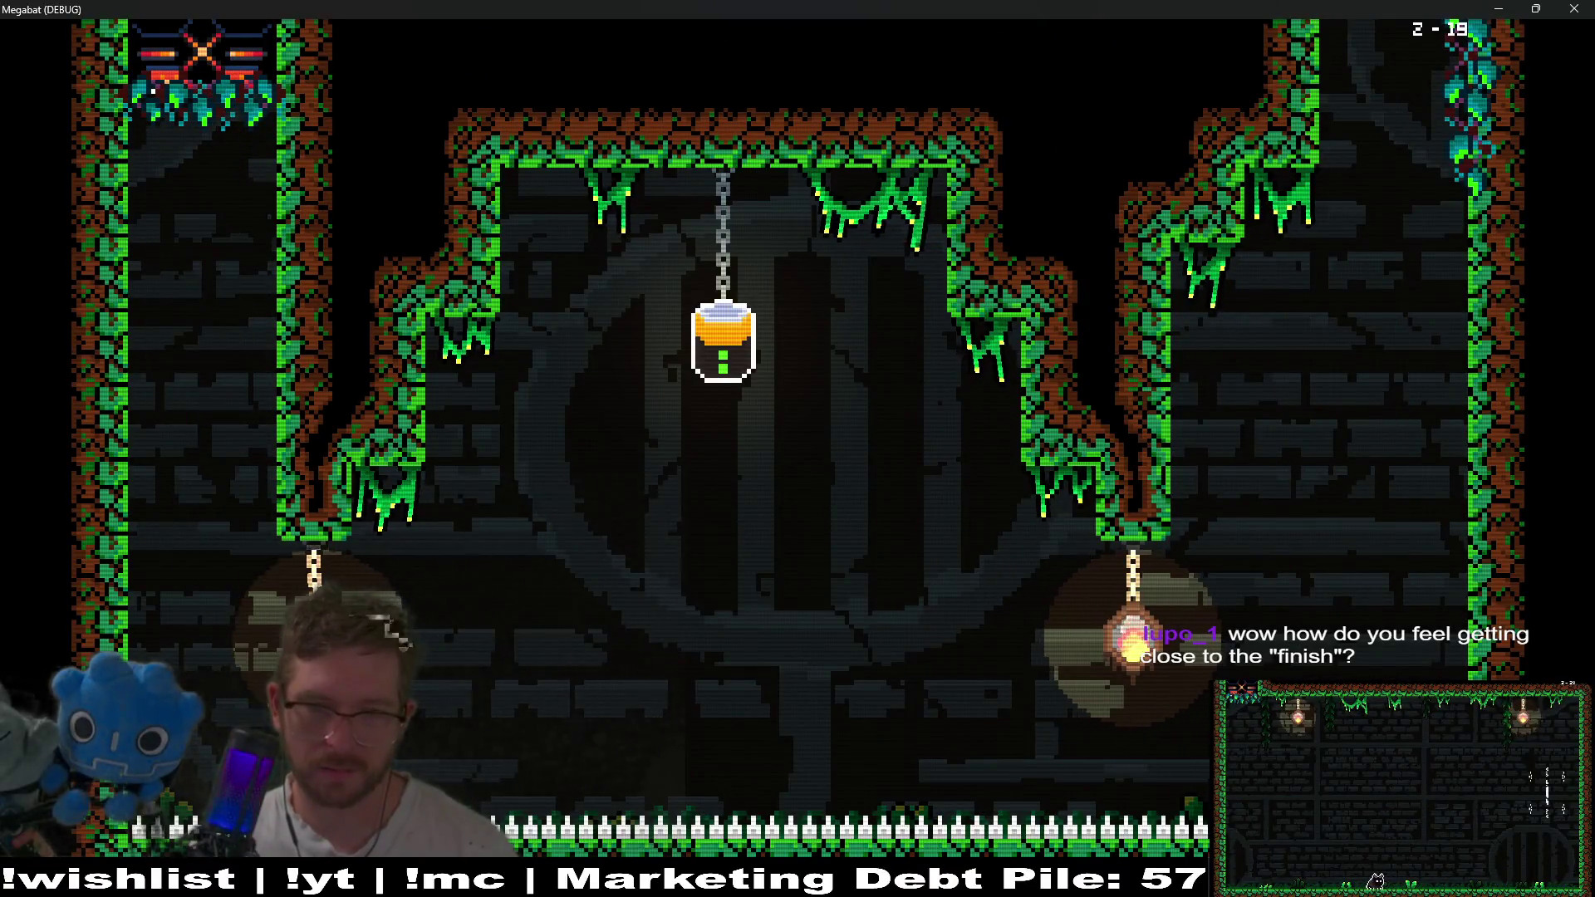
Knock the jar off its chain, set it on the central platform to disable the lasers, then pause.
{"action": "key", "text": "Right"}
{"action": "key", "text": "Right"}
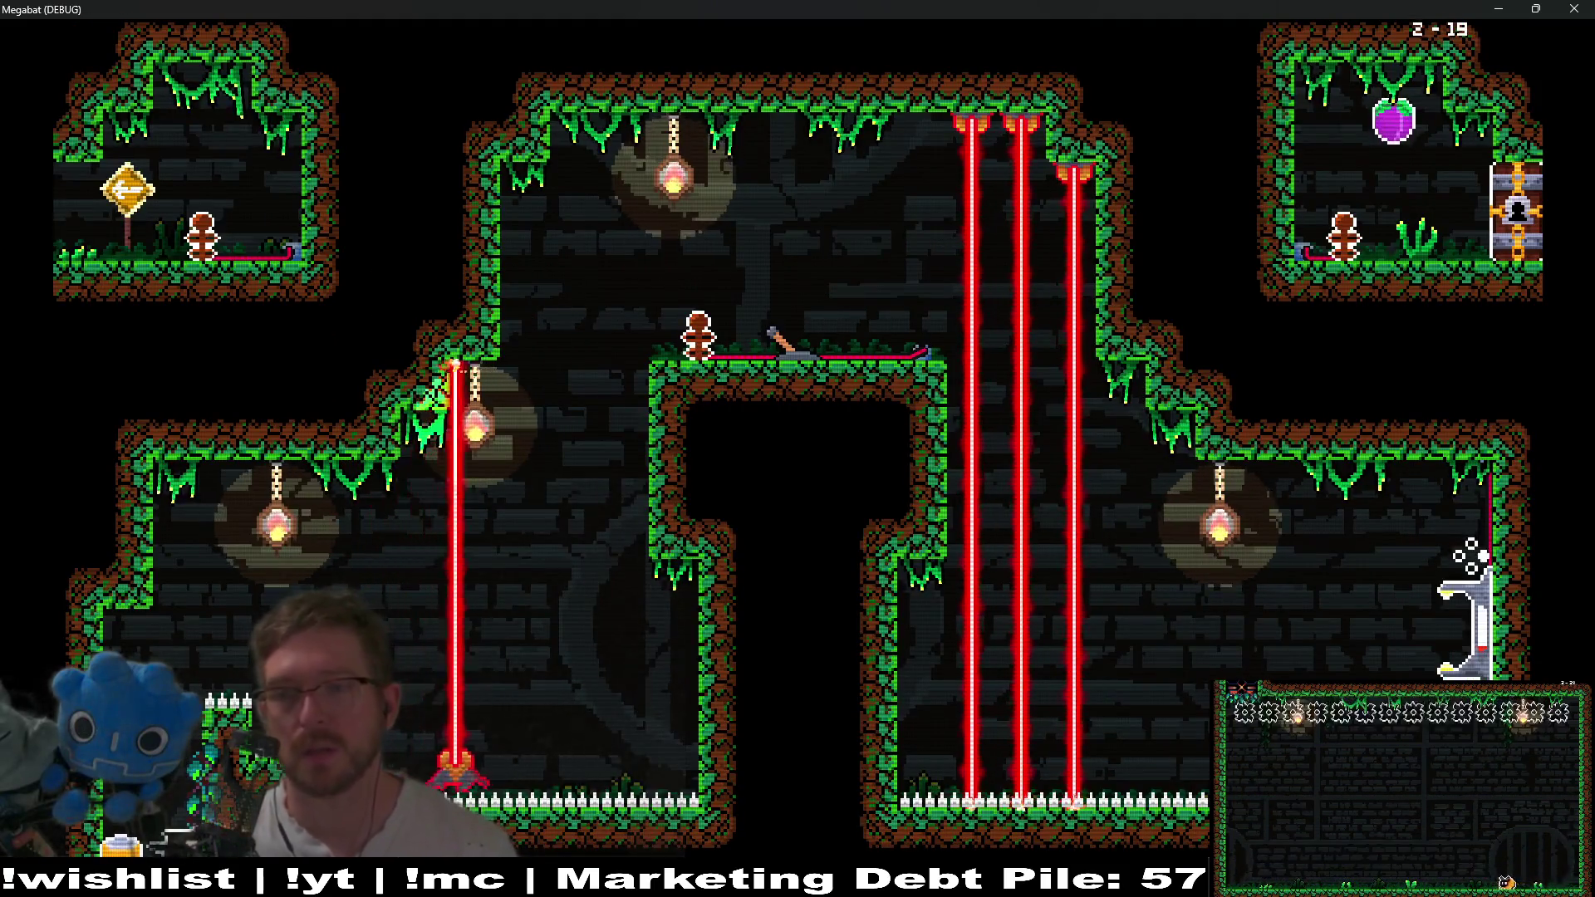
{"action": "key", "text": "Right"}
{"action": "key", "text": "Right"}
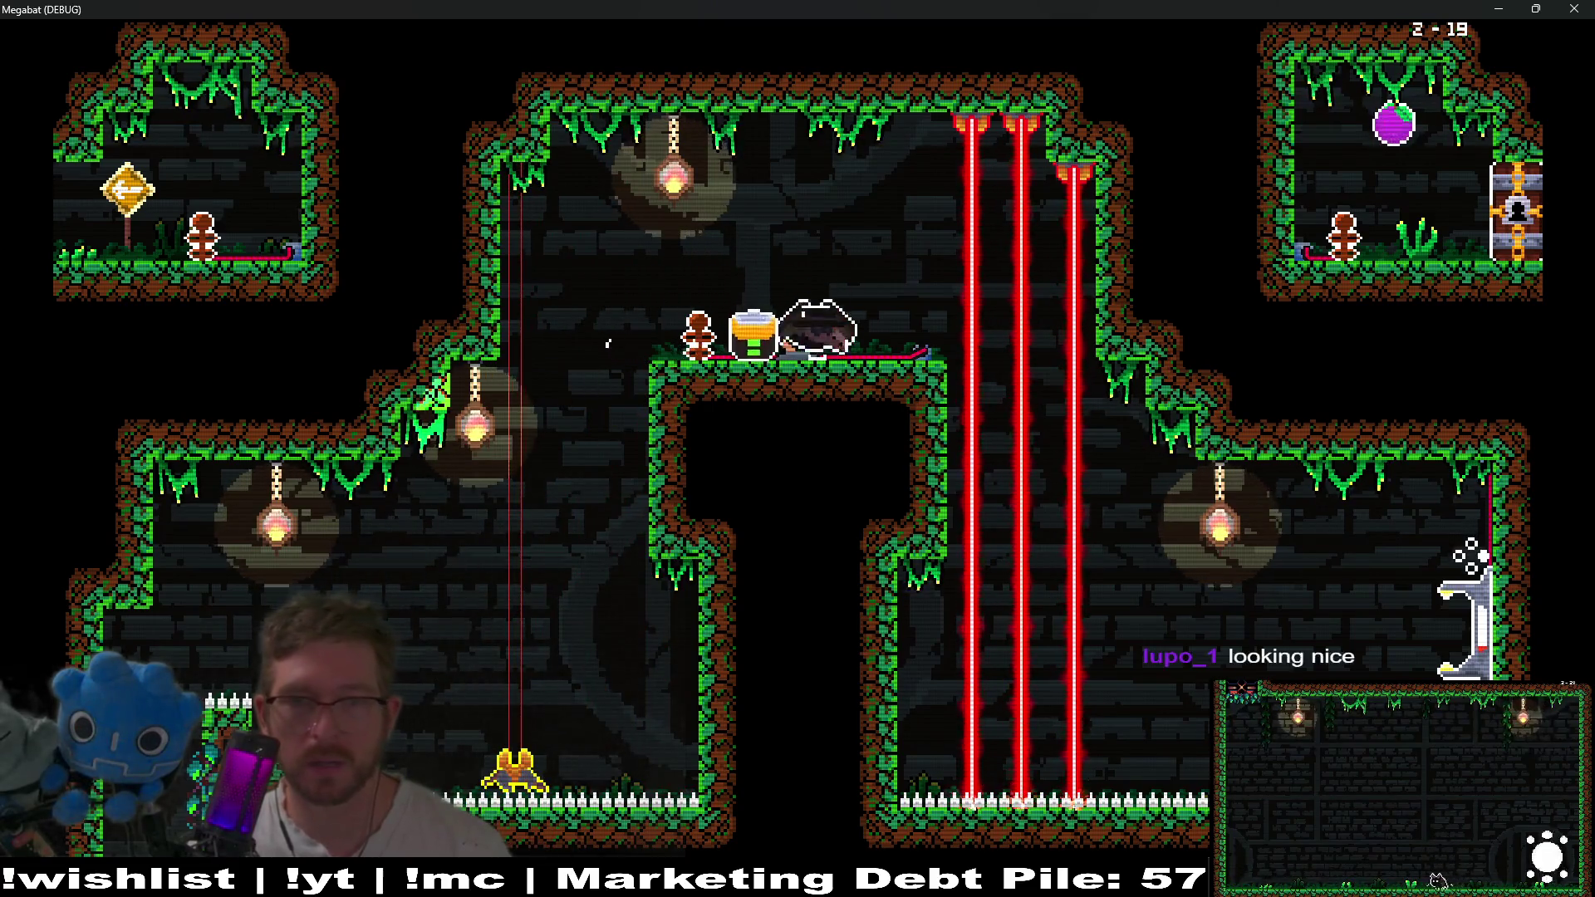
{"action": "key", "text": "Right"}
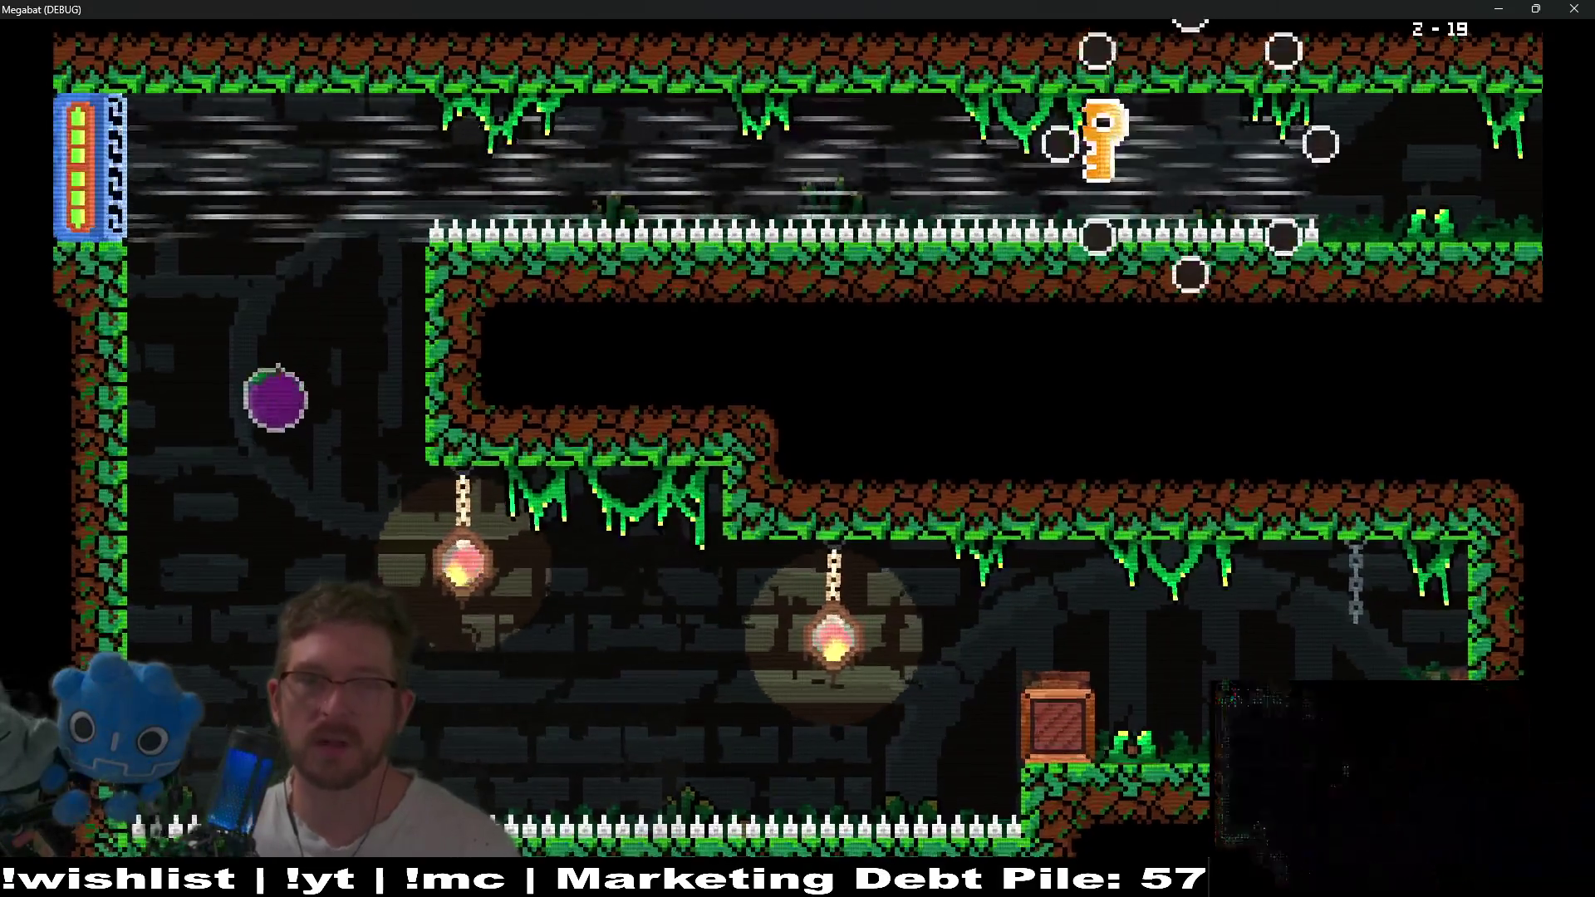
{"action": "key", "text": "Escape"}
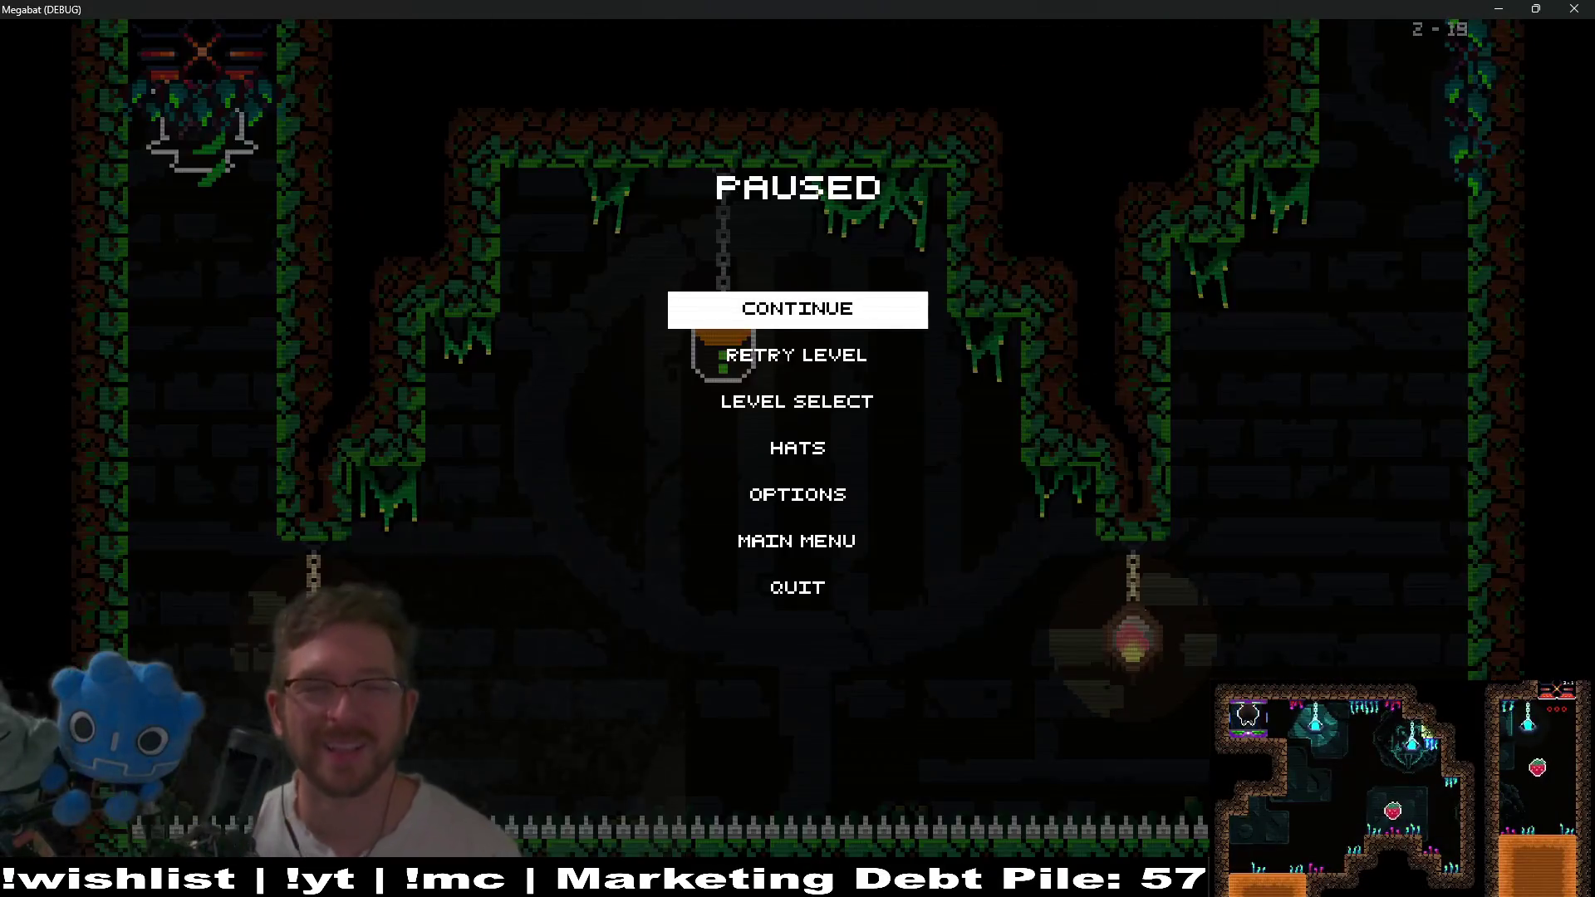
From the pause menu, pick the forest world and launch level 20 from its level grid.
{"action": "key", "text": "Down"}
{"action": "key", "text": "Down"}
{"action": "key", "text": "Return"}
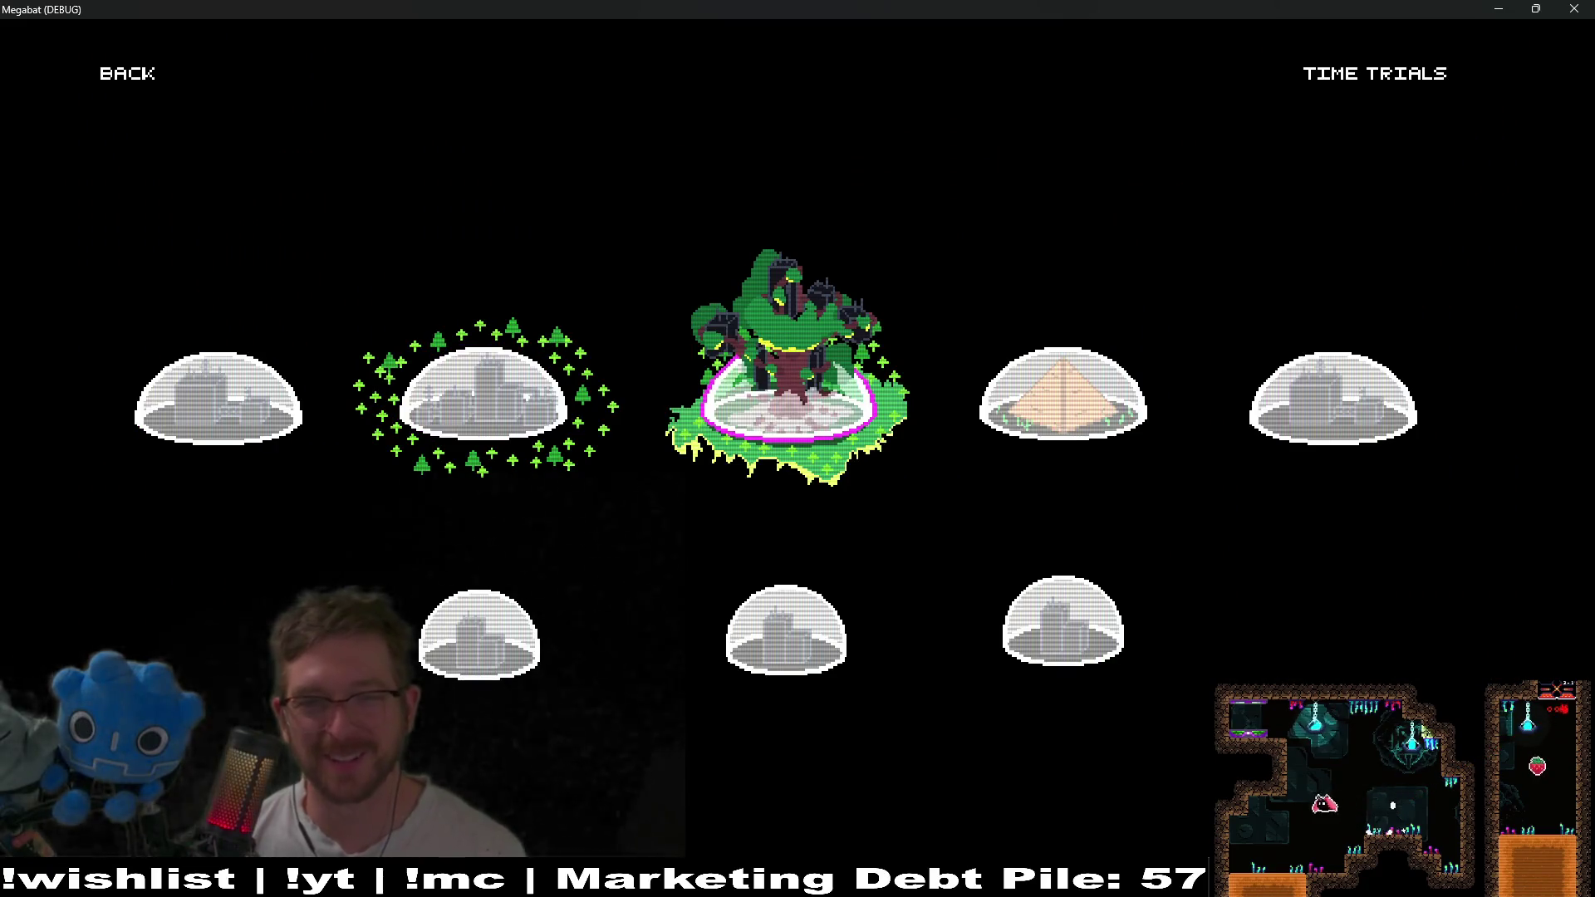
{"action": "key", "text": "Left"}
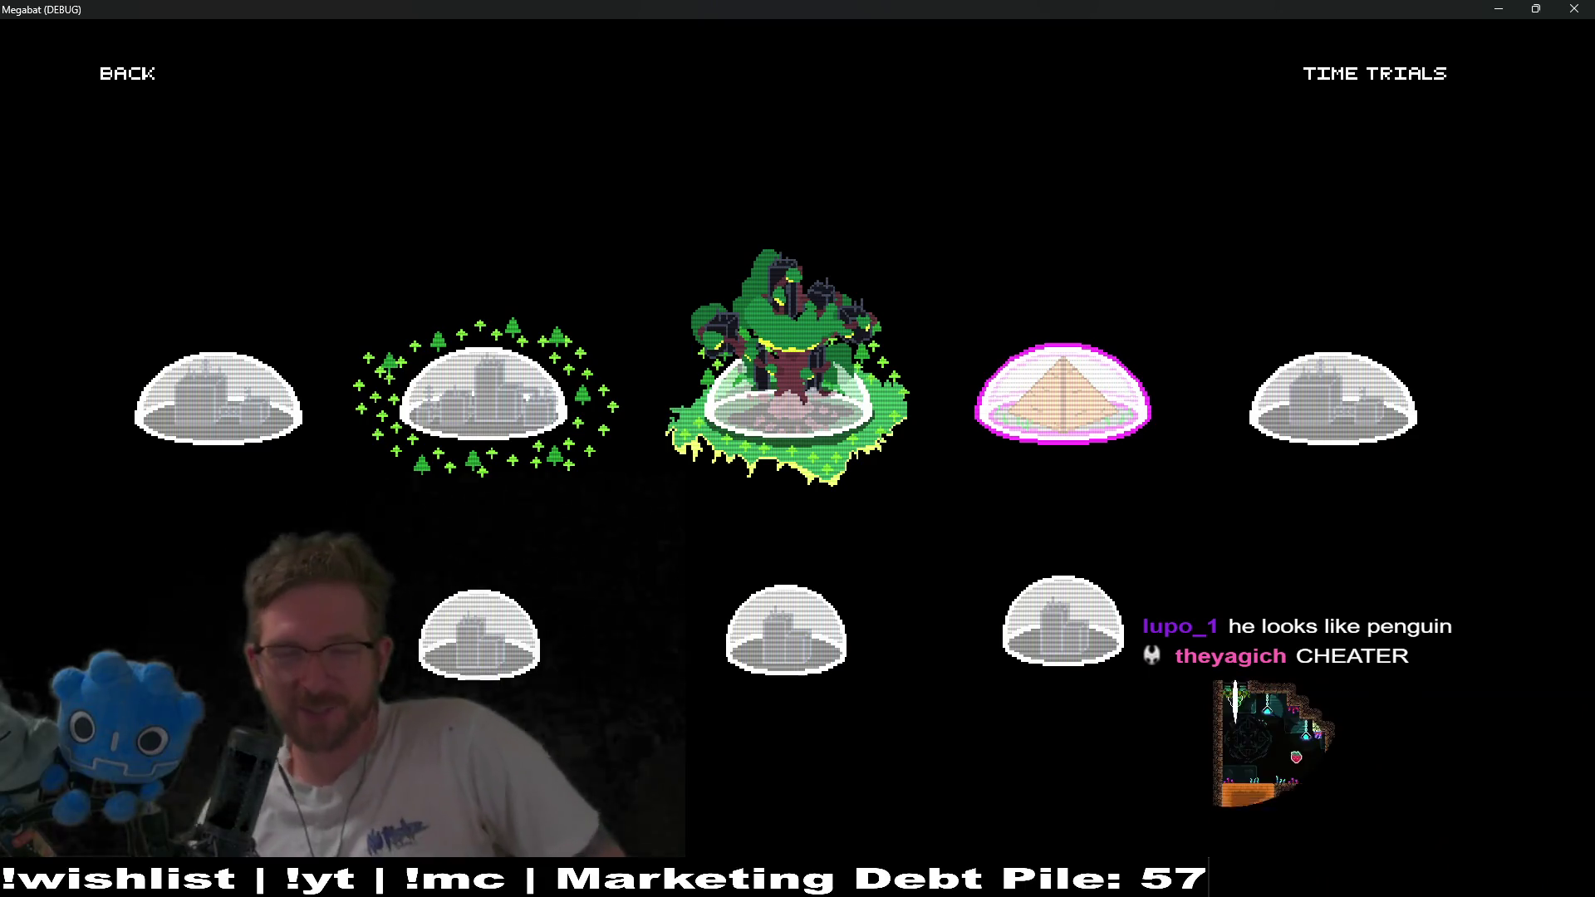
{"action": "key", "text": "Return"}
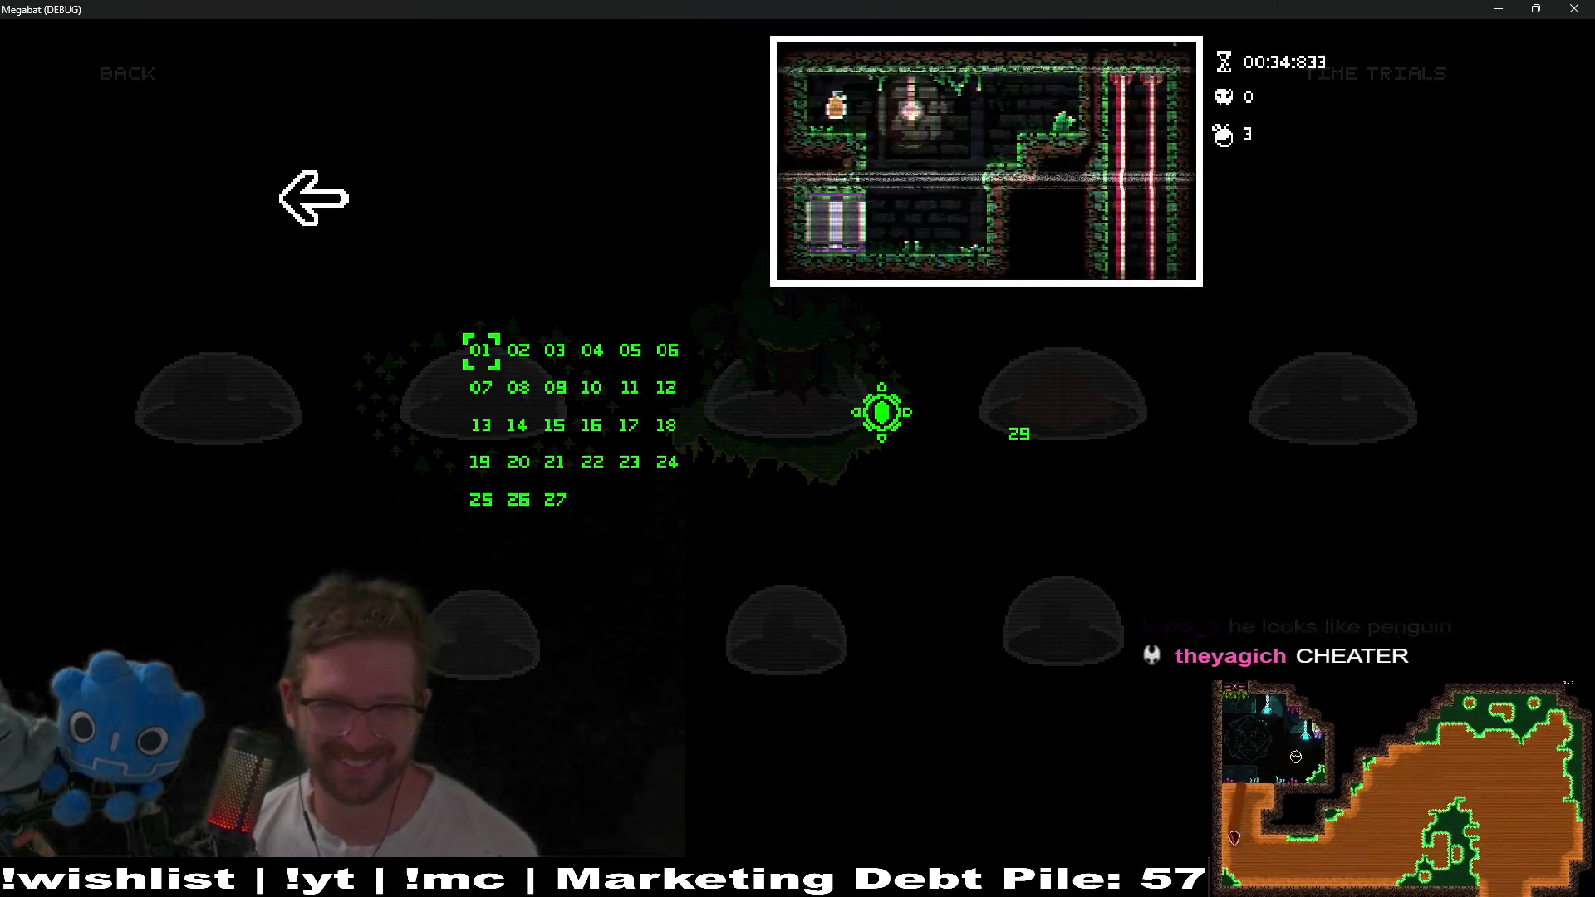
{"action": "key", "text": "Down"}
{"action": "key", "text": "Down"}
{"action": "key", "text": "Down"}
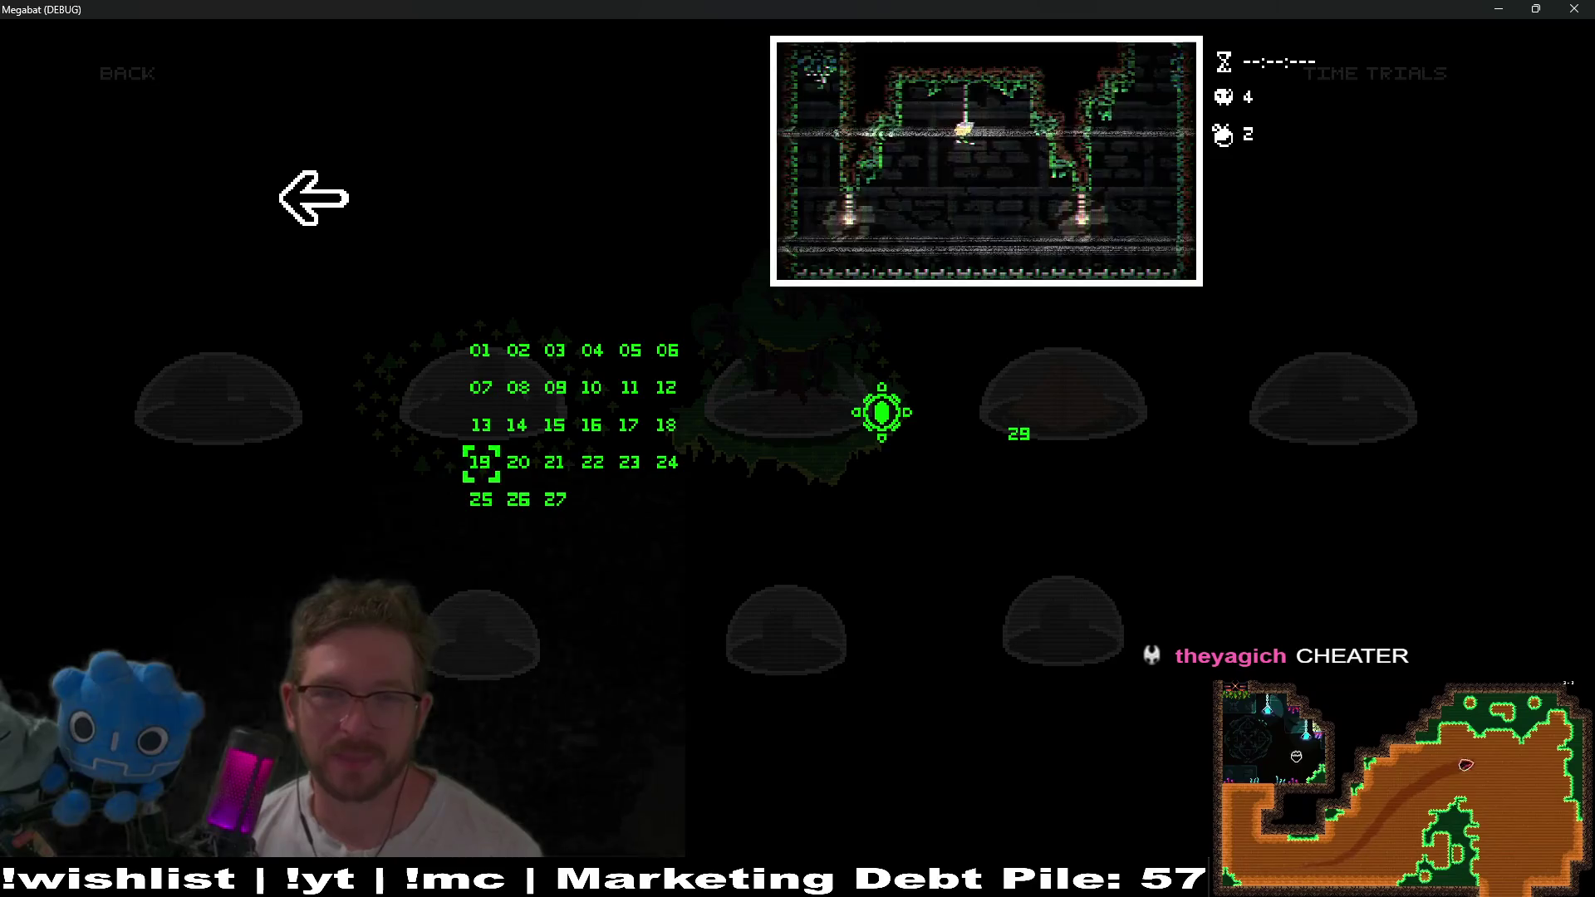
{"action": "key", "text": "Right"}
{"action": "key", "text": "Return"}
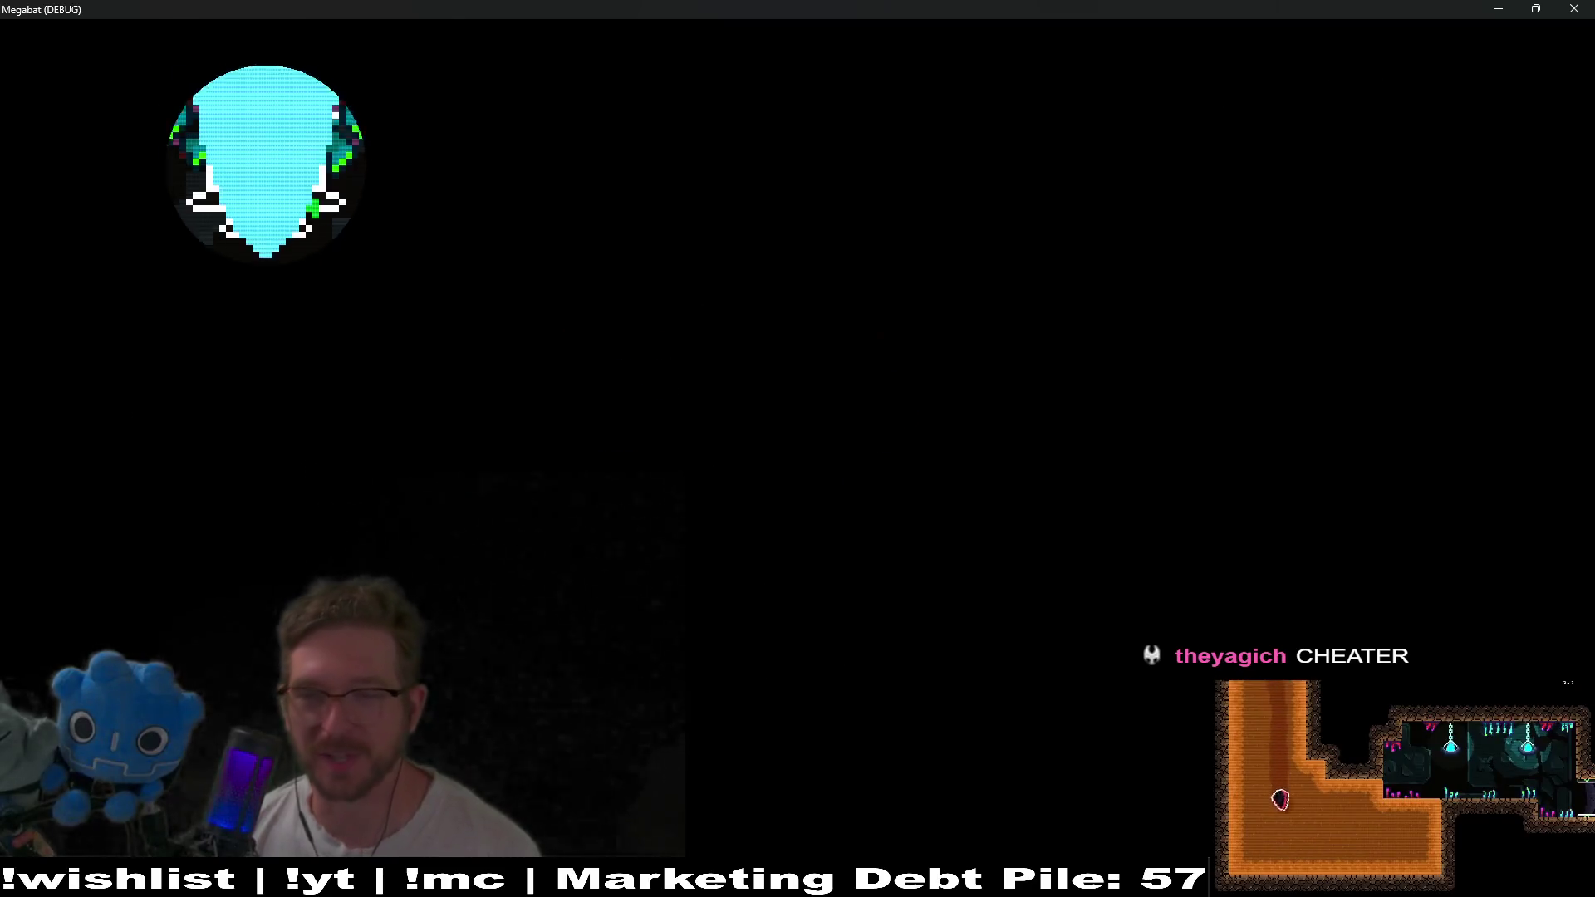
Fly the bat through the first room and lantern room, then drop below while dodging the sweeping orbs.
{"action": "key", "text": "Right"}
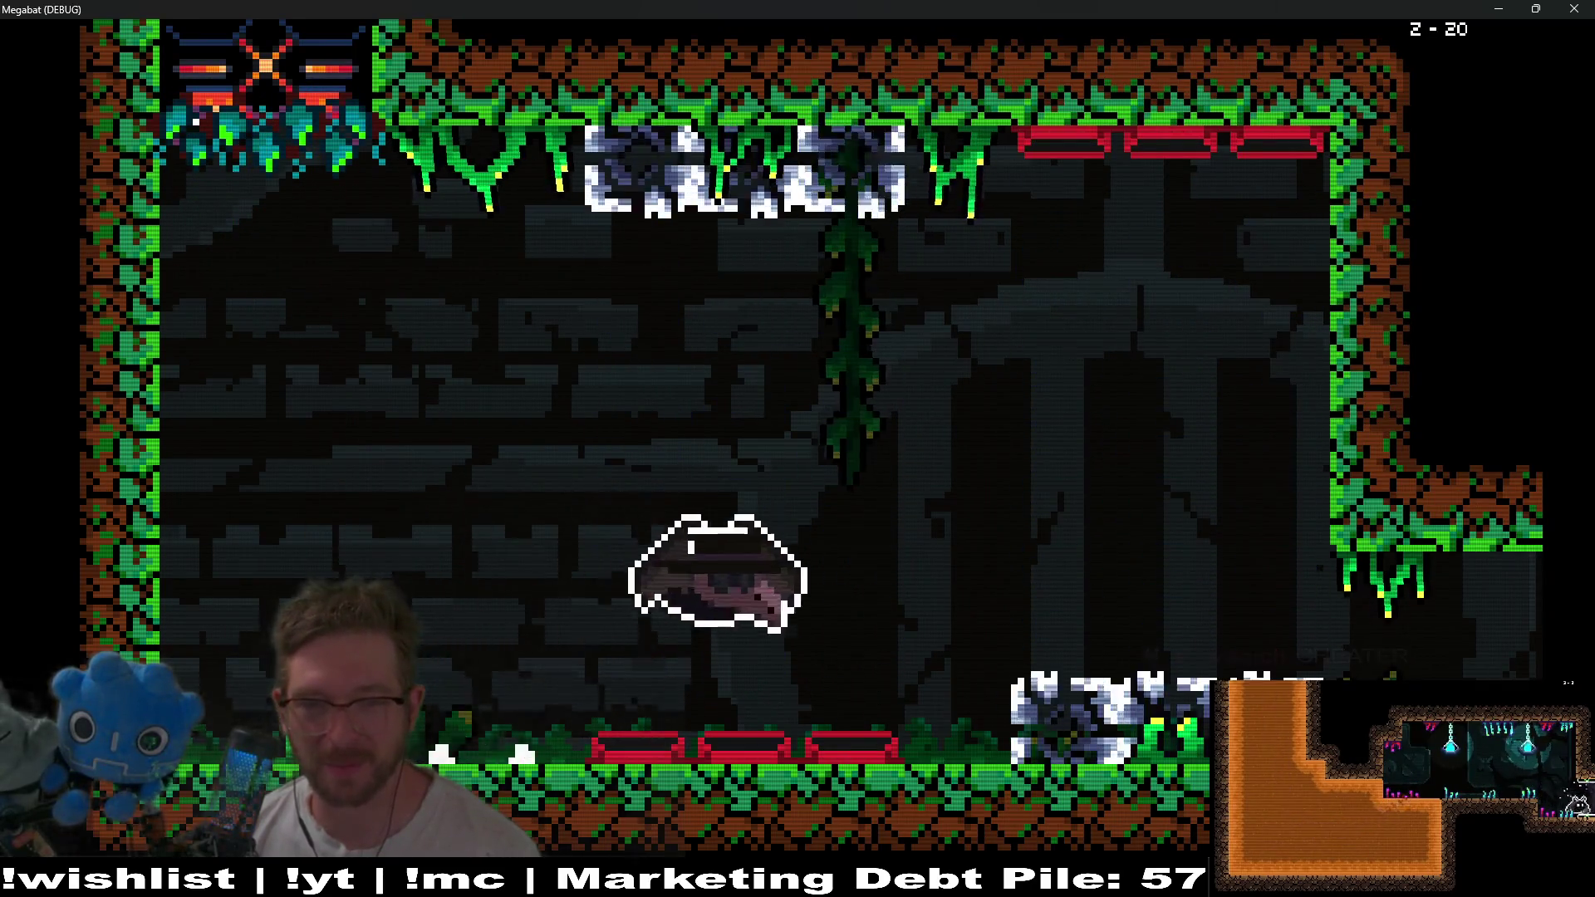
{"action": "key", "text": "Right"}
{"action": "key", "text": "Right"}
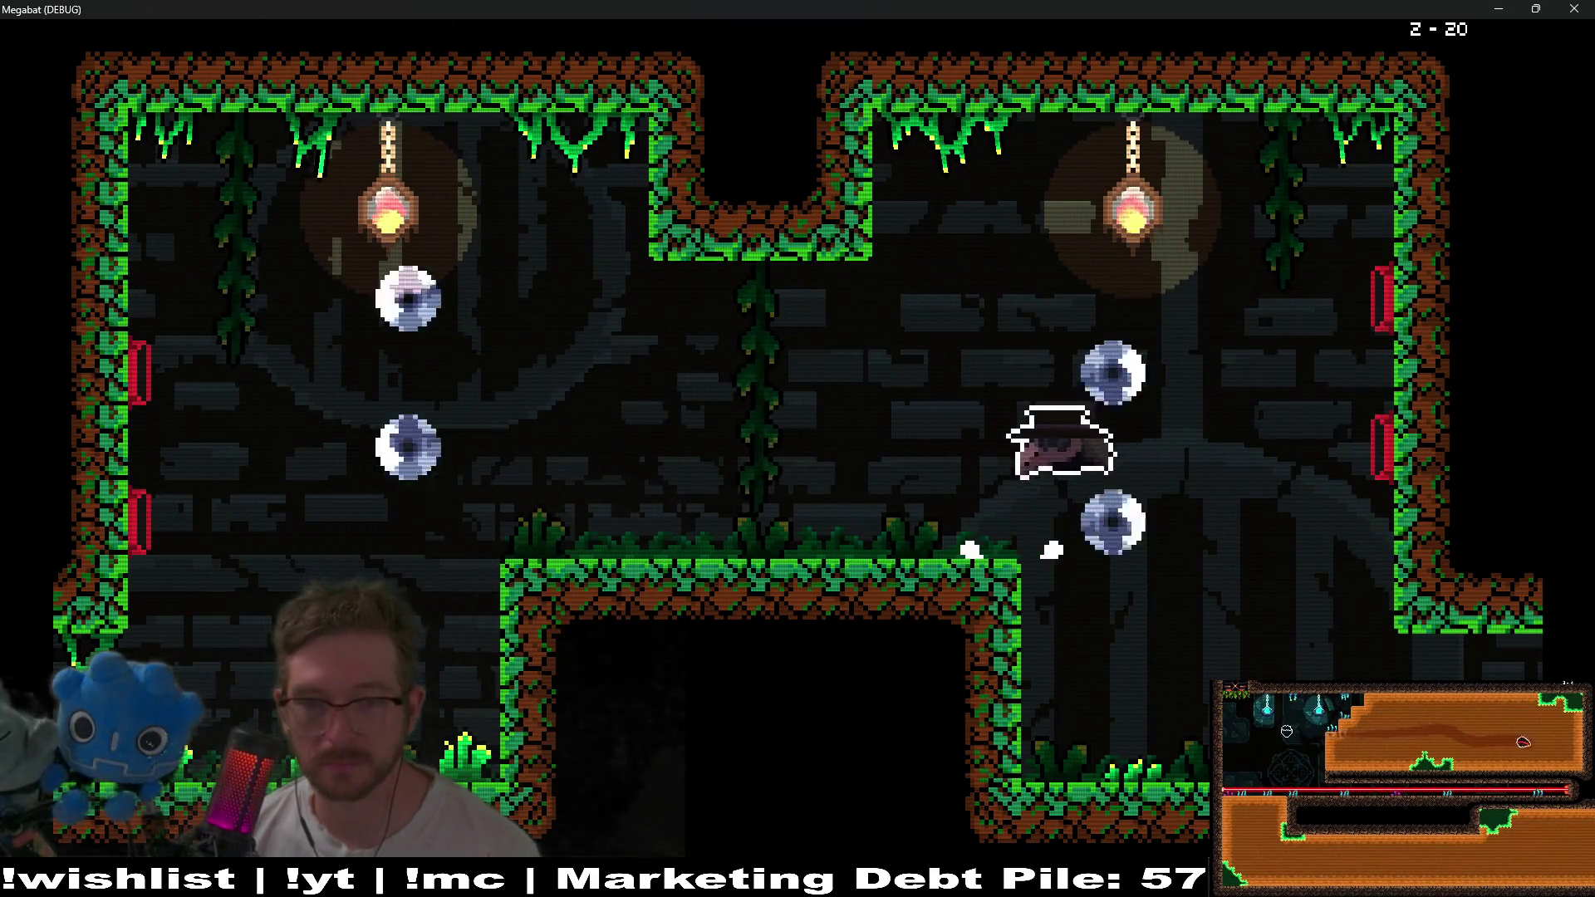
{"action": "key", "text": "Down"}
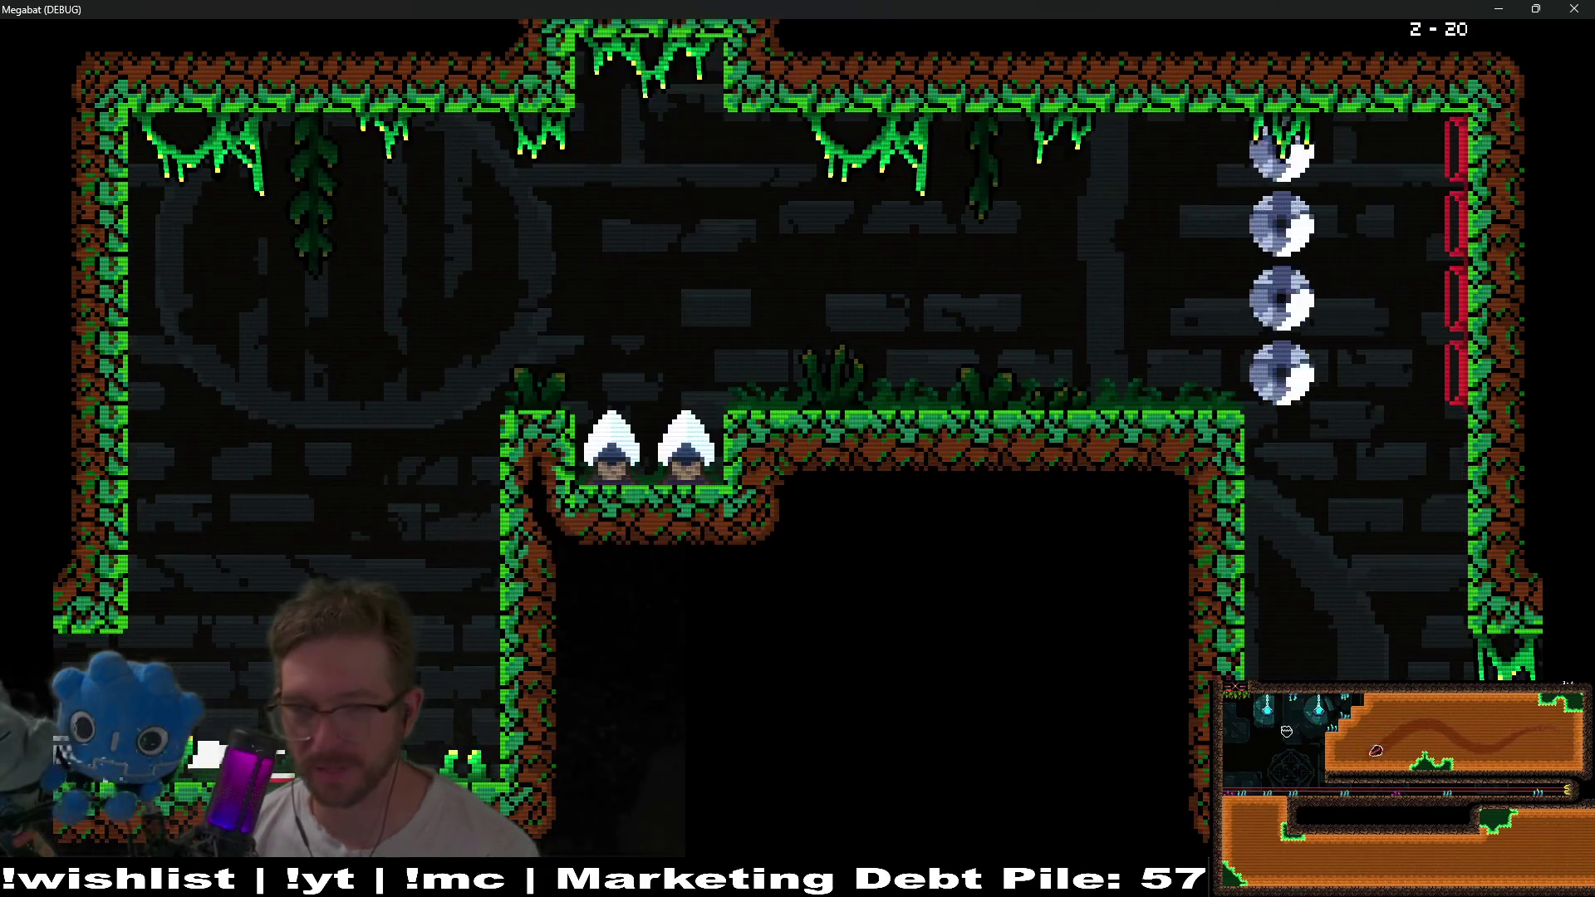
{"action": "key", "text": "Left"}
{"action": "key", "text": "Right"}
{"action": "key", "text": "Left"}
{"action": "key", "text": "Left"}
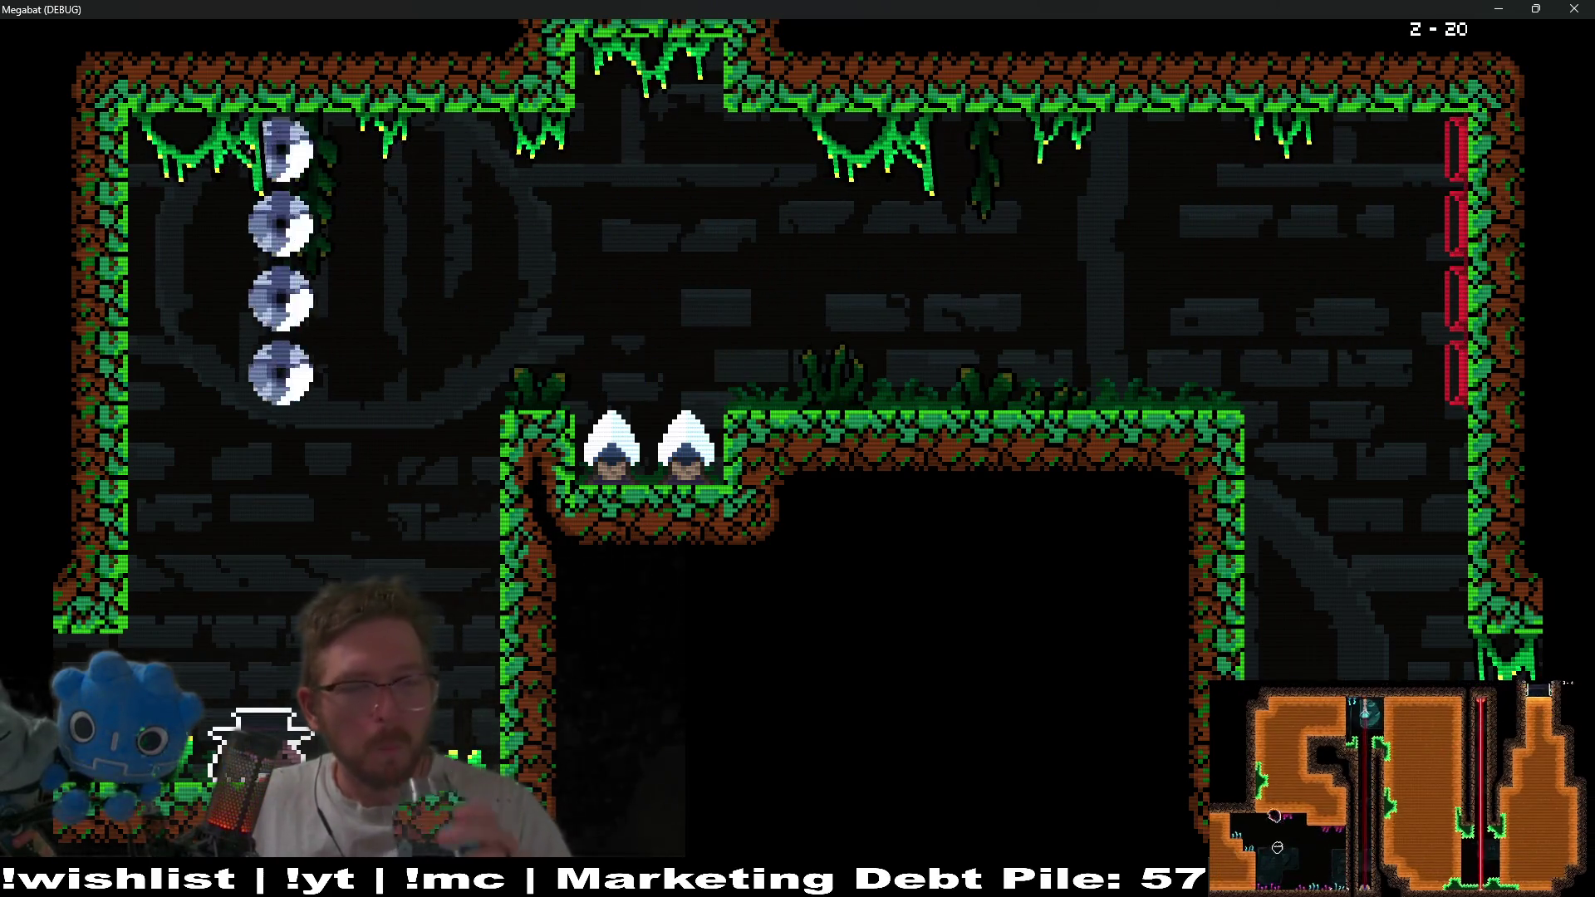
{"action": "key", "text": "Right"}
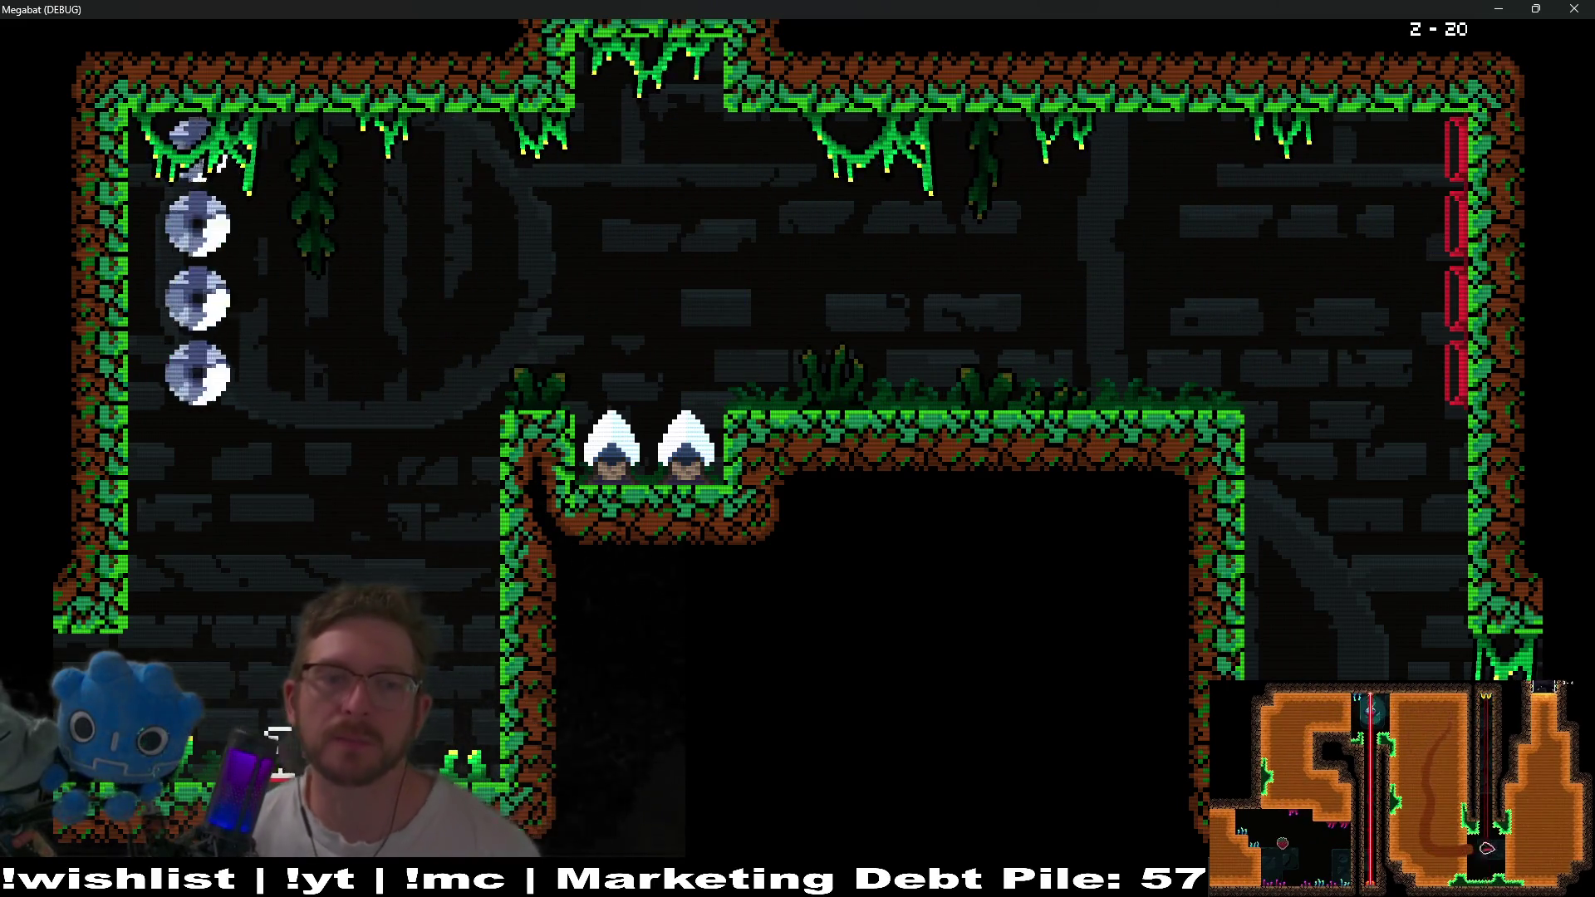
Get the bat past the orb column onto the central platform and down the pit to the next room.
{"action": "key", "text": "Up"}
{"action": "key", "text": "Right"}
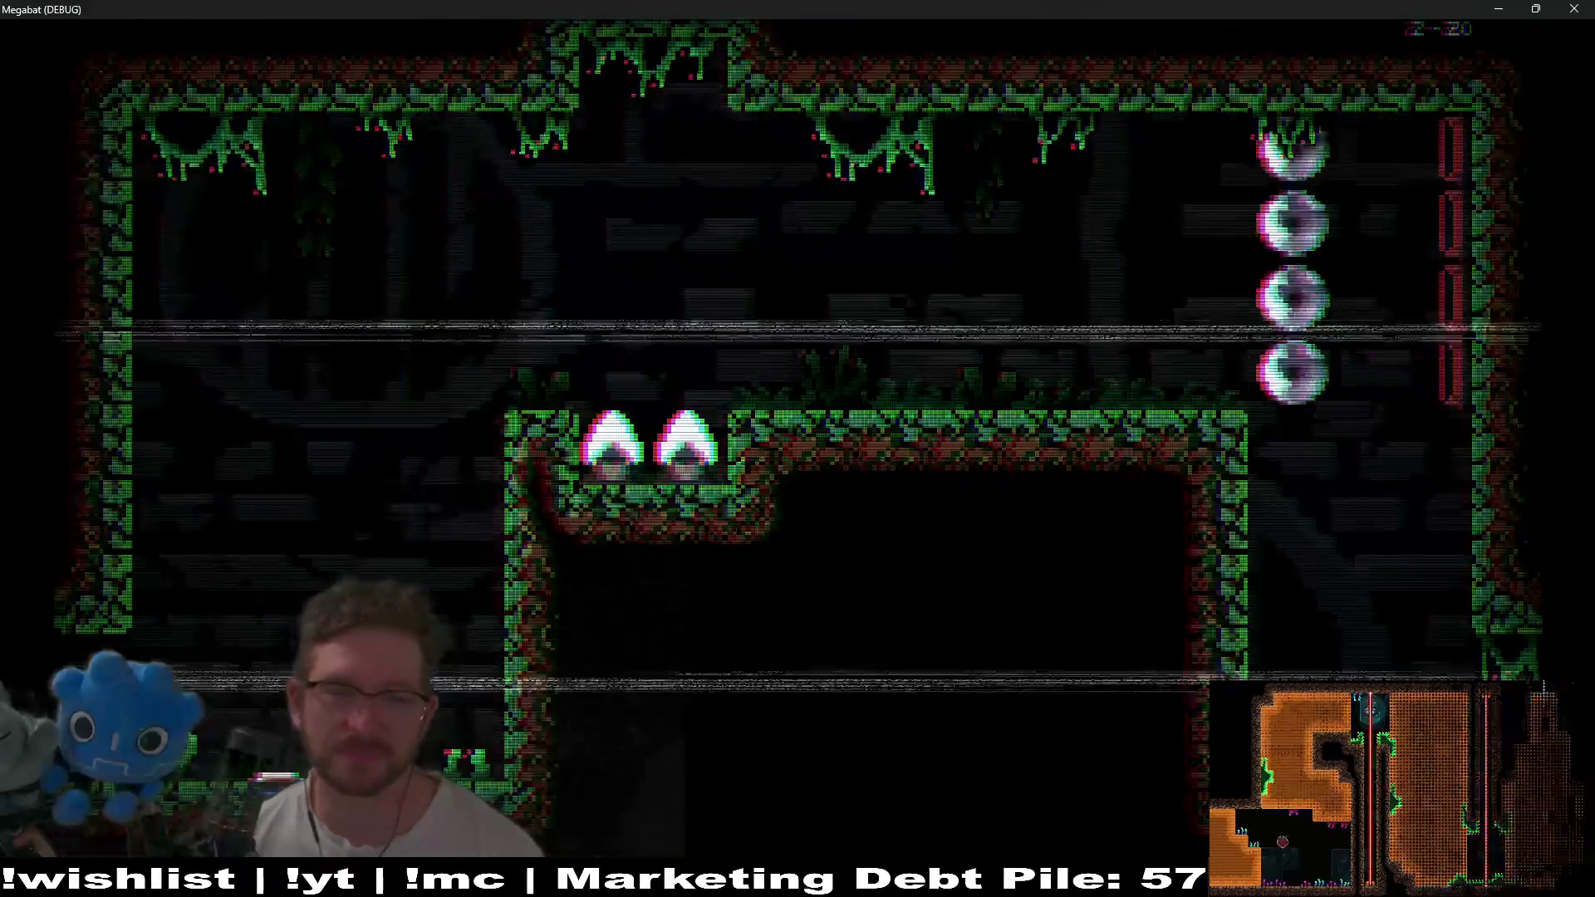
{"action": "key", "text": "Right"}
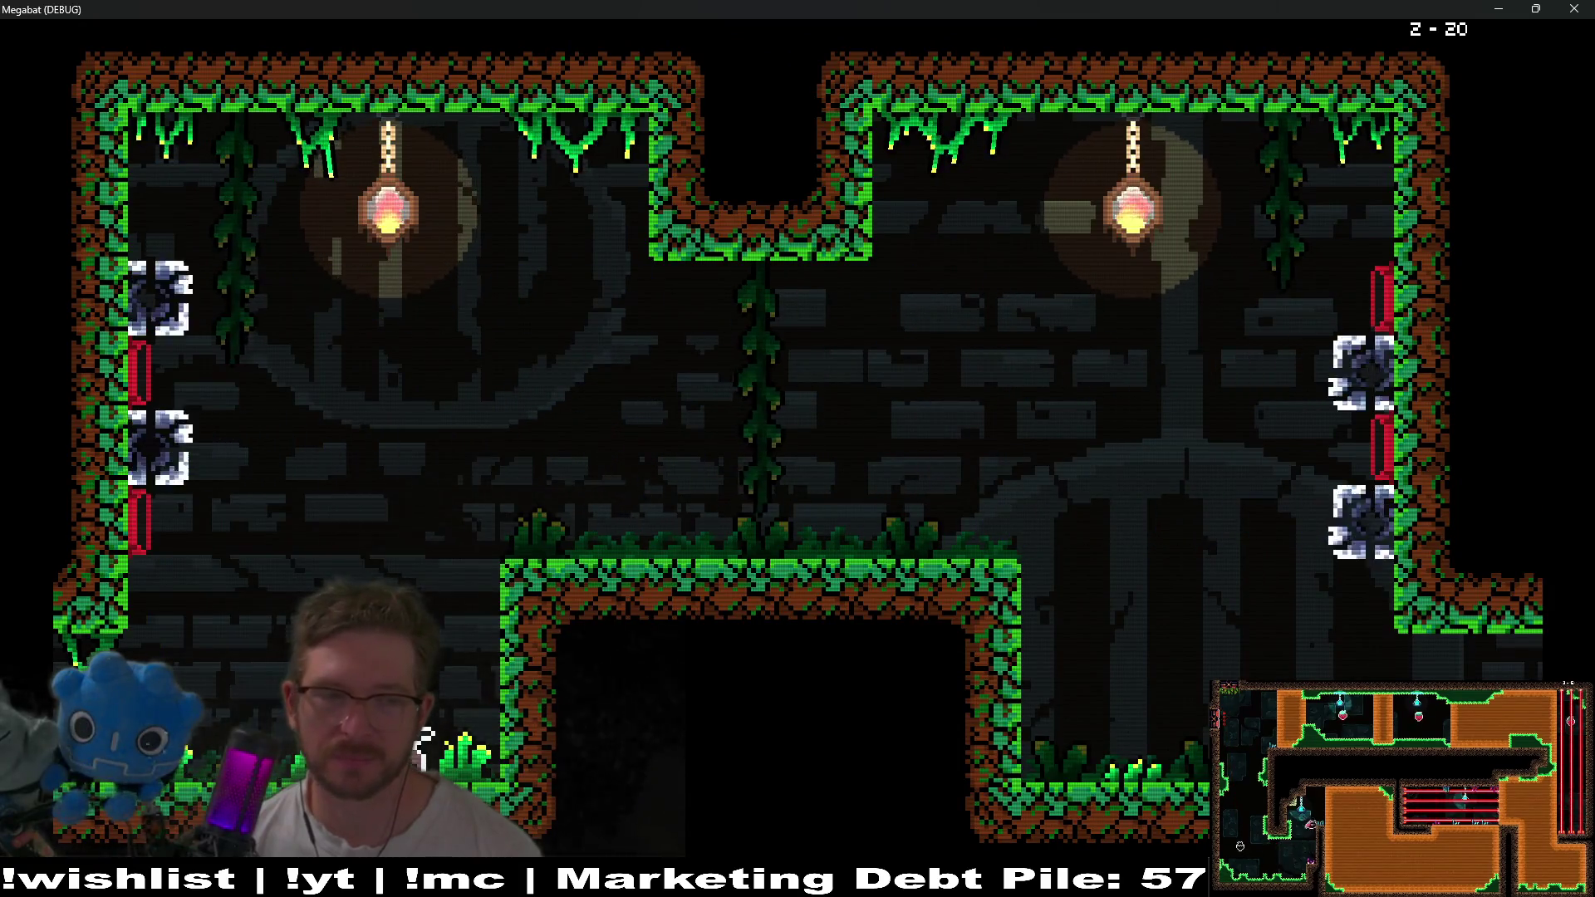
{"action": "key", "text": "Up"}
{"action": "key", "text": "Right"}
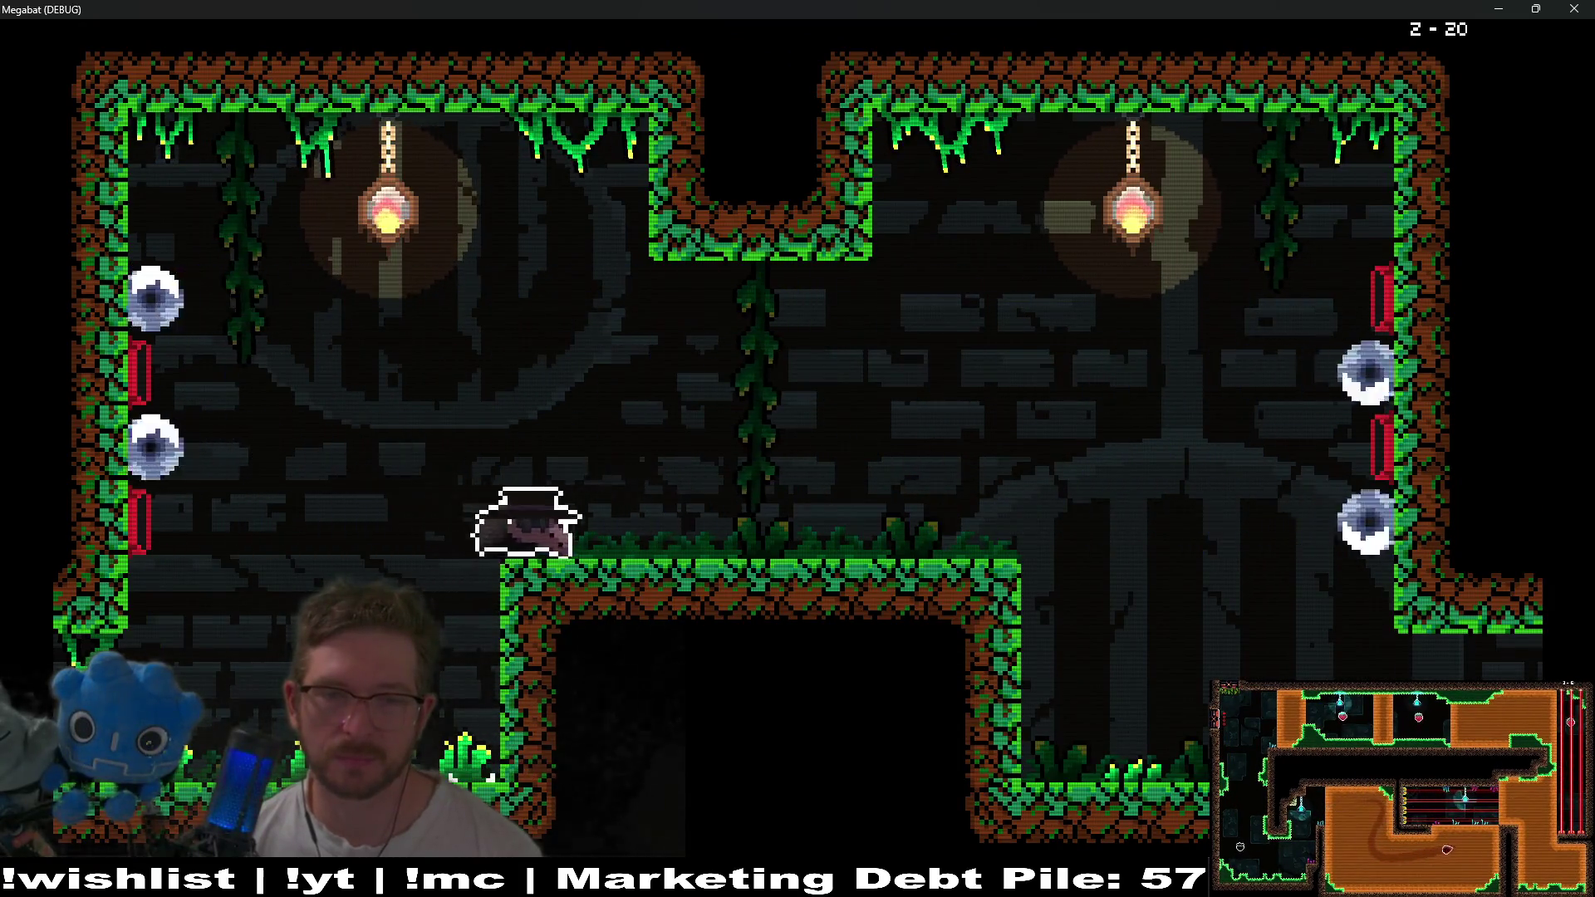
{"action": "key", "text": "Right"}
{"action": "key", "text": "Left"}
{"action": "key", "text": "Right"}
{"action": "key", "text": "Left"}
{"action": "key", "text": "Right"}
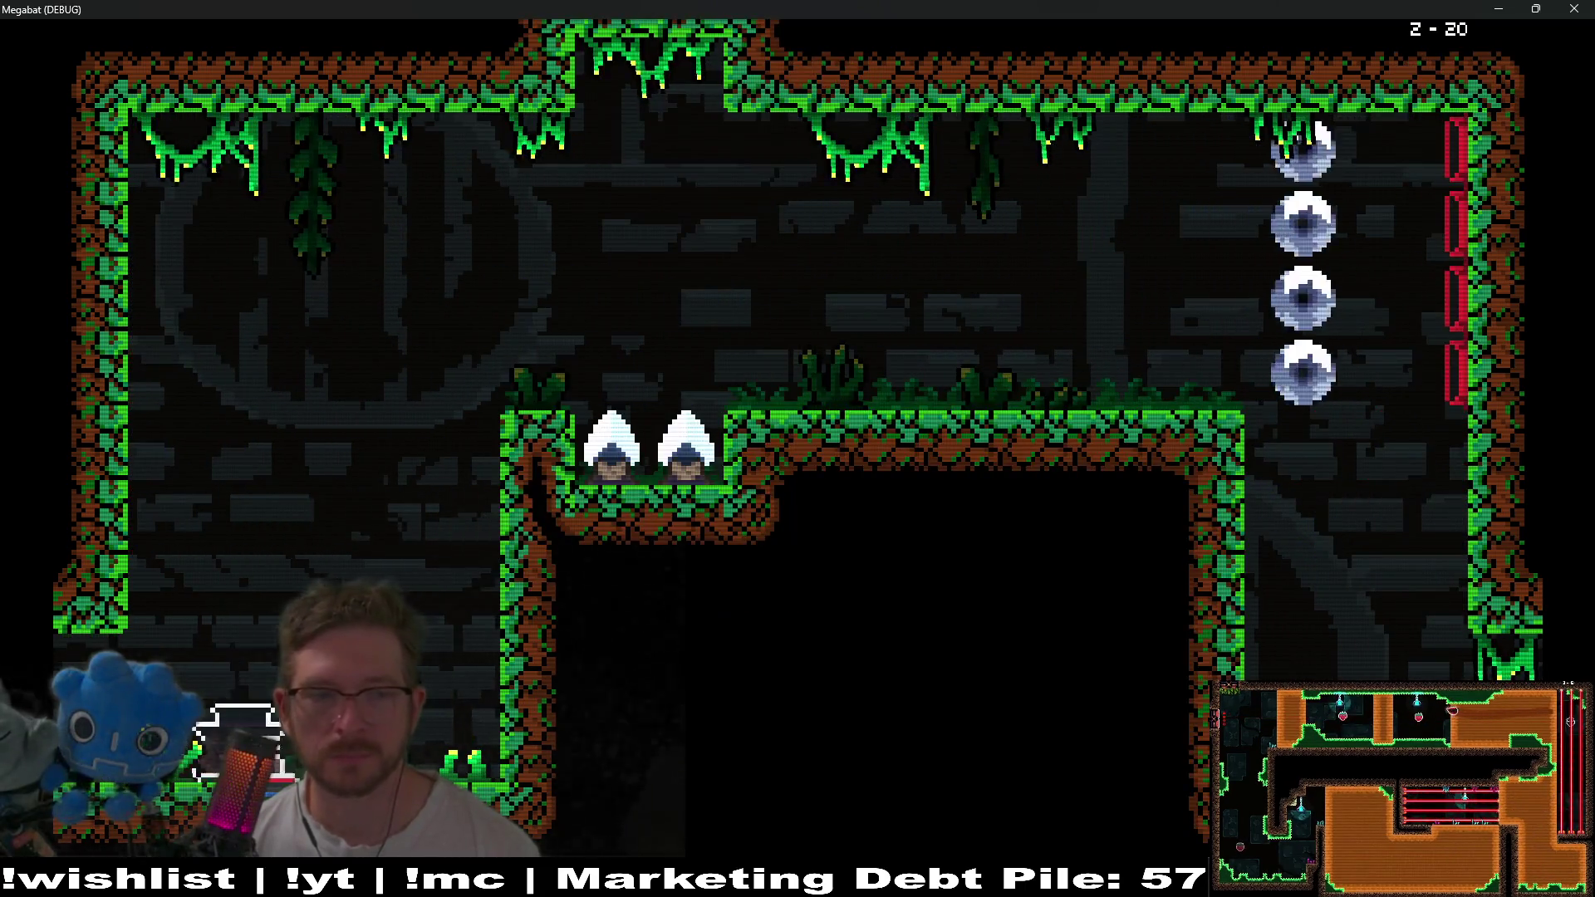
Slip the bat through the gap in the orbs and down the right shaft into the lower room.
{"action": "key", "text": "Up"}
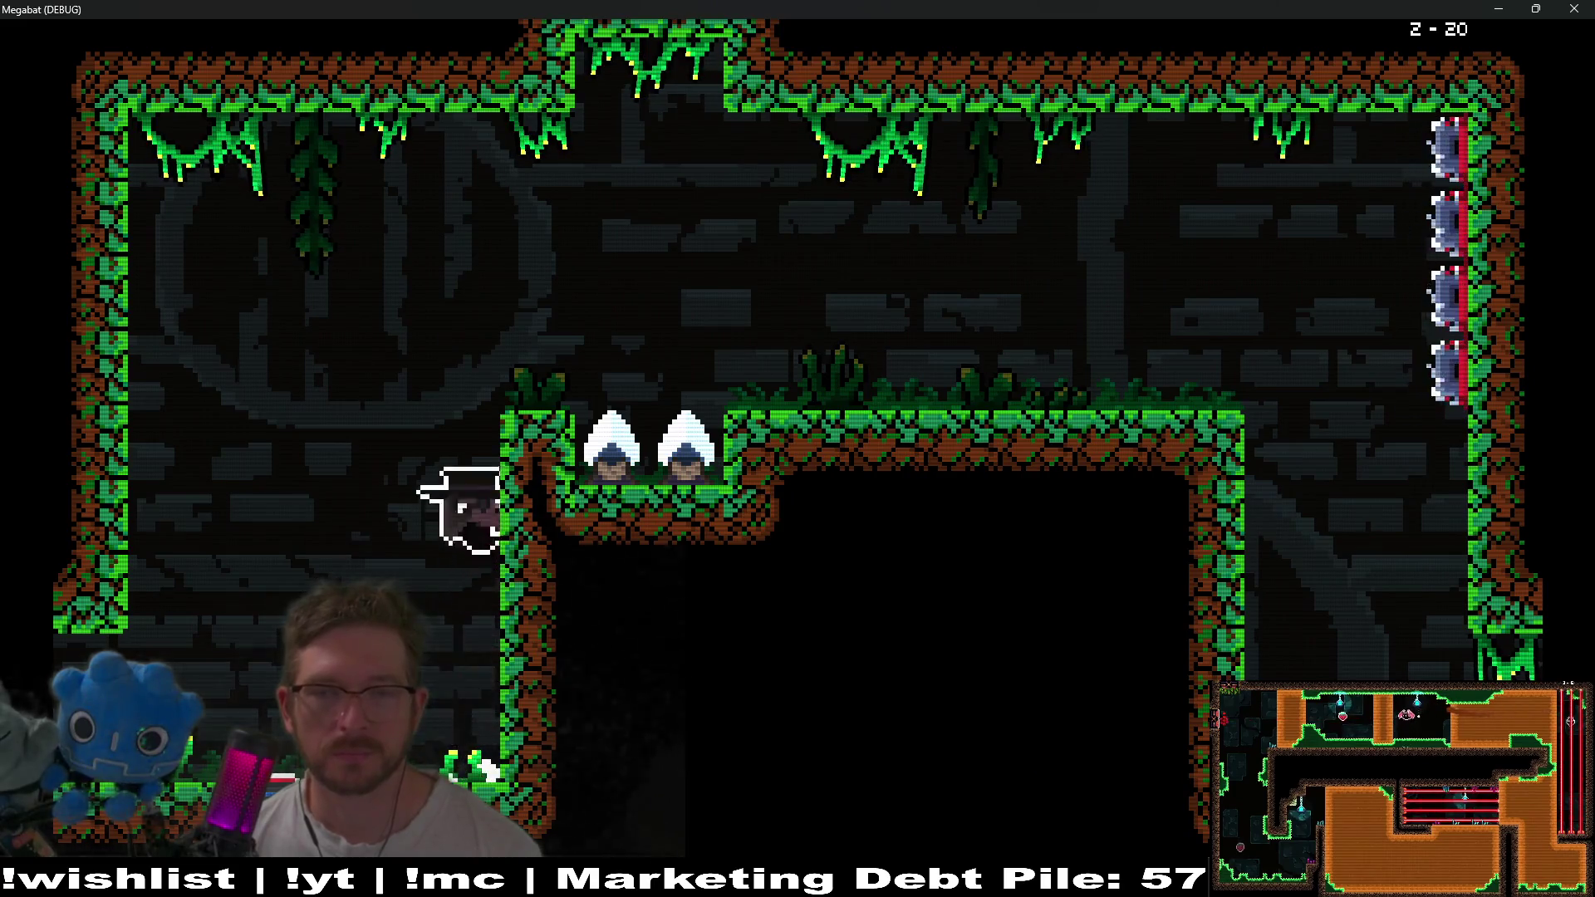
{"action": "key", "text": "Up"}
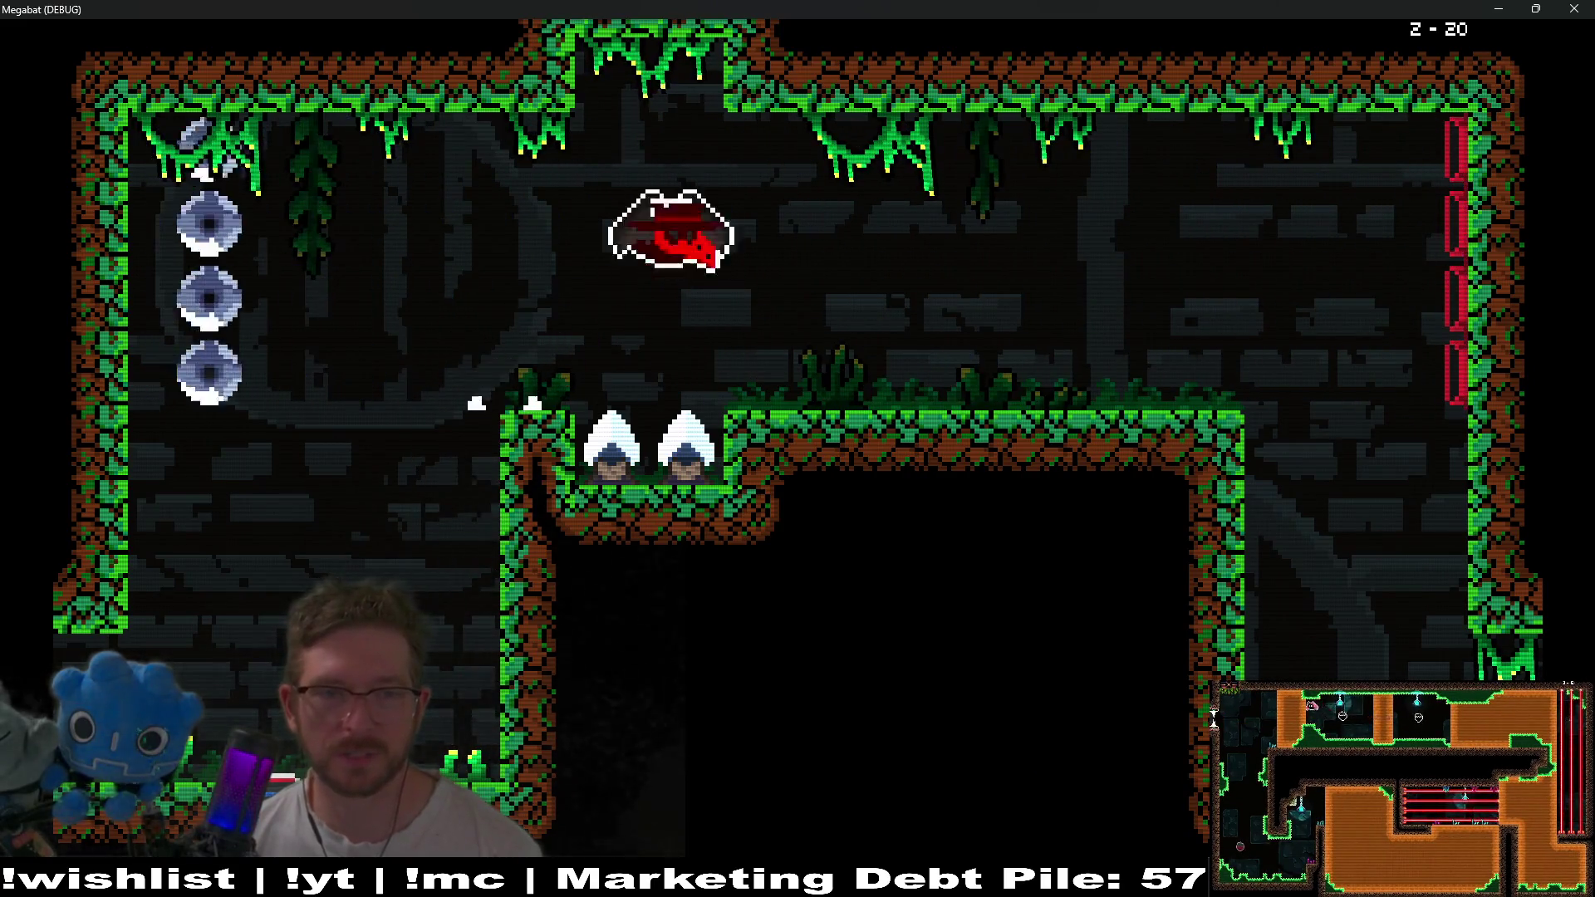
{"action": "key", "text": "Right"}
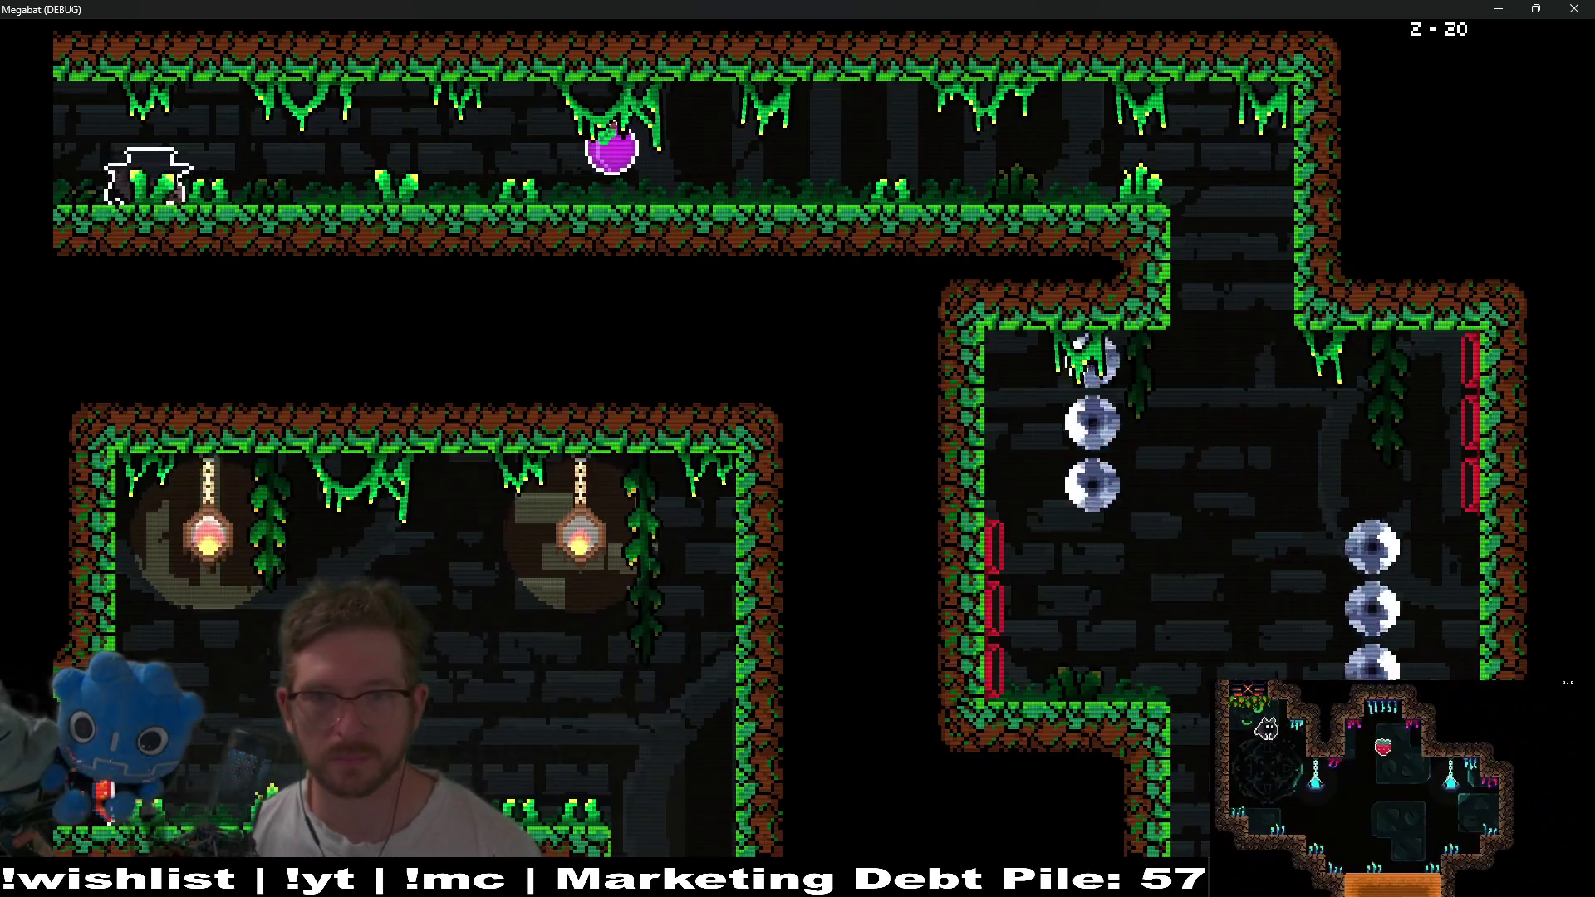
{"action": "key", "text": "Right"}
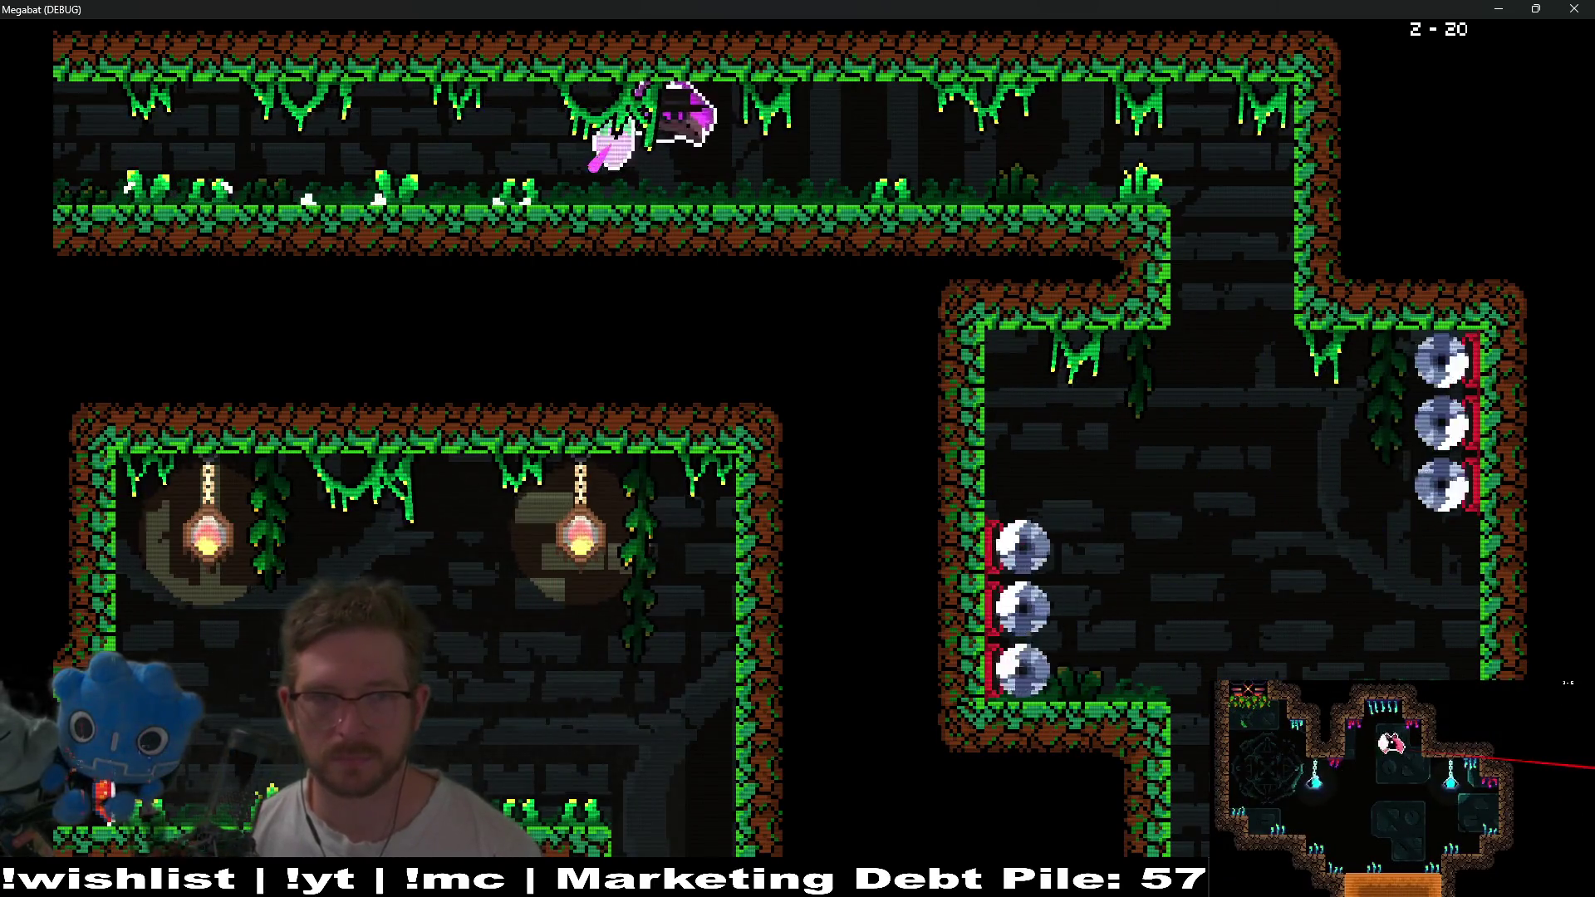
{"action": "key", "text": "Down"}
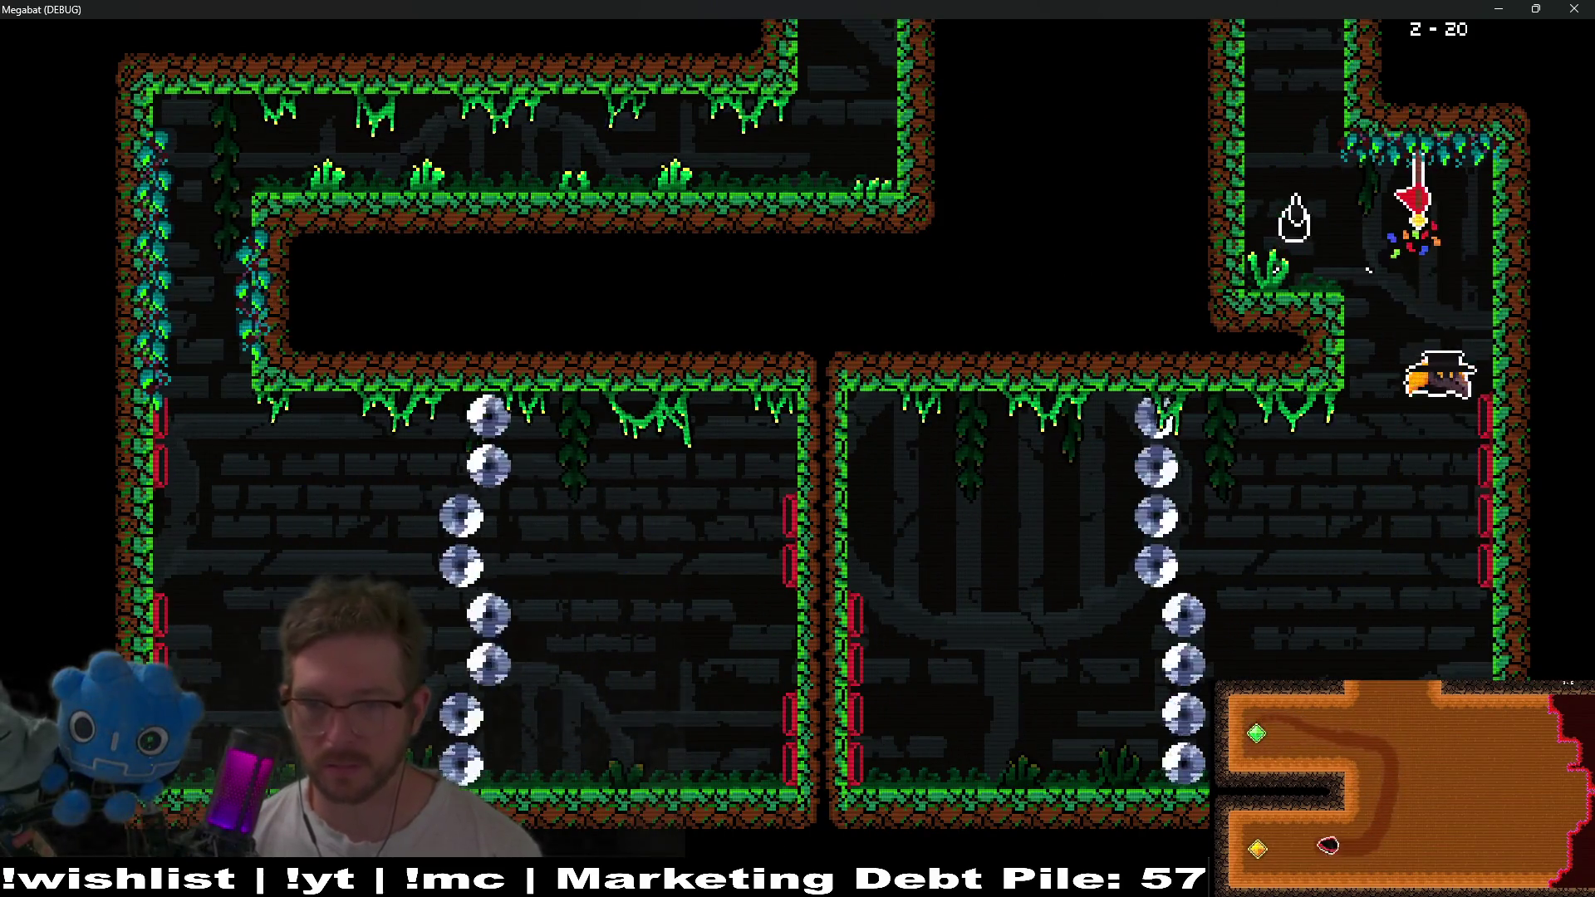
{"action": "key", "text": "Left"}
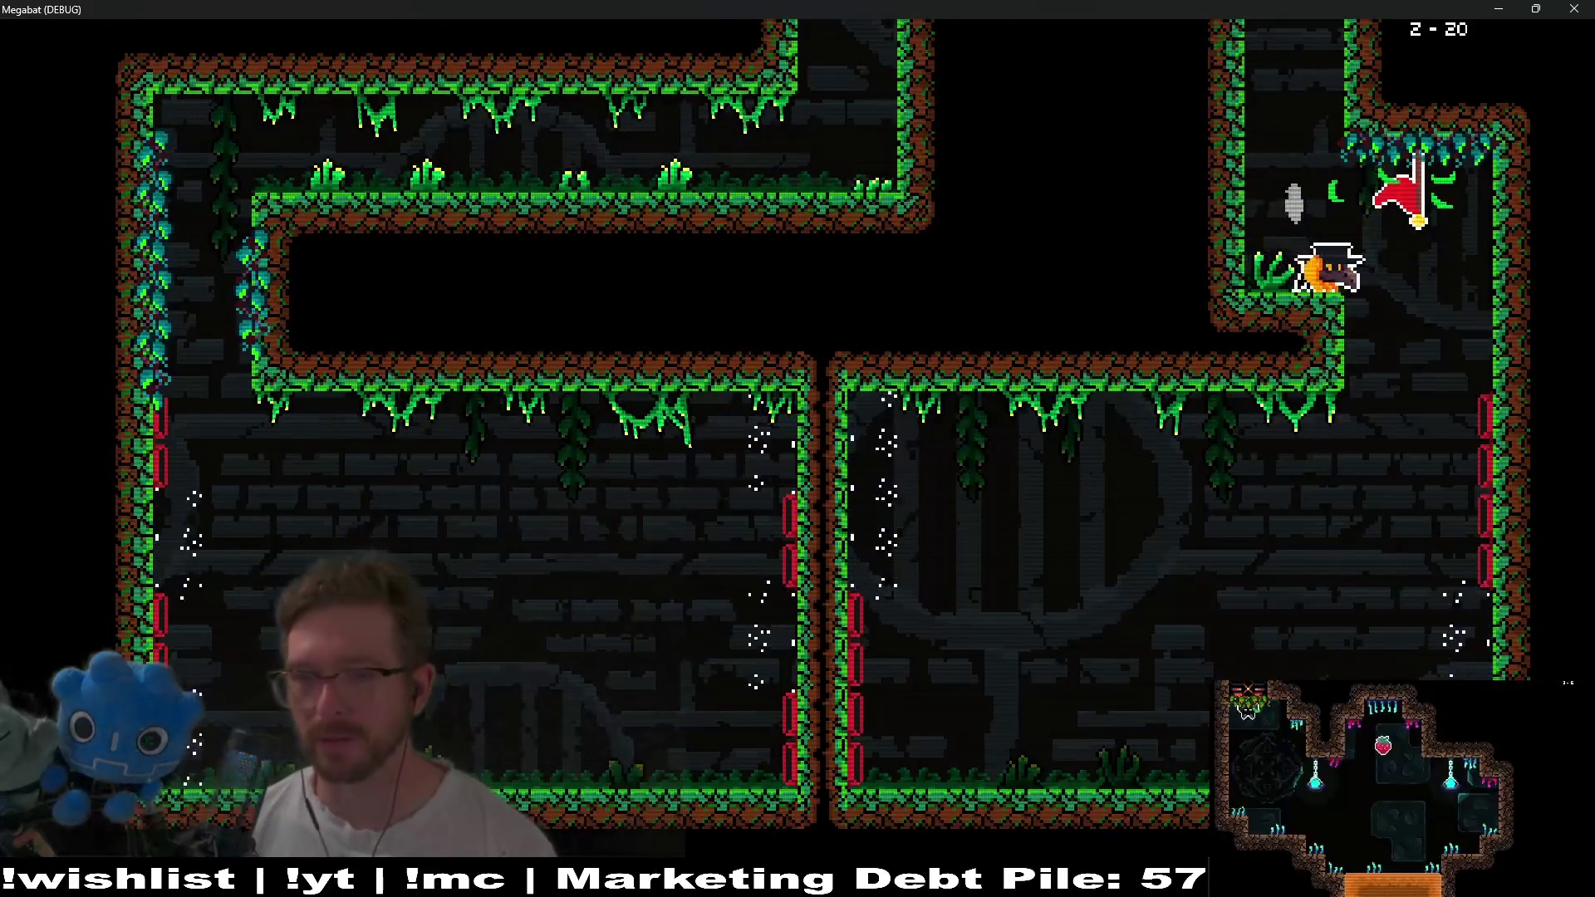
Fly the respawned bat up the left shaft to the end of level 2-20.
{"action": "key", "text": "Left"}
{"action": "key", "text": "Left"}
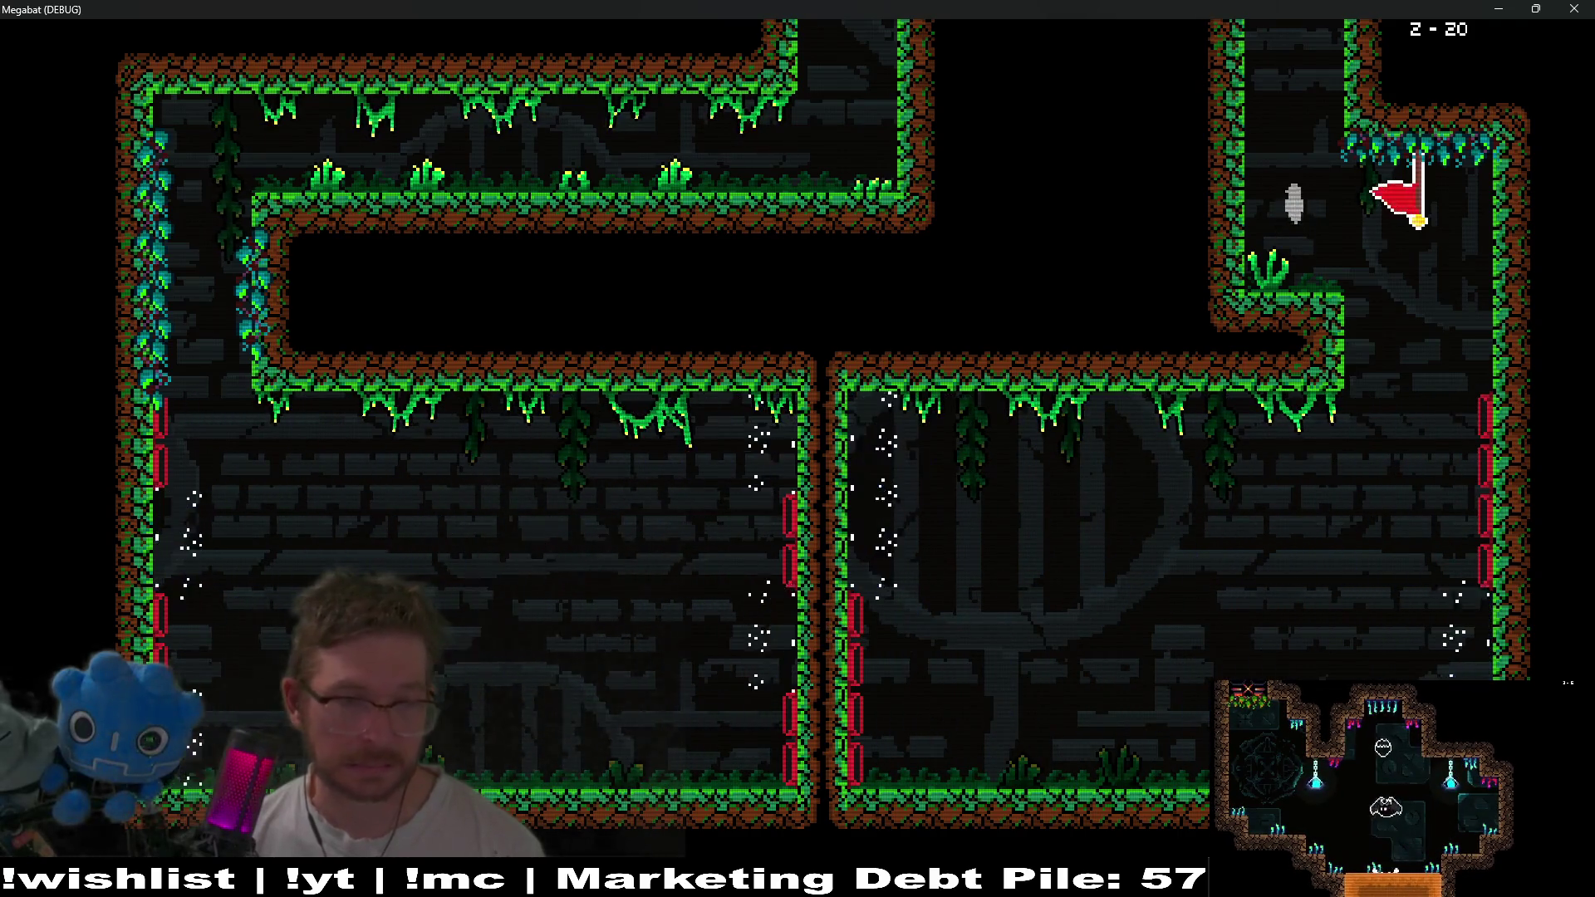
{"action": "key", "text": "Up"}
{"action": "key", "text": "Right"}
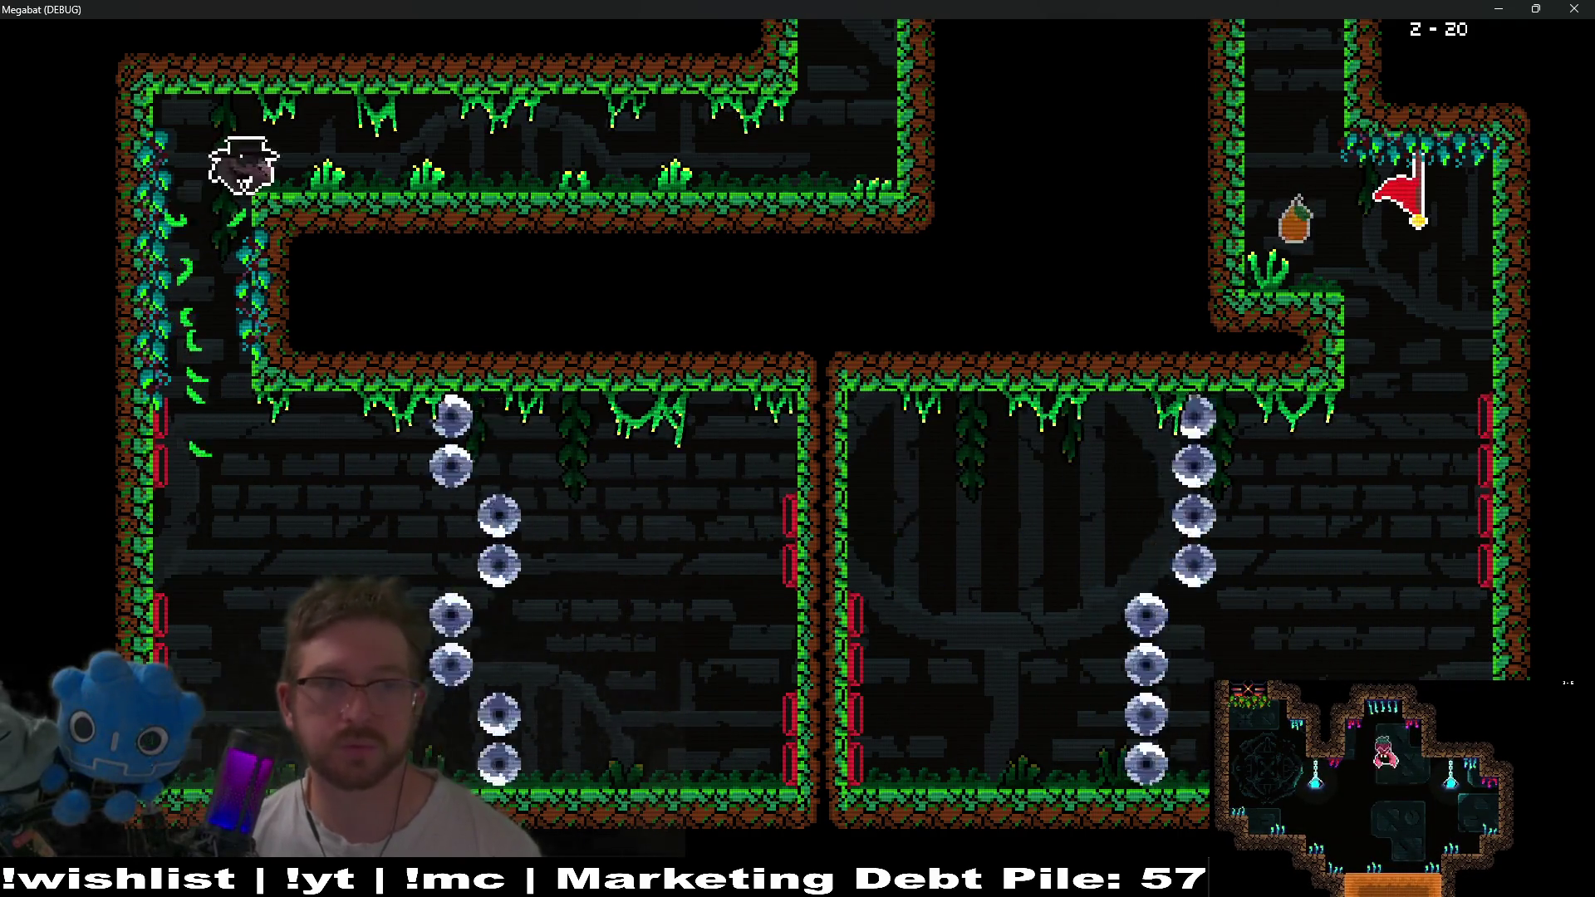
{"action": "key", "text": "Up"}
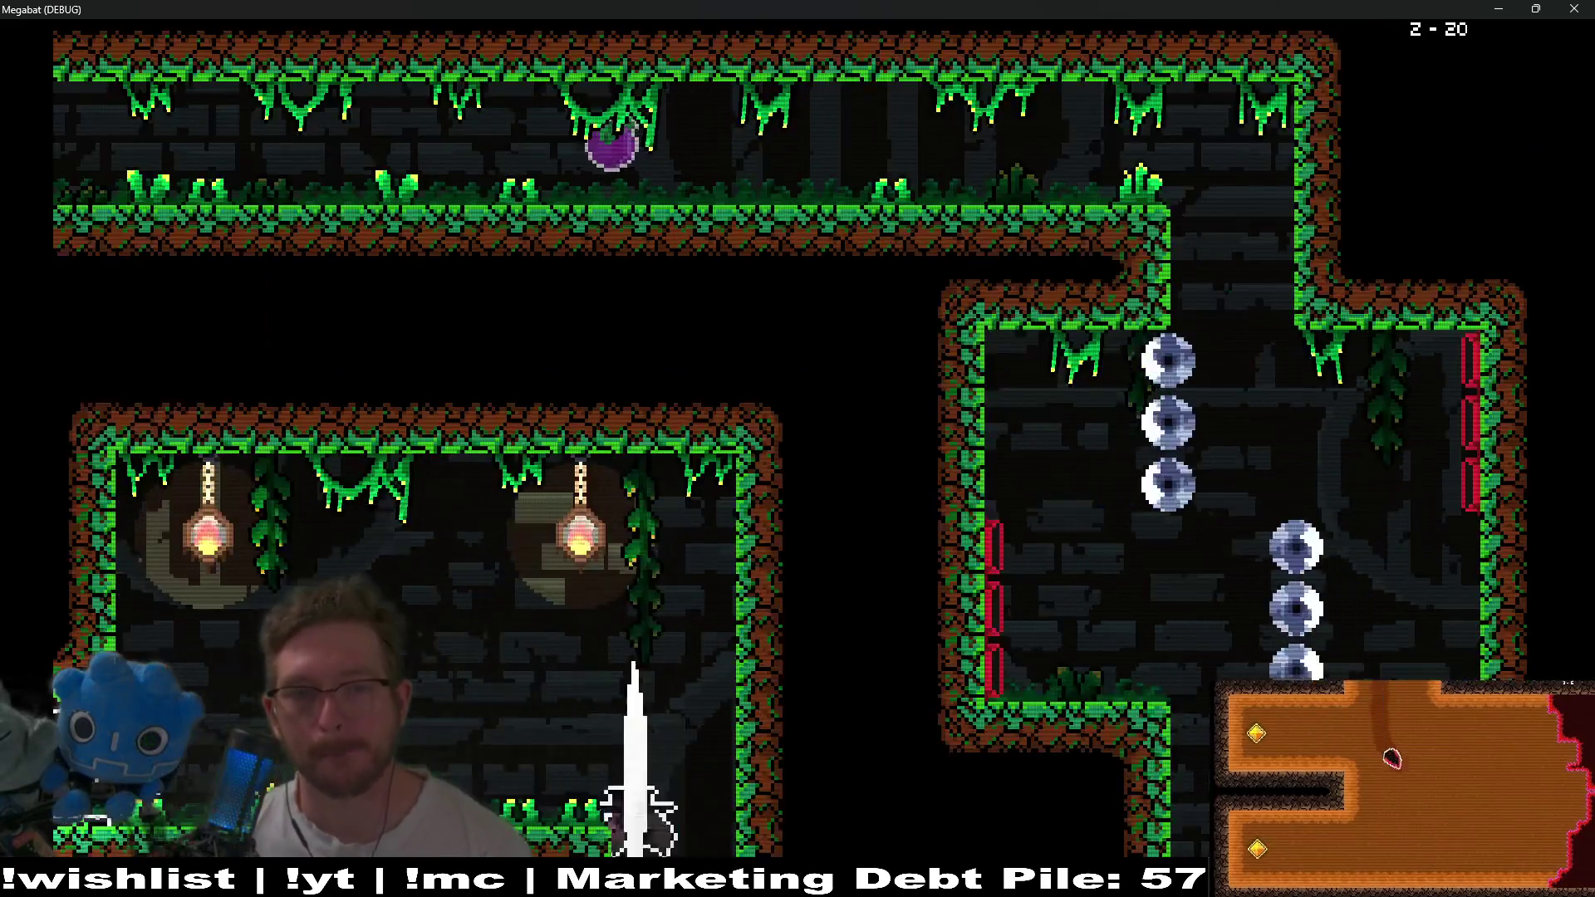
{"action": "key", "text": "Left"}
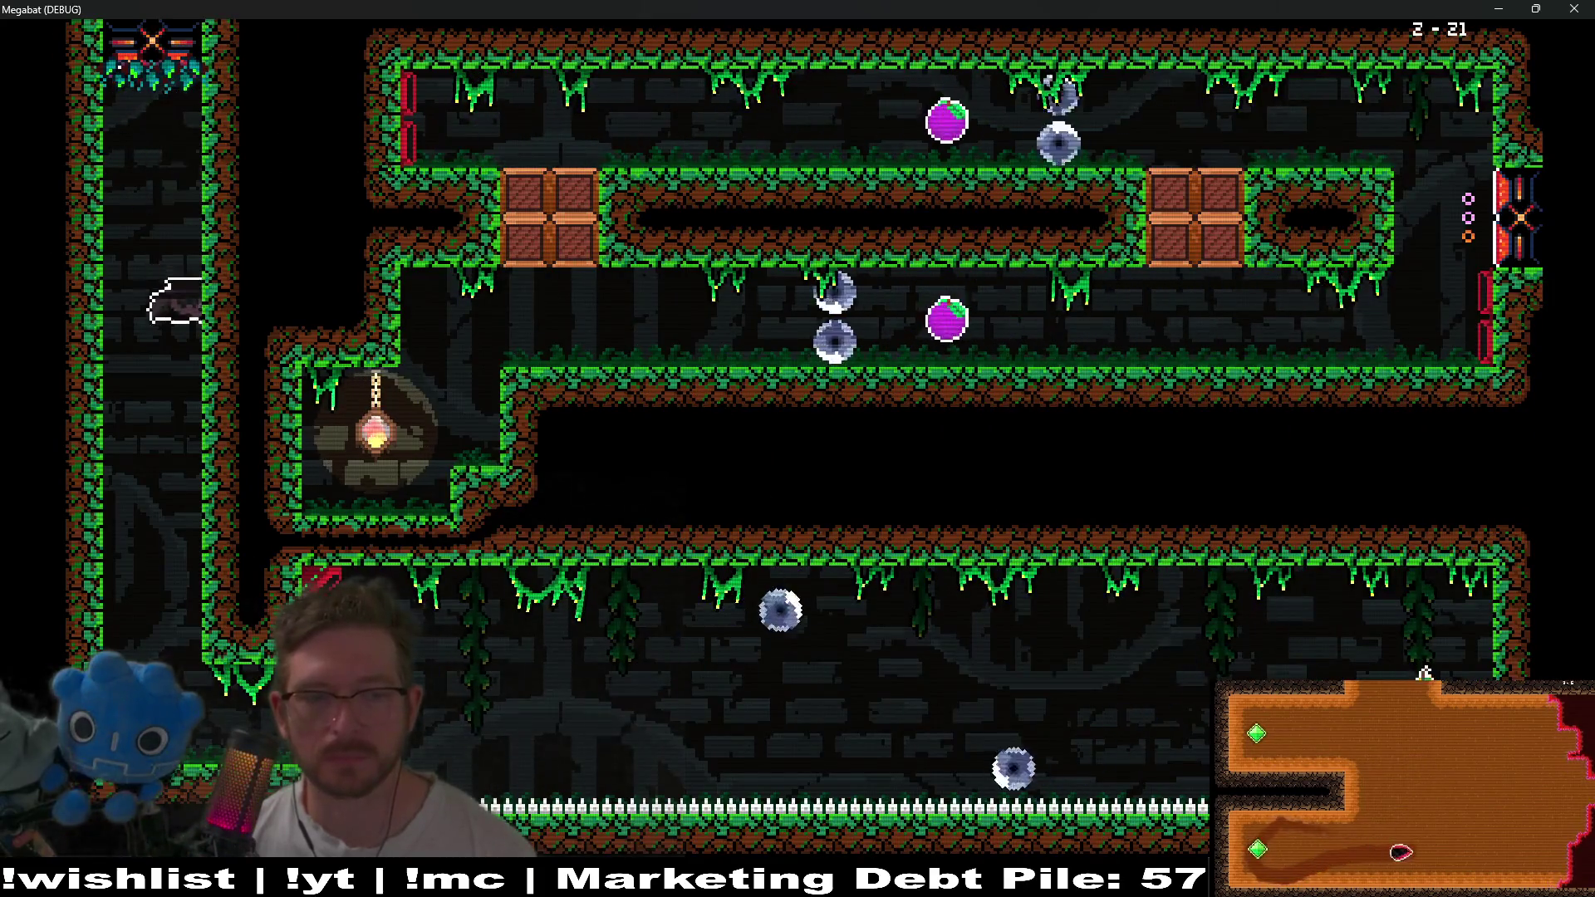
Bring the bat to mid-room below, then equip the Witchy hat from the pause menu's HATS option.
{"action": "key", "text": "Right"}
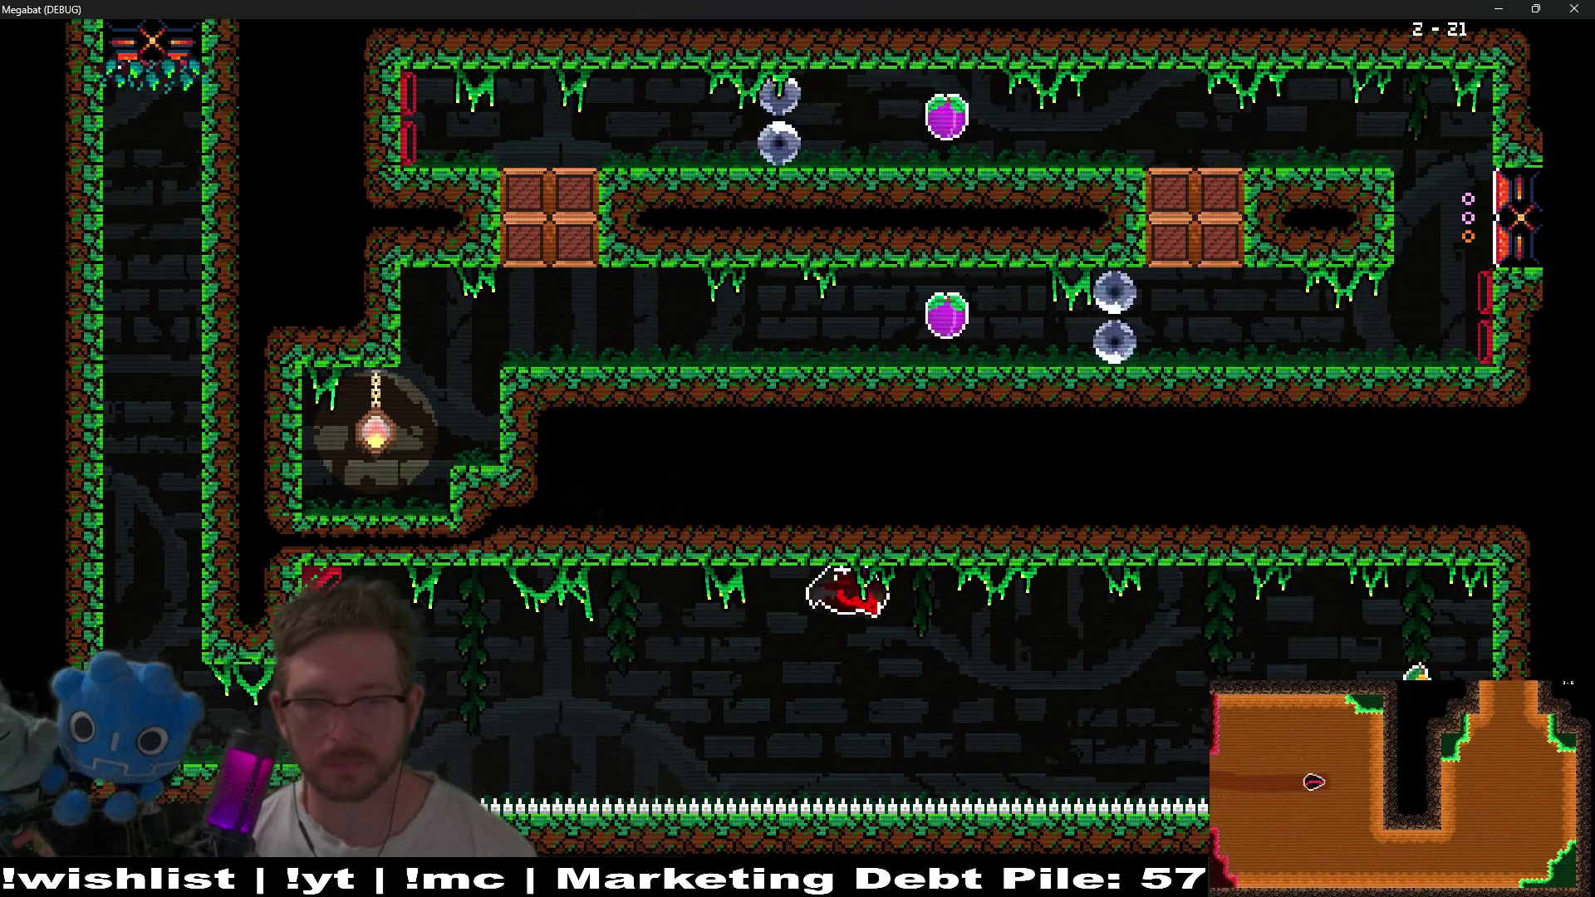
{"action": "key", "text": "Left"}
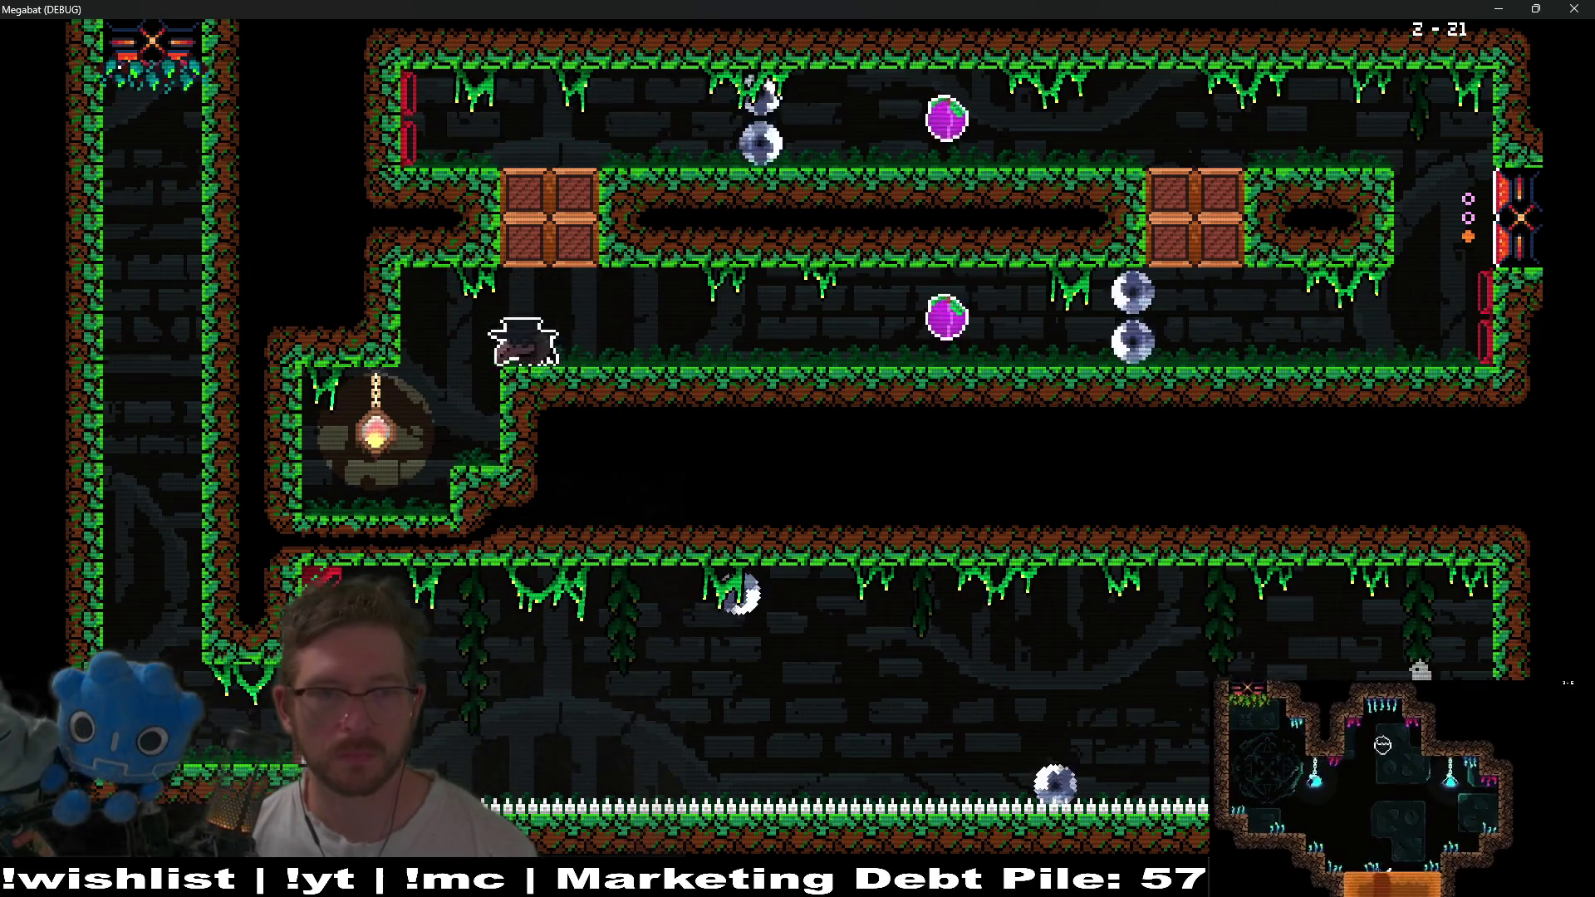
{"action": "key", "text": "Escape"}
{"action": "key", "text": "Down"}
{"action": "key", "text": "Down"}
{"action": "key", "text": "Down"}
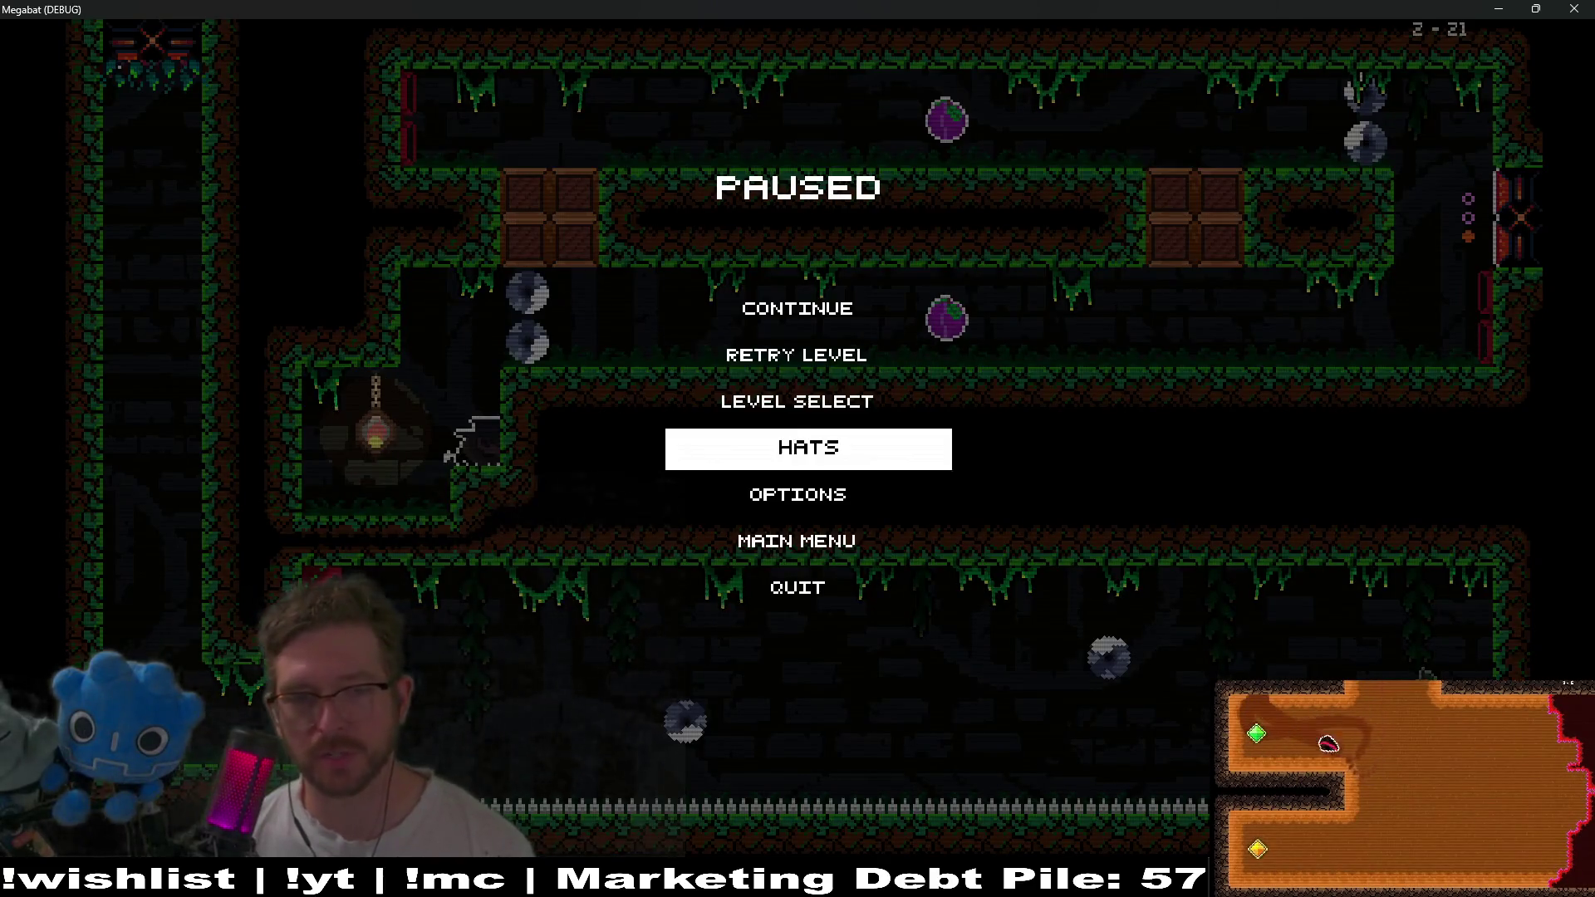
{"action": "key", "text": "Return"}
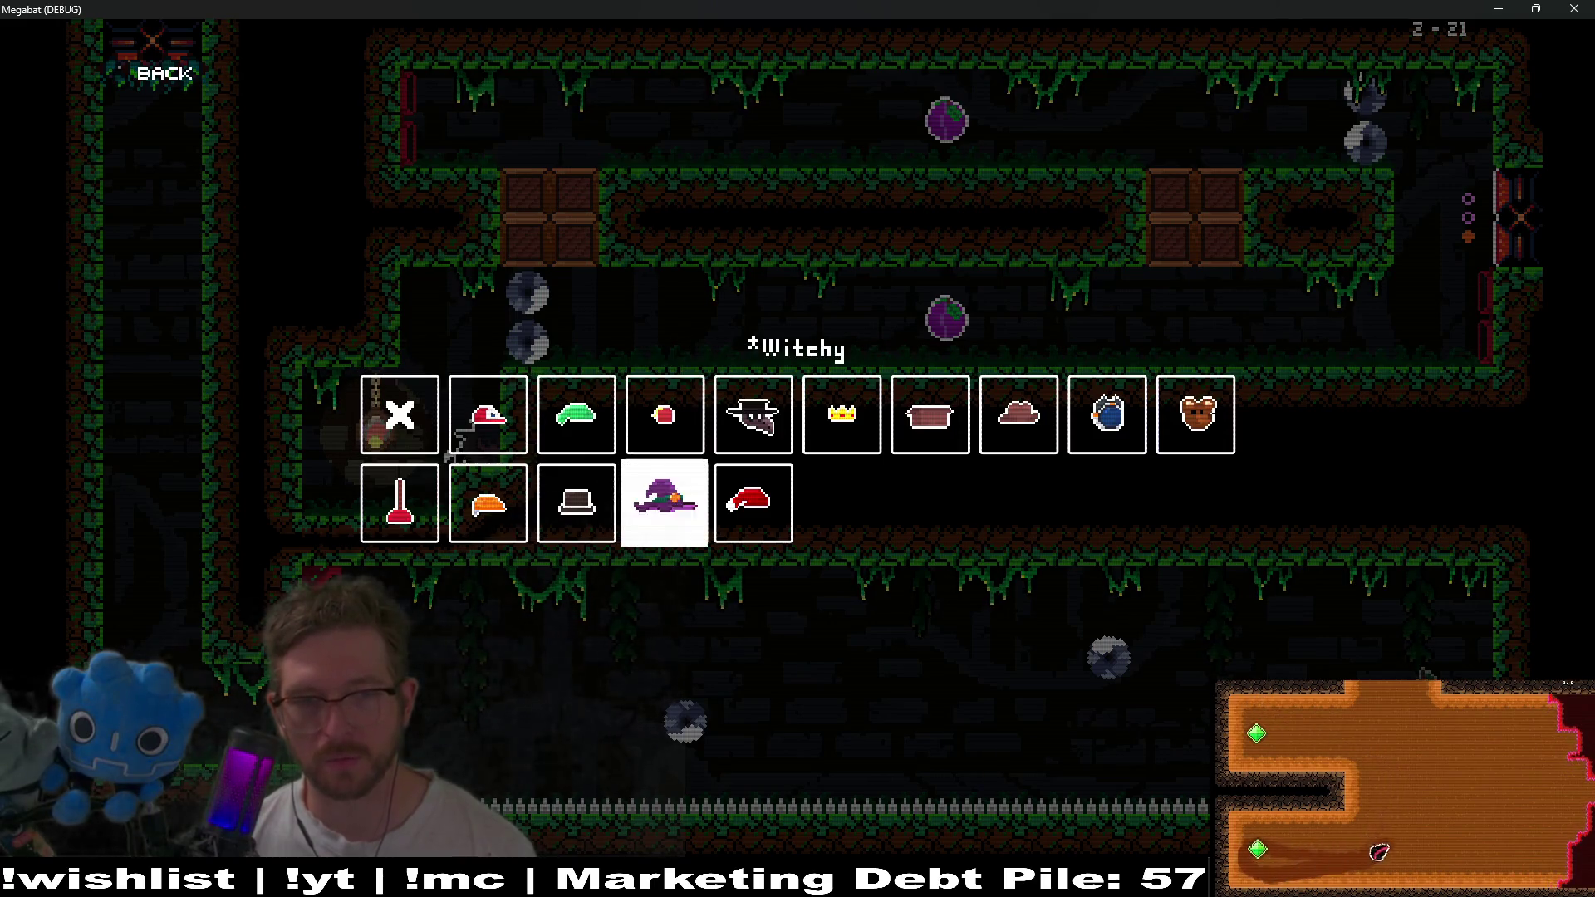
{"action": "key", "text": "Return"}
{"action": "key", "text": "Return"}
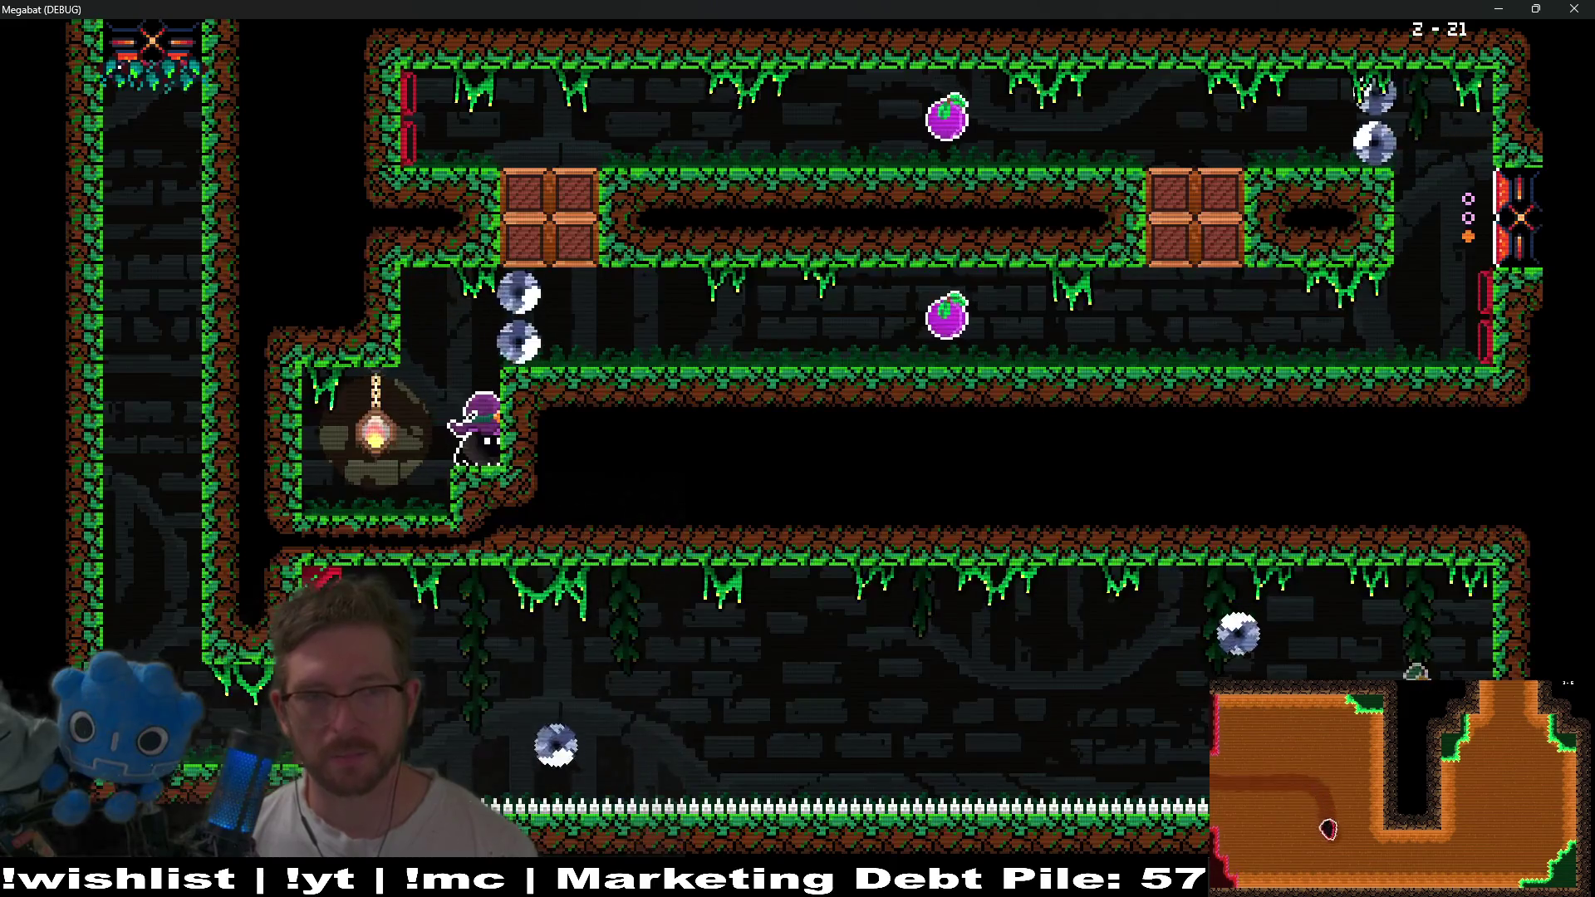
Fly the witch-hatted bat through the corridors past the saws, smashing the crates to reach the upper corridor.
{"action": "key", "text": "Left"}
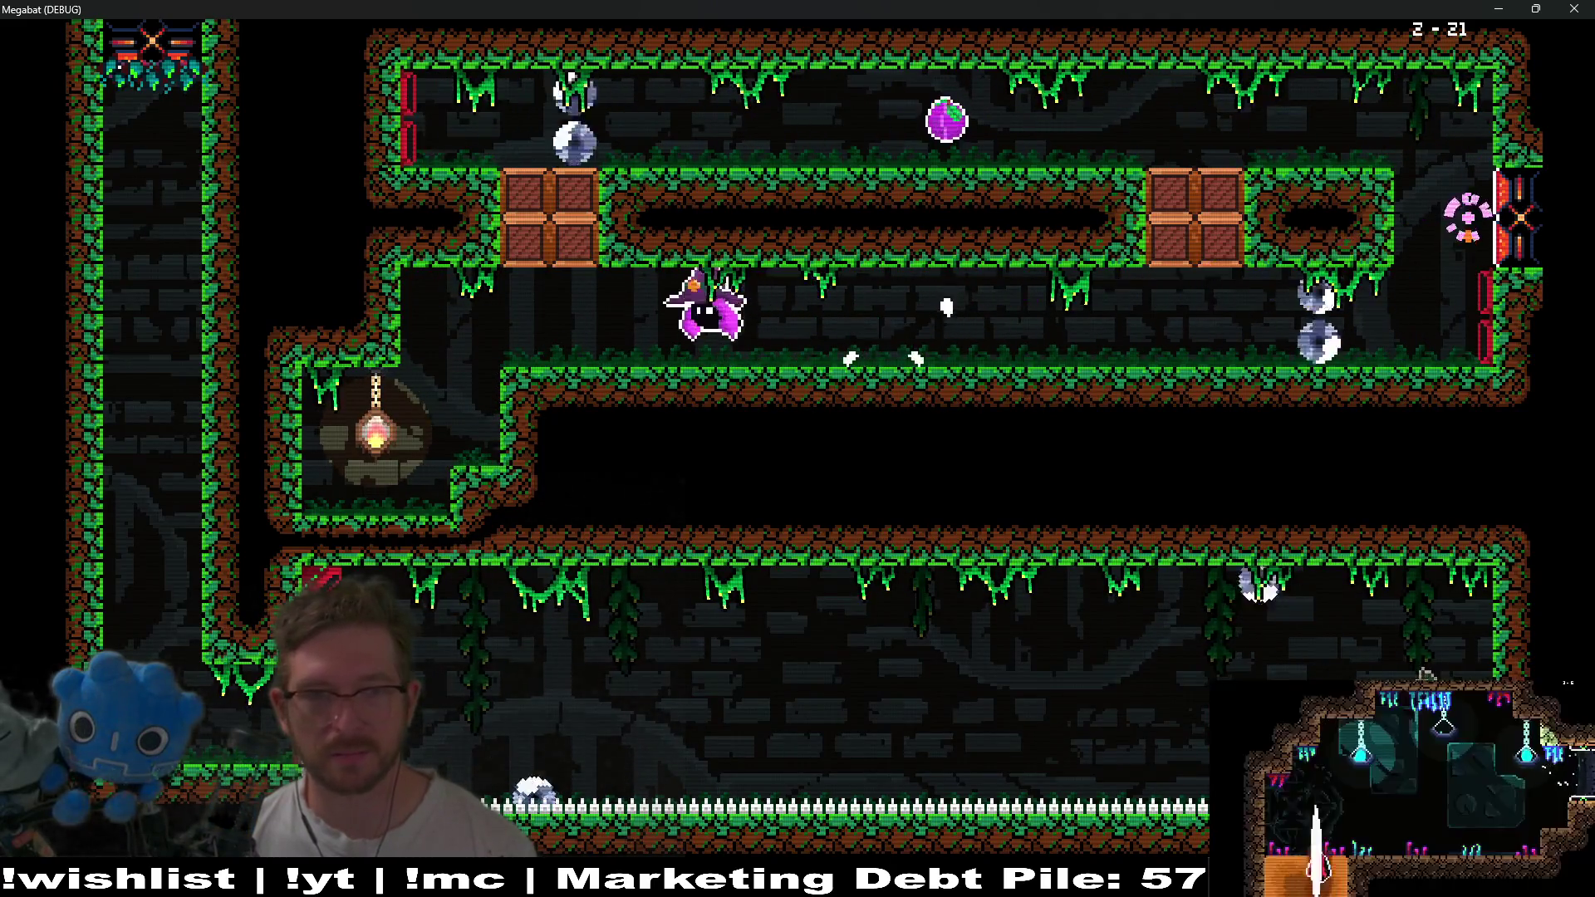
{"action": "key", "text": "Up"}
{"action": "key", "text": "Right"}
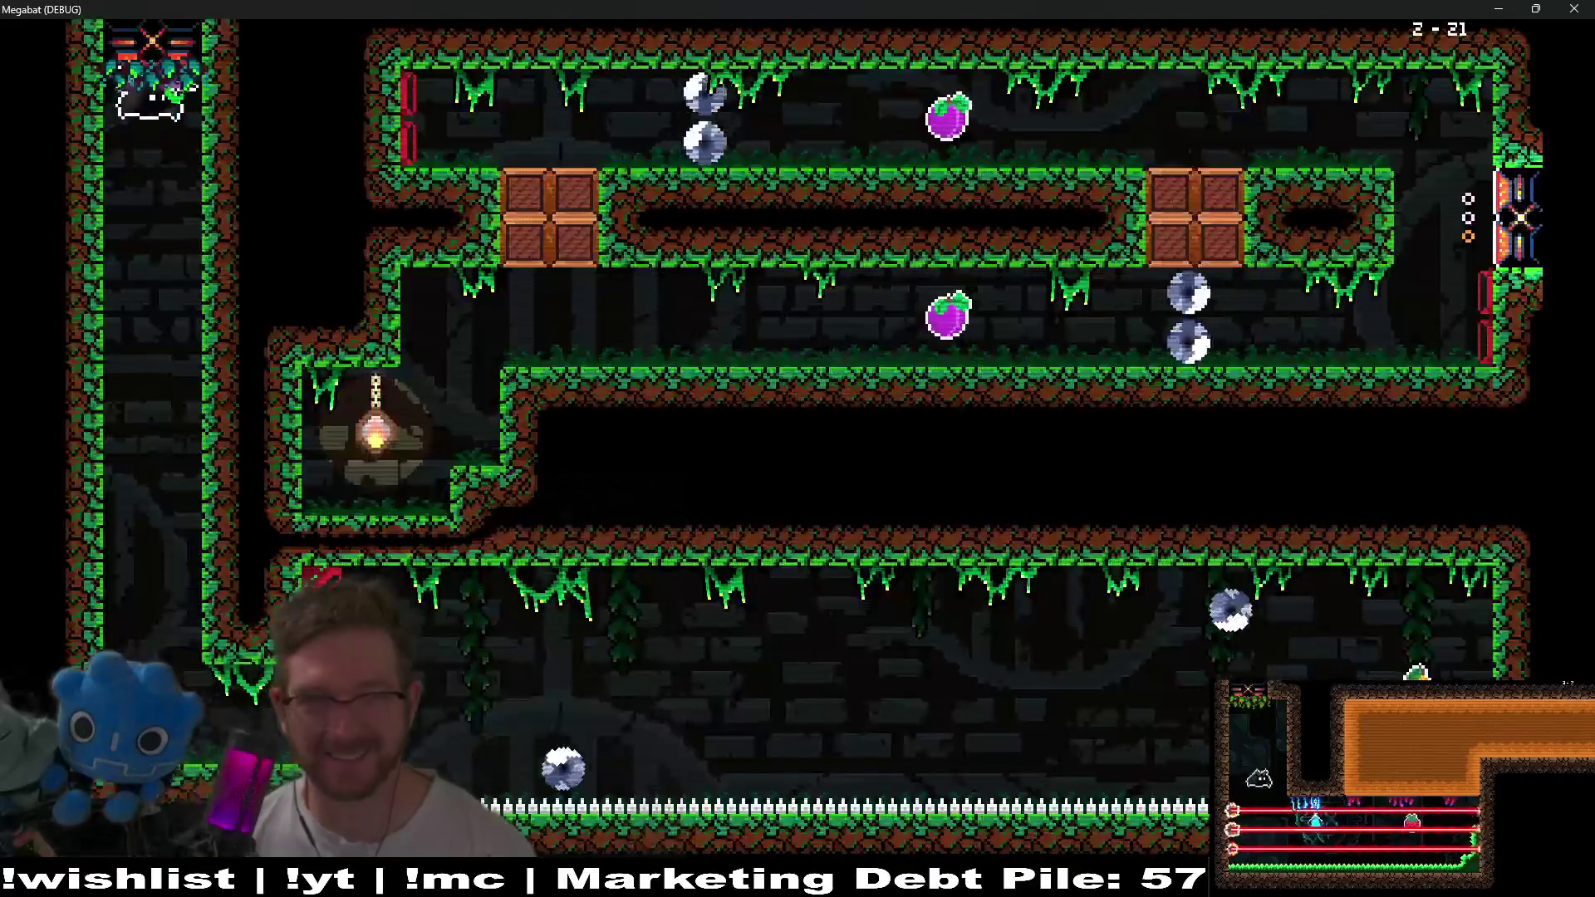
{"action": "key", "text": "Right"}
{"action": "key", "text": "Up"}
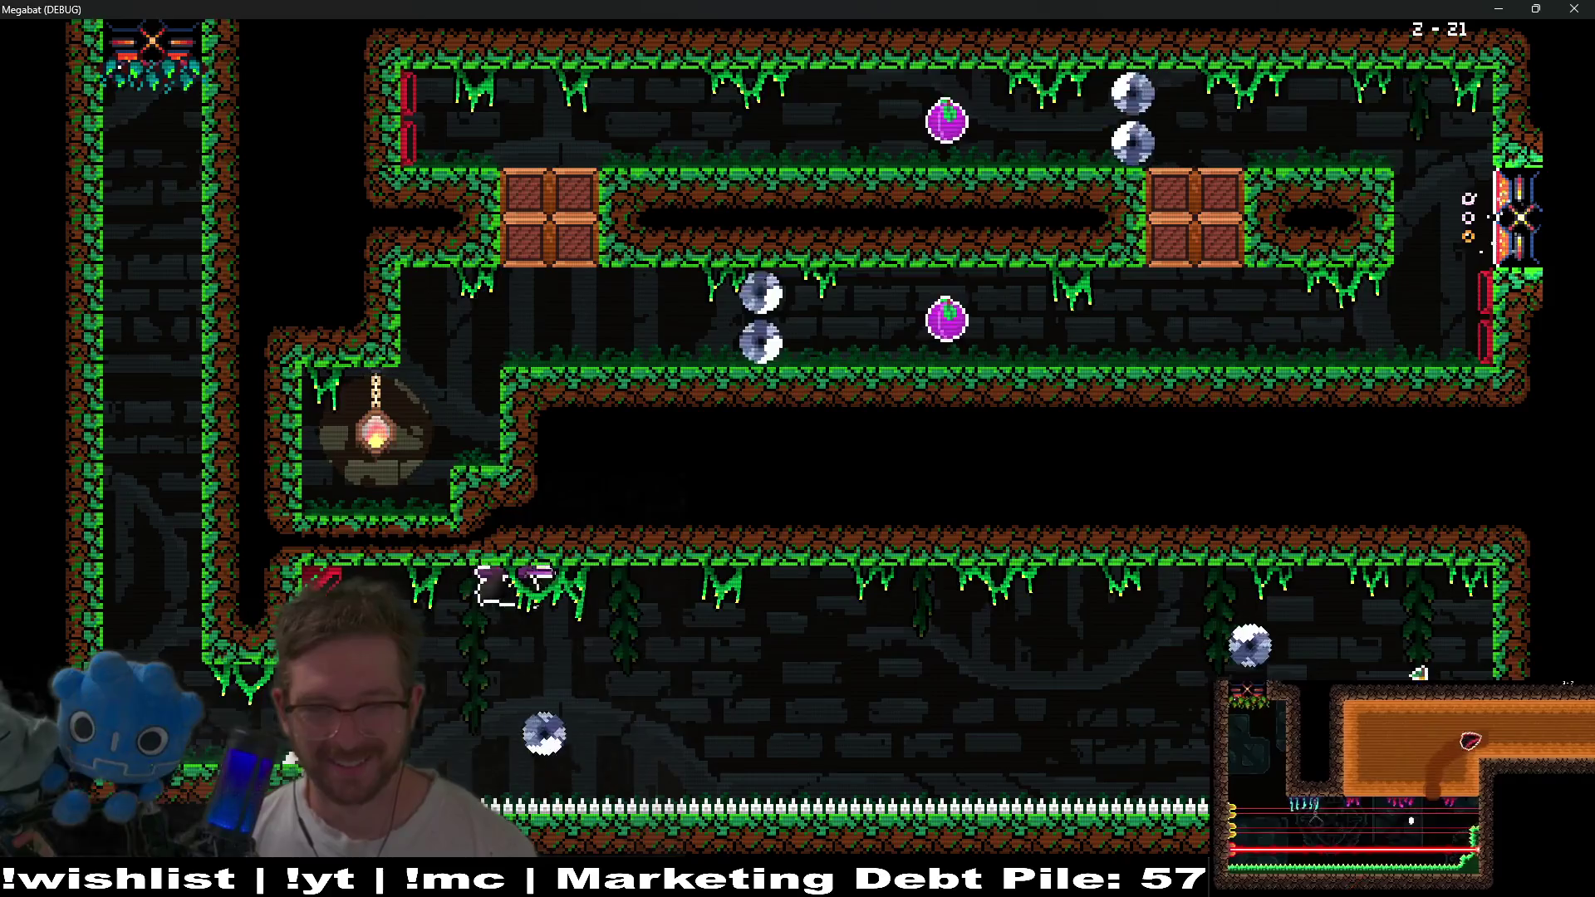
{"action": "key", "text": "Right"}
{"action": "key", "text": "Up"}
{"action": "key", "text": "Right"}
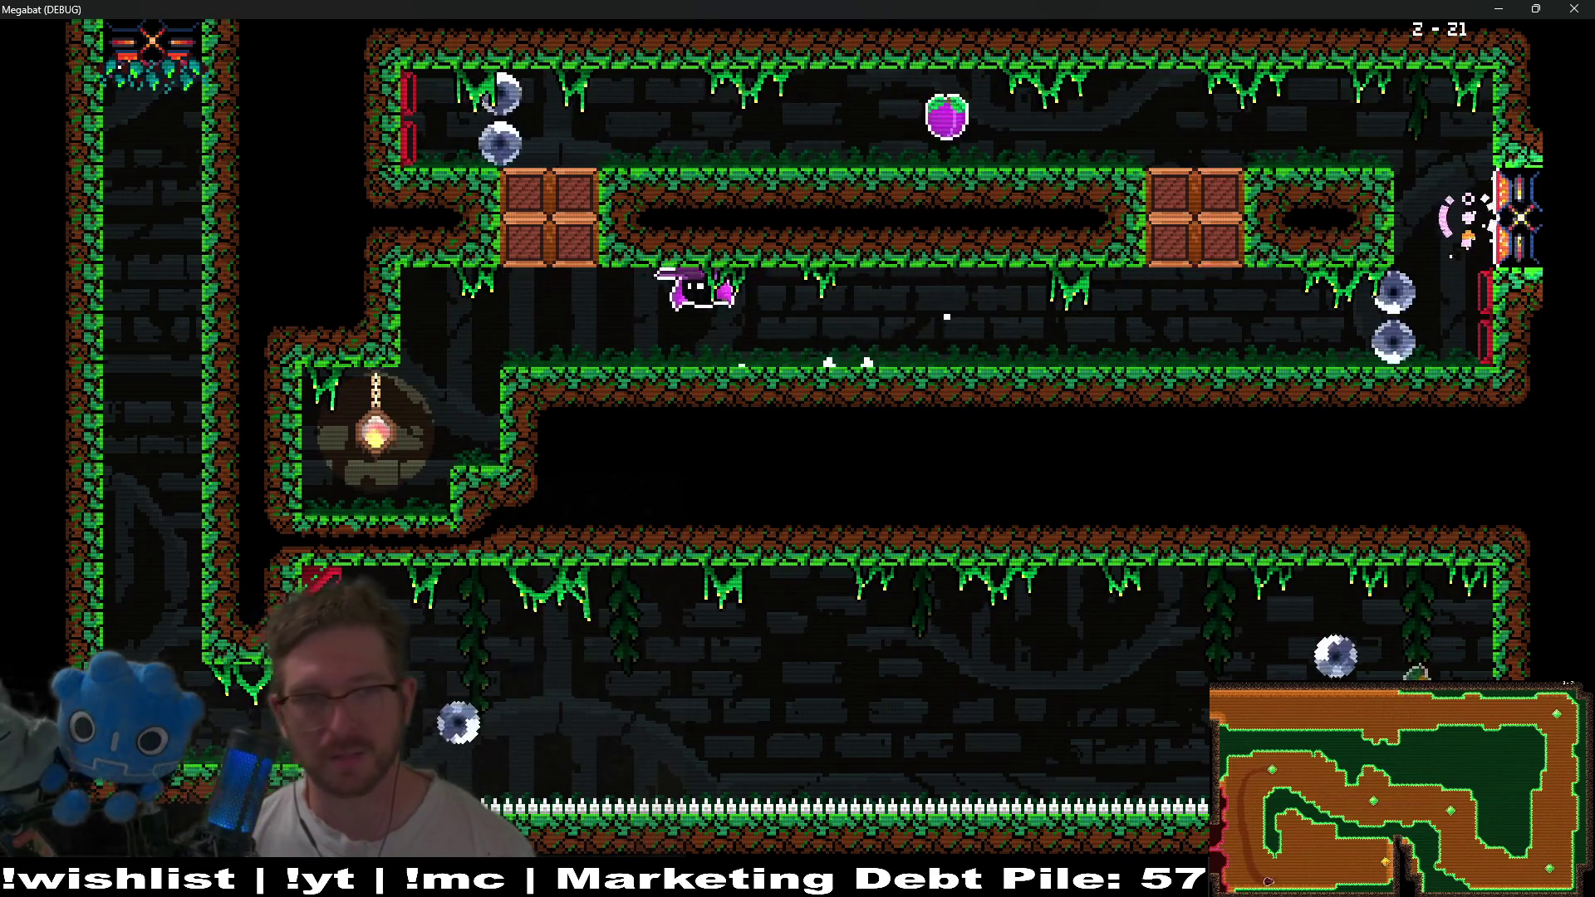
{"action": "key", "text": "Right"}
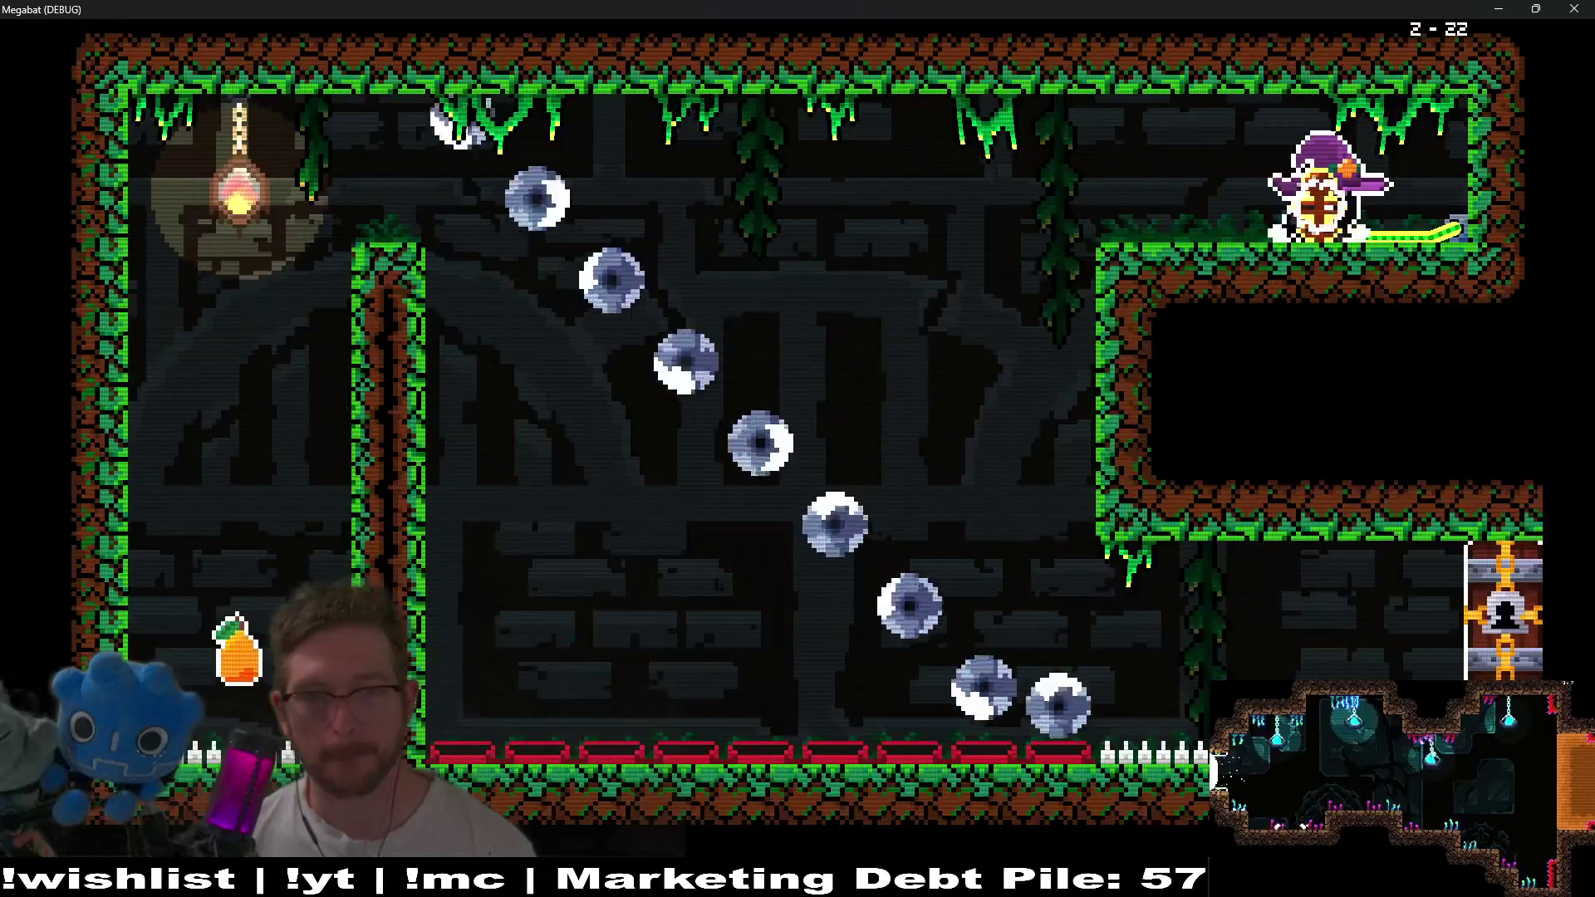
Dash the bat along the top corridor to the witch and up into the upper room.
{"action": "key", "text": "Left"}
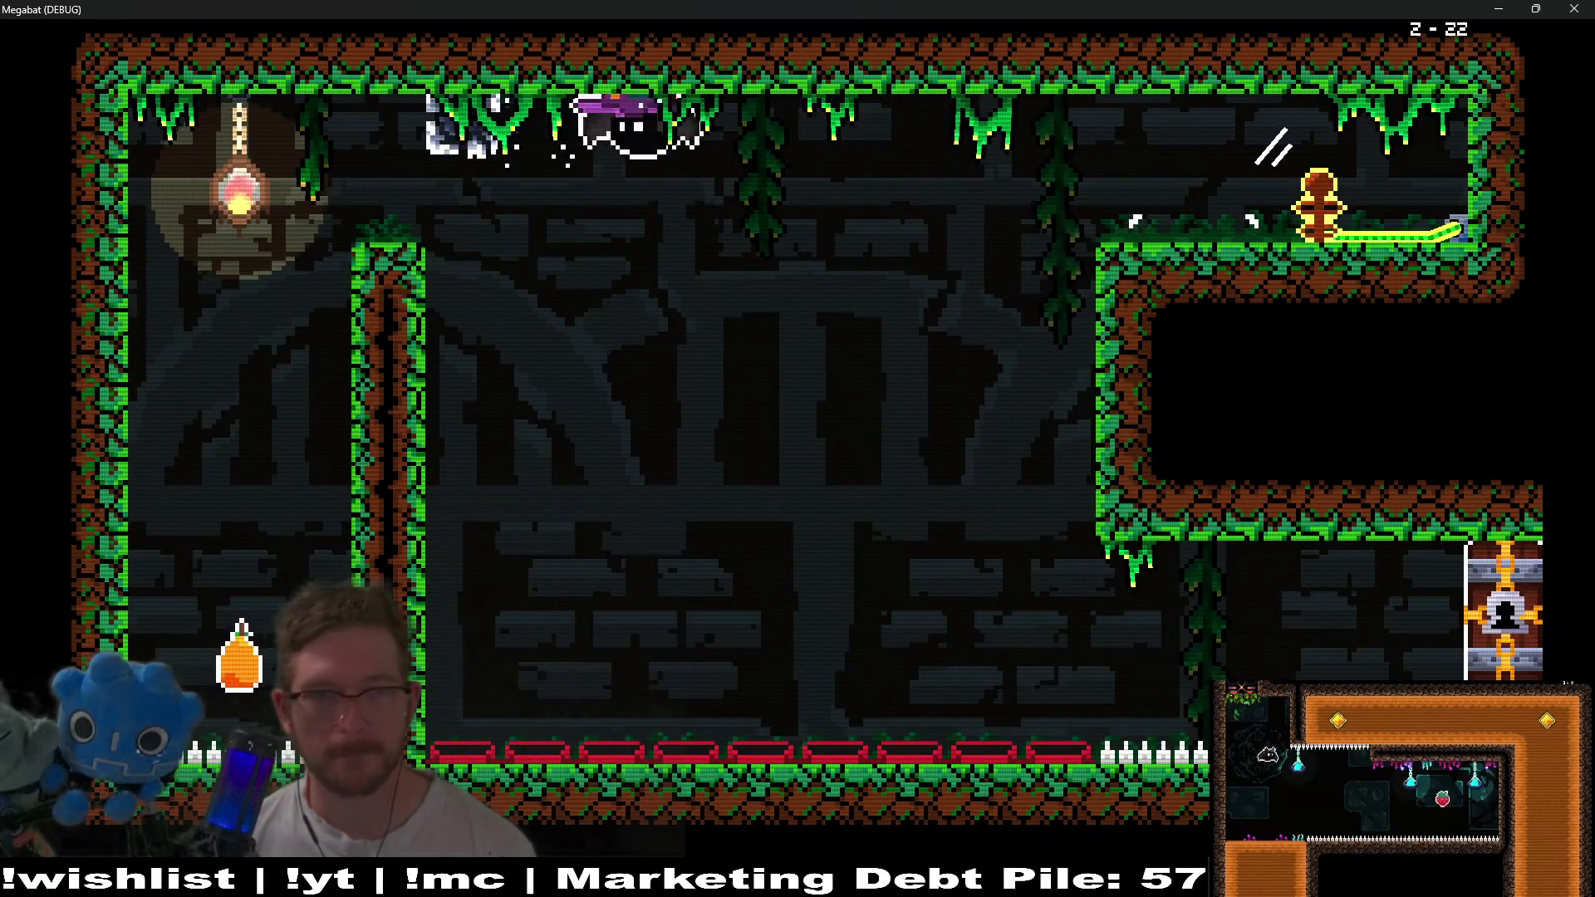
{"action": "key", "text": "Right"}
{"action": "key", "text": "Up"}
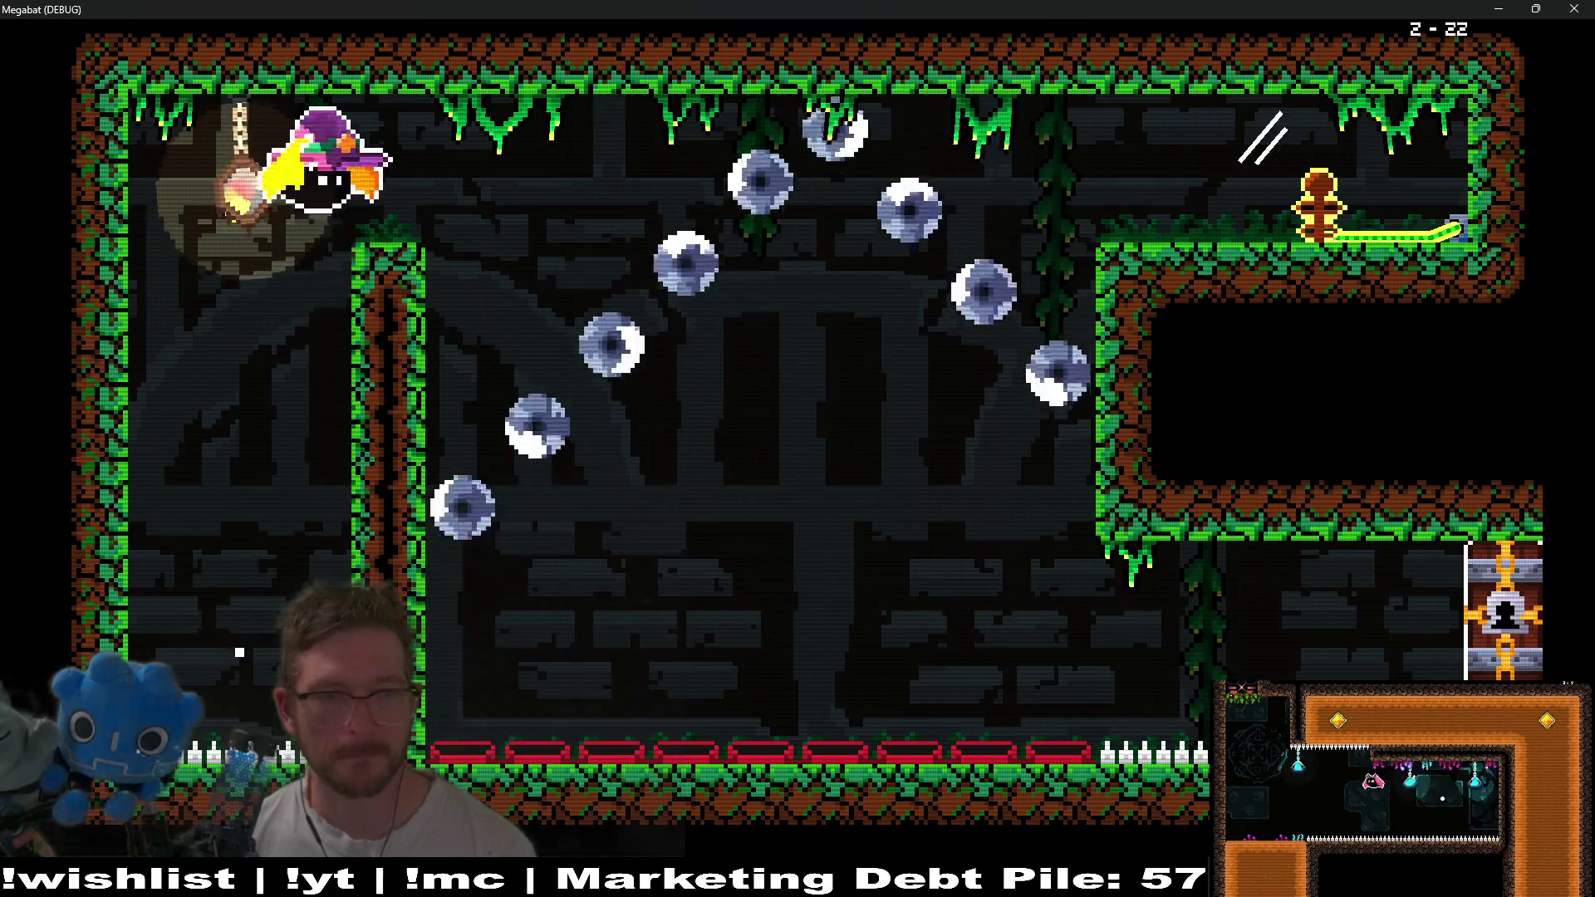
{"action": "key", "text": "Left"}
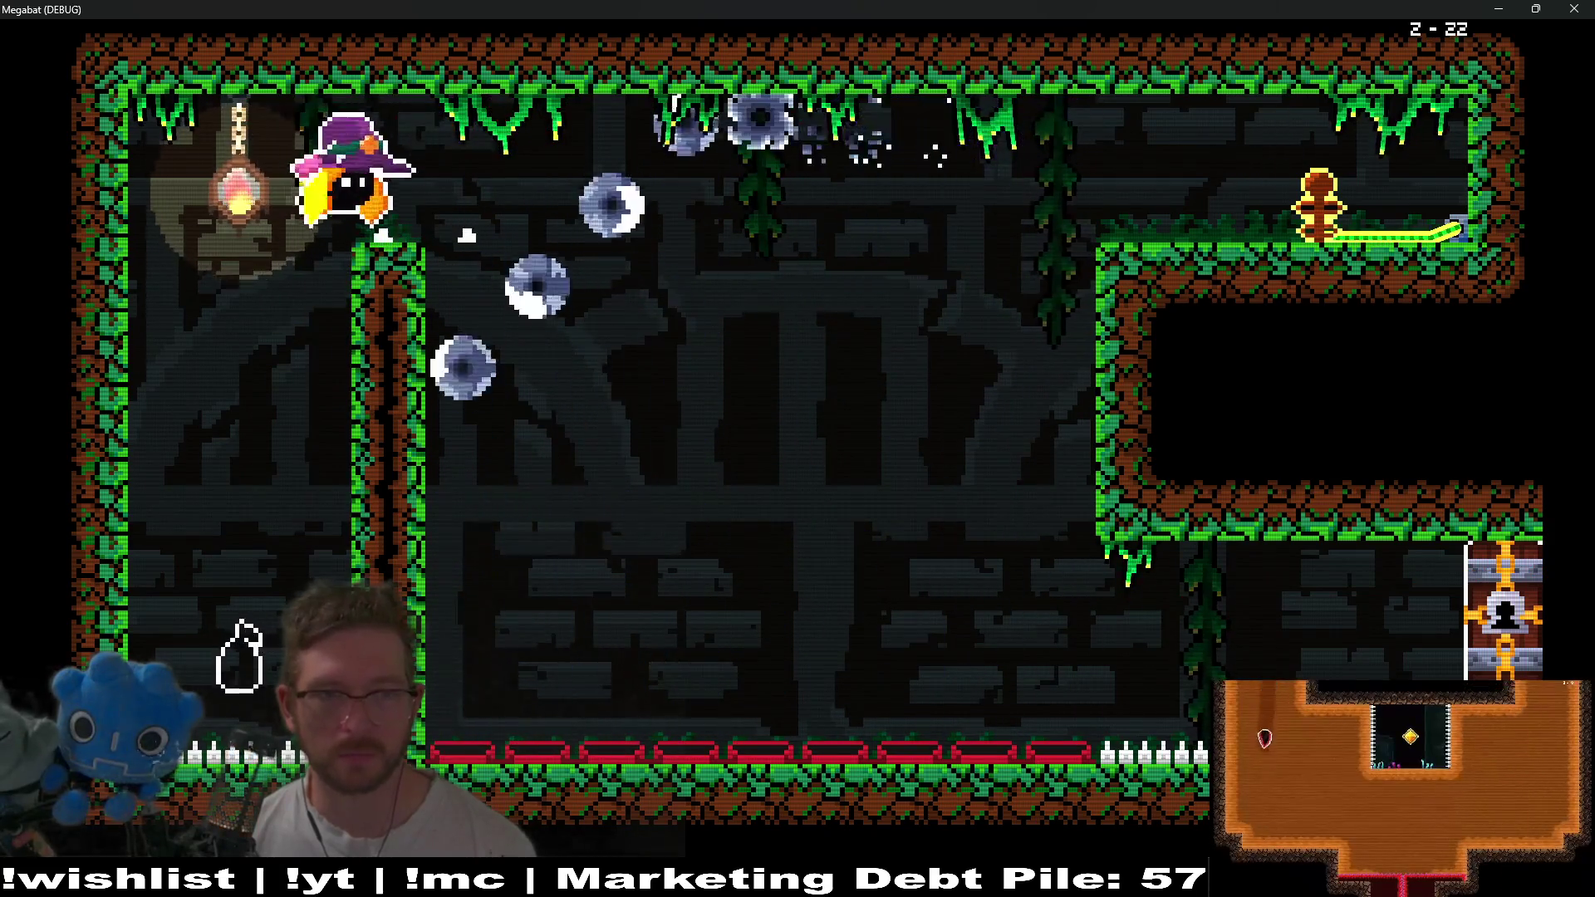
{"action": "key", "text": "Right"}
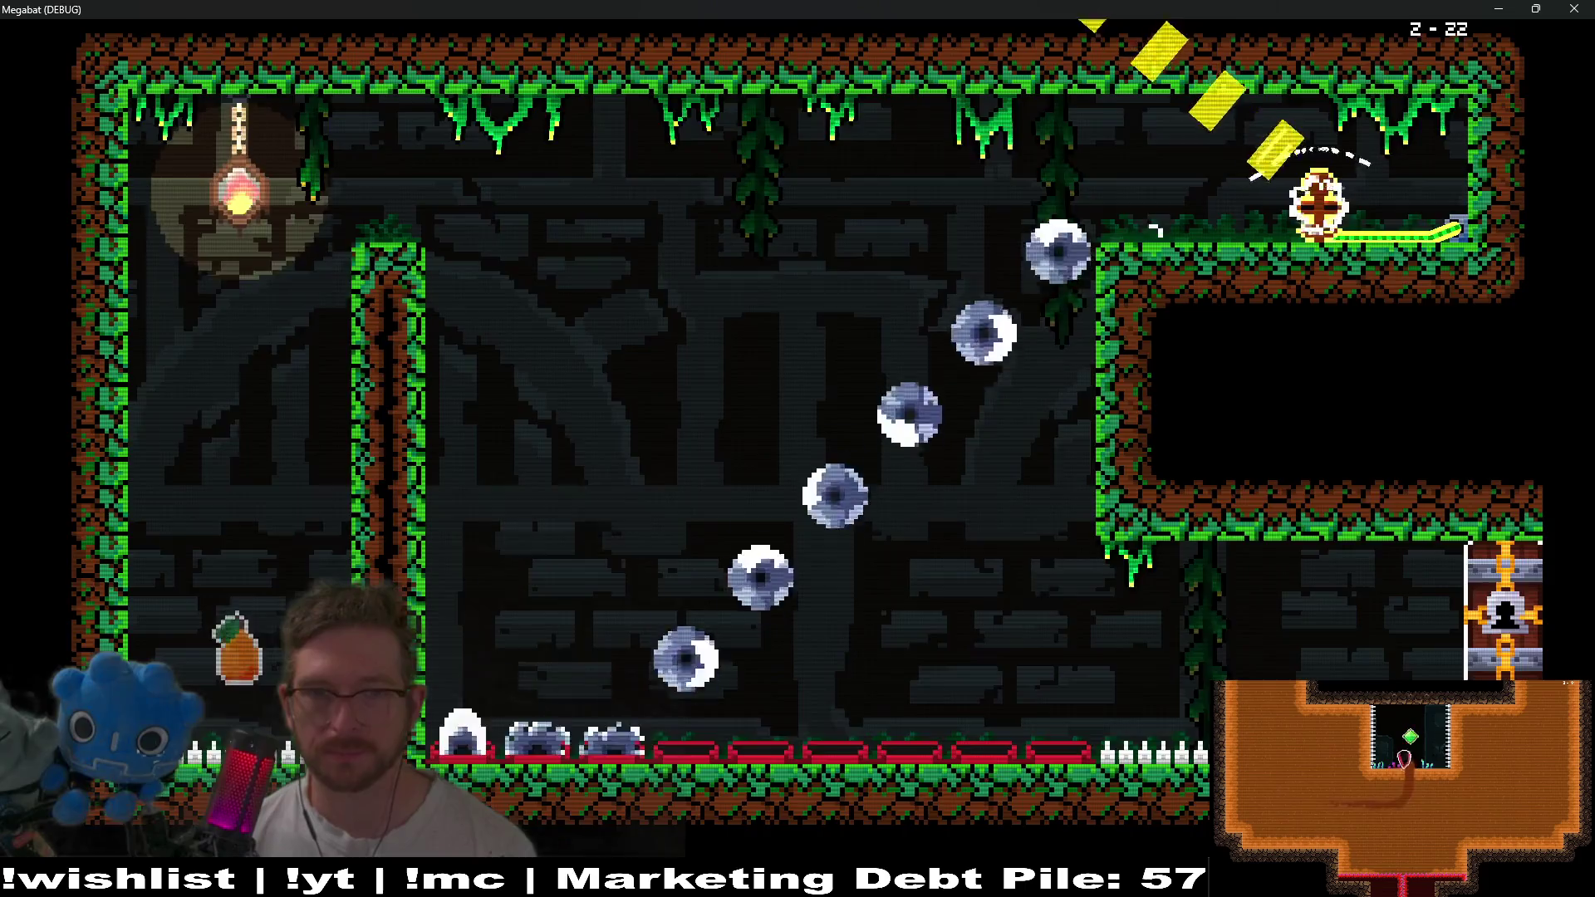
{"action": "key", "text": "Up"}
{"action": "key", "text": "Right"}
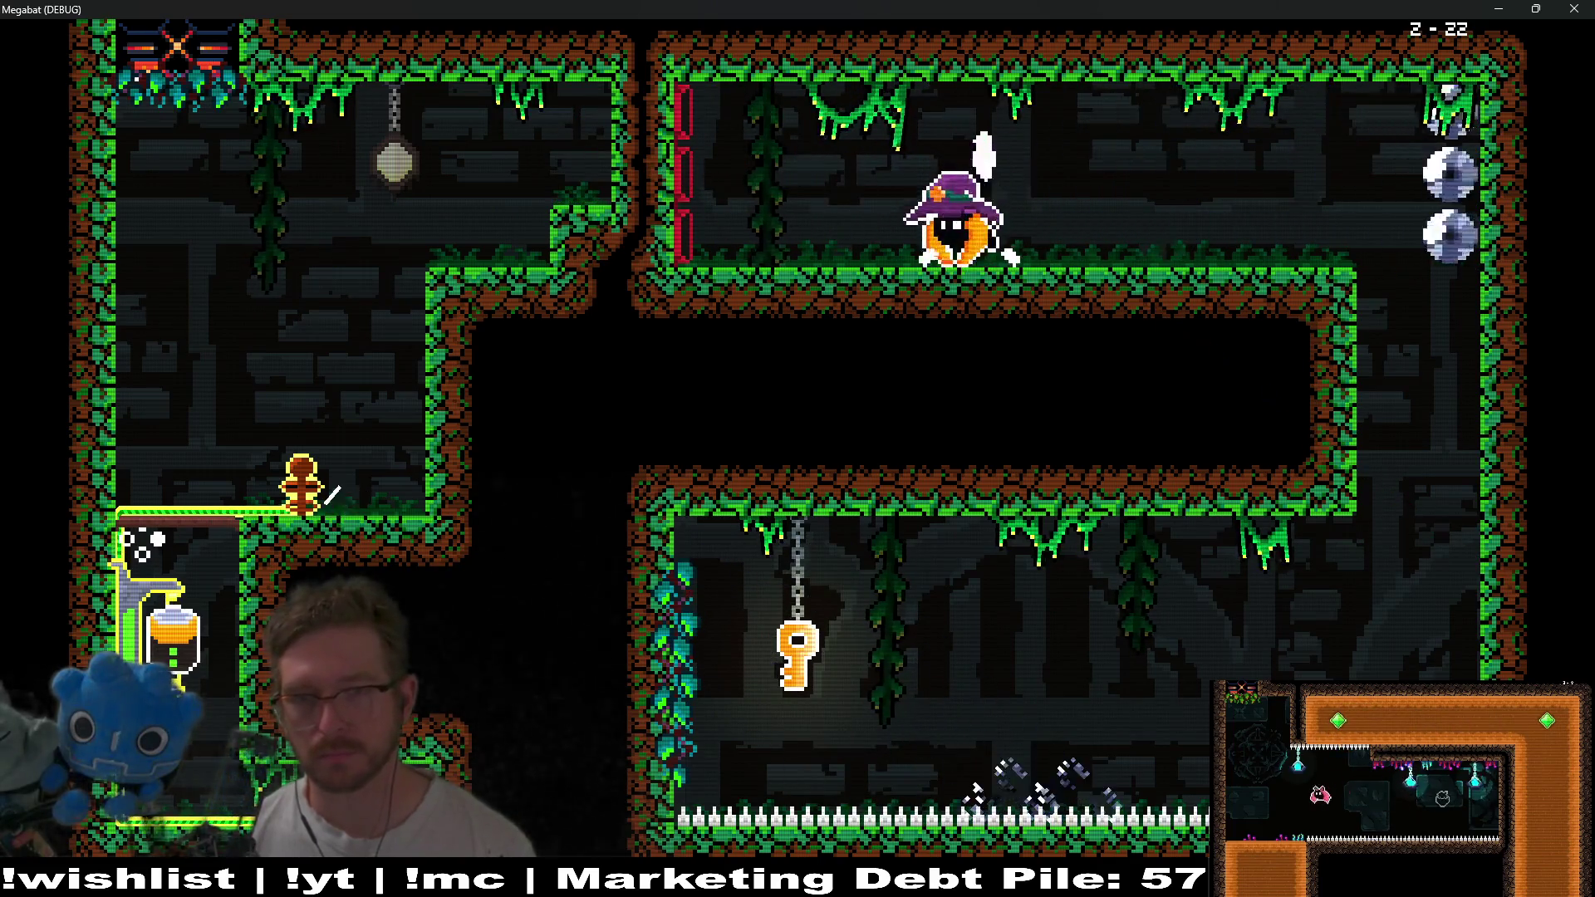
Drop down the right shaft and fetch the key from the lower corridor.
{"action": "key", "text": "Right"}
{"action": "key", "text": "Left"}
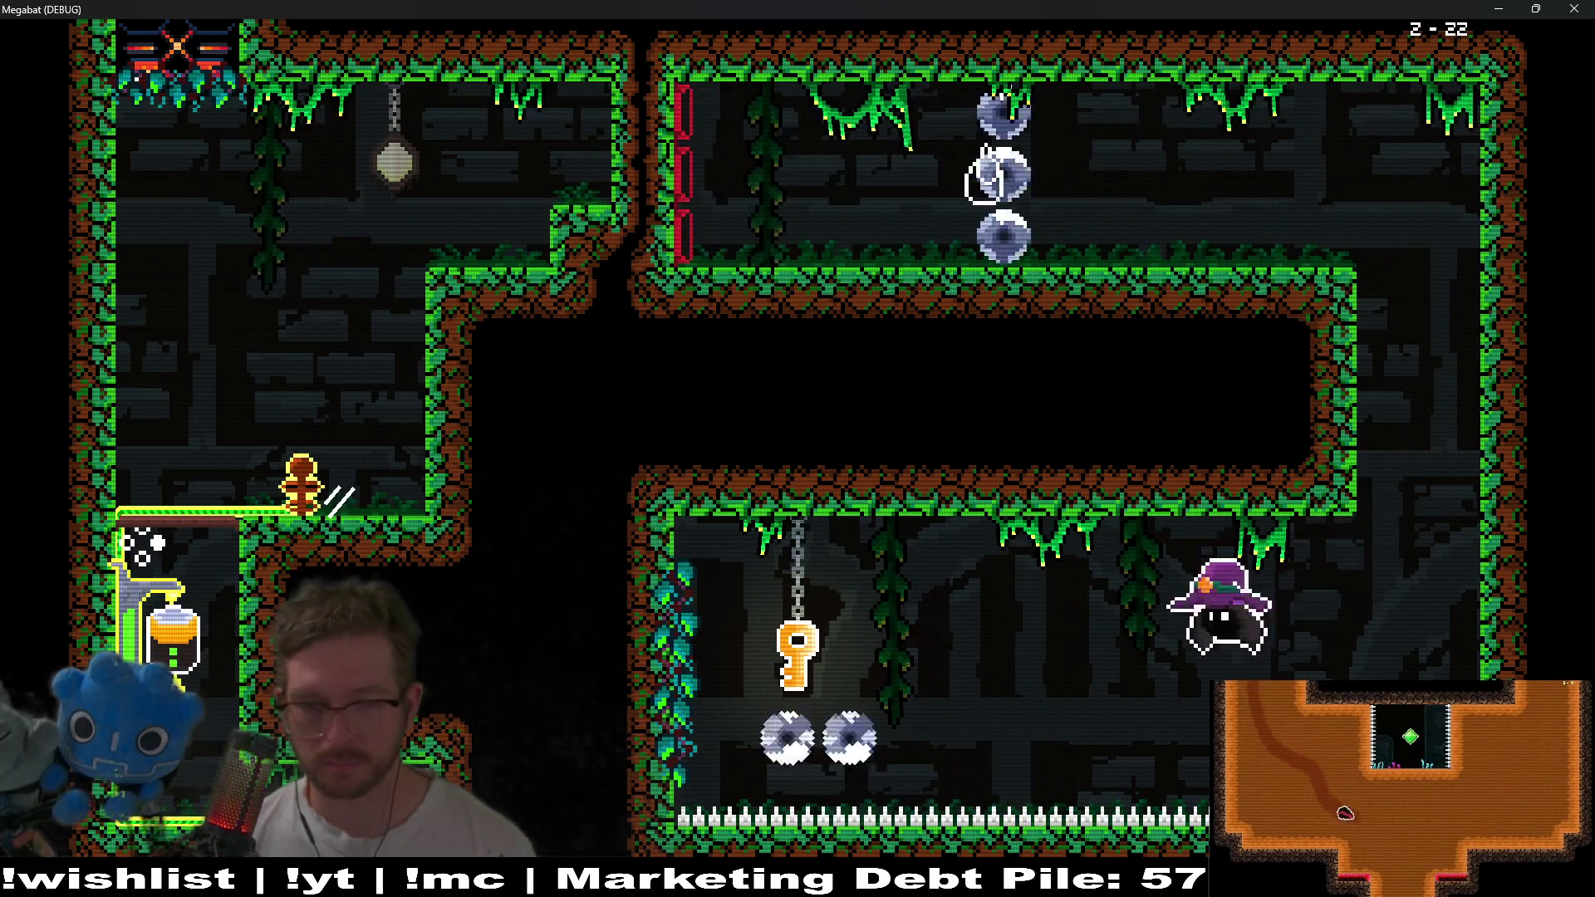
{"action": "key", "text": "Left"}
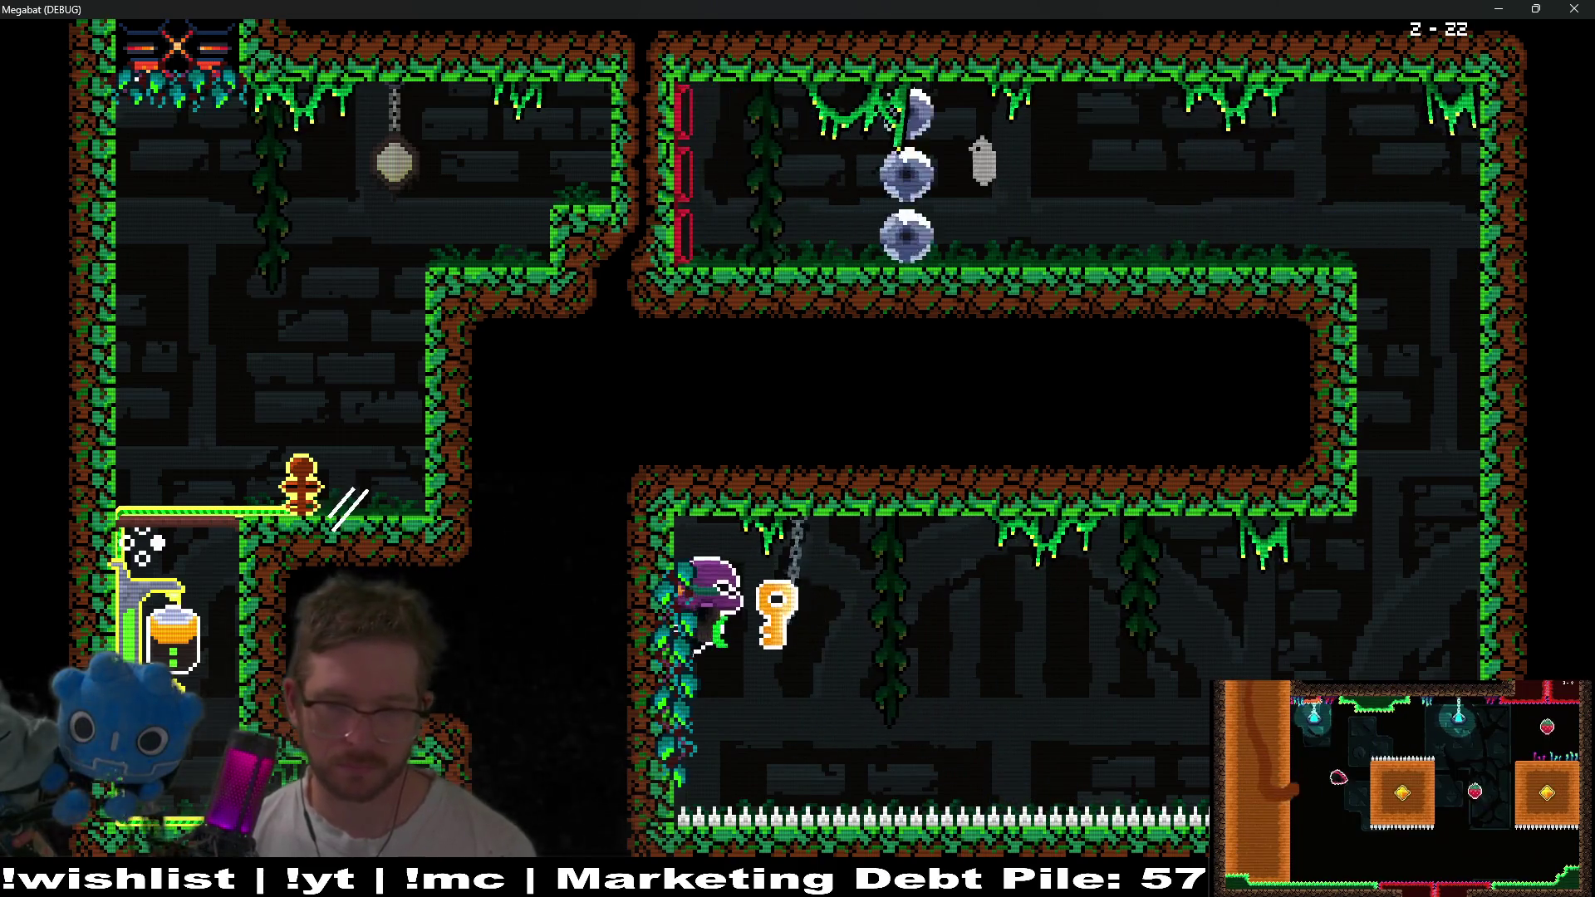
{"action": "key", "text": "Right"}
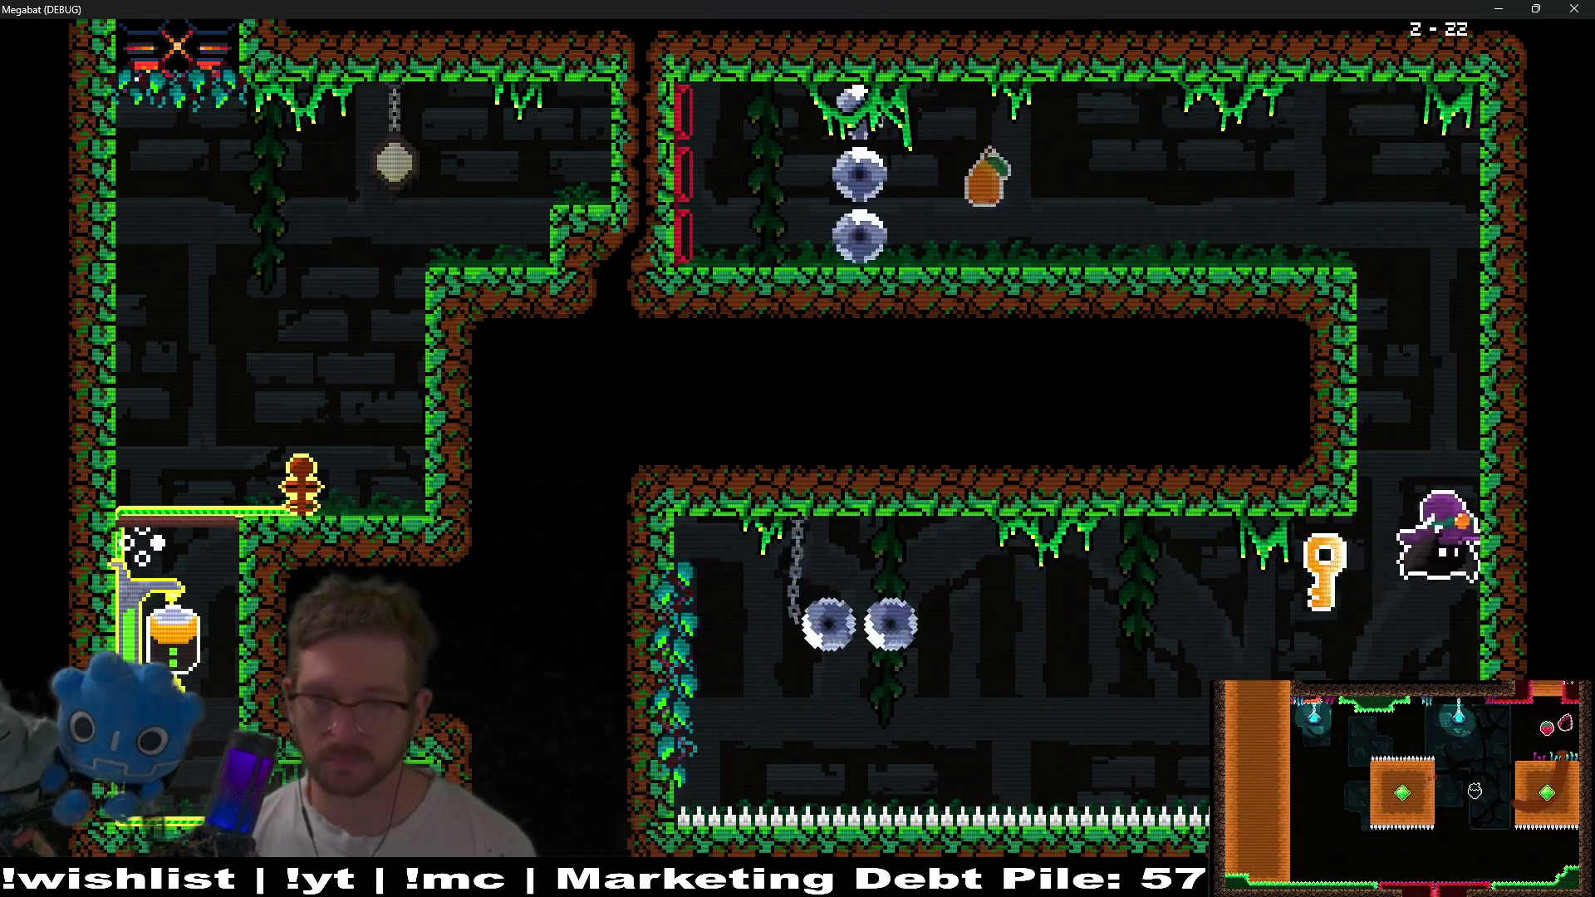
{"action": "key", "text": "Up"}
{"action": "key", "text": "Up"}
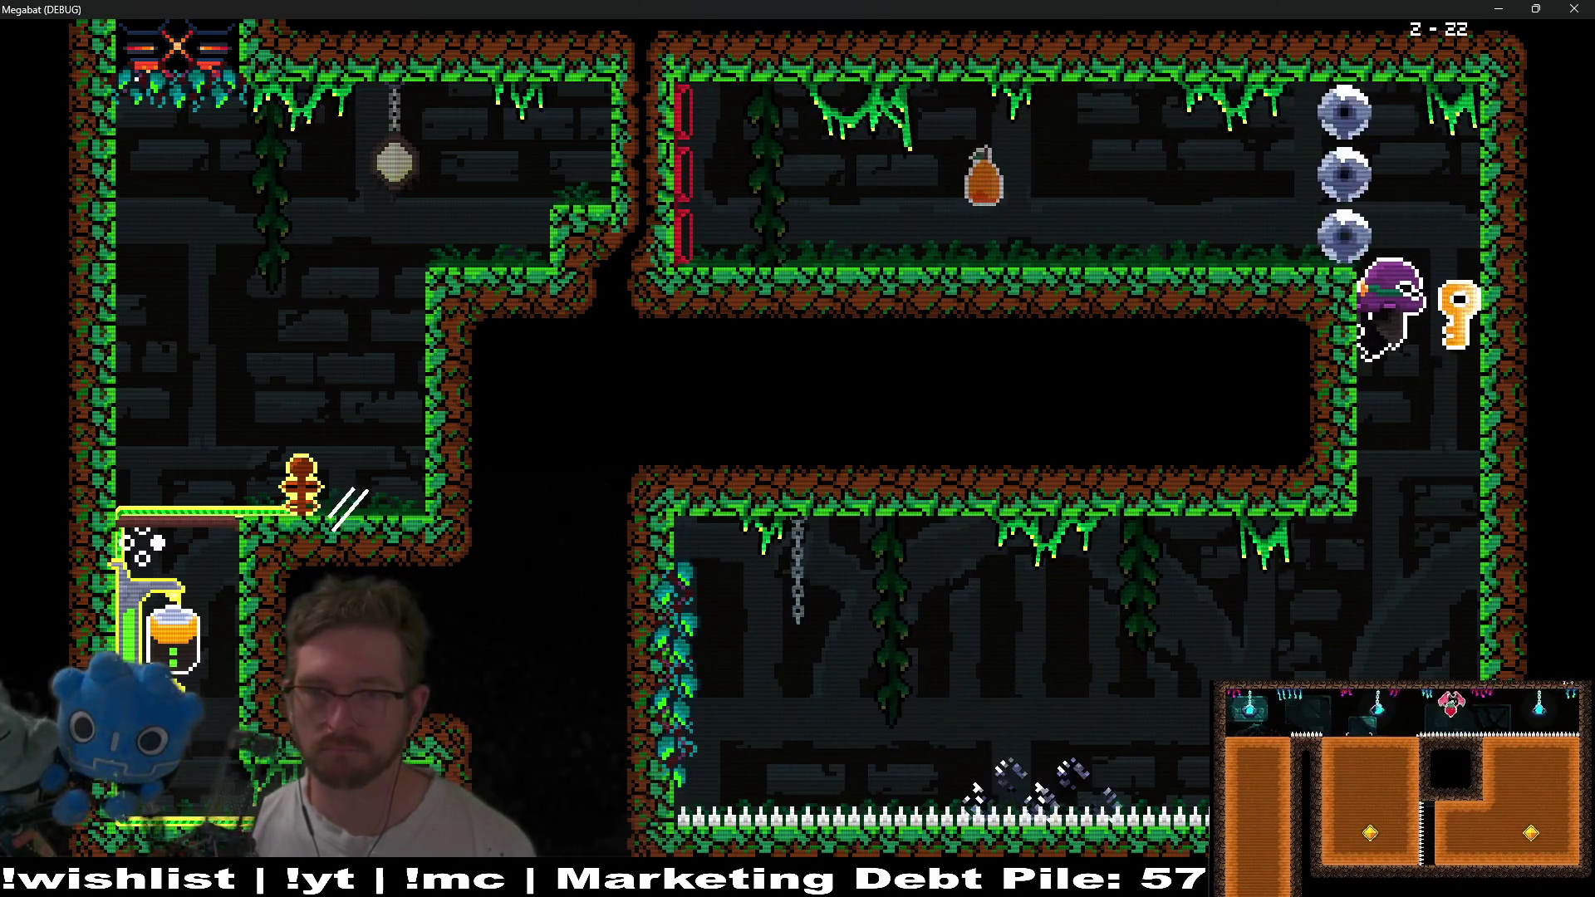
Carry the key along the upper corridor and up the right shaft, then down into the next room.
{"action": "key", "text": "Left"}
{"action": "key", "text": "Right"}
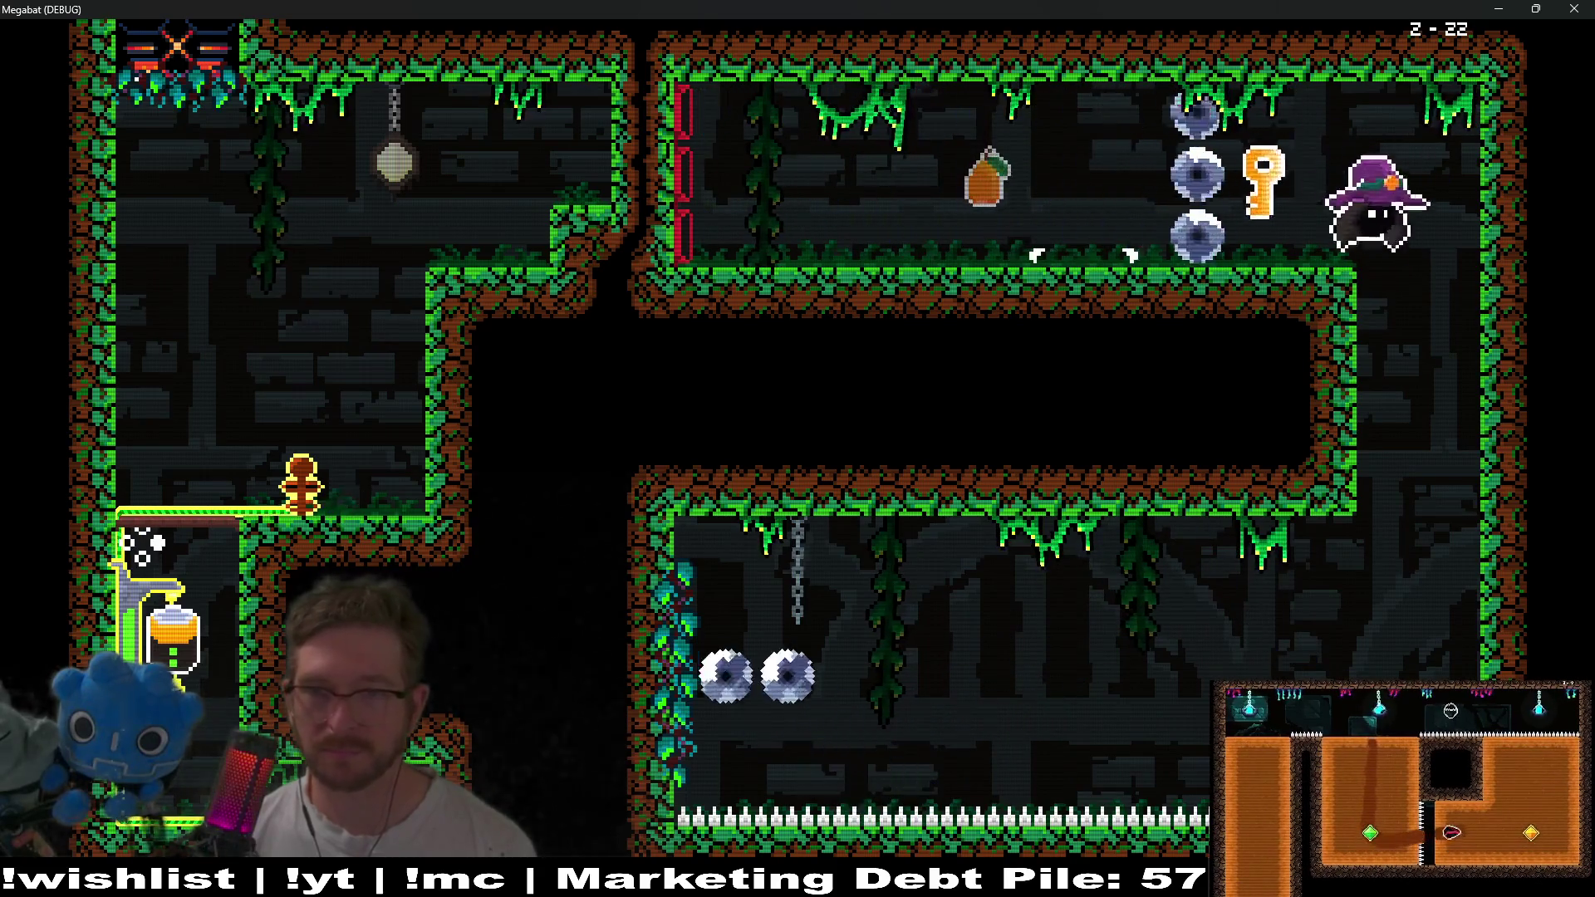
{"action": "key", "text": "Up"}
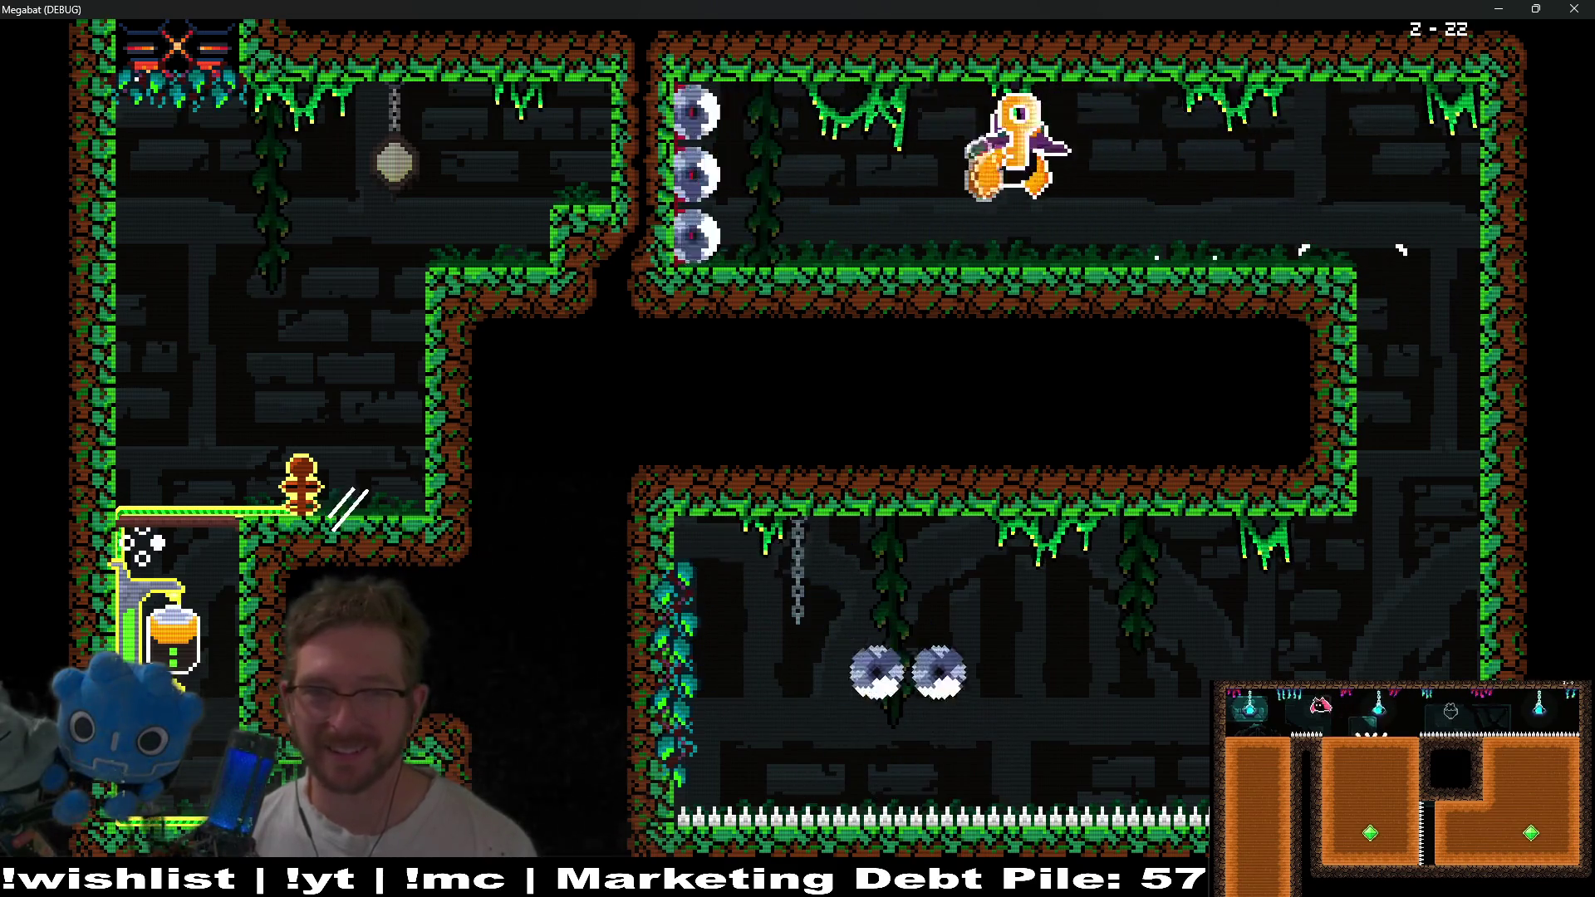
{"action": "key", "text": "Right"}
{"action": "key", "text": "Up"}
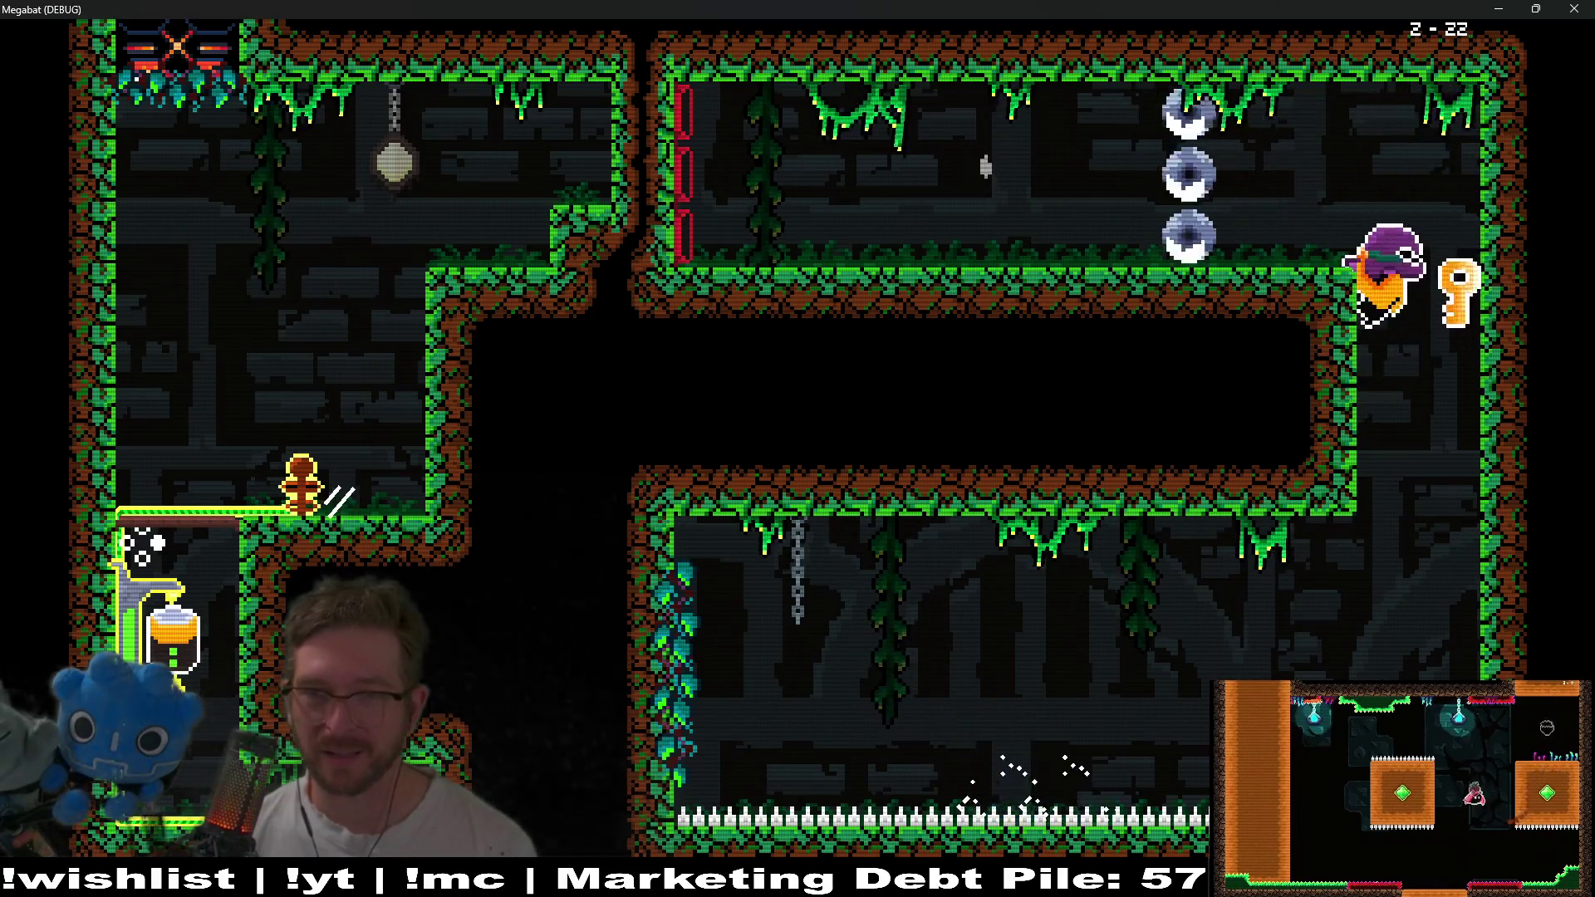
{"action": "key", "text": "Right"}
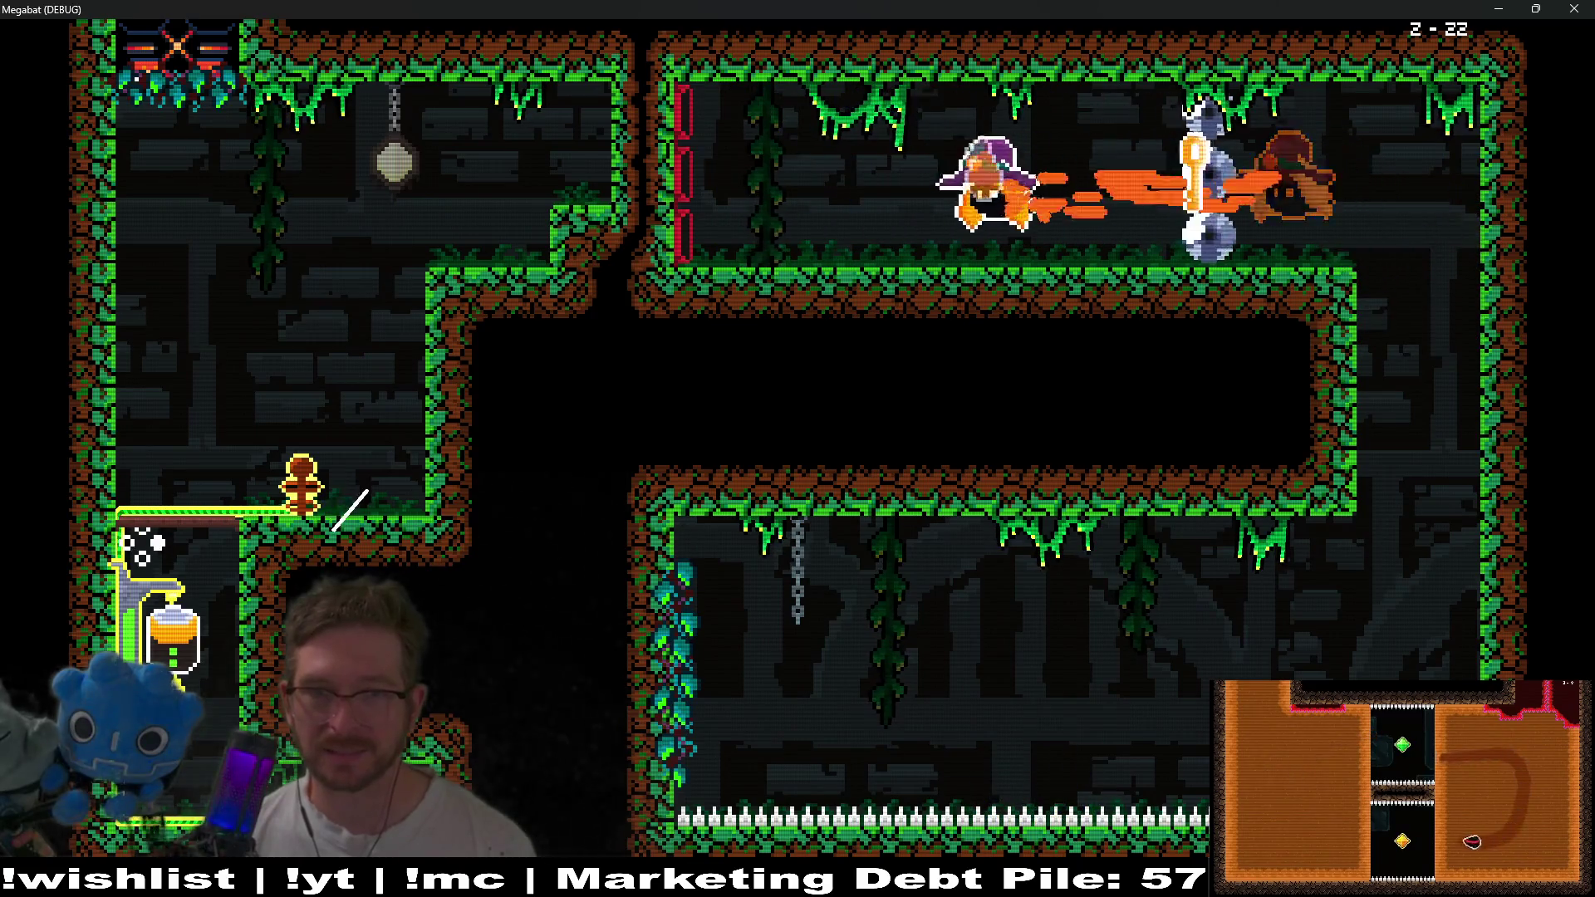
{"action": "key", "text": "Left"}
{"action": "key", "text": "Down"}
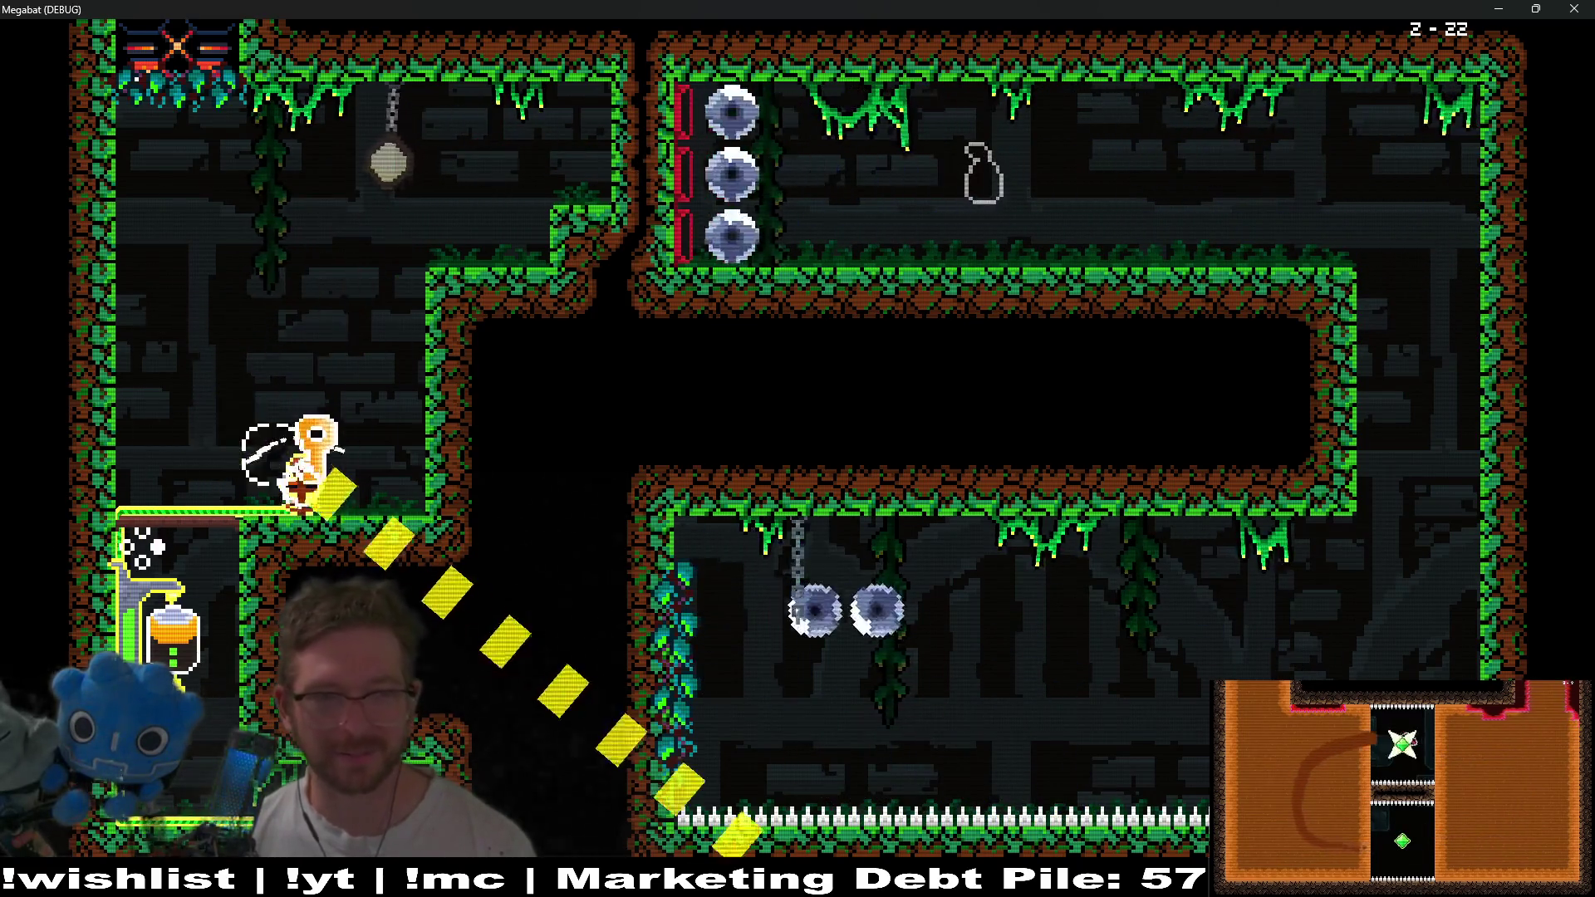
Bring the key along the upper ledge through the locked door and past the rows of eyeball saws.
{"action": "key", "text": "Left"}
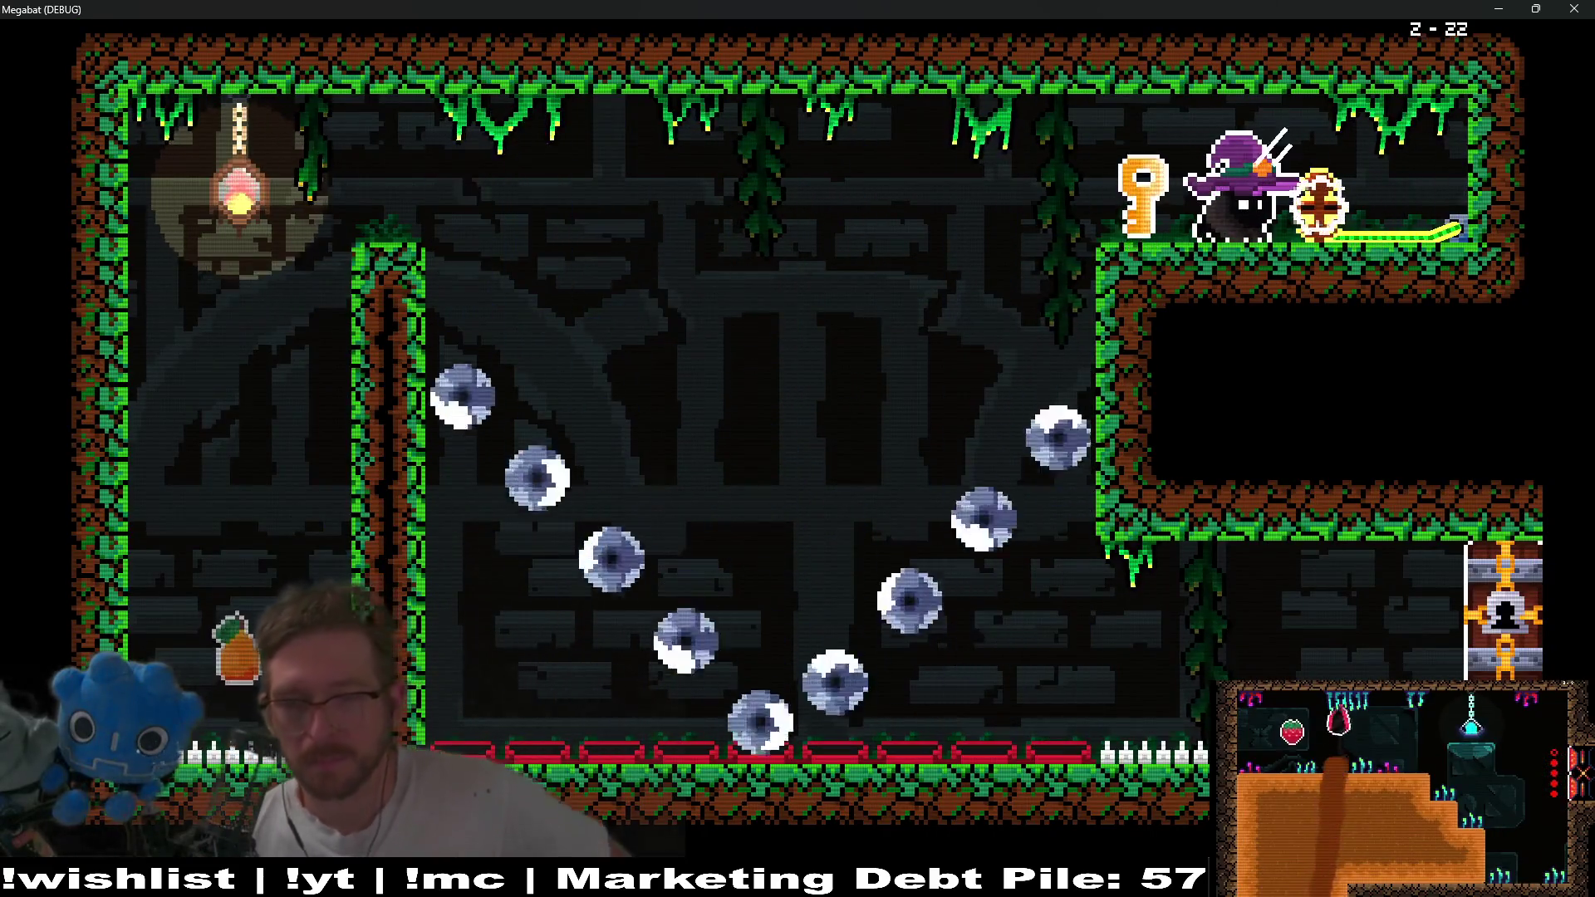
{"action": "key", "text": "Left"}
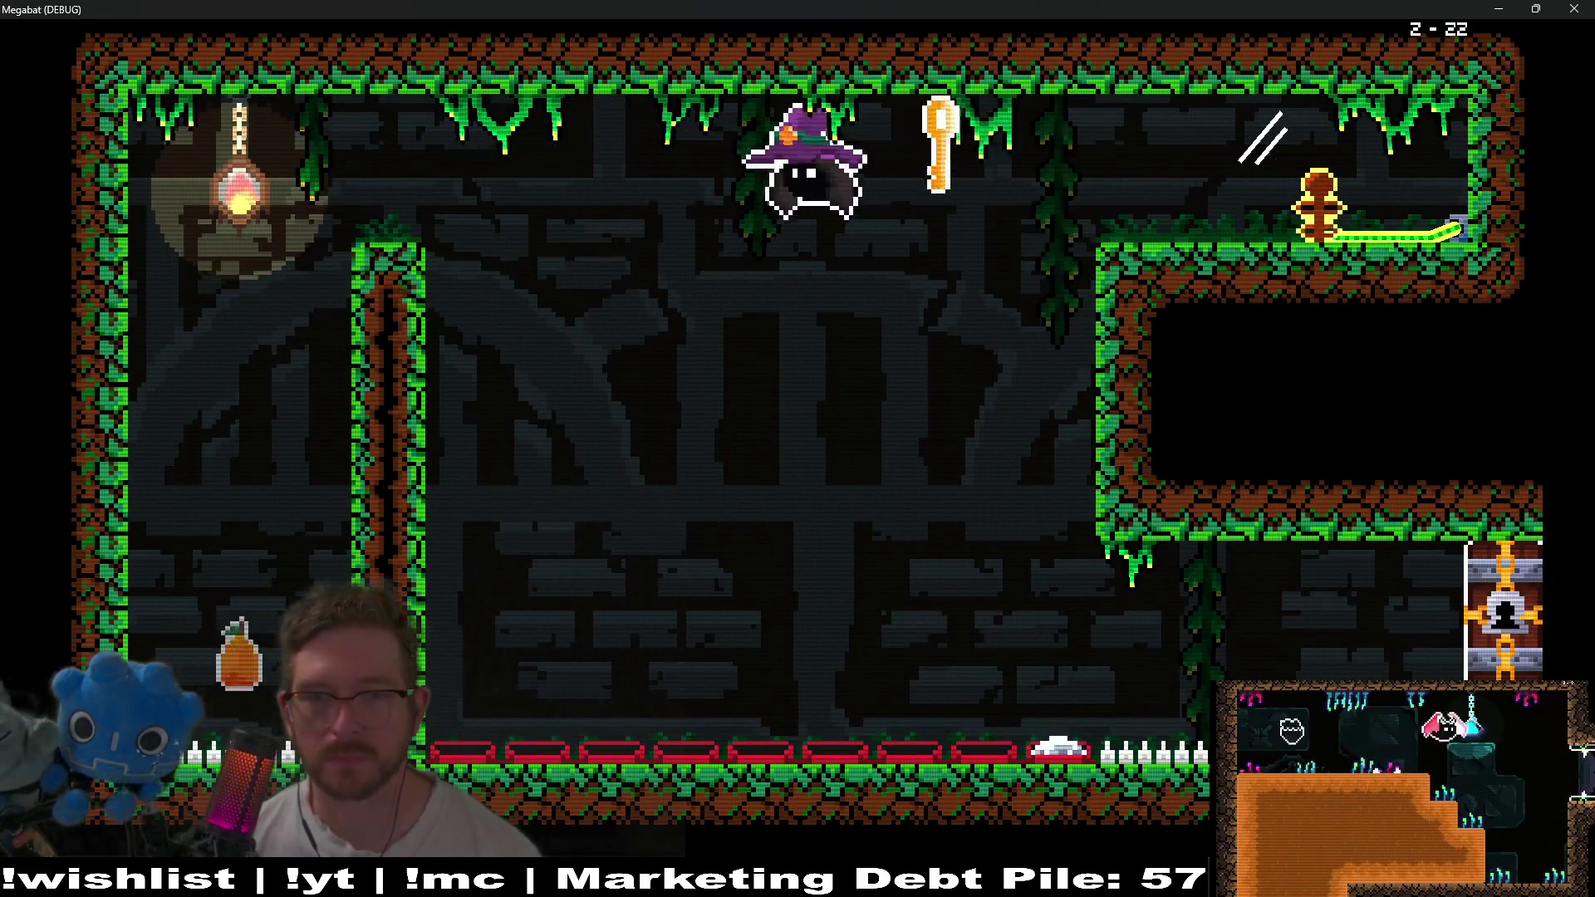
{"action": "key", "text": "Down"}
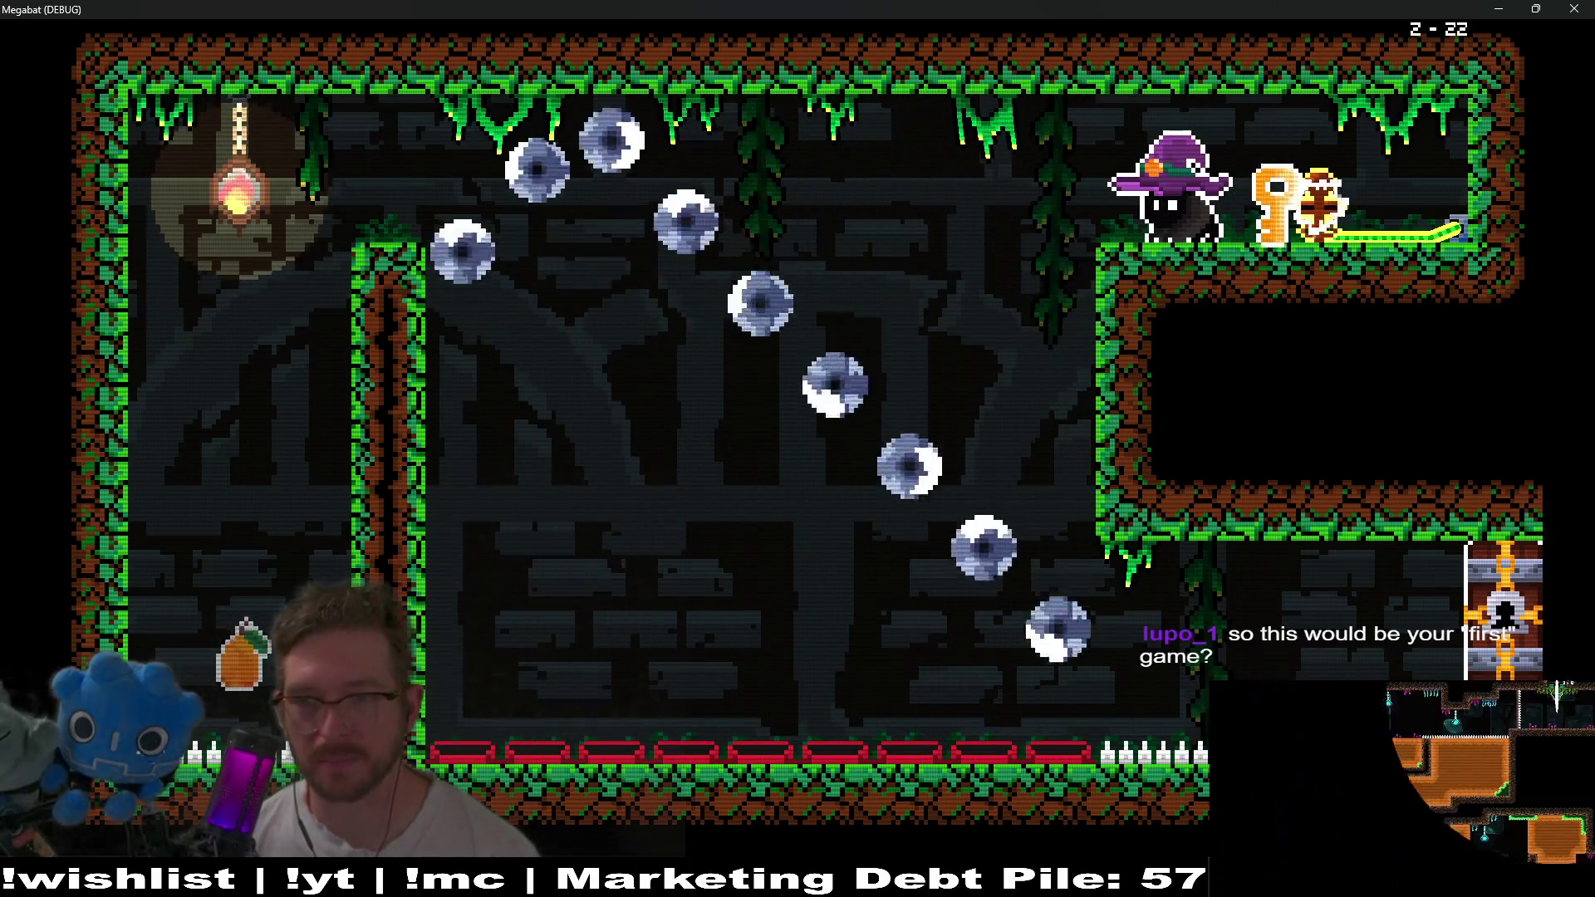
{"action": "key", "text": "Left"}
{"action": "key", "text": "Right"}
{"action": "key", "text": "Right"}
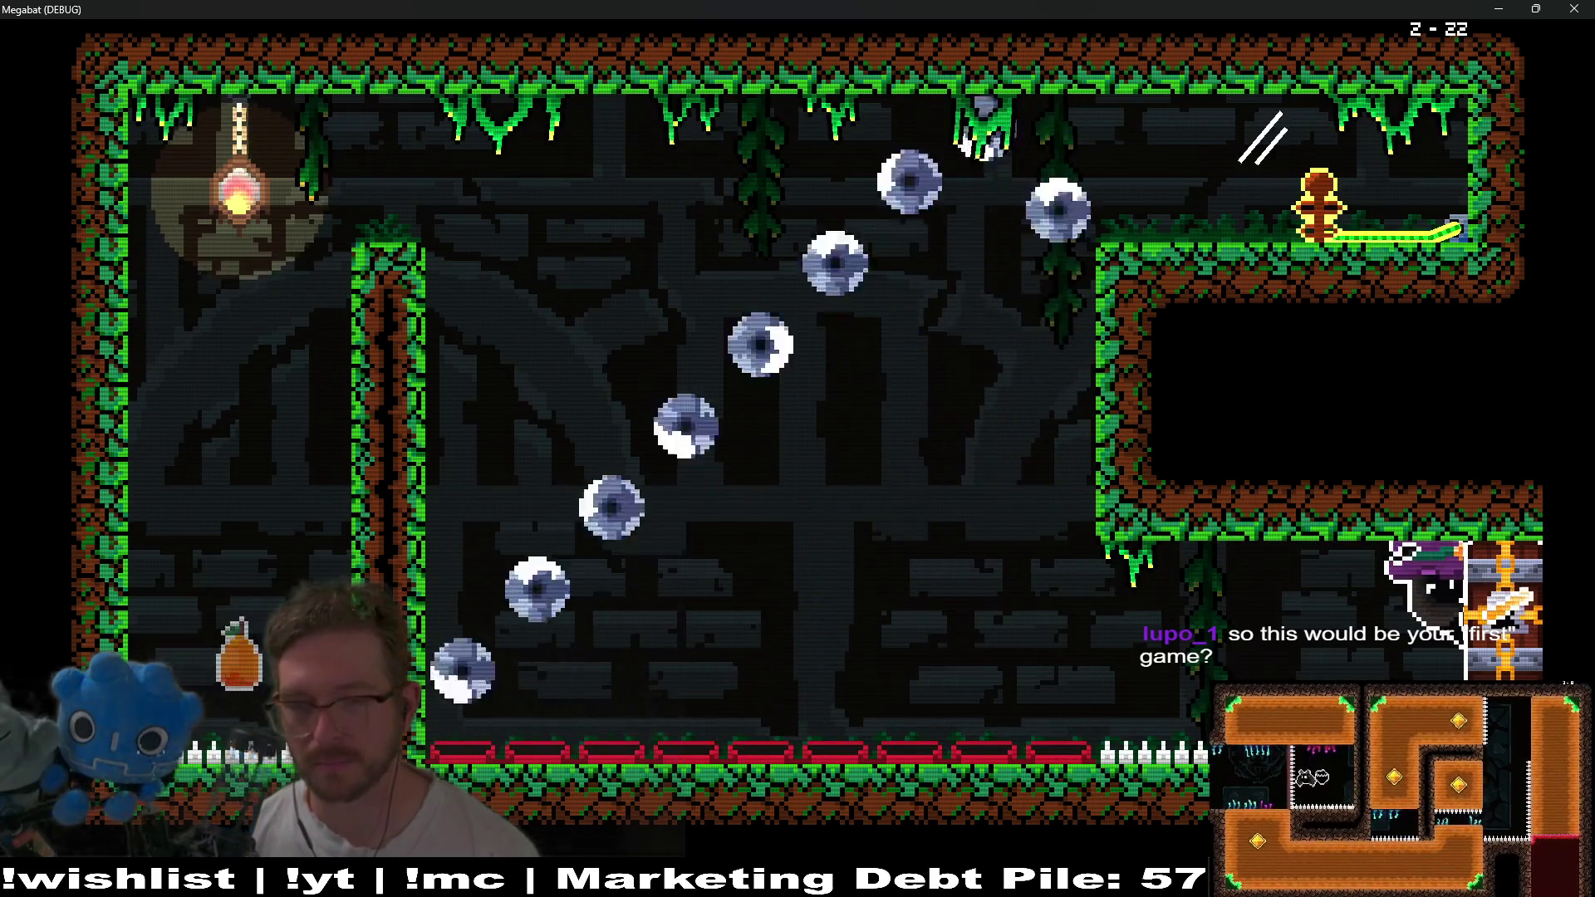
{"action": "key", "text": "Right"}
{"action": "key", "text": "Up"}
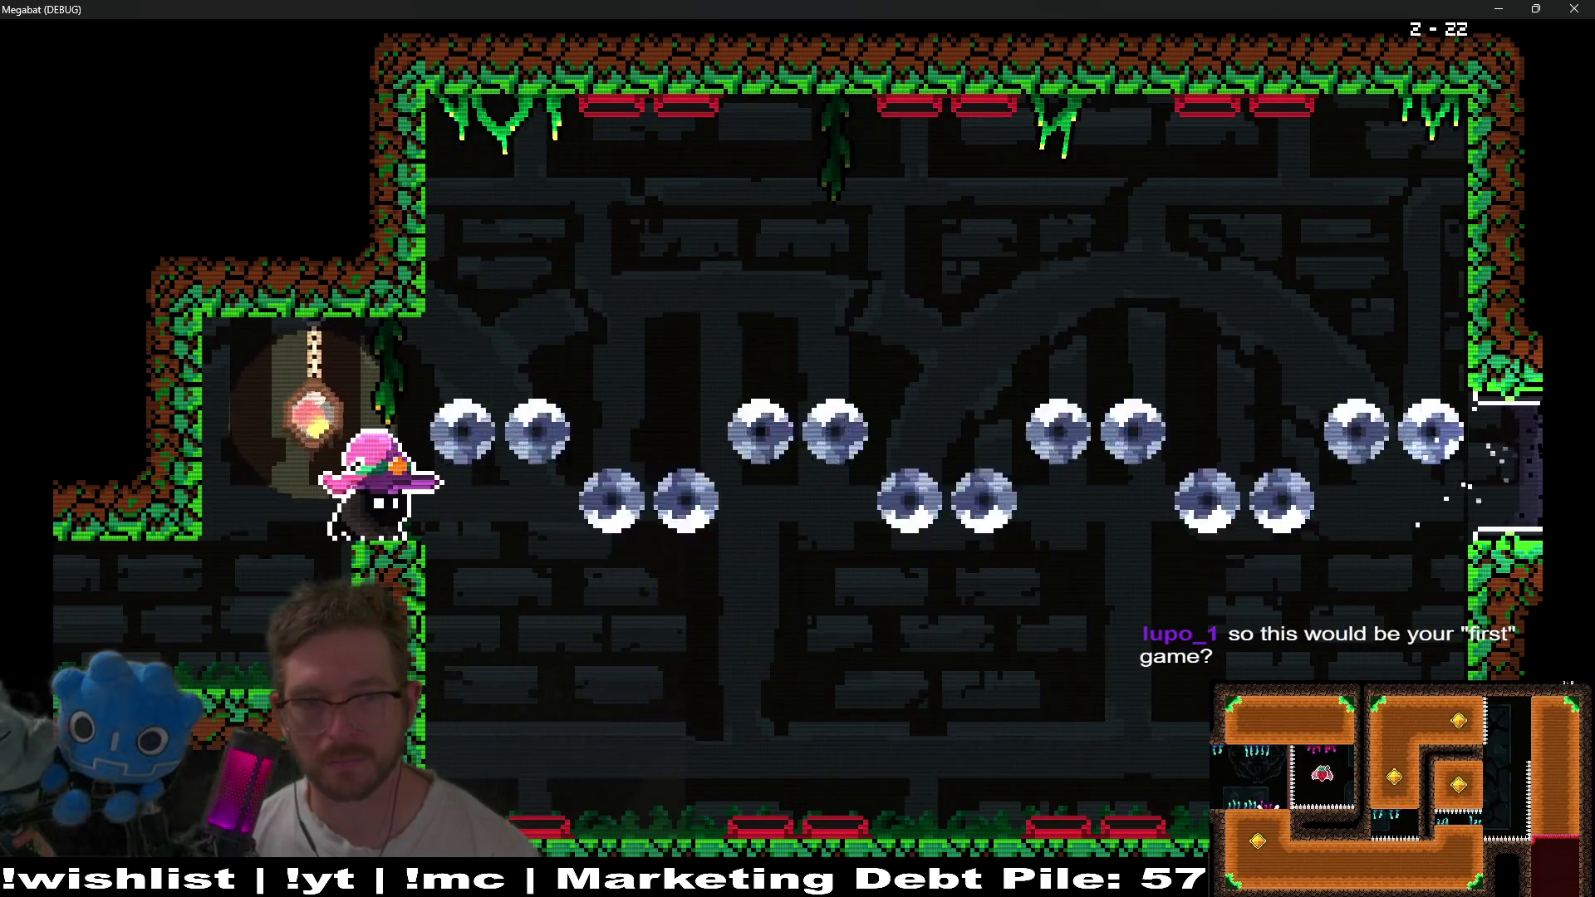
{"action": "key", "text": "Right"}
{"action": "key", "text": "Right"}
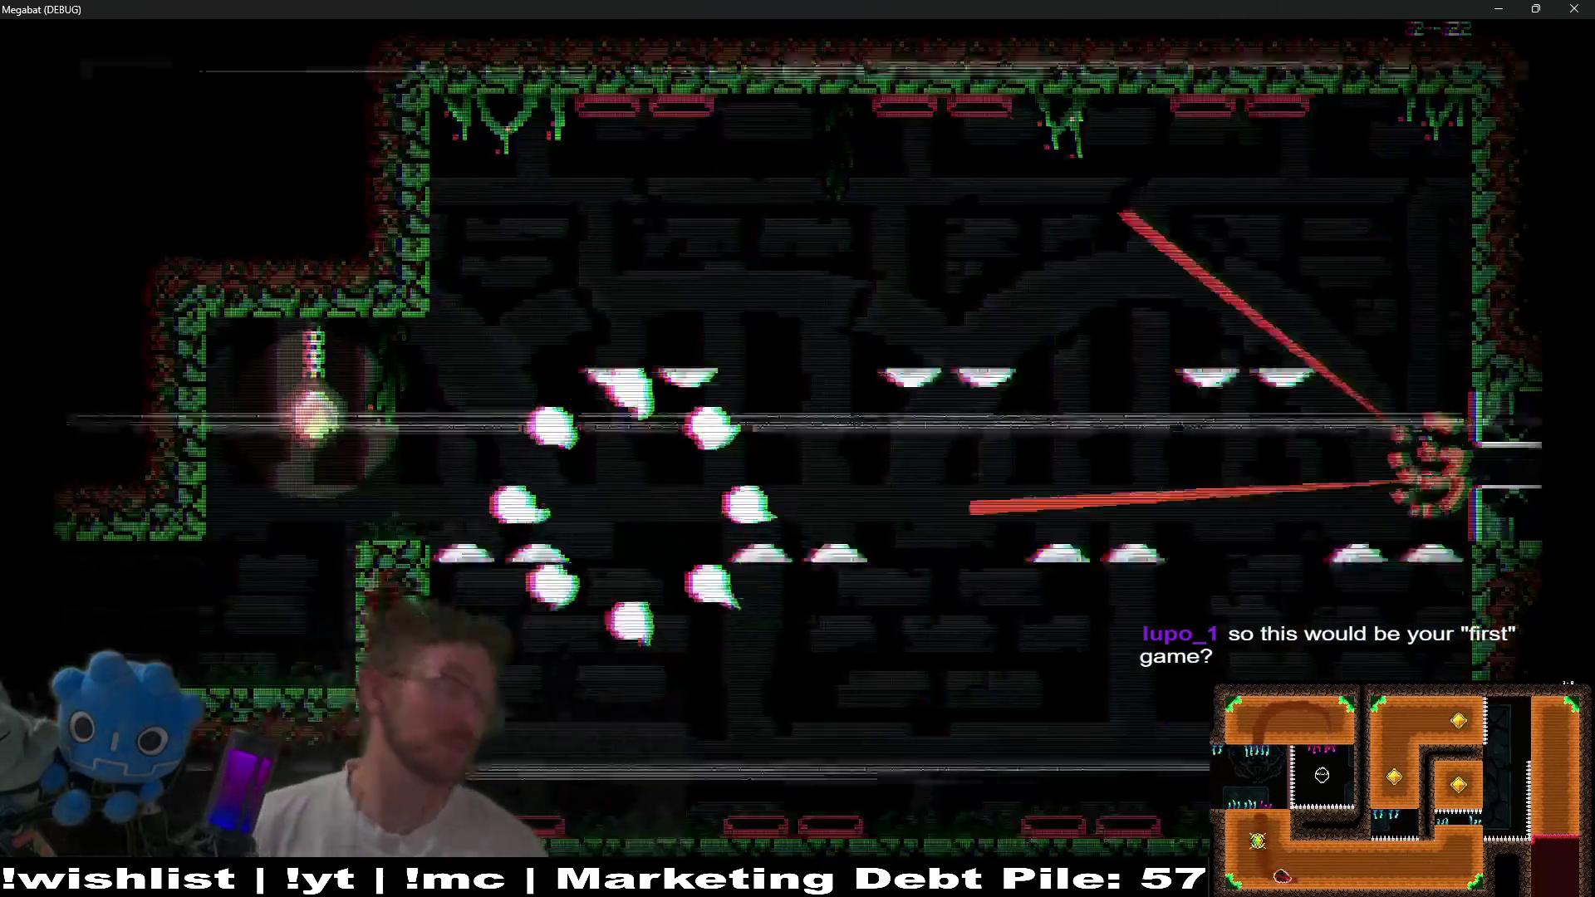
Pause the game after respawning and move through the pause options.
{"action": "key", "text": "Escape"}
{"action": "key", "text": "Down"}
{"action": "key", "text": "Down"}
{"action": "key", "text": "Down"}
{"action": "key", "text": "Down"}
{"action": "key", "text": "Up"}
{"action": "key", "text": "Up"}
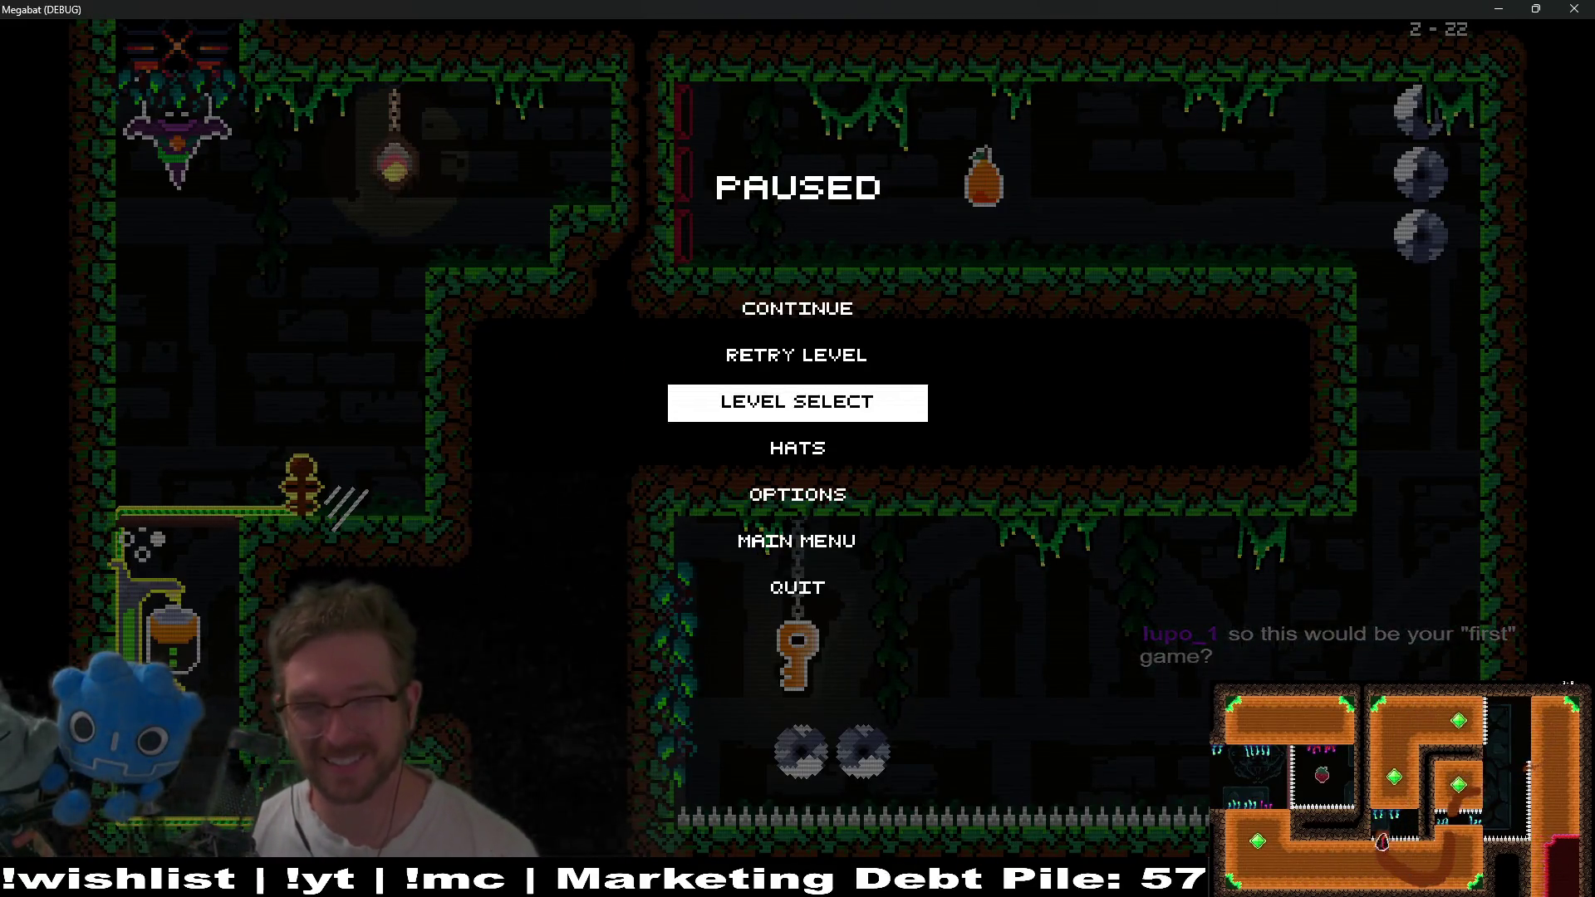
From Level Select, pick the third world dome, browse its level grid, and start level 3-1.
{"action": "key", "text": "Return"}
{"action": "key", "text": "Right"}
{"action": "key", "text": "Right"}
{"action": "key", "text": "Return"}
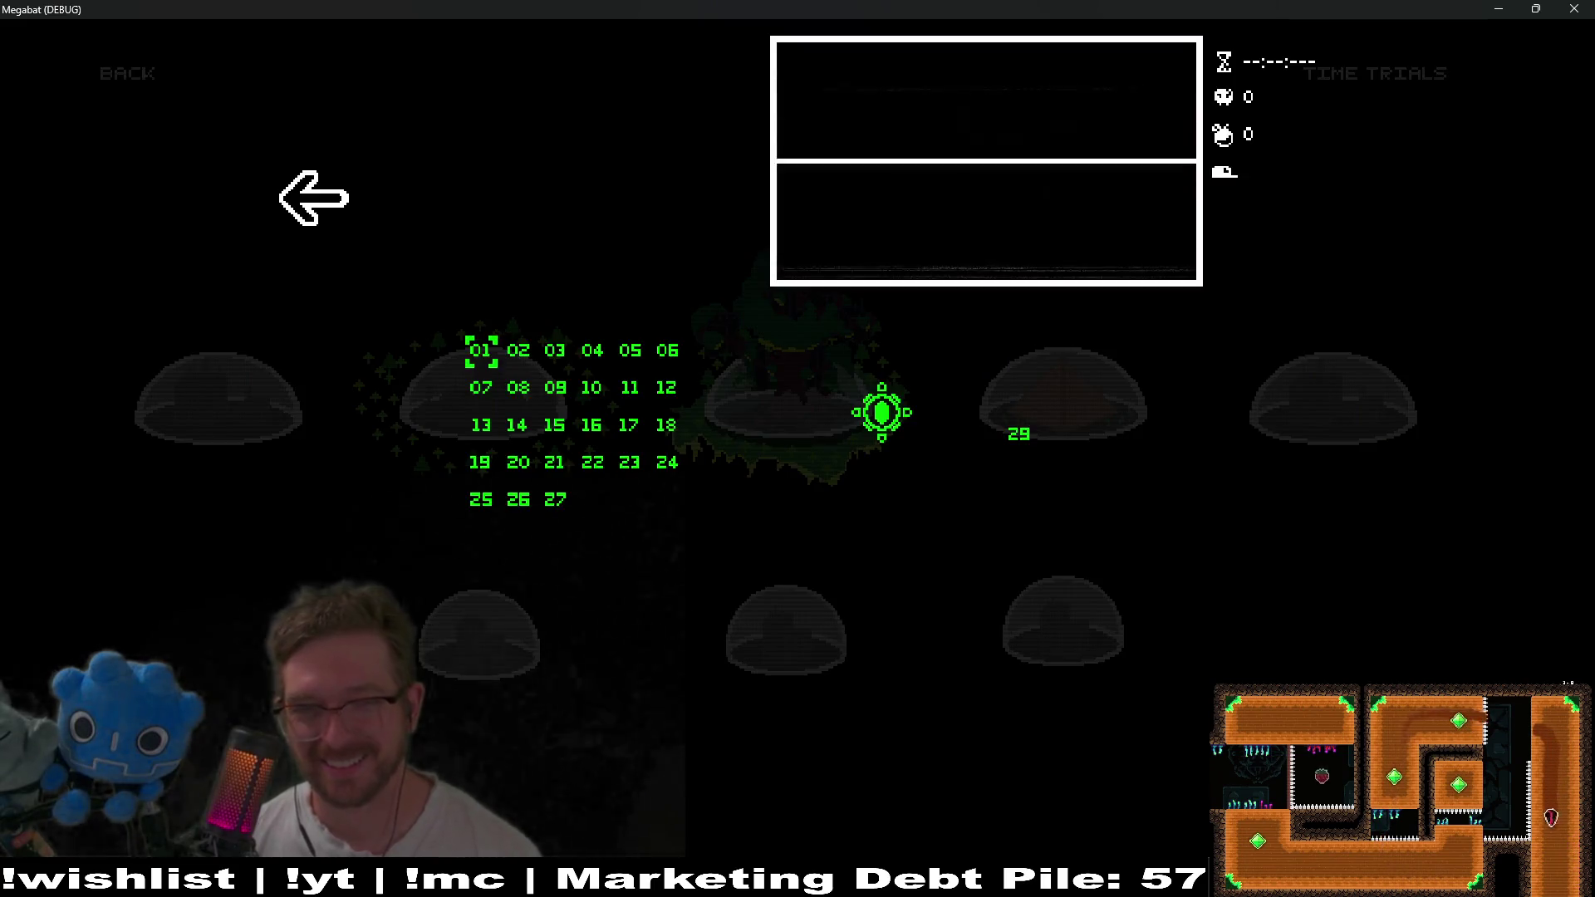
{"action": "key", "text": "Down"}
{"action": "key", "text": "Right"}
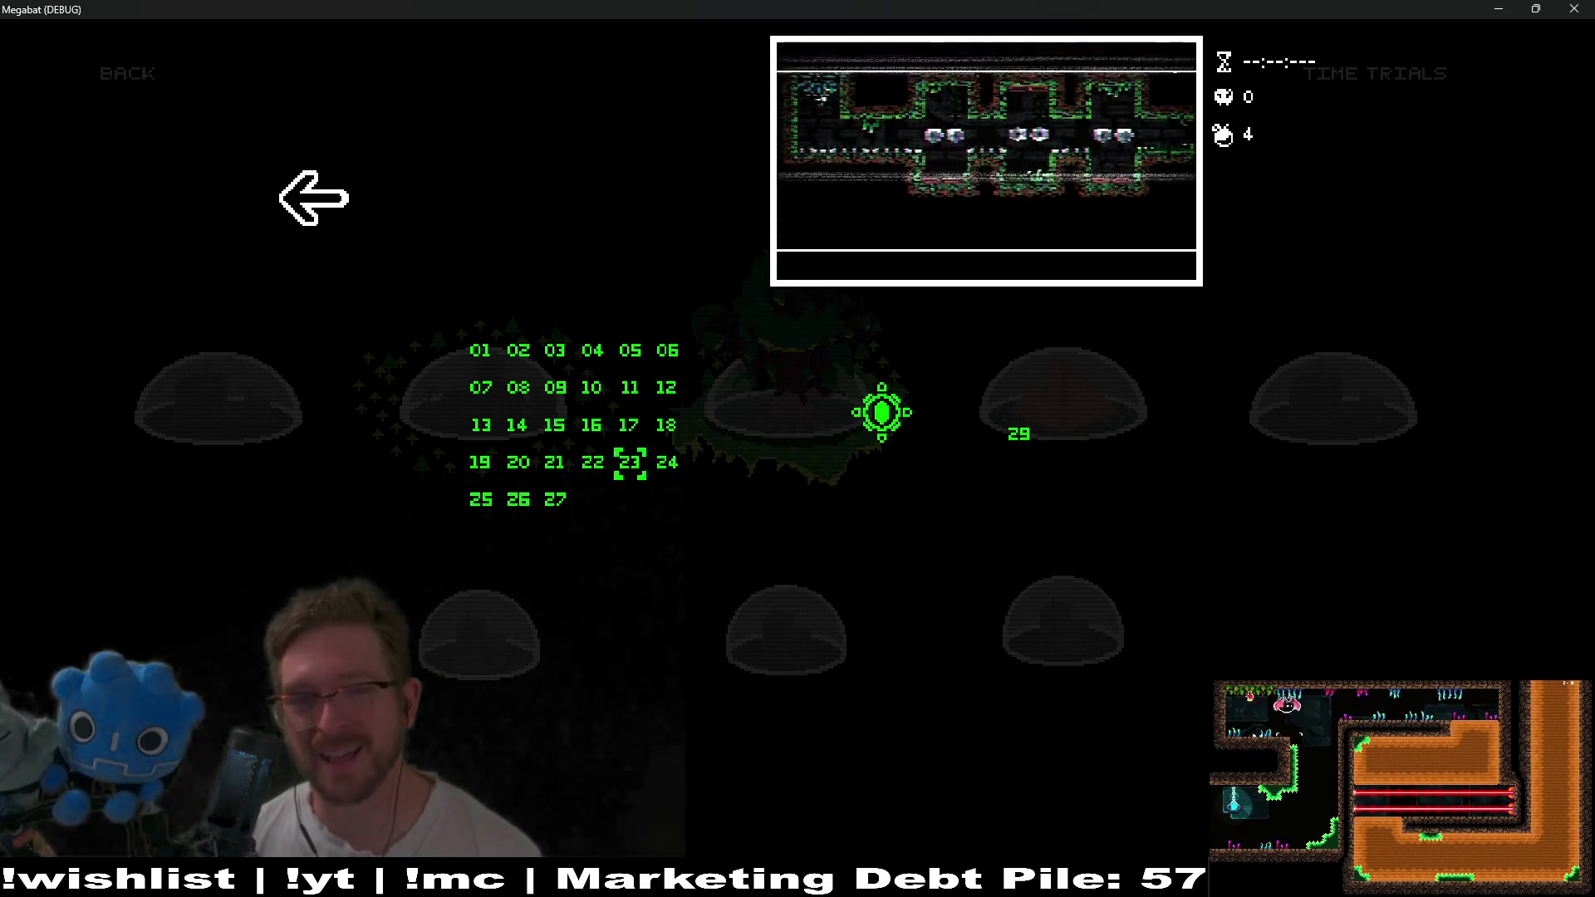
{"action": "key", "text": "Left"}
{"action": "key", "text": "Left"}
{"action": "key", "text": "Left"}
{"action": "key", "text": "Down"}
{"action": "key", "text": "Left"}
{"action": "key", "text": "Right"}
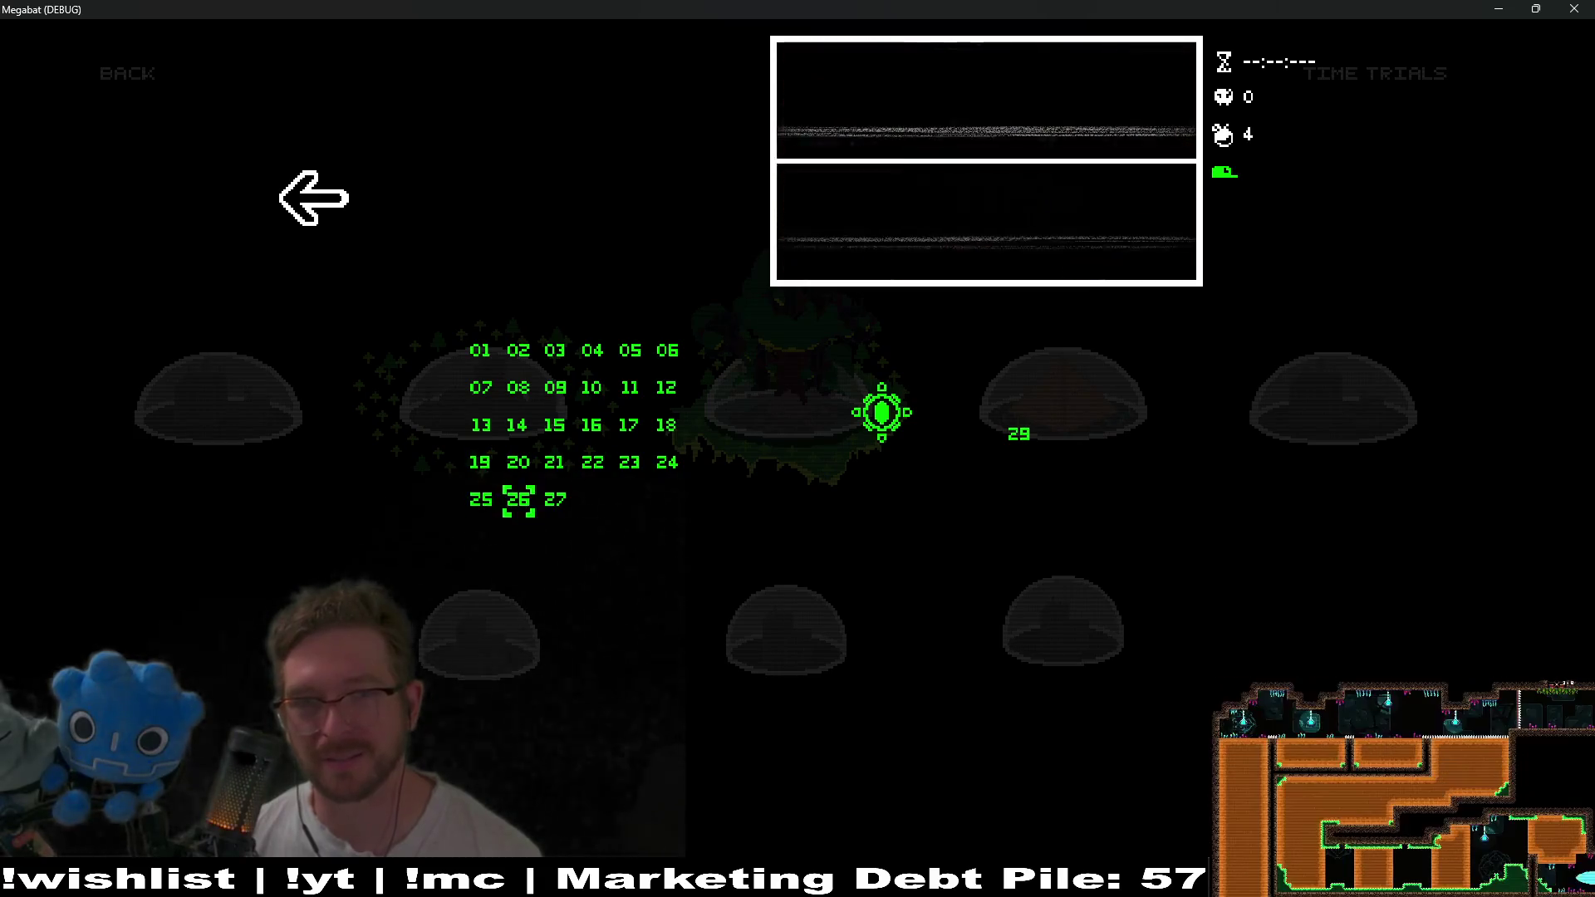
{"action": "key", "text": "Left"}
{"action": "key", "text": "Right"}
{"action": "key", "text": "Right"}
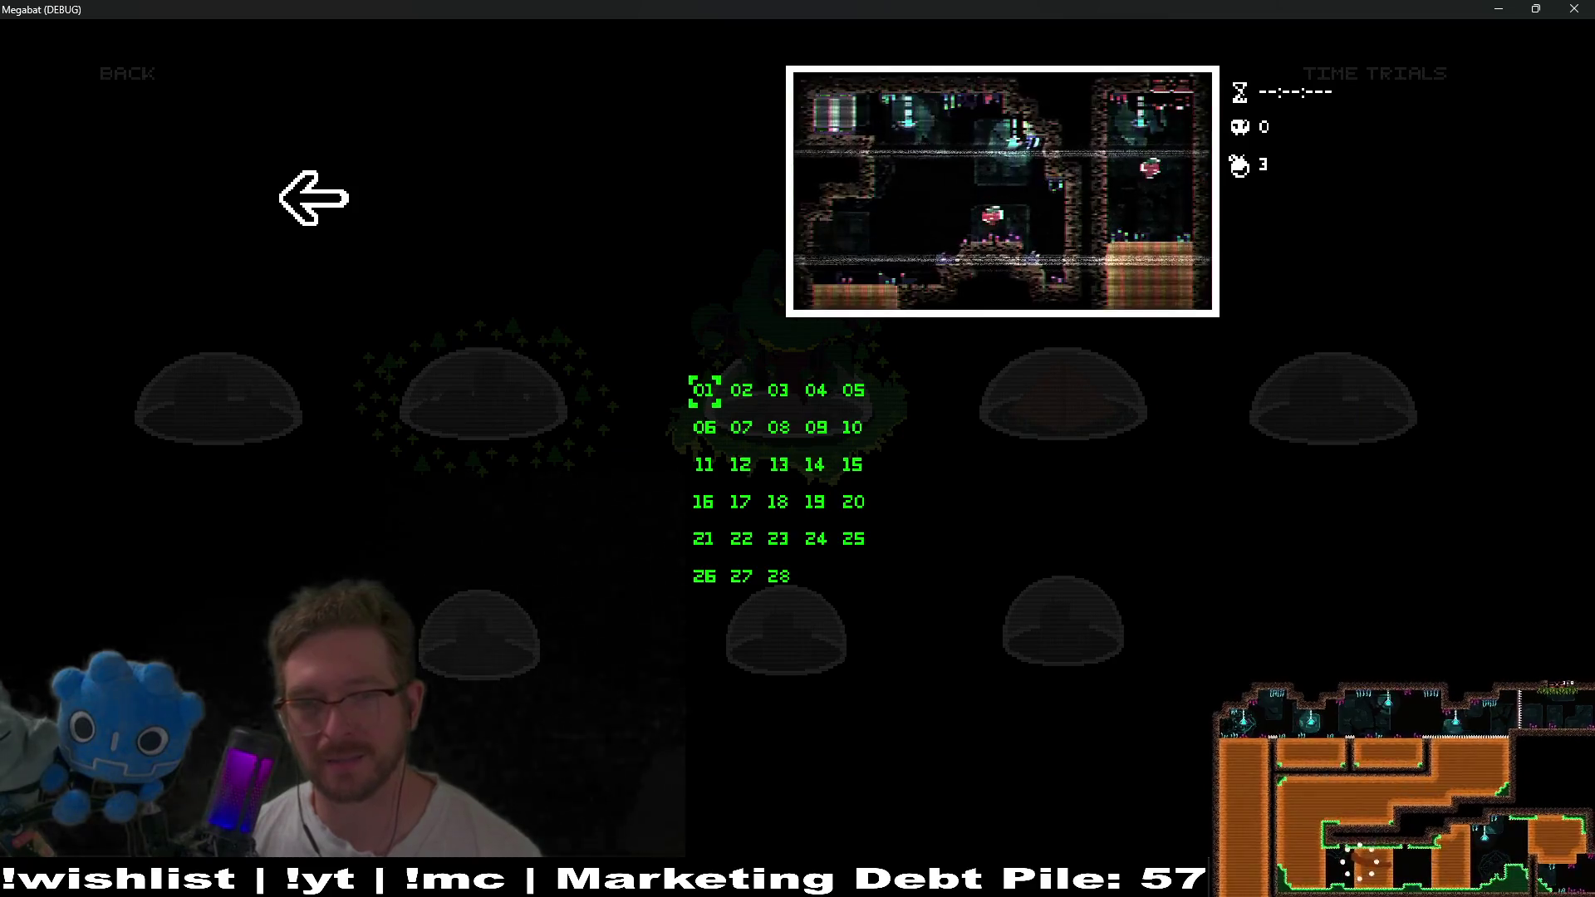
{"action": "key", "text": "Return"}
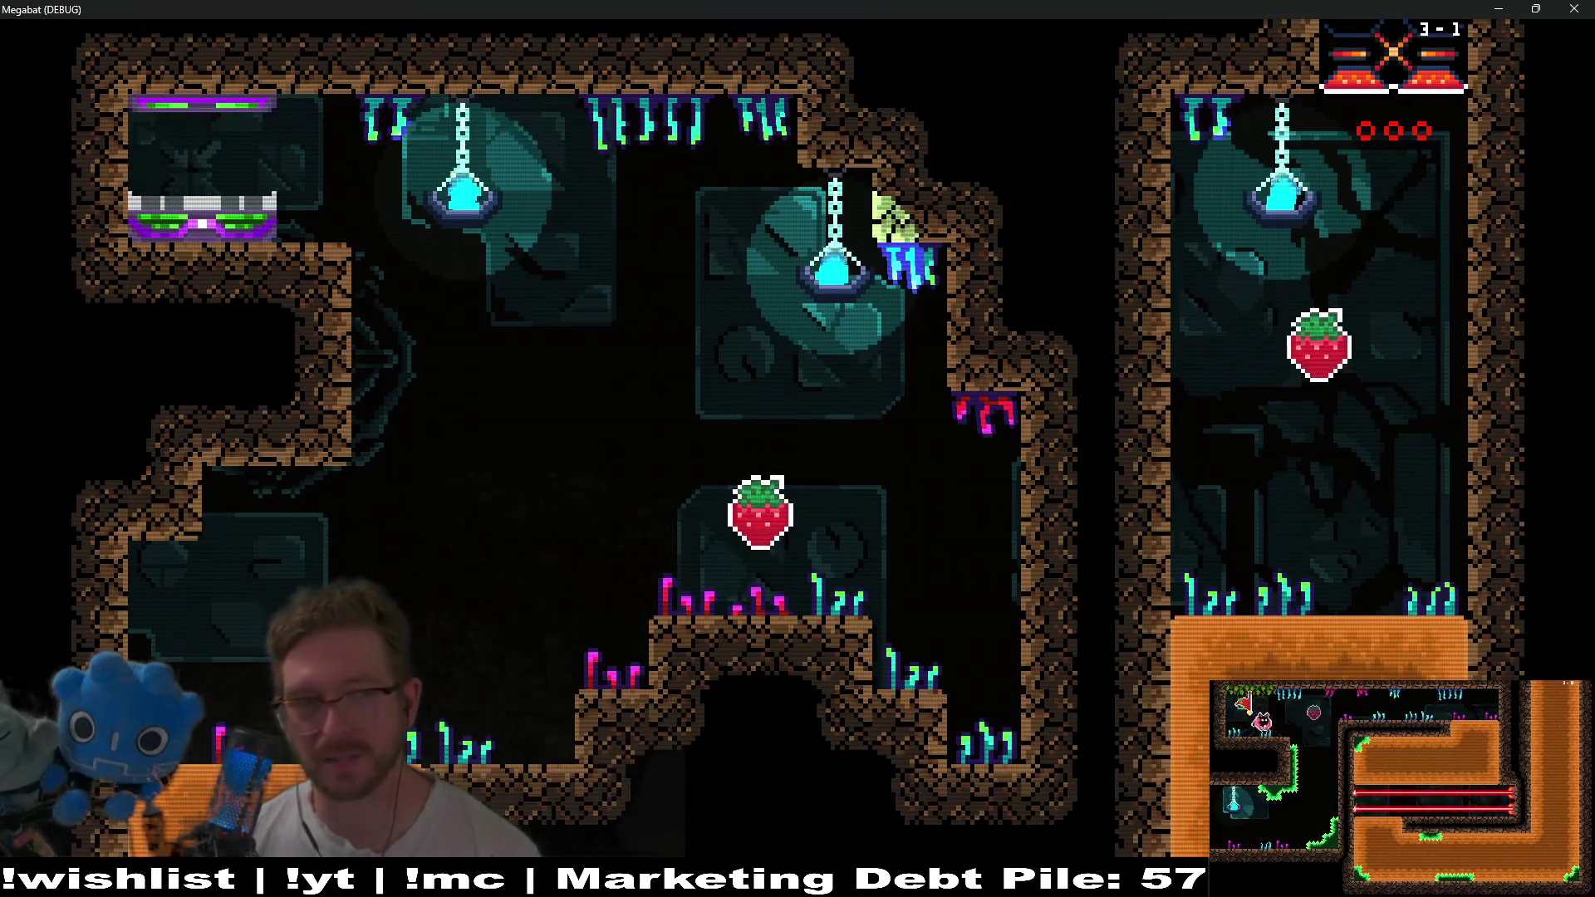
Grab the first strawberry and exit left into the next room.
{"action": "key", "text": "Right"}
{"action": "key", "text": "Down"}
{"action": "key", "text": "Left"}
{"action": "key", "text": "Down"}
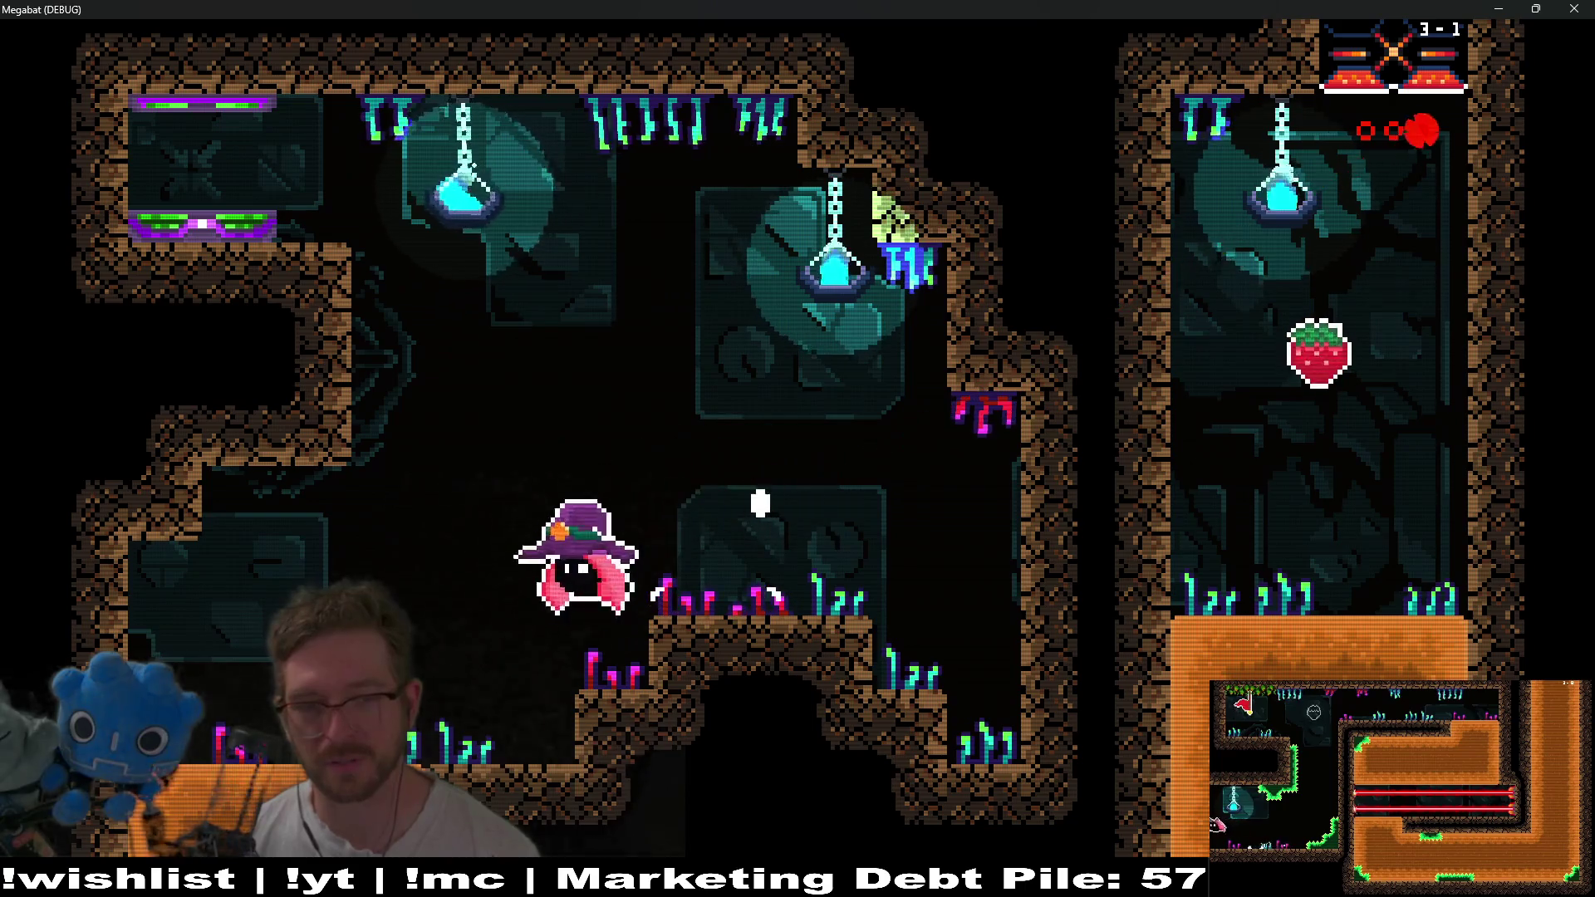
{"action": "key", "text": "Left"}
Dash down-right and up into the next cave room to grab its strawberry.
{"action": "key", "text": "Right"}
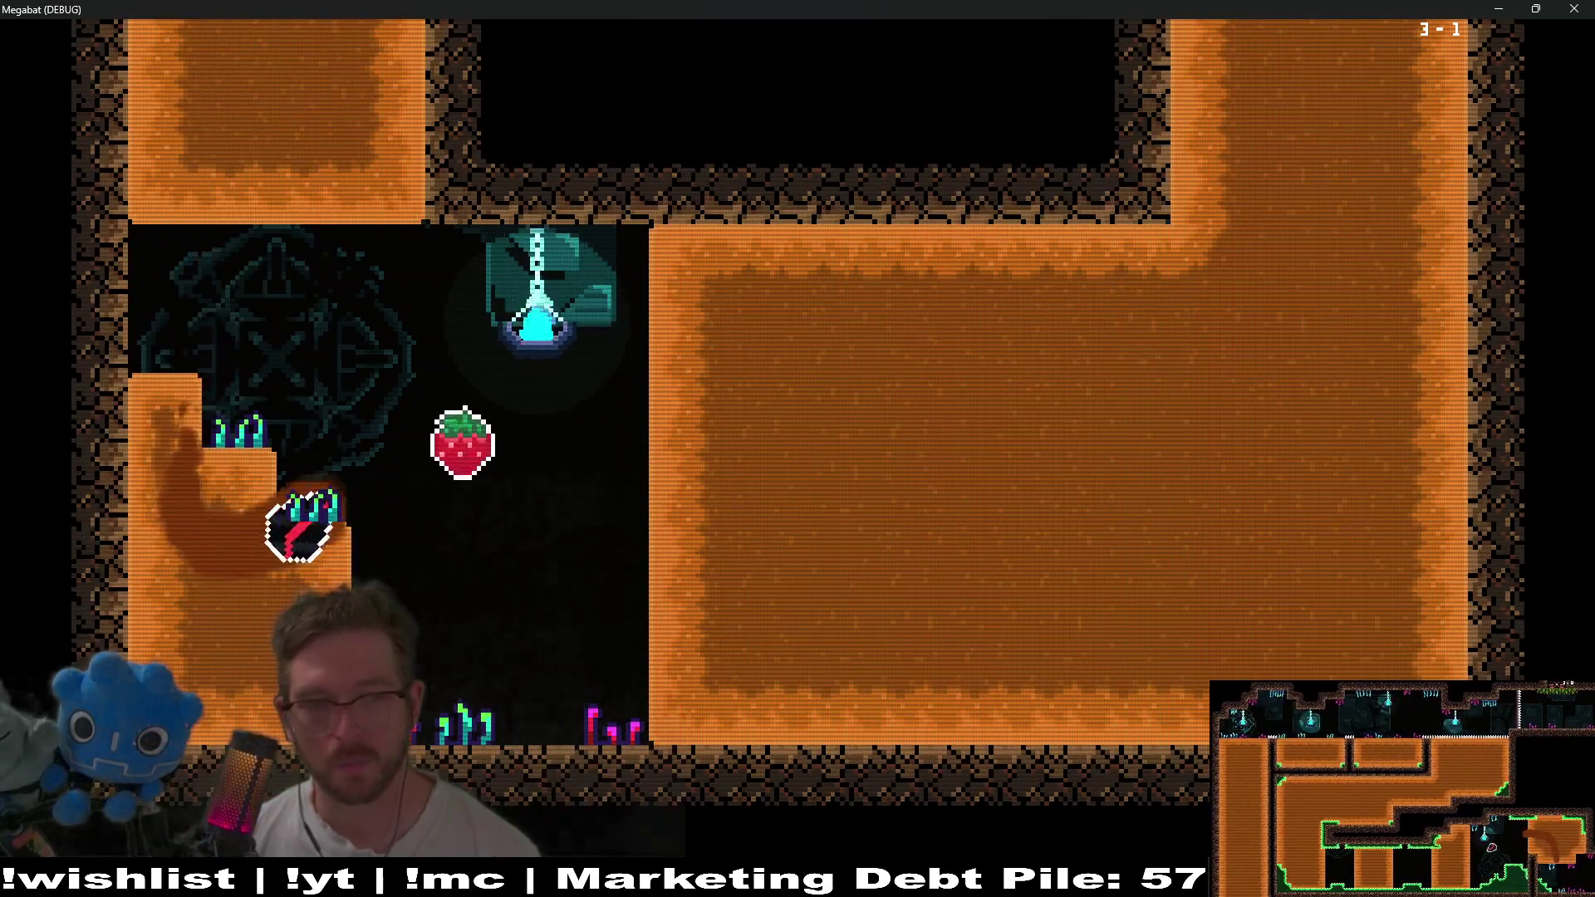
{"action": "key", "text": "Down"}
{"action": "key", "text": "Right"}
{"action": "key", "text": "Up"}
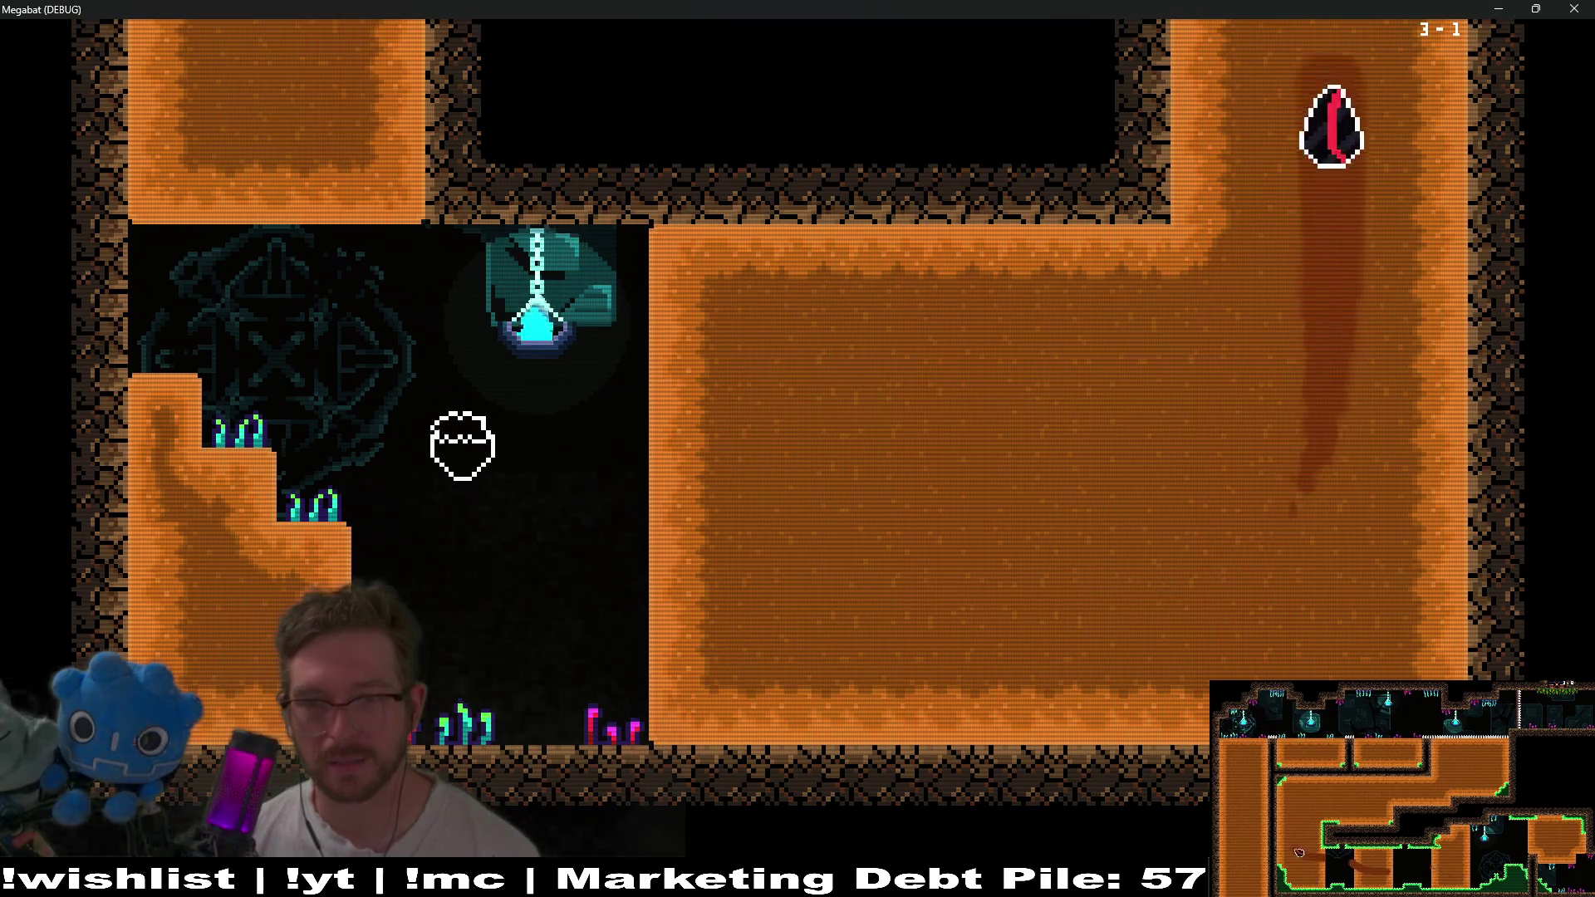
{"action": "key", "text": "Up"}
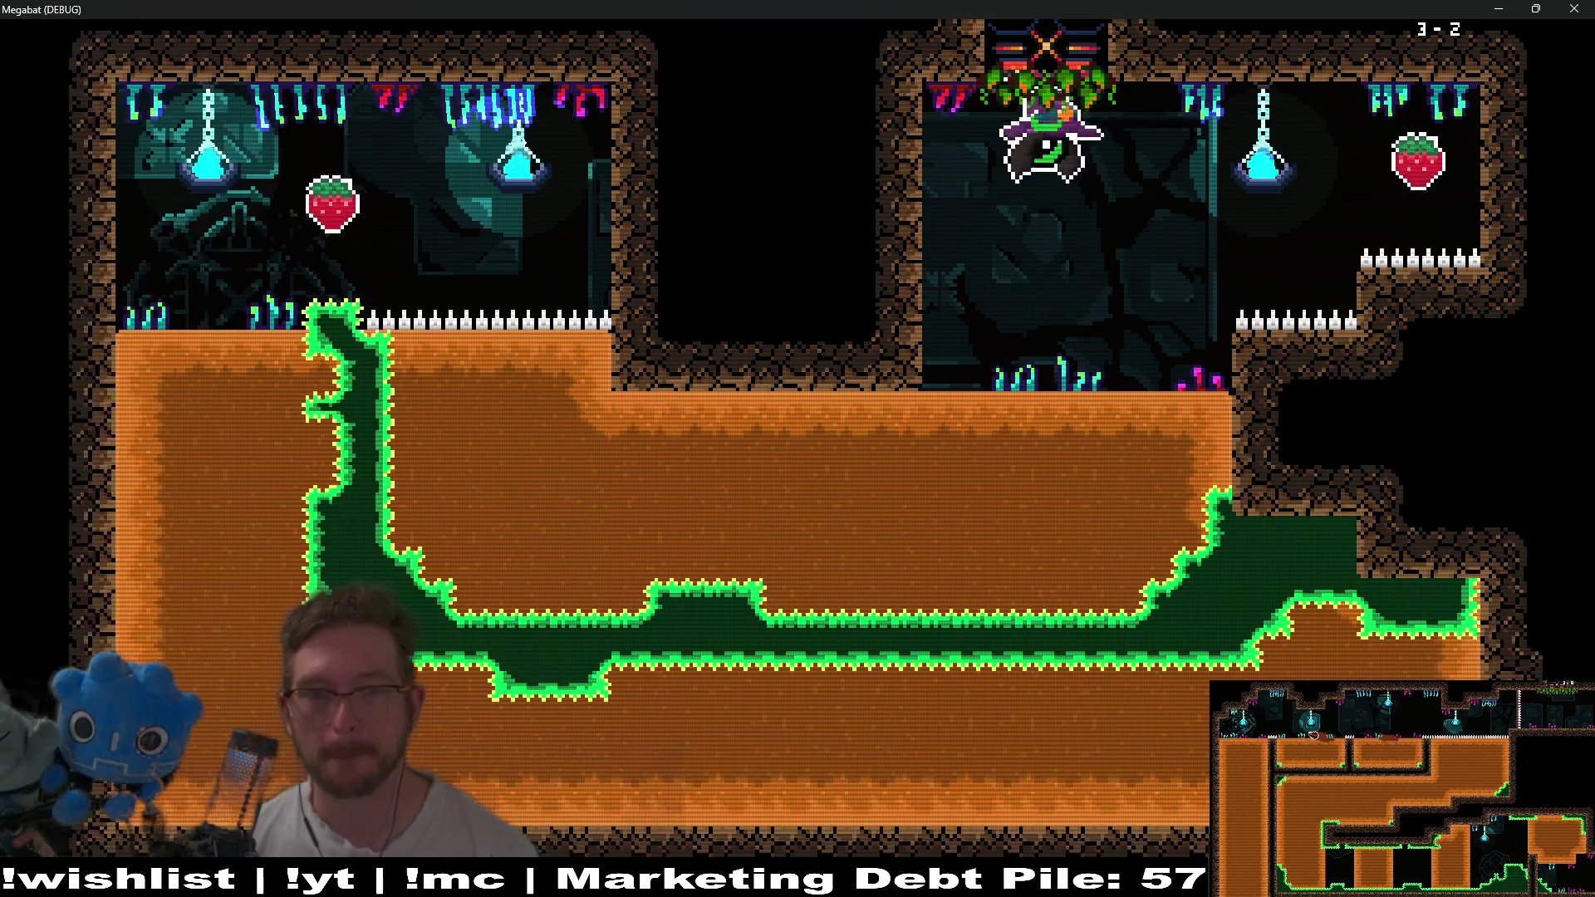
Burrow left through the ground and fly back up out of it.
{"action": "key", "text": "Left"}
{"action": "key", "text": "Up"}
{"action": "key", "text": "Left"}
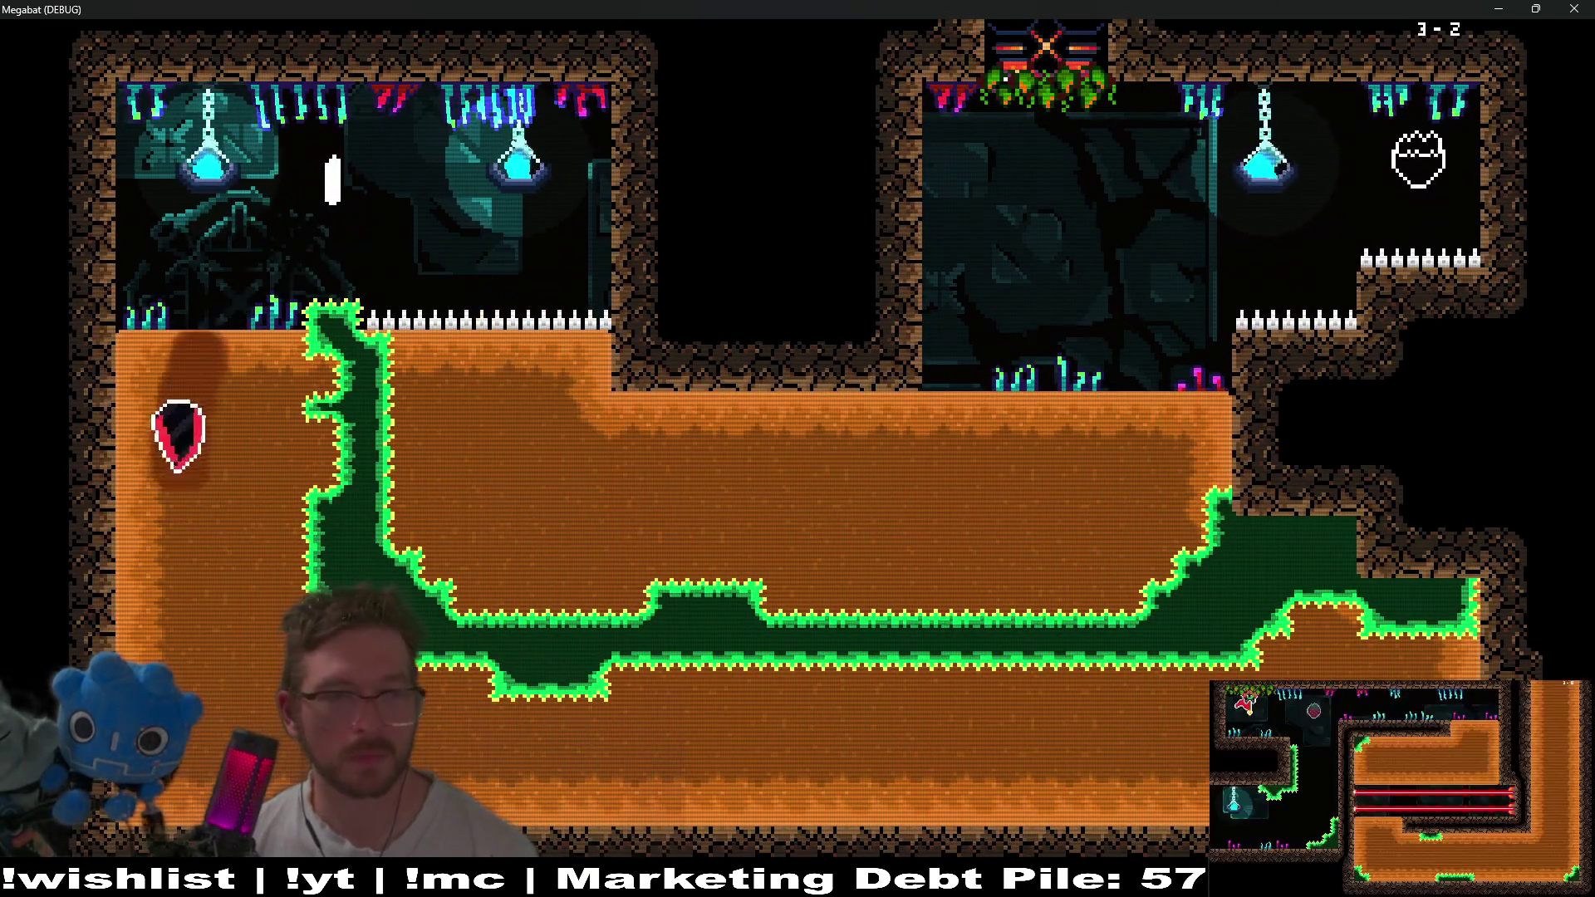
{"action": "key", "text": "Up"}
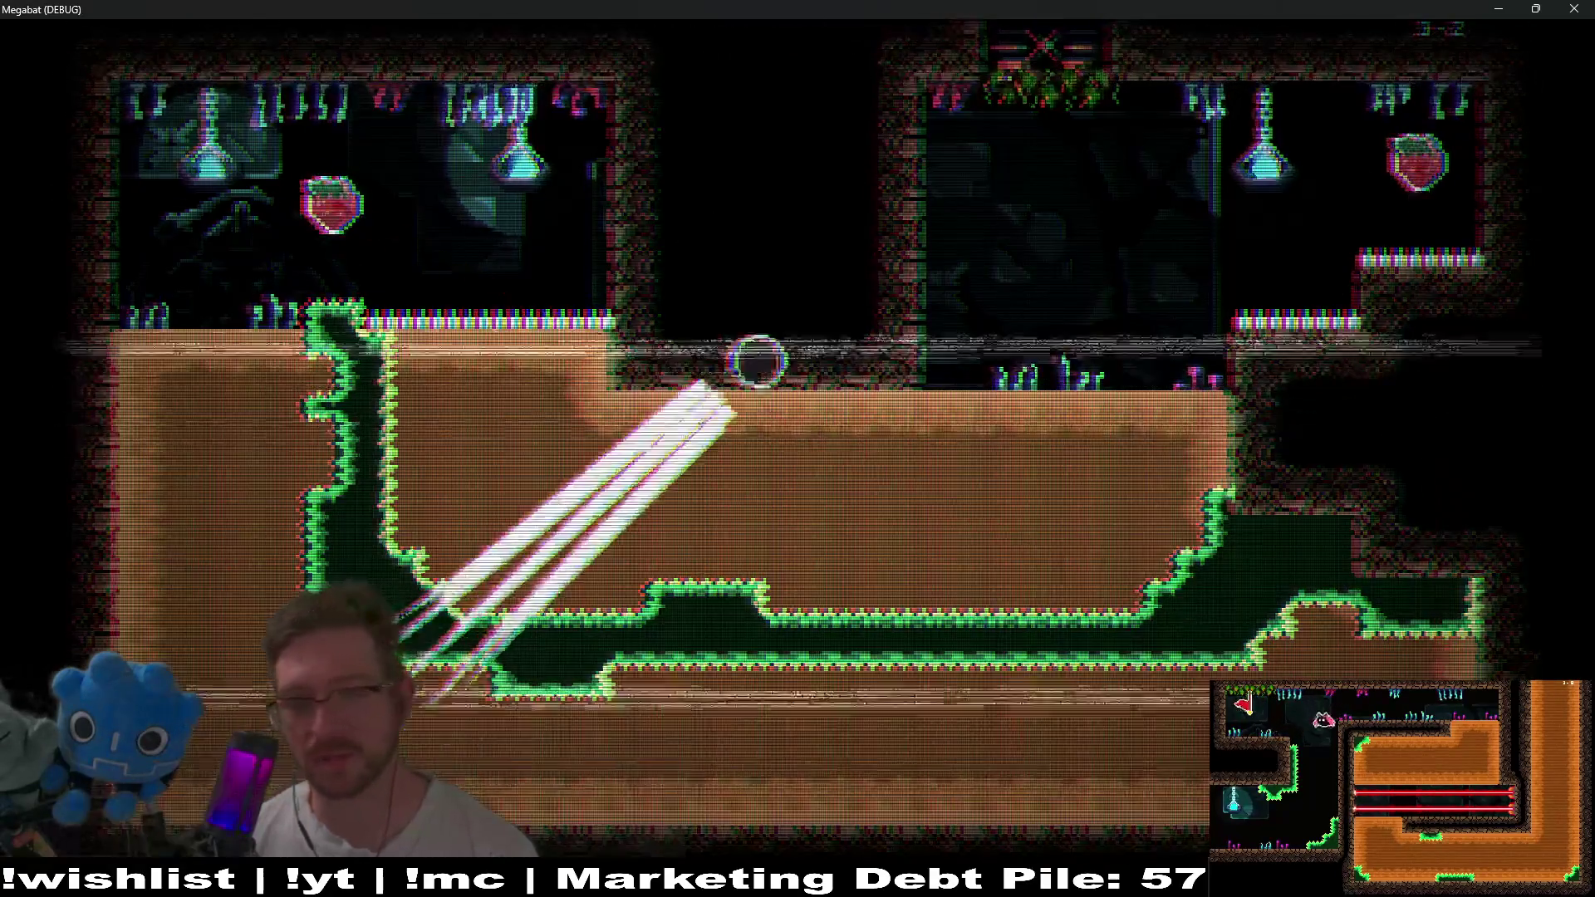
Dive into the dirt from the top-right room, grab the strawberry, and tunnel right along the bottom.
{"action": "key", "text": "Left"}
{"action": "key", "text": "Down"}
{"action": "key", "text": "Left"}
{"action": "key", "text": "Up"}
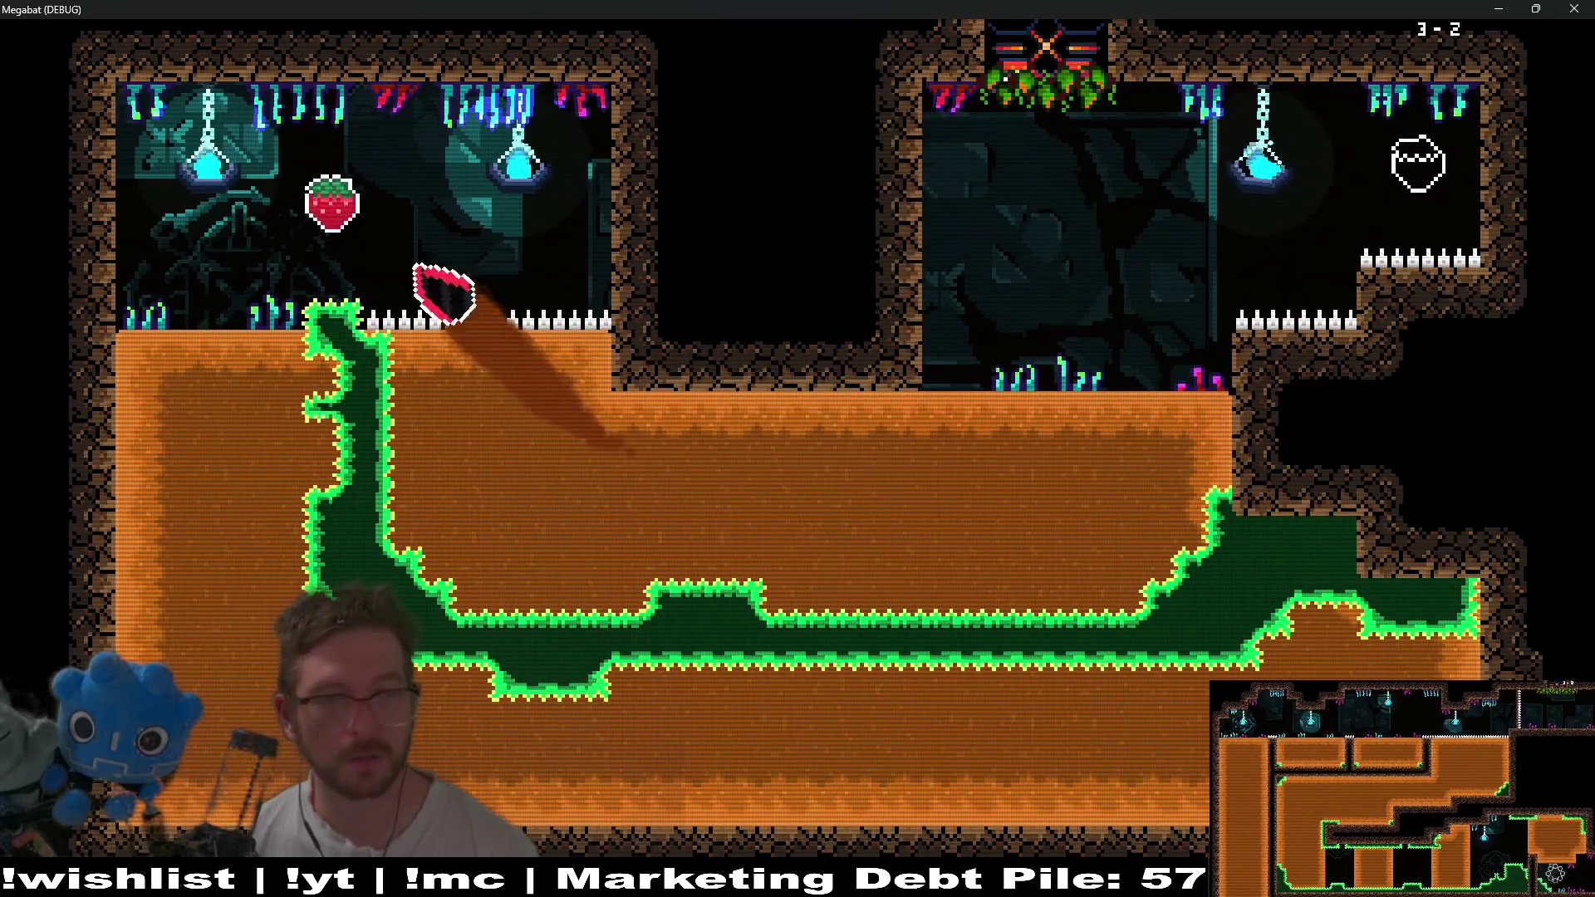
{"action": "key", "text": "Down"}
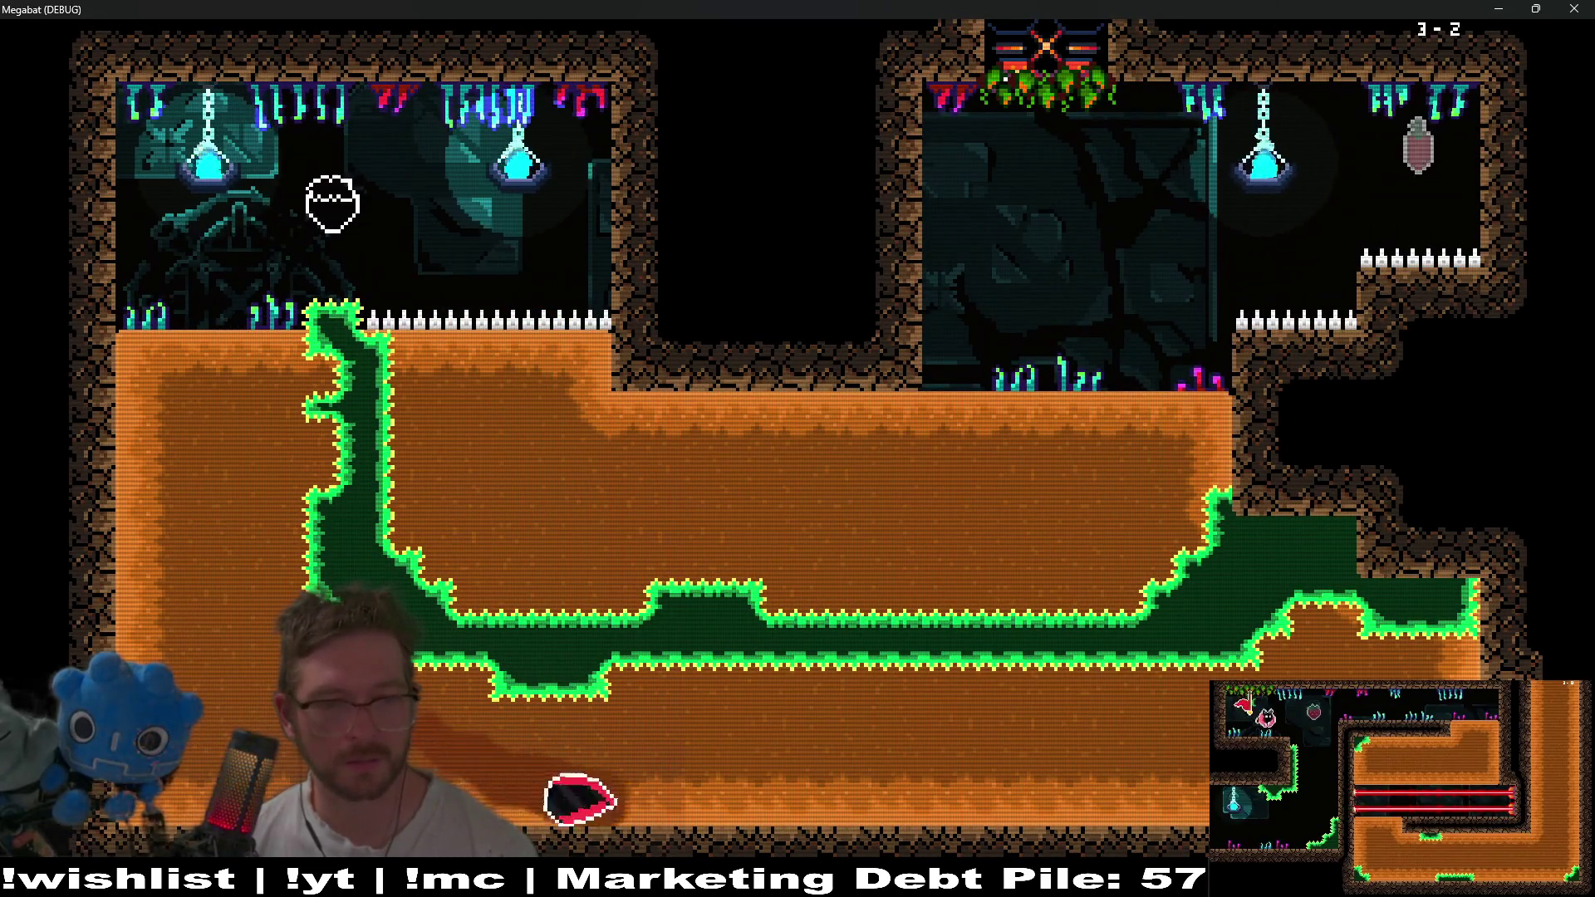
{"action": "key", "text": "Right"}
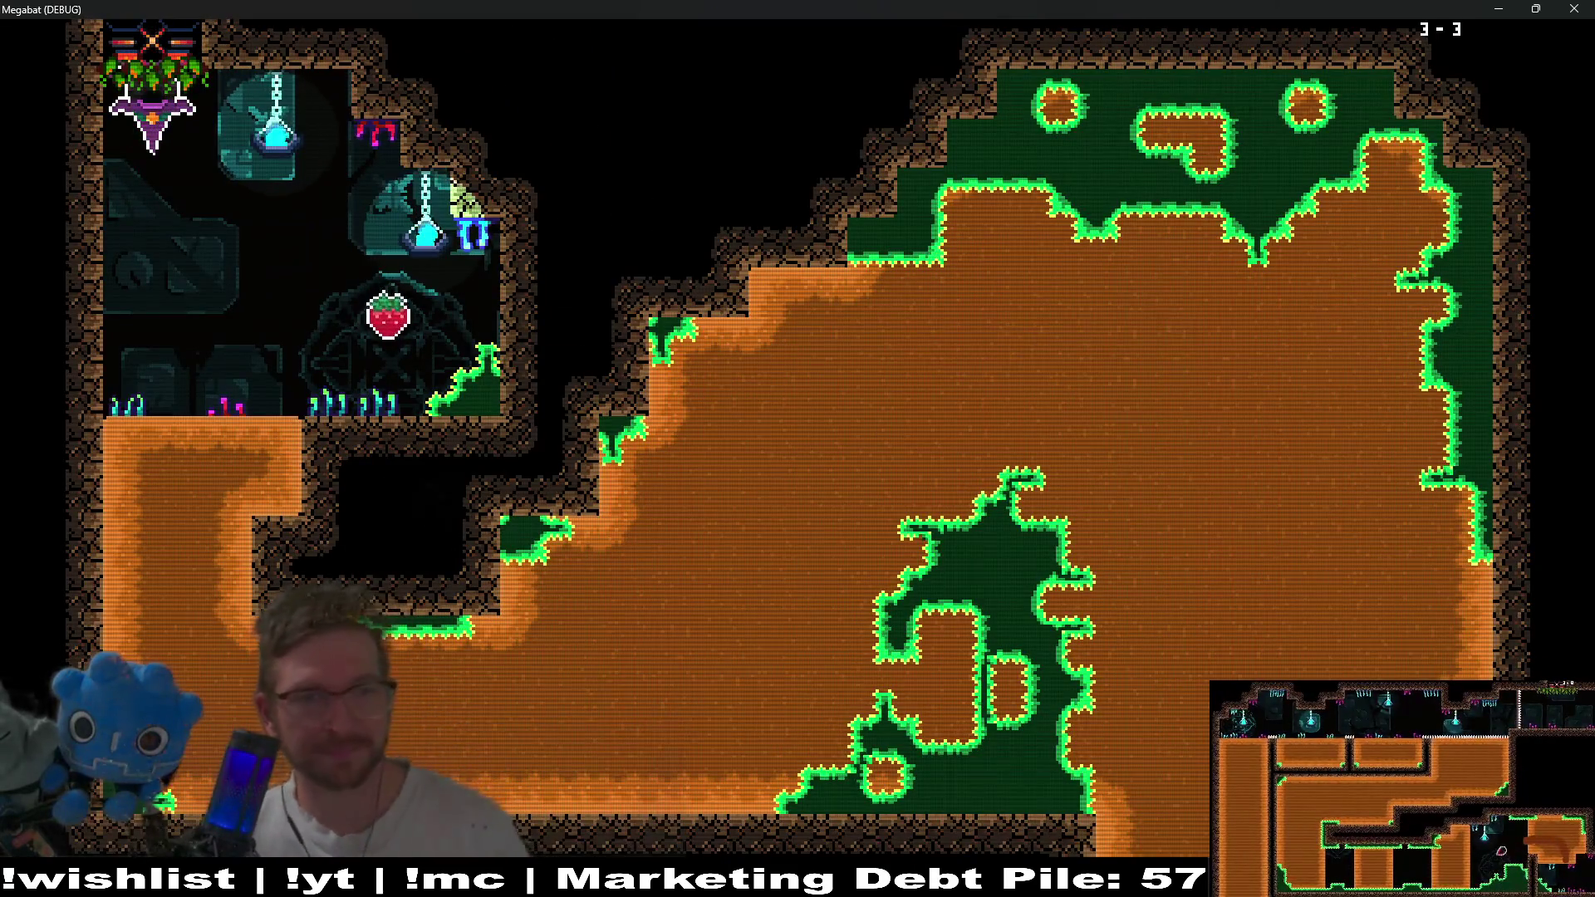
Burrow down-right to the strawberry and tunnel out the exit to finish level 3-3.
{"action": "key", "text": "Down"}
{"action": "key", "text": "Right"}
{"action": "key", "text": "Down"}
{"action": "key", "text": "Right"}
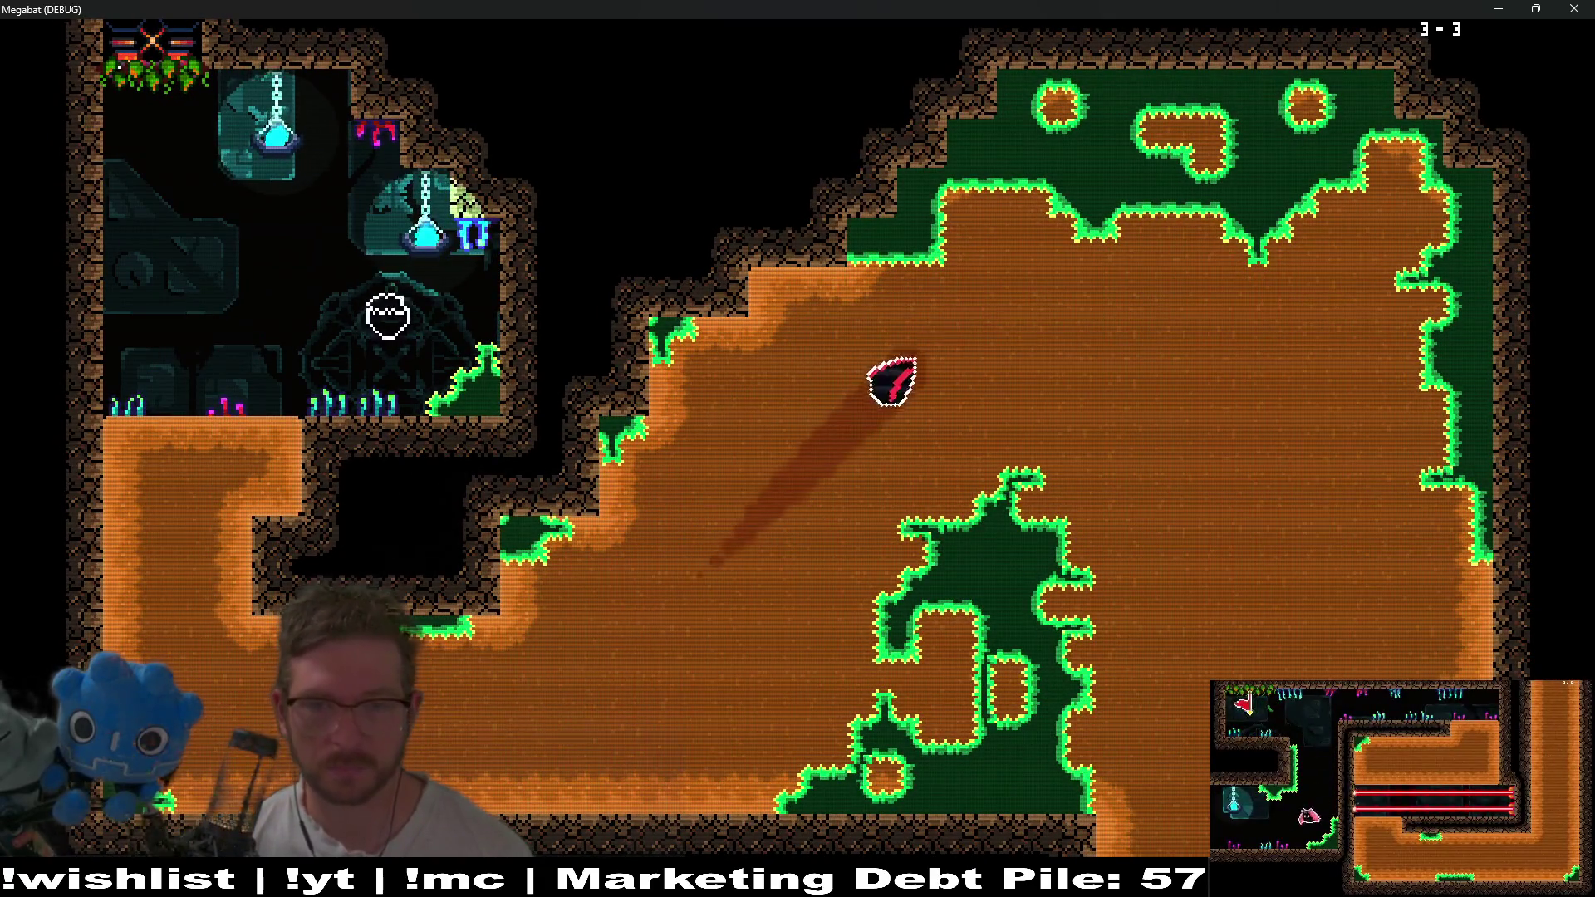
{"action": "key", "text": "Right"}
{"action": "key", "text": "Up"}
{"action": "key", "text": "Right"}
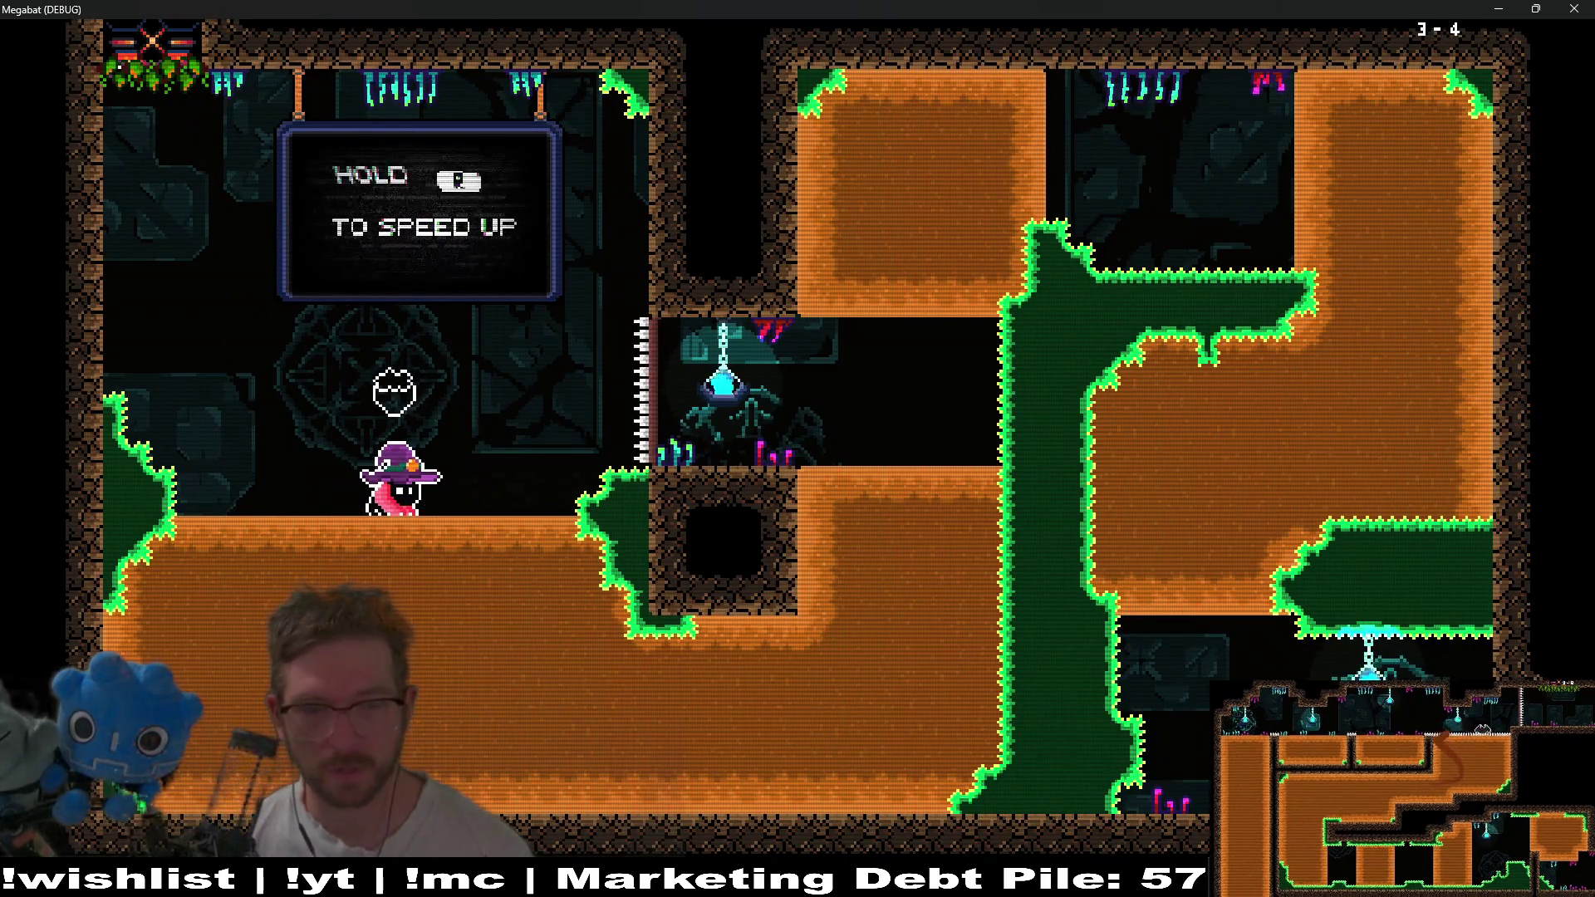
Burrow down from level 3-4's start, tunnelling right and then down-left.
{"action": "key", "text": "Down"}
{"action": "key", "text": "Right"}
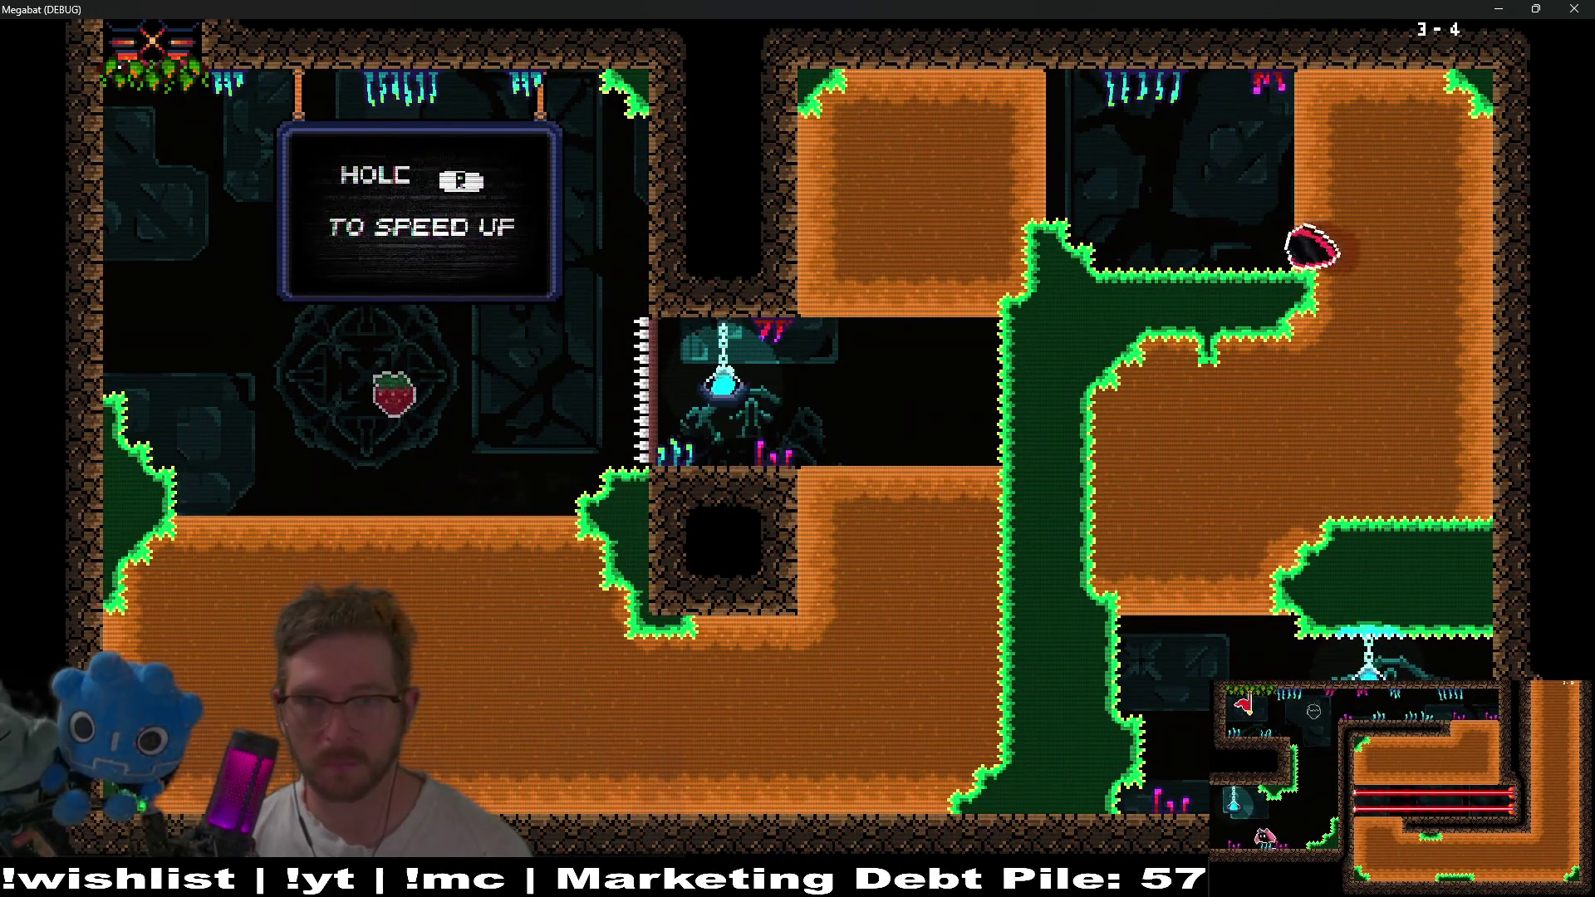
{"action": "key", "text": "Down"}
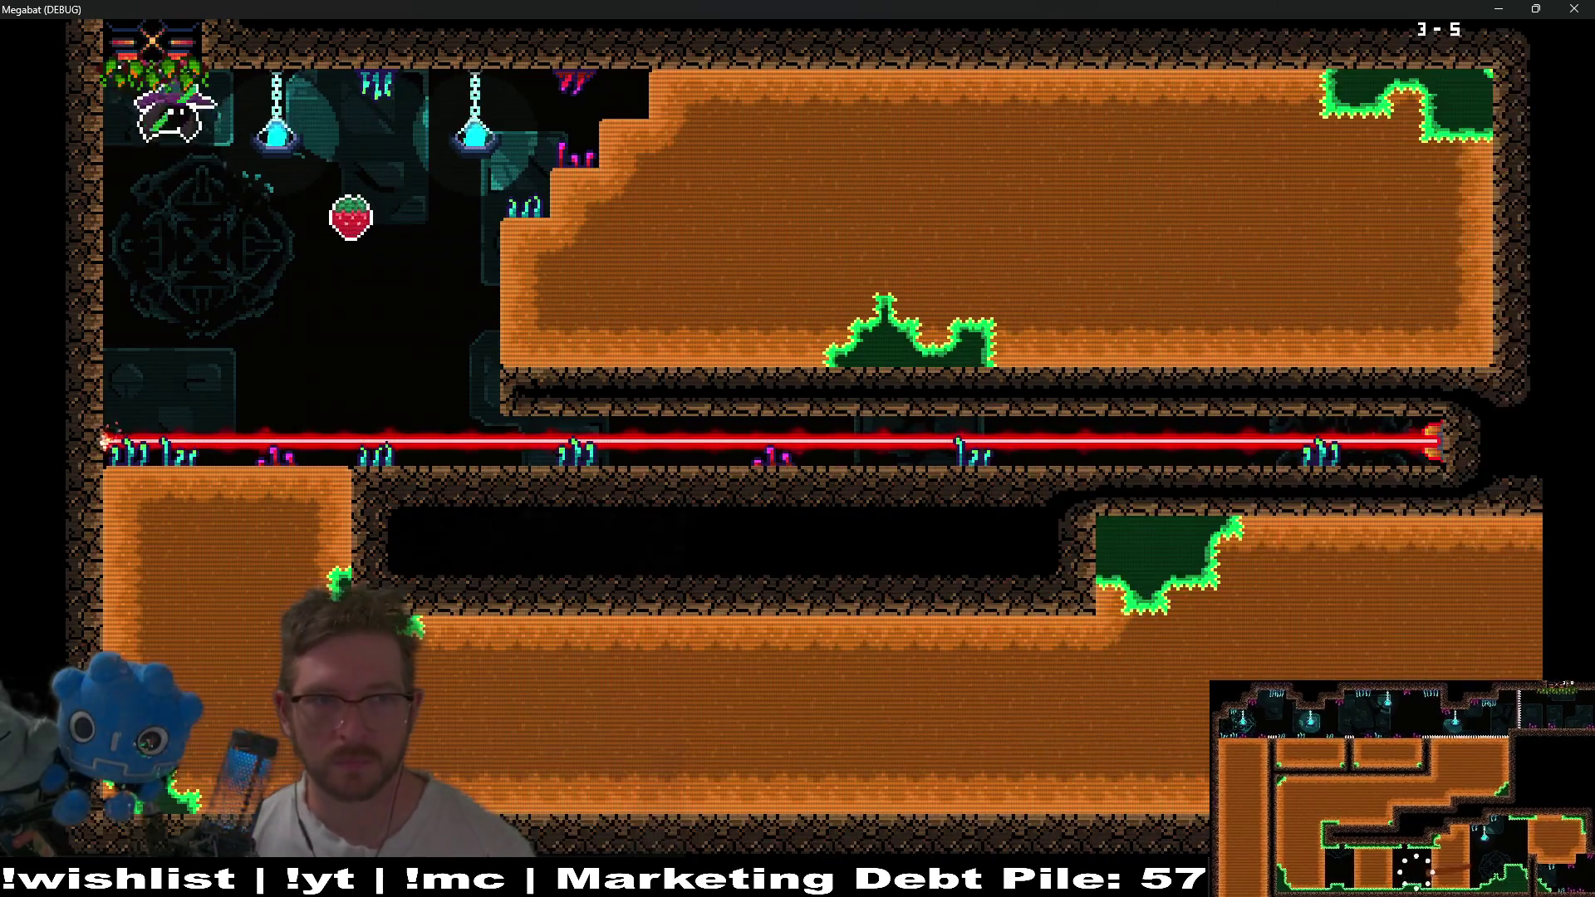
Tunnel right, back left, then right through the lower ground while avoiding the lasers.
{"action": "key", "text": "Right"}
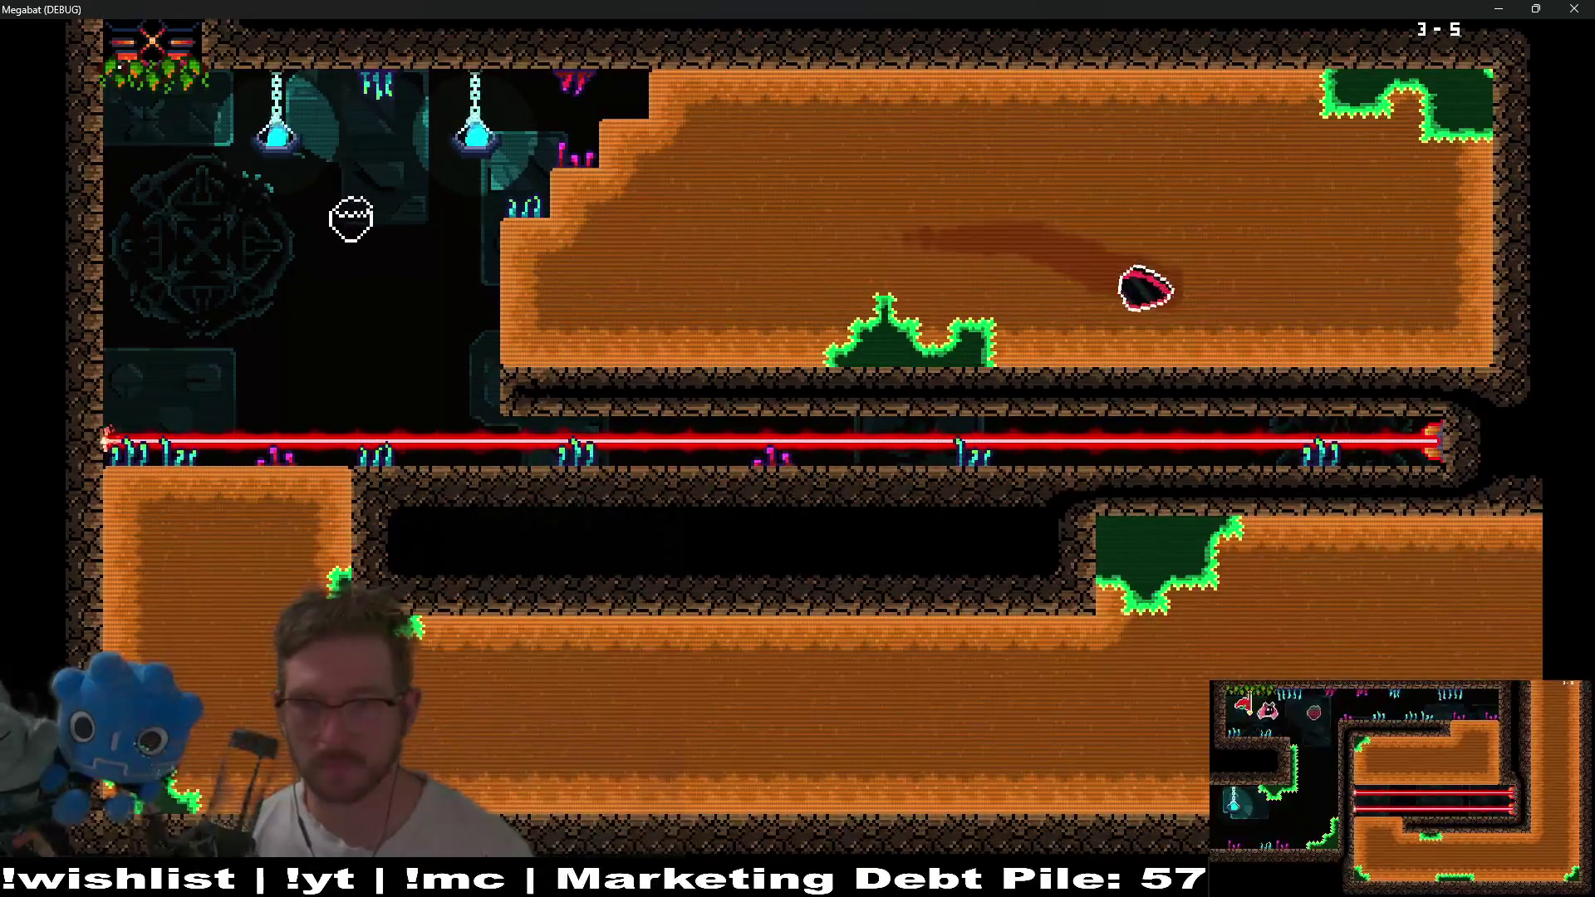
{"action": "key", "text": "Left"}
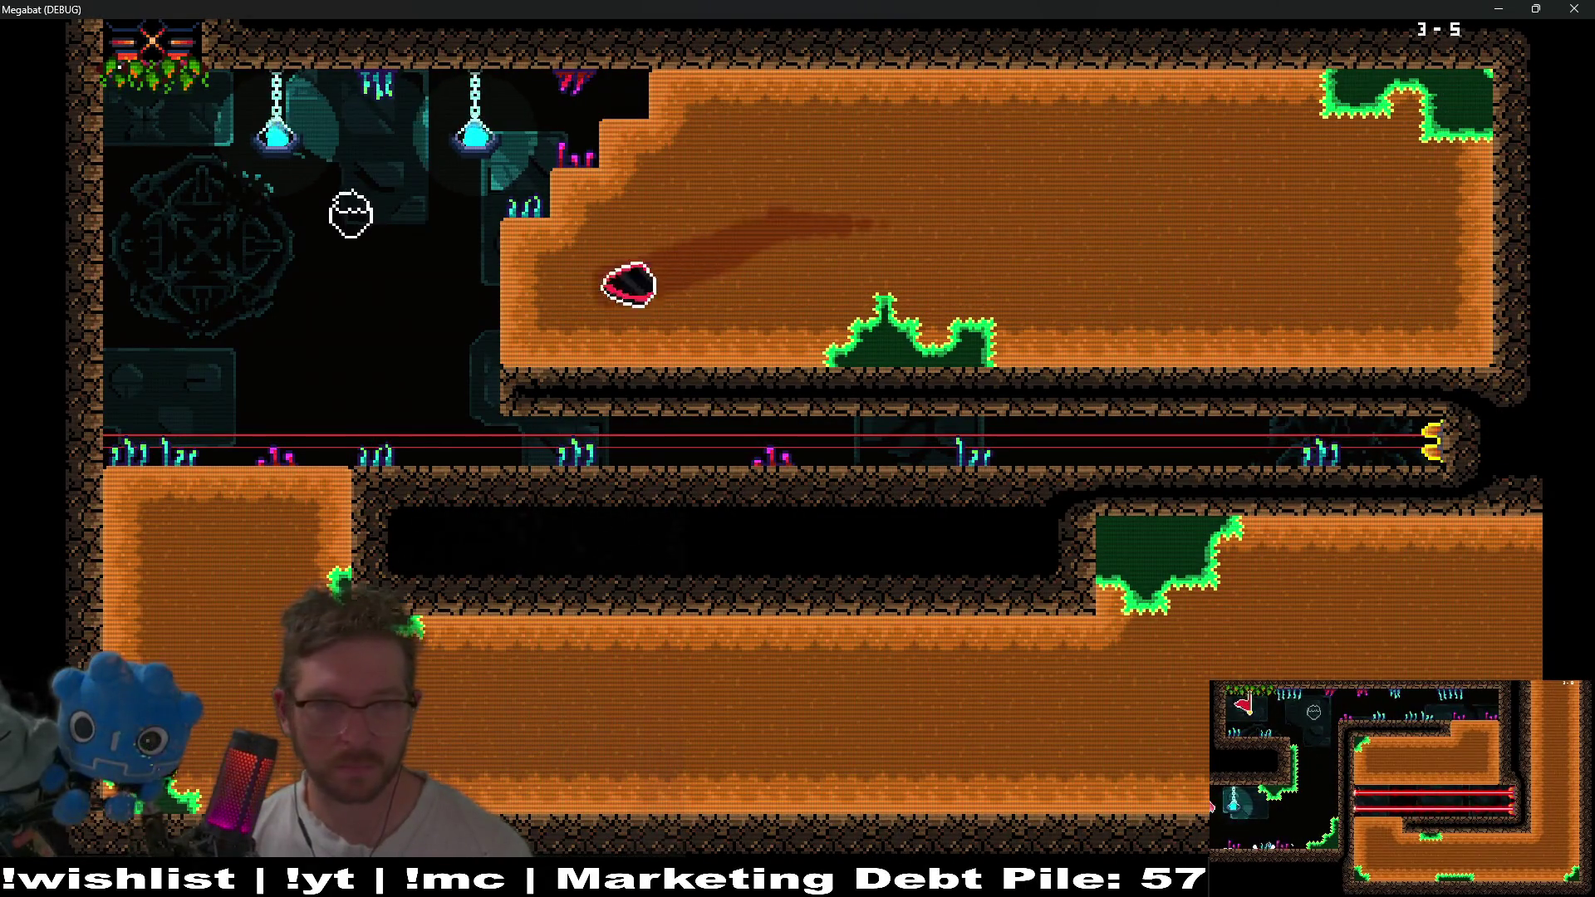
{"action": "key", "text": "Down"}
{"action": "key", "text": "Right"}
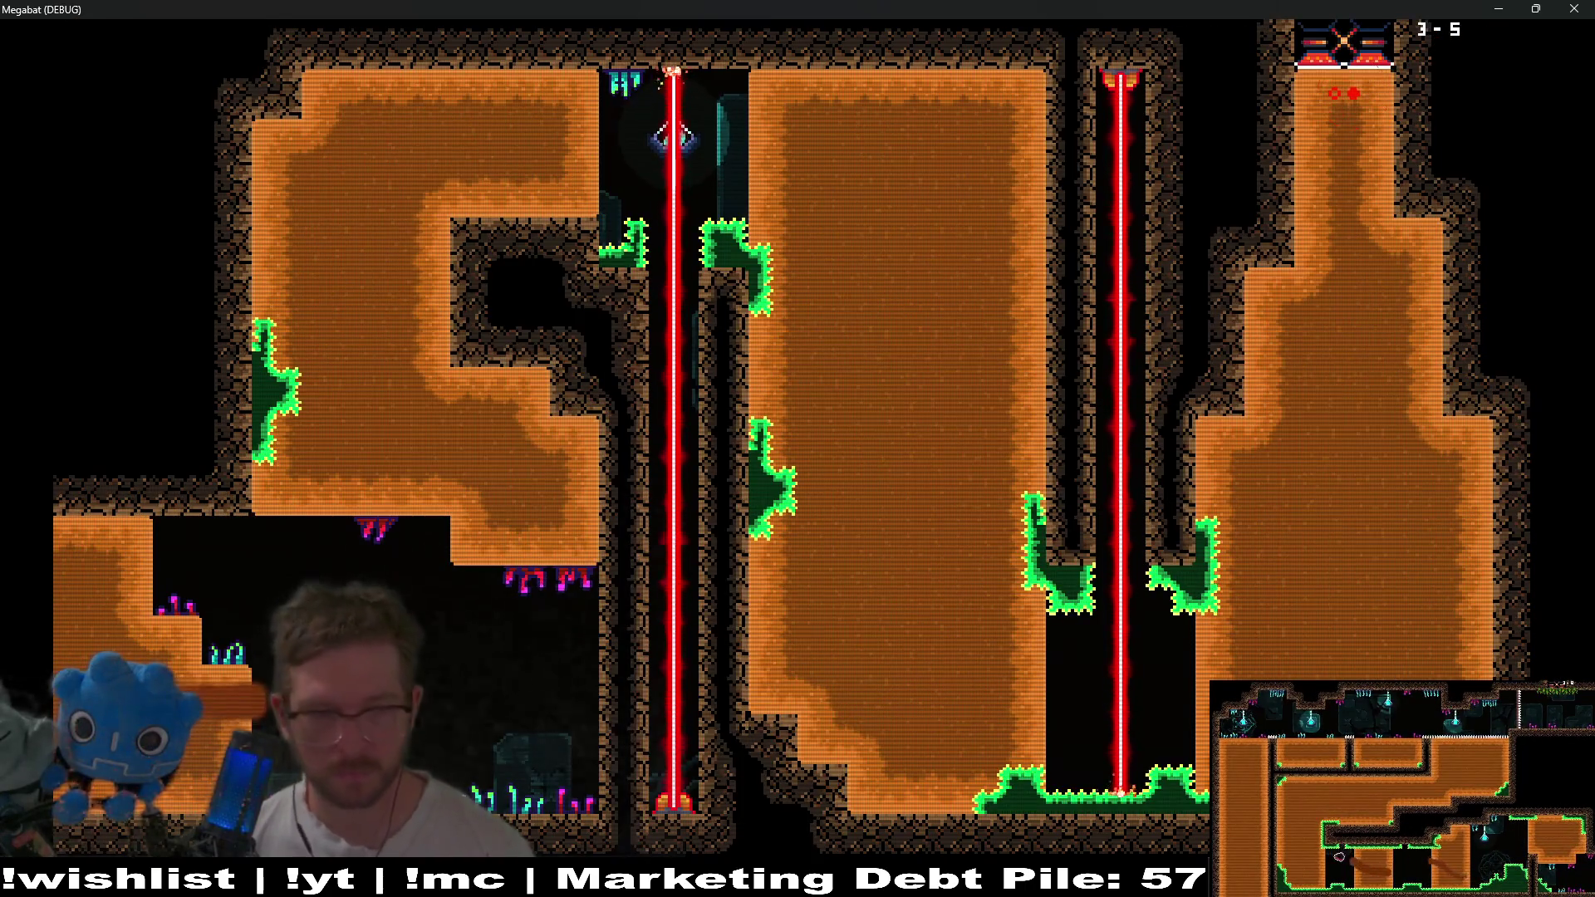
Tunnel up and down through the dirt, fly up the right shaft, and dash left to eat the strawberry.
{"action": "key", "text": "Up"}
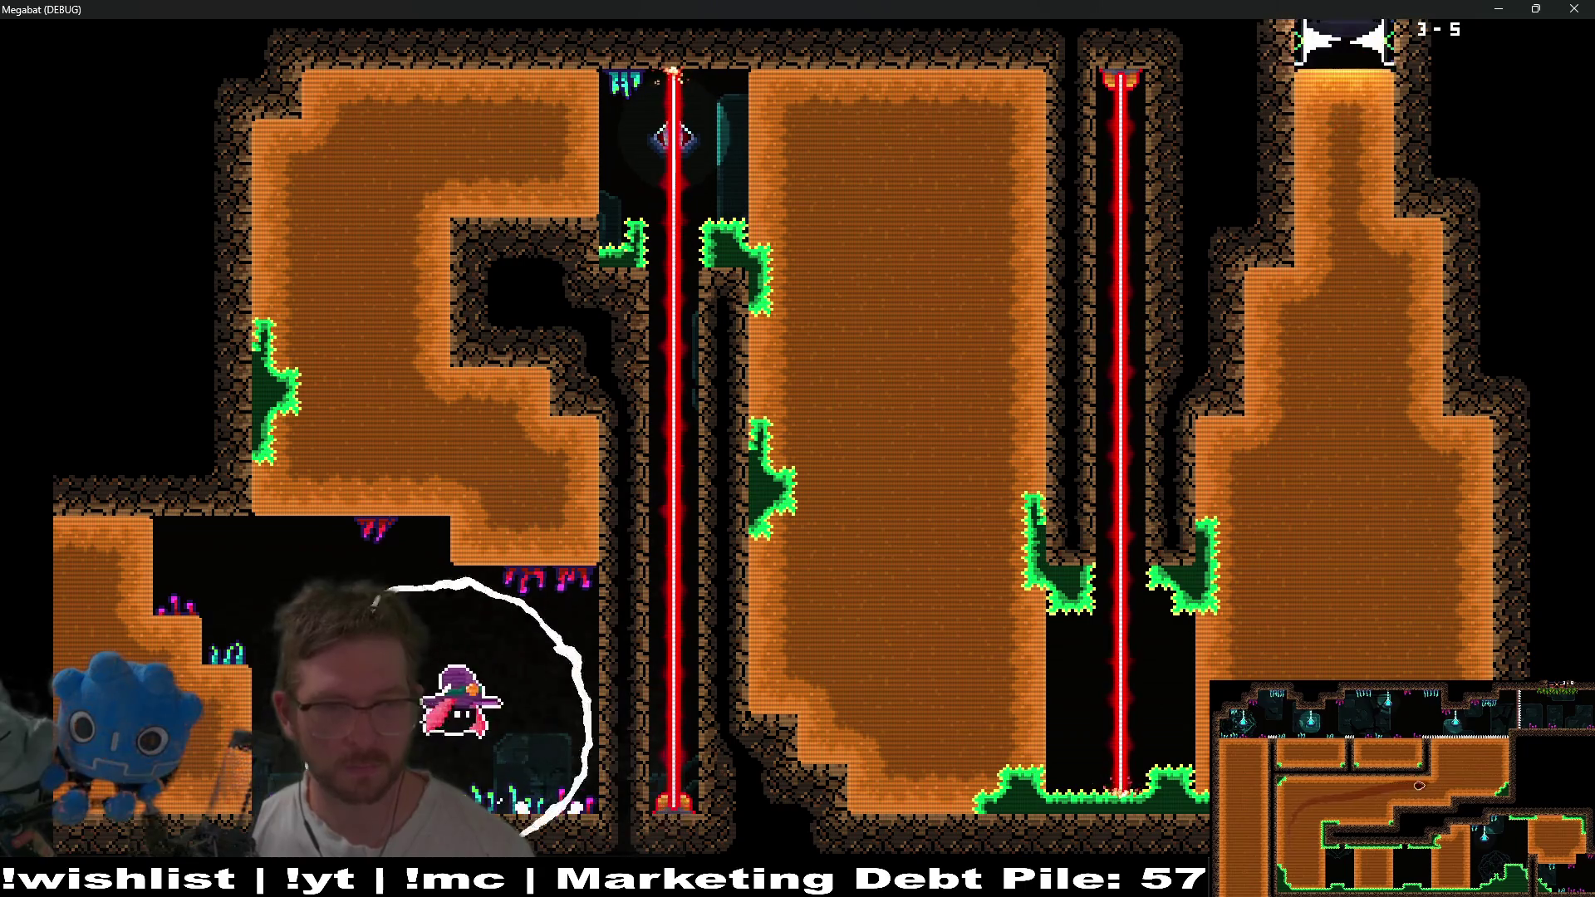
{"action": "key", "text": "Up"}
{"action": "key", "text": "Right"}
{"action": "key", "text": "Down"}
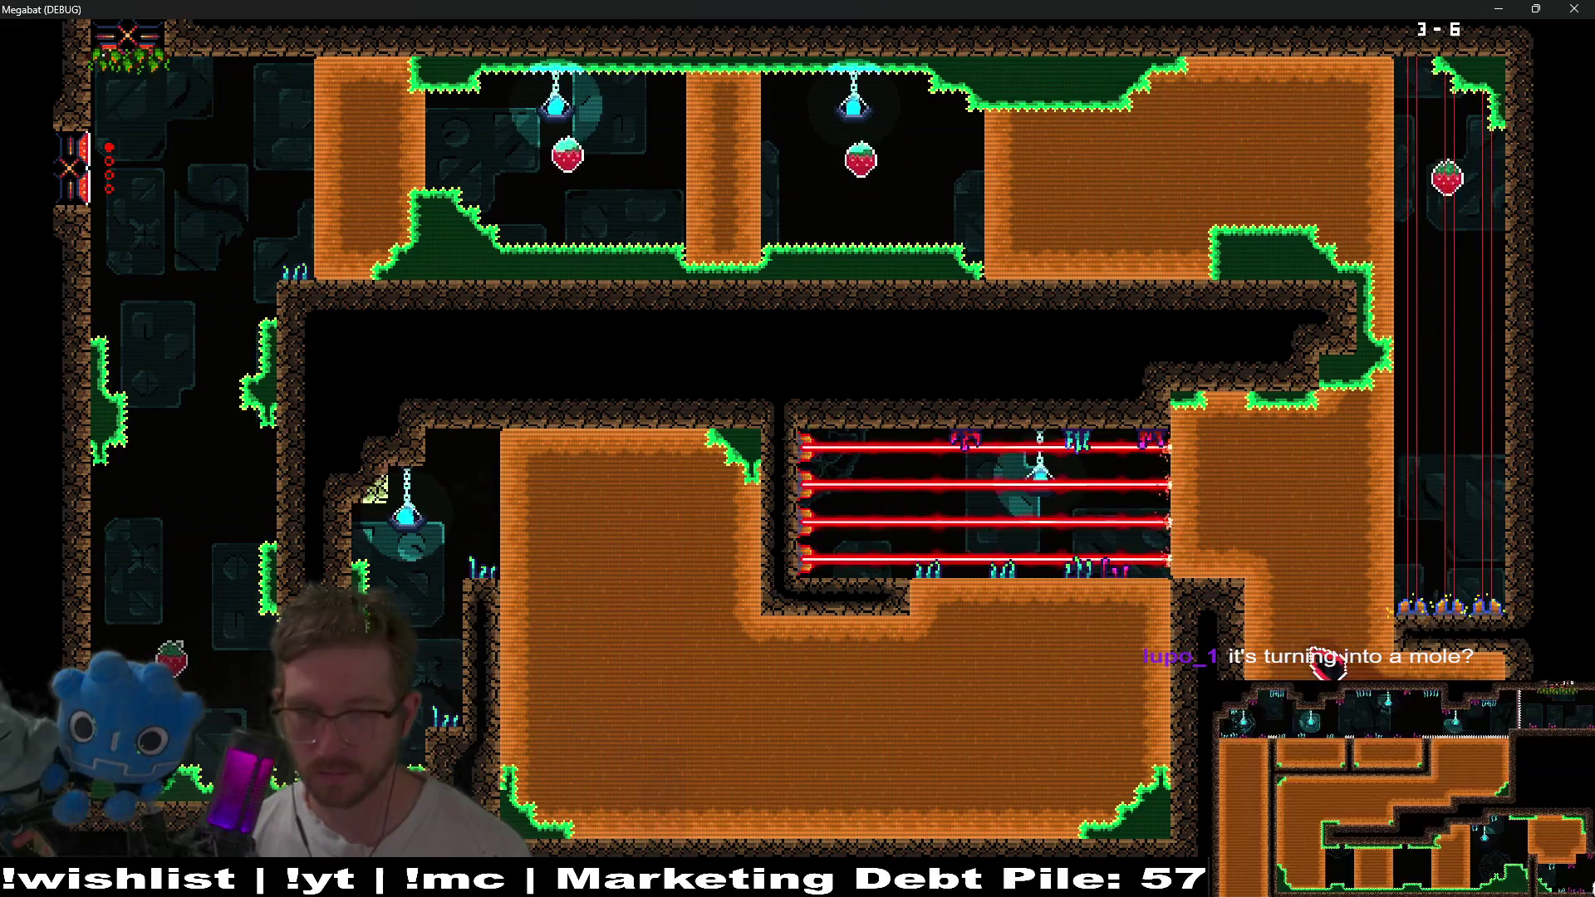
{"action": "key", "text": "Left"}
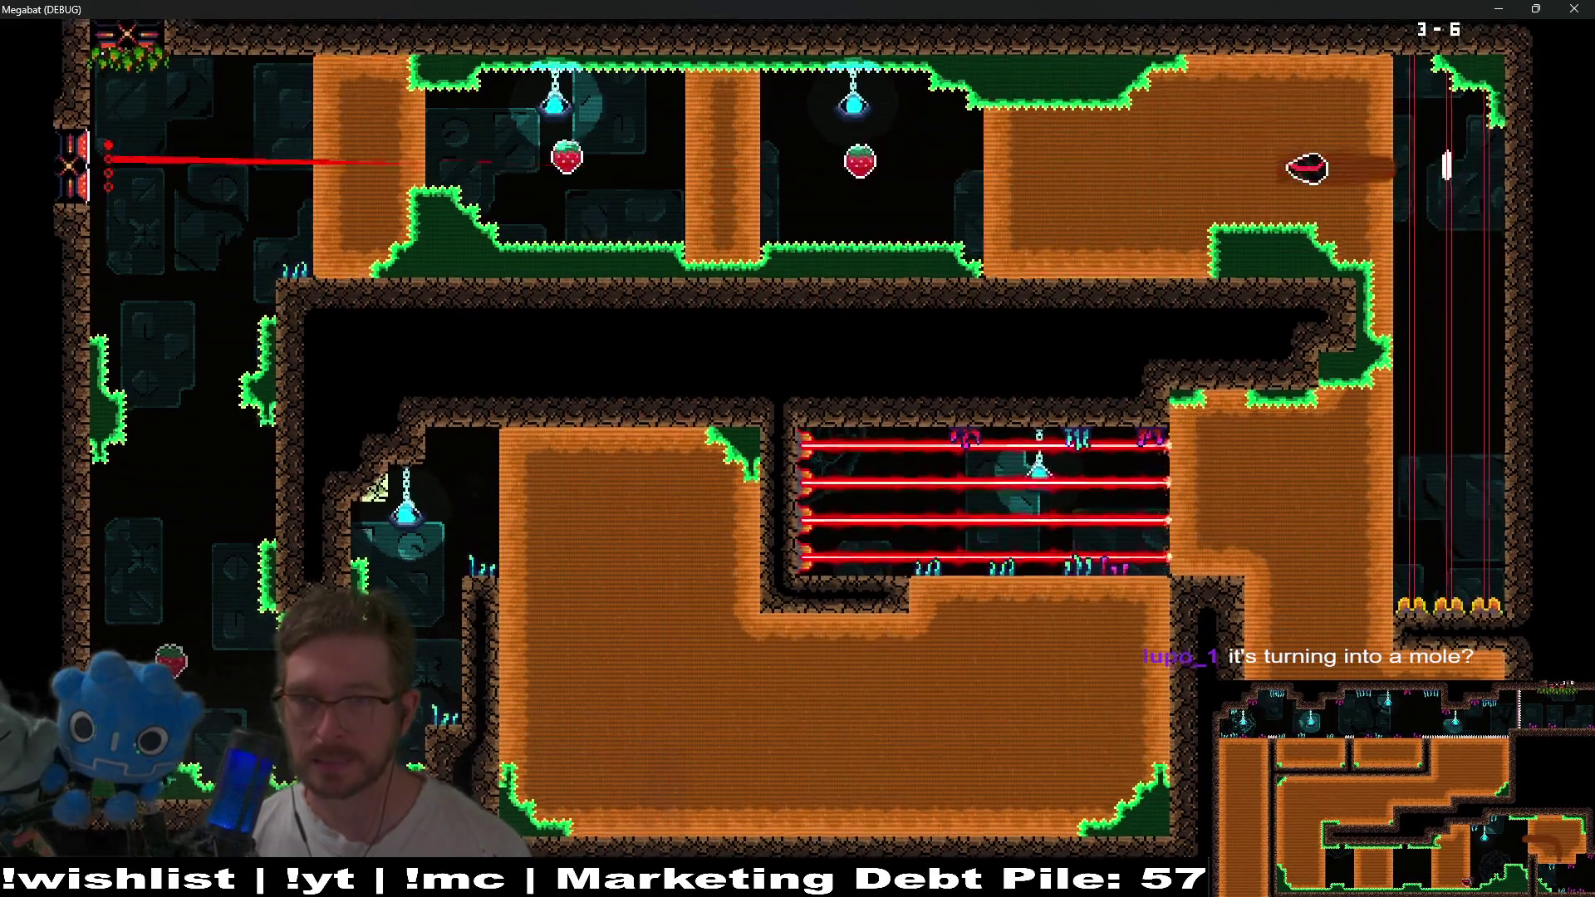
{"action": "key", "text": "space"}
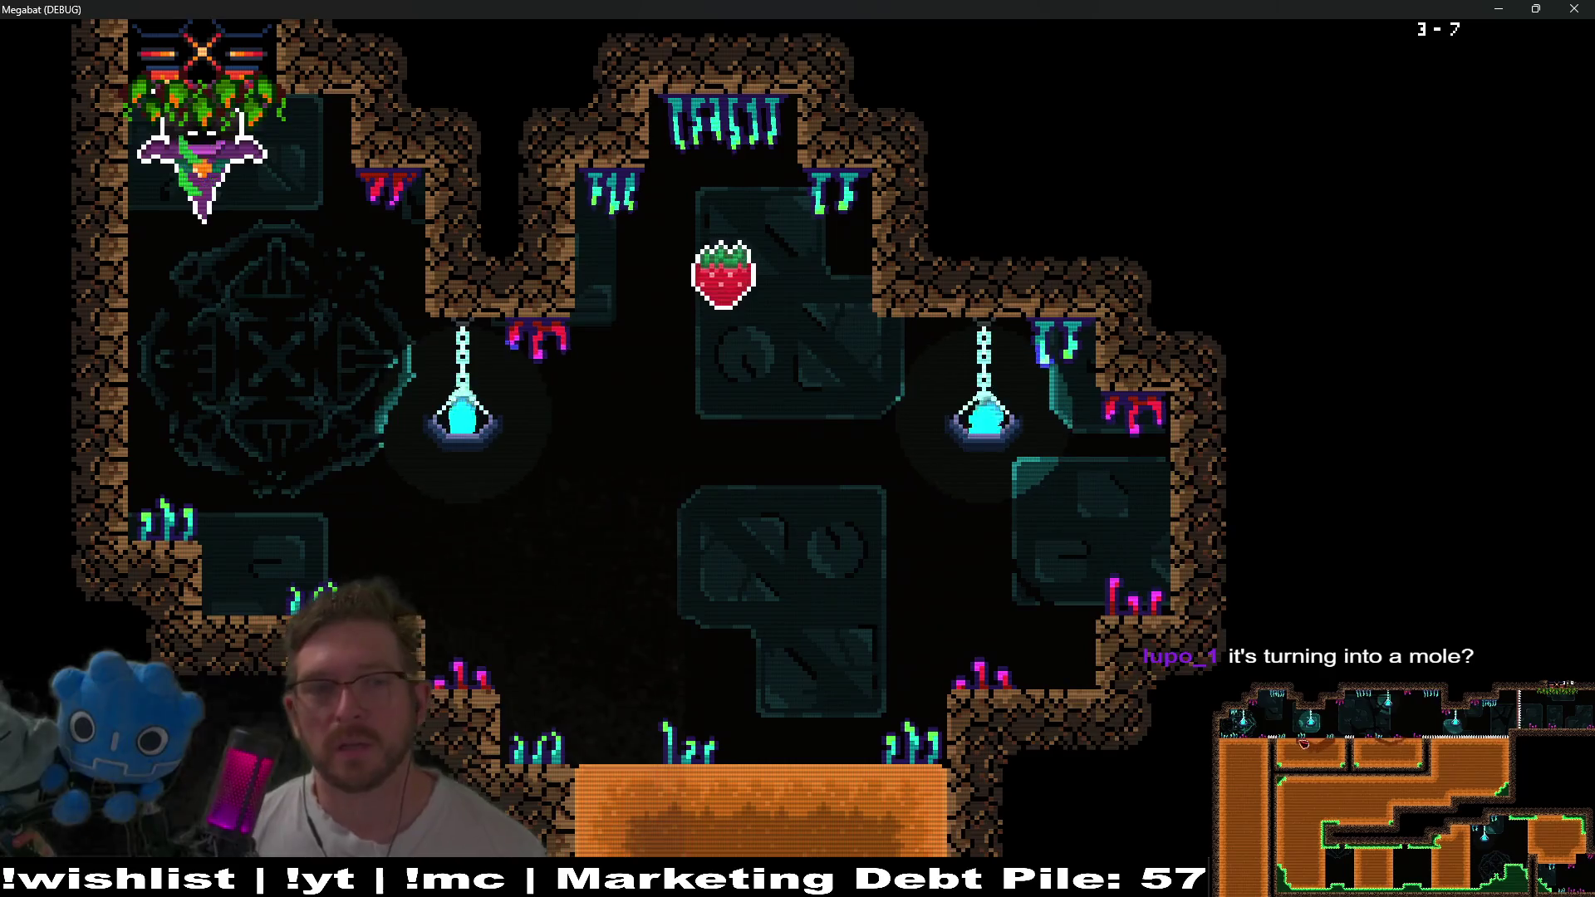
Tunnel through level 3-7's dirt to the top-left strawberry, then exit into the next room.
{"action": "key", "text": "Right"}
{"action": "key", "text": "Down"}
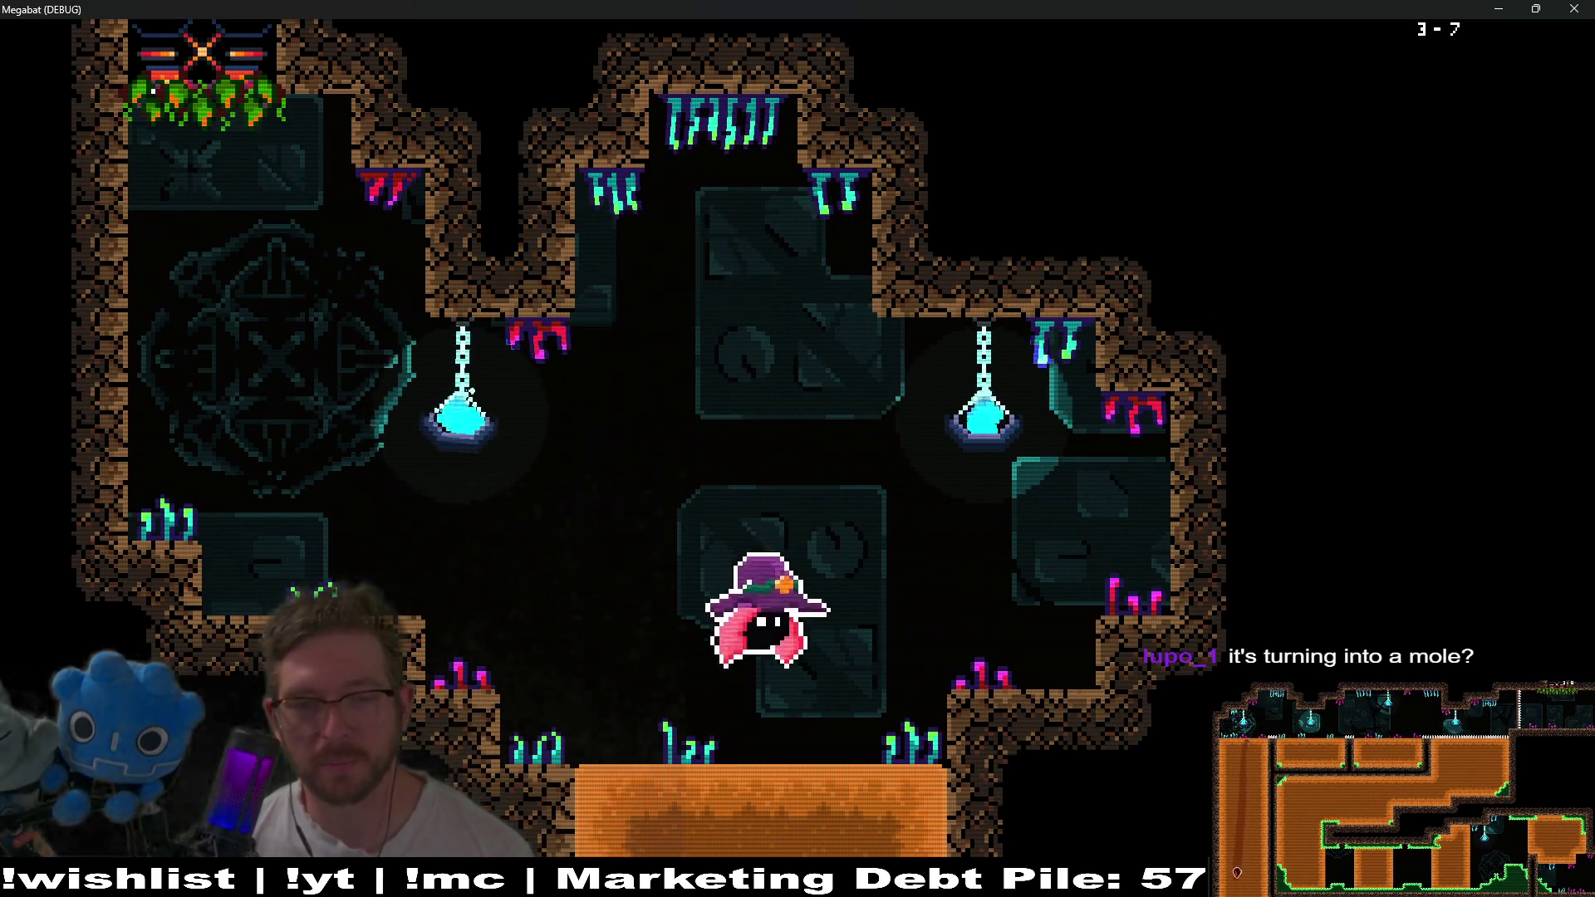
{"action": "key", "text": "Up"}
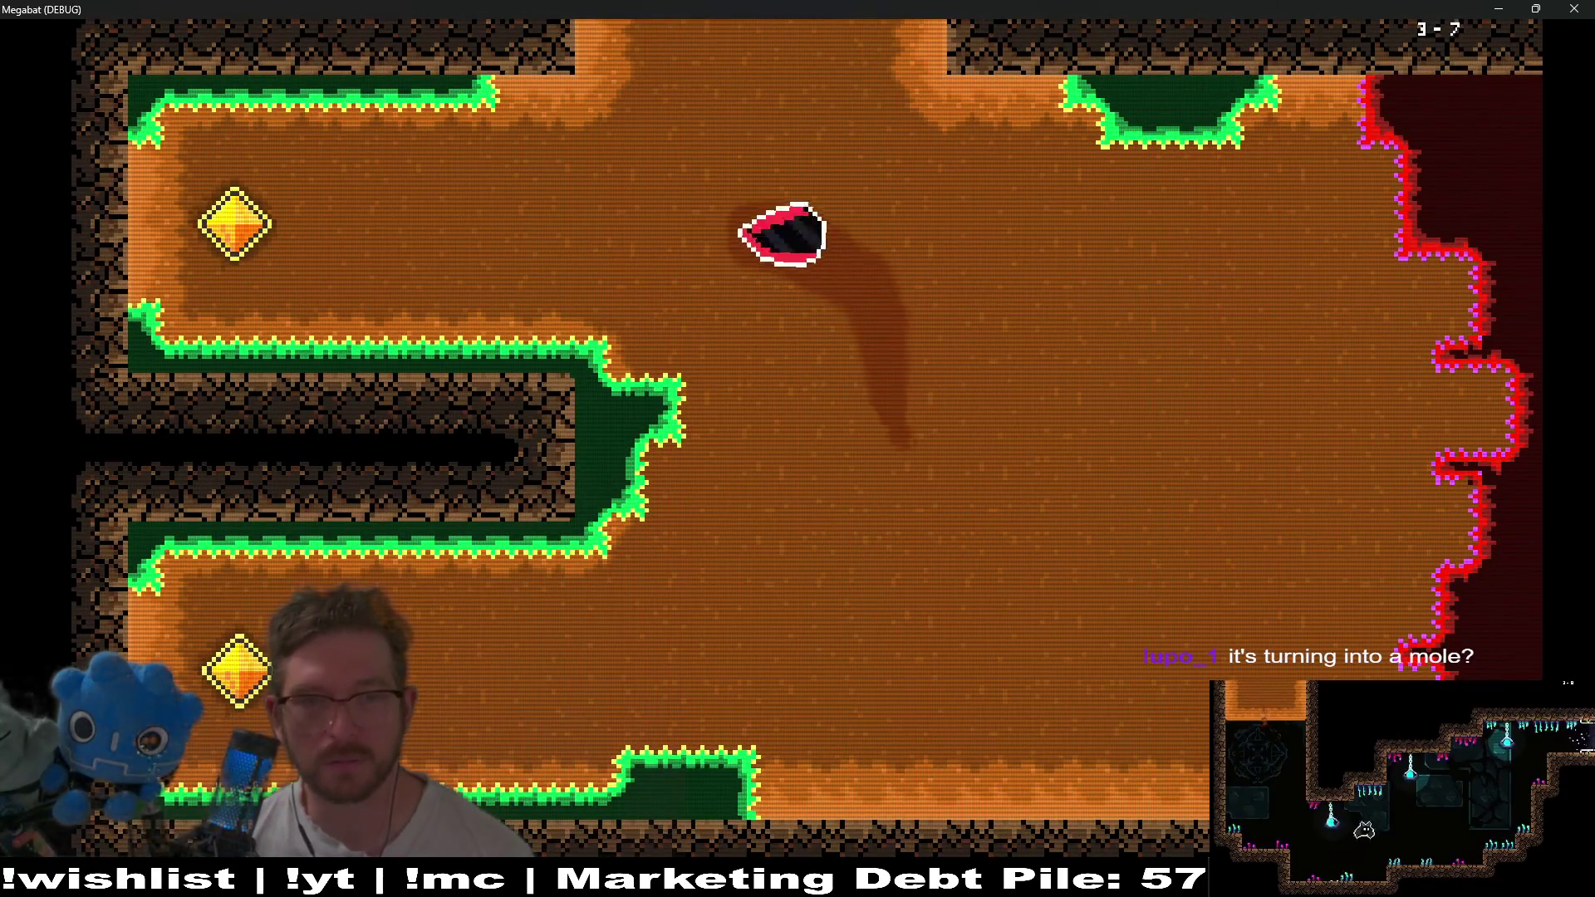
{"action": "key", "text": "Left"}
{"action": "key", "text": "Right"}
{"action": "key", "text": "Down"}
{"action": "key", "text": "Left"}
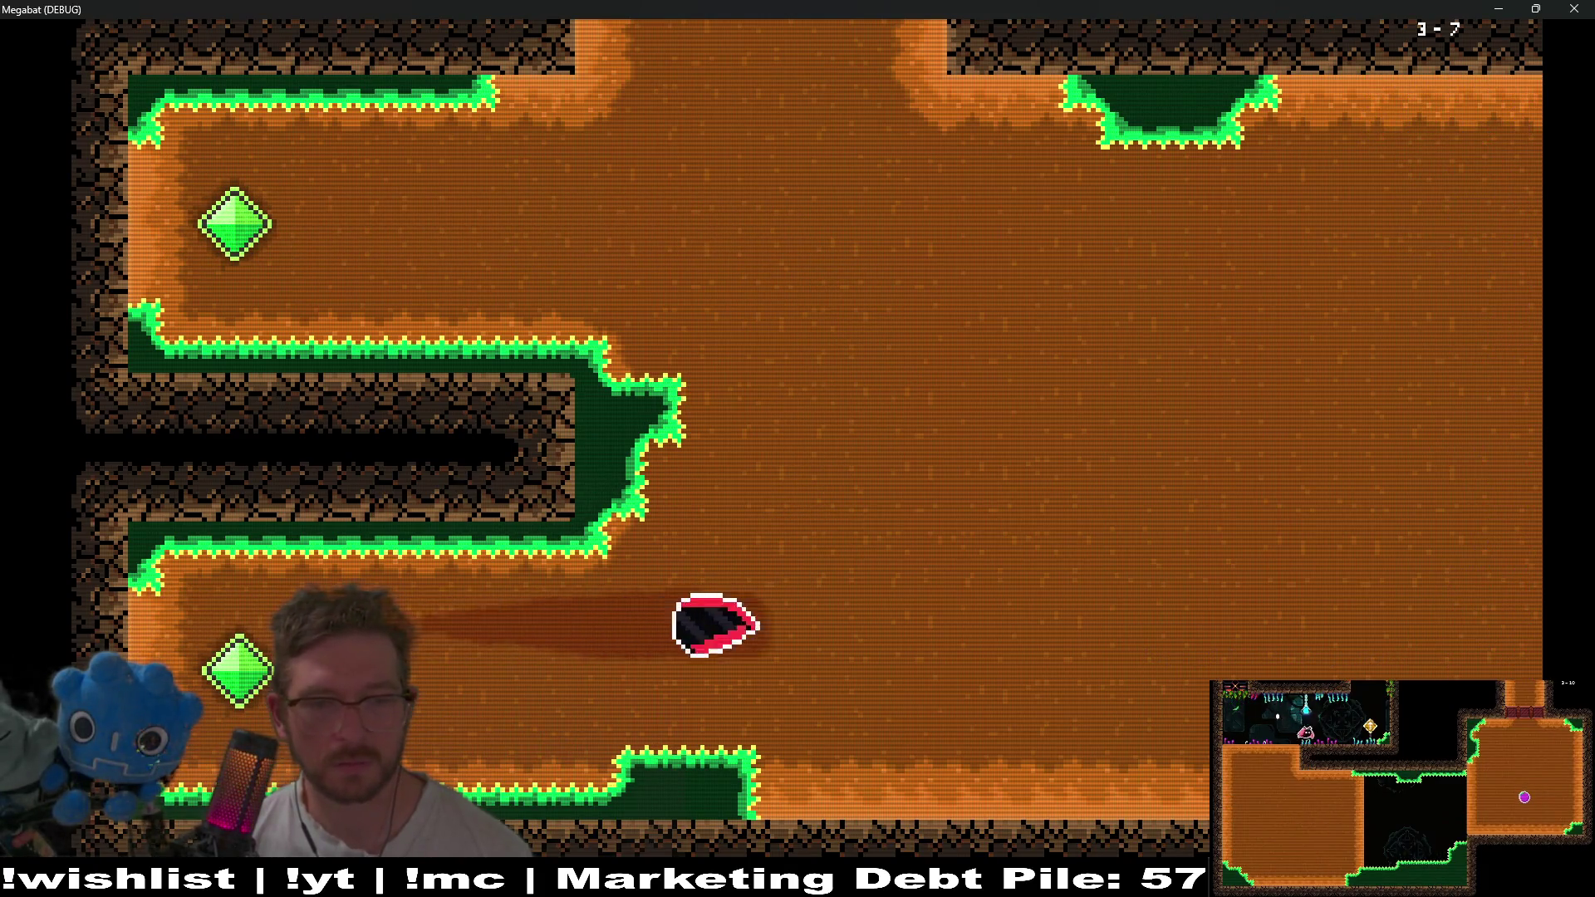
{"action": "key", "text": "Up"}
{"action": "key", "text": "Right"}
{"action": "key", "text": "Down"}
{"action": "key", "text": "Right"}
Burrow out the top, collect the potion and strawberry, and dig right into the next room.
{"action": "key", "text": "Up"}
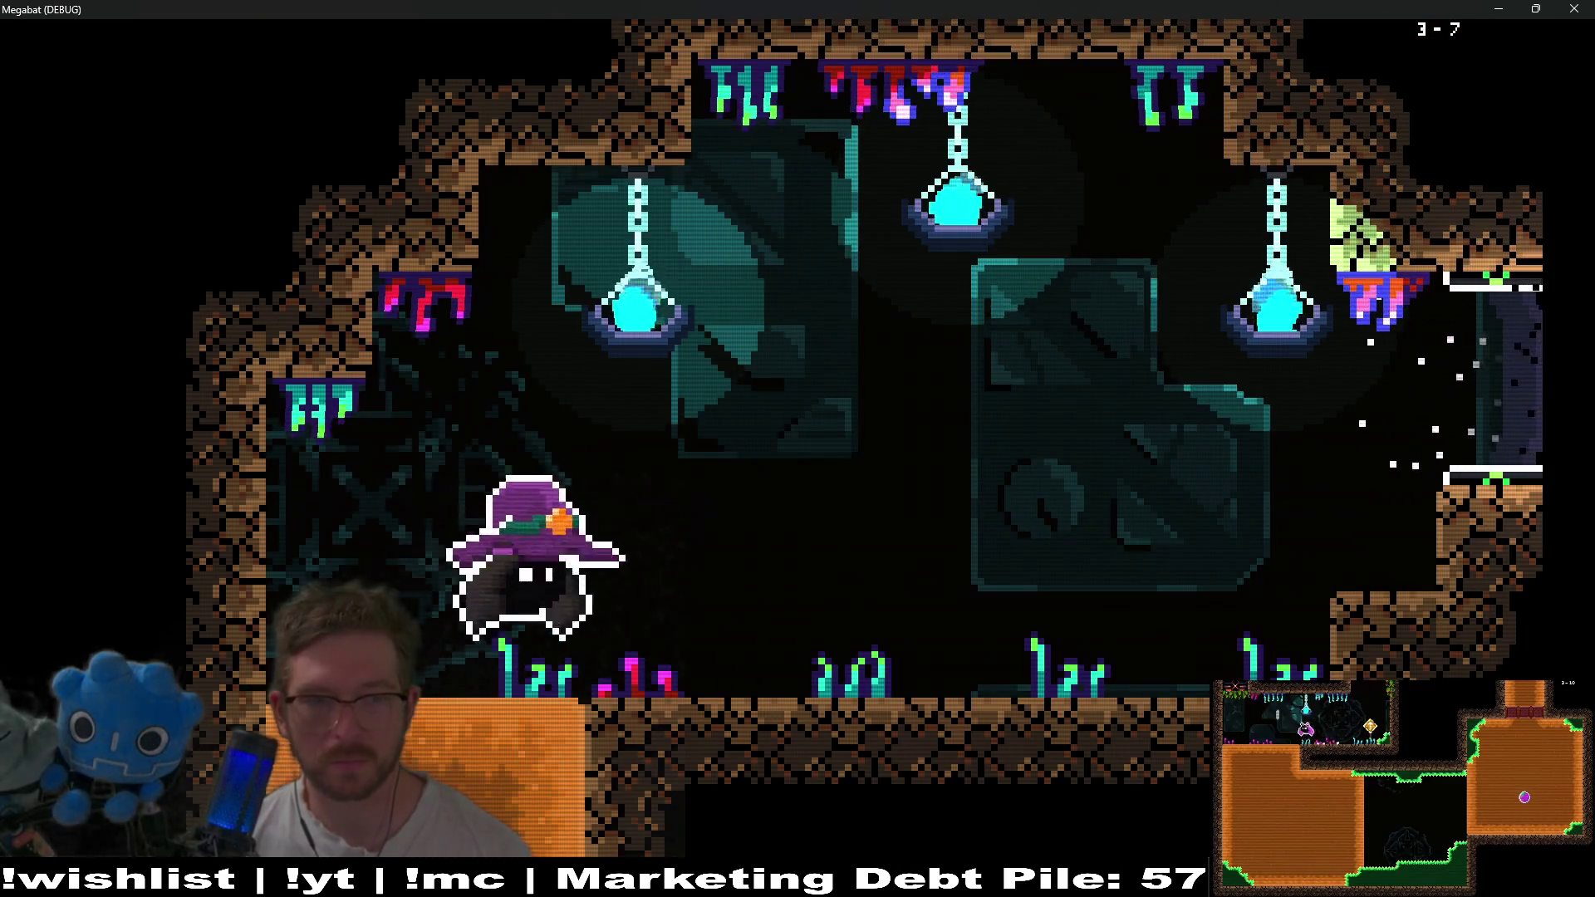
{"action": "key", "text": "Right"}
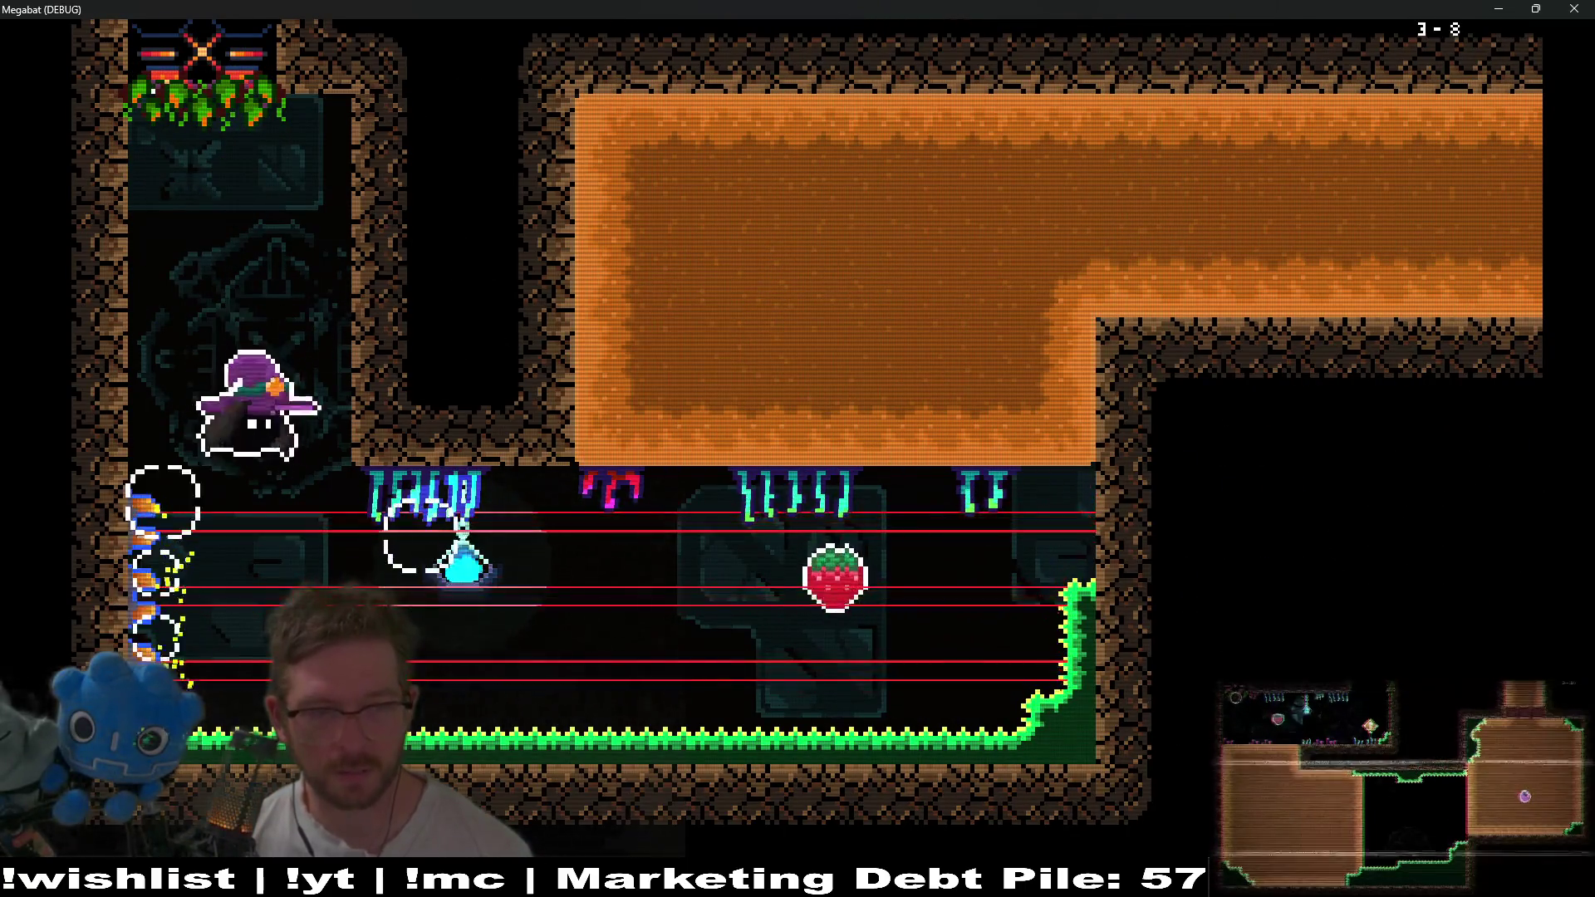
{"action": "key", "text": "Down"}
{"action": "key", "text": "Right"}
{"action": "key", "text": "Up"}
{"action": "key", "text": "Right"}
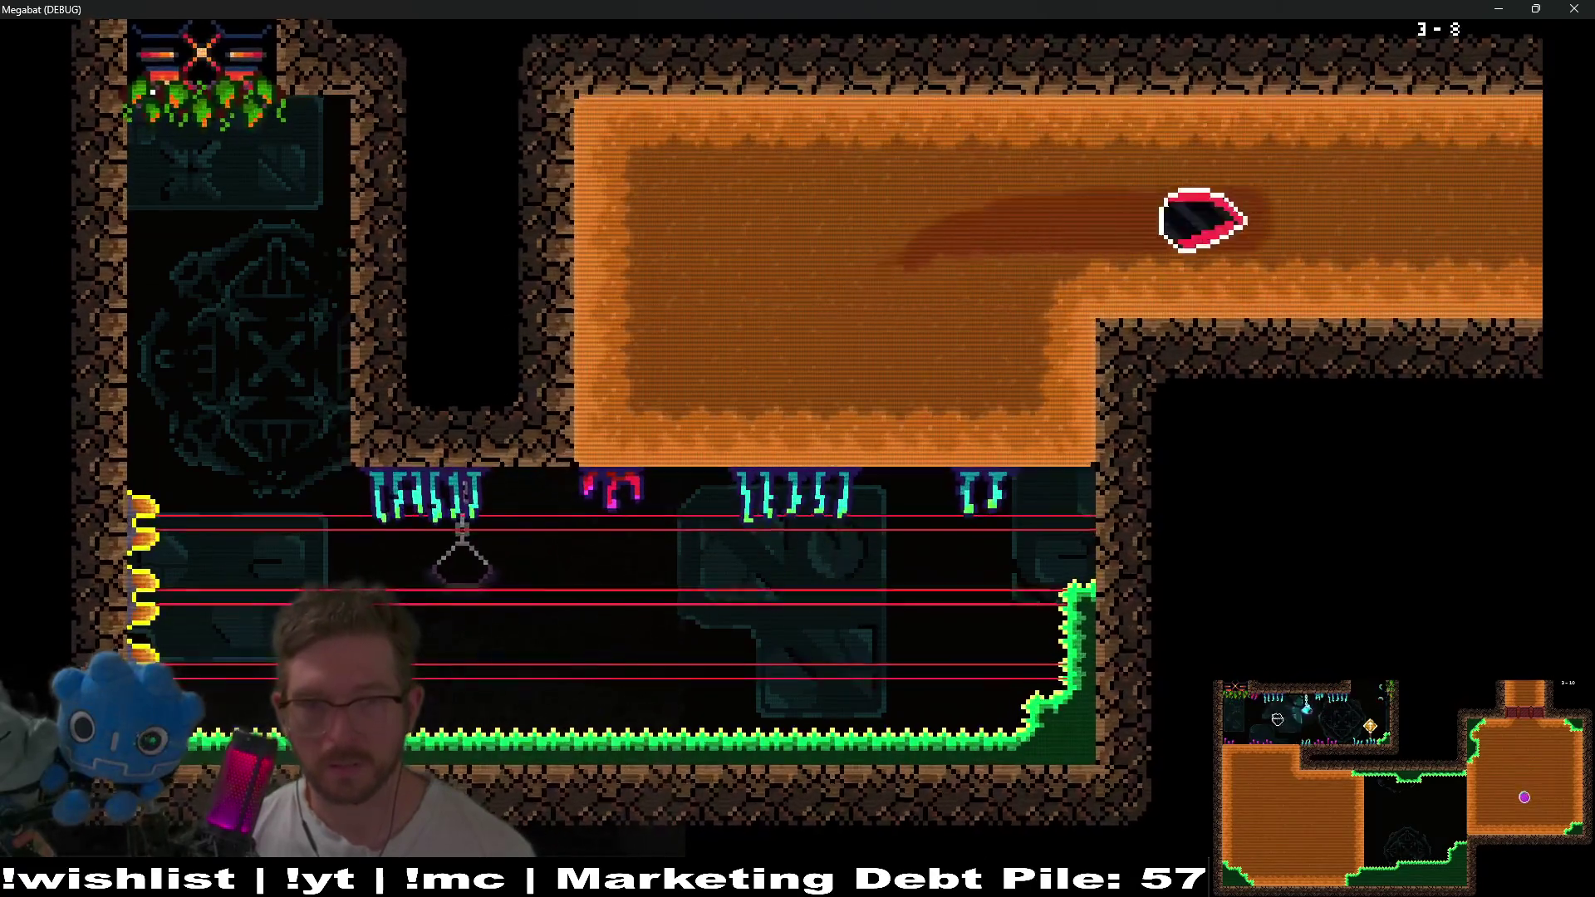
{"action": "key", "text": "Right"}
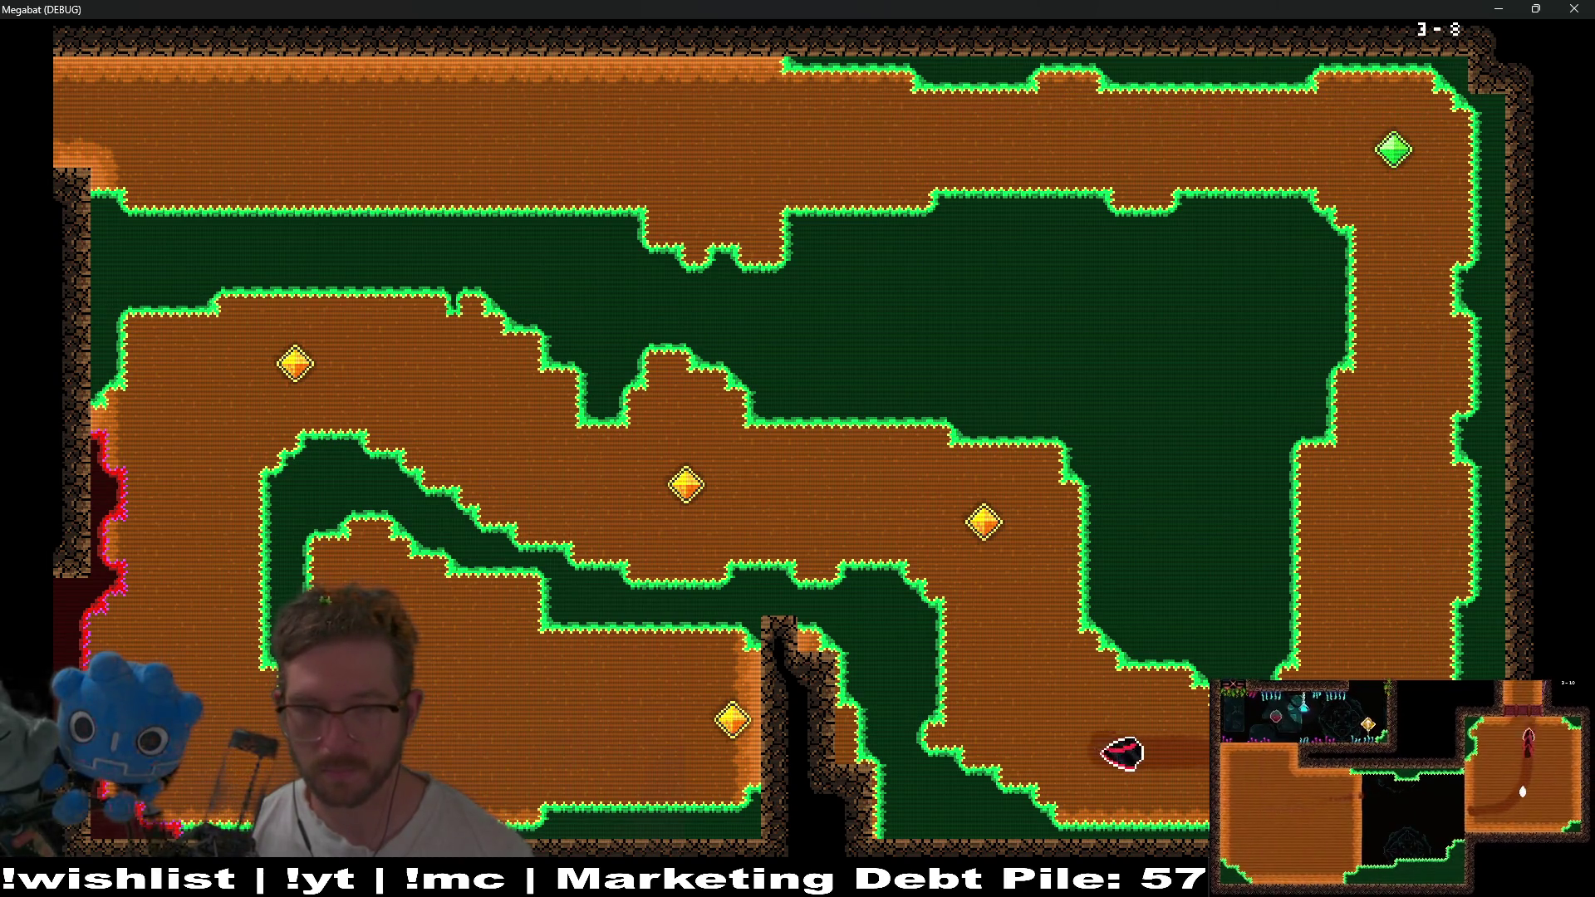
Burrow up for a strawberry, then fly across both gems and rise into the next room.
{"action": "key", "text": "Up"}
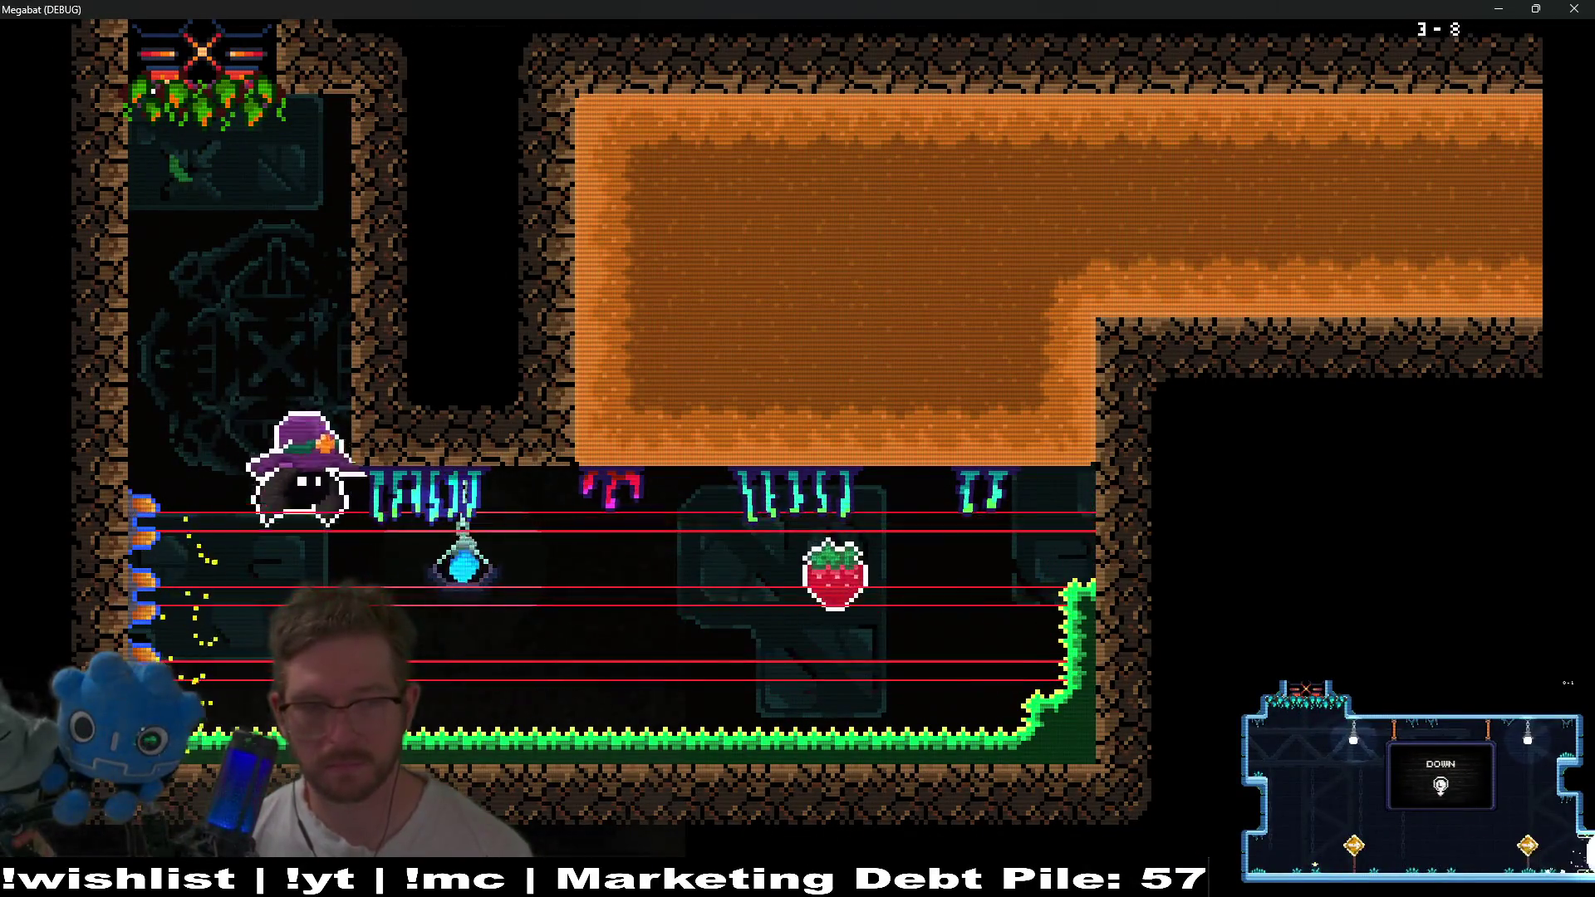
{"action": "key", "text": "Right"}
{"action": "key", "text": "Up"}
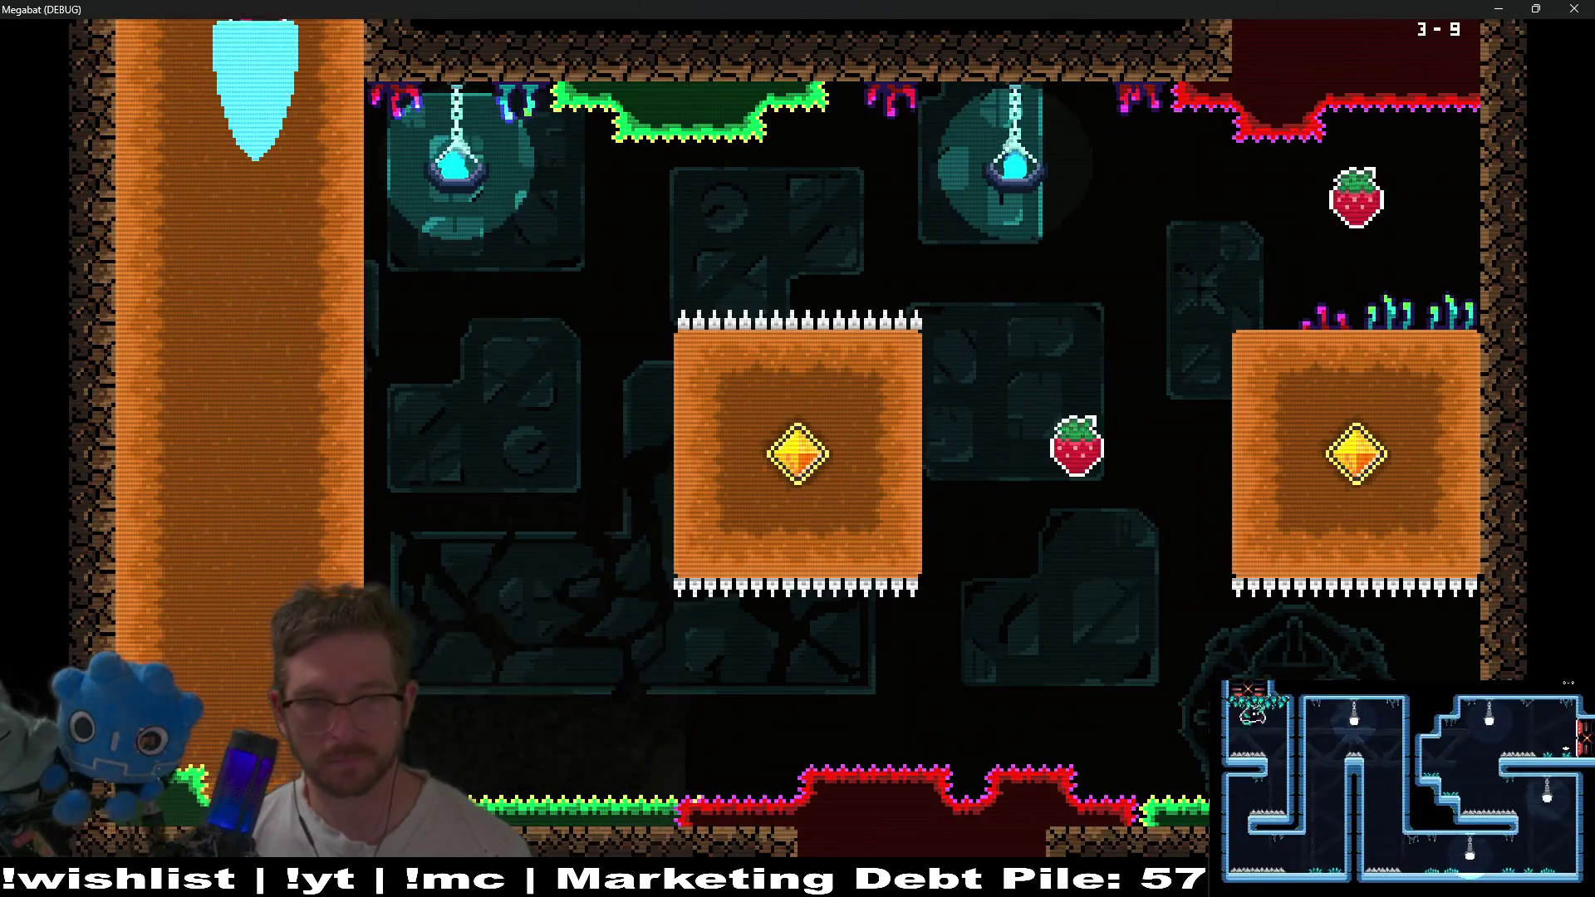
{"action": "key", "text": "Right"}
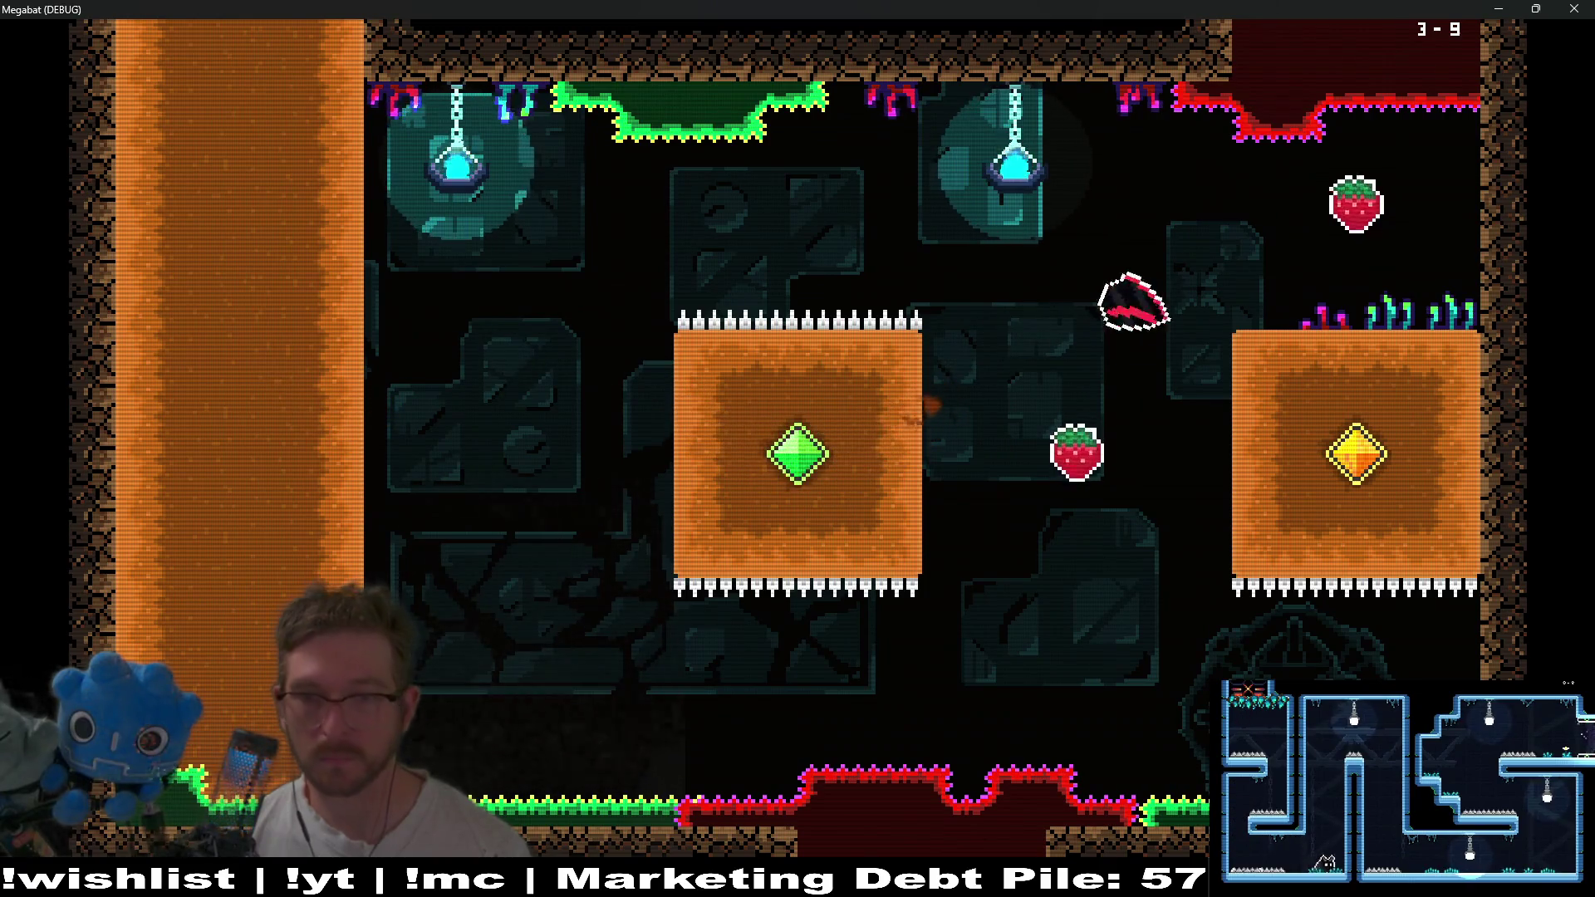
{"action": "key", "text": "Up"}
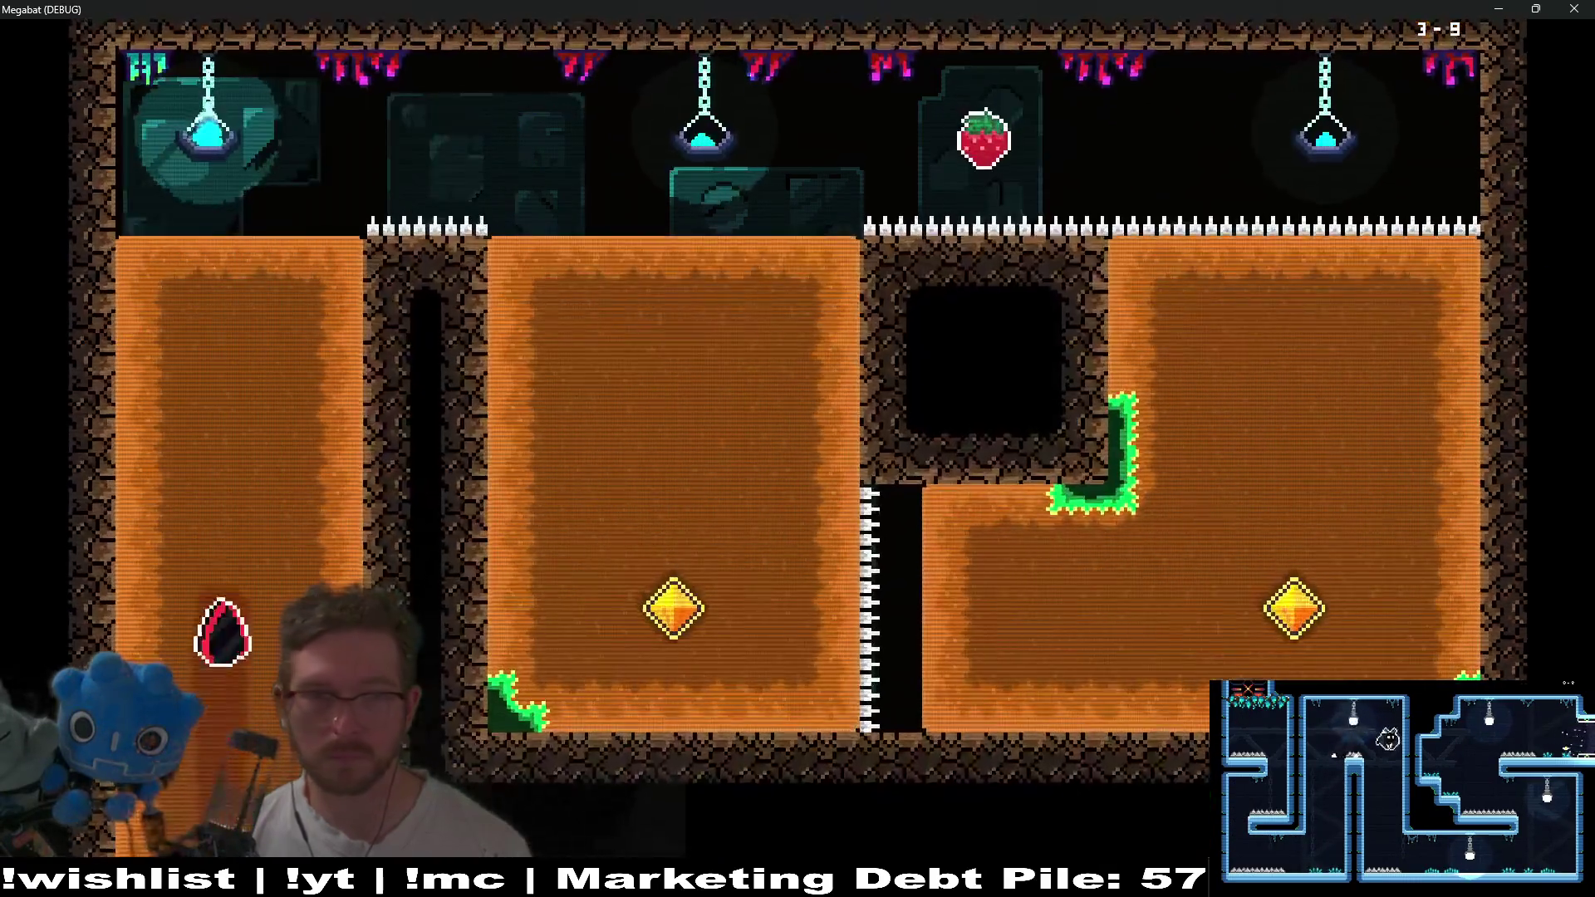
{"action": "key", "text": "Right"}
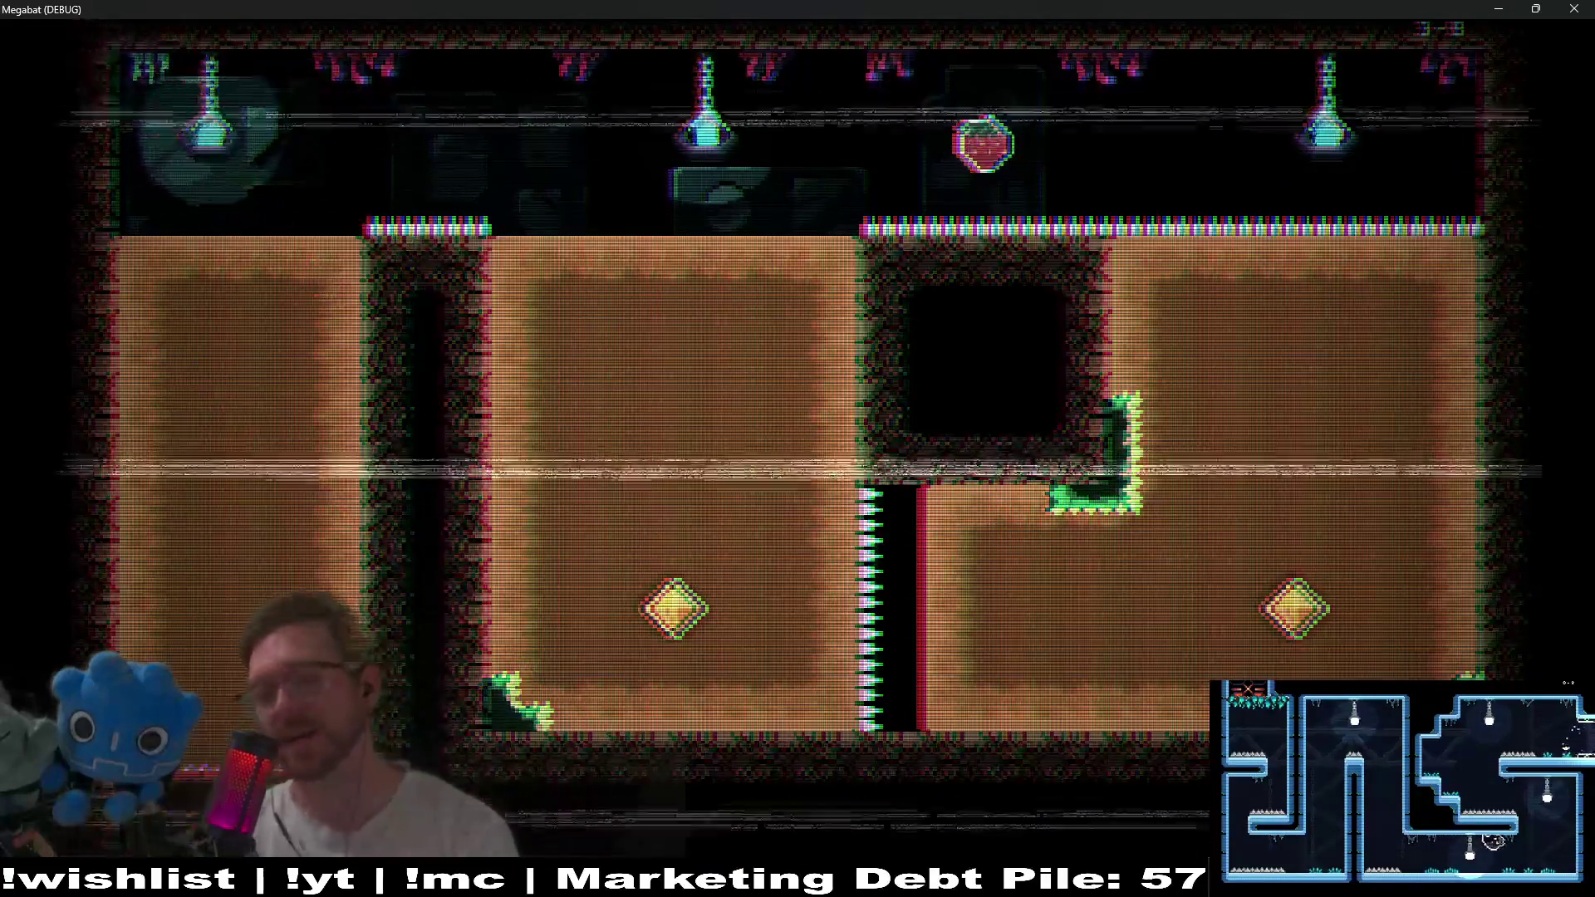
Pause and use Level Select to start world 4's first level.
{"action": "key", "text": "Escape"}
{"action": "key", "text": "Down"}
{"action": "key", "text": "Down"}
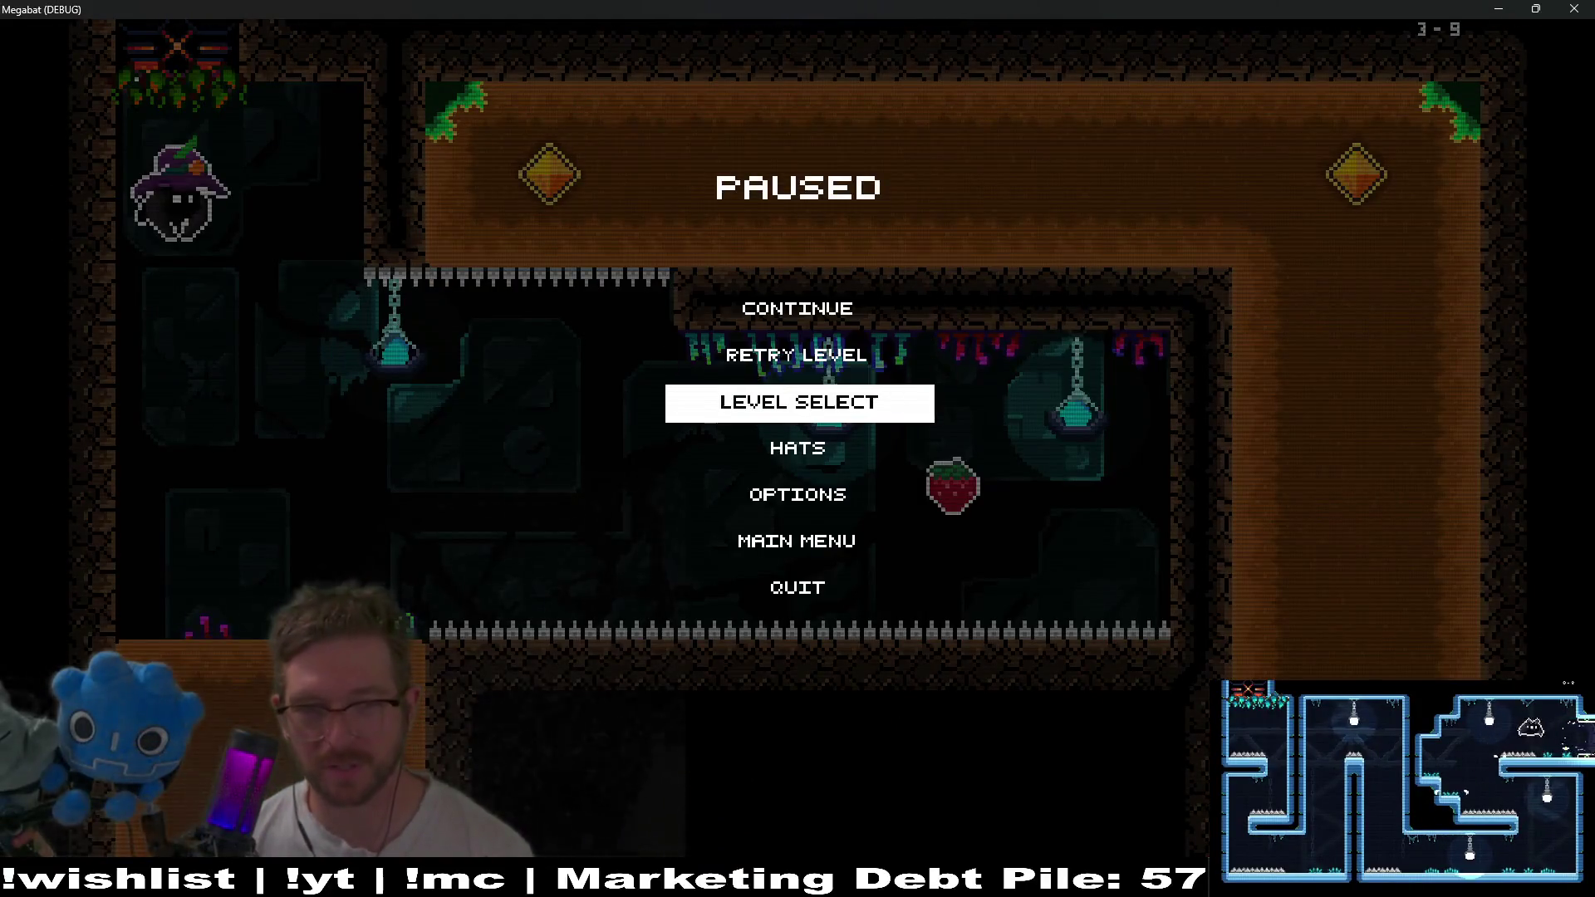
{"action": "key", "text": "Return"}
{"action": "key", "text": "Right"}
{"action": "key", "text": "Right"}
{"action": "key", "text": "Right"}
{"action": "key", "text": "Return"}
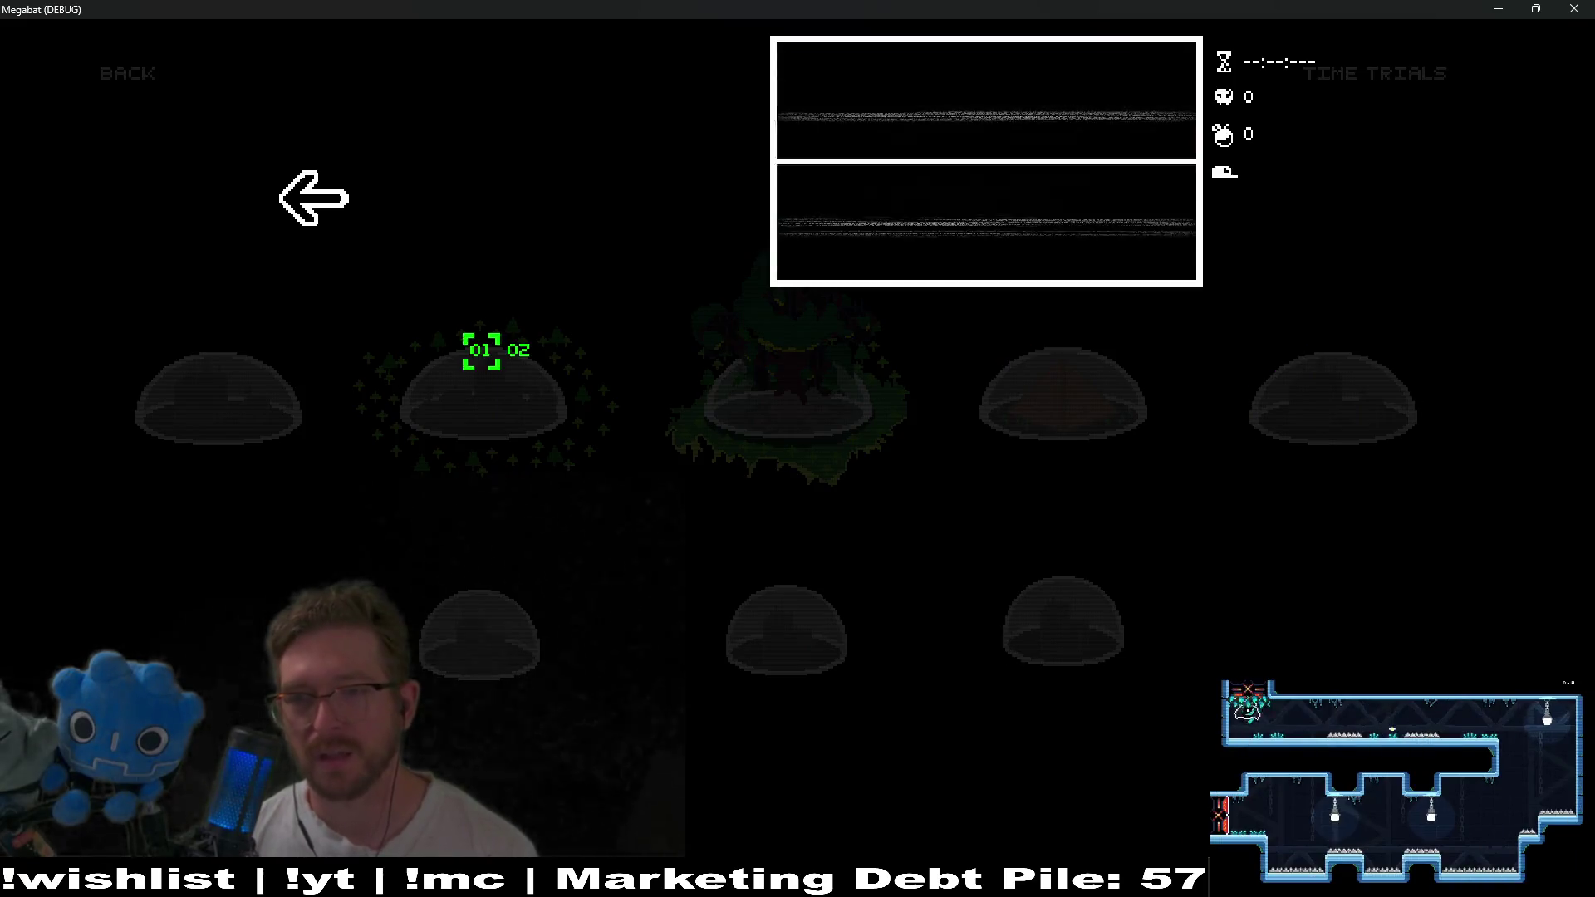
{"action": "key", "text": "Return"}
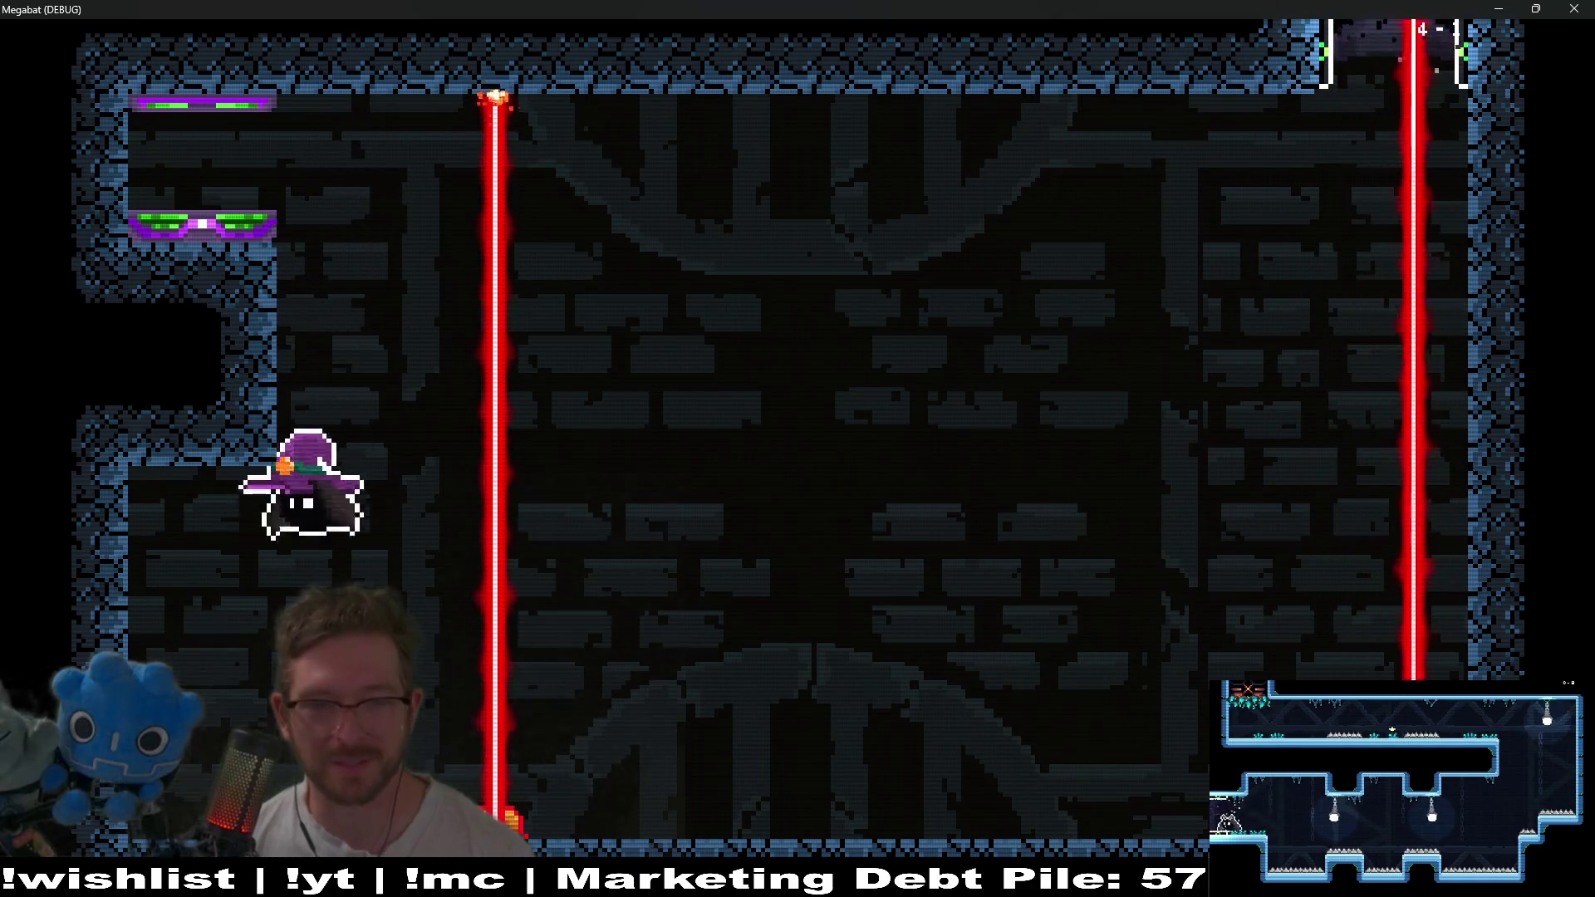
Fly right to the room's exit and grab the orange fruit.
{"action": "key", "text": "Right"}
{"action": "key", "text": "space"}
{"action": "key", "text": "space"}
{"action": "key", "text": "space"}
{"action": "key", "text": "Right"}
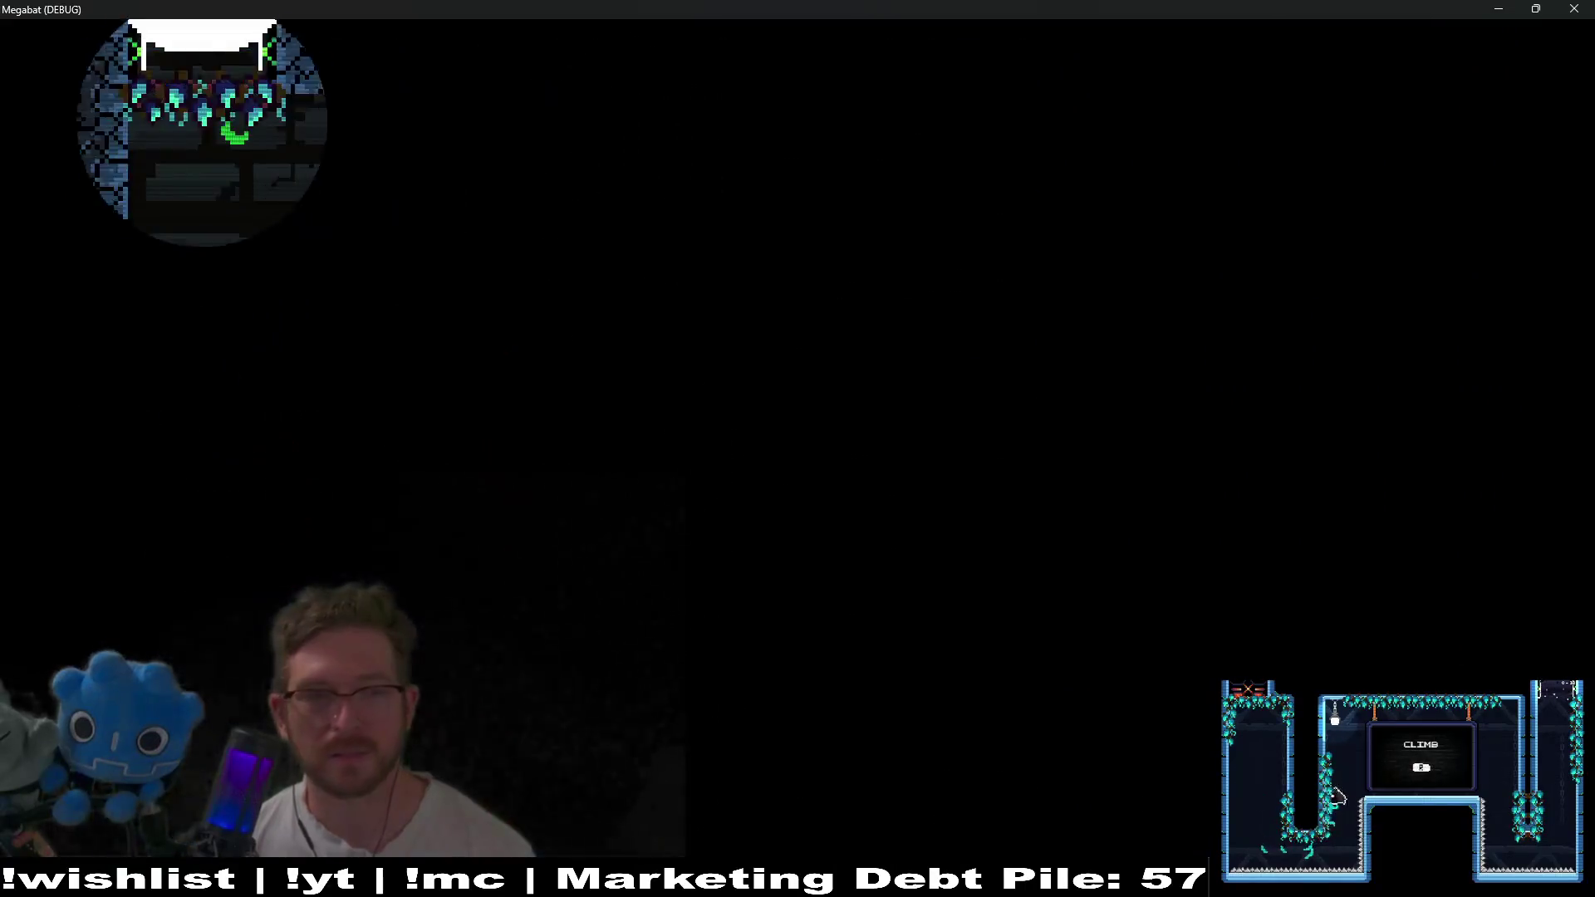
{"action": "key", "text": "Right"}
Pause, weigh Retry Level, then choose Continue to resume play.
{"action": "key", "text": "Escape"}
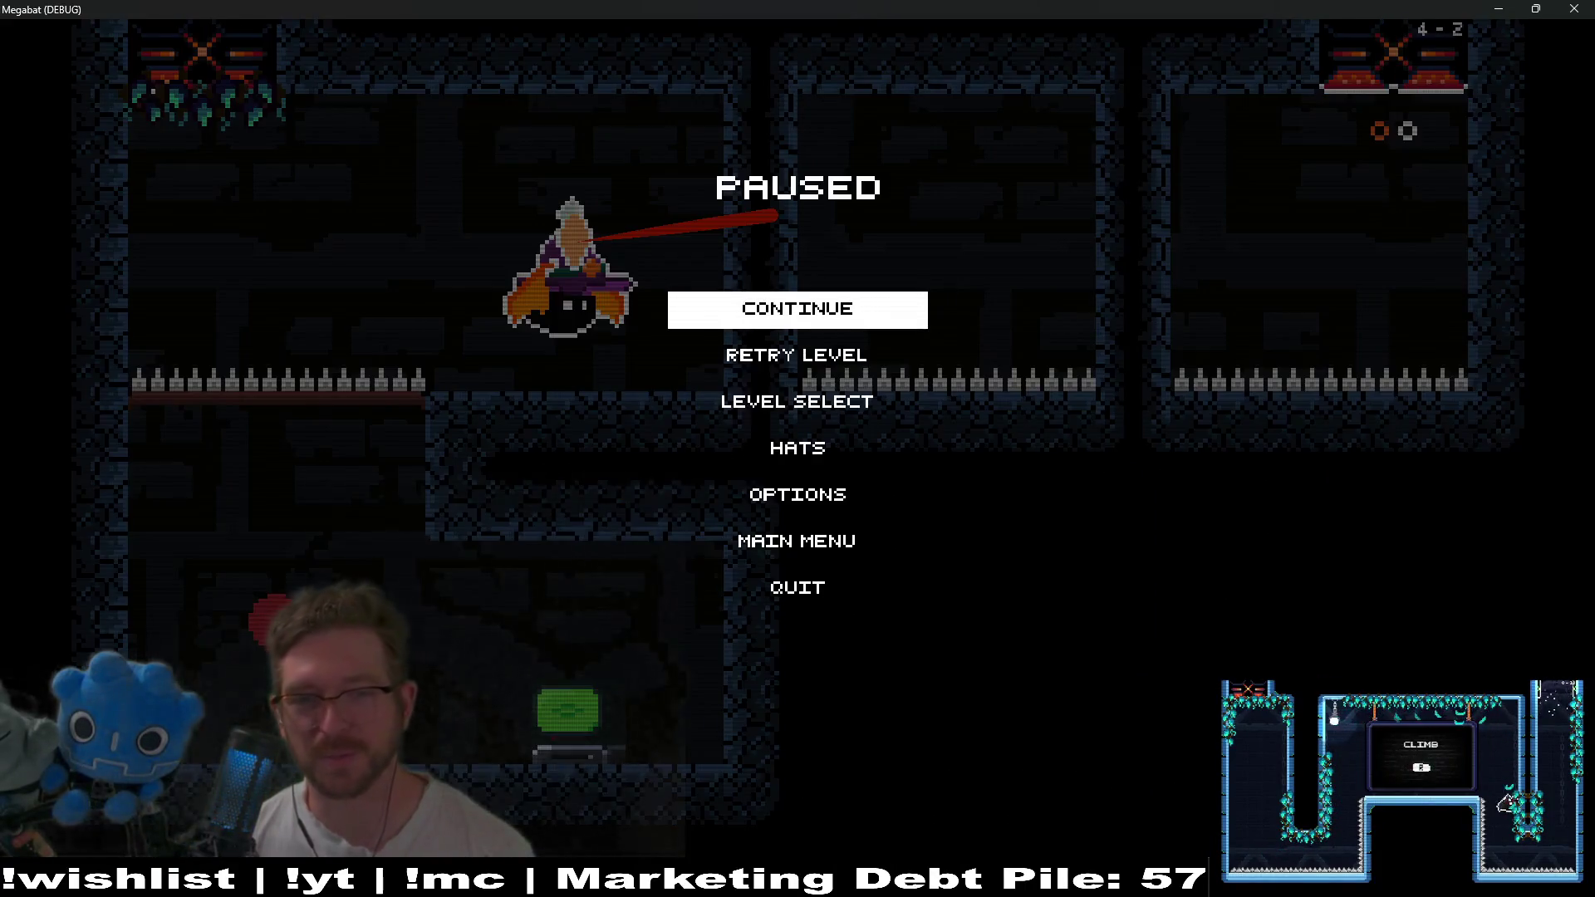
{"action": "key", "text": "Down"}
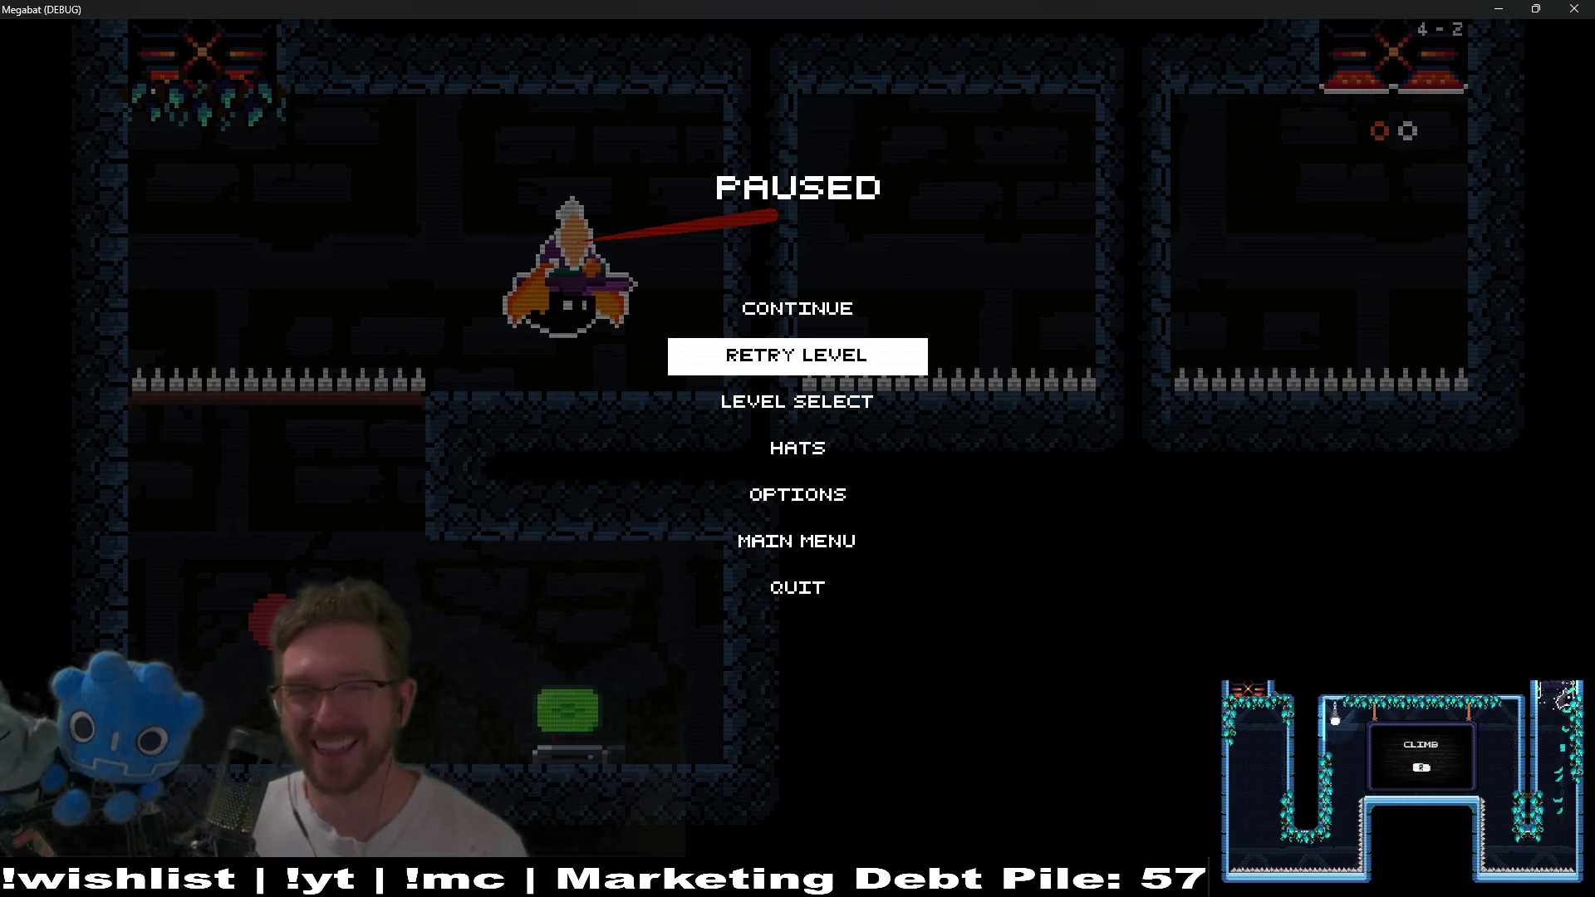
{"action": "key", "text": "Up"}
{"action": "key", "text": "Down"}
{"action": "key", "text": "Up"}
{"action": "key", "text": "Down"}
{"action": "key", "text": "Up"}
{"action": "key", "text": "Return"}
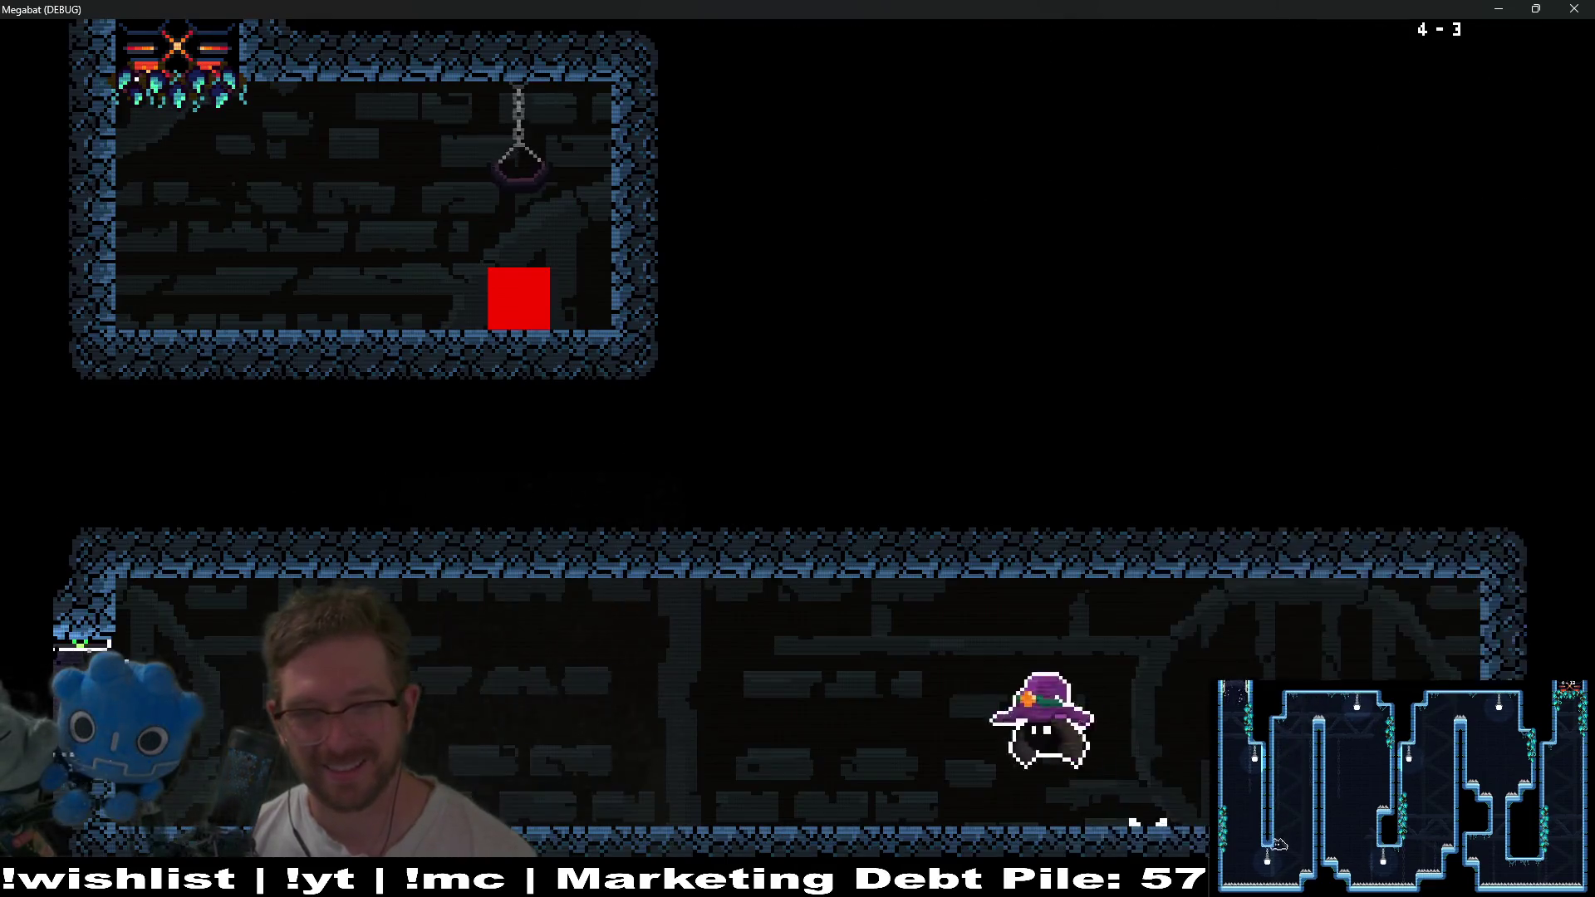
Run right across level 4-3's lower floor, rise, then head left.
{"action": "key", "text": "Left"}
{"action": "key", "text": "Right"}
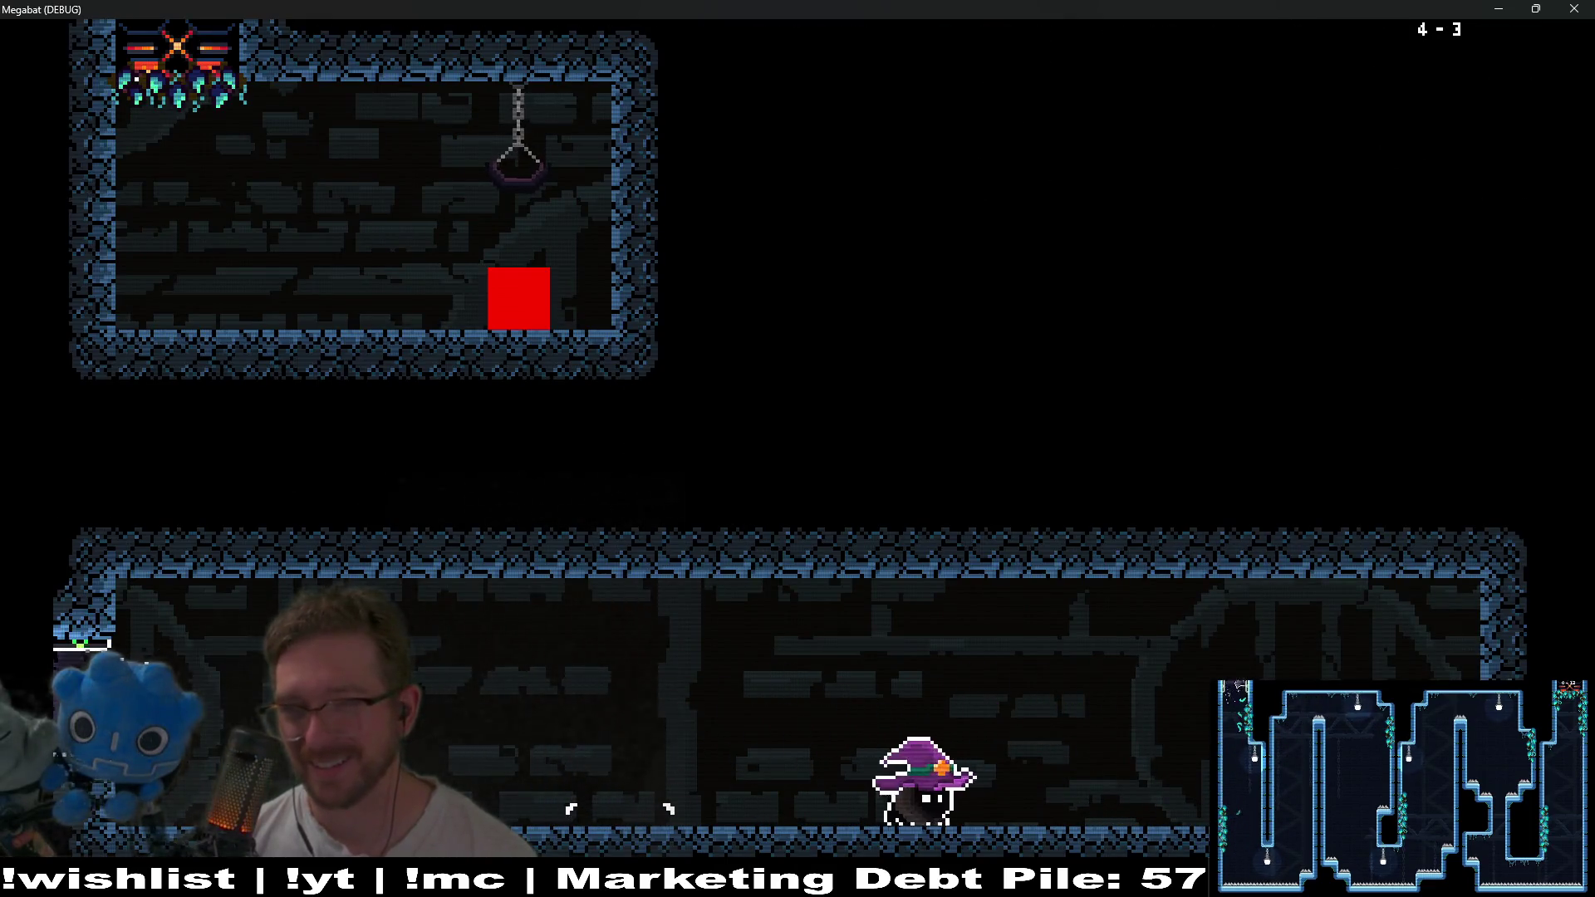
{"action": "key", "text": "space"}
{"action": "key", "text": "Left"}
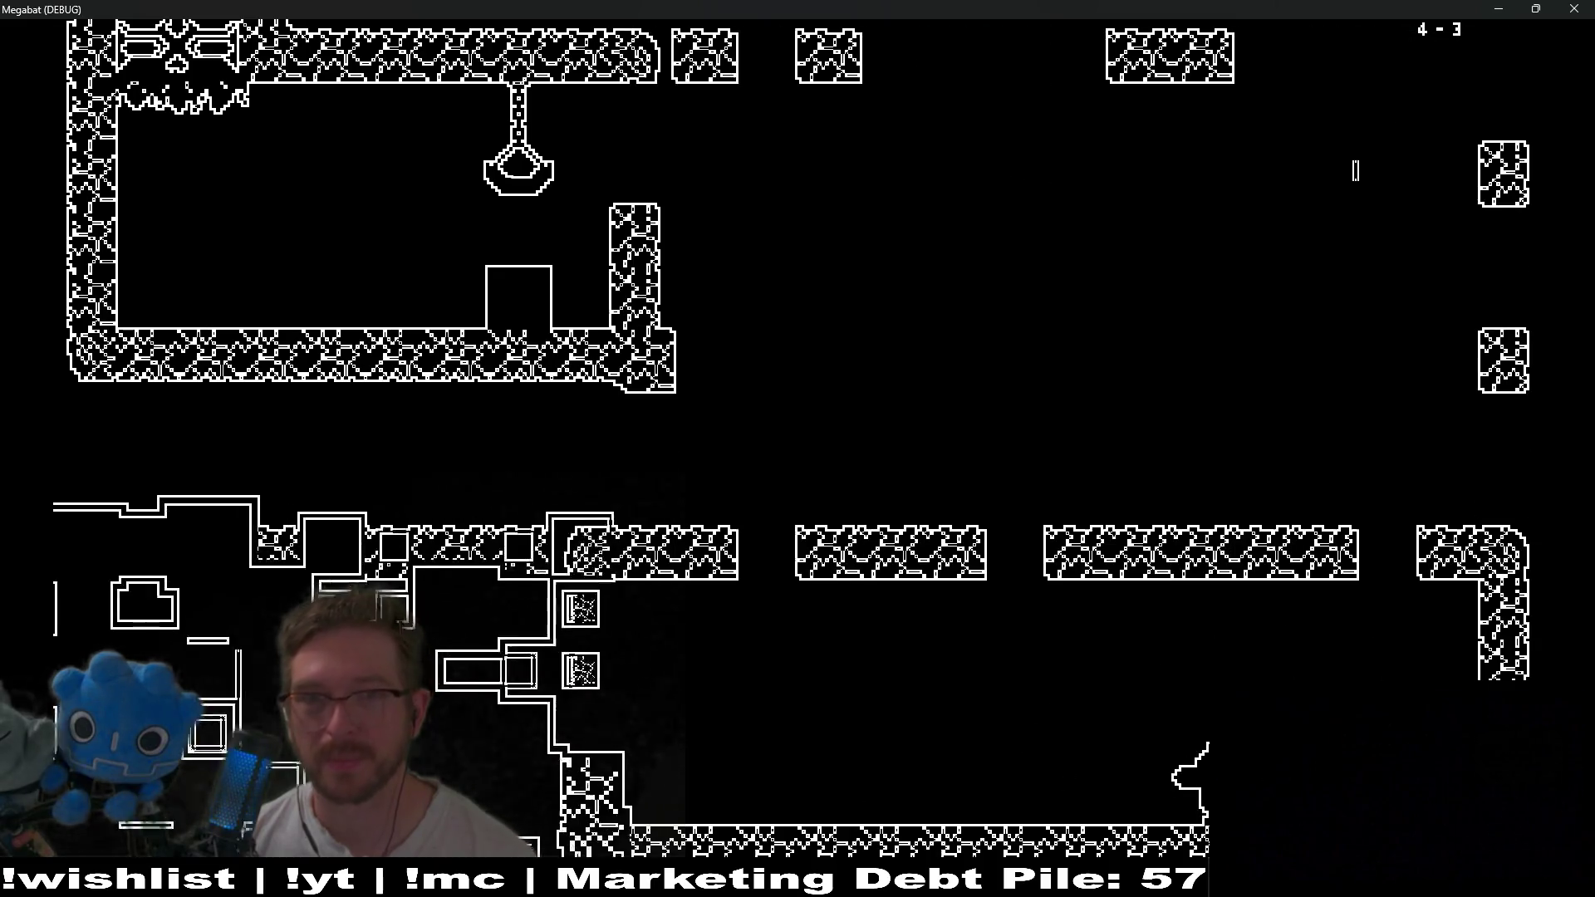
Drop the bat into level 4-4, then close the game with Alt+F4.
{"action": "key", "text": "Left"}
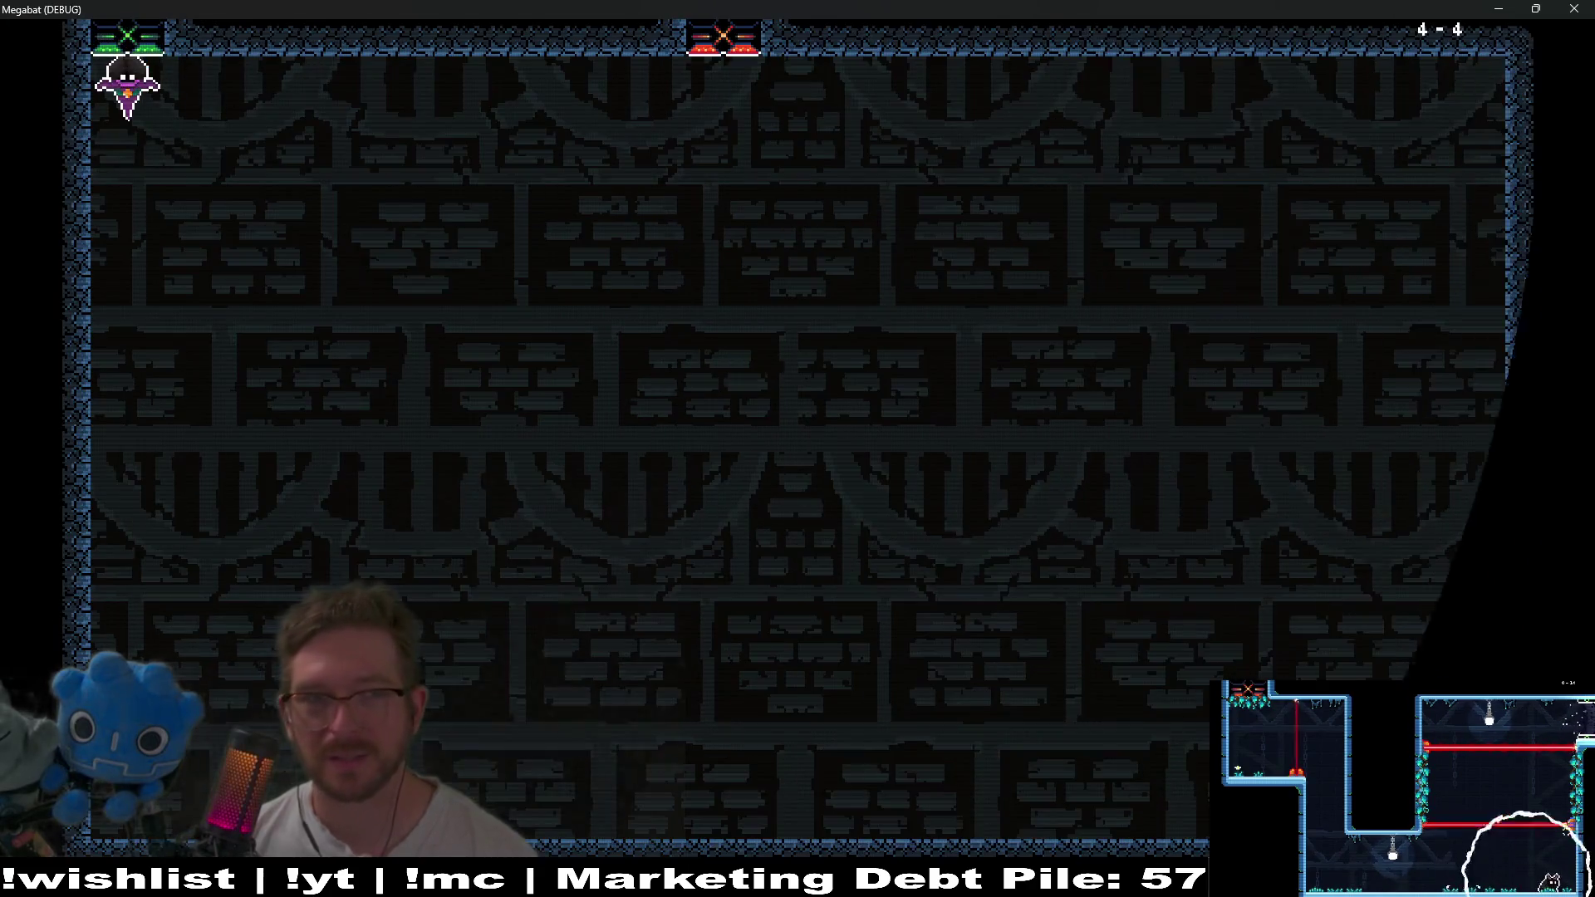
{"action": "key", "text": "Right"}
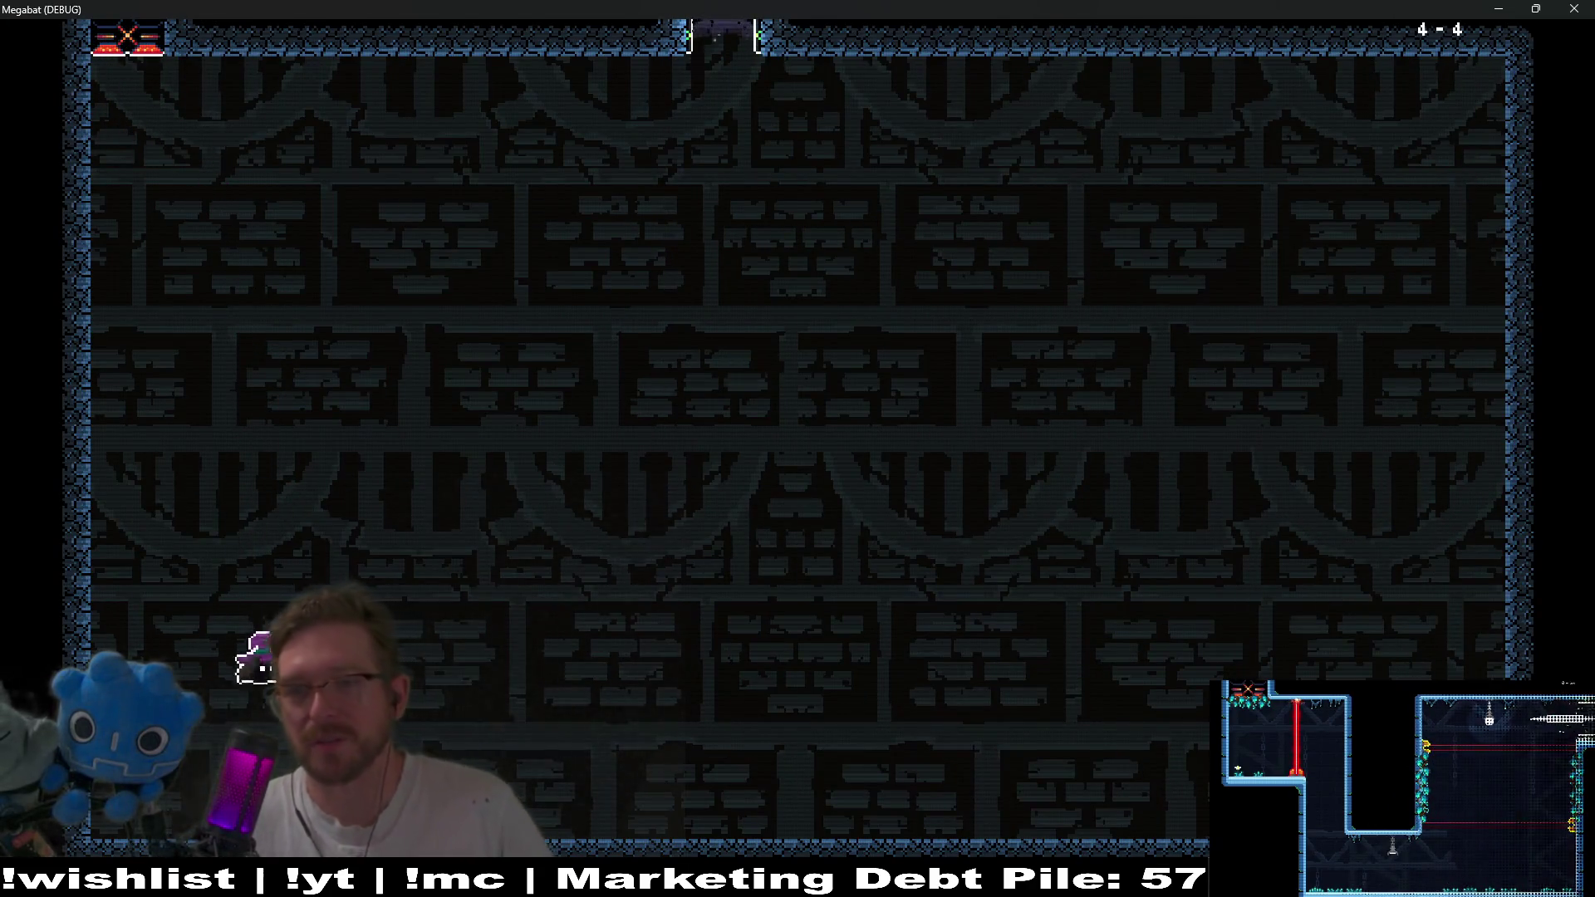
{"action": "key", "text": "alt+F4"}
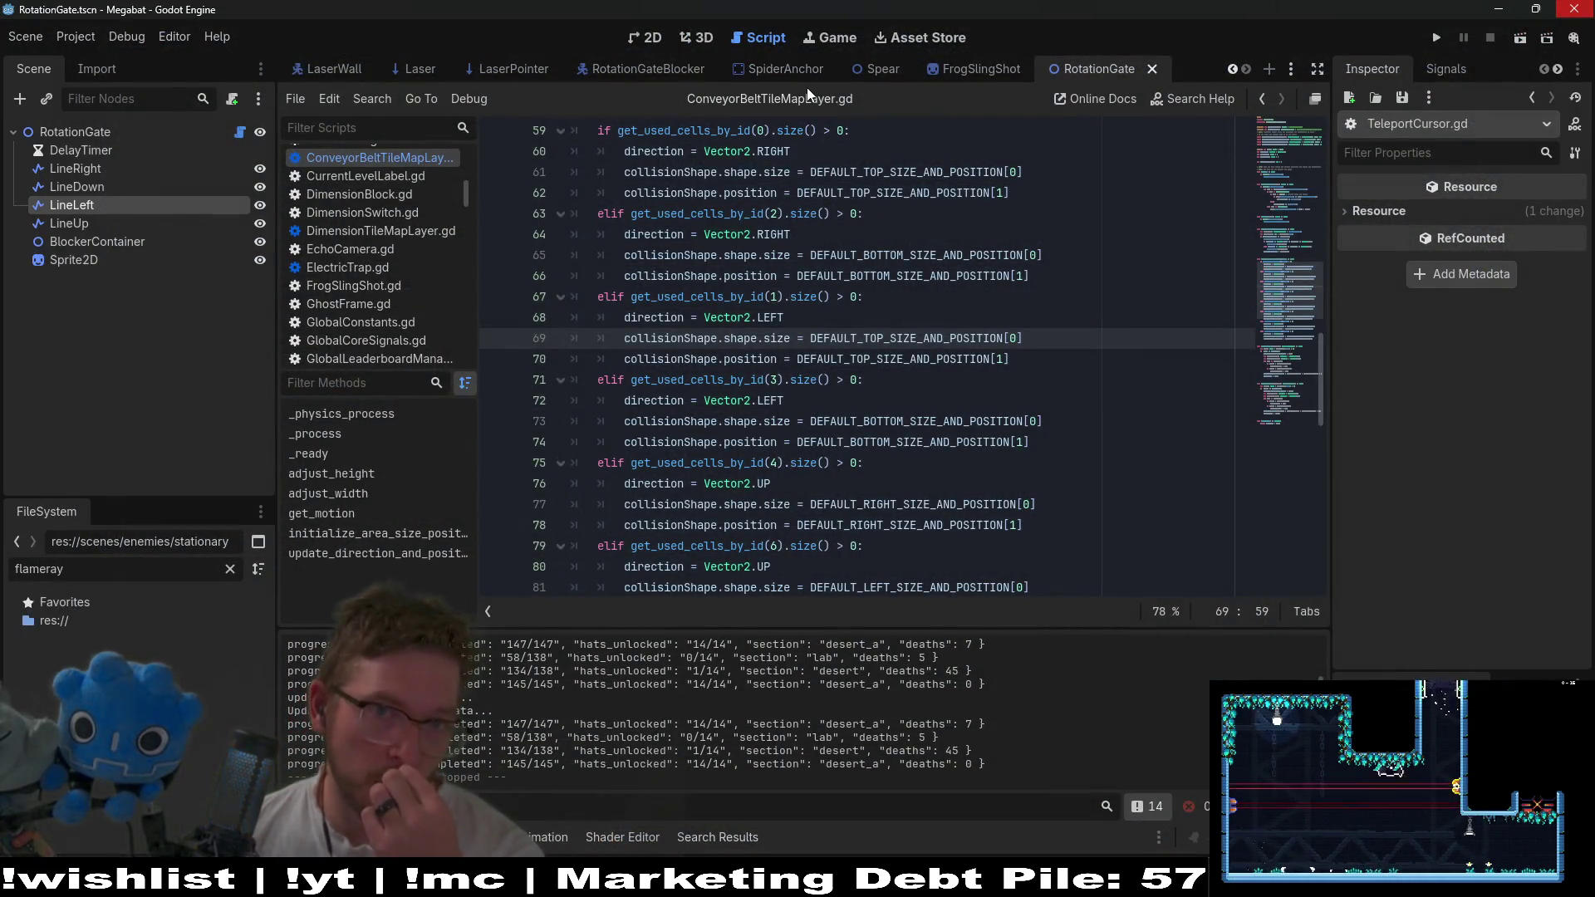
Quick-open Level_4_3.tscn via a 'level_4' search, zoom out, and relaunch the game.
{"action": "key", "text": "shift+alt+o"}
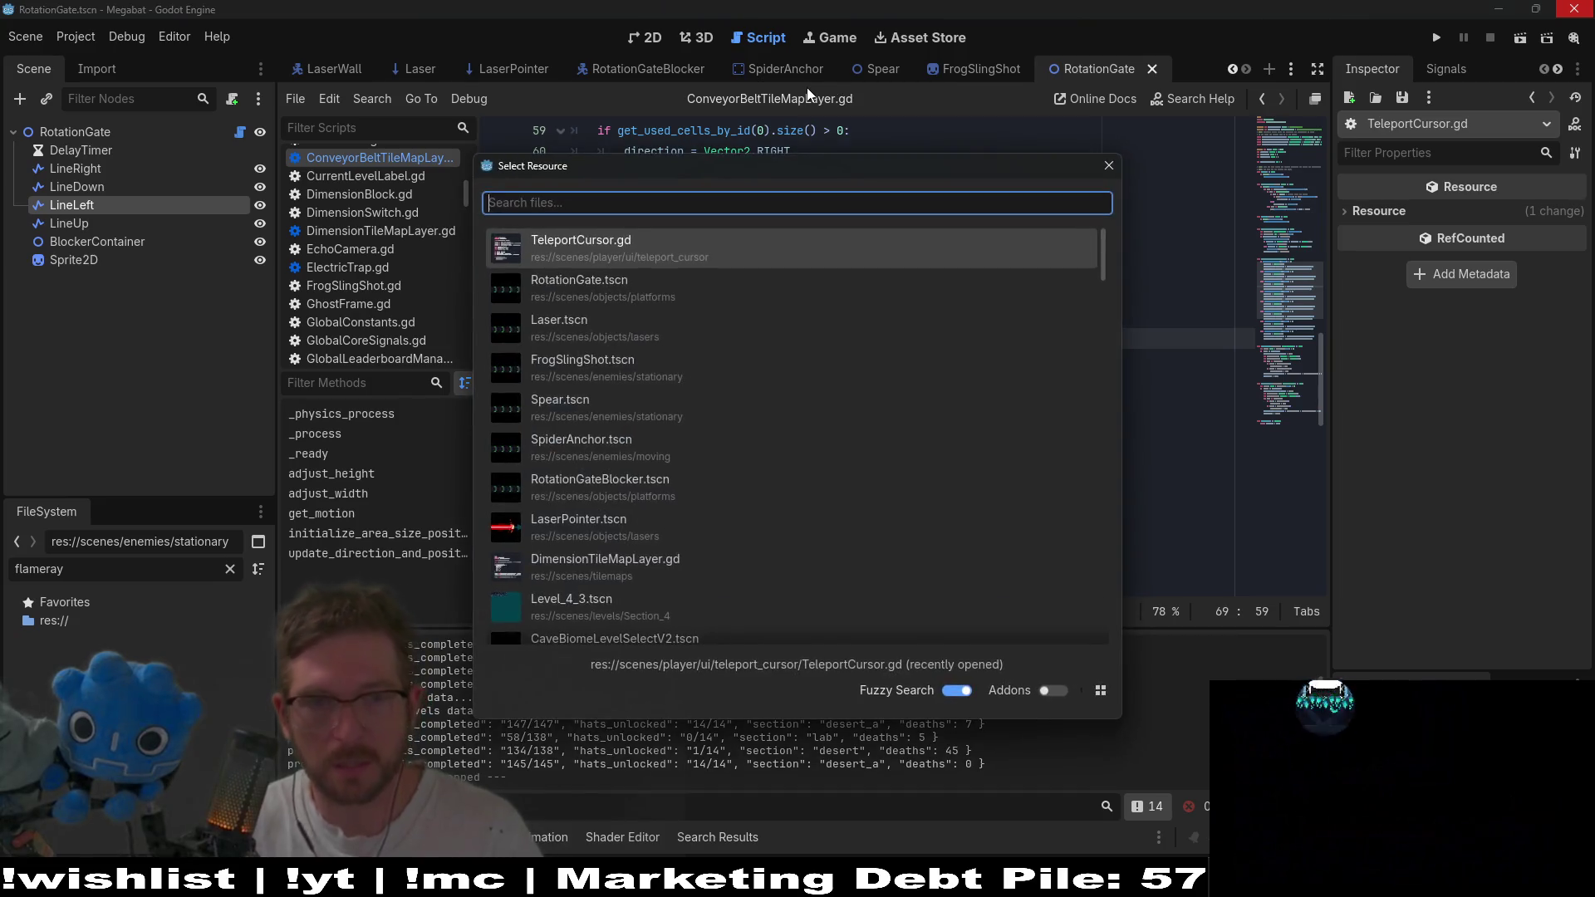
{"action": "type", "text": "level_4_"}
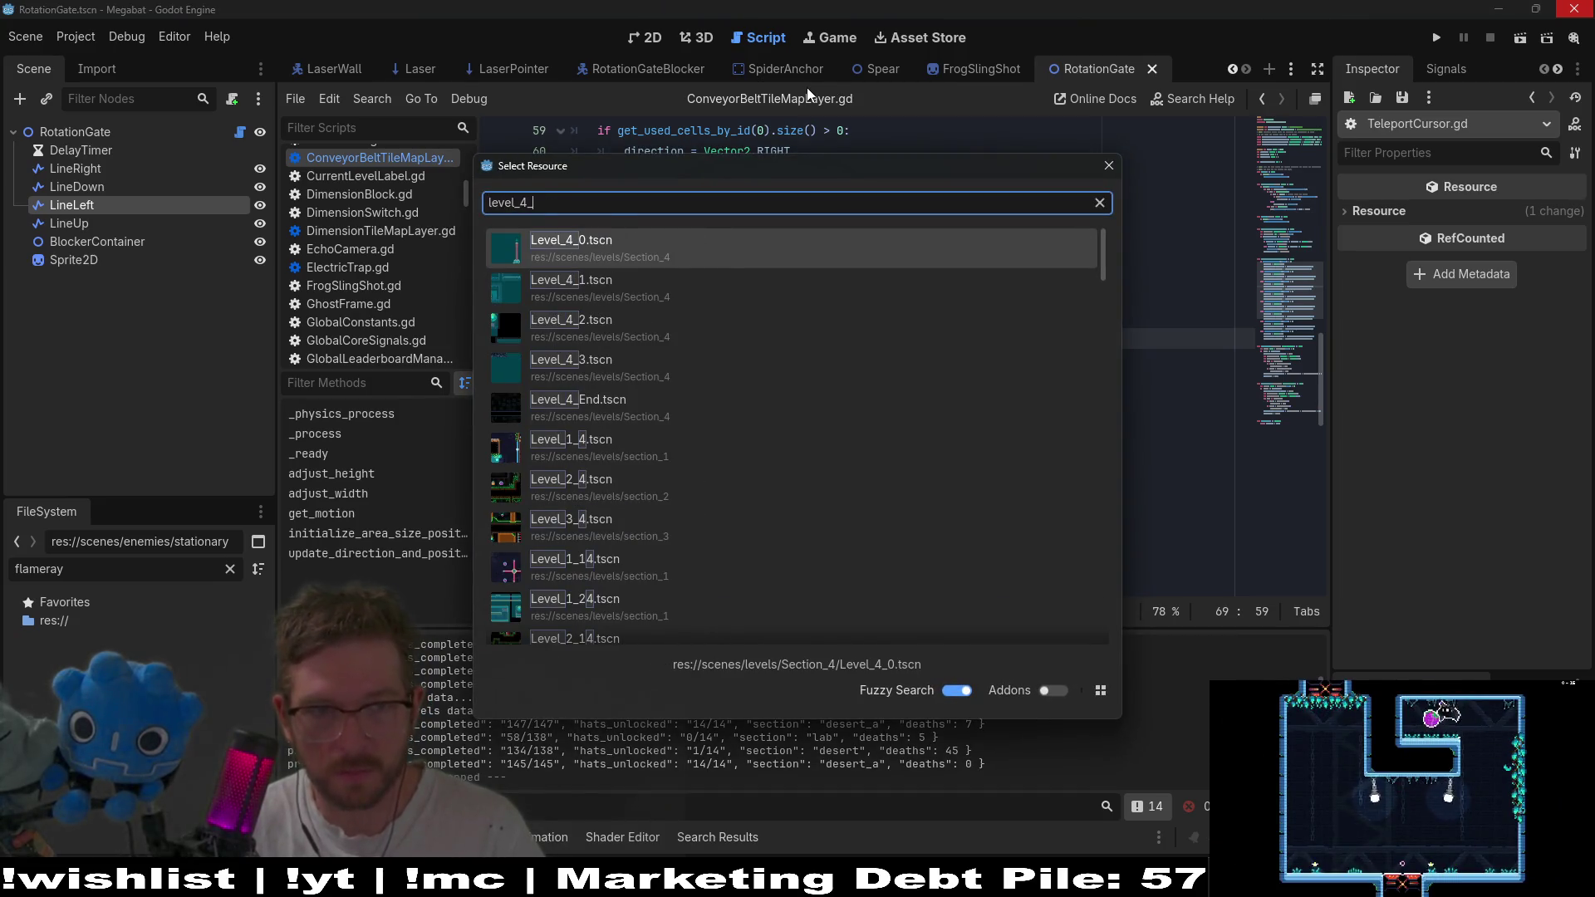
{"action": "double_click", "coordinate": [636, 375]}
{"action": "left_click", "coordinate": [652, 34]}
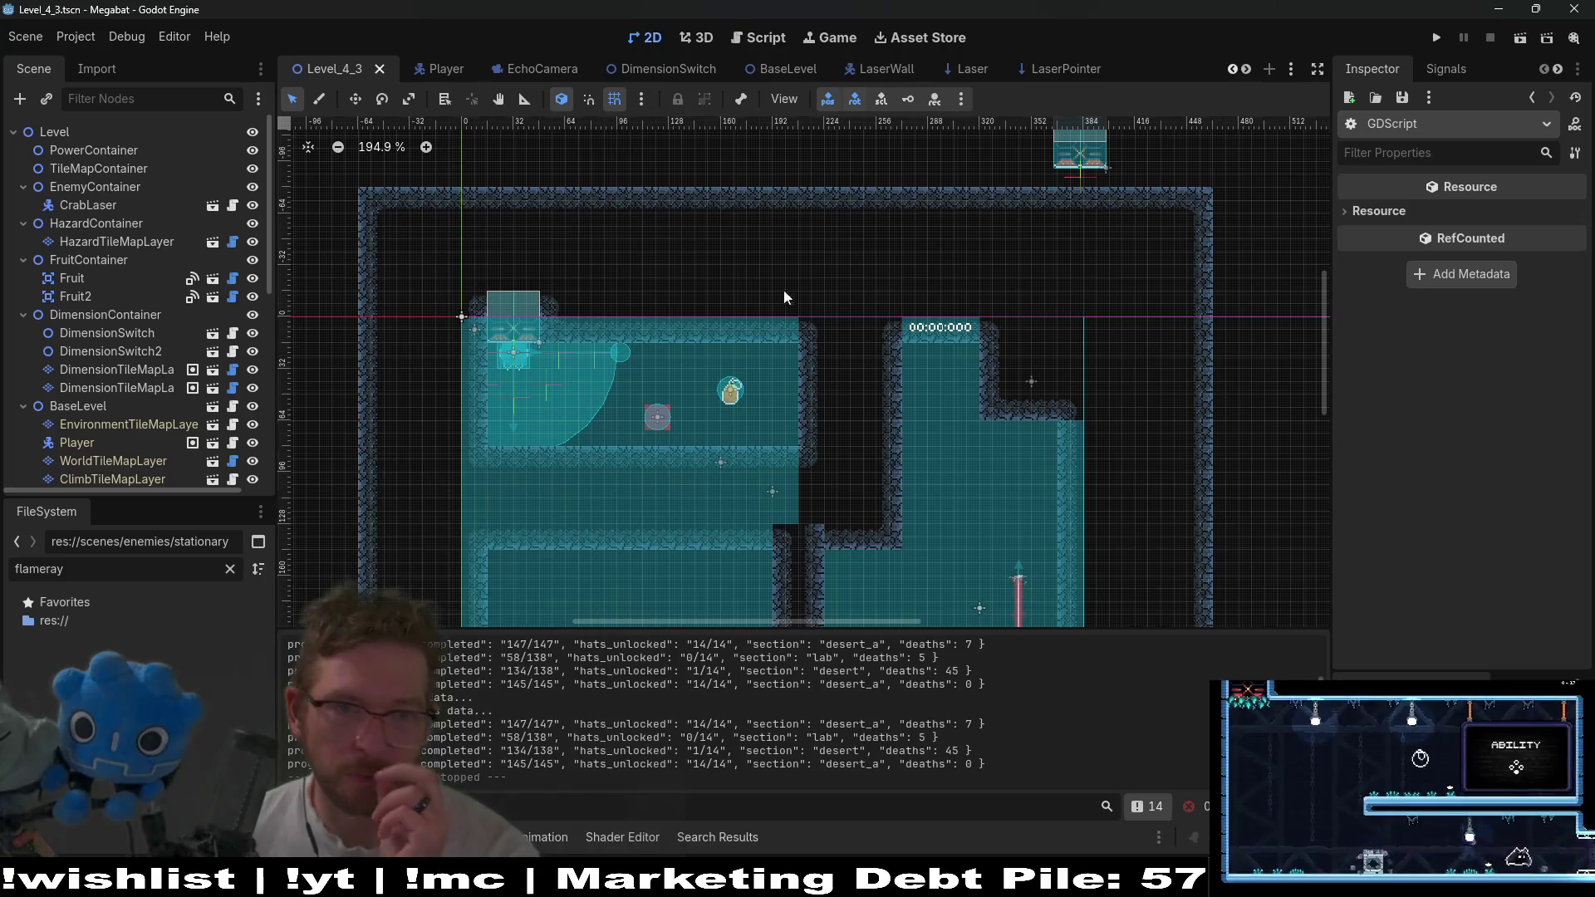
{"action": "scroll", "coordinate": [869, 460], "scroll_direction": "down", "scroll_amount": 5}
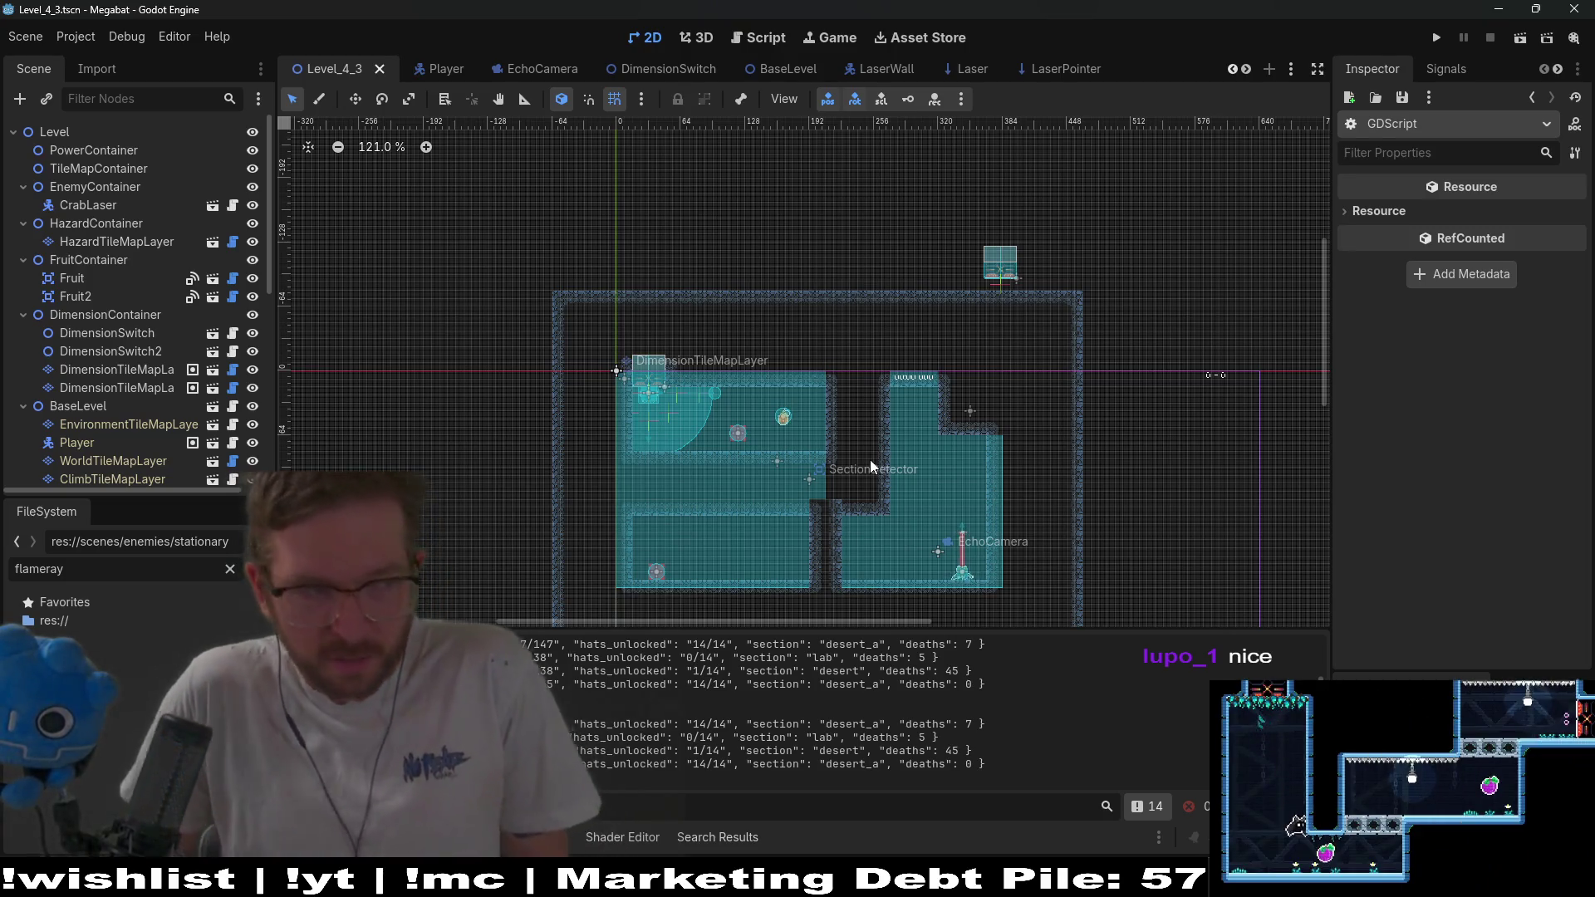
{"action": "key", "text": "F8"}
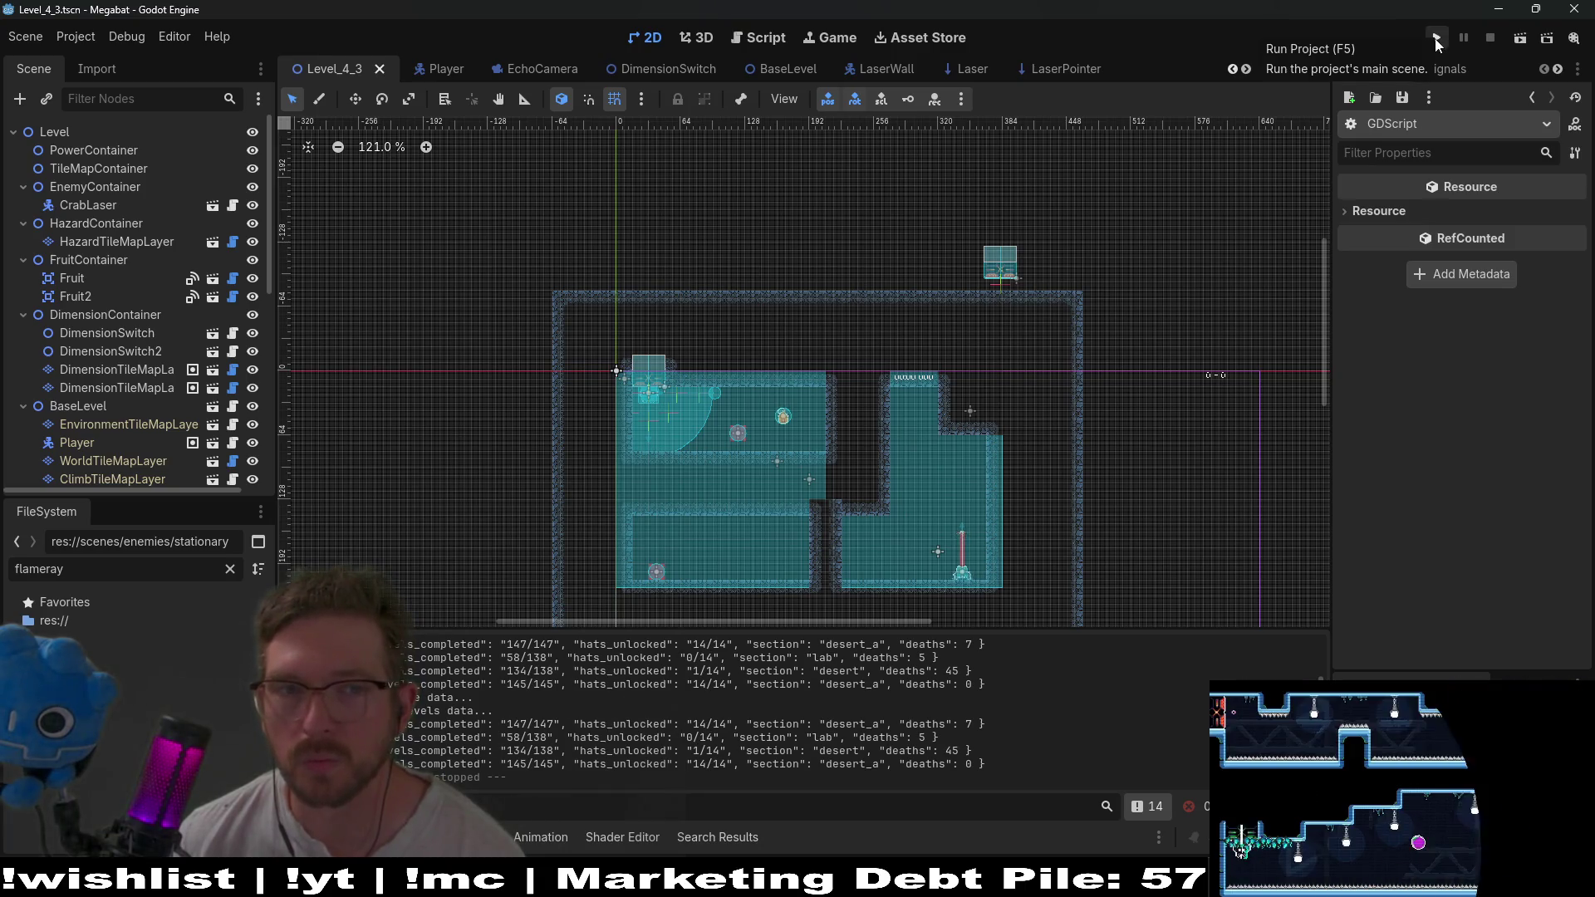
{"action": "left_click", "coordinate": [1436, 39]}
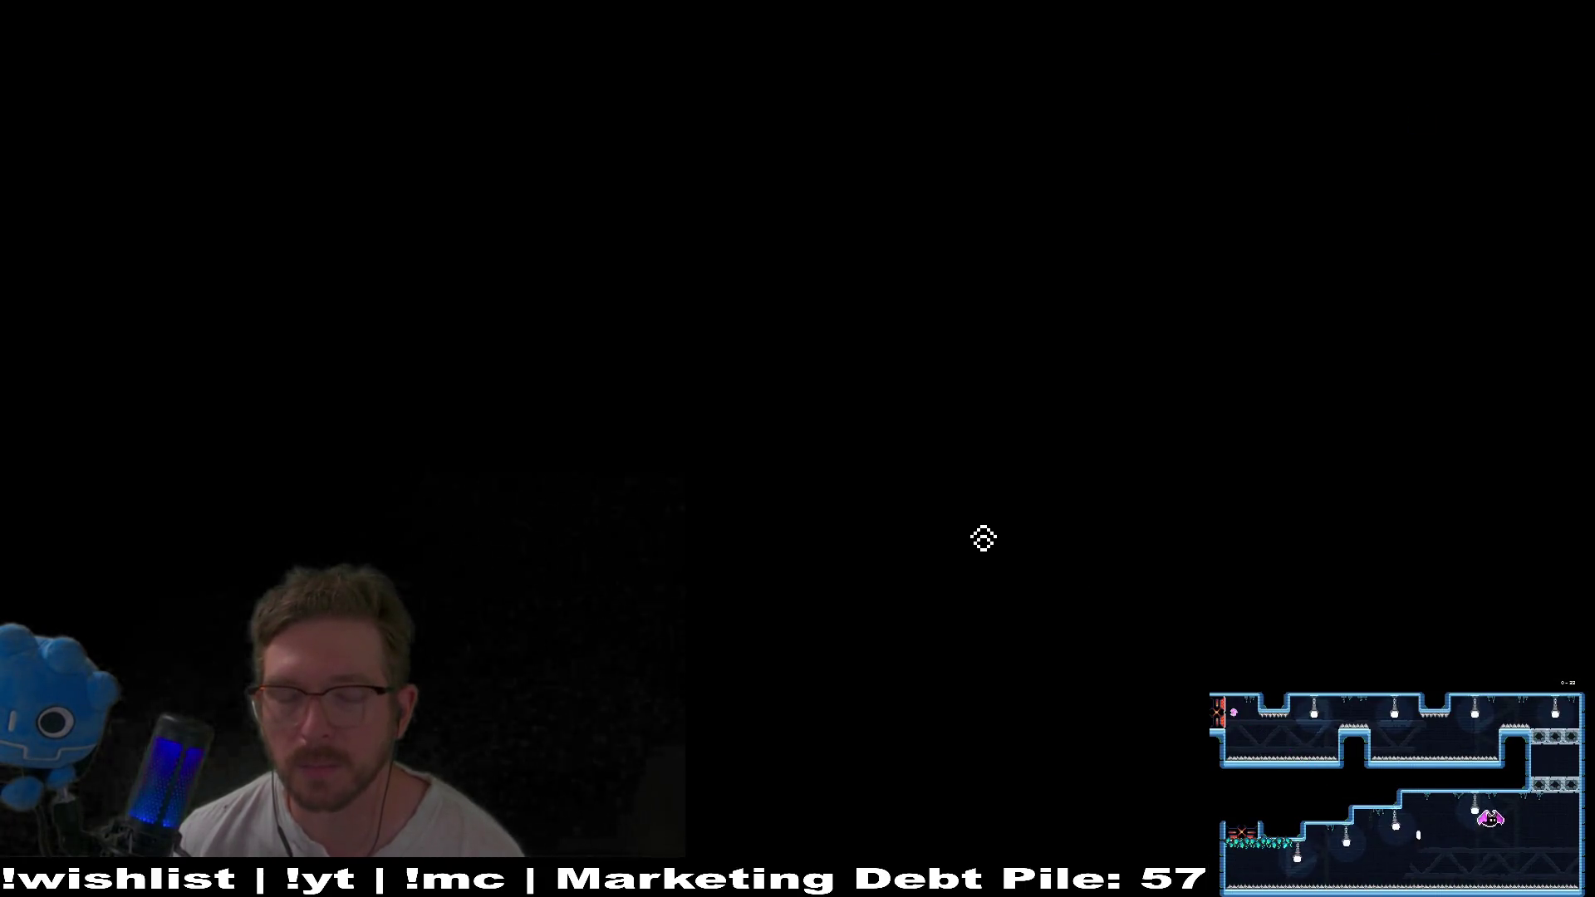
Past the title screen, pick the first save profile and the world dome, then start level 22.
{"action": "key", "text": "Return"}
{"action": "key", "text": "Return"}
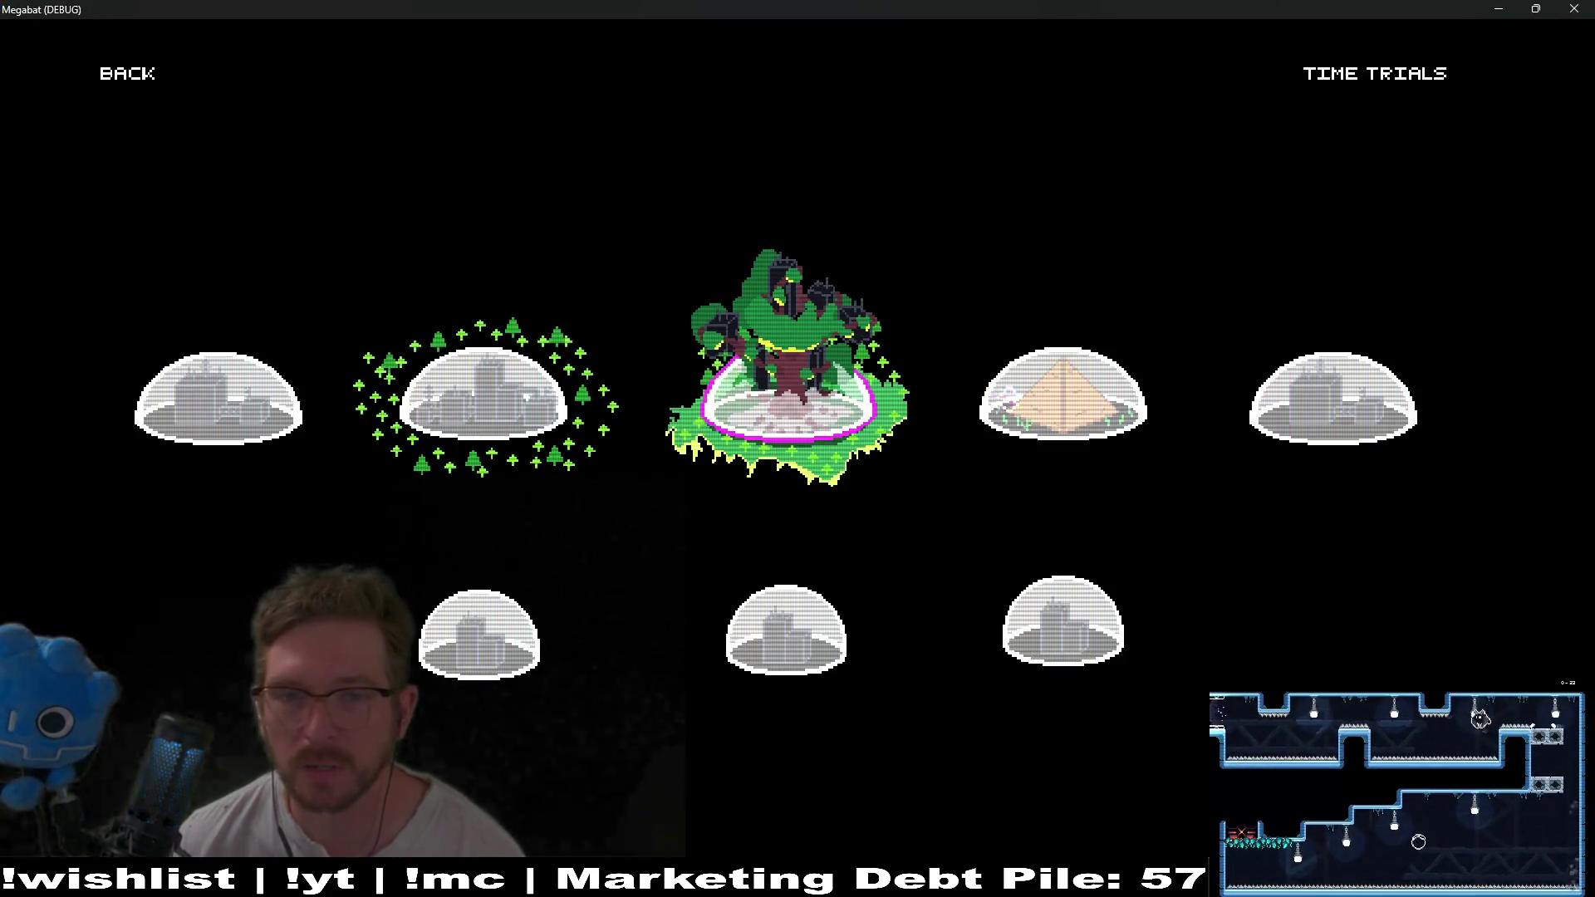
{"action": "key", "text": "Right"}
{"action": "key", "text": "Left"}
{"action": "key", "text": "Right"}
{"action": "key", "text": "Left"}
{"action": "key", "text": "Left"}
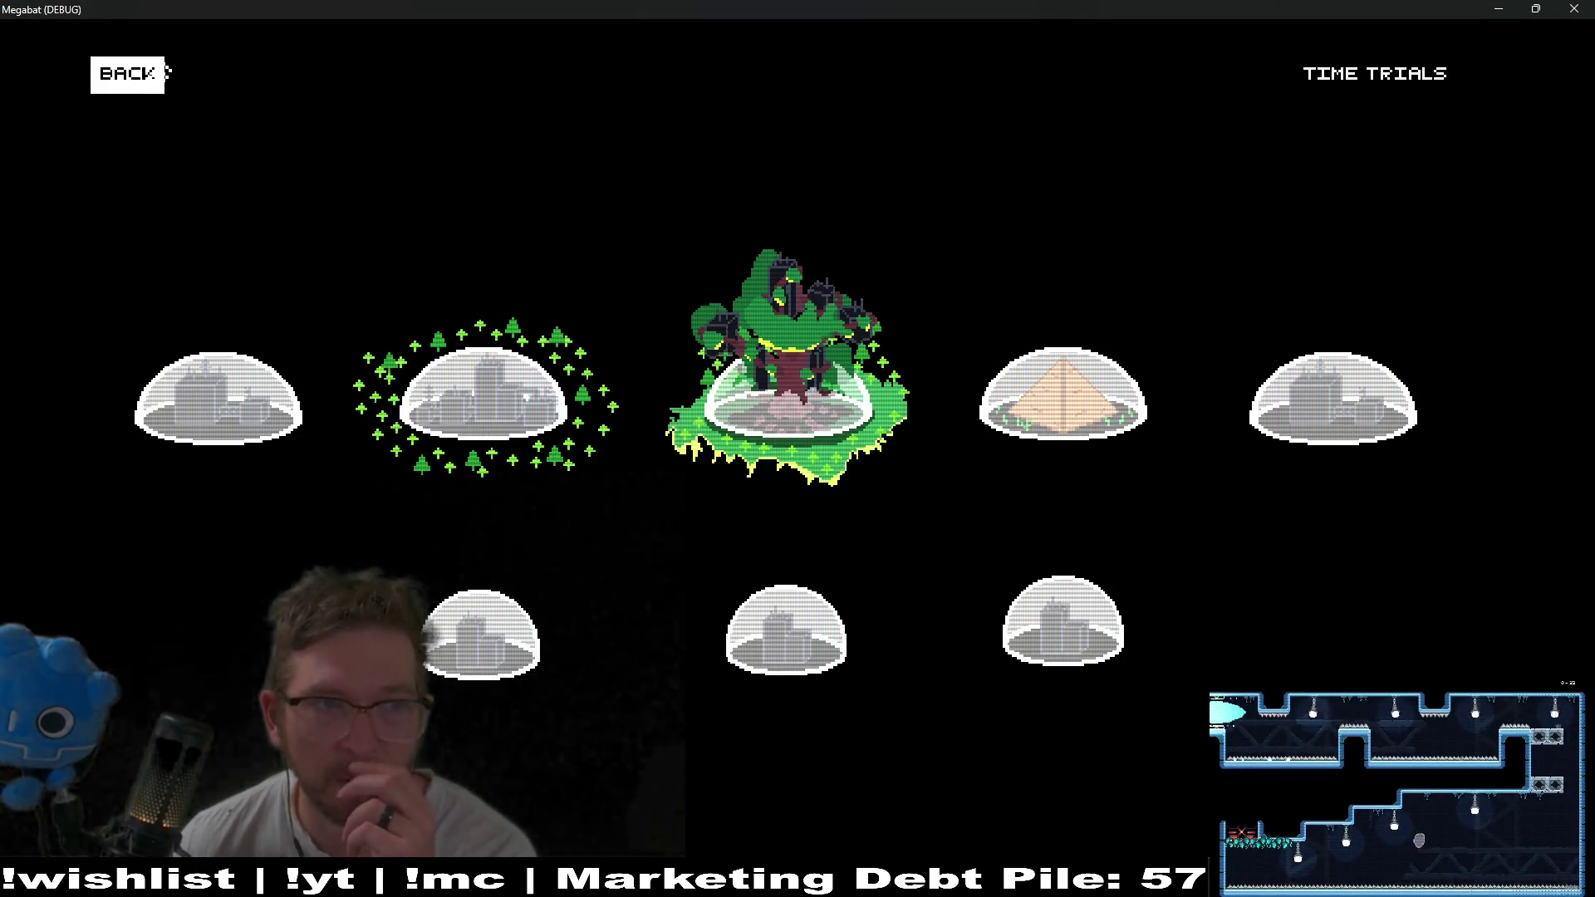
{"action": "left_click", "coordinate": [164, 73]}
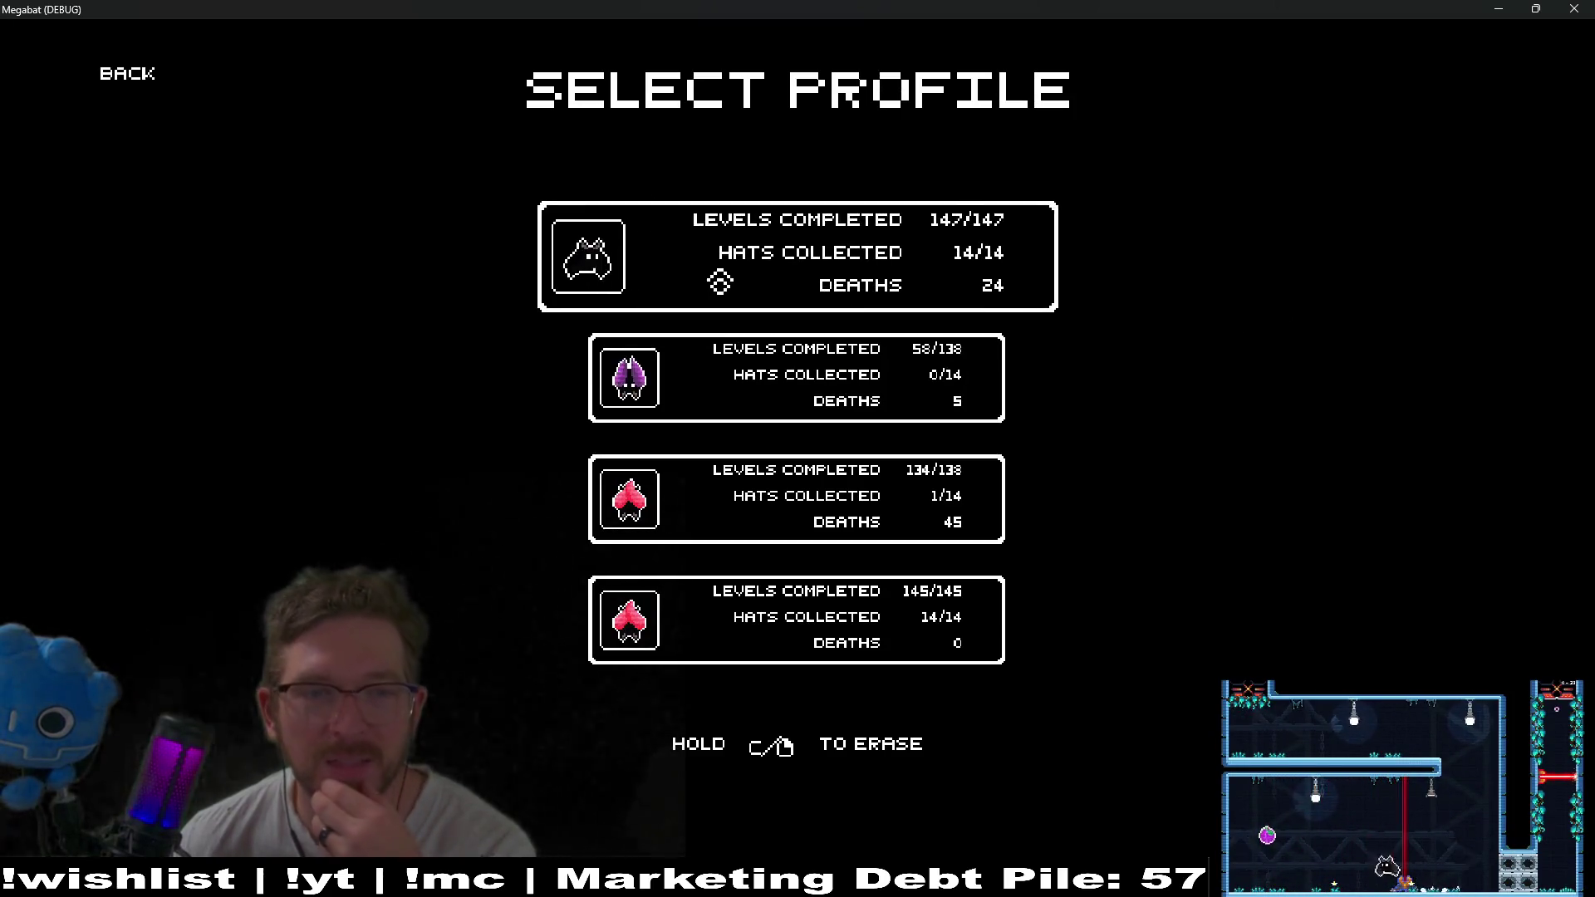
{"action": "left_click", "coordinate": [719, 283]}
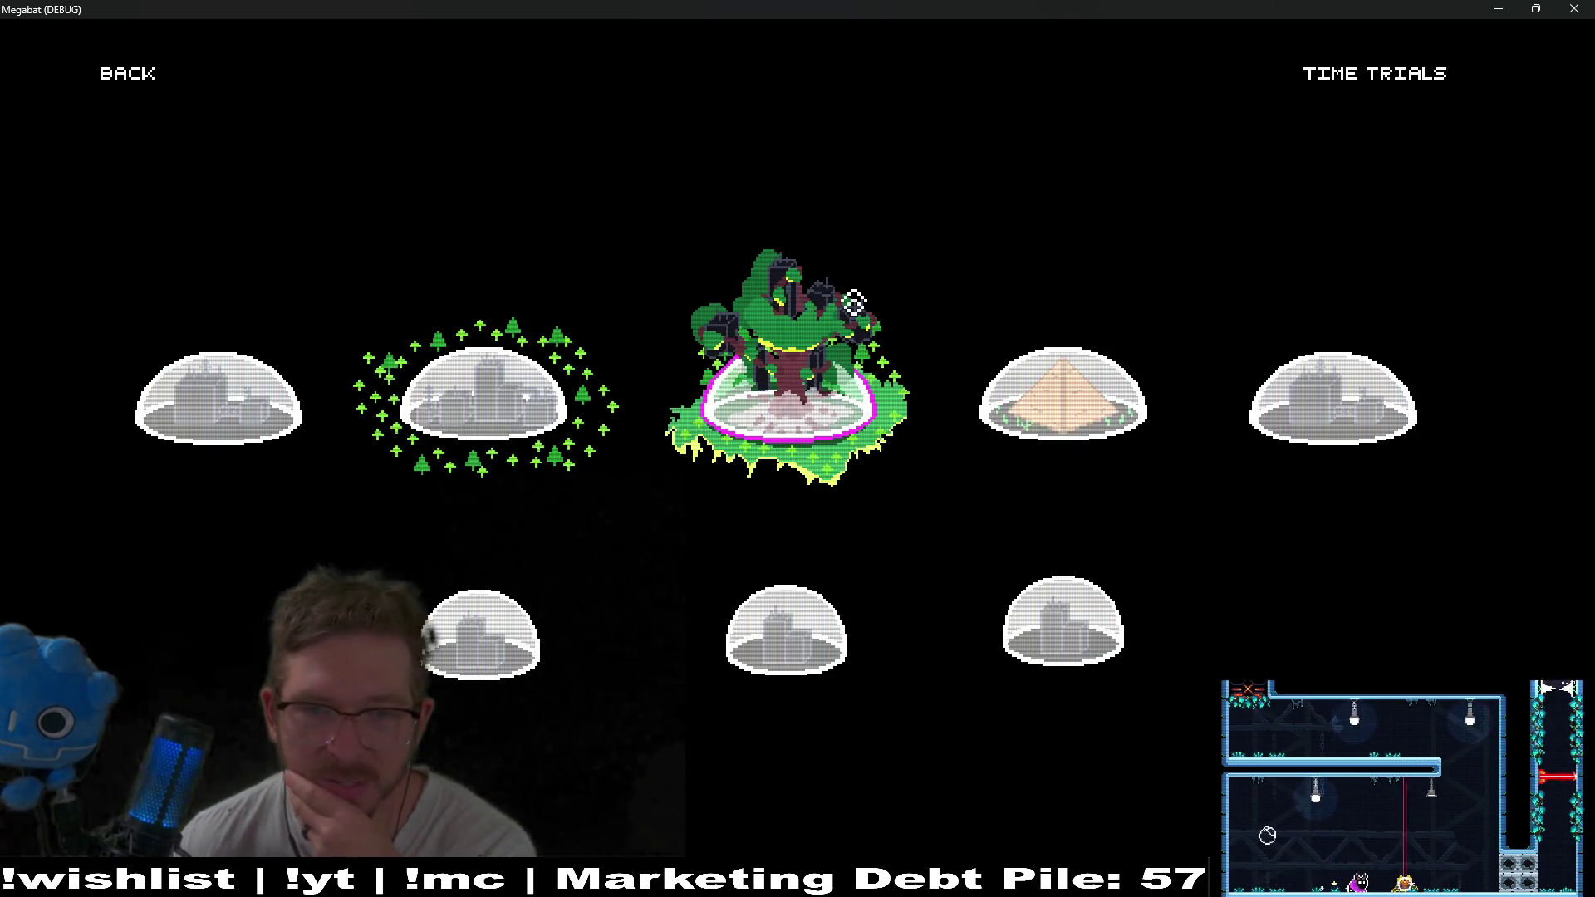
{"action": "left_click", "coordinate": [1063, 397]}
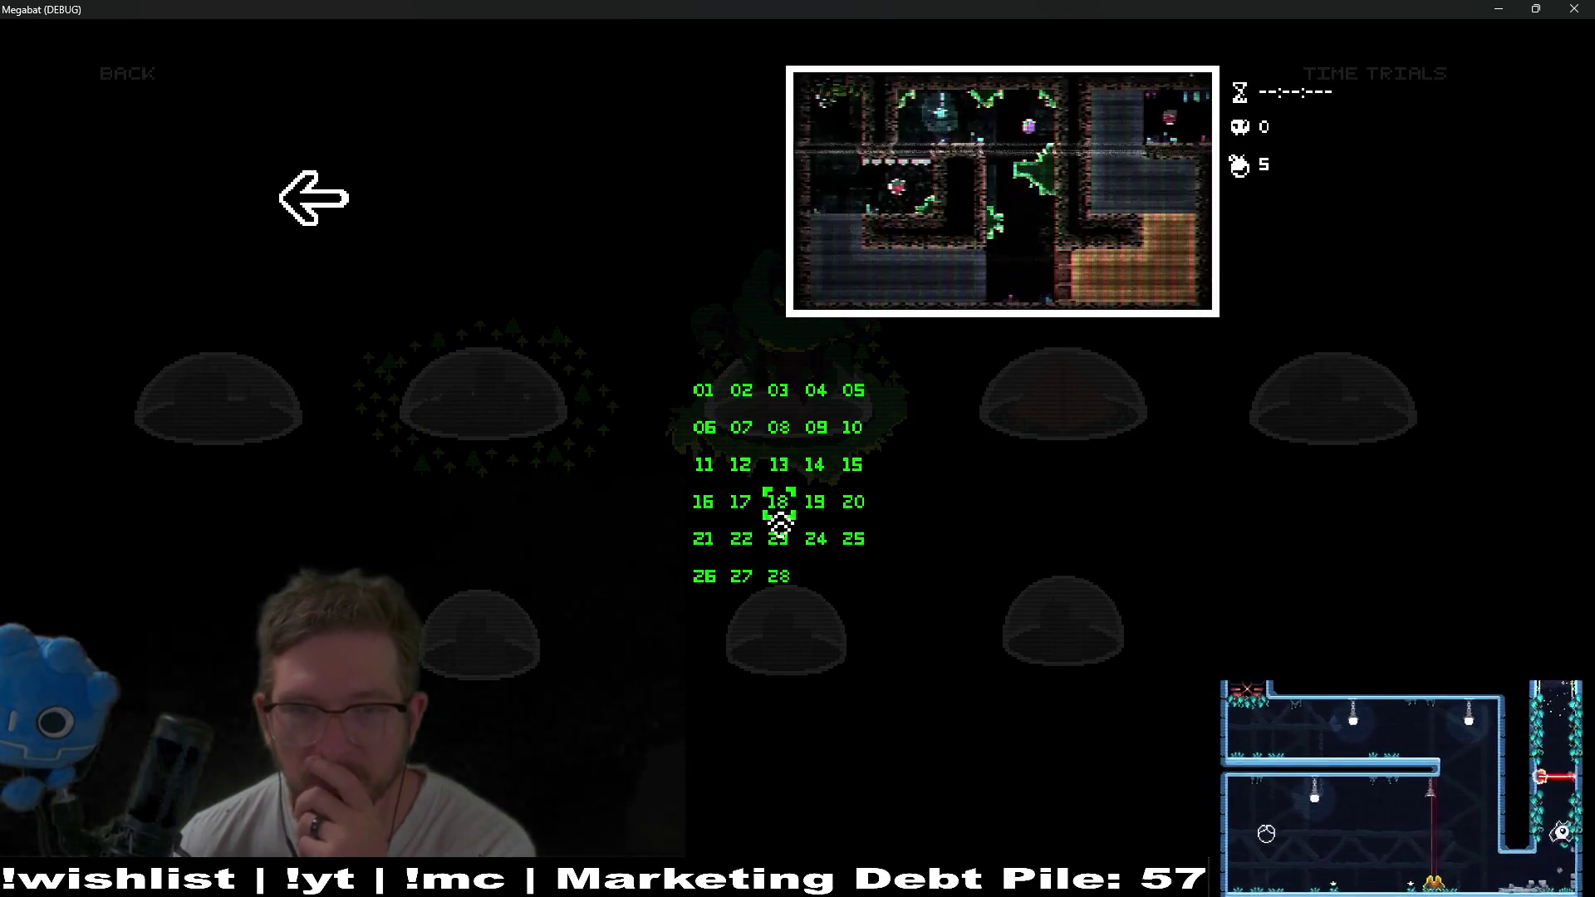
{"action": "left_click", "coordinate": [734, 562]}
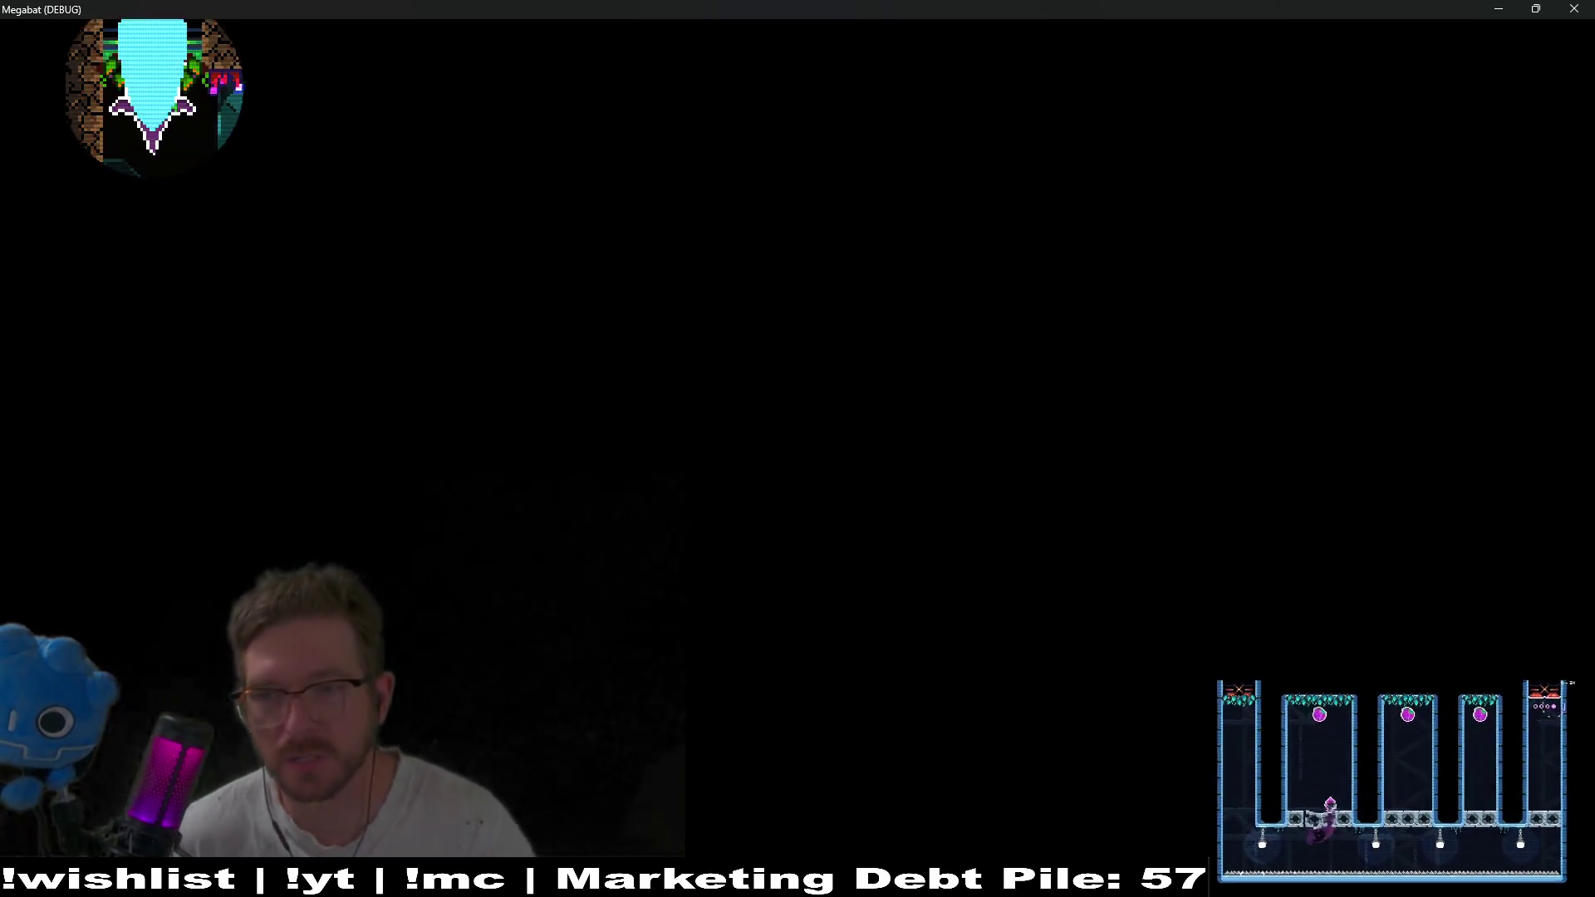
Dash down 3-22's left shaft, along the lower corridor, and up the right wall.
{"action": "key", "text": "Left"}
{"action": "key", "text": "Down"}
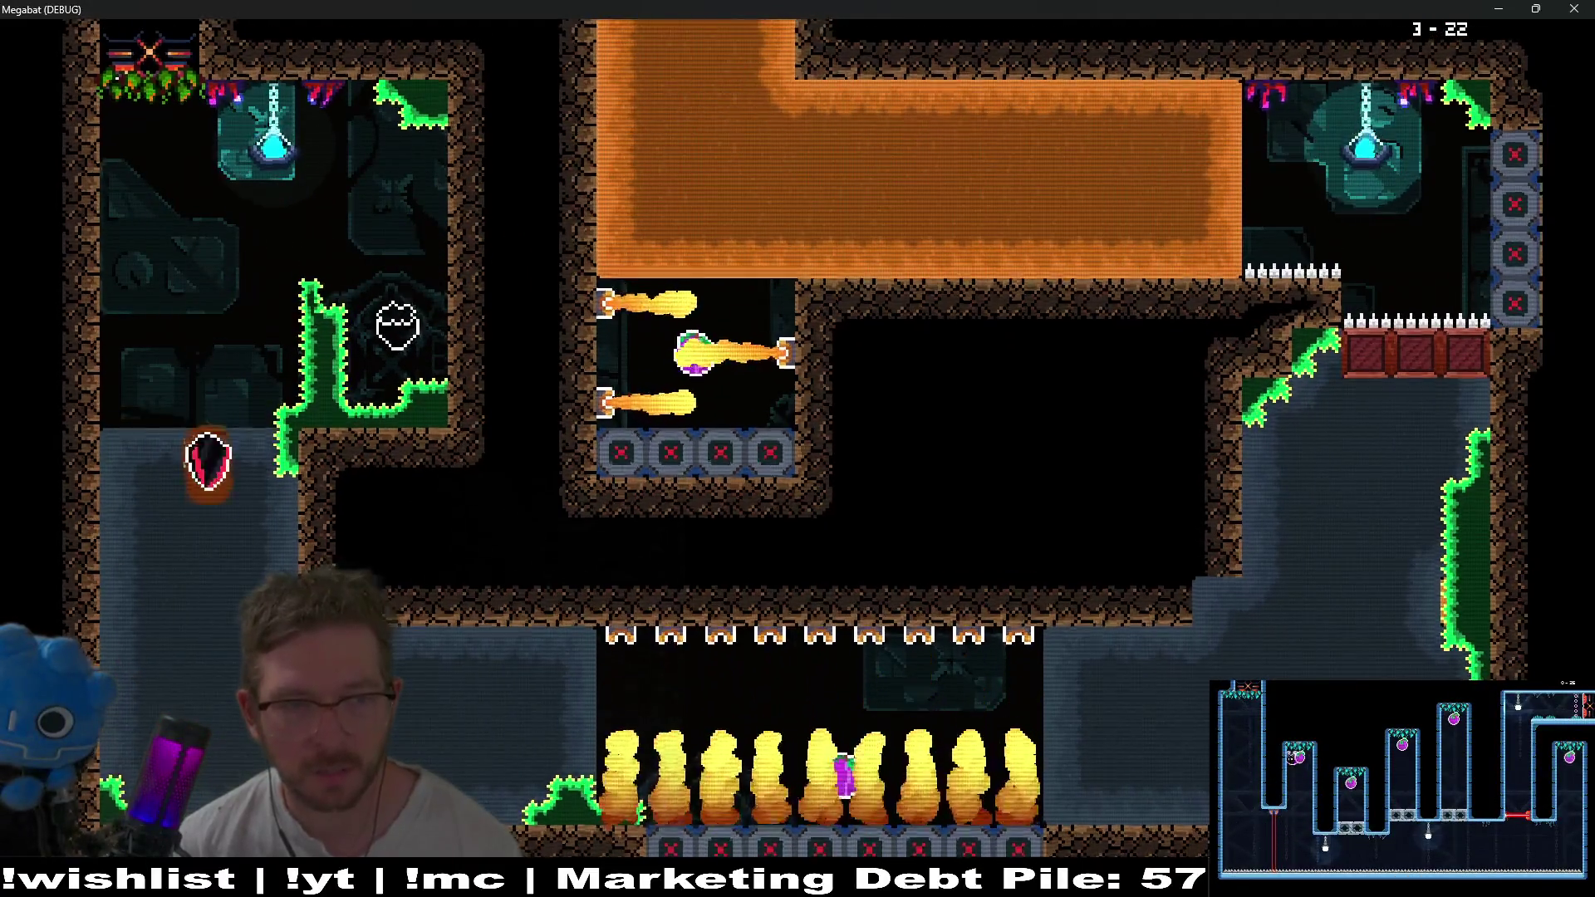
{"action": "key", "text": "Down"}
{"action": "key", "text": "Right"}
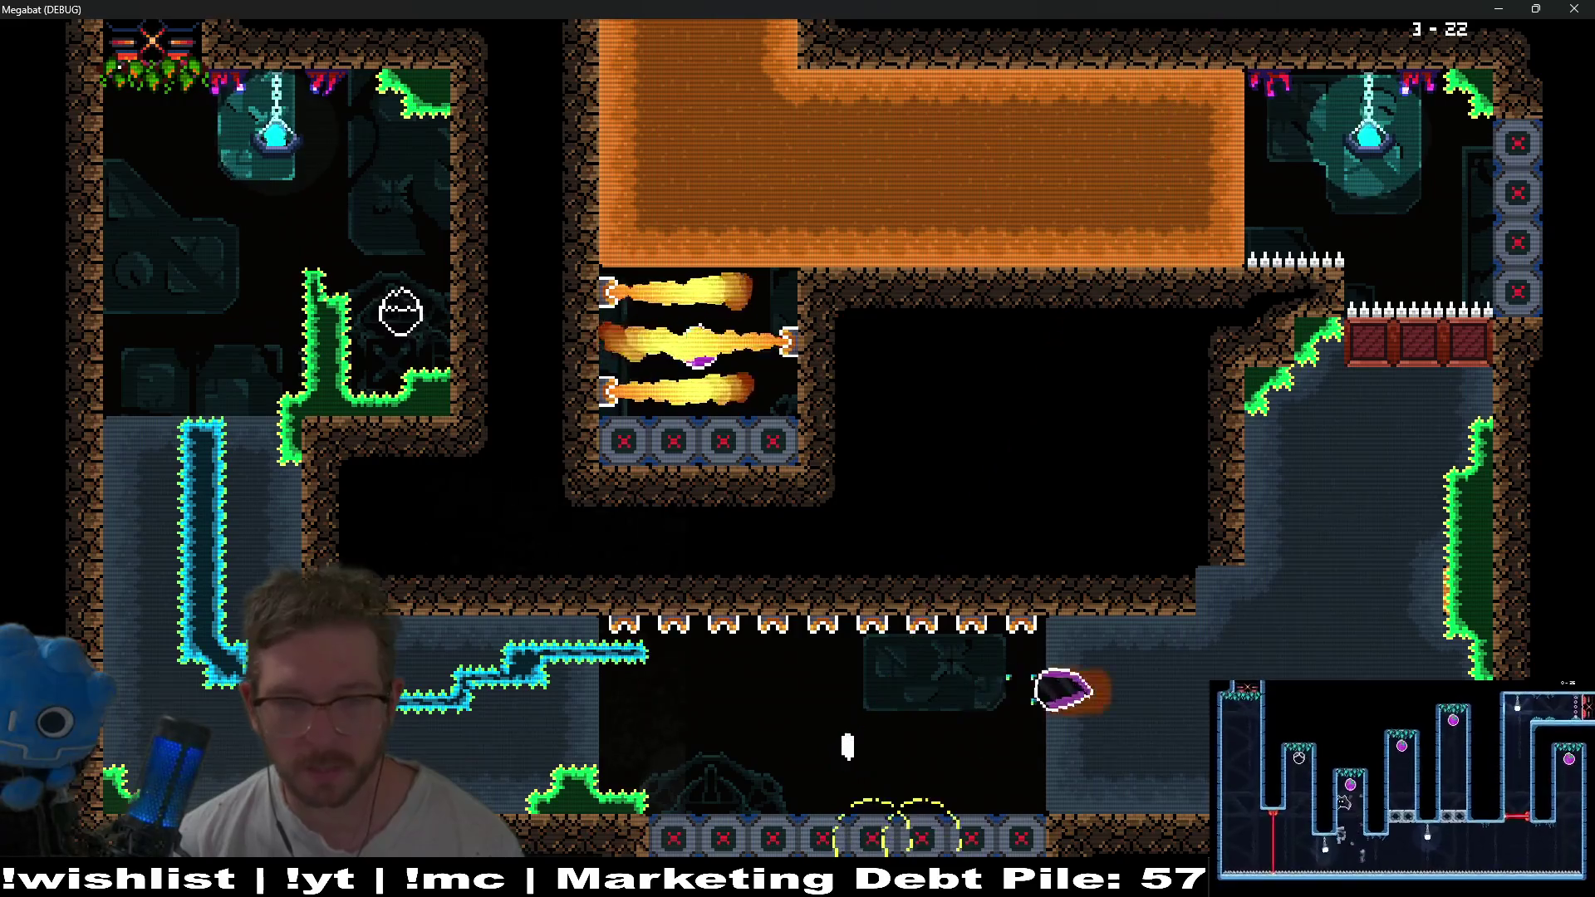
{"action": "key", "text": "Up"}
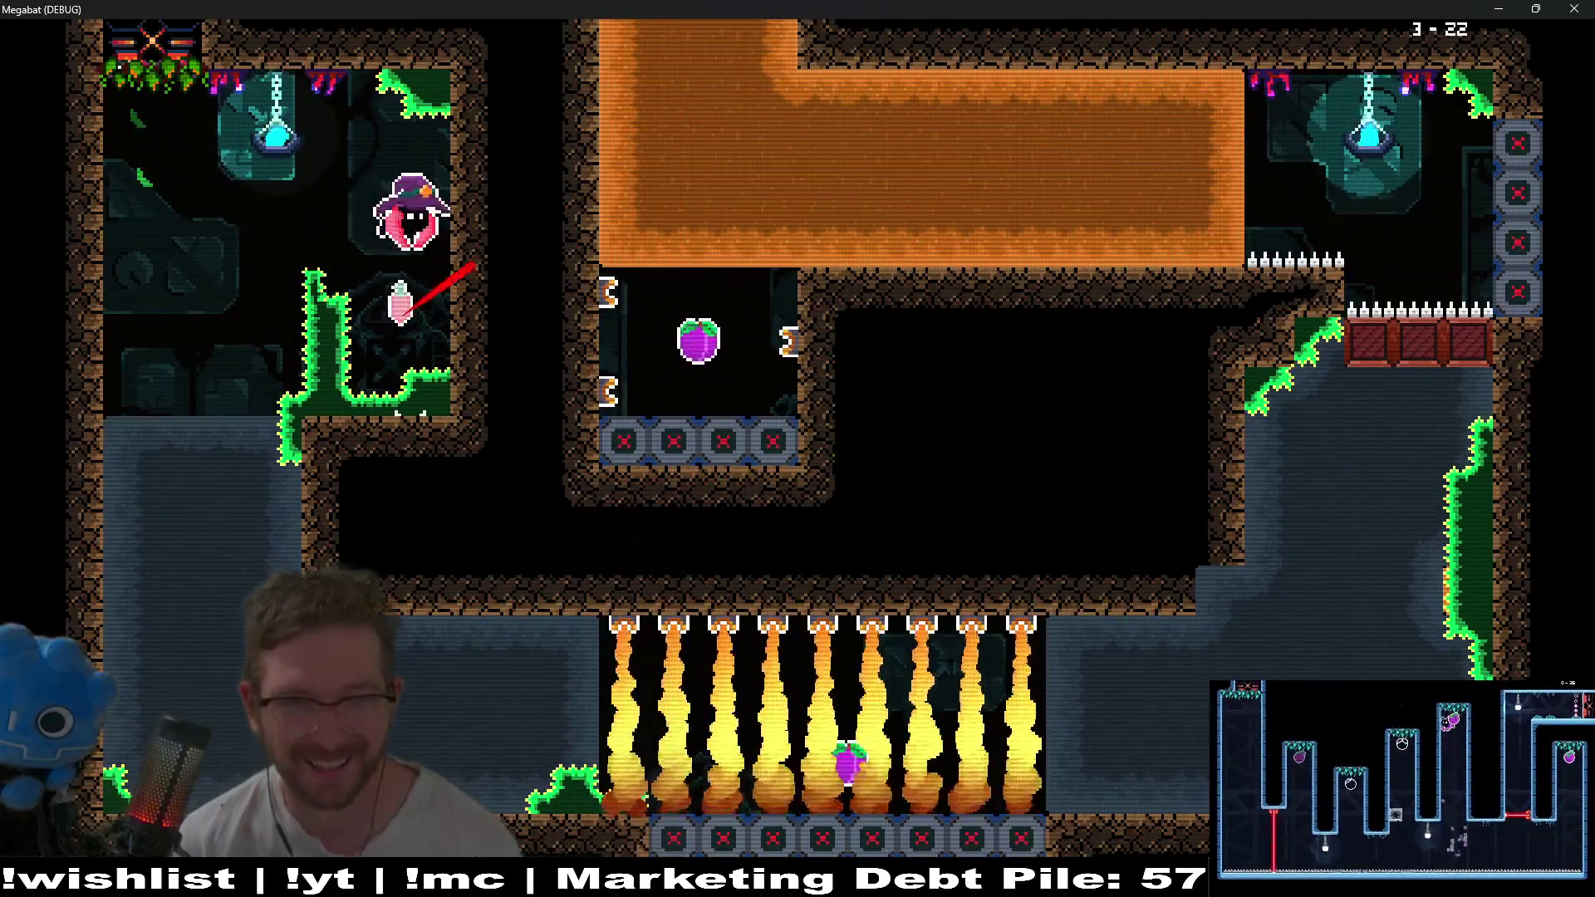
Retry the shaft-corridor route, weave through the orange block to the fruit, and leave the room.
{"action": "key", "text": "Down"}
{"action": "key", "text": "Right"}
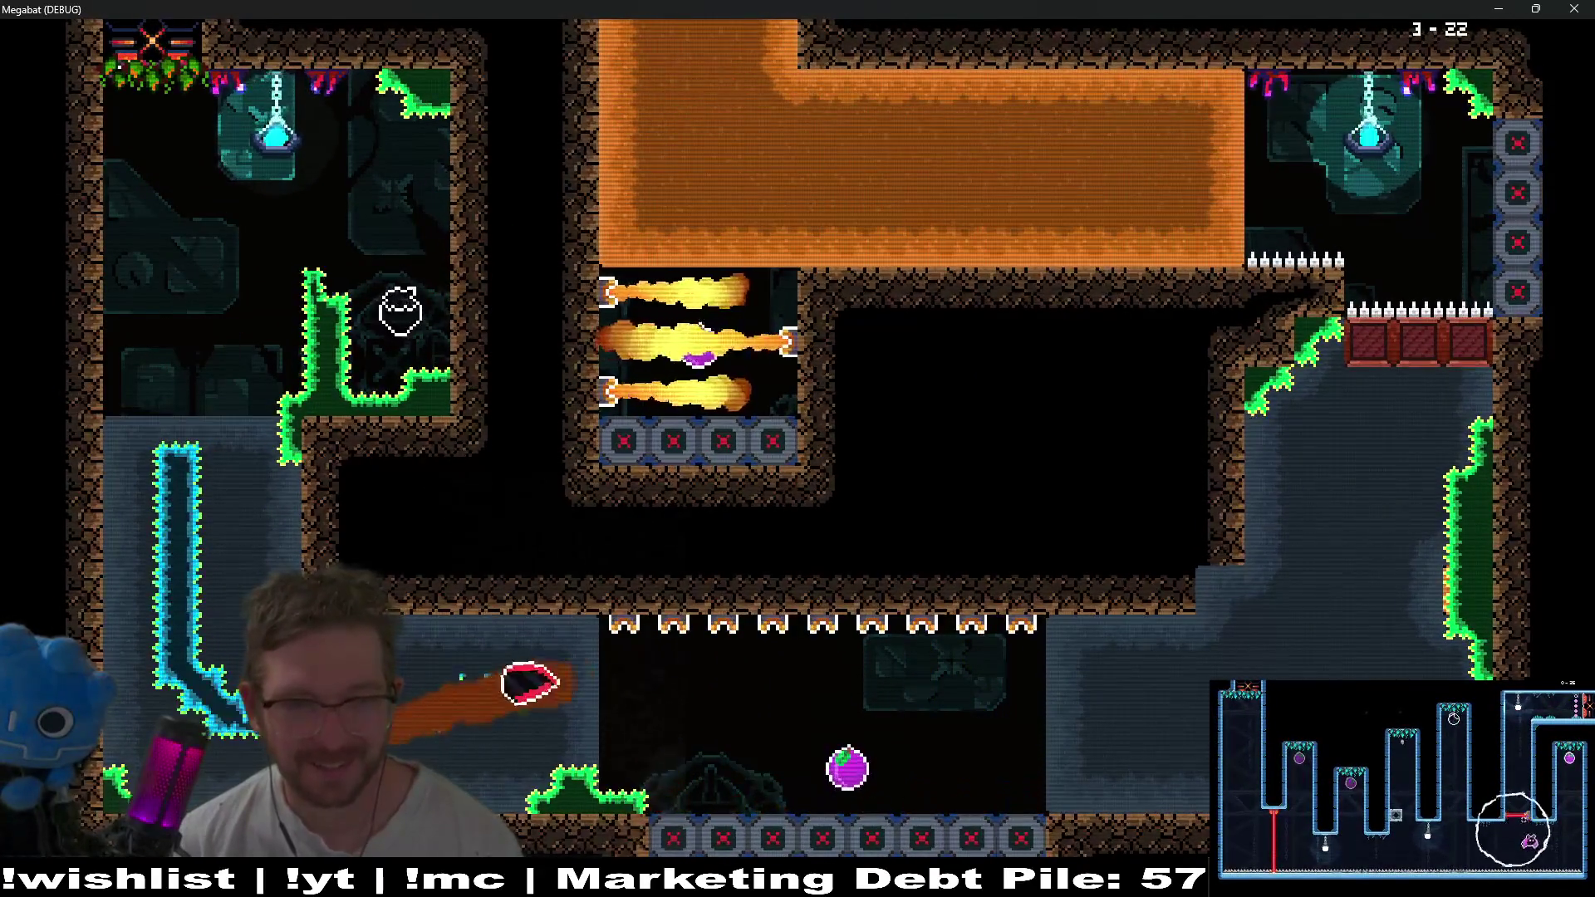
{"action": "key", "text": "Up"}
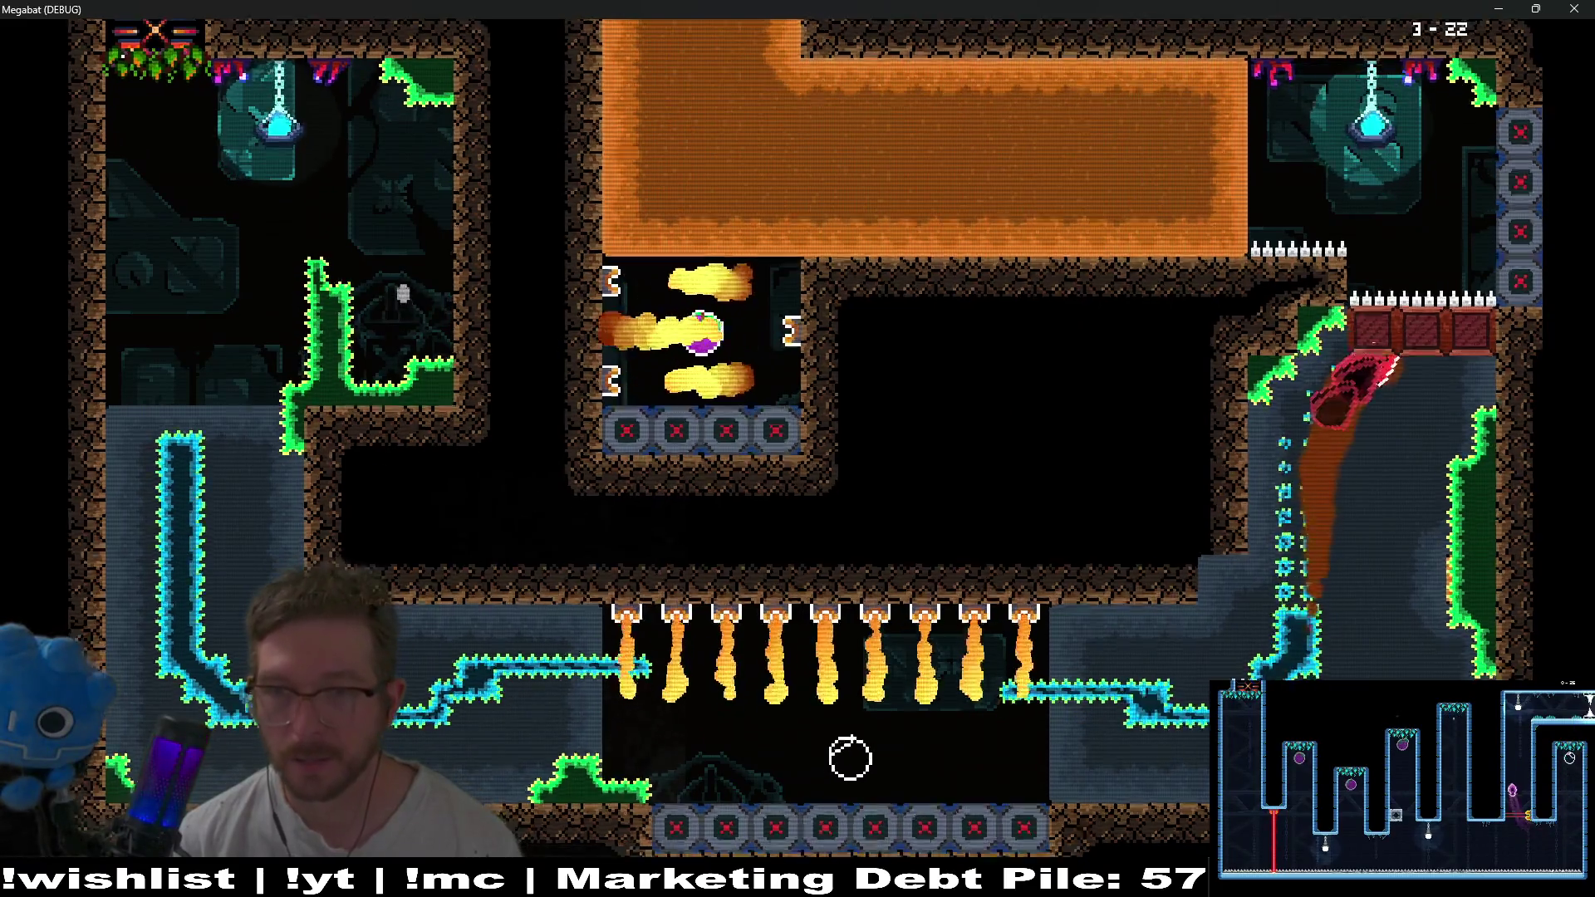
{"action": "key", "text": "Left"}
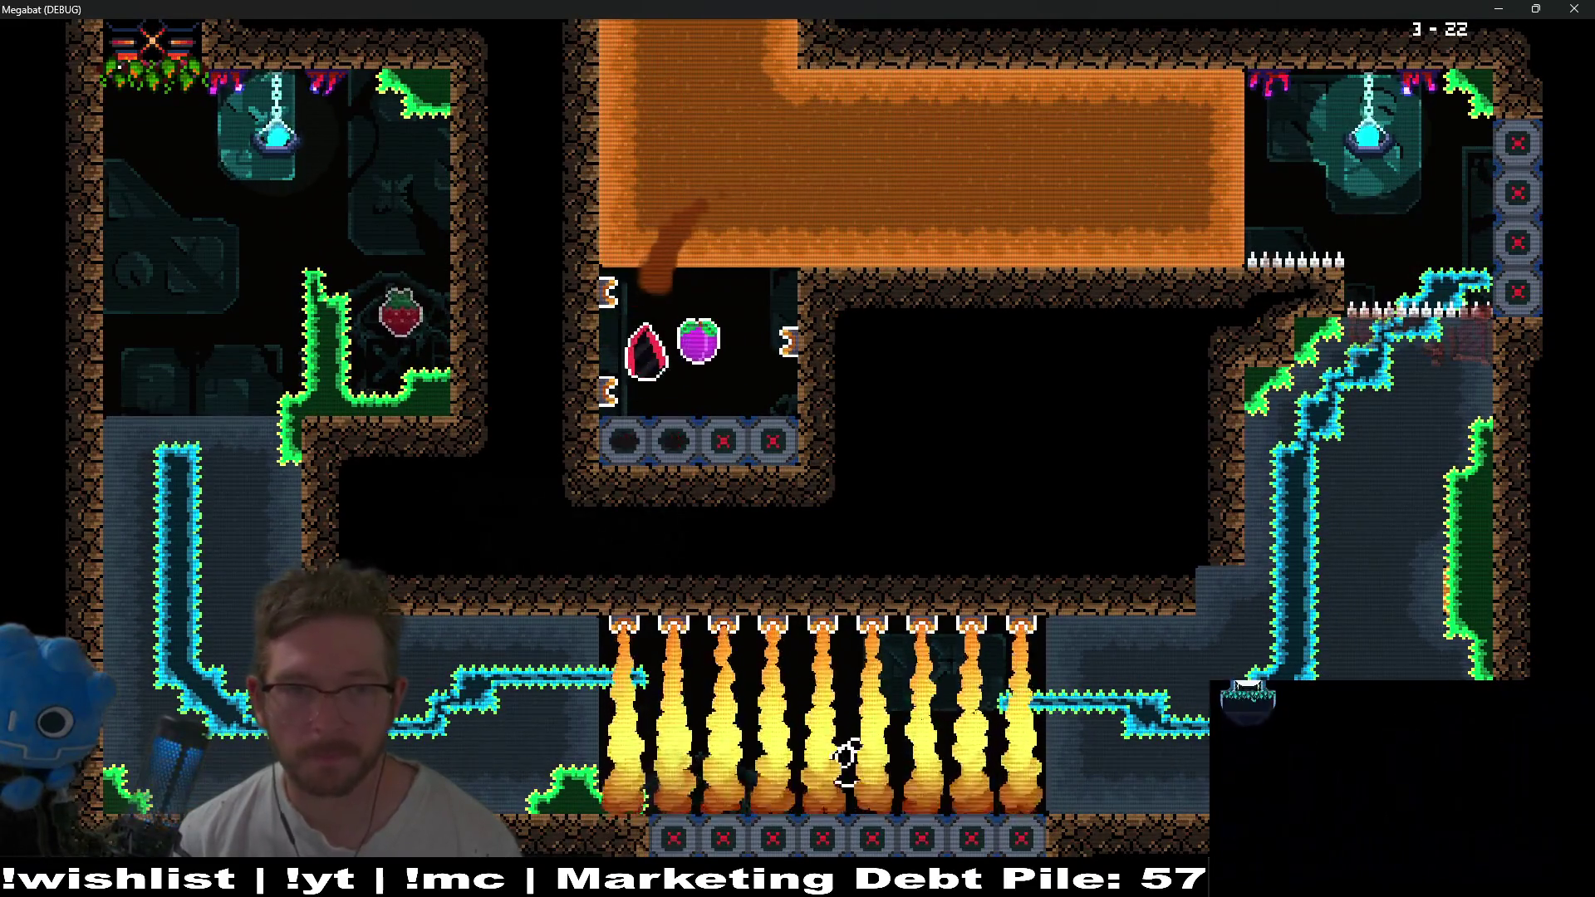
{"action": "key", "text": "Up"}
{"action": "key", "text": "Down"}
{"action": "key", "text": "Left"}
{"action": "key", "text": "Right"}
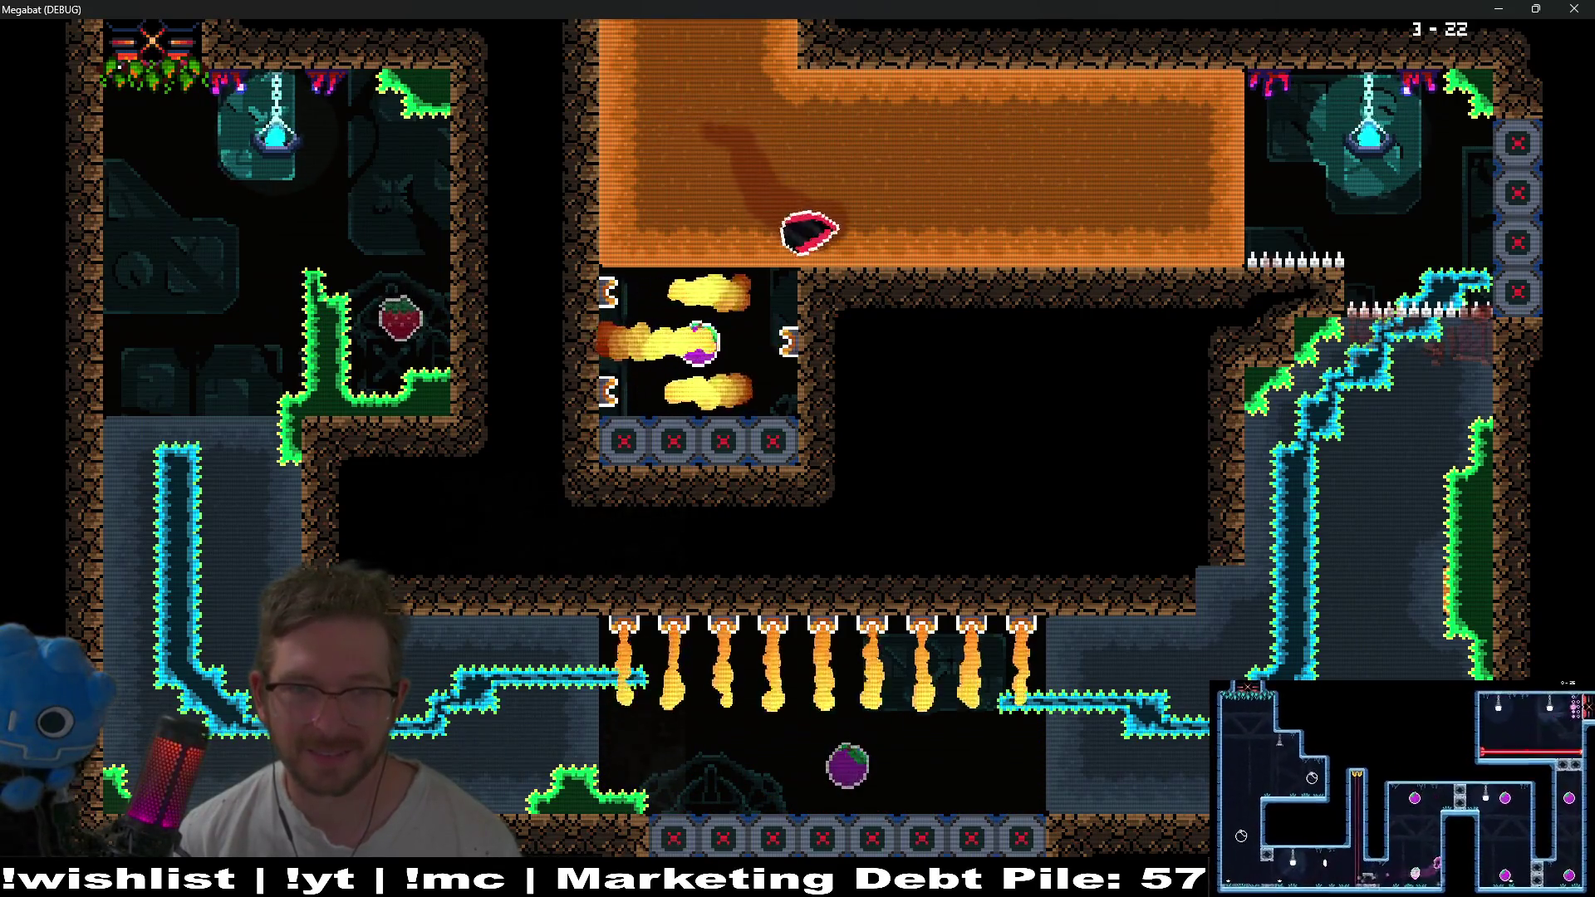
{"action": "key", "text": "Left"}
{"action": "key", "text": "Down"}
{"action": "key", "text": "Up"}
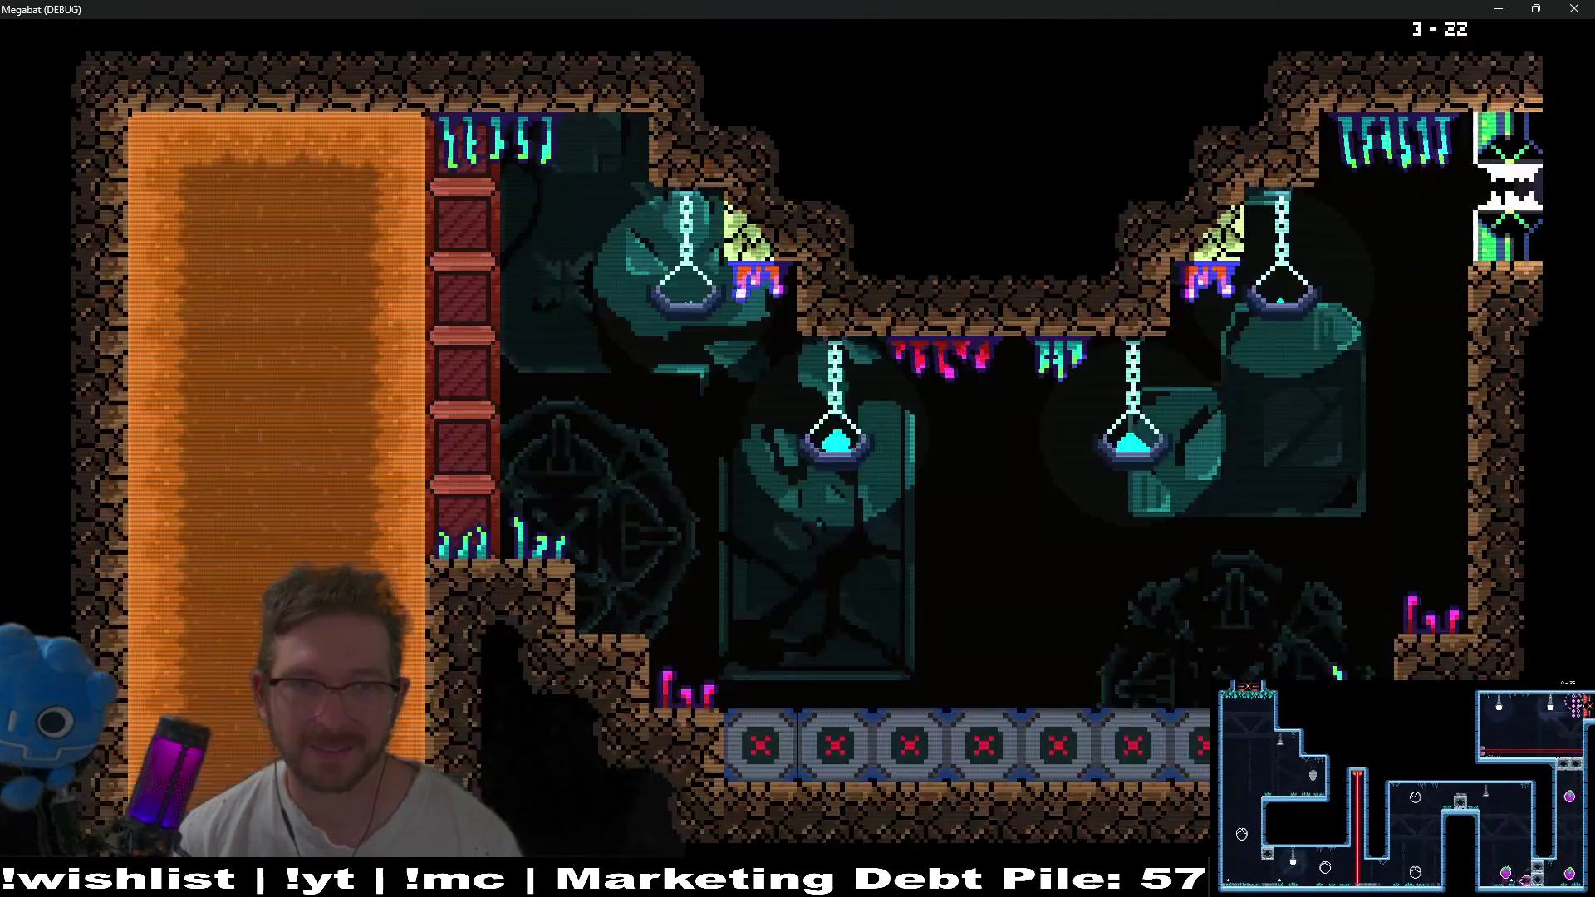
Break through the red blocks in the next room and fly into the top-right exit.
{"action": "key", "text": "Right"}
{"action": "key", "text": "Down"}
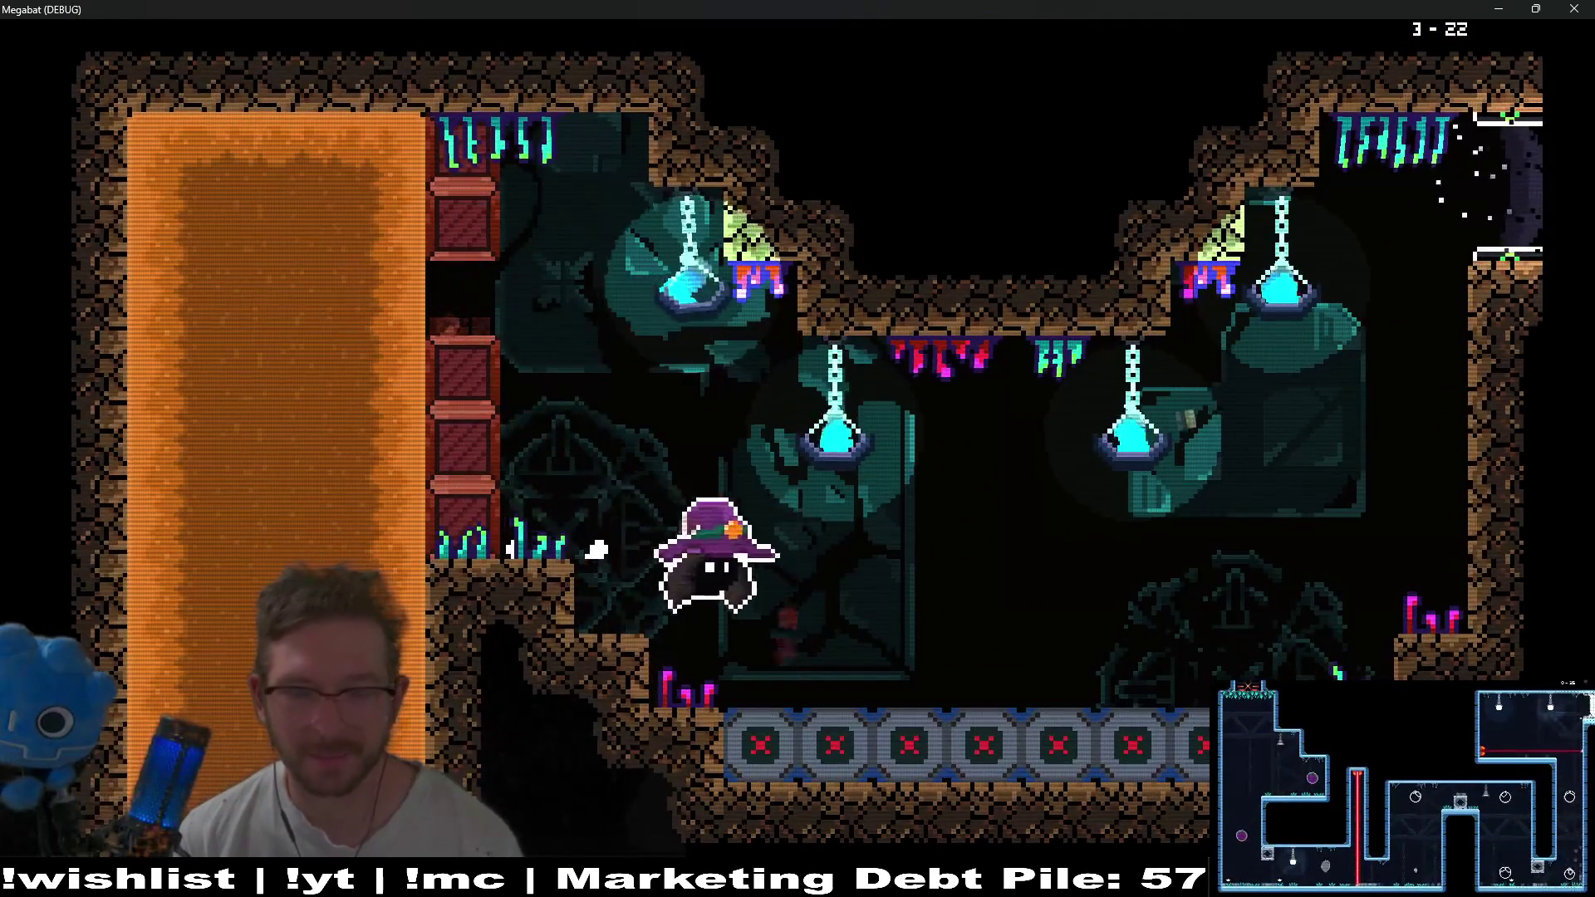
{"action": "key", "text": "Up"}
{"action": "key", "text": "Left"}
{"action": "key", "text": "Left"}
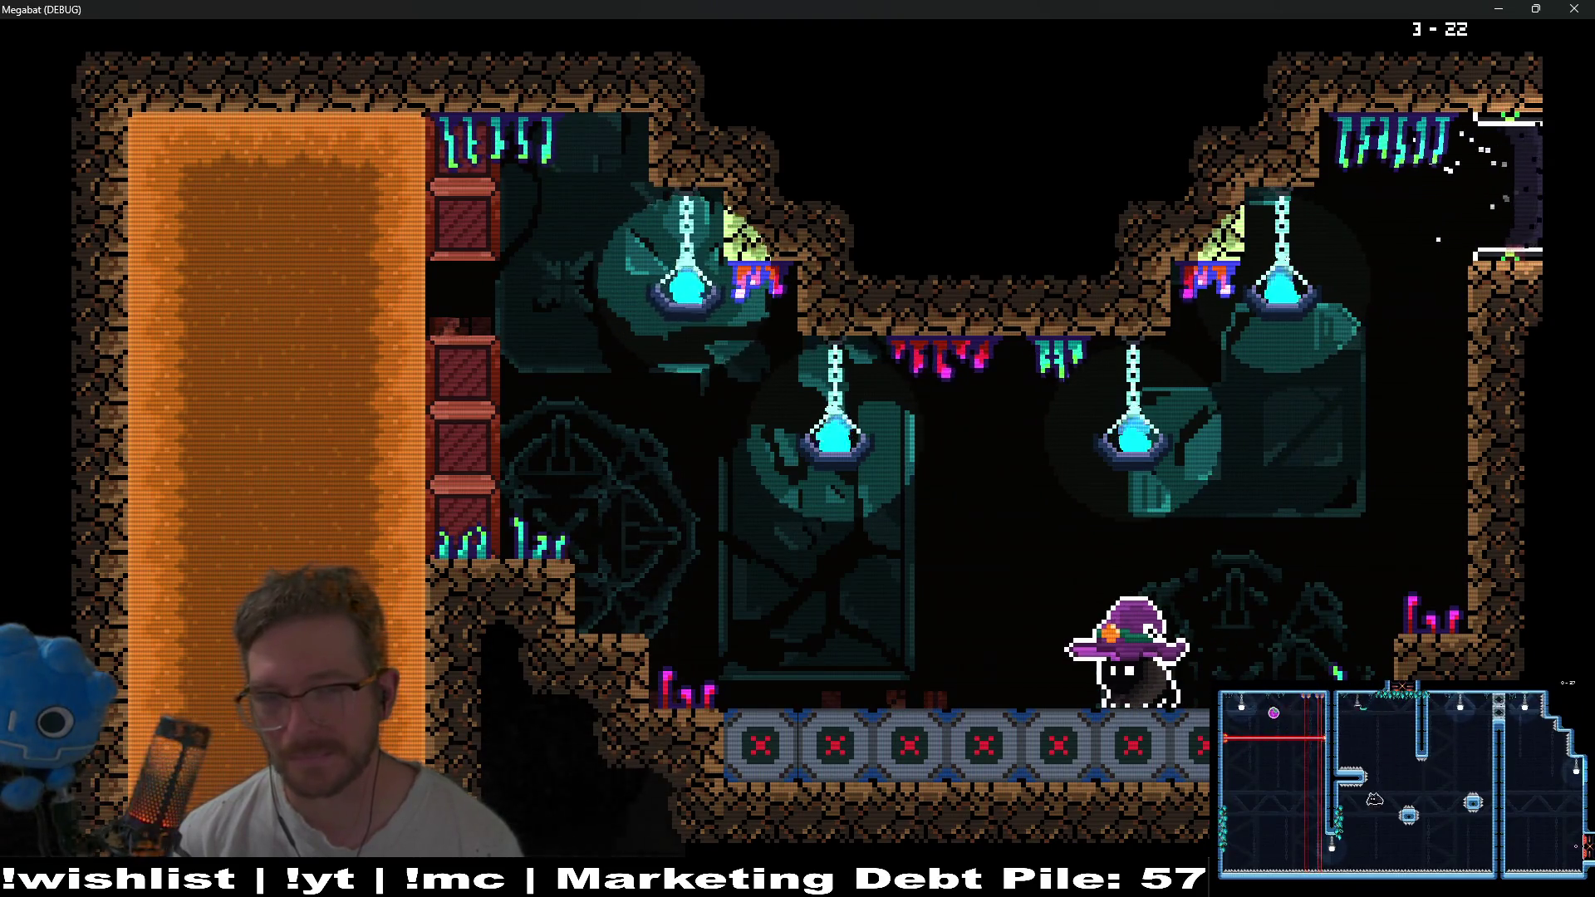
{"action": "key", "text": "Right"}
{"action": "key", "text": "Up"}
{"action": "key", "text": "Up"}
{"action": "key", "text": "Right"}
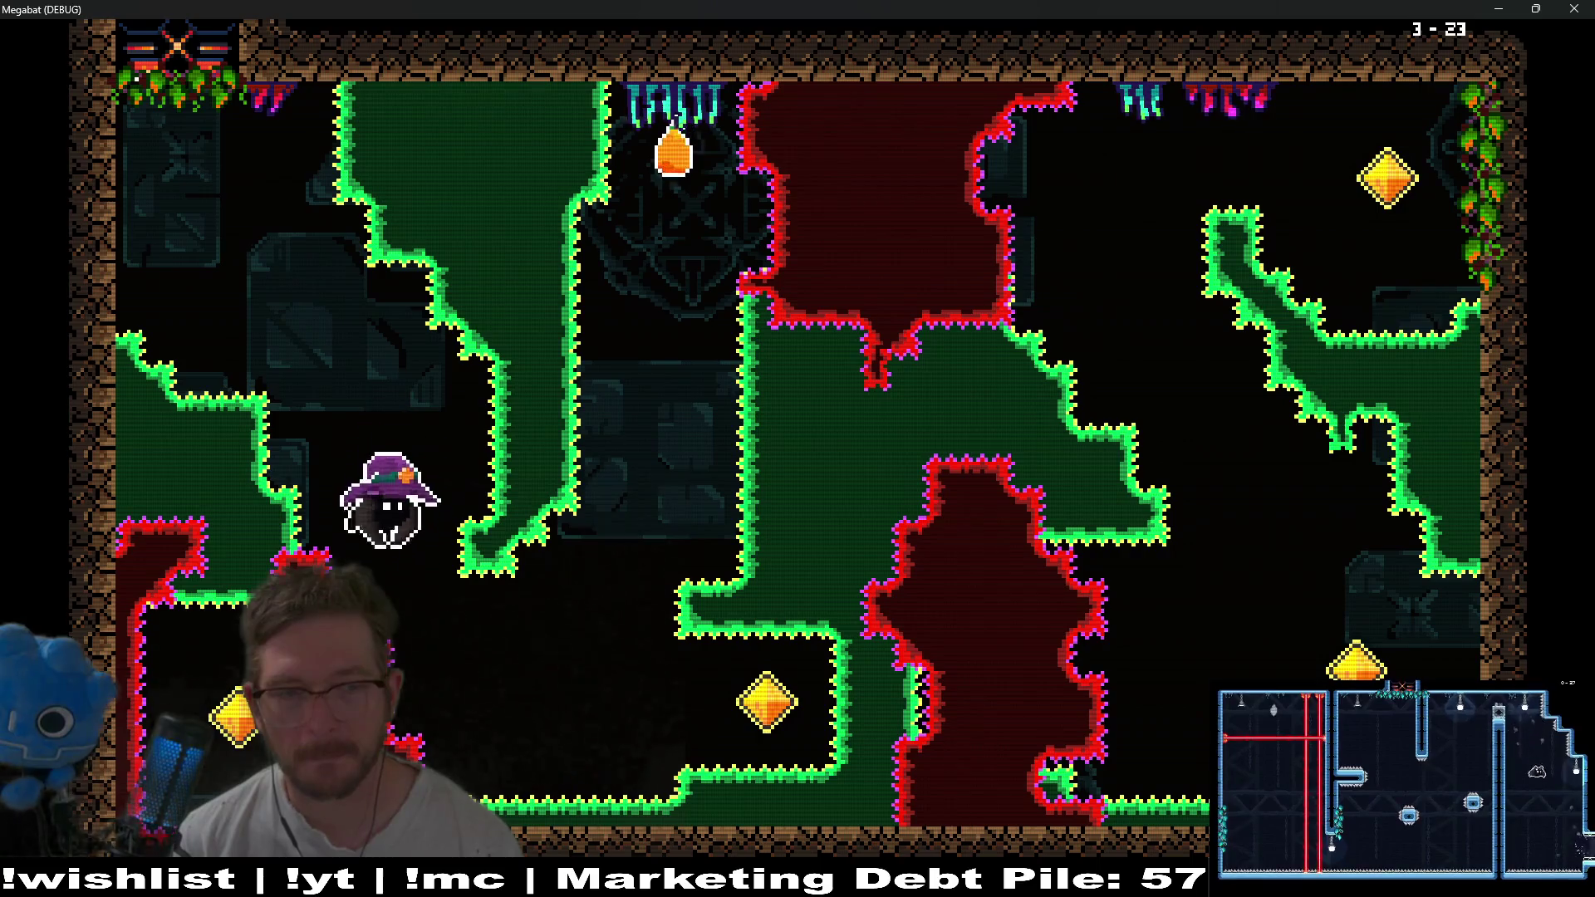
Grab level 3-23's orange fruit, touch the gem, and rise toward the right.
{"action": "key", "text": "Up"}
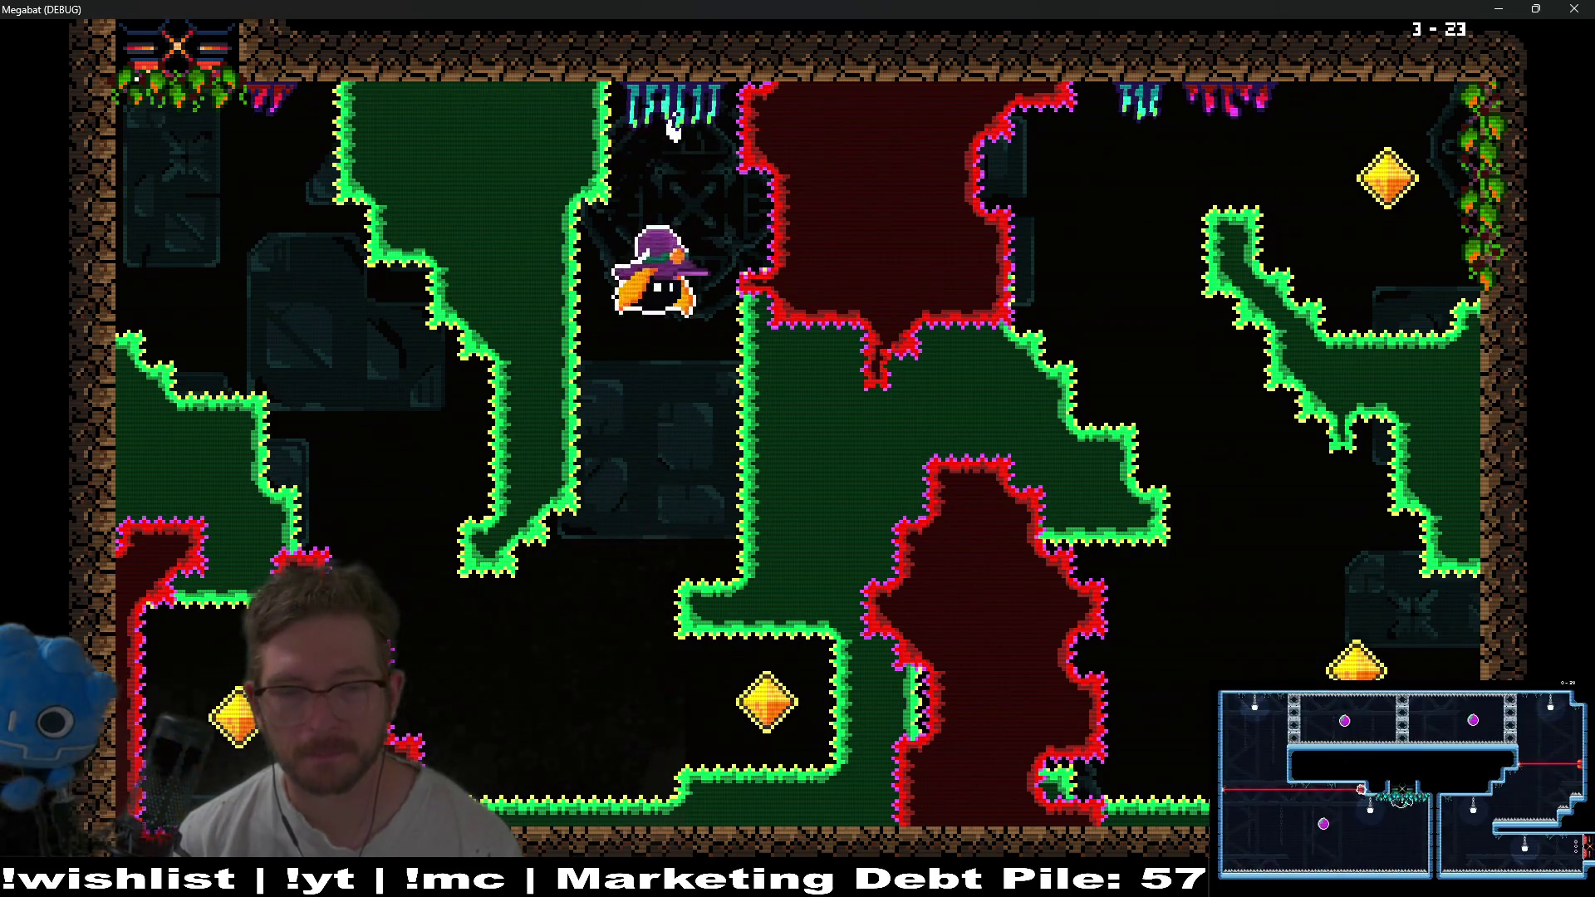
{"action": "key", "text": "Right"}
{"action": "key", "text": "Up"}
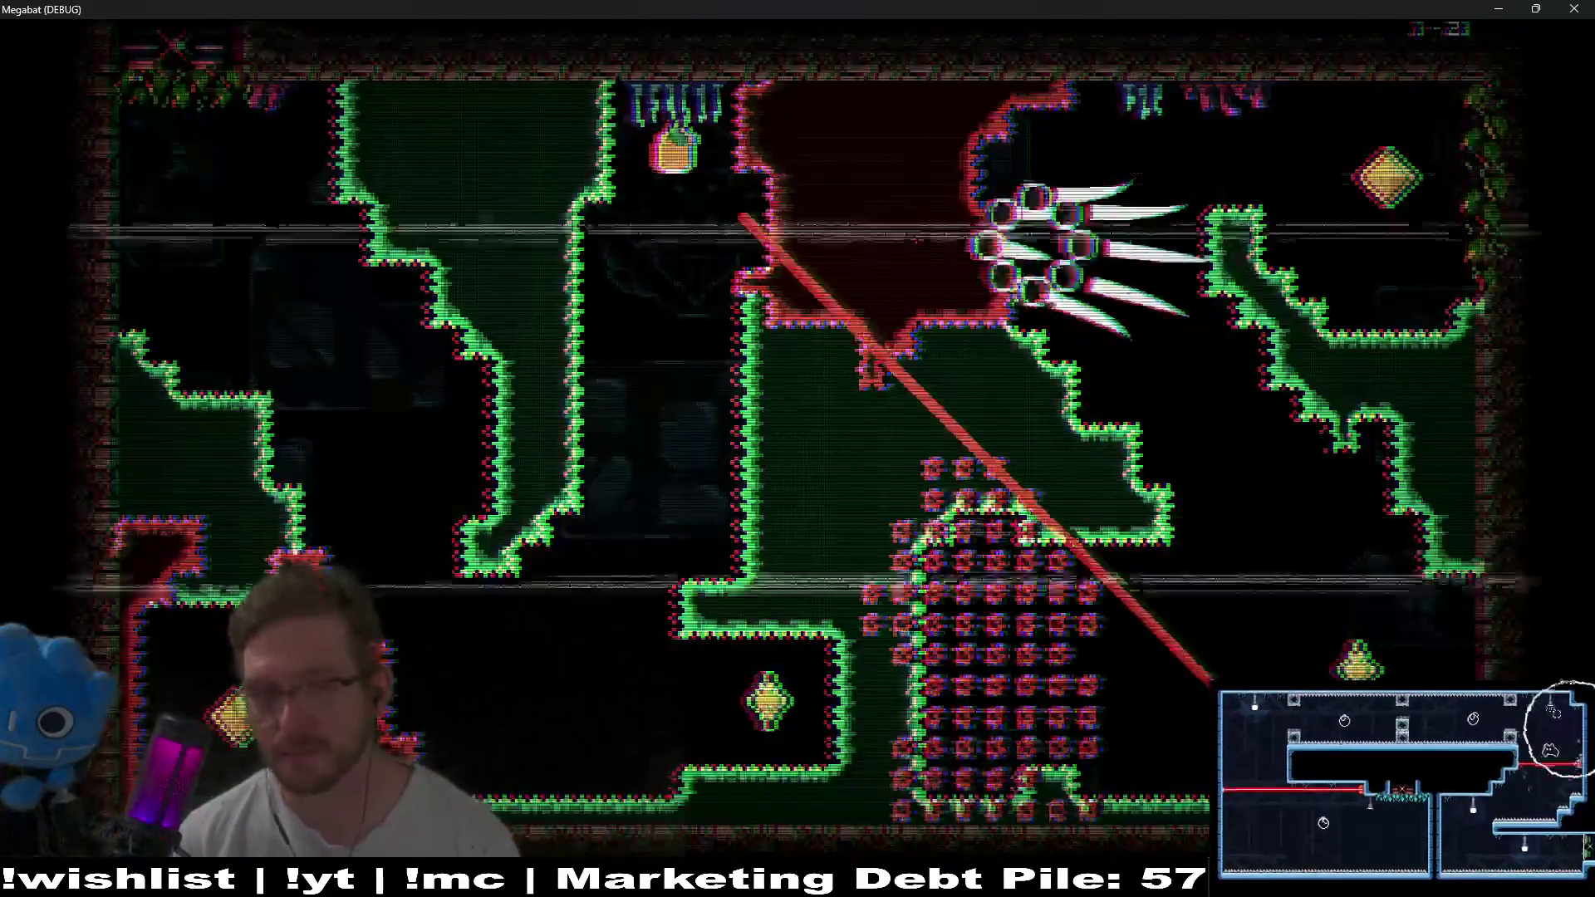
Pause and choose QUIT to close the game back to the editor.
{"action": "key", "text": "Escape"}
{"action": "key", "text": "Down"}
{"action": "key", "text": "Down"}
{"action": "key", "text": "Down"}
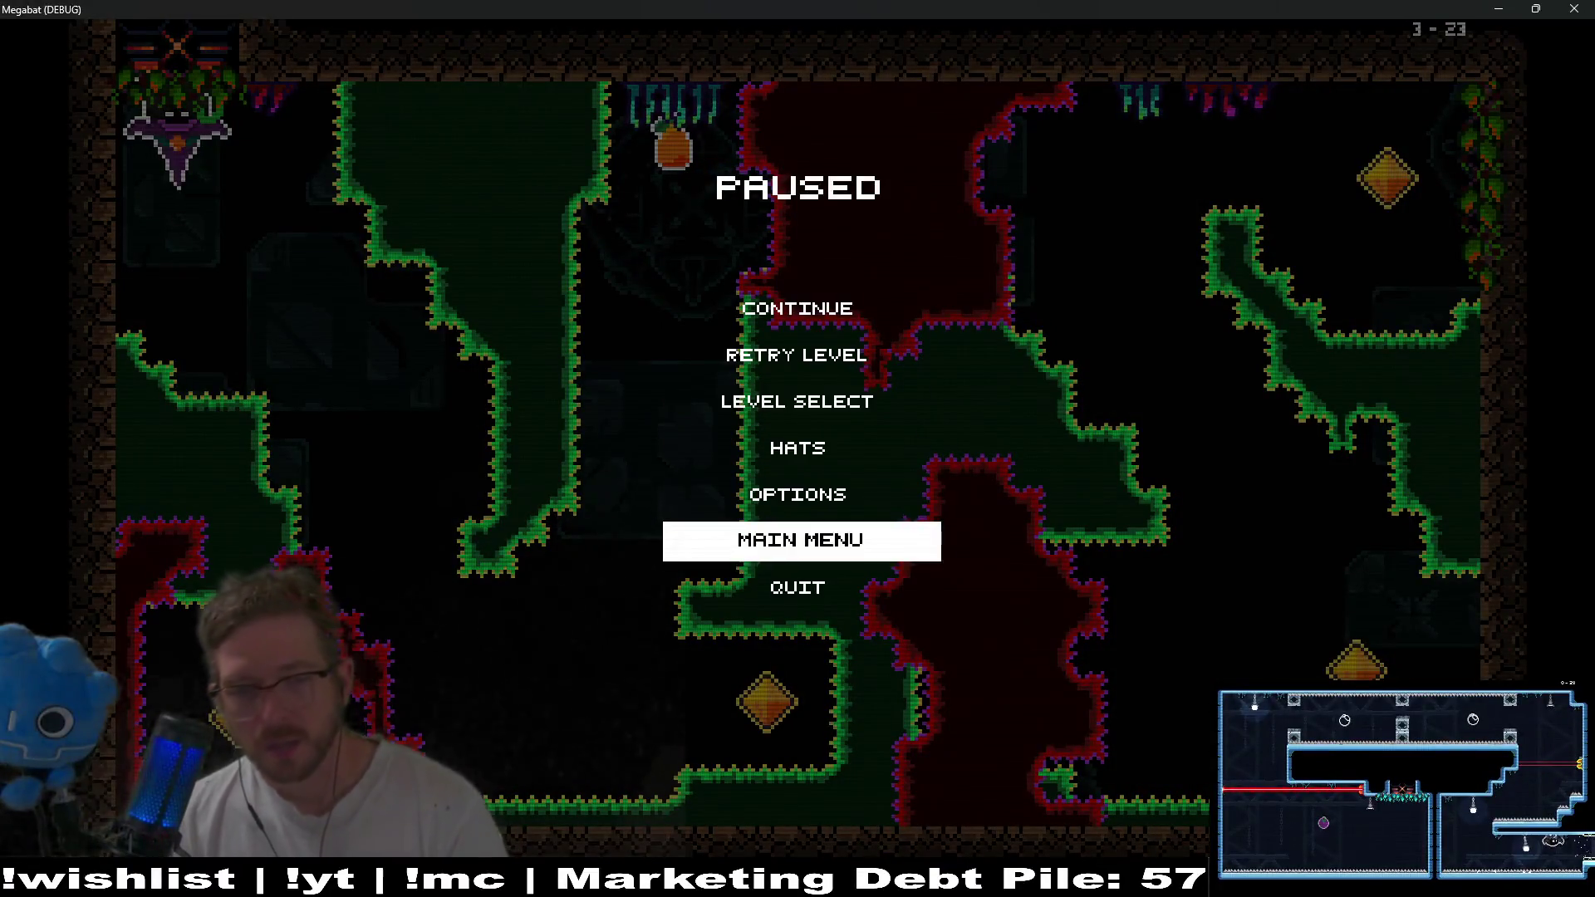
{"action": "key", "text": "Return"}
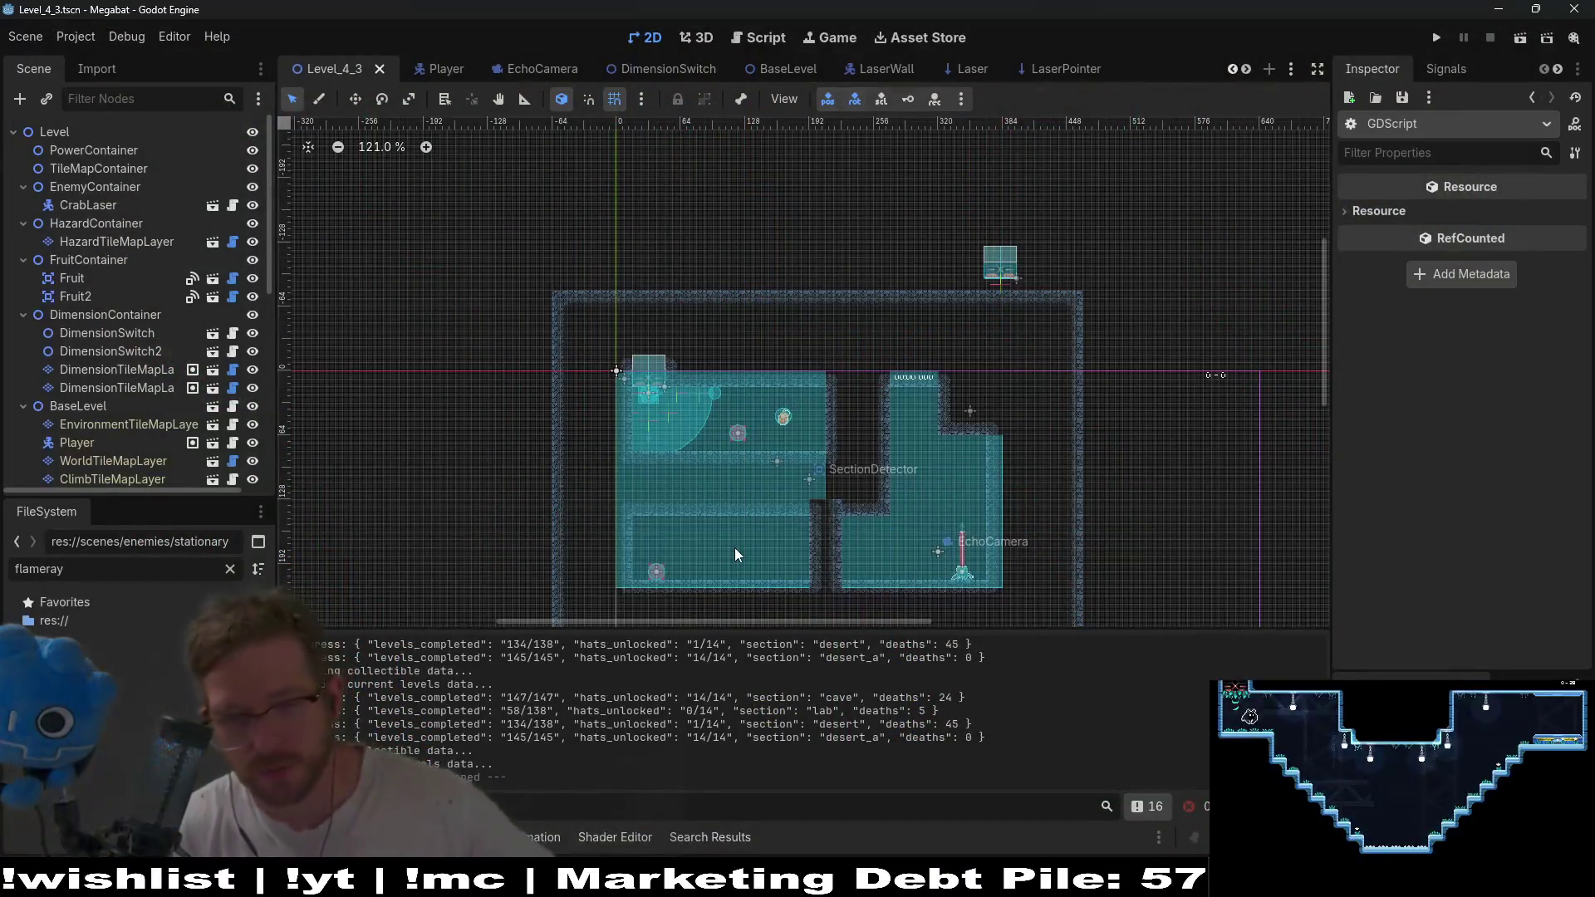
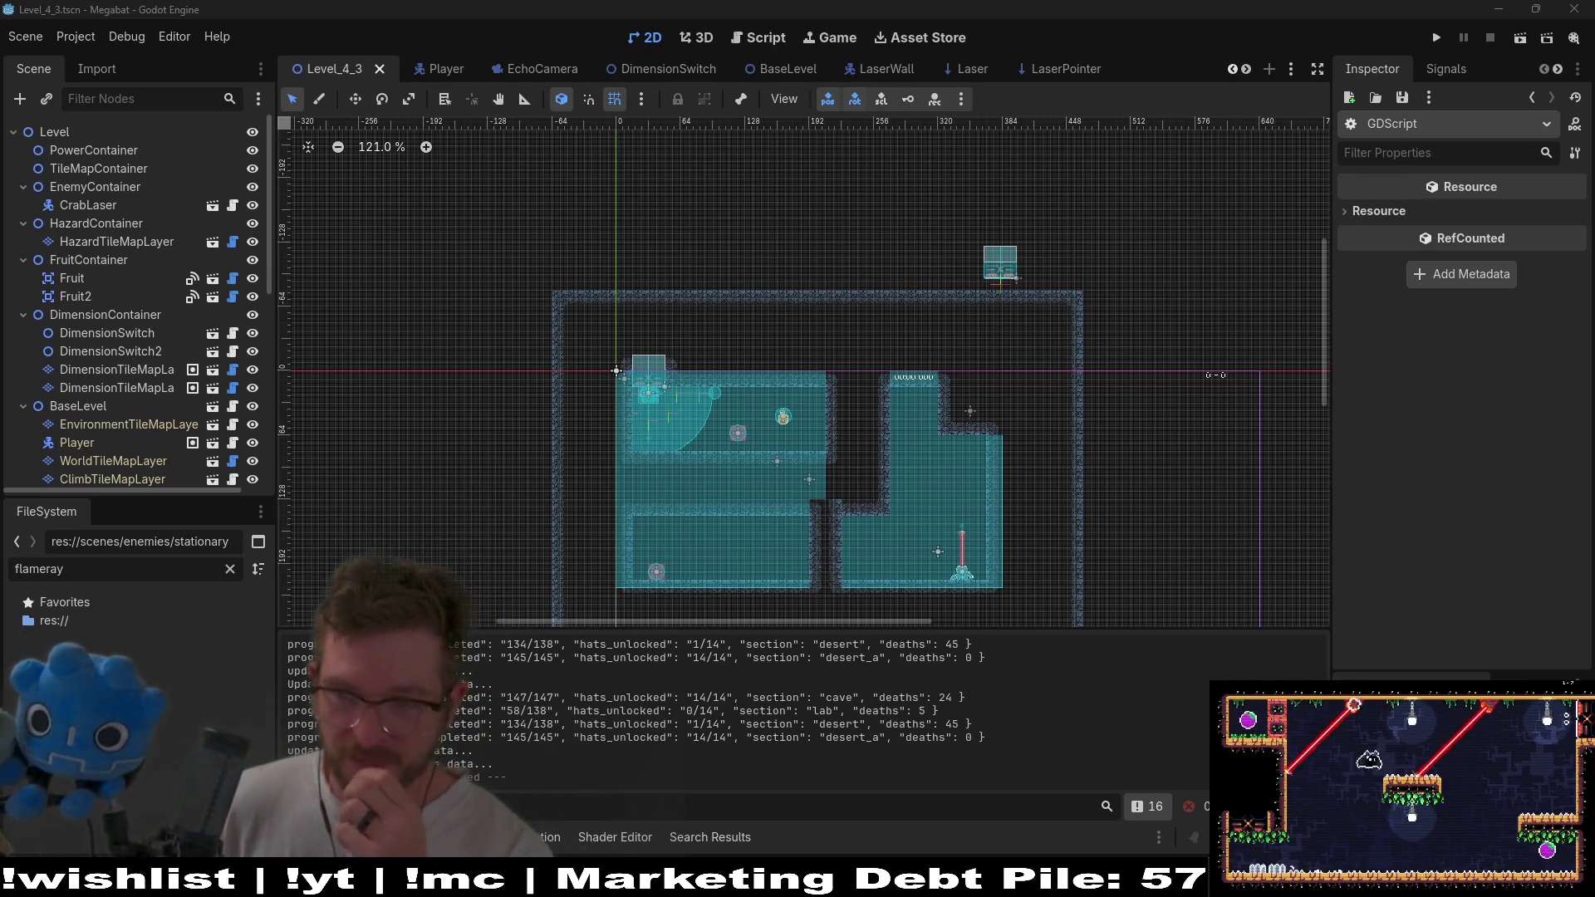
Test-run the current level, flying the bat between rooms and toggling the echo mid-animation.
{"action": "left_click", "coordinate": [1512, 38]}
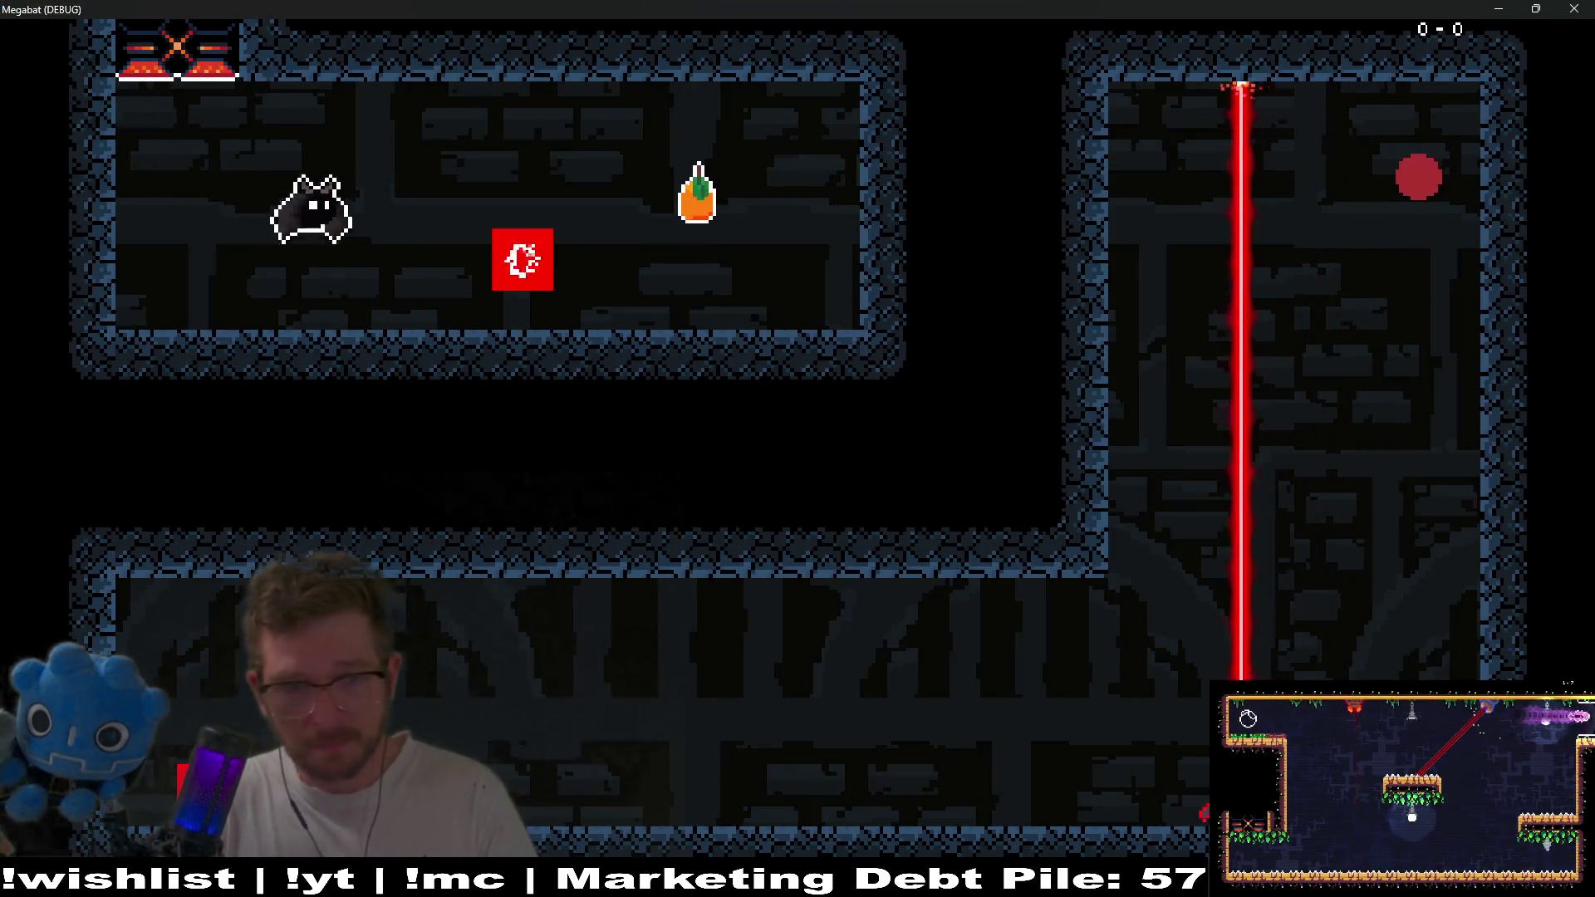
{"action": "key", "text": "Right"}
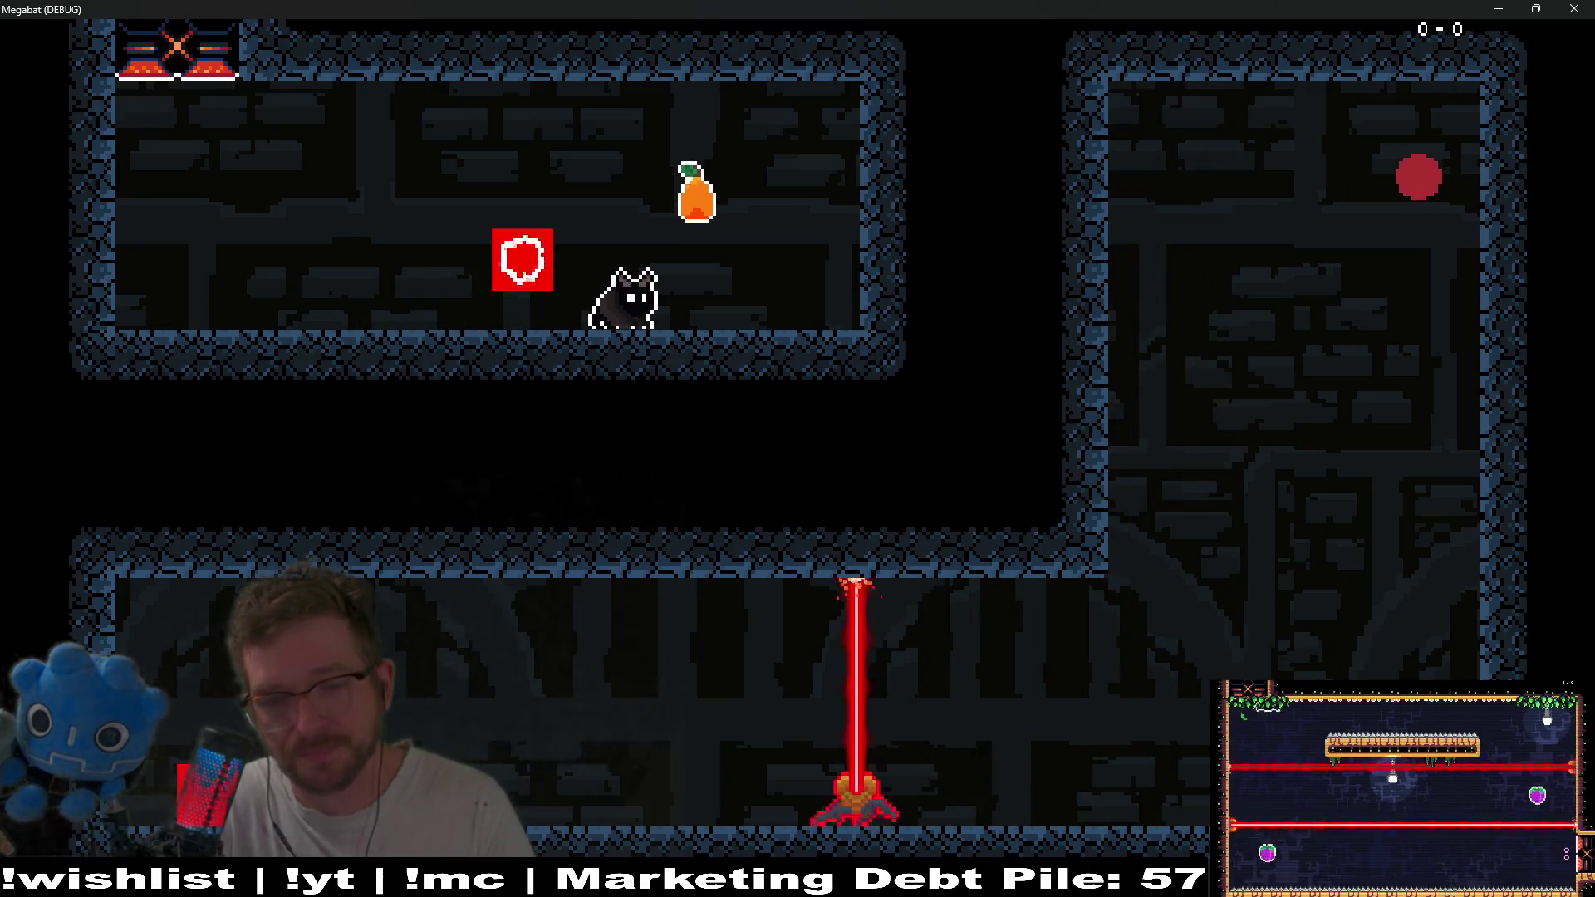
{"action": "key", "text": "space"}
{"action": "key", "text": "Right"}
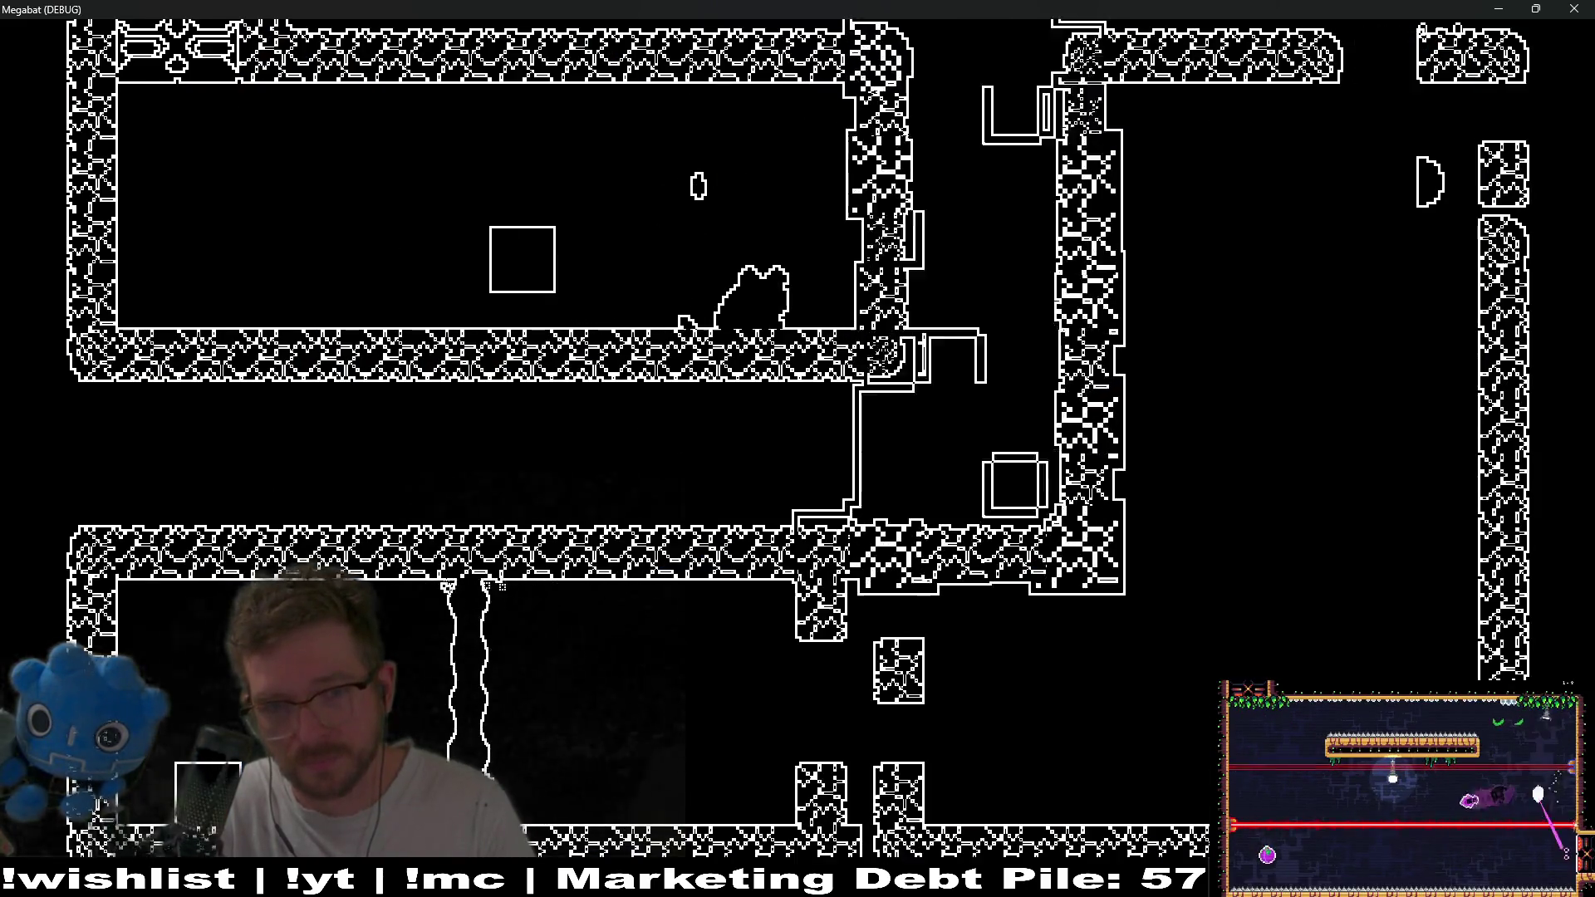
{"action": "key", "text": "Right"}
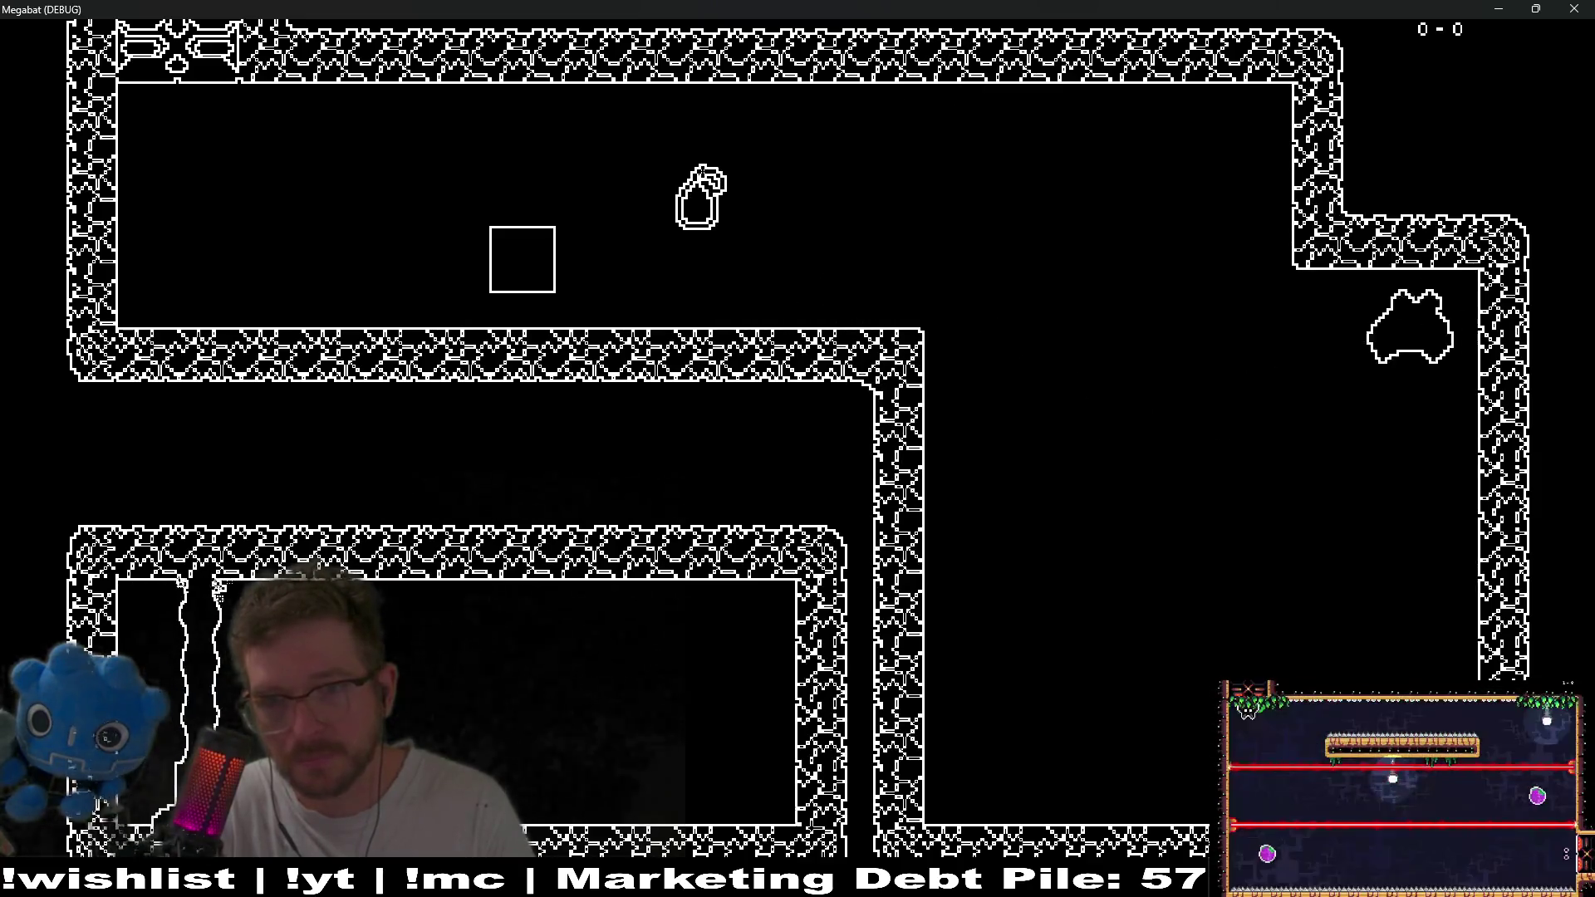
{"action": "key", "text": "Left"}
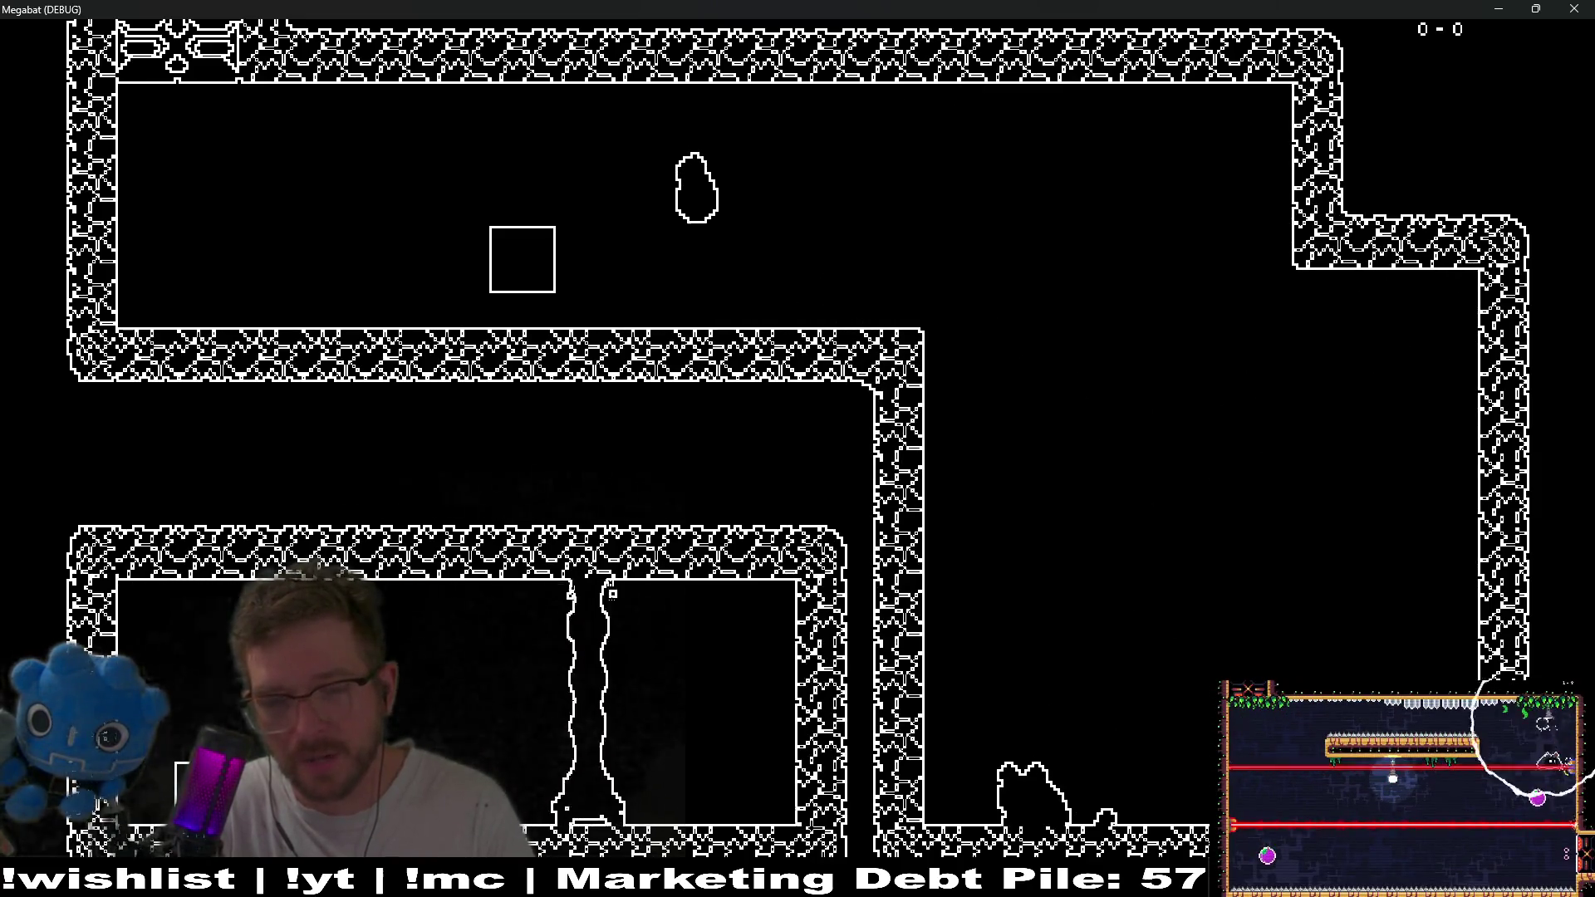
{"action": "key", "text": "Left"}
{"action": "key", "text": "Left"}
{"action": "key", "text": "Right"}
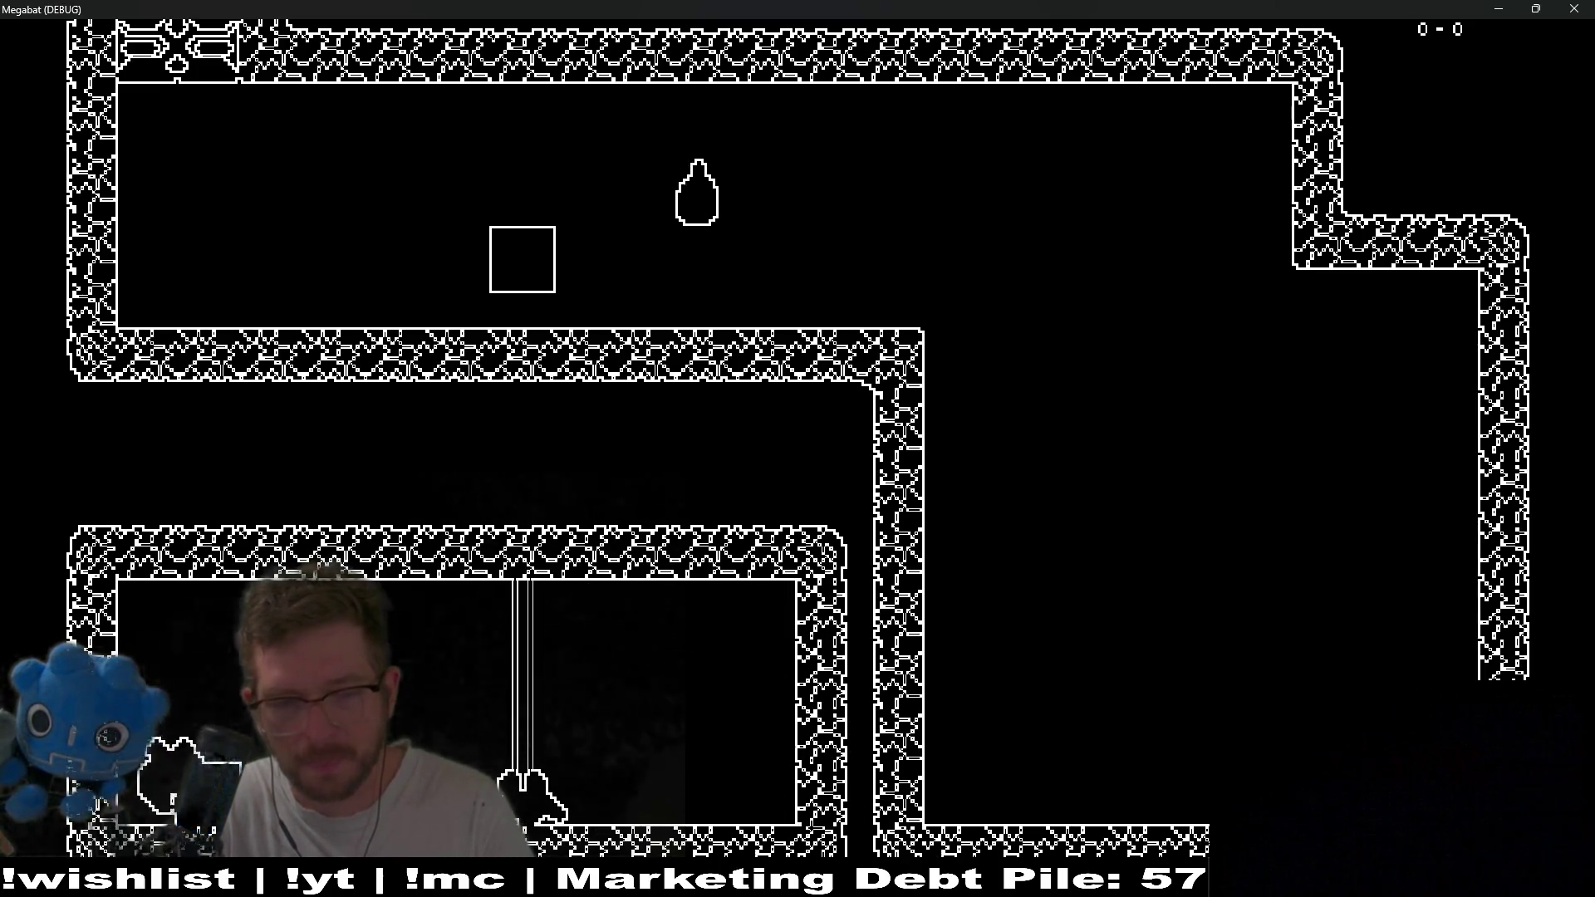
{"action": "key", "text": "Right"}
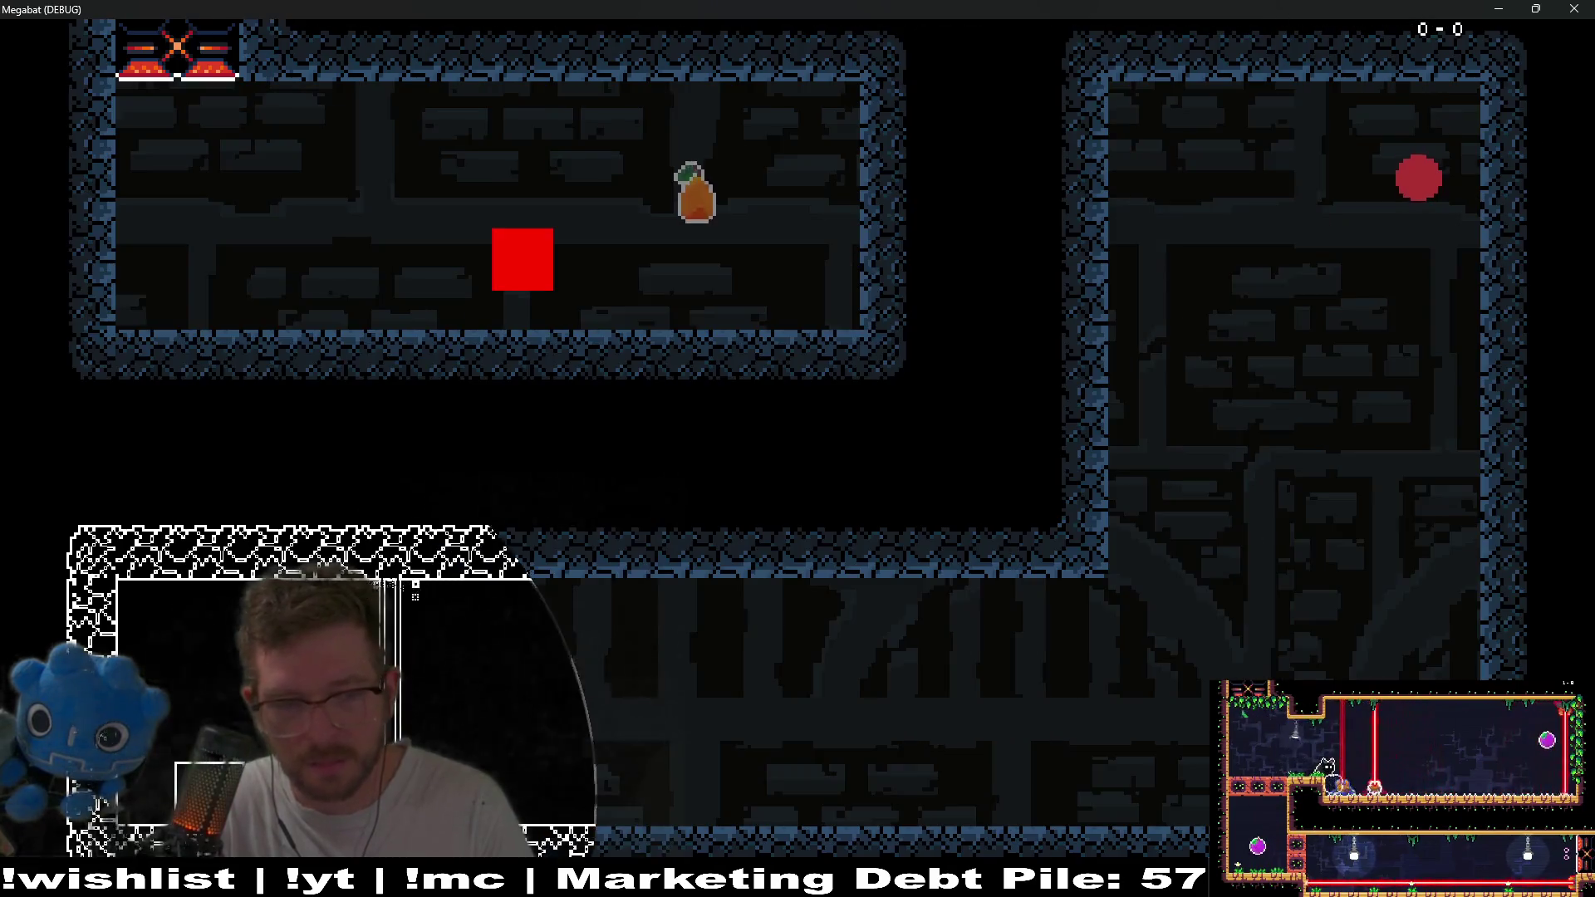
{"action": "key", "text": "Left"}
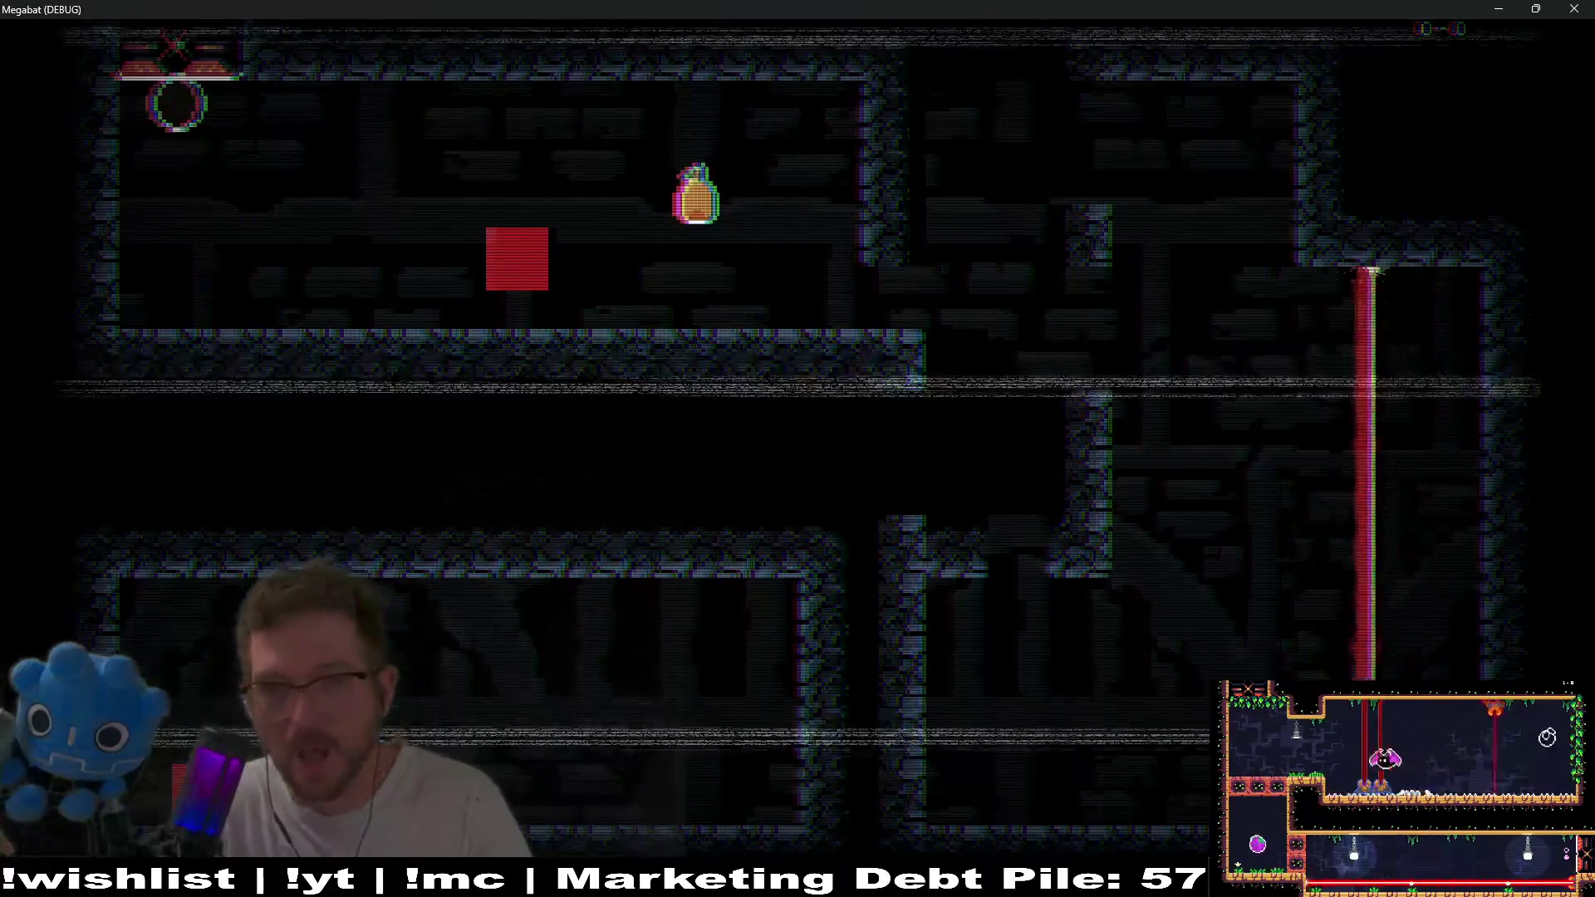
{"action": "key", "text": "Right"}
{"action": "key", "text": "Right"}
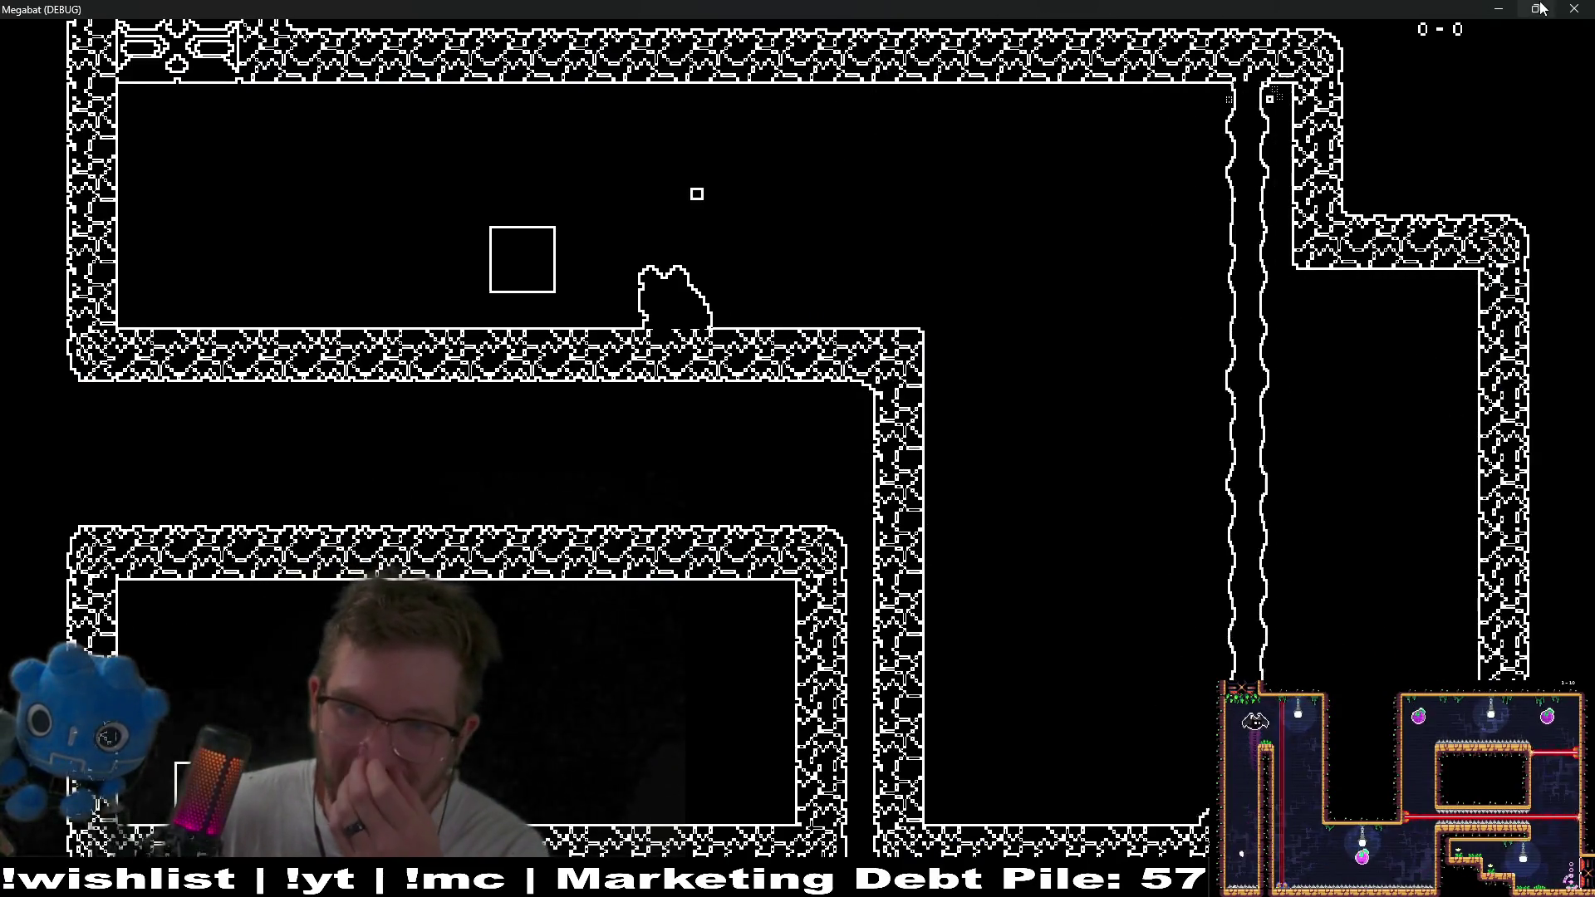
{"action": "key", "text": "F8"}
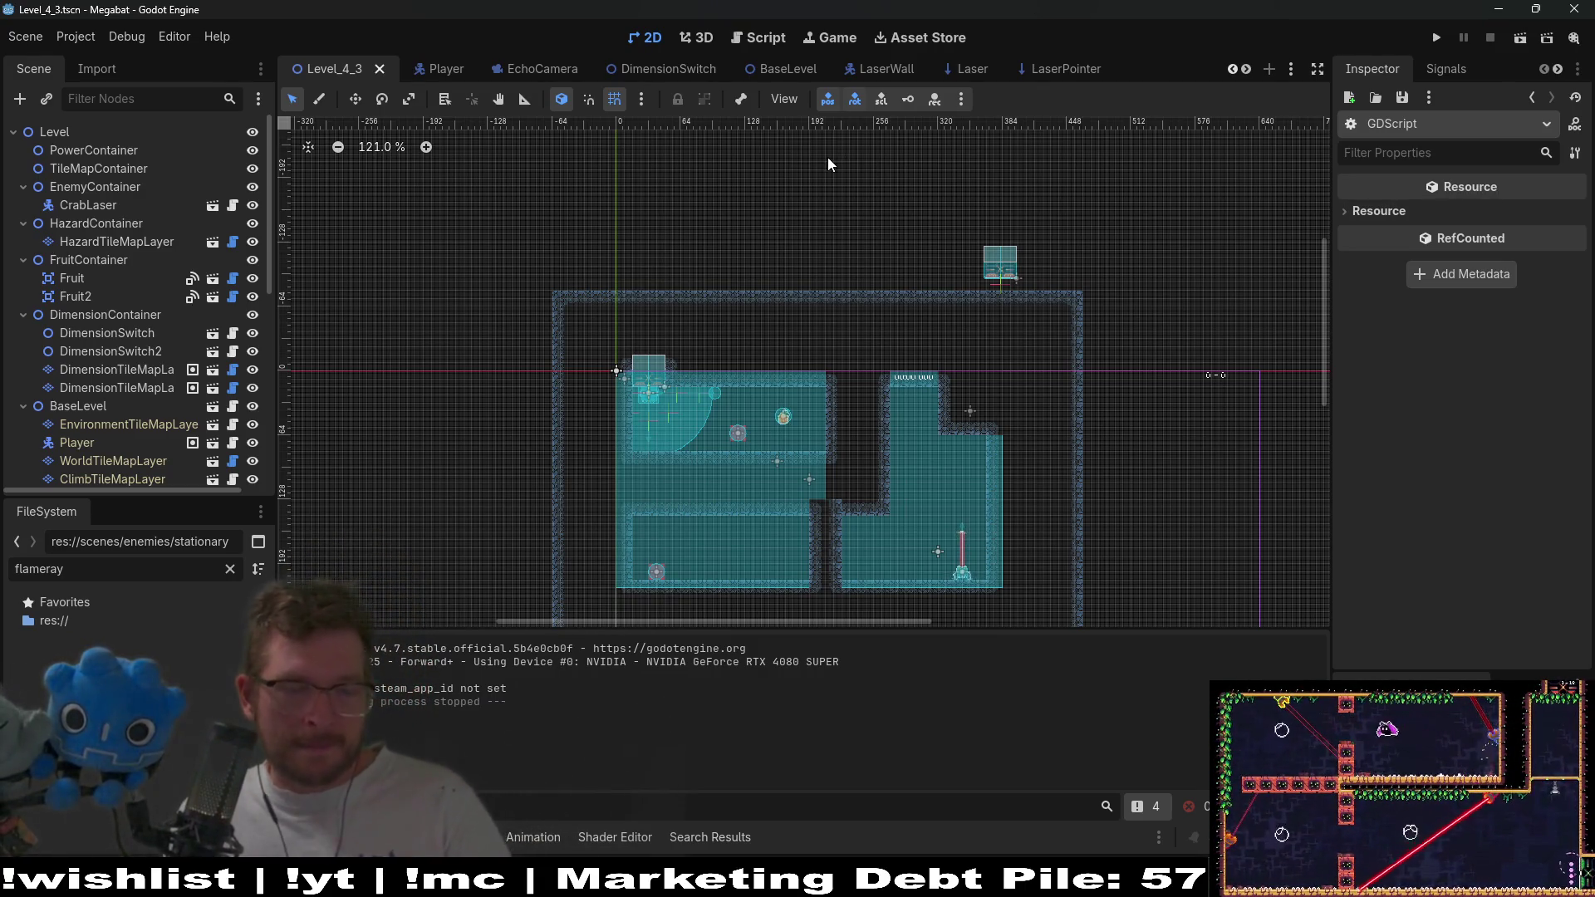
View the DimensionSwitch script, then quick-open DimensionTileMapLayer.tscn by searching 'dimensiontil'.
{"action": "left_click", "coordinate": [649, 73]}
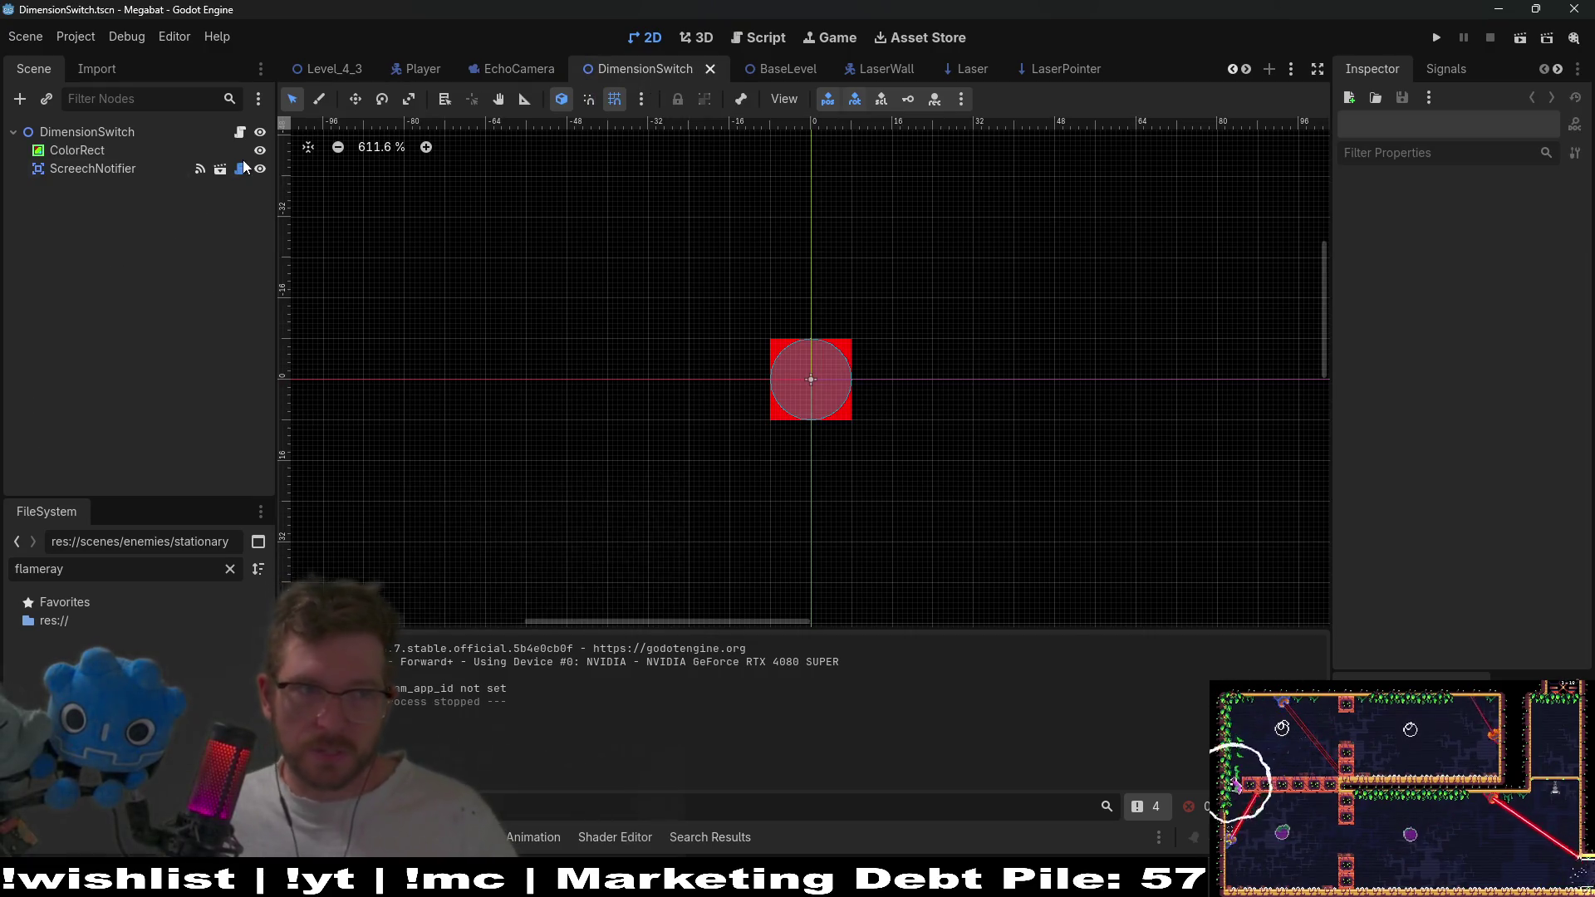
{"action": "left_click", "coordinate": [240, 132]}
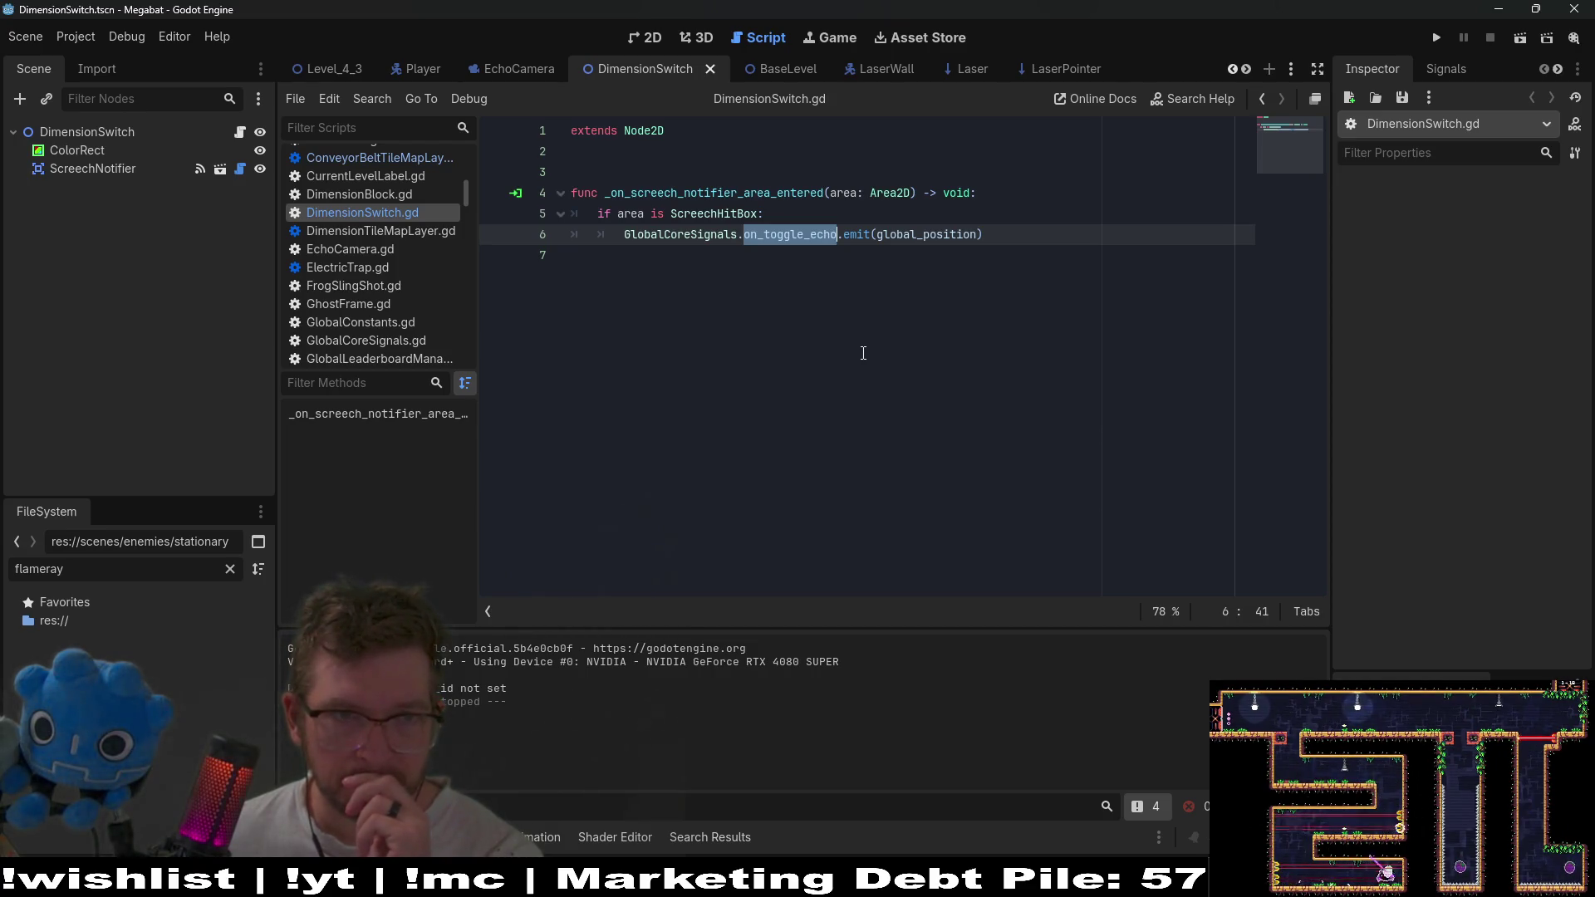
{"action": "key", "text": "shift+alt+o"}
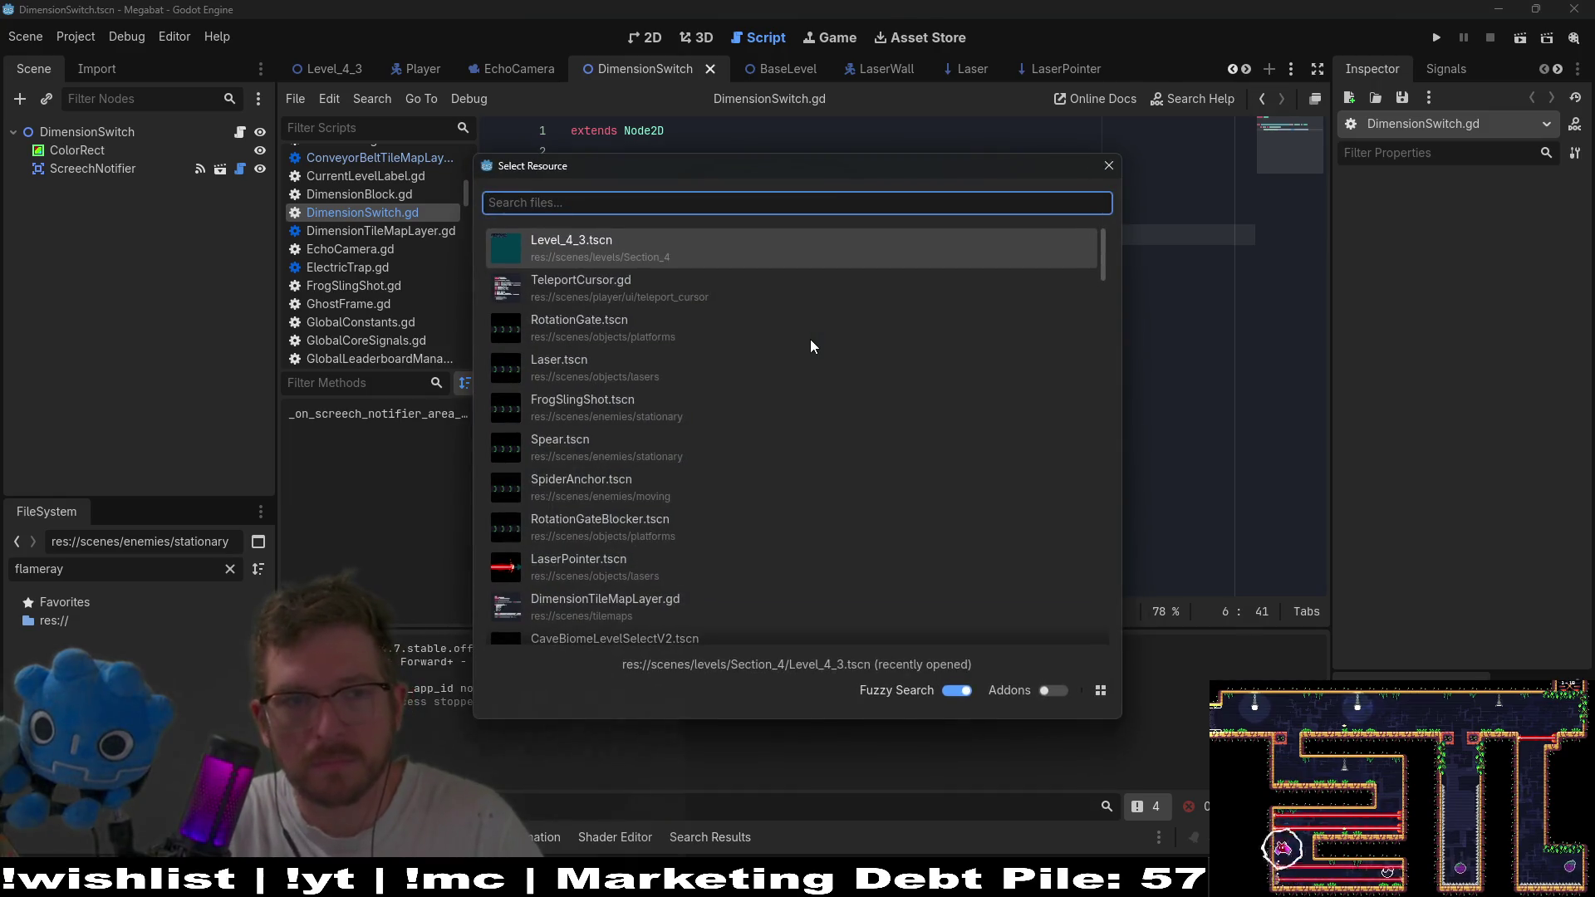
{"action": "type", "text": "false"}
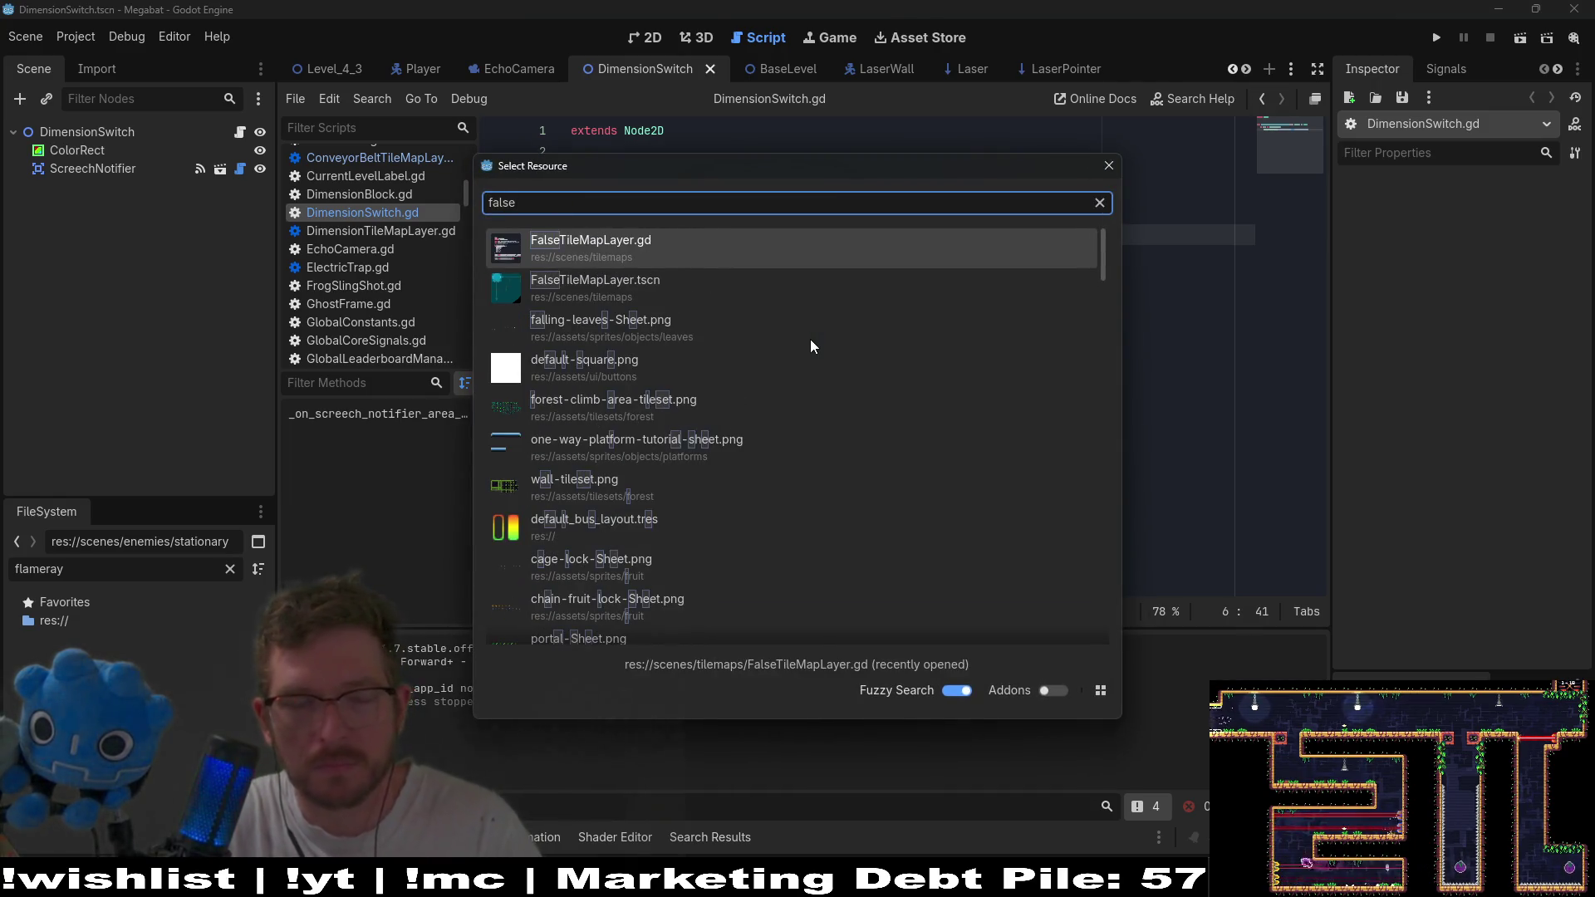
{"action": "key", "text": "Down"}
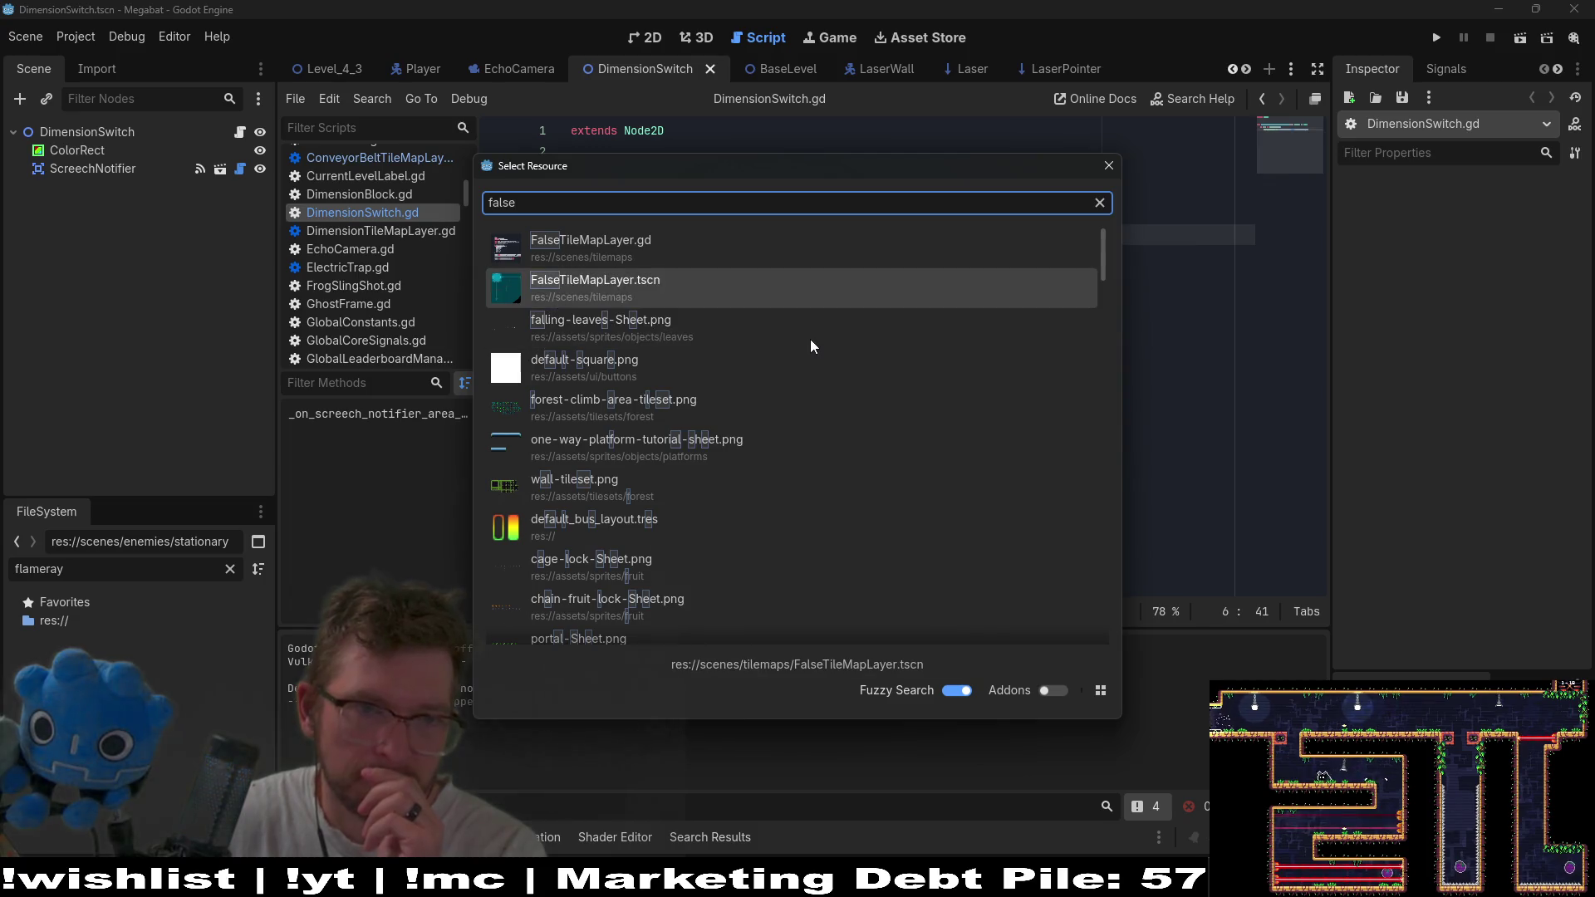
{"action": "key", "text": "BackSpace"}
{"action": "key", "text": "BackSpace"}
{"action": "key", "text": "BackSpace"}
{"action": "type", "text": "d"}
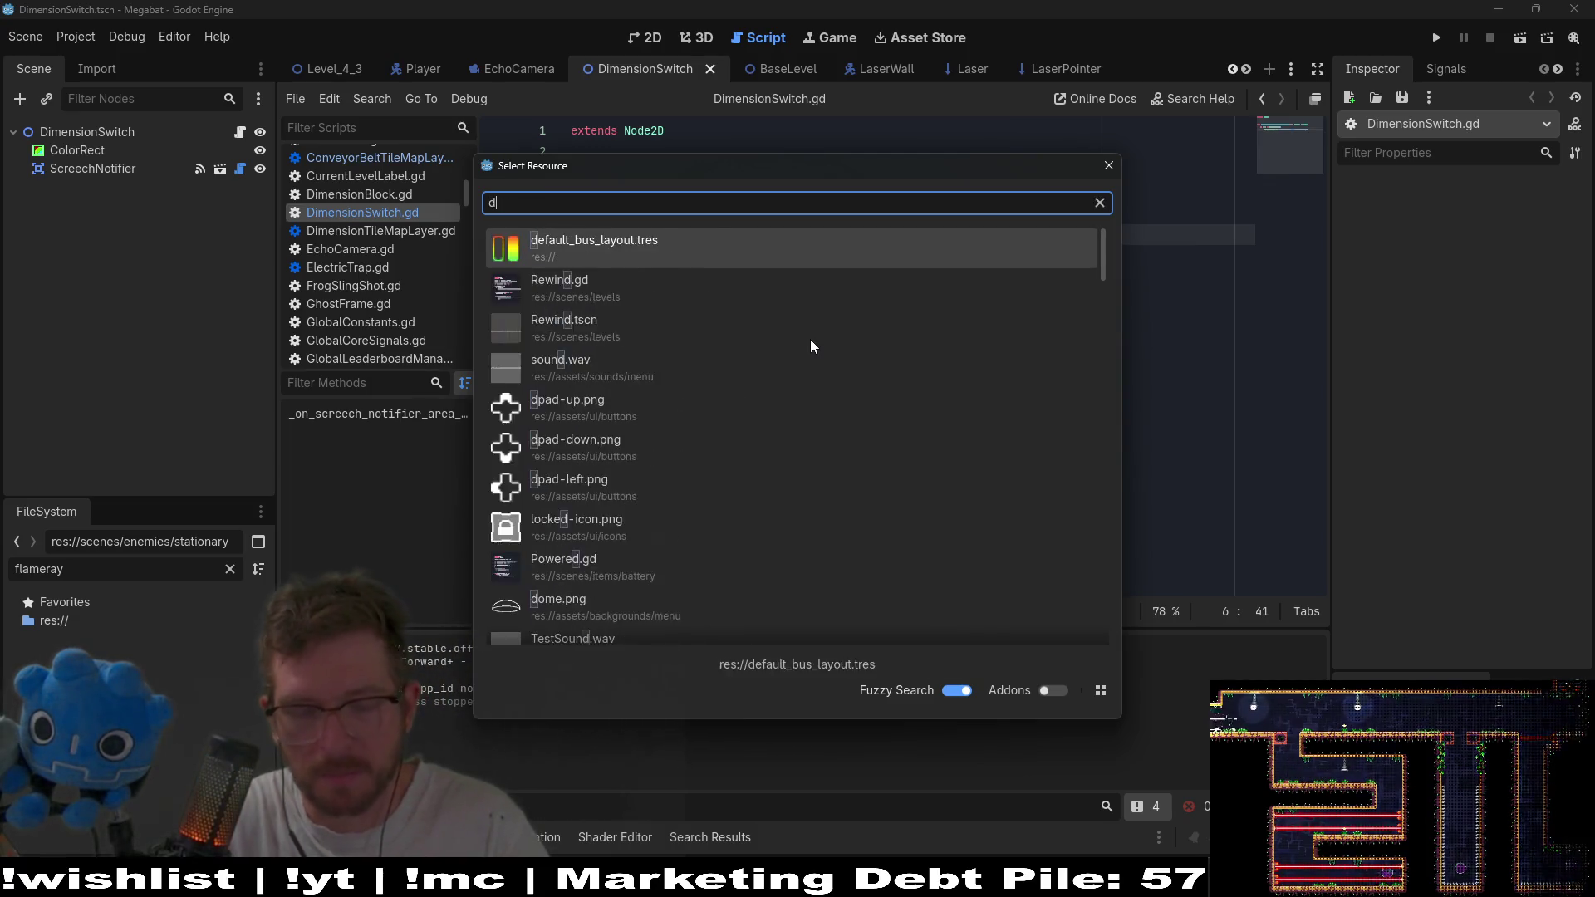
{"action": "type", "text": "imensiontil"}
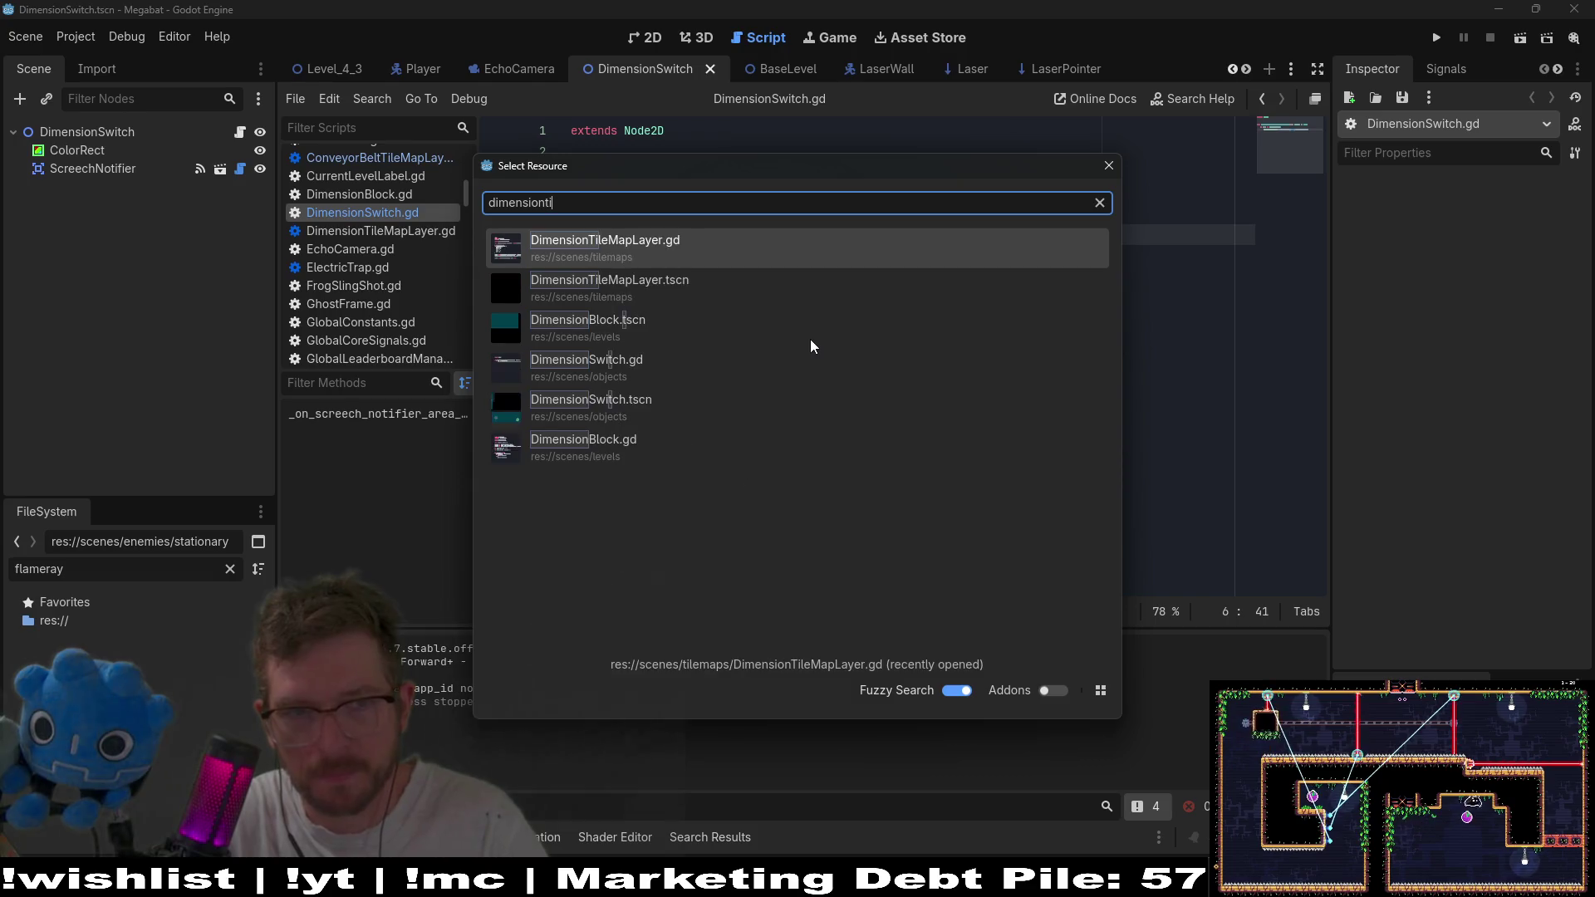
{"action": "key", "text": "Down"}
{"action": "key", "text": "Return"}
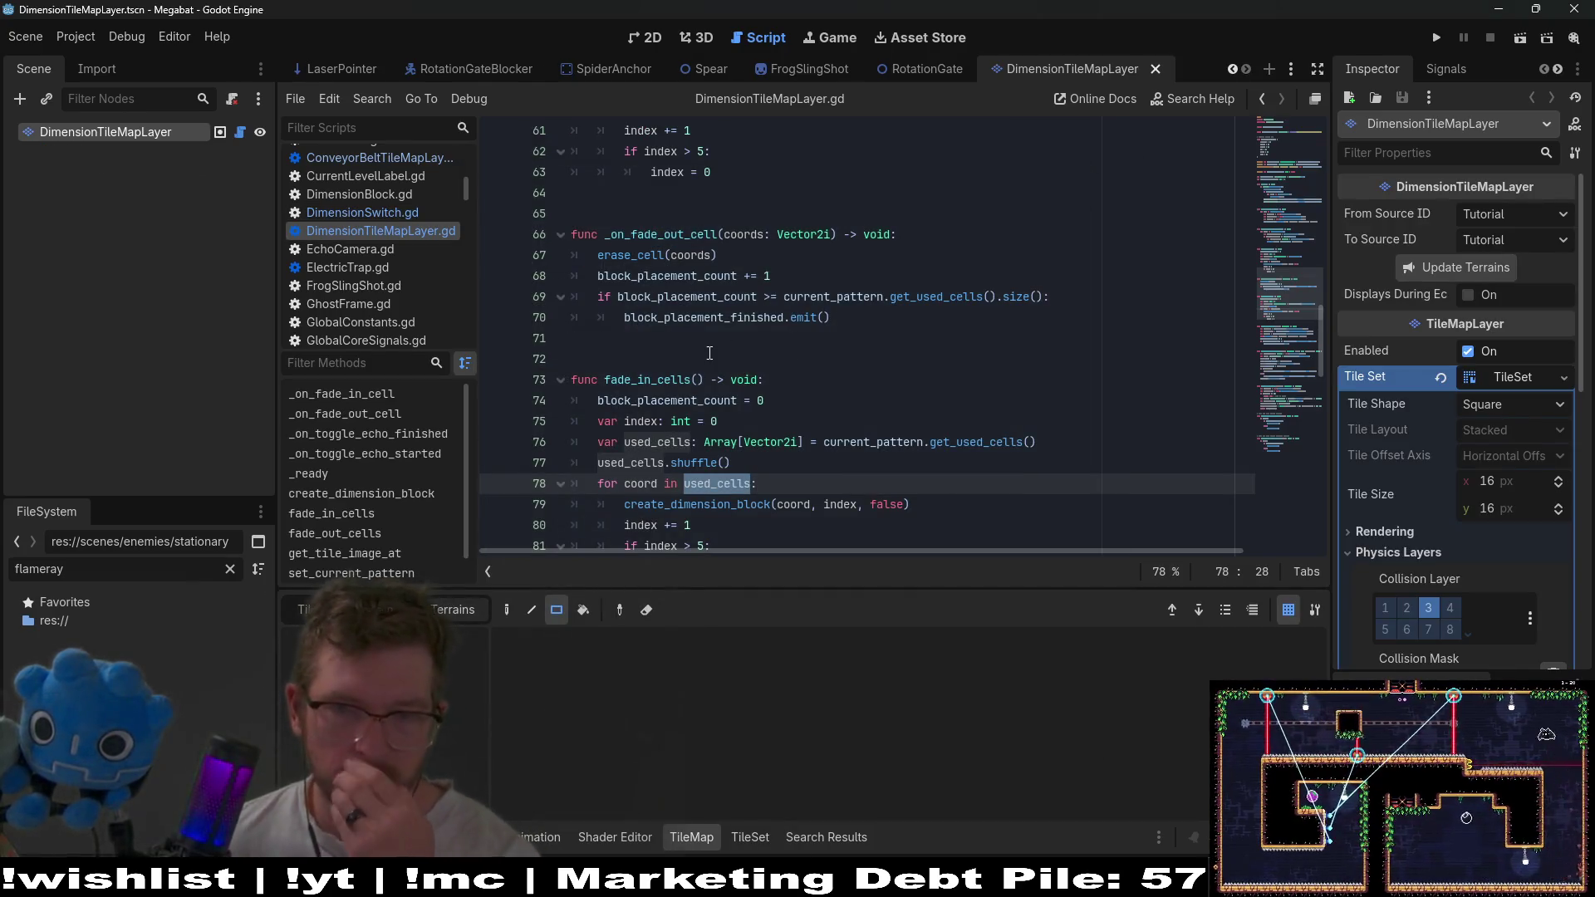
Select block_placement_finished on line 5 and run a Find in Files on it, yielding 9 matches.
{"action": "left_click", "coordinate": [707, 354]}
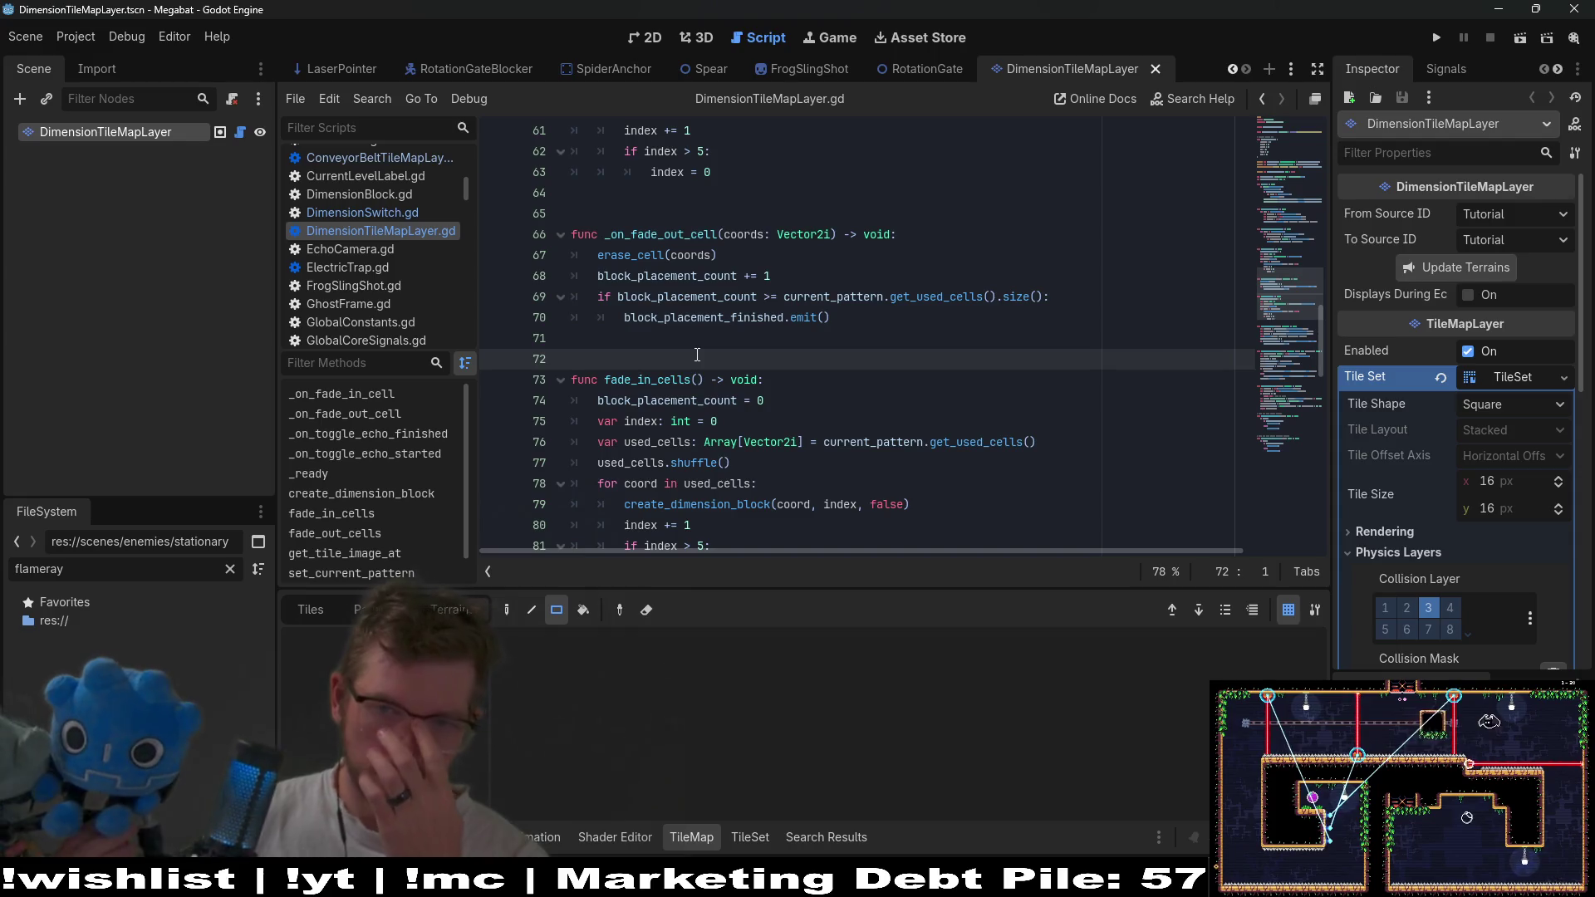
{"action": "scroll", "coordinate": [697, 346], "scroll_direction": "up", "scroll_amount": 20}
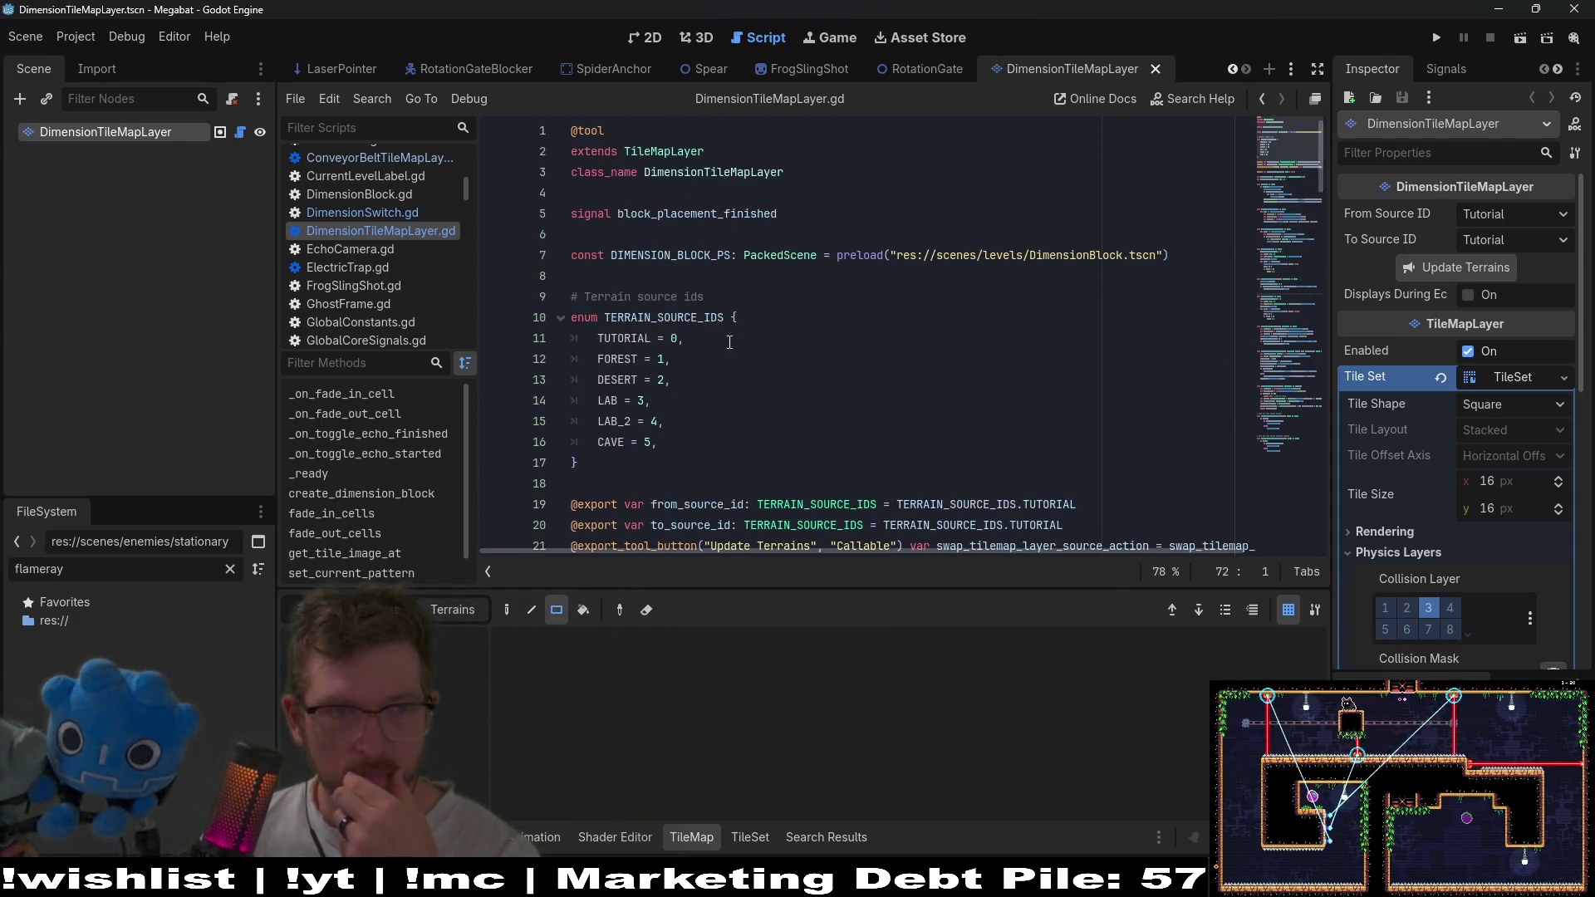
{"action": "double_click", "coordinate": [709, 213]}
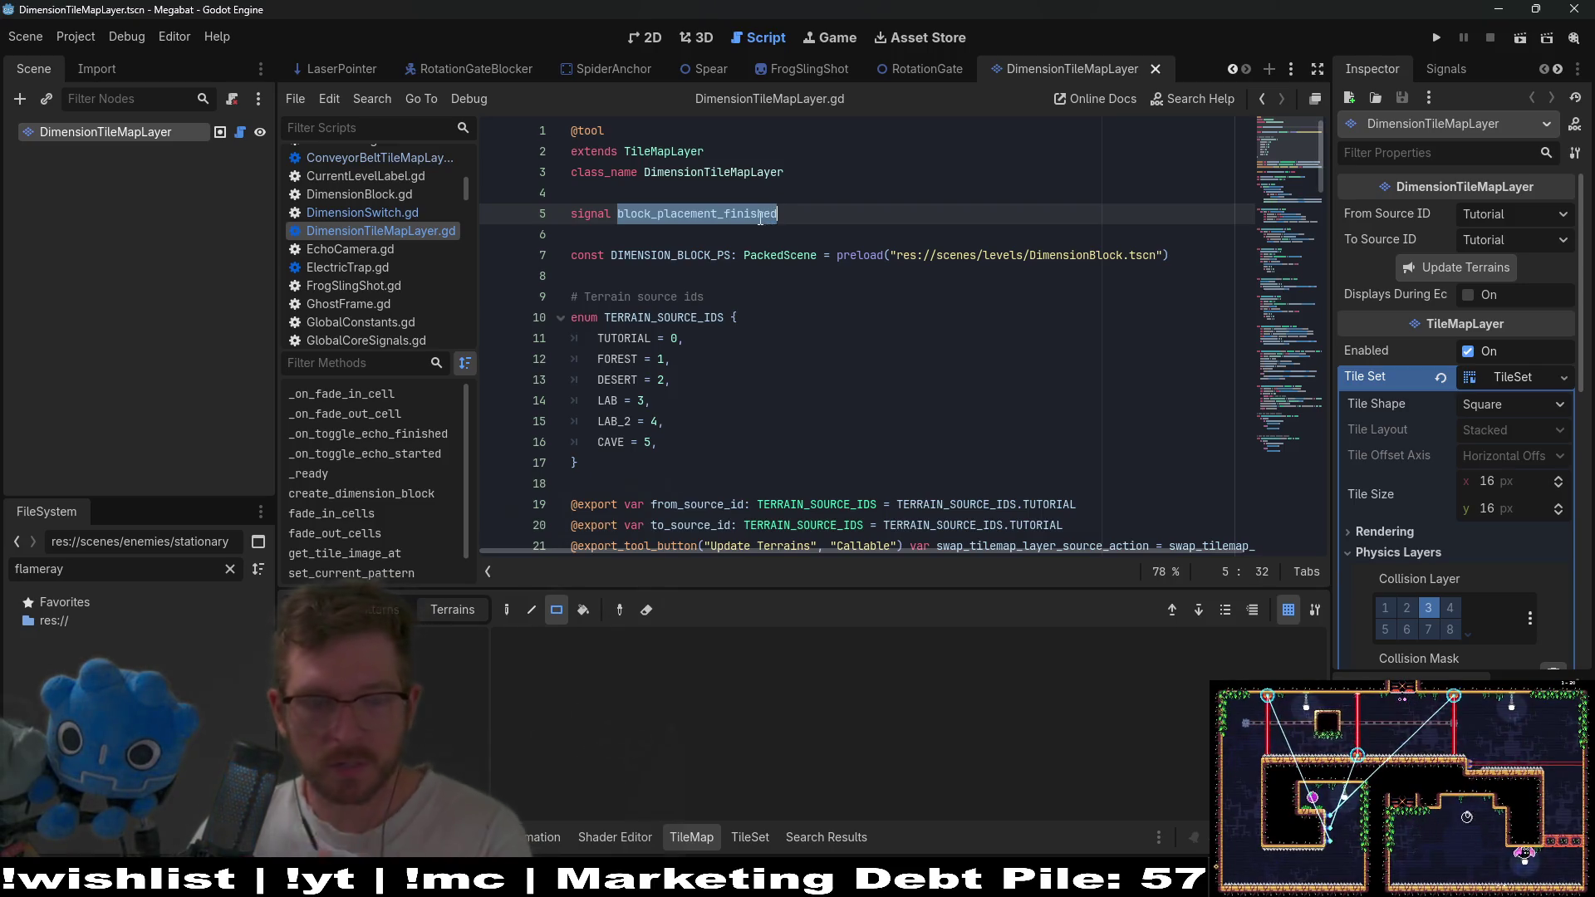
{"action": "key", "text": "ctrl+shift+f"}
{"action": "key", "text": "Return"}
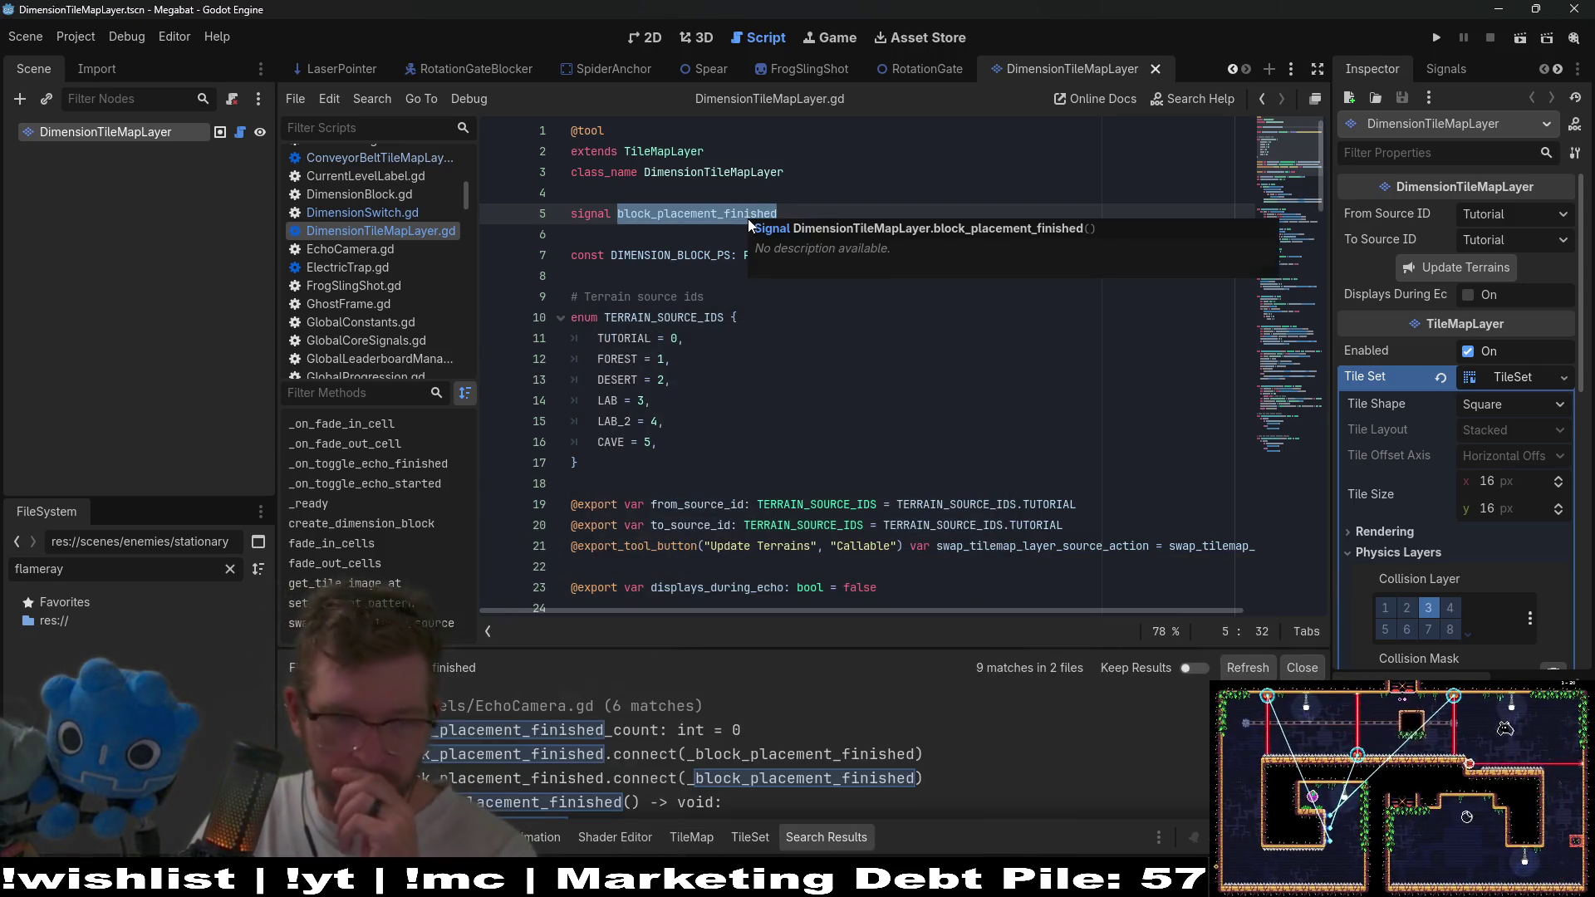
{"action": "scroll", "coordinate": [749, 709], "scroll_direction": "down", "scroll_amount": 5}
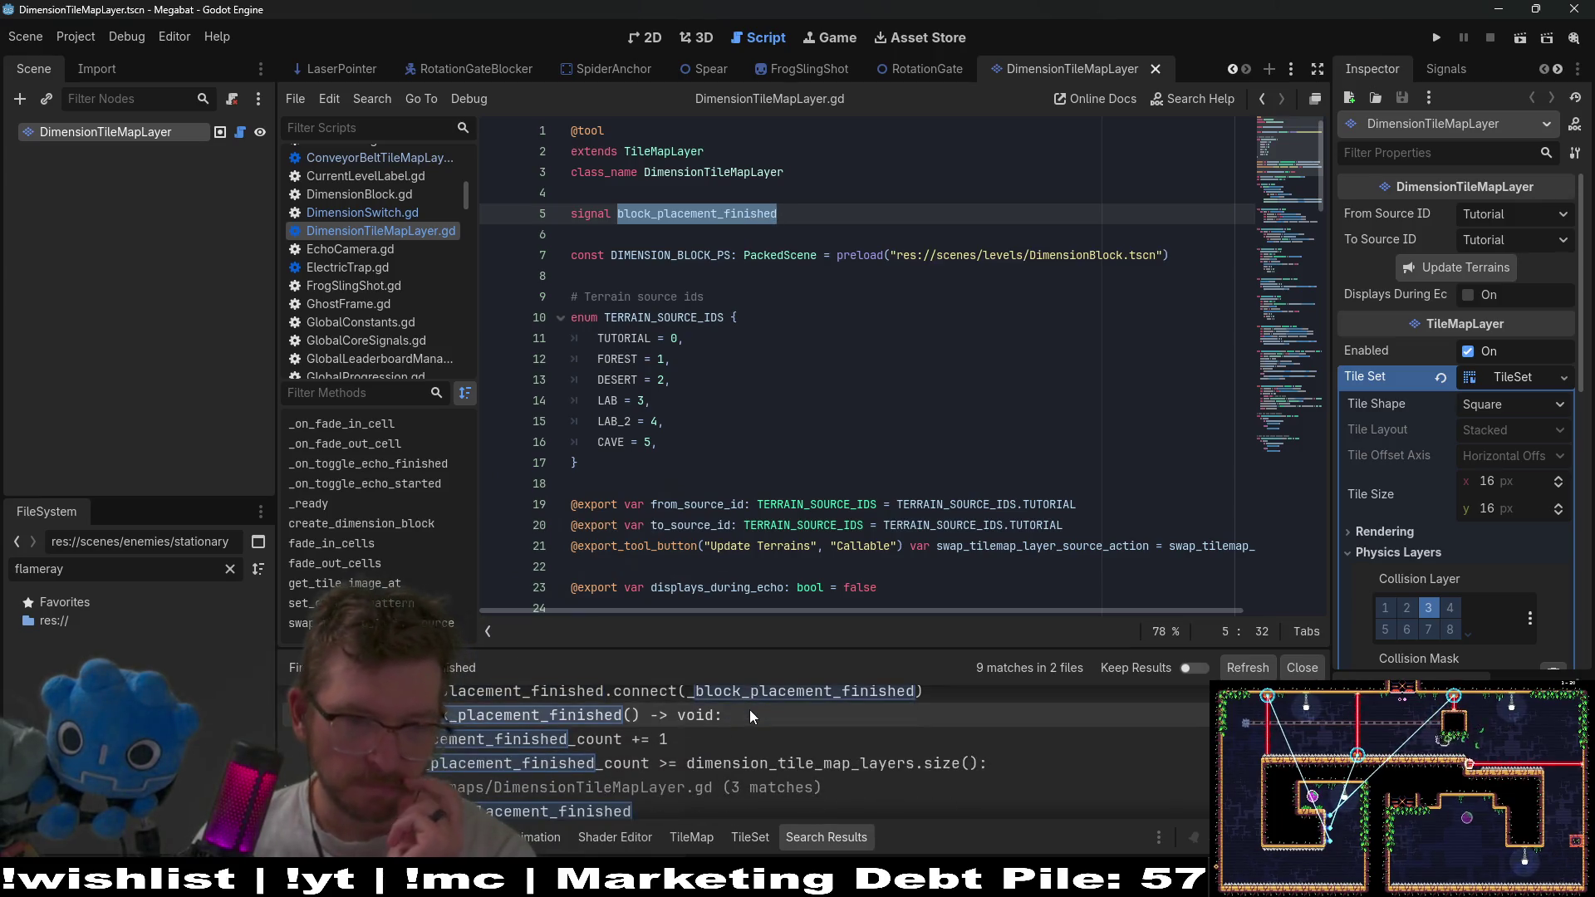
{"action": "scroll", "coordinate": [587, 776], "scroll_direction": "up", "scroll_amount": 2}
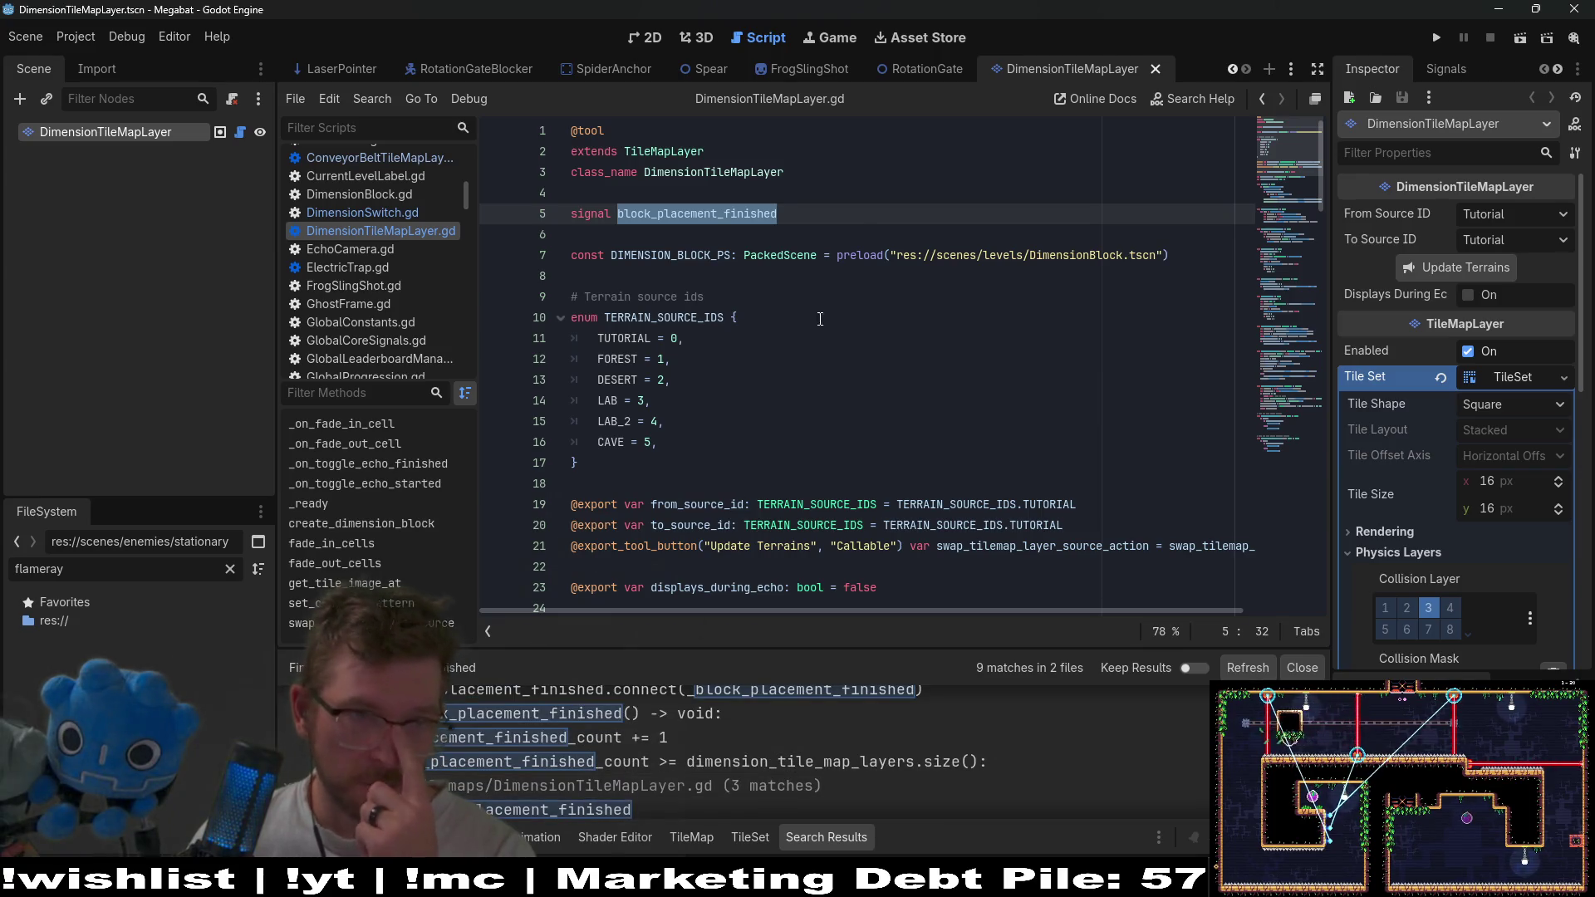
{"action": "scroll", "coordinate": [664, 69], "scroll_direction": "up", "scroll_amount": 8}
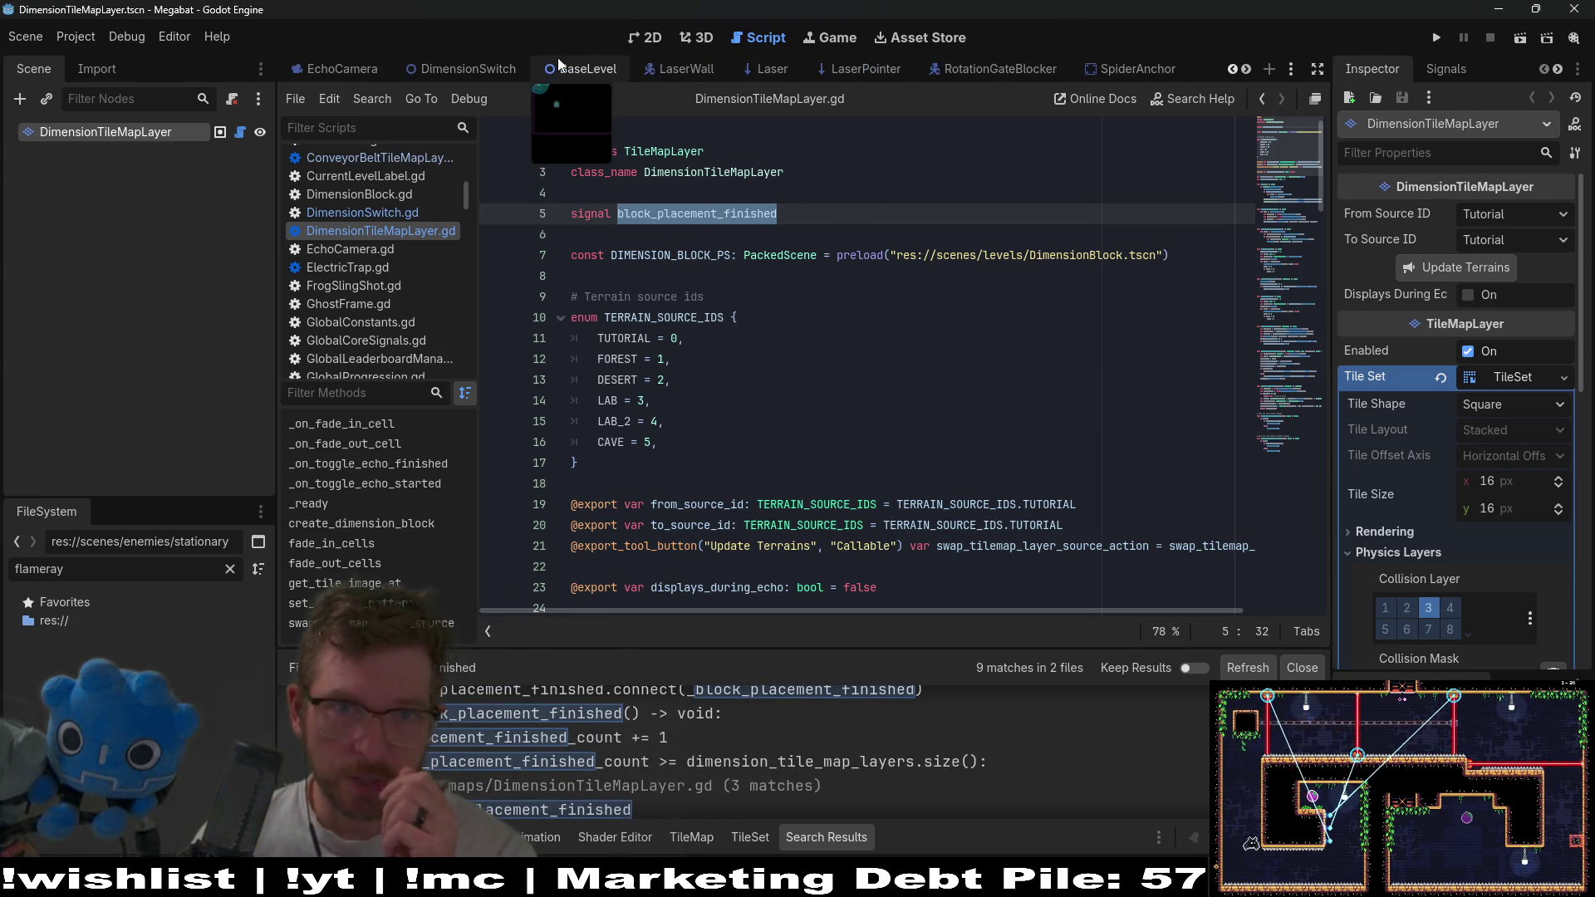
{"action": "left_click", "coordinate": [717, 69]}
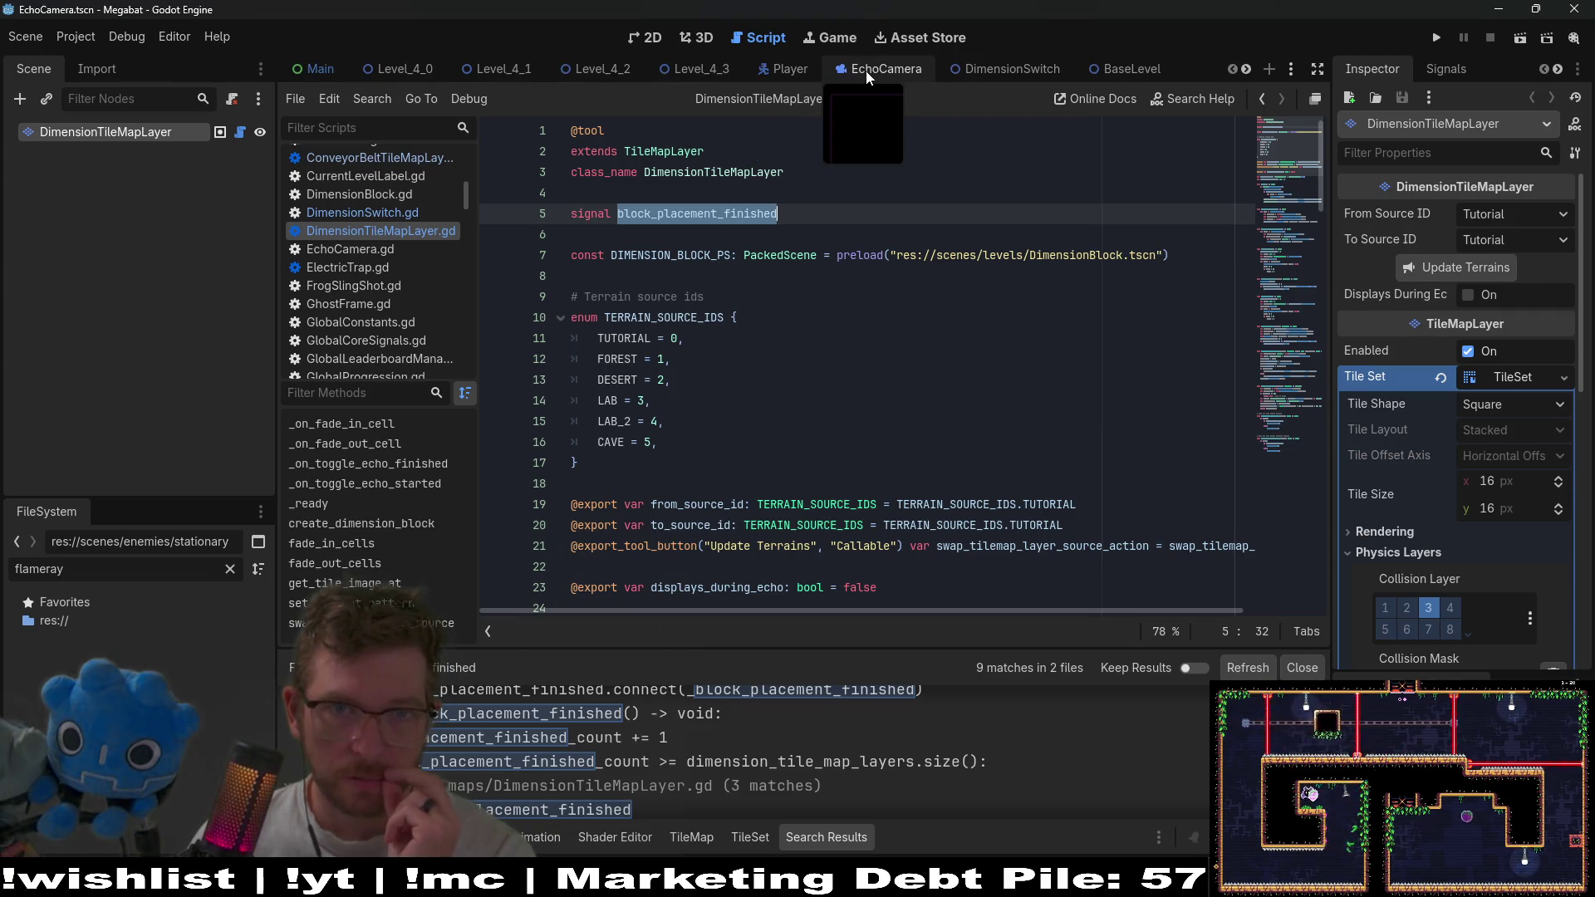
Review EchoCamera.gd's variable declarations: current_viewport_size, is_shrinking, start_position, block_placement_finished_count.
{"action": "left_click", "coordinate": [240, 133]}
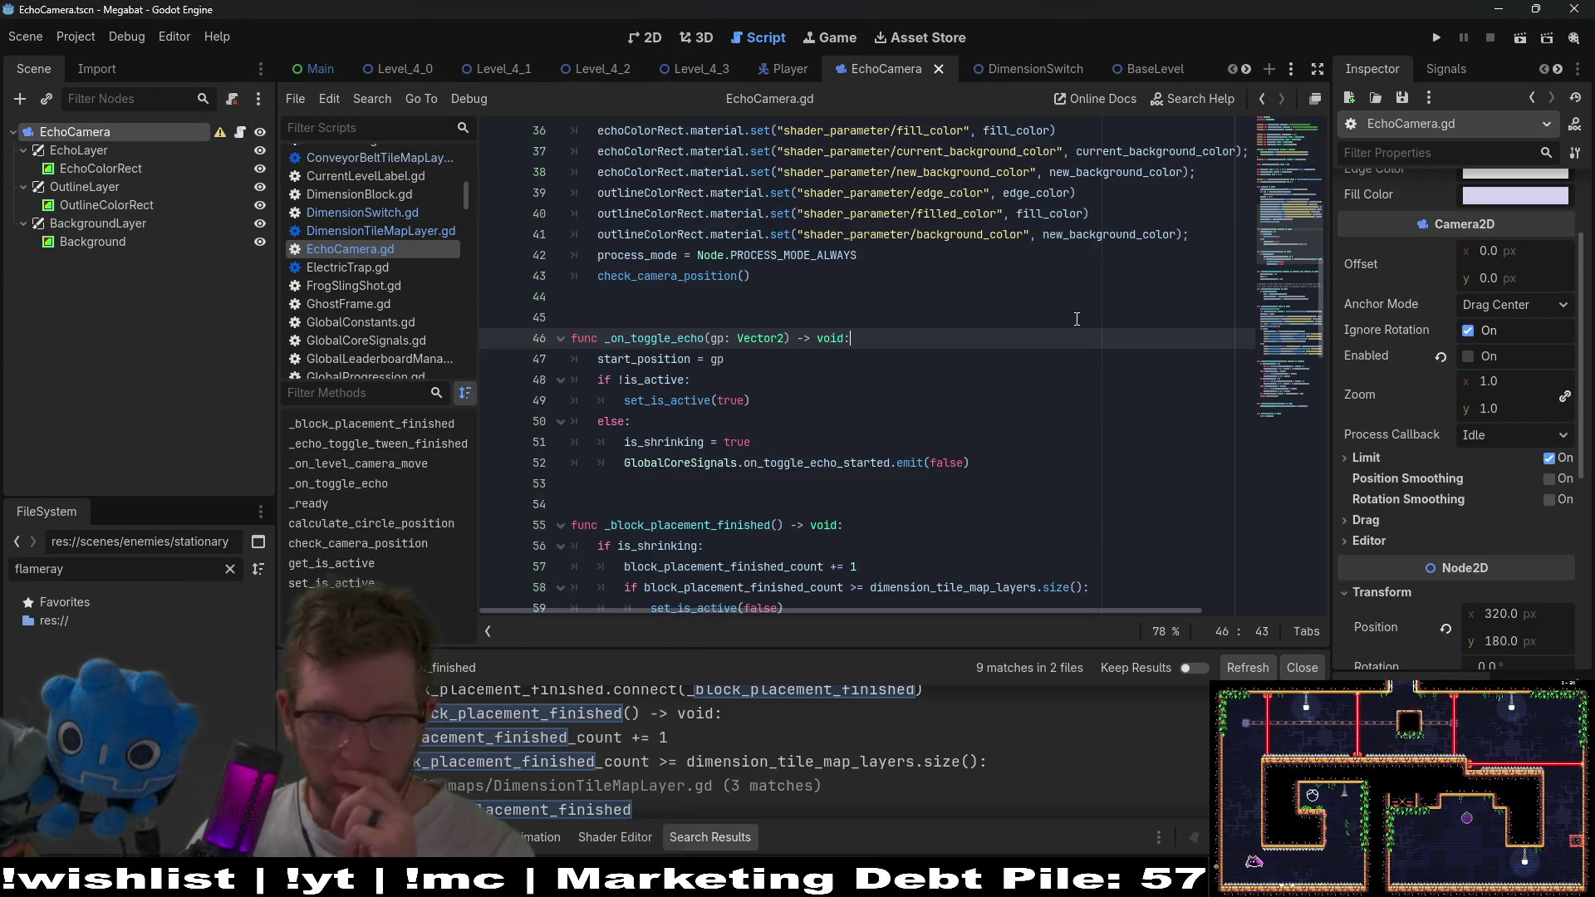
{"action": "scroll", "coordinate": [1038, 350], "scroll_direction": "up", "scroll_amount": 12}
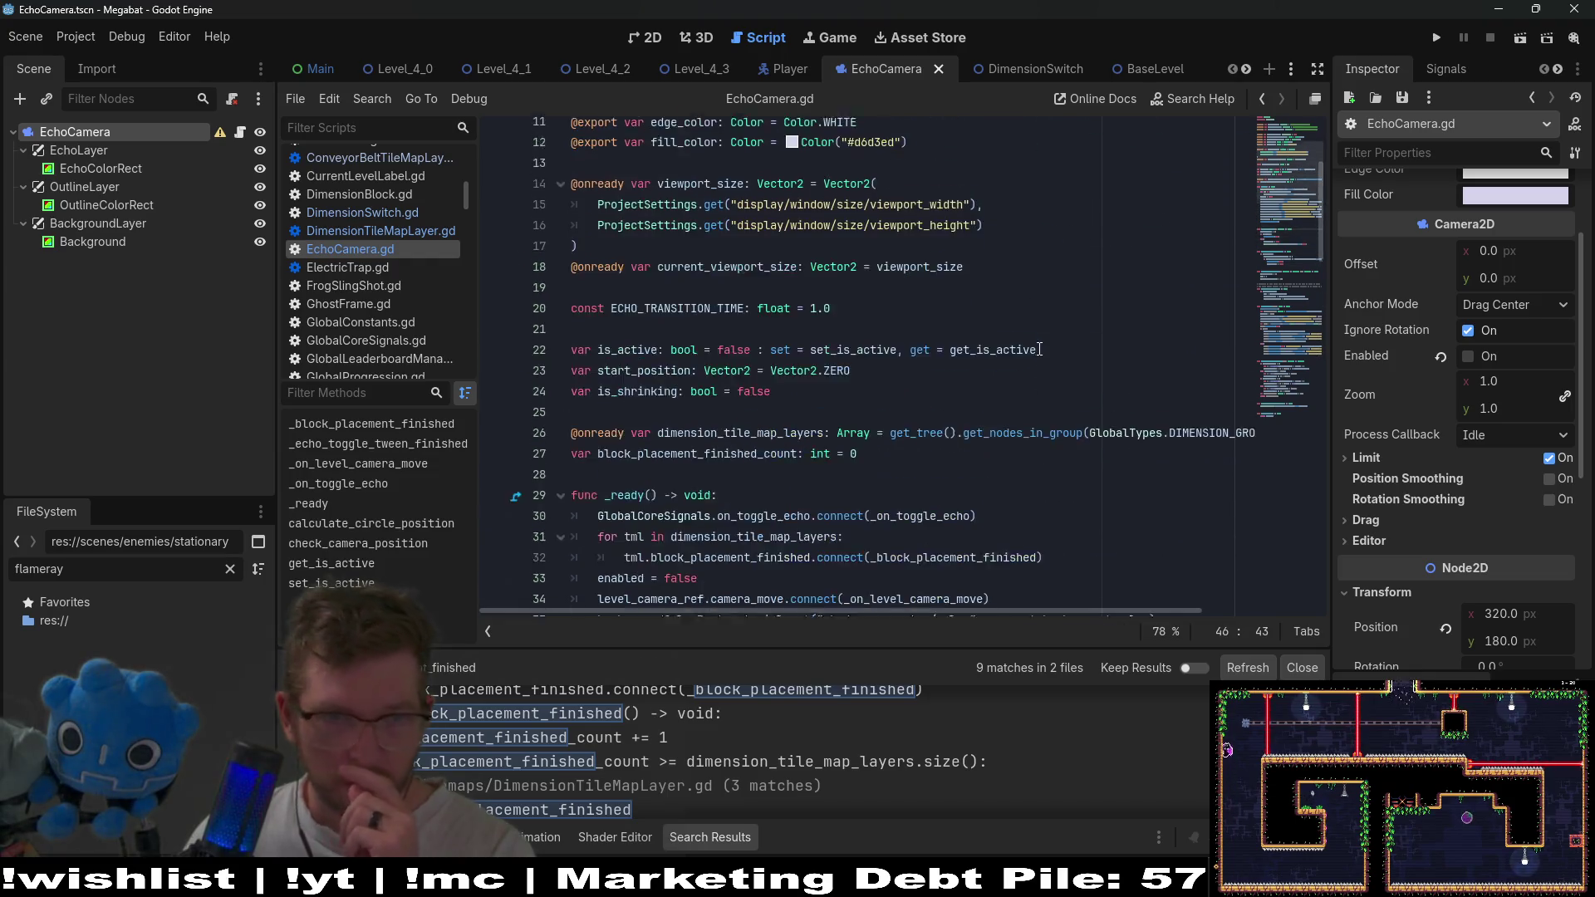
{"action": "double_click", "coordinate": [727, 484]}
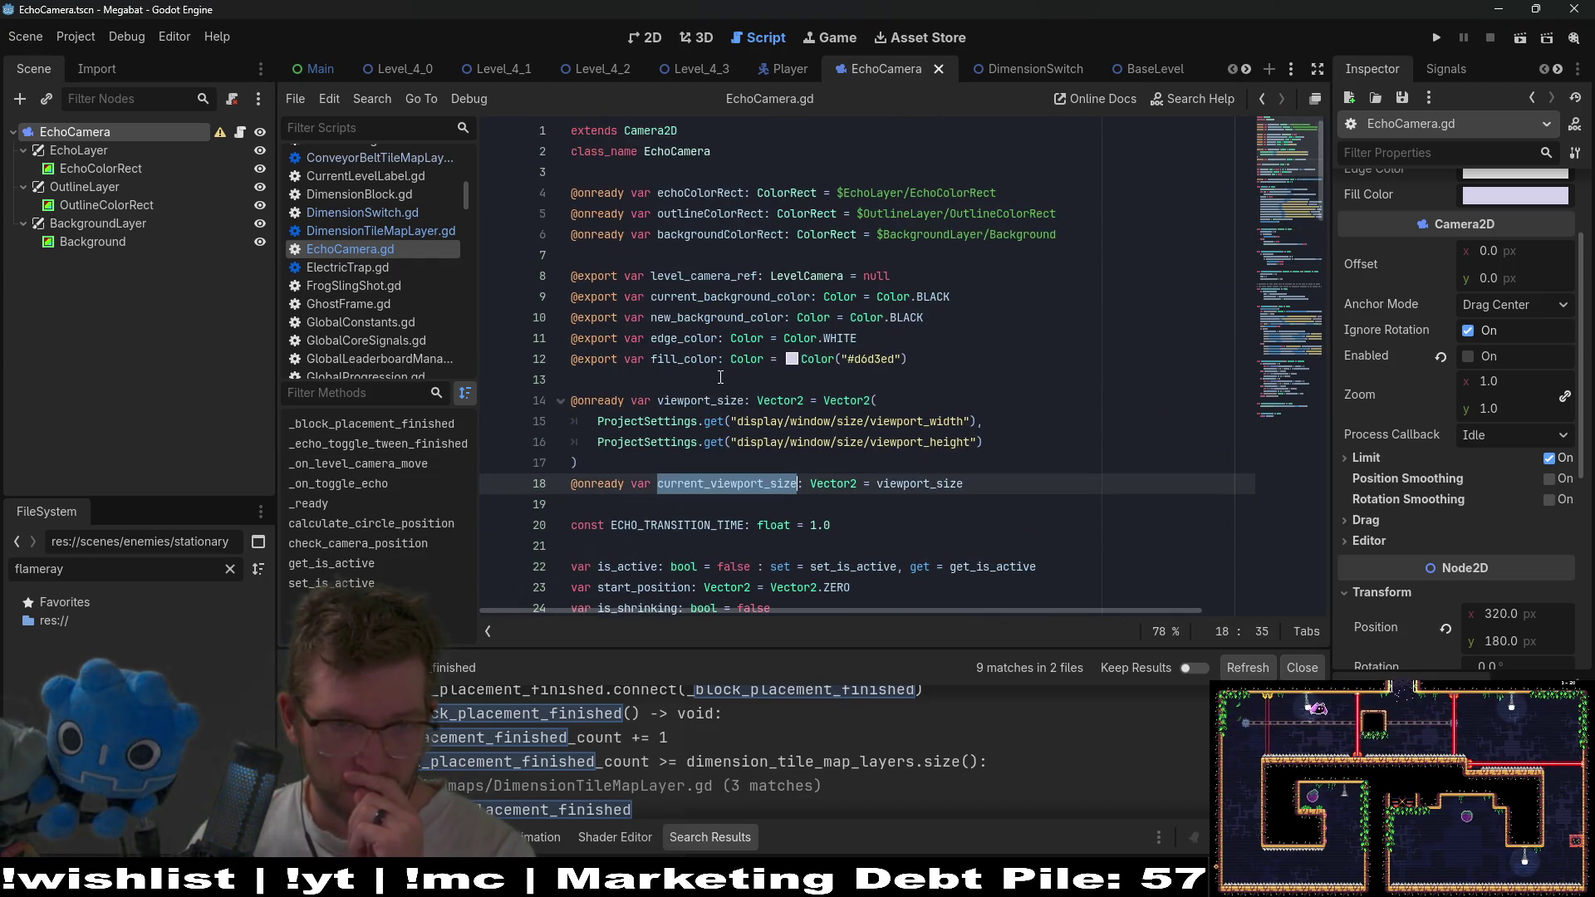
{"action": "scroll", "coordinate": [720, 377], "scroll_direction": "down", "scroll_amount": 2}
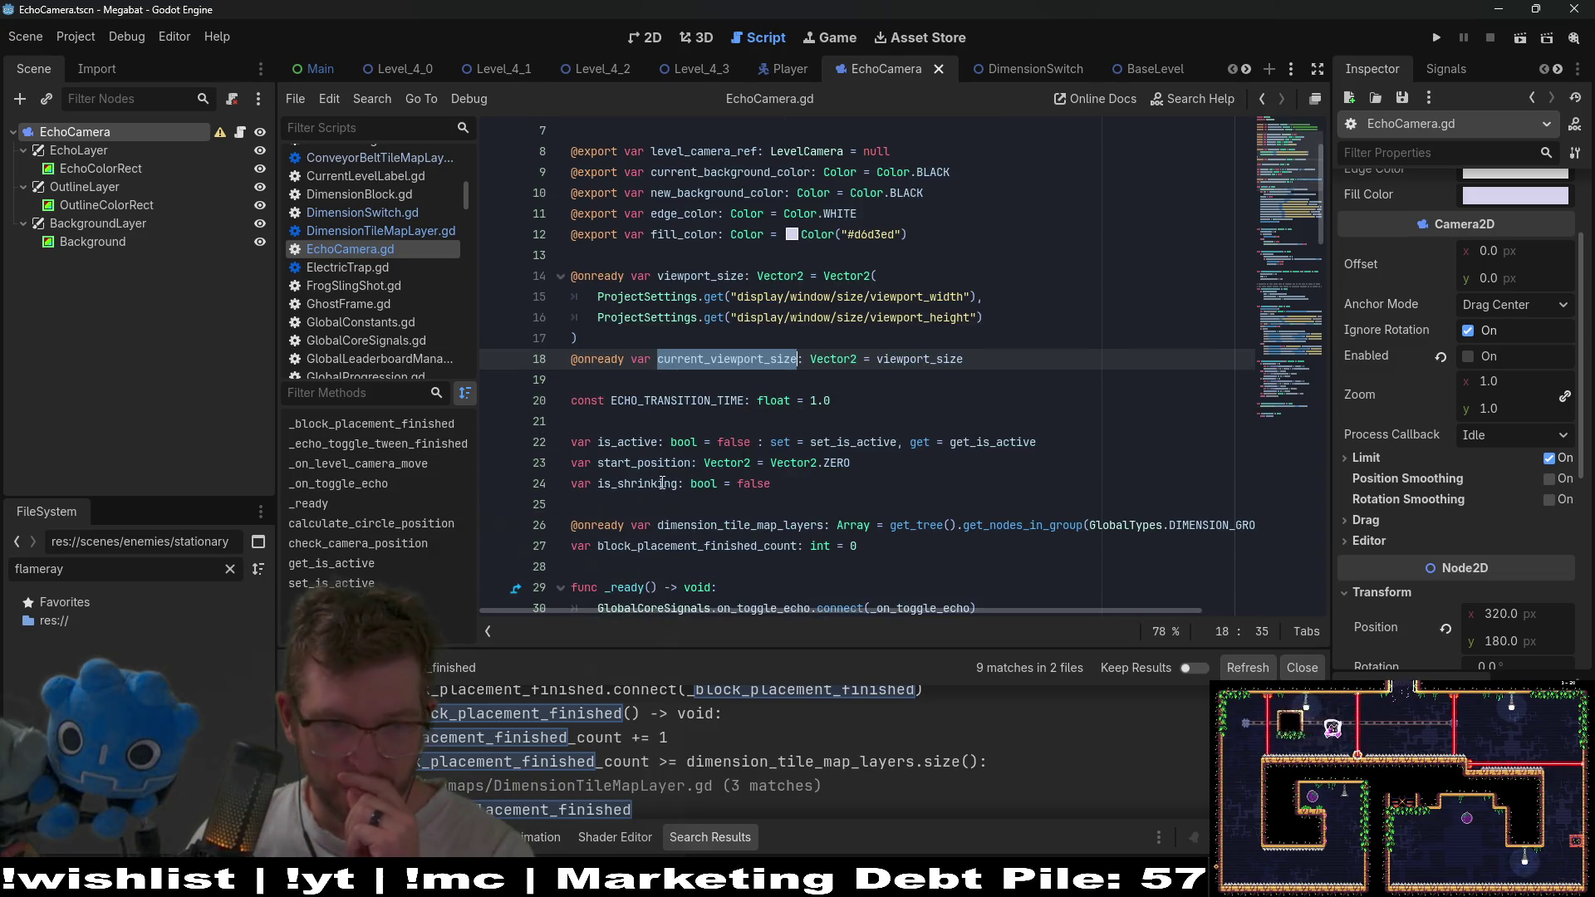
{"action": "double_click", "coordinate": [663, 484]}
{"action": "double_click", "coordinate": [677, 463]}
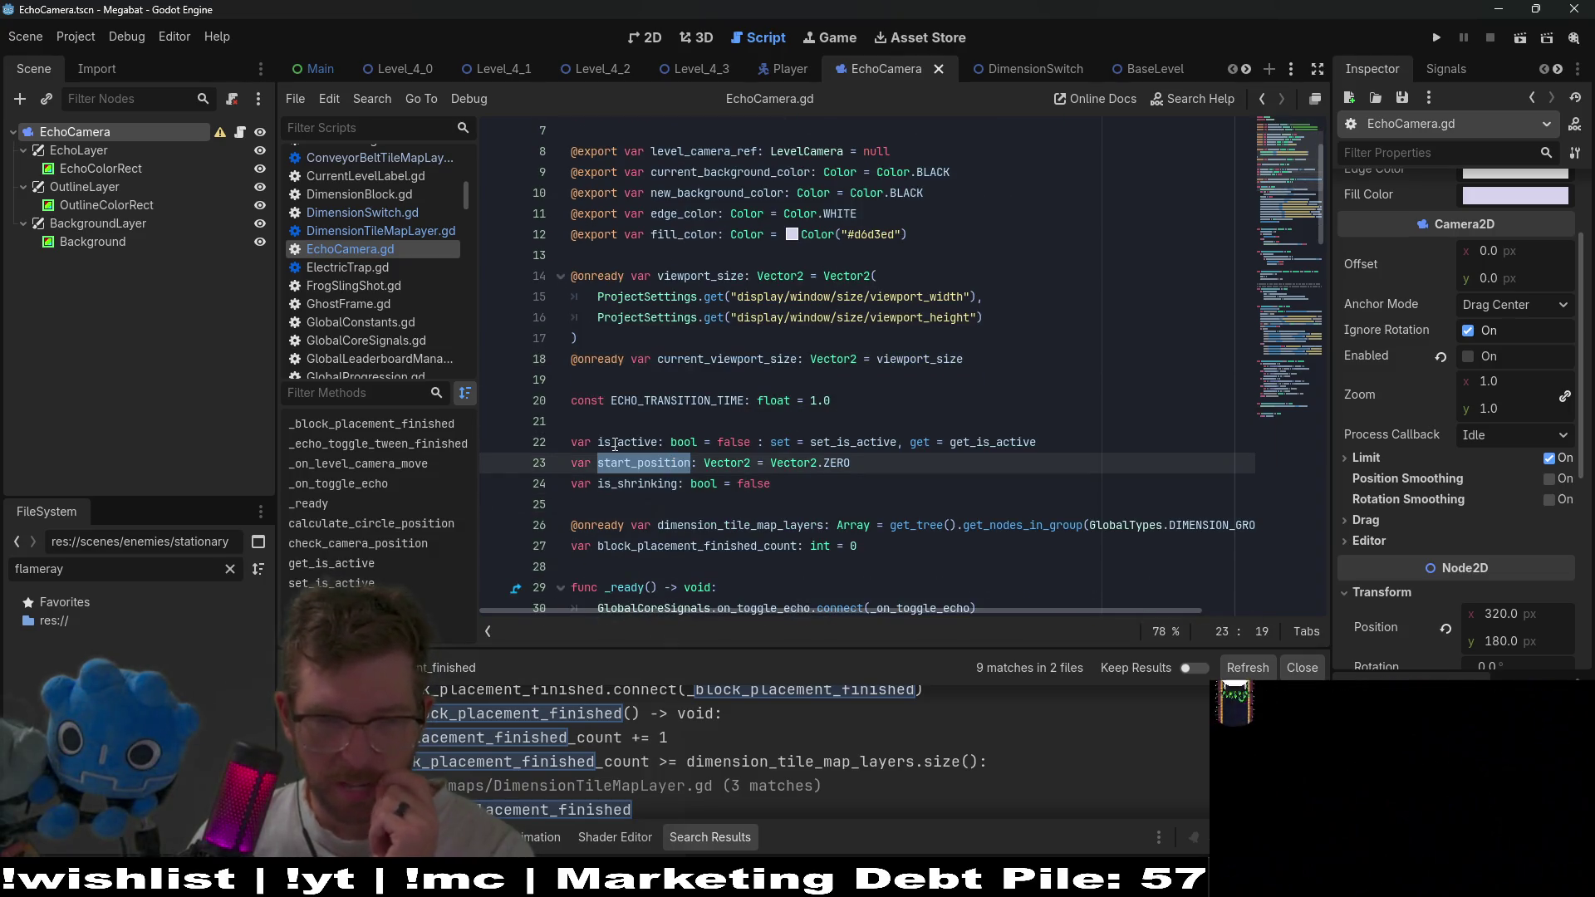
{"action": "scroll", "coordinate": [883, 371], "scroll_direction": "down", "scroll_amount": 1}
{"action": "double_click", "coordinate": [785, 484]}
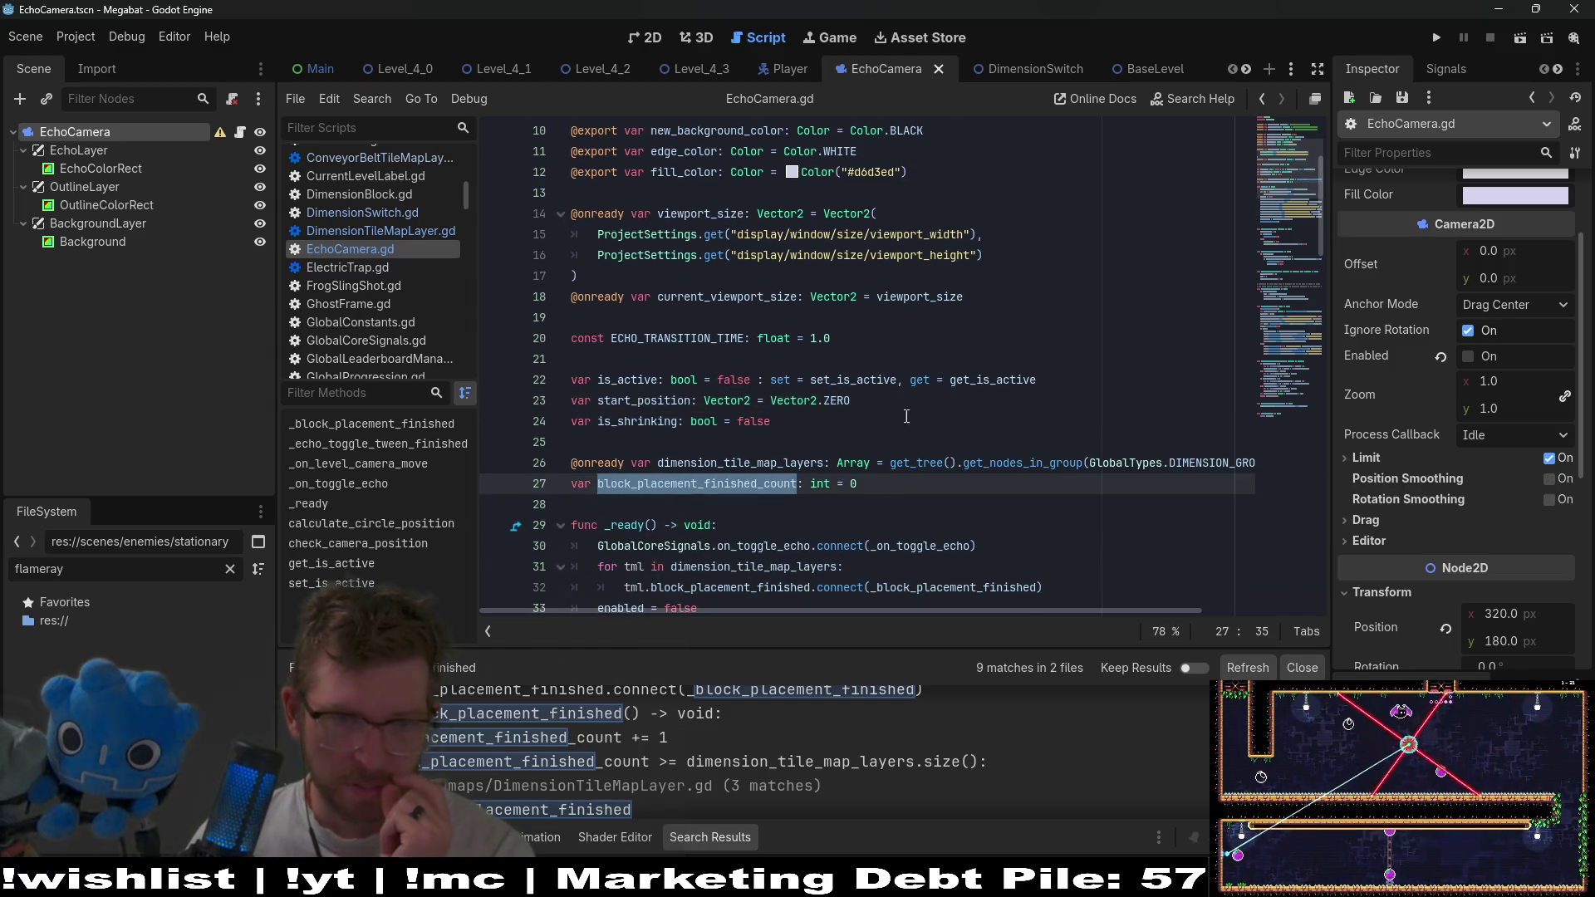
{"action": "scroll", "coordinate": [968, 357], "scroll_direction": "down", "scroll_amount": 3}
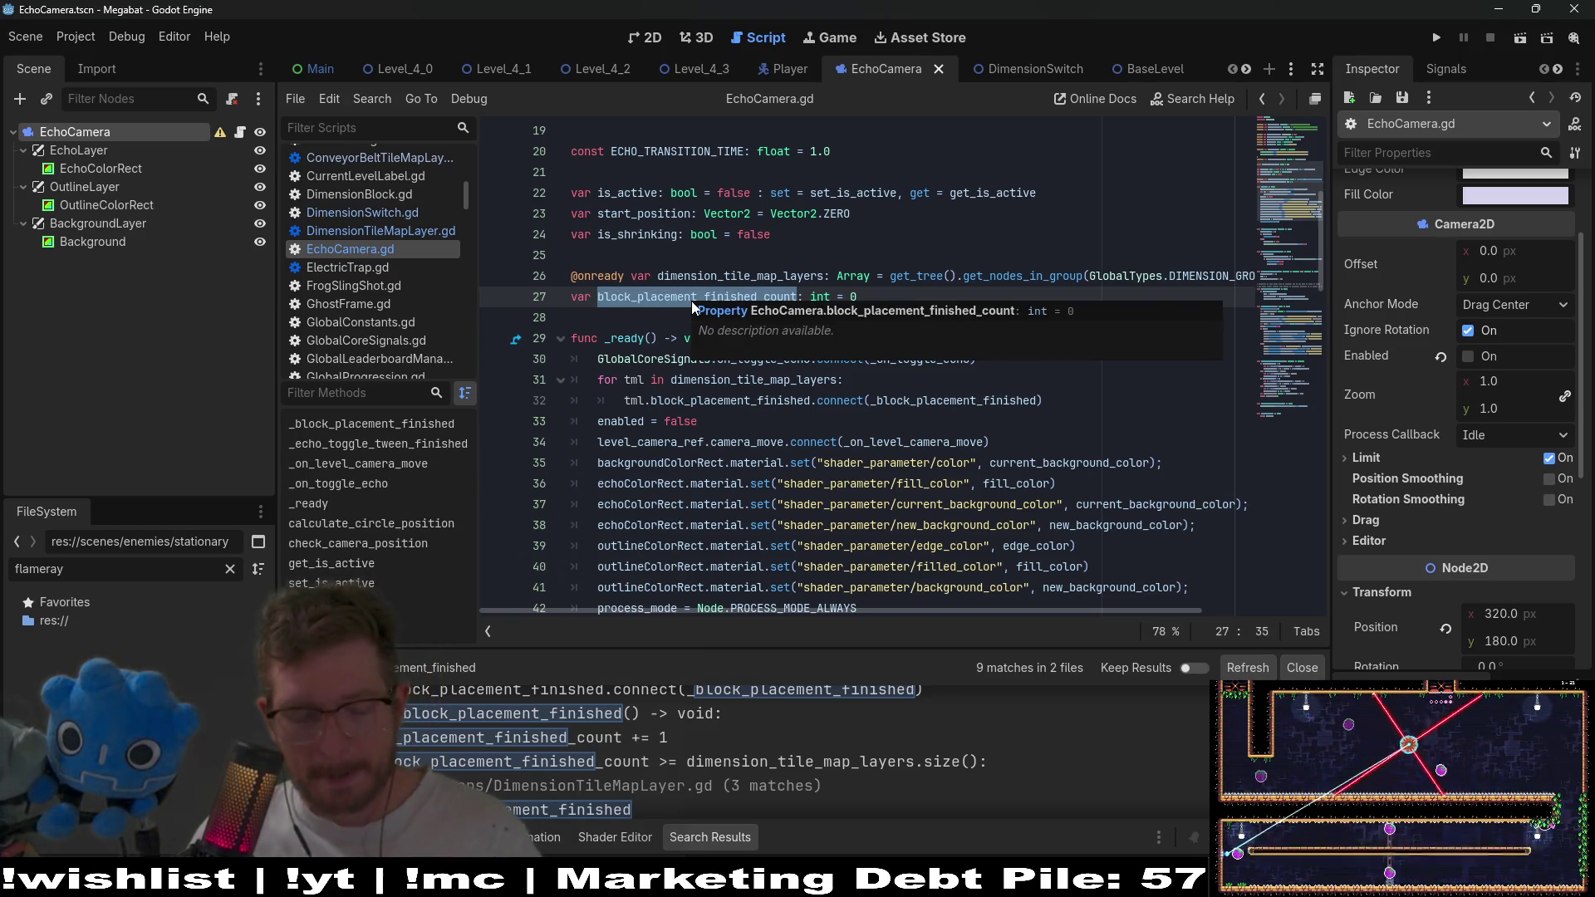
Search the script for block_placement_finished_count and trace is_shrinking down to _block_placement_finished.
{"action": "key", "text": "ctrl+f"}
{"action": "key", "text": "Return"}
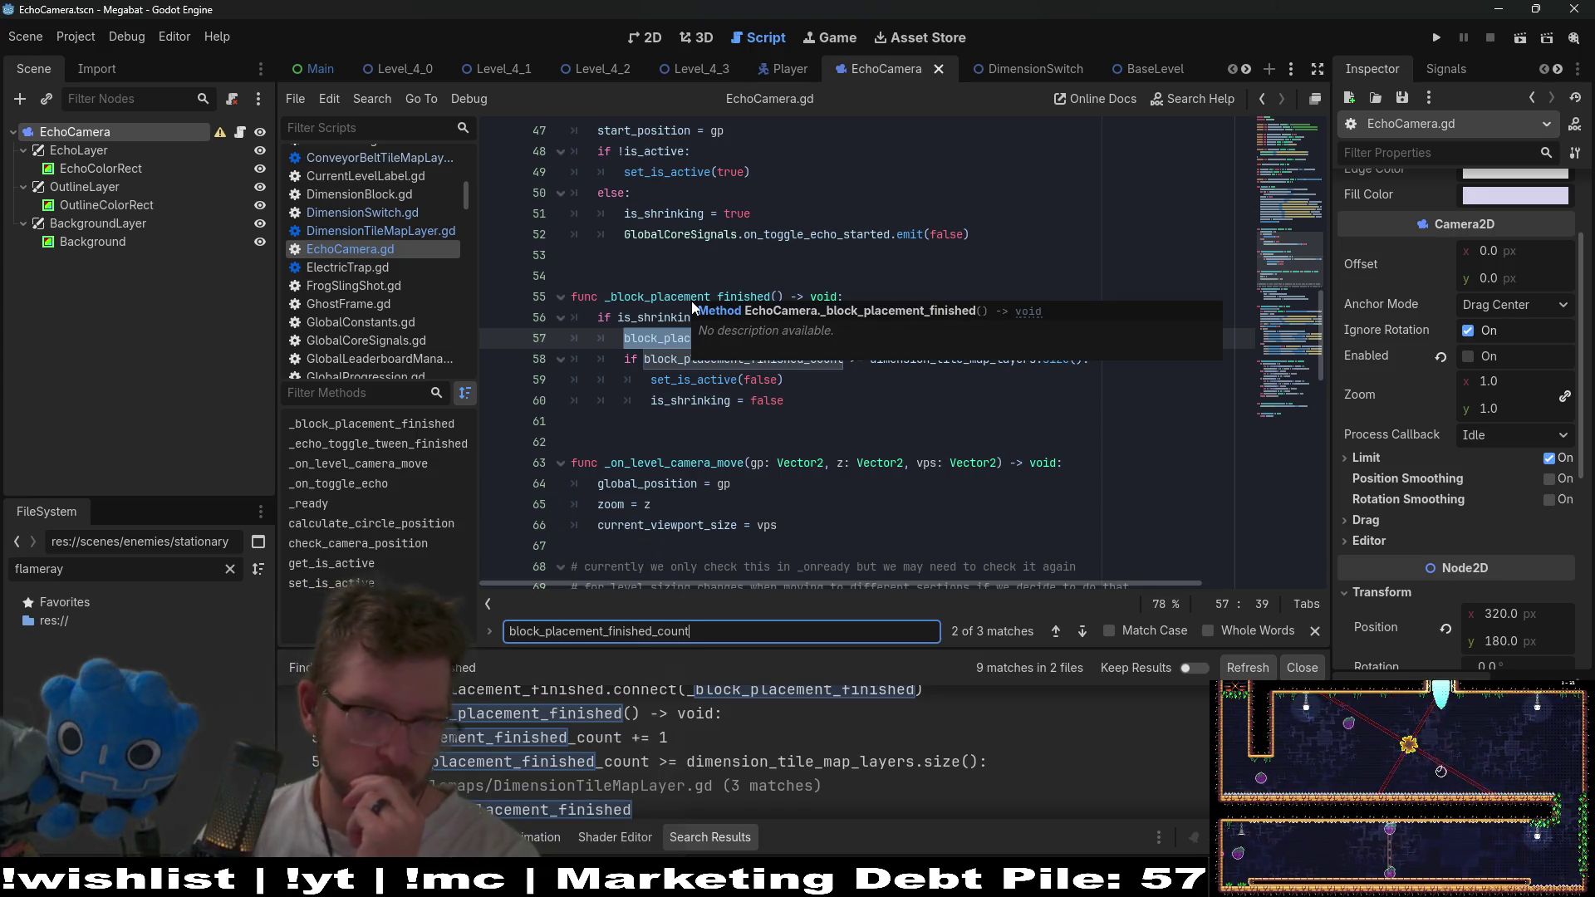
{"action": "left_click", "coordinate": [674, 280]}
{"action": "double_click", "coordinate": [660, 319]}
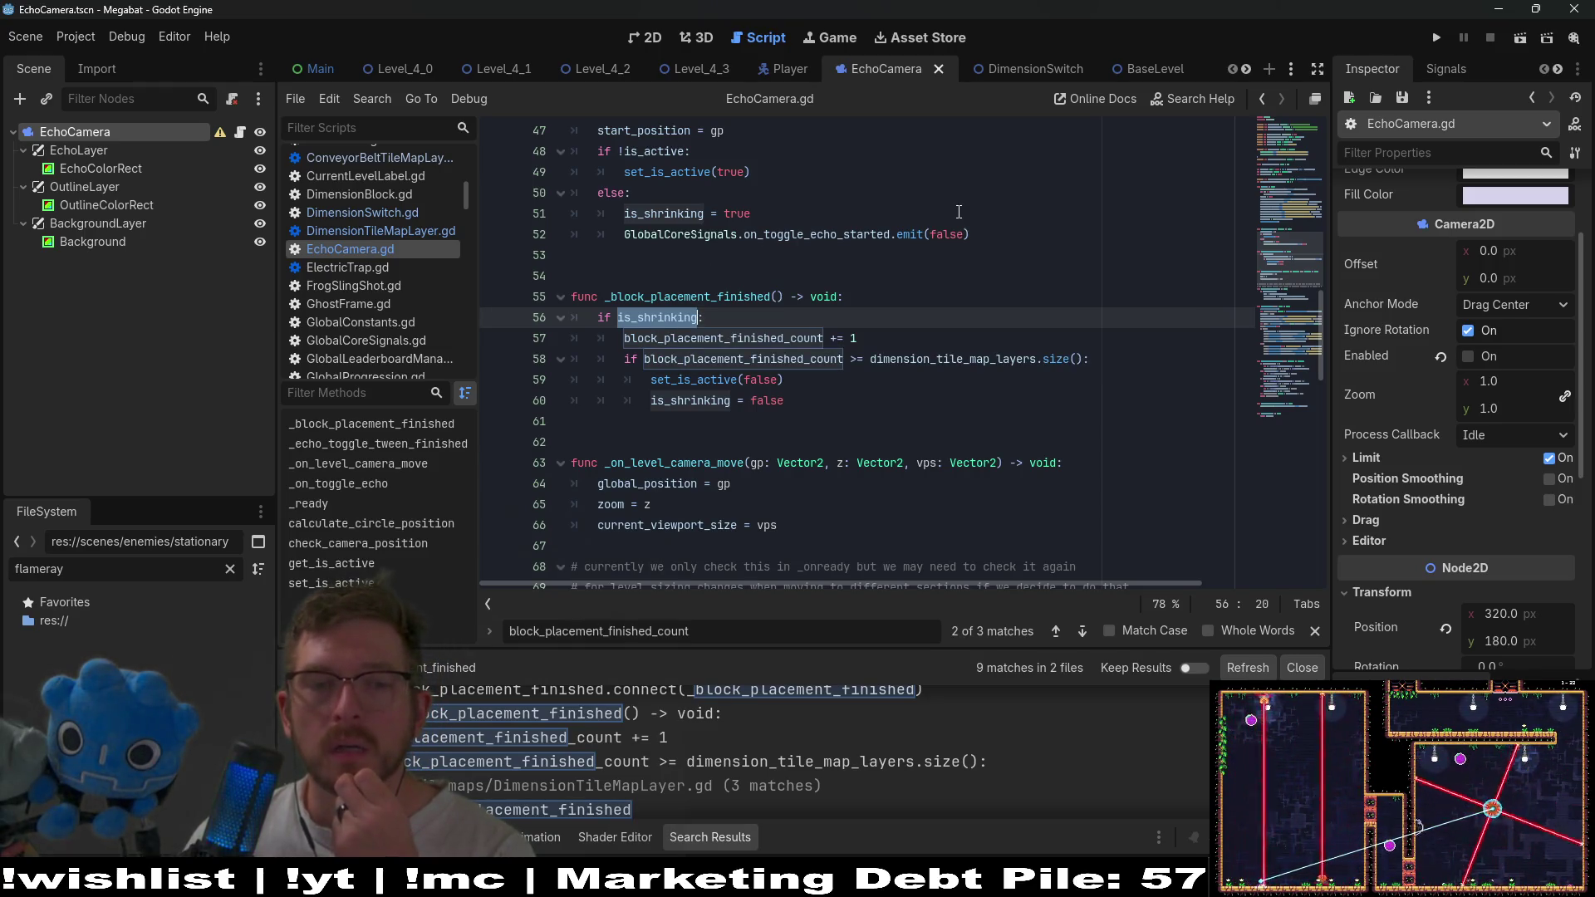
{"action": "double_click", "coordinate": [731, 401]}
{"action": "scroll", "coordinate": [798, 284], "scroll_direction": "up", "scroll_amount": 2}
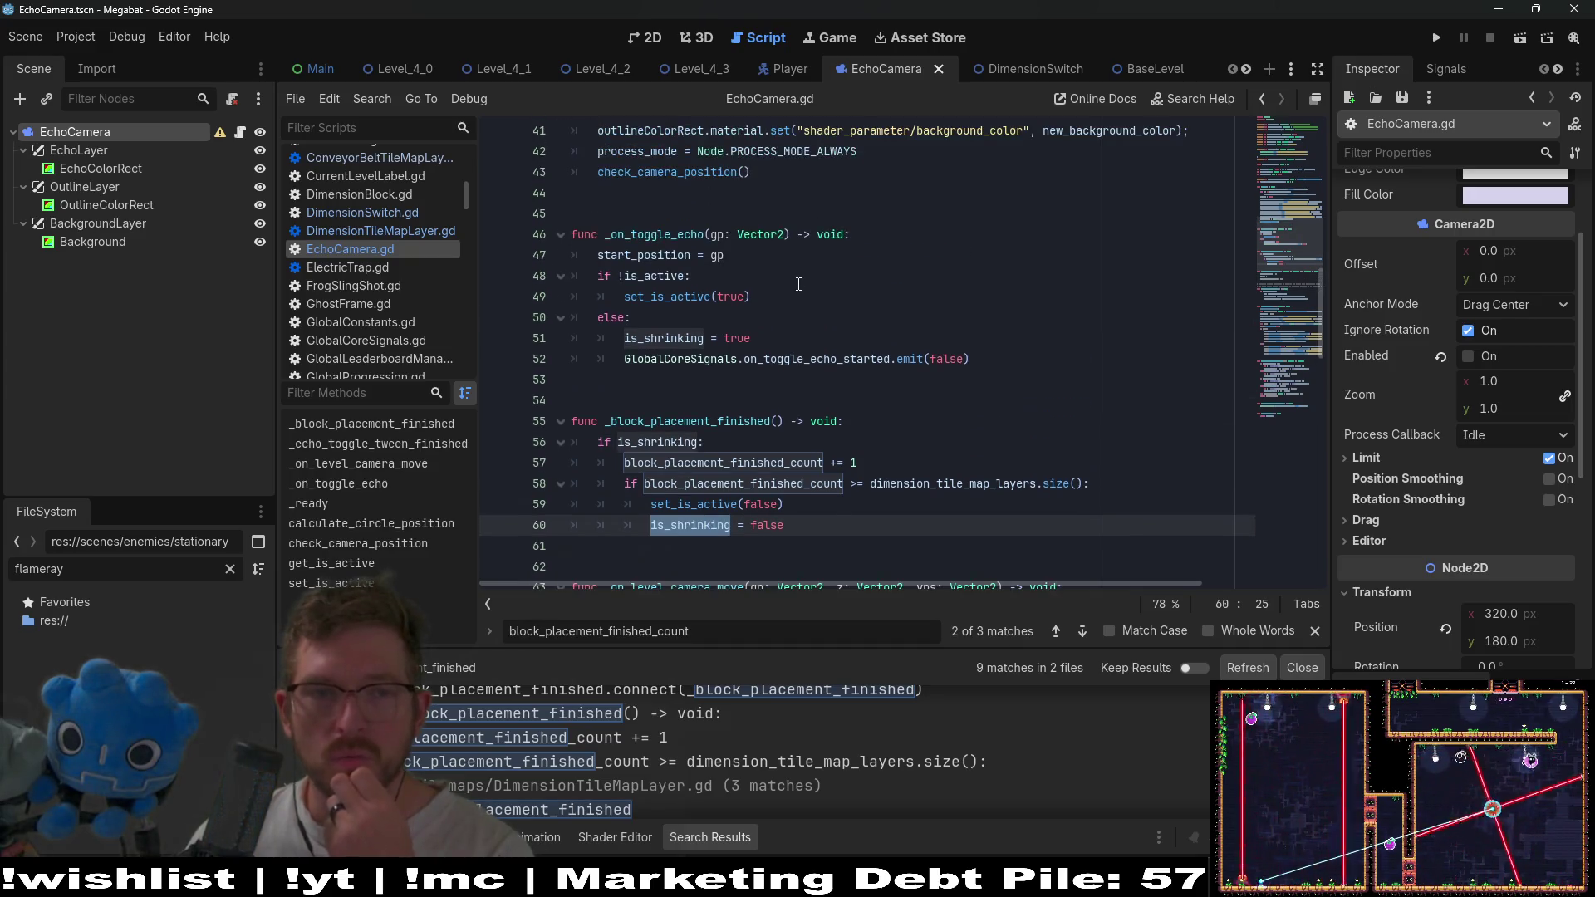
{"action": "left_click", "coordinate": [721, 280]}
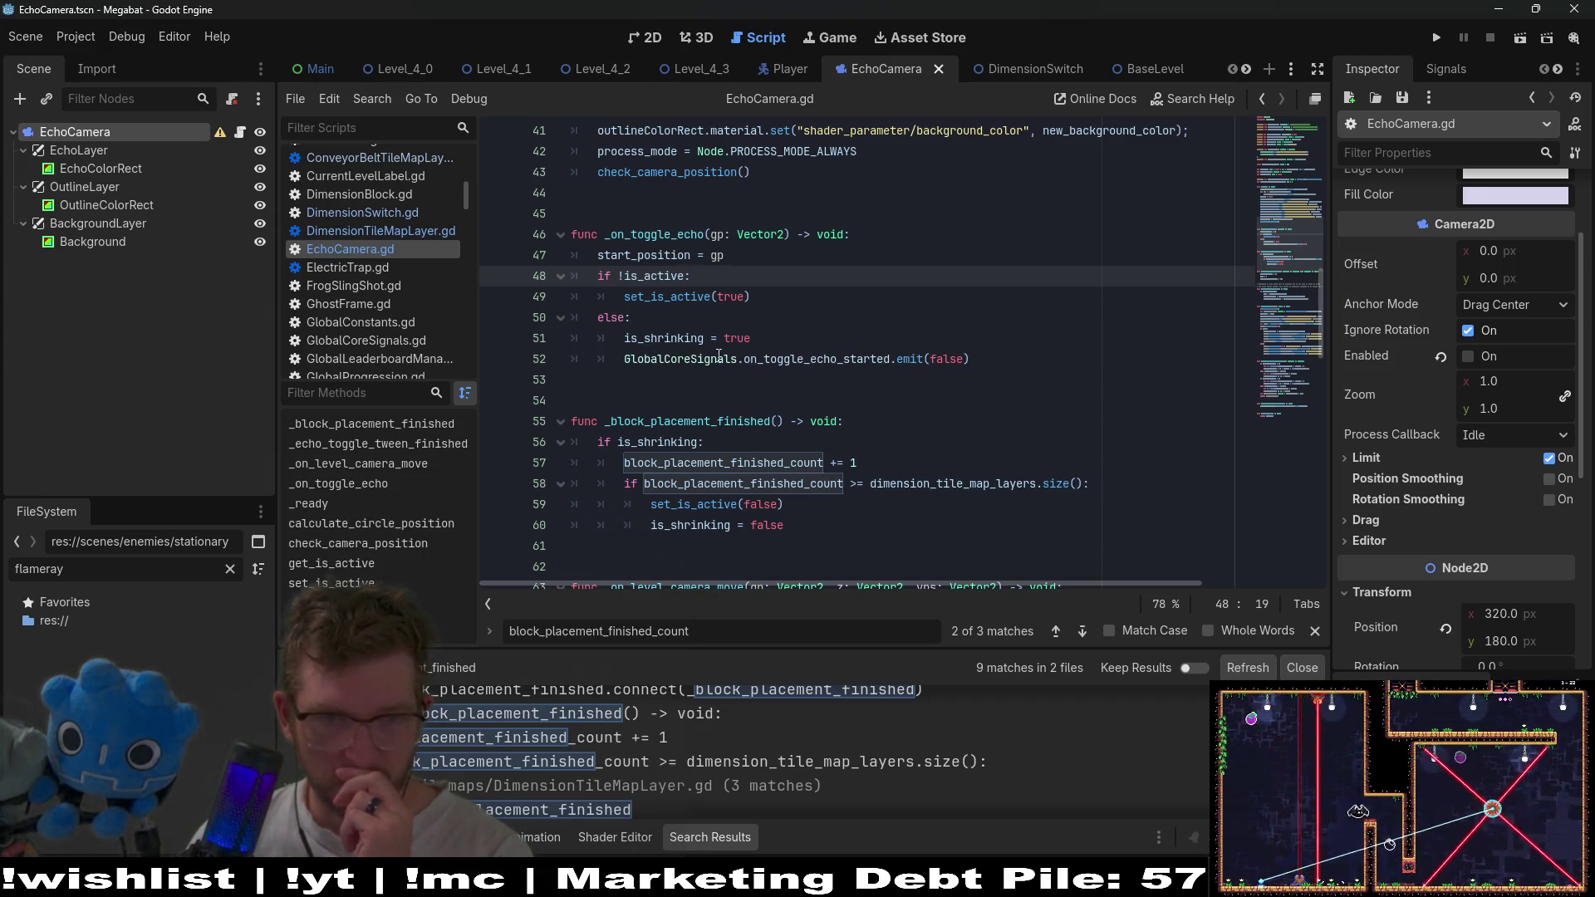
{"action": "double_click", "coordinate": [697, 419]}
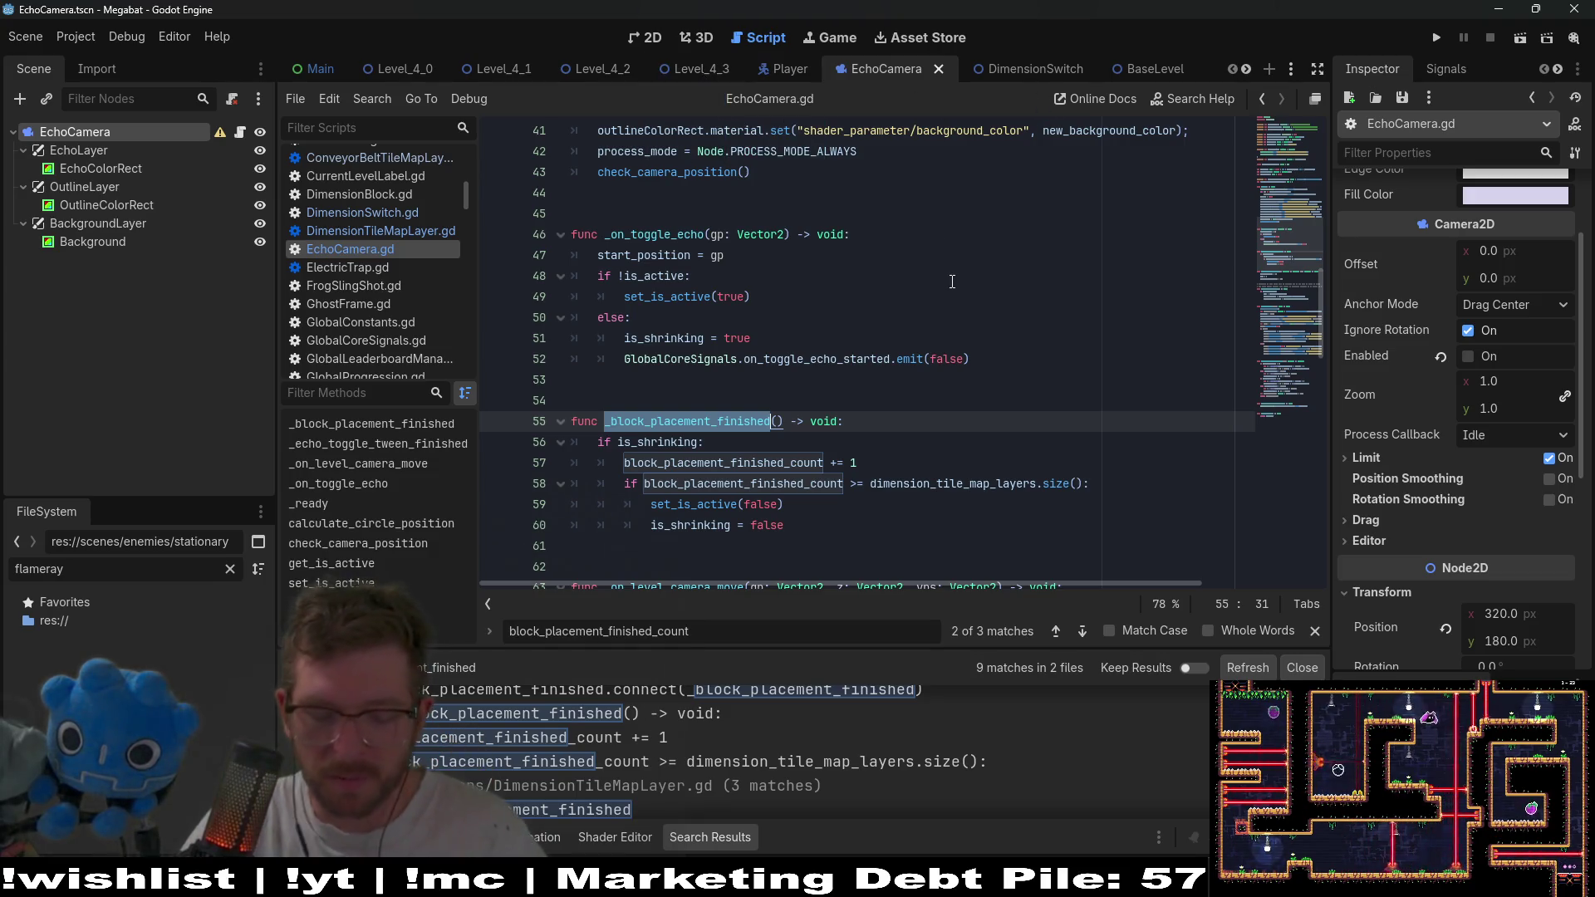
Quick-open DimensionTileMapLayer.gd by searching 'dimension'.
{"action": "key", "text": "shift+alt+o"}
{"action": "type", "text": "dimension"}
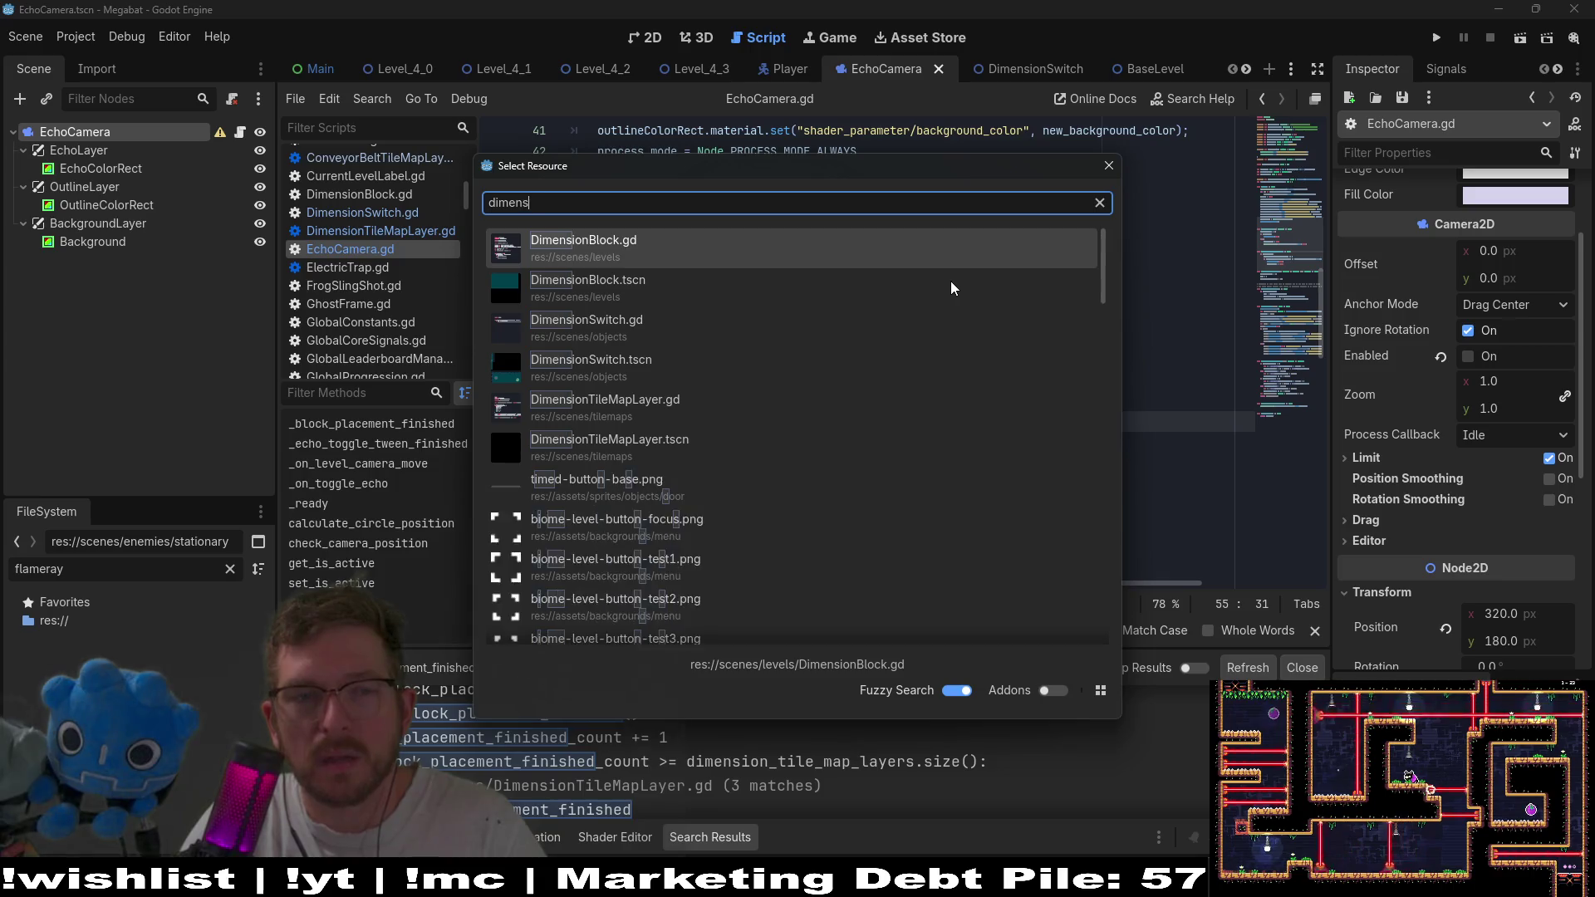
{"action": "left_click", "coordinate": [952, 284]}
{"action": "key", "text": "Down"}
{"action": "key", "text": "Down"}
{"action": "key", "text": "Down"}
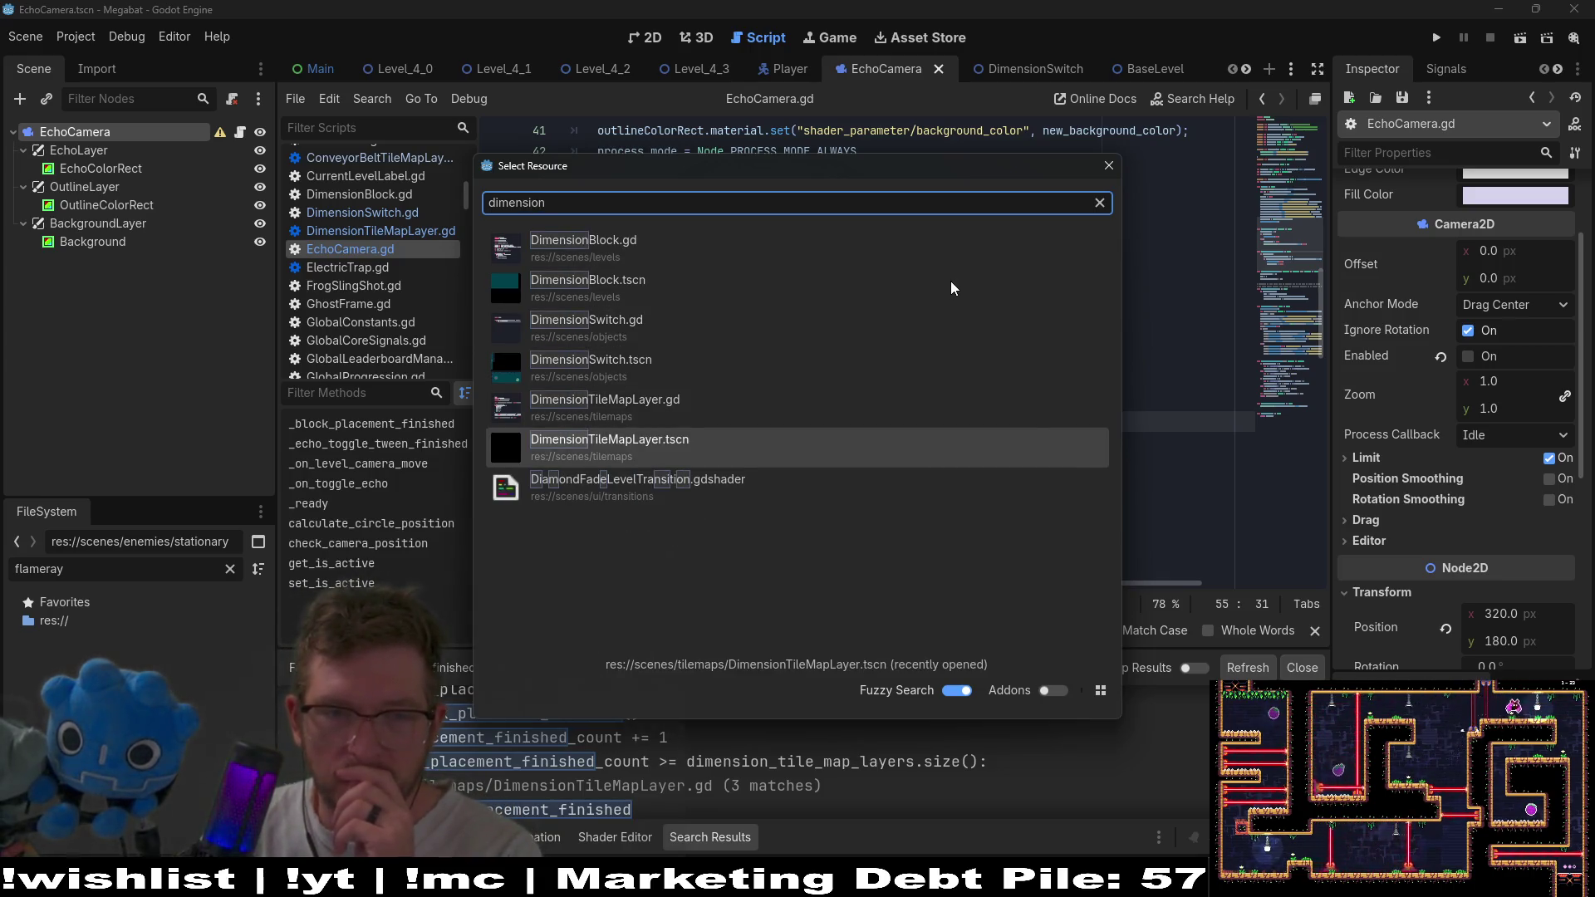
{"action": "key", "text": "Up"}
{"action": "key", "text": "Return"}
Inspect the block_placement_finished.emit() call on line 70 after cells fade out.
{"action": "scroll", "coordinate": [952, 281], "scroll_direction": "down", "scroll_amount": 14}
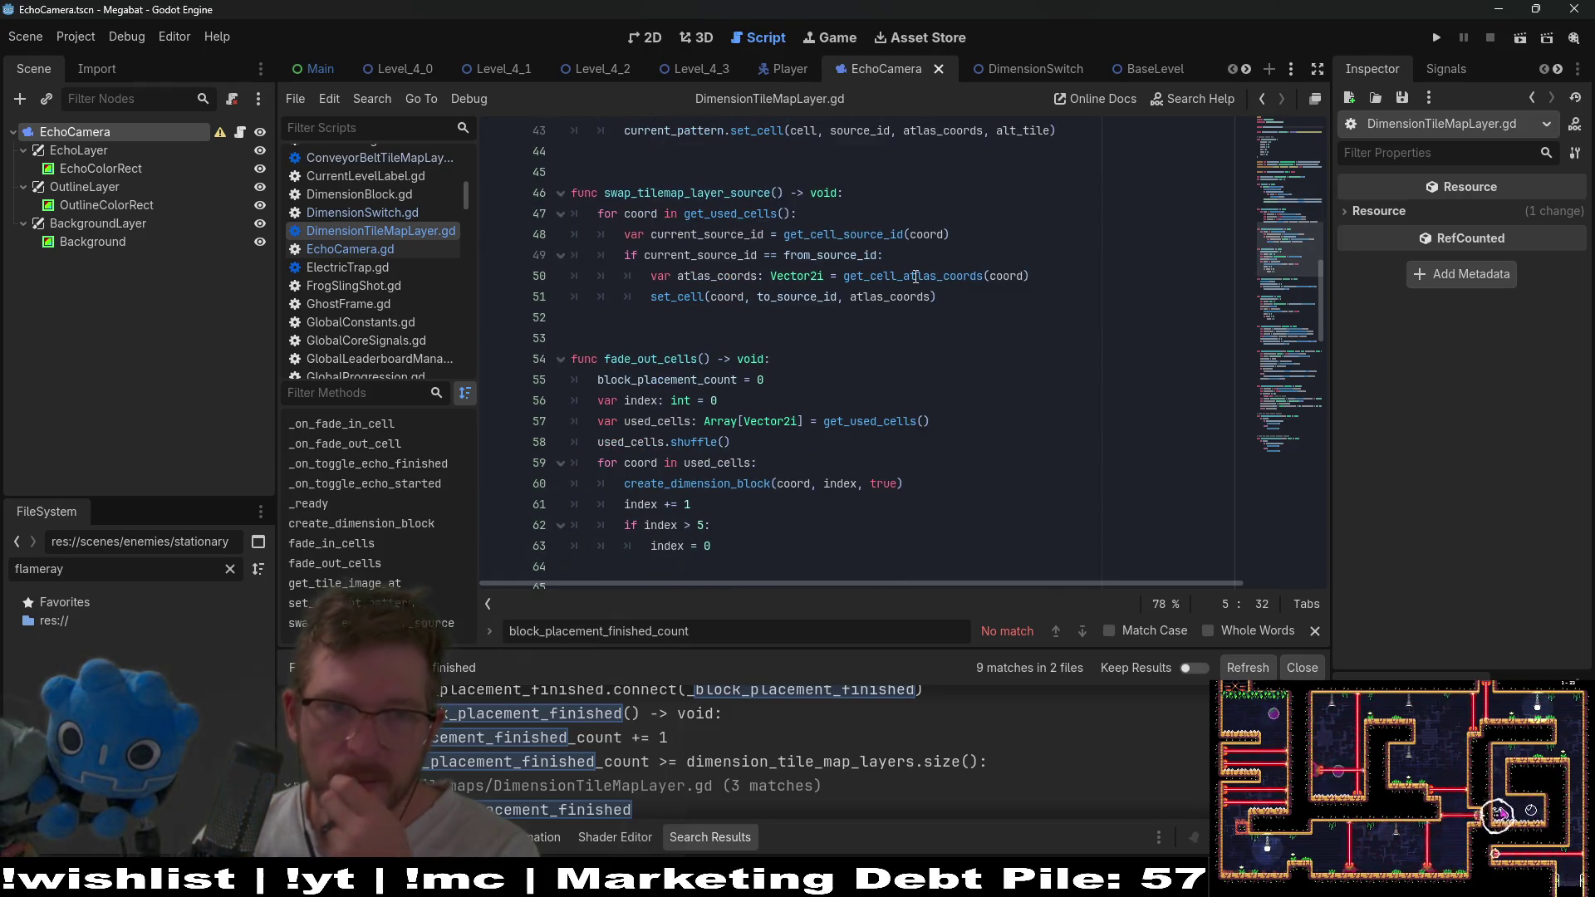
{"action": "double_click", "coordinate": [661, 525]}
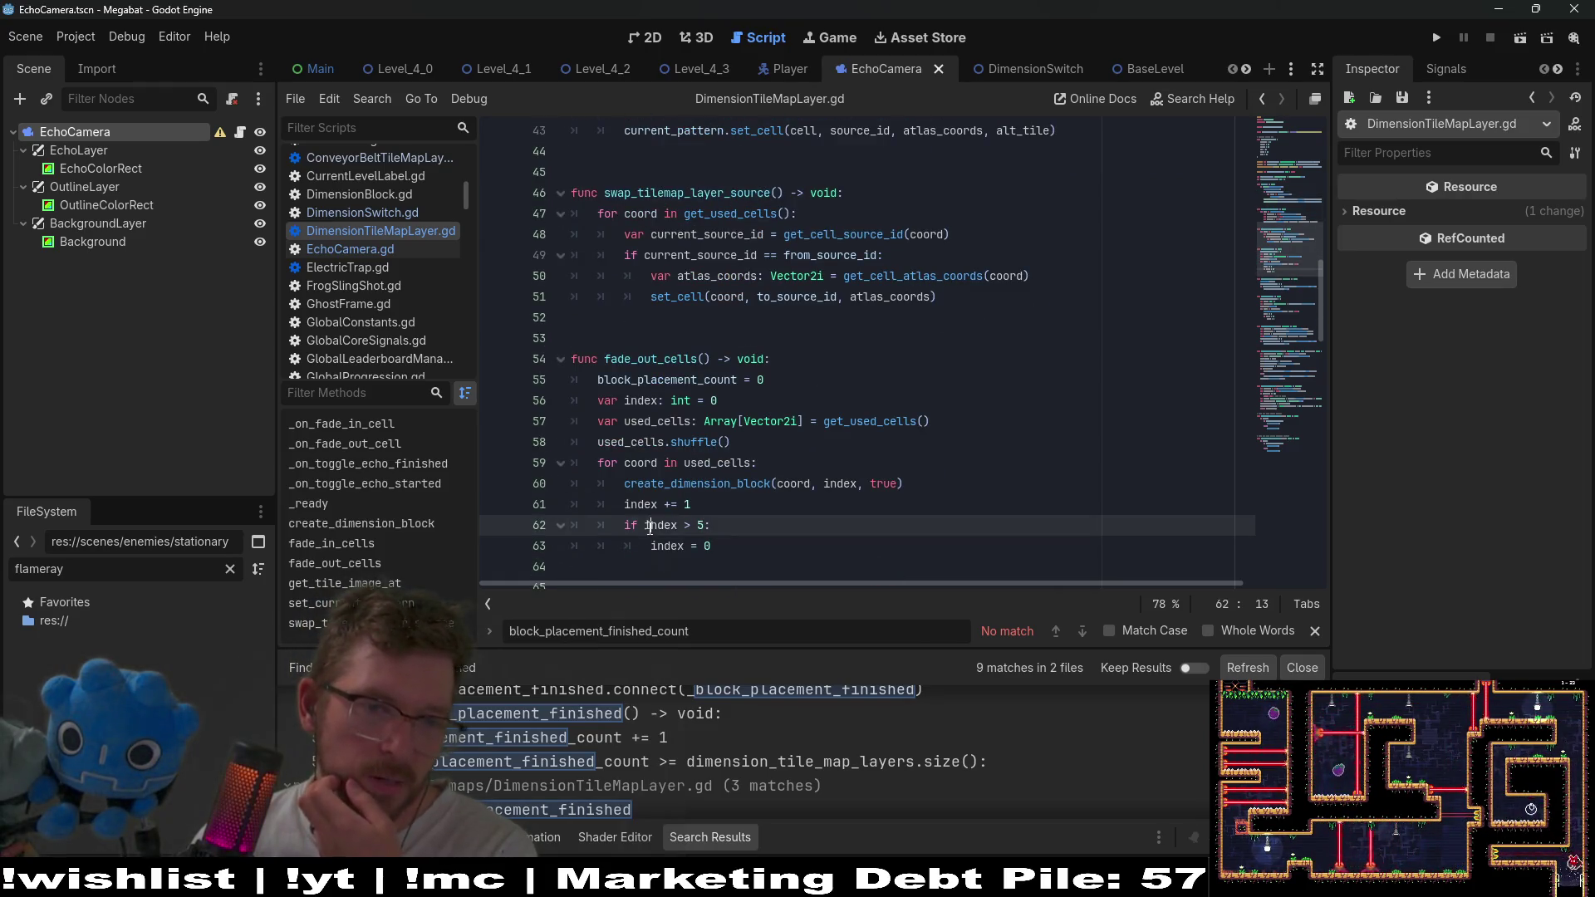
{"action": "scroll", "coordinate": [656, 524], "scroll_direction": "down", "scroll_amount": 4}
{"action": "scroll", "coordinate": [654, 522], "scroll_direction": "down", "scroll_amount": 1}
{"action": "double_click", "coordinate": [706, 380]}
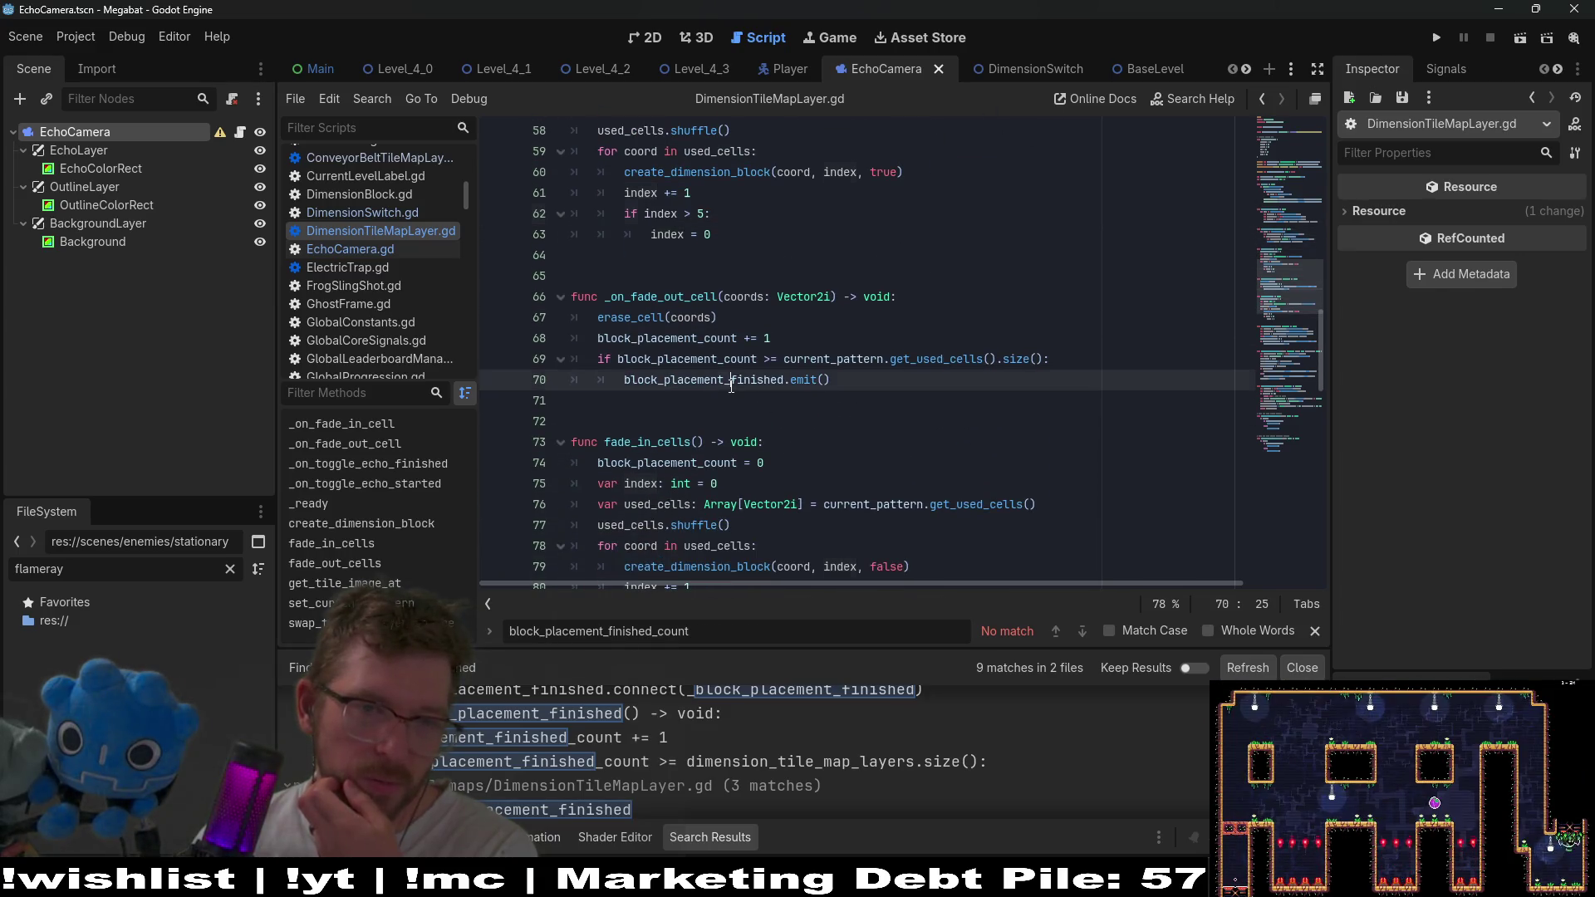
{"action": "left_click_drag", "start_coordinate": [831, 381], "coordinate": [622, 387]}
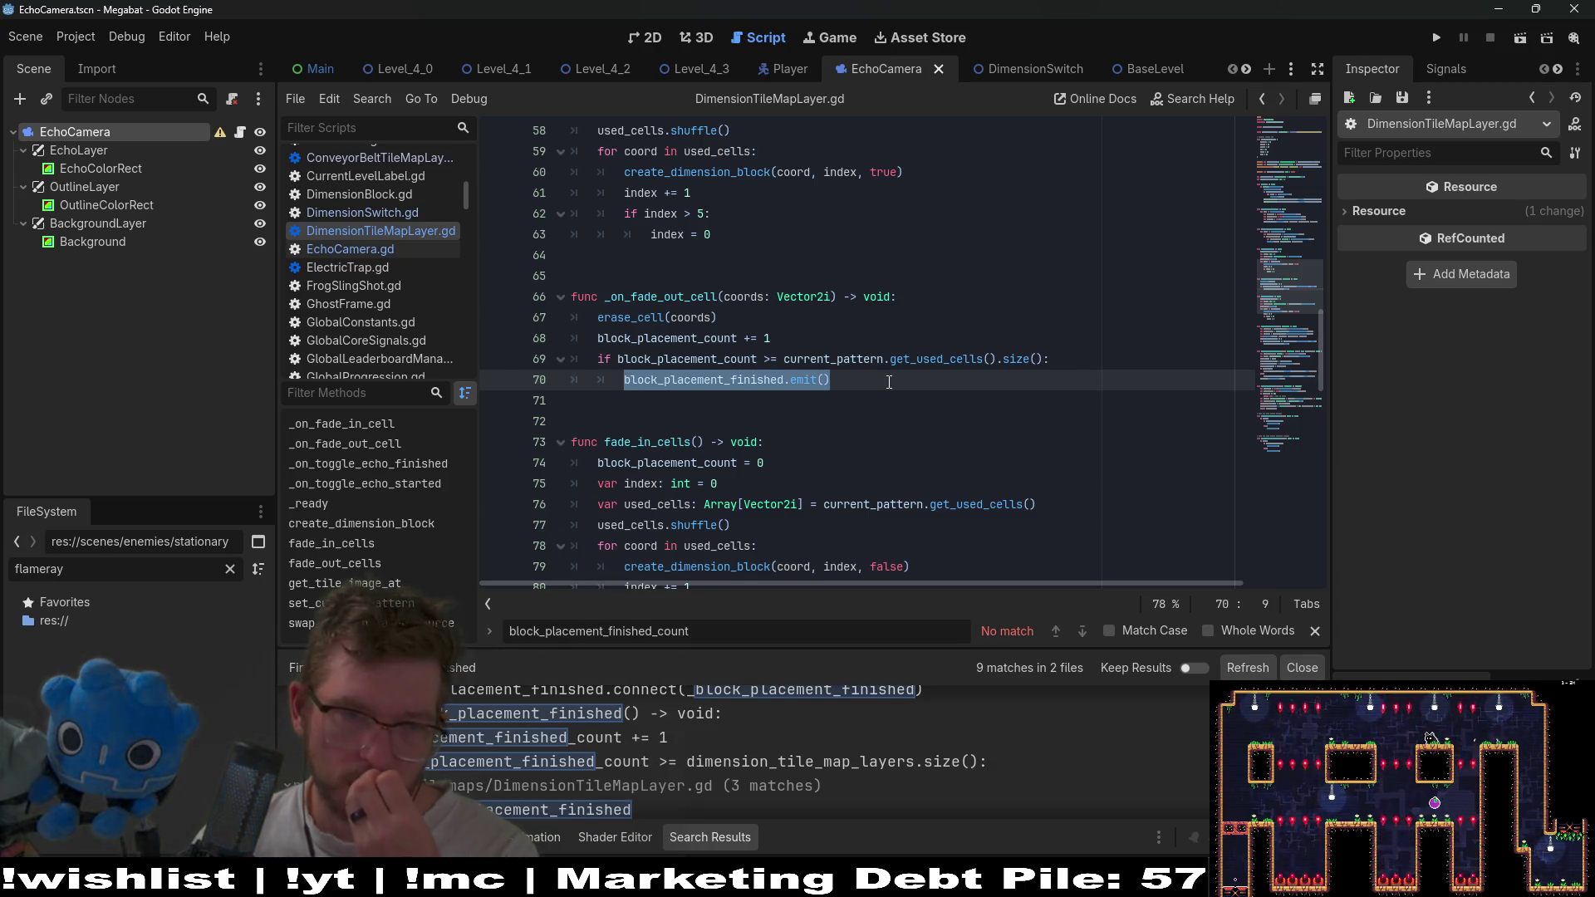
{"action": "left_click", "coordinate": [664, 319]}
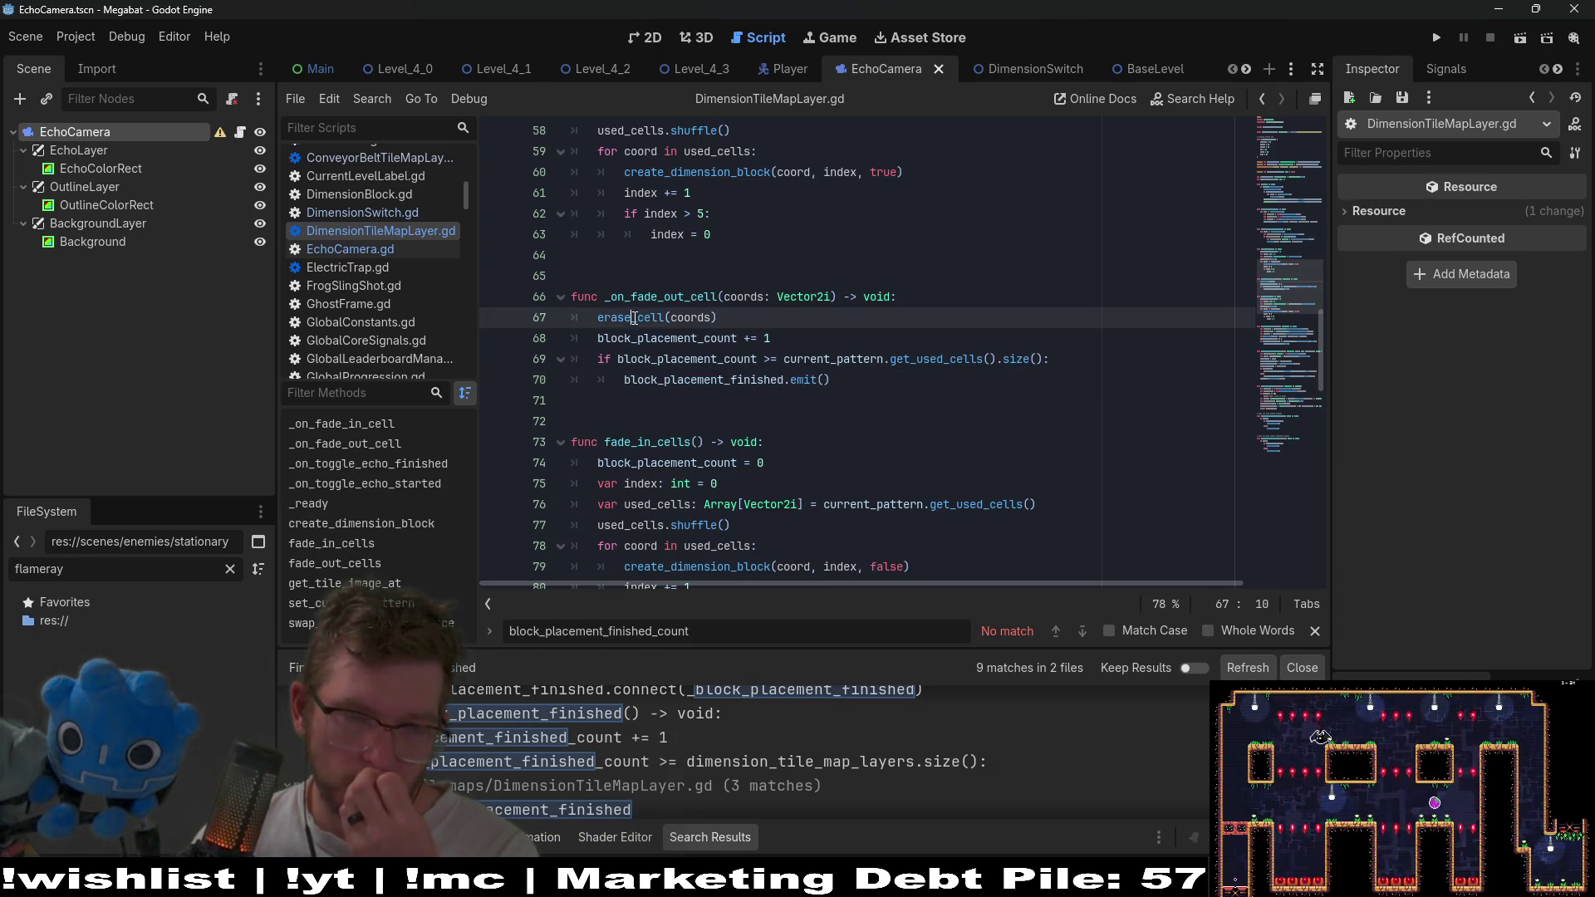
Inspect _on_fade_in_cell's set_cell call and its block_placement_finished.emit() on line 92.
{"action": "scroll", "coordinate": [761, 329], "scroll_direction": "down", "scroll_amount": 5}
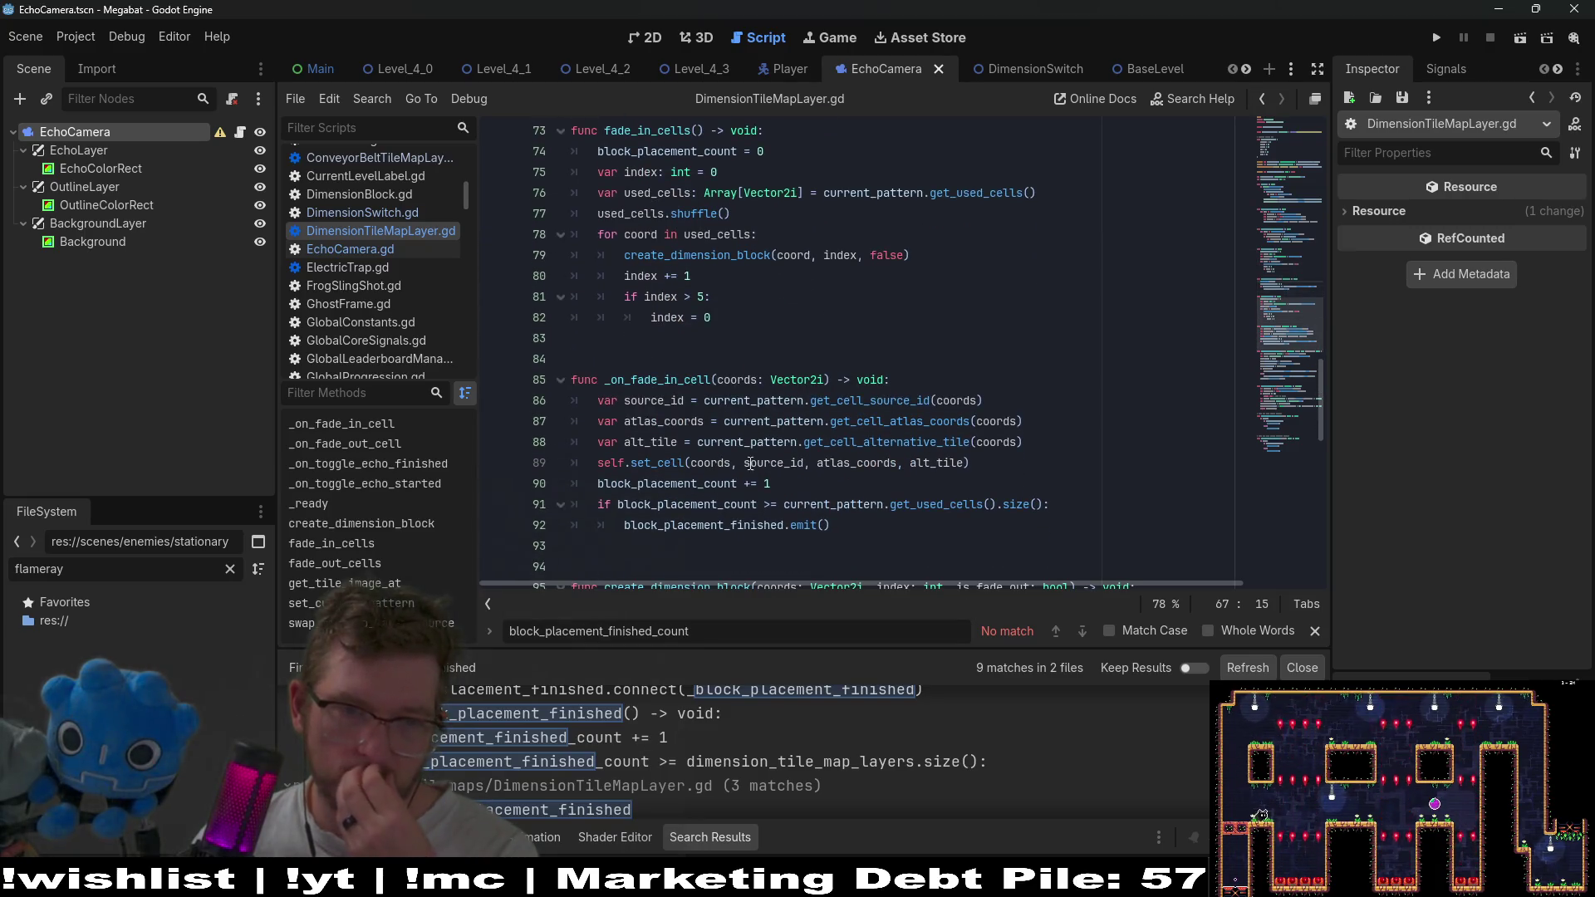
{"action": "double_click", "coordinate": [662, 462]}
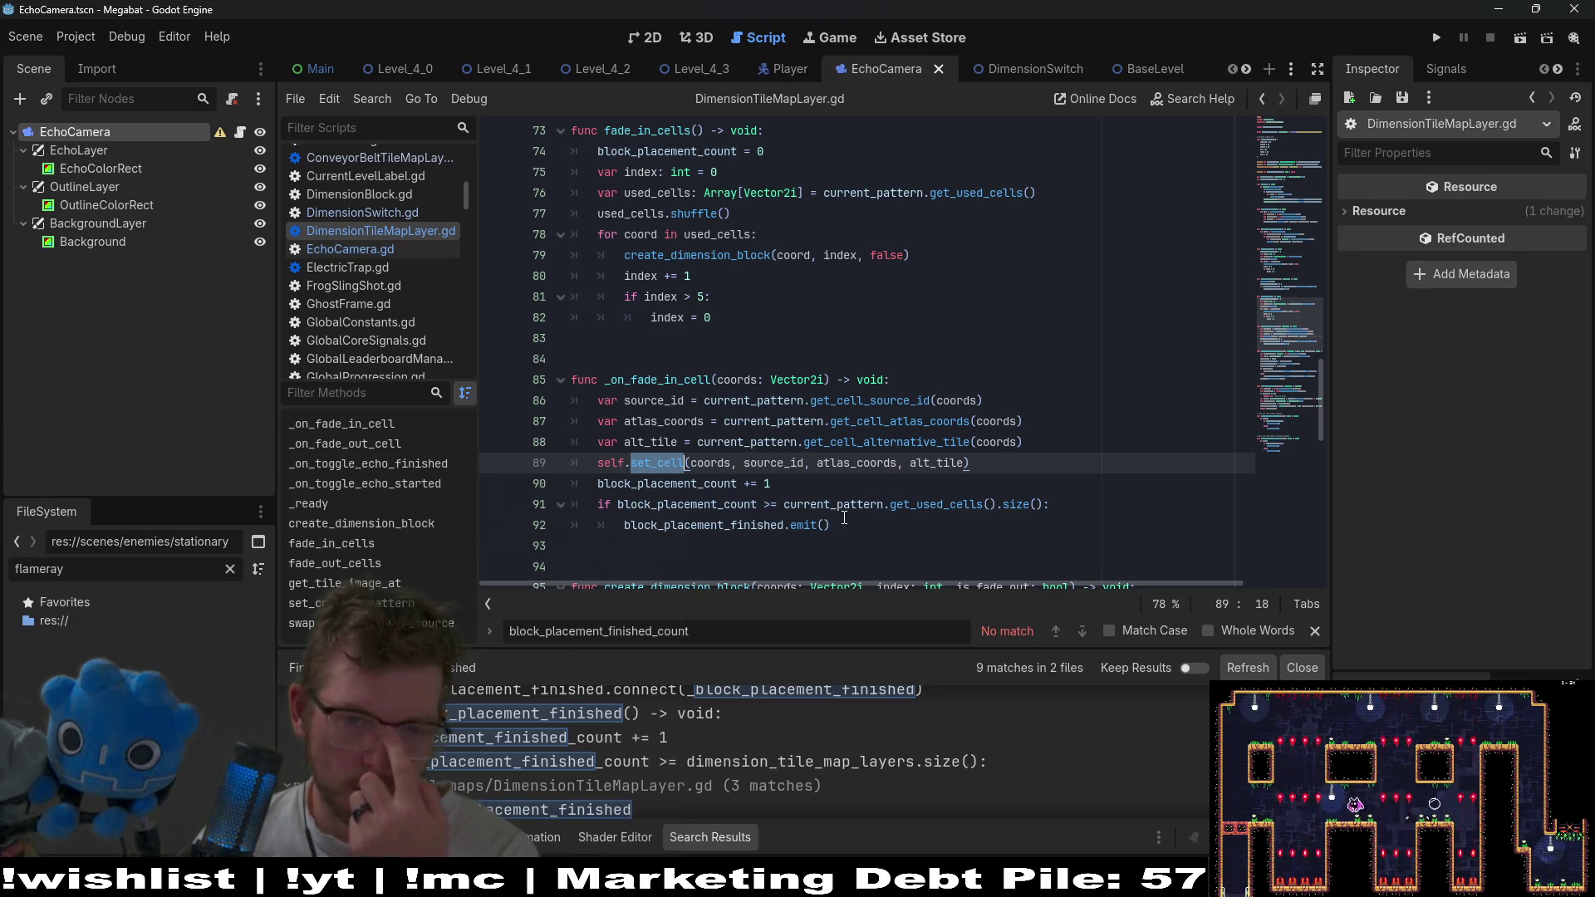
{"action": "left_click_drag", "start_coordinate": [841, 523], "coordinate": [624, 525]}
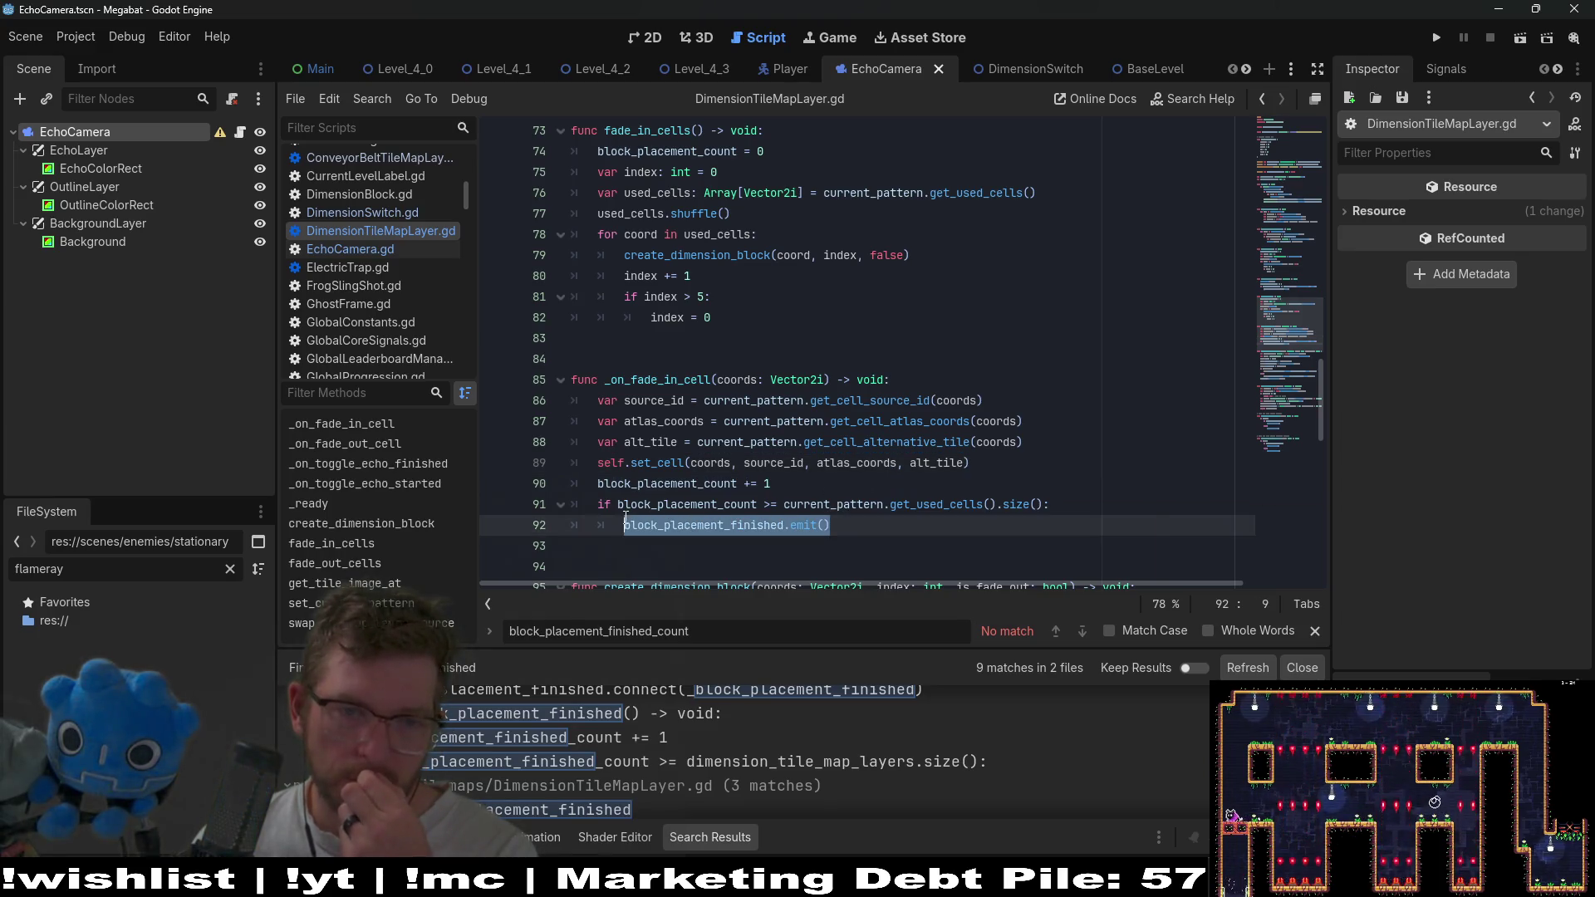
{"action": "left_click", "coordinate": [795, 442]}
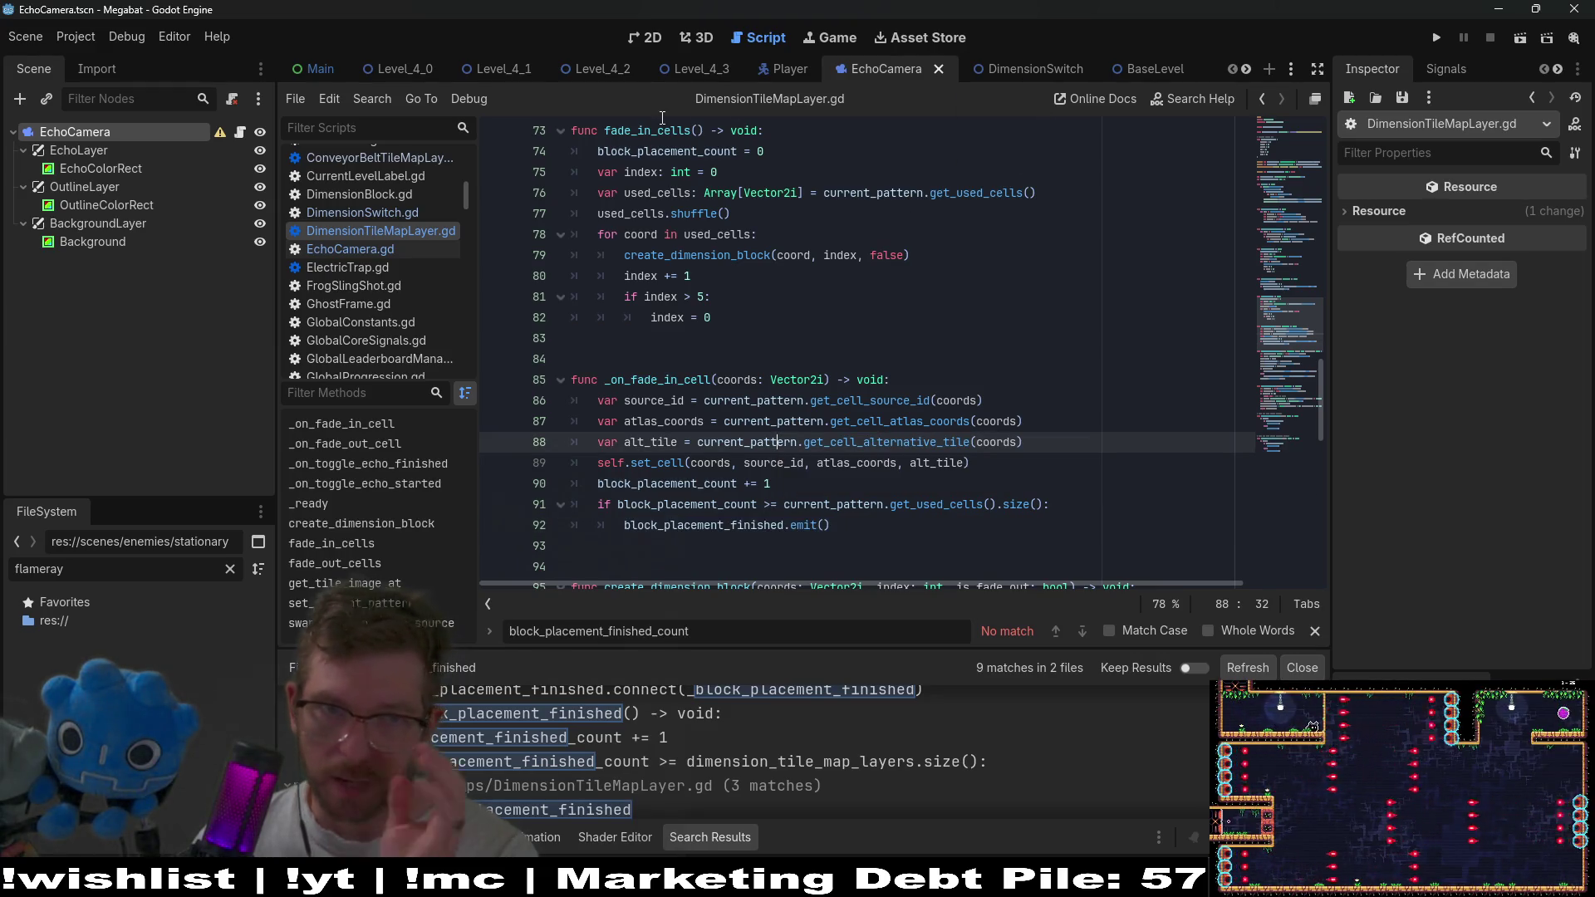
{"action": "scroll", "coordinate": [736, 71], "scroll_direction": "down", "scroll_amount": 3}
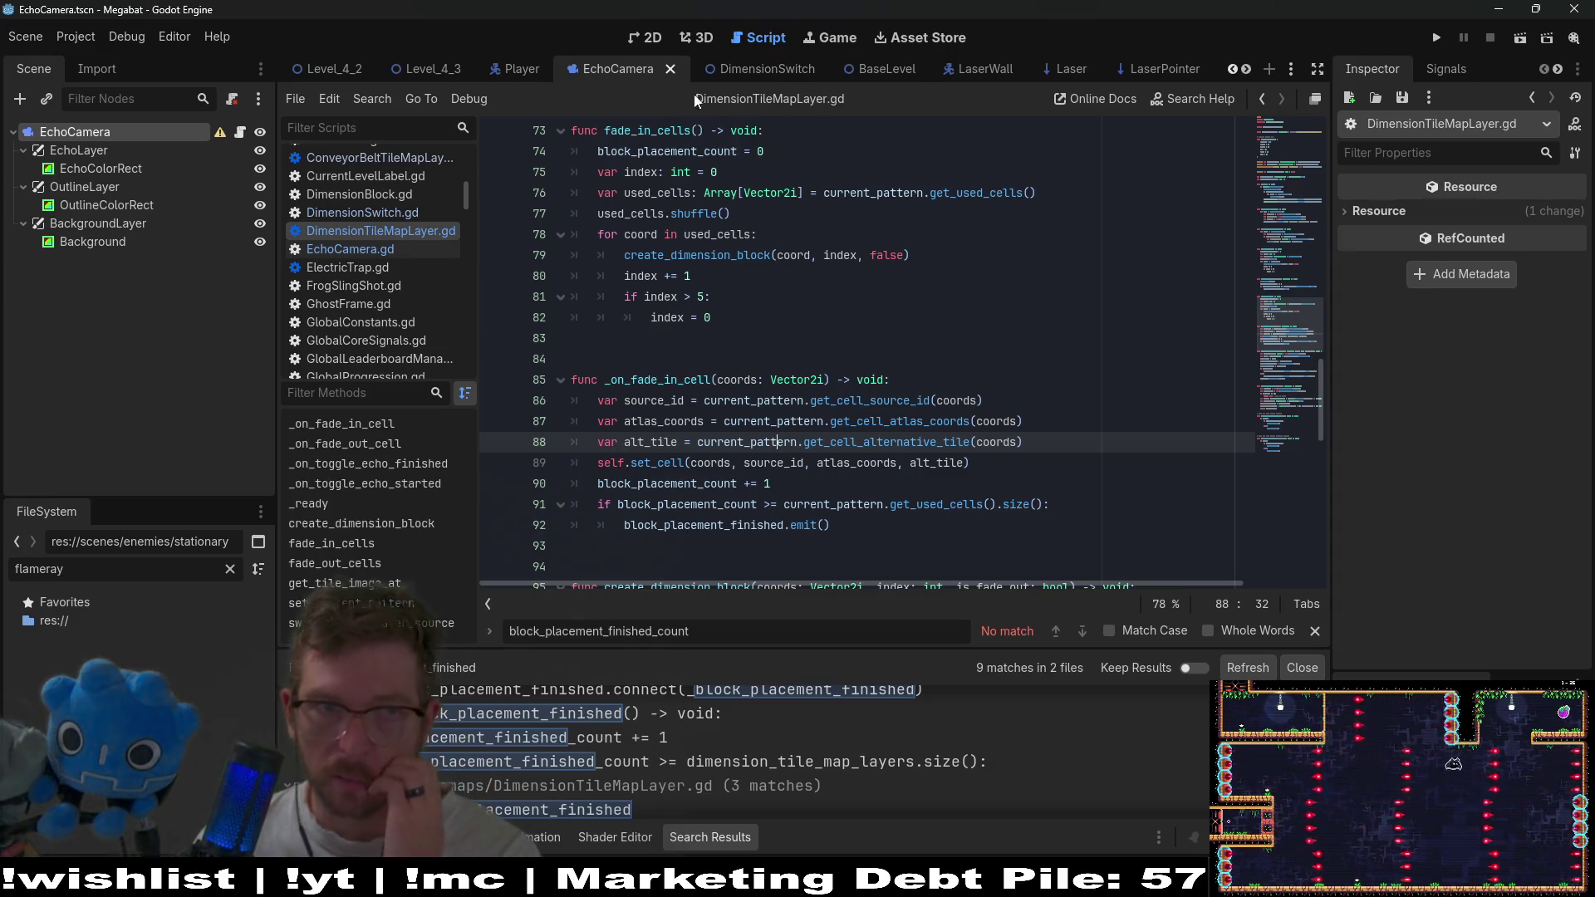
{"action": "scroll", "coordinate": [789, 68], "scroll_direction": "down", "scroll_amount": 7}
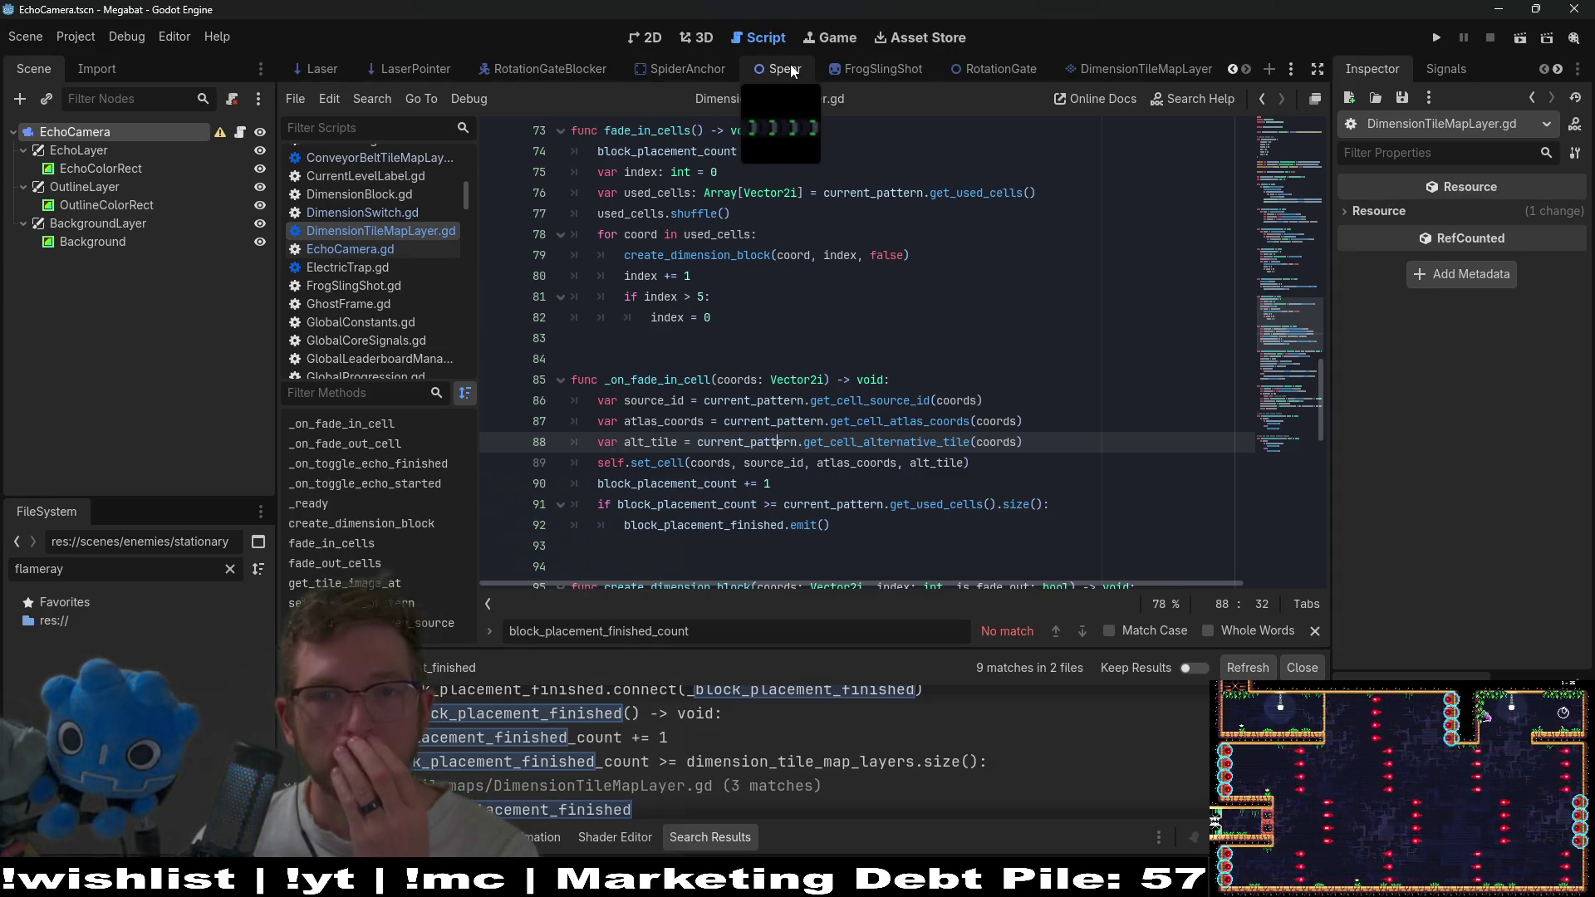
Start a quick file search for 'echo' and cancel it without opening anything.
{"action": "key", "text": "shift+alt+o"}
{"action": "type", "text": "echo"}
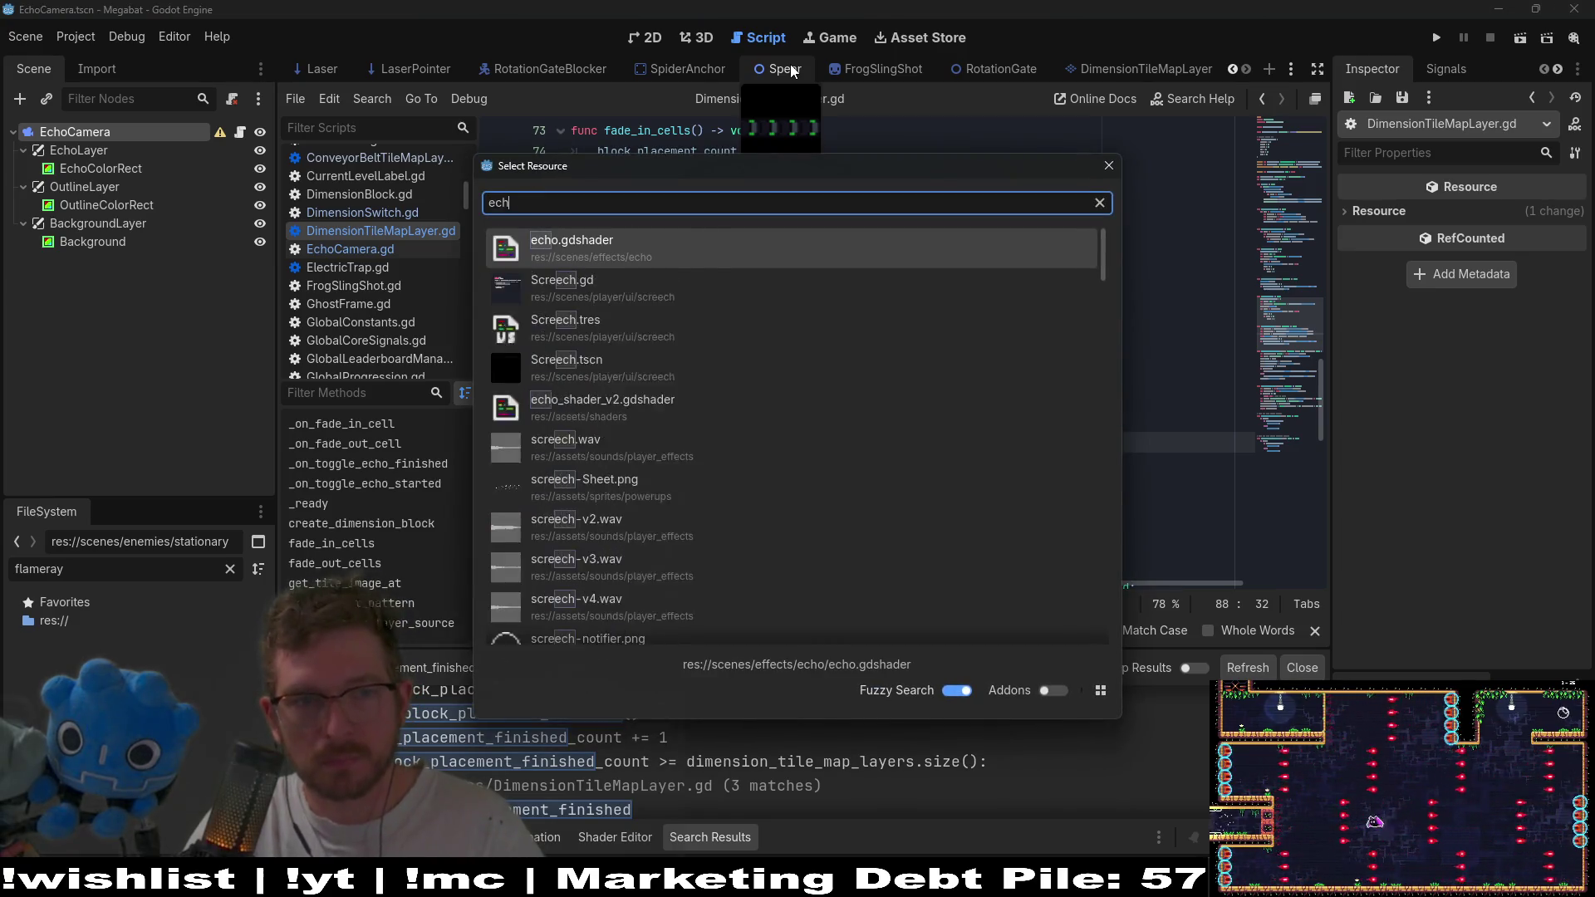
{"action": "key", "text": "Escape"}
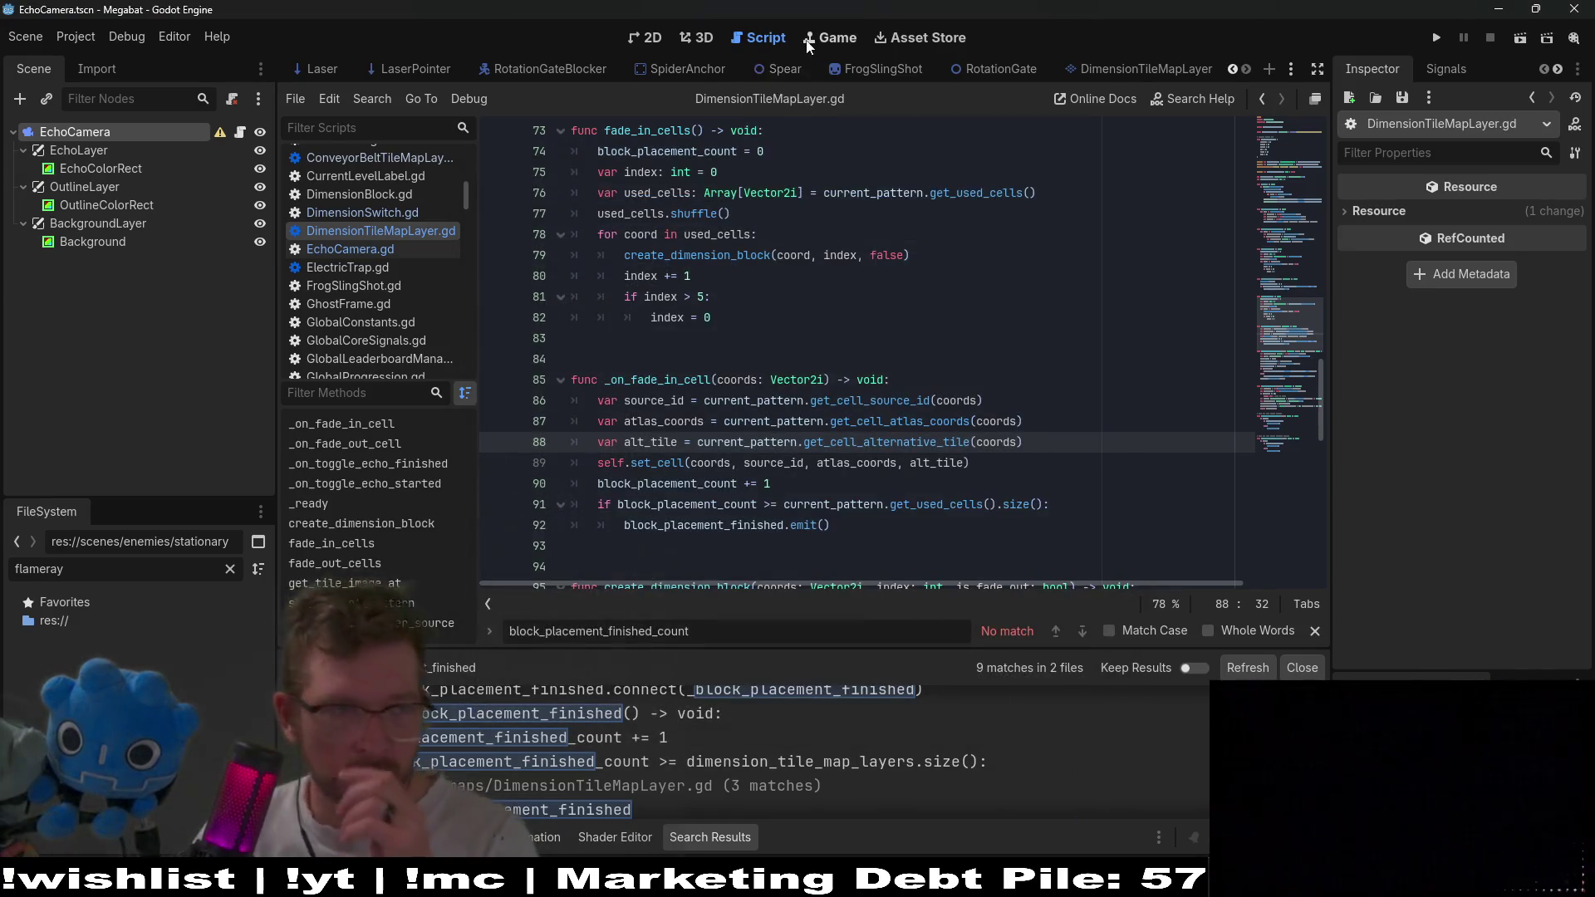
{"action": "left_click", "coordinate": [240, 133]}
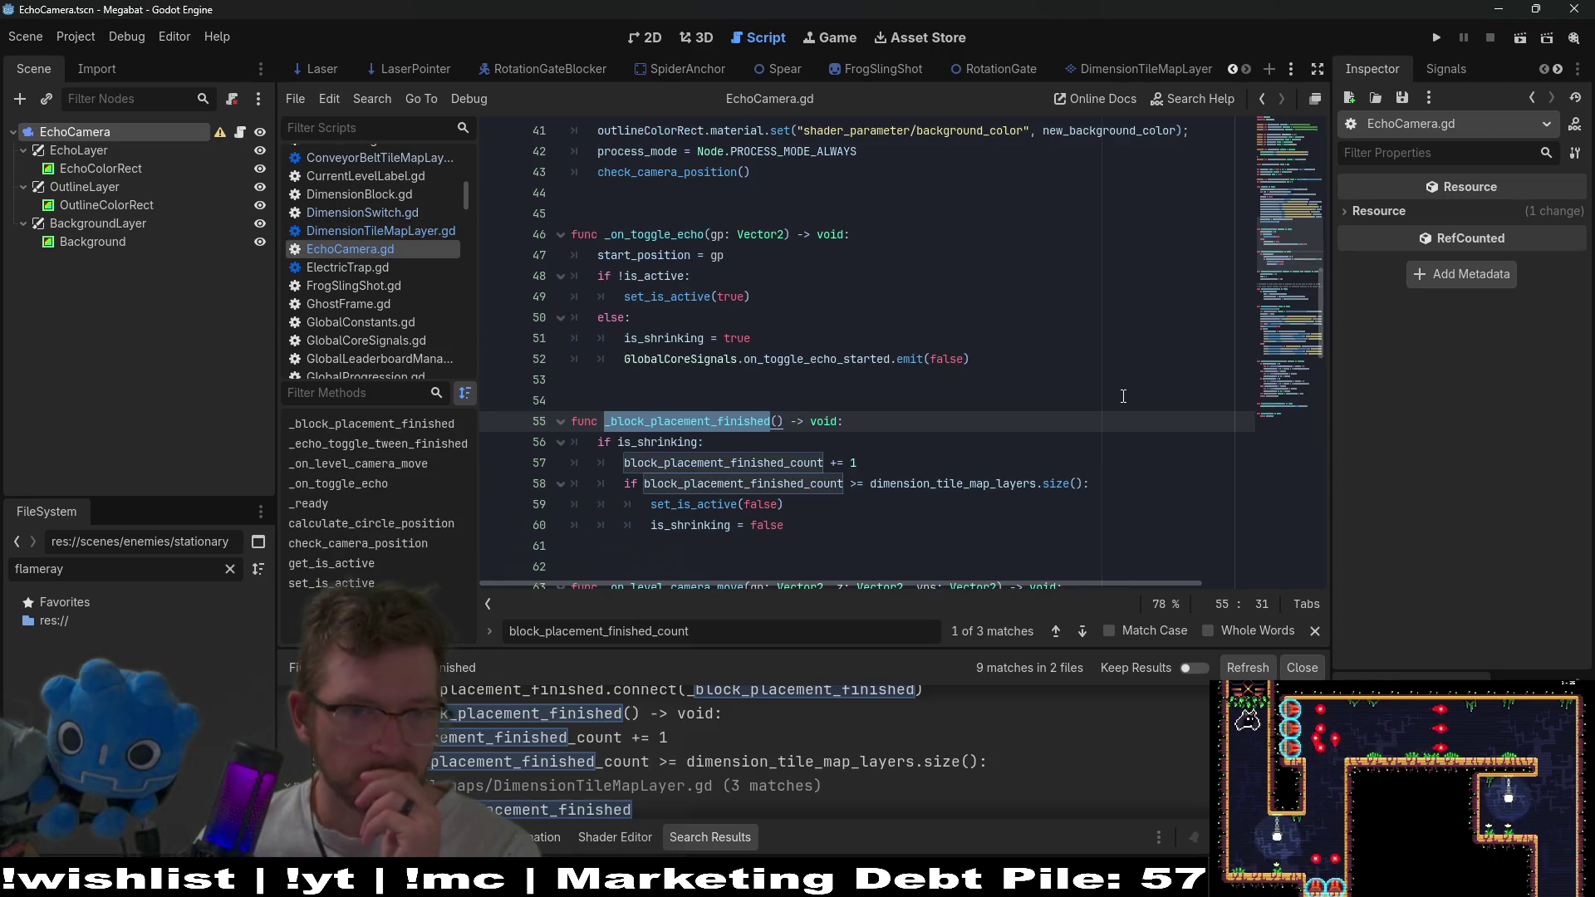
{"action": "scroll", "coordinate": [1074, 377], "scroll_direction": "up", "scroll_amount": 2}
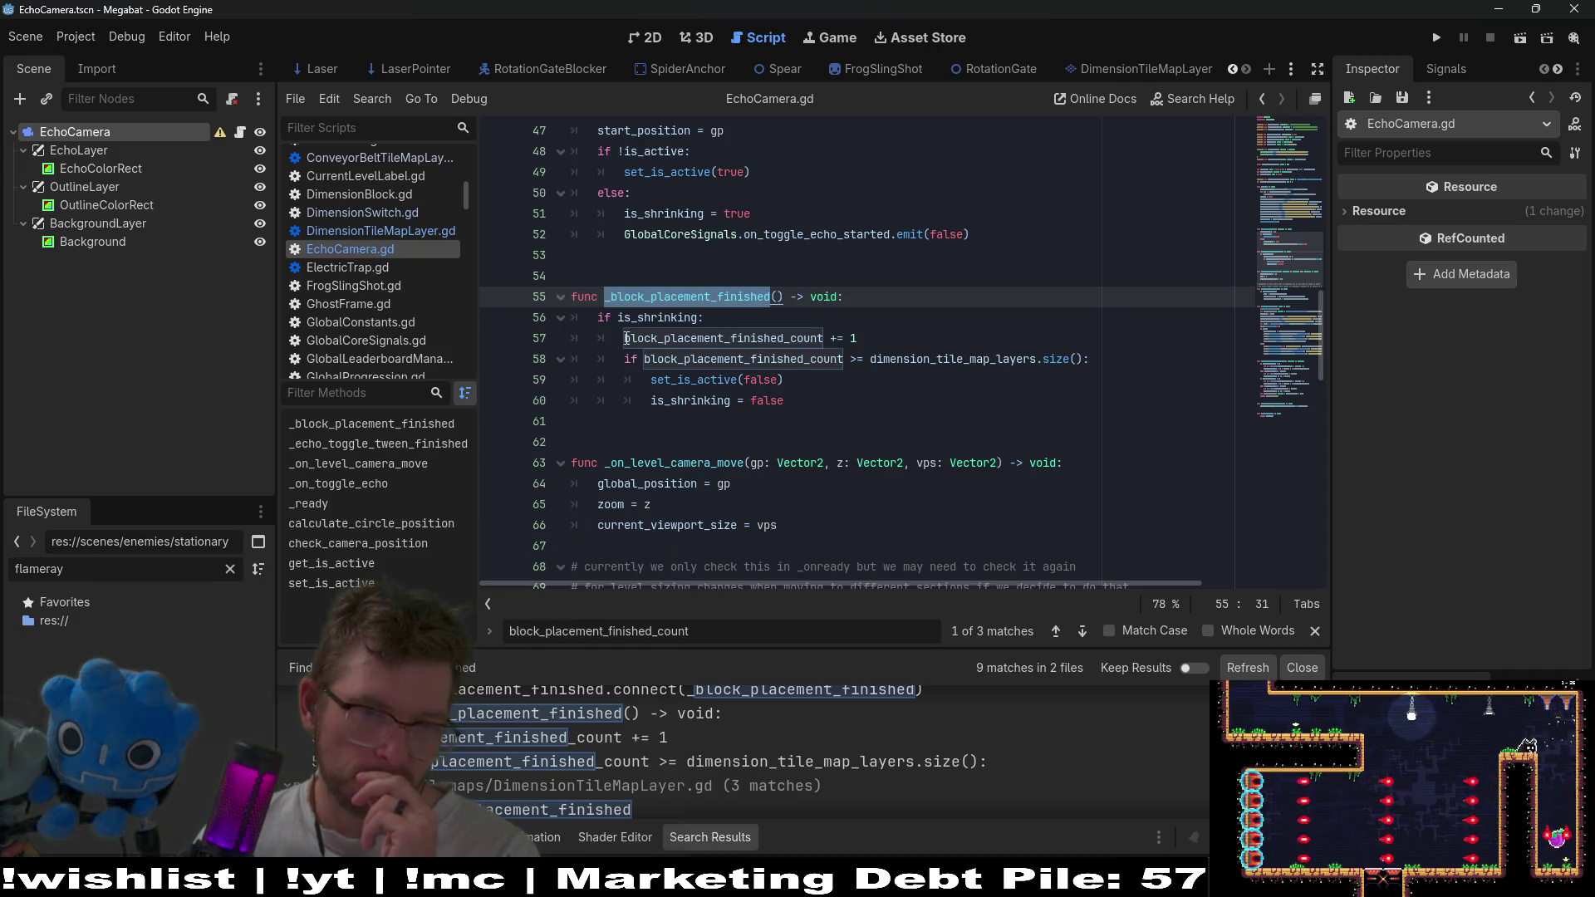
{"action": "double_click", "coordinate": [645, 320]}
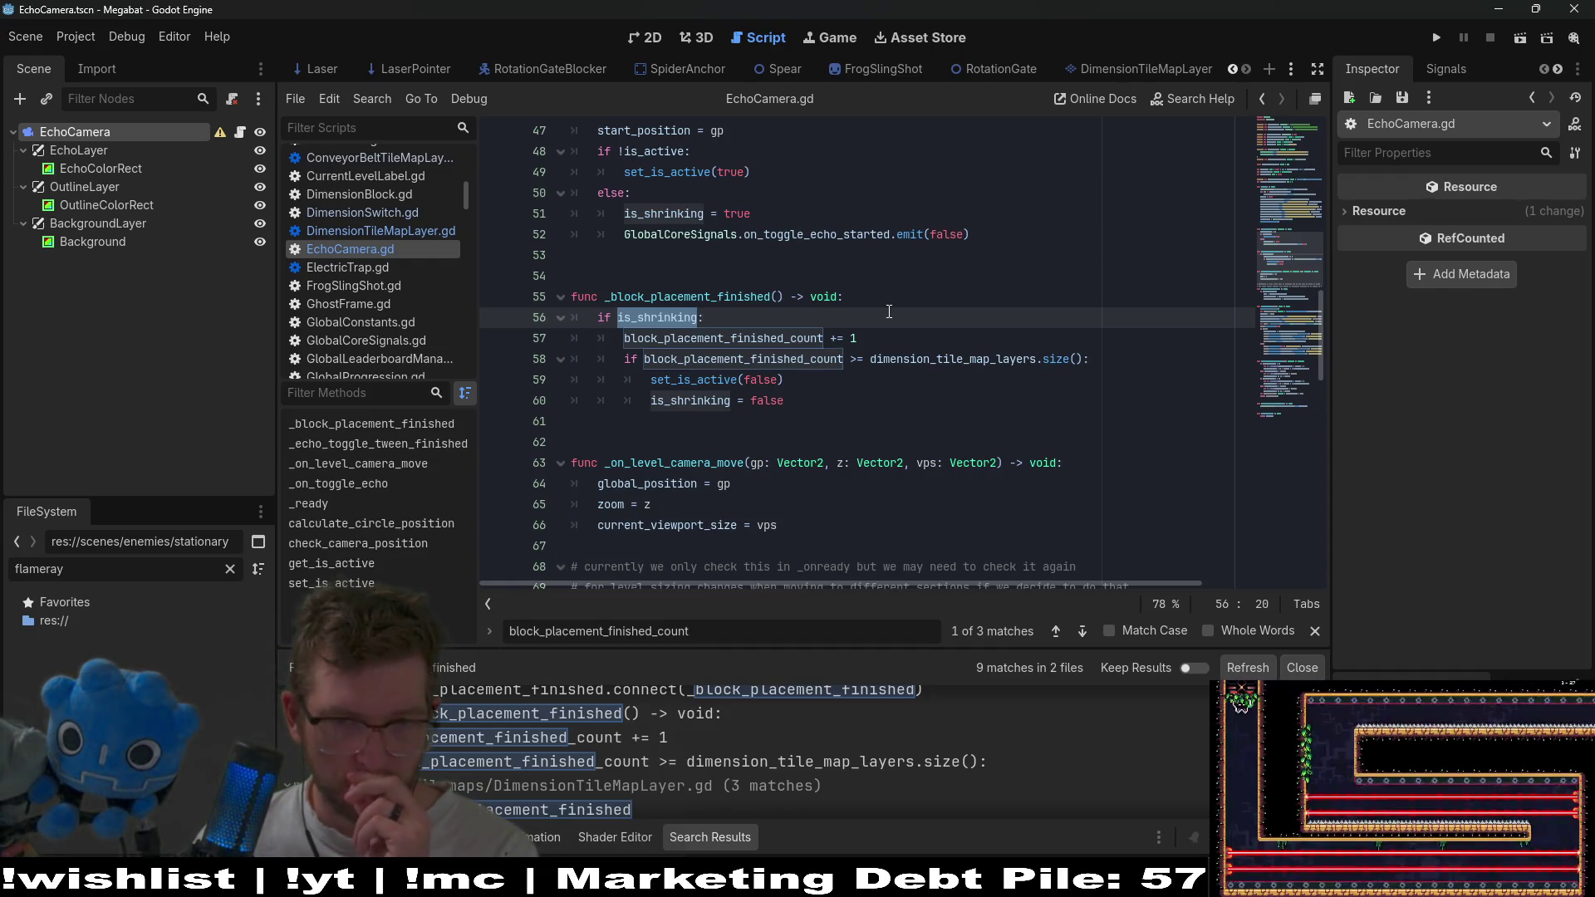
{"action": "left_click_drag", "start_coordinate": [1105, 359], "coordinate": [1106, 343]}
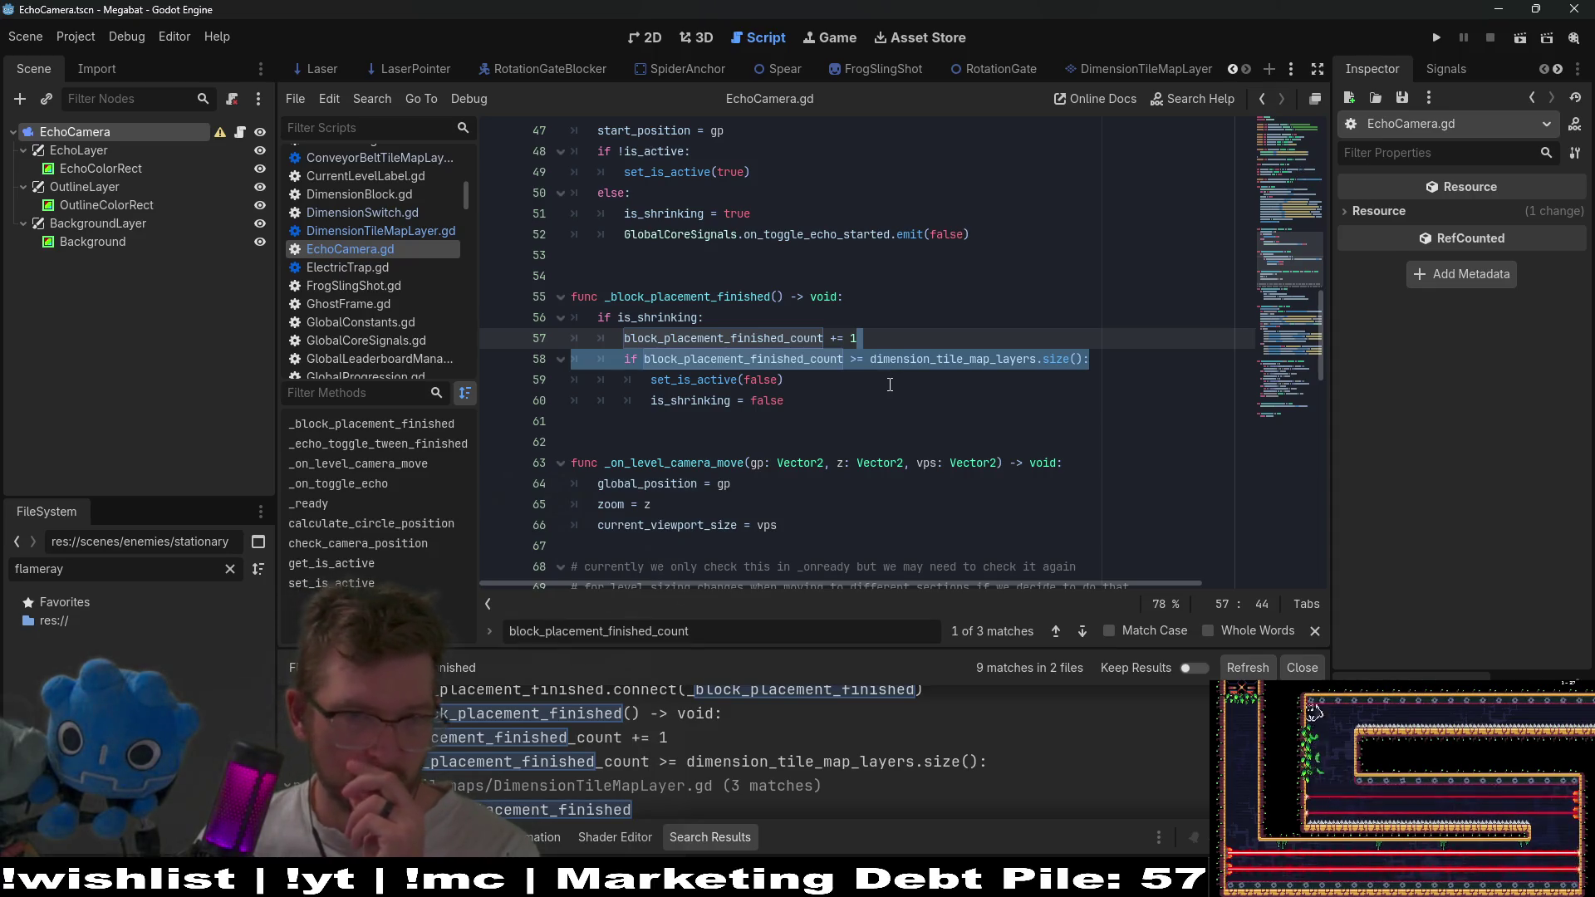
{"action": "double_click", "coordinate": [768, 341]}
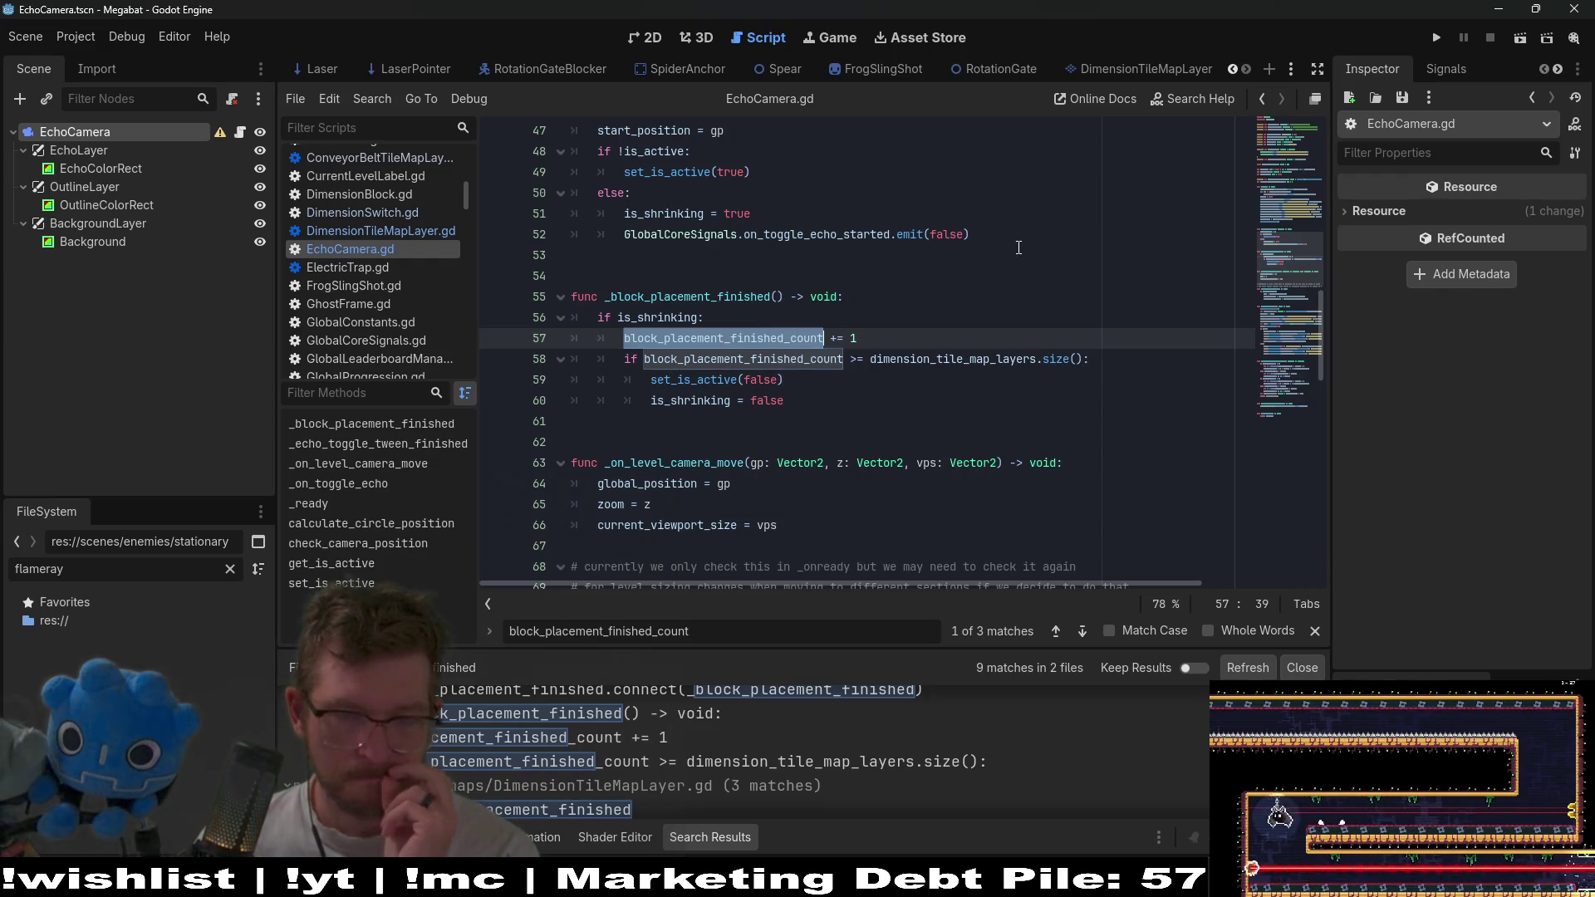
{"action": "scroll", "coordinate": [882, 338], "scroll_direction": "up", "scroll_amount": 4}
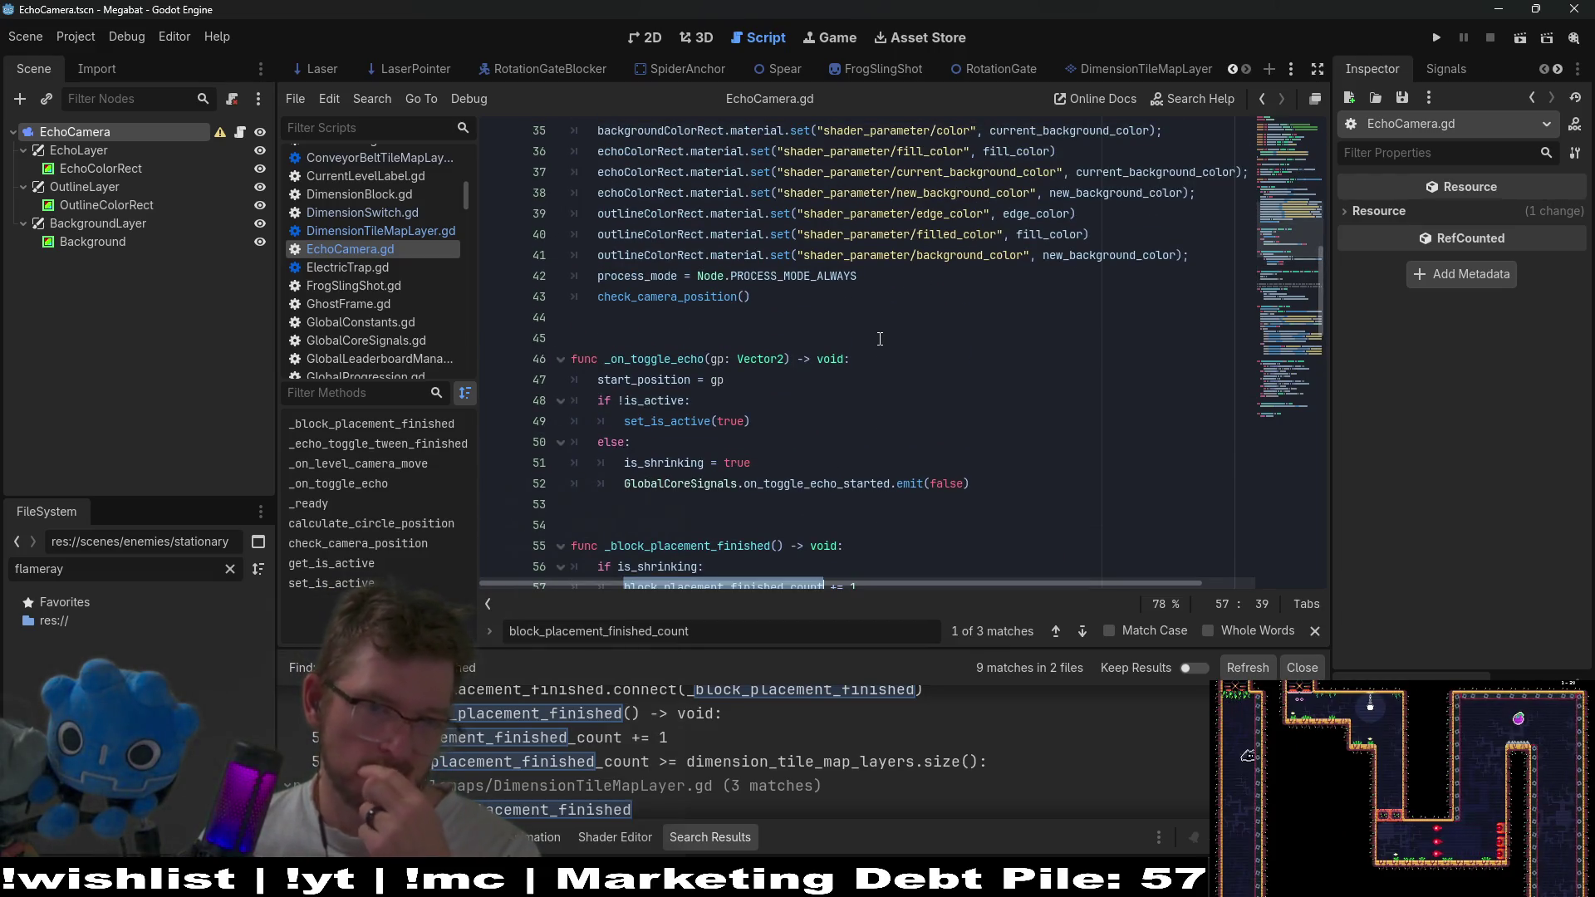
{"action": "scroll", "coordinate": [880, 339], "scroll_direction": "down", "scroll_amount": 1}
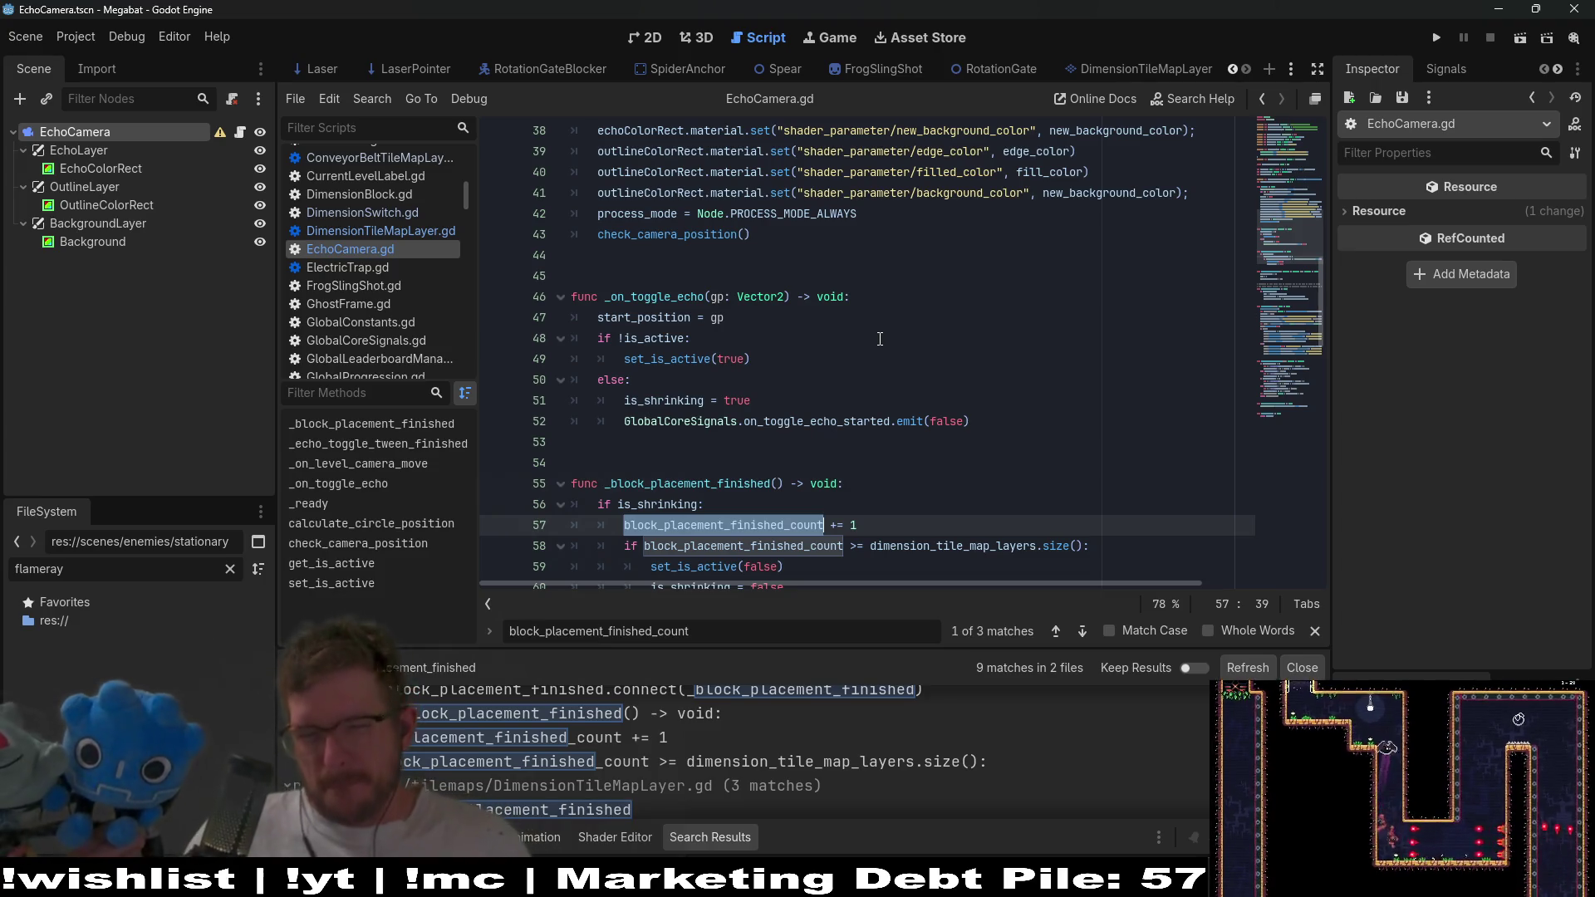
{"action": "scroll", "coordinate": [879, 339], "scroll_direction": "down", "scroll_amount": 1}
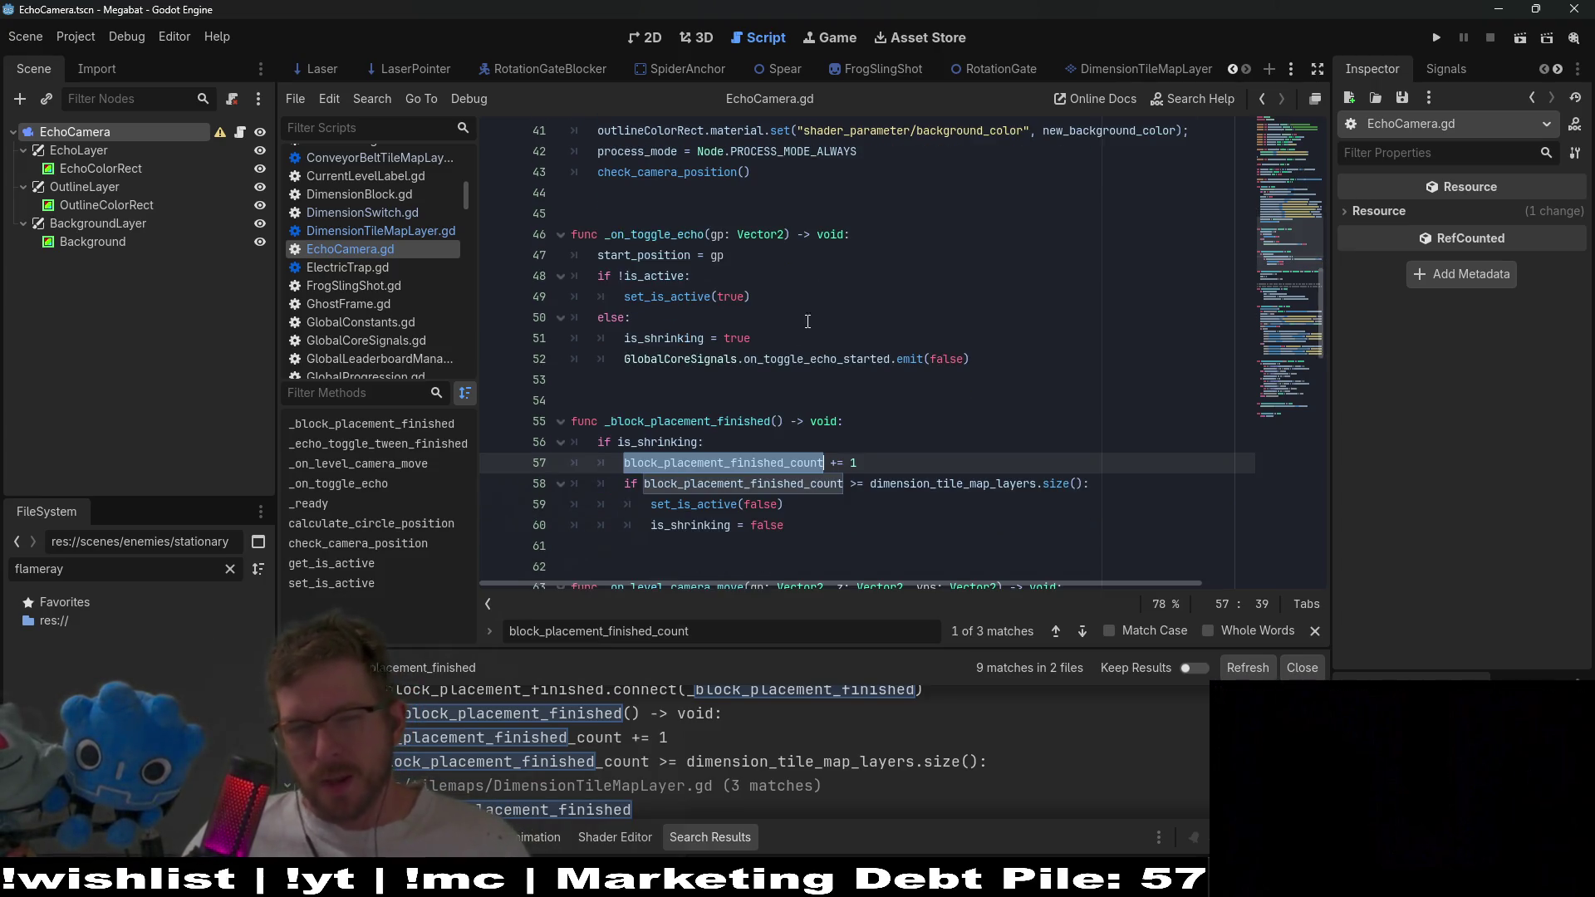
{"action": "scroll", "coordinate": [752, 353], "scroll_direction": "up", "scroll_amount": 1}
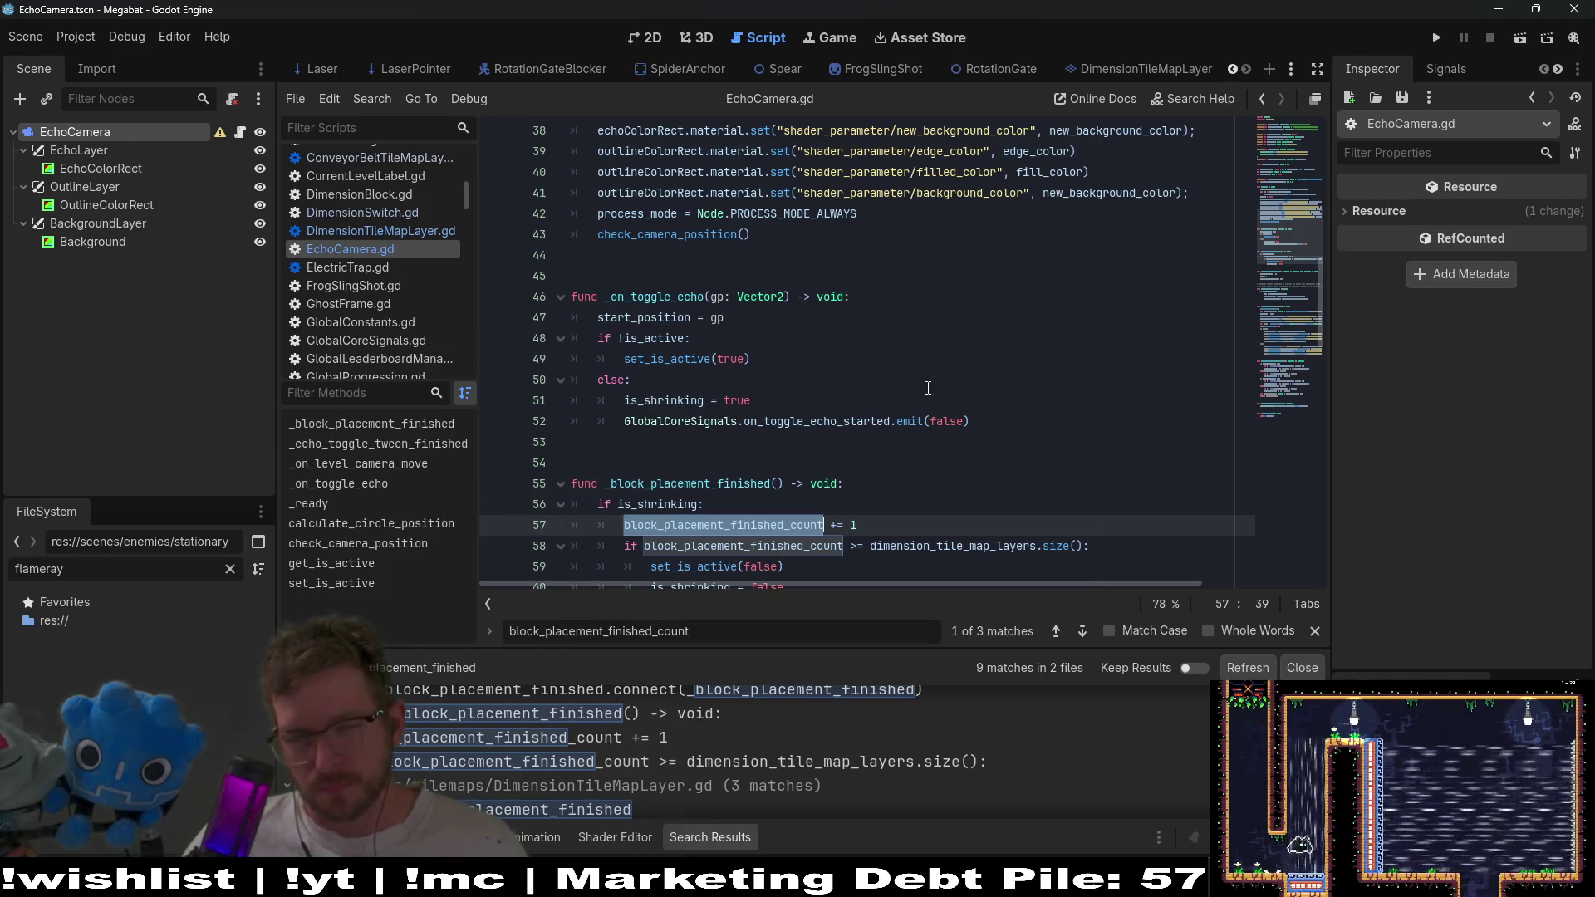
{"action": "left_click", "coordinate": [914, 409]}
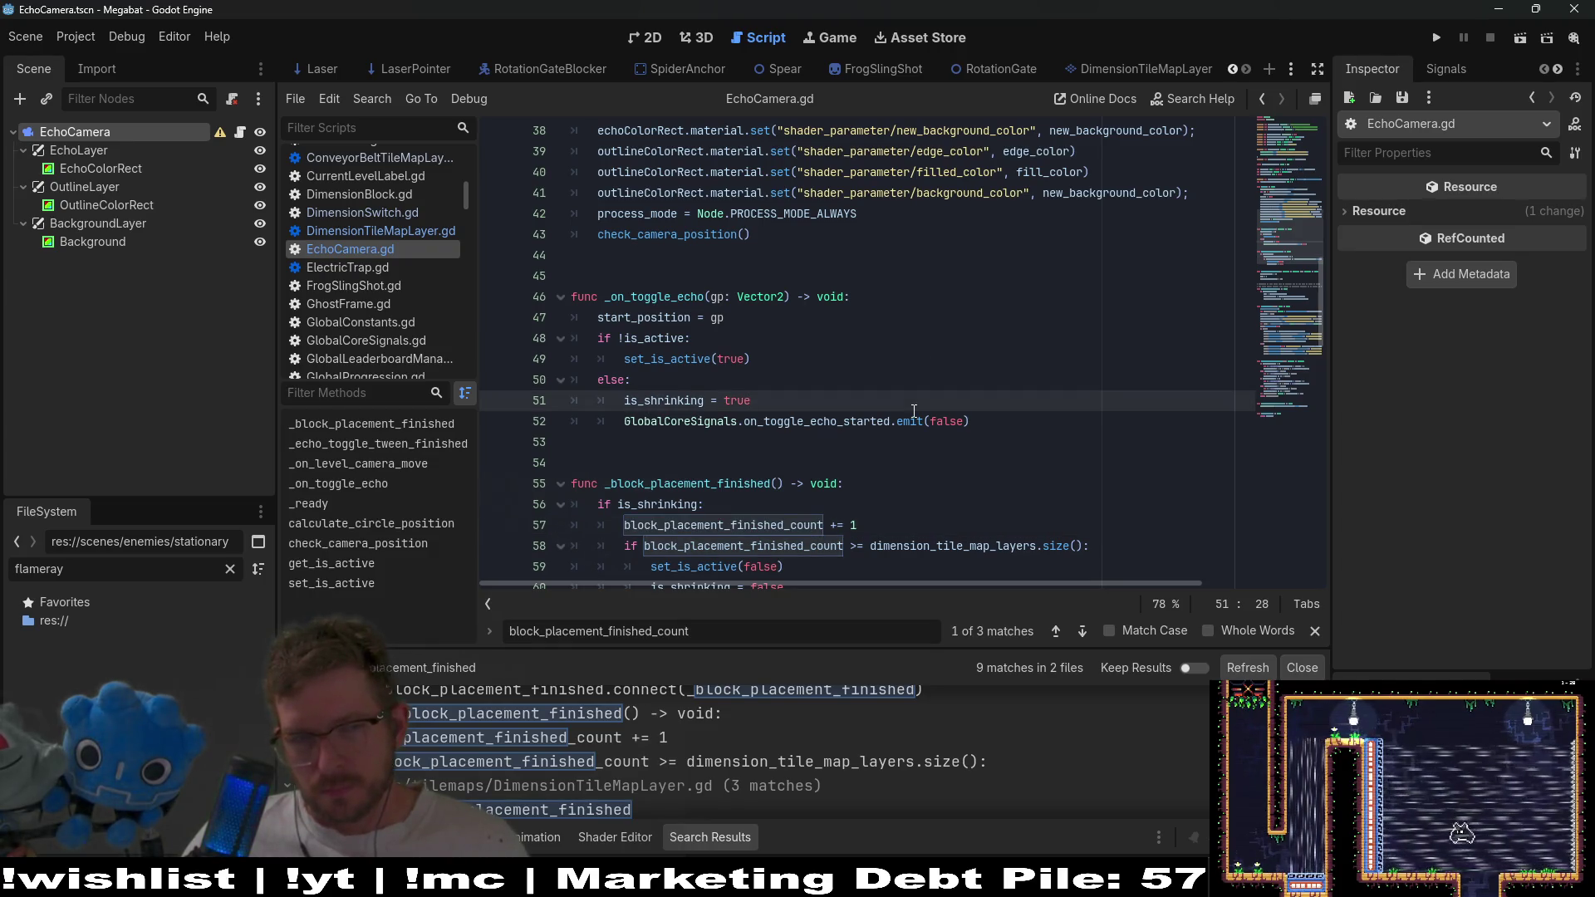
{"action": "double_click", "coordinate": [649, 296]}
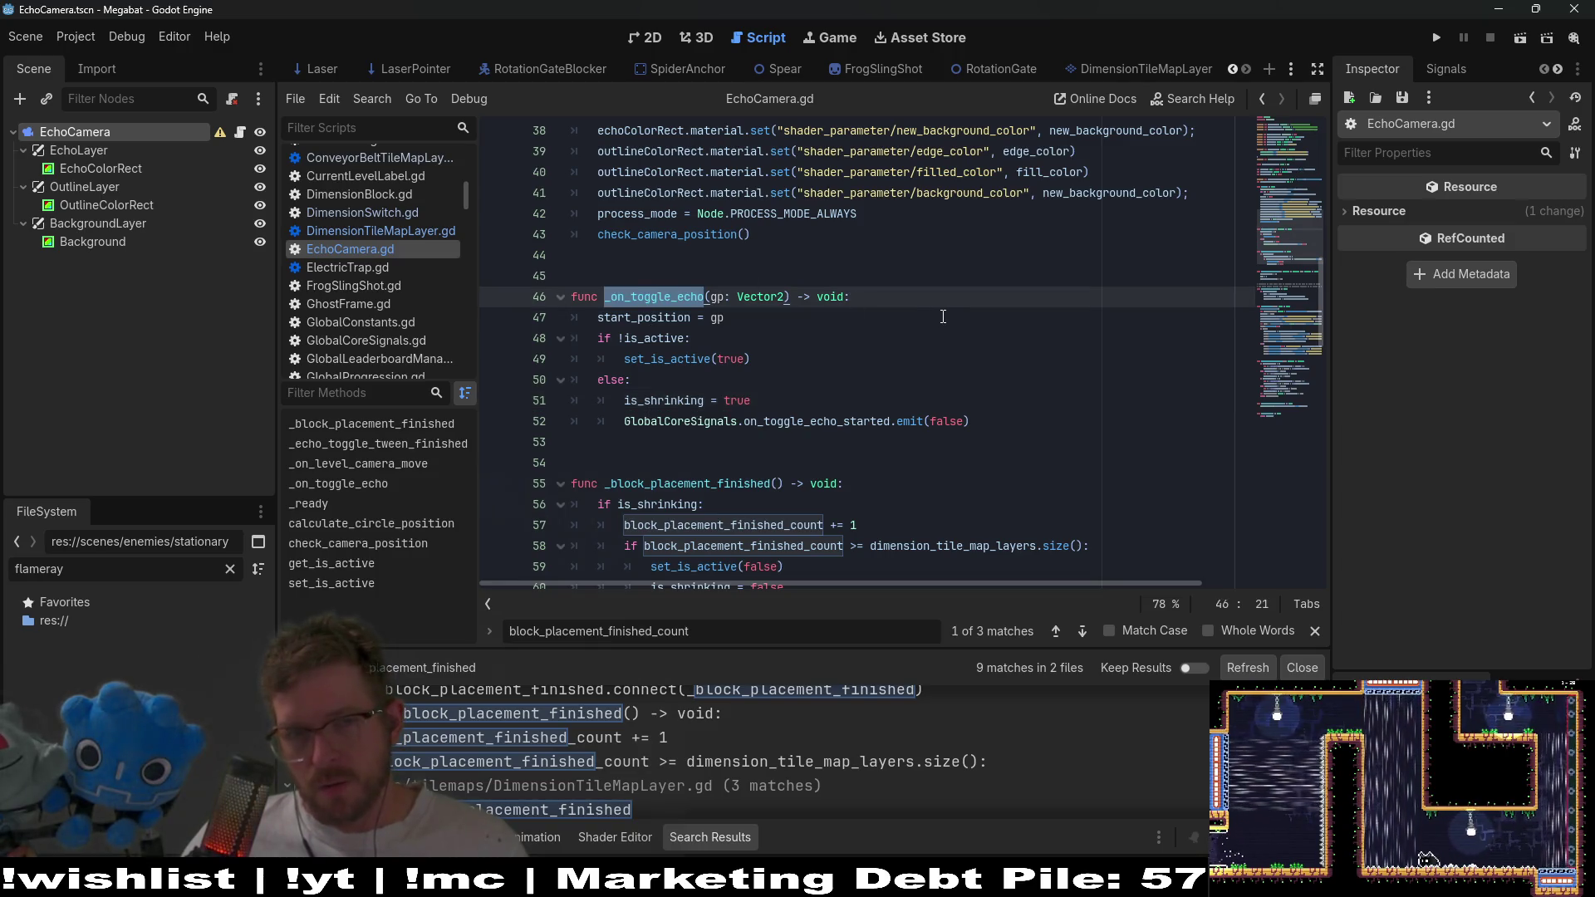
{"action": "scroll", "coordinate": [914, 324], "scroll_direction": "up", "scroll_amount": 2}
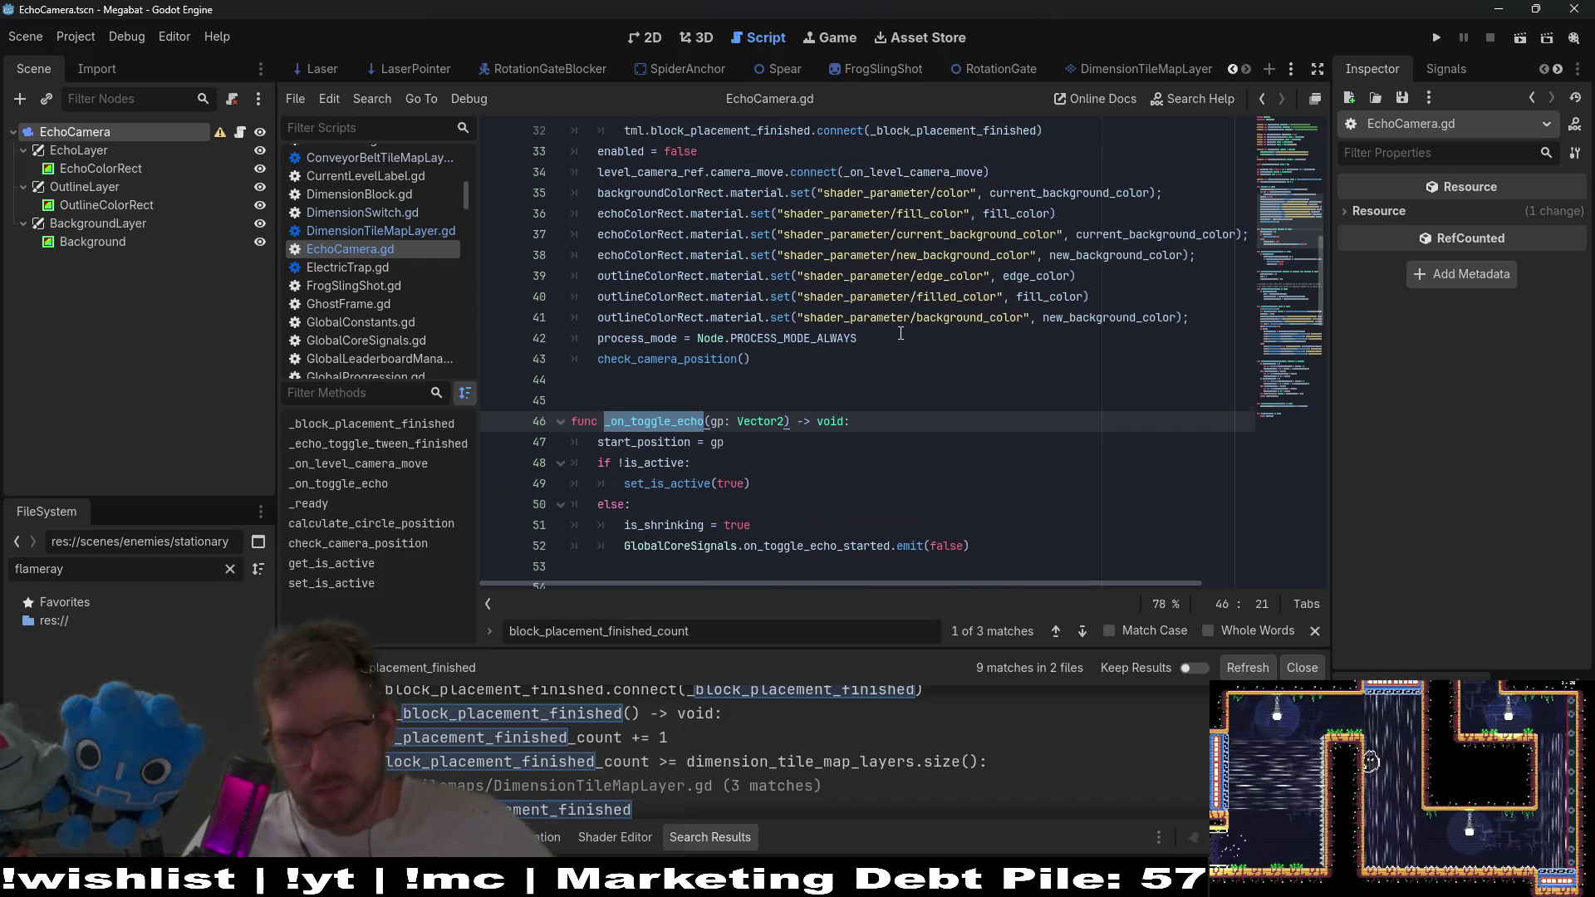
{"action": "left_click", "coordinate": [707, 484]}
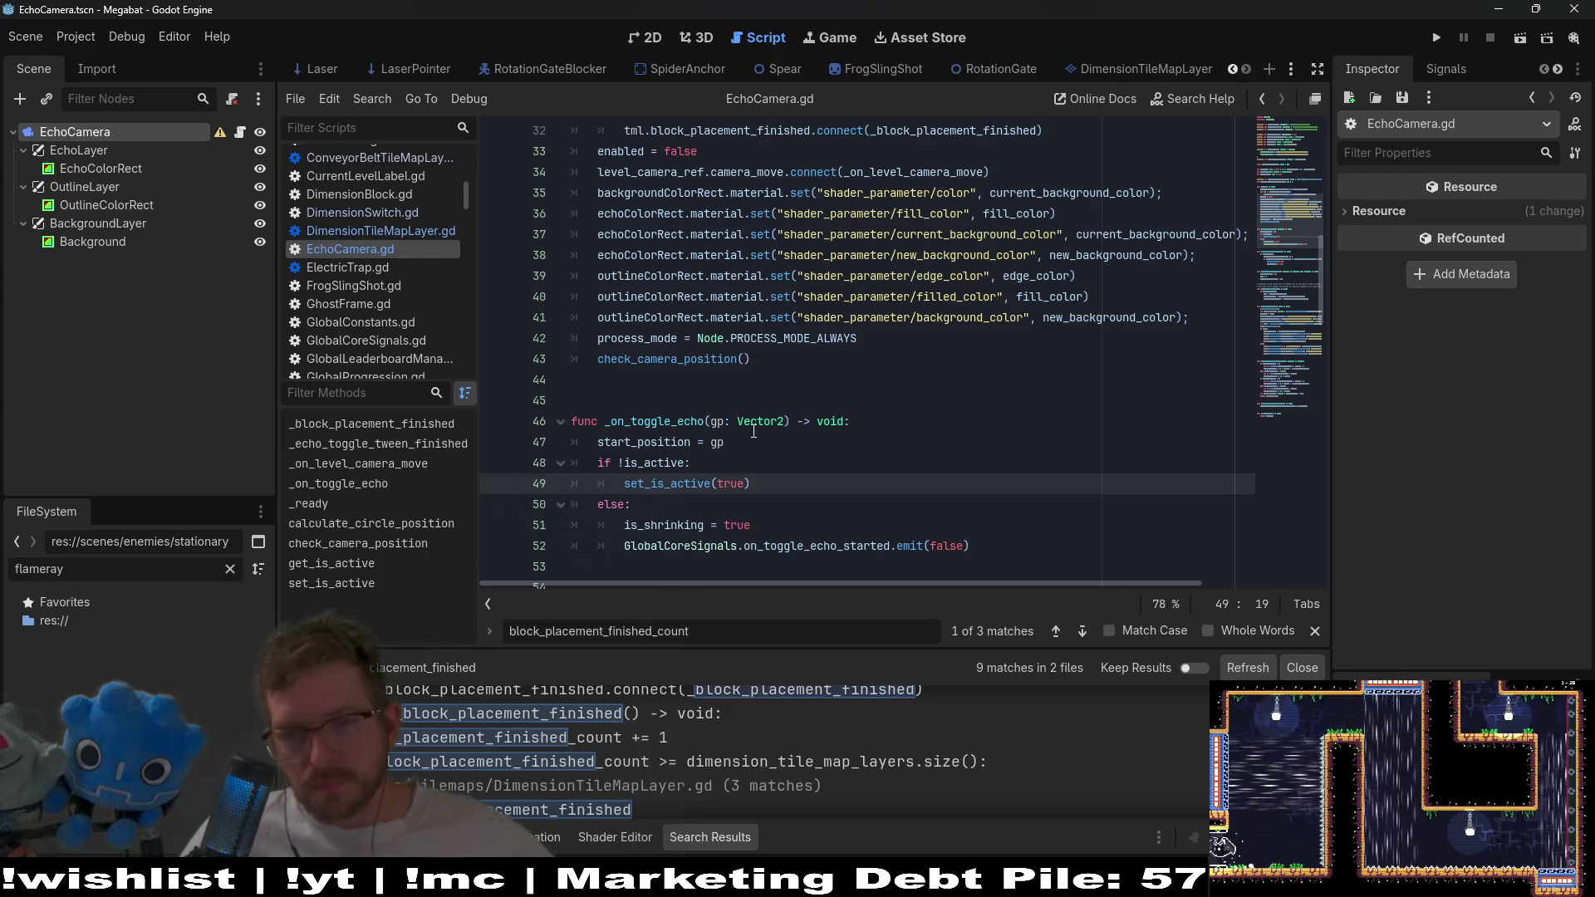
{"action": "left_click", "coordinate": [810, 367]}
{"action": "scroll", "coordinate": [810, 367], "scroll_direction": "down", "scroll_amount": 2}
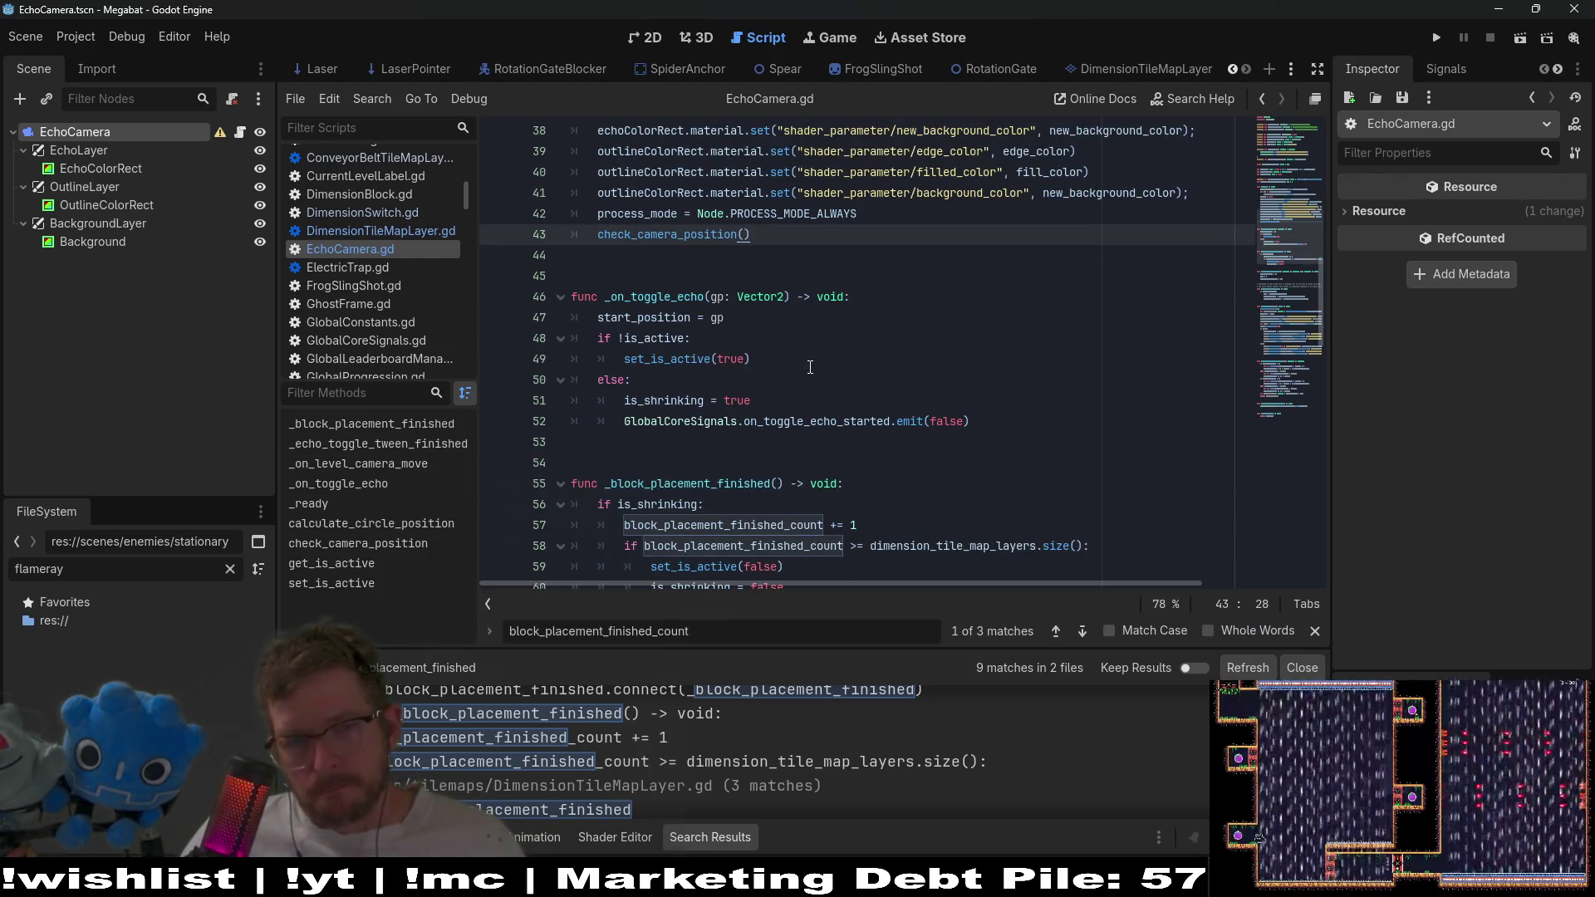
{"action": "scroll", "coordinate": [809, 367], "scroll_direction": "down", "scroll_amount": 7}
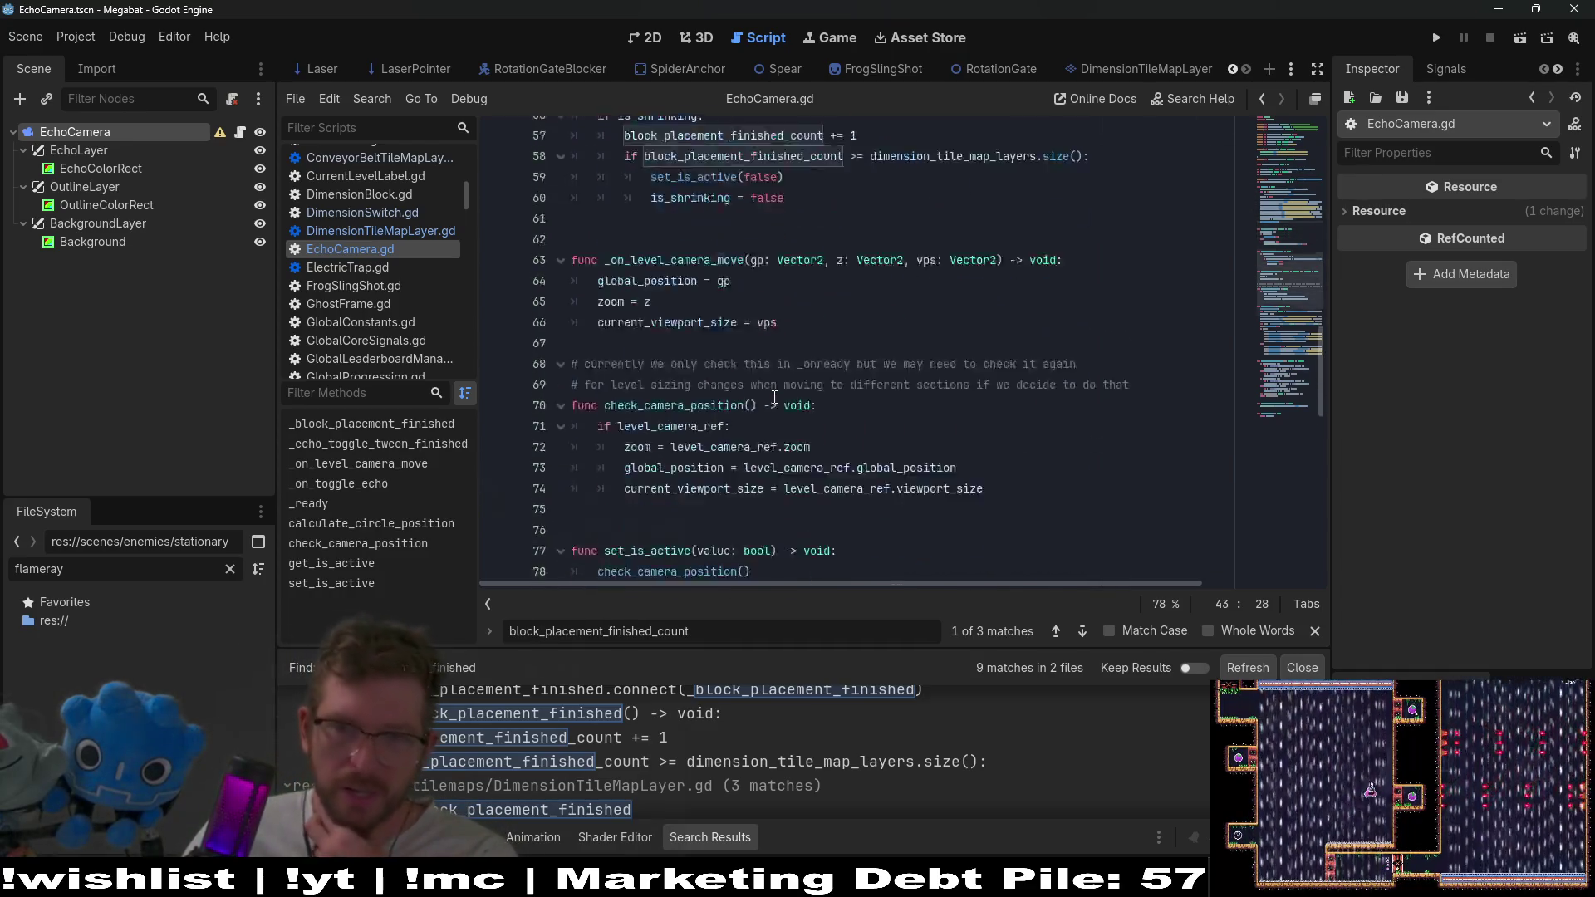
{"action": "scroll", "coordinate": [774, 397], "scroll_direction": "up", "scroll_amount": 4}
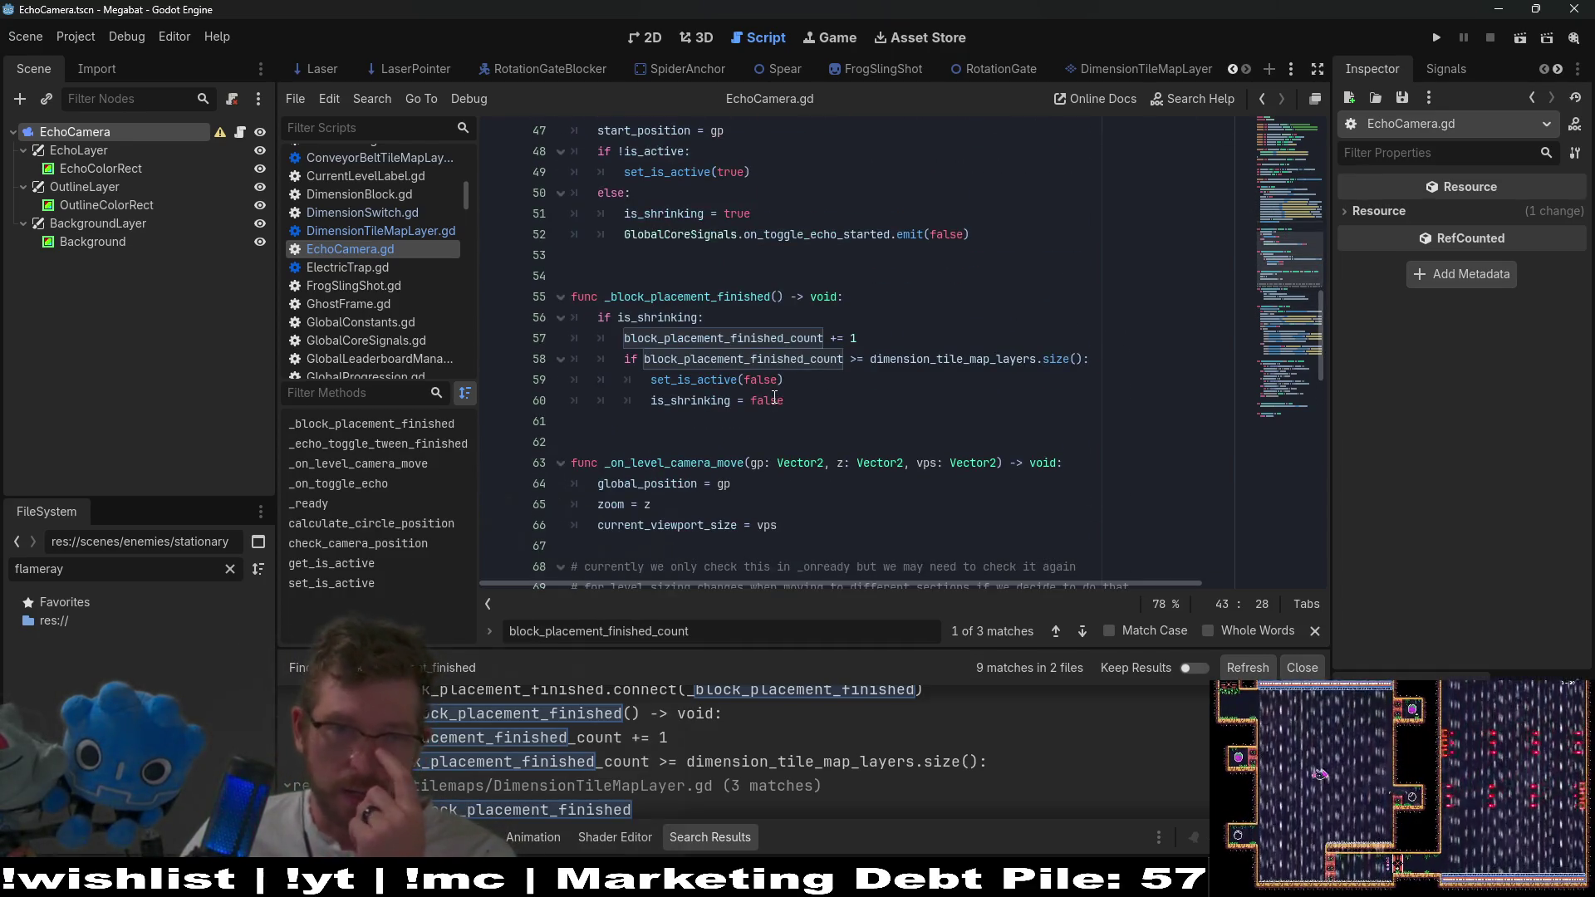
{"action": "scroll", "coordinate": [774, 397], "scroll_direction": "up", "scroll_amount": 2}
{"action": "double_click", "coordinate": [753, 464]}
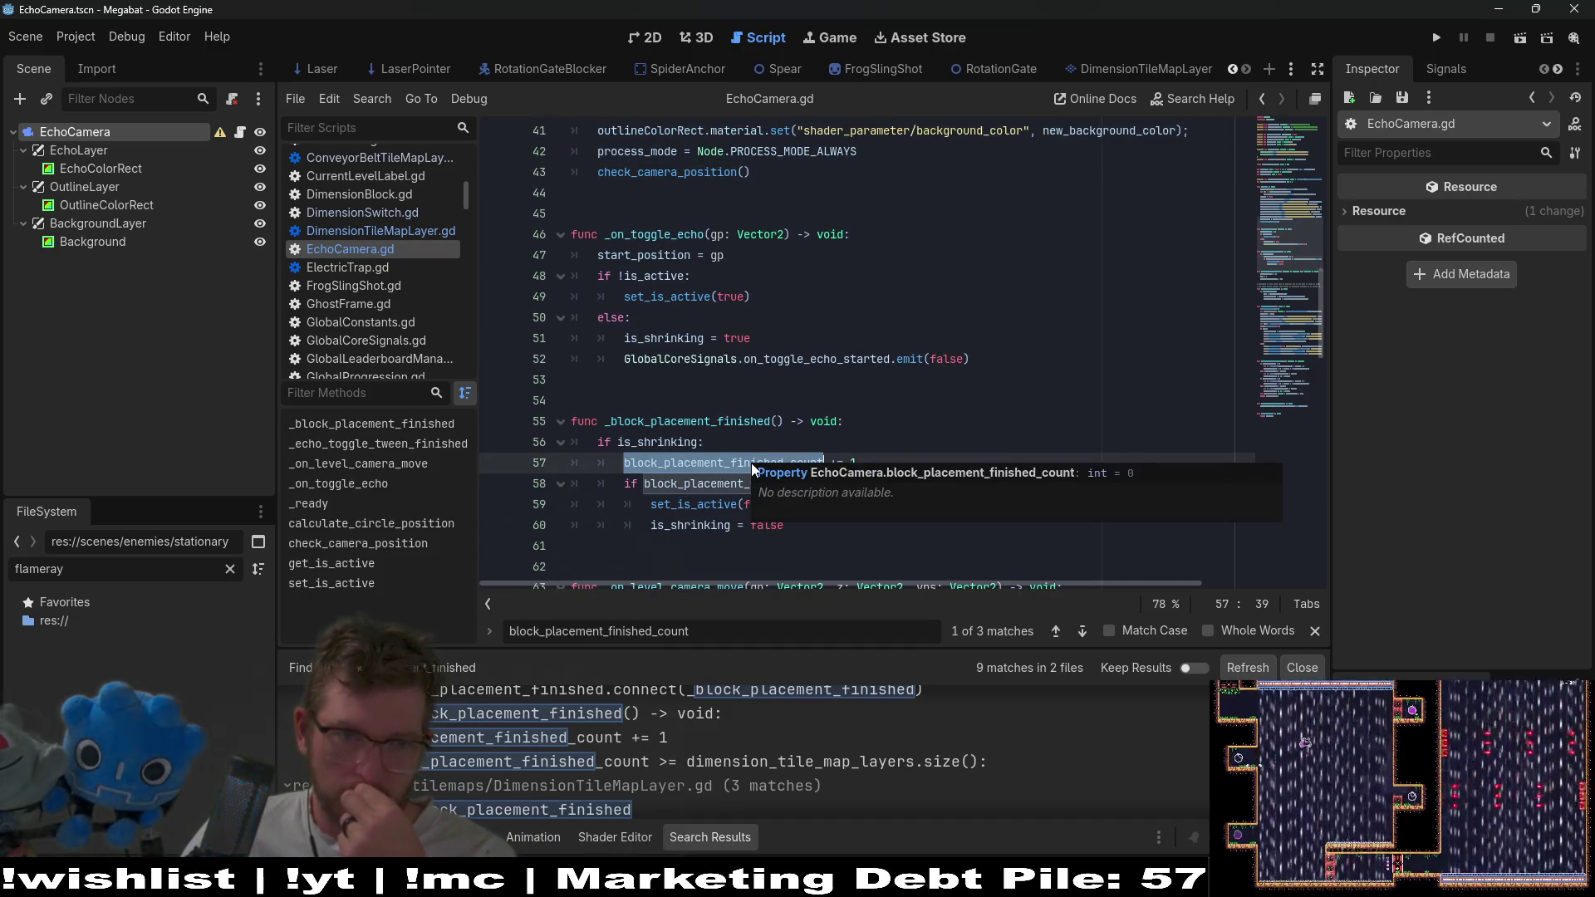
{"action": "scroll", "coordinate": [770, 347], "scroll_direction": "up", "scroll_amount": 1}
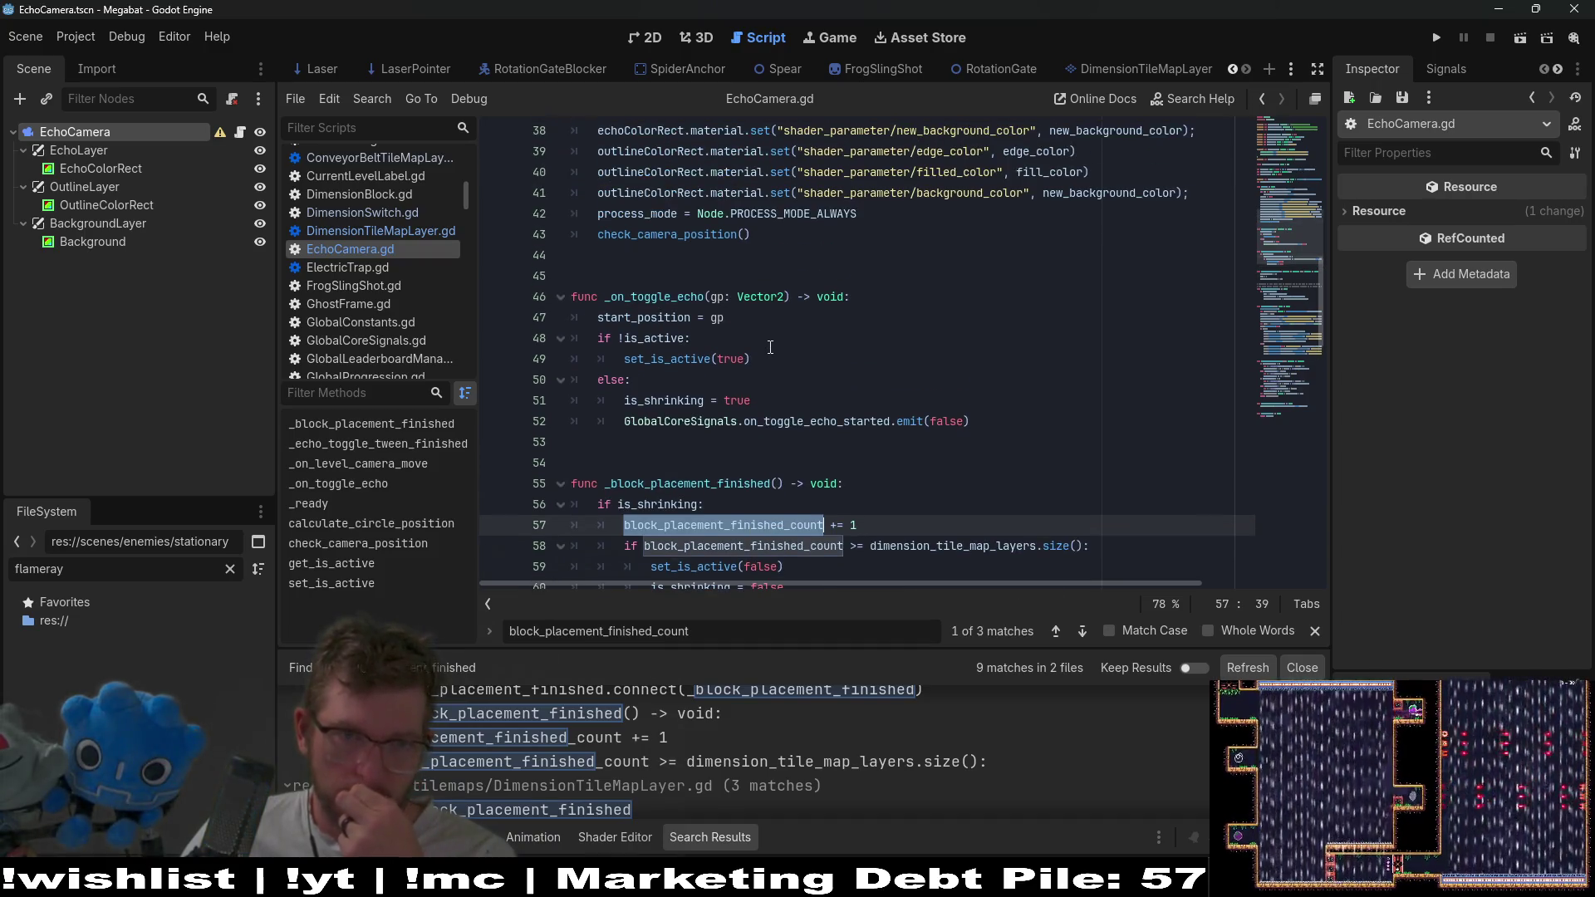
{"action": "left_click", "coordinate": [724, 337]}
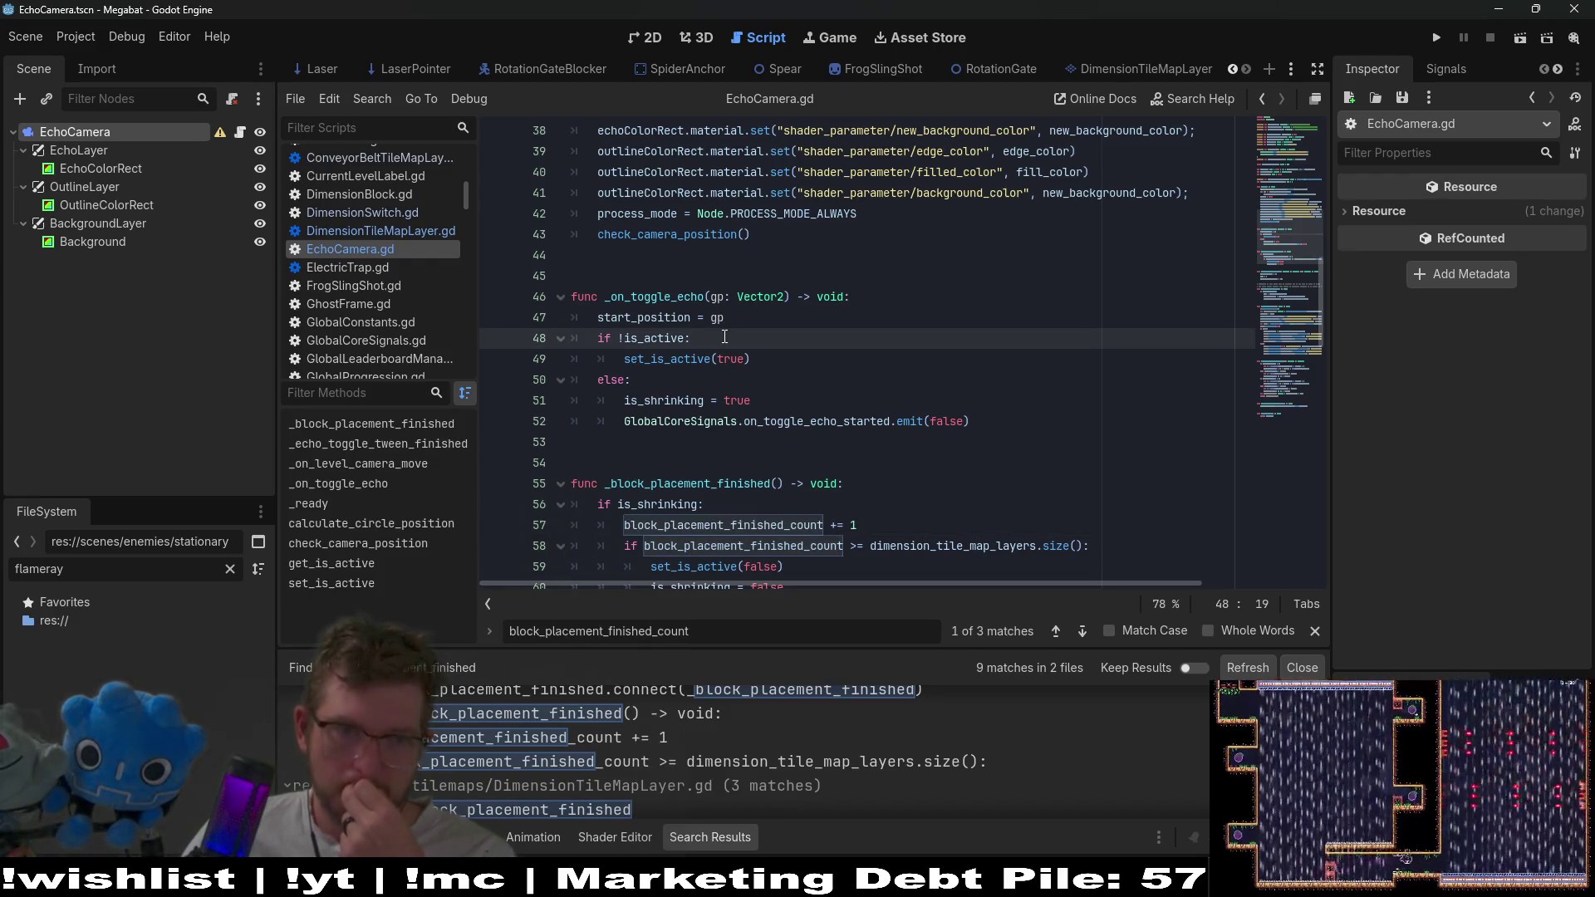
{"action": "double_click", "coordinate": [665, 401]}
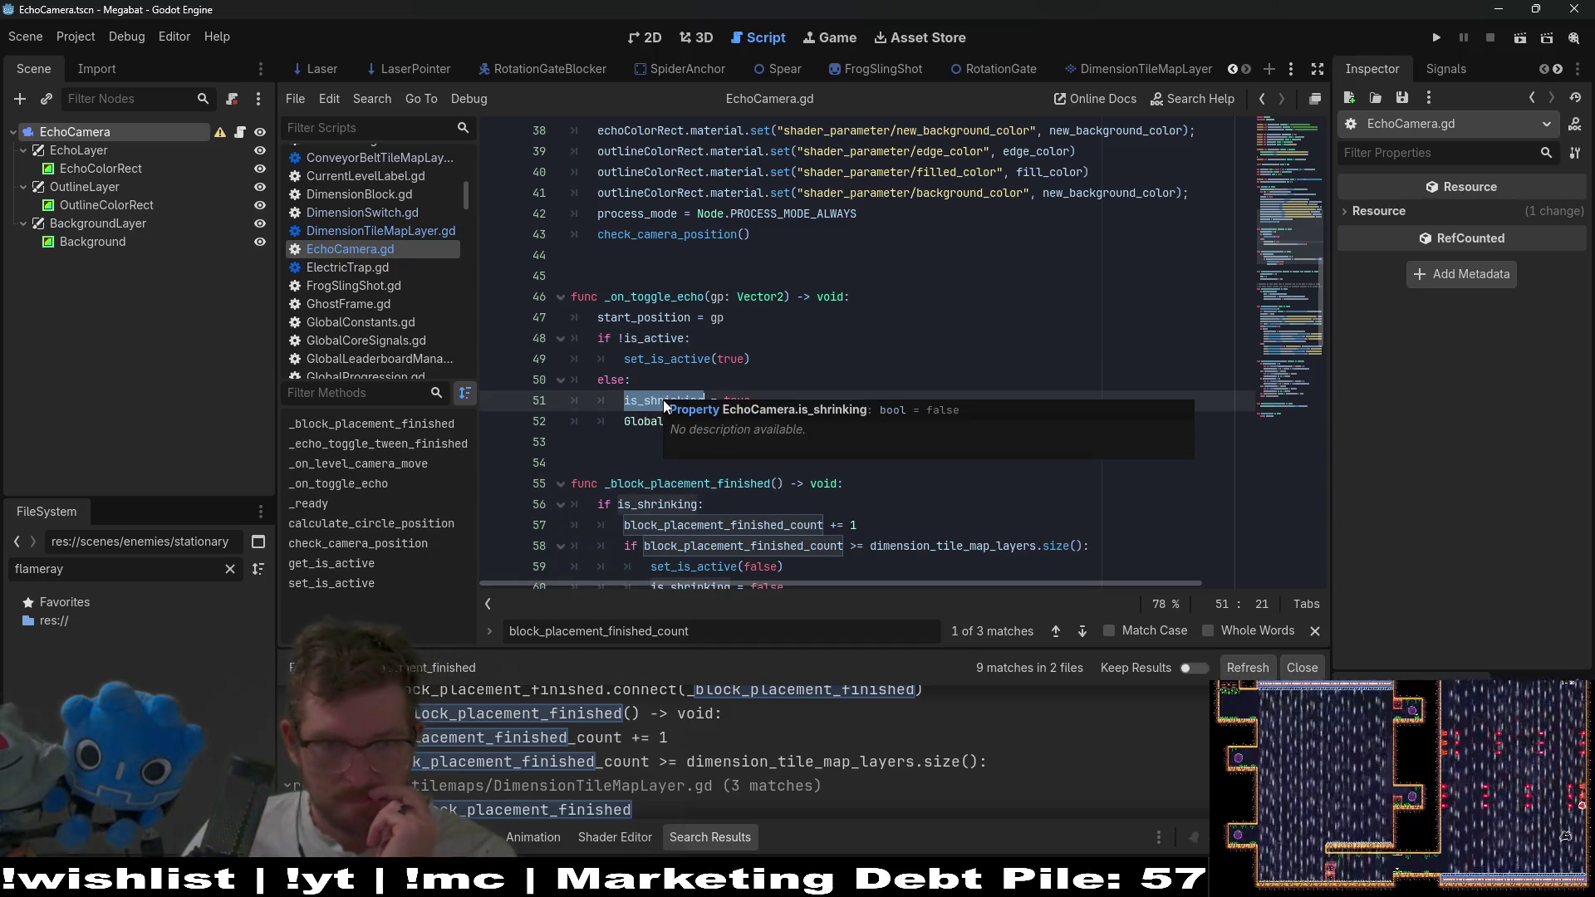
{"action": "mouse_move", "coordinate": [725, 320]}
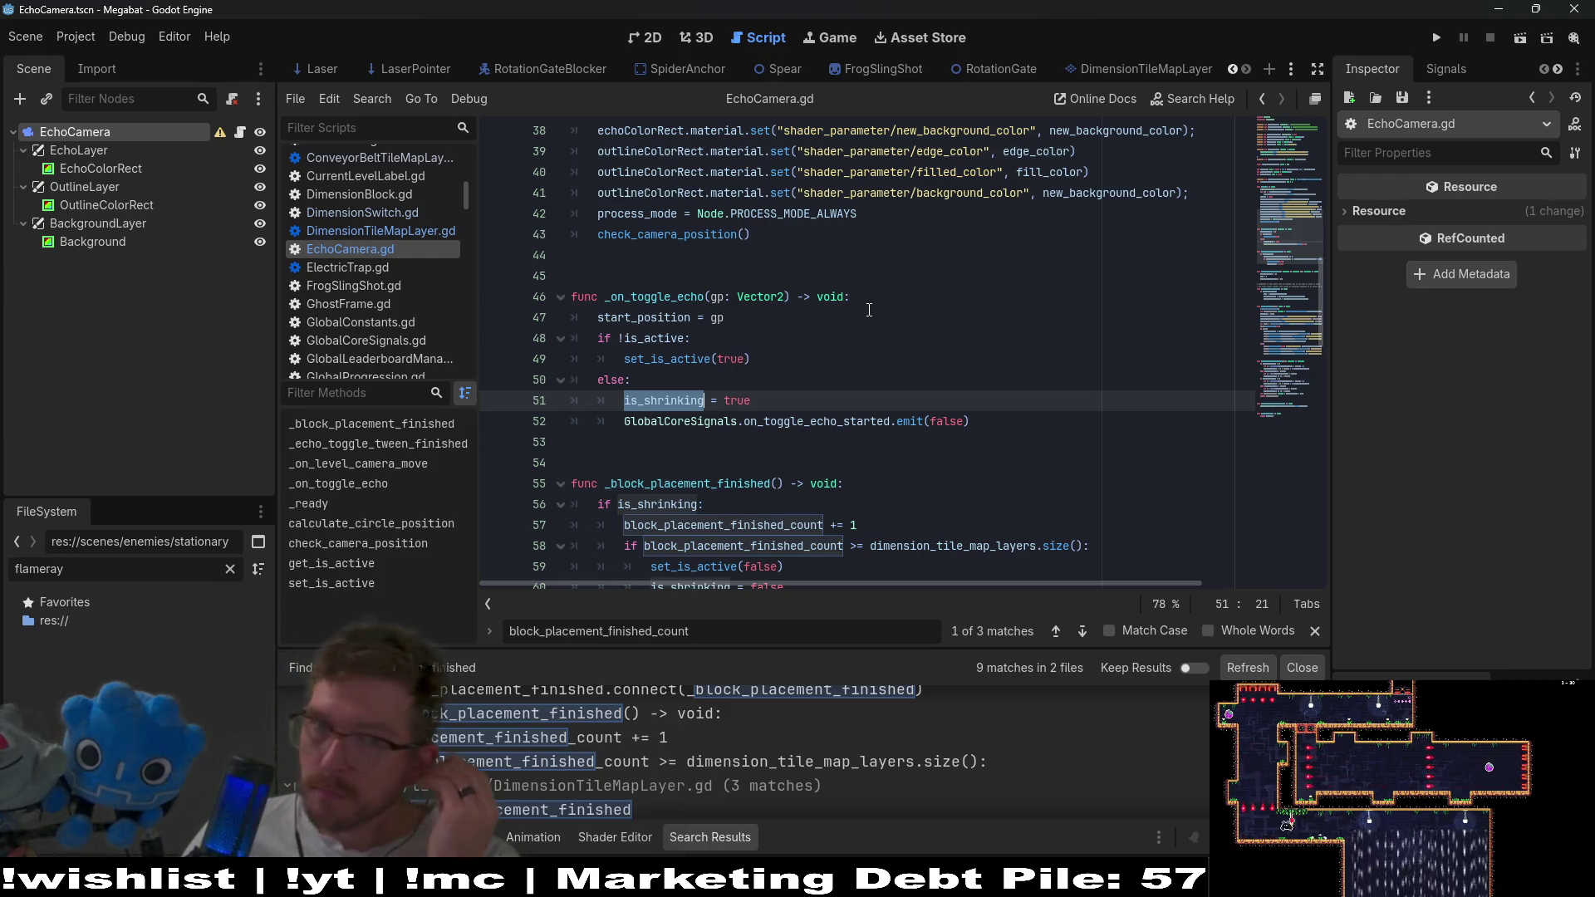
{"action": "left_click", "coordinate": [713, 332]}
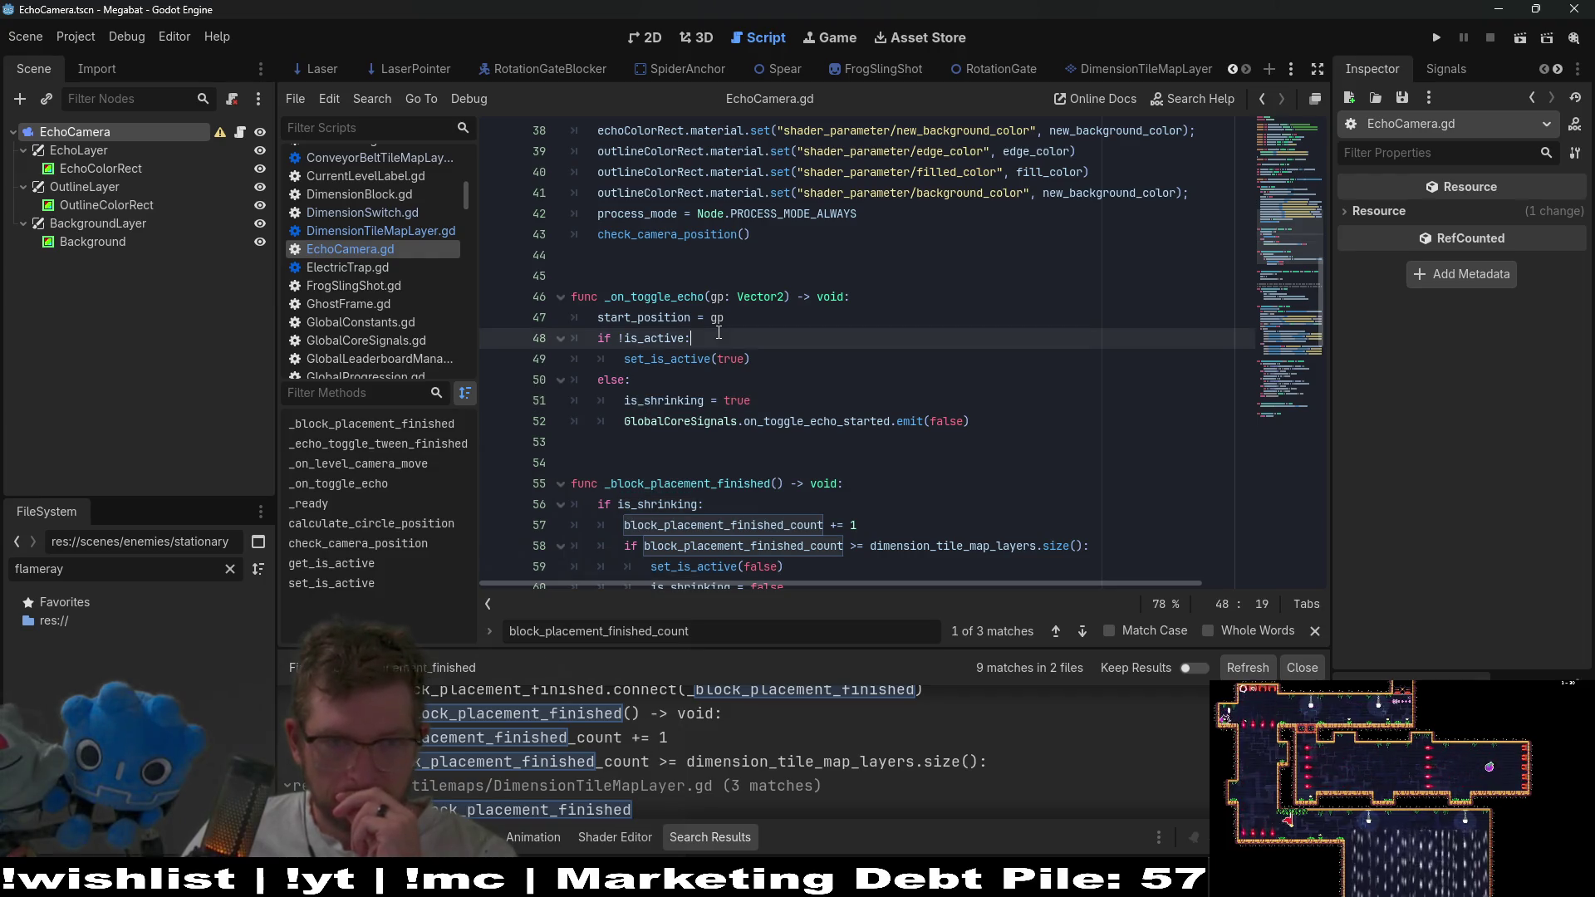
{"action": "scroll", "coordinate": [716, 332], "scroll_direction": "up", "scroll_amount": 7}
{"action": "left_click", "coordinate": [774, 275]}
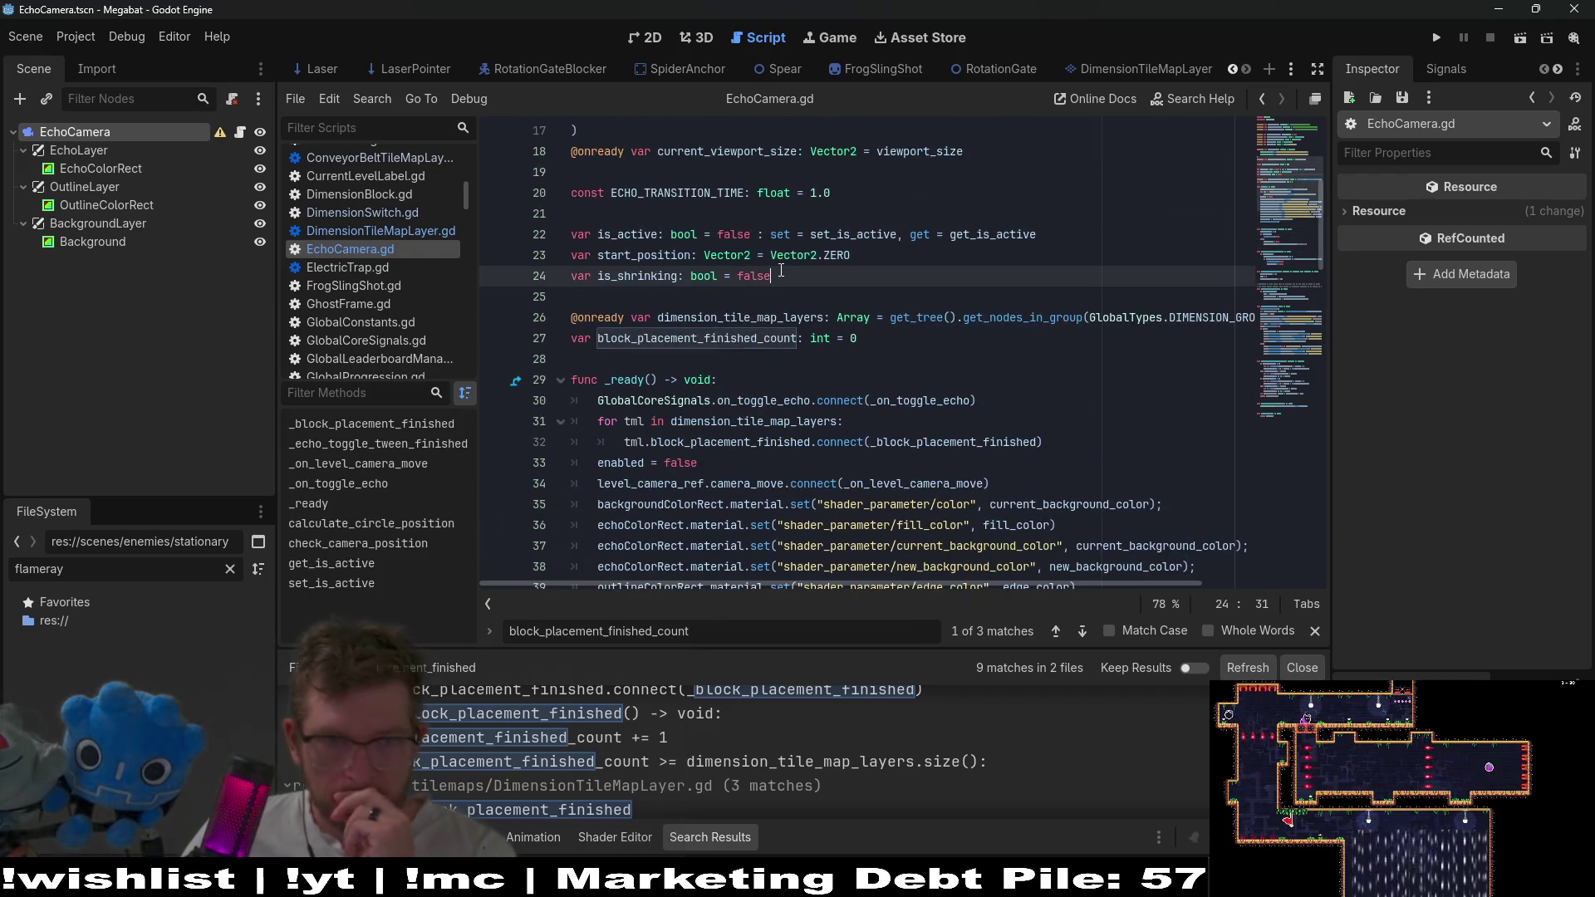
Insert 'var is_growing: bool = false' on a new line below is_shrinking.
{"action": "key", "text": "Return"}
{"action": "type", "text": "var i"}
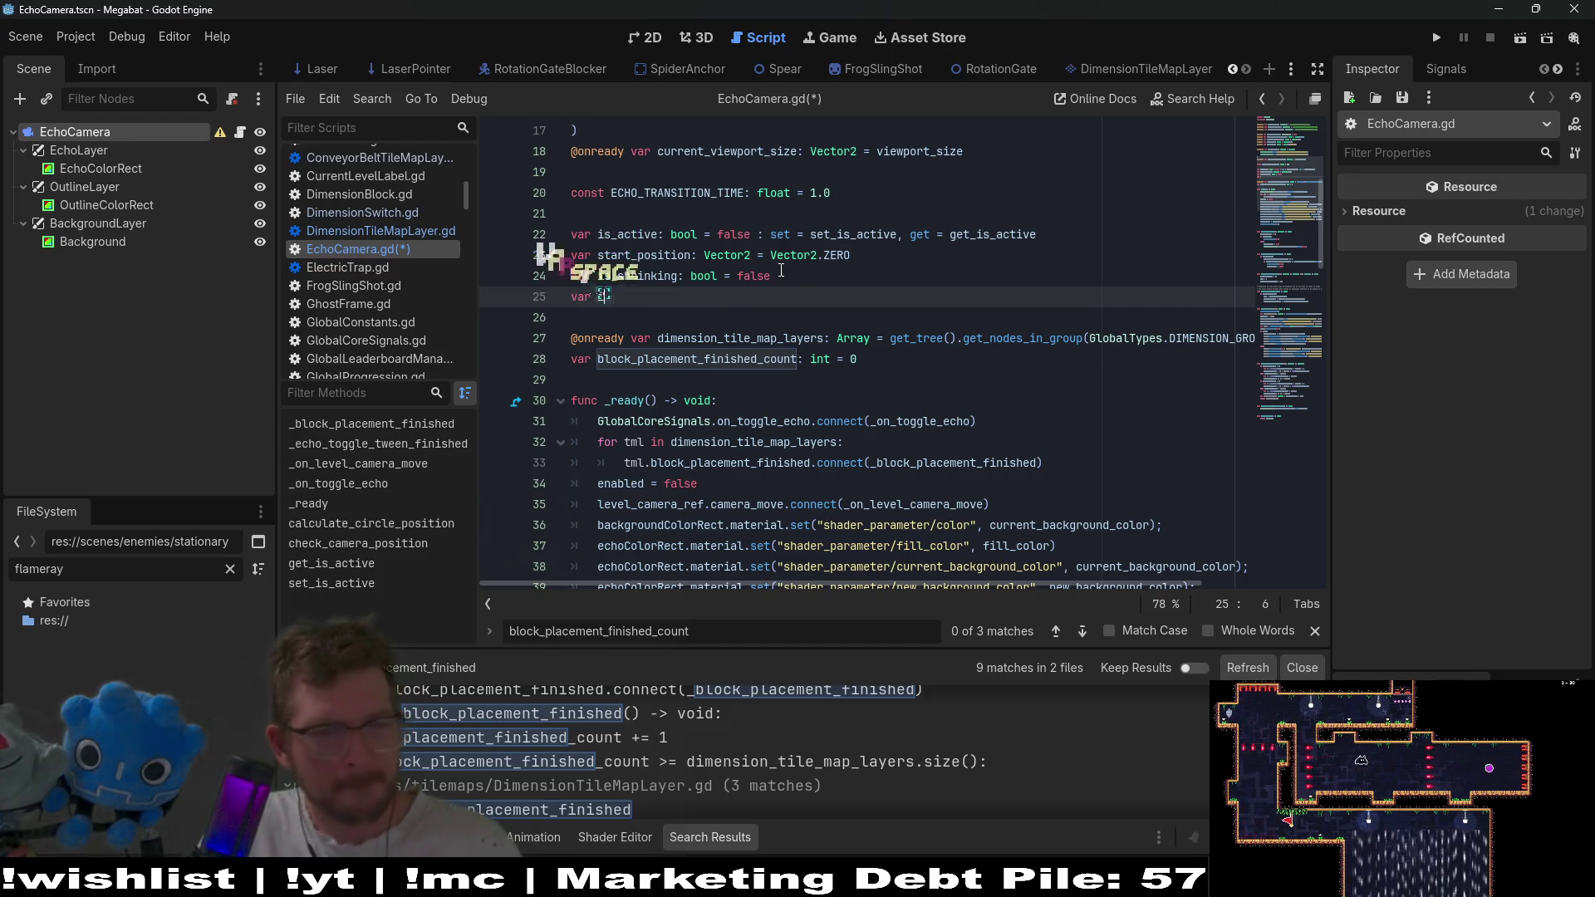
{"action": "type", "text": "s_growing: bool = false"}
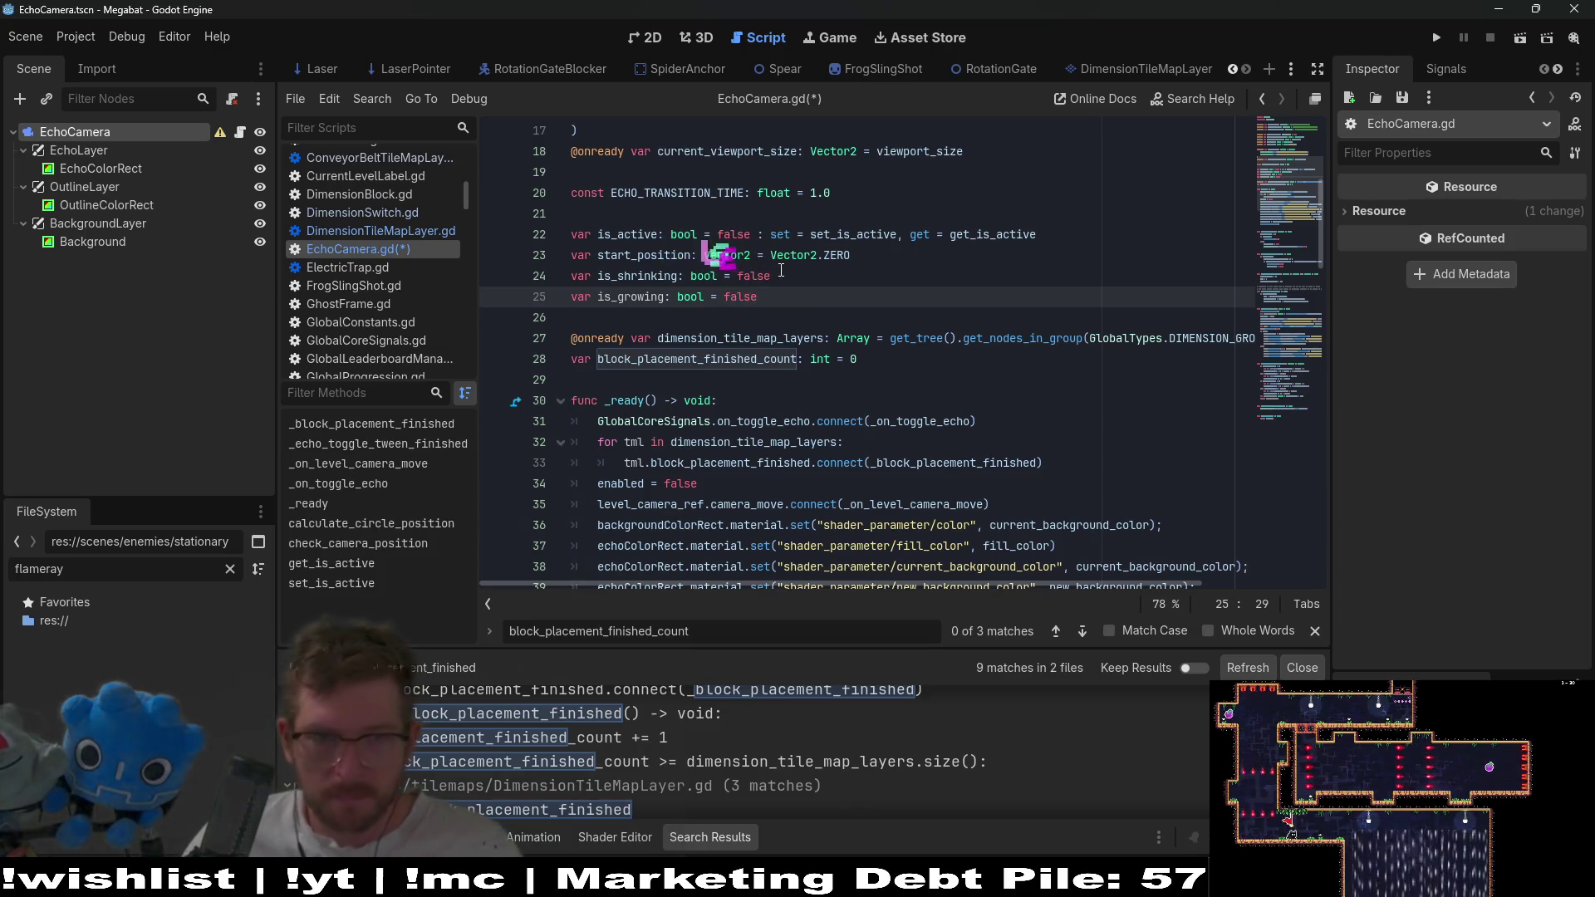
{"action": "scroll", "coordinate": [781, 270], "scroll_direction": "down", "scroll_amount": 3}
{"action": "scroll", "coordinate": [698, 307], "scroll_direction": "up", "scroll_amount": 3}
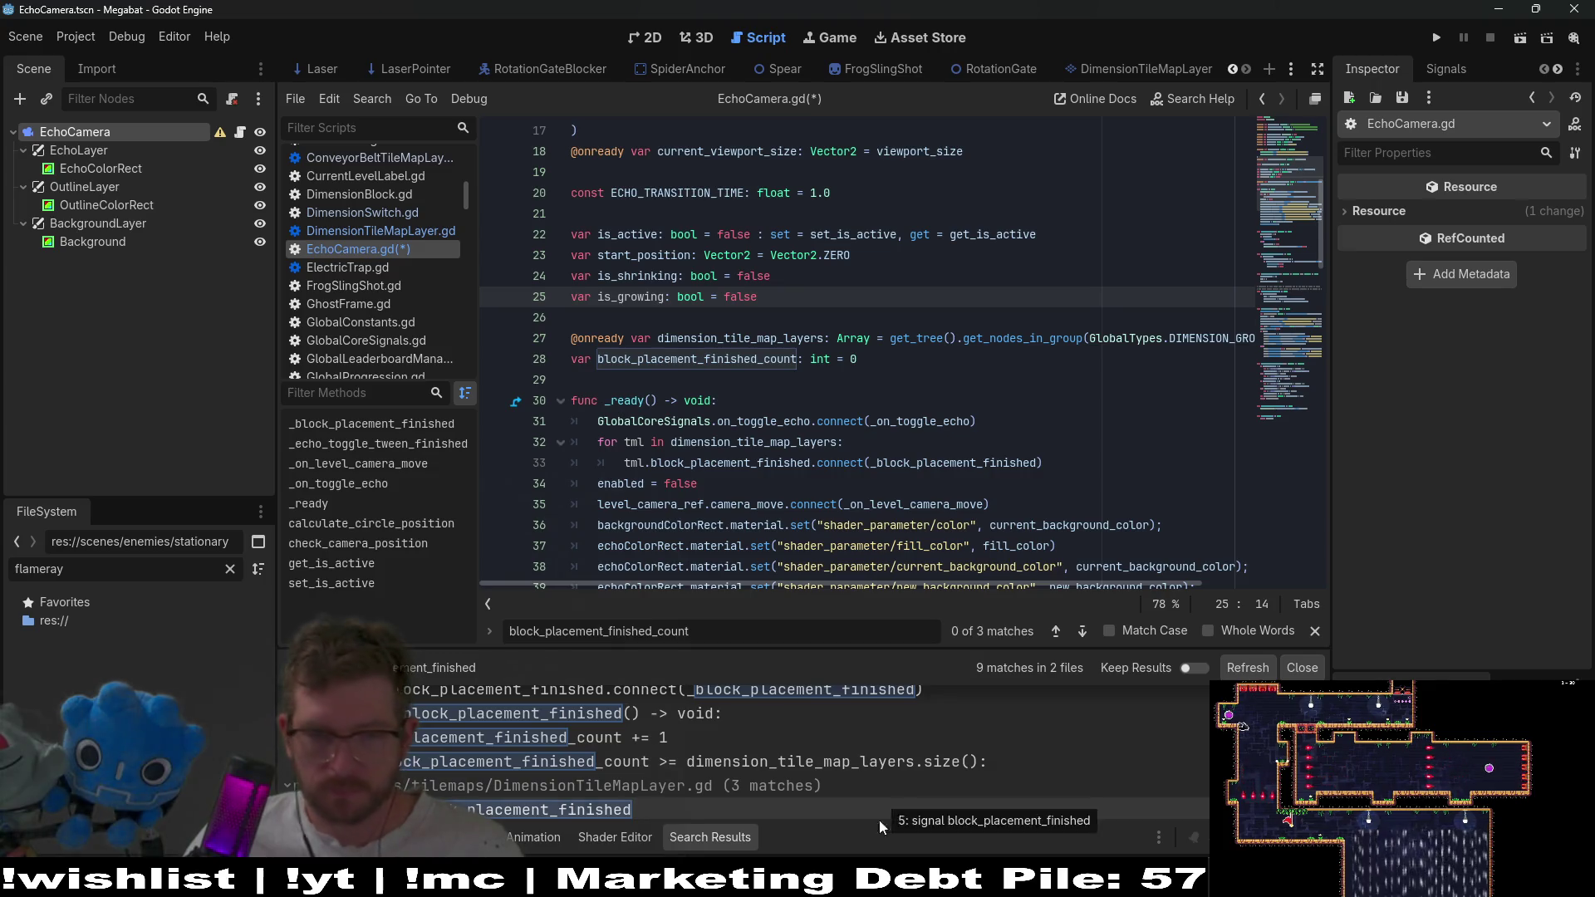
{"action": "mouse_move", "coordinate": [838, 880]}
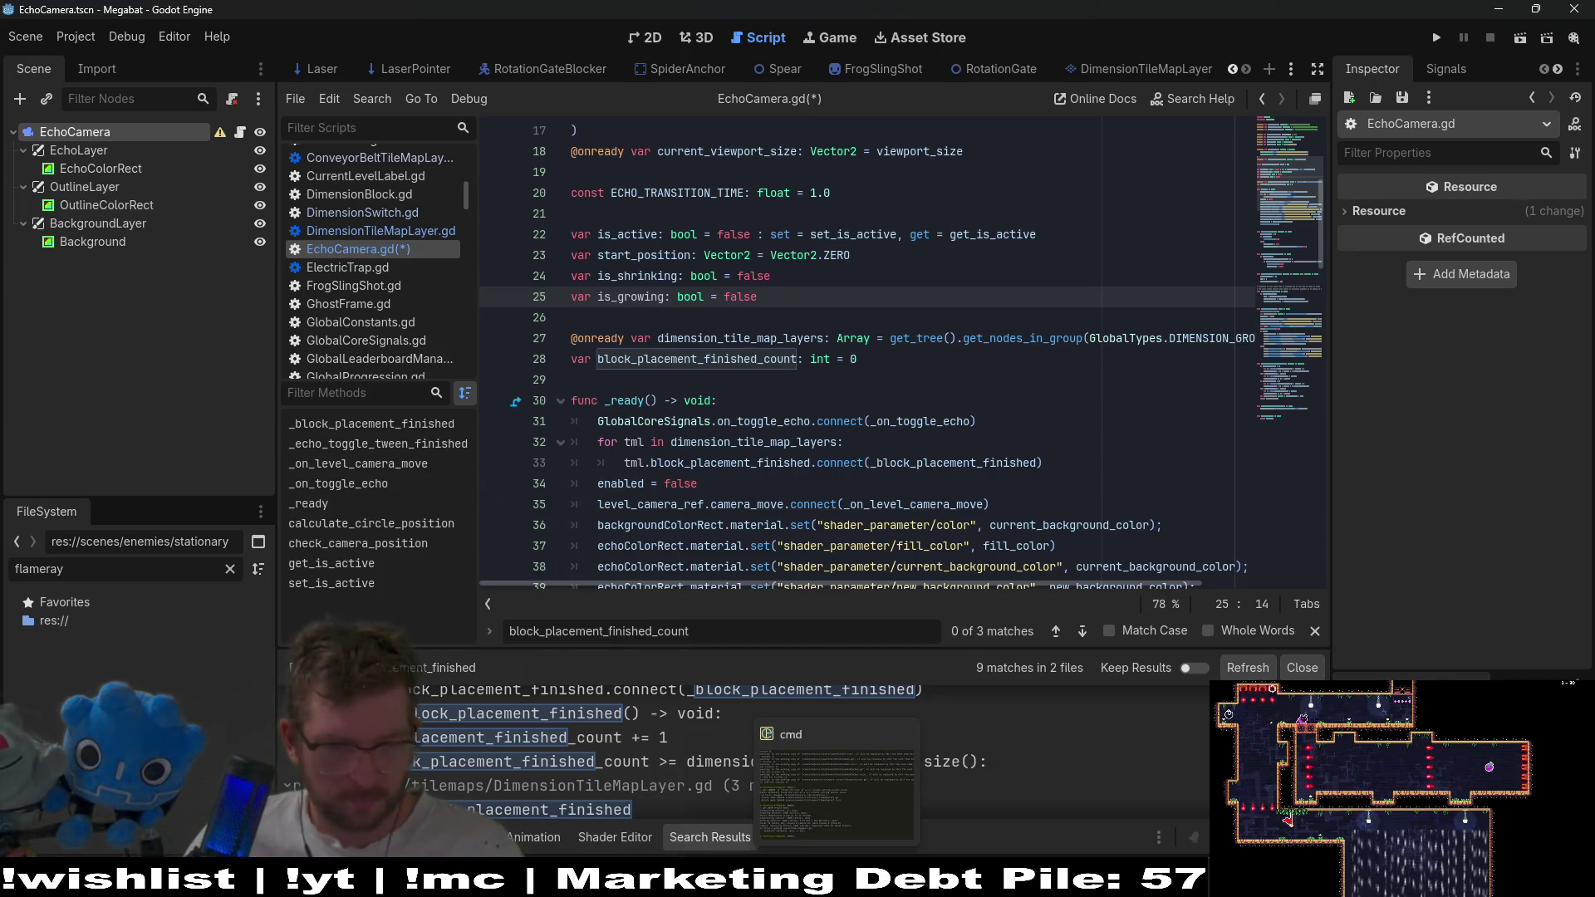
{"action": "mouse_move", "coordinate": [909, 881]}
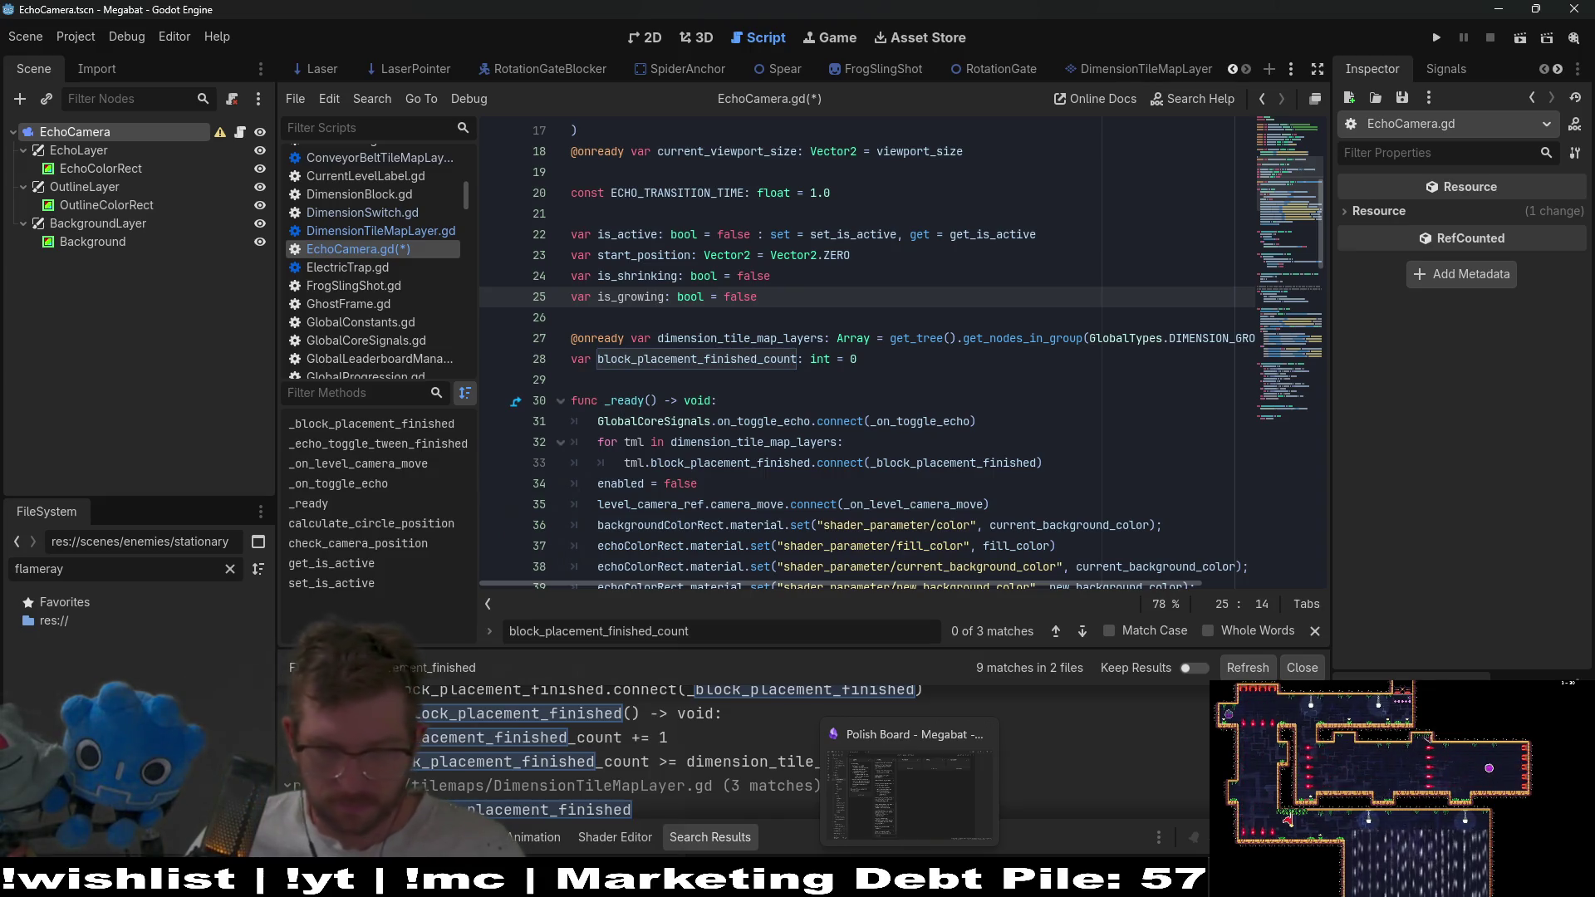
{"action": "mouse_move", "coordinate": [728, 881]}
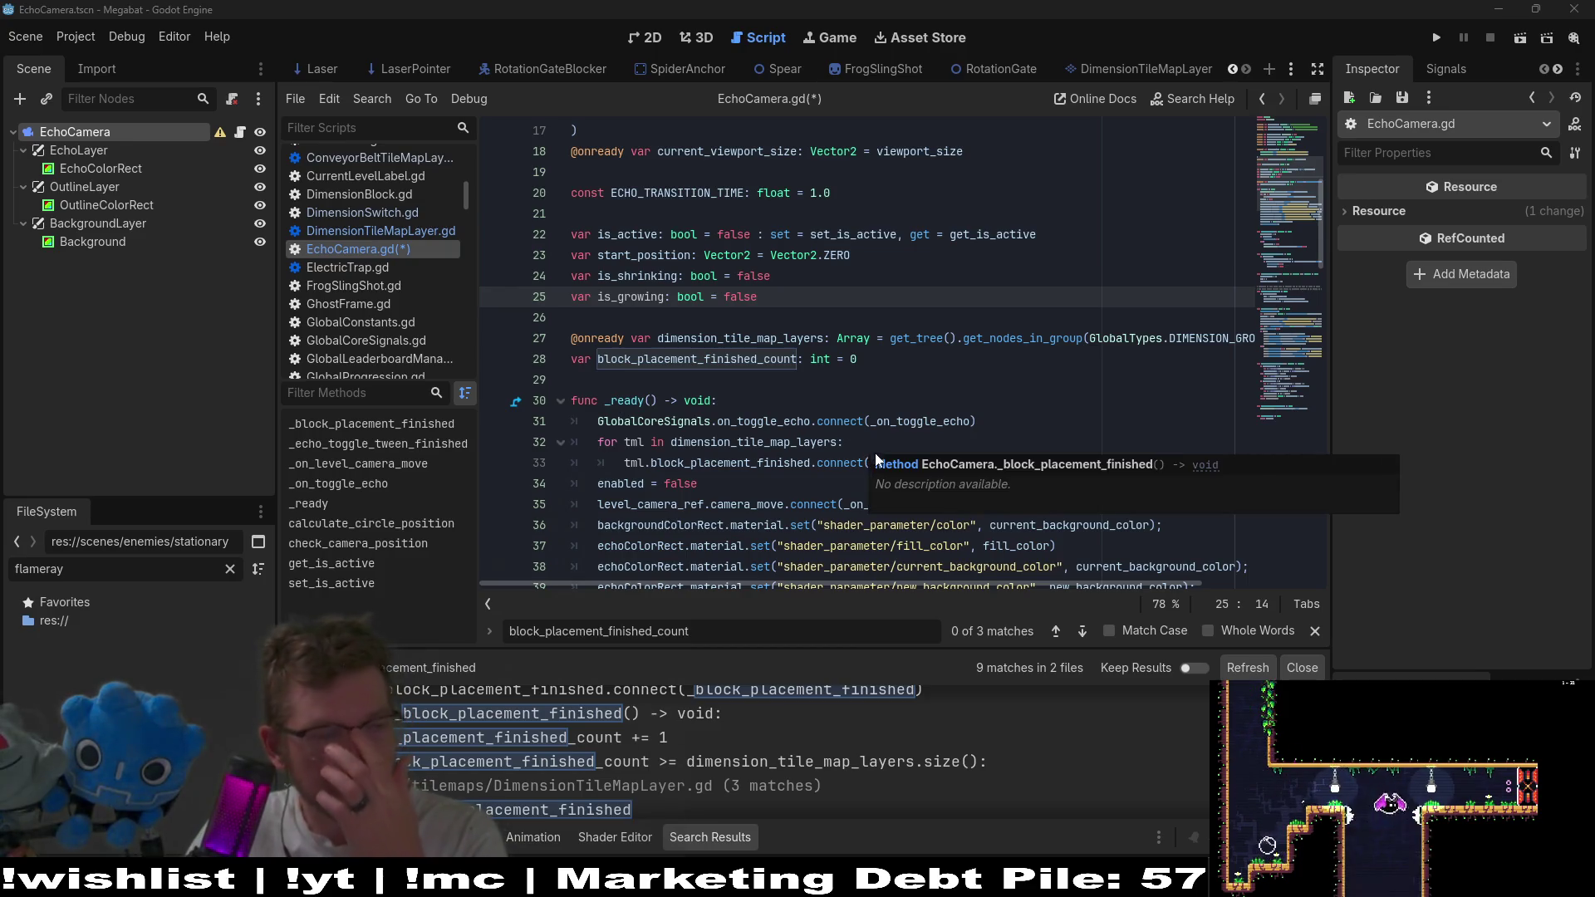
Select 'is_growing: bool = false' on line 25 and start overtyping it with 'is_b_'.
{"action": "left_click", "coordinate": [858, 338]}
{"action": "left_click", "coordinate": [810, 373]}
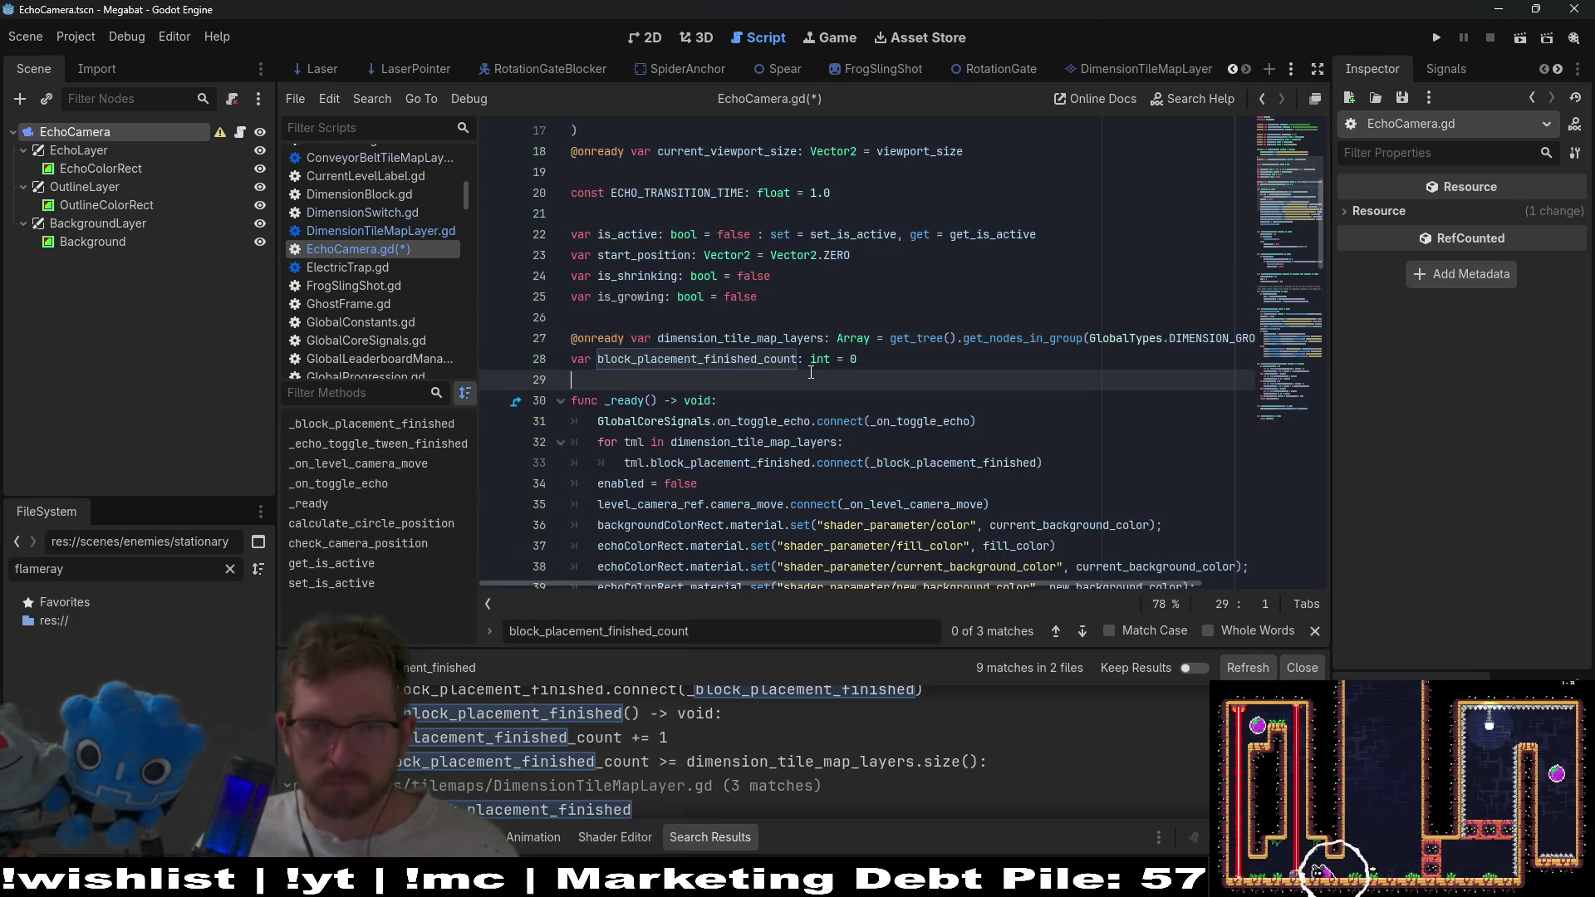
{"action": "double_click", "coordinate": [630, 296]}
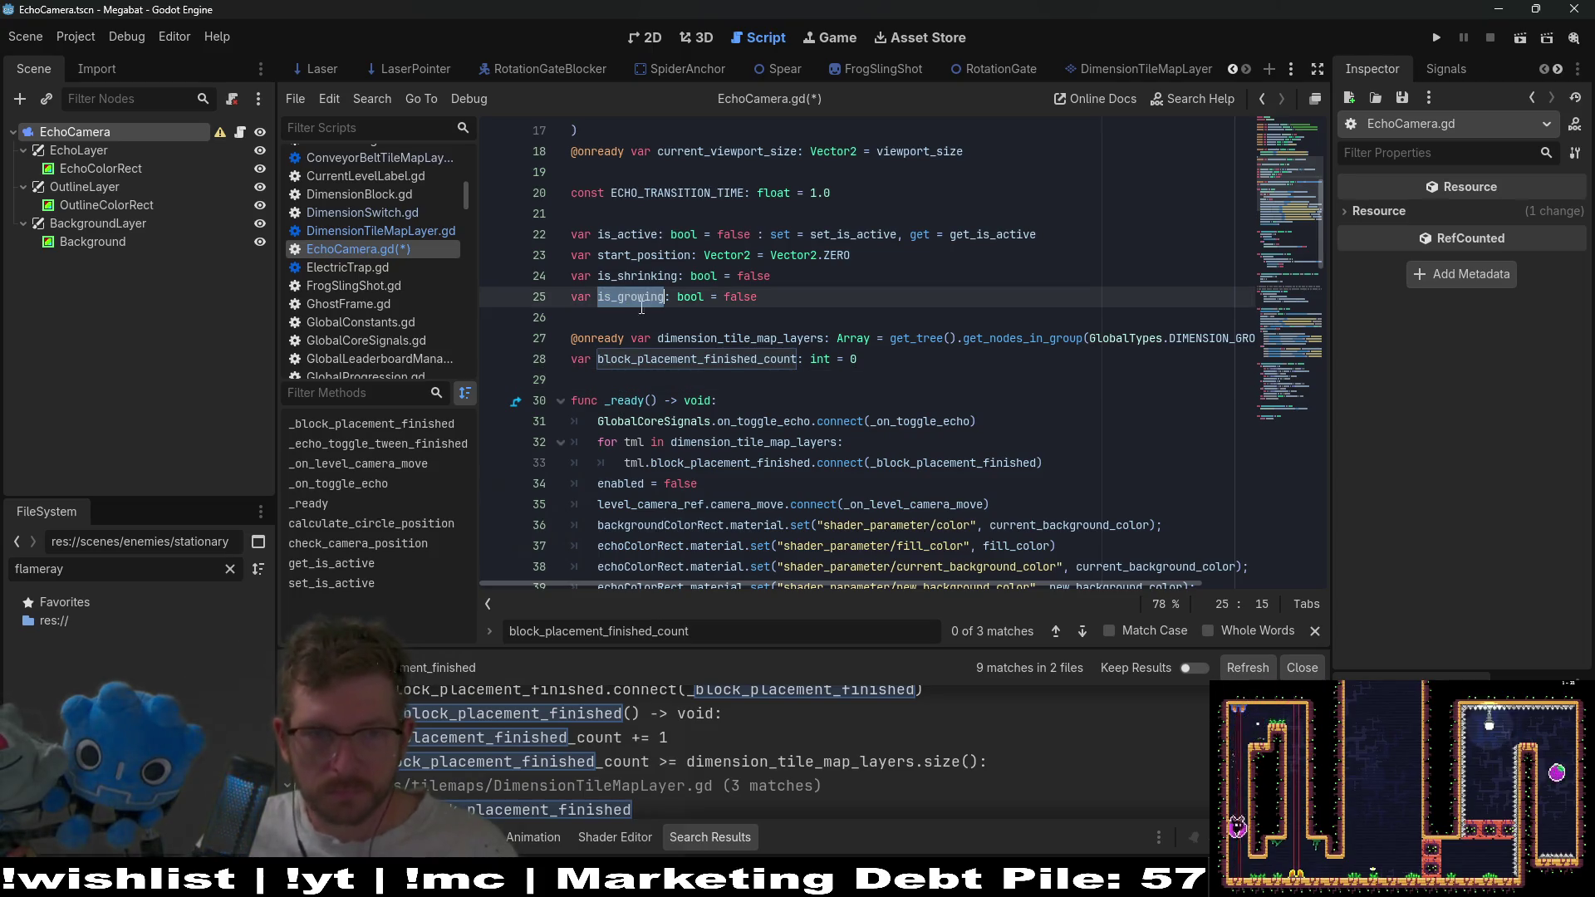
{"action": "scroll", "coordinate": [764, 370], "scroll_direction": "down", "scroll_amount": 5}
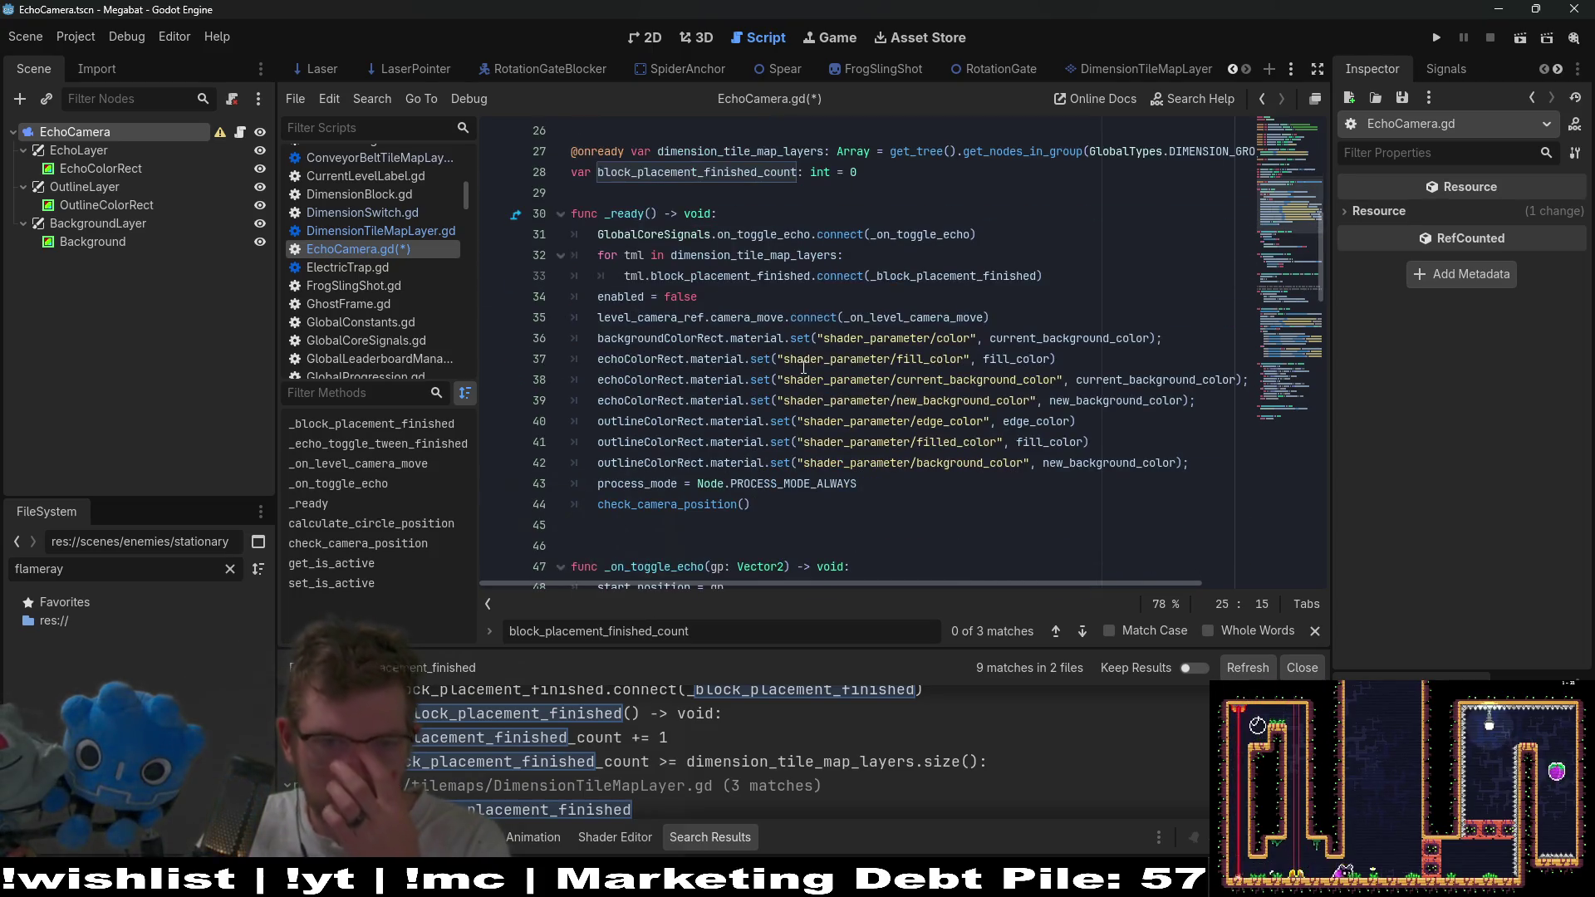
{"action": "scroll", "coordinate": [803, 368], "scroll_direction": "down", "scroll_amount": 3}
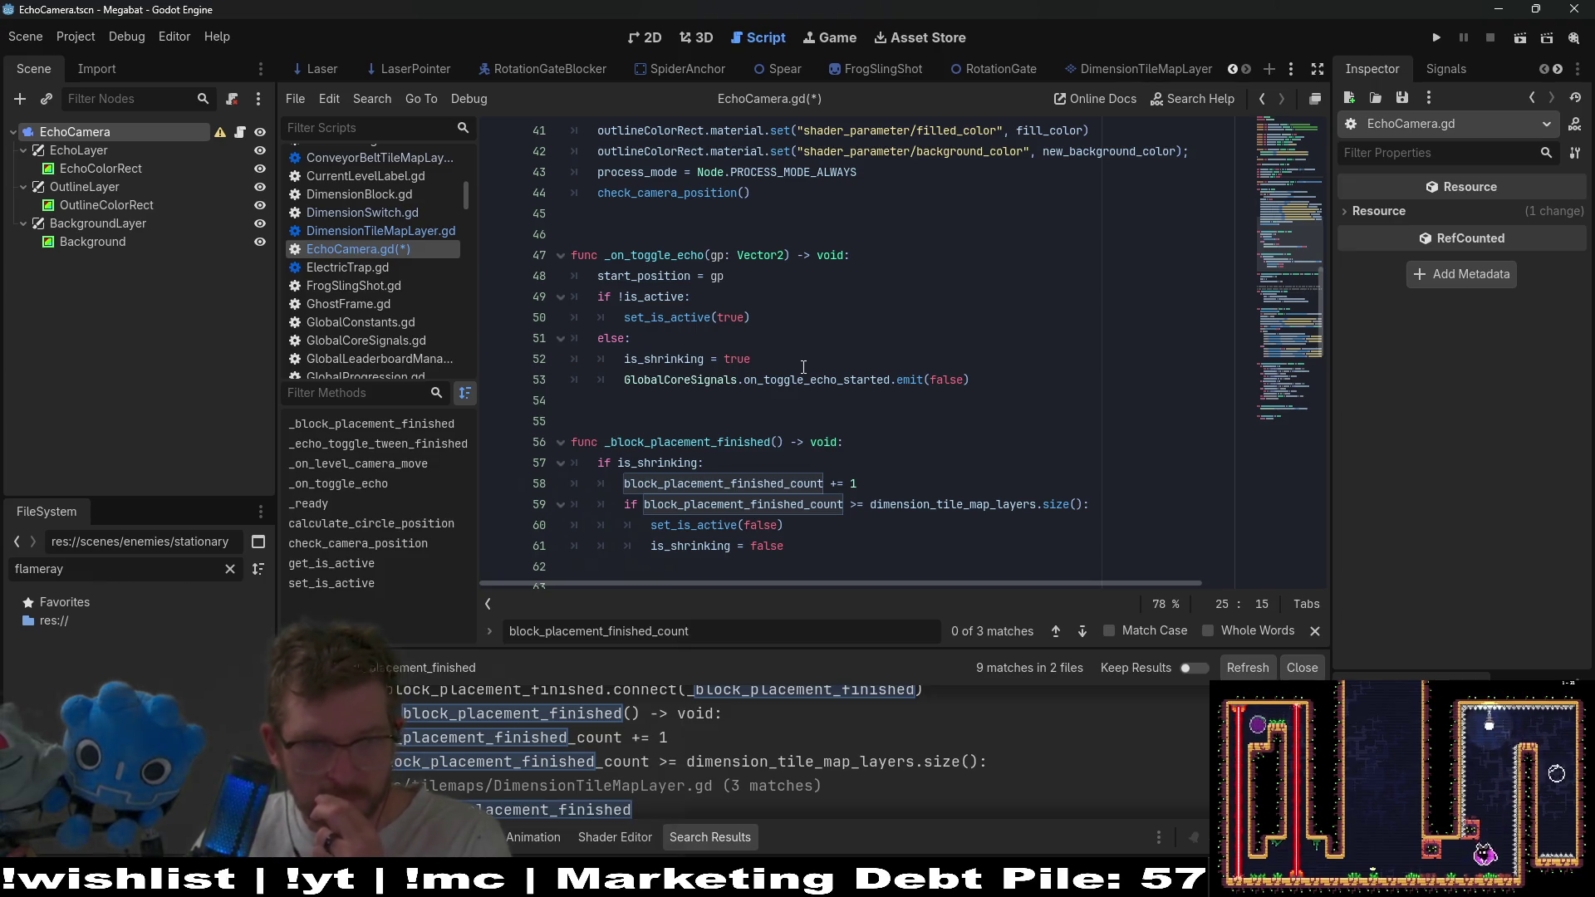
{"action": "scroll", "coordinate": [804, 368], "scroll_direction": "down", "scroll_amount": 12}
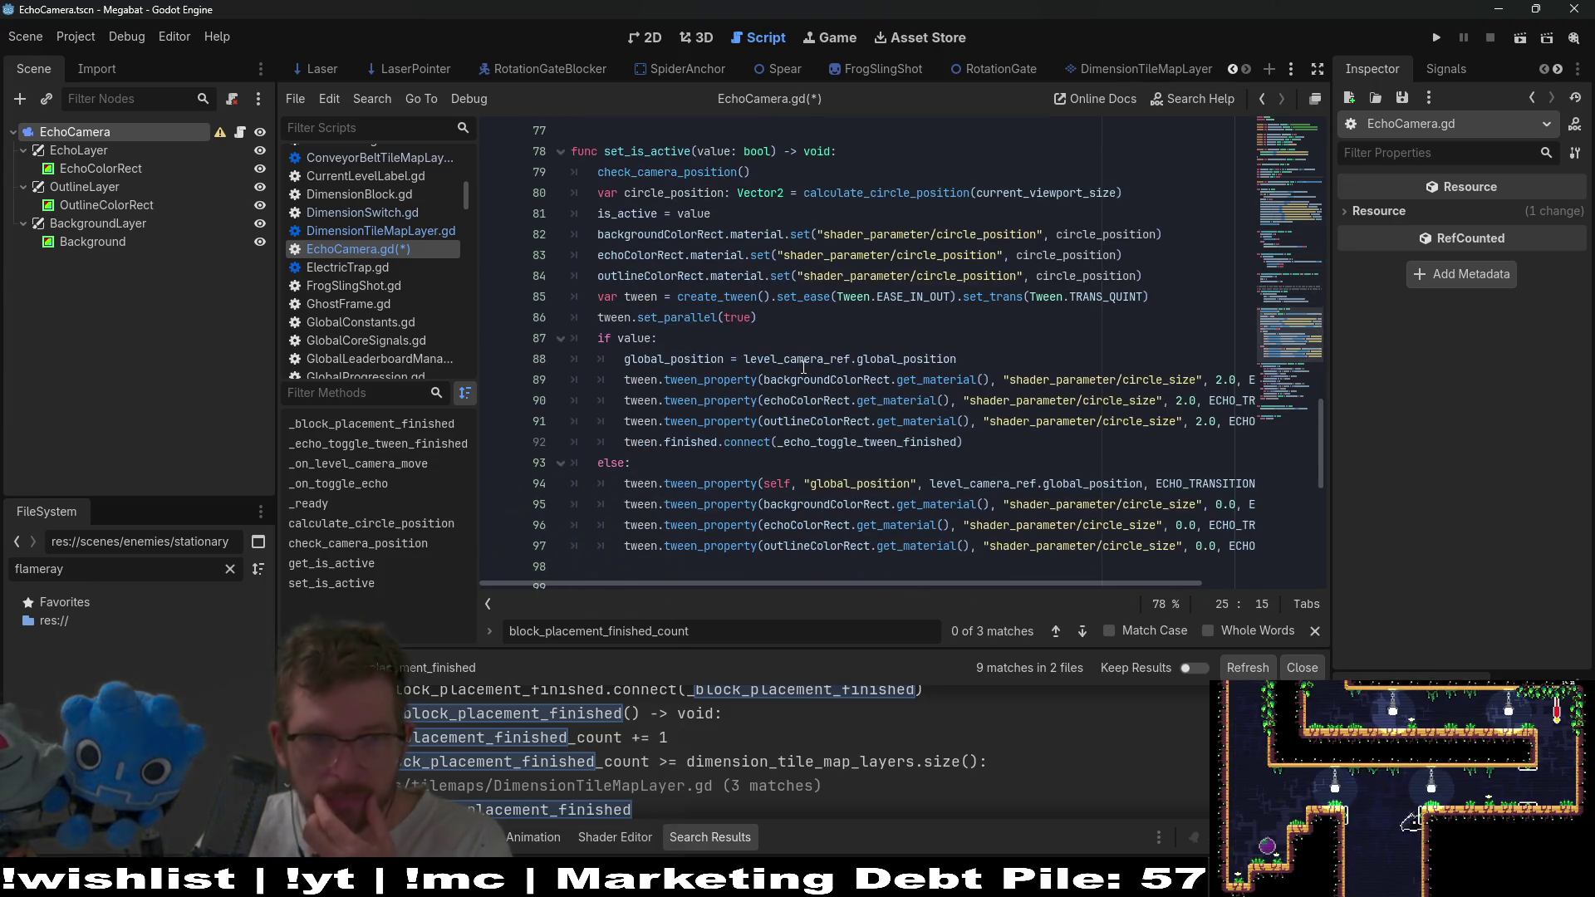
{"action": "scroll", "coordinate": [803, 368], "scroll_direction": "down", "scroll_amount": 3}
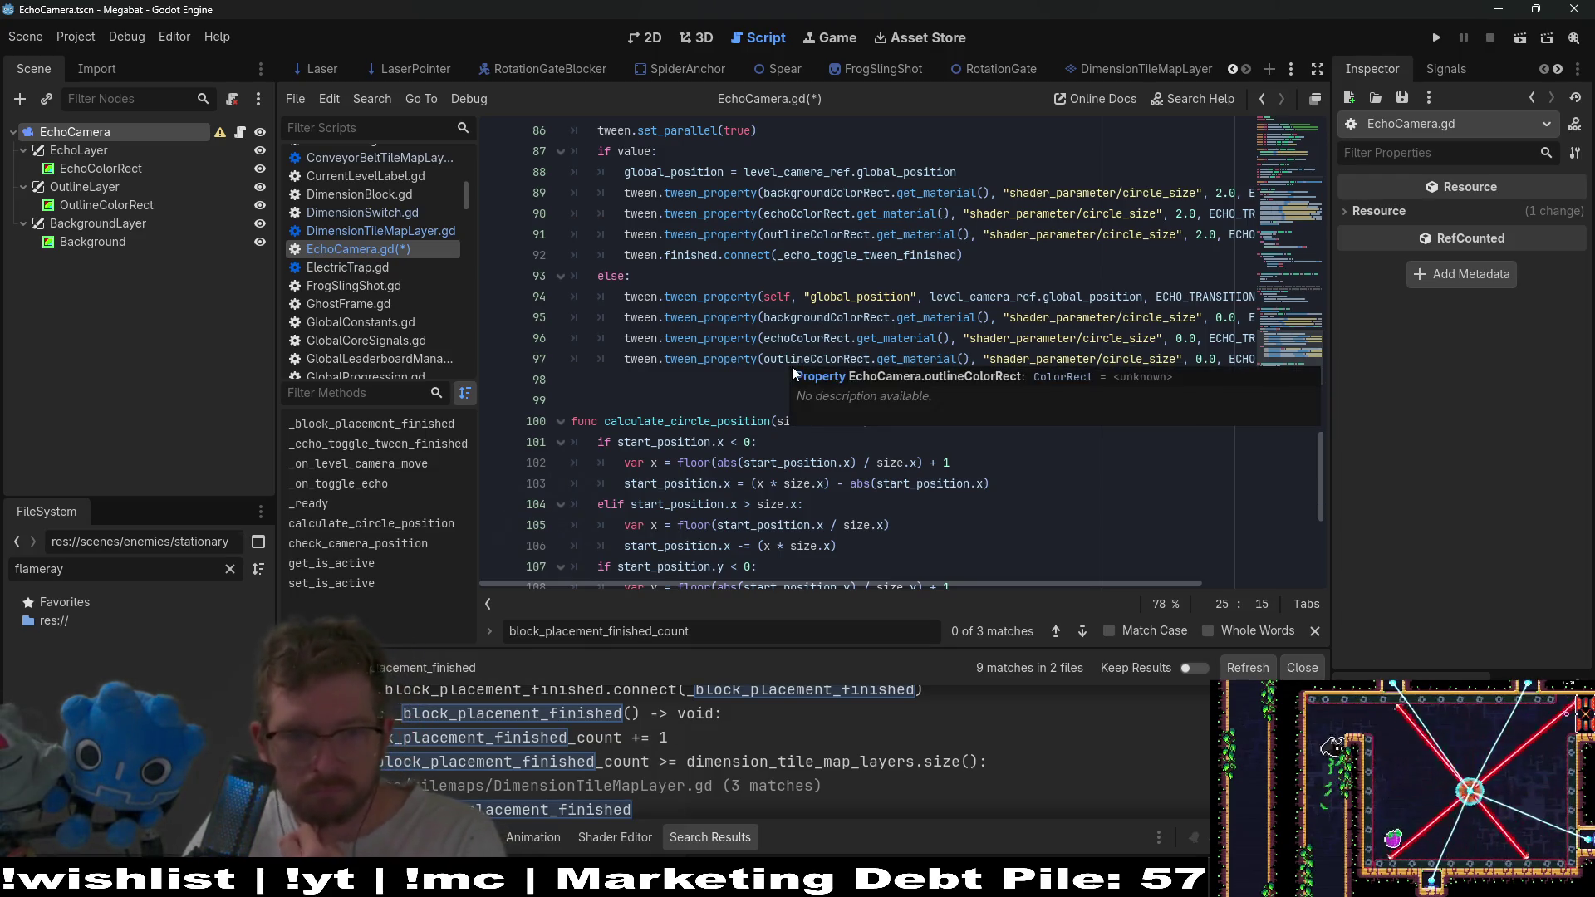
{"action": "scroll", "coordinate": [674, 376], "scroll_direction": "up", "scroll_amount": 12}
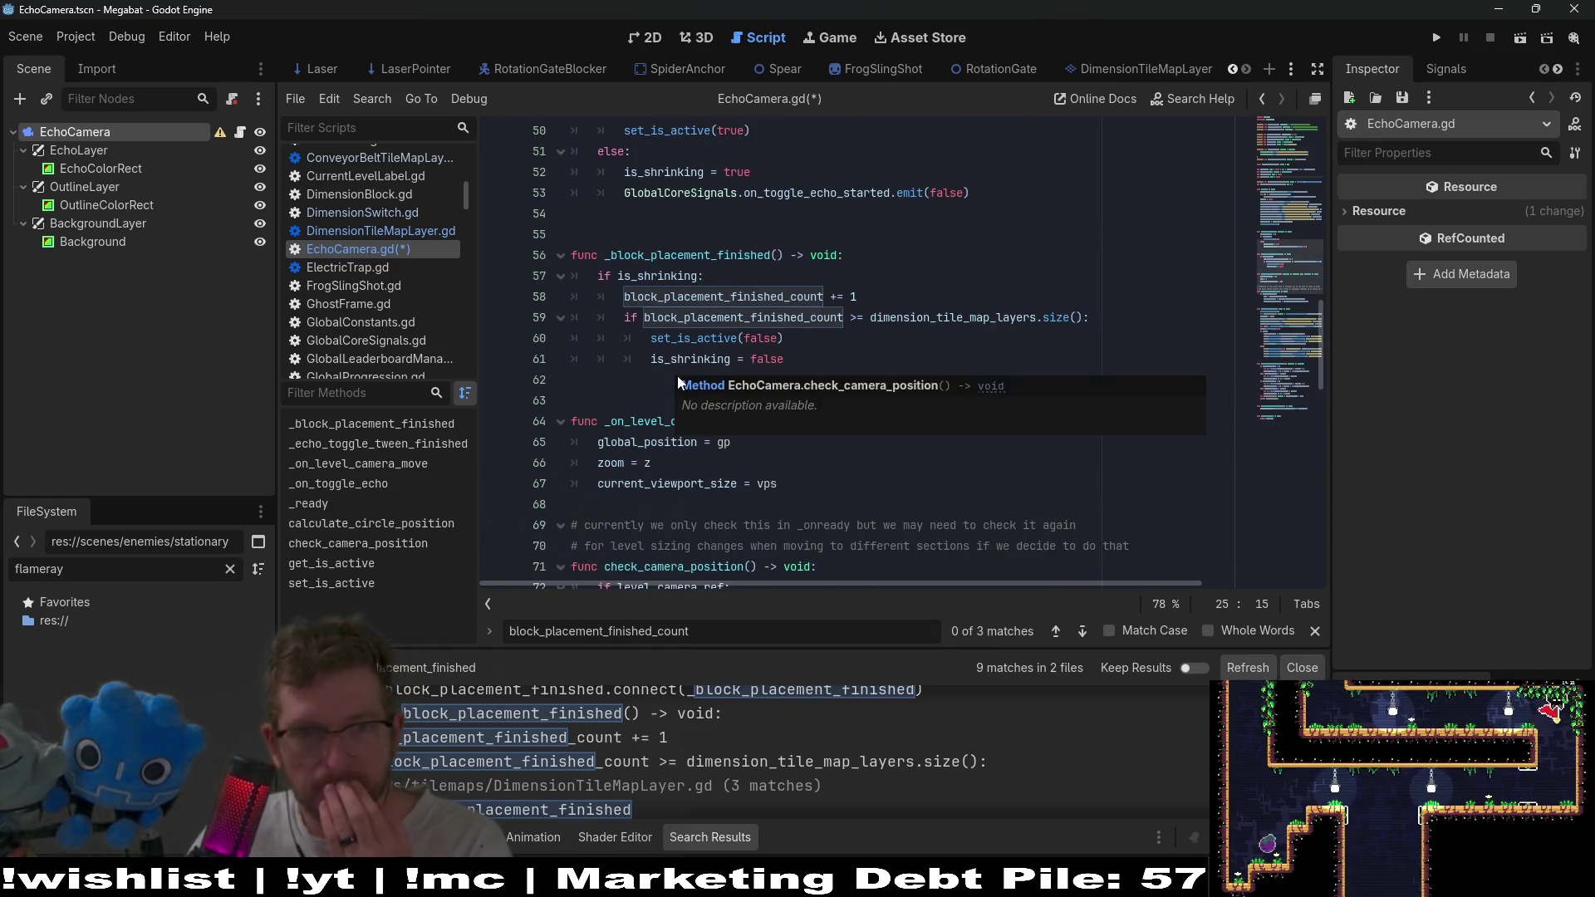
{"action": "scroll", "coordinate": [676, 376], "scroll_direction": "up", "scroll_amount": 3}
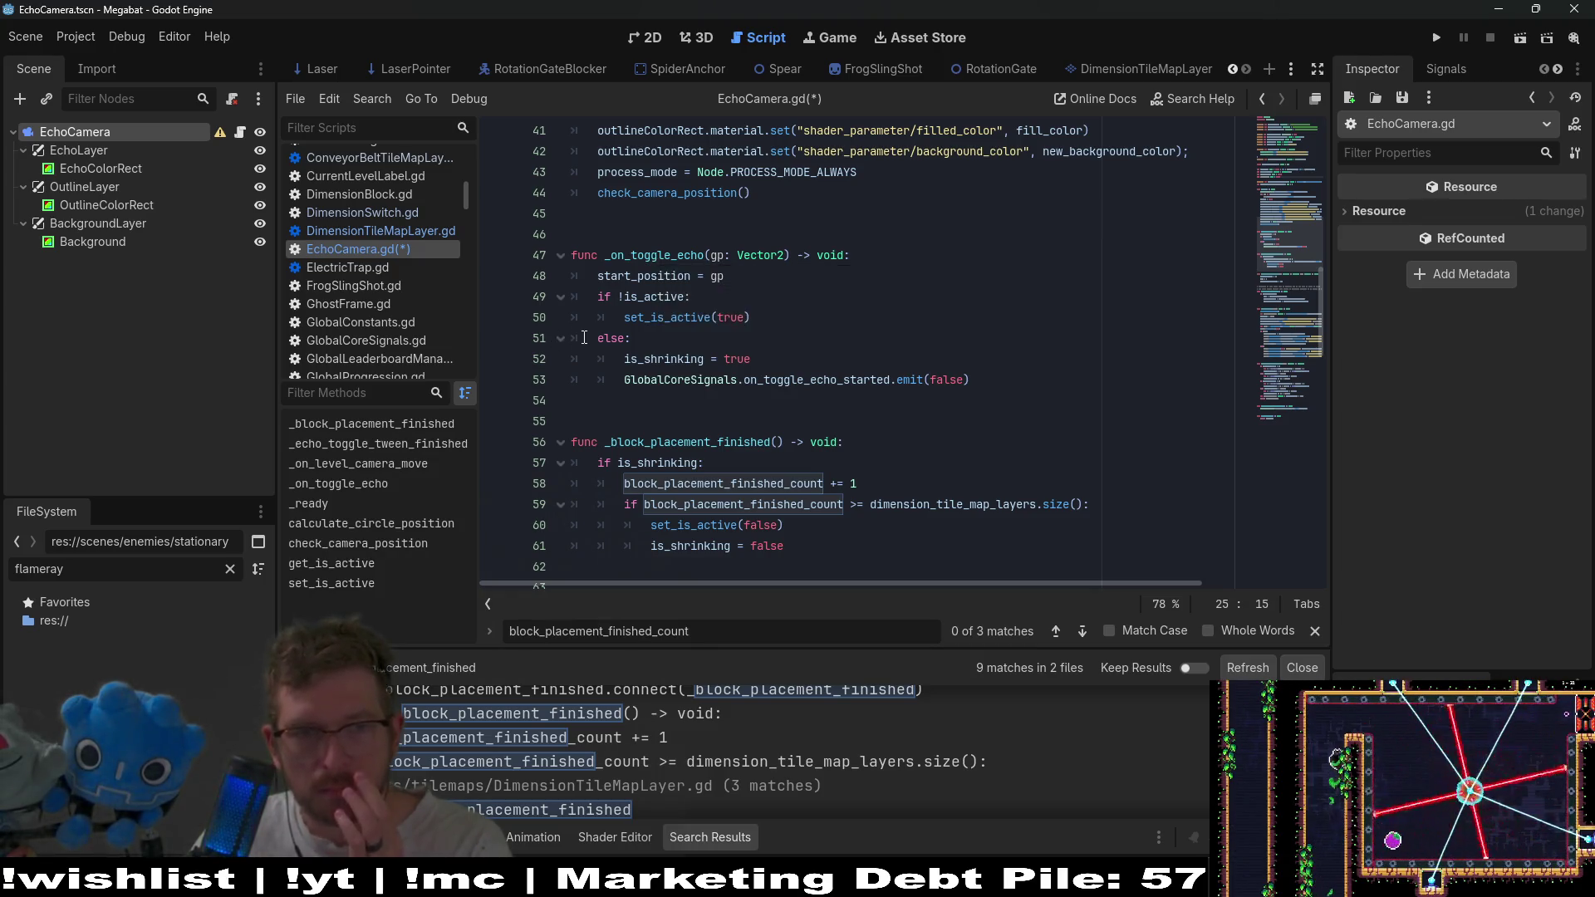
{"action": "scroll", "coordinate": [674, 264], "scroll_direction": "up", "scroll_amount": 7}
{"action": "left_click_drag", "start_coordinate": [758, 234], "coordinate": [600, 234]}
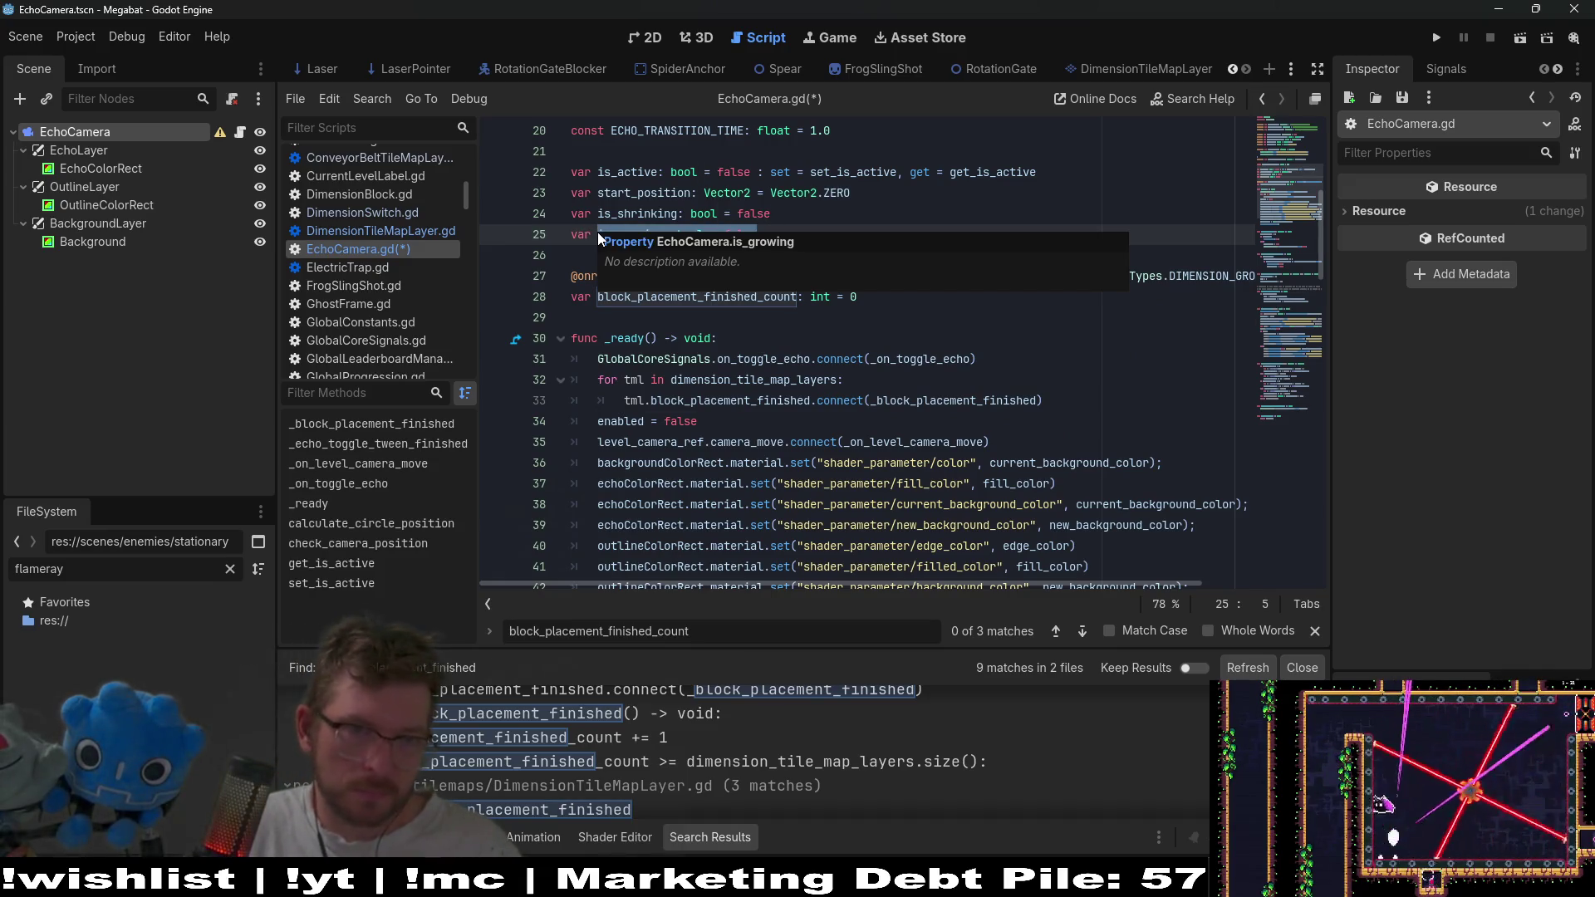
{"action": "type", "text": "is_b_"}
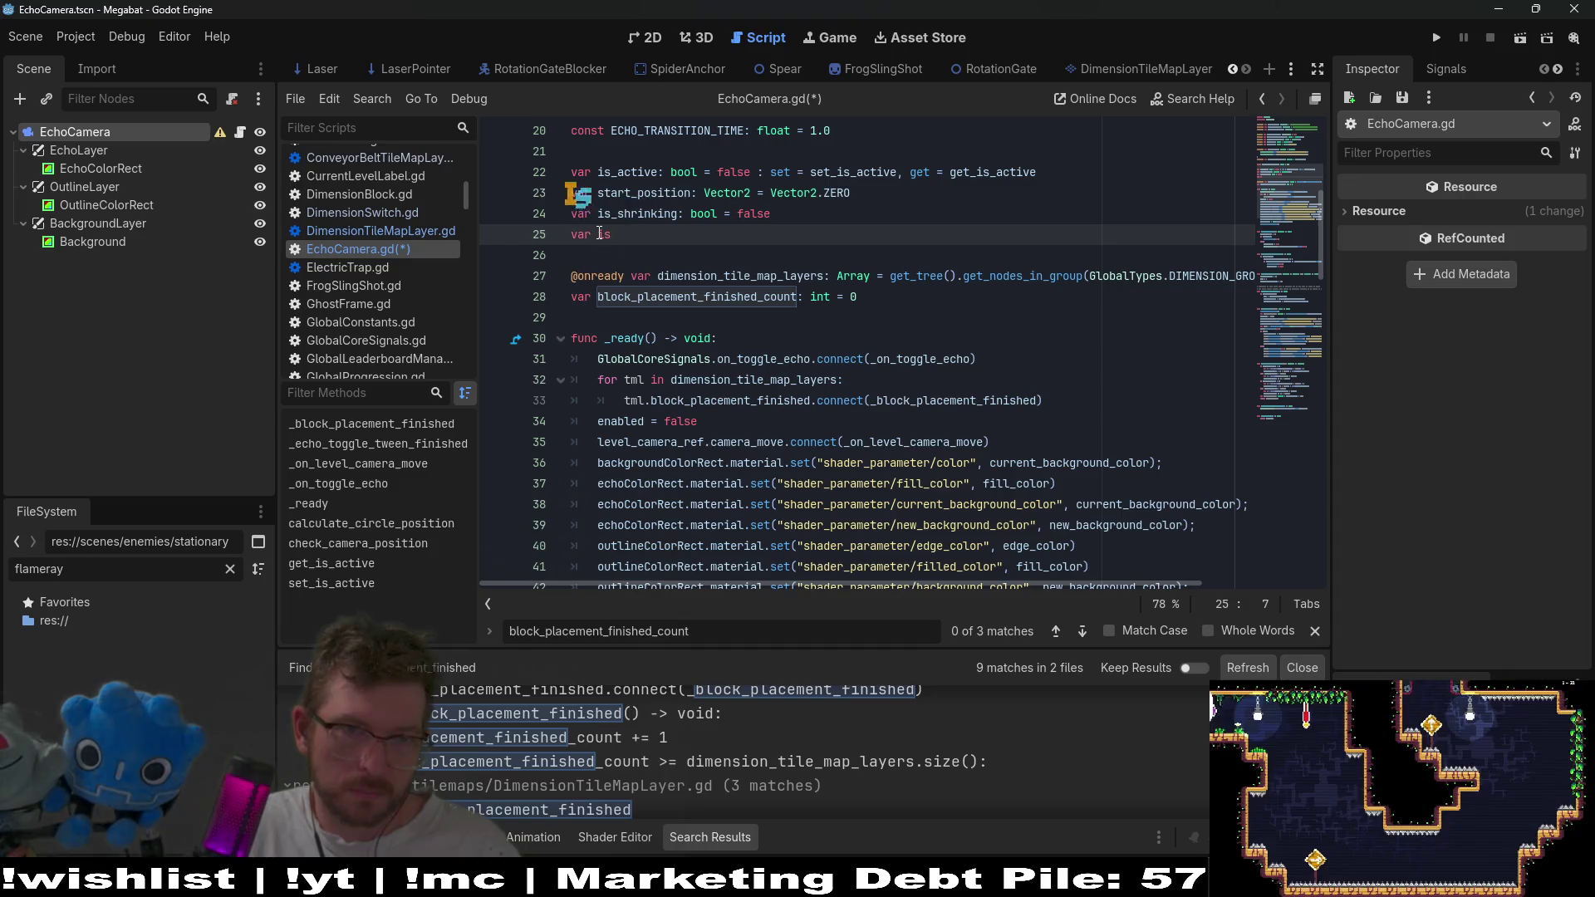
Finish the declaration as 'var is_block_placement_done: bool = false' and copy the name.
{"action": "key", "text": "BackSpace"}
{"action": "type", "text": "lock_place"}
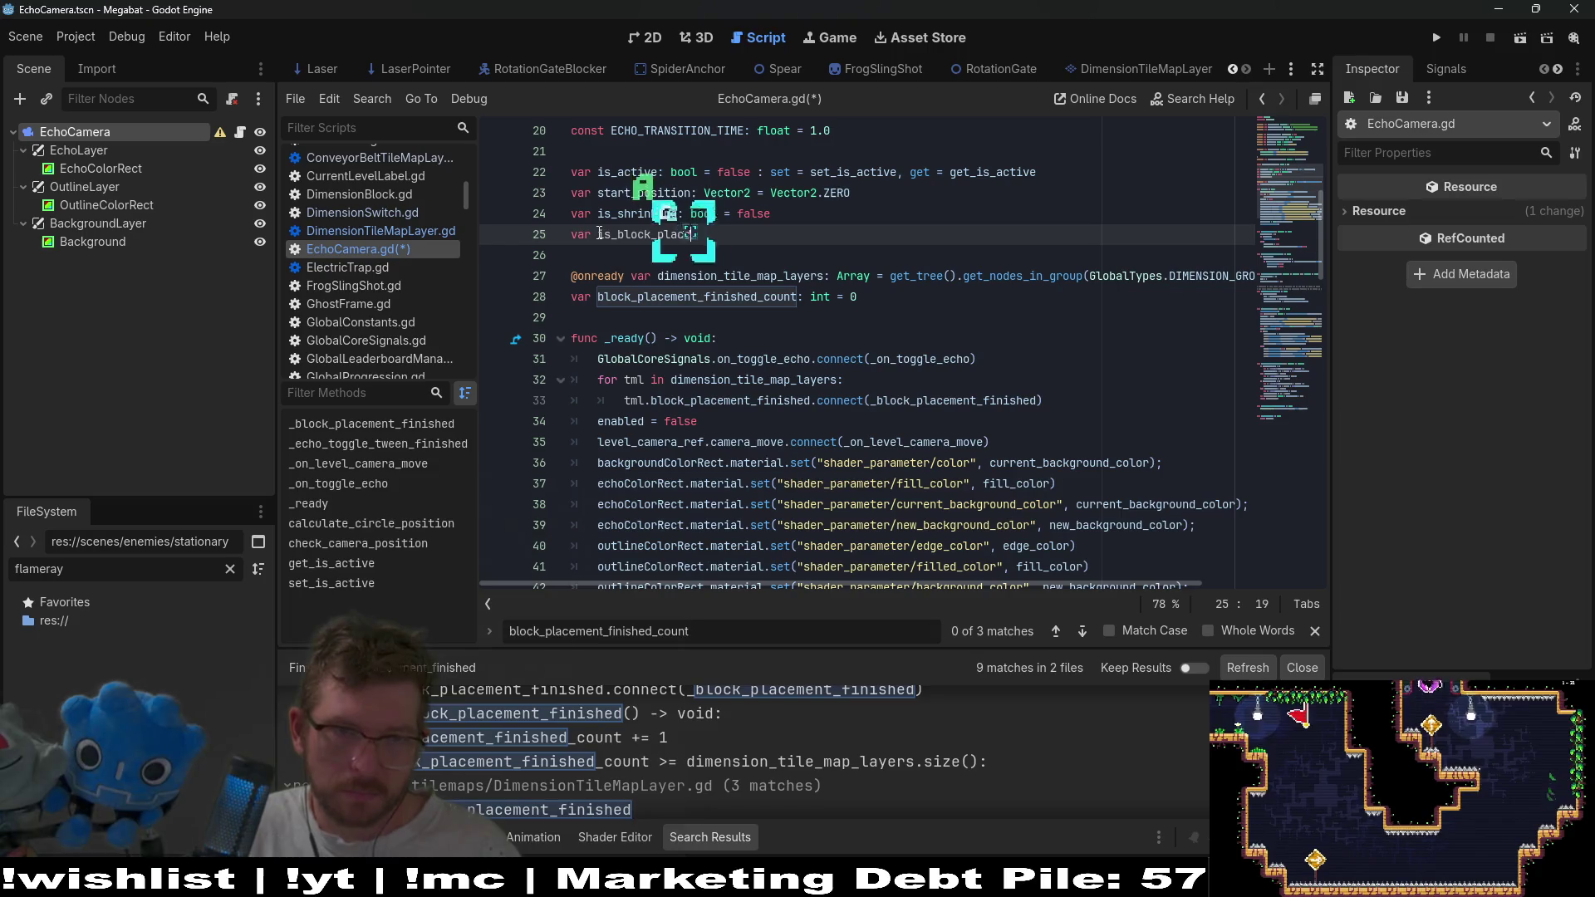
{"action": "type", "text": "ment_done: b"}
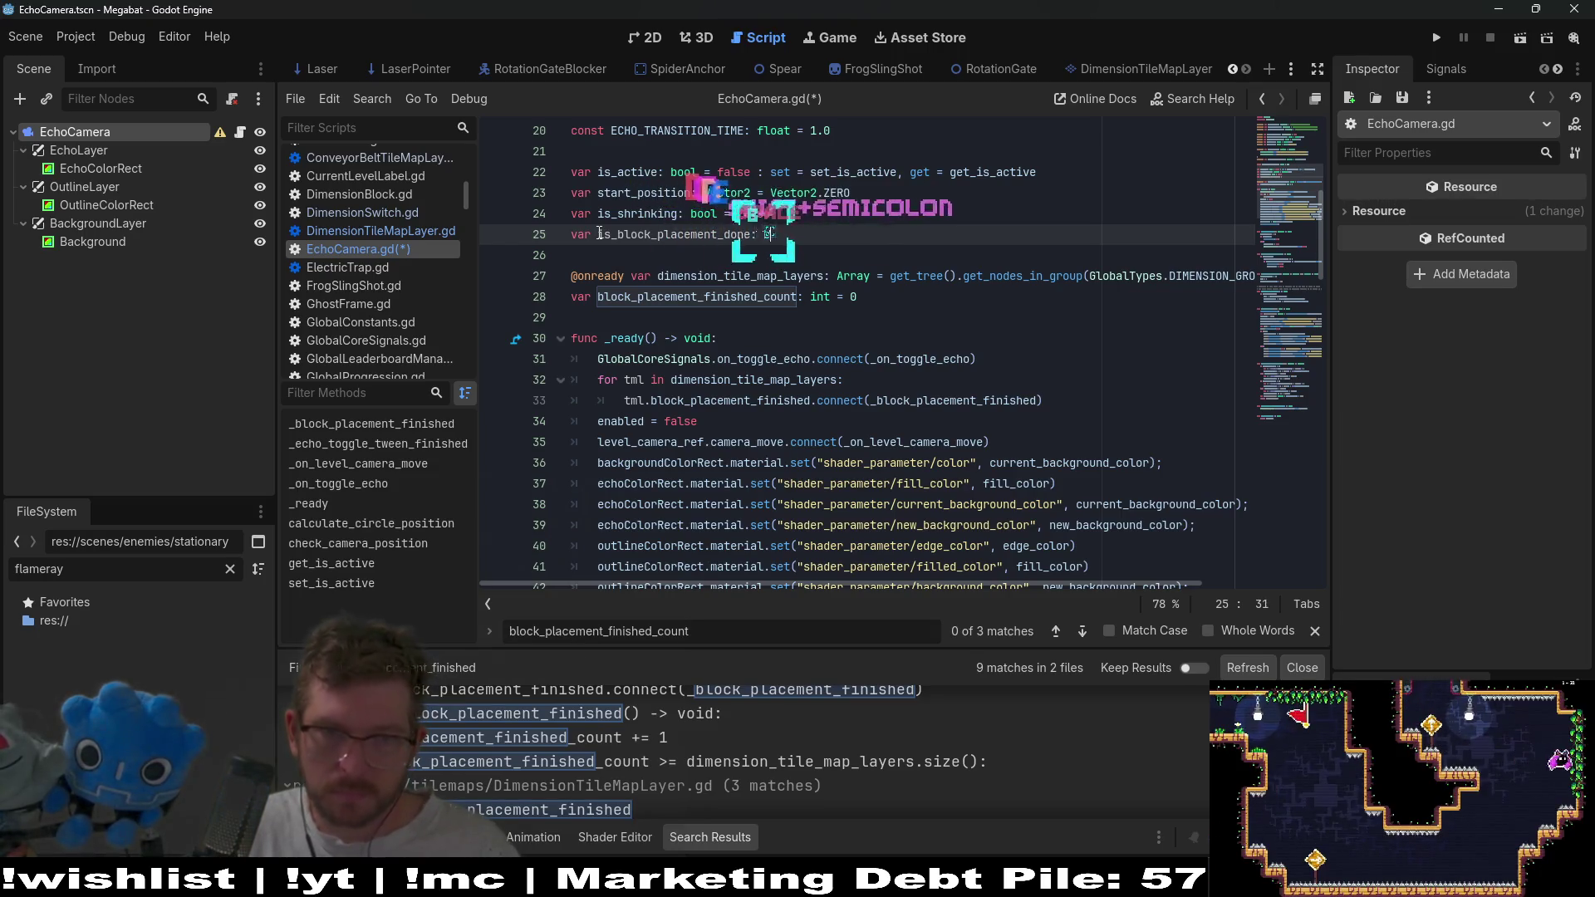
{"action": "type", "text": "ool = false"}
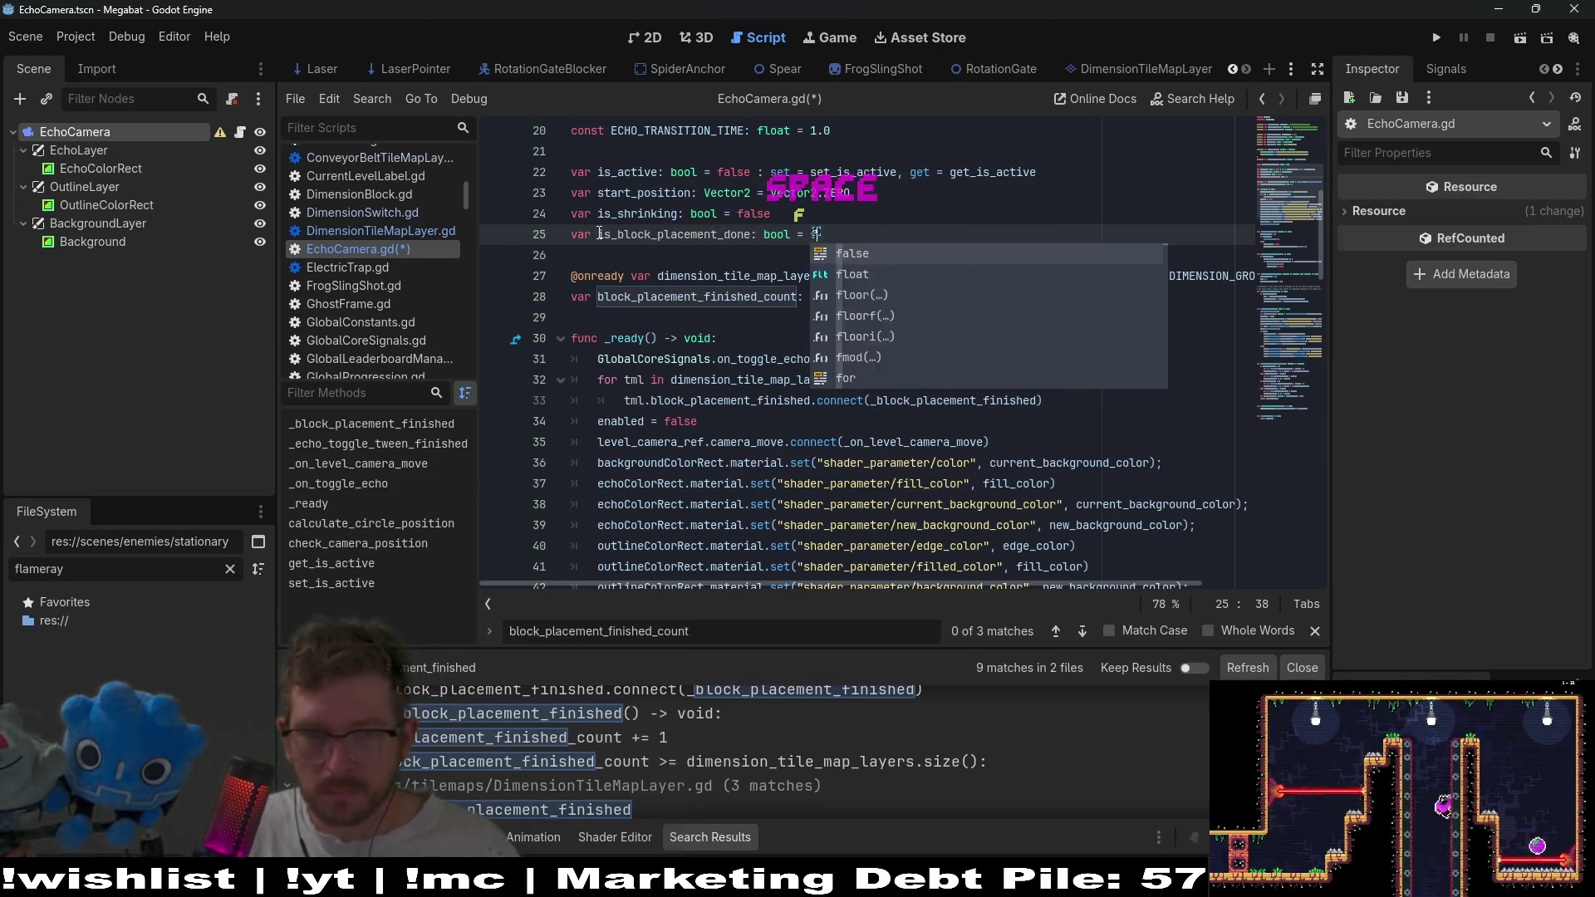
{"action": "double_click", "coordinate": [600, 234]}
{"action": "key", "text": "ctrl+c"}
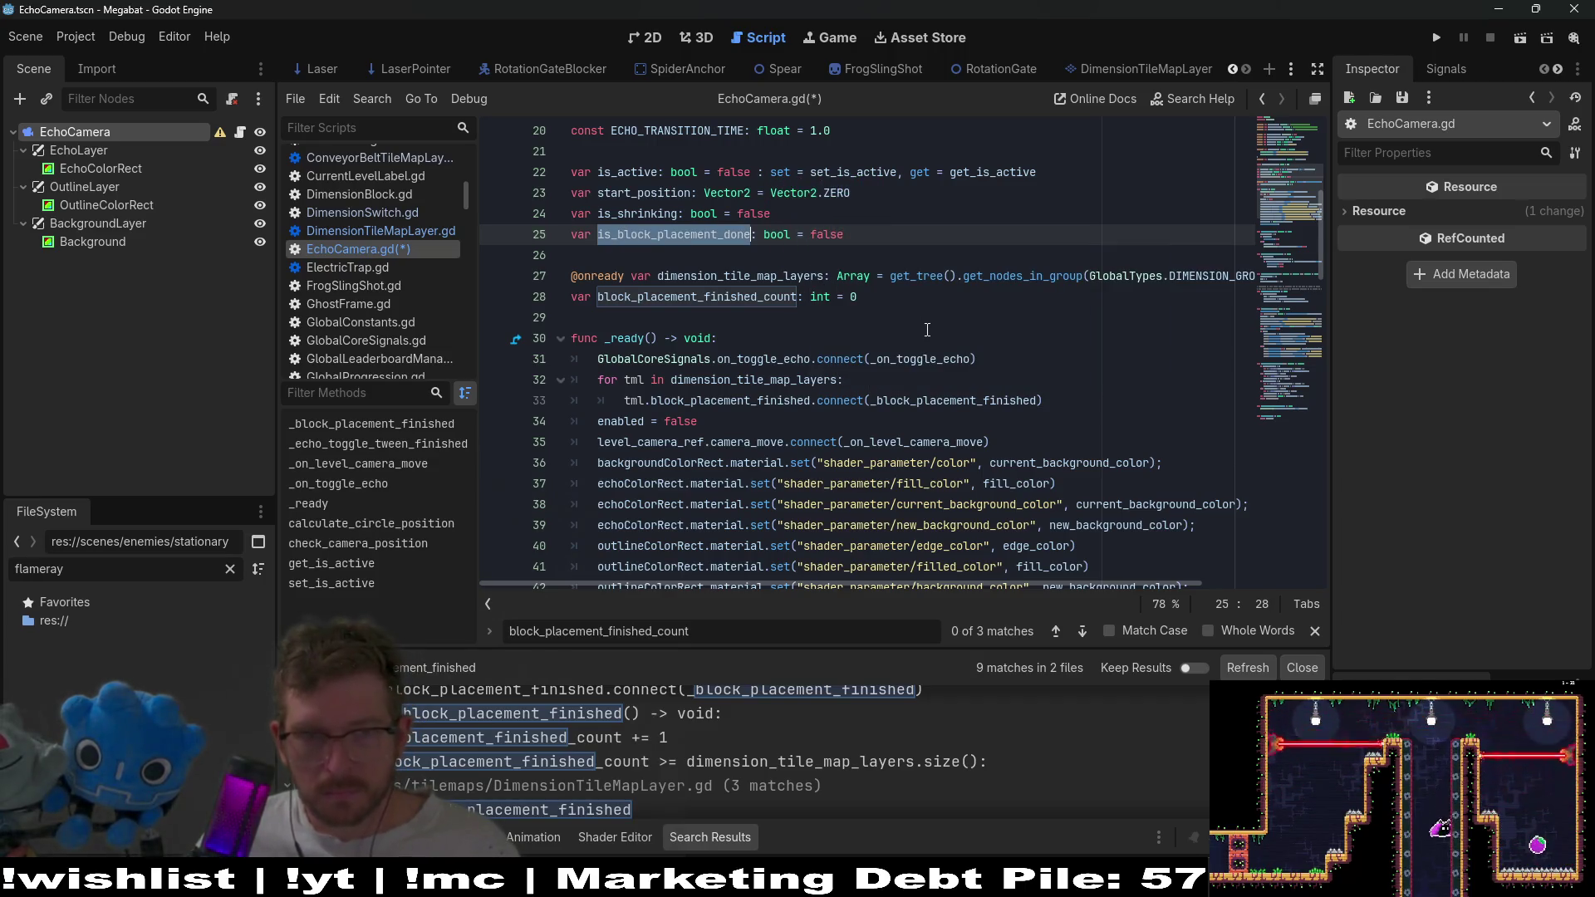
Wrap _on_toggle_echo's body in 'if is_block_placement_done:', indenting the old code.
{"action": "scroll", "coordinate": [665, 332], "scroll_direction": "down", "scroll_amount": 4}
{"action": "scroll", "coordinate": [786, 458], "scroll_direction": "down", "scroll_amount": 1}
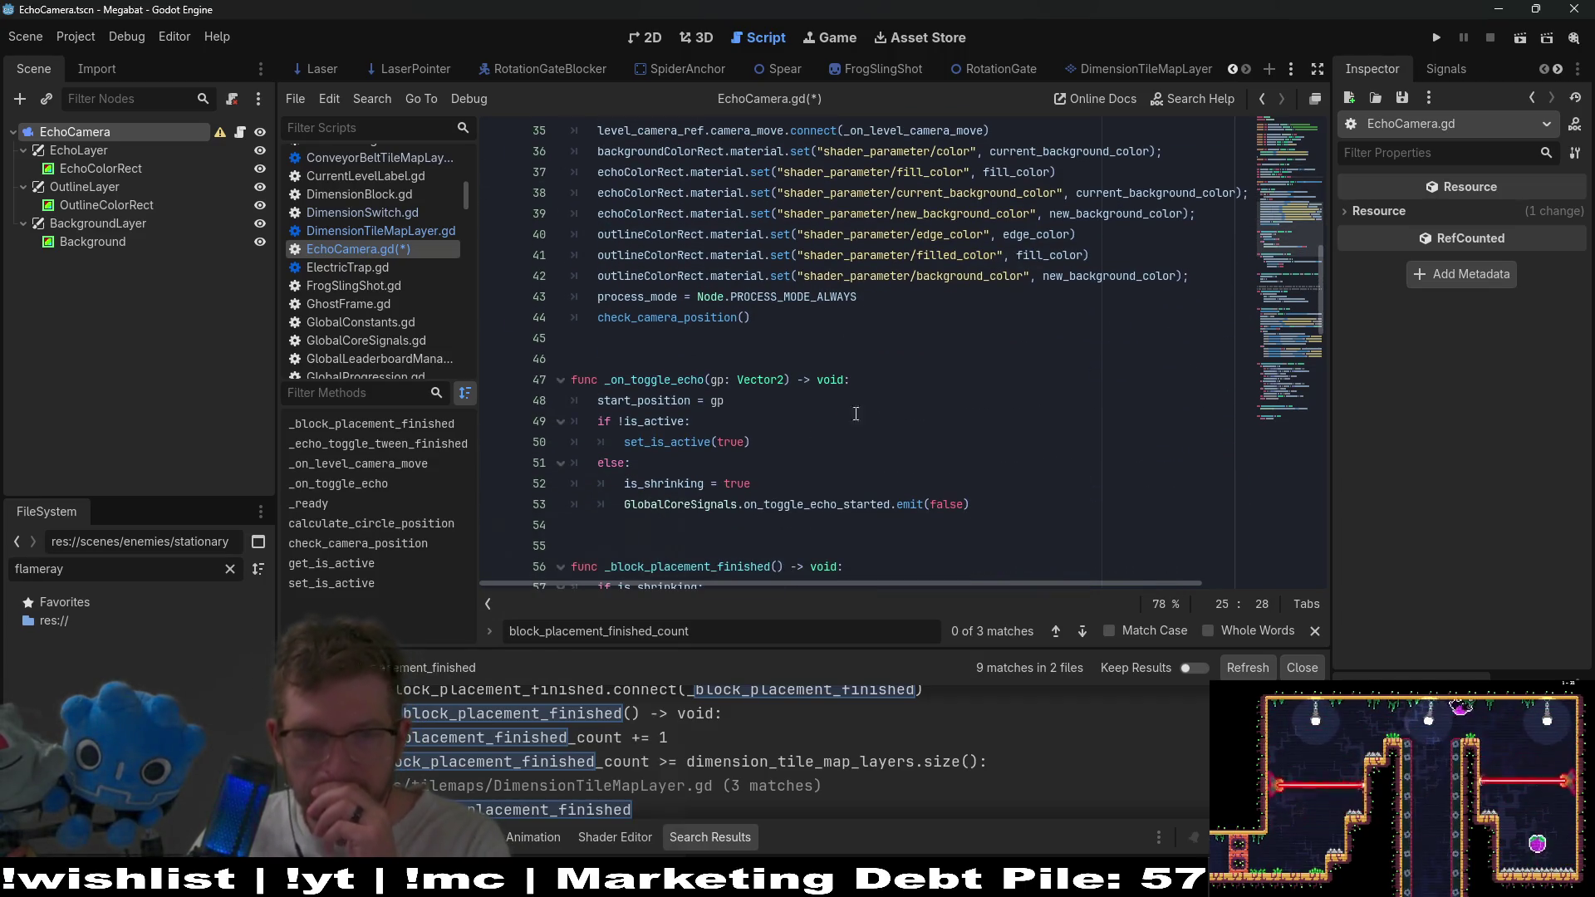
{"action": "left_click", "coordinate": [899, 388]}
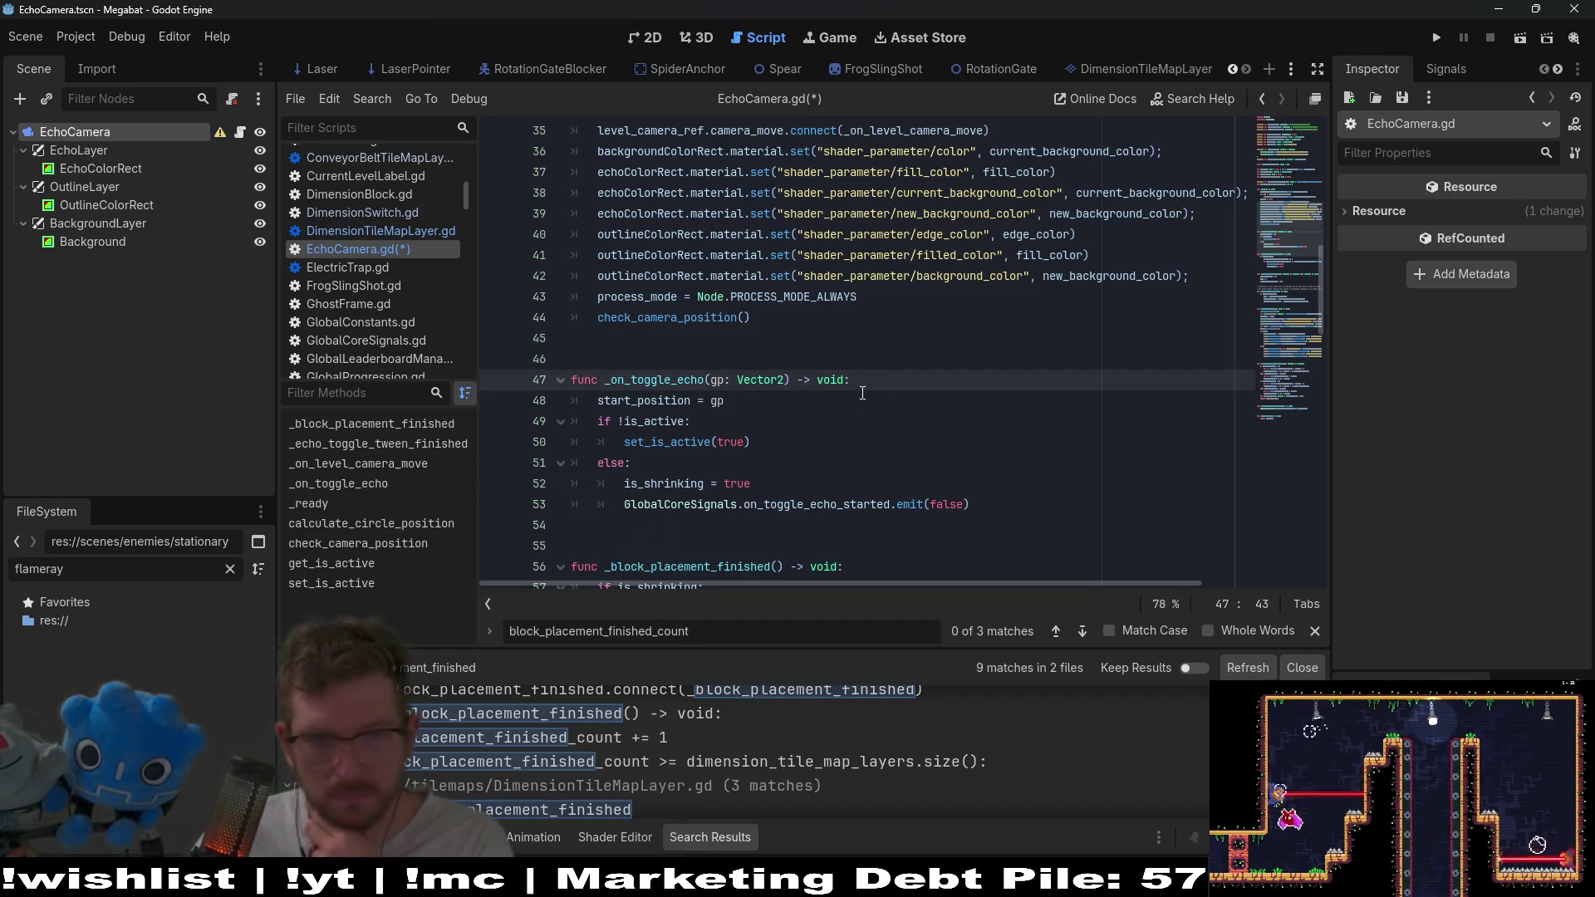
{"action": "key", "text": "Return"}
{"action": "type", "text": "if"}
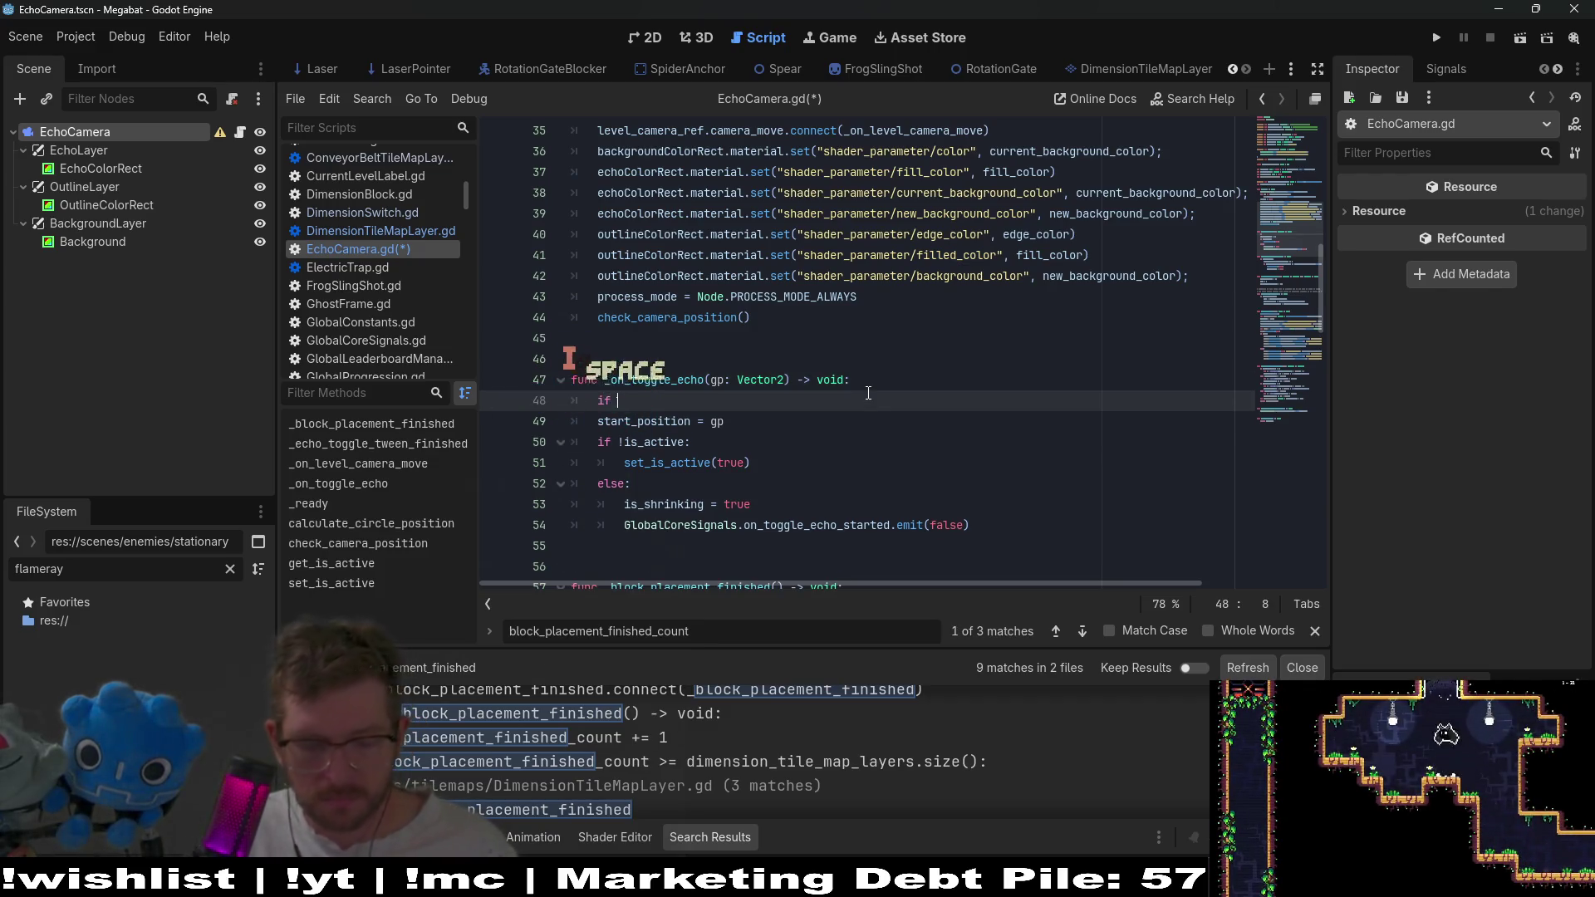
{"action": "key", "text": "ctrl+v"}
{"action": "type", "text": ":"}
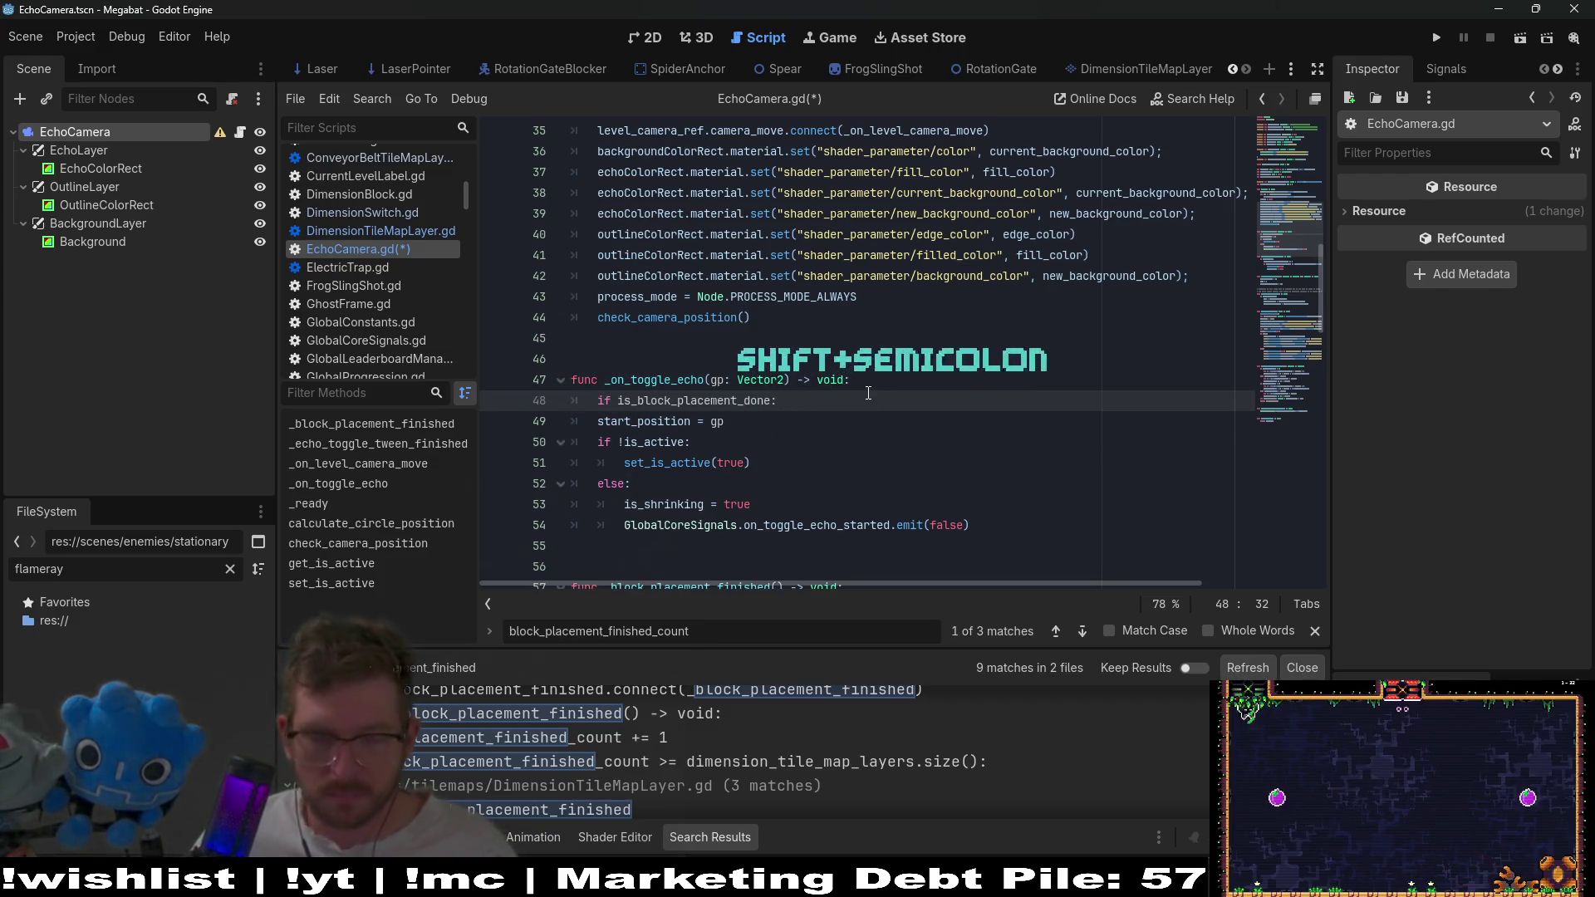
{"action": "left_click", "coordinate": [970, 527]}
{"action": "left_click_drag", "start_coordinate": [945, 534], "coordinate": [573, 422]}
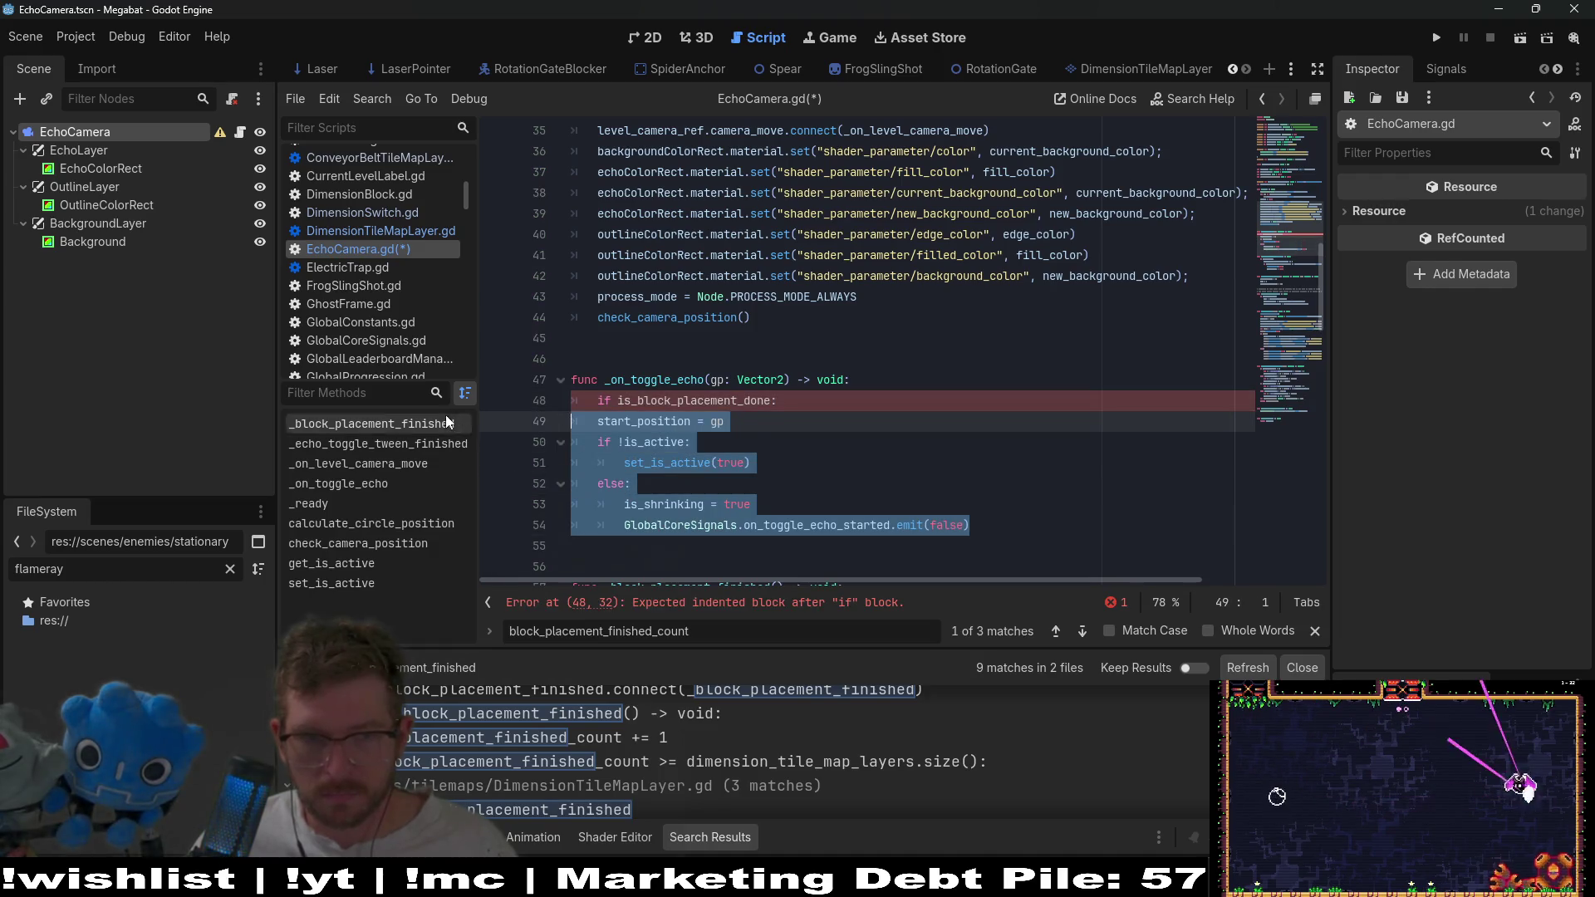
{"action": "key", "text": "Tab"}
Change is_block_placement_done's default to true and save EchoCamera.gd.
{"action": "scroll", "coordinate": [841, 295], "scroll_direction": "up", "scroll_amount": 5}
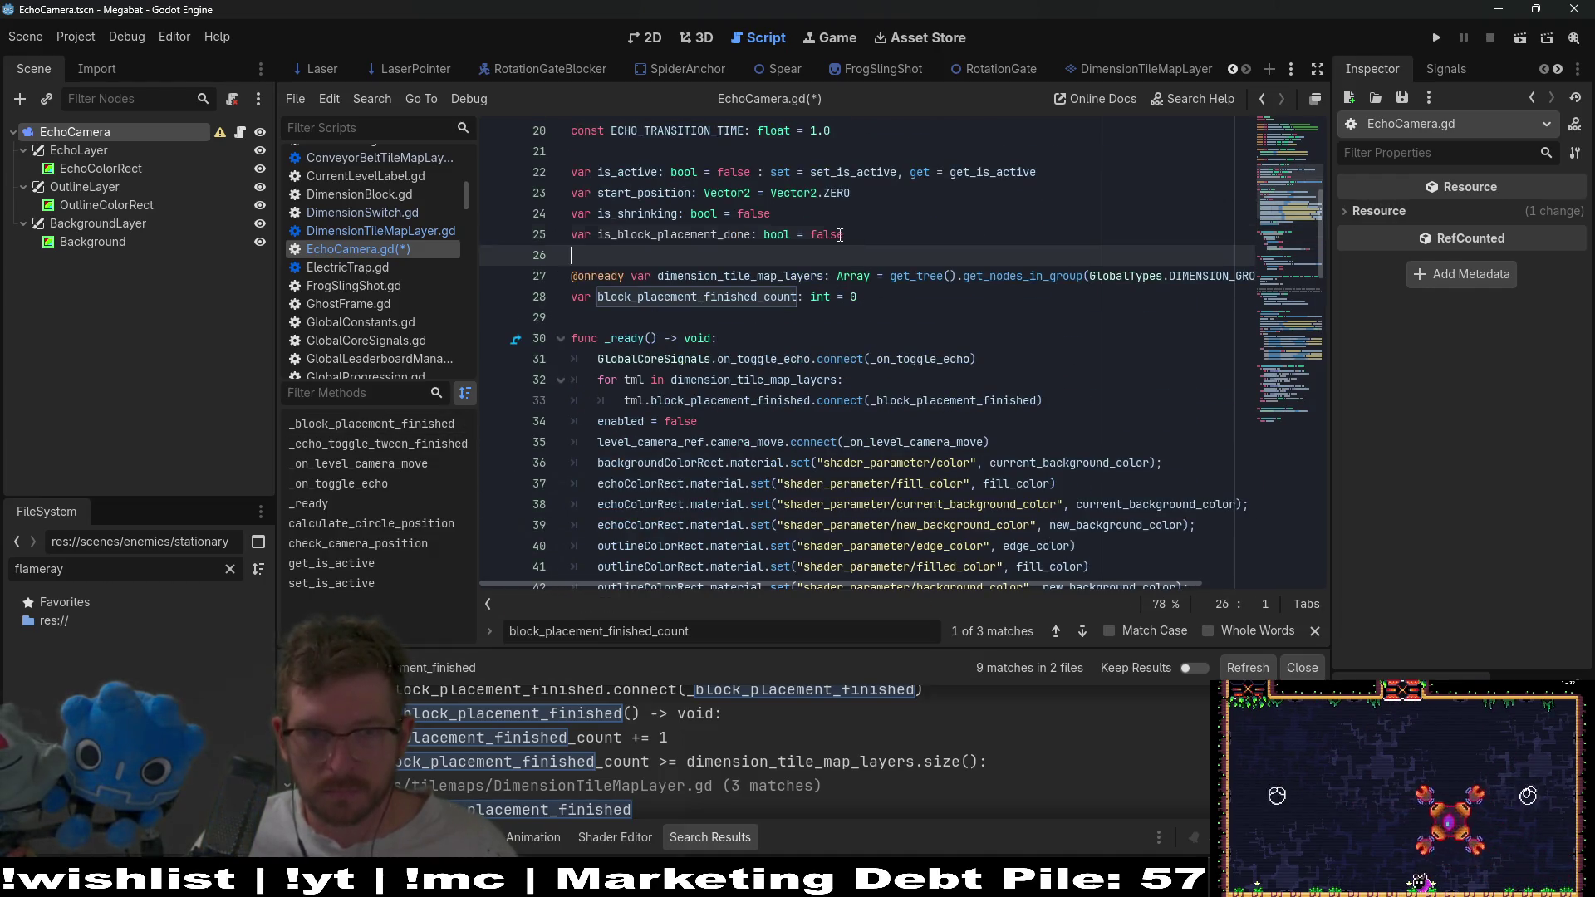
{"action": "double_click", "coordinate": [835, 234]}
{"action": "type", "text": "true"}
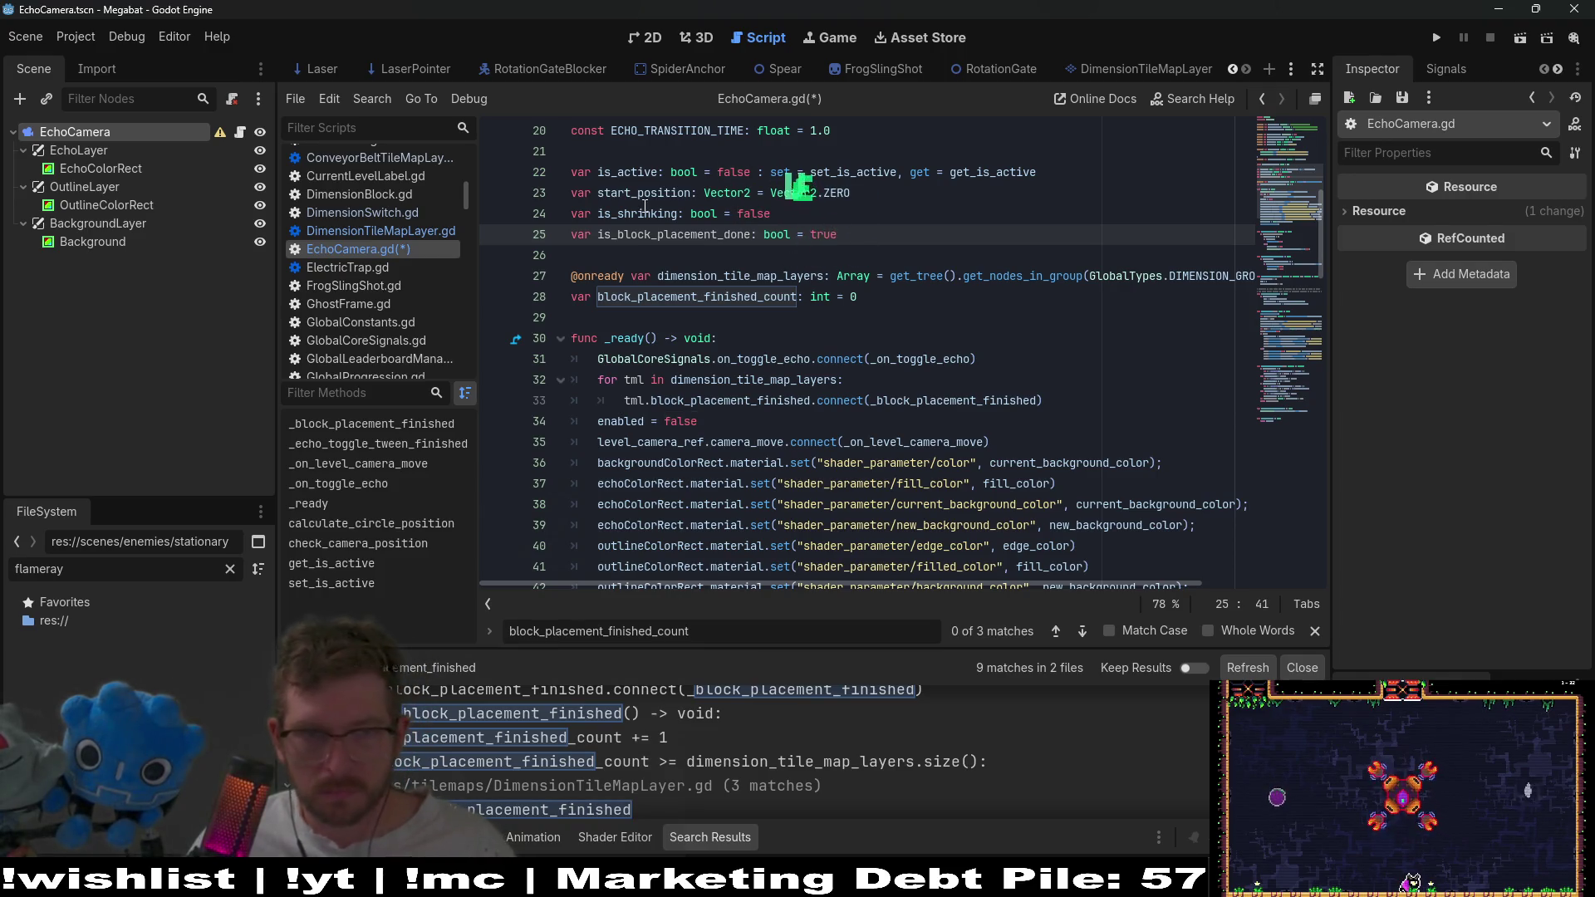
{"action": "double_click", "coordinate": [665, 237]}
{"action": "key", "text": "ctrl+c"}
{"action": "key", "text": "ctrl+s"}
Add 'is_block_placement_done = false' under the new condition and save the script.
{"action": "scroll", "coordinate": [809, 316], "scroll_direction": "down", "scroll_amount": 10}
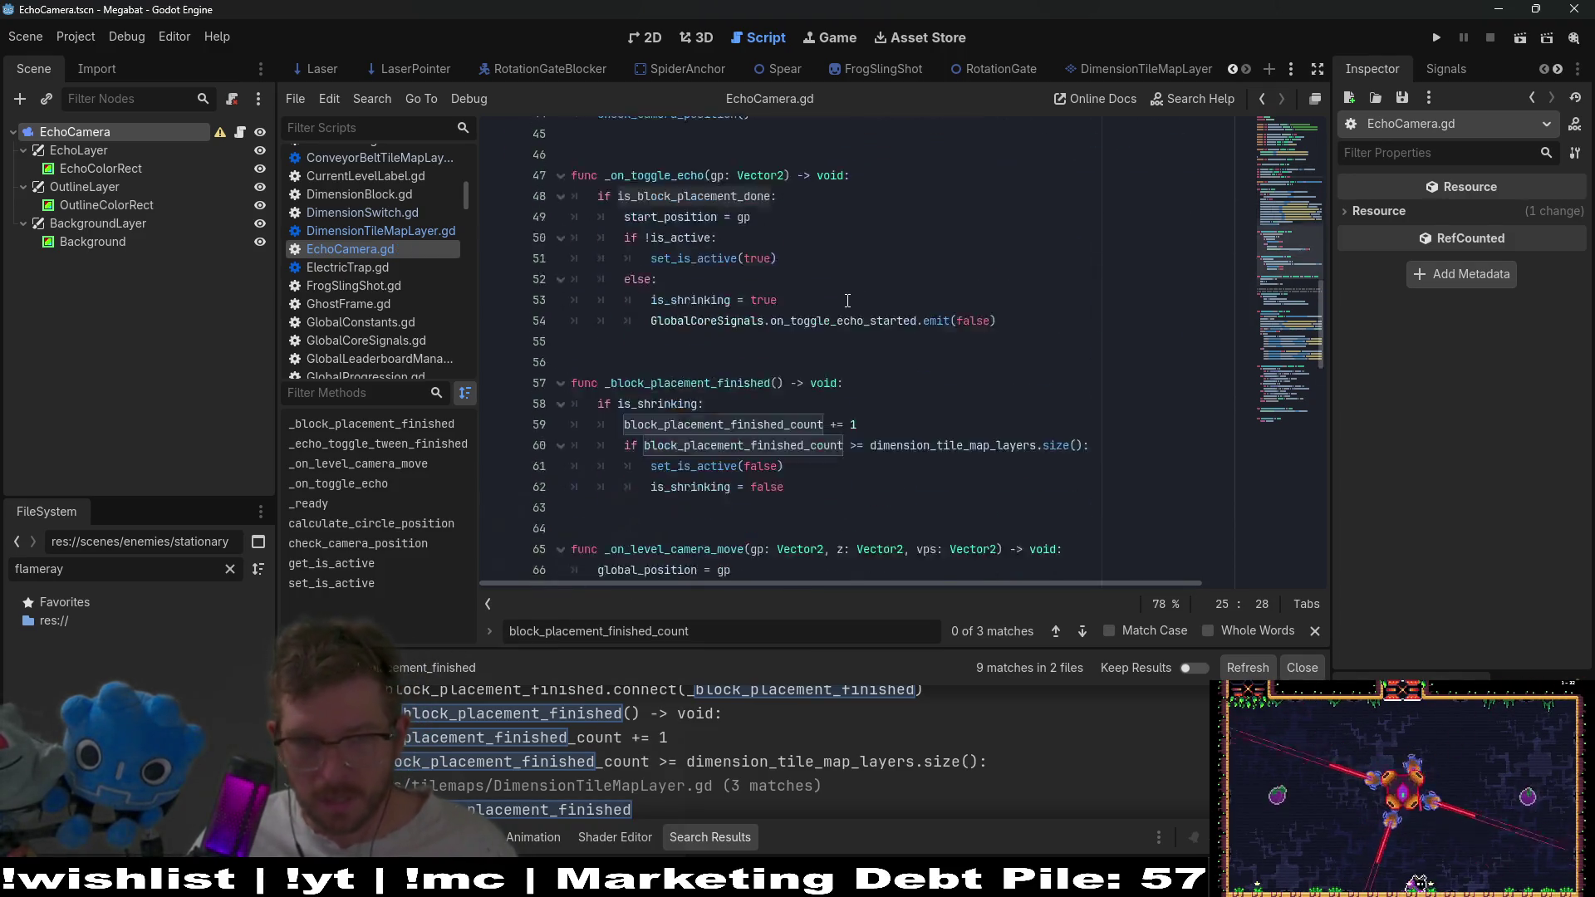
{"action": "scroll", "coordinate": [813, 315], "scroll_direction": "up", "scroll_amount": 2}
{"action": "scroll", "coordinate": [810, 328], "scroll_direction": "up", "scroll_amount": 2}
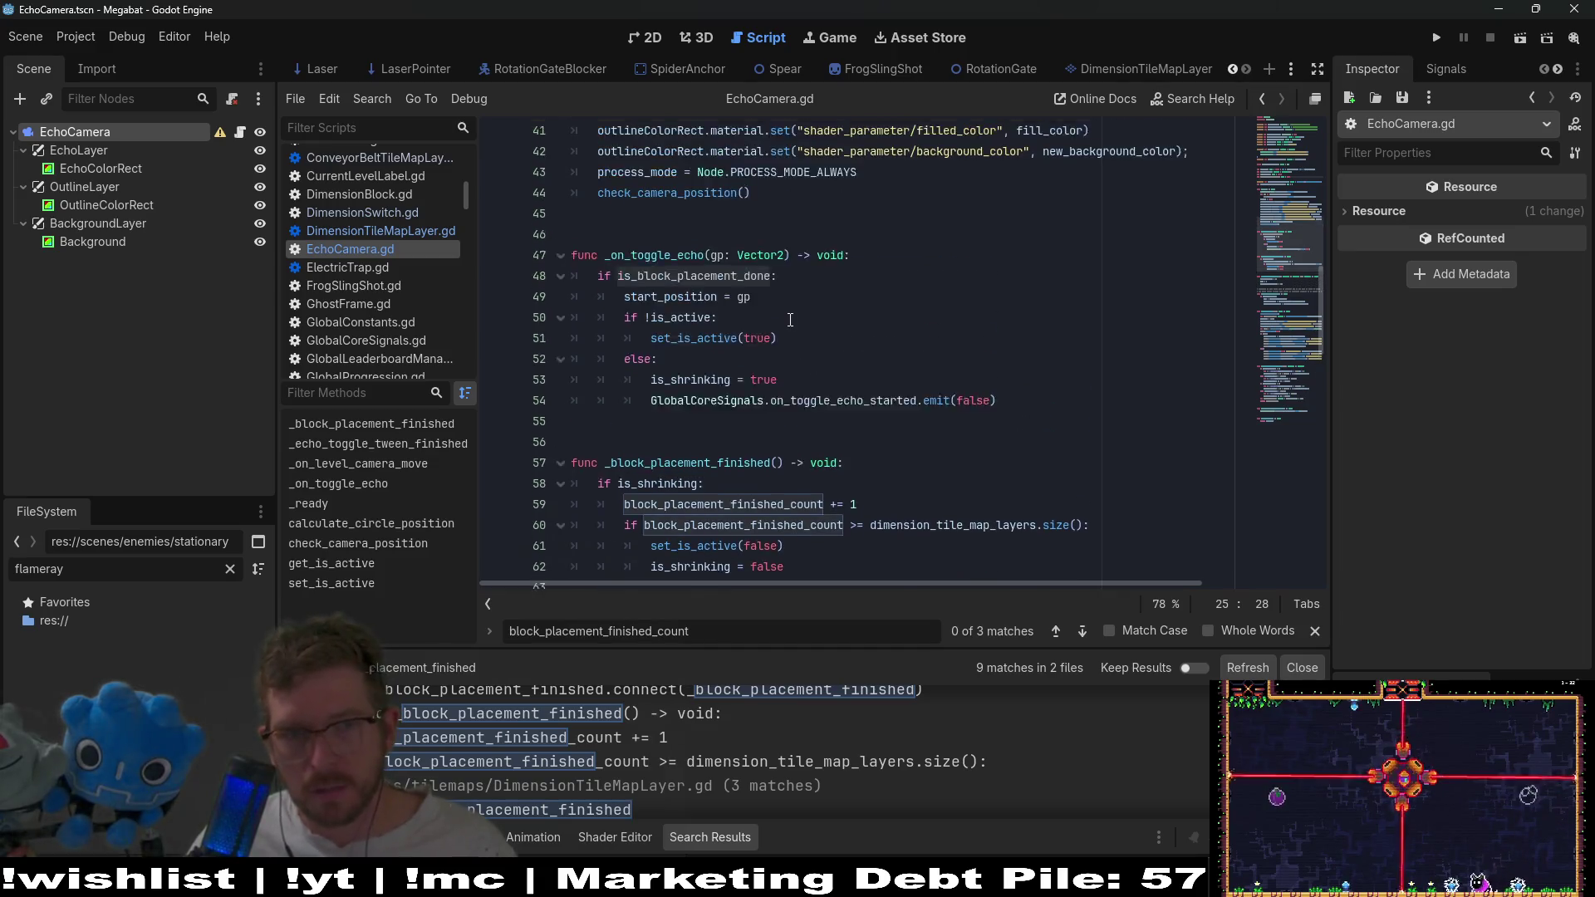
{"action": "left_click", "coordinate": [802, 339]}
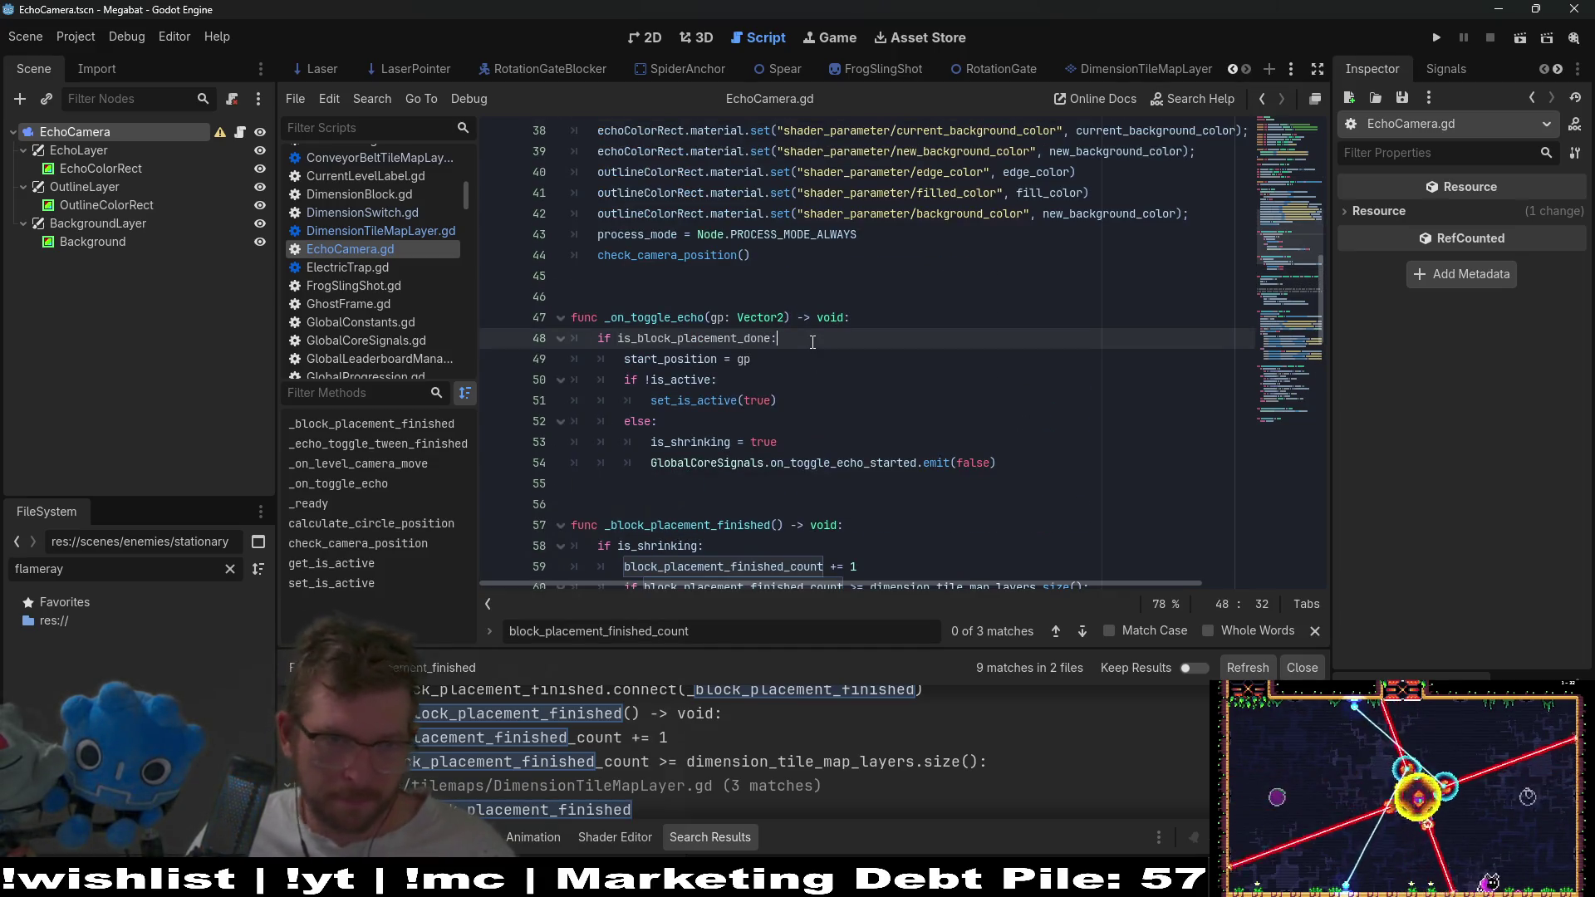
{"action": "key", "text": "Return"}
{"action": "key", "text": "ctrl+v"}
{"action": "type", "text": "="}
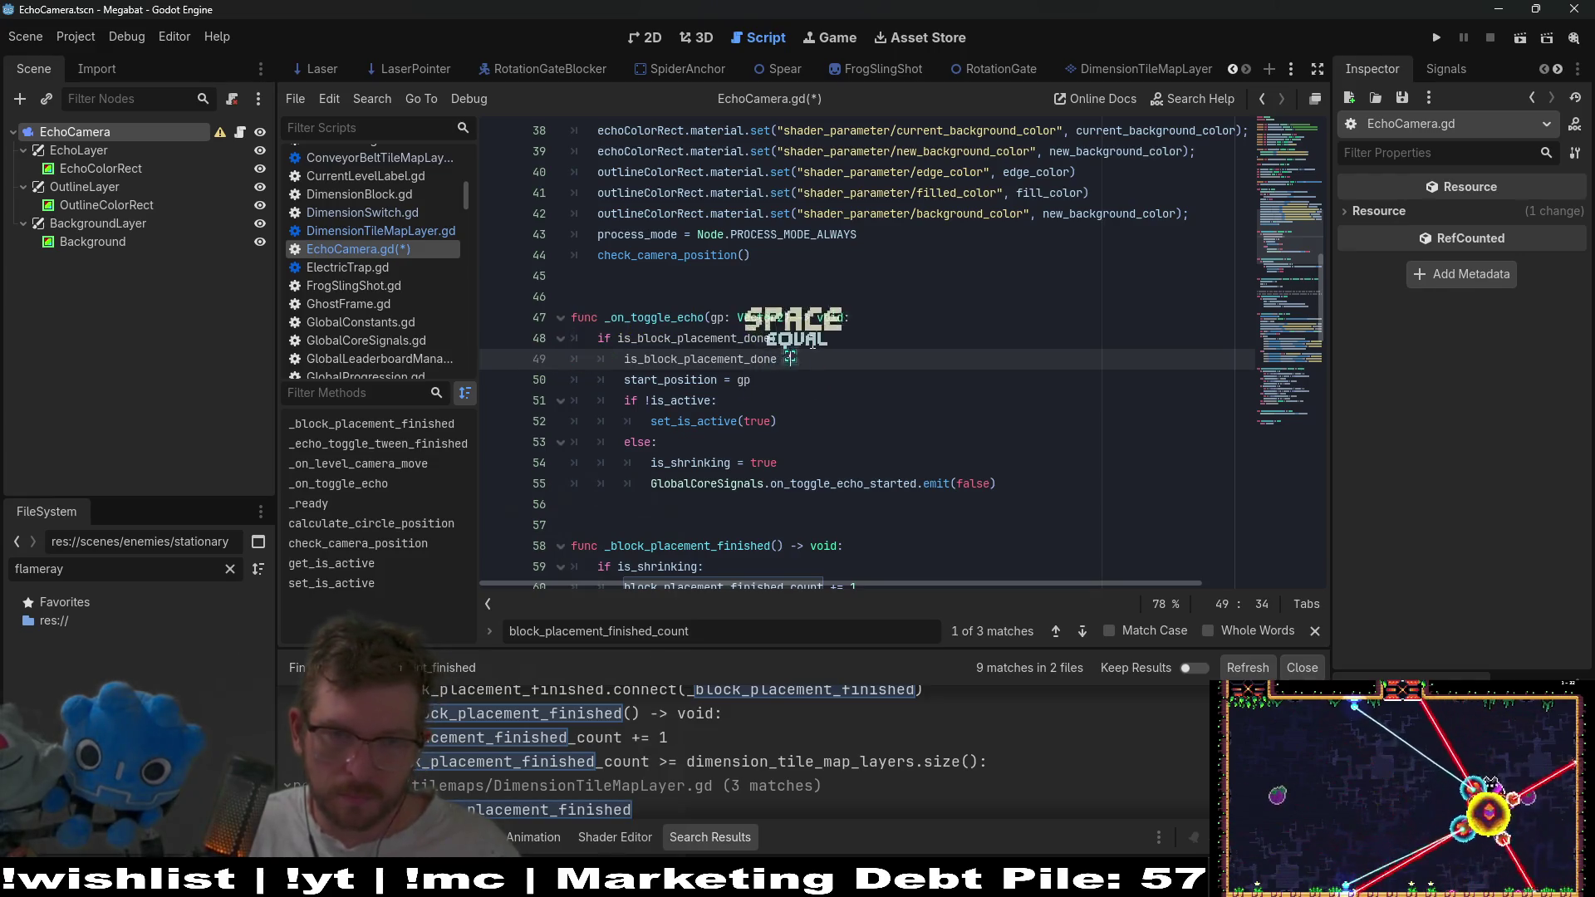
{"action": "type", "text": " false"}
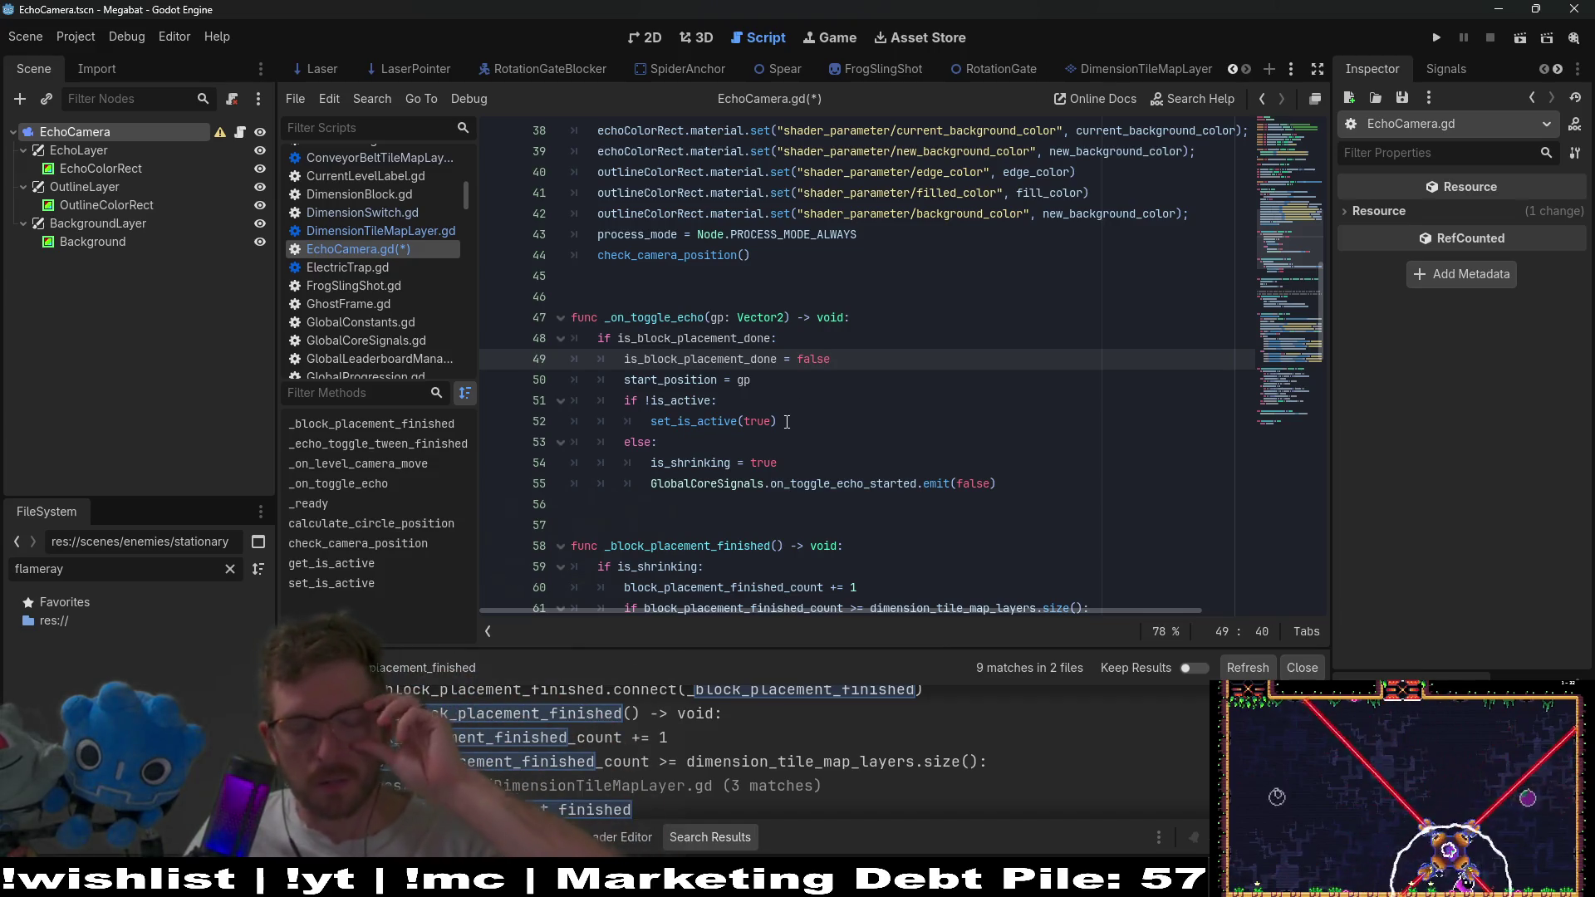
{"action": "double_click", "coordinate": [698, 358]}
{"action": "key", "text": "ctrl+c"}
{"action": "key", "text": "ctrl+s"}
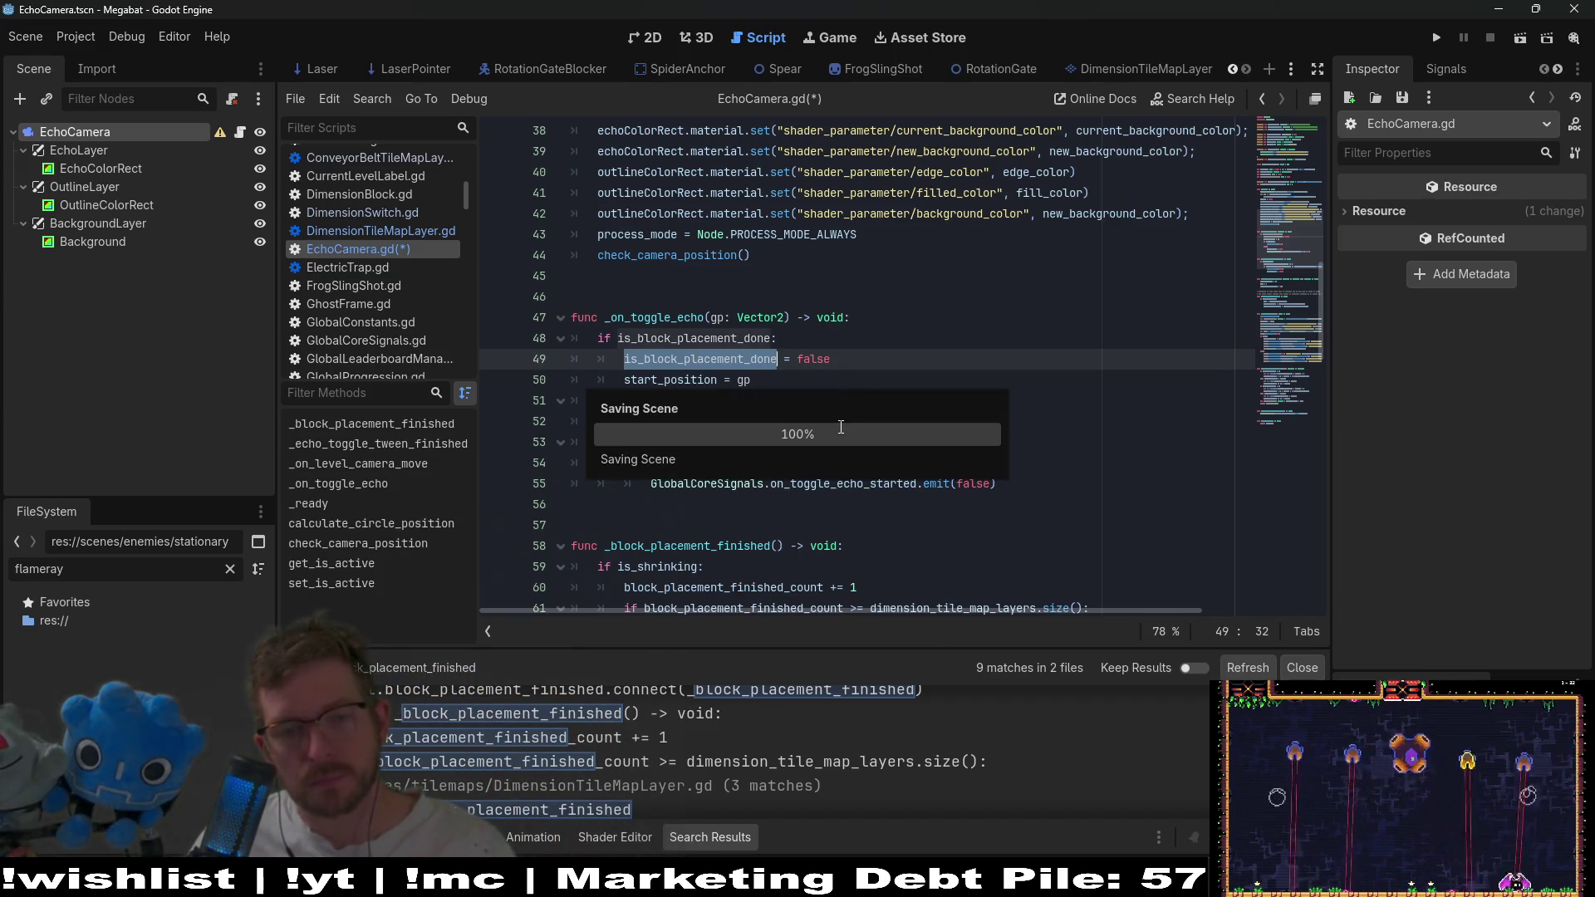
{"action": "scroll", "coordinate": [824, 441], "scroll_direction": "down", "scroll_amount": 2}
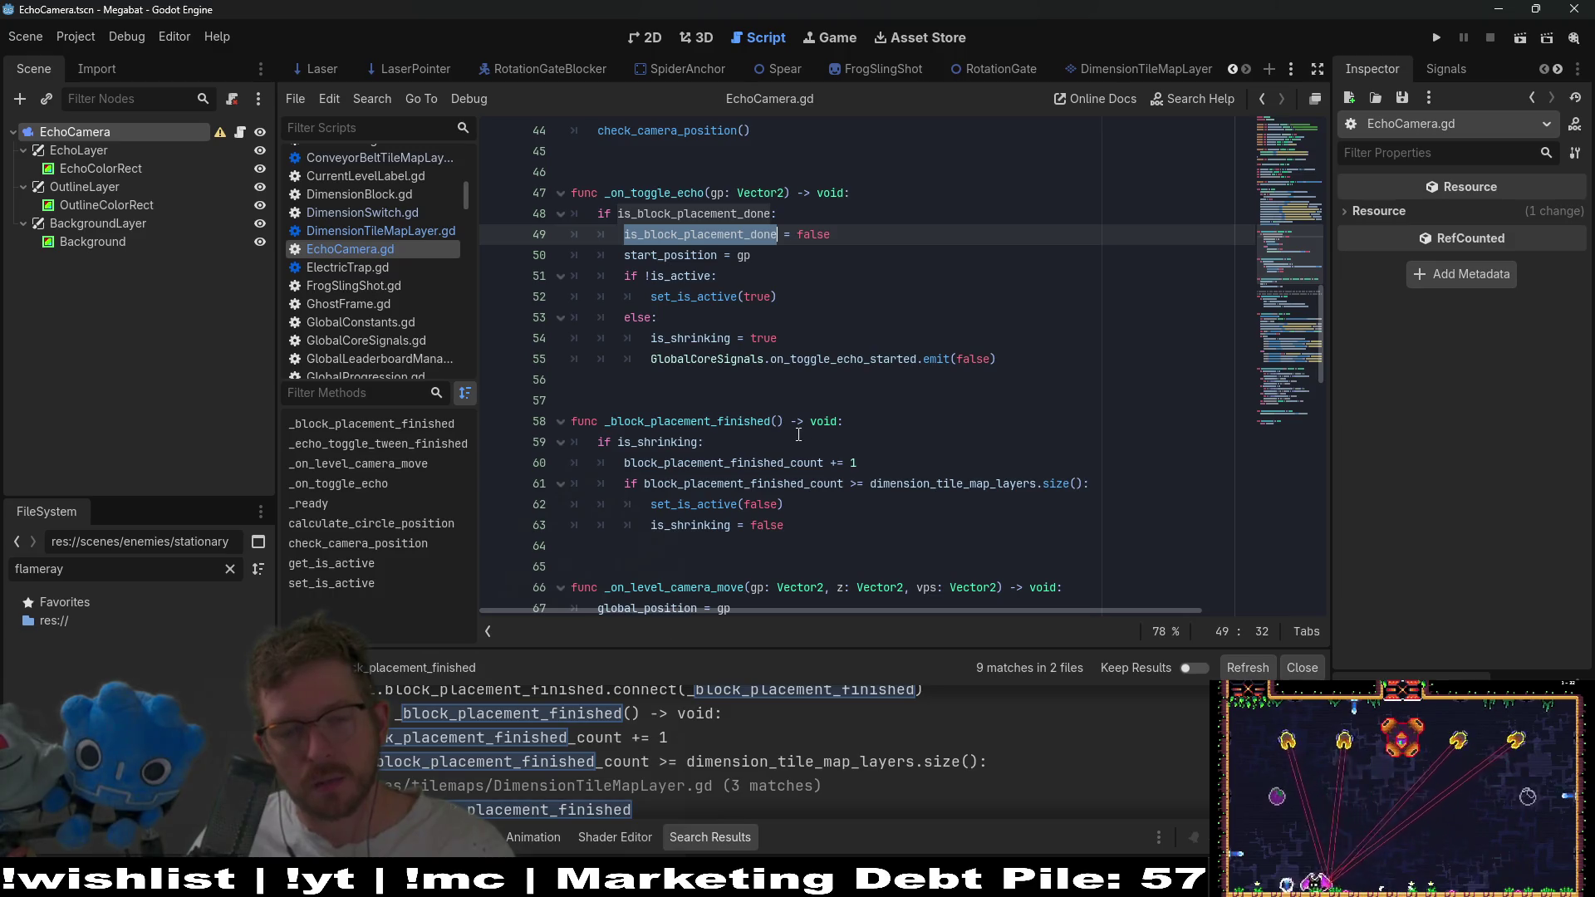
{"action": "left_click", "coordinate": [796, 435]}
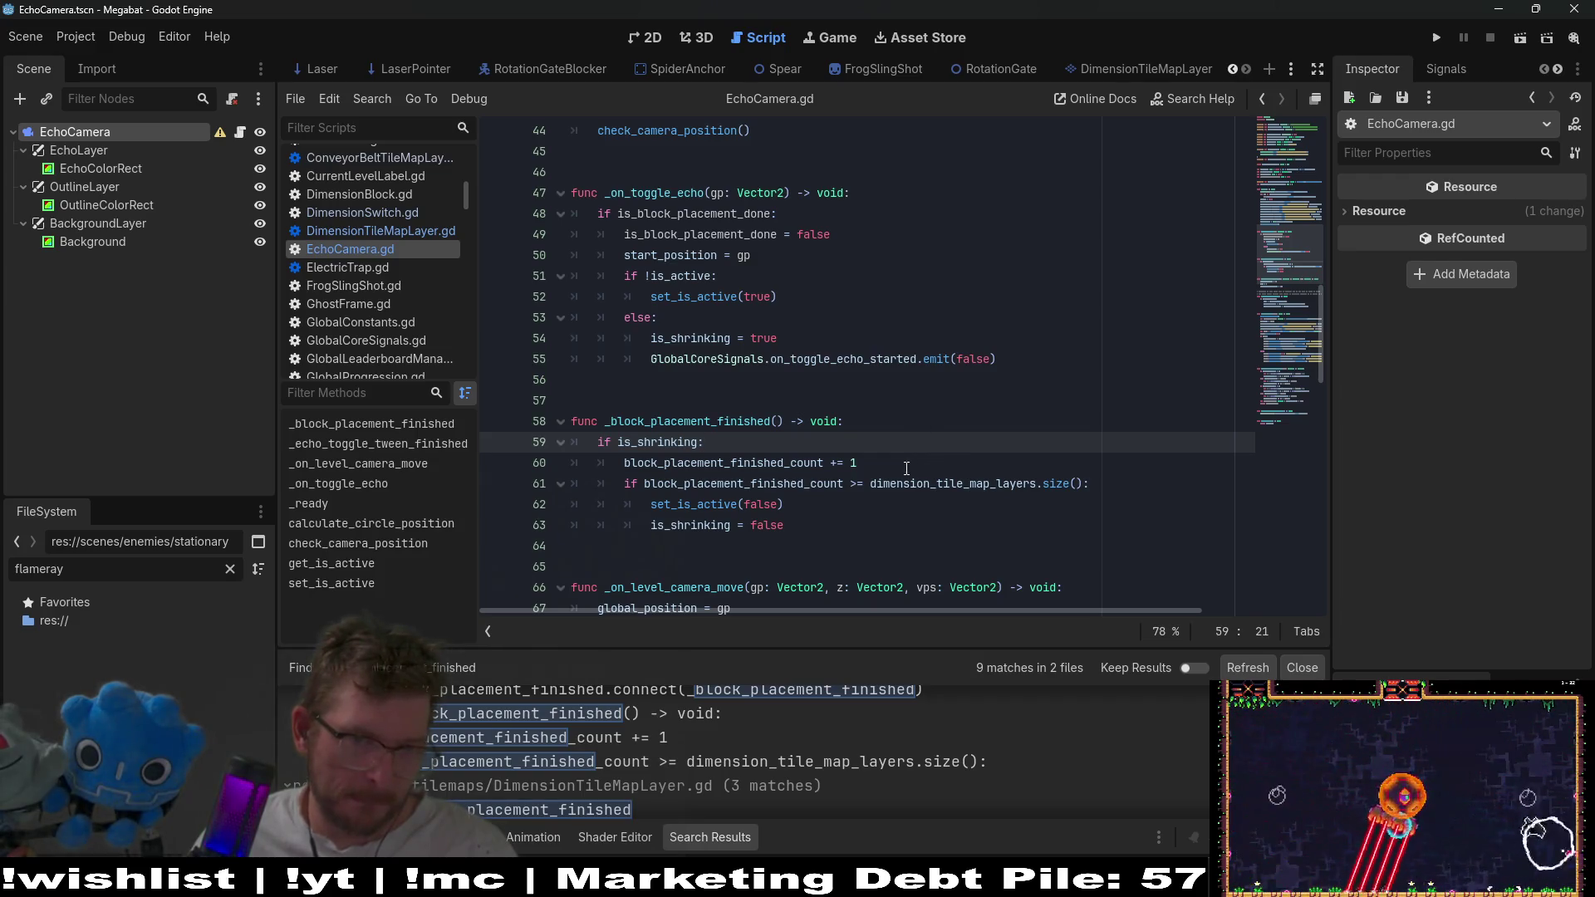
Add an else branch after the is_shrinking reset that sets is_block_placement_done = true.
{"action": "double_click", "coordinate": [652, 444]}
{"action": "left_click", "coordinate": [889, 428]}
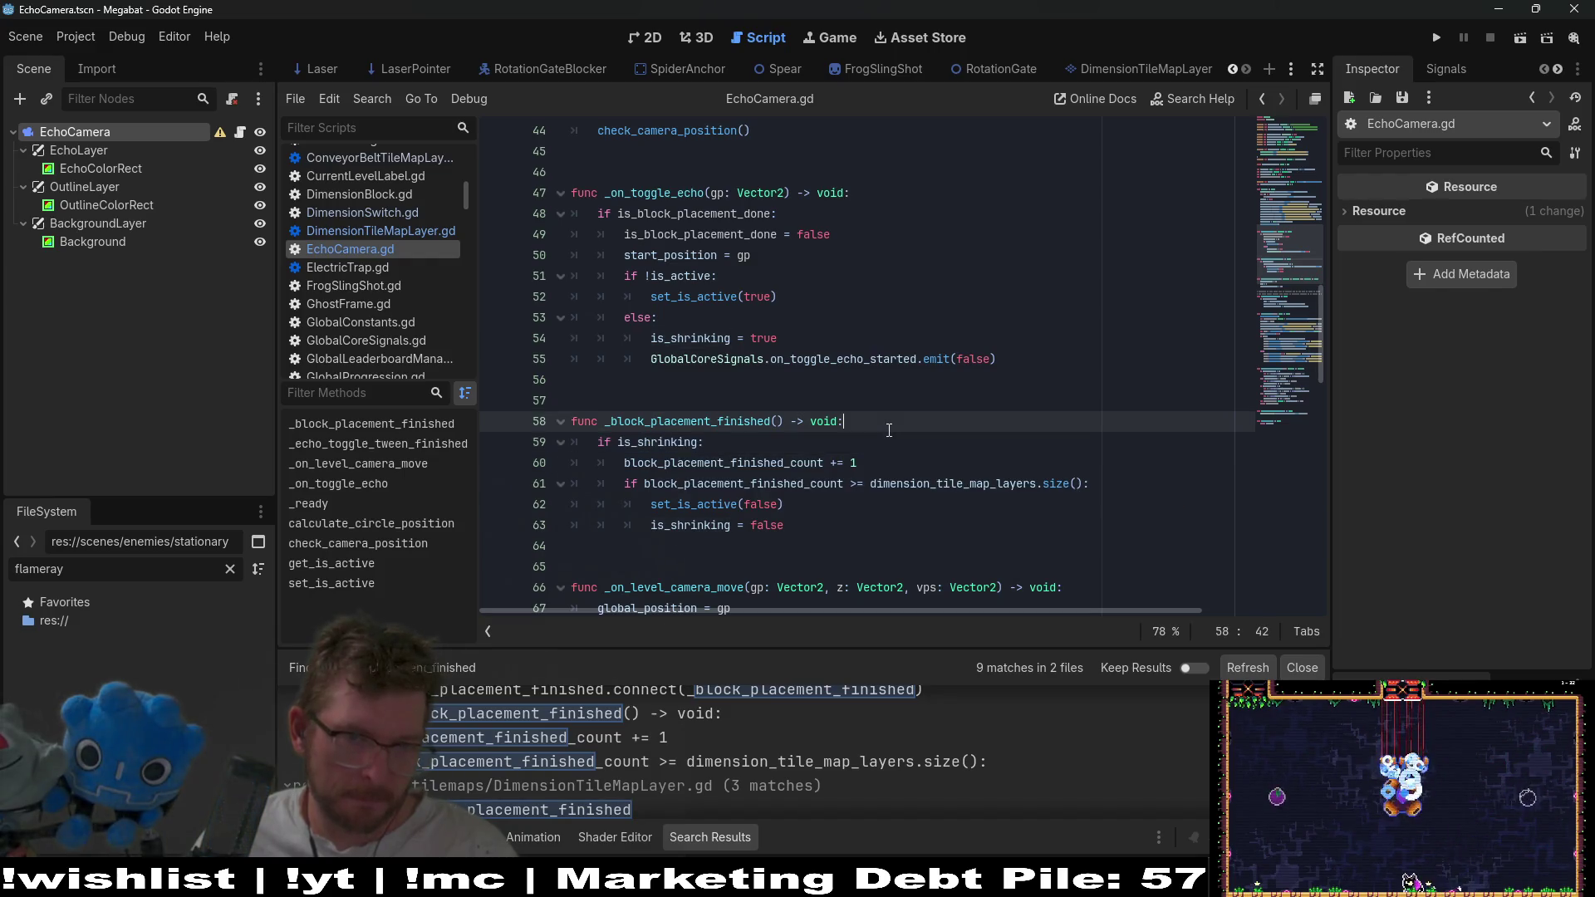
{"action": "left_click", "coordinate": [861, 505]}
{"action": "left_click", "coordinate": [842, 525]}
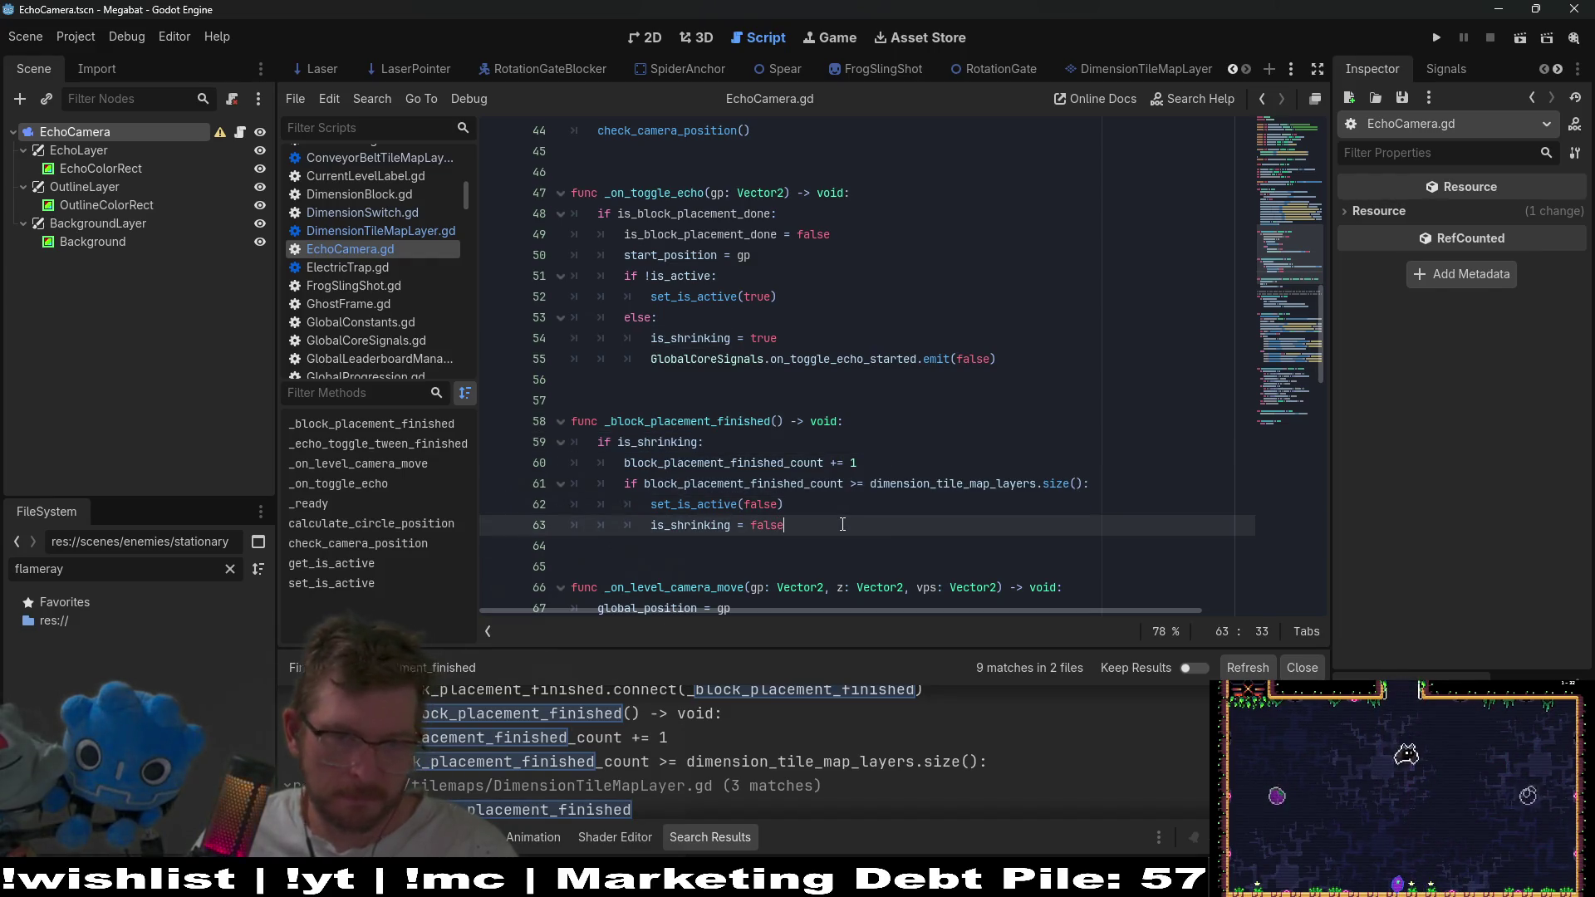
{"action": "key", "text": "Return"}
{"action": "key", "text": "BackSpace"}
{"action": "key", "text": "BackSpace"}
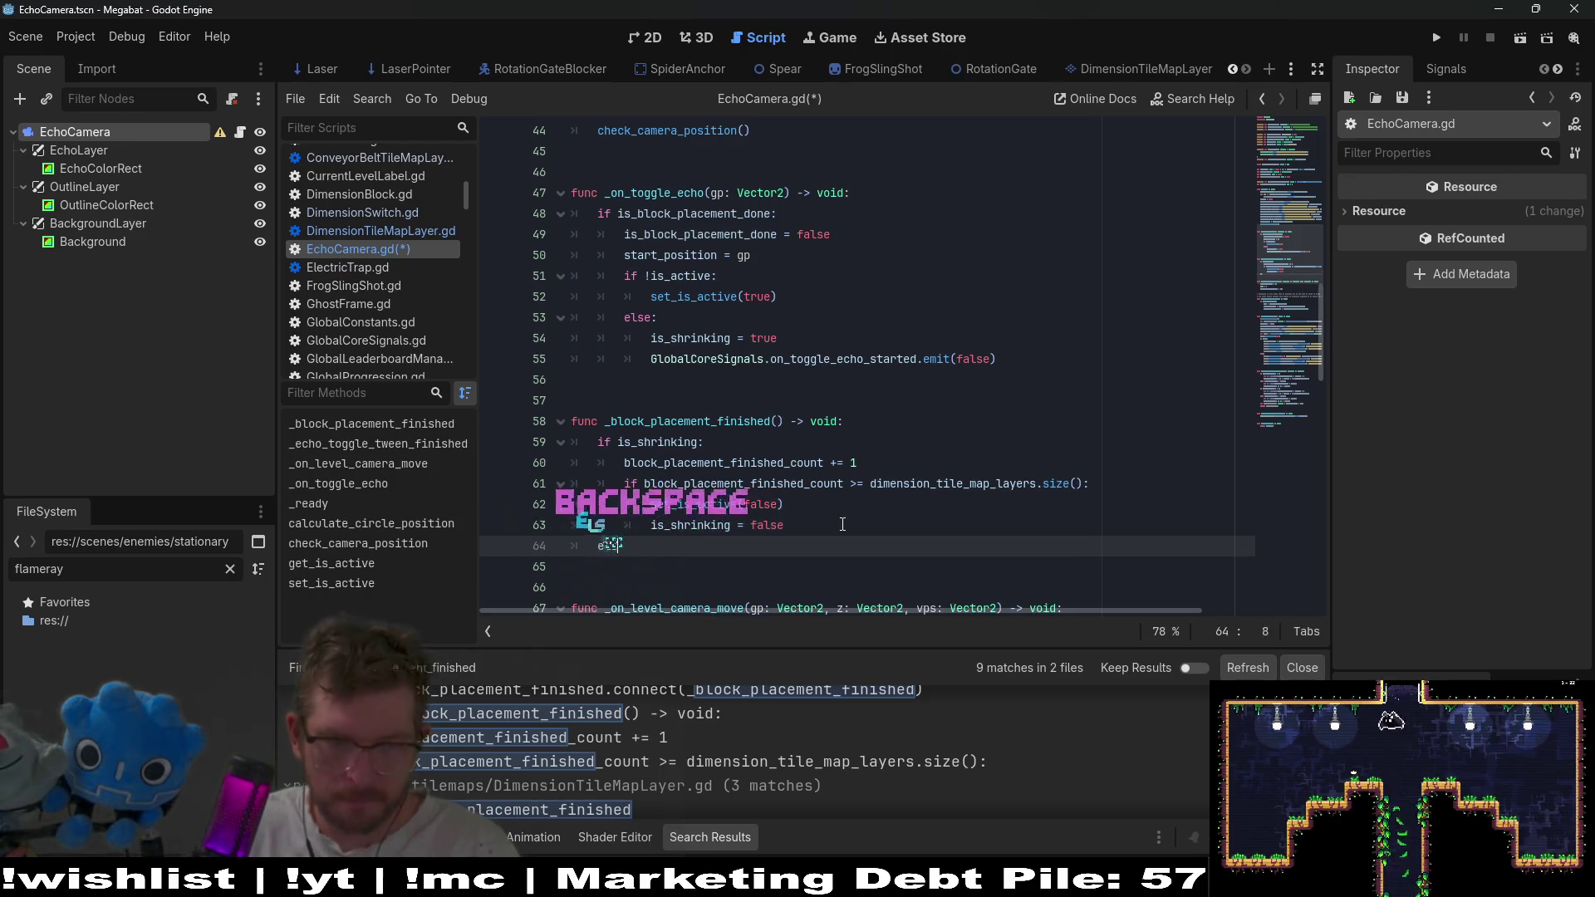
{"action": "type", "text": "else:"}
{"action": "key", "text": "Return"}
{"action": "key", "text": "ctrl+v"}
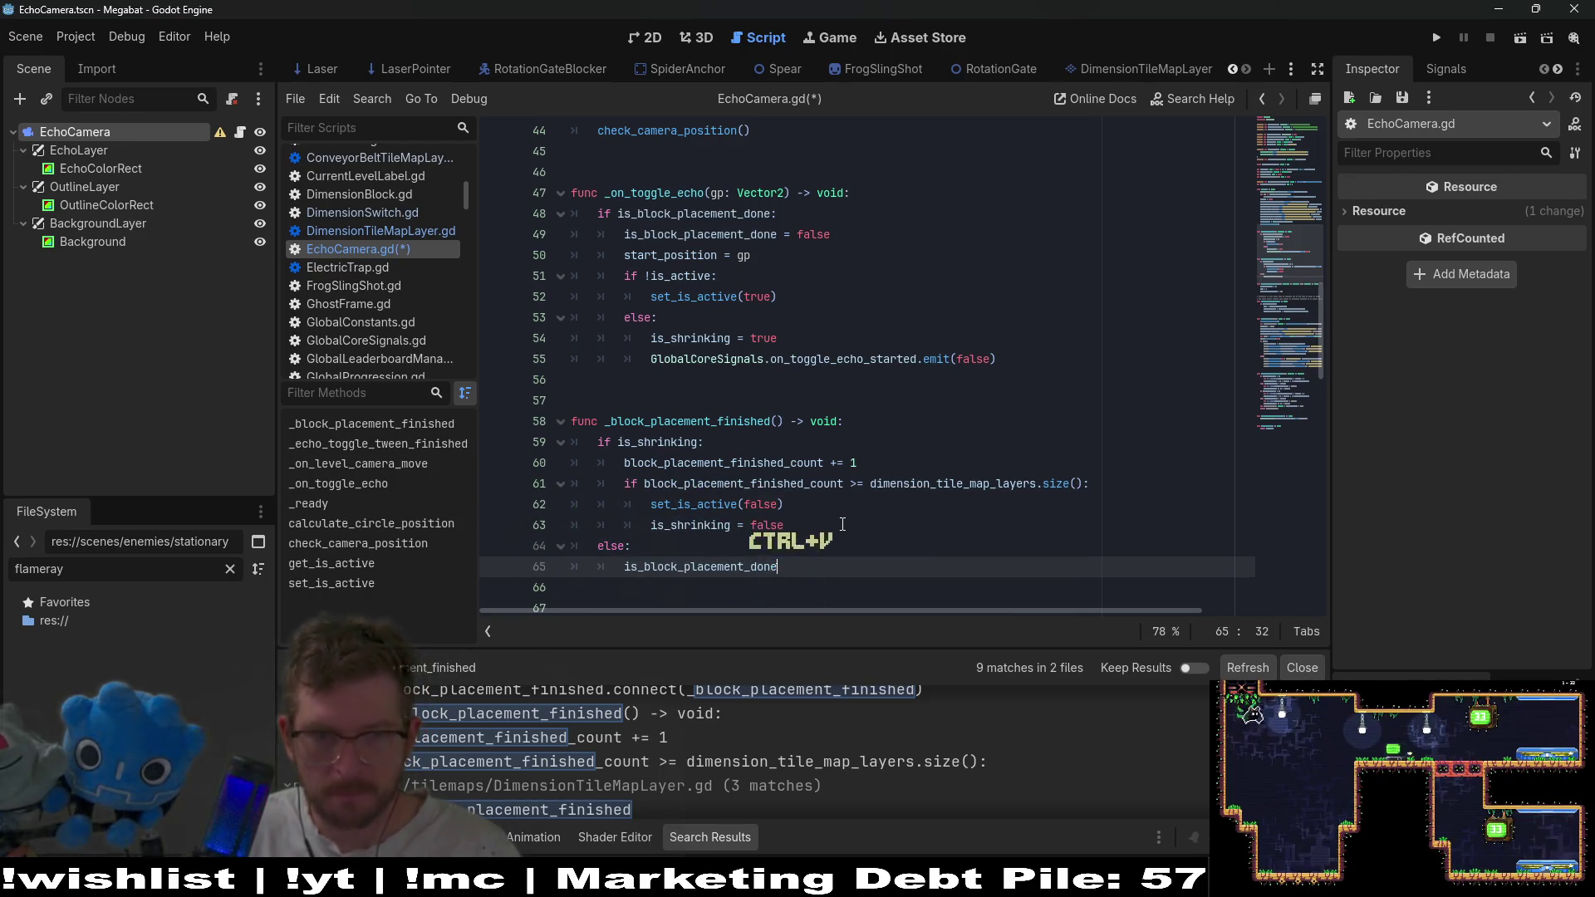
{"action": "type", "text": " = "}
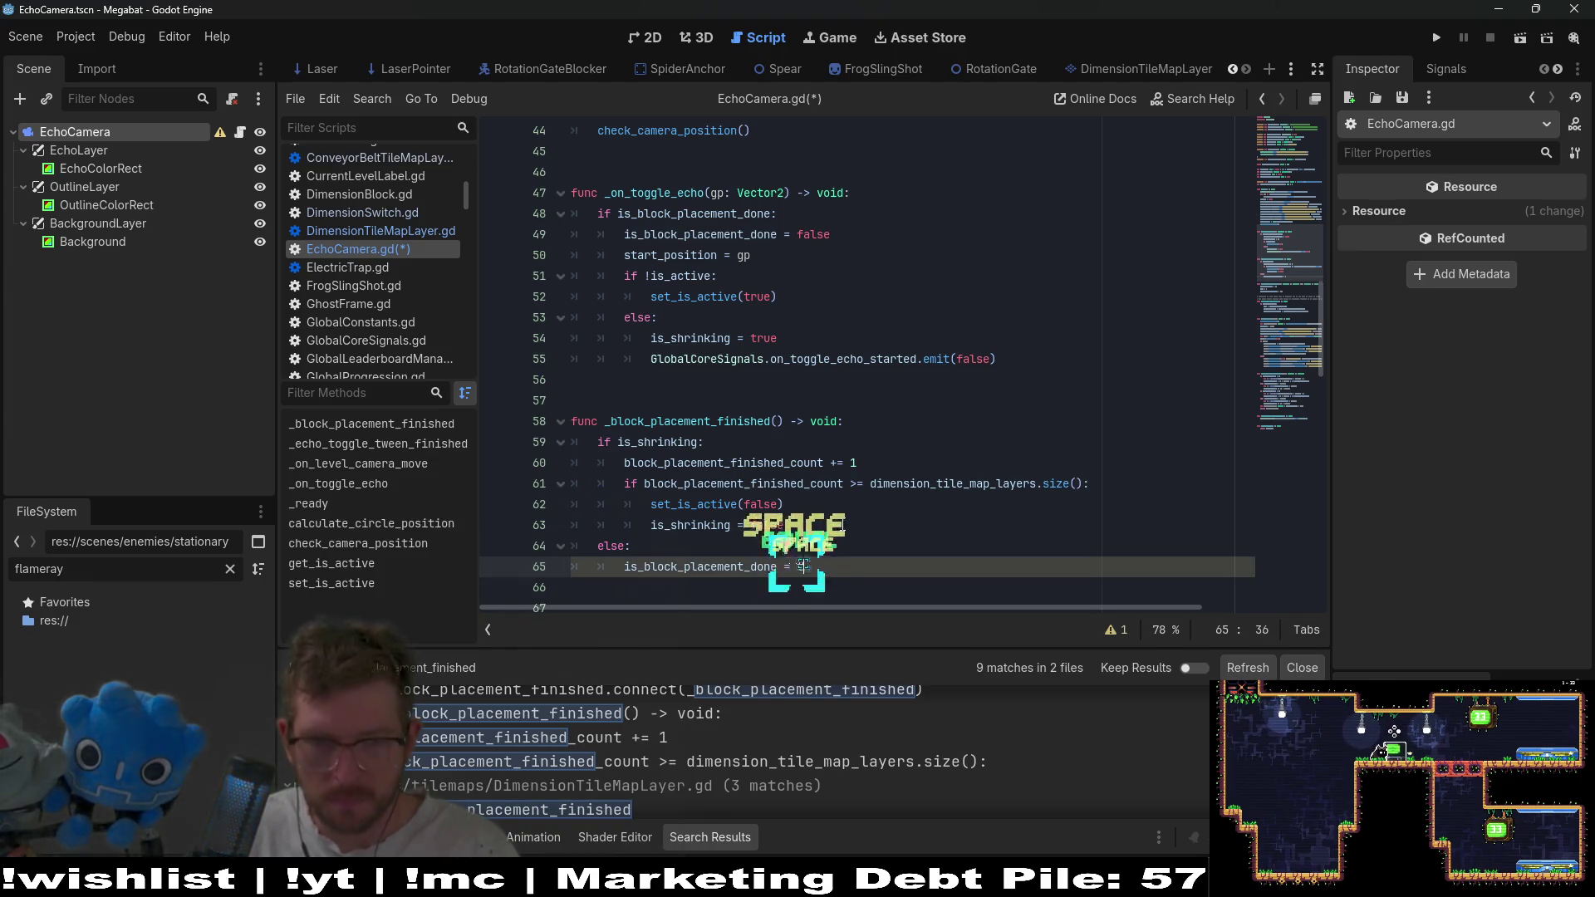
{"action": "type", "text": "true"}
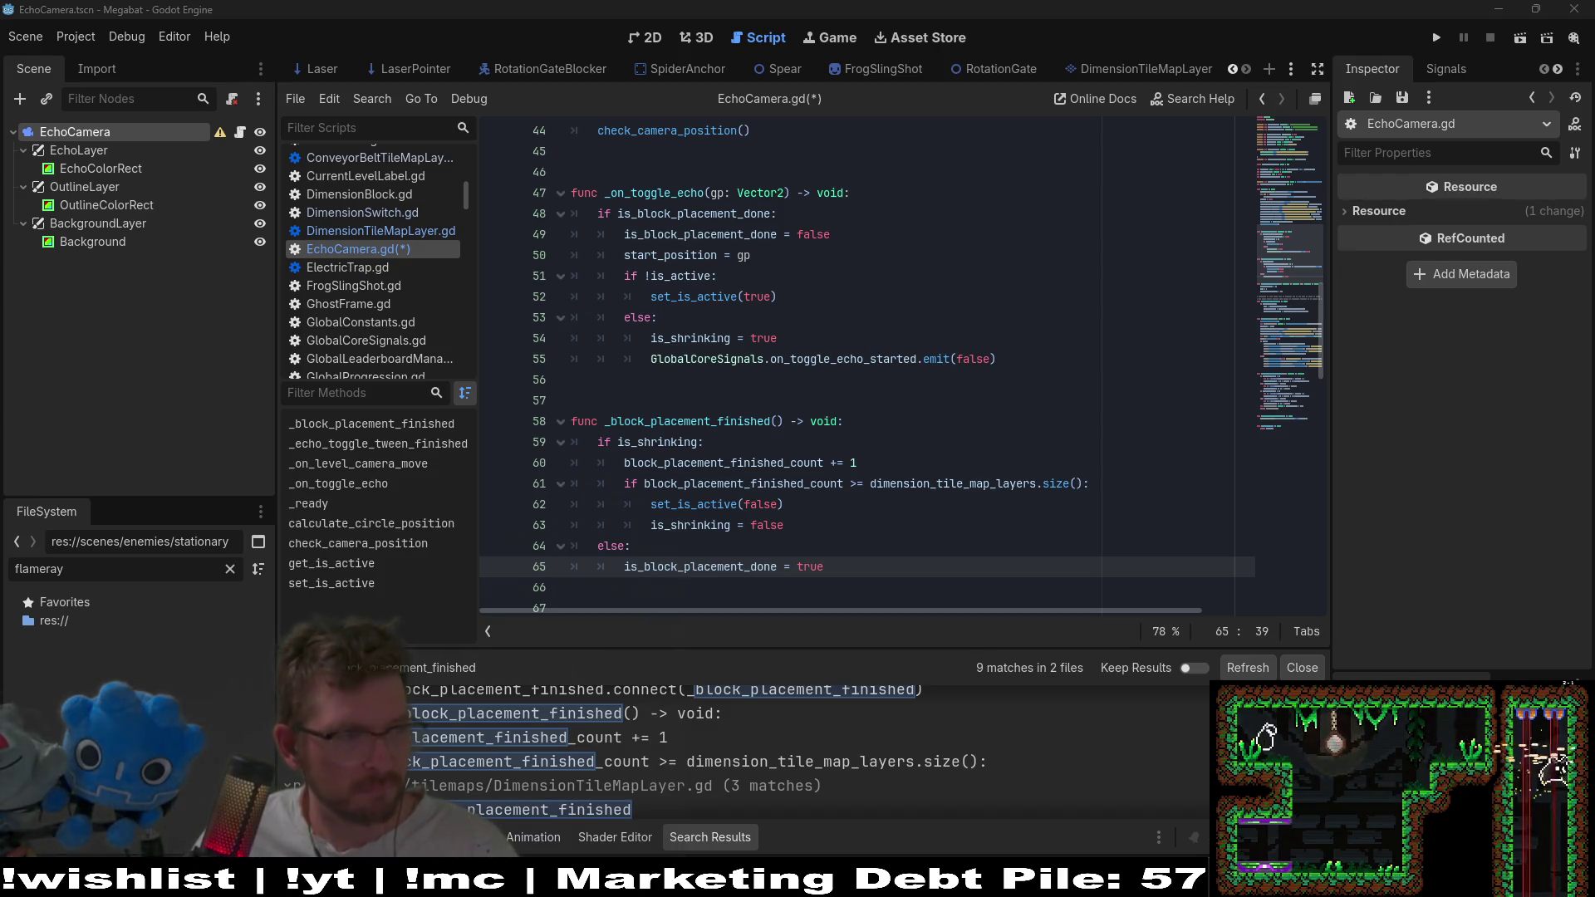
Copy the count-versus-layers check into the else branch, nesting the done assignment under it.
{"action": "left_click", "coordinate": [871, 483]}
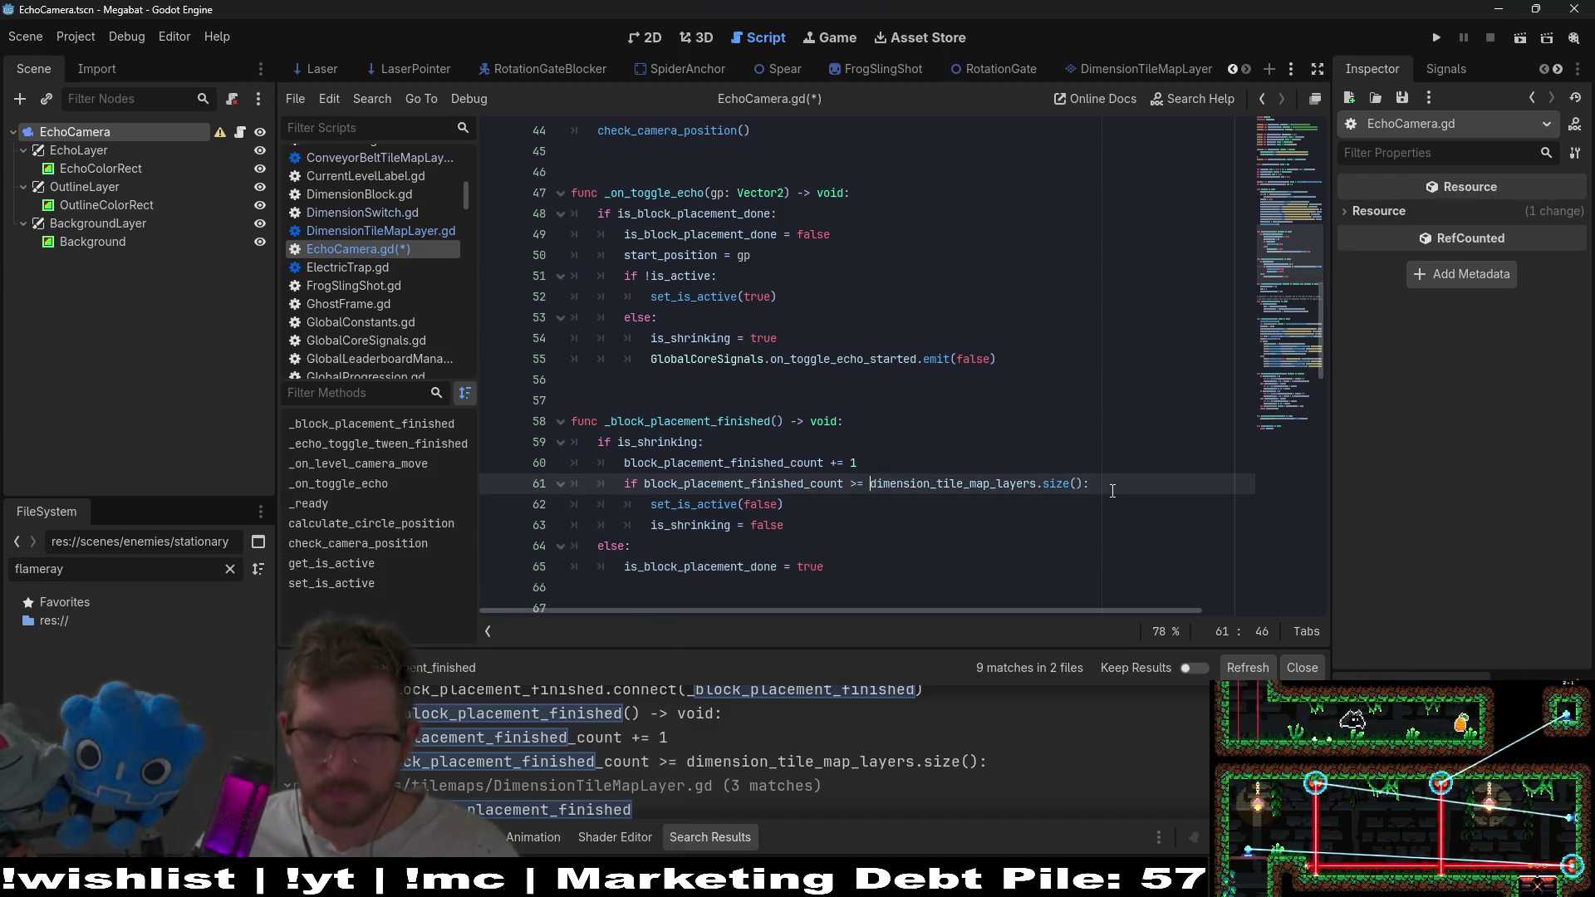
{"action": "left_click_drag", "start_coordinate": [1113, 491], "coordinate": [1115, 469]}
{"action": "key", "text": "ctrl+c"}
{"action": "left_click", "coordinate": [719, 547]}
{"action": "key", "text": "Return"}
{"action": "key", "text": "ctrl+v"}
{"action": "left_click", "coordinate": [662, 561]}
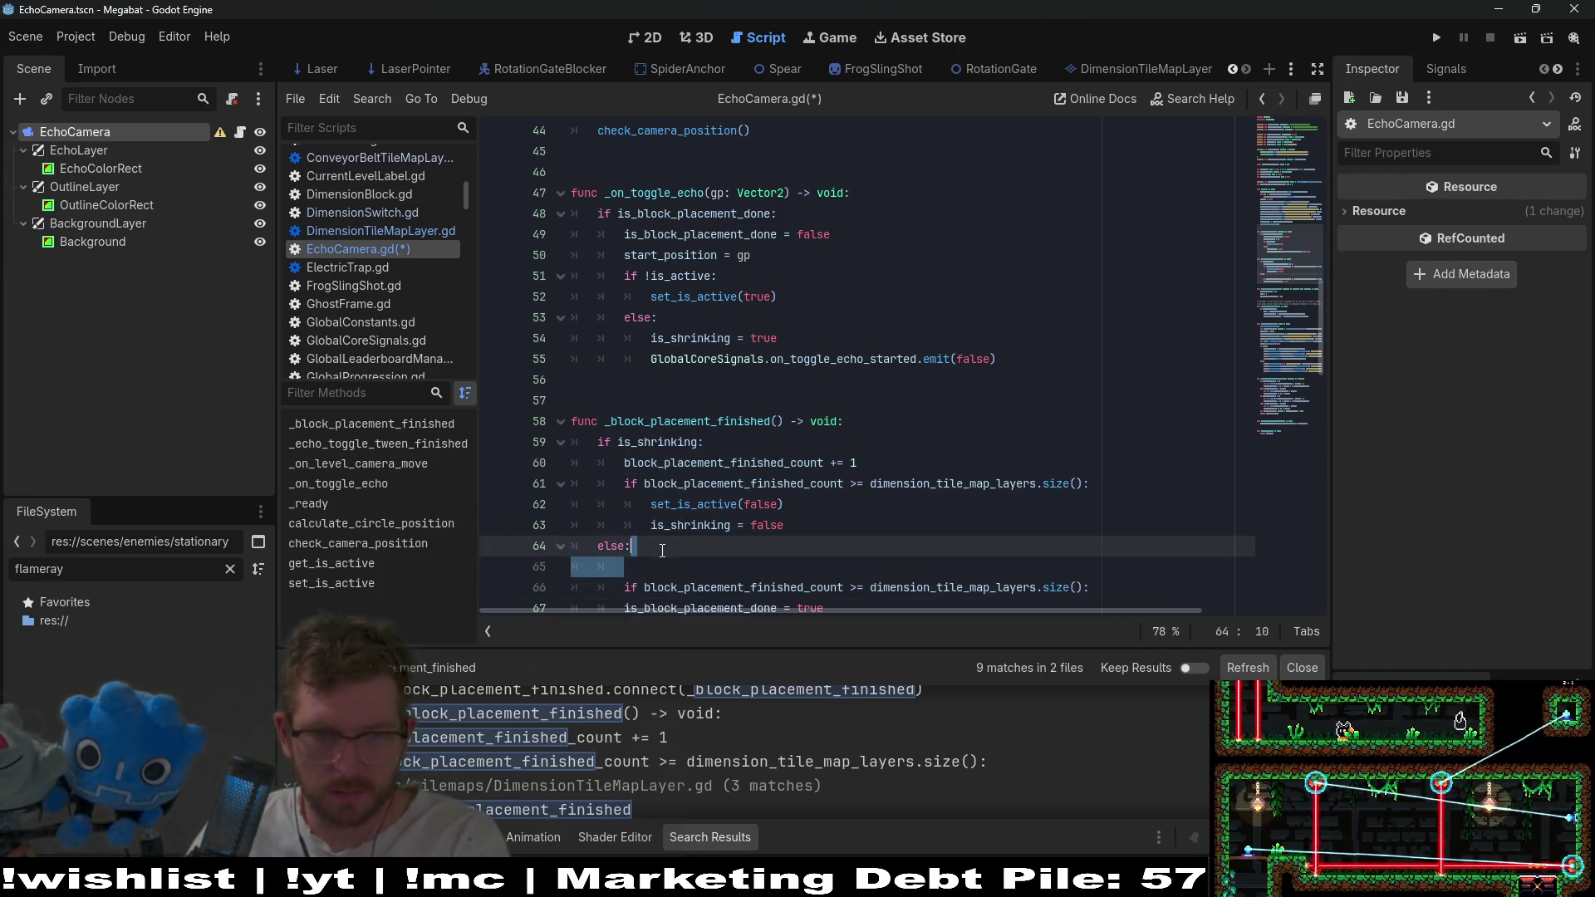
{"action": "key", "text": "BackSpace"}
{"action": "key", "text": "Tab"}
Add is_block_placement_done = true after is_shrinking = false and save the script.
{"action": "left_click_drag", "start_coordinate": [852, 587], "coordinate": [653, 591]}
{"action": "key", "text": "ctrl+c"}
{"action": "scroll", "coordinate": [819, 508], "scroll_direction": "down", "scroll_amount": 1}
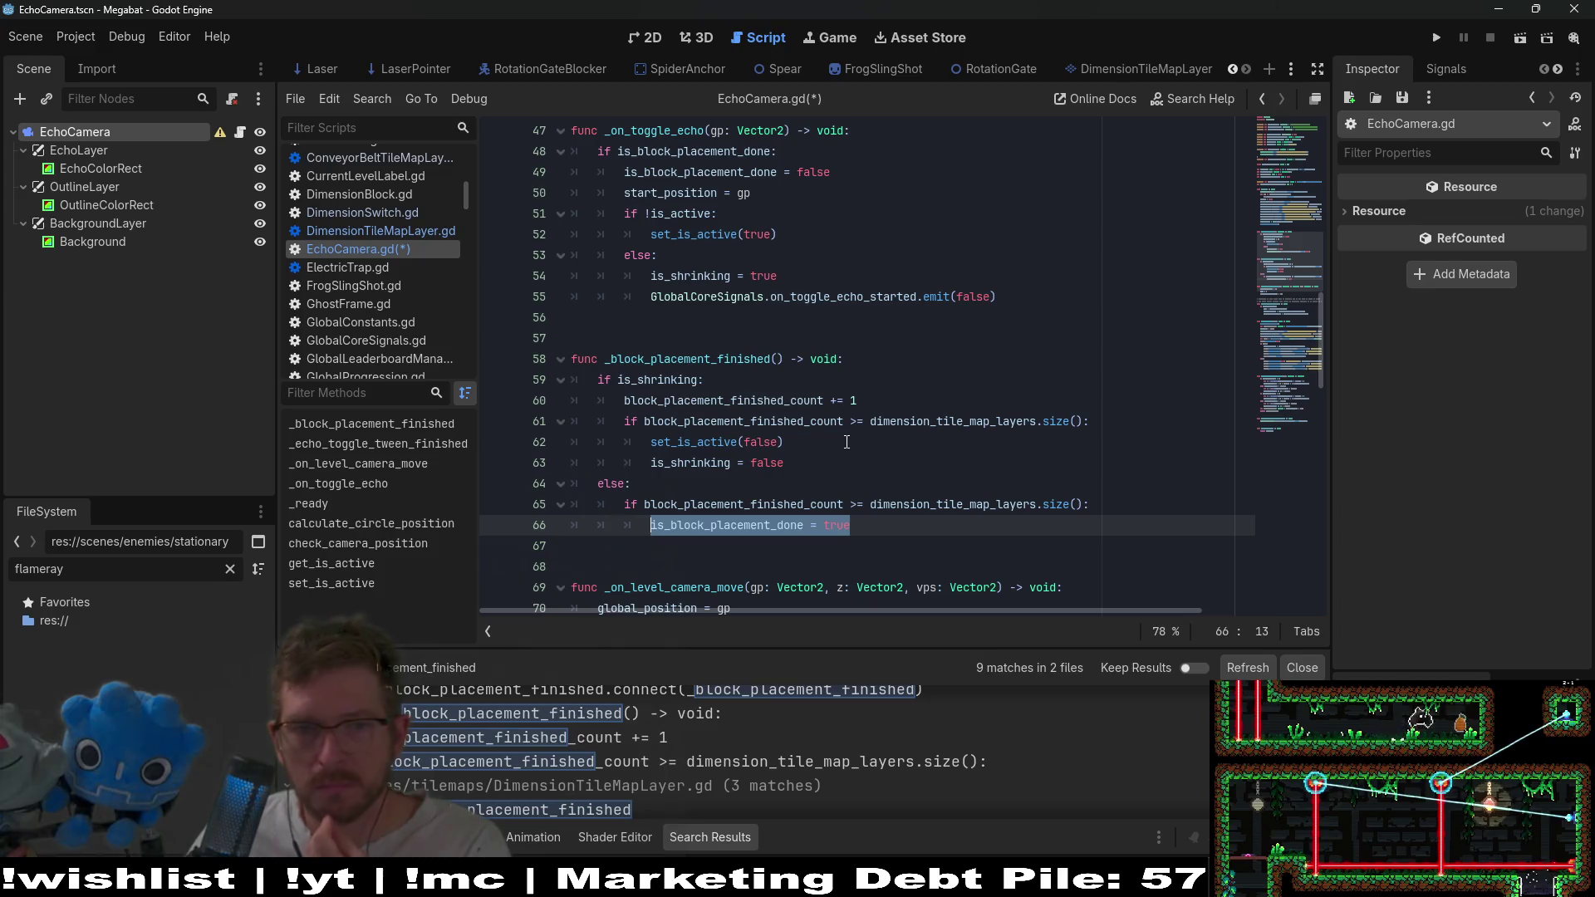
{"action": "left_click", "coordinate": [797, 454]}
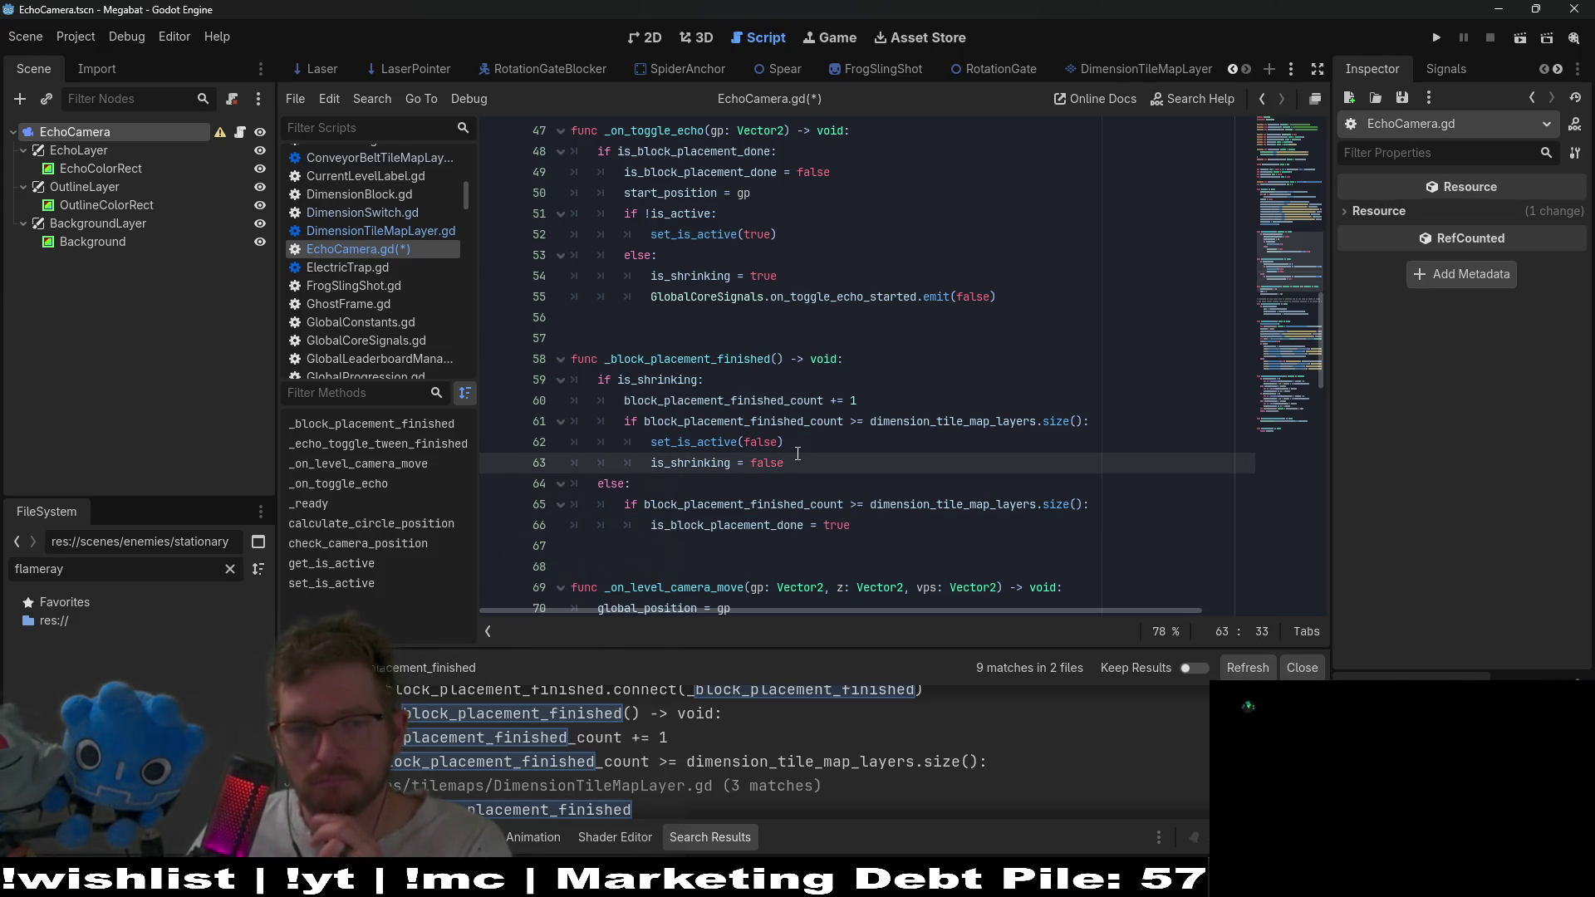
{"action": "key", "text": "Return"}
{"action": "key", "text": "ctrl+v"}
{"action": "key", "text": "ctrl+s"}
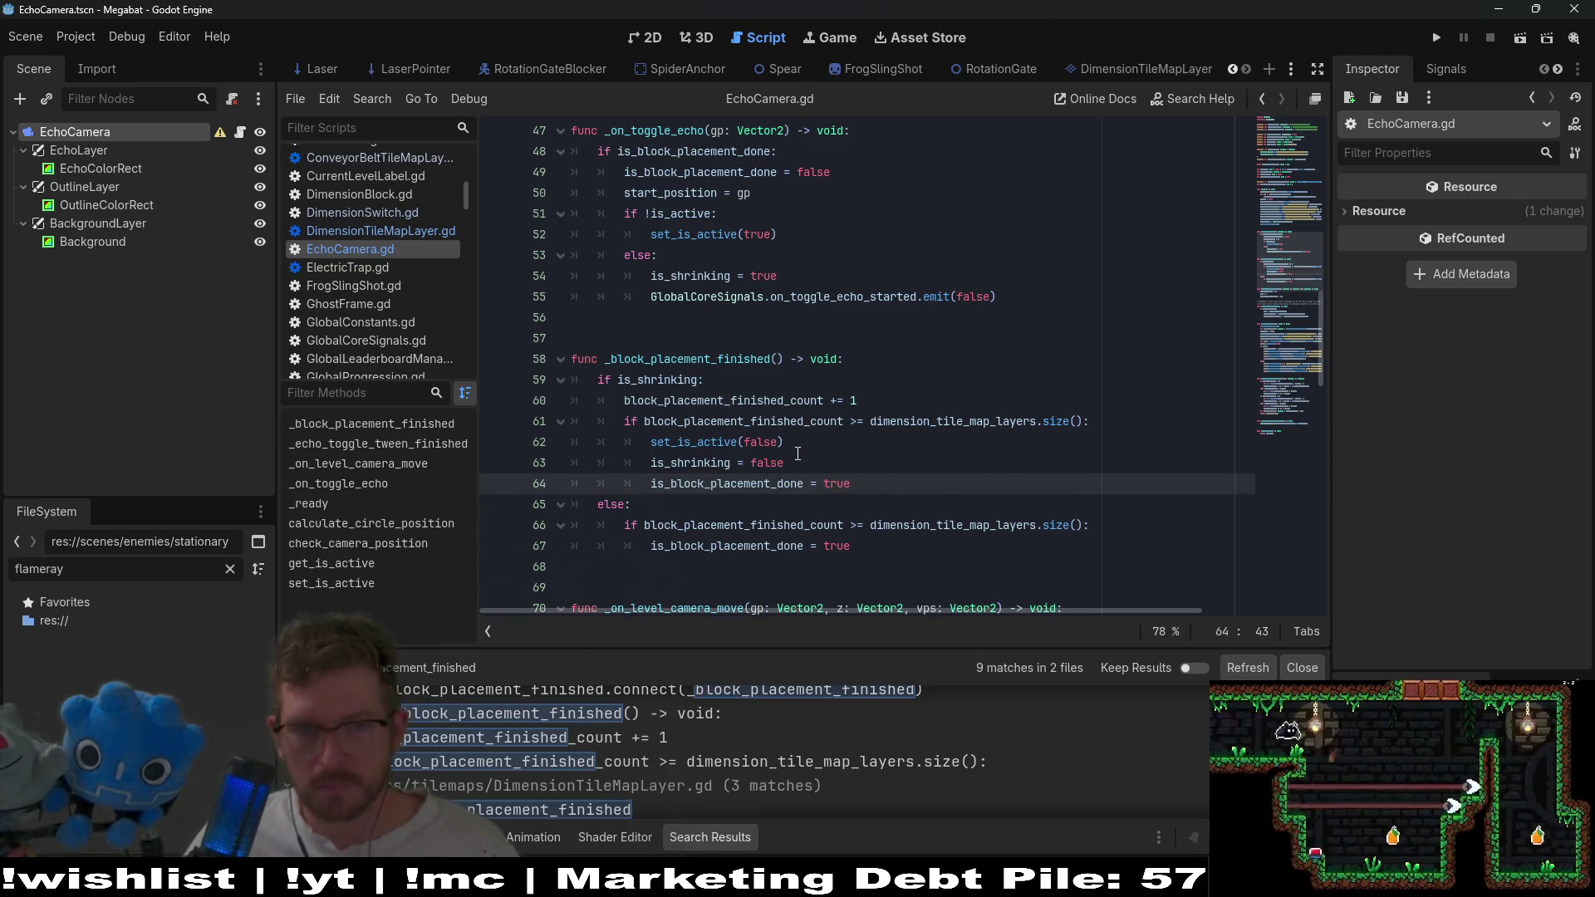
{"action": "scroll", "coordinate": [560, 72], "scroll_direction": "up", "scroll_amount": 3}
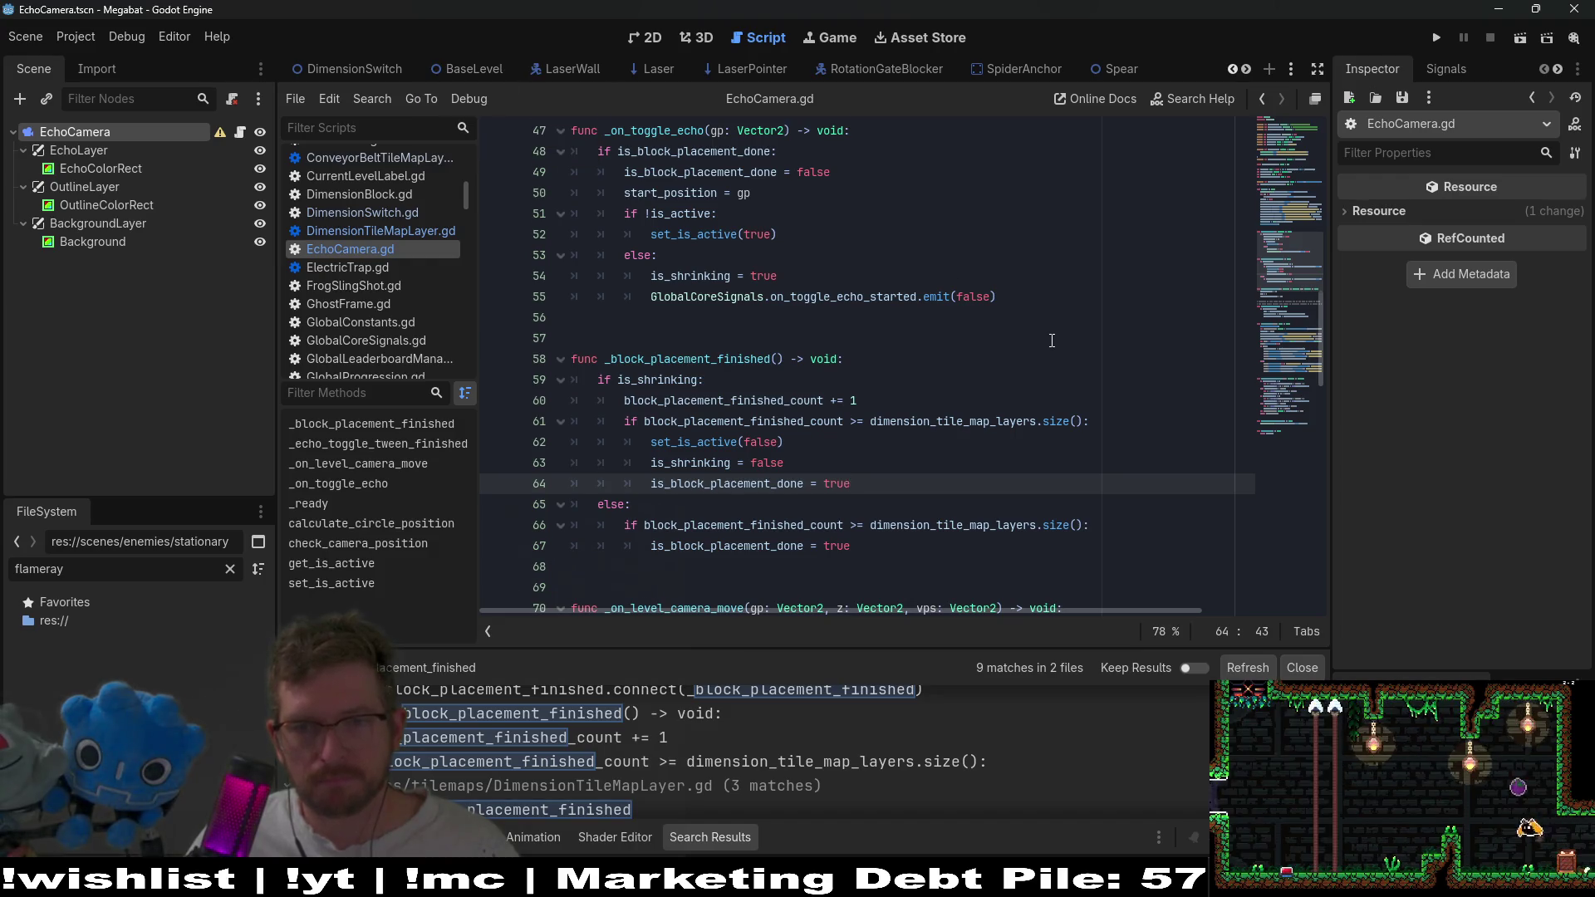
{"action": "scroll", "coordinate": [1054, 339], "scroll_direction": "down", "scroll_amount": 4}
{"action": "scroll", "coordinate": [1054, 339], "scroll_direction": "down", "scroll_amount": 4}
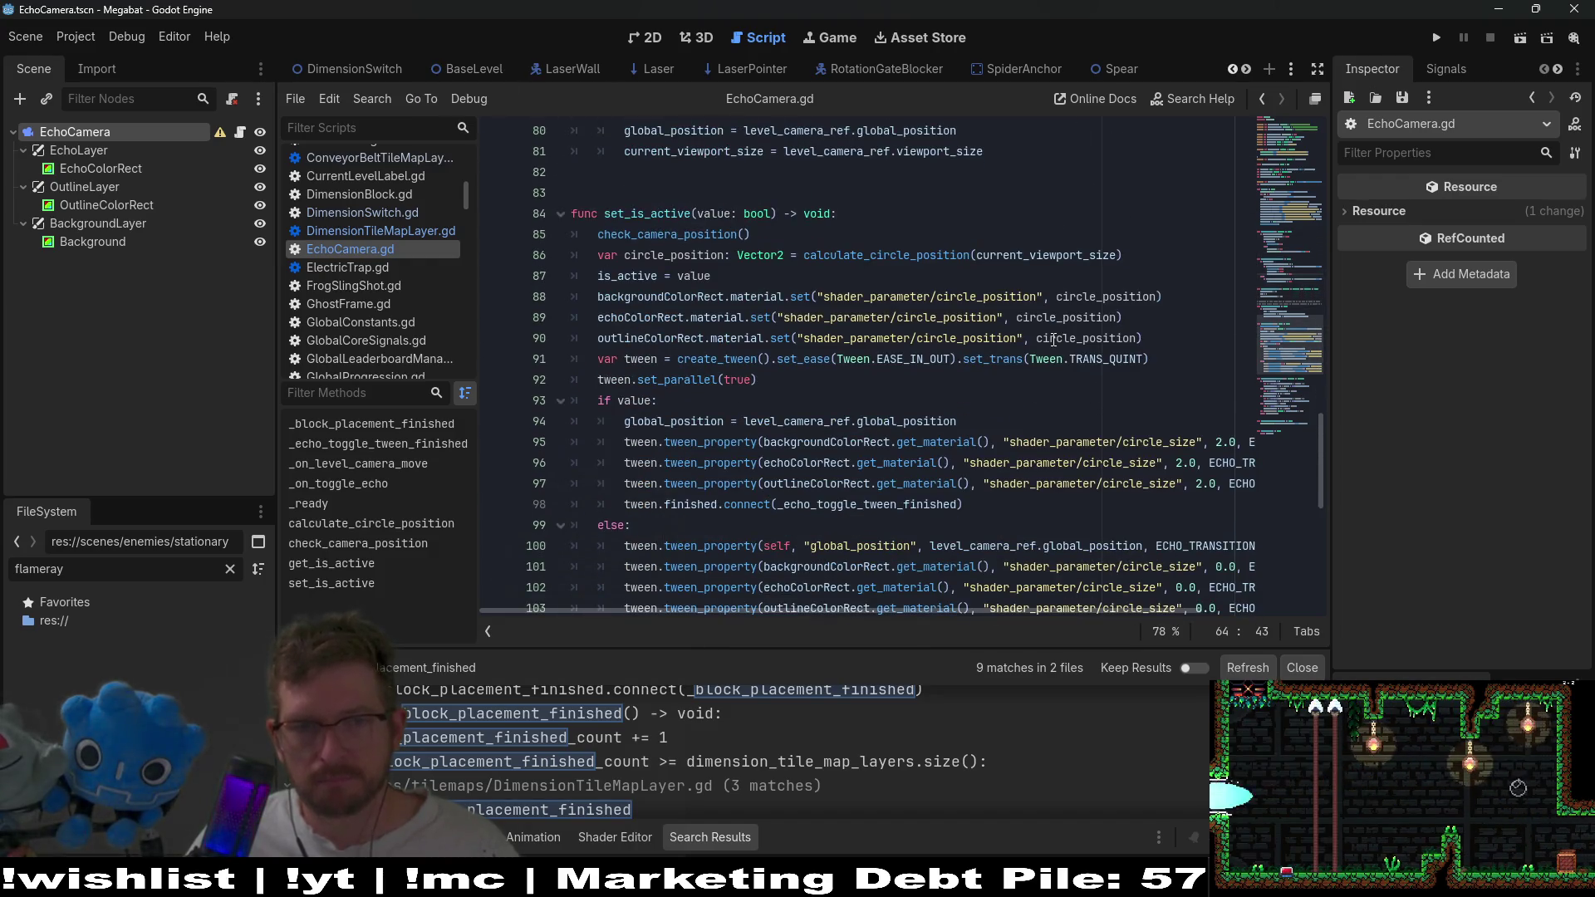
{"action": "scroll", "coordinate": [1053, 339], "scroll_direction": "up", "scroll_amount": 5}
{"action": "scroll", "coordinate": [1053, 339], "scroll_direction": "up", "scroll_amount": 9}
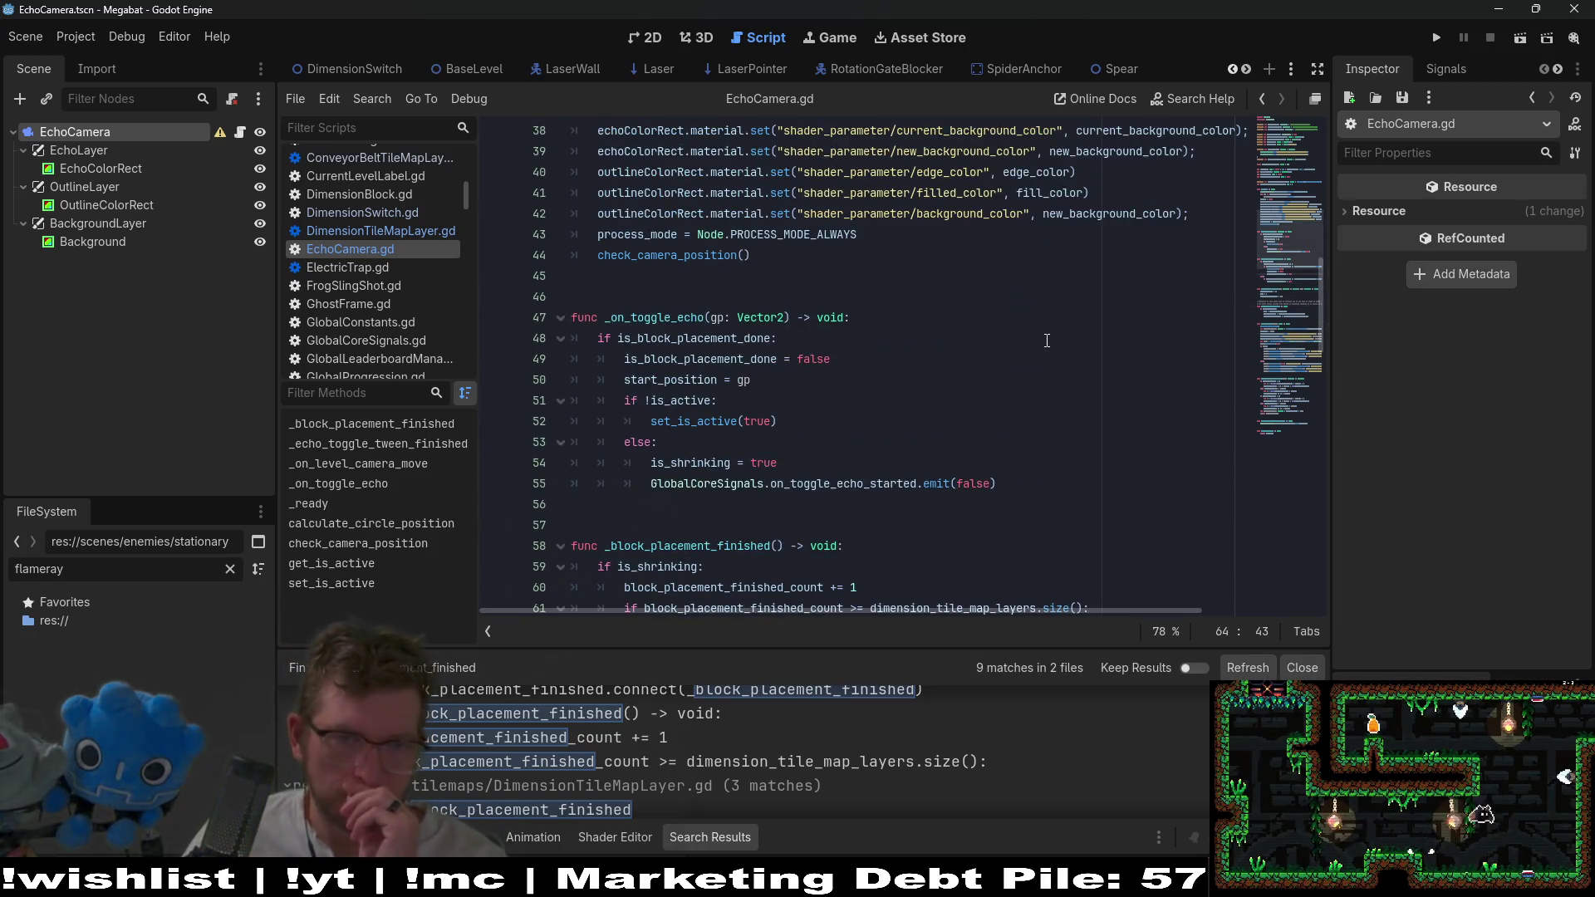
{"action": "scroll", "coordinate": [1046, 340], "scroll_direction": "down", "scroll_amount": 15}
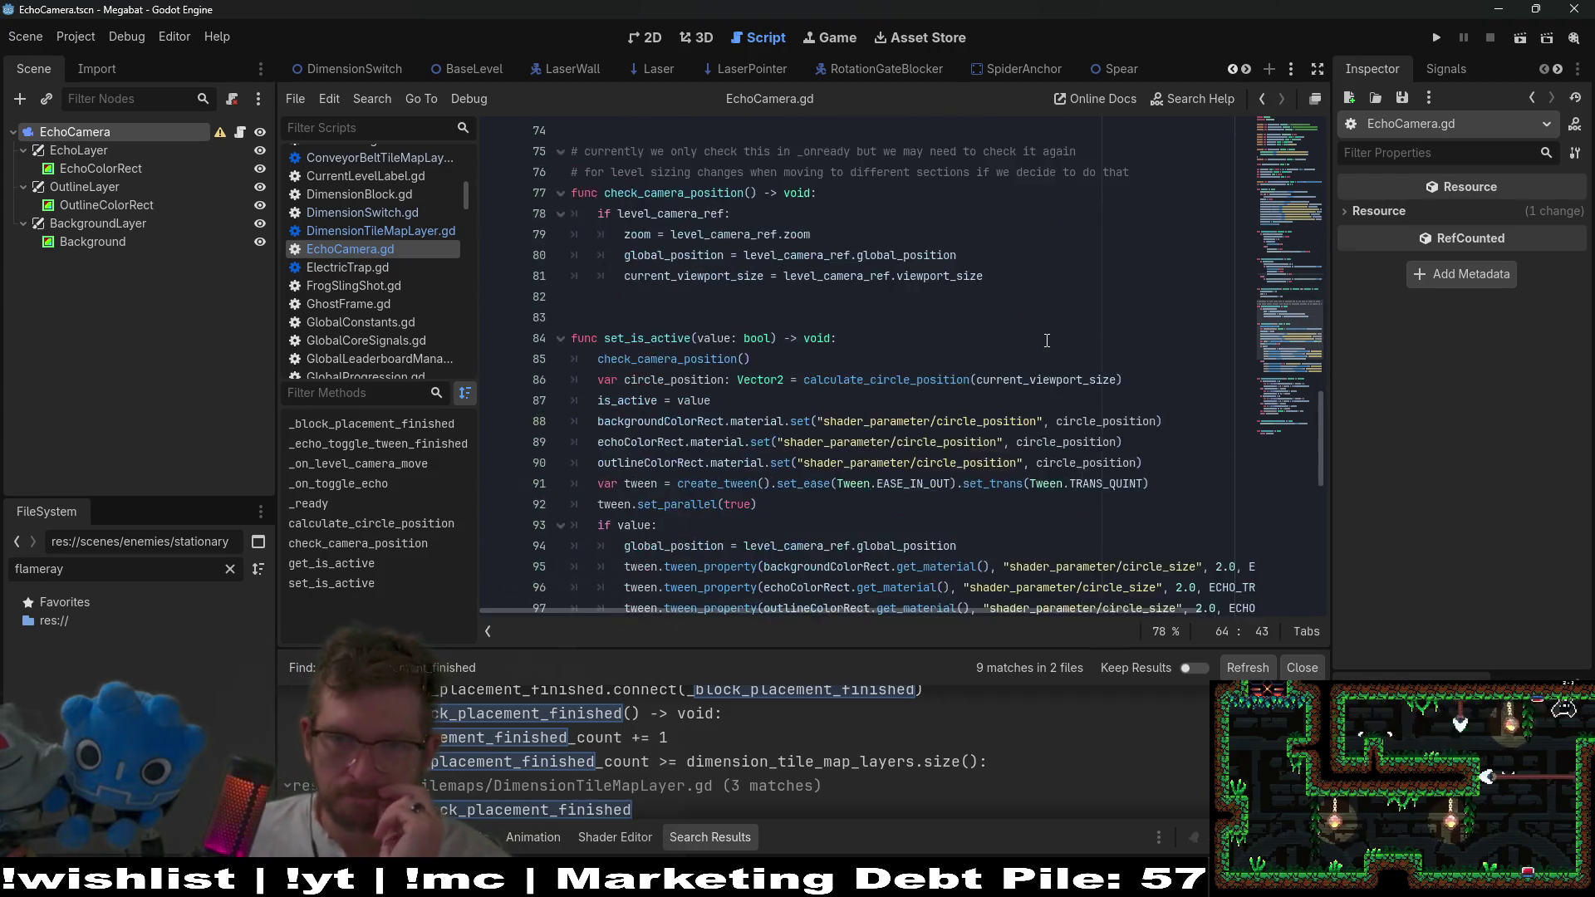
{"action": "scroll", "coordinate": [1047, 340], "scroll_direction": "down", "scroll_amount": 7}
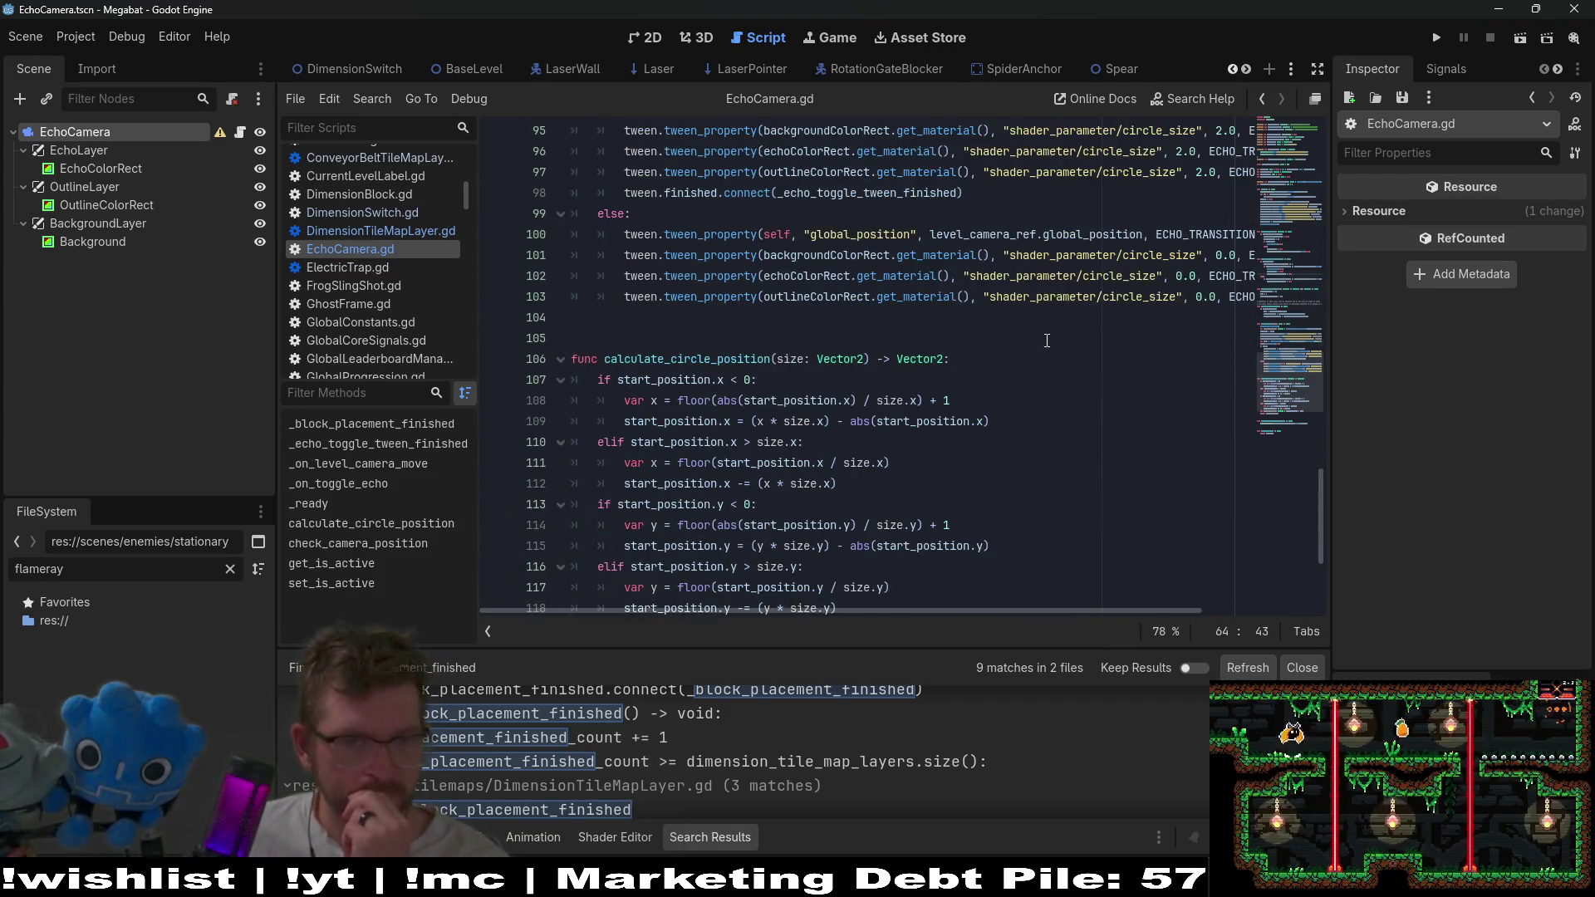
{"action": "scroll", "coordinate": [1047, 340], "scroll_direction": "up", "scroll_amount": 3}
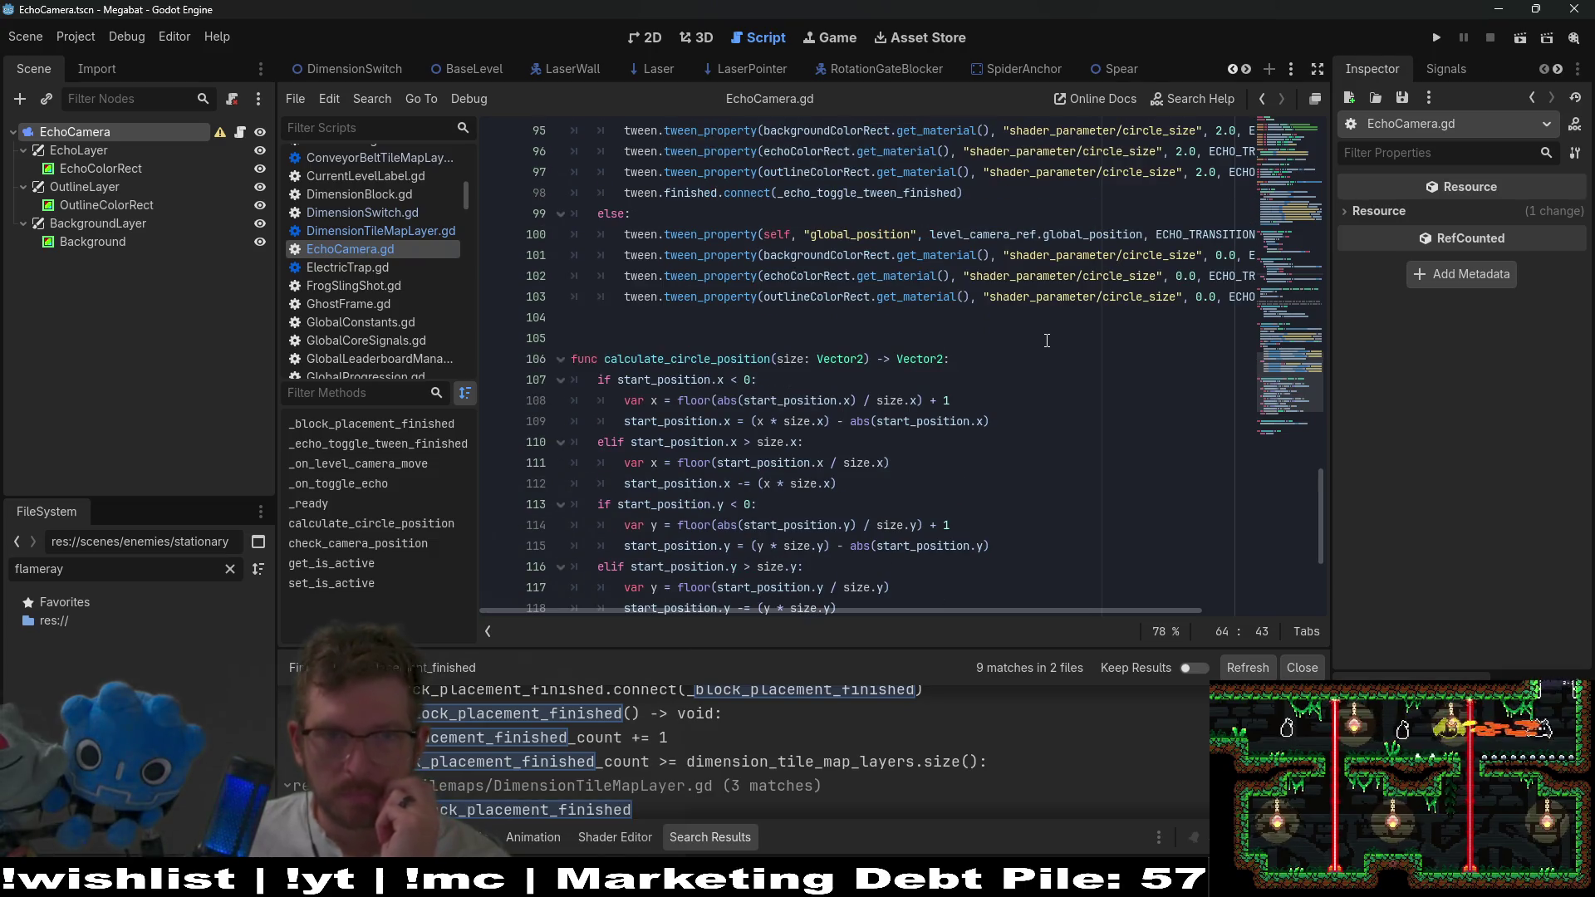
{"action": "scroll", "coordinate": [1046, 340], "scroll_direction": "down", "scroll_amount": 4}
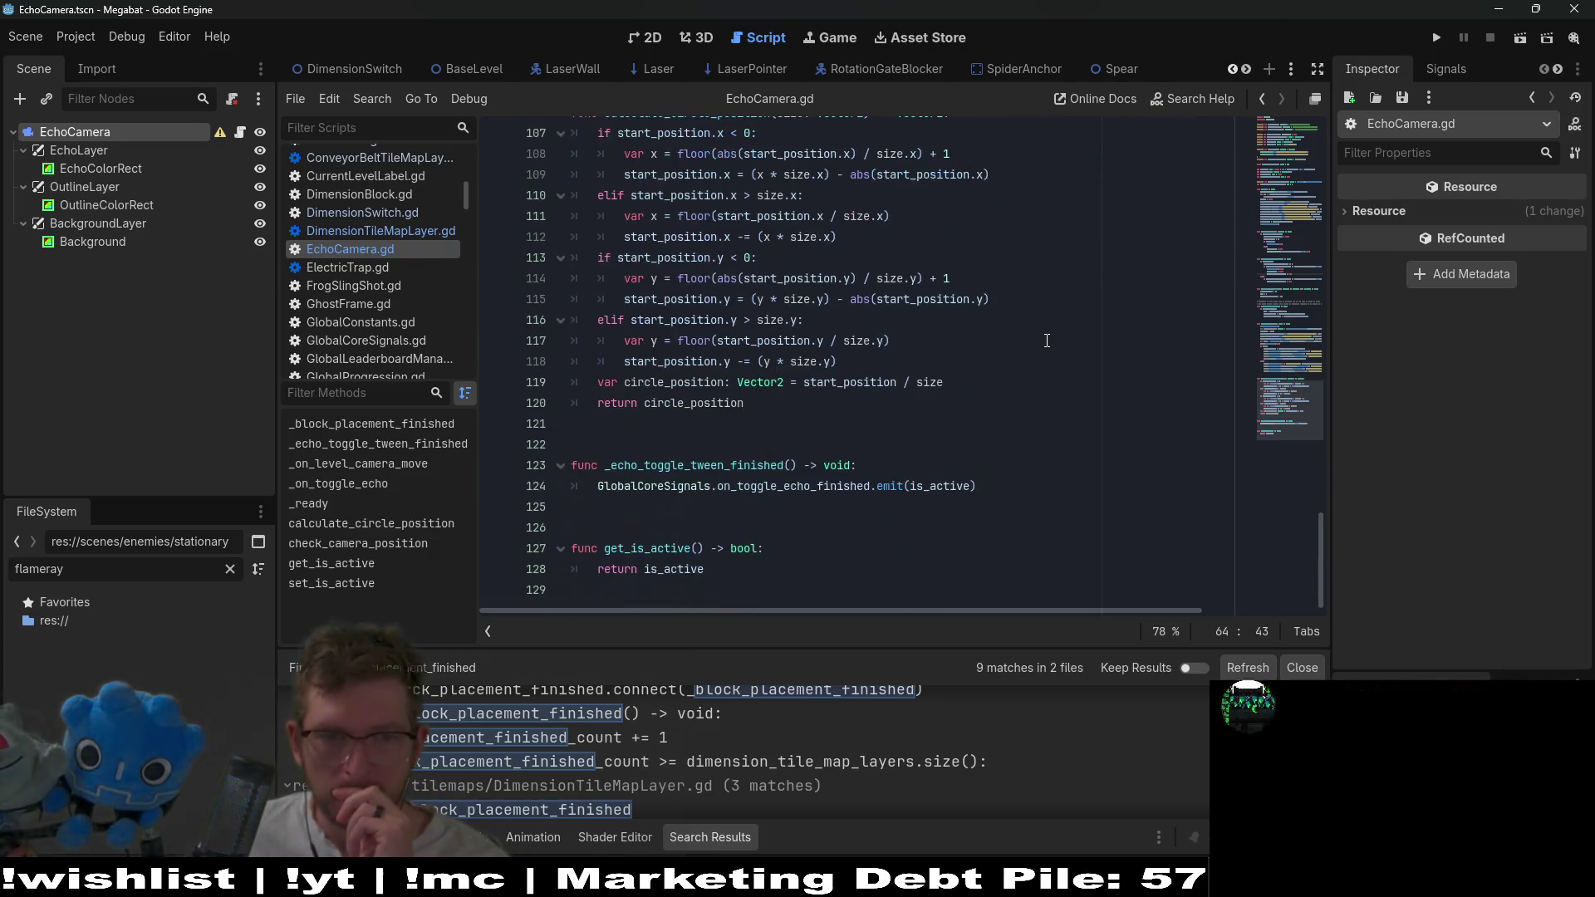
{"action": "left_click", "coordinate": [1283, 170]}
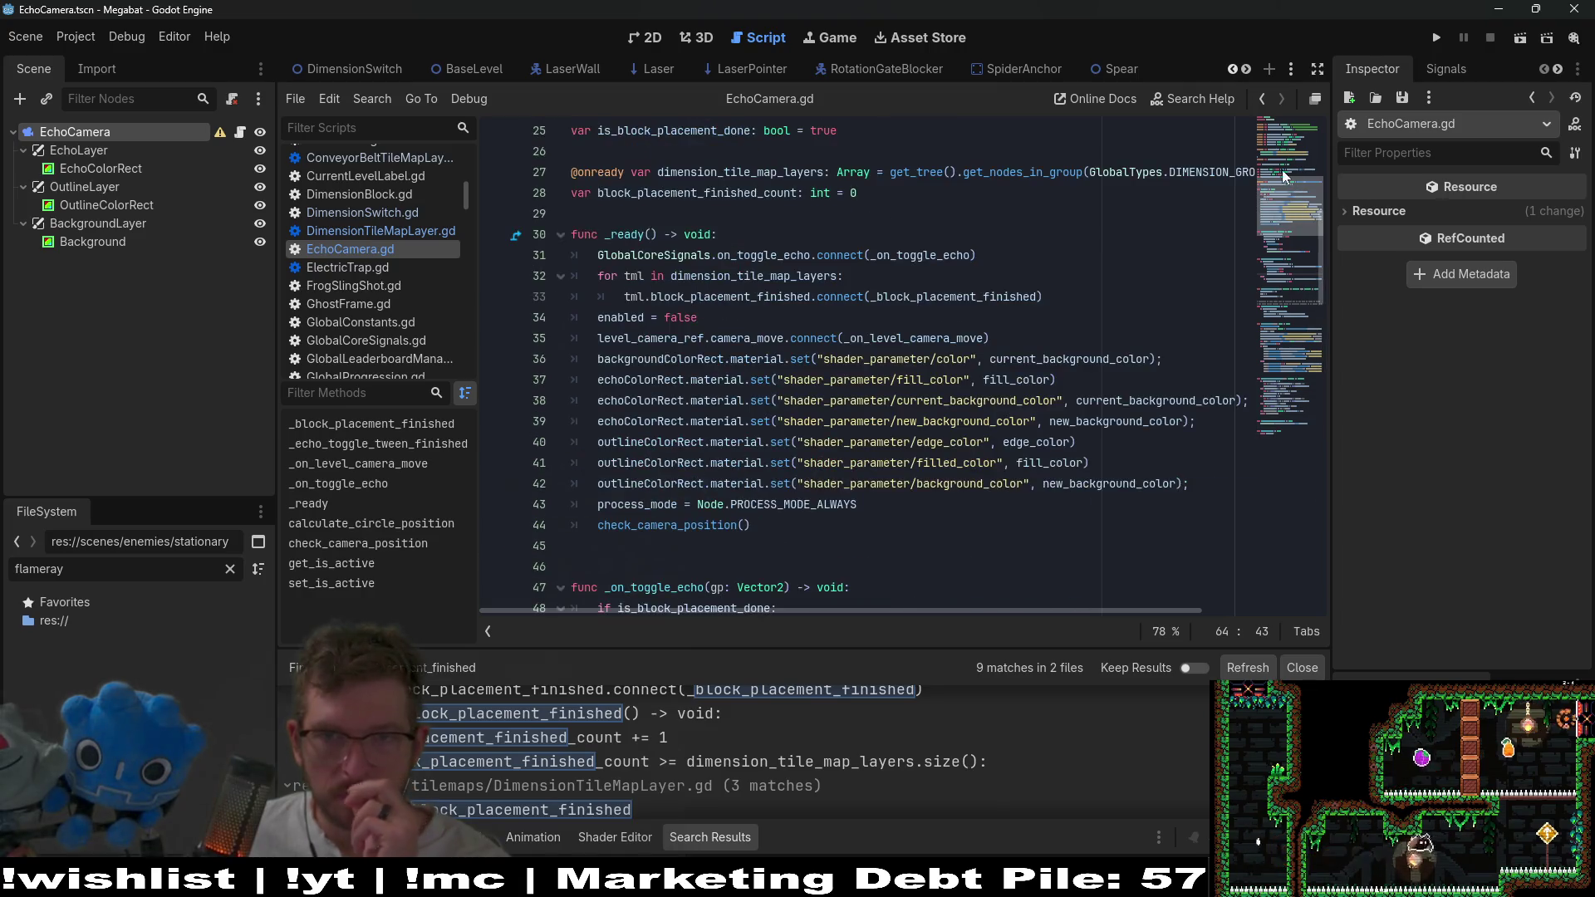
{"action": "scroll", "coordinate": [1056, 276], "scroll_direction": "up", "scroll_amount": 4}
{"action": "scroll", "coordinate": [753, 342], "scroll_direction": "down", "scroll_amount": 1}
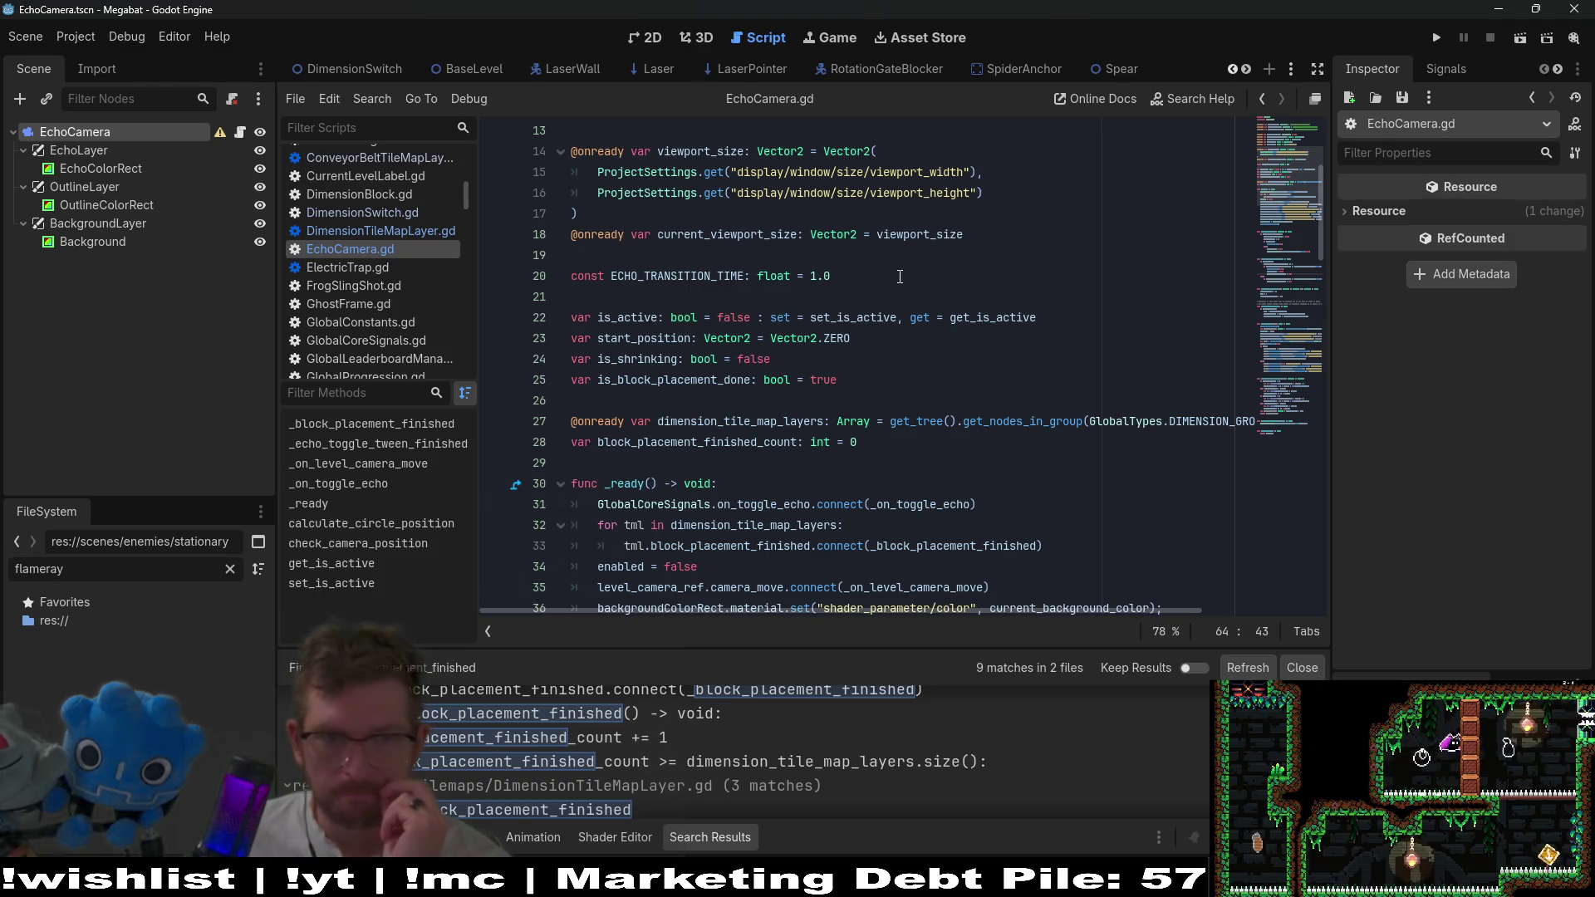
{"action": "left_click", "coordinate": [872, 362]}
{"action": "left_click", "coordinate": [870, 383]}
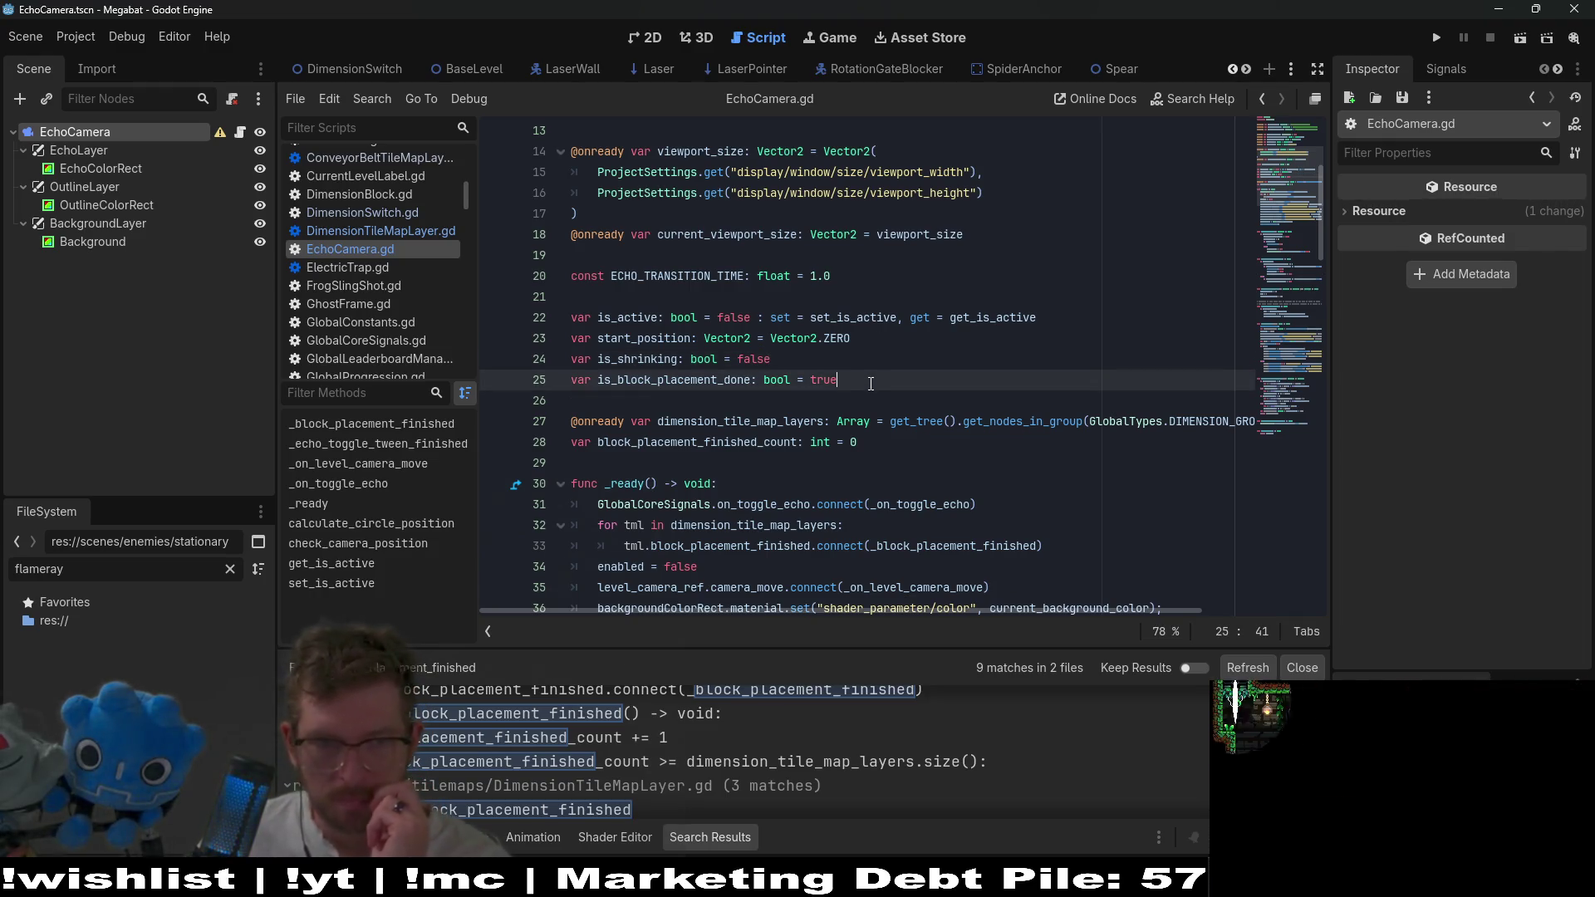
{"action": "key", "text": "Return"}
{"action": "type", "text": "var"}
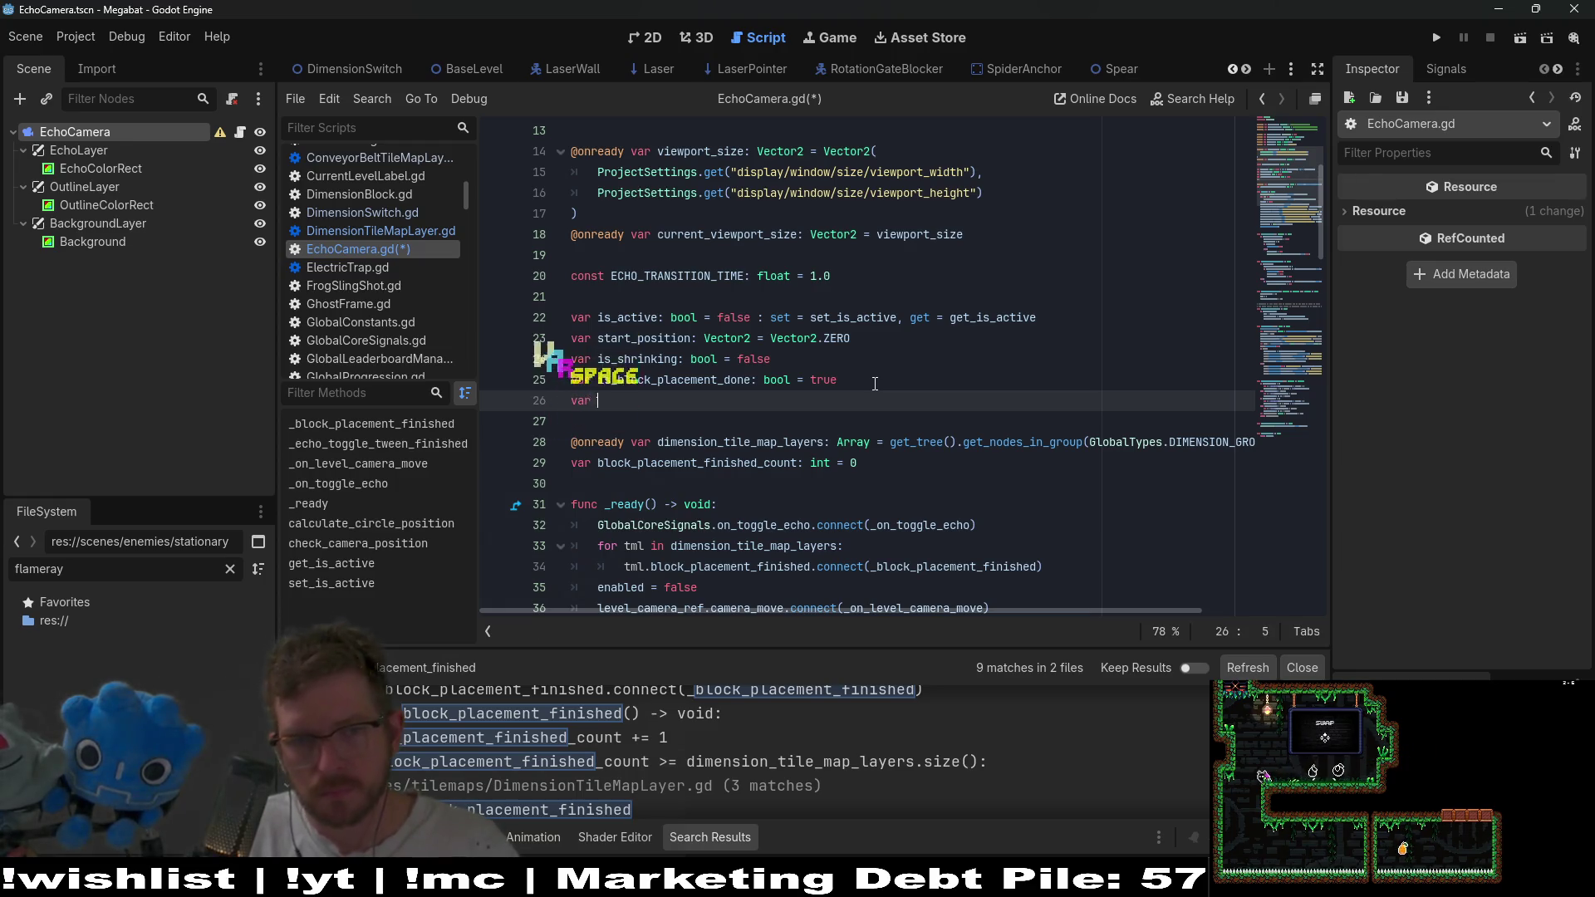
Declare is_animating: bool = false on line 26.
{"action": "type", "text": "is_animat"}
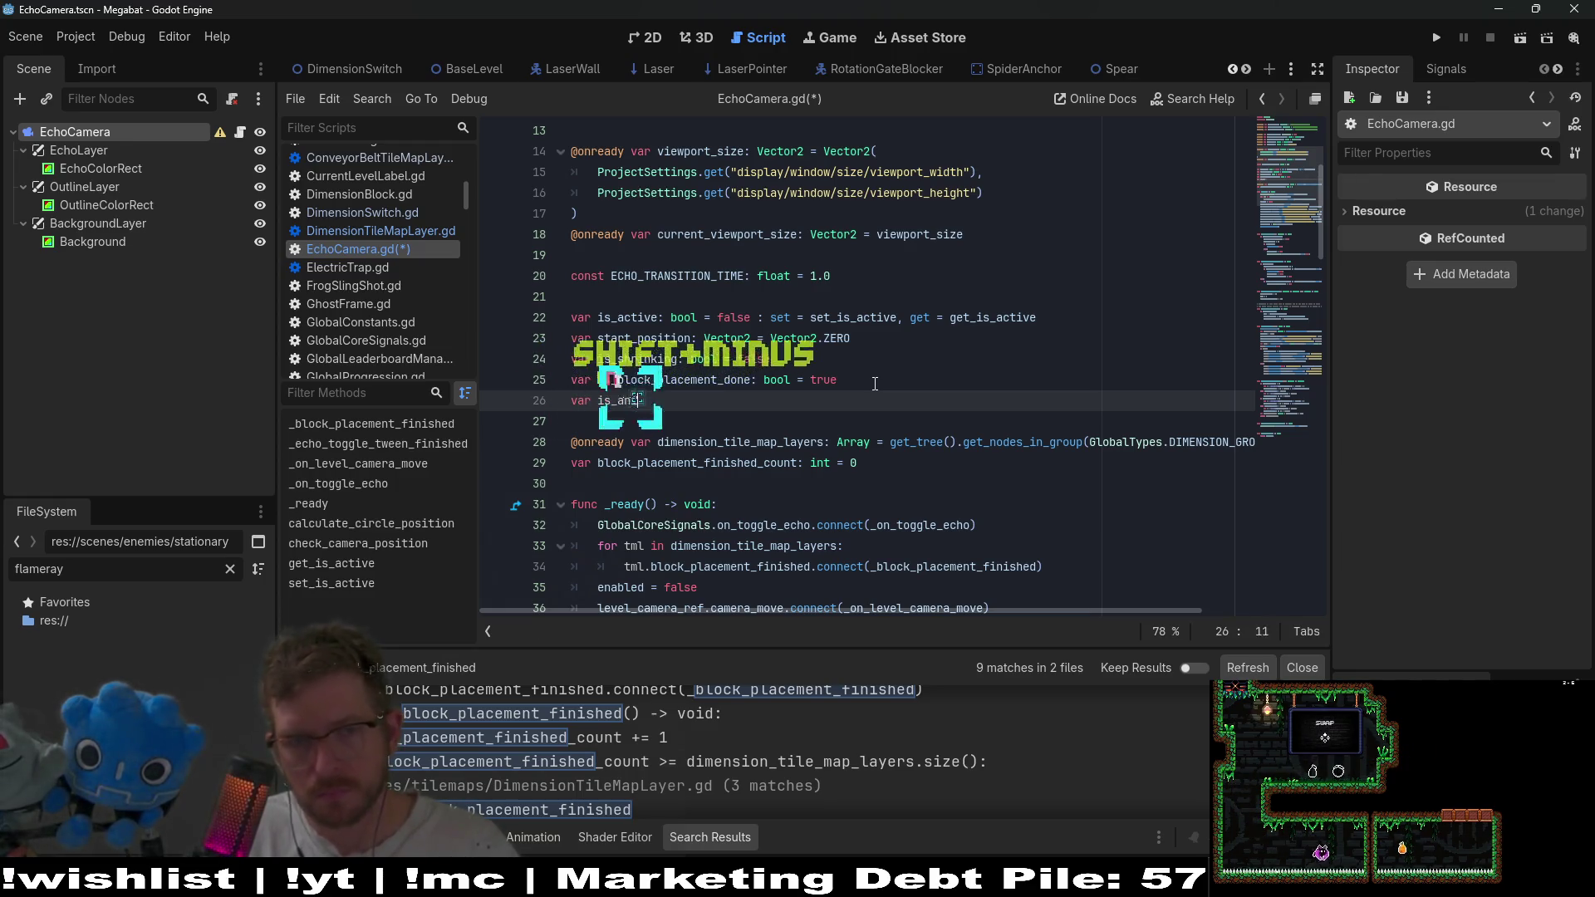
{"action": "key", "text": "BackSpace"}
{"action": "key", "text": "BackSpace"}
{"action": "key", "text": "BackSpace"}
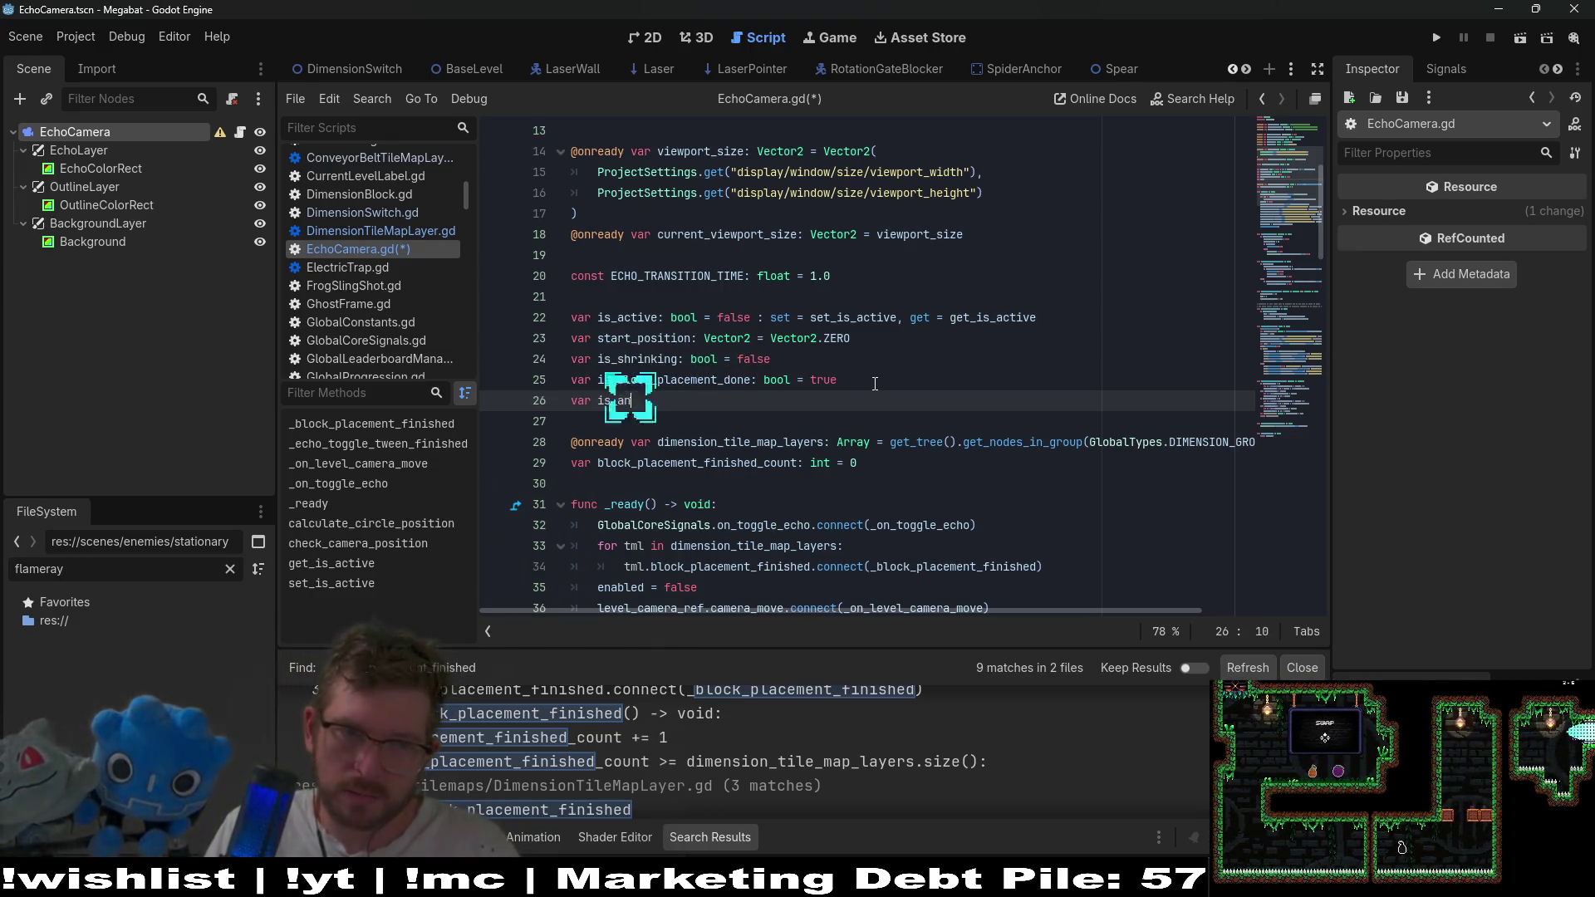
{"action": "type", "text": "imating"}
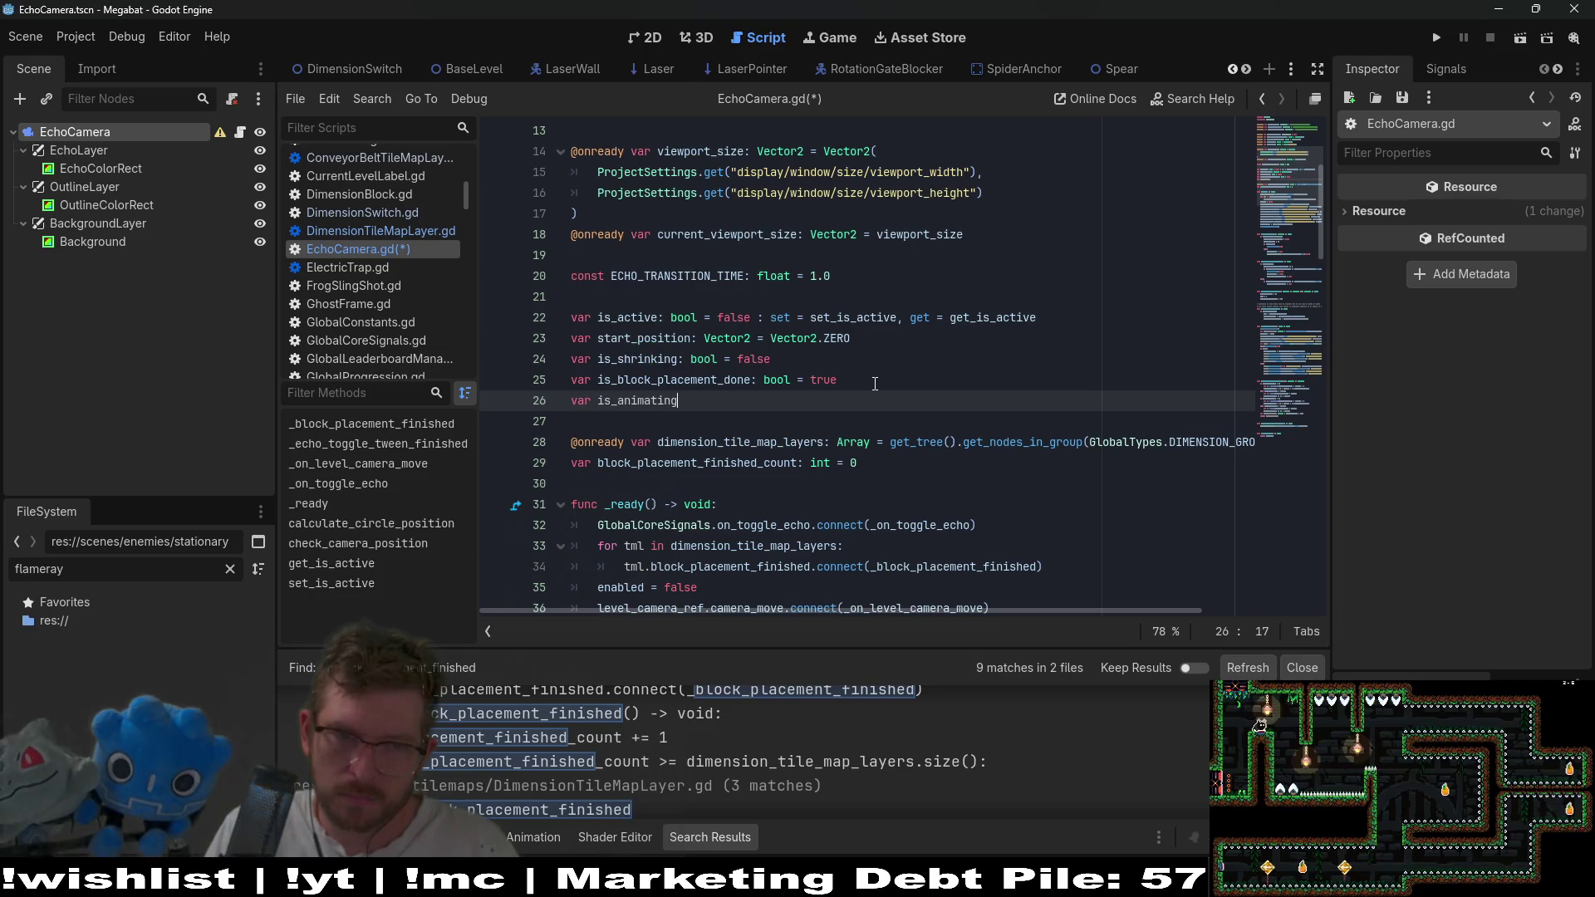
{"action": "type", "text": ": bool = "}
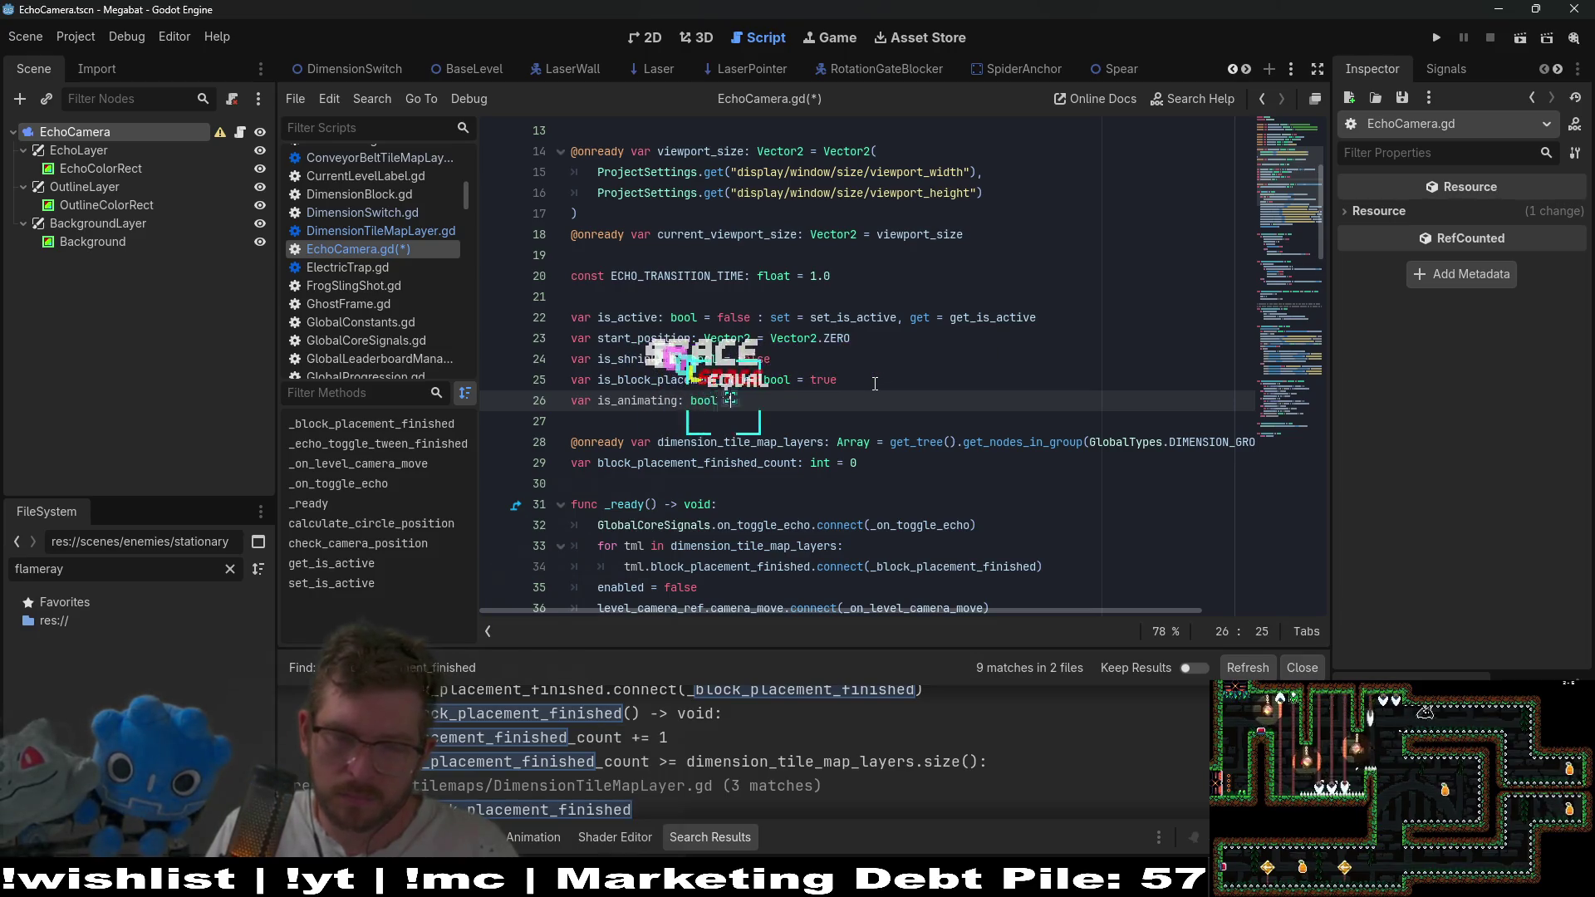
{"action": "type", "text": "false"}
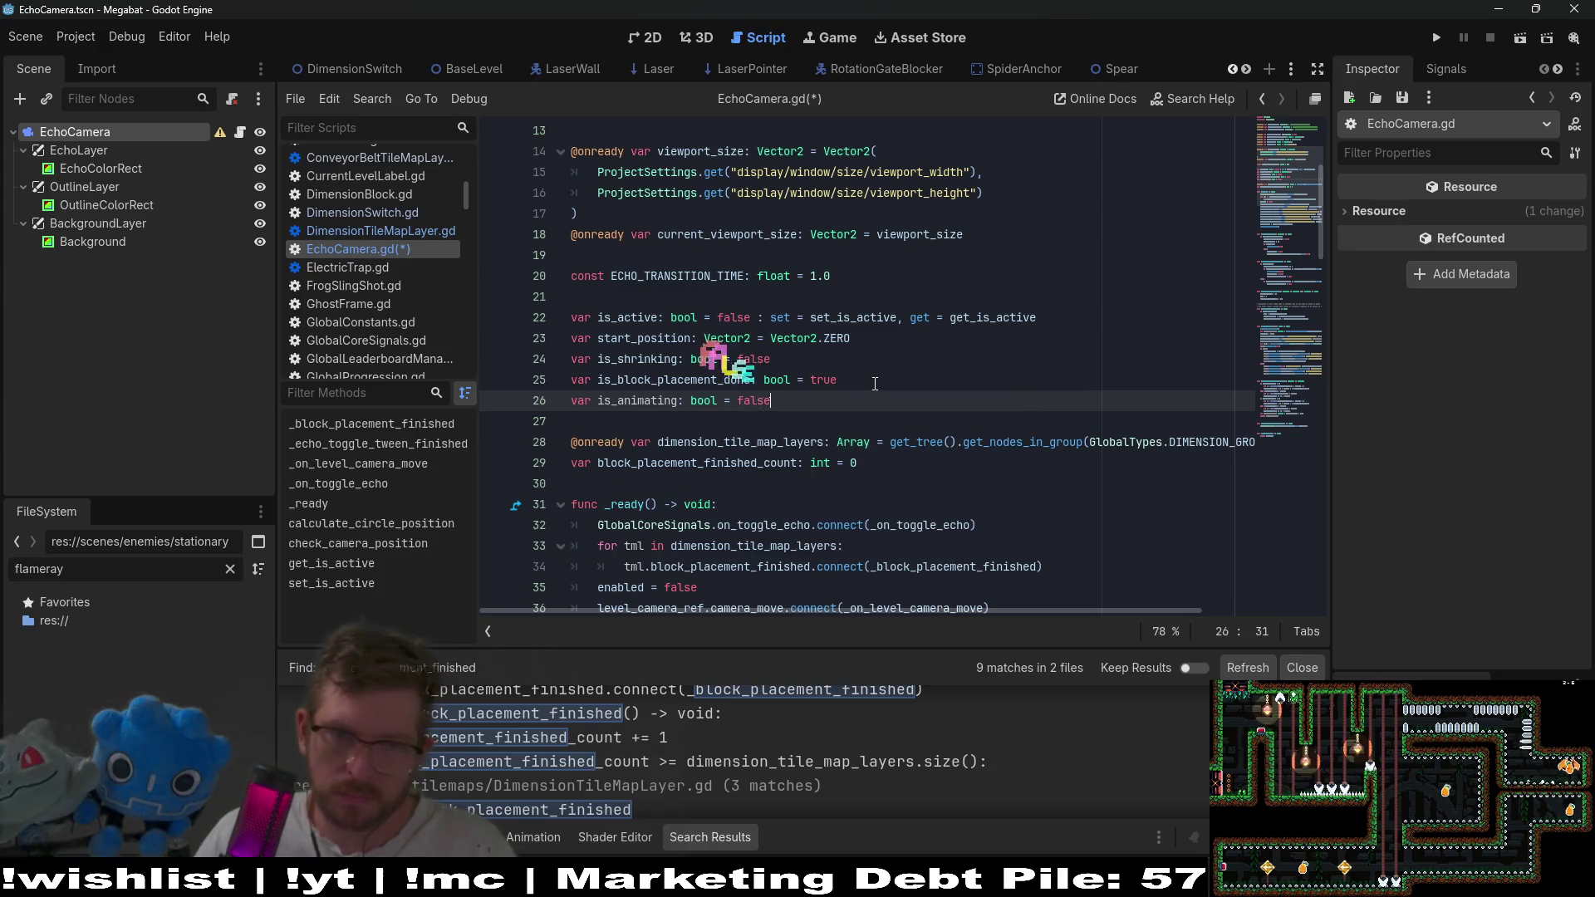
Set is_animating = false inside _echo_toggle_tween_finished on line 125.
{"action": "scroll", "coordinate": [798, 403], "scroll_direction": "down", "scroll_amount": 15}
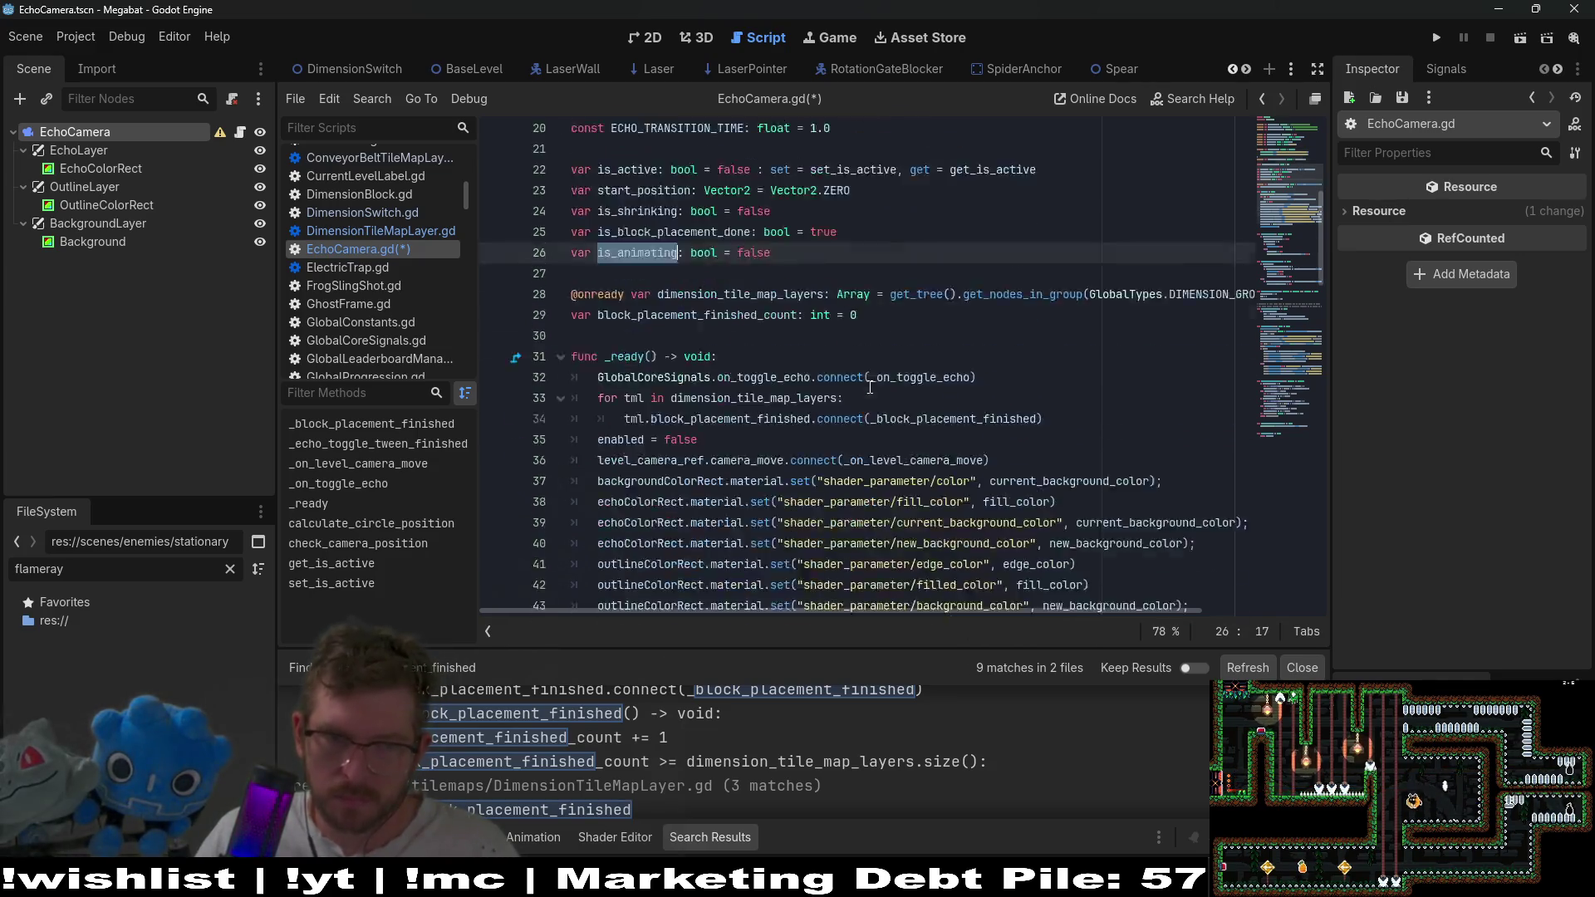
{"action": "scroll", "coordinate": [869, 387], "scroll_direction": "down", "scroll_amount": 5}
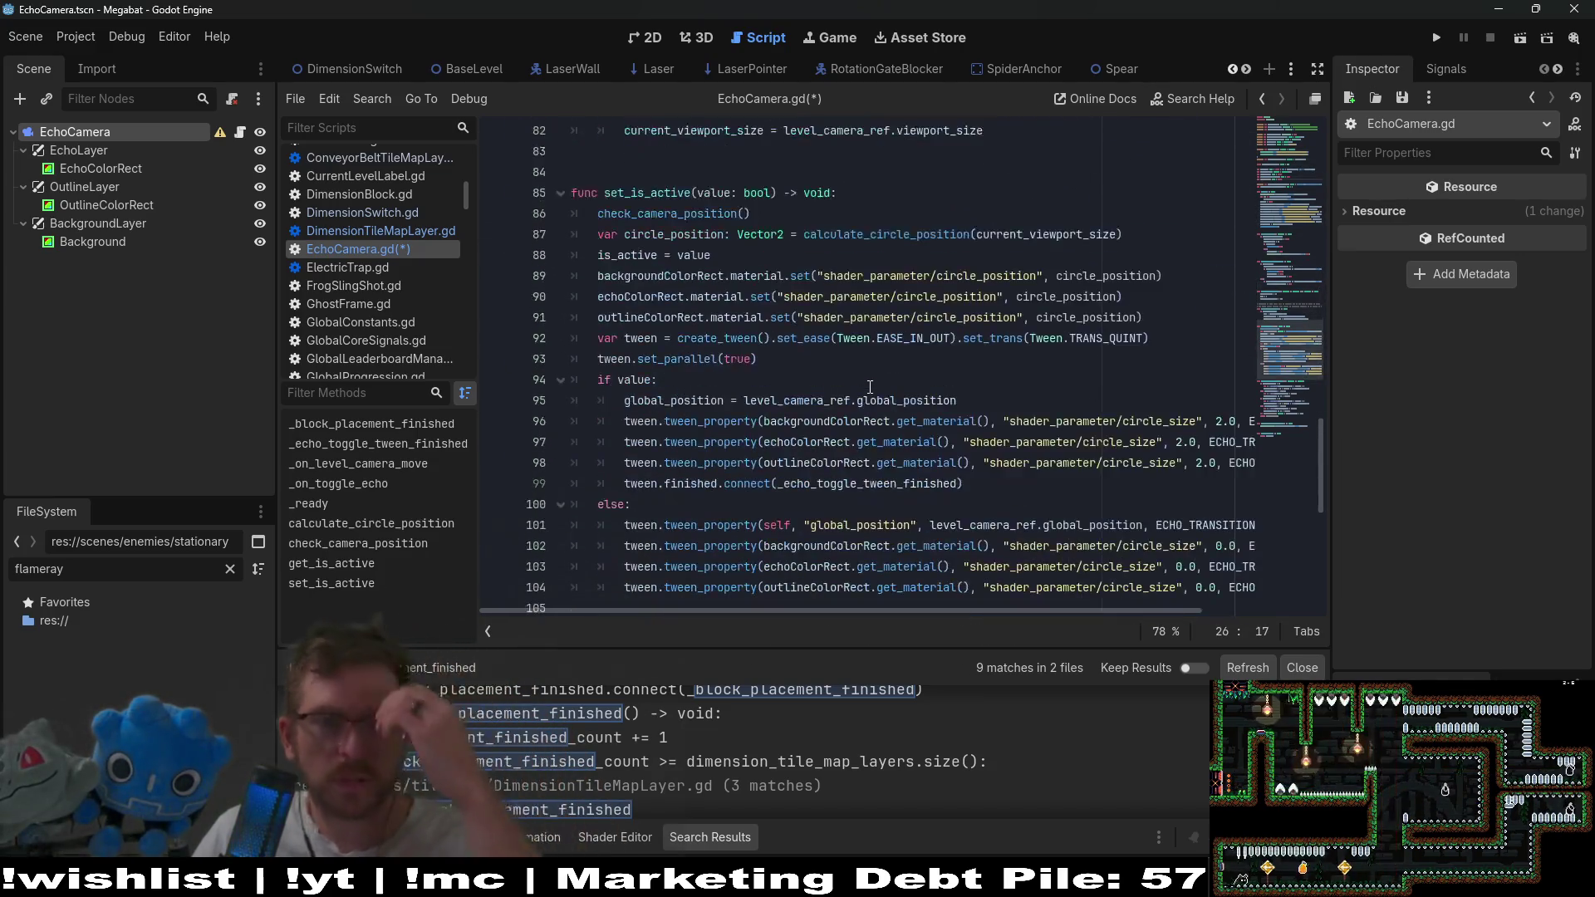
{"action": "scroll", "coordinate": [858, 388], "scroll_direction": "down", "scroll_amount": 2}
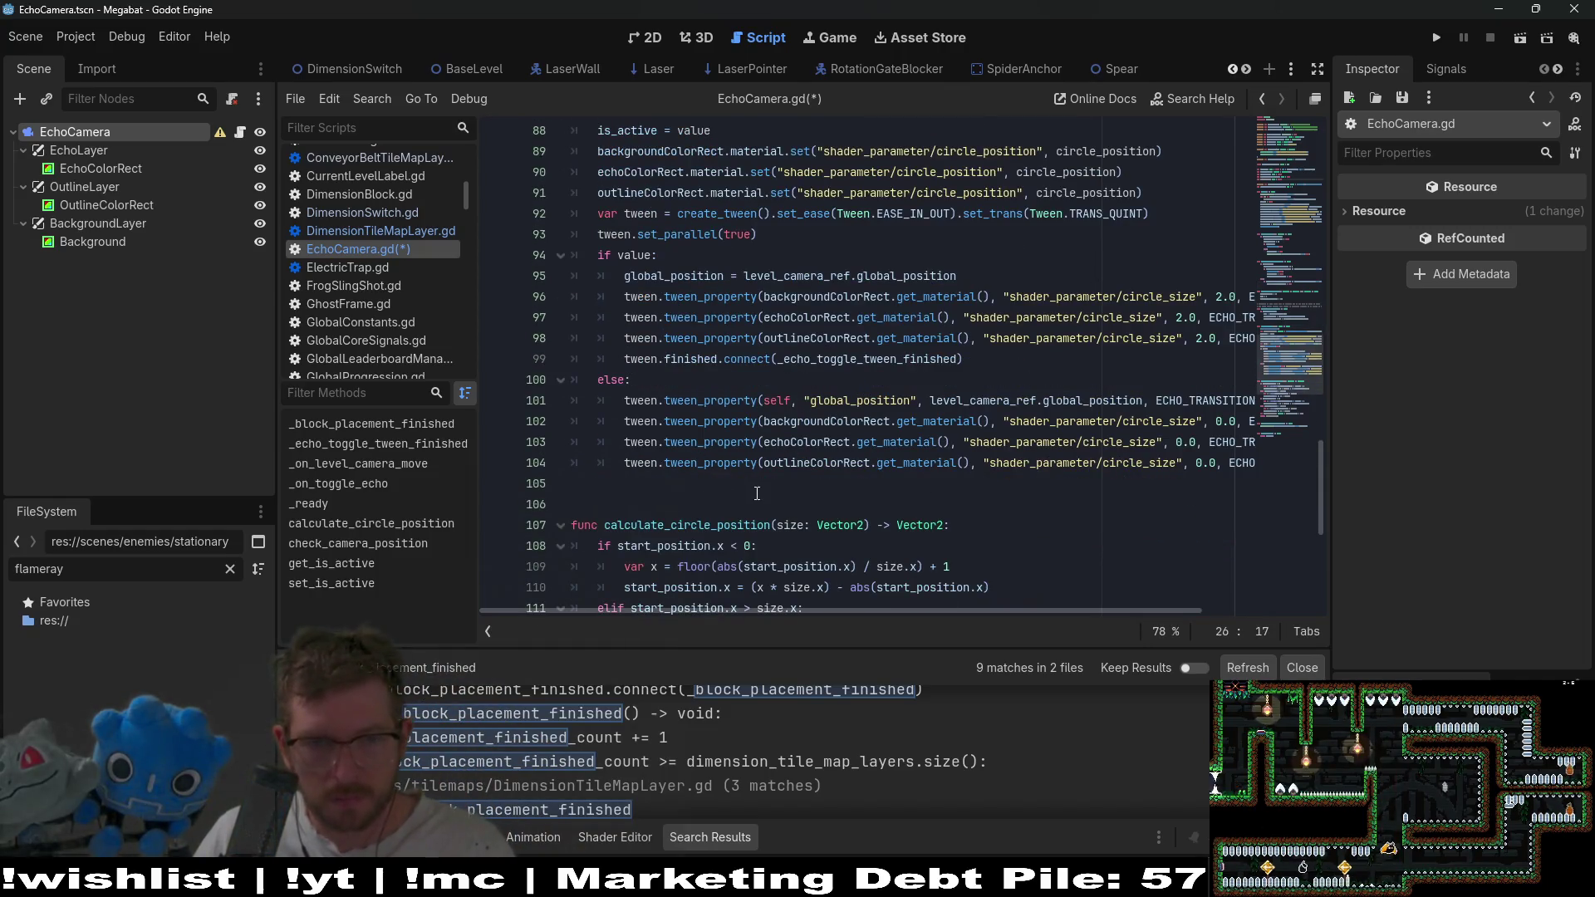
{"action": "scroll", "coordinate": [757, 493], "scroll_direction": "down", "scroll_amount": 6}
{"action": "left_click", "coordinate": [992, 468]}
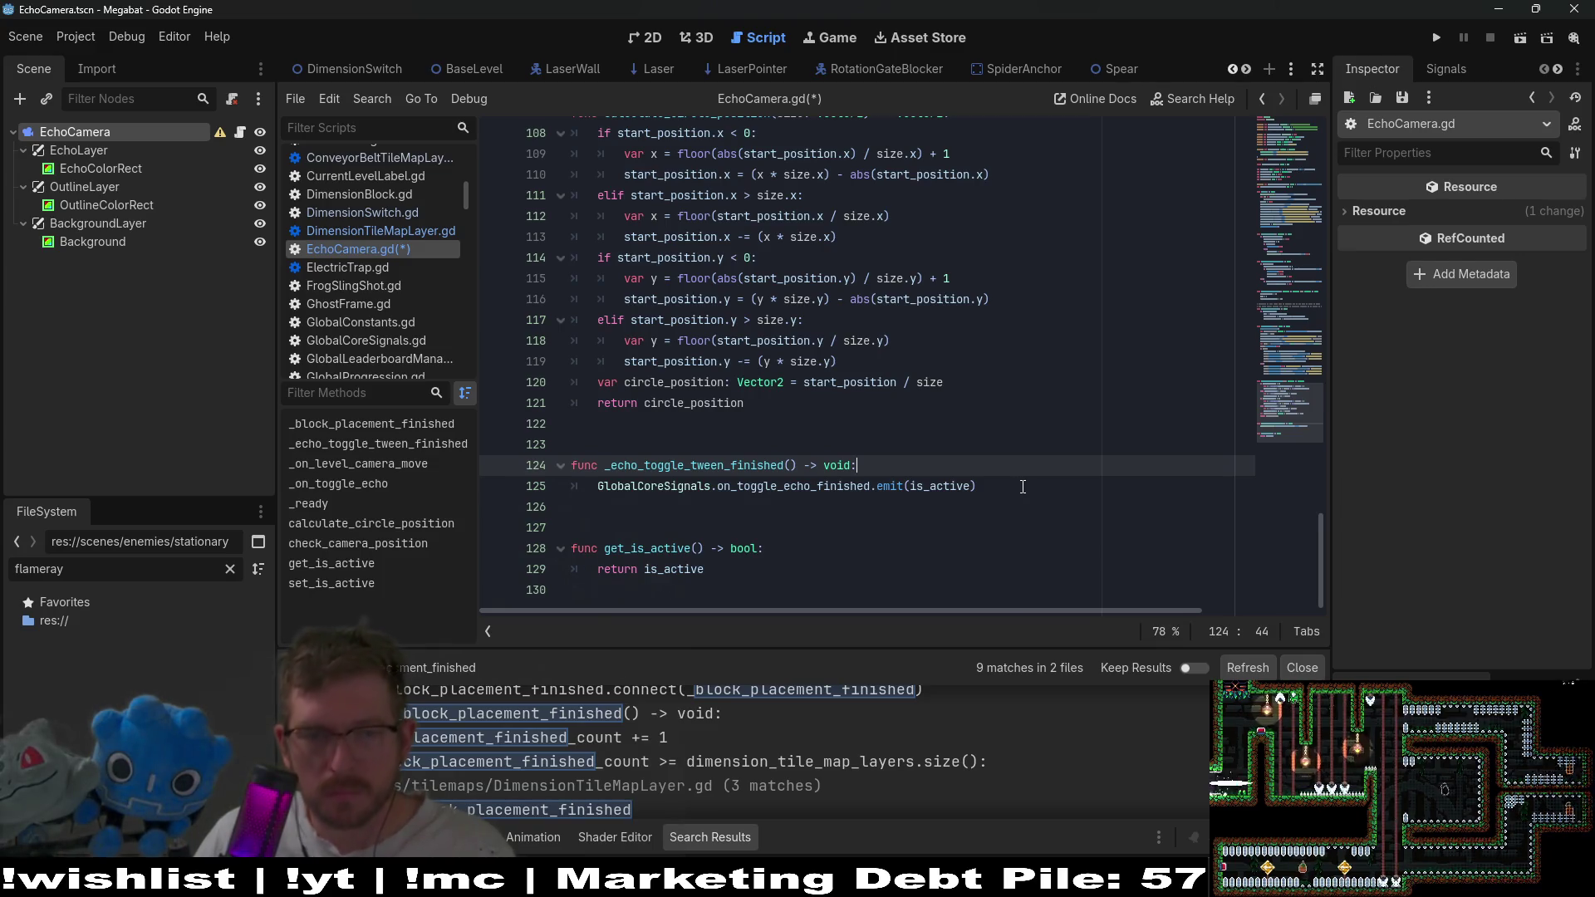
{"action": "key", "text": "Return"}
{"action": "type", "text": "is_animating = "}
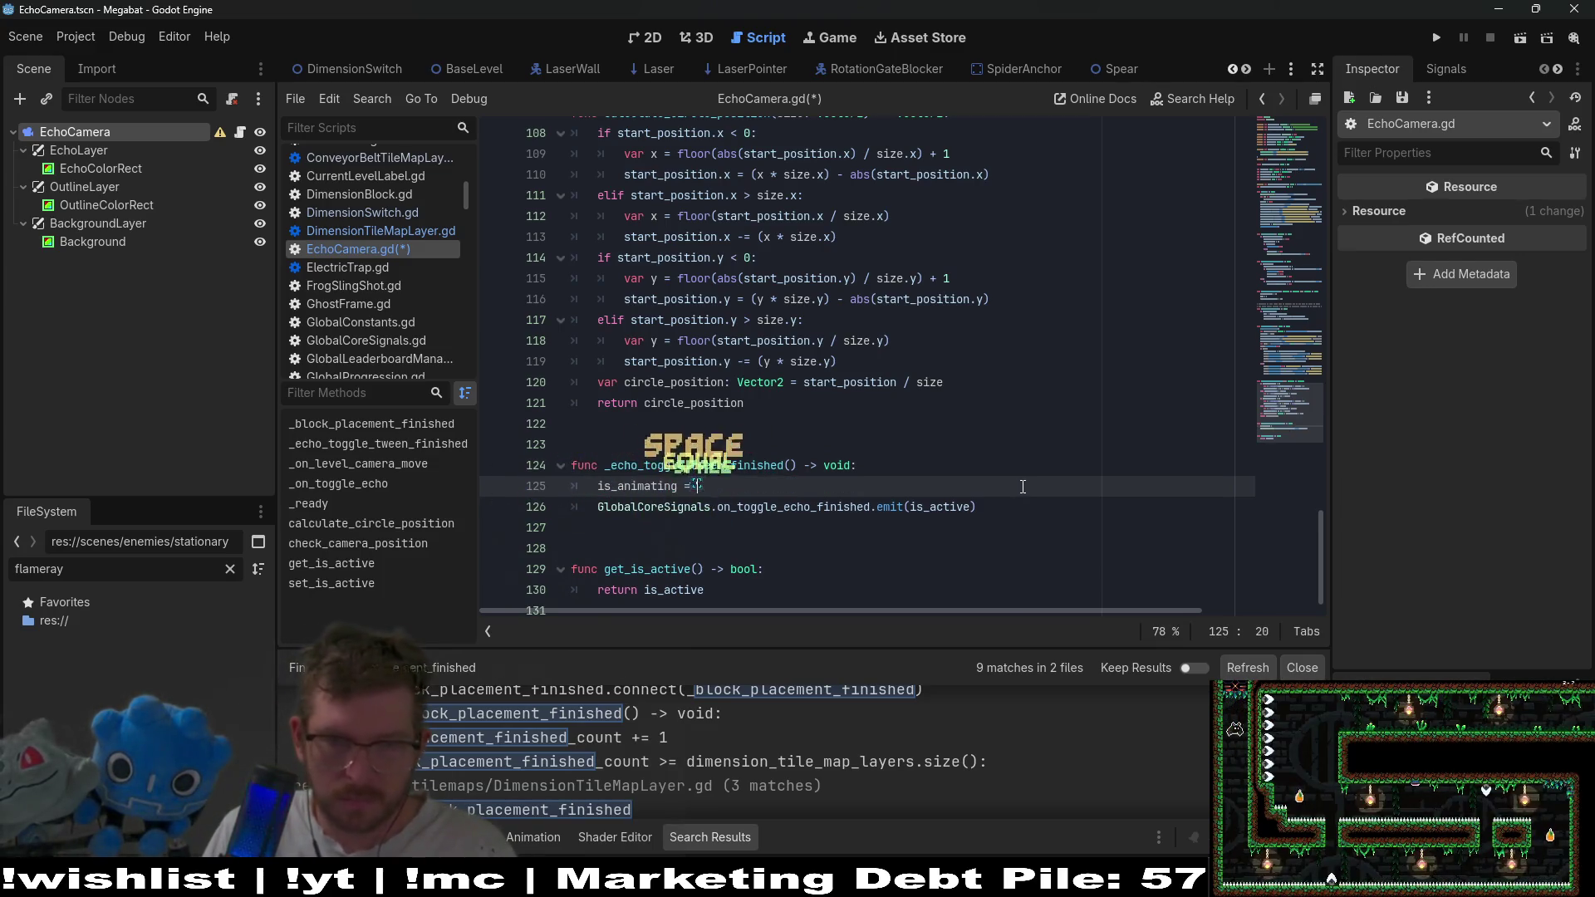
{"action": "type", "text": "true"}
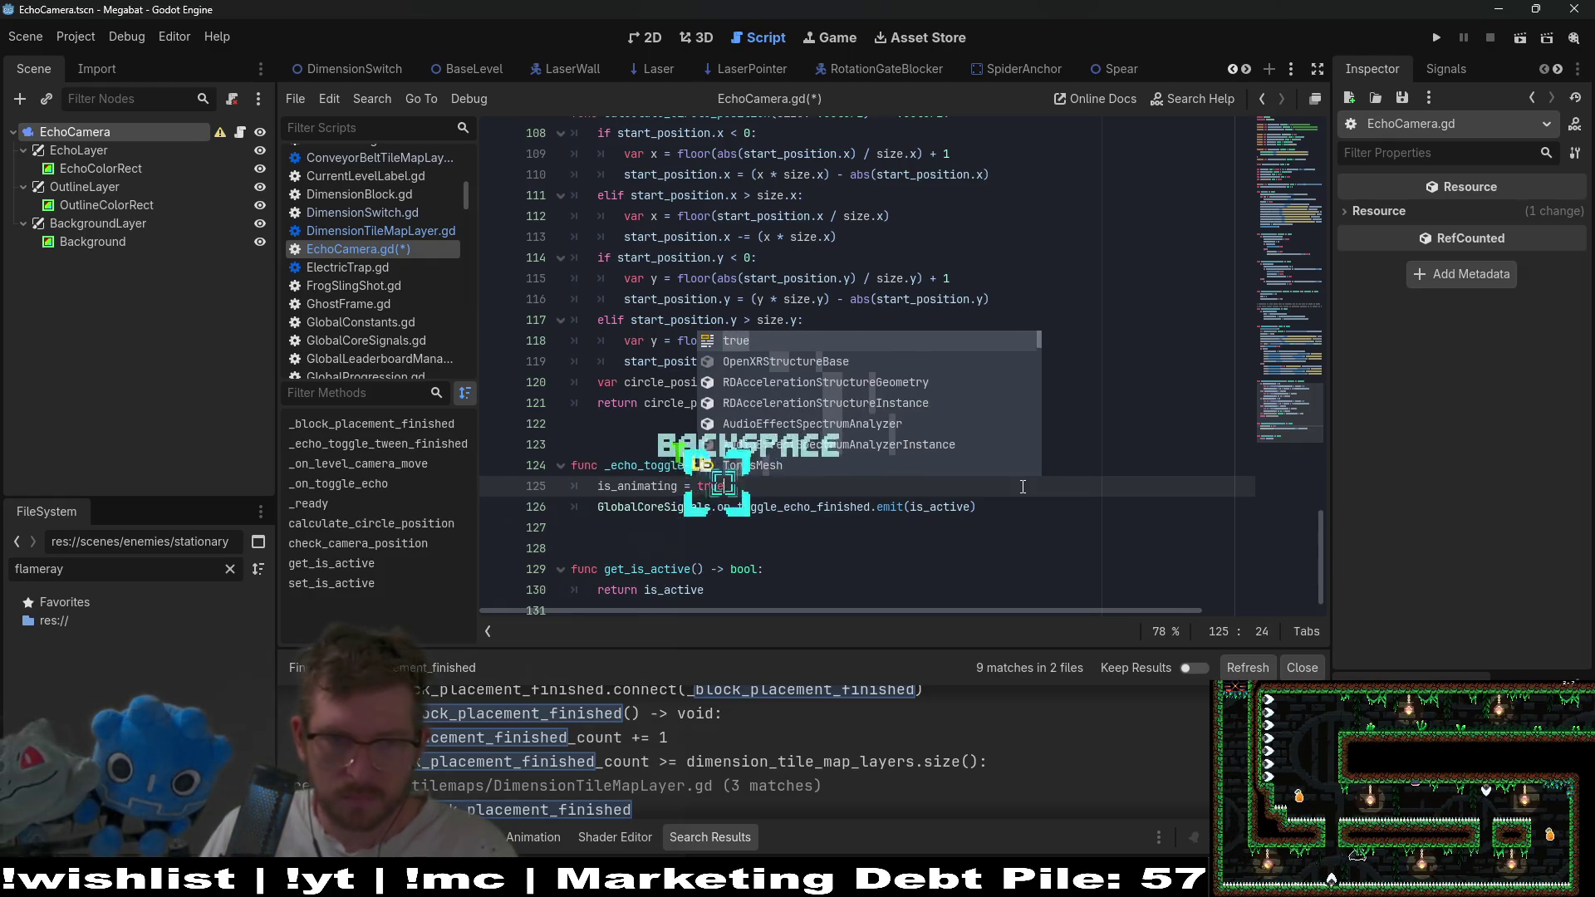
{"action": "key", "text": "Escape"}
{"action": "key", "text": "BackSpace"}
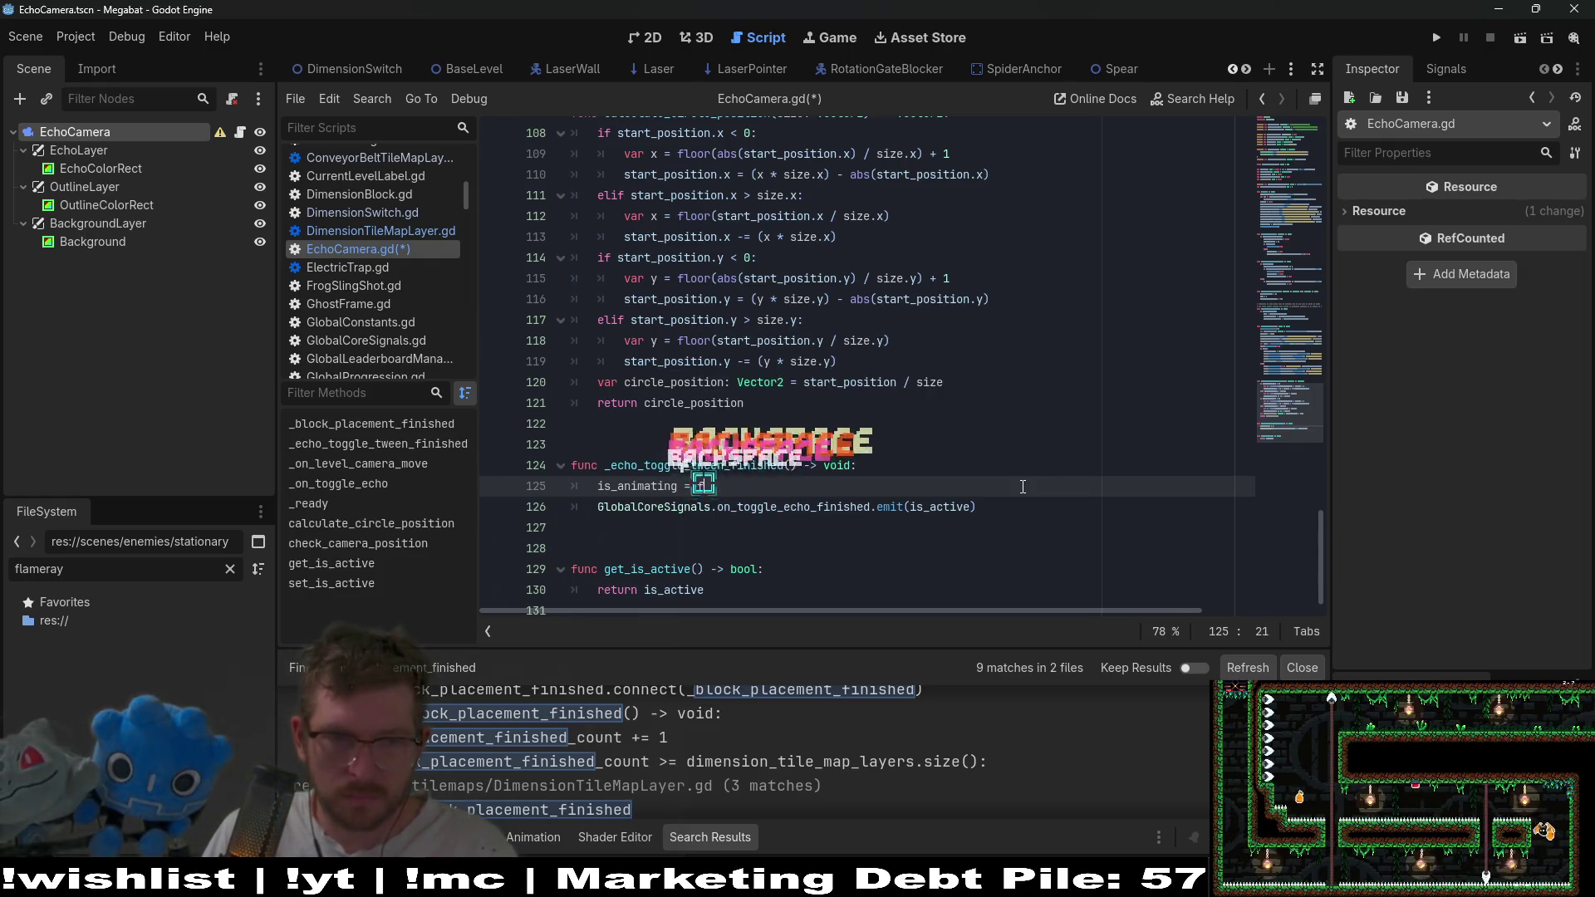
{"action": "type", "text": "false"}
Add is_animating = true after line 91, before the toggle tween is created.
{"action": "scroll", "coordinate": [930, 290], "scroll_direction": "up", "scroll_amount": 5}
{"action": "scroll", "coordinate": [872, 271], "scroll_direction": "up", "scroll_amount": 2}
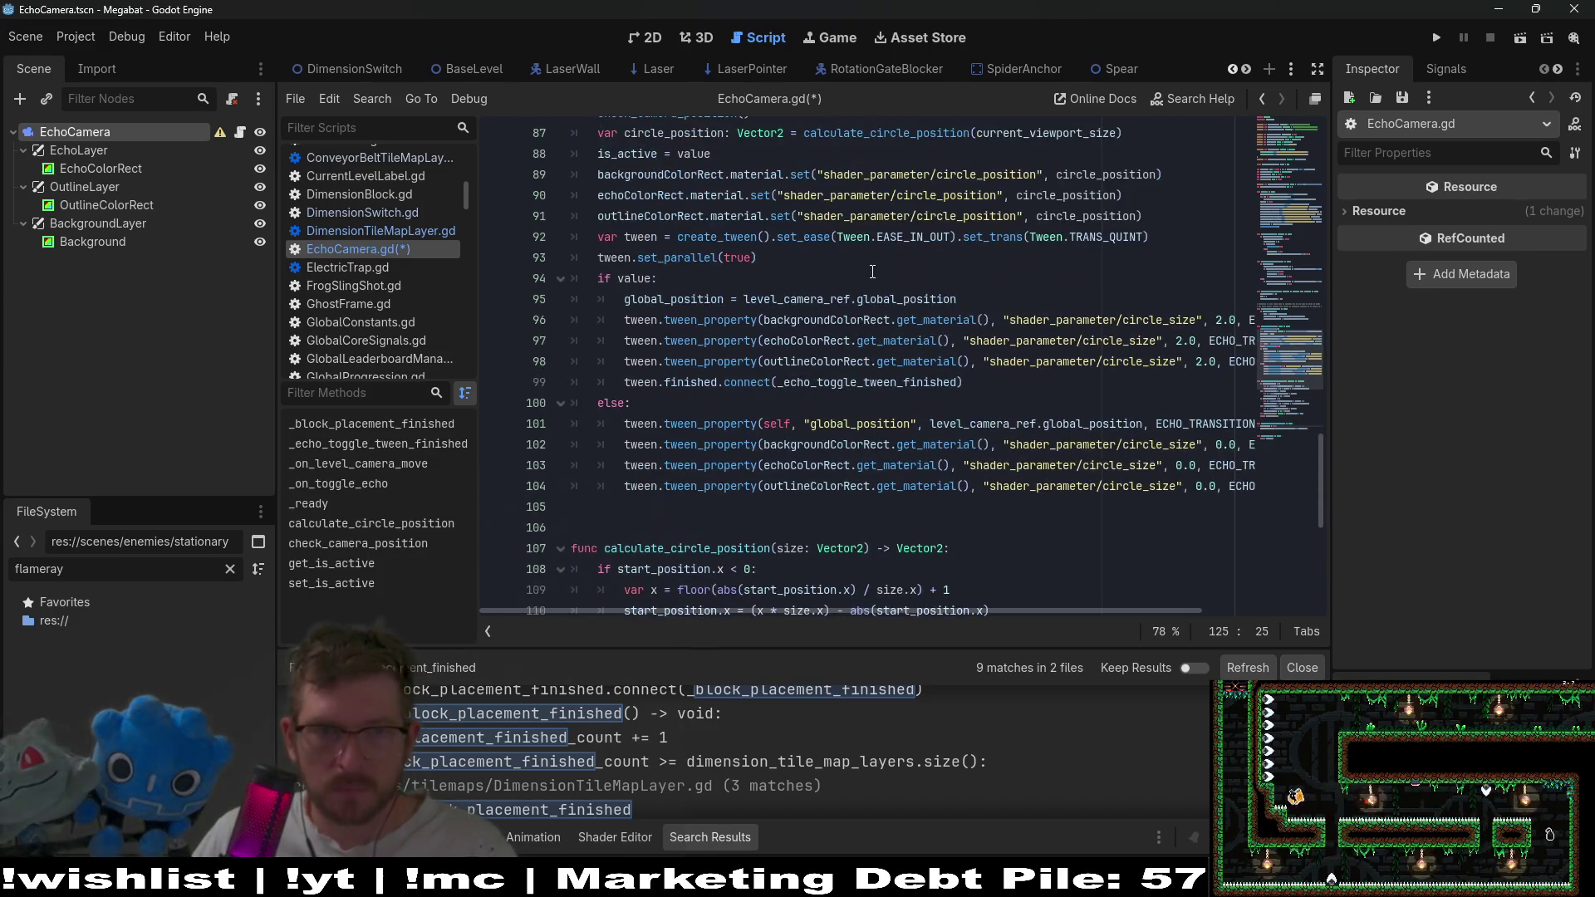
{"action": "left_click", "coordinate": [1158, 218]}
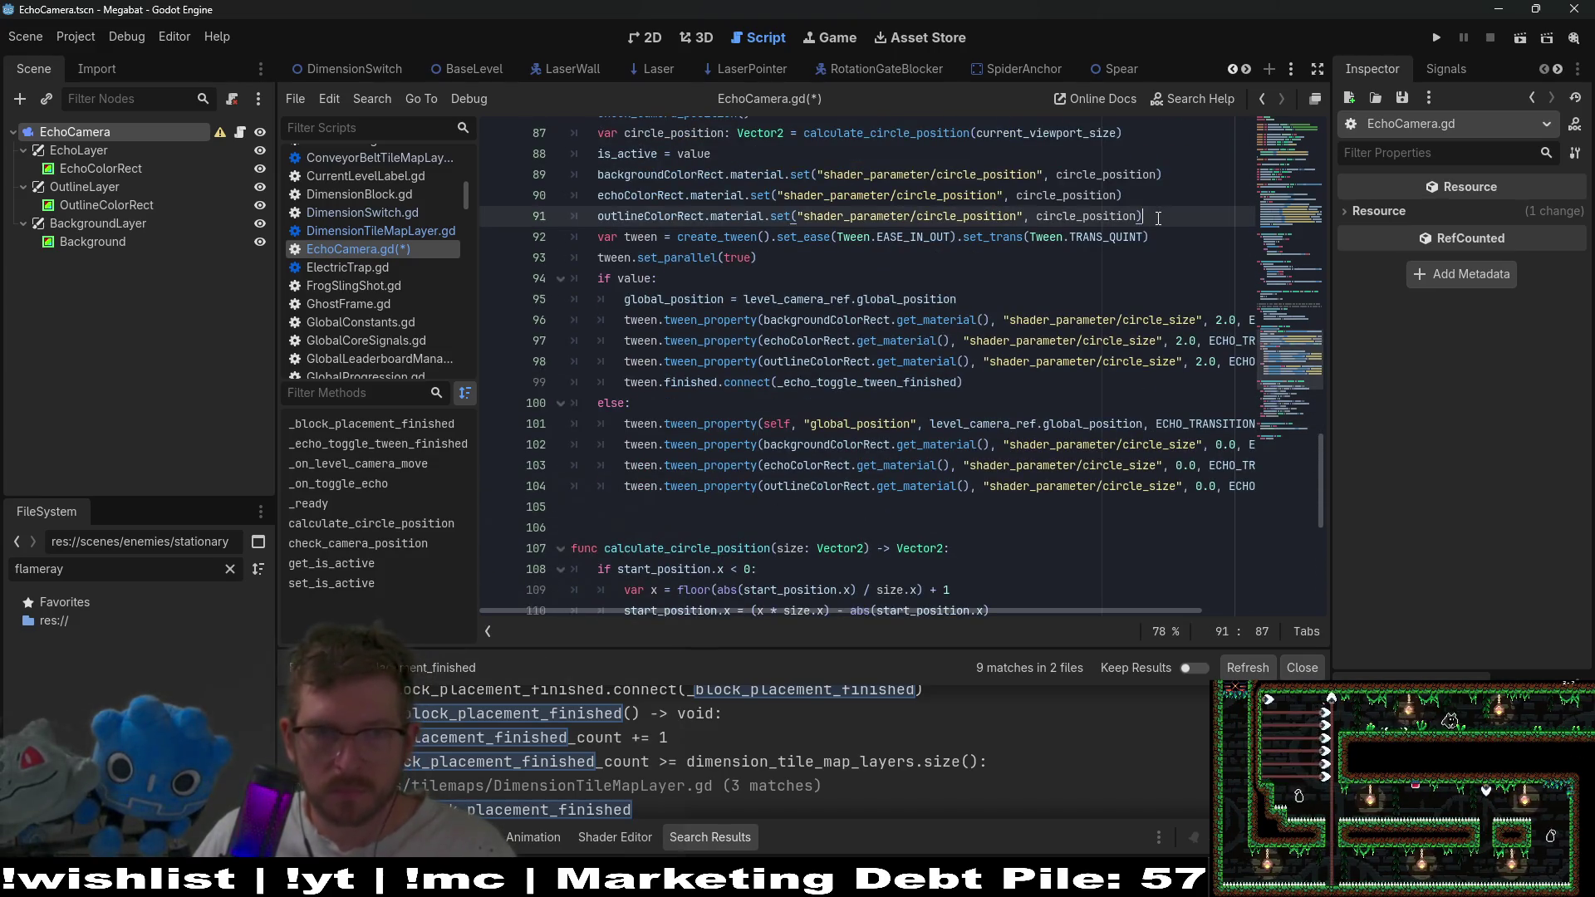
{"action": "key", "text": "ctrl+Return"}
{"action": "type", "text": "is_animating = "}
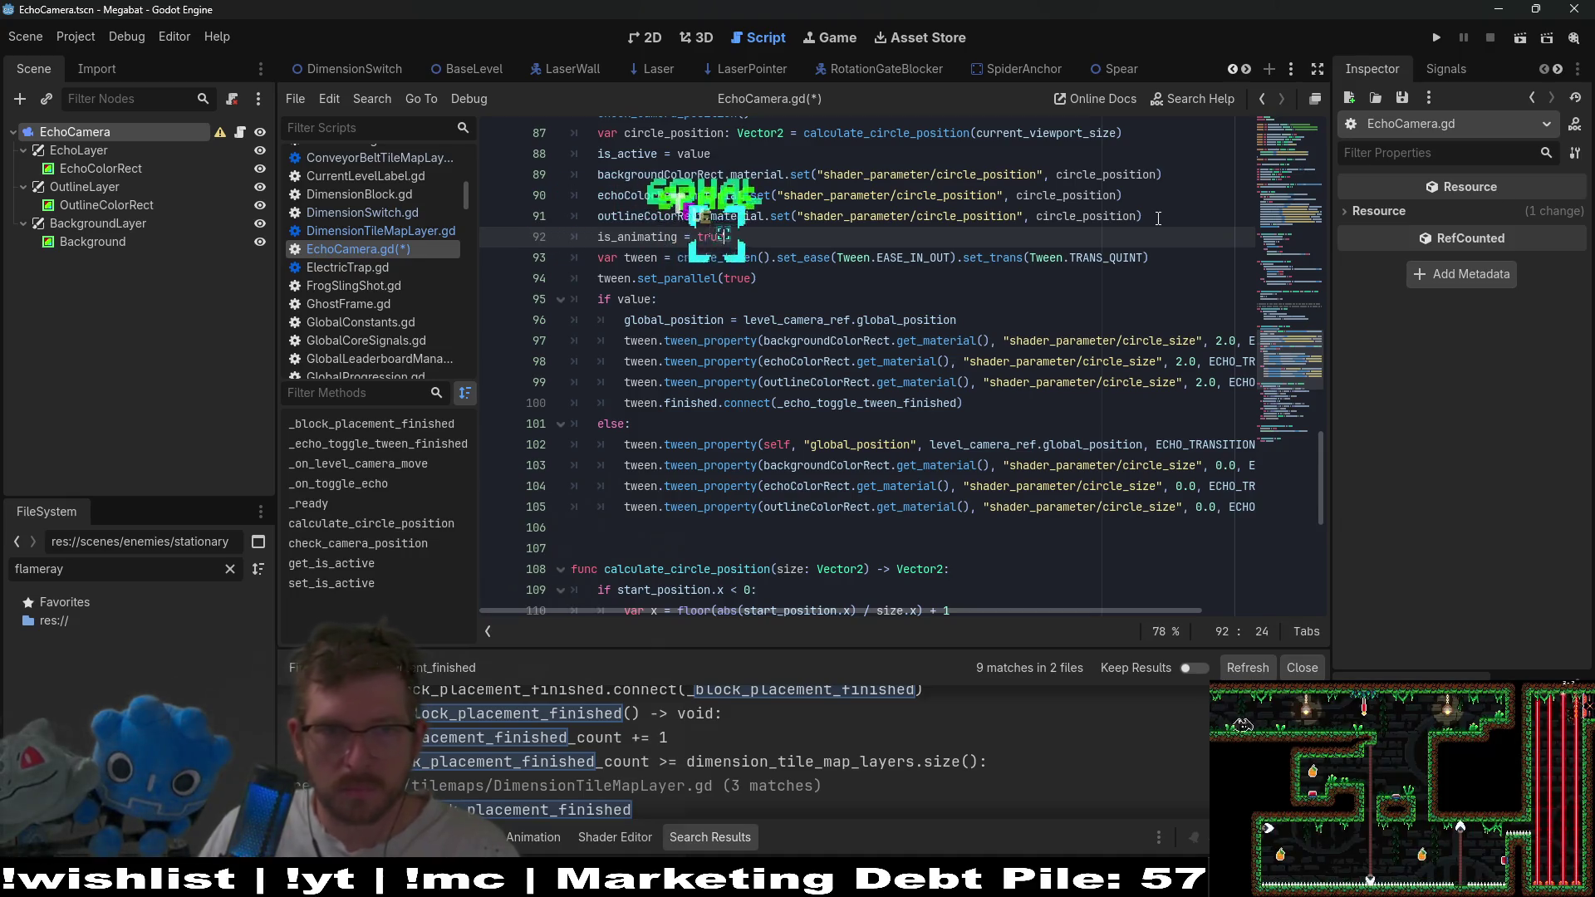
{"action": "type", "text": "true"}
Jump from the callback on line 100 to the _echo_toggle_tween_finished definition.
{"action": "scroll", "coordinate": [1132, 309], "scroll_direction": "down", "scroll_amount": 1}
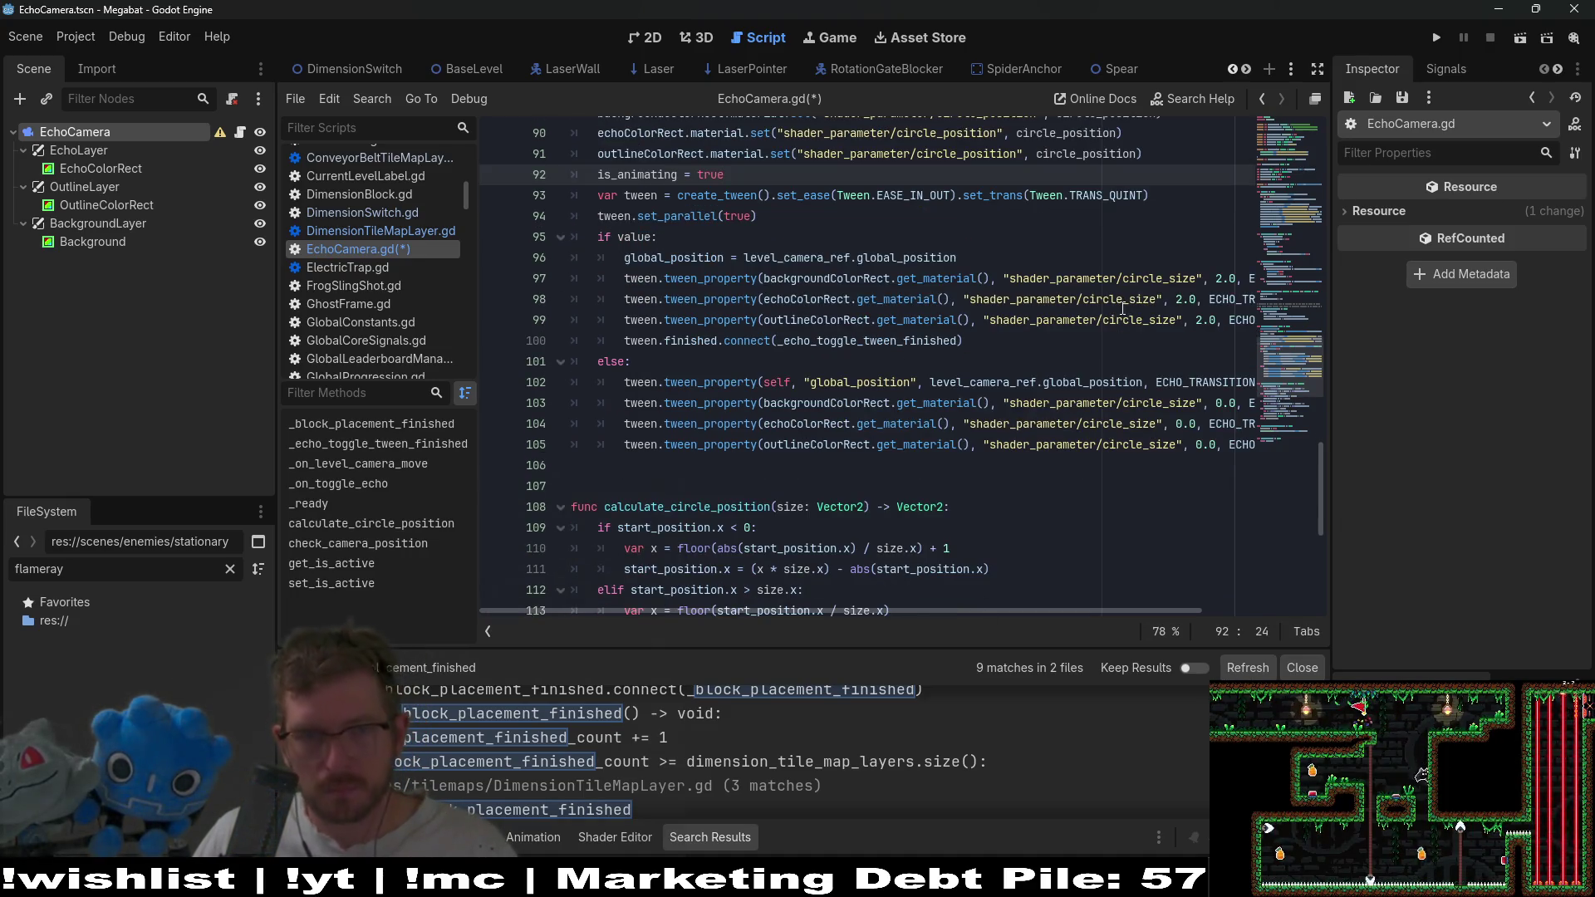
{"action": "scroll", "coordinate": [895, 298], "scroll_direction": "down", "scroll_amount": 1}
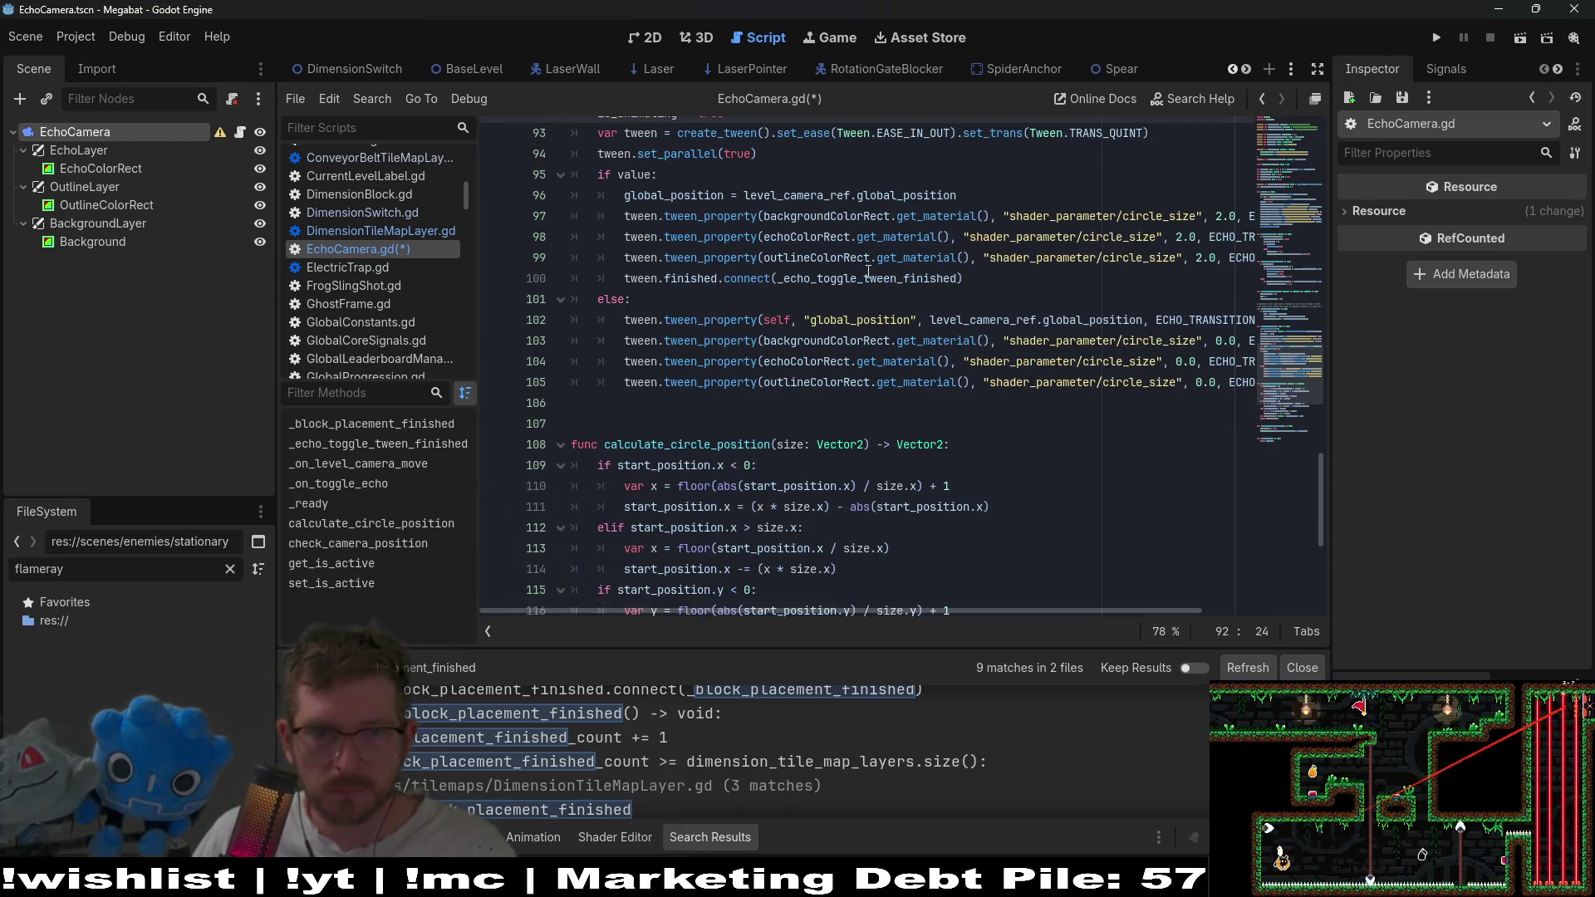
{"action": "double_click", "coordinate": [868, 278]}
{"action": "left_click", "coordinate": [885, 285], "text": "ctrl"}
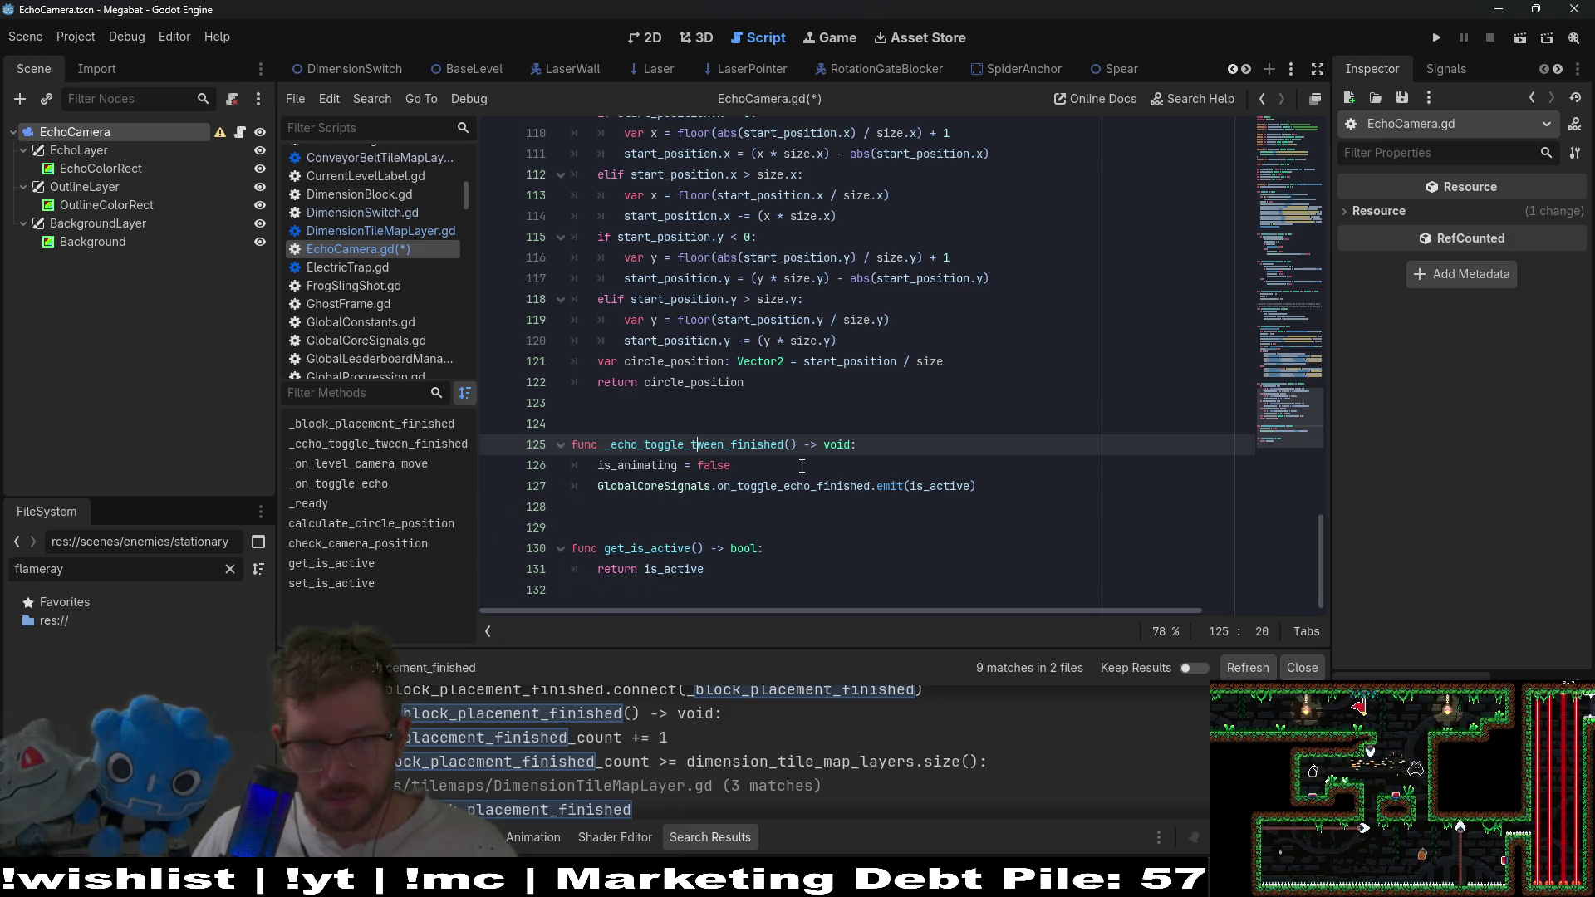
Insert _grow into the callback on line 100, making it _echo_grow_toggle_tween_finished.
{"action": "scroll", "coordinate": [914, 448], "scroll_direction": "up", "scroll_amount": 5}
{"action": "right_click", "coordinate": [1033, 445]}
{"action": "left_click", "coordinate": [865, 607]}
{"action": "scroll", "coordinate": [797, 325], "scroll_direction": "up", "scroll_amount": 2}
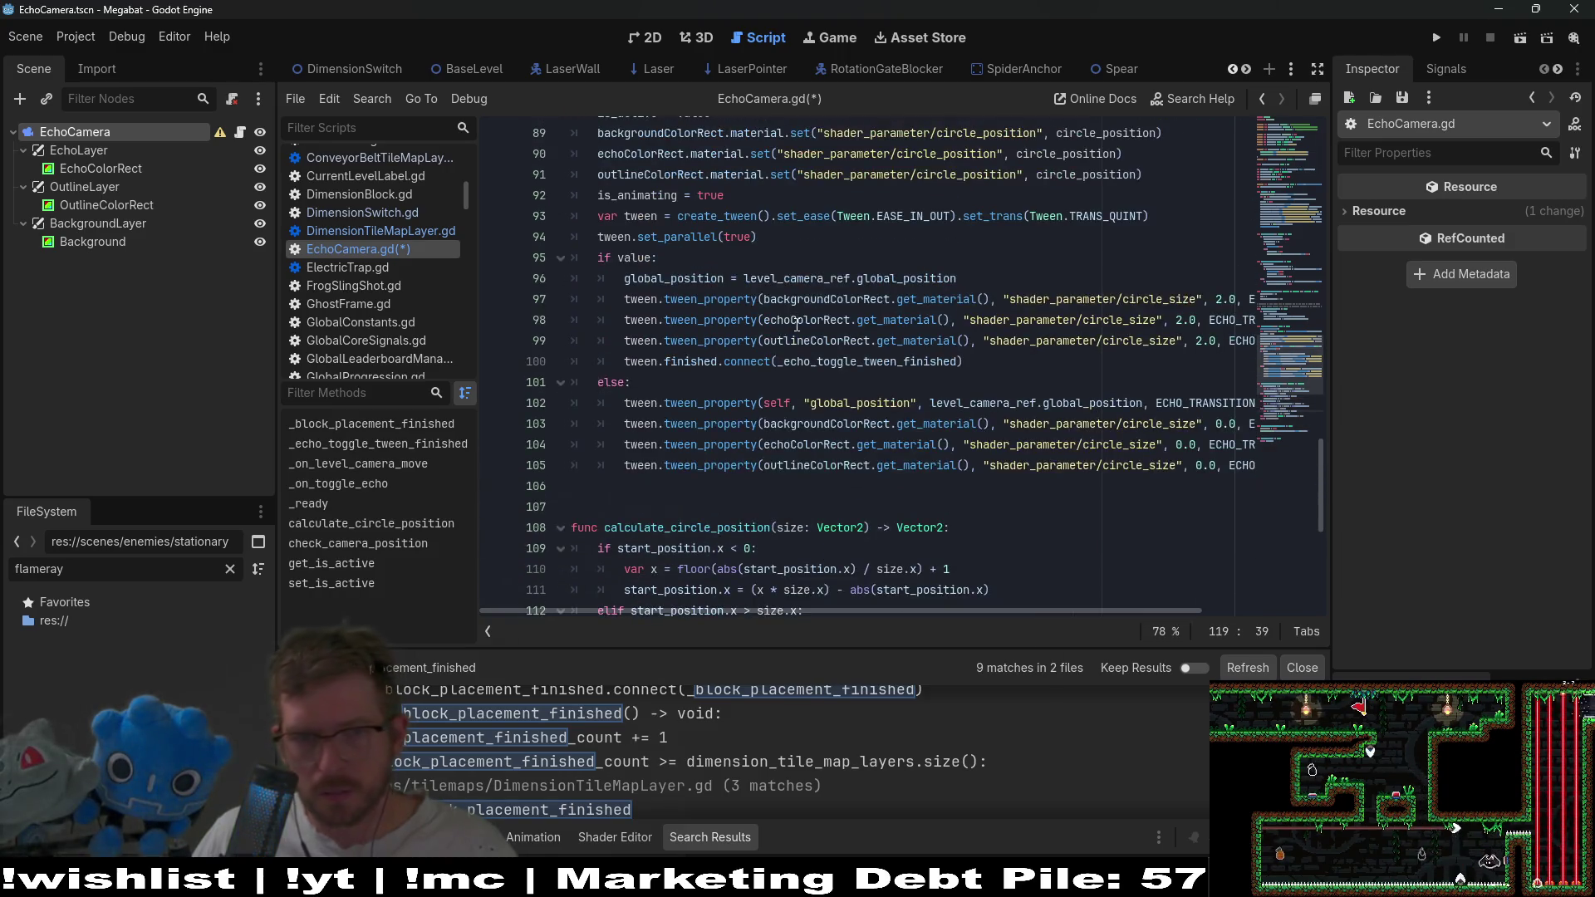
{"action": "left_click_drag", "start_coordinate": [714, 613], "coordinate": [919, 612]}
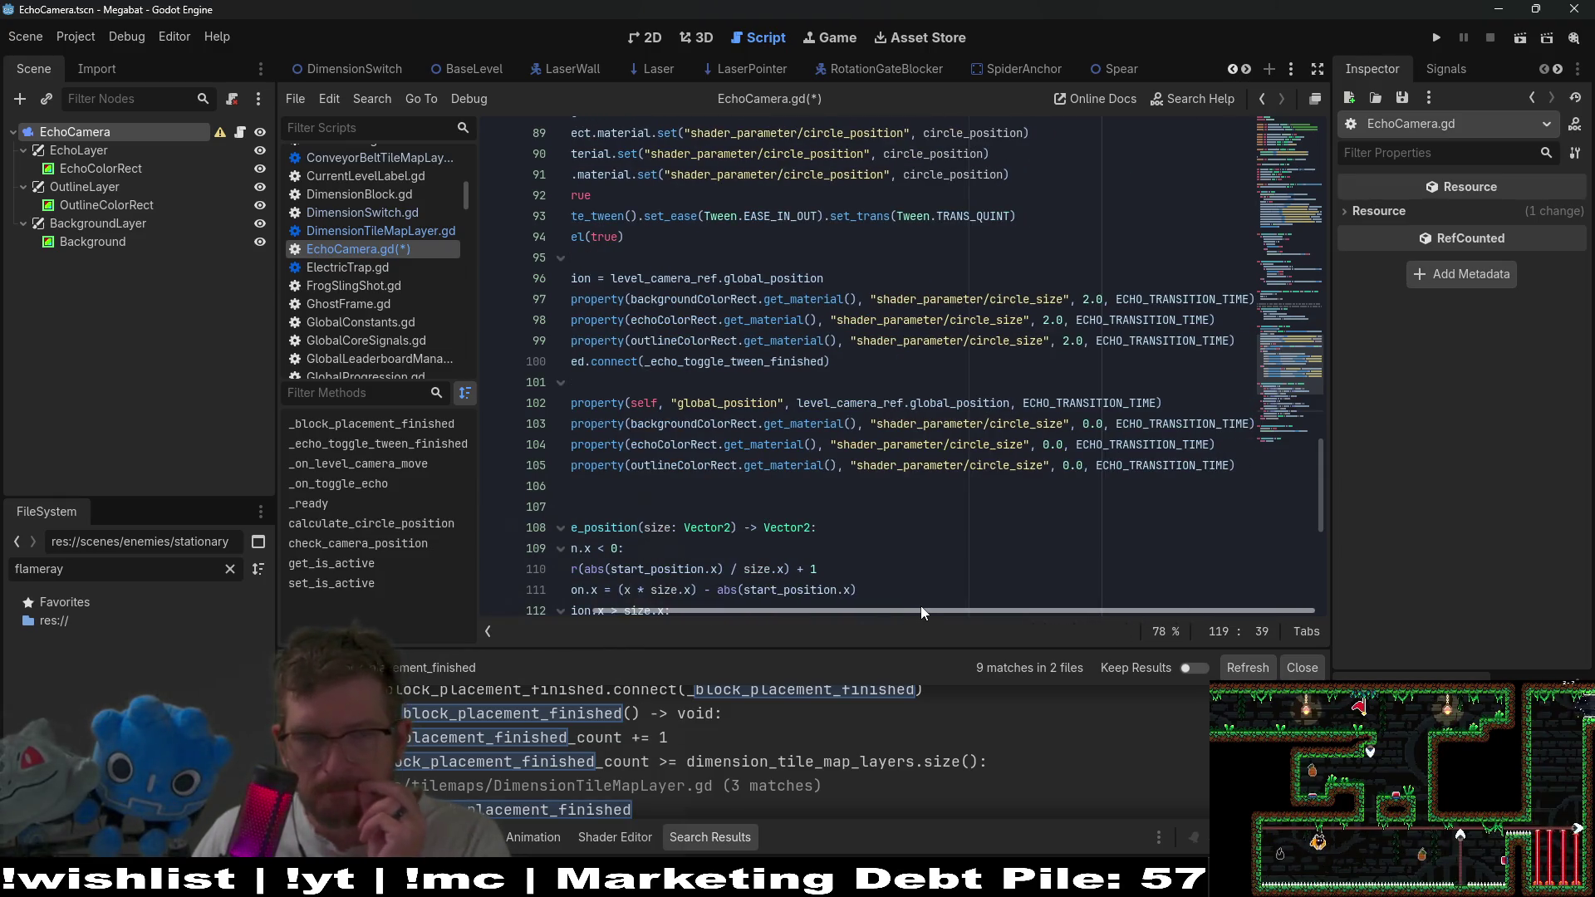
{"action": "left_click_drag", "start_coordinate": [920, 612], "coordinate": [810, 613]}
{"action": "scroll", "coordinate": [818, 411], "scroll_direction": "down", "scroll_amount": 1}
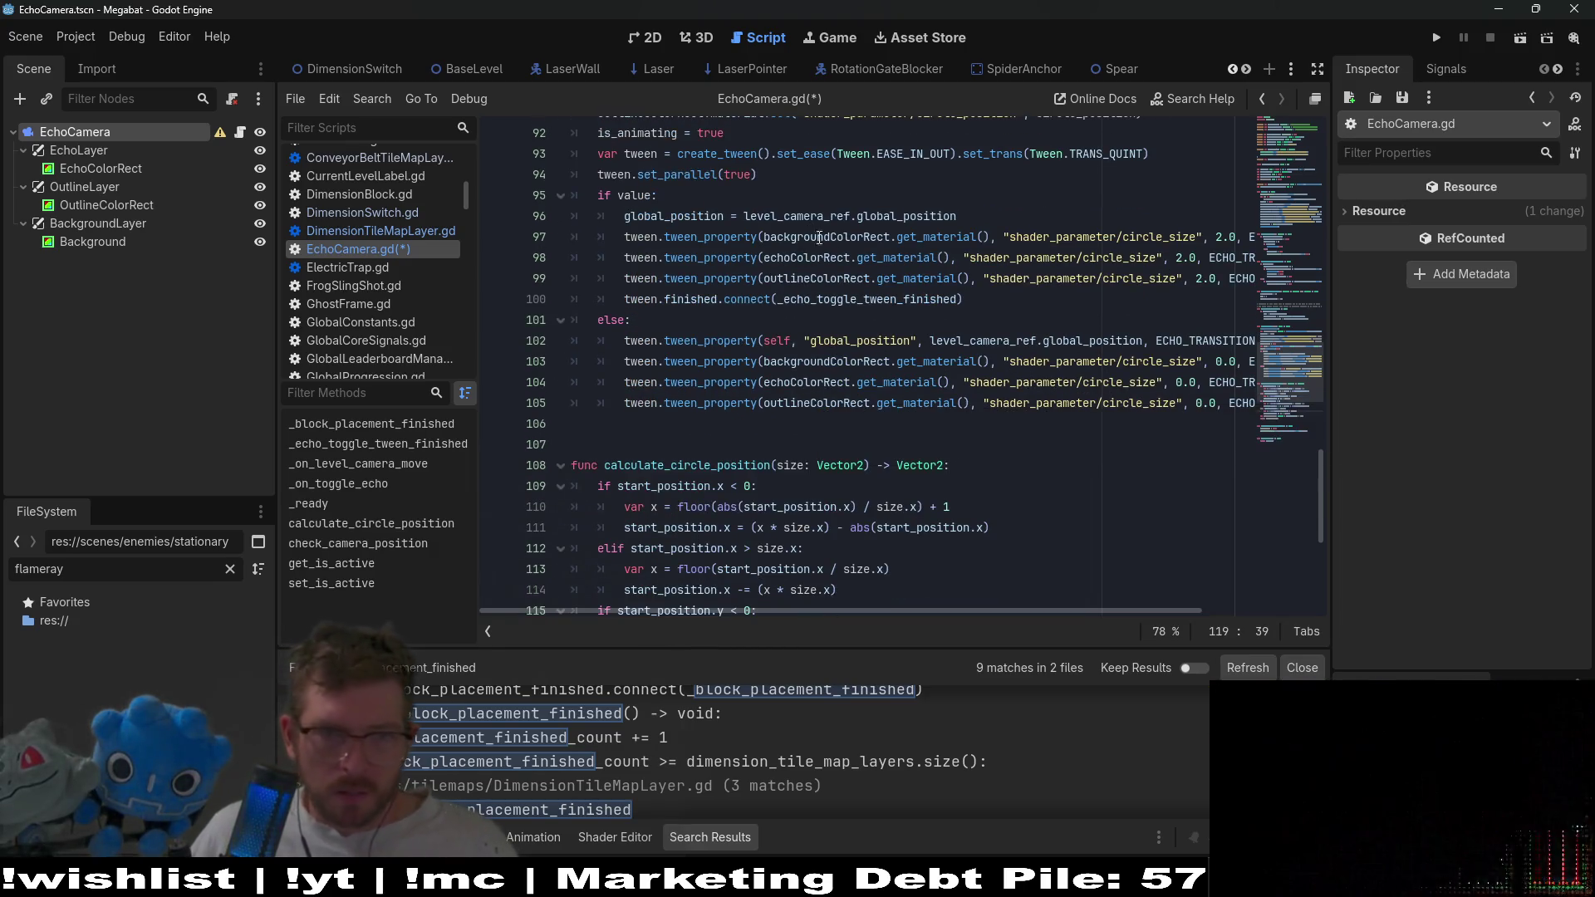
{"action": "left_click_drag", "start_coordinate": [963, 299], "coordinate": [689, 287]}
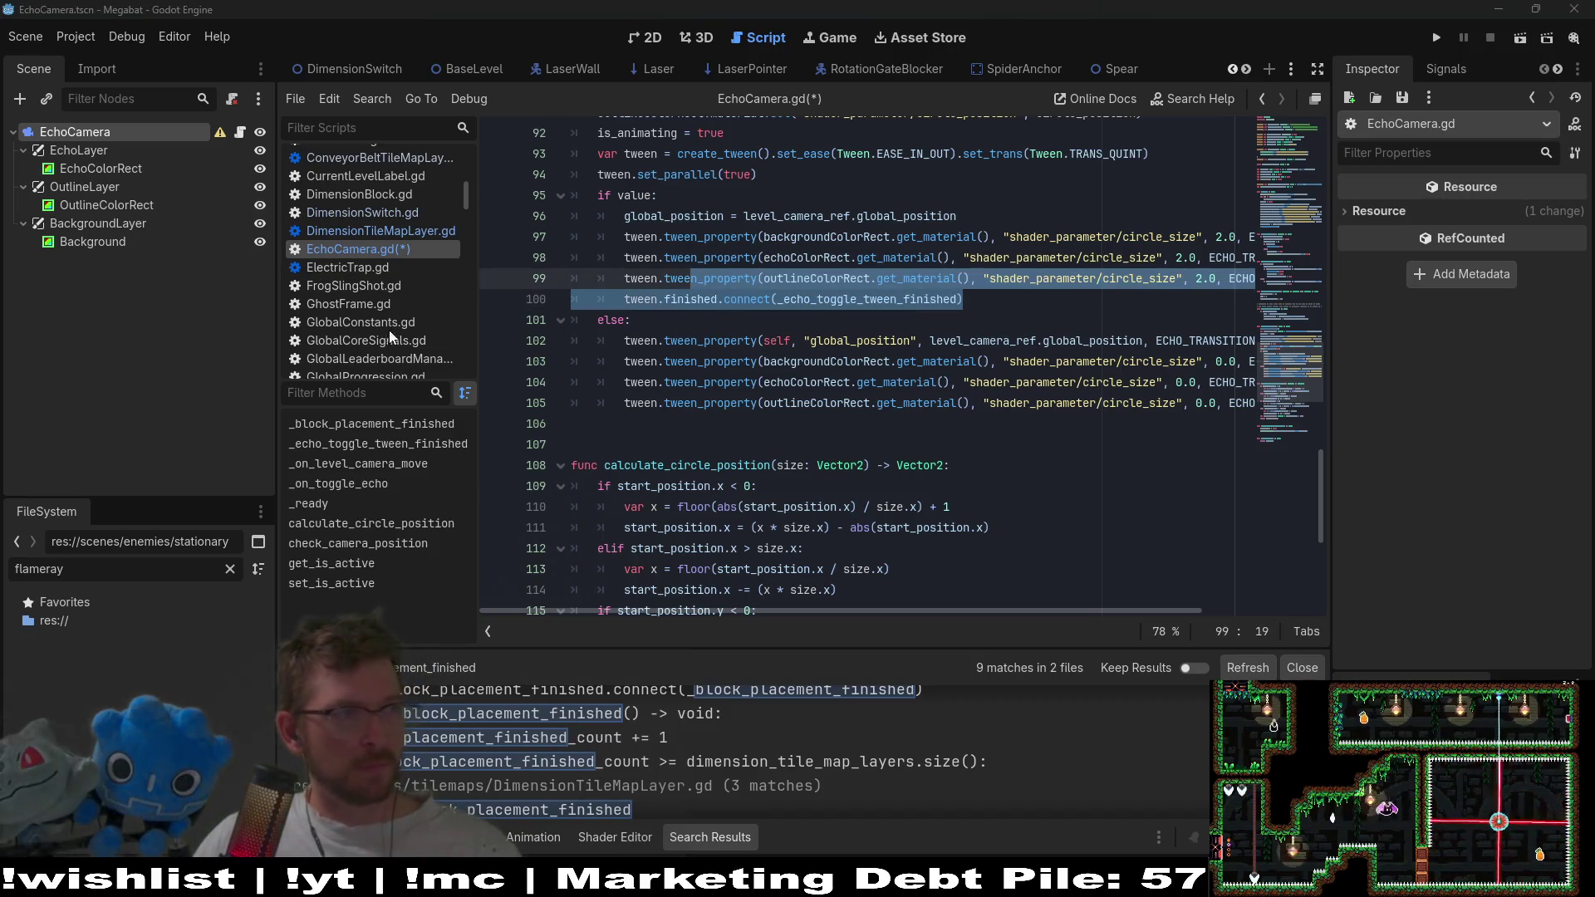
{"action": "left_click", "coordinate": [872, 312]}
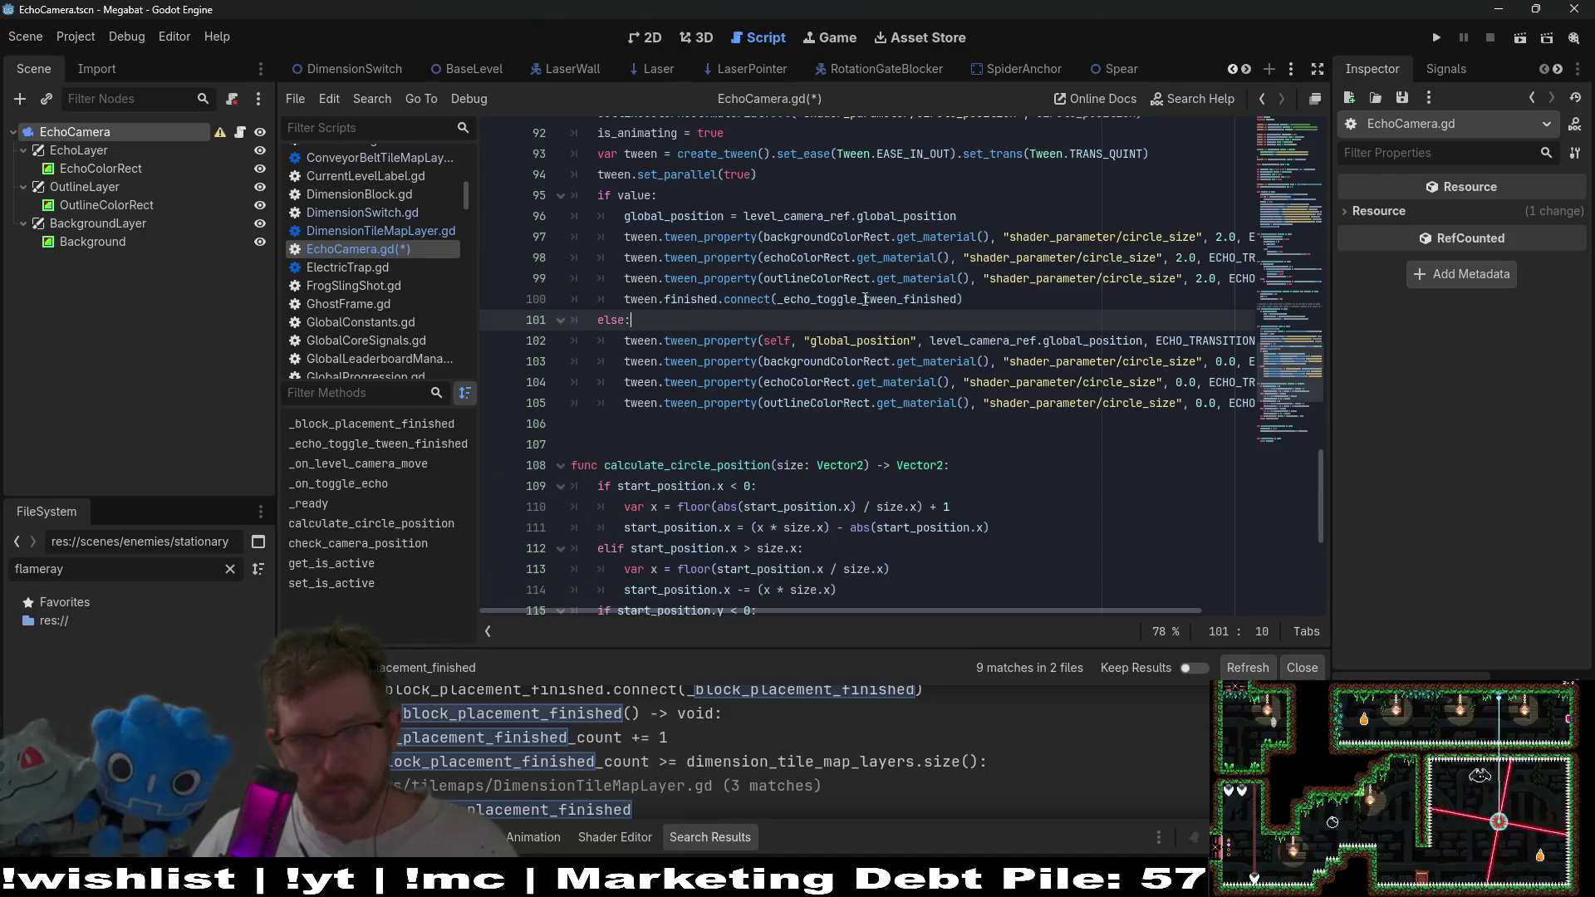
{"action": "double_click", "coordinate": [879, 300]}
{"action": "left_click", "coordinate": [866, 301]}
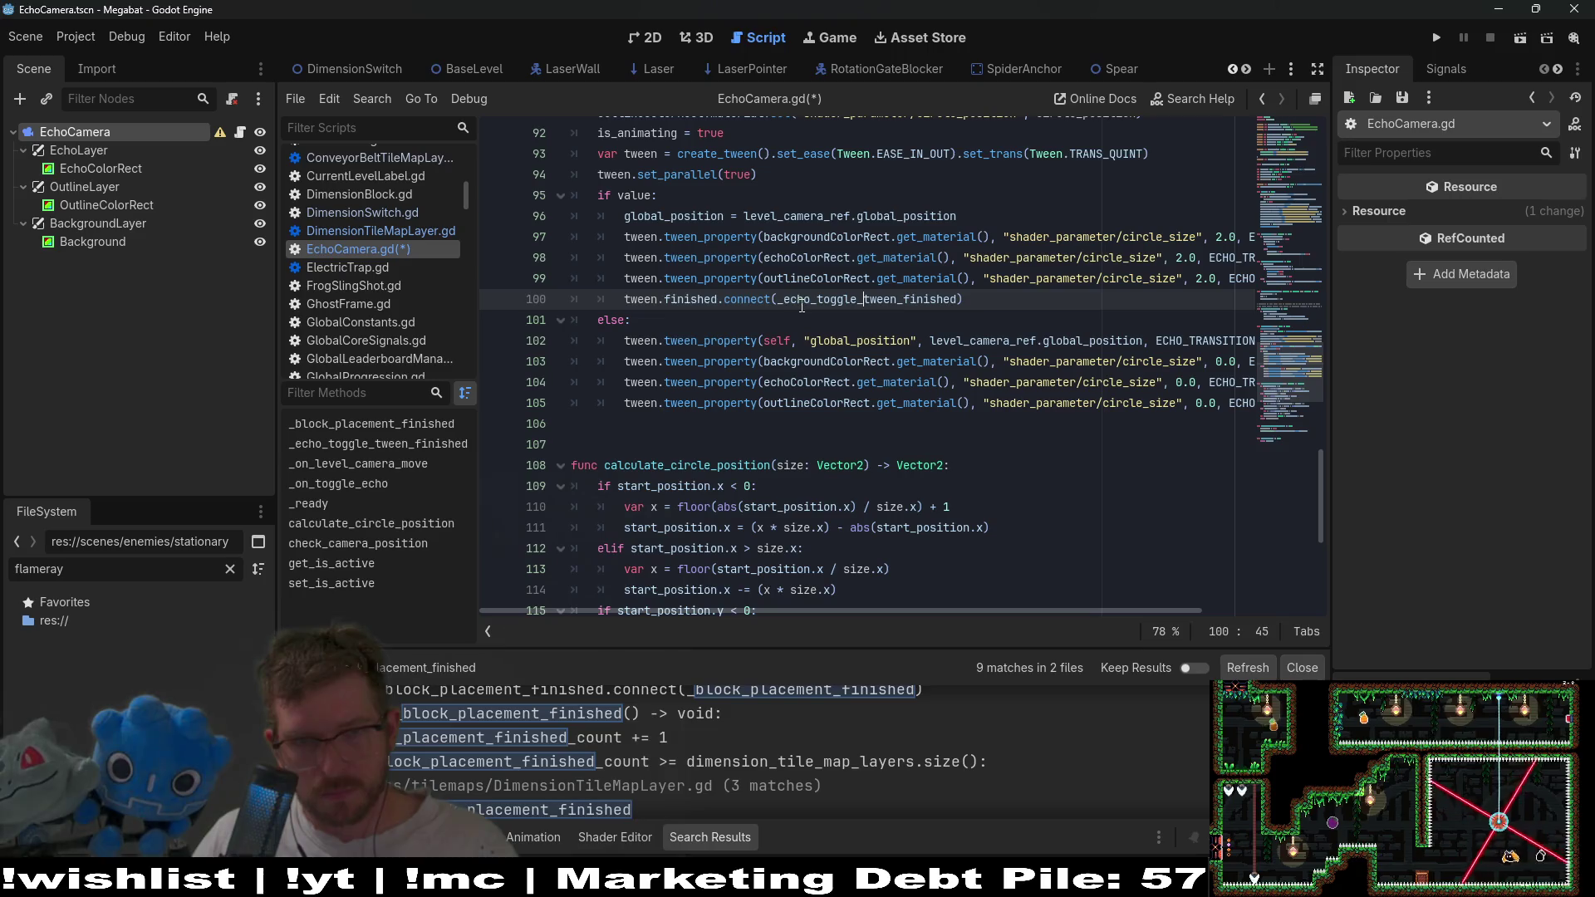
{"action": "type", "text": "_grow"}
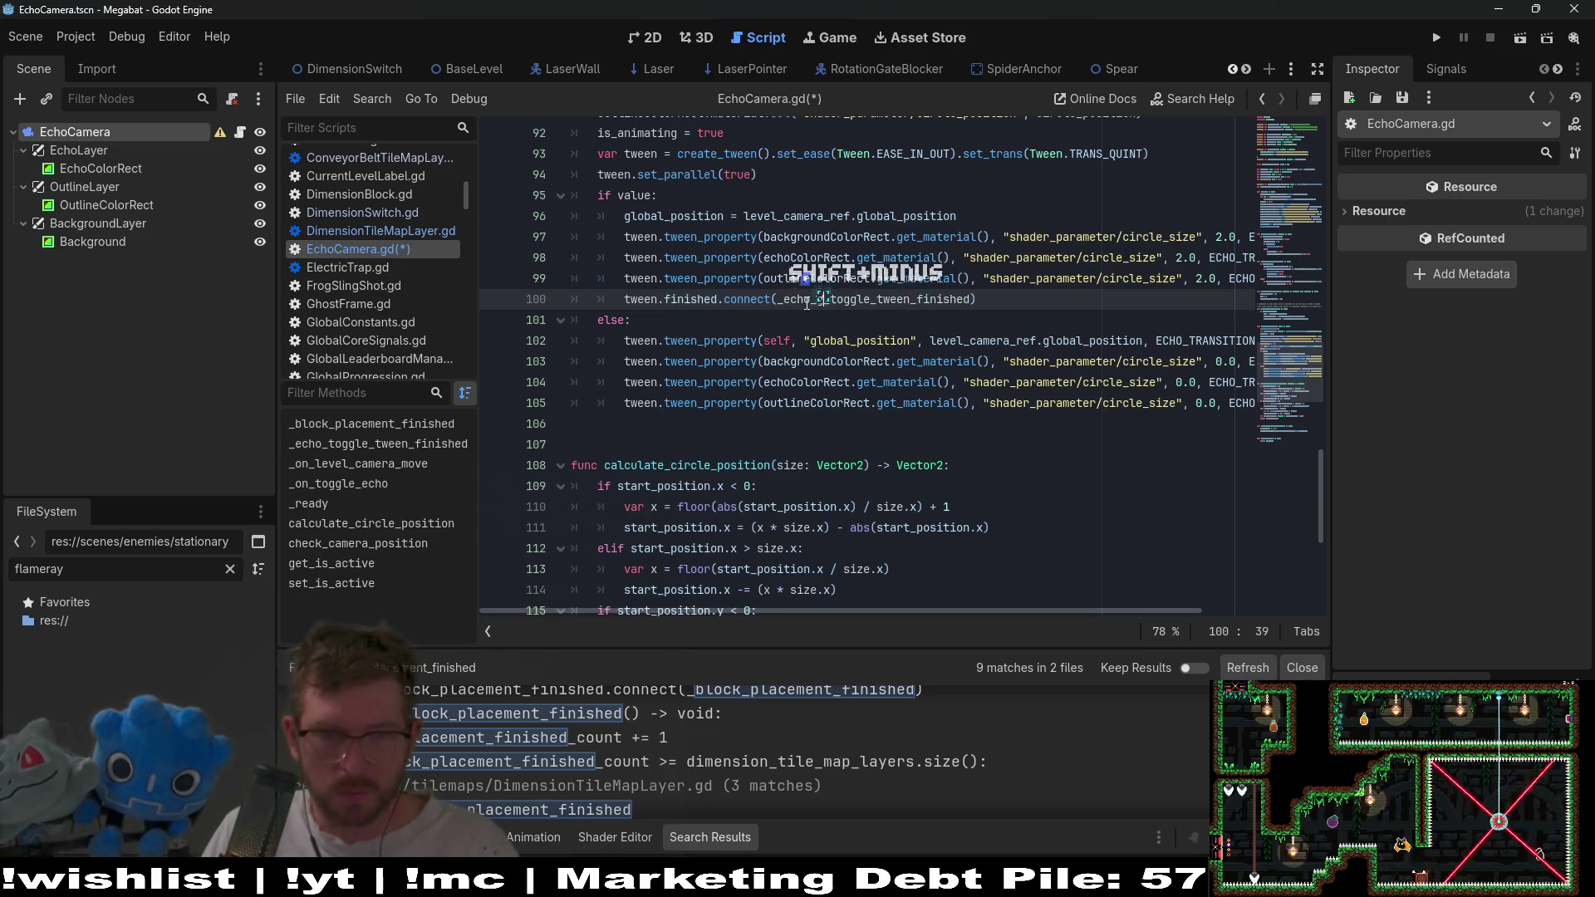
Rename the function definition on line 125 to _echo_grow_toggle_tween_finished.
{"action": "double_click", "coordinate": [807, 301]}
{"action": "key", "text": "ctrl+c"}
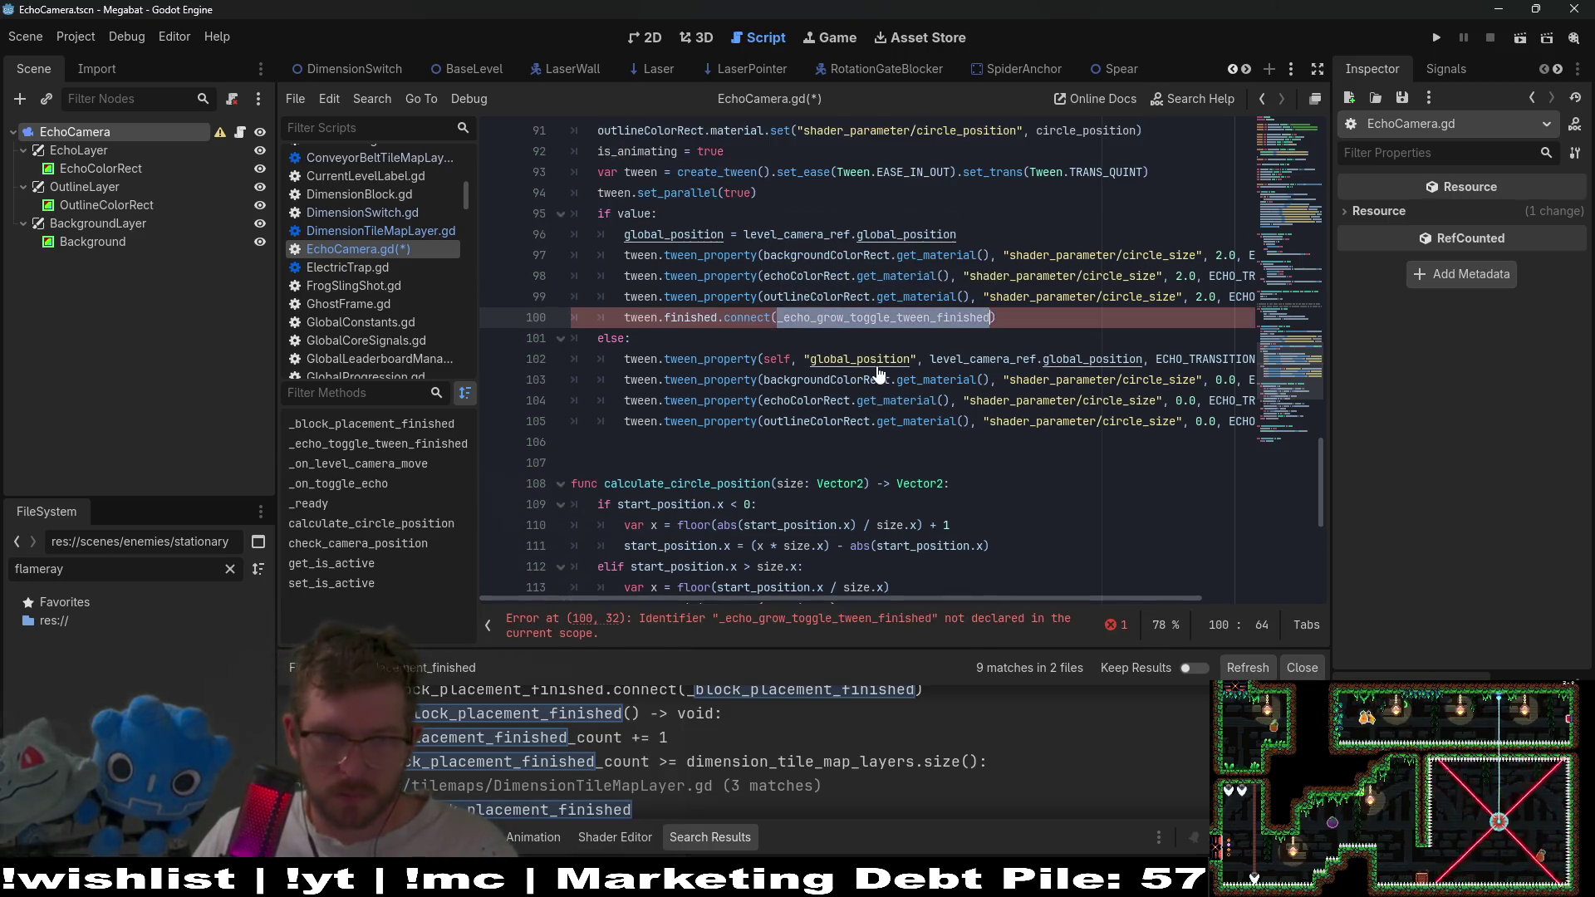
{"action": "scroll", "coordinate": [822, 374], "scroll_direction": "down", "scroll_amount": 6}
{"action": "double_click", "coordinate": [720, 437]}
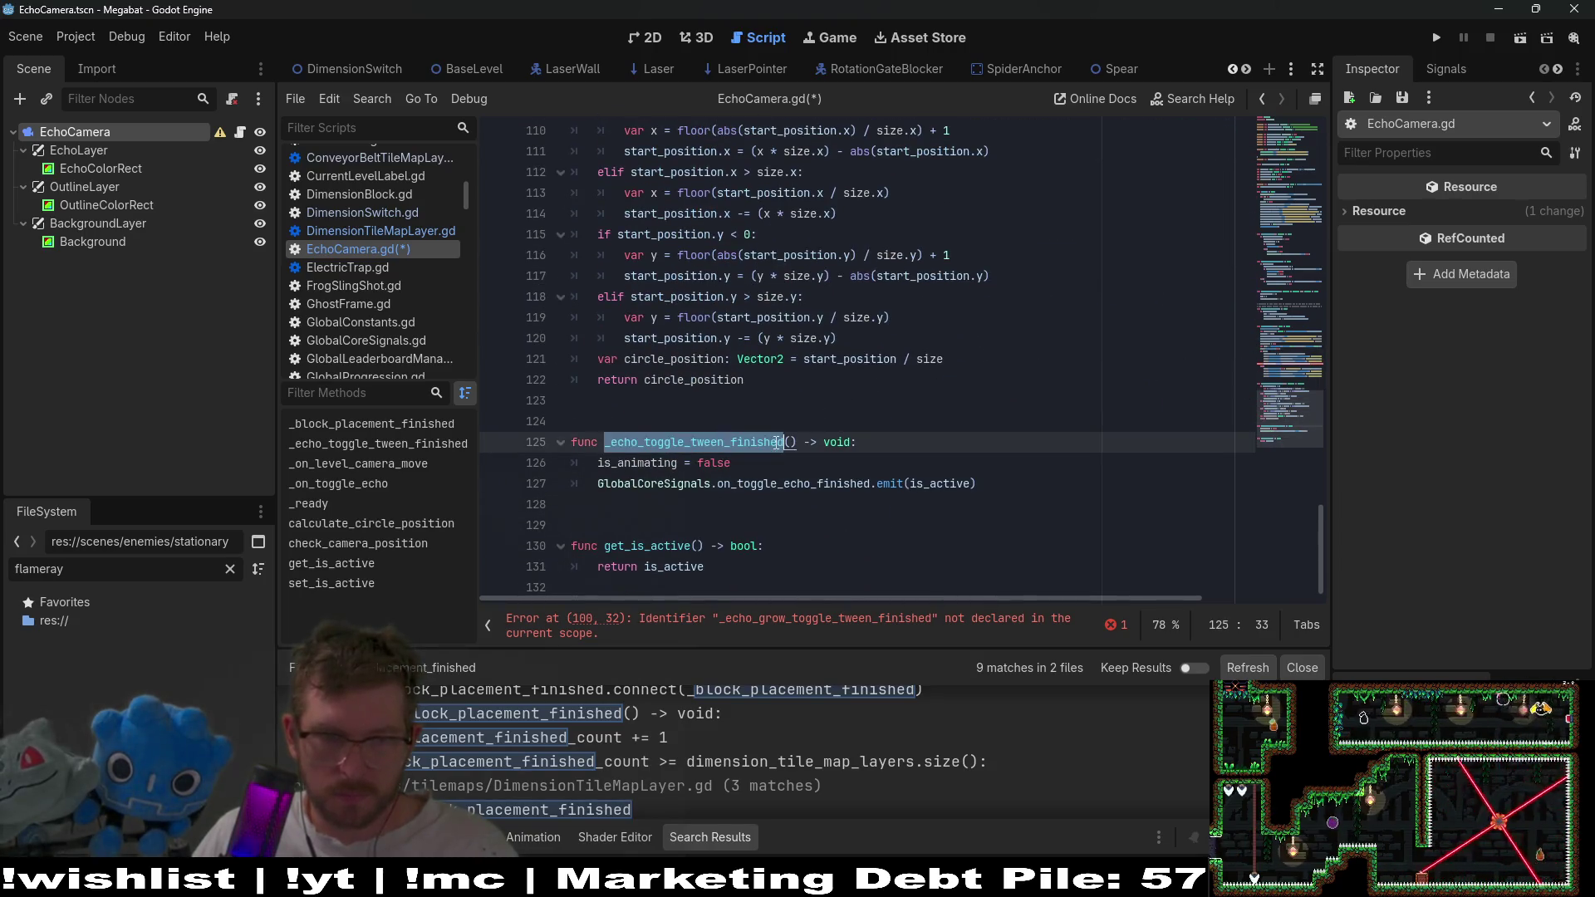
{"action": "key", "text": "ctrl+v"}
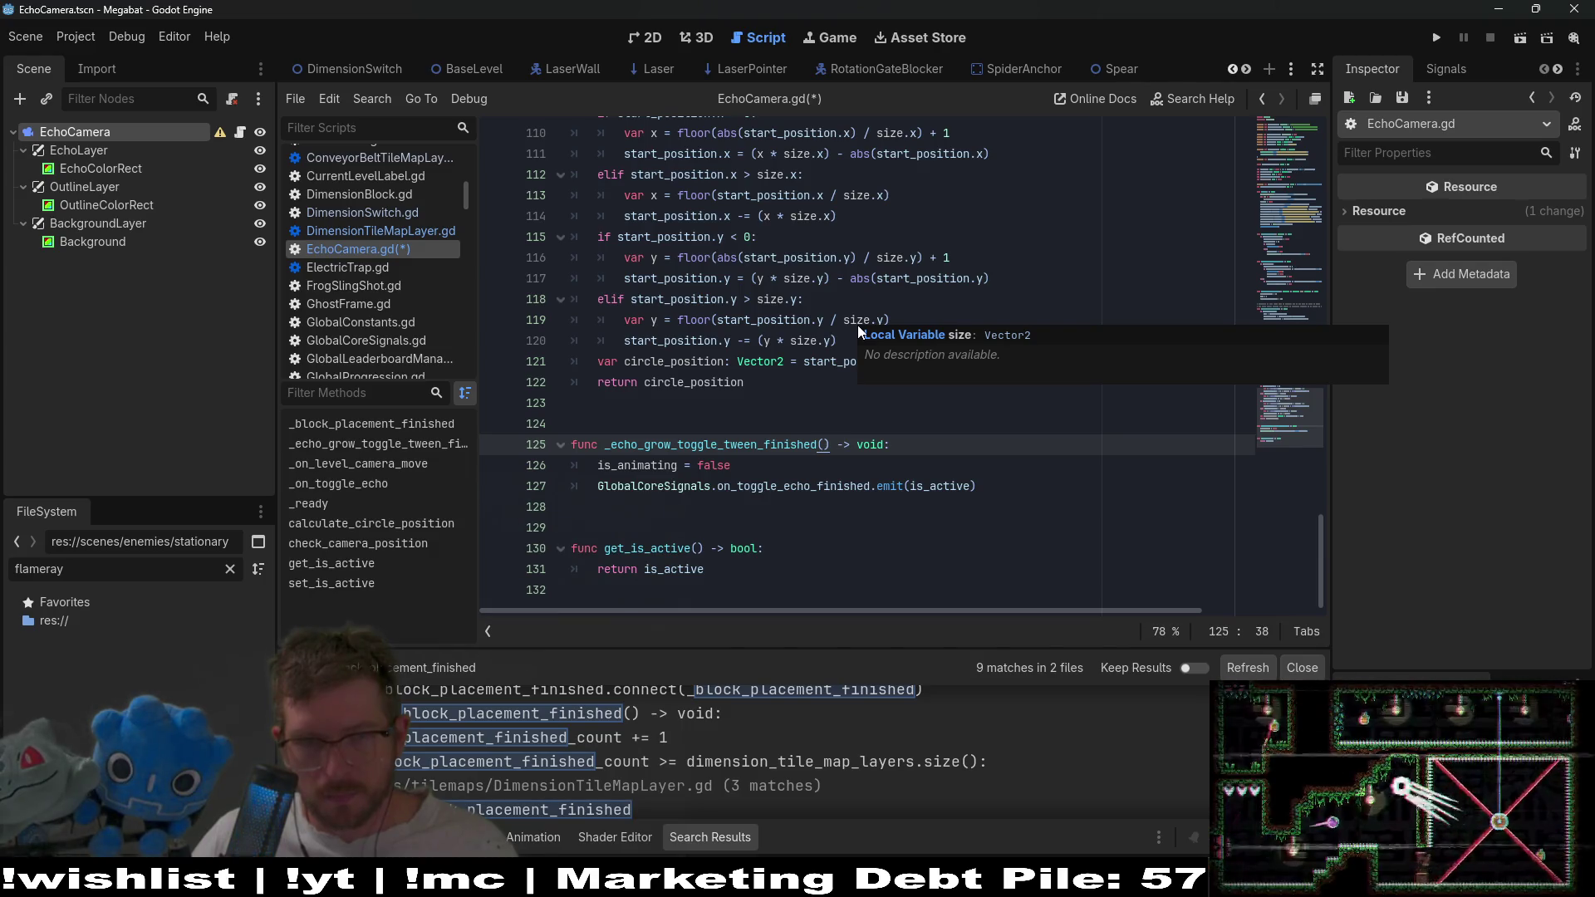
{"action": "scroll", "coordinate": [857, 325], "scroll_direction": "up", "scroll_amount": 5}
{"action": "left_click", "coordinate": [632, 428]}
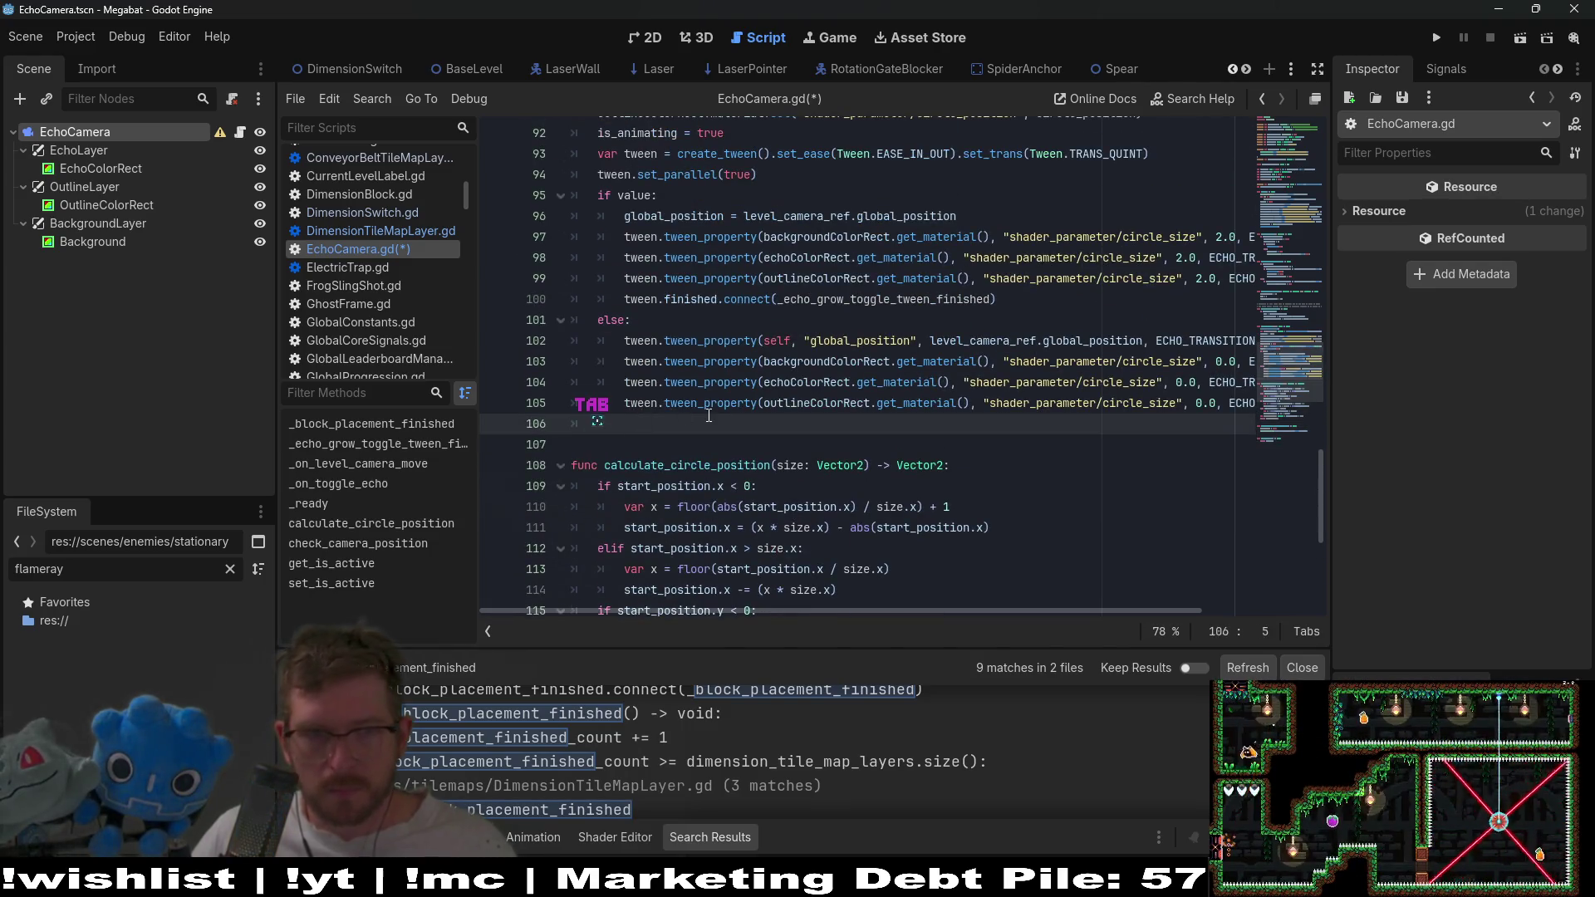
In the else branch on line 106, connect tween.finished to _echo_shrink_toggle_tween_finished.
{"action": "key", "text": "Tab"}
{"action": "type", "text": "tween.finished.conn"}
{"action": "key", "text": "Return"}
{"action": "key", "text": "ctrl+z"}
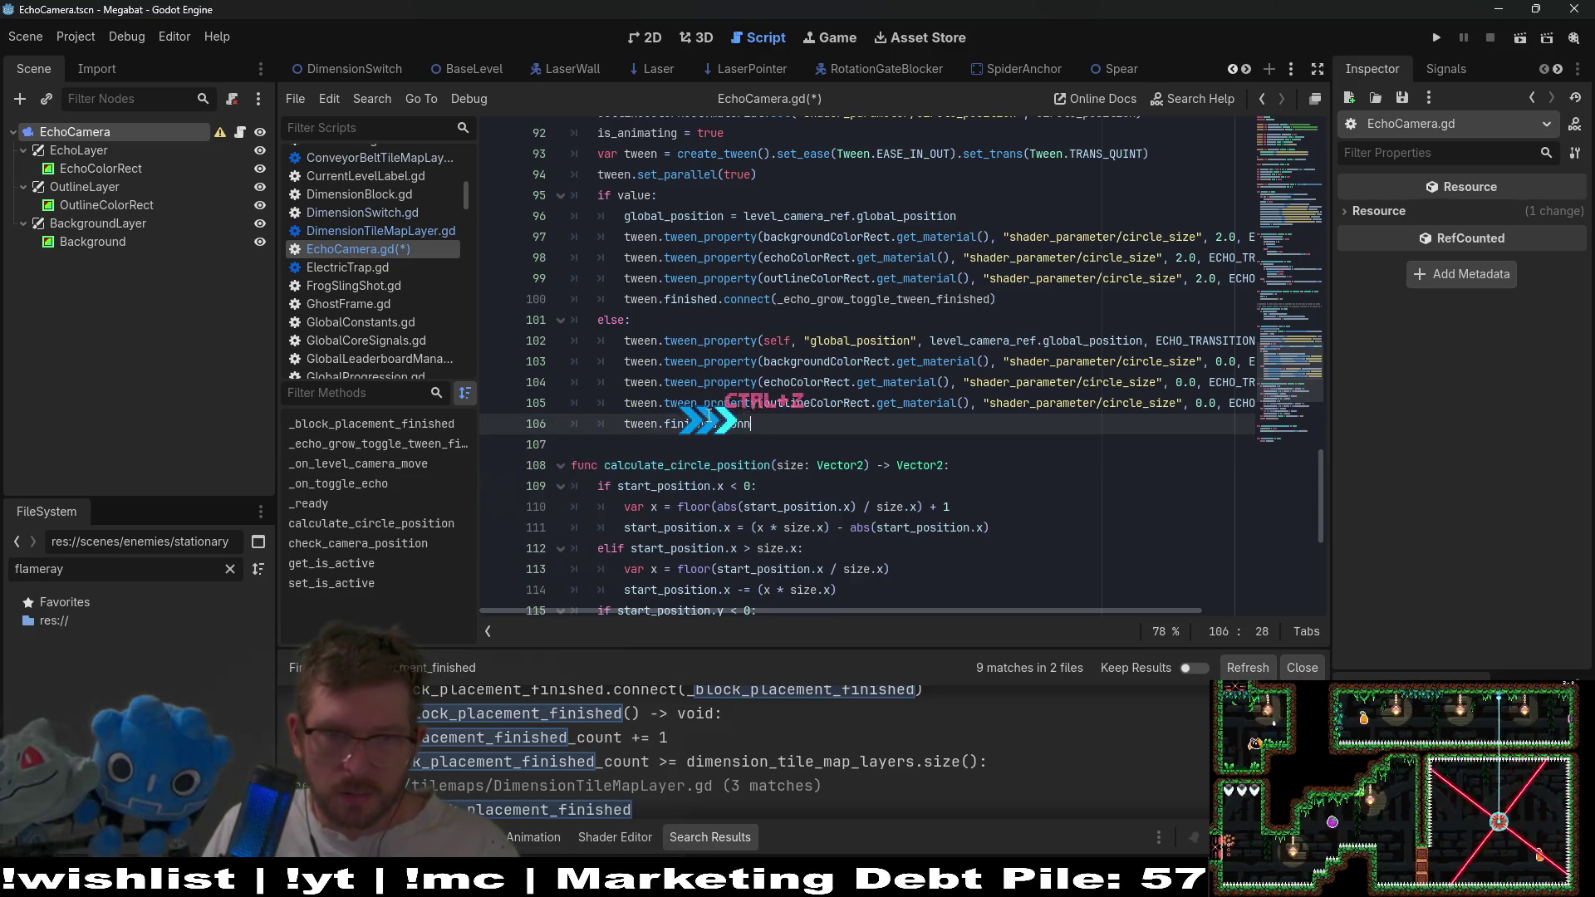
{"action": "type", "text": "ect(_echo"}
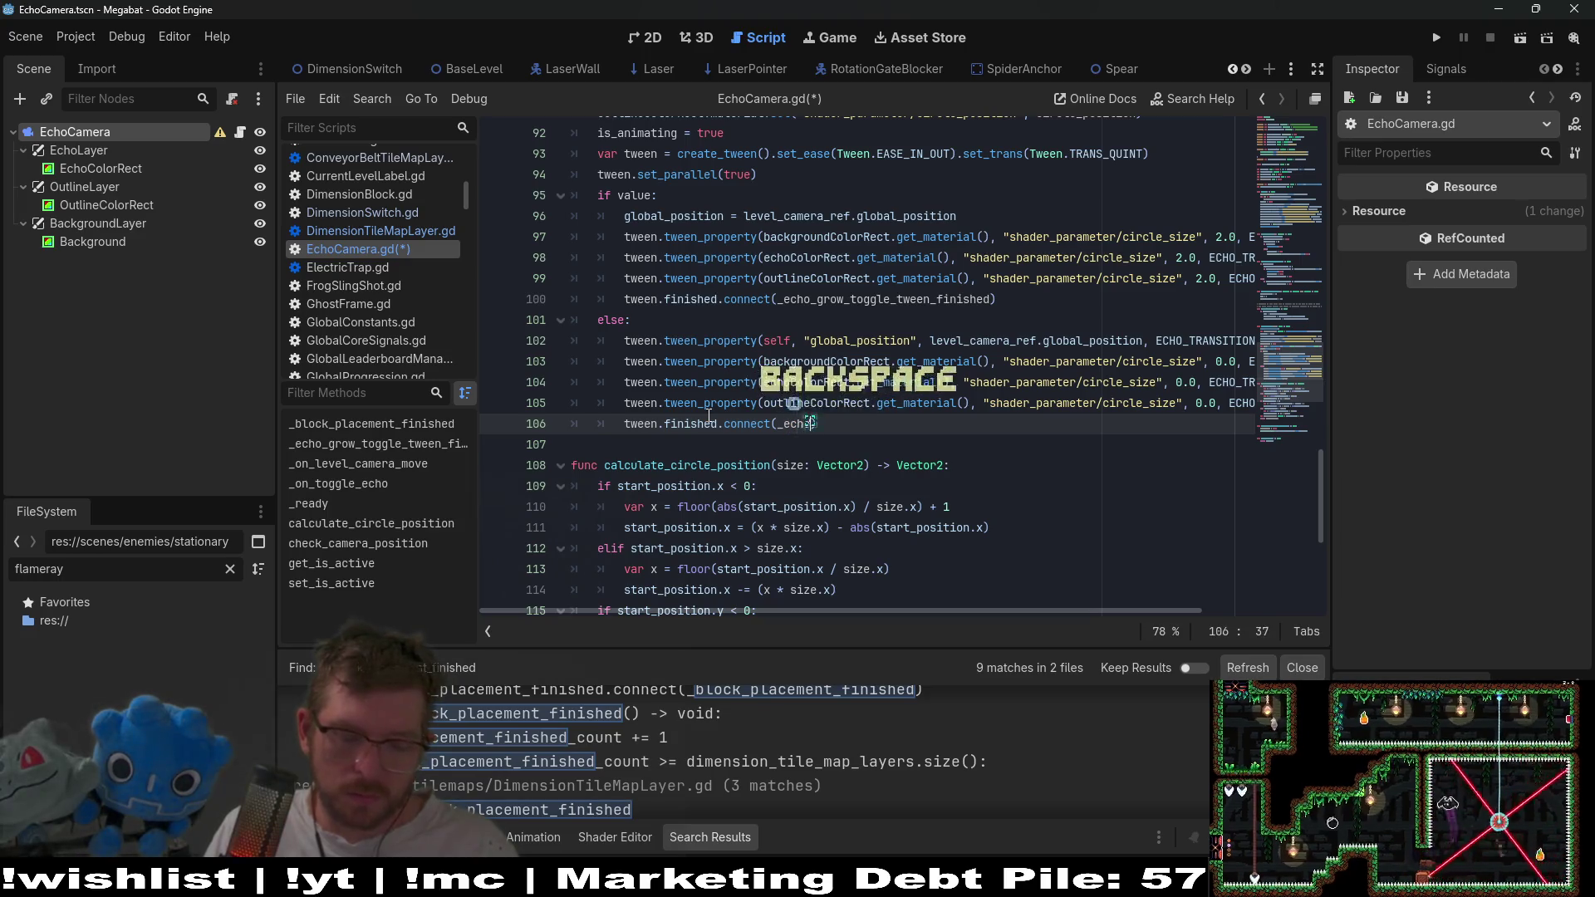
{"action": "type", "text": "o_shrink_toggle_twe"}
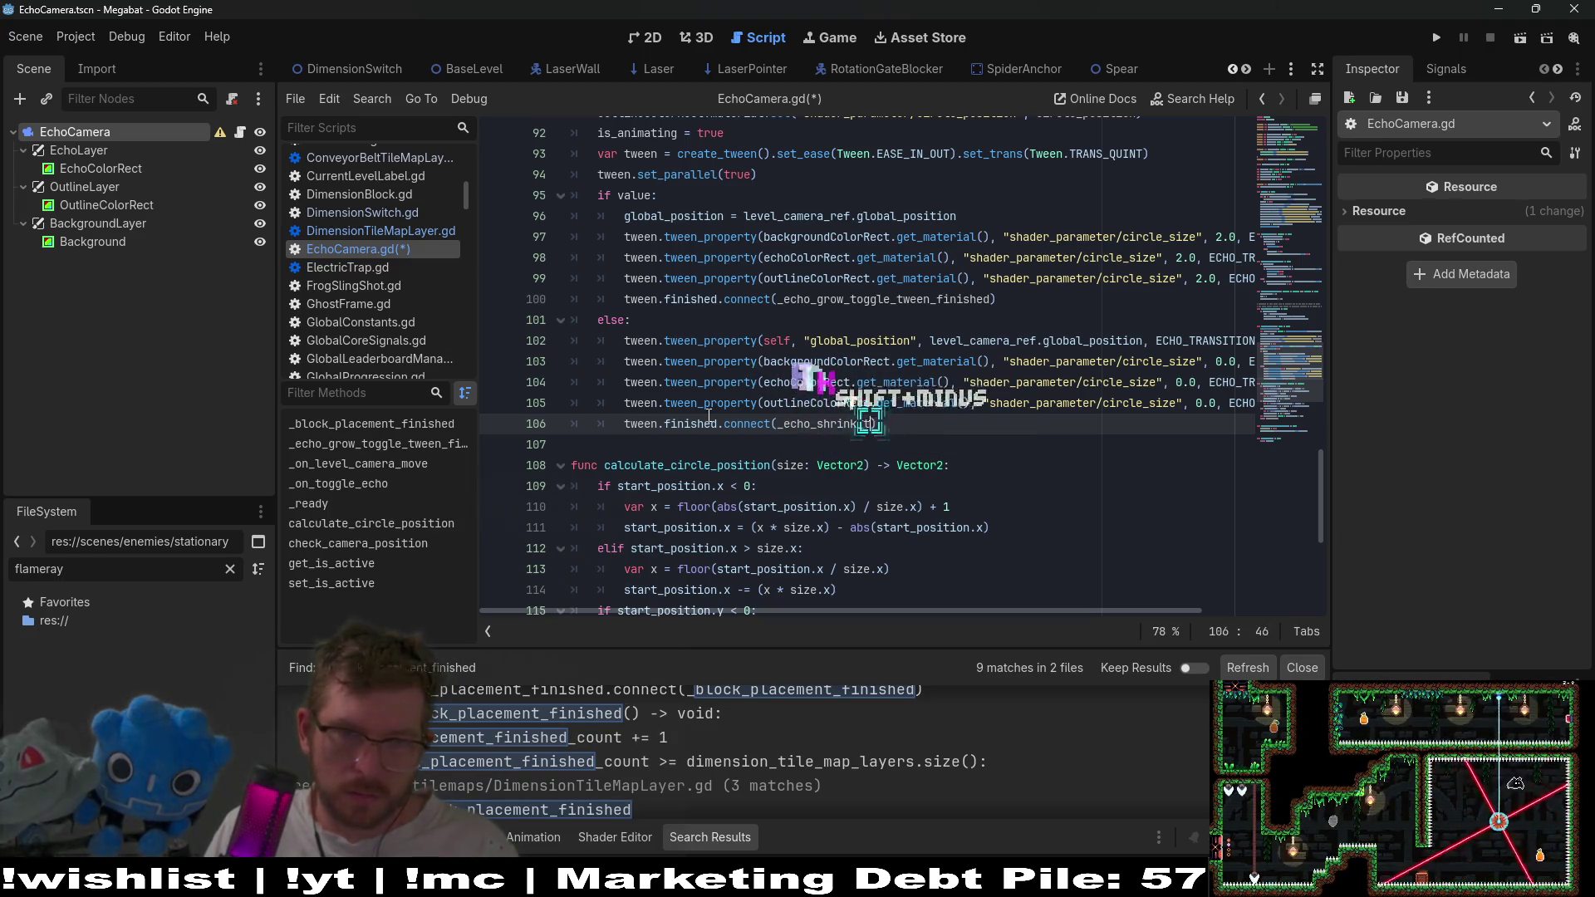
{"action": "type", "text": "en_finished"}
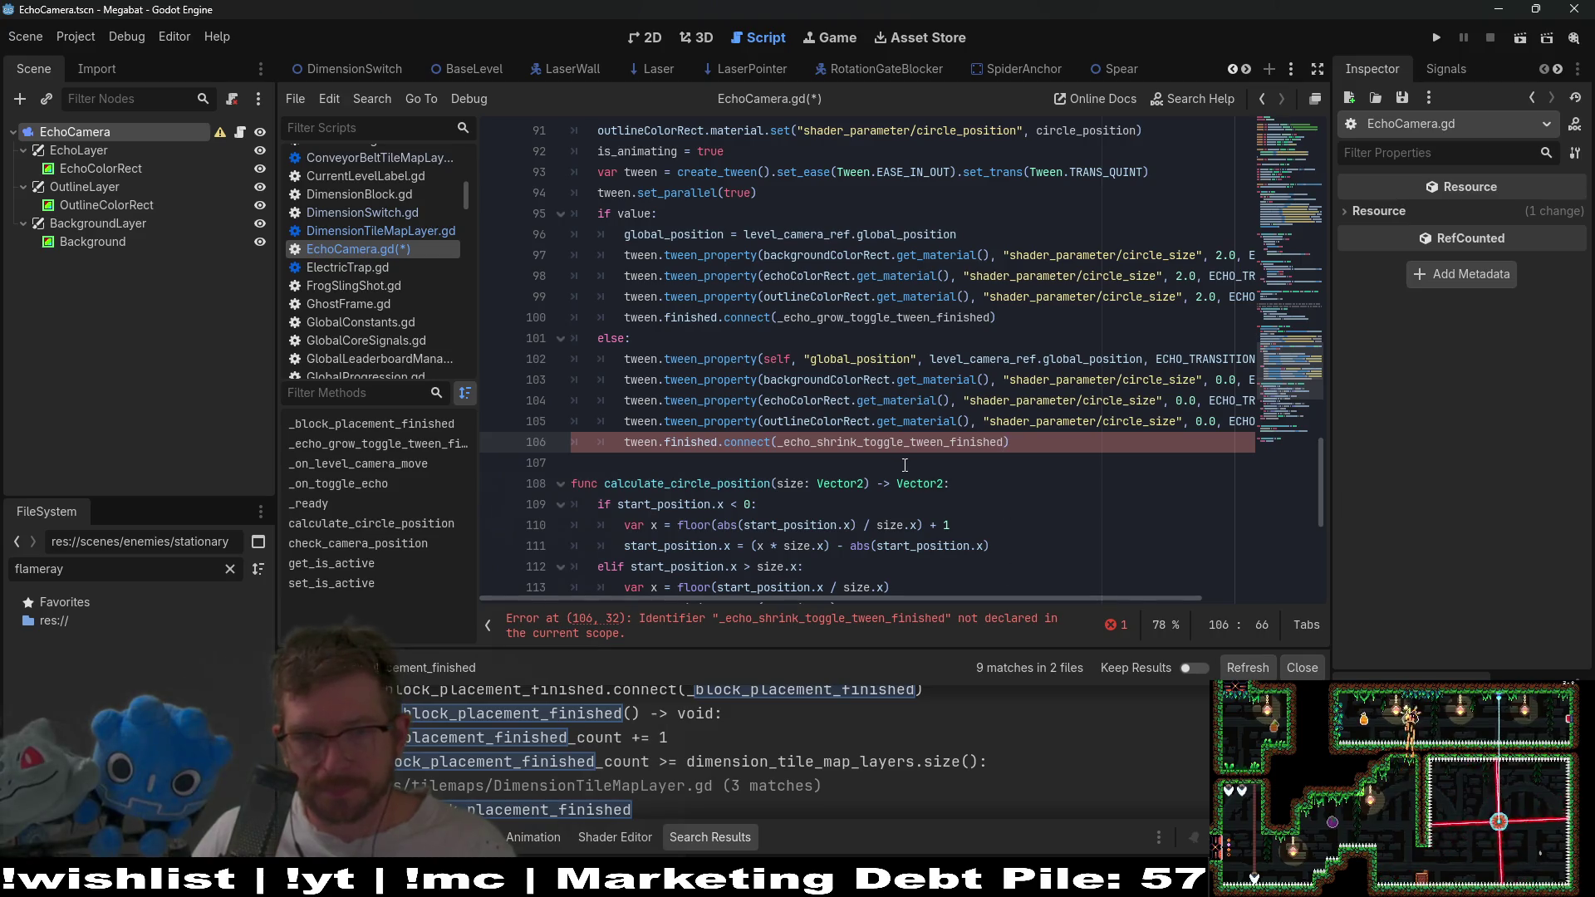
Define func _echo_shrink_toggle_tween_finished() -> void: with body is_animating = false.
{"action": "double_click", "coordinate": [872, 443]}
{"action": "key", "text": "ctrl+c"}
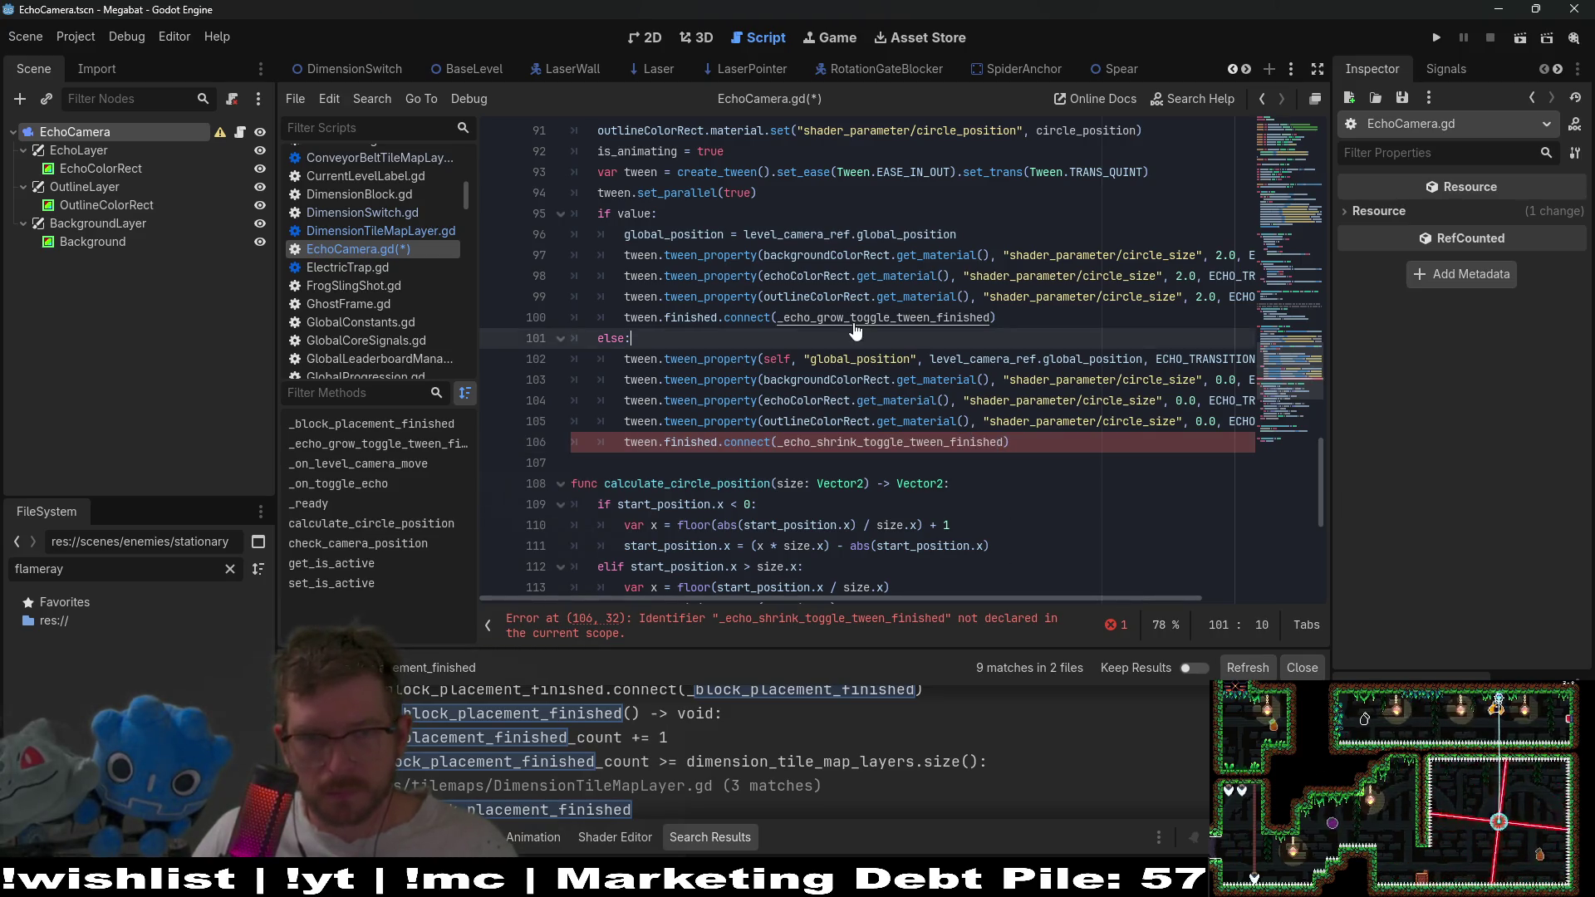
{"action": "left_click", "coordinate": [880, 319], "text": "ctrl"}
{"action": "left_click", "coordinate": [676, 510]}
{"action": "key", "text": "Return"}
{"action": "key", "text": "Return"}
{"action": "key", "text": "Return"}
{"action": "key", "text": "Up"}
{"action": "key", "text": "Up"}
{"action": "type", "text": "func"}
{"action": "key", "text": "ctrl+v"}
{"action": "type", "text": "() -> void:"}
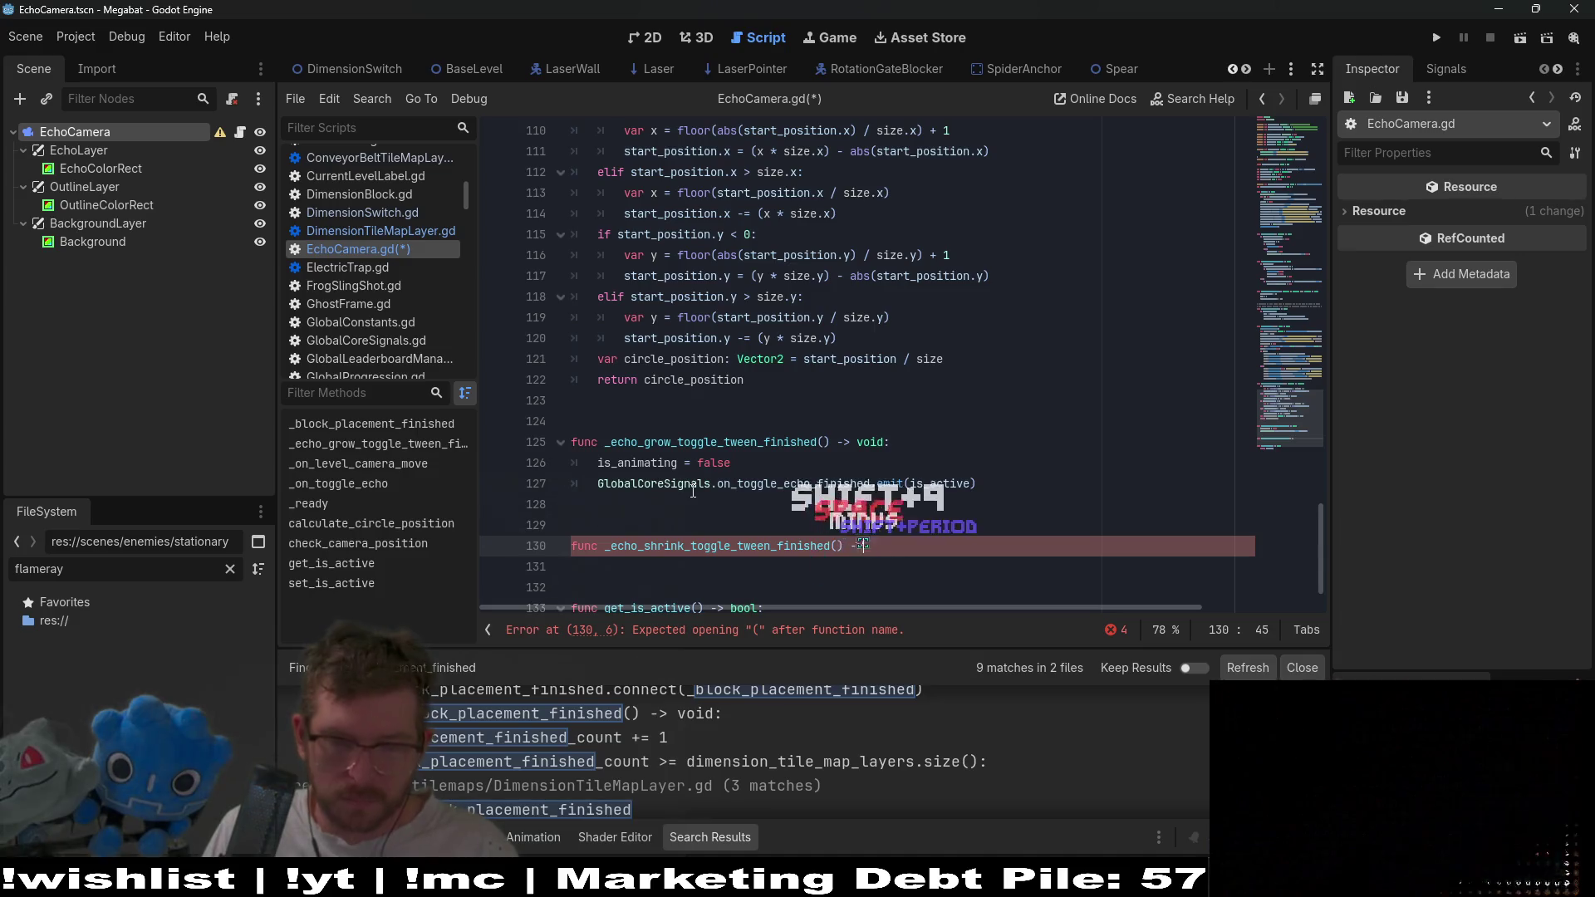
{"action": "key", "text": "Return"}
{"action": "type", "text": "is"}
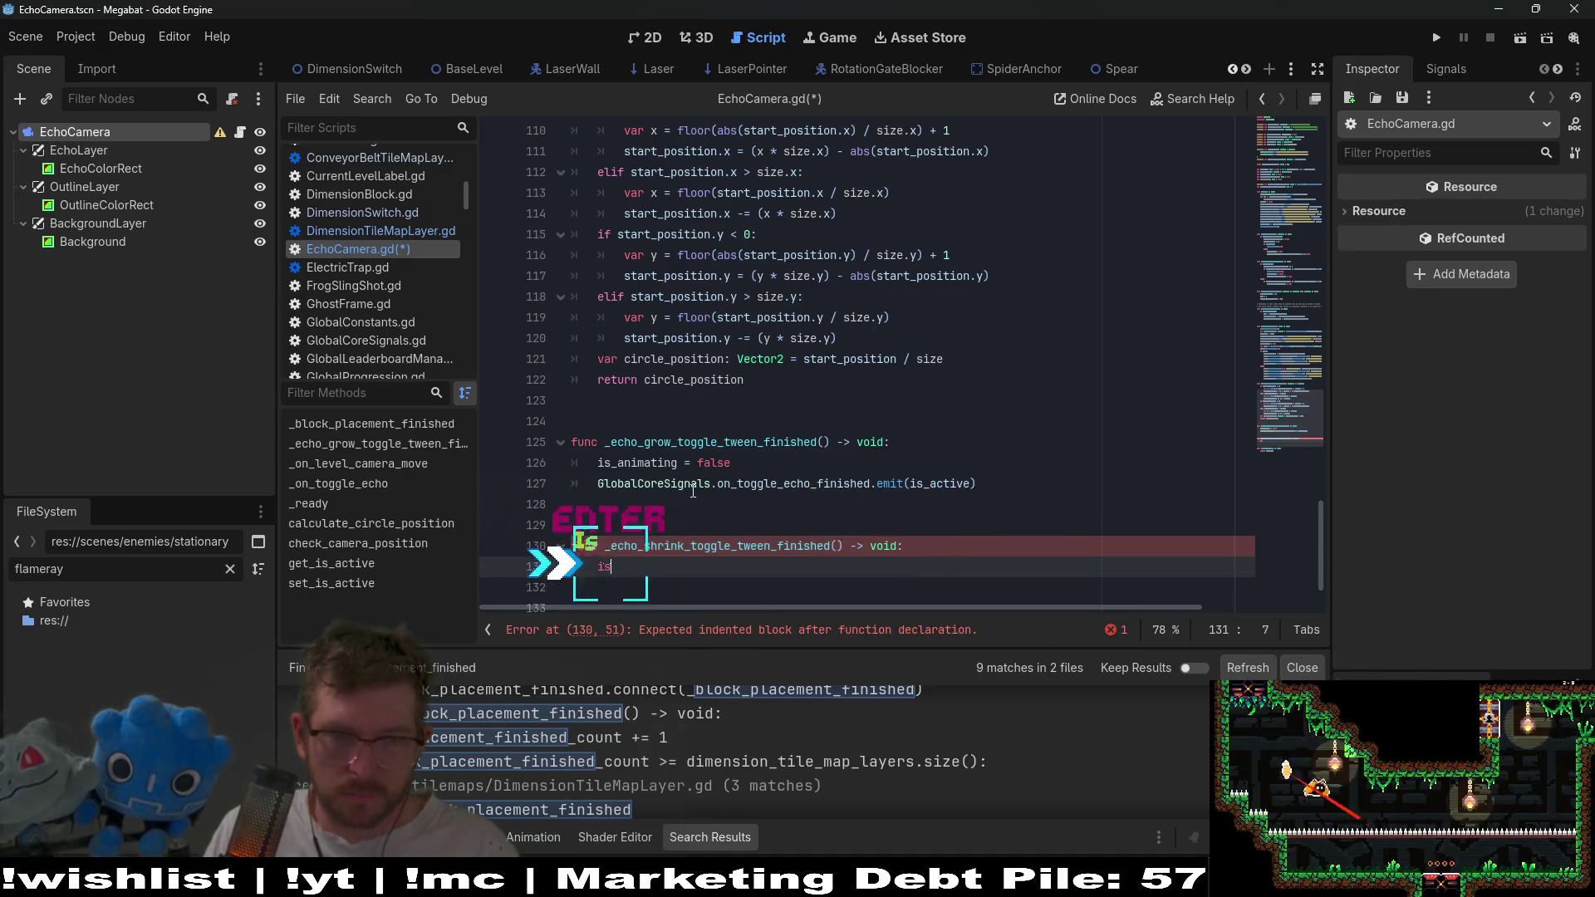
{"action": "type", "text": "_animating = false"}
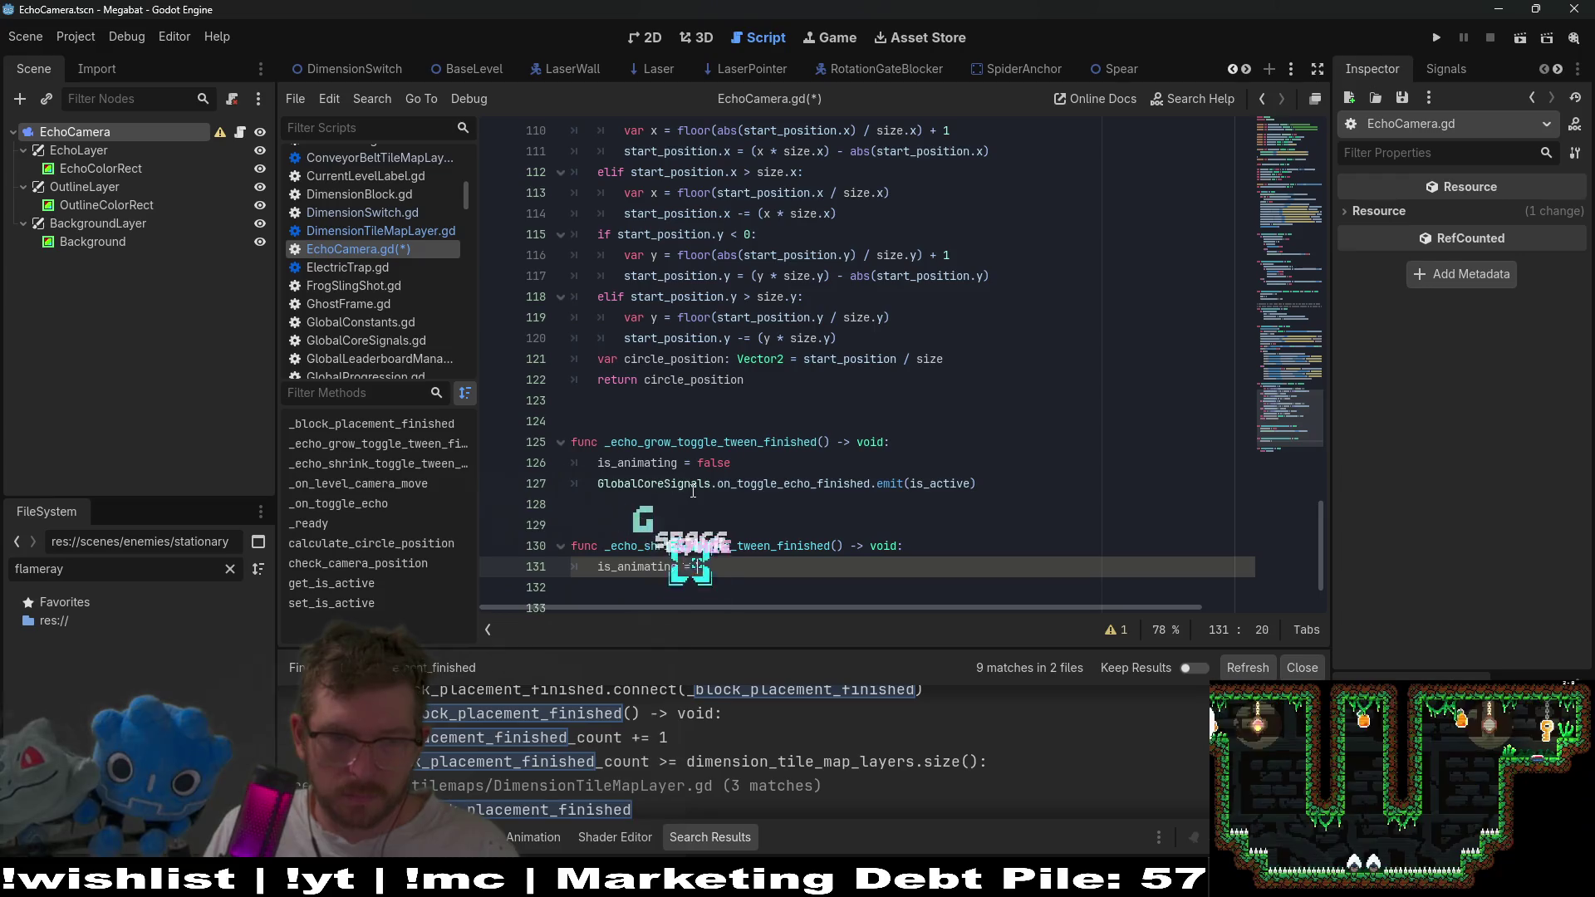
Save EchoCamera.gd with the new shrink handler.
{"action": "key", "text": "Escape"}
{"action": "left_click", "coordinate": [930, 442]}
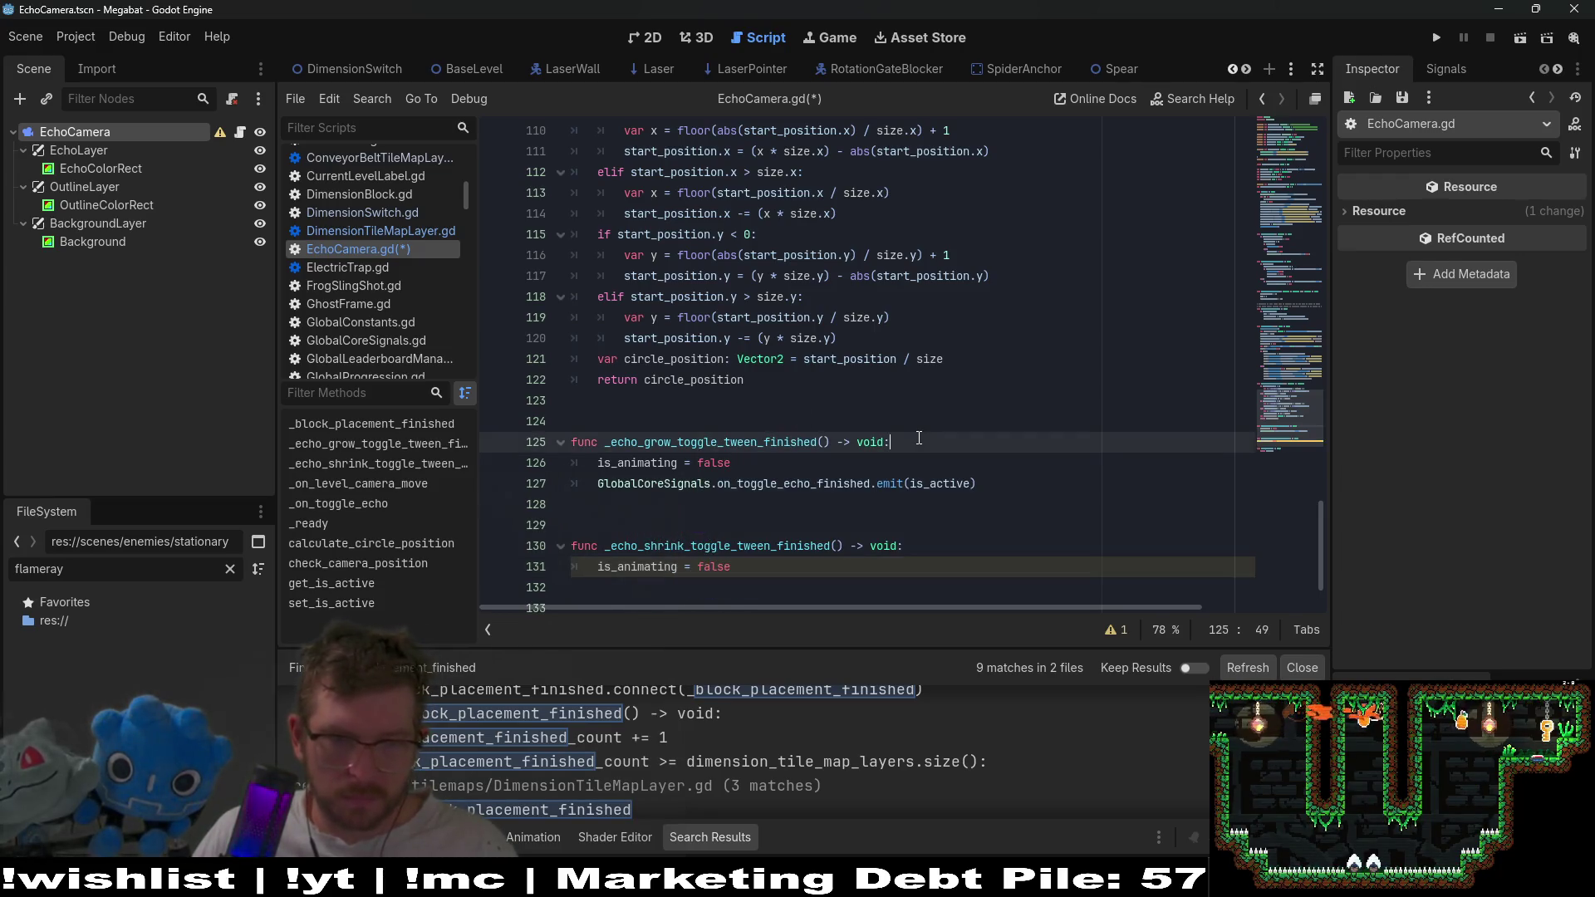
{"action": "key", "text": "ctrl+s"}
{"action": "scroll", "coordinate": [919, 379], "scroll_direction": "up", "scroll_amount": 4}
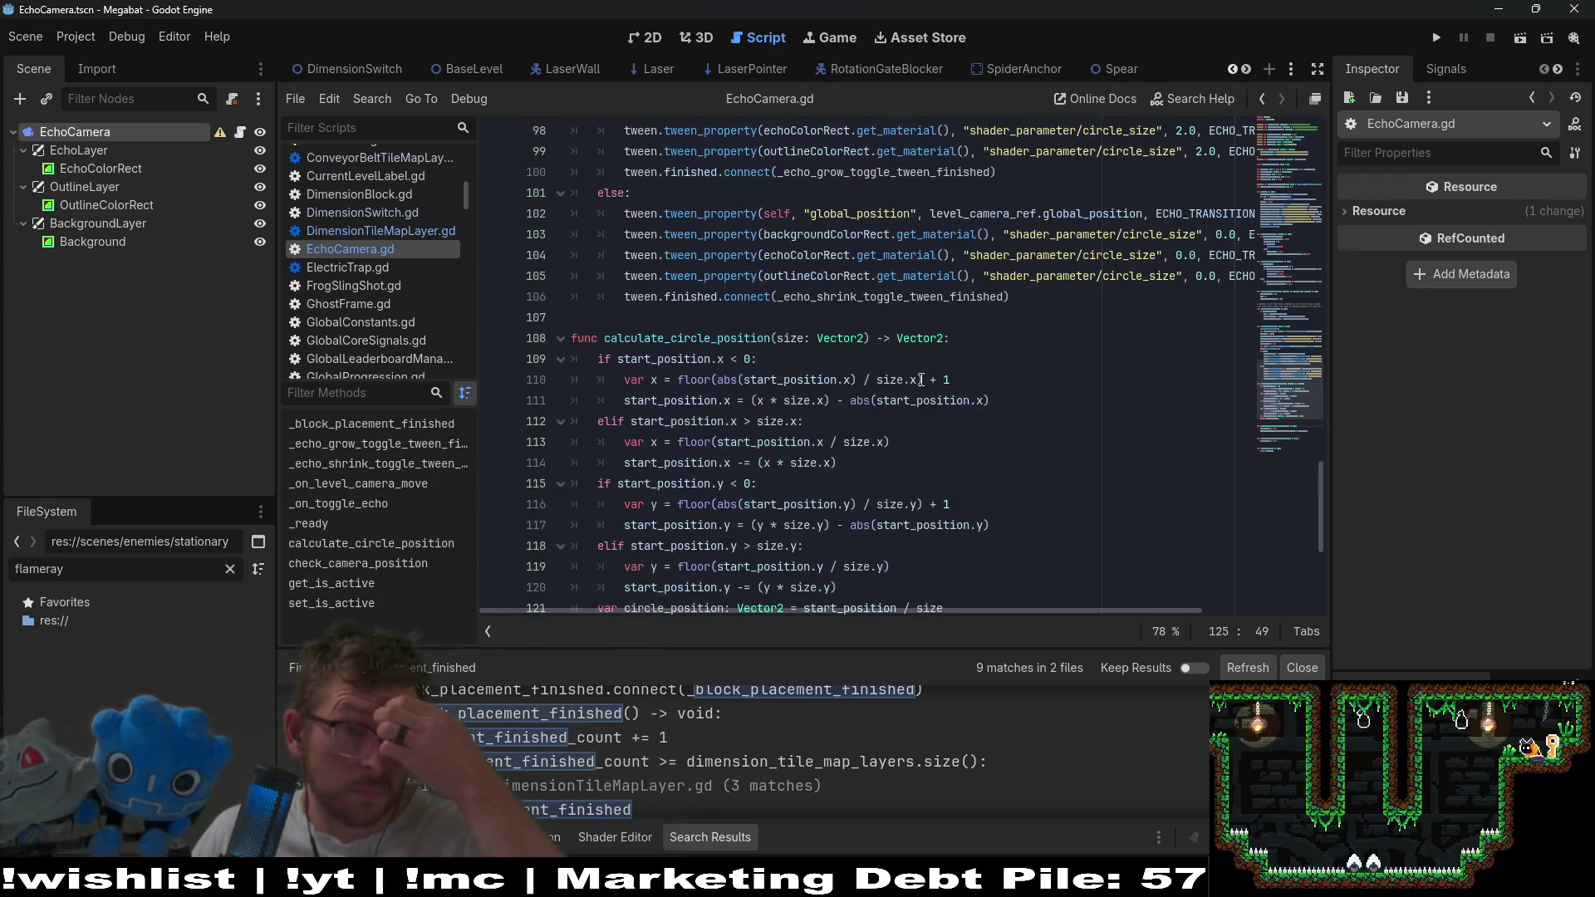
Insert a blank line before line 108.
{"action": "scroll", "coordinate": [800, 334], "scroll_direction": "up", "scroll_amount": 10}
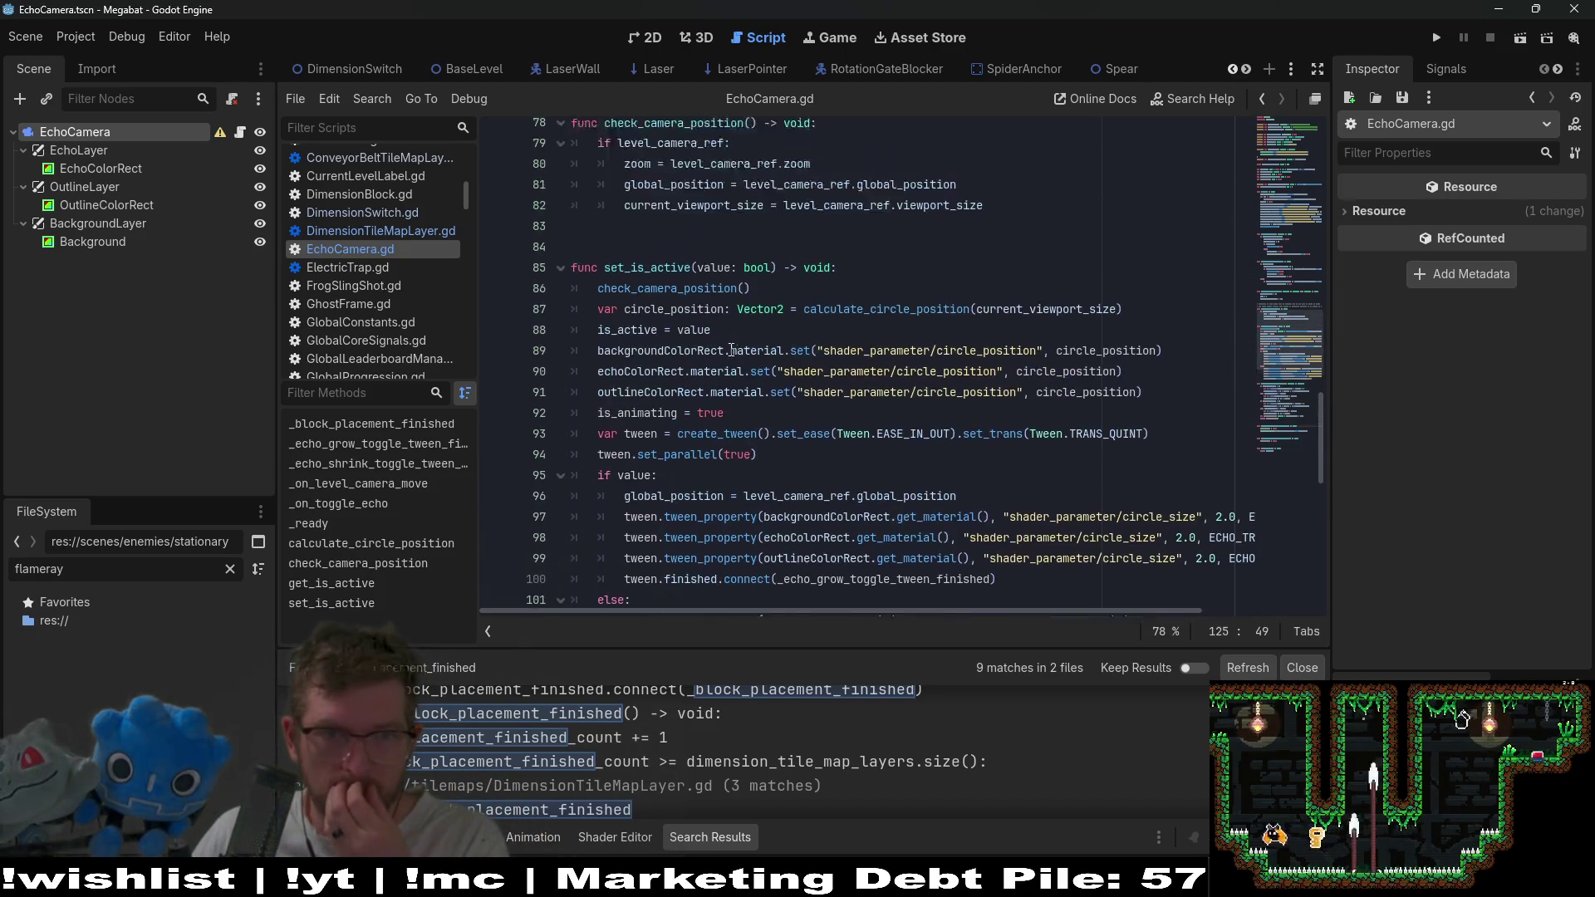
{"action": "scroll", "coordinate": [732, 355], "scroll_direction": "down", "scroll_amount": 6}
{"action": "scroll", "coordinate": [670, 461], "scroll_direction": "down", "scroll_amount": 2}
{"action": "left_click", "coordinate": [633, 521]}
{"action": "key", "text": "Return"}
Add && !is_animating to the echo toggle condition on line 49.
{"action": "scroll", "coordinate": [708, 394], "scroll_direction": "up", "scroll_amount": 11}
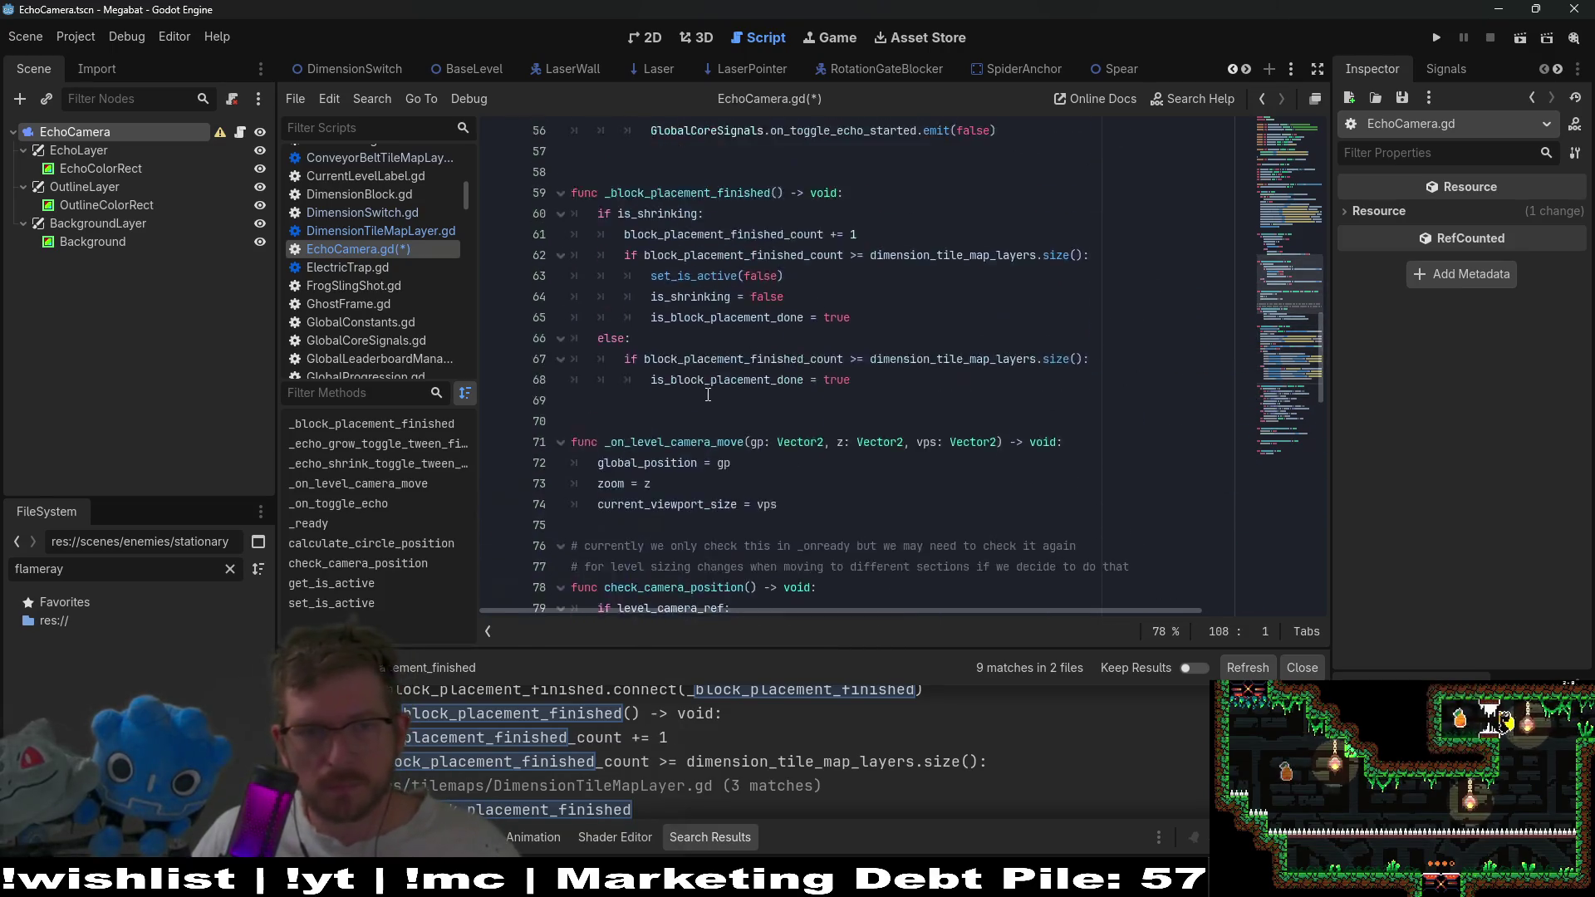
{"action": "scroll", "coordinate": [708, 395], "scroll_direction": "up", "scroll_amount": 8}
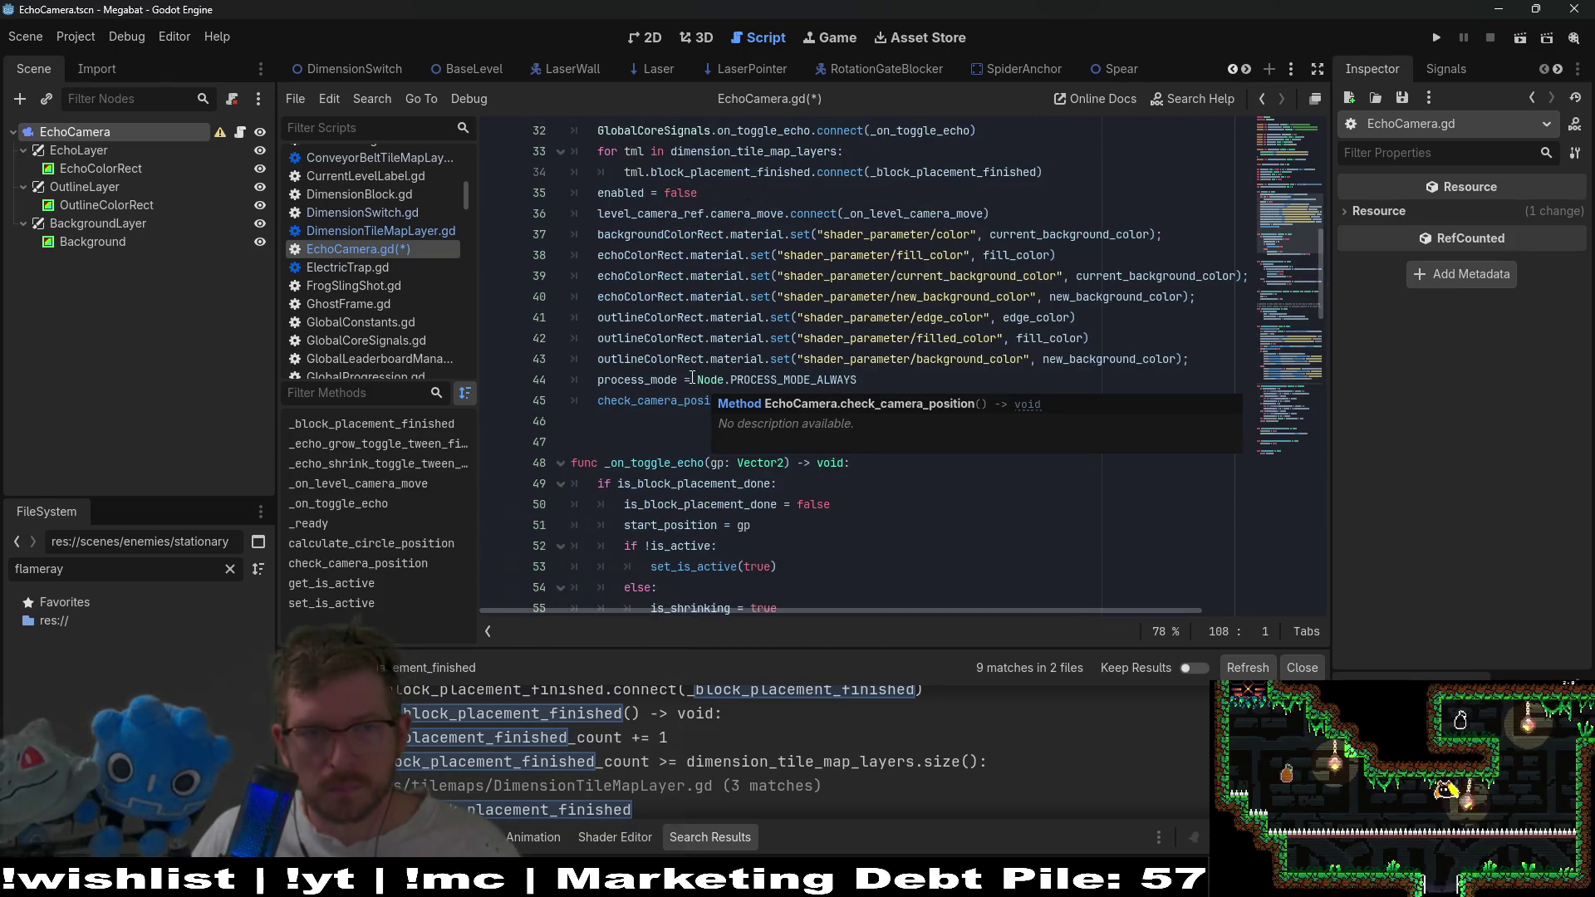
{"action": "scroll", "coordinate": [692, 378], "scroll_direction": "up", "scroll_amount": 7}
{"action": "double_click", "coordinate": [638, 442]}
{"action": "key", "text": "ctrl+c"}
{"action": "scroll", "coordinate": [919, 476], "scroll_direction": "down", "scroll_amount": 6}
{"action": "scroll", "coordinate": [919, 475], "scroll_direction": "down", "scroll_amount": 2}
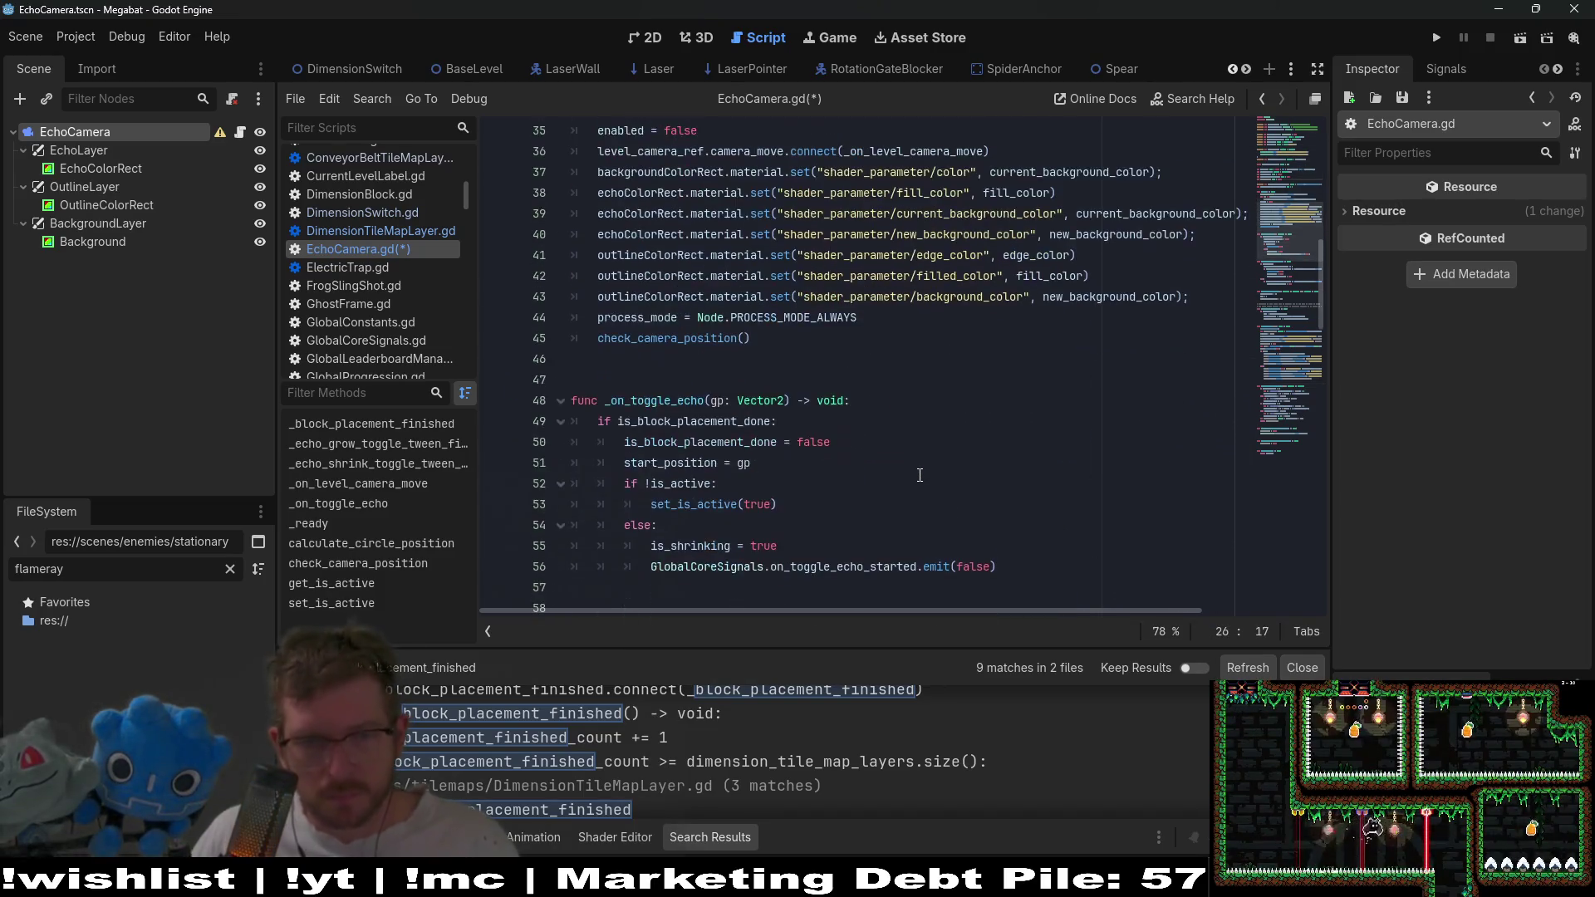
{"action": "left_click", "coordinate": [772, 423]}
{"action": "type", "text": "&"}
{"action": "key", "text": "ctrl+v"}
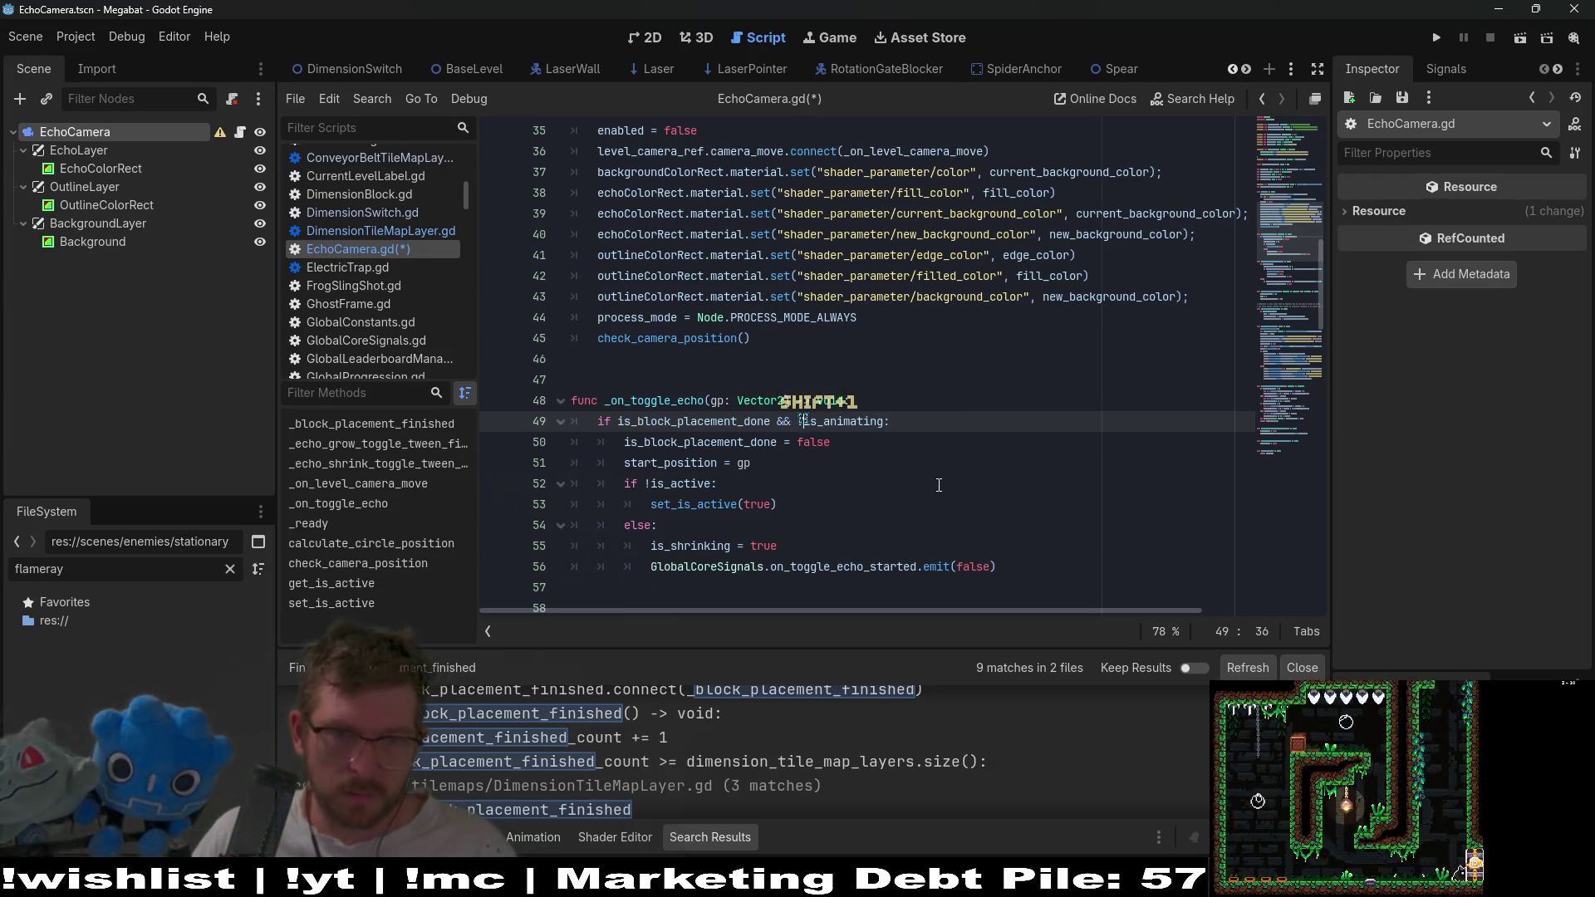
Save the EchoCamera.gd changes.
{"action": "scroll", "coordinate": [952, 382], "scroll_direction": "up", "scroll_amount": 6}
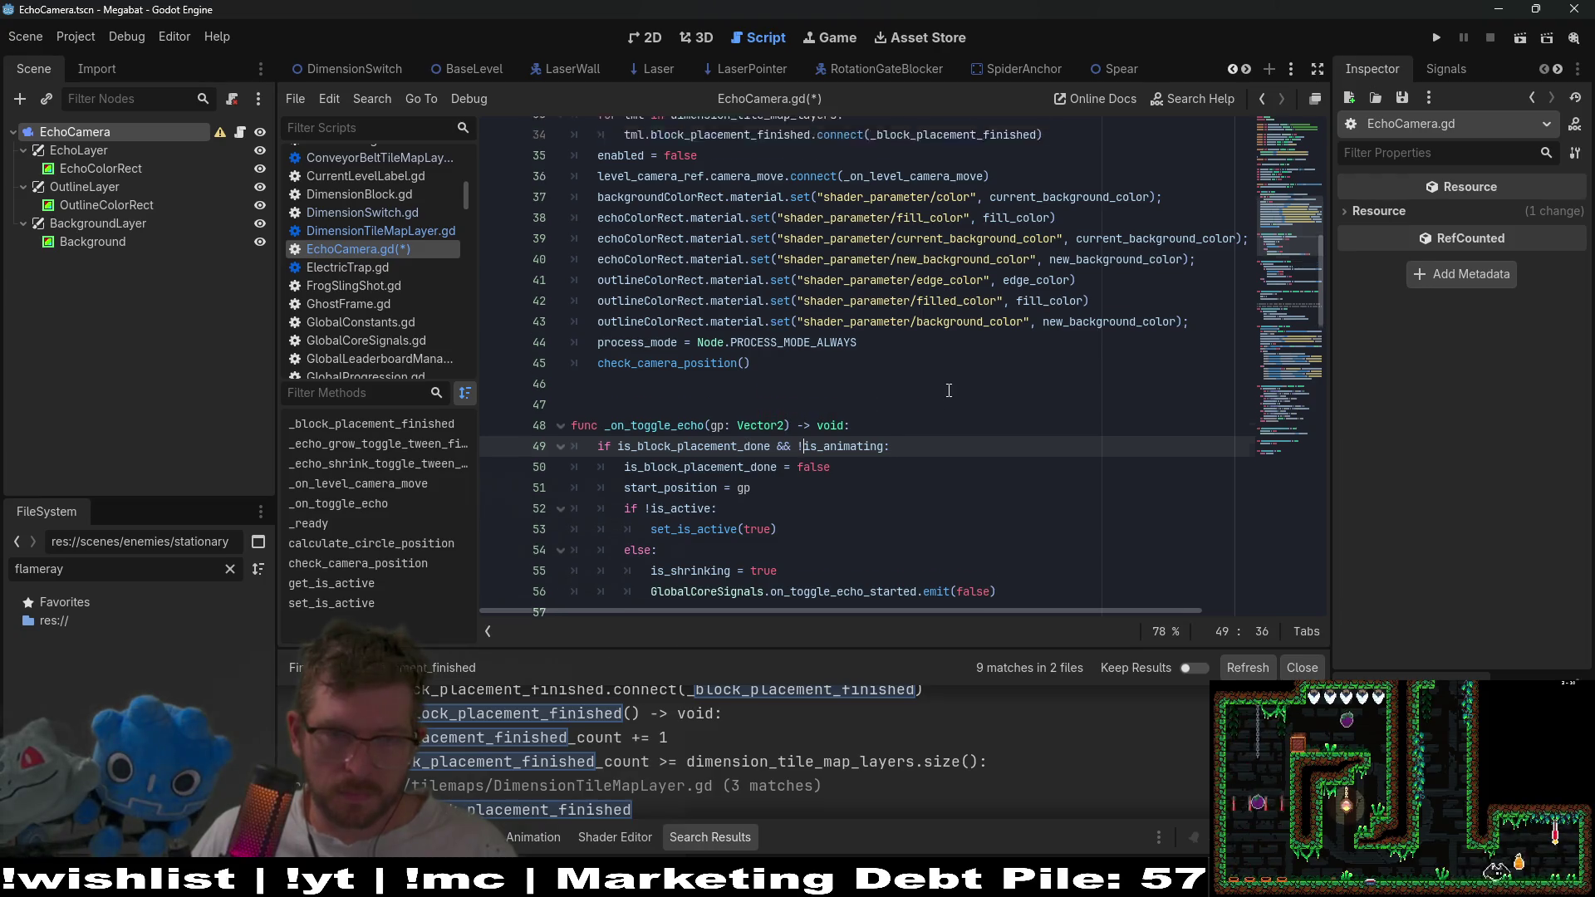
{"action": "left_click", "coordinate": [853, 318]}
{"action": "key", "text": "ctrl+s"}
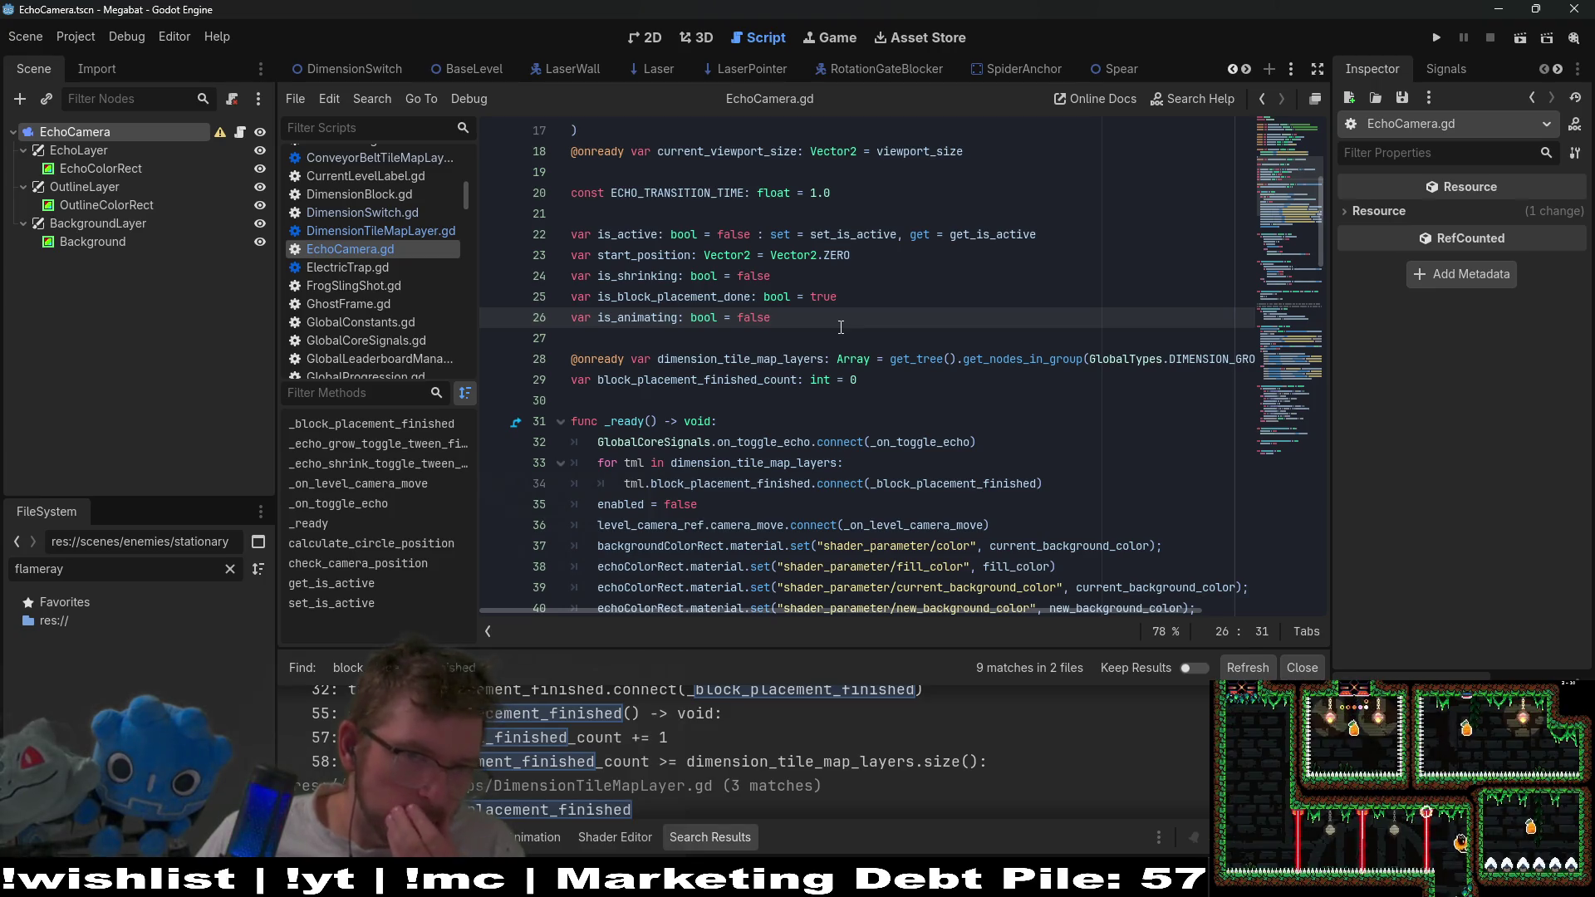
{"action": "scroll", "coordinate": [841, 327], "scroll_direction": "down", "scroll_amount": 8}
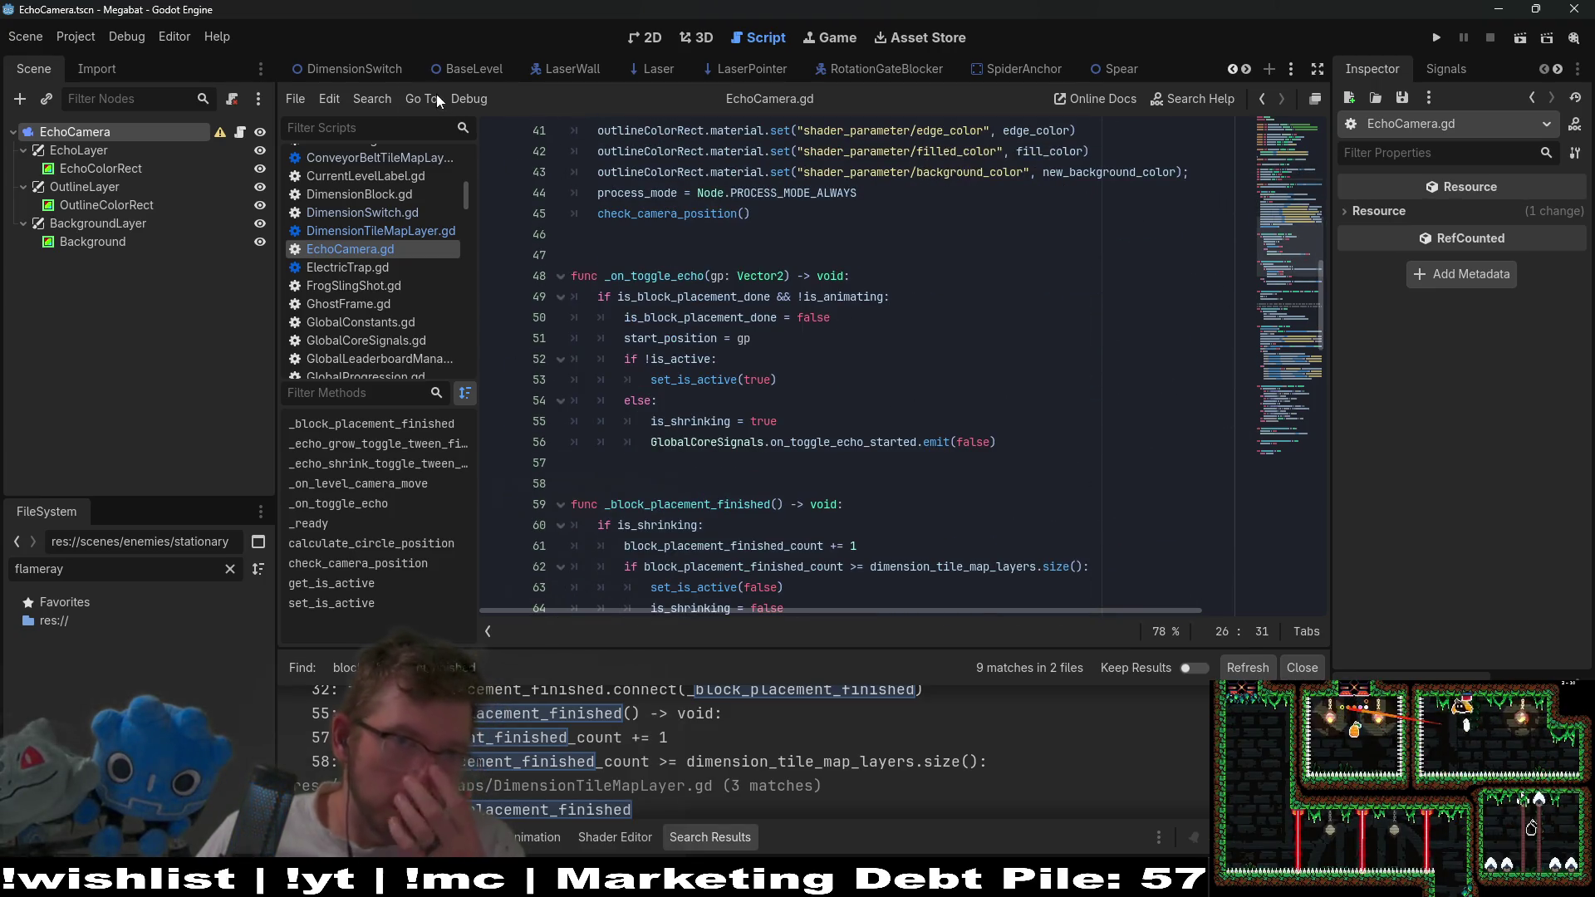
Run Level_4_3 from its 2D view, walk the cat right, then close the game.
{"action": "scroll", "coordinate": [550, 73], "scroll_direction": "up", "scroll_amount": 7}
{"action": "left_click", "coordinate": [691, 68]}
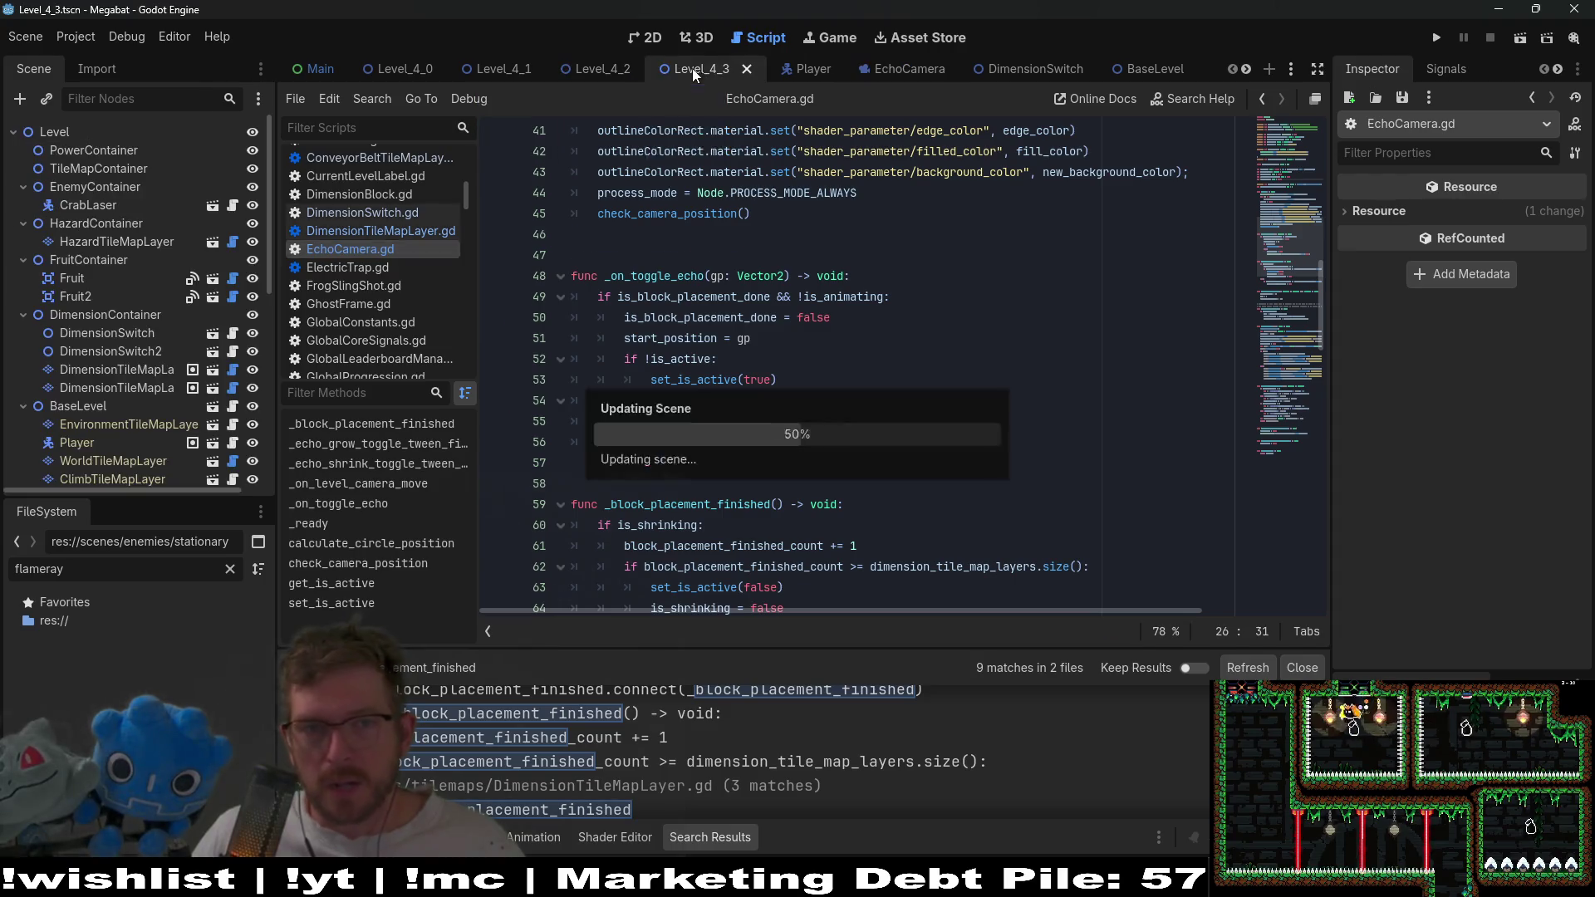
{"action": "left_click", "coordinate": [657, 37]}
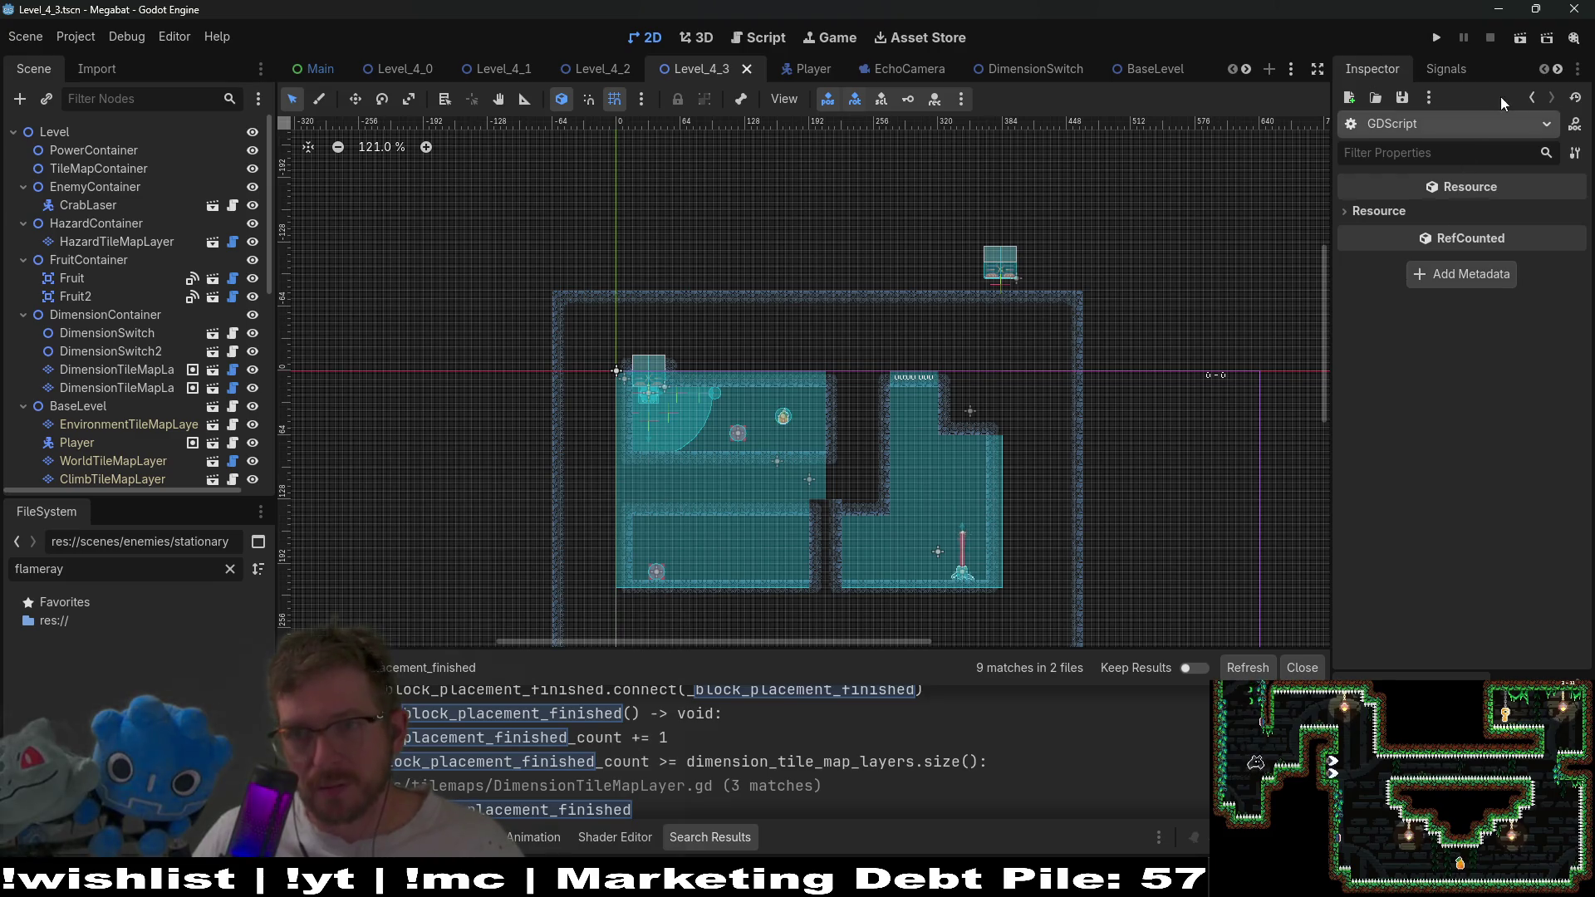
{"action": "left_click", "coordinate": [1531, 35]}
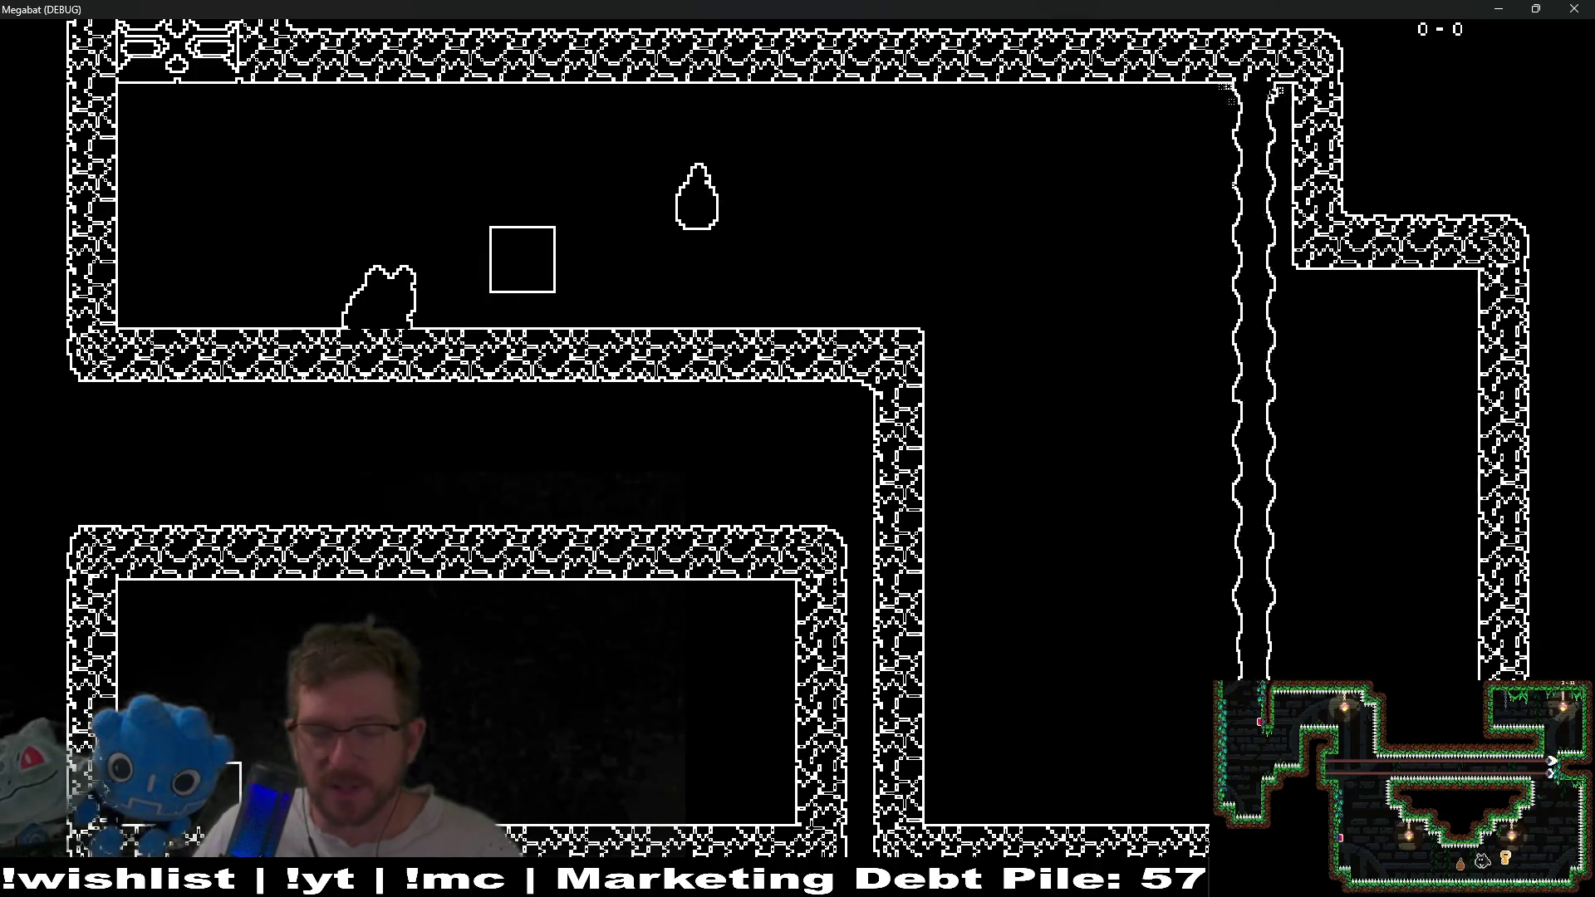
{"action": "key", "text": "Right"}
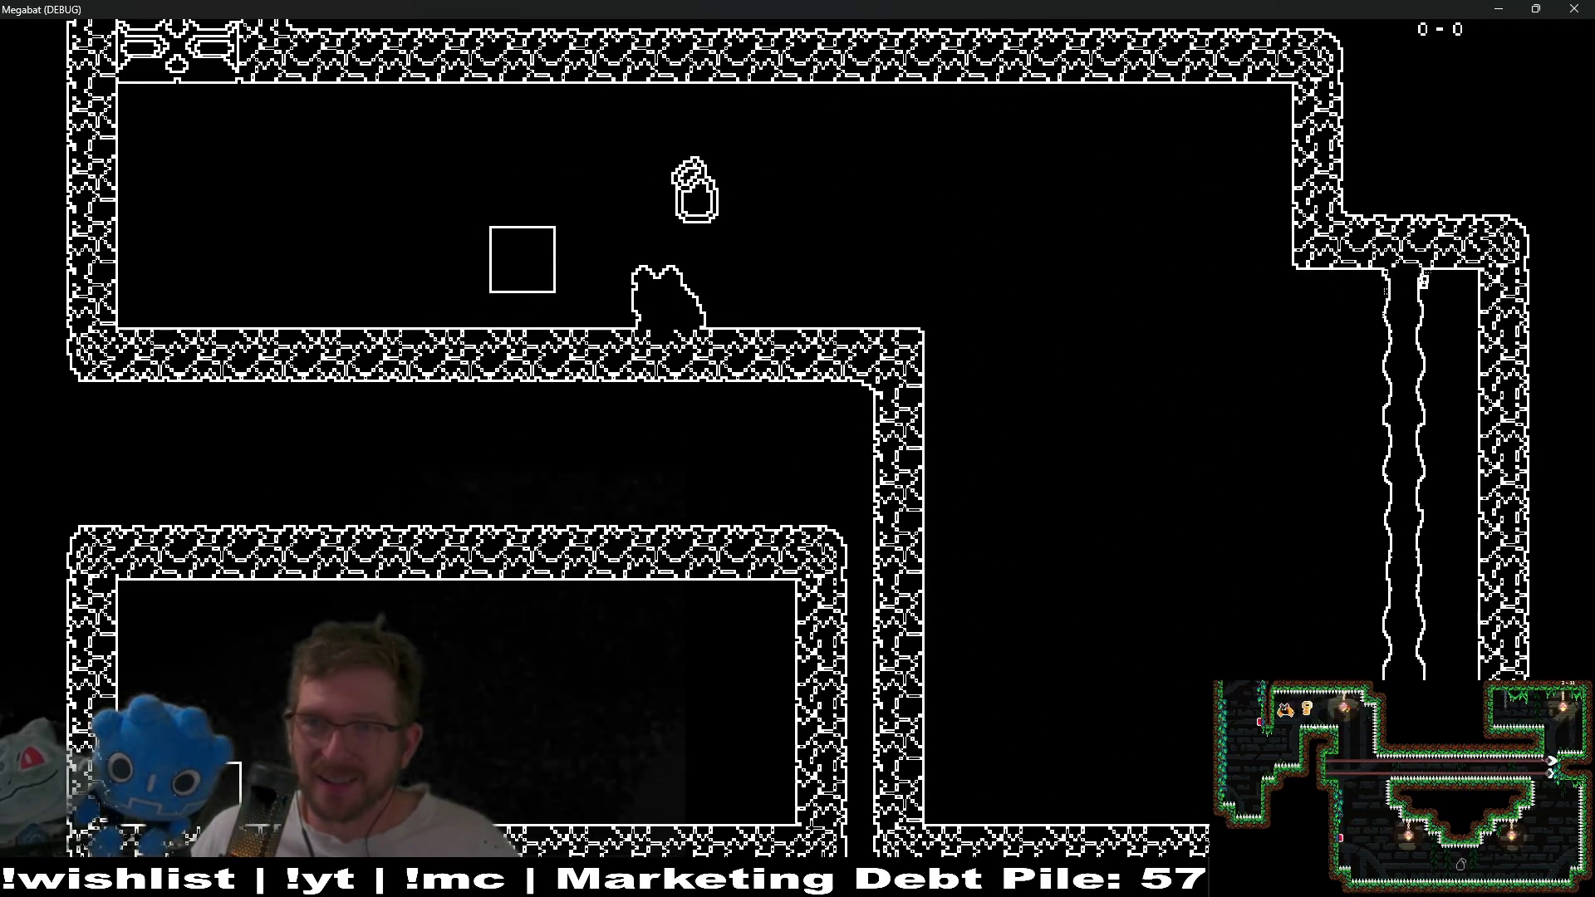
{"action": "left_click", "coordinate": [1570, 8]}
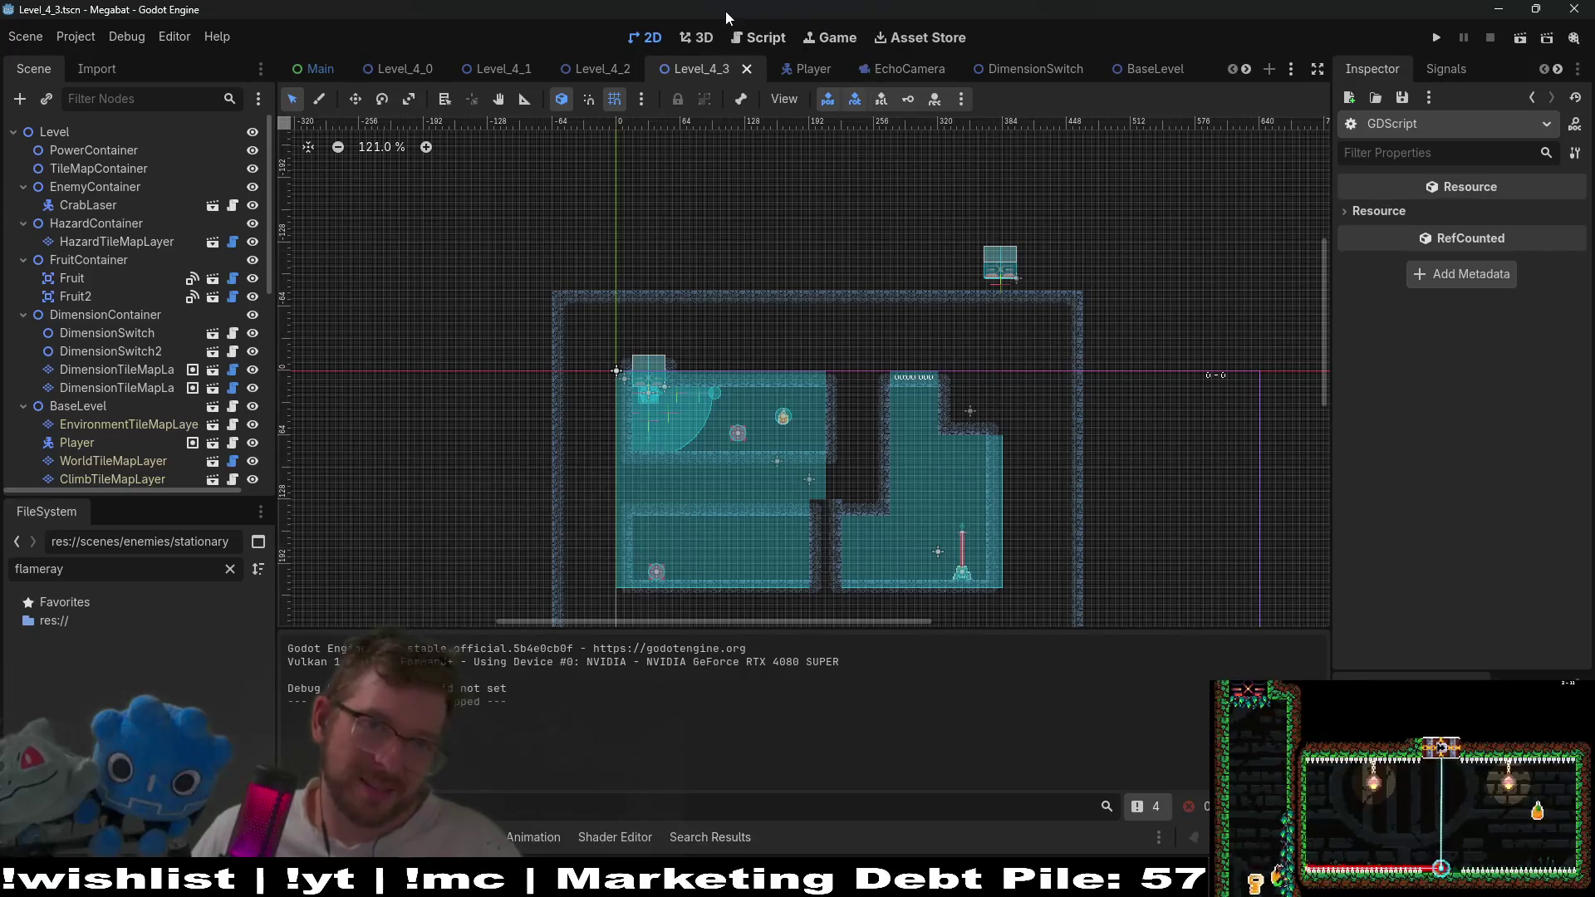
Close the unsaved script in the script editor, discarding its changes.
{"action": "left_click", "coordinate": [765, 37]}
{"action": "scroll", "coordinate": [967, 403], "scroll_direction": "down", "scroll_amount": 1}
{"action": "scroll", "coordinate": [967, 403], "scroll_direction": "down", "scroll_amount": 3}
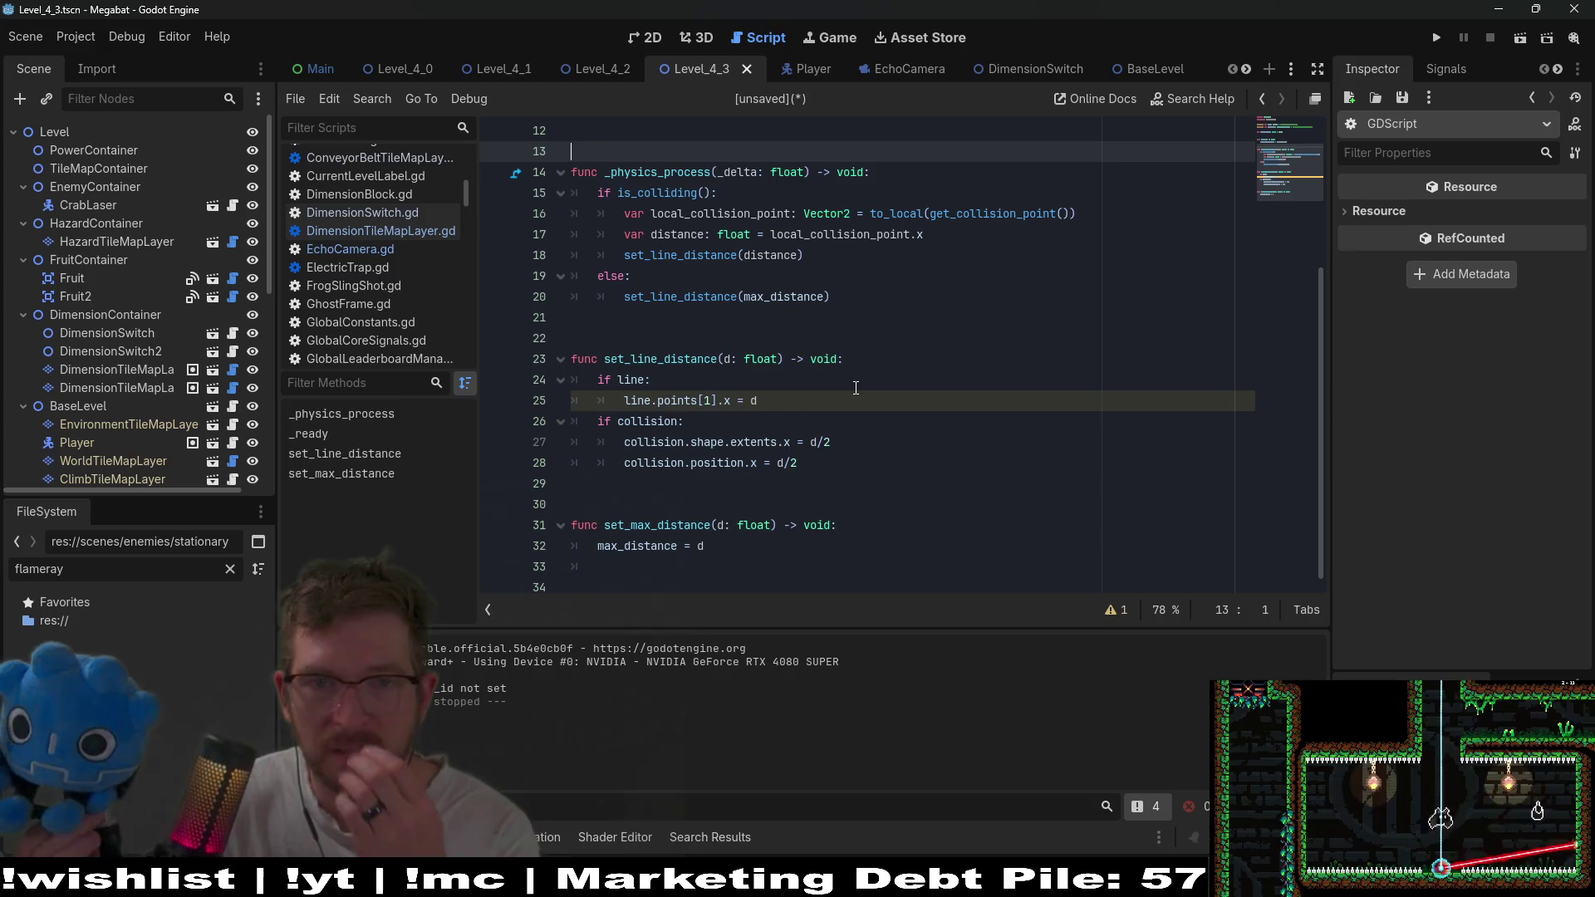
{"action": "scroll", "coordinate": [856, 388], "scroll_direction": "up", "scroll_amount": 4}
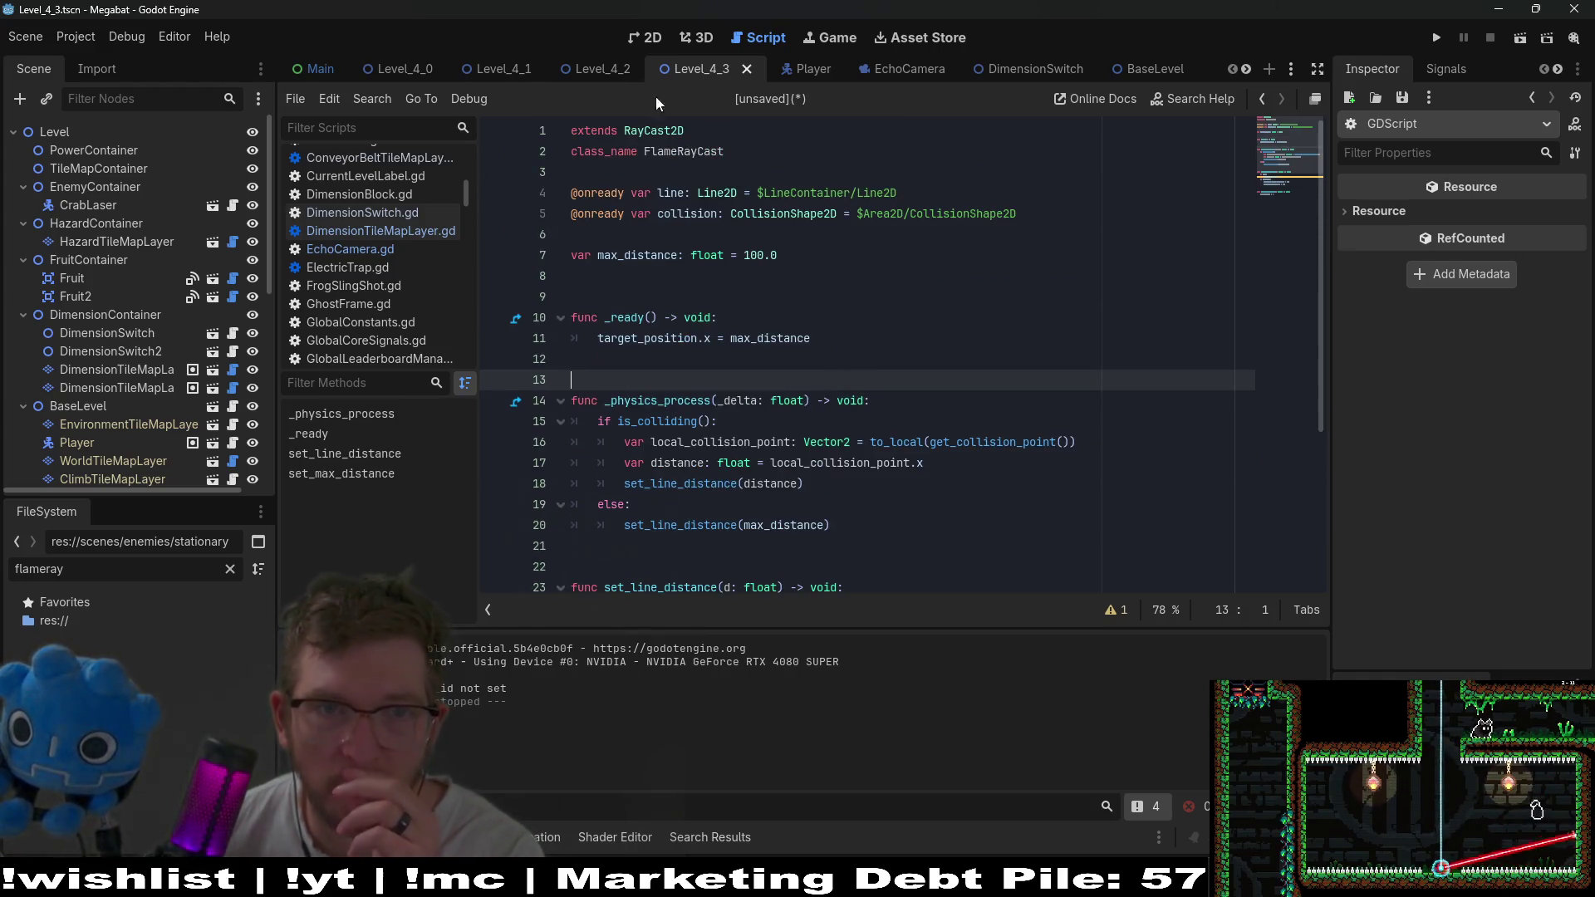
{"action": "scroll", "coordinate": [374, 287], "scroll_direction": "down", "scroll_amount": 10}
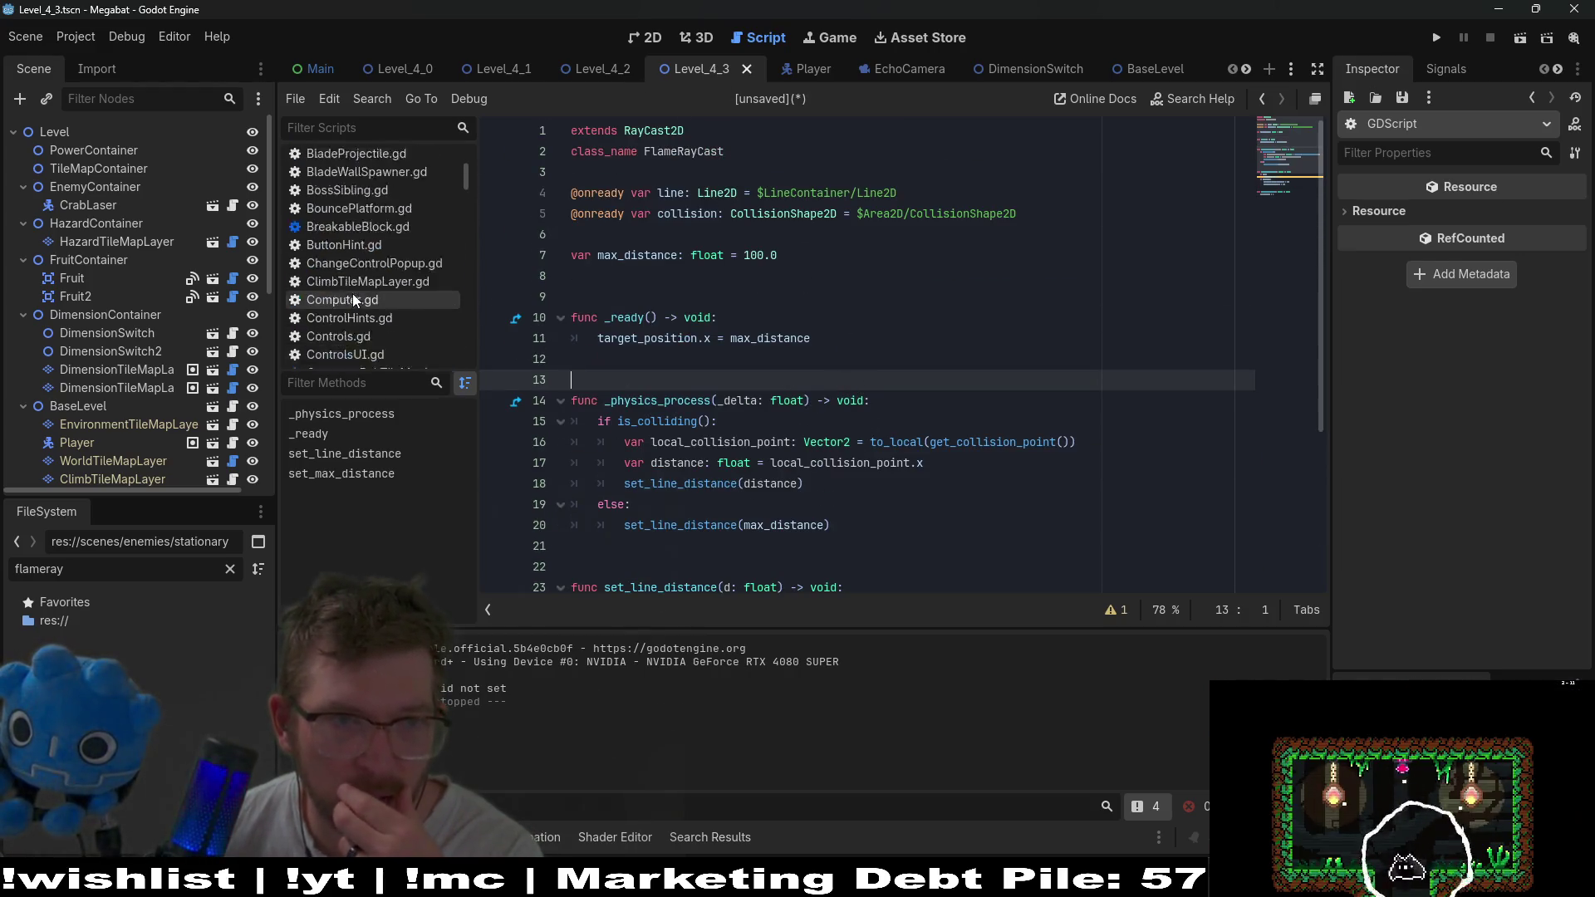
{"action": "scroll", "coordinate": [352, 271], "scroll_direction": "down", "scroll_amount": 5}
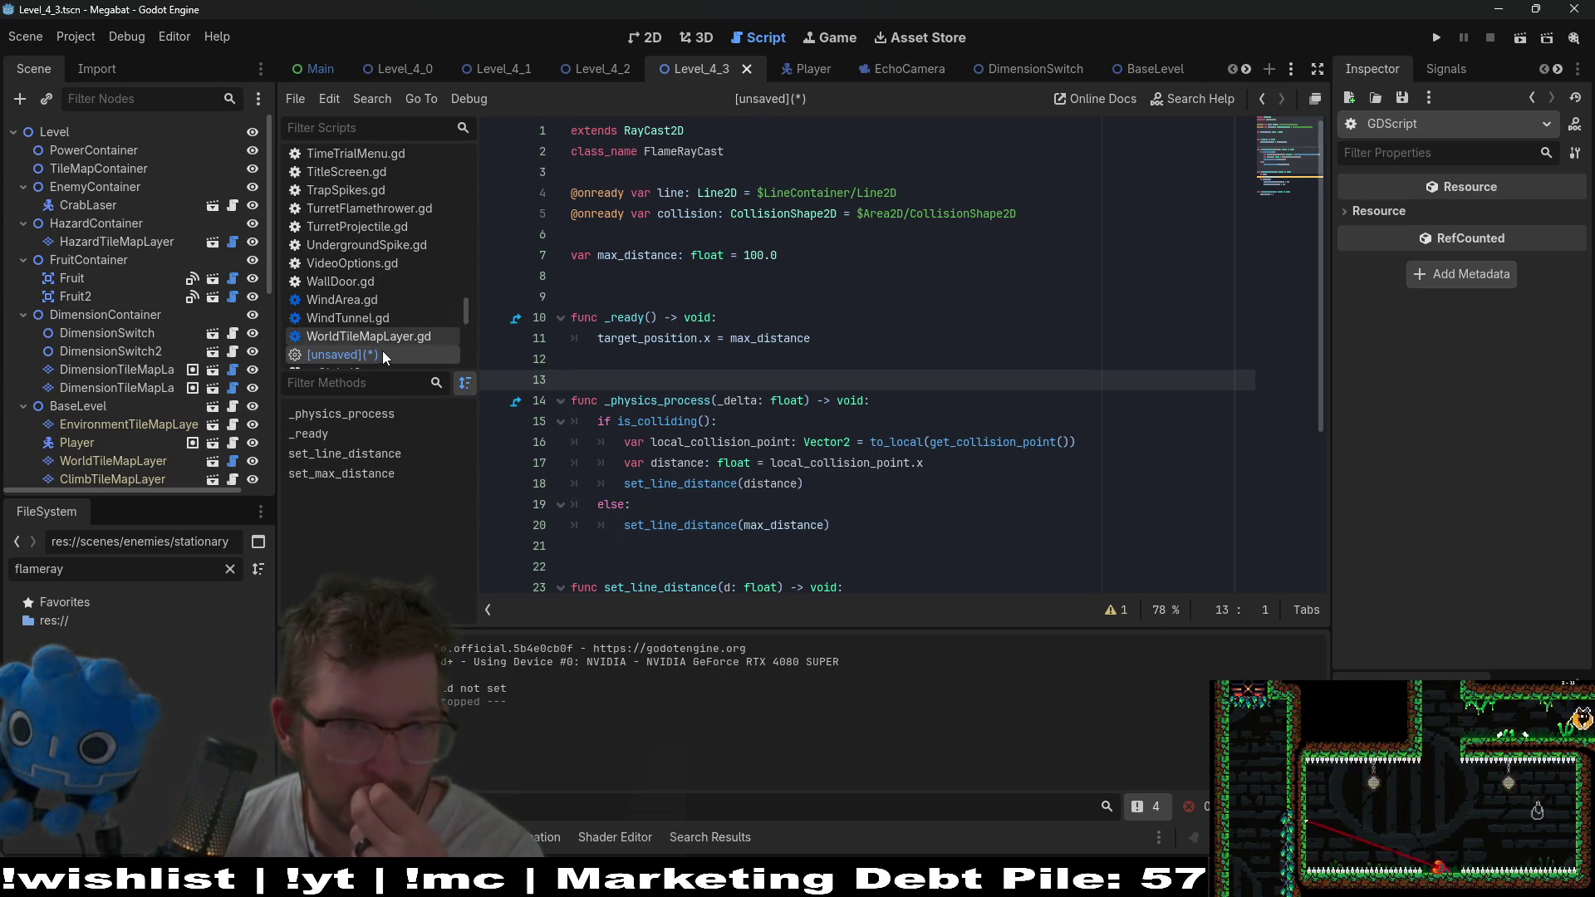
{"action": "right_click", "coordinate": [381, 352]}
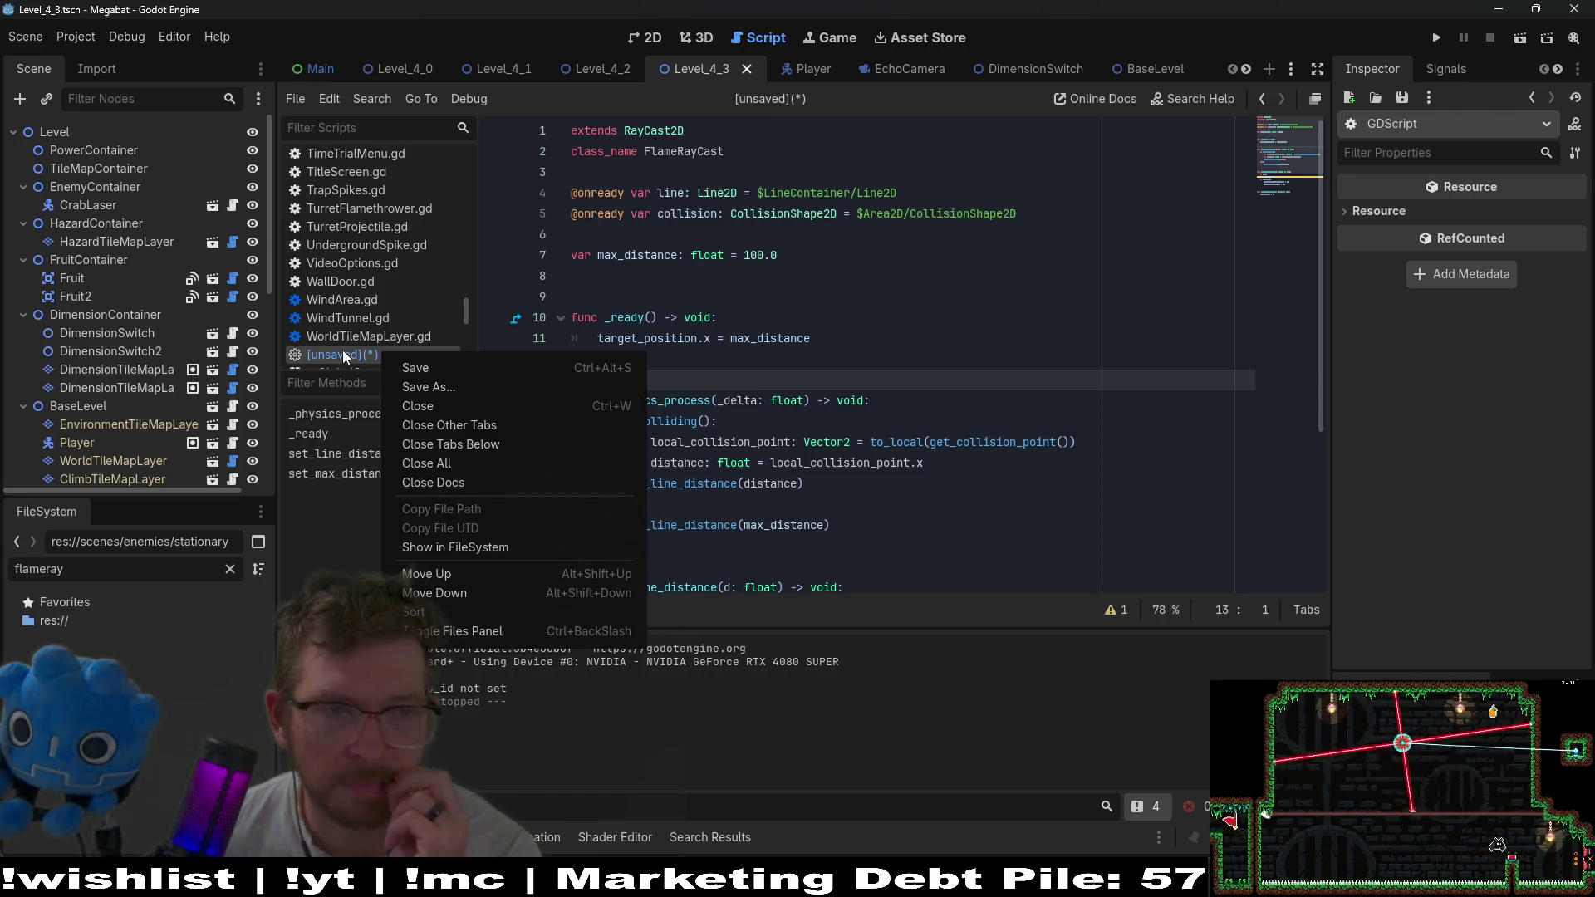
{"action": "left_click", "coordinate": [363, 383]}
{"action": "scroll", "coordinate": [369, 355], "scroll_direction": "down", "scroll_amount": 1}
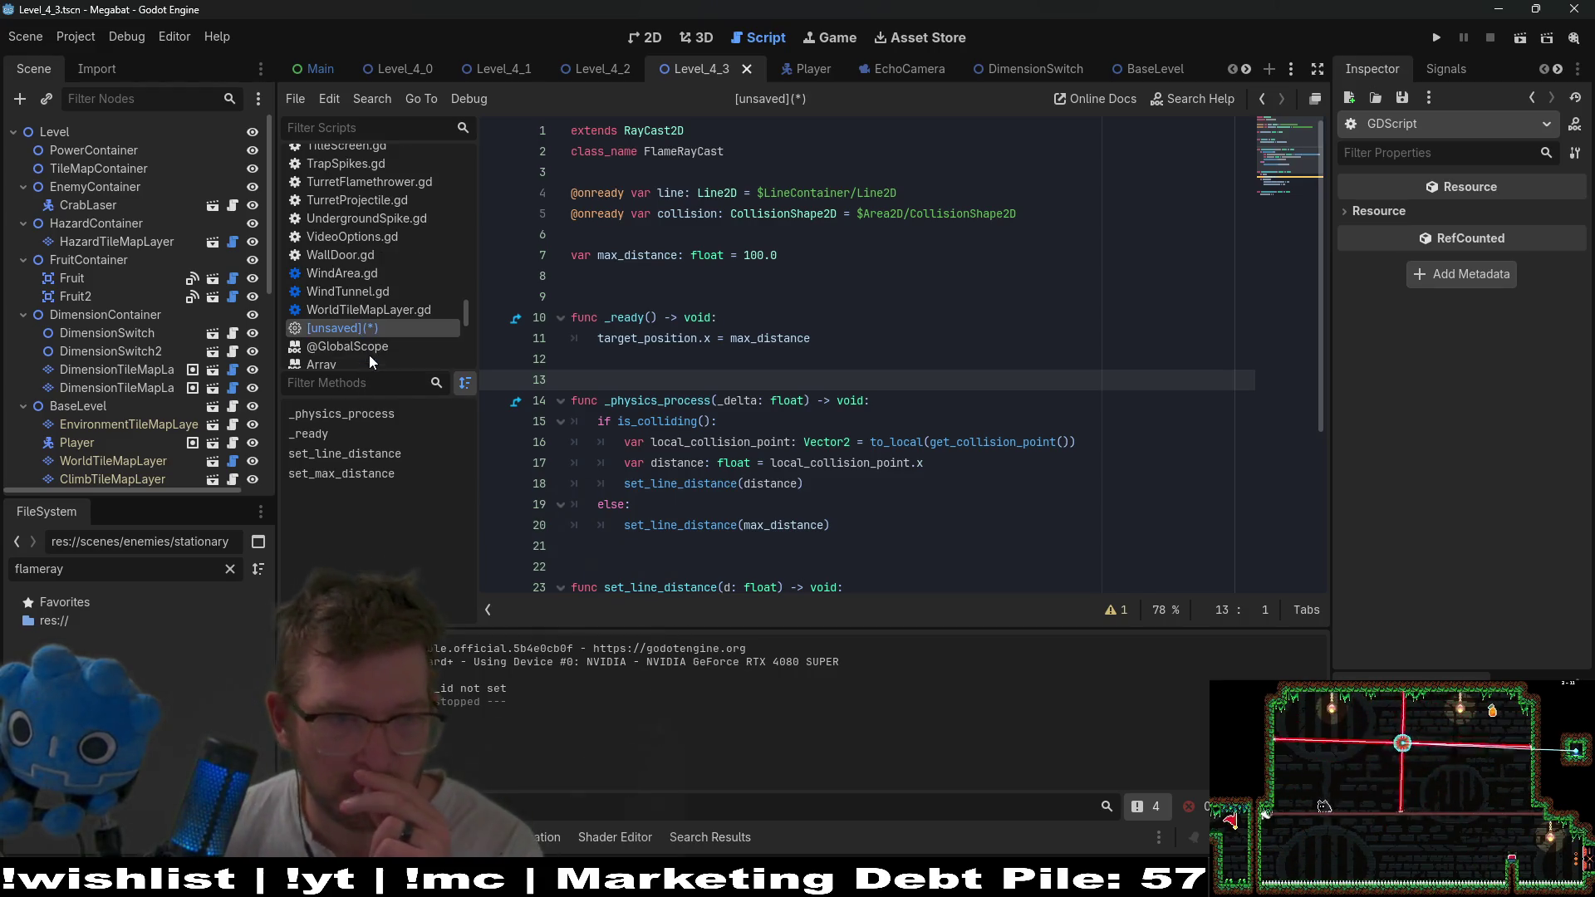
{"action": "middle_click", "coordinate": [362, 332]}
{"action": "left_click", "coordinate": [924, 472]}
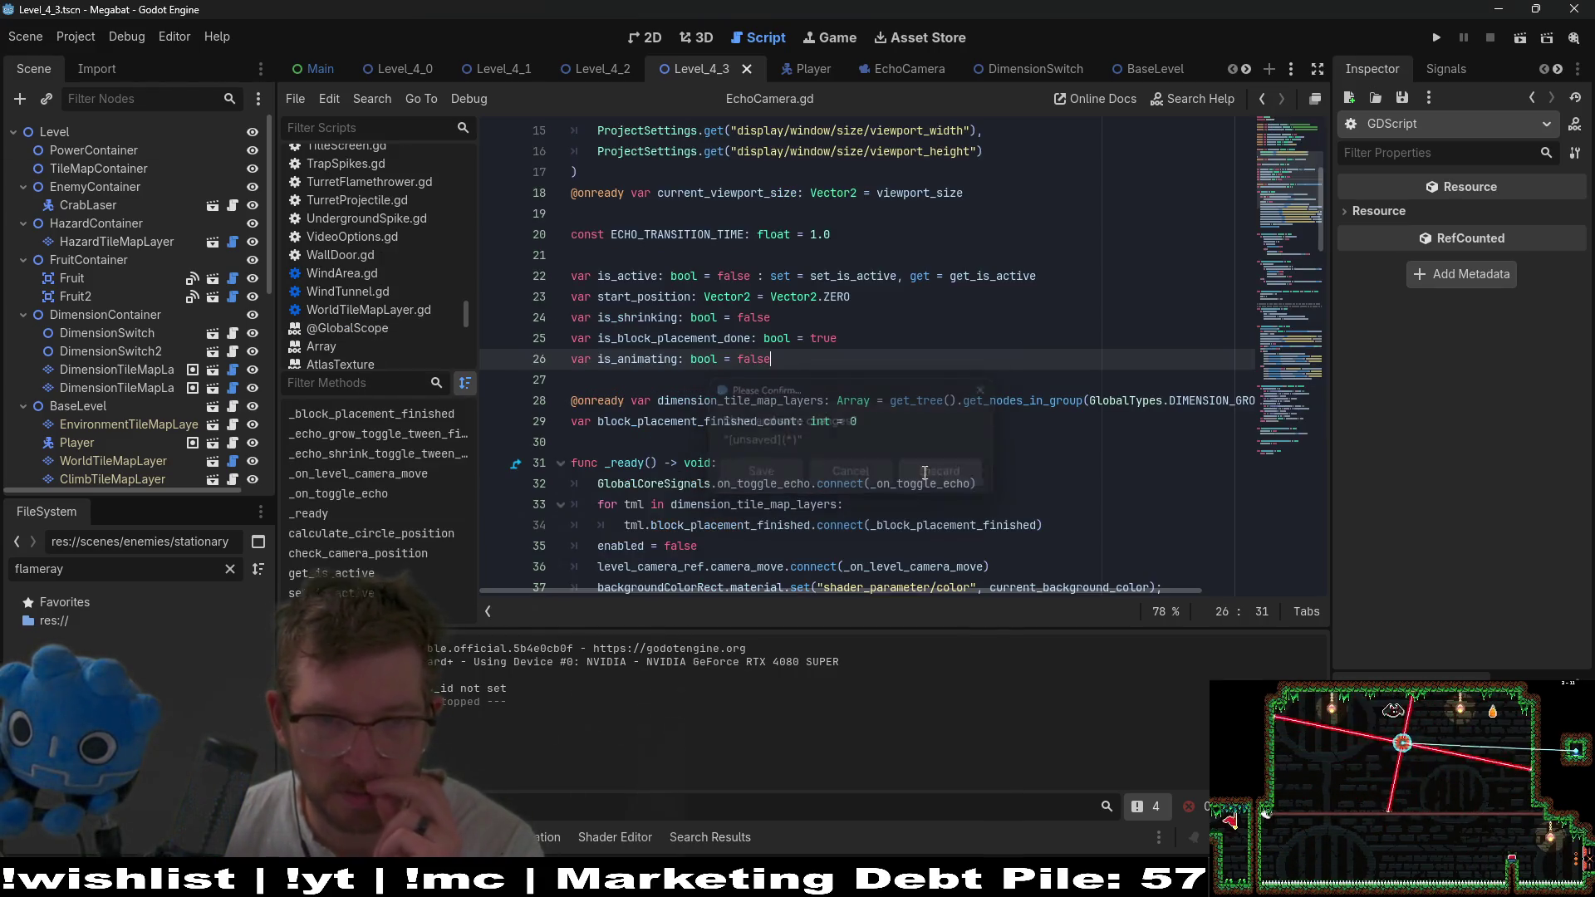
Close the open documentation pages, including FileAccess, and the other listed scripts.
{"action": "scroll", "coordinate": [407, 256], "scroll_direction": "down", "scroll_amount": 3}
{"action": "middle_click", "coordinate": [377, 285]}
{"action": "middle_click", "coordinate": [378, 286]}
{"action": "middle_click", "coordinate": [323, 305]}
{"action": "middle_click", "coordinate": [322, 305]}
{"action": "middle_click", "coordinate": [328, 333]}
{"action": "middle_click", "coordinate": [329, 332]}
{"action": "middle_click", "coordinate": [331, 357]}
{"action": "middle_click", "coordinate": [332, 357]}
{"action": "scroll", "coordinate": [331, 357], "scroll_direction": "up", "scroll_amount": 5}
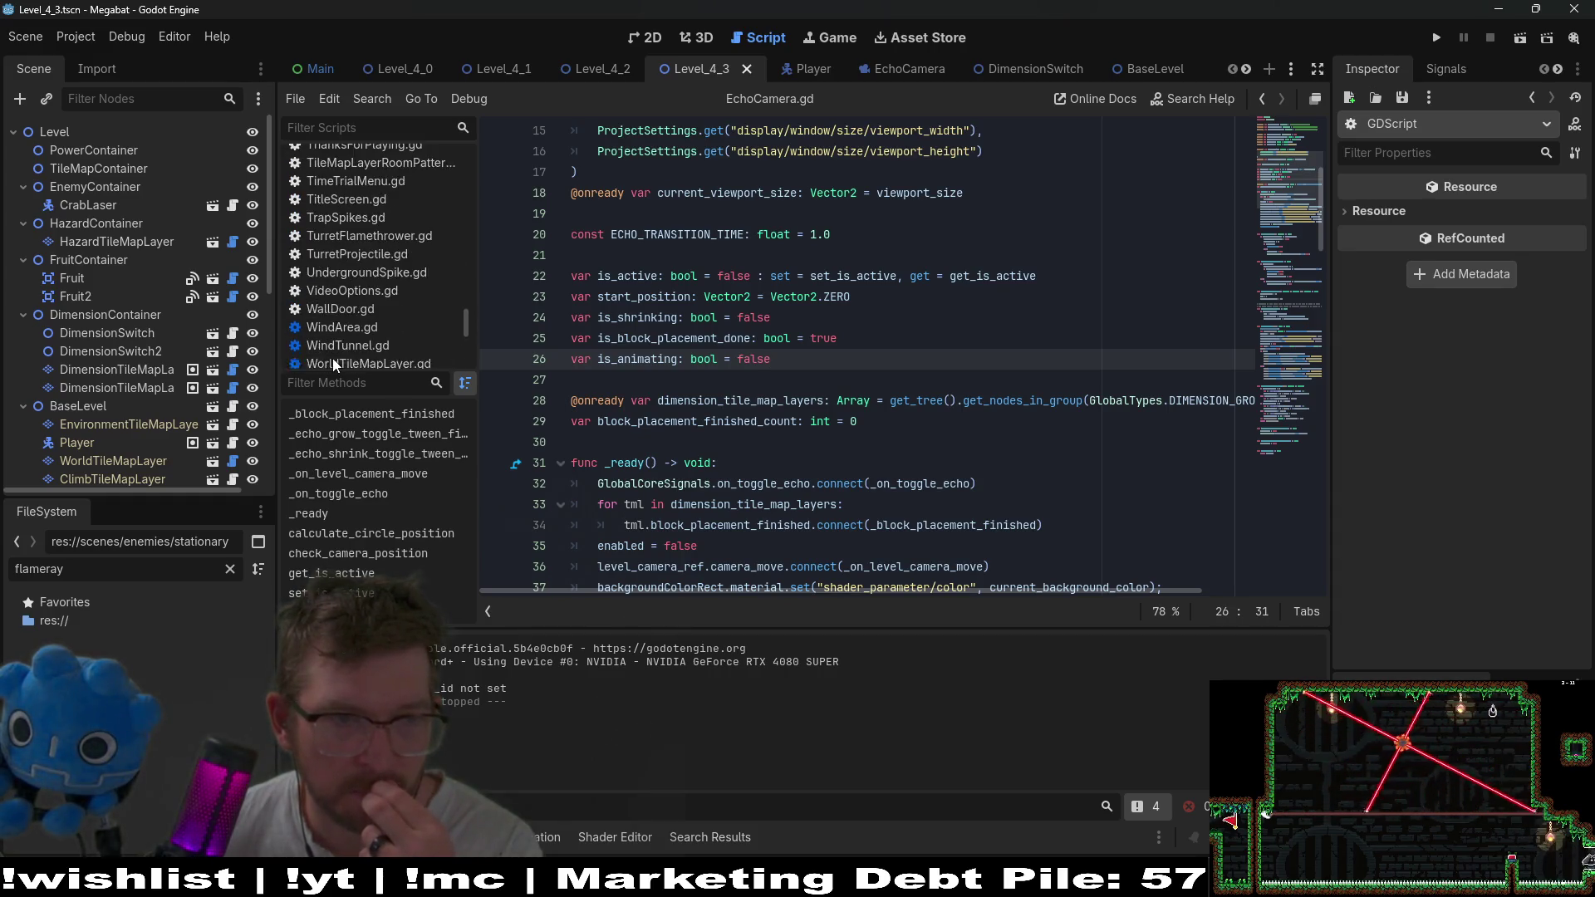
{"action": "middle_click", "coordinate": [332, 366]}
{"action": "middle_click", "coordinate": [332, 366]}
{"action": "middle_click", "coordinate": [332, 366]}
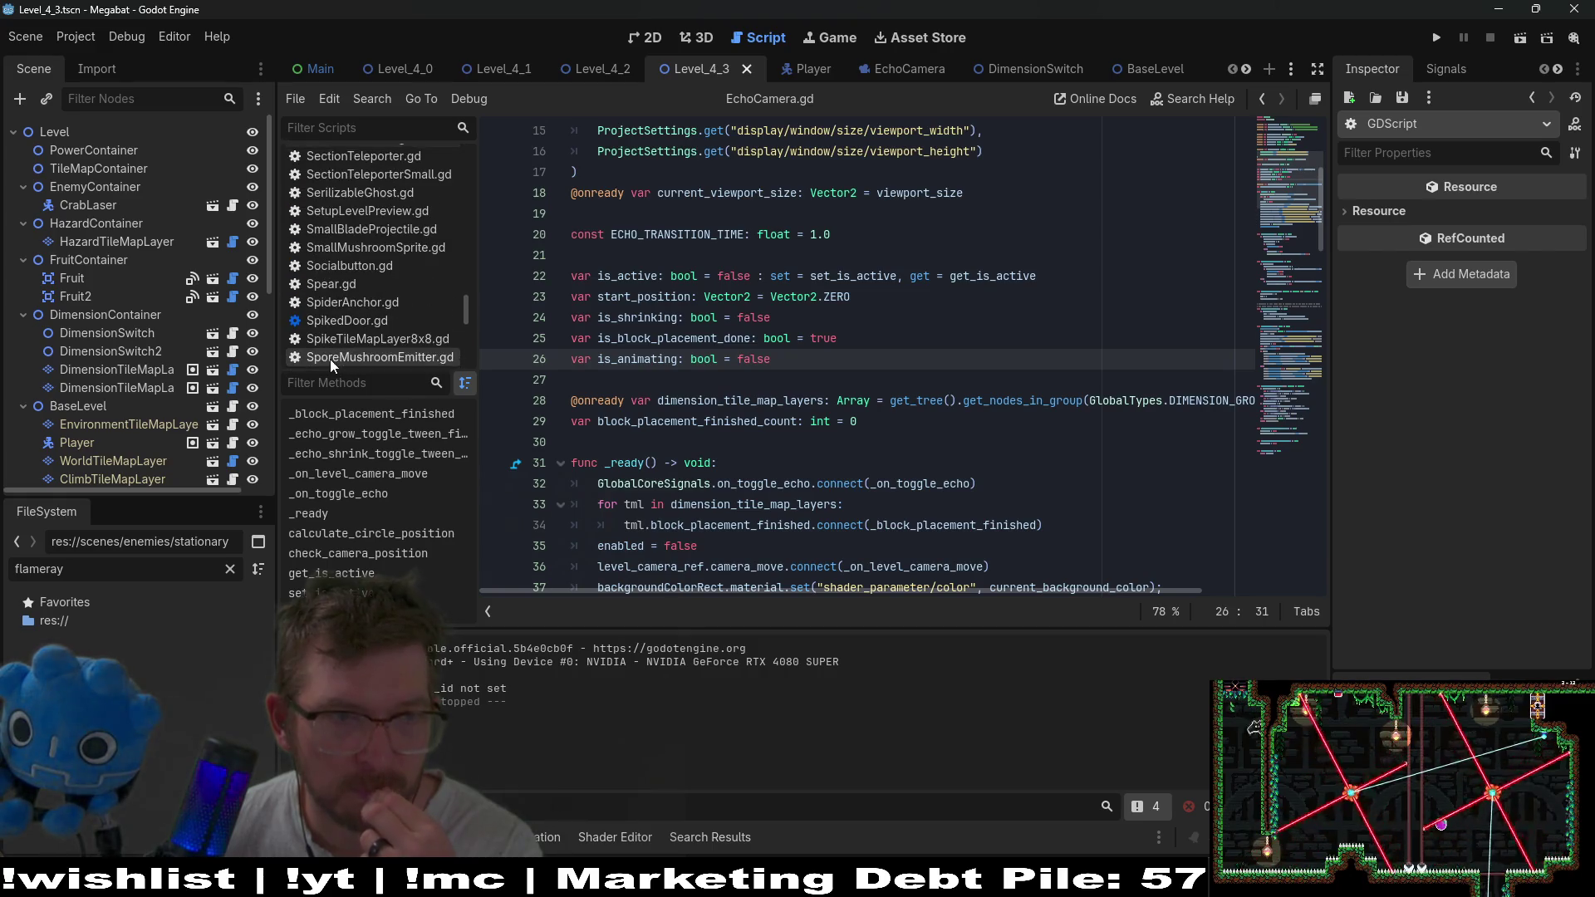
{"action": "middle_click", "coordinate": [332, 365]}
{"action": "middle_click", "coordinate": [332, 366]}
{"action": "middle_click", "coordinate": [332, 366]}
{"action": "middle_click", "coordinate": [333, 366]}
{"action": "middle_click", "coordinate": [332, 362]}
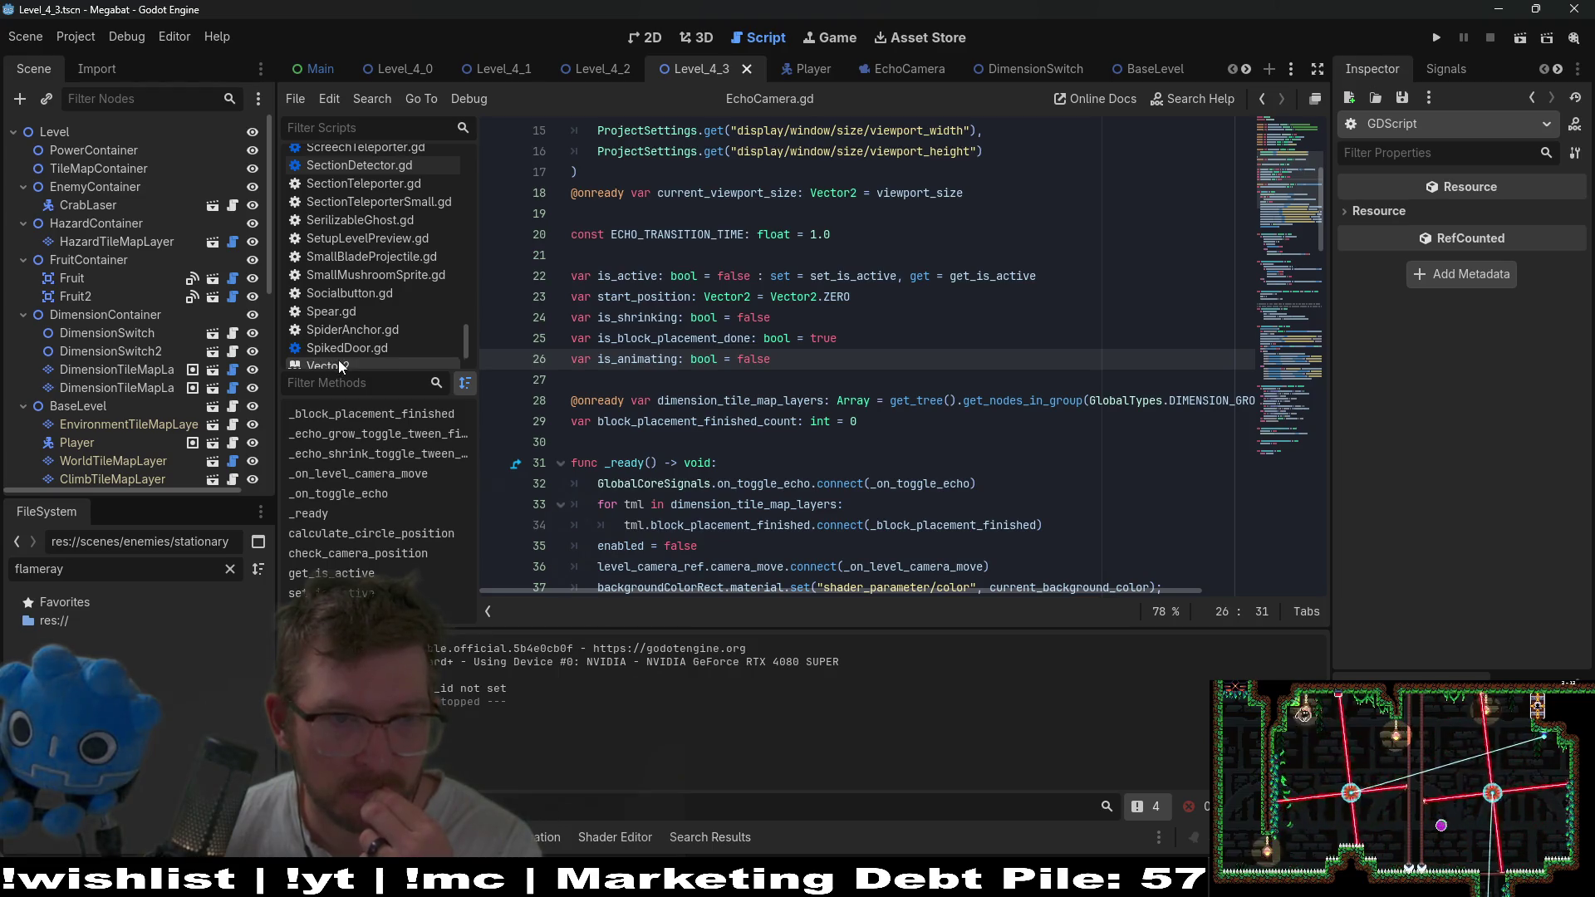
{"action": "middle_click", "coordinate": [338, 362]}
{"action": "middle_click", "coordinate": [337, 362]}
{"action": "middle_click", "coordinate": [338, 363]}
{"action": "middle_click", "coordinate": [337, 362]}
{"action": "middle_click", "coordinate": [338, 362]}
{"action": "middle_click", "coordinate": [337, 362]}
{"action": "middle_click", "coordinate": [337, 362]}
{"action": "middle_click", "coordinate": [337, 362]}
{"action": "middle_click", "coordinate": [337, 361]}
{"action": "middle_click", "coordinate": [337, 360]}
{"action": "middle_click", "coordinate": [338, 361]}
{"action": "middle_click", "coordinate": [337, 360]}
{"action": "middle_click", "coordinate": [337, 361]}
{"action": "middle_click", "coordinate": [338, 360]}
{"action": "middle_click", "coordinate": [337, 361]}
{"action": "middle_click", "coordinate": [338, 361]}
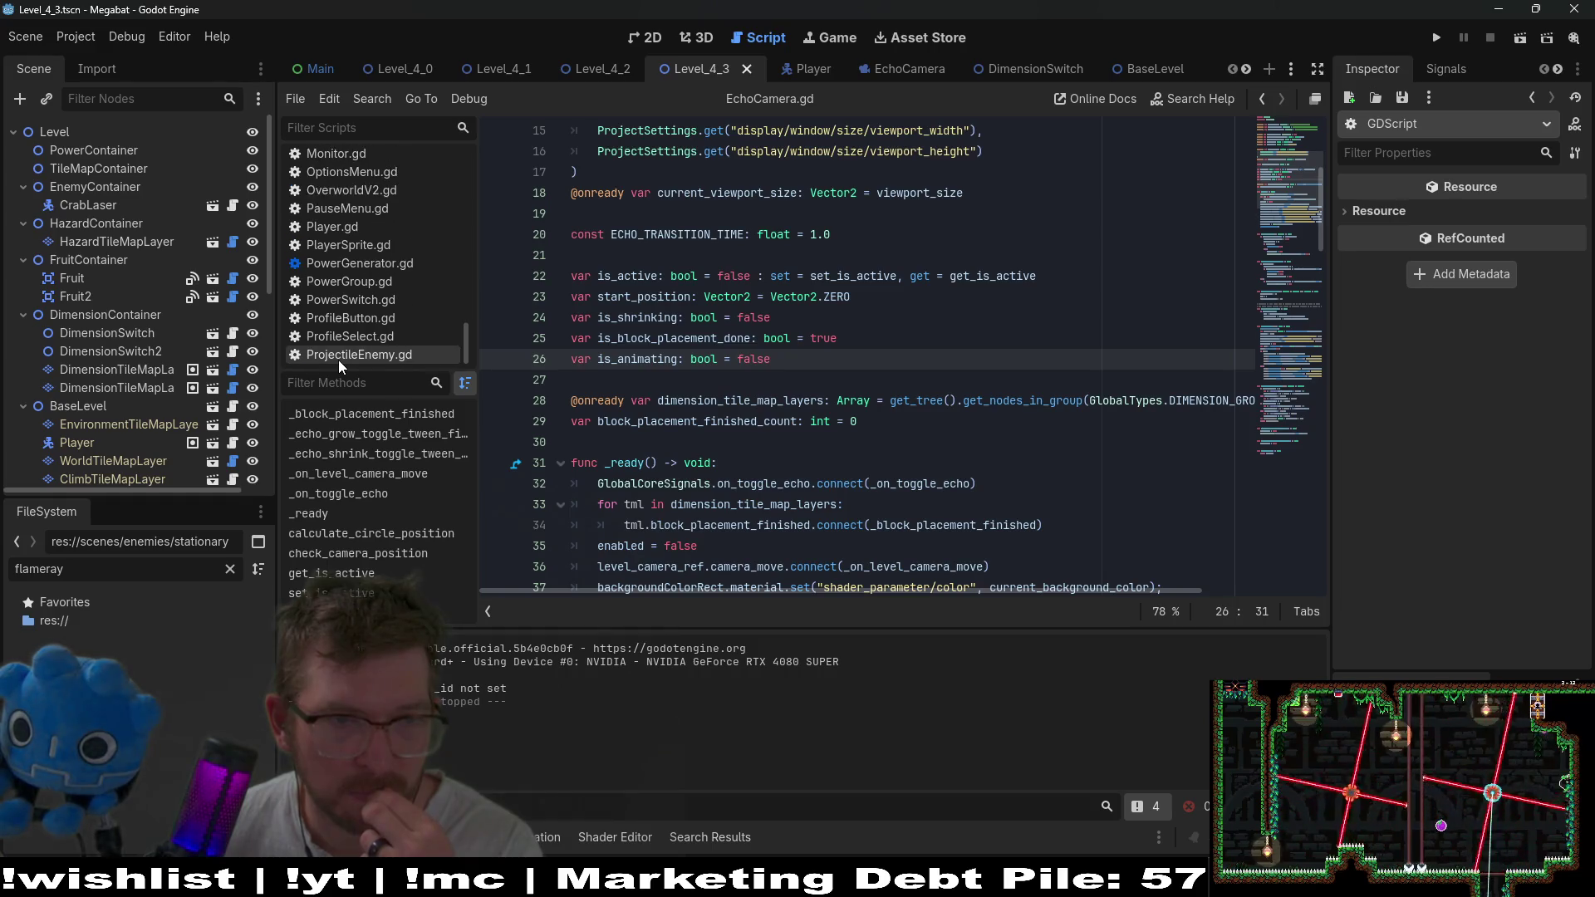
Close all other tabs so only EchoCamera.gd remains open.
{"action": "scroll", "coordinate": [384, 296], "scroll_direction": "up", "scroll_amount": 5}
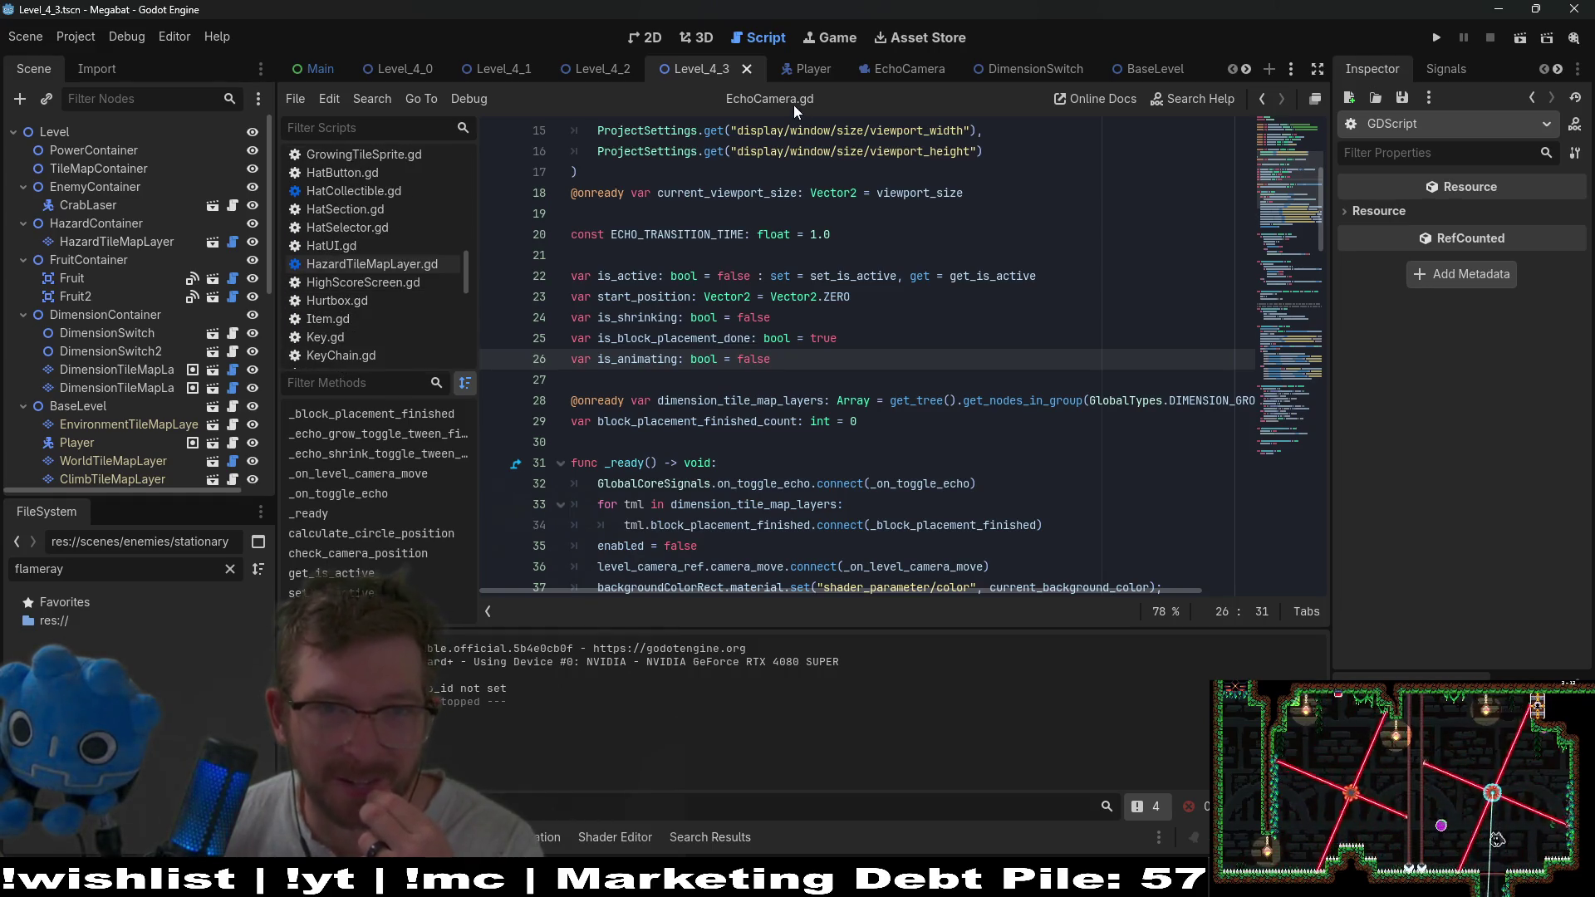
{"action": "right_click", "coordinate": [395, 163]}
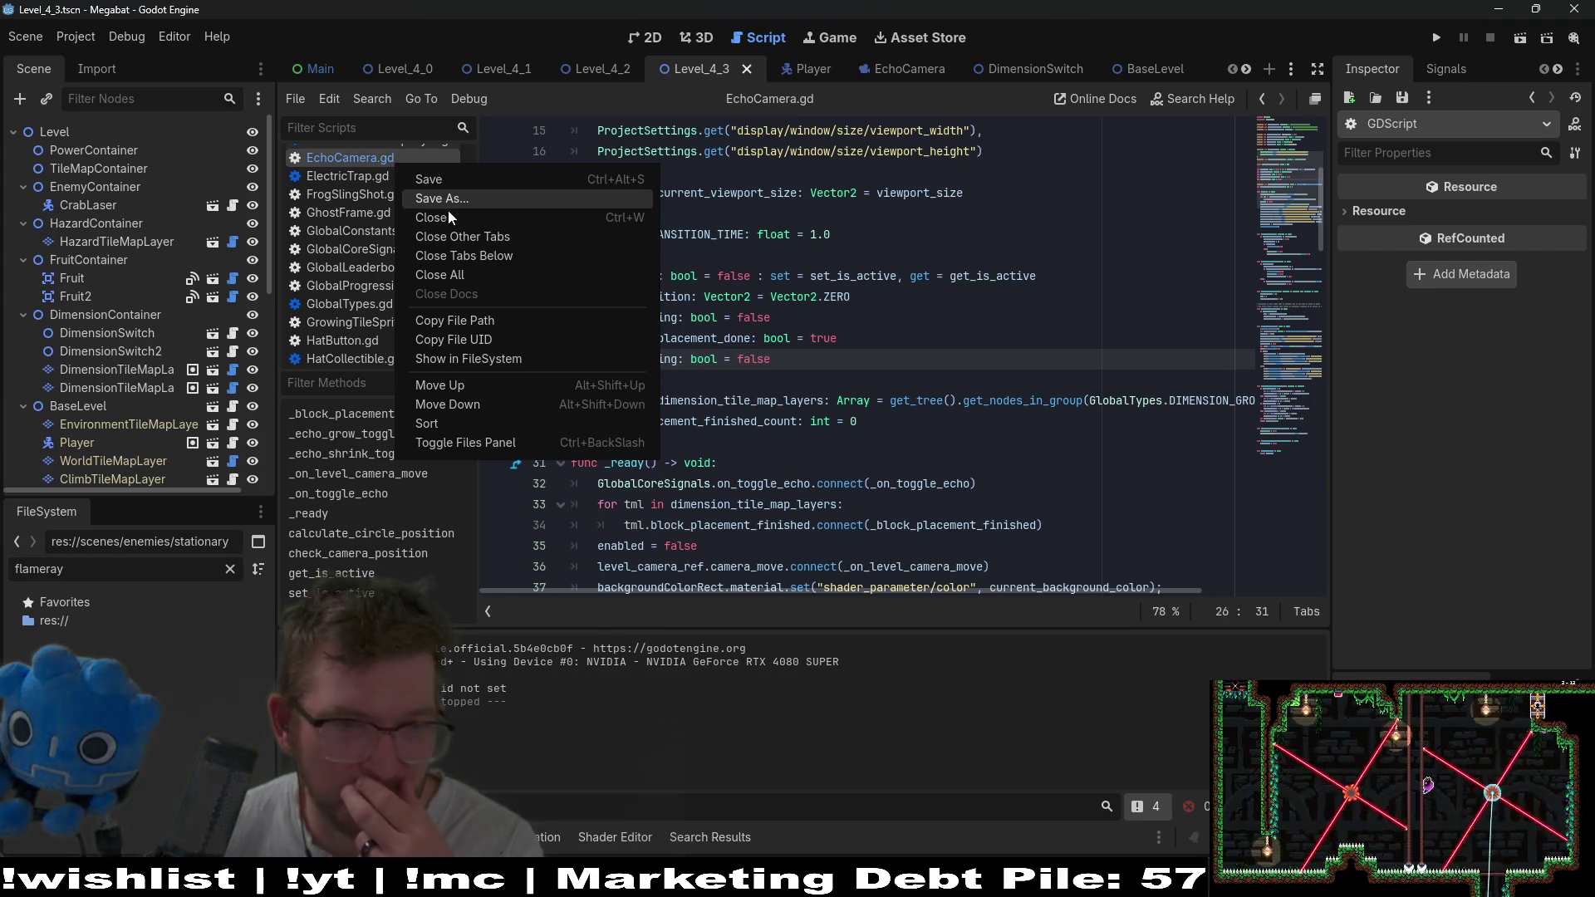
{"action": "left_click", "coordinate": [505, 239]}
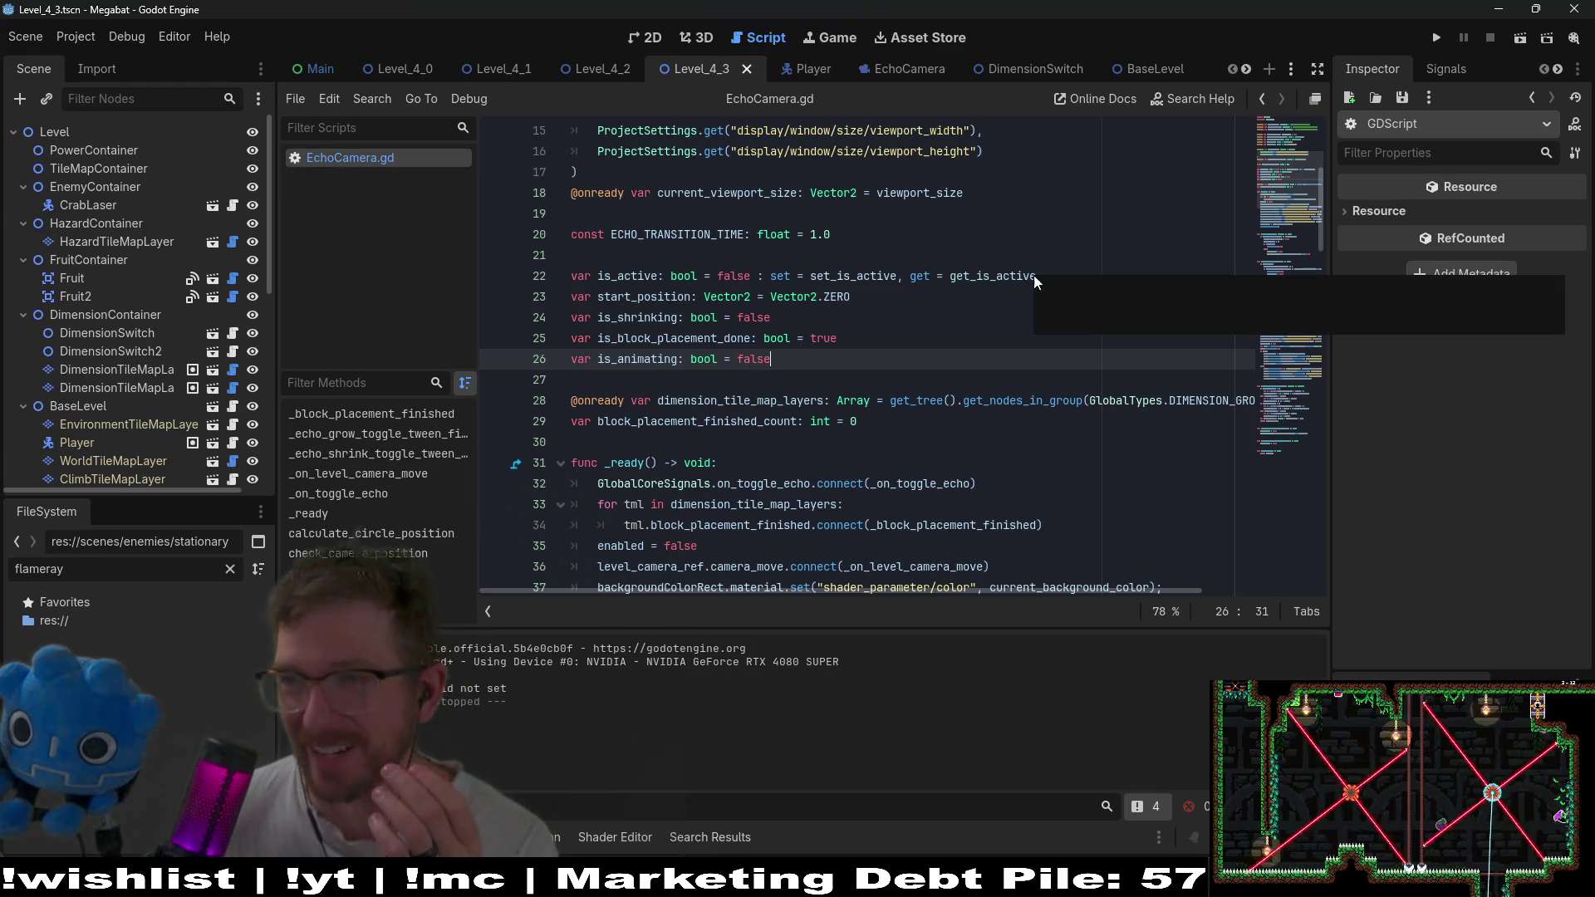
{"action": "scroll", "coordinate": [873, 337], "scroll_direction": "down", "scroll_amount": 2}
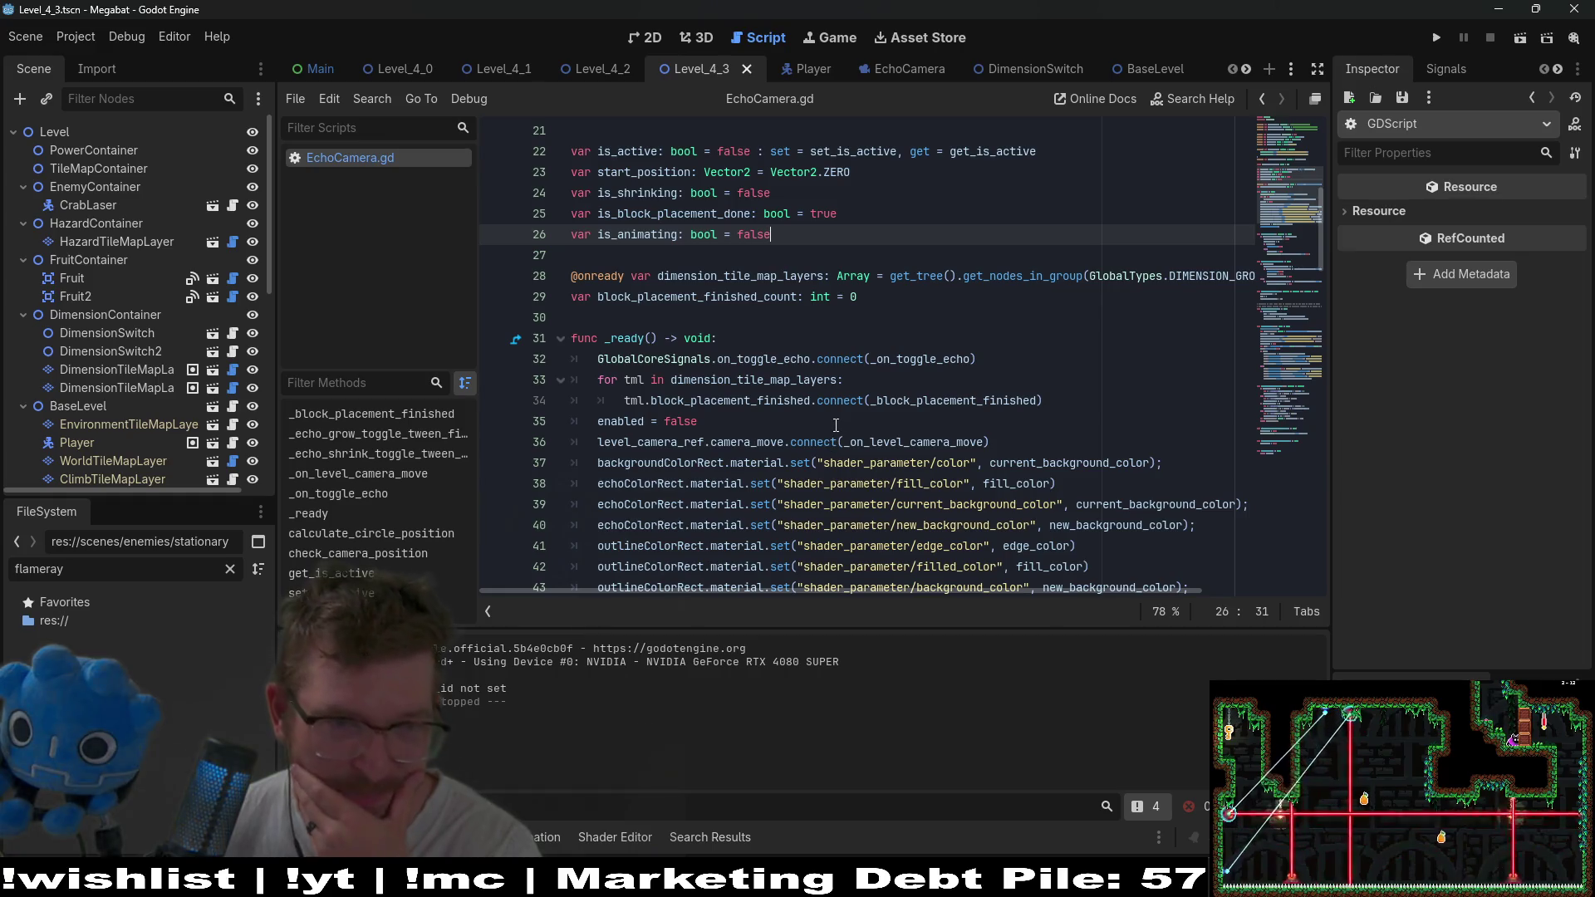
{"action": "double_click", "coordinate": [632, 233]}
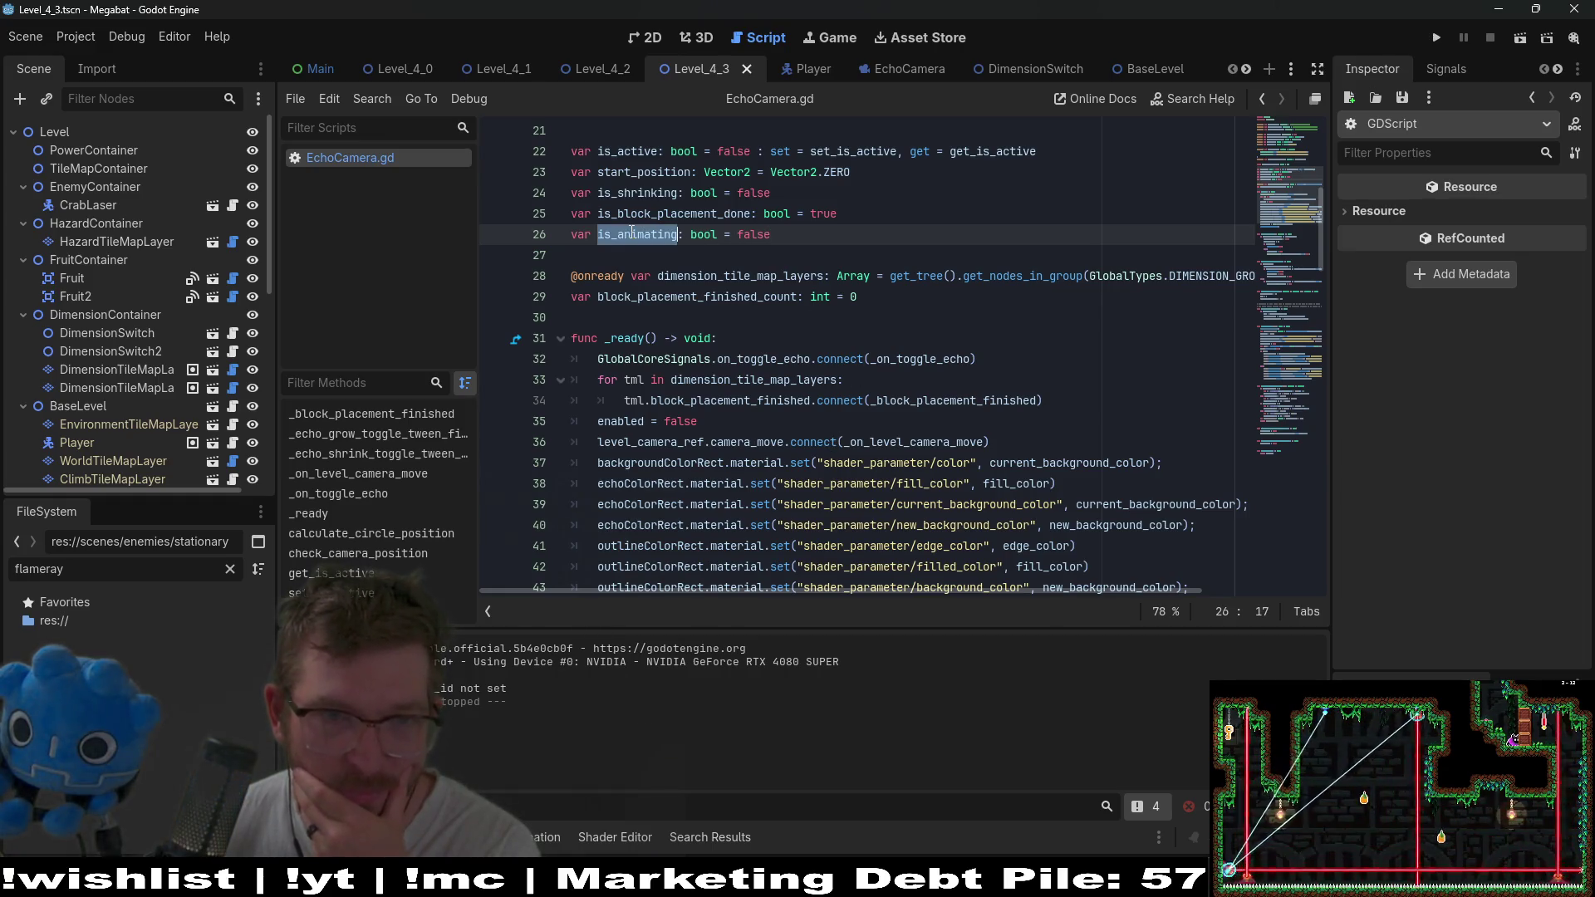
{"action": "scroll", "coordinate": [948, 314], "scroll_direction": "down", "scroll_amount": 5}
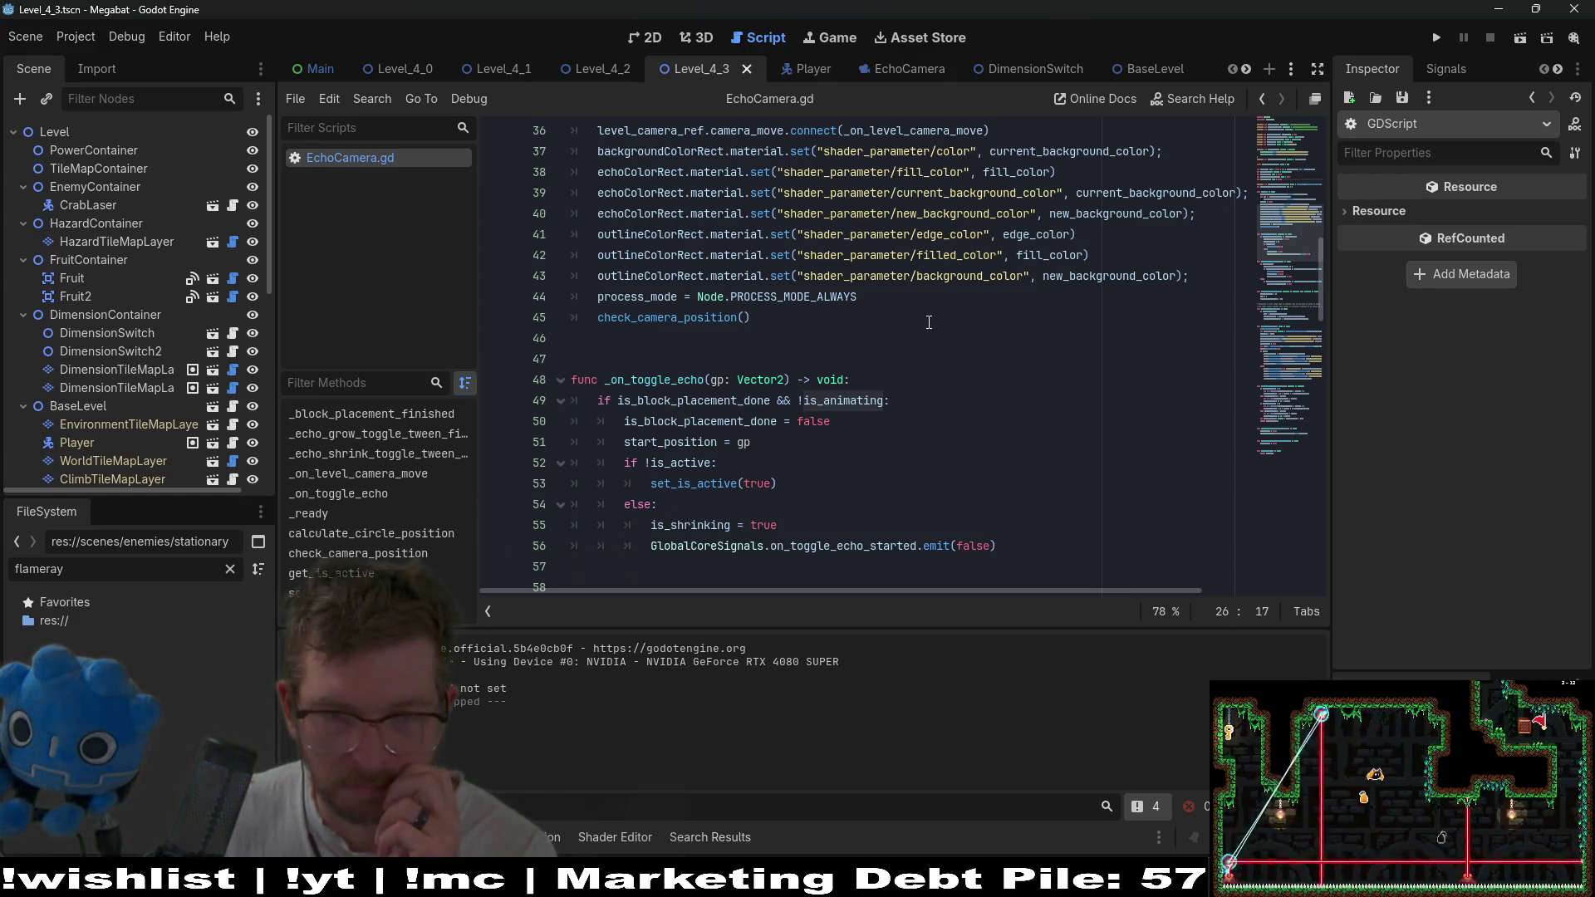
{"action": "scroll", "coordinate": [929, 323], "scroll_direction": "up", "scroll_amount": 4}
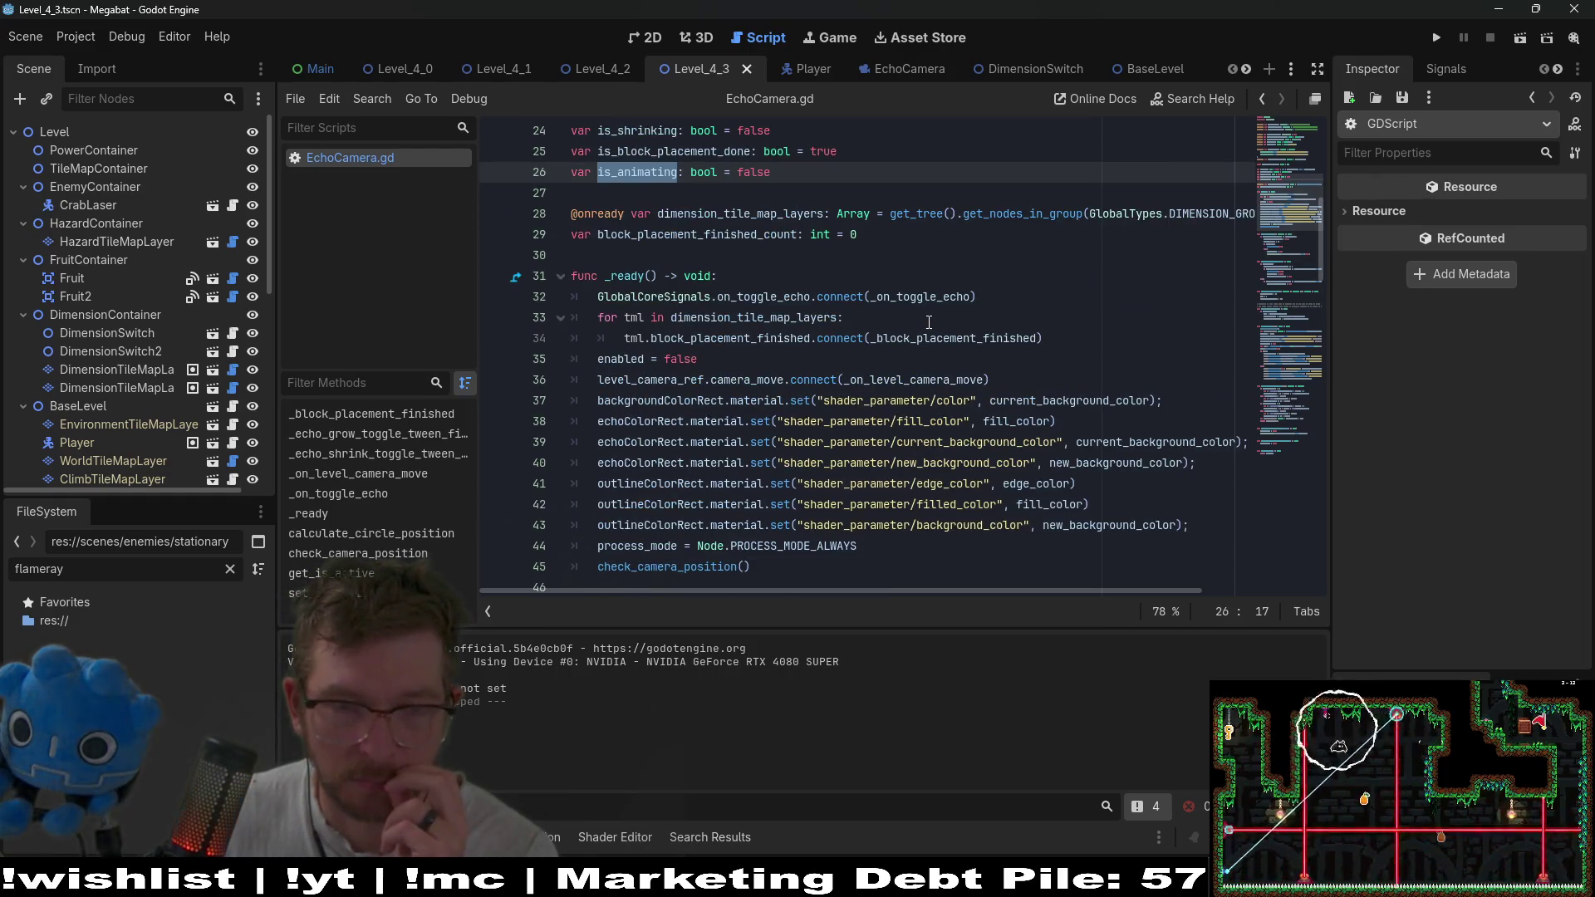
{"action": "scroll", "coordinate": [929, 323], "scroll_direction": "down", "scroll_amount": 7}
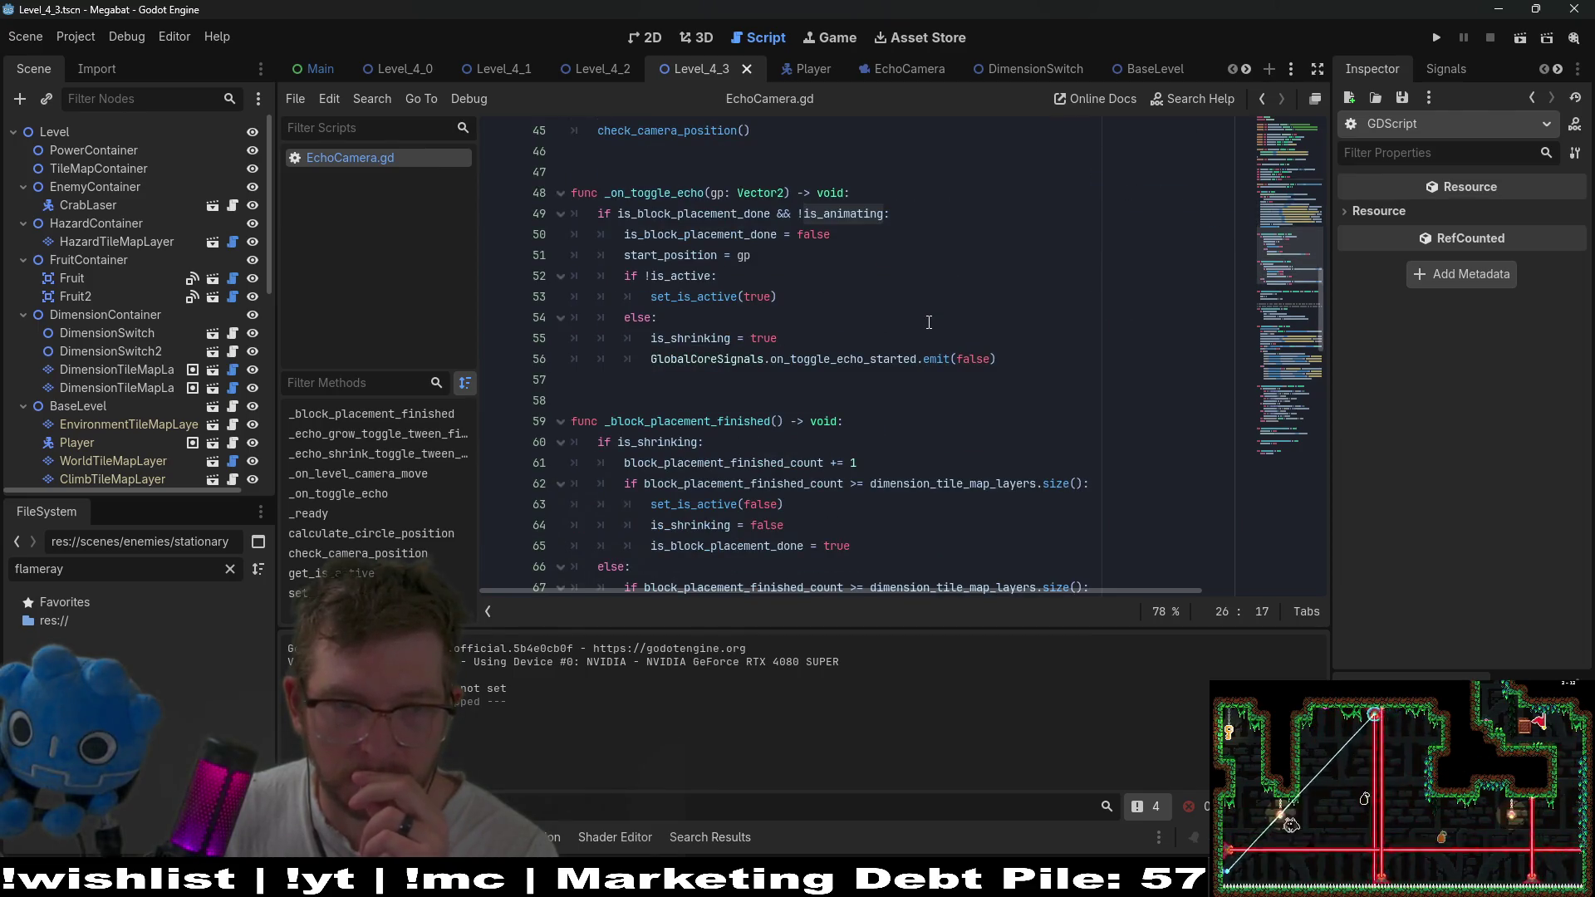
{"action": "scroll", "coordinate": [793, 320], "scroll_direction": "down", "scroll_amount": 2}
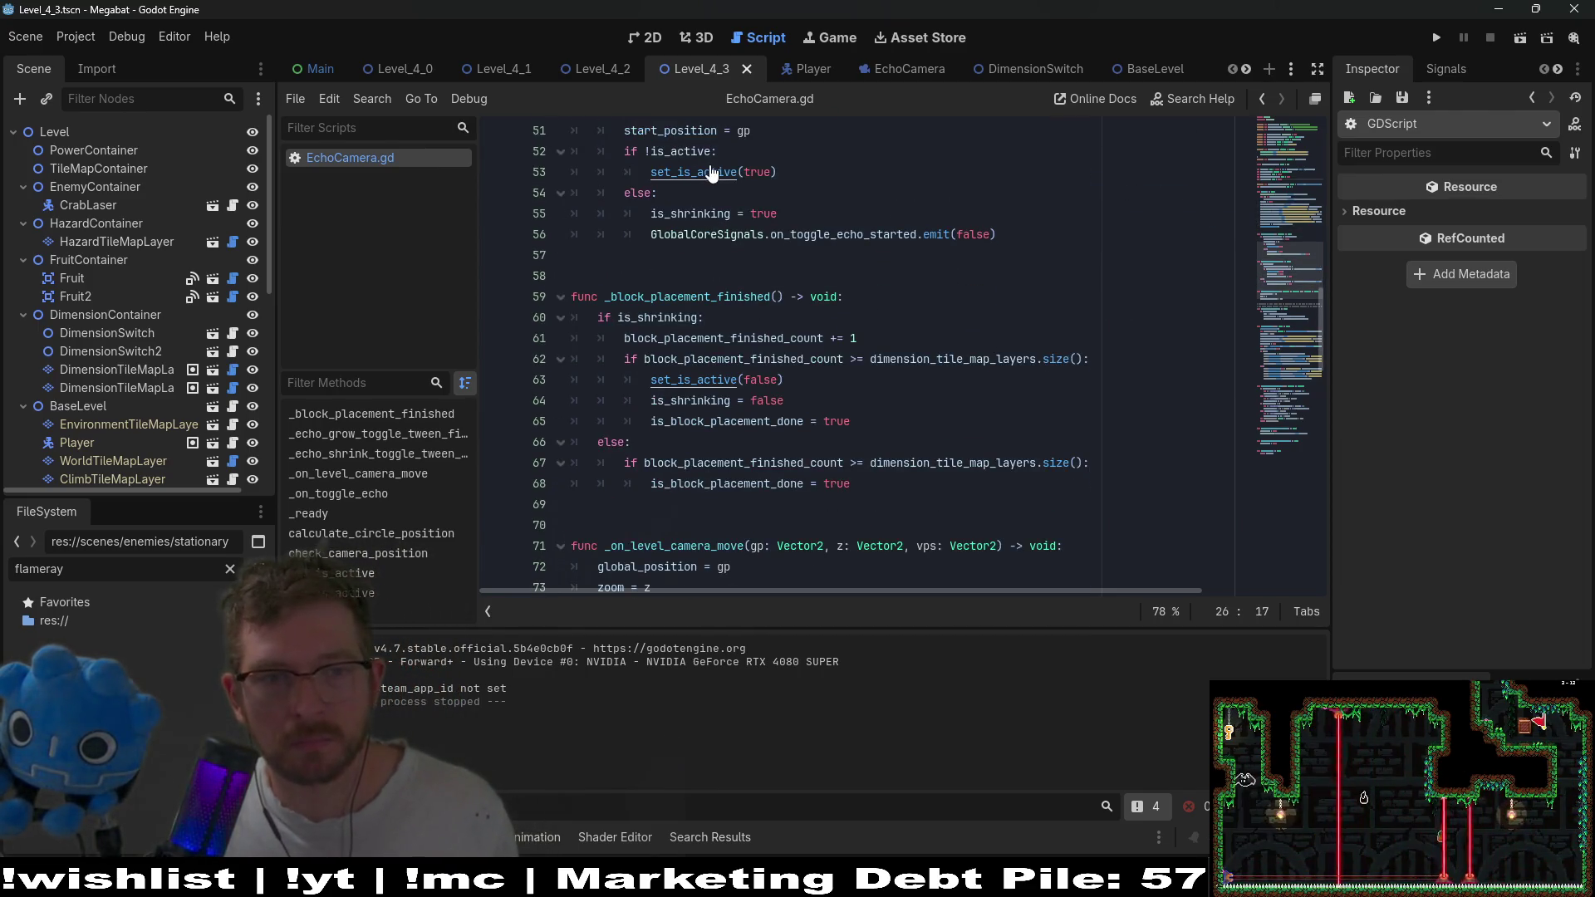
{"action": "left_click", "coordinate": [705, 383], "text": "ctrl"}
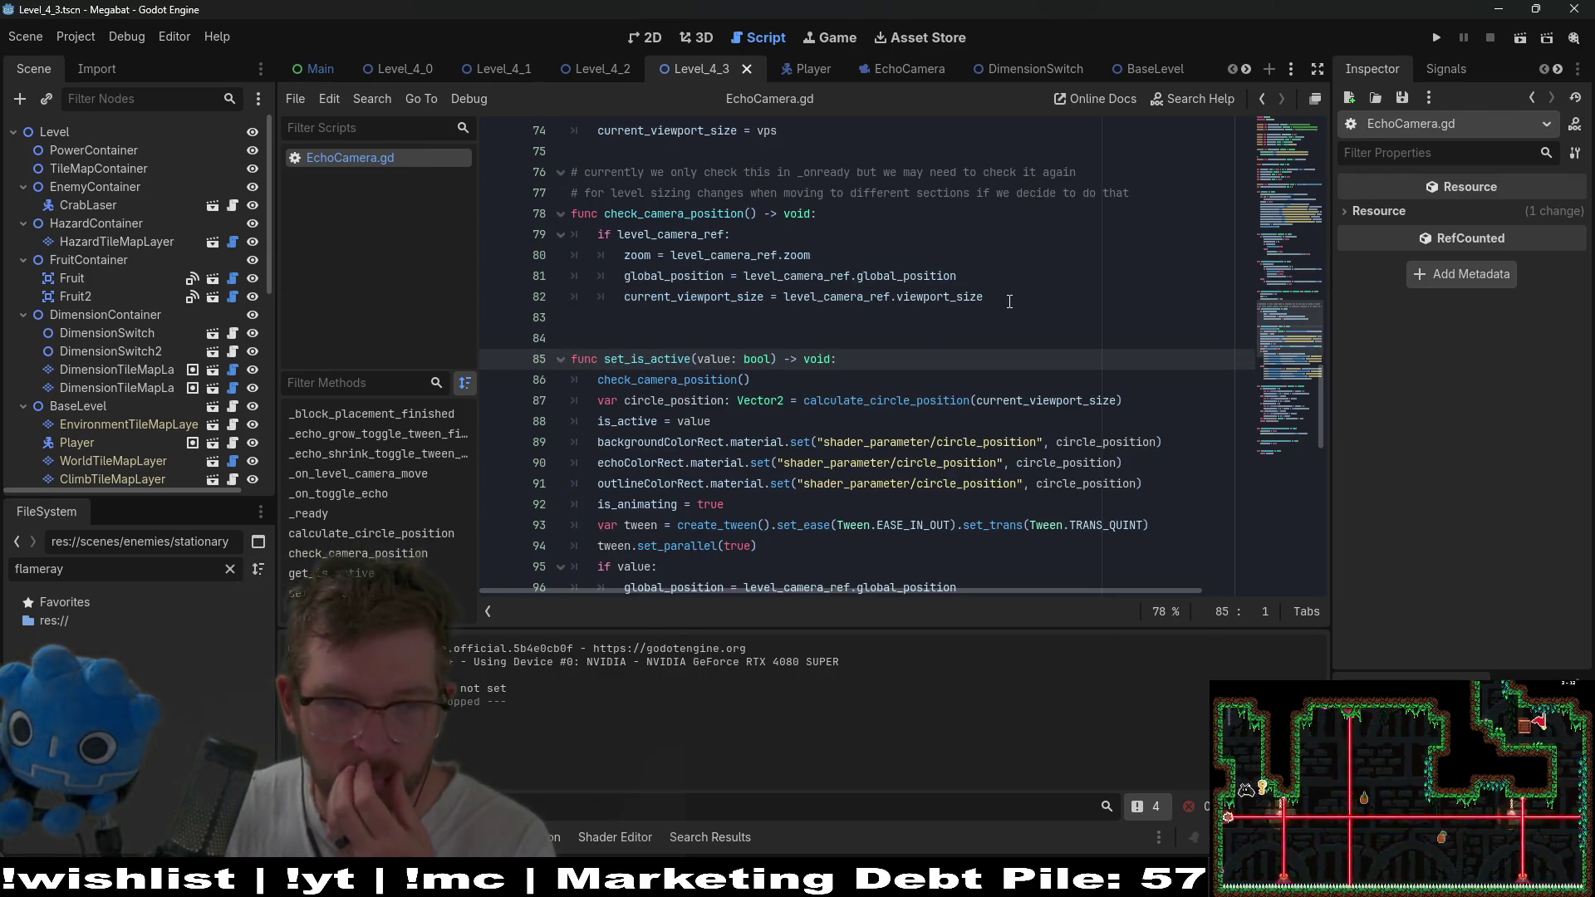
{"action": "scroll", "coordinate": [1010, 302], "scroll_direction": "down", "scroll_amount": 3}
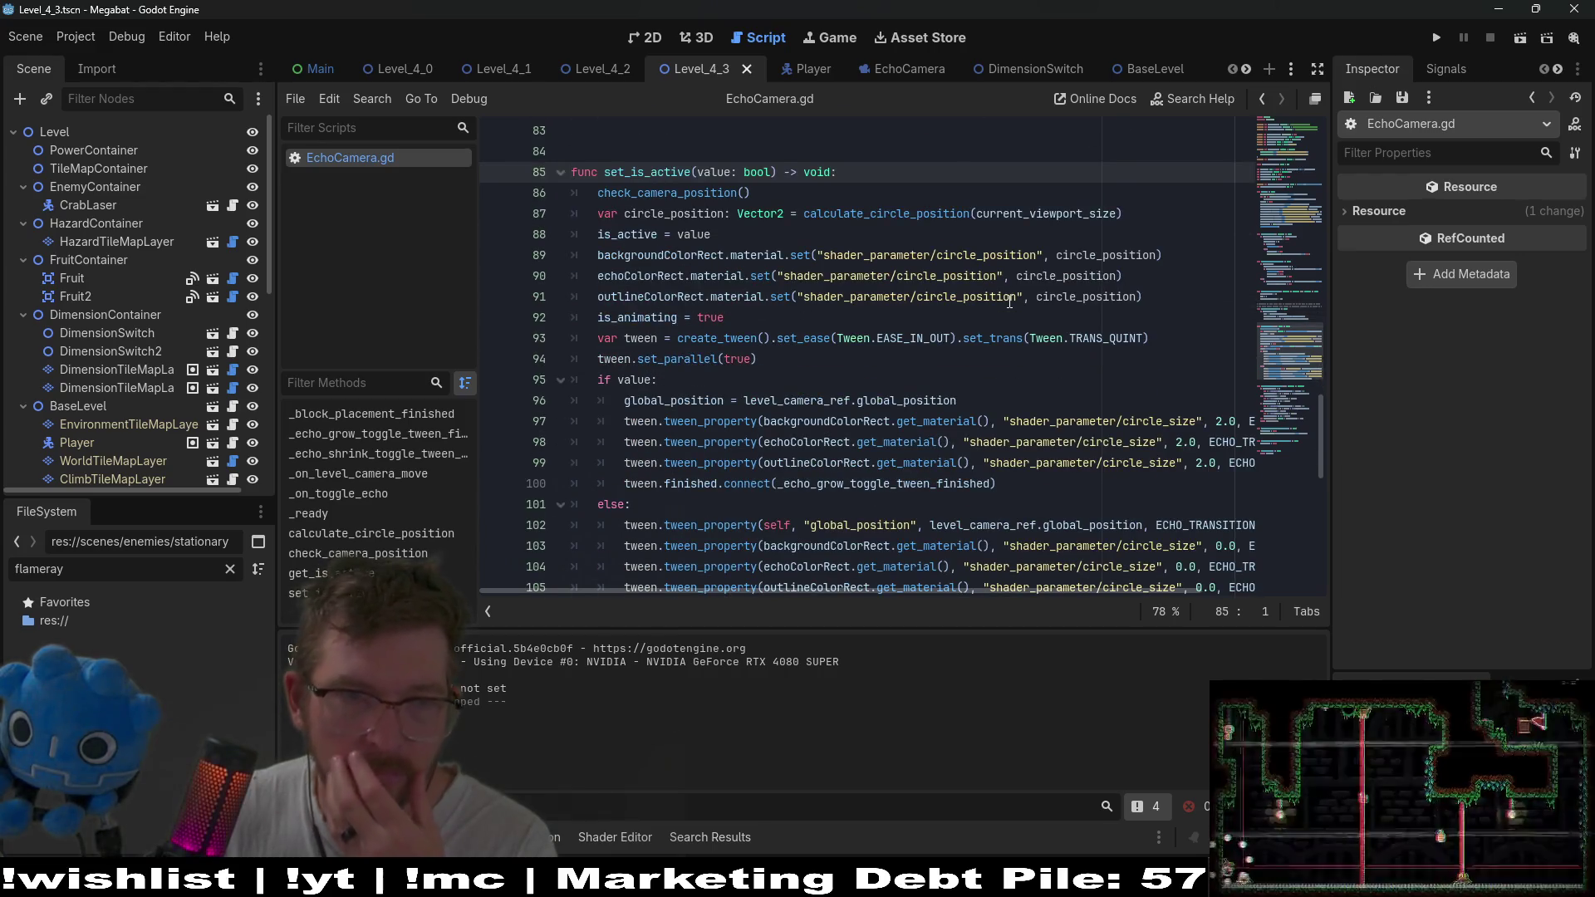
{"action": "scroll", "coordinate": [1009, 301], "scroll_direction": "down", "scroll_amount": 2}
{"action": "double_click", "coordinate": [918, 359]}
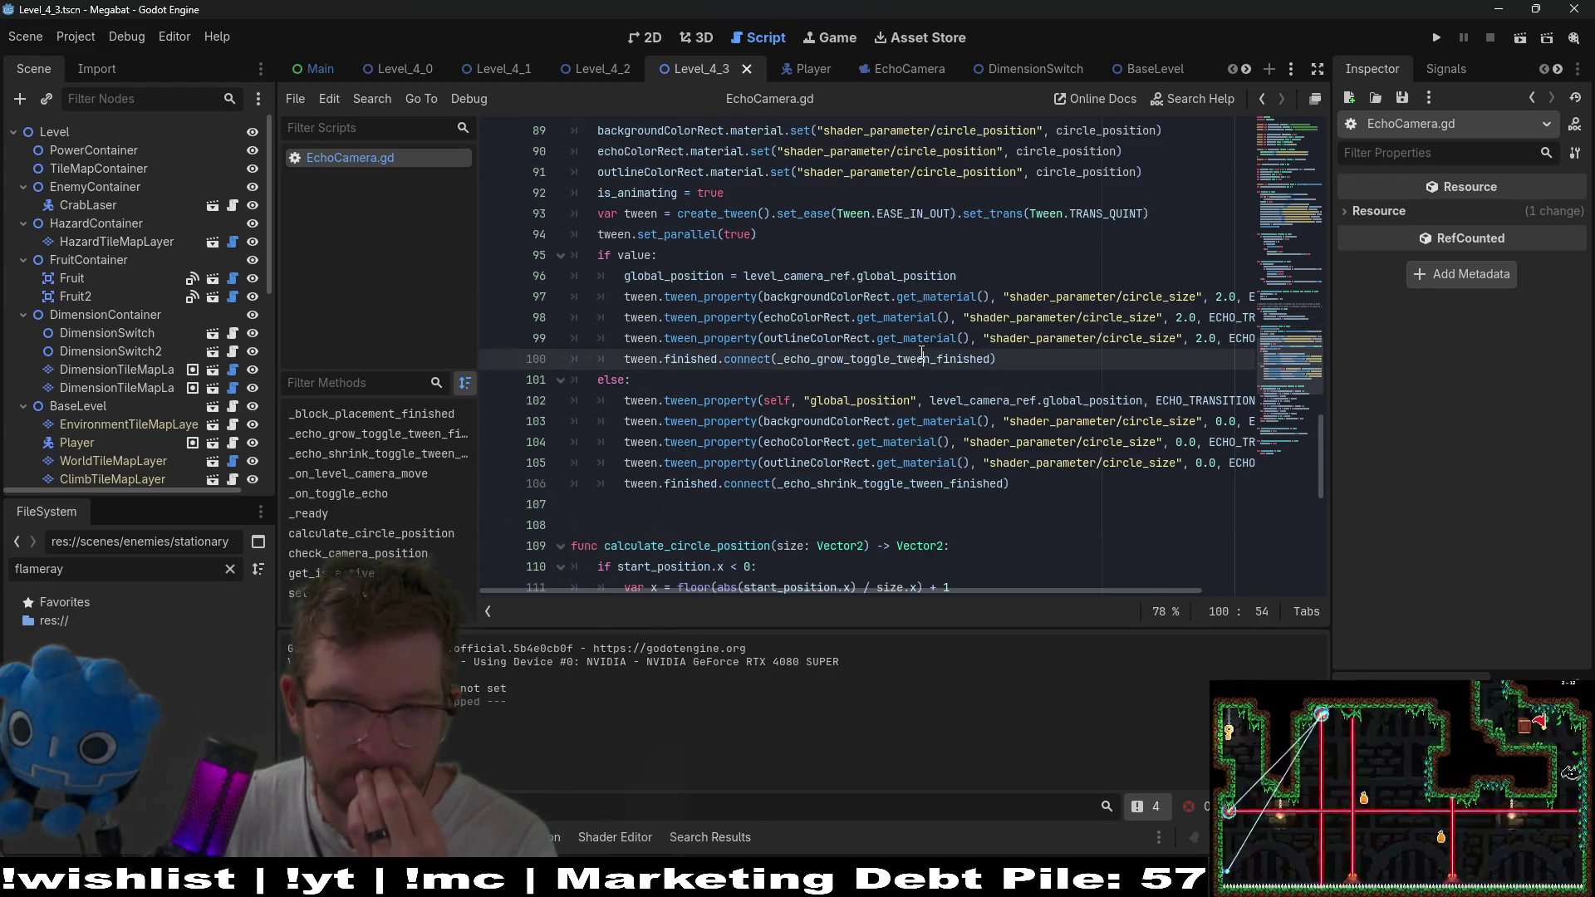
{"action": "left_click", "coordinate": [867, 366], "text": "ctrl"}
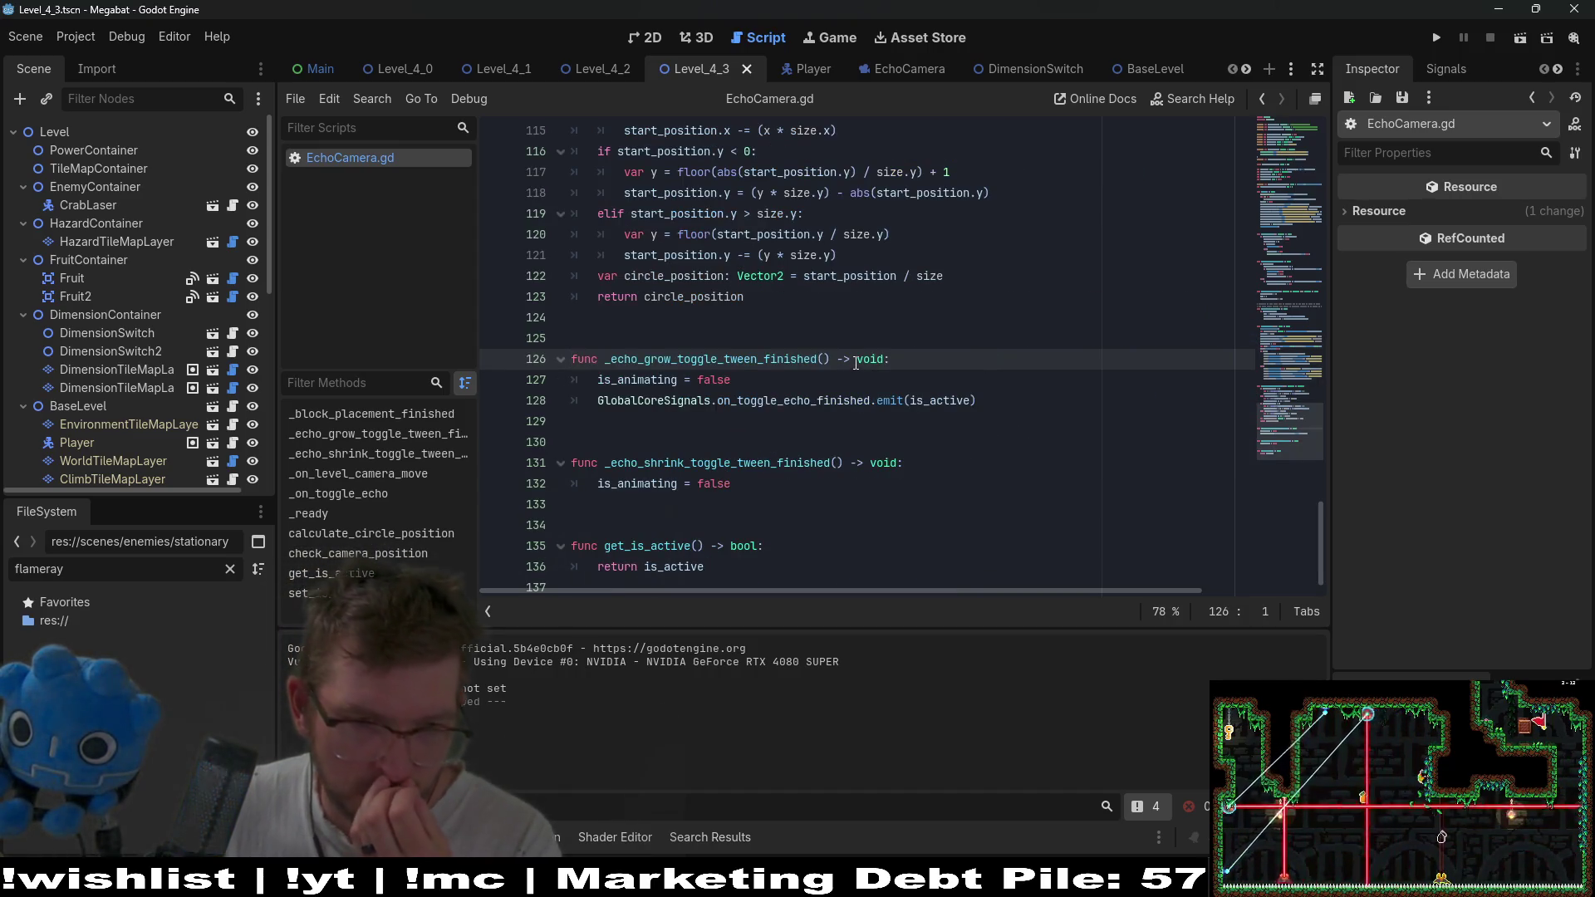
{"action": "scroll", "coordinate": [856, 364], "scroll_direction": "up", "scroll_amount": 4}
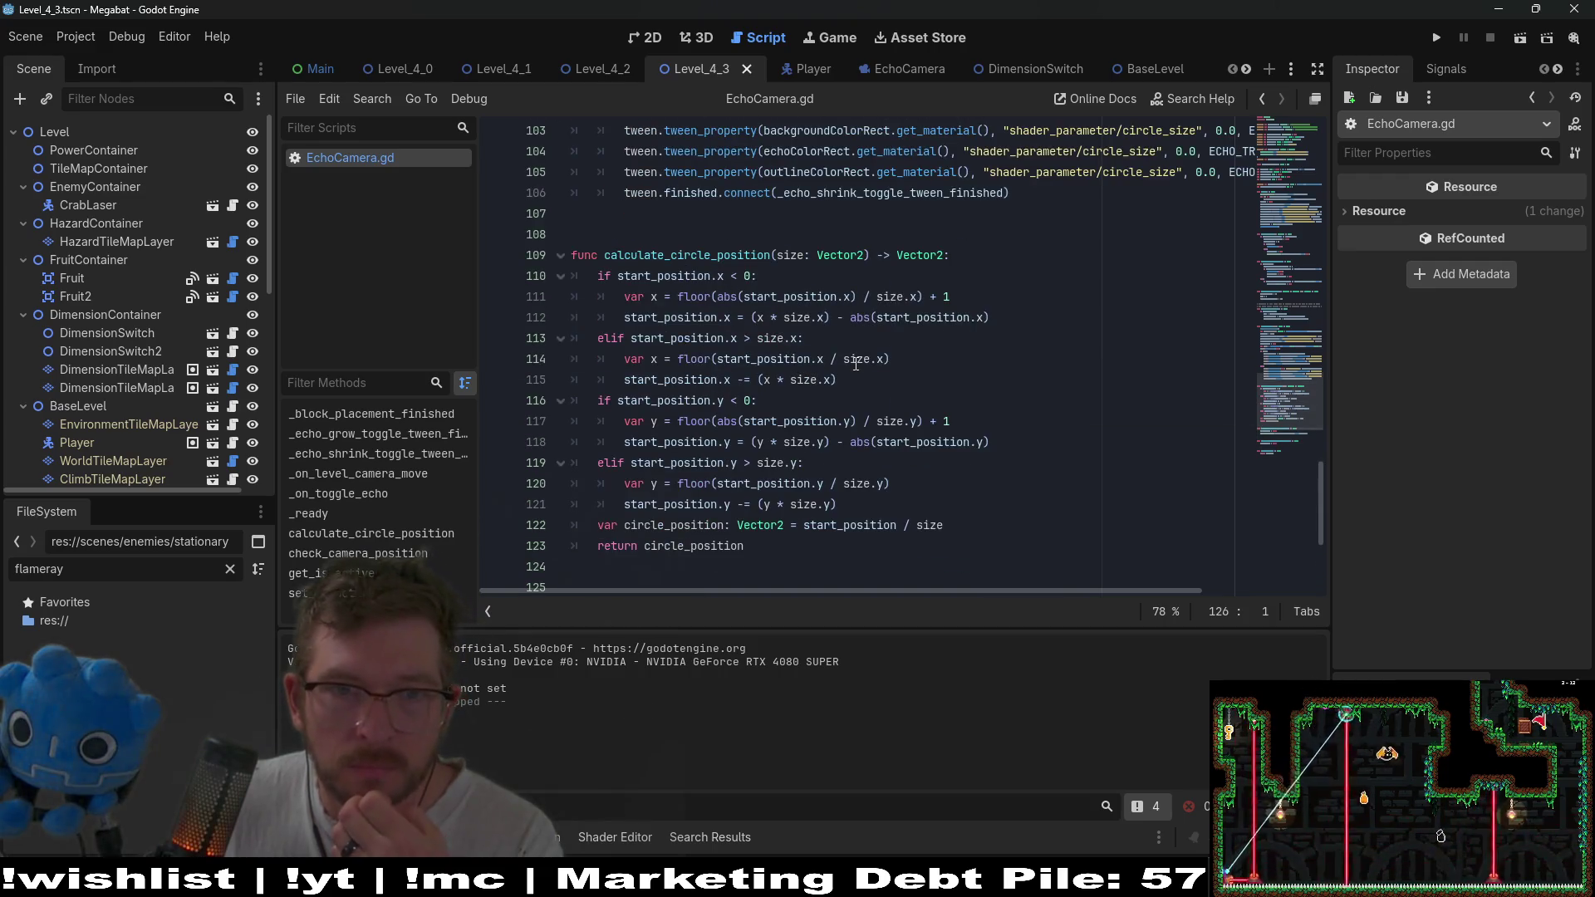
{"action": "scroll", "coordinate": [854, 363], "scroll_direction": "up", "scroll_amount": 5}
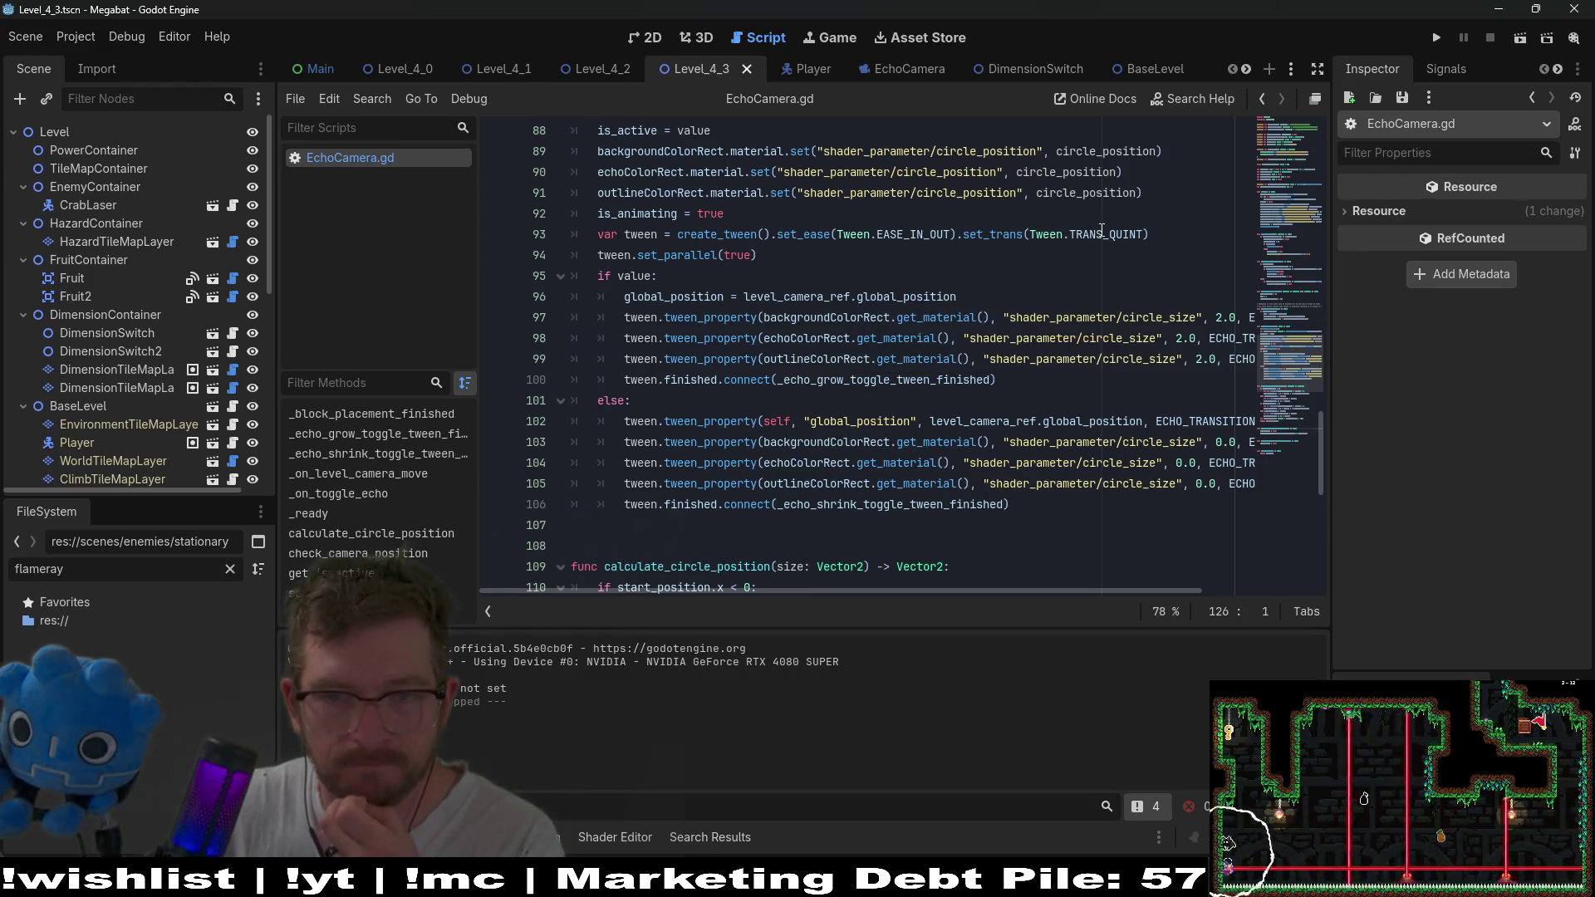
{"action": "mouse_move", "coordinate": [1102, 230]}
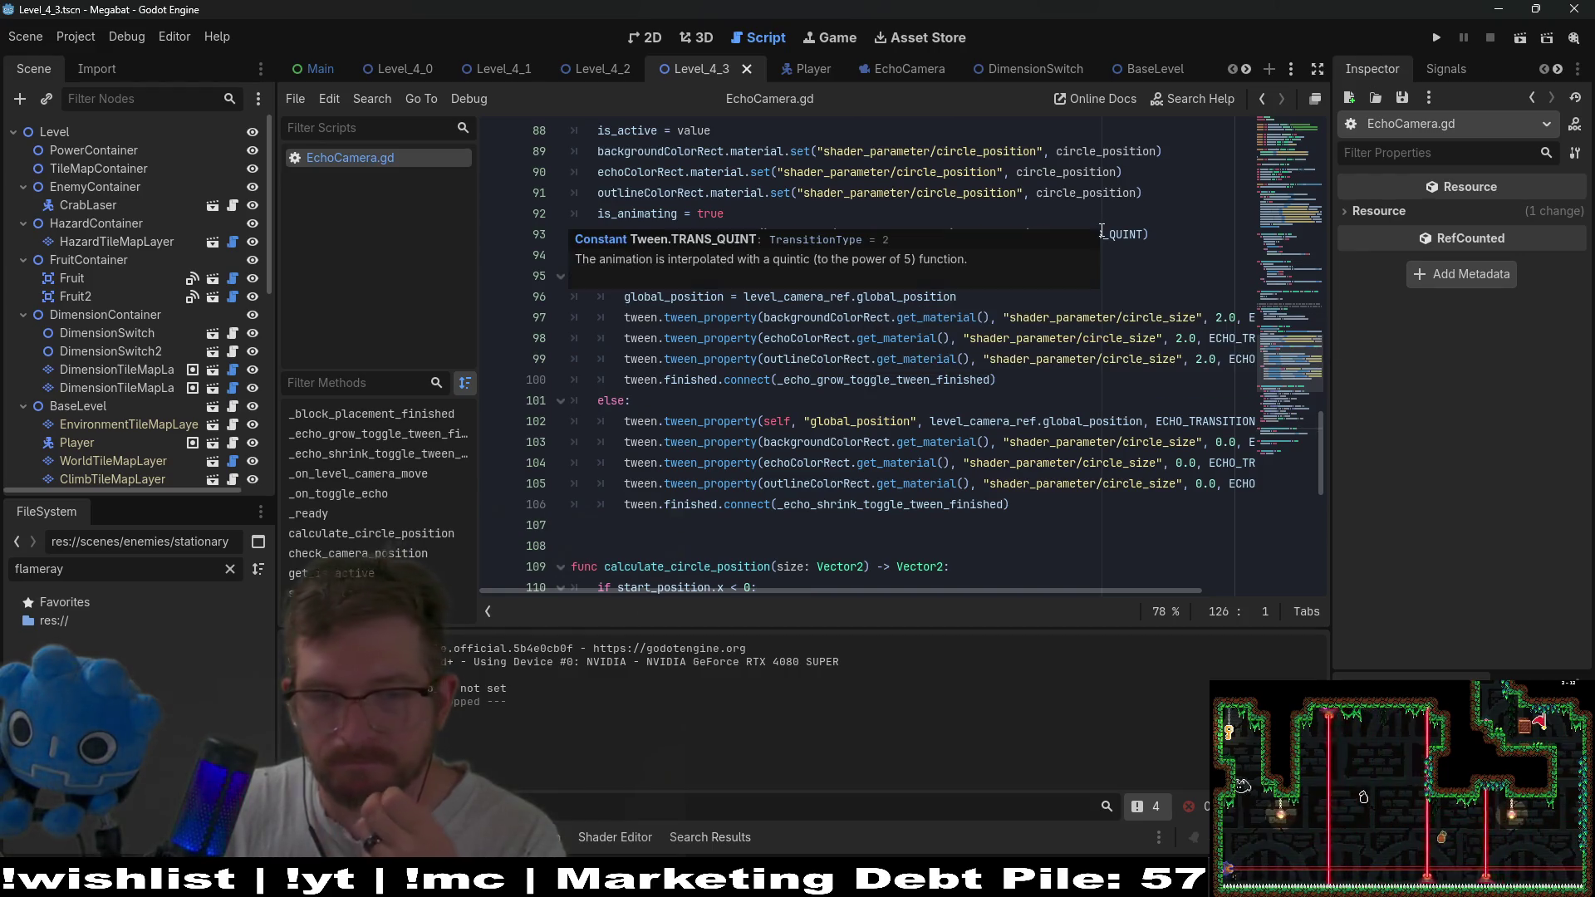
{"action": "left_click", "coordinate": [1522, 39]}
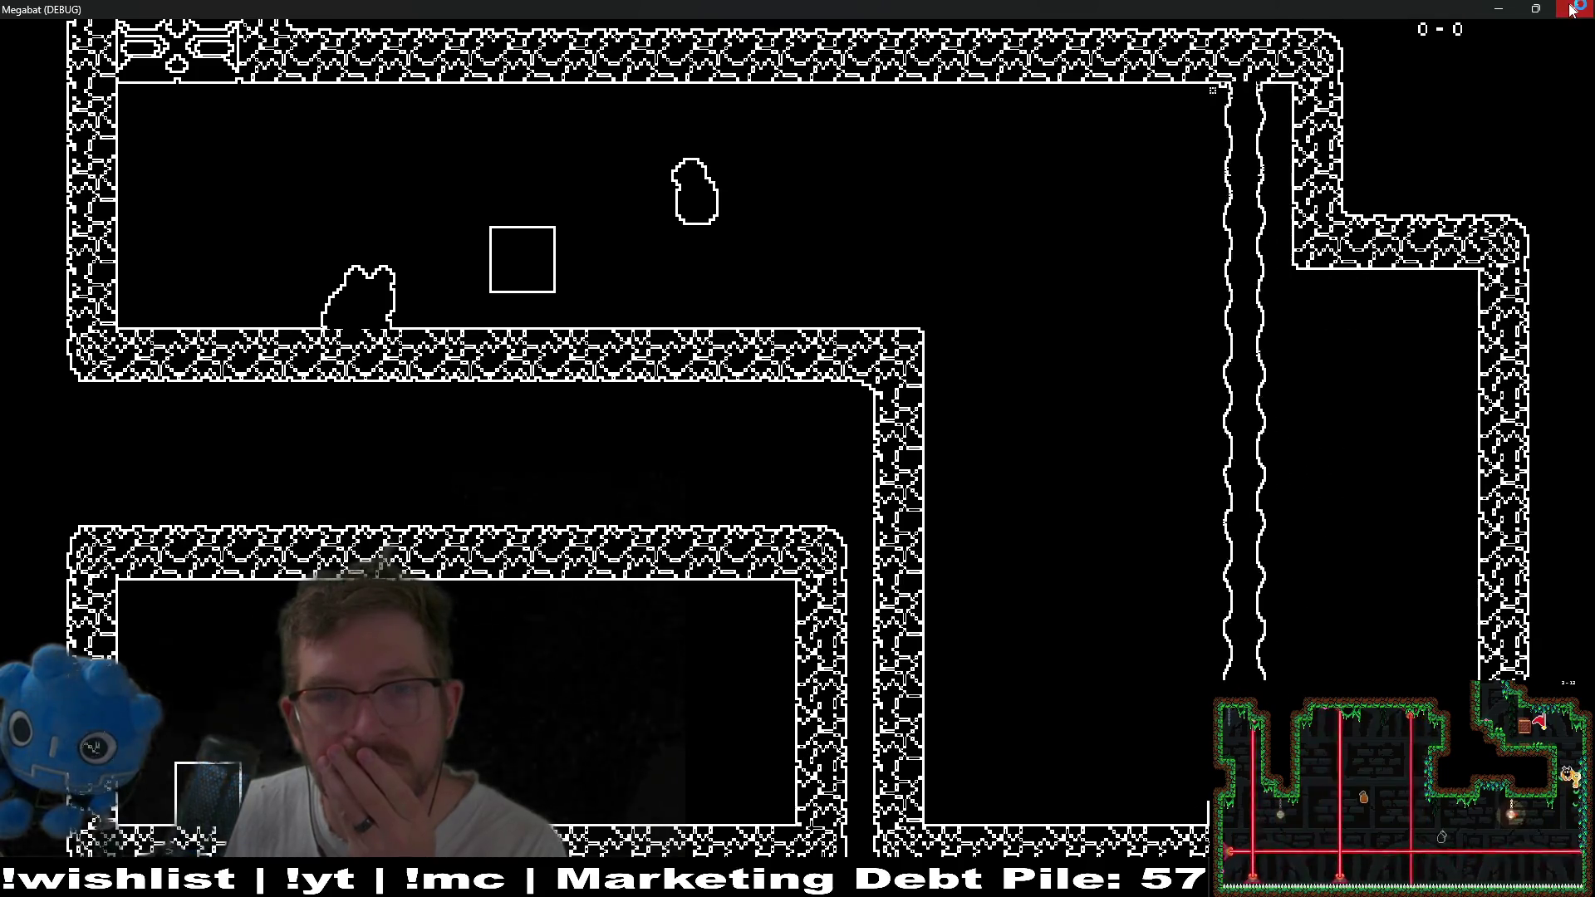
Stop the running game, look over EchoCamera.gd, and relaunch the level under the debugger.
{"action": "key", "text": "F8"}
{"action": "scroll", "coordinate": [824, 248], "scroll_direction": "up", "scroll_amount": 14}
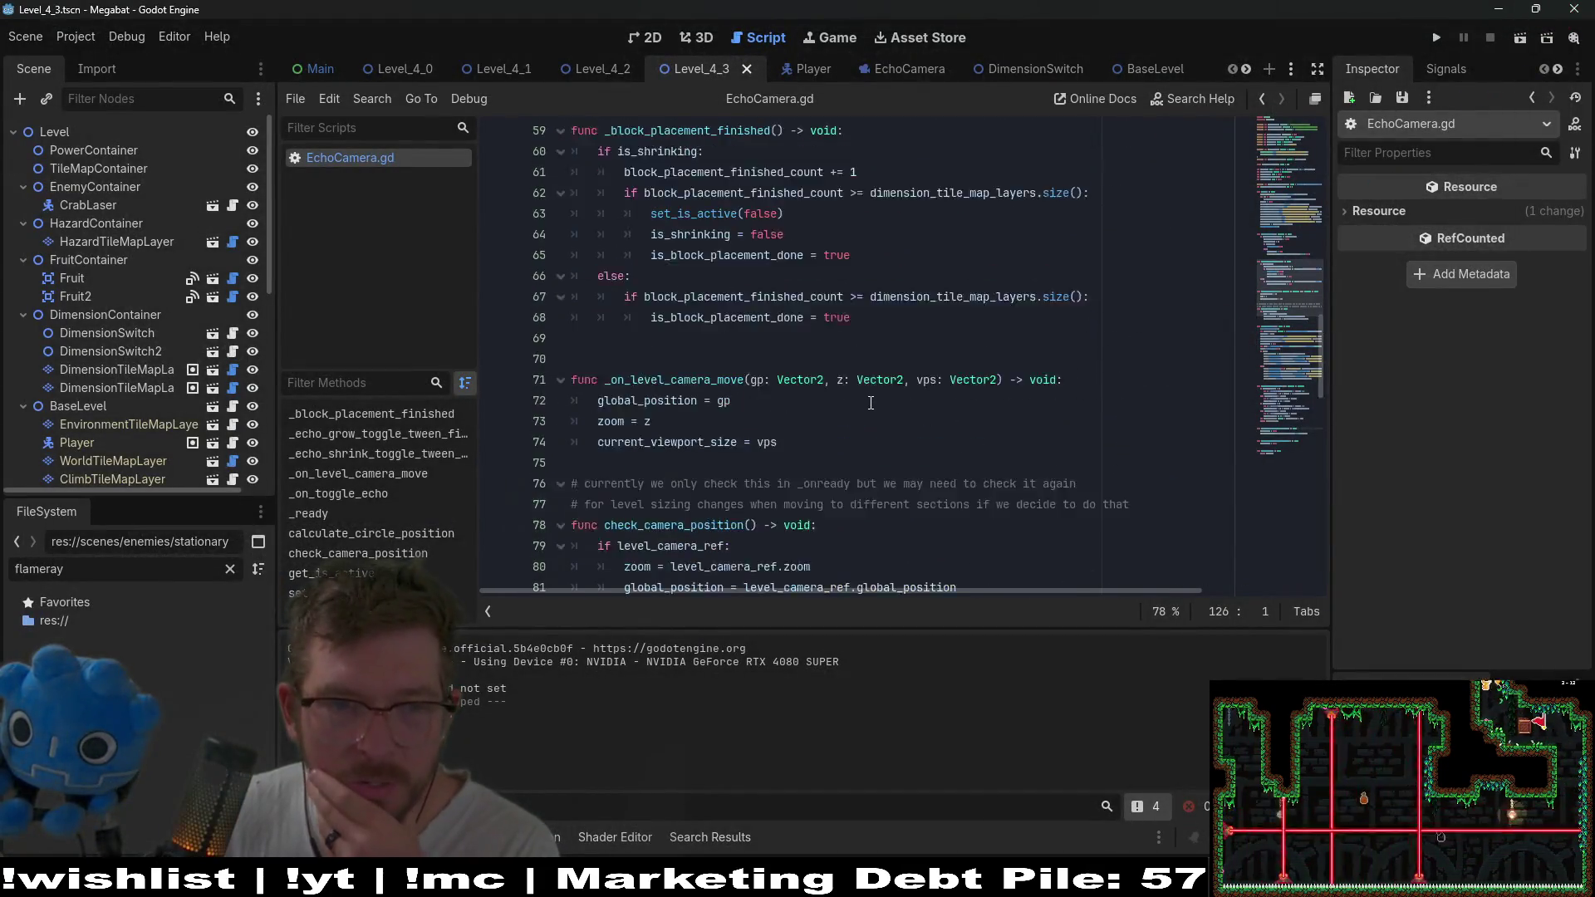
{"action": "scroll", "coordinate": [871, 402], "scroll_direction": "up", "scroll_amount": 7}
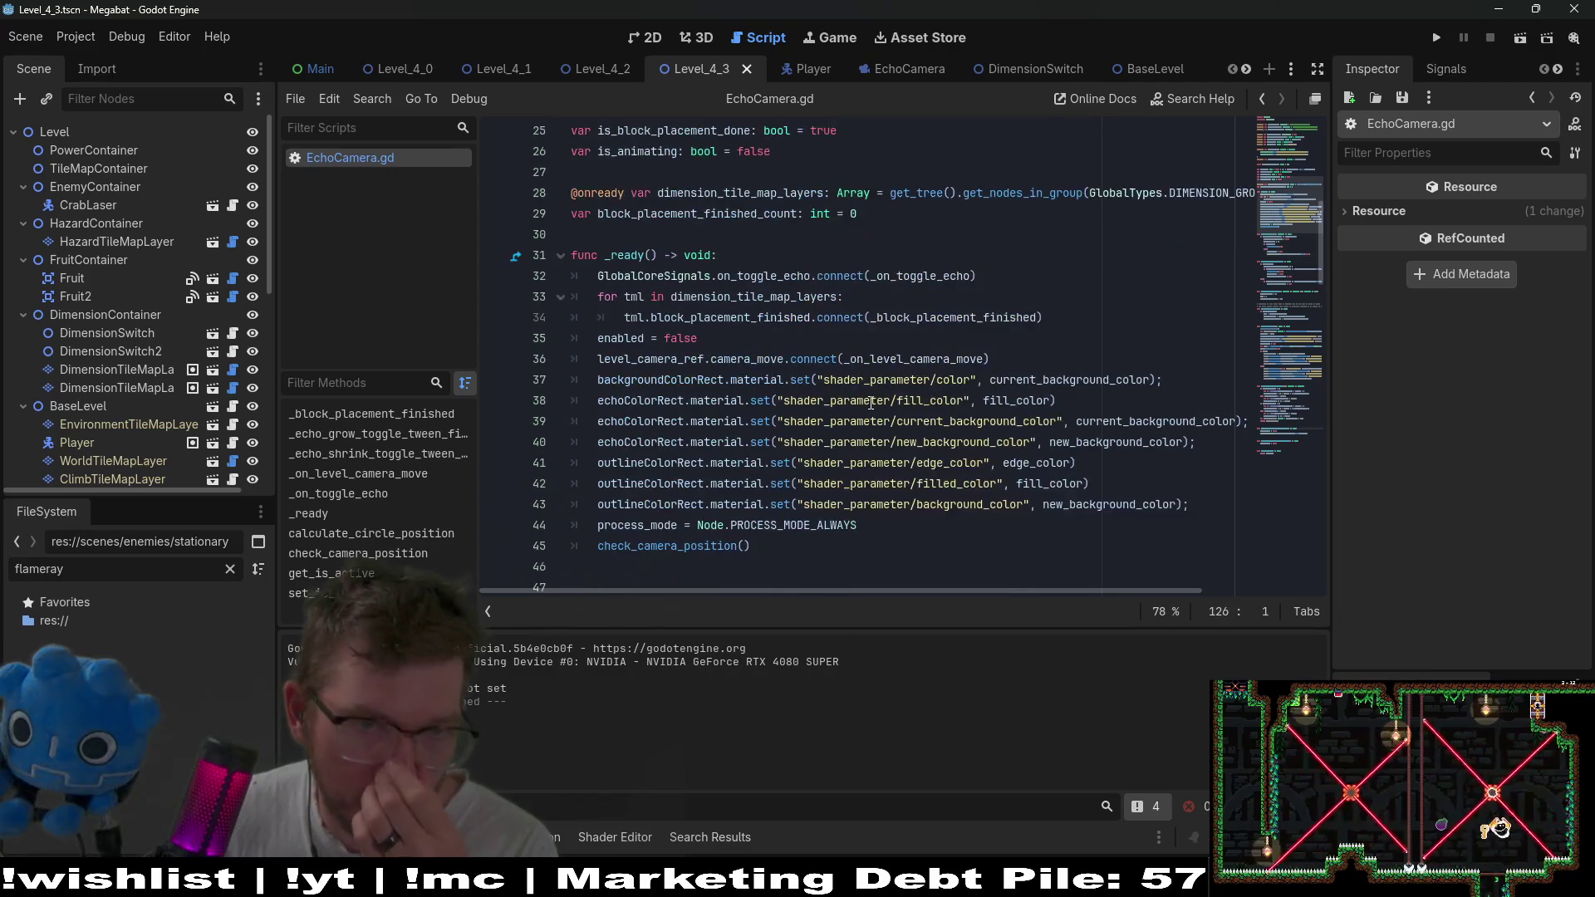
{"action": "scroll", "coordinate": [870, 403], "scroll_direction": "down", "scroll_amount": 9}
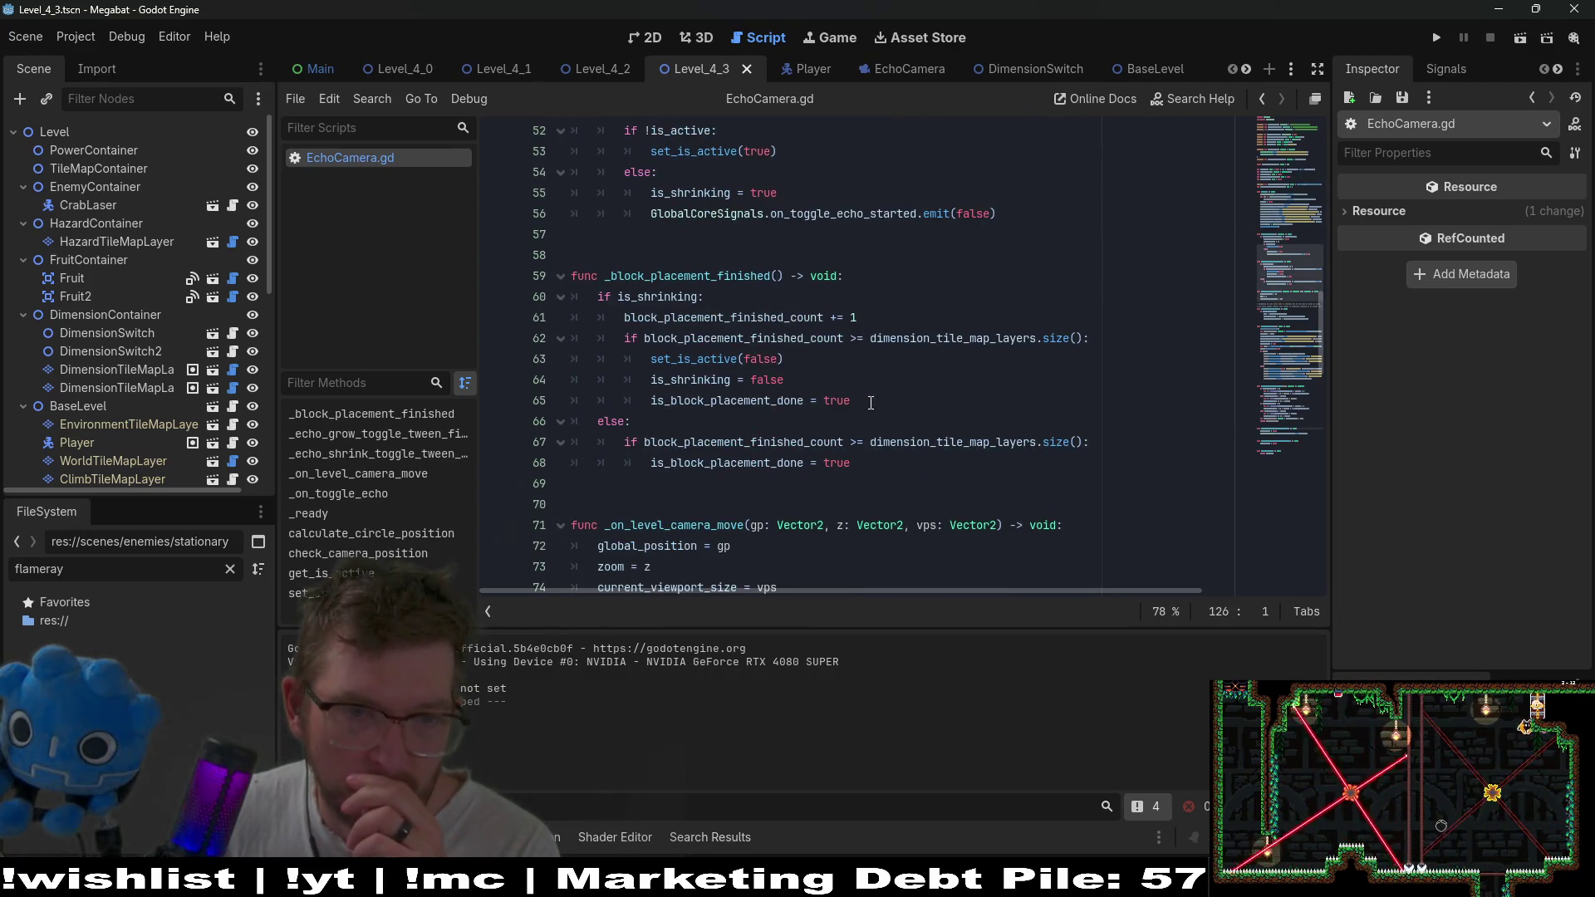
{"action": "scroll", "coordinate": [780, 328], "scroll_direction": "up", "scroll_amount": 4}
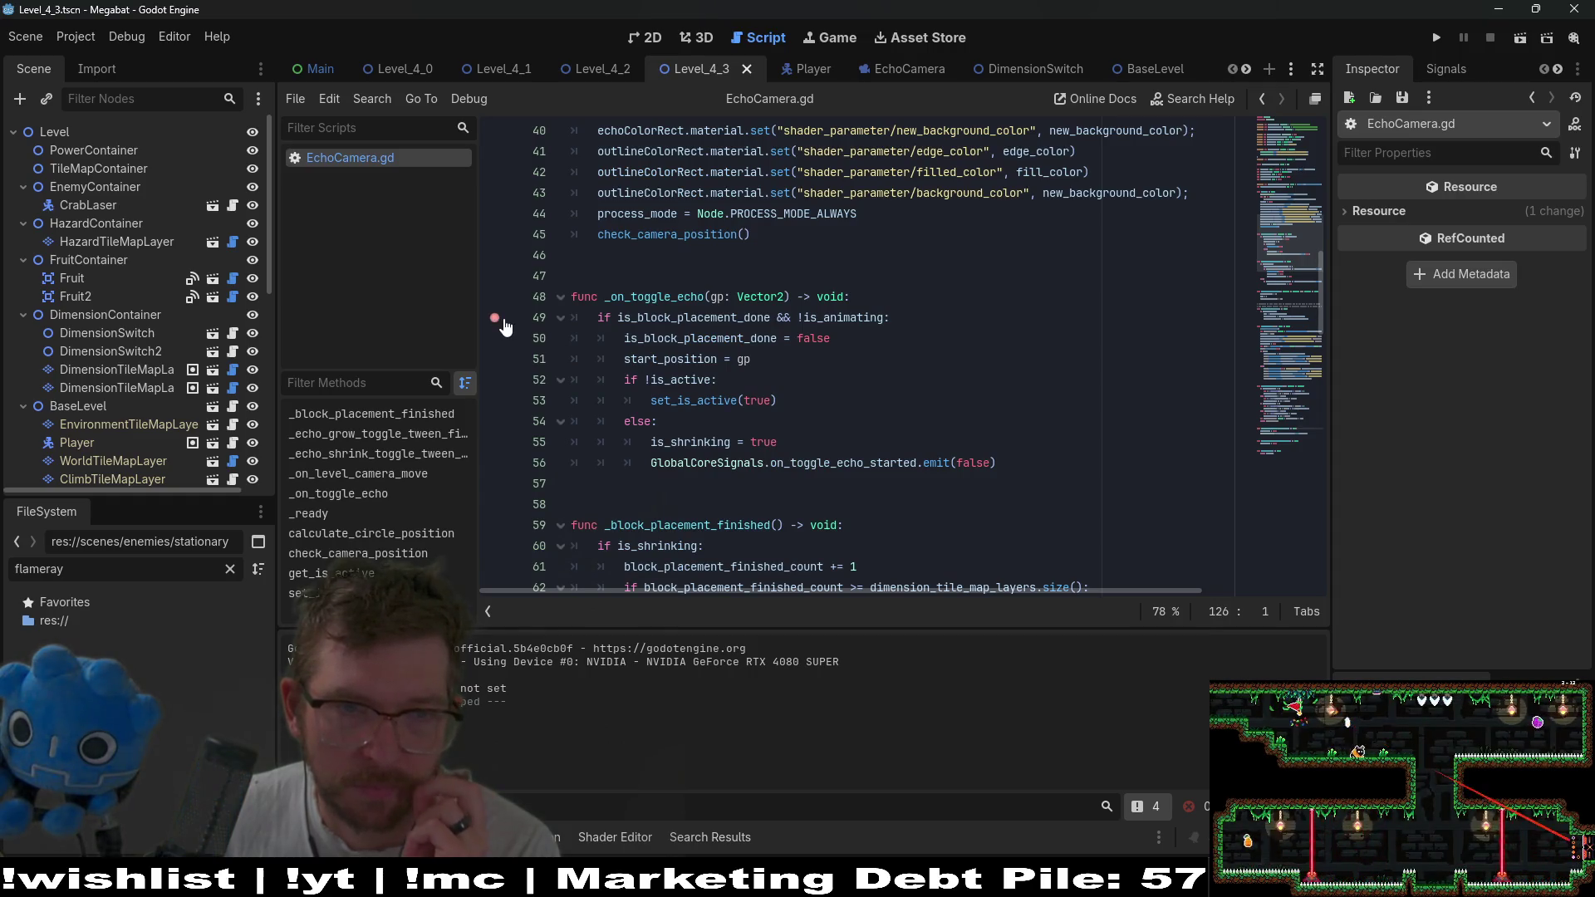
{"action": "left_click", "coordinate": [1519, 39]}
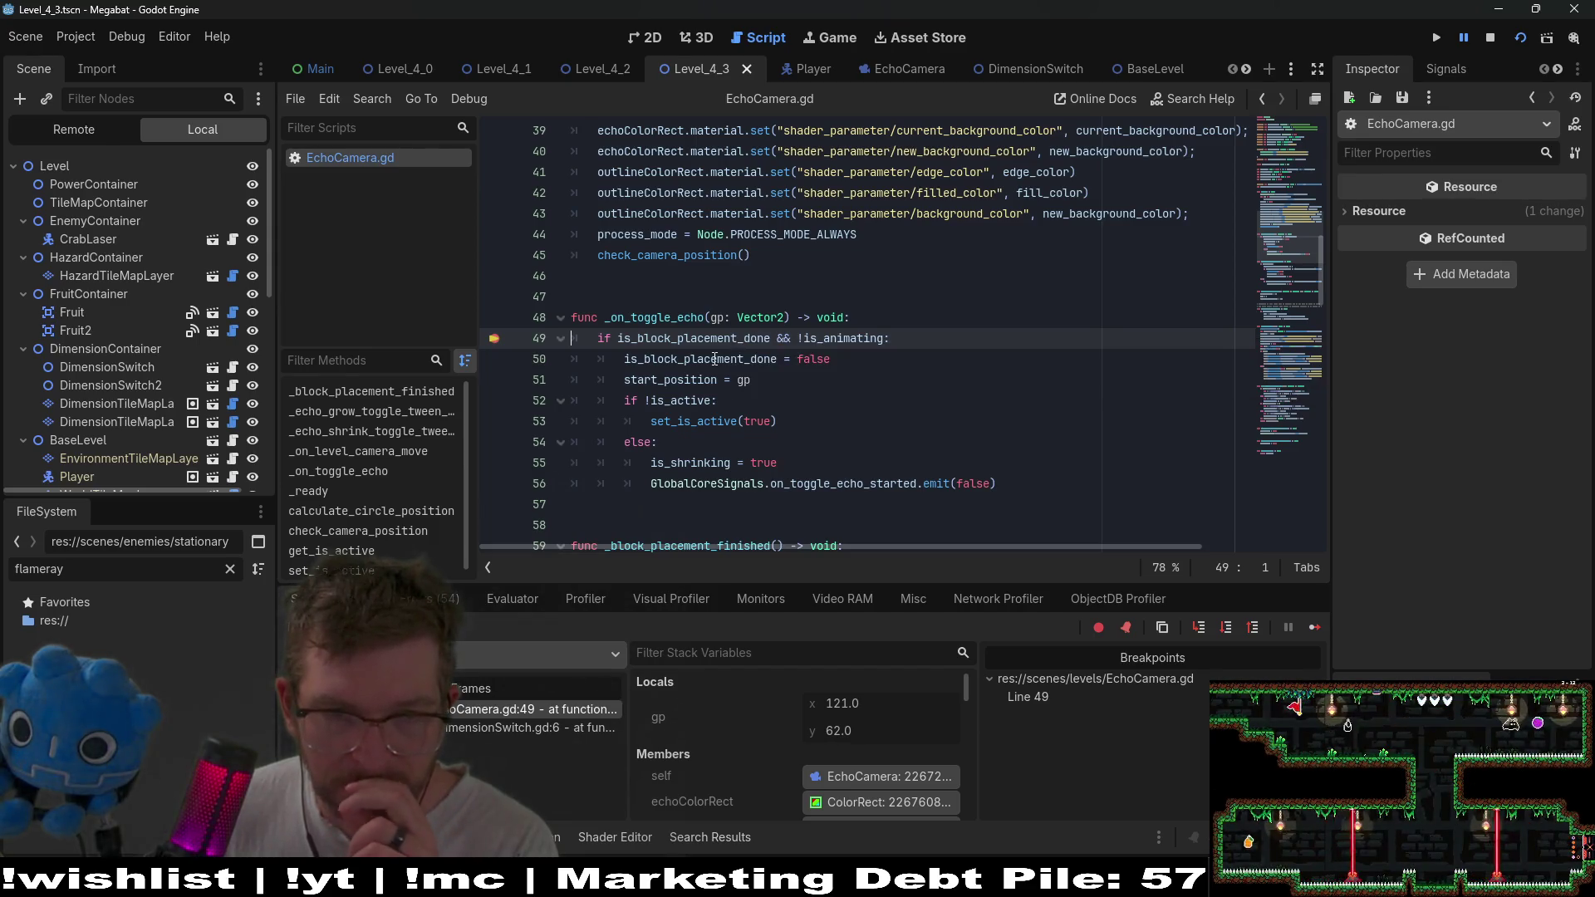
Copy the block_placement_finished_count increment line from the is_shrinking branch.
{"action": "scroll", "coordinate": [834, 310], "scroll_direction": "down", "scroll_amount": 3}
{"action": "scroll", "coordinate": [855, 305], "scroll_direction": "down", "scroll_amount": 1}
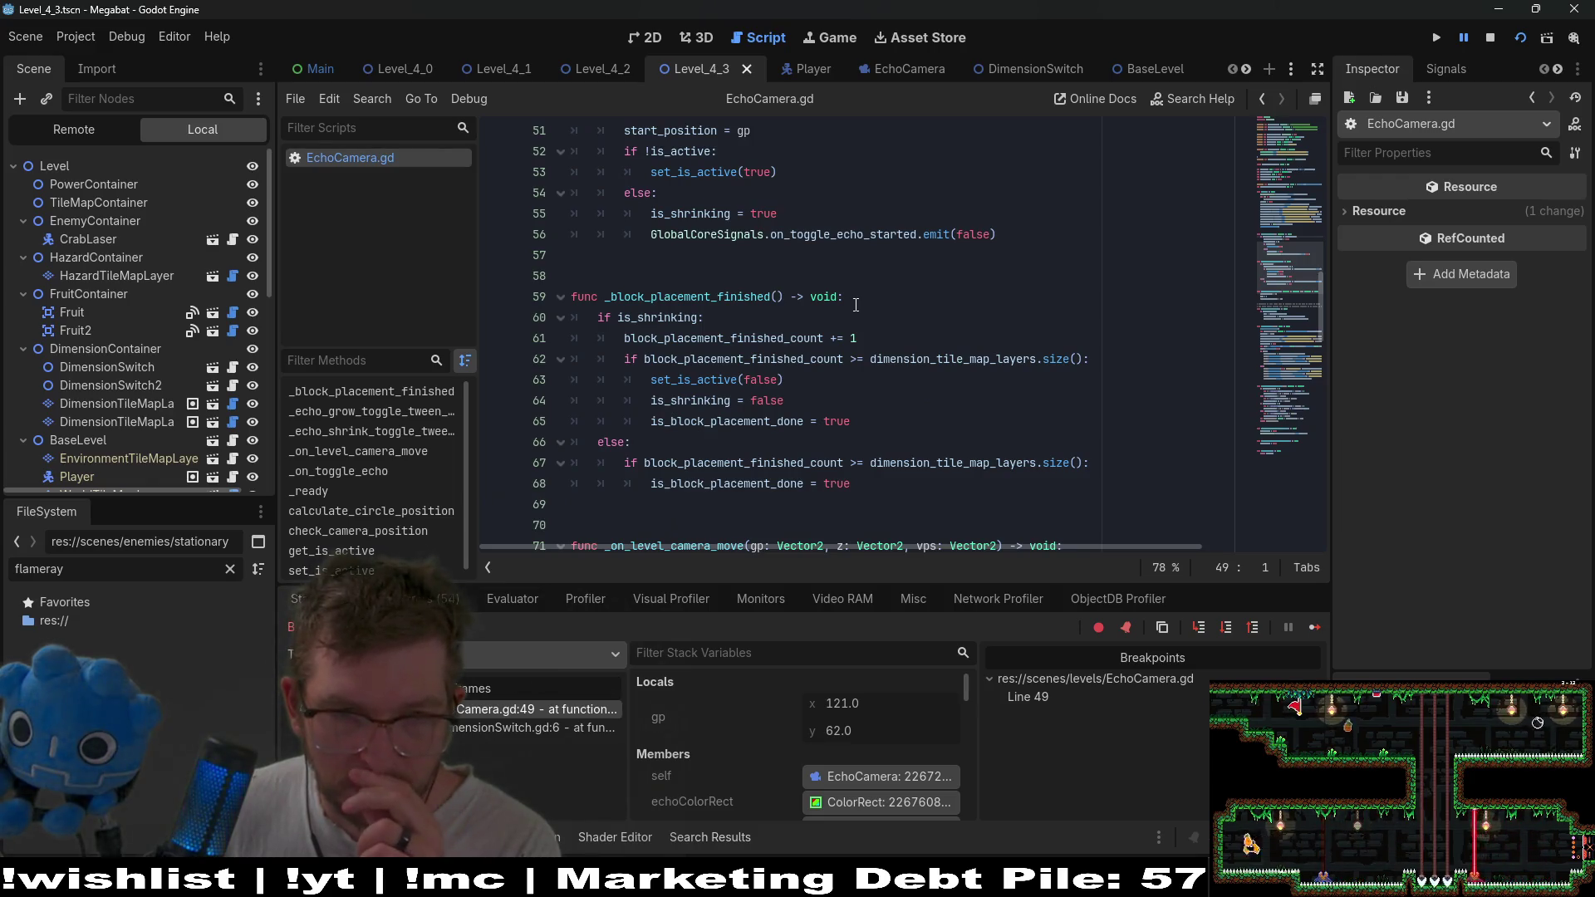
{"action": "left_click_drag", "start_coordinate": [857, 338], "coordinate": [870, 321]}
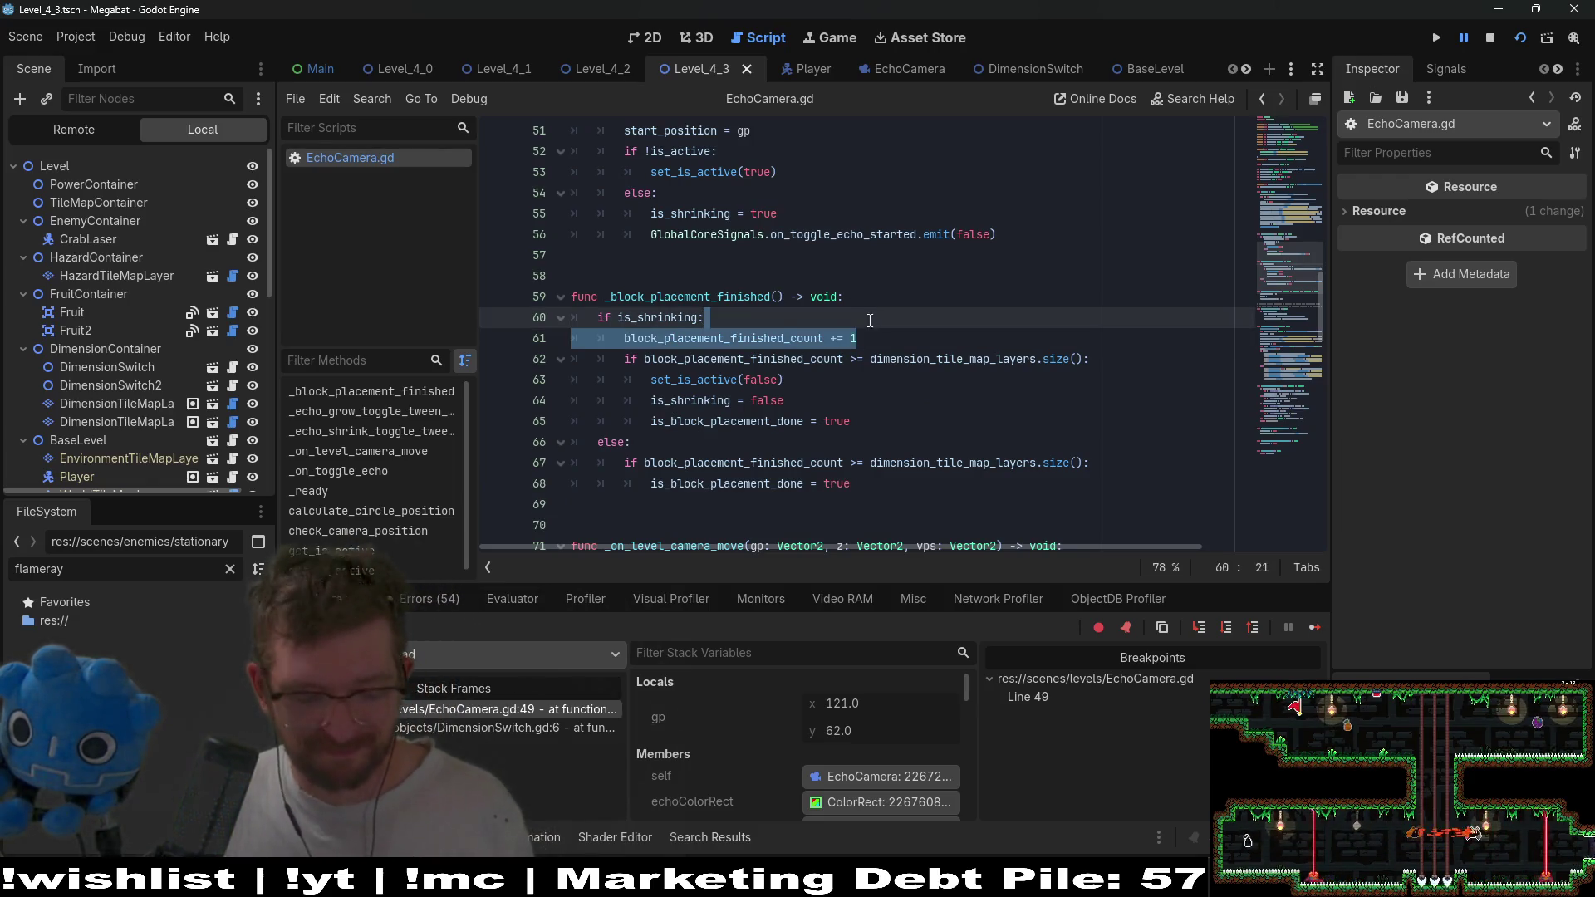
{"action": "key", "text": "ctrl+c"}
Paste the count increment into the else branch and save the script.
{"action": "left_click", "coordinate": [798, 442]}
{"action": "key", "text": "ctrl+v"}
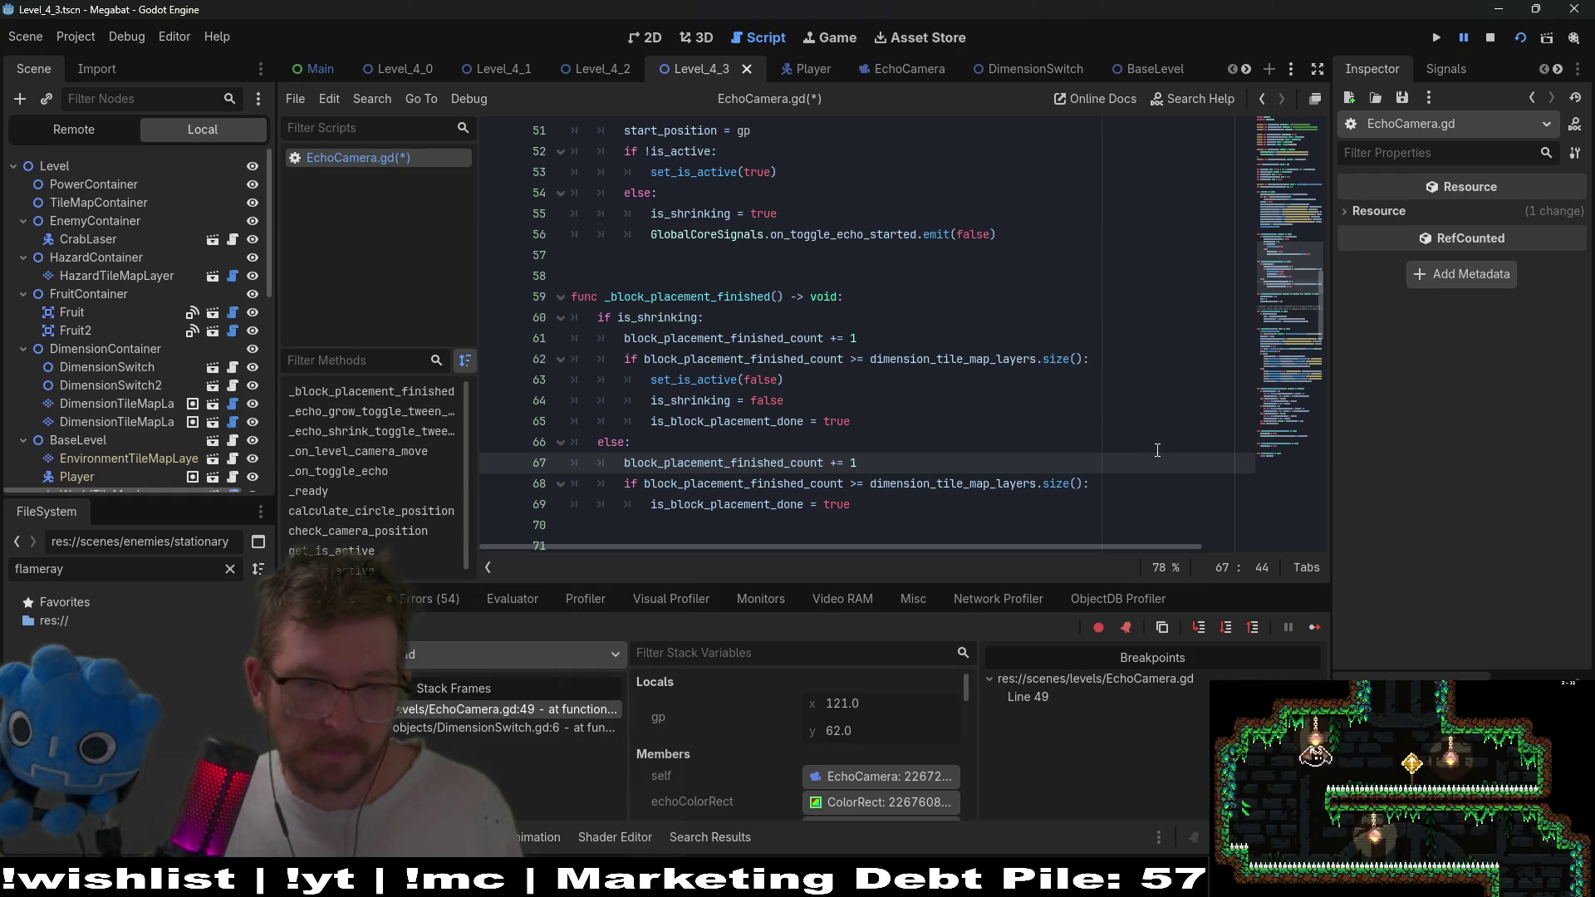
{"action": "key", "text": "ctrl+s"}
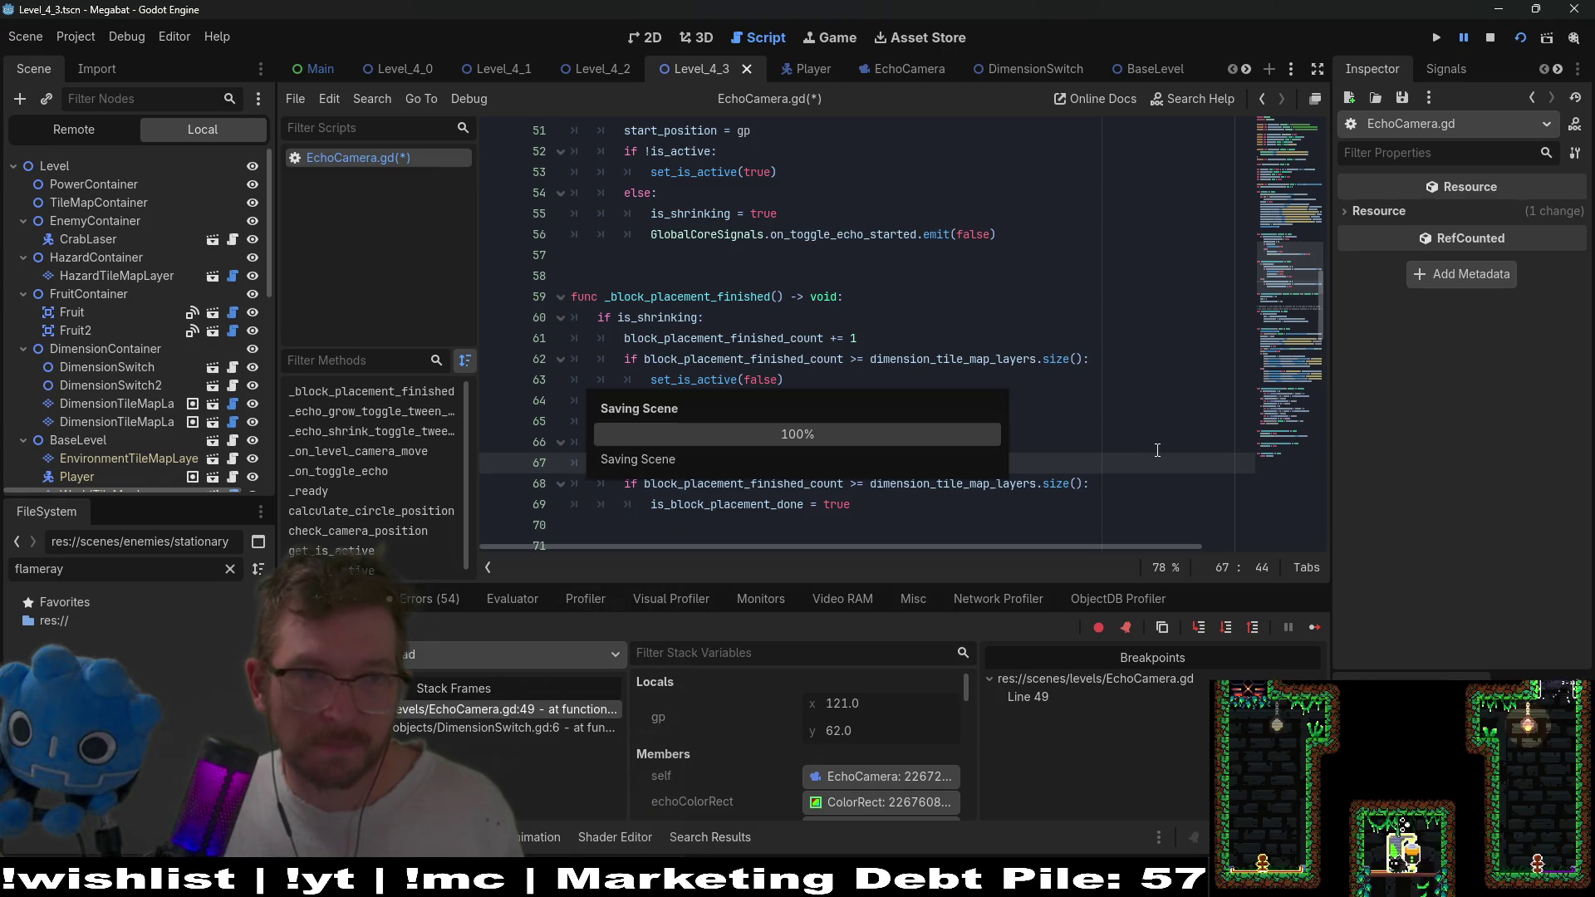
Move the count increment above the is_shrinking check, one indent level out.
{"action": "left_click_drag", "start_coordinate": [895, 341], "coordinate": [894, 312]}
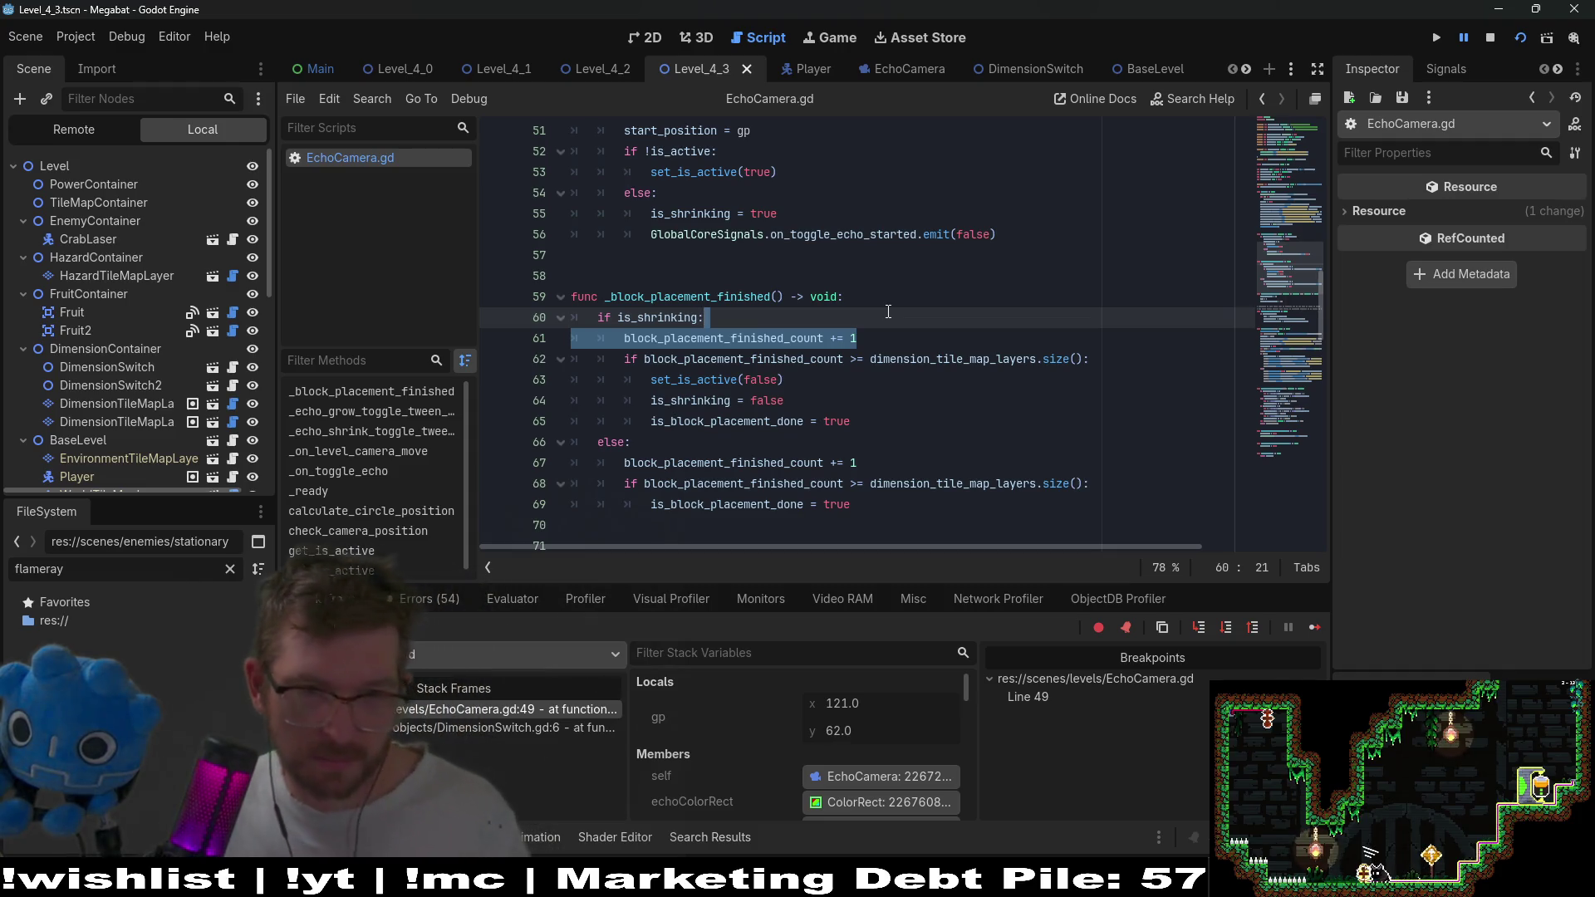
{"action": "key", "text": "ctrl+x"}
{"action": "key", "text": "Up"}
{"action": "key", "text": "End"}
{"action": "key", "text": "ctrl+v"}
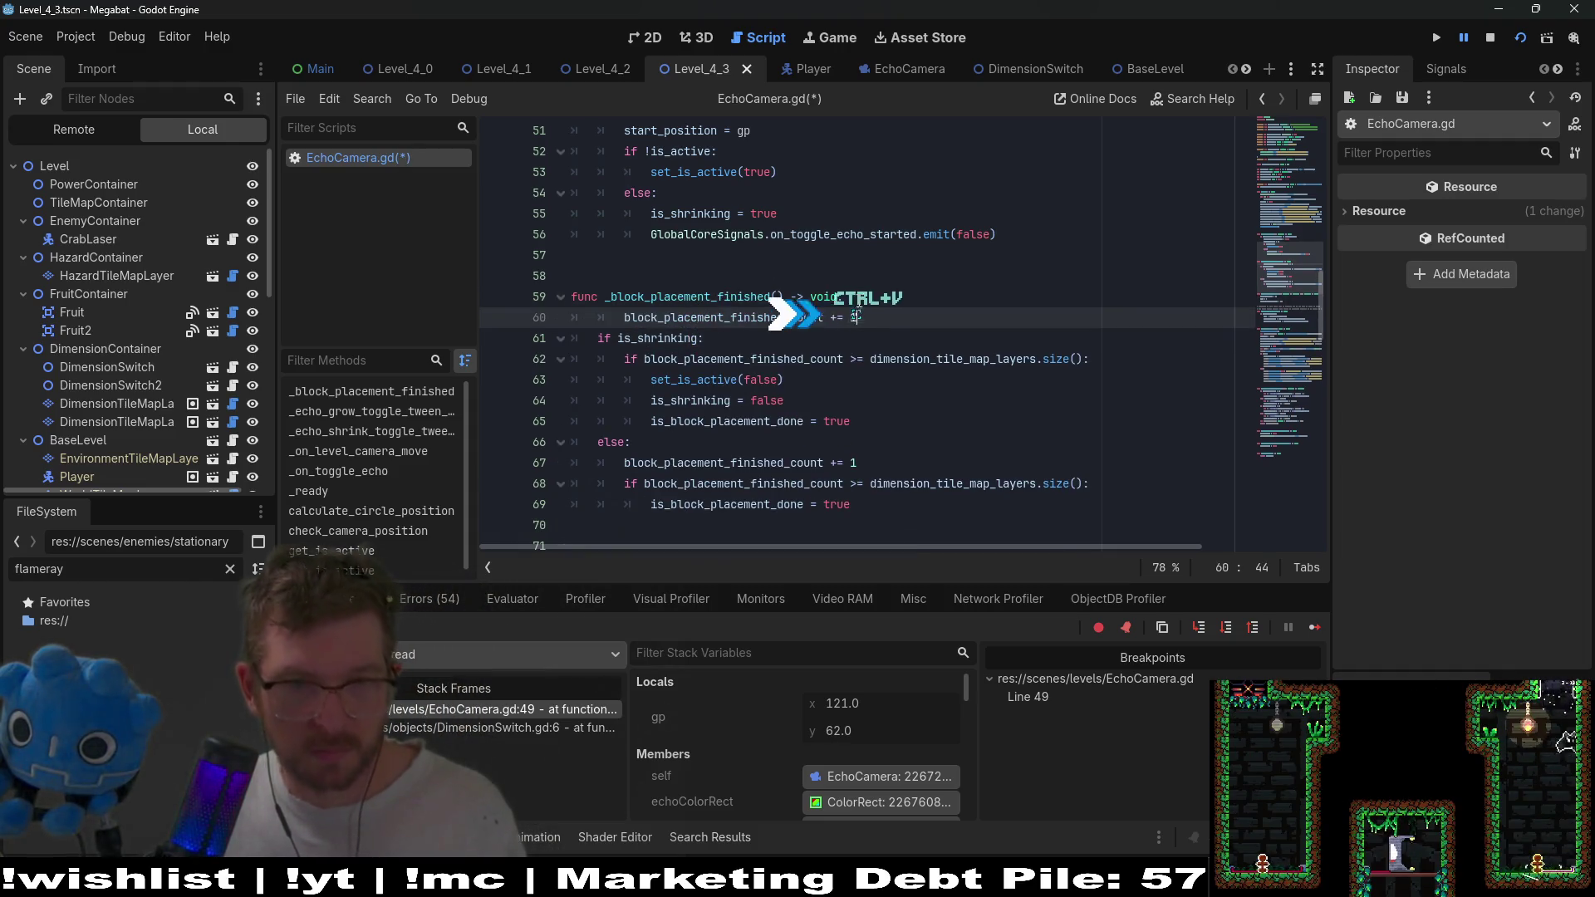
{"action": "key", "text": "Home"}
{"action": "key", "text": "BackSpace"}
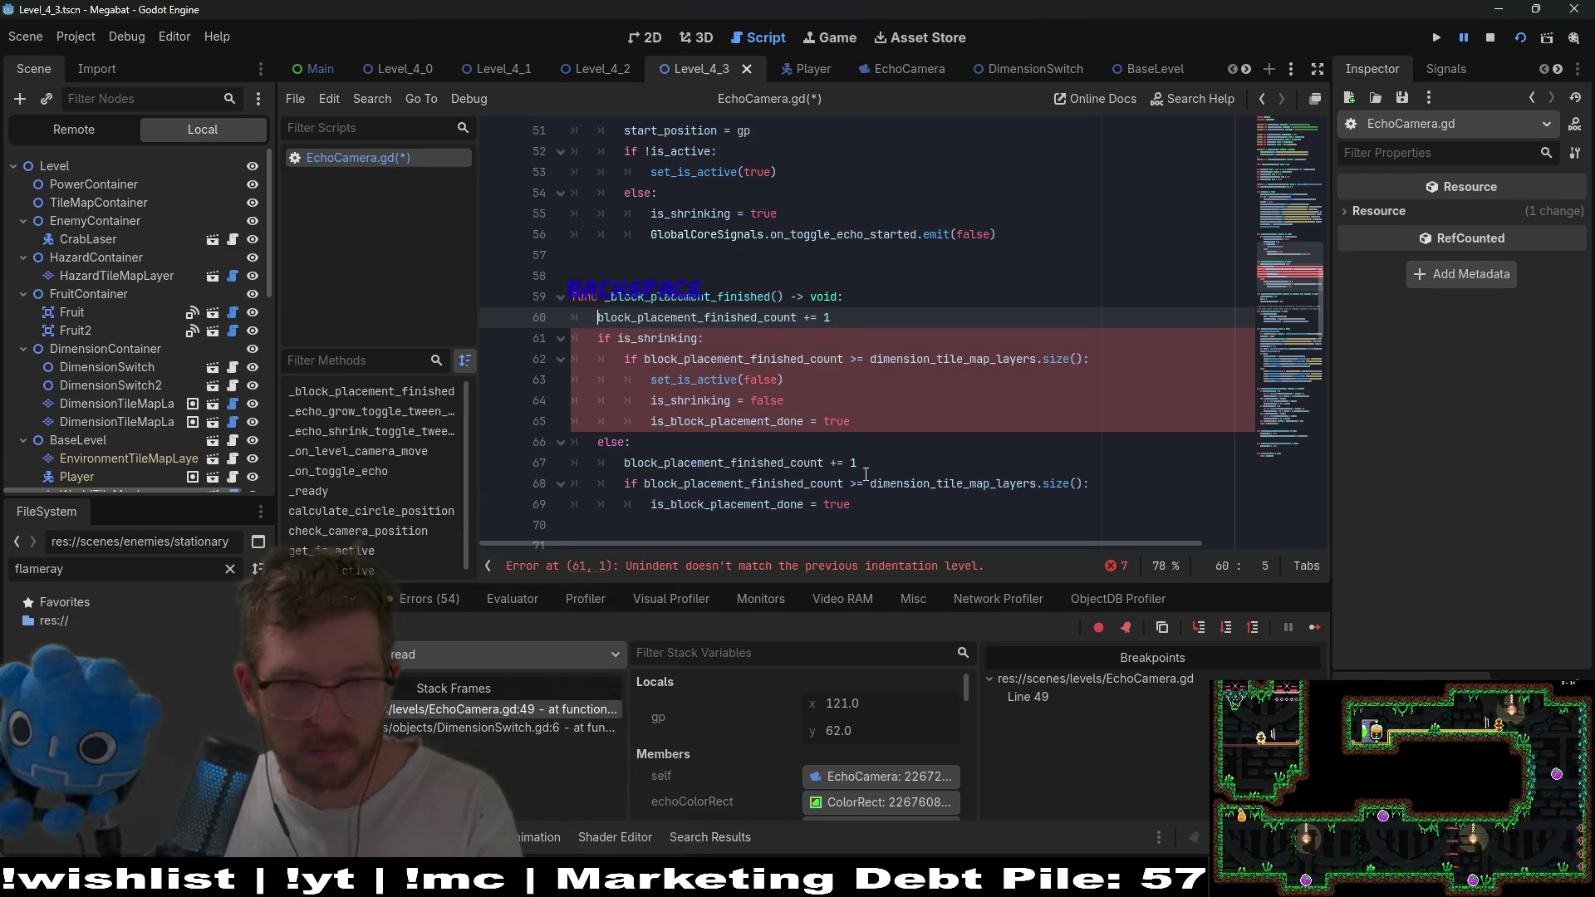
Delete the duplicate increment from the else branch and save EchoCamera.gd.
{"action": "left_click_drag", "start_coordinate": [861, 462], "coordinate": [875, 442]}
{"action": "key", "text": "BackSpace"}
{"action": "left_click", "coordinate": [874, 421]}
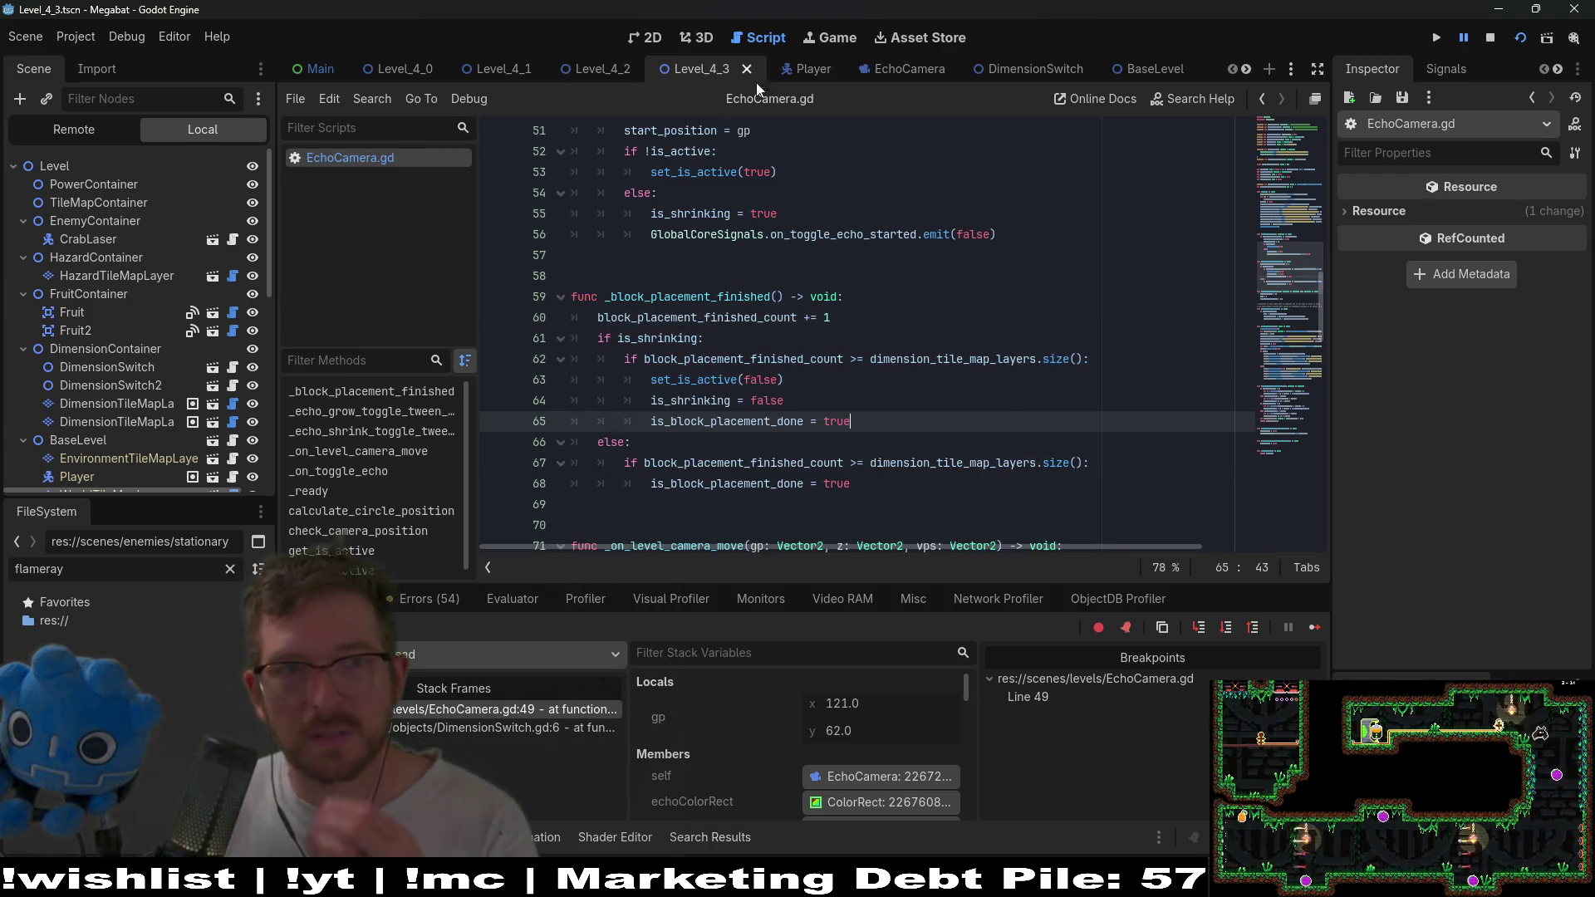
{"action": "key", "text": "ctrl+s"}
{"action": "scroll", "coordinate": [582, 332], "scroll_direction": "up", "scroll_amount": 8}
{"action": "scroll", "coordinate": [582, 332], "scroll_direction": "down", "scroll_amount": 4}
Remove the line-49 breakpoint, rerun the level, toggle echo with Right, then close the game.
{"action": "left_click", "coordinate": [494, 341]}
{"action": "left_click", "coordinate": [1513, 40]}
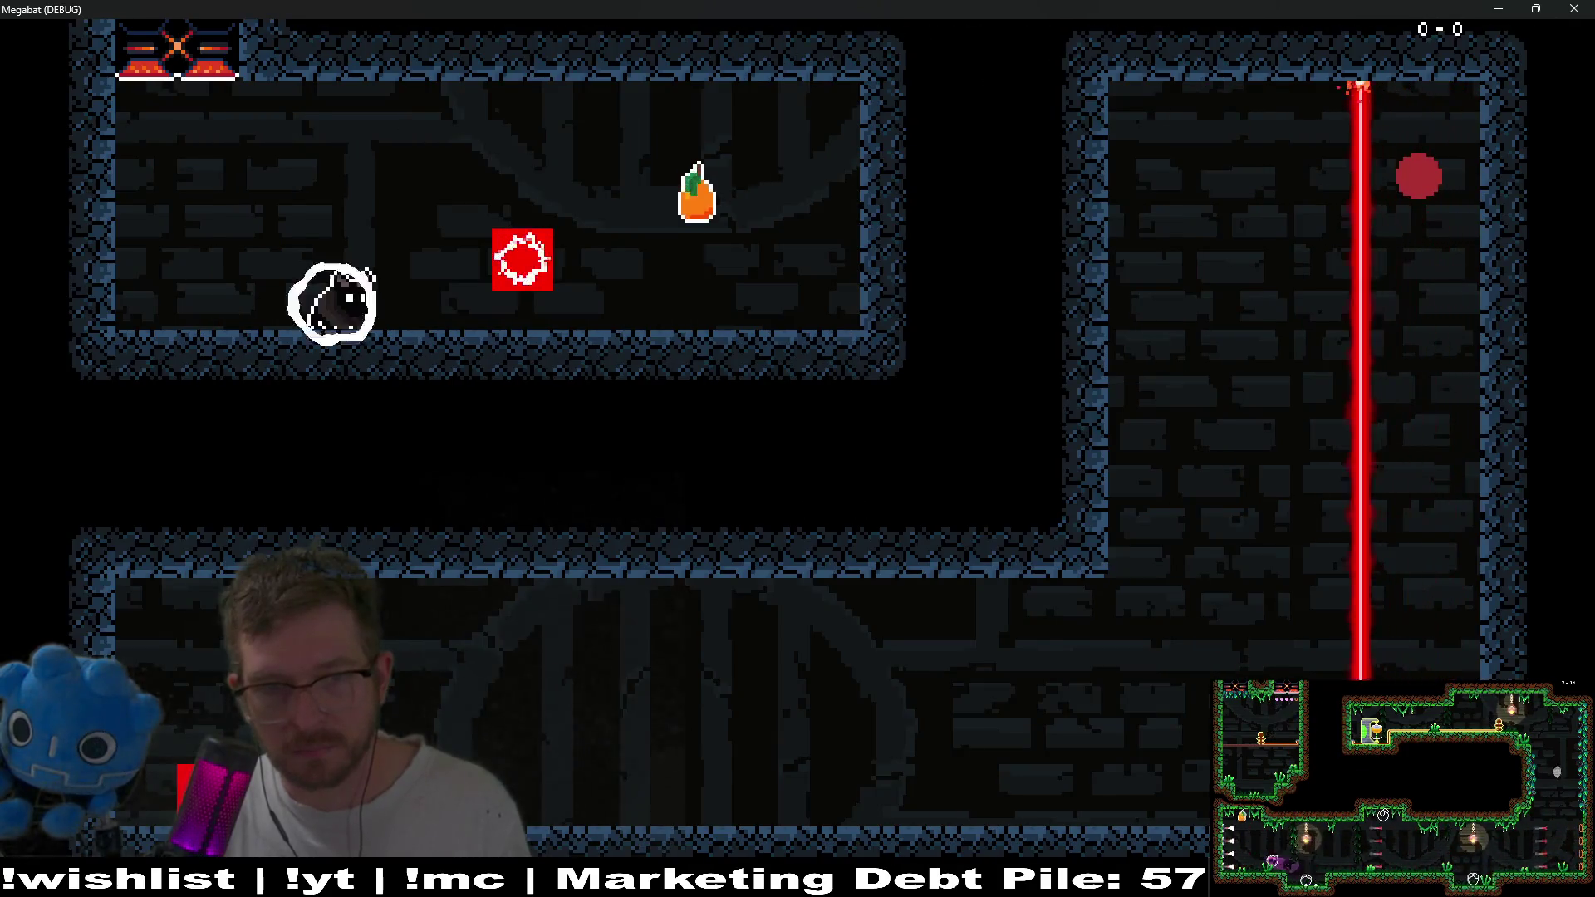
{"action": "key", "text": "Right"}
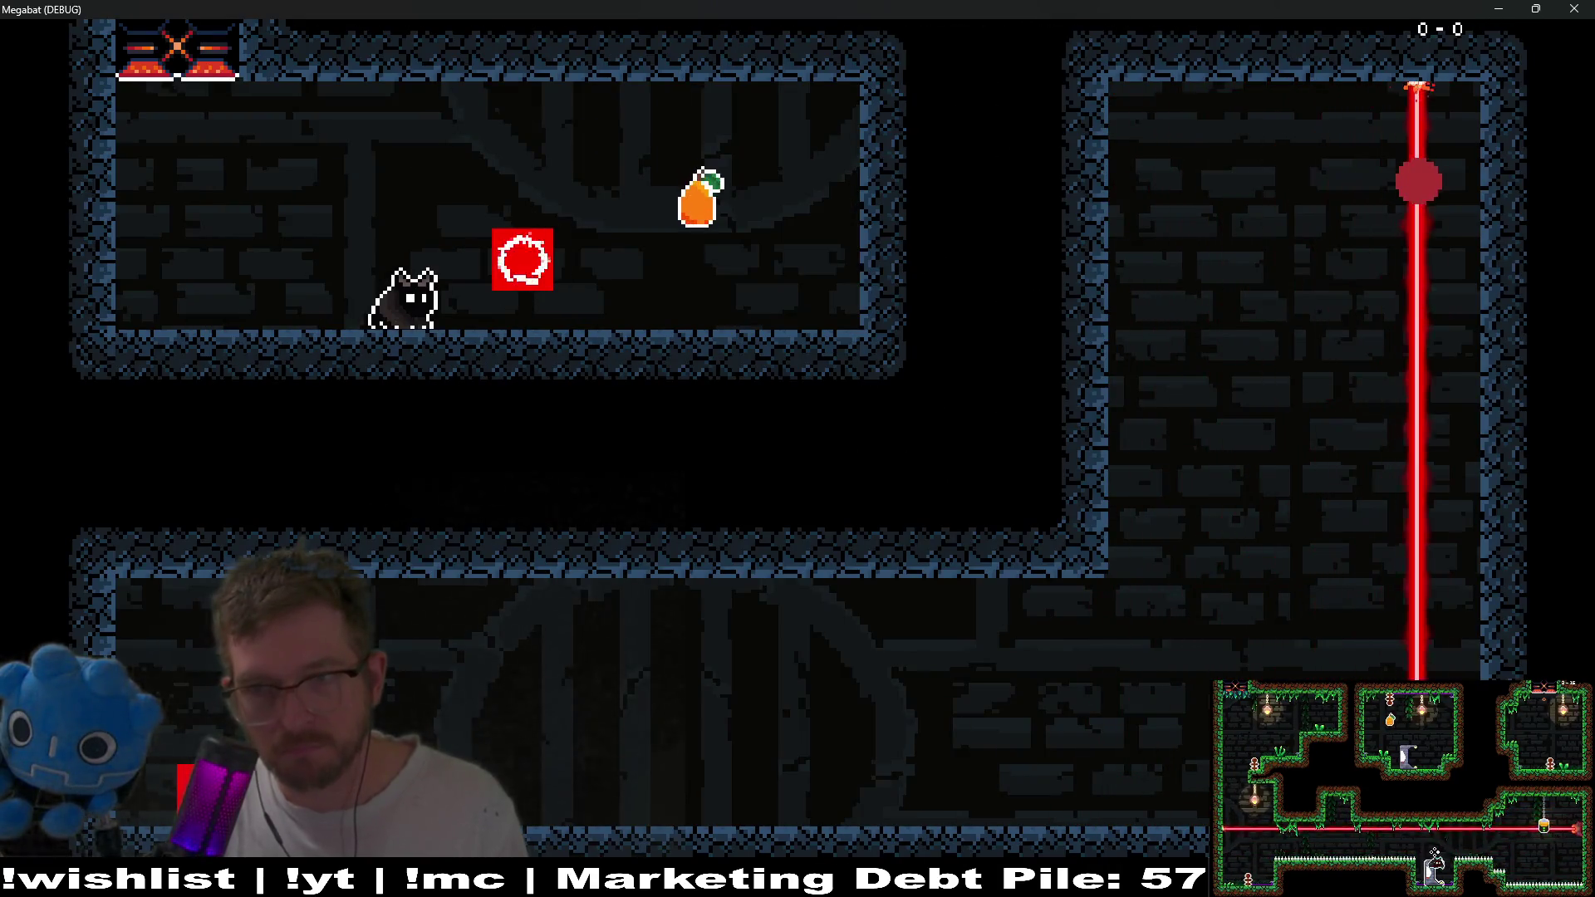
{"action": "left_click", "coordinate": [1574, 8]}
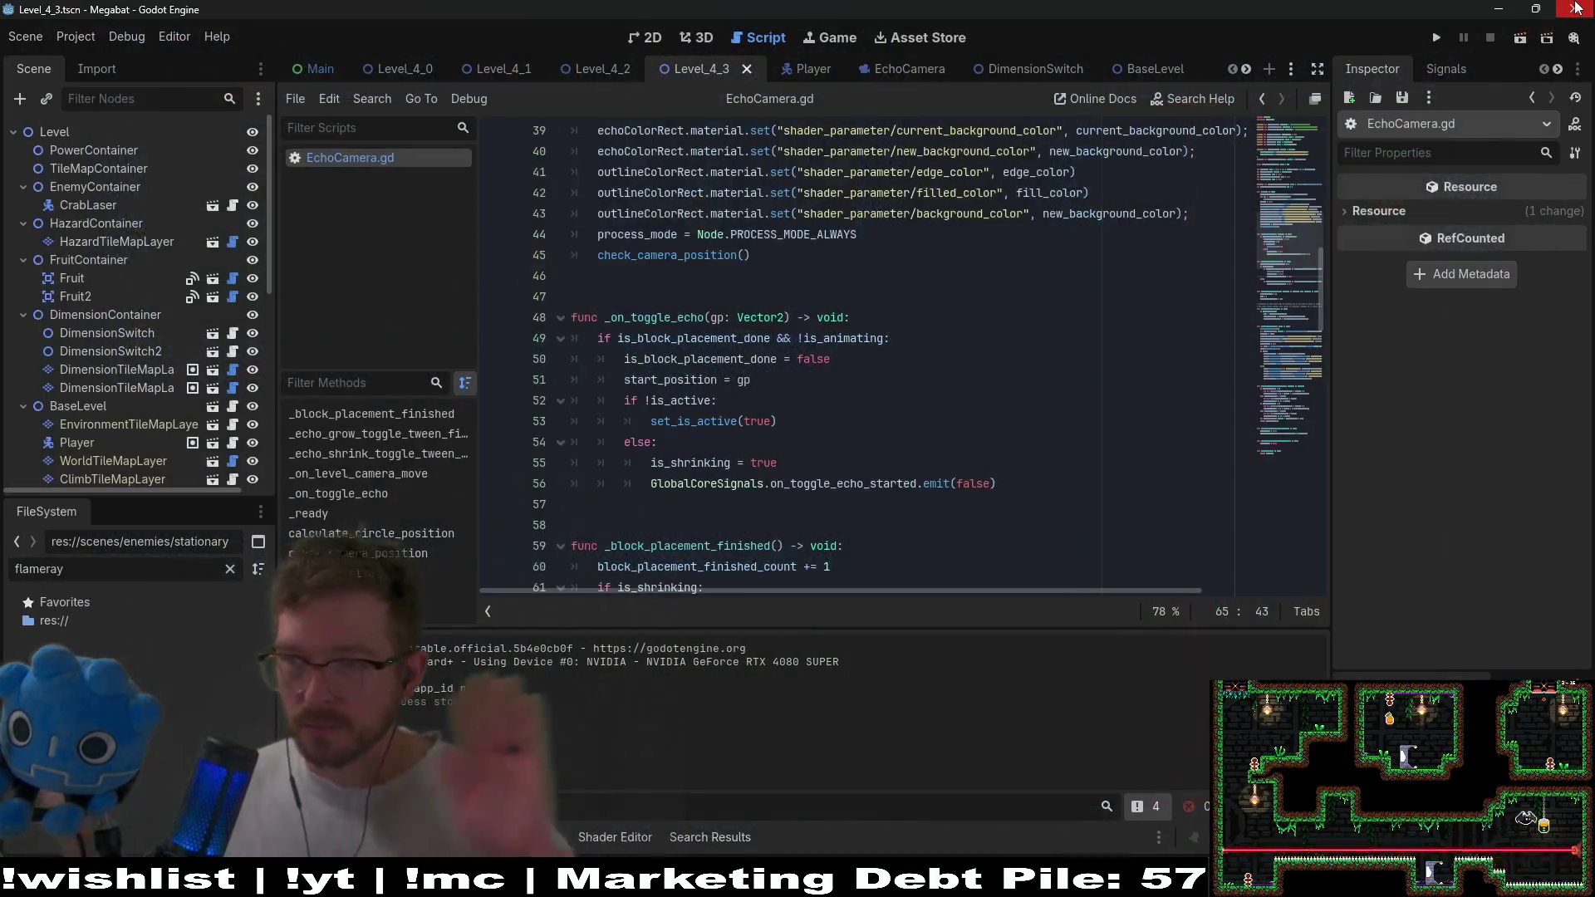
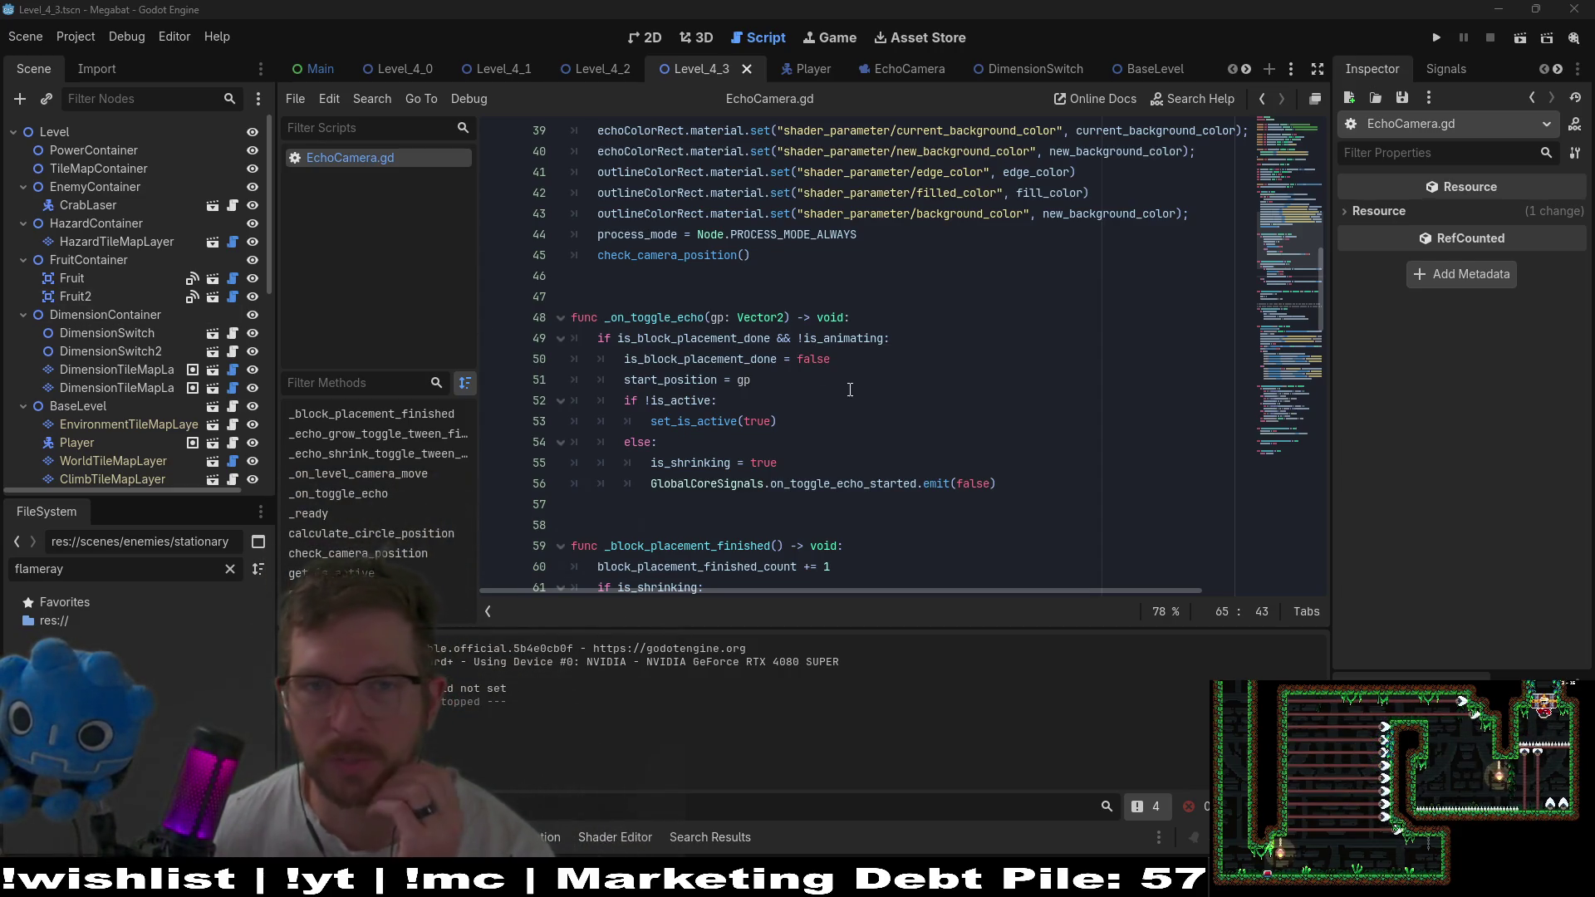
Return to the Level_4_3 layout, select Fruit2, and run the current scene.
{"action": "left_click", "coordinate": [644, 39]}
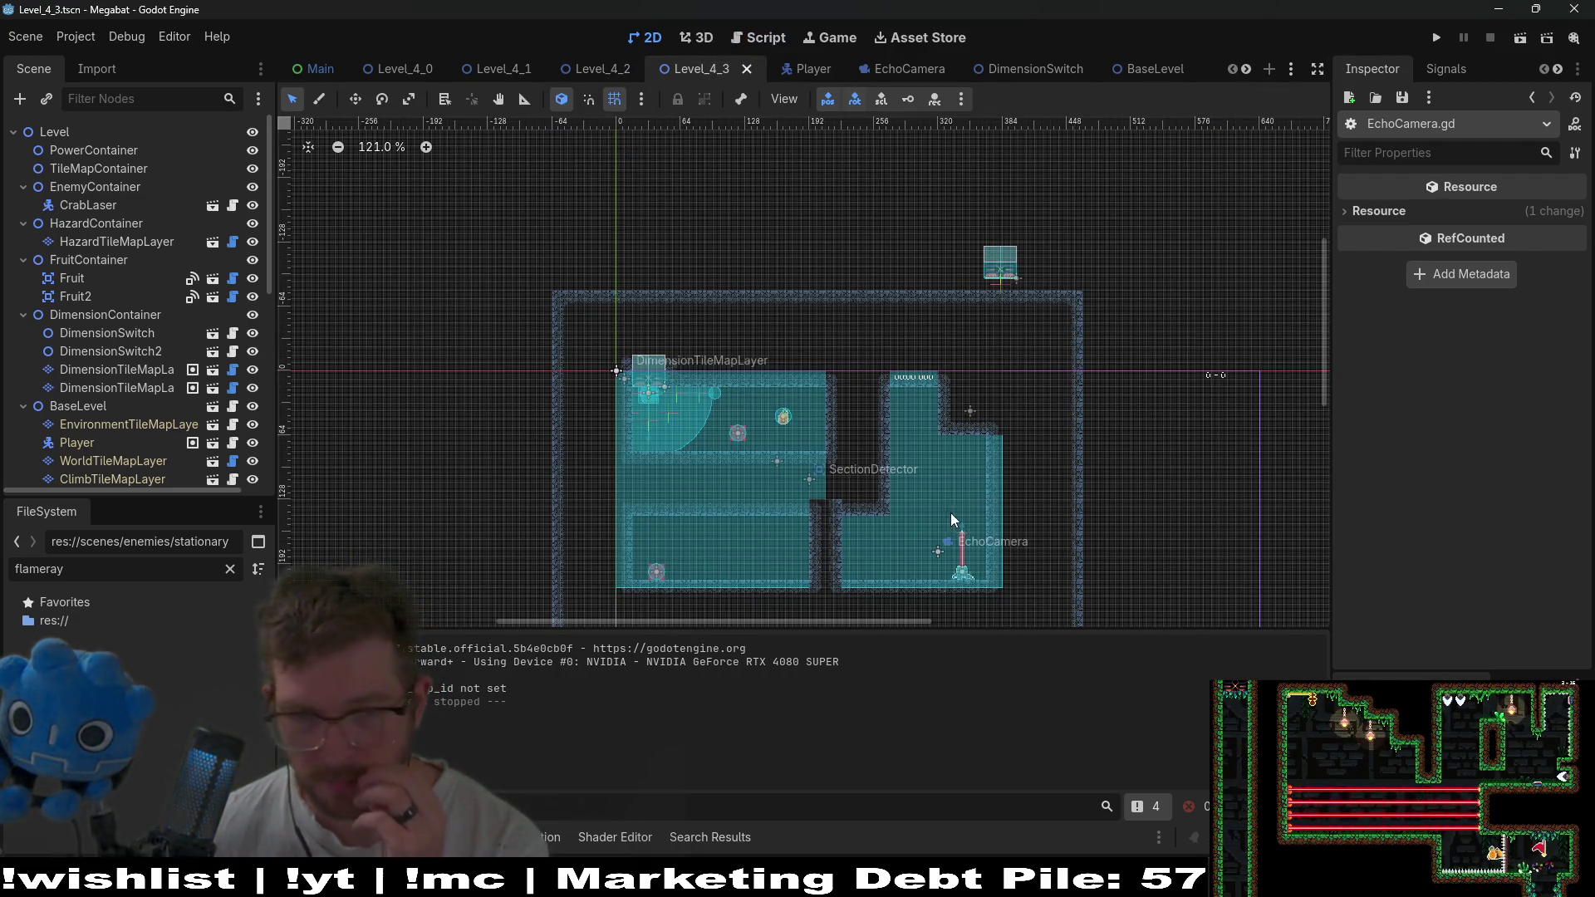
{"action": "scroll", "coordinate": [954, 526], "scroll_direction": "down", "scroll_amount": 4}
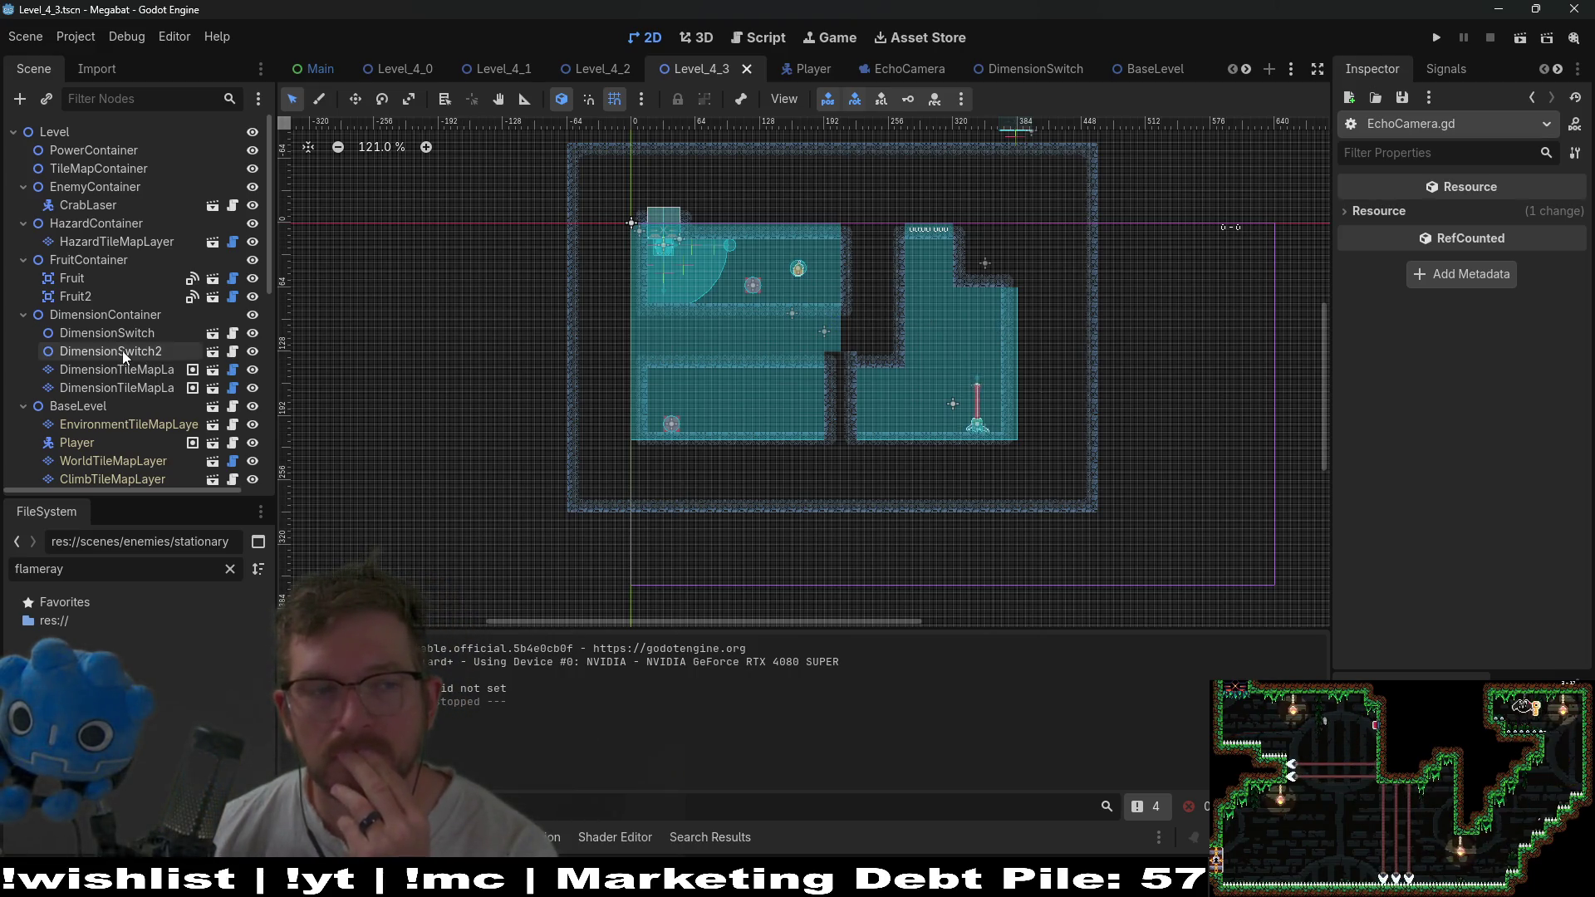
{"action": "left_click", "coordinate": [74, 296]}
{"action": "scroll", "coordinate": [892, 322], "scroll_direction": "up", "scroll_amount": 4}
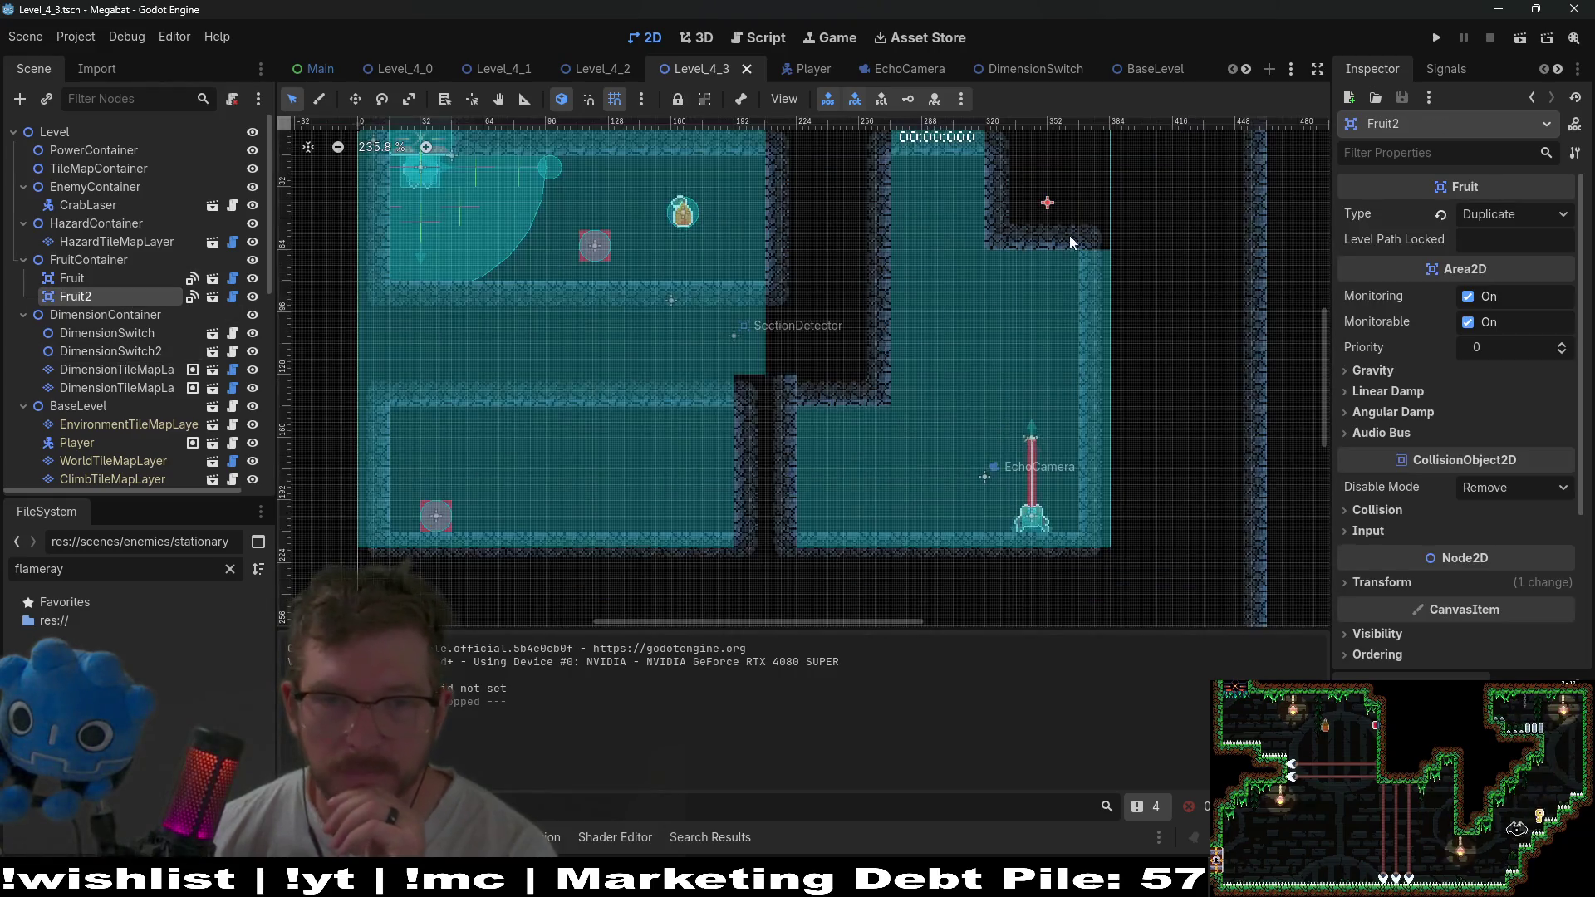
{"action": "scroll", "coordinate": [1070, 241], "scroll_direction": "up", "scroll_amount": 3}
{"action": "left_click", "coordinate": [1512, 33]}
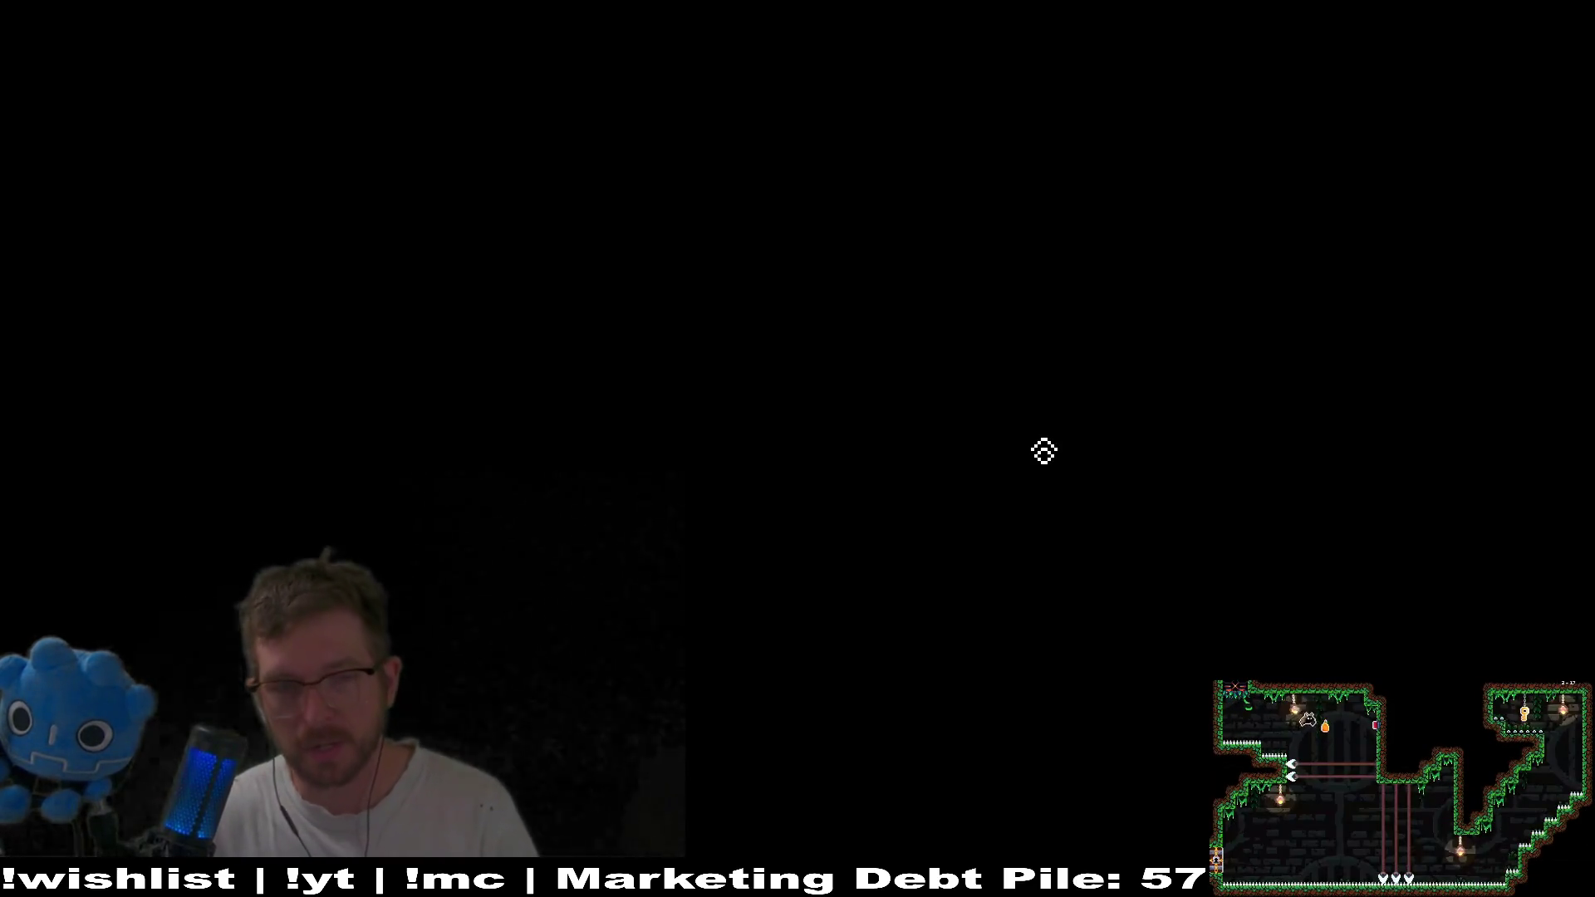
In echo view, fly the bat right, along the lower floor, then up into the upper-right room.
{"action": "key", "text": "Right"}
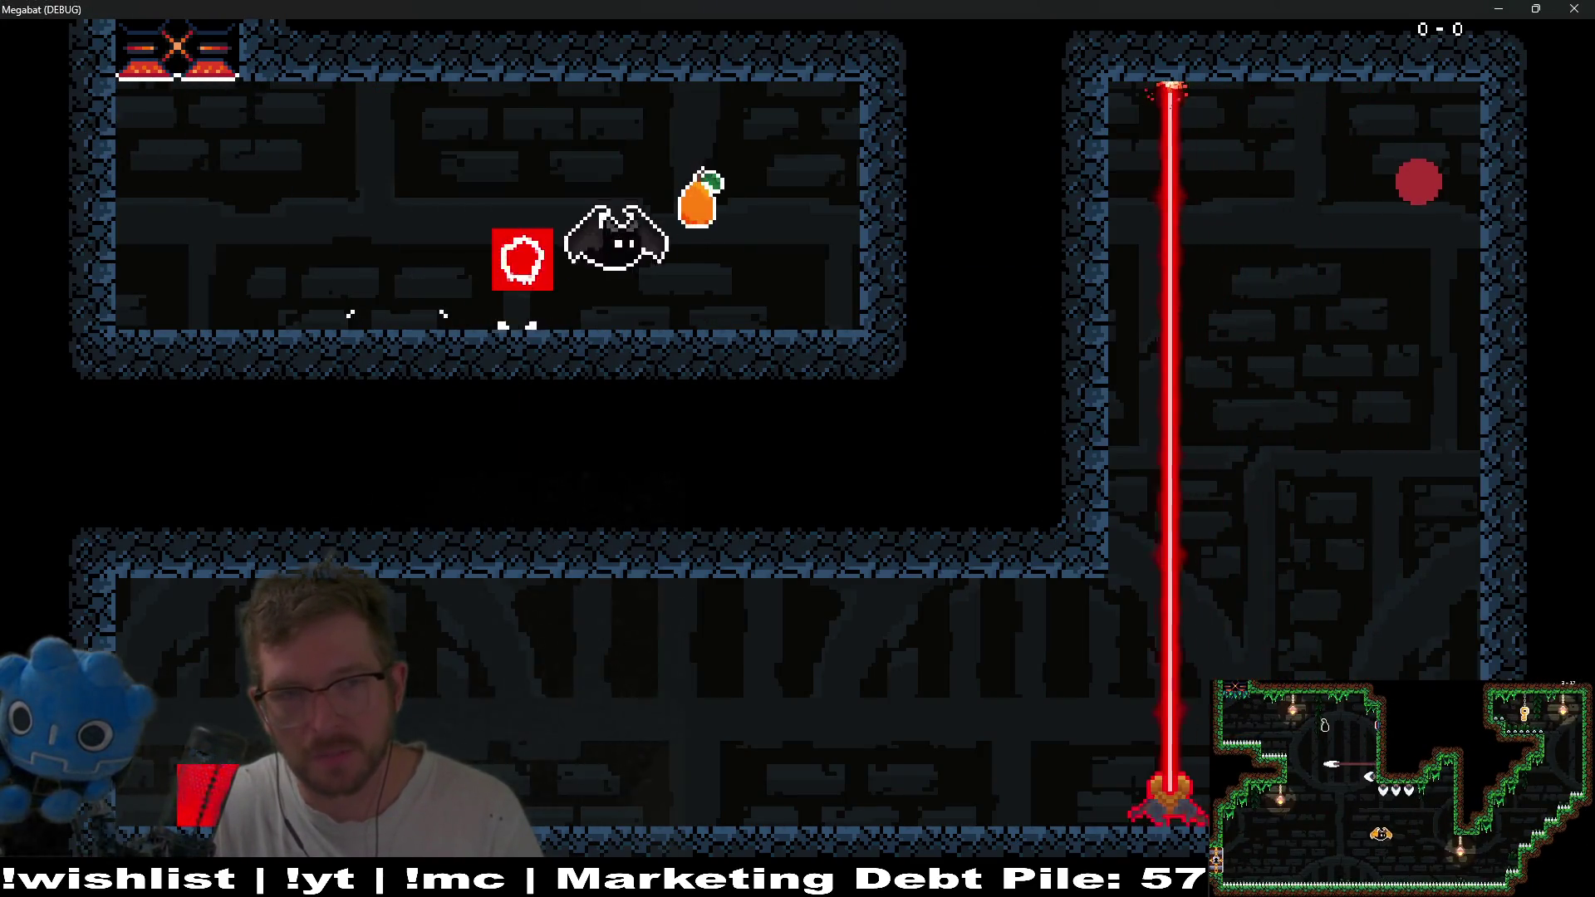
{"action": "key", "text": "Right"}
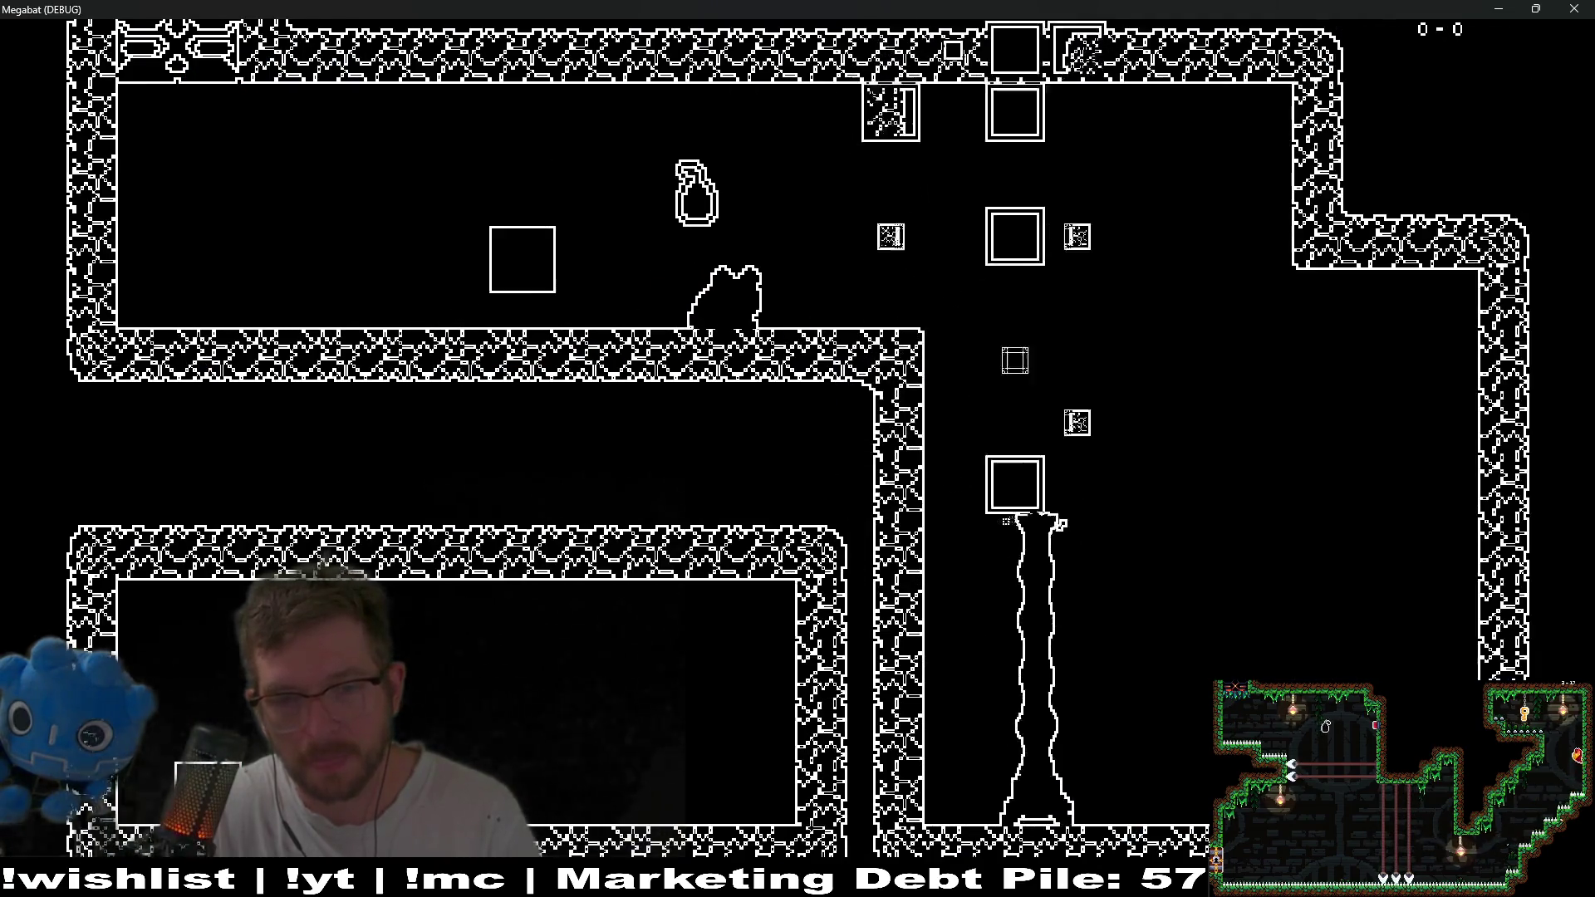
{"action": "key", "text": "Right"}
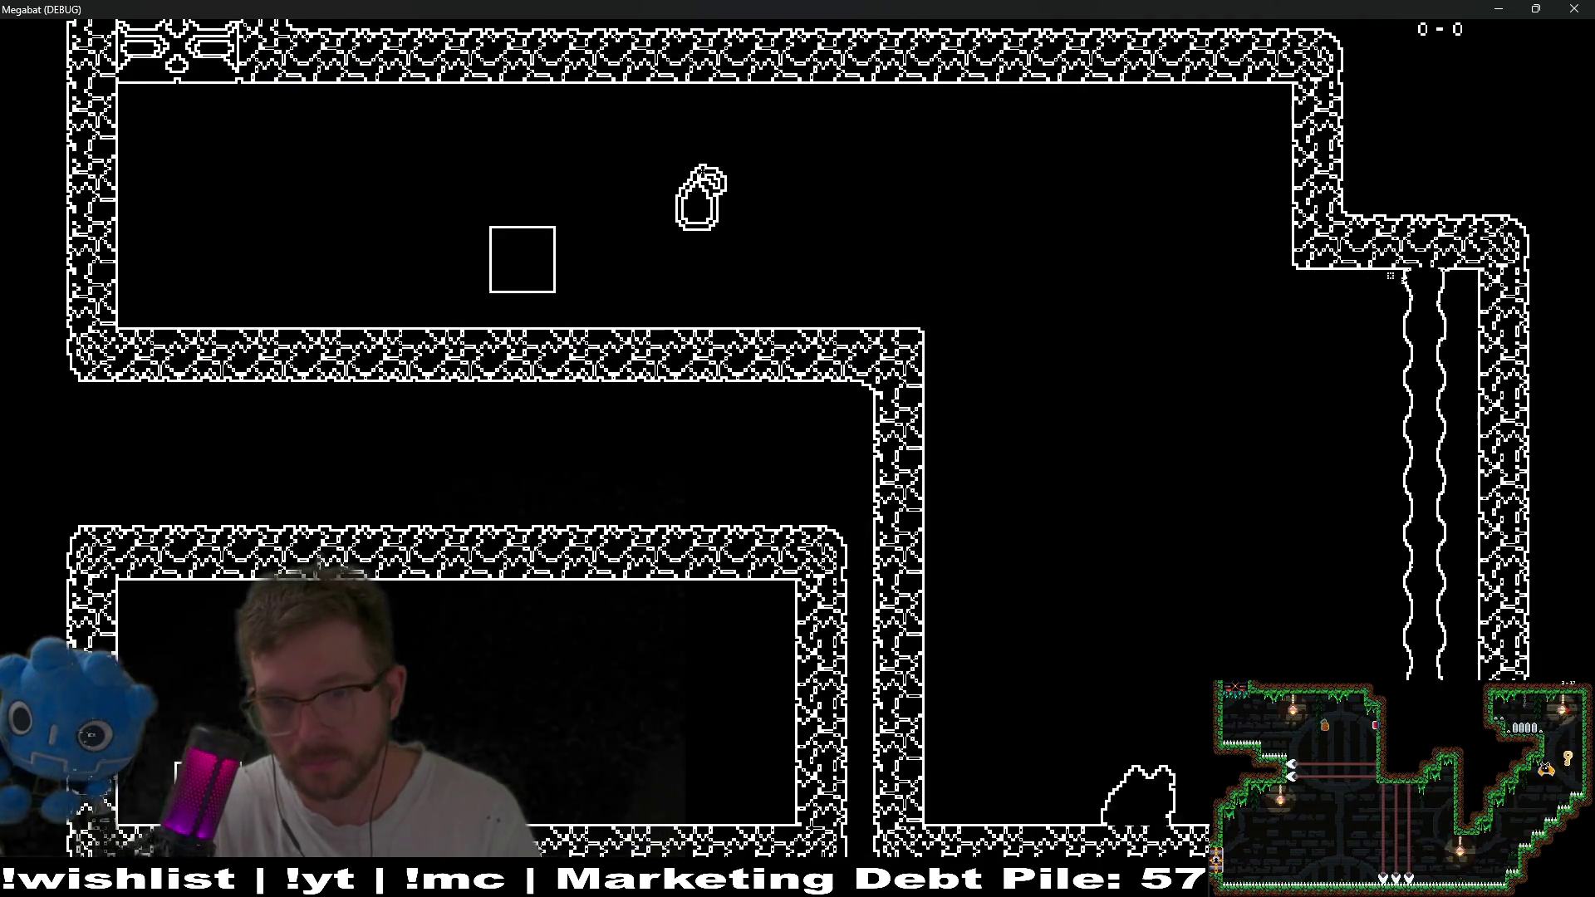
{"action": "key", "text": "Left"}
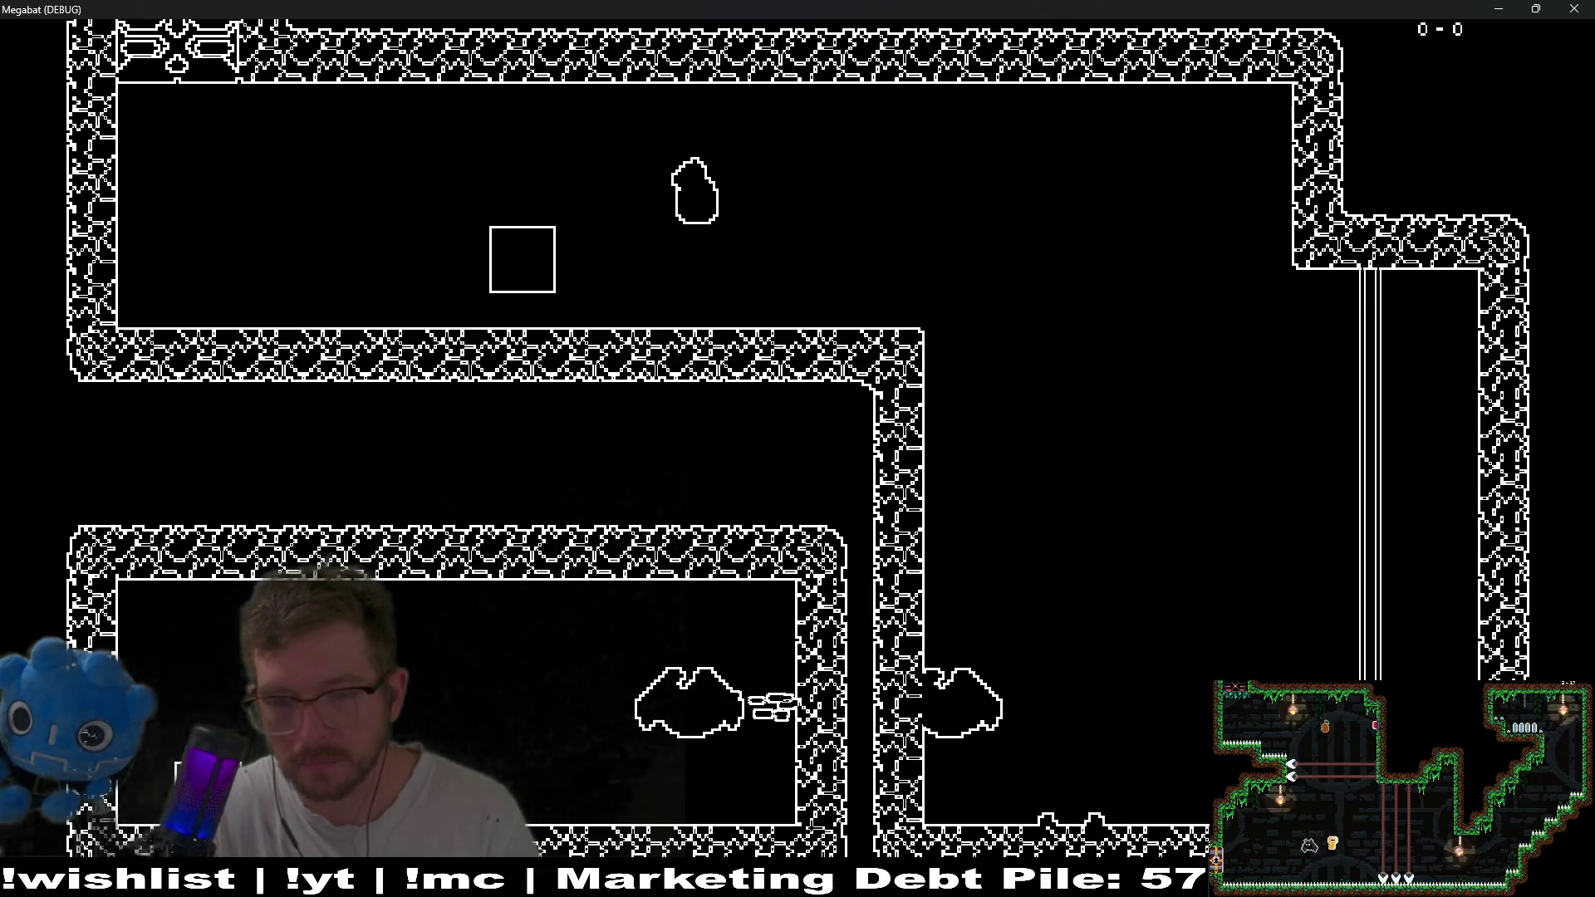
{"action": "key", "text": "Left"}
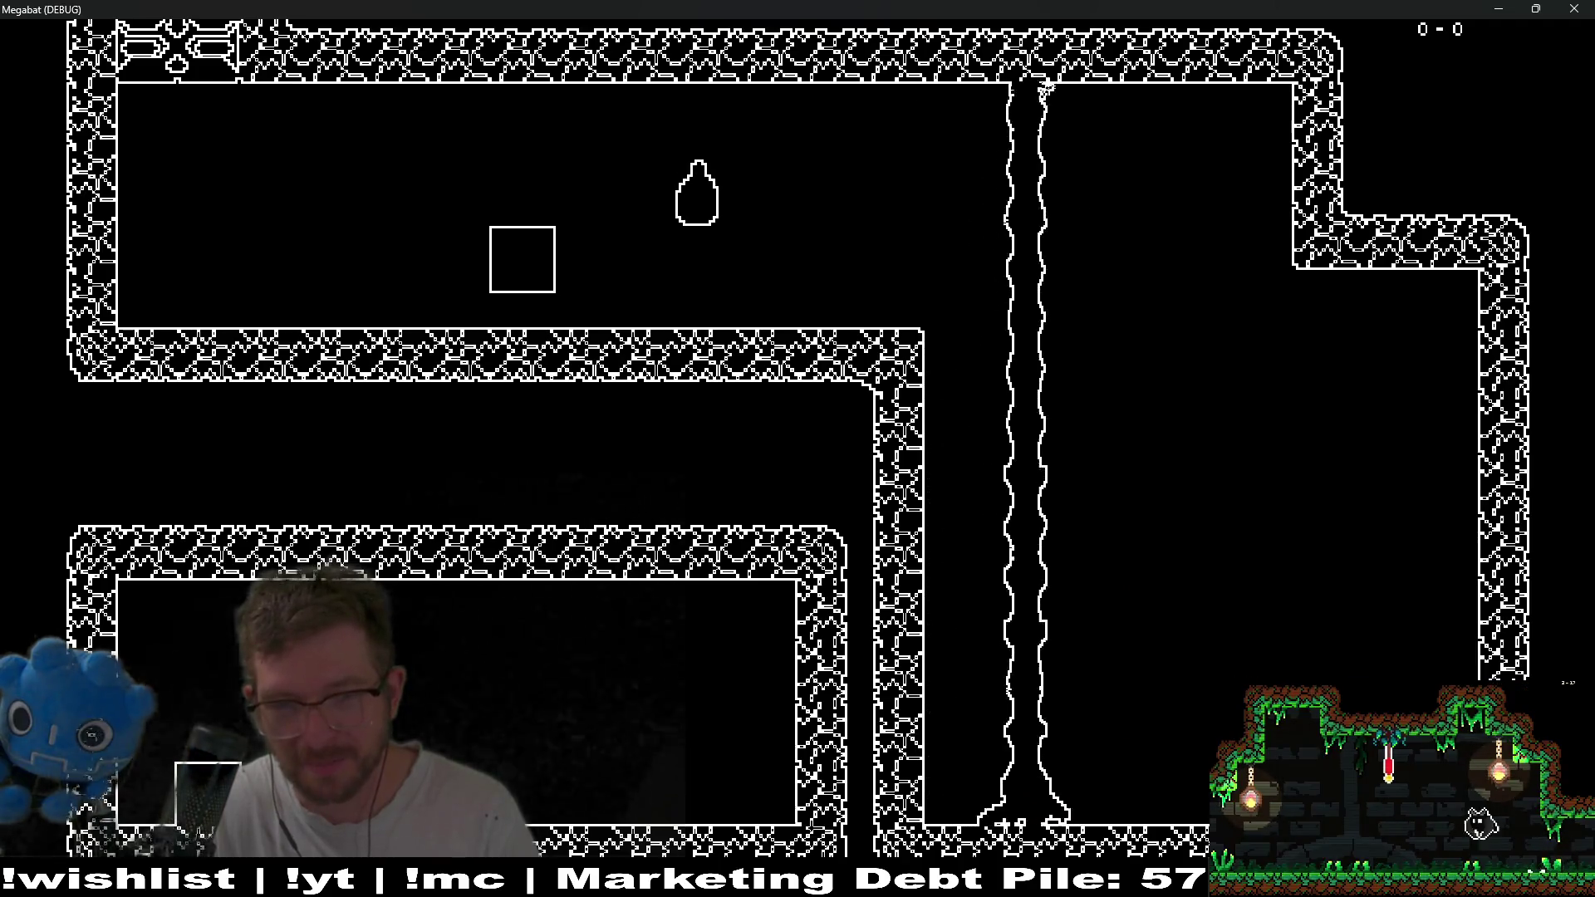
{"action": "key", "text": "Right"}
Back in full colour, fire the laser from floor and ceiling, then close the game.
{"action": "key", "text": "Right"}
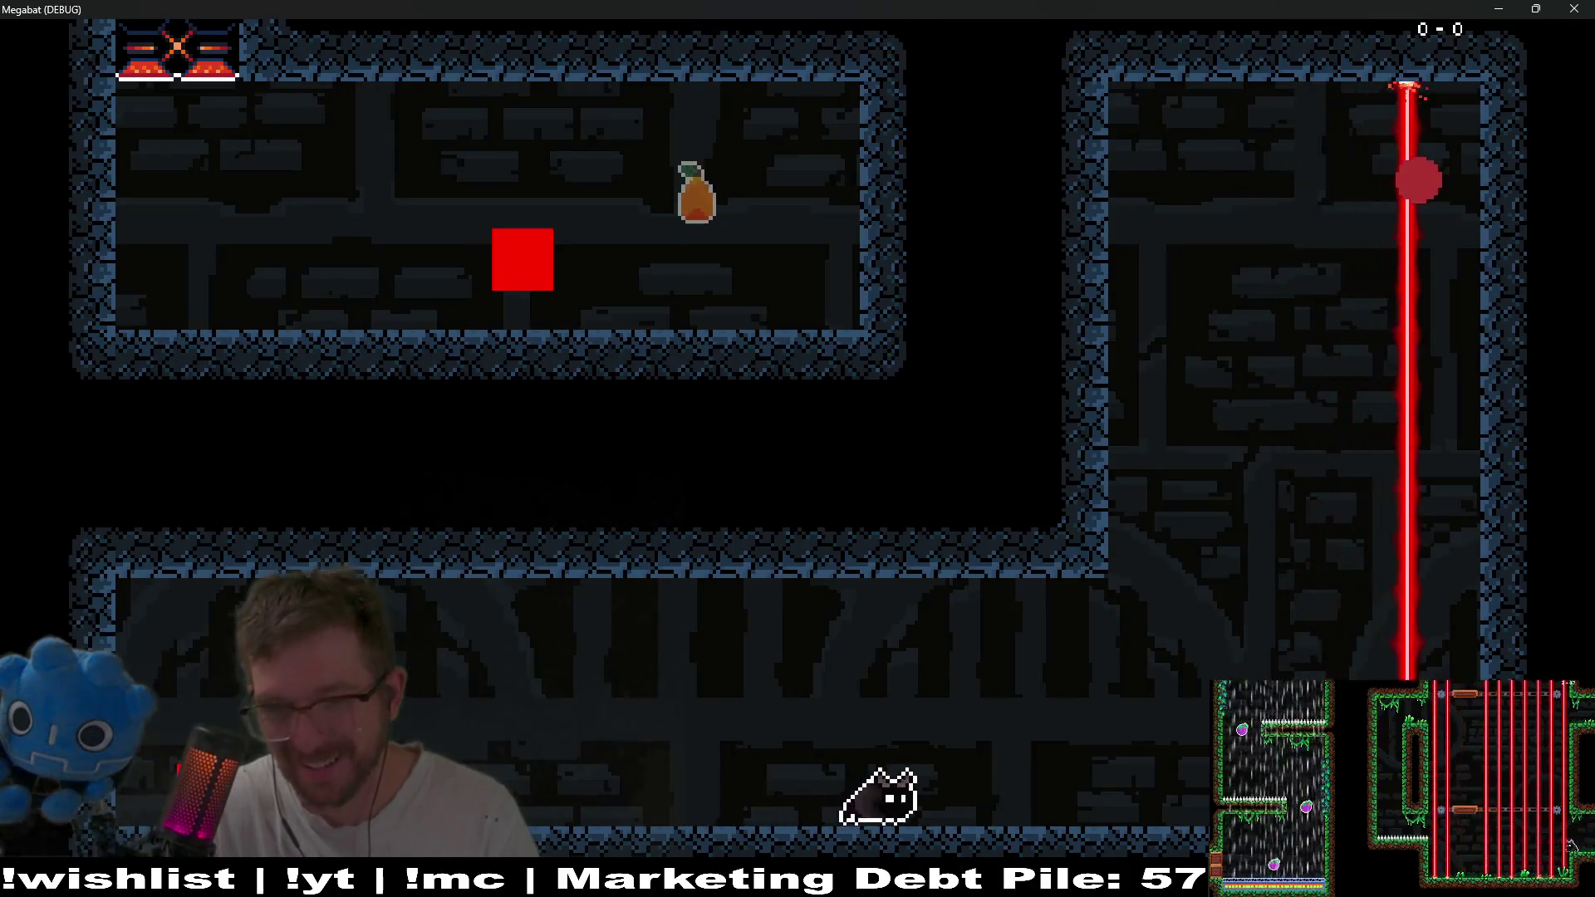
{"action": "key", "text": "Up"}
{"action": "key", "text": "Right"}
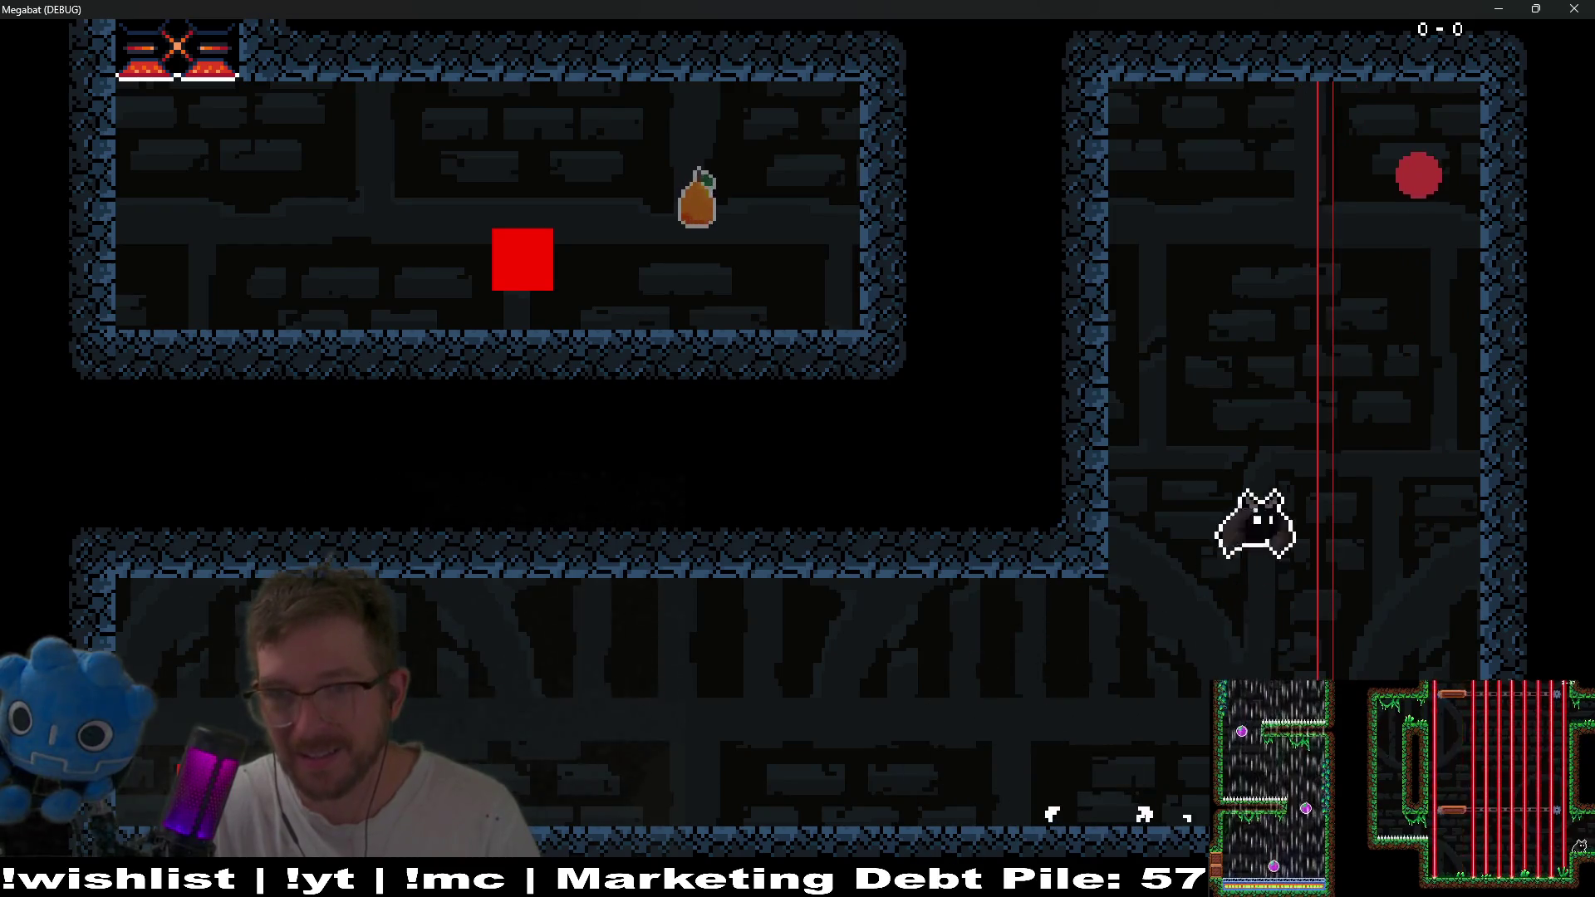
{"action": "key", "text": "Left"}
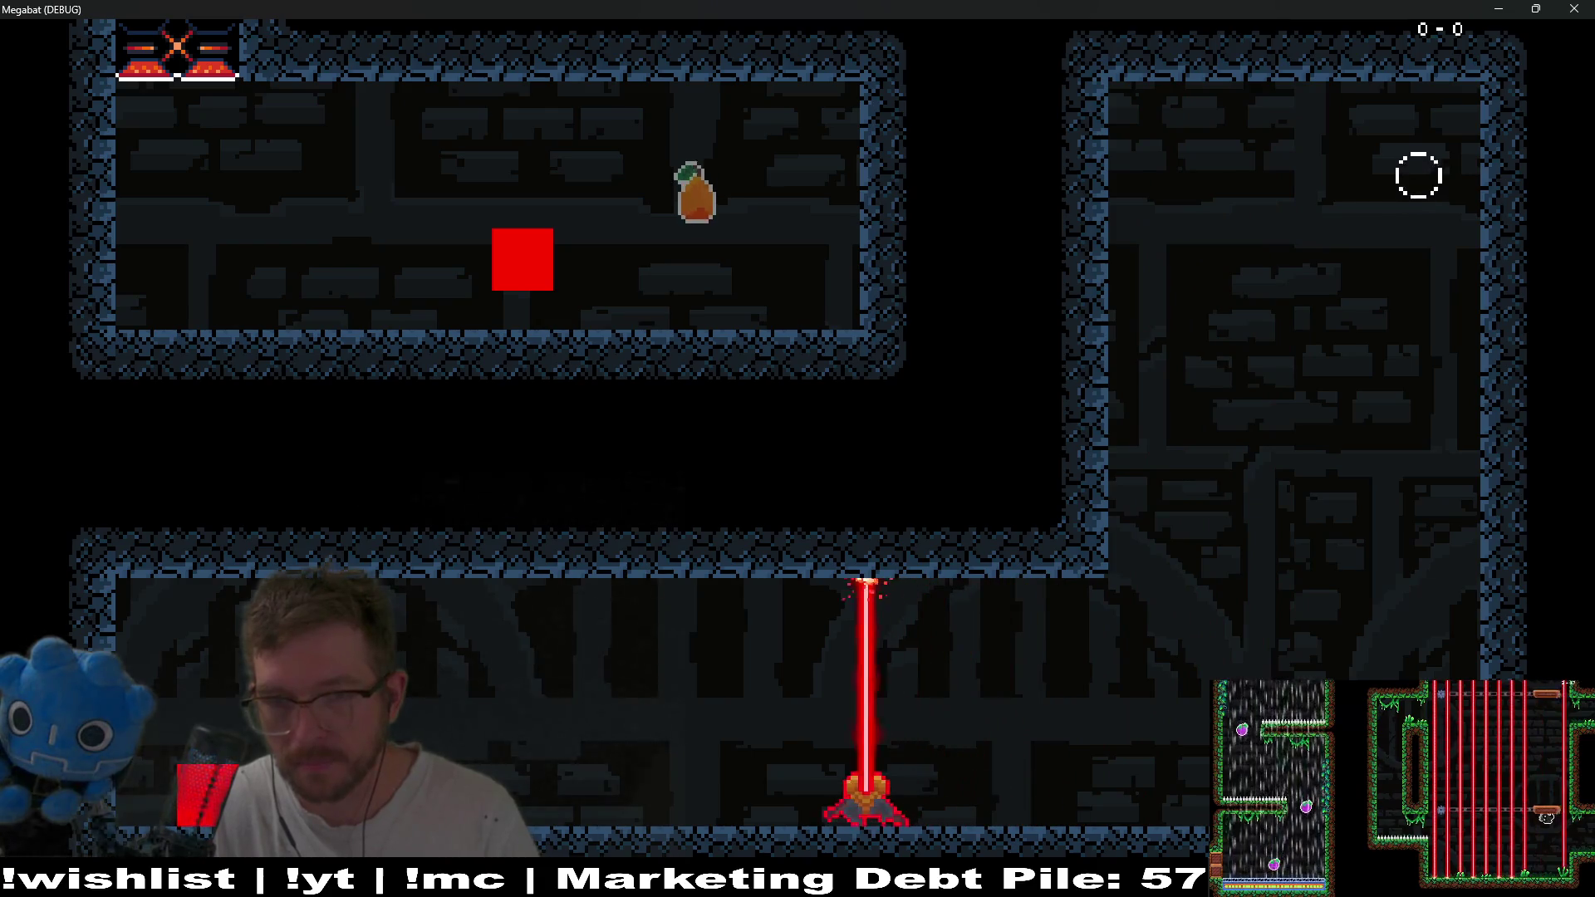
{"action": "key", "text": "Up"}
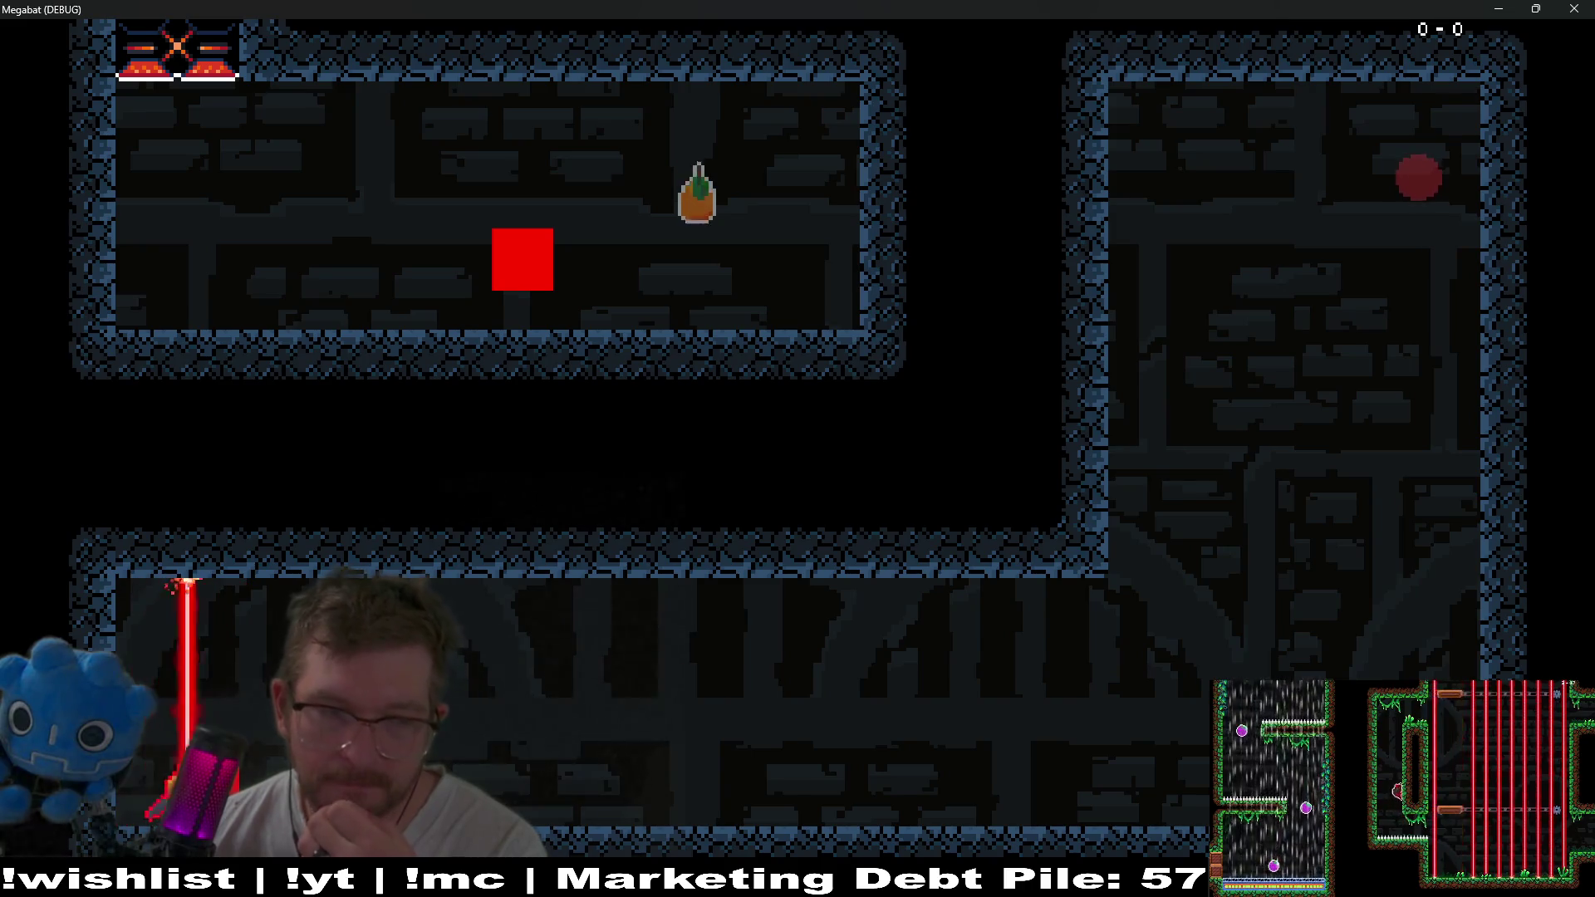
{"action": "key", "text": "Right"}
{"action": "key", "text": "Down"}
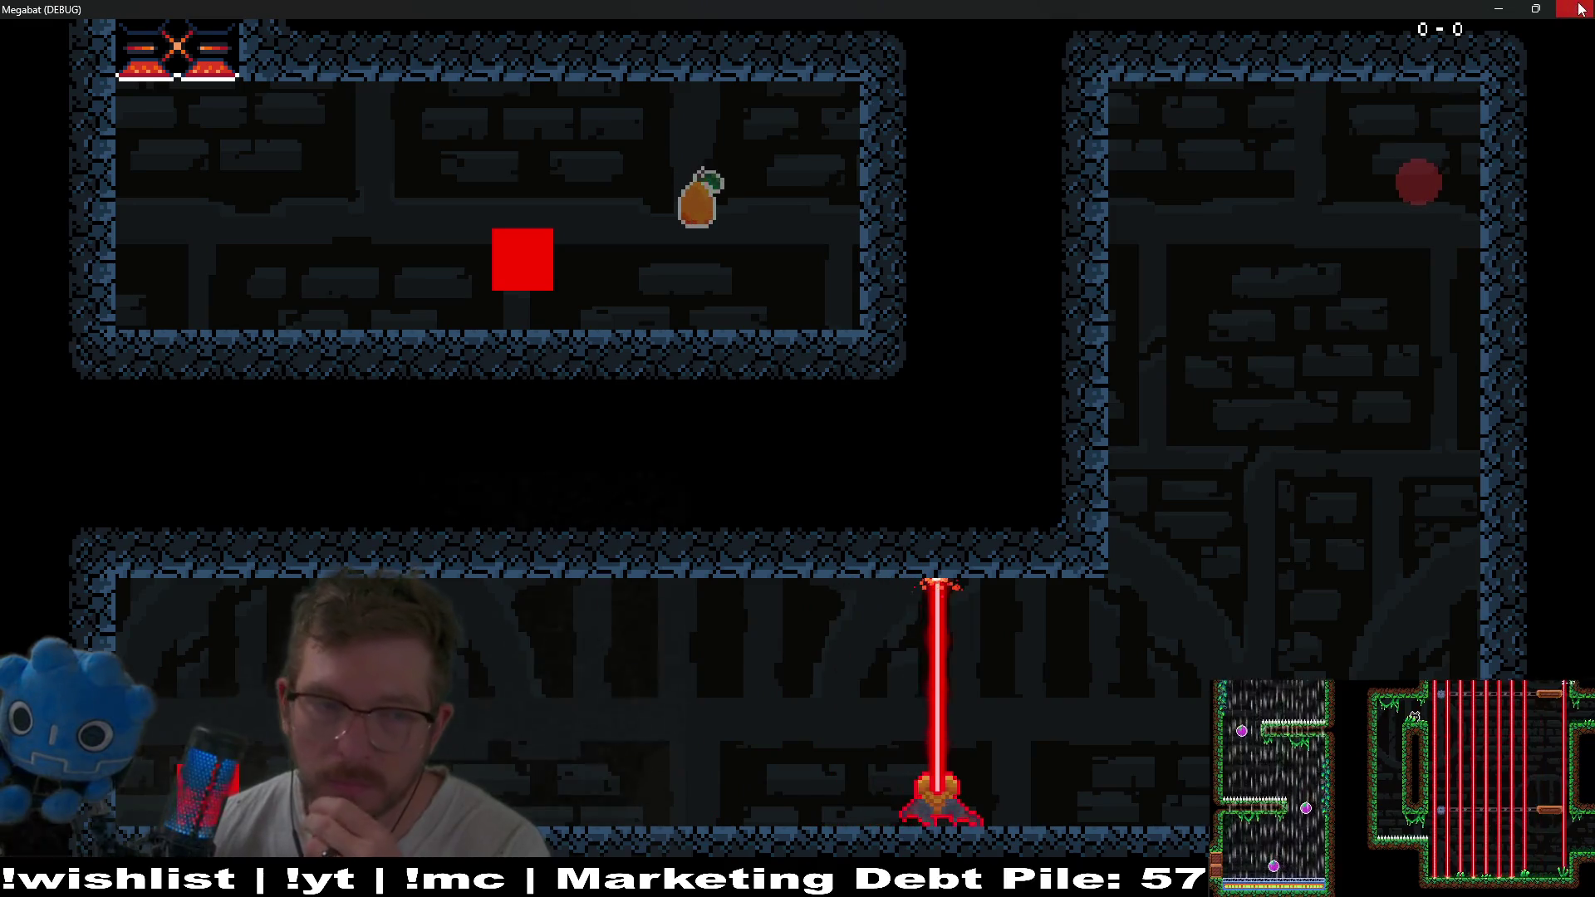
{"action": "key", "text": "Escape"}
{"action": "left_click_drag", "start_coordinate": [835, 491], "coordinate": [869, 327]}
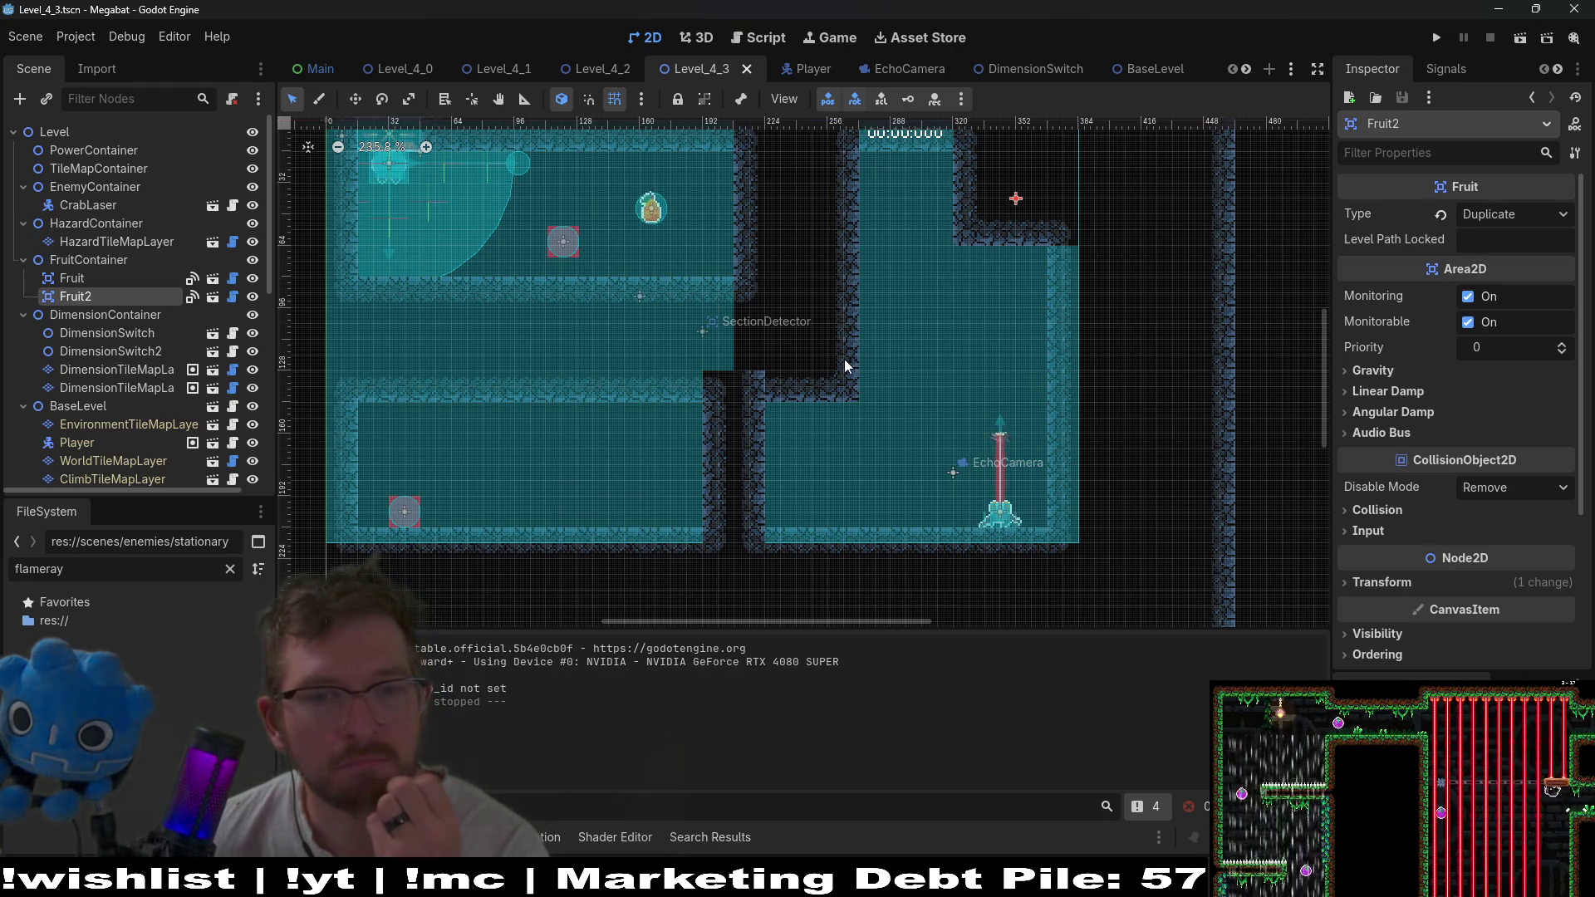
Zoom in on the upper-left room and select DimensionTileMapLayer under TileMapContainer.
{"action": "scroll", "coordinate": [422, 353], "scroll_direction": "up", "scroll_amount": 5}
{"action": "left_click_drag", "start_coordinate": [427, 336], "coordinate": [555, 417]}
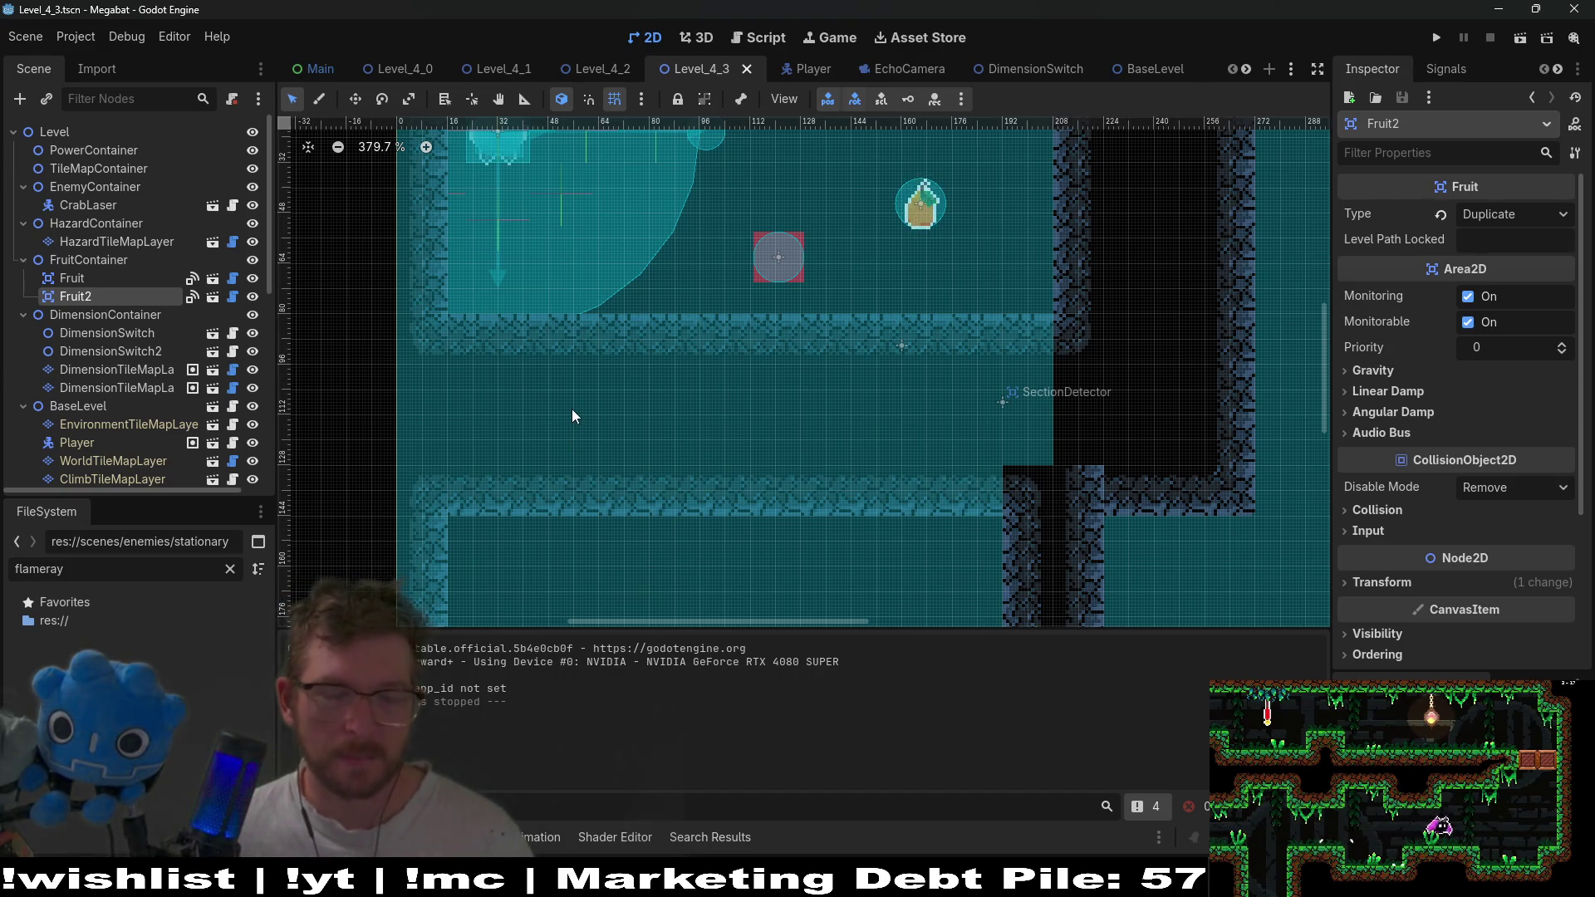
{"action": "left_click", "coordinate": [88, 170]}
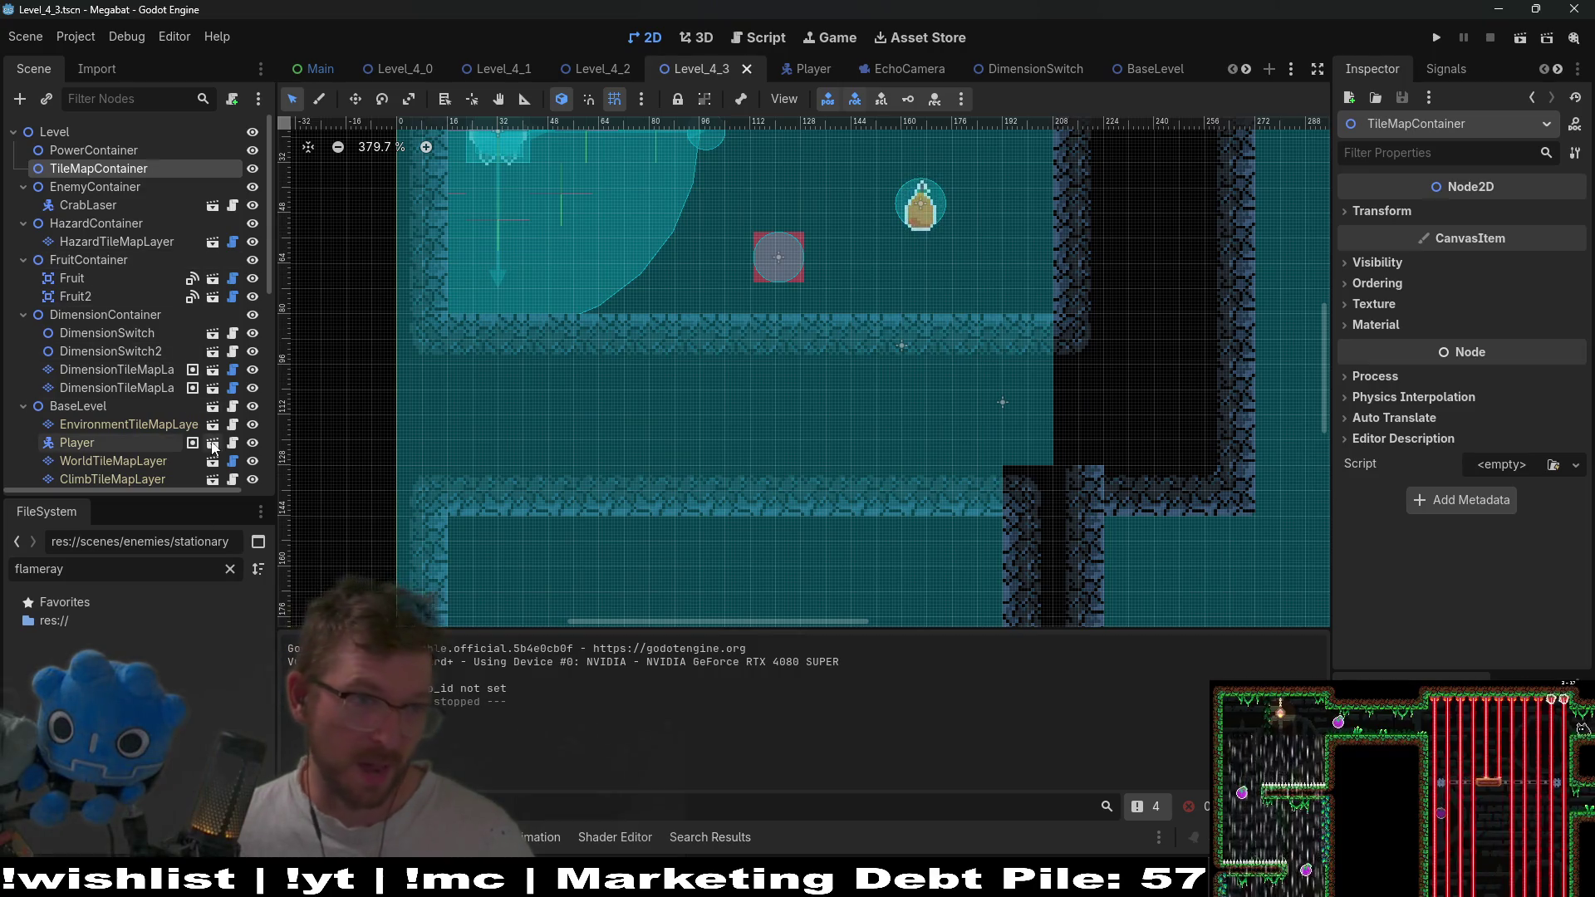
{"action": "left_click", "coordinate": [142, 388]}
{"action": "left_click", "coordinate": [139, 370]}
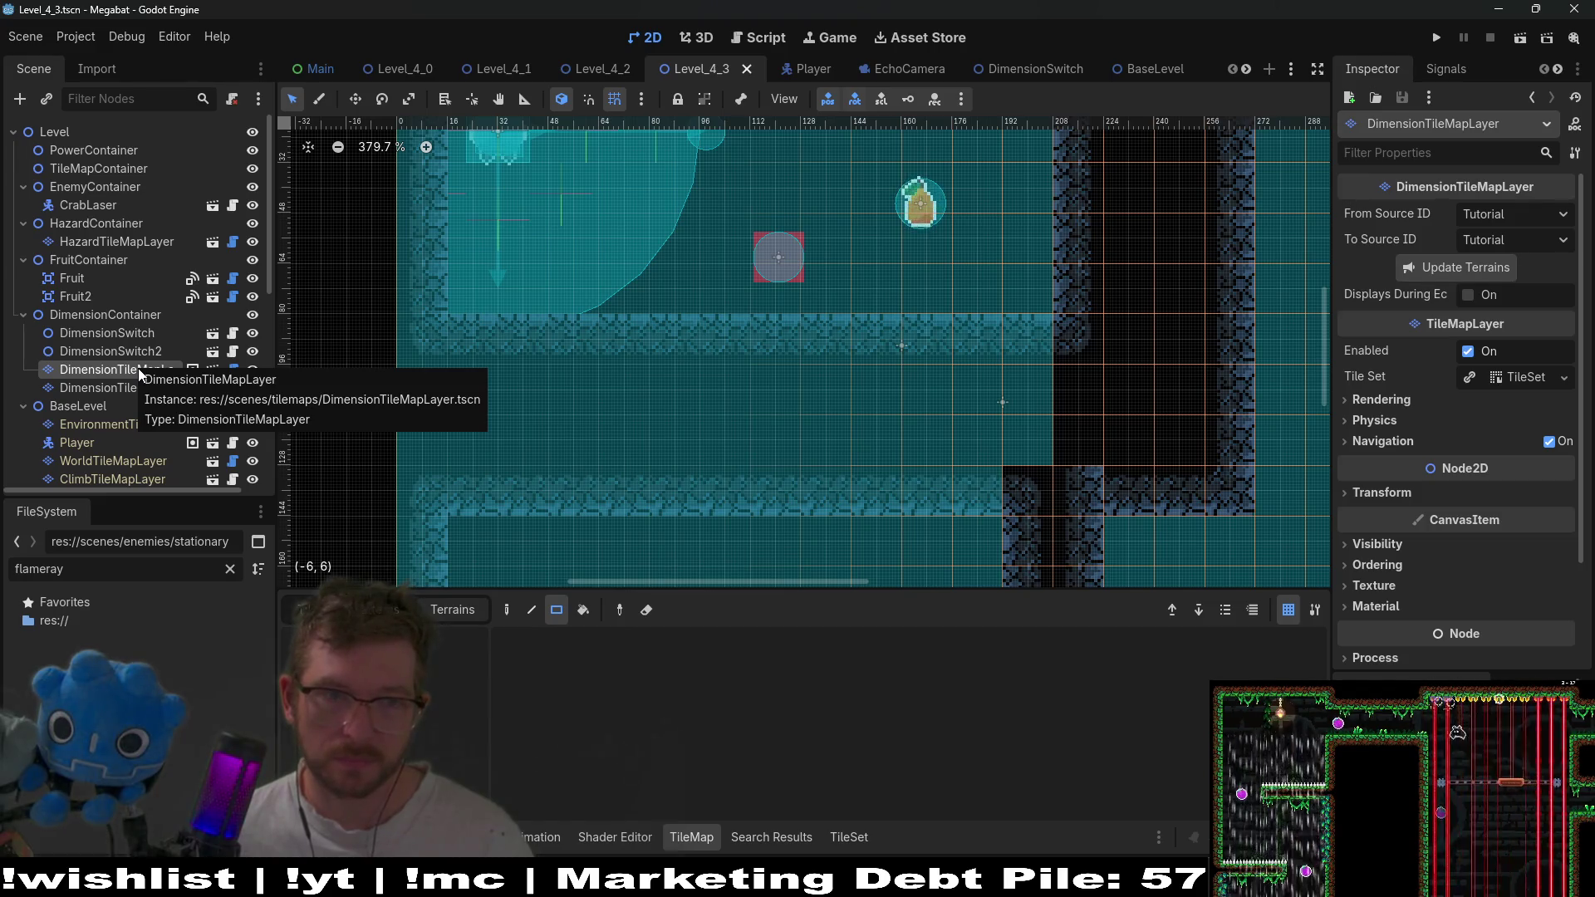
On WorldTileMapLayer, paint a 3x4 block and a 1x4 column of blue wall tiles.
{"action": "mouse_move", "coordinate": [278, 382]}
{"action": "left_mouse_down"}
{"action": "mouse_move", "coordinate": [415, 386]}
{"action": "mouse_move", "coordinate": [344, 389]}
{"action": "left_mouse_up"}
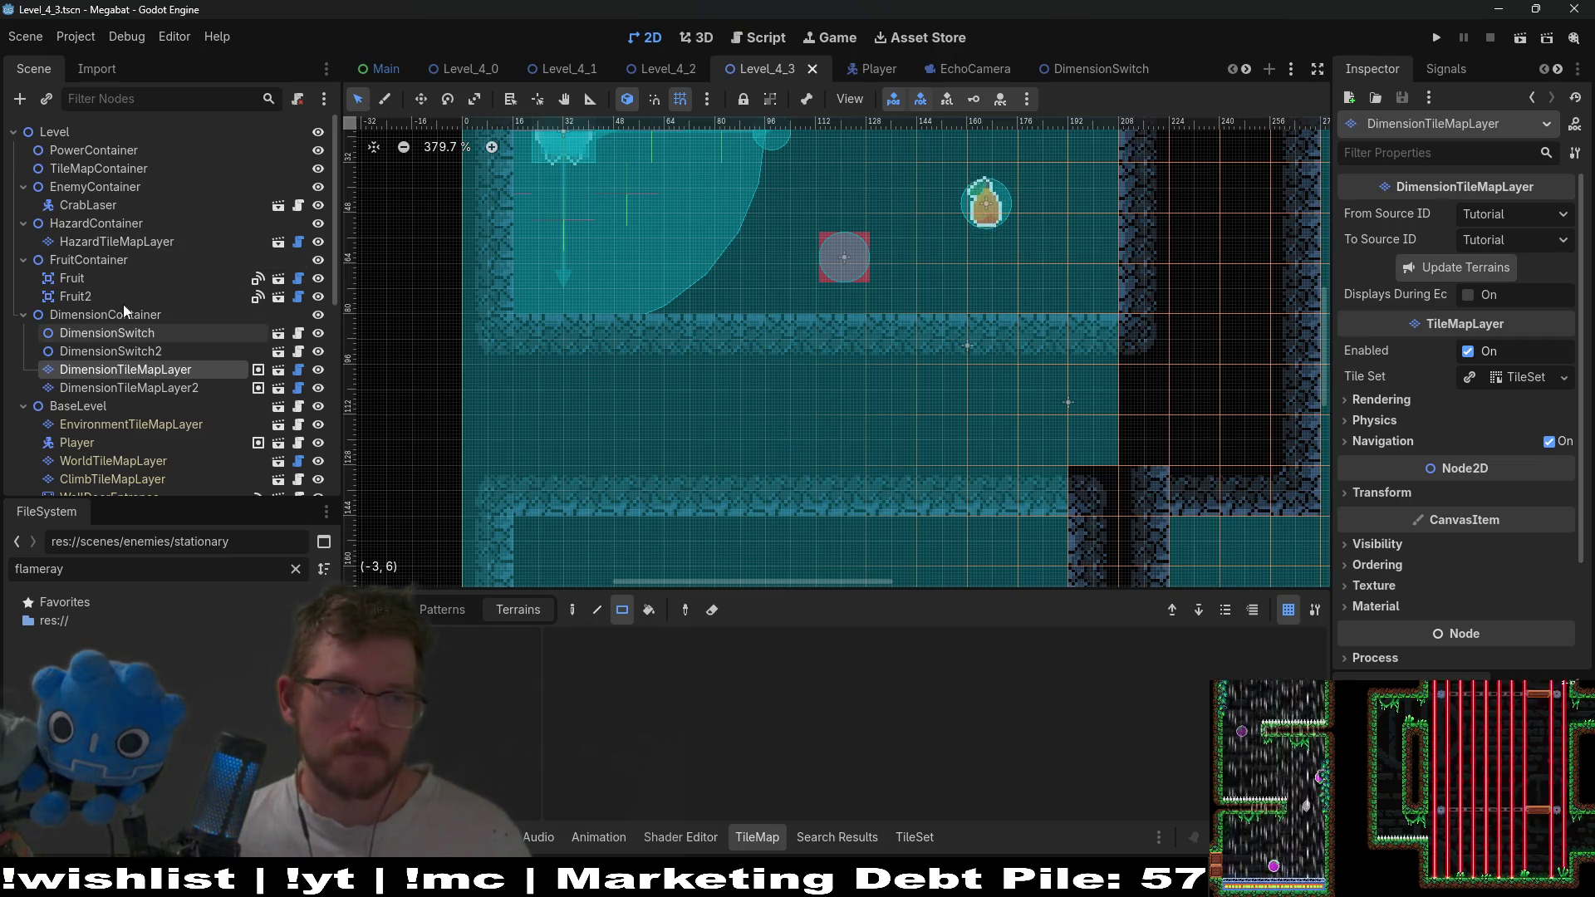
{"action": "scroll", "coordinate": [117, 241], "scroll_direction": "down", "scroll_amount": 2}
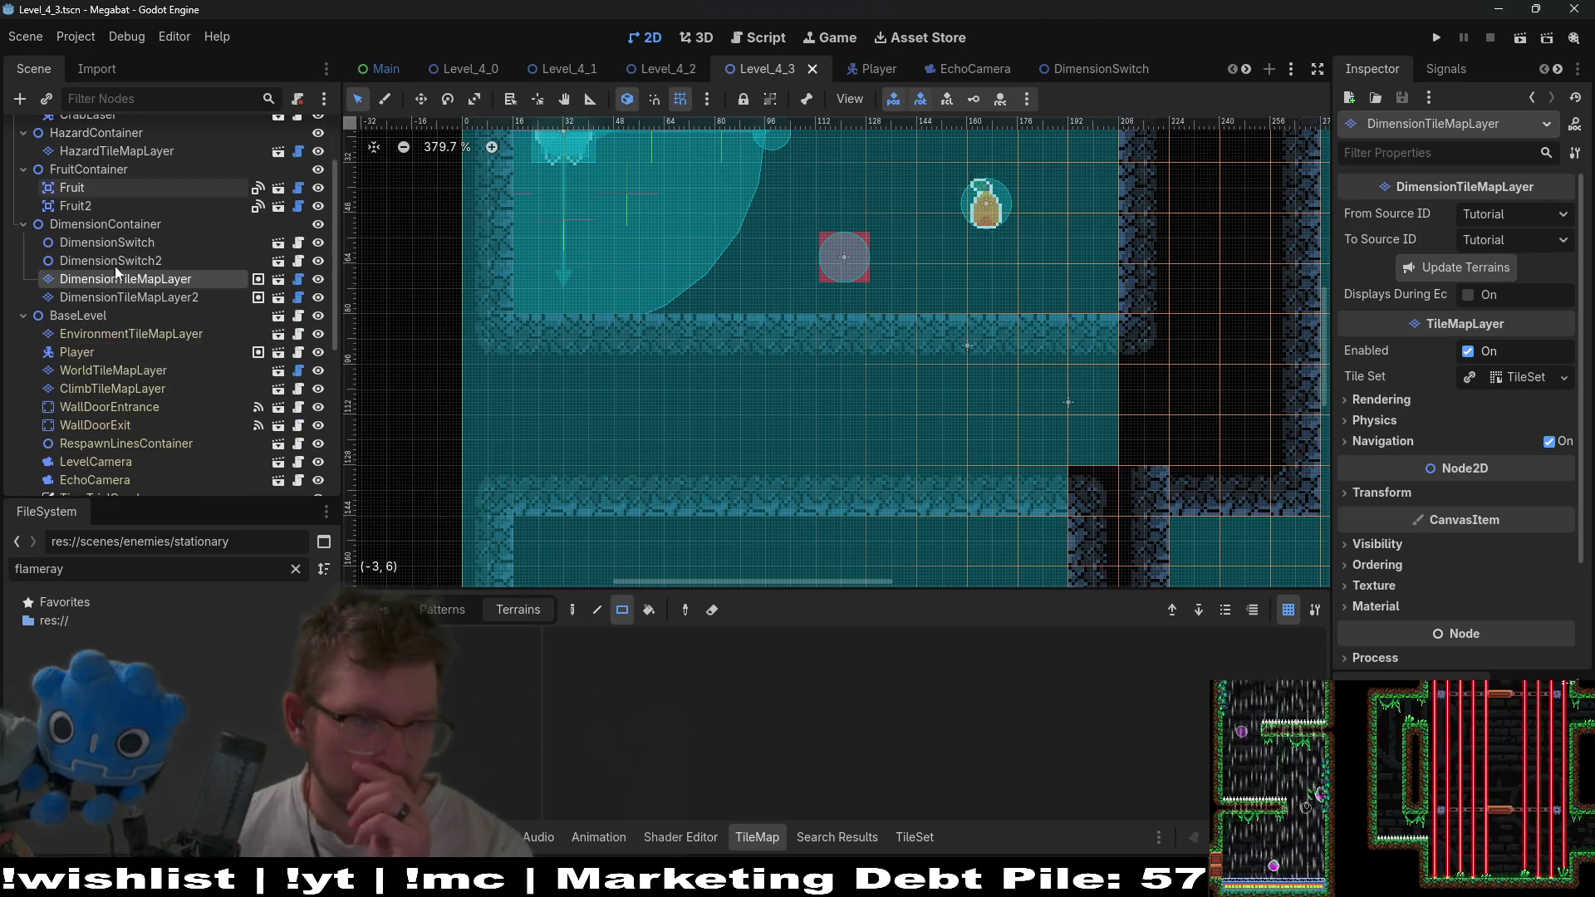
{"action": "left_click", "coordinate": [118, 369]}
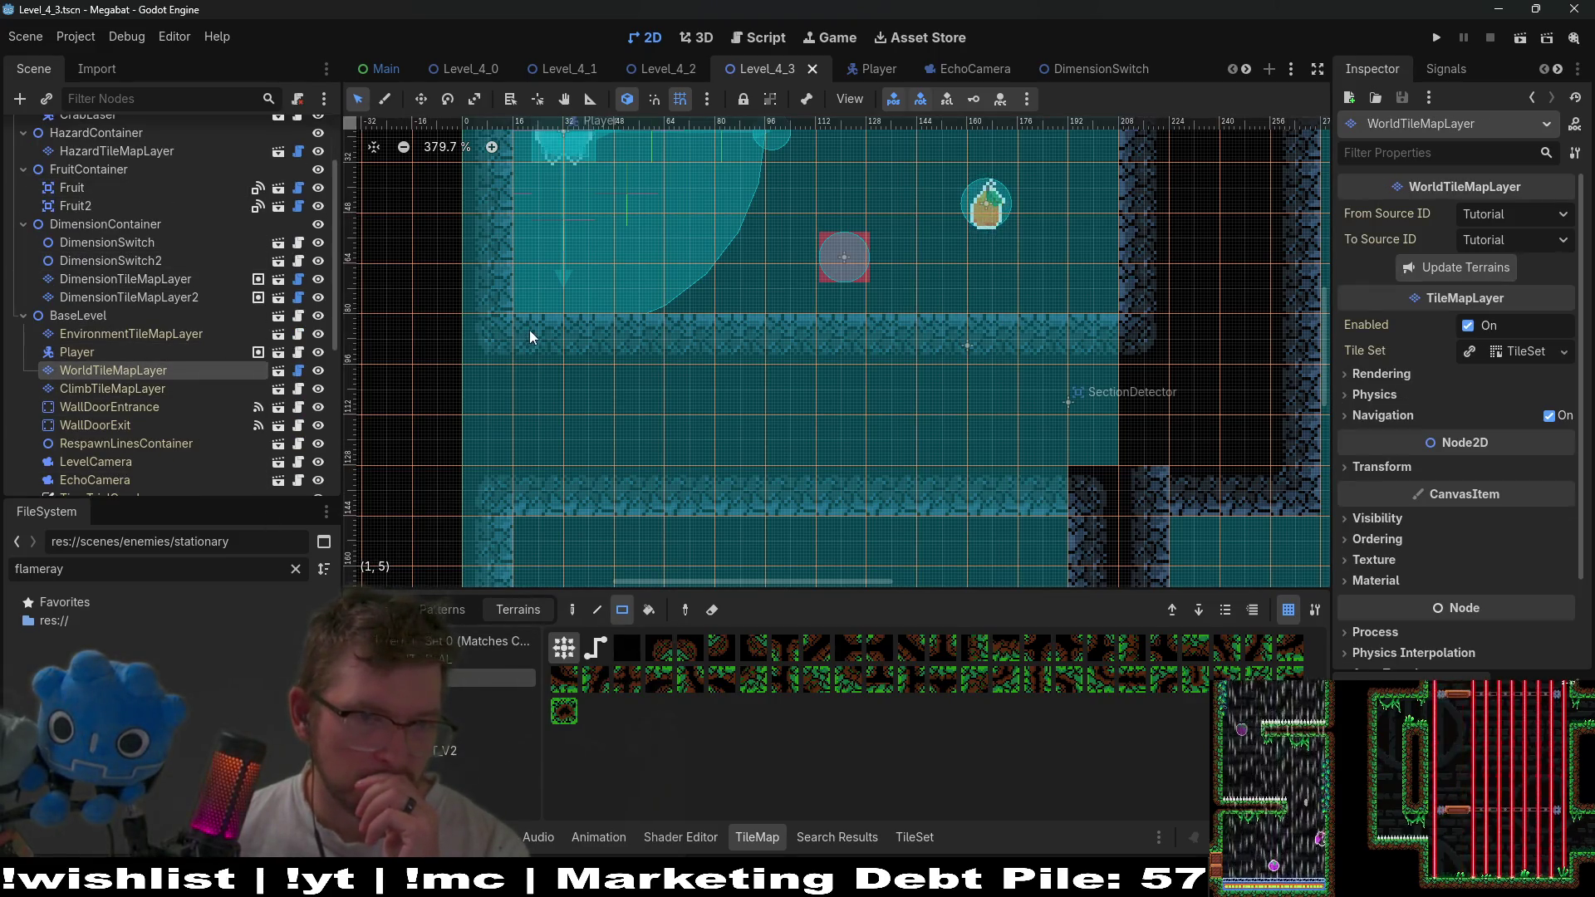
{"action": "left_click", "coordinate": [449, 767]}
{"action": "left_click_drag", "start_coordinate": [550, 332], "coordinate": [646, 496]}
{"action": "left_click_drag", "start_coordinate": [676, 355], "coordinate": [690, 494]}
{"action": "scroll", "coordinate": [668, 287], "scroll_direction": "down", "scroll_amount": 3}
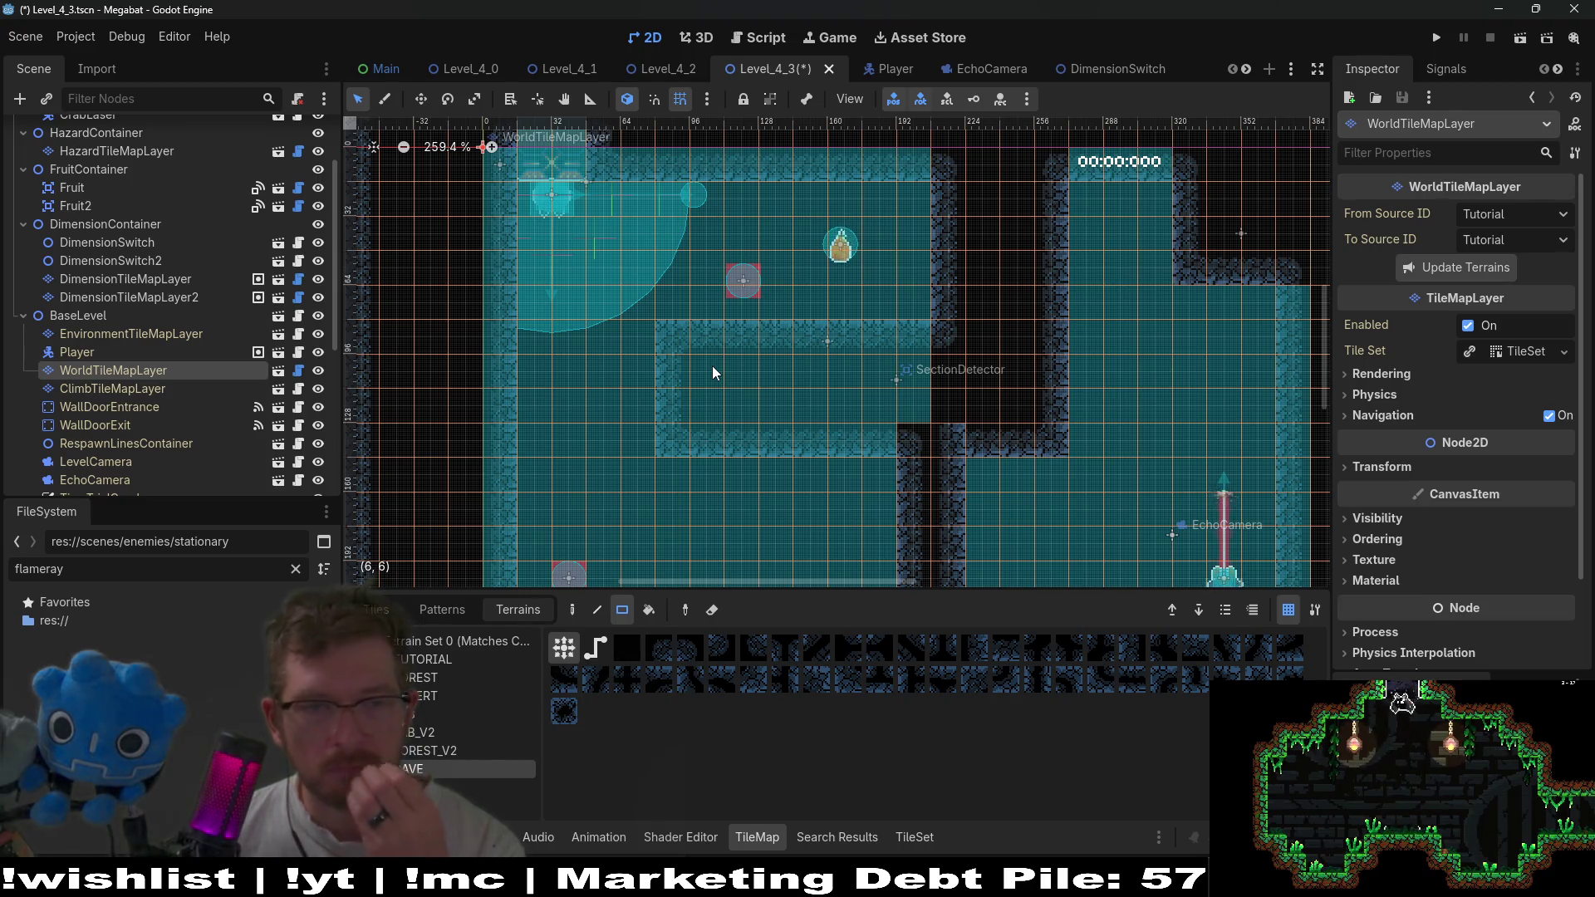
On HazardTileMapLayer, draw a row of Spikes terrain along the upper-left room's ledge.
{"action": "scroll", "coordinate": [83, 231], "scroll_direction": "up", "scroll_amount": 3}
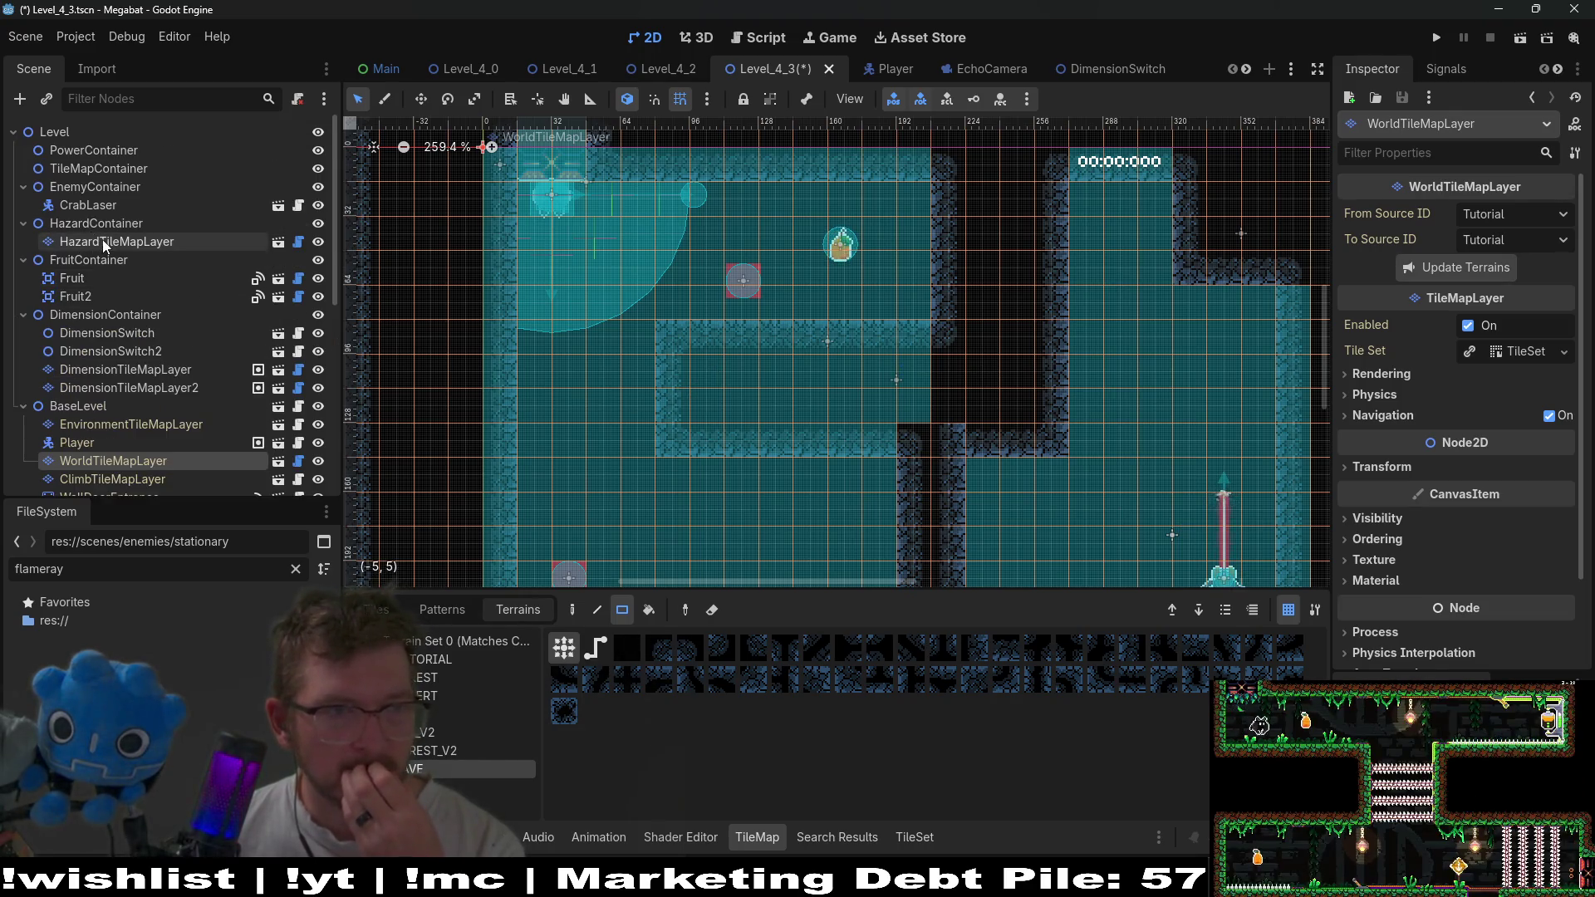
{"action": "left_click", "coordinate": [133, 240]}
{"action": "left_click", "coordinate": [432, 660]}
{"action": "left_click_drag", "start_coordinate": [638, 304], "coordinate": [533, 303]}
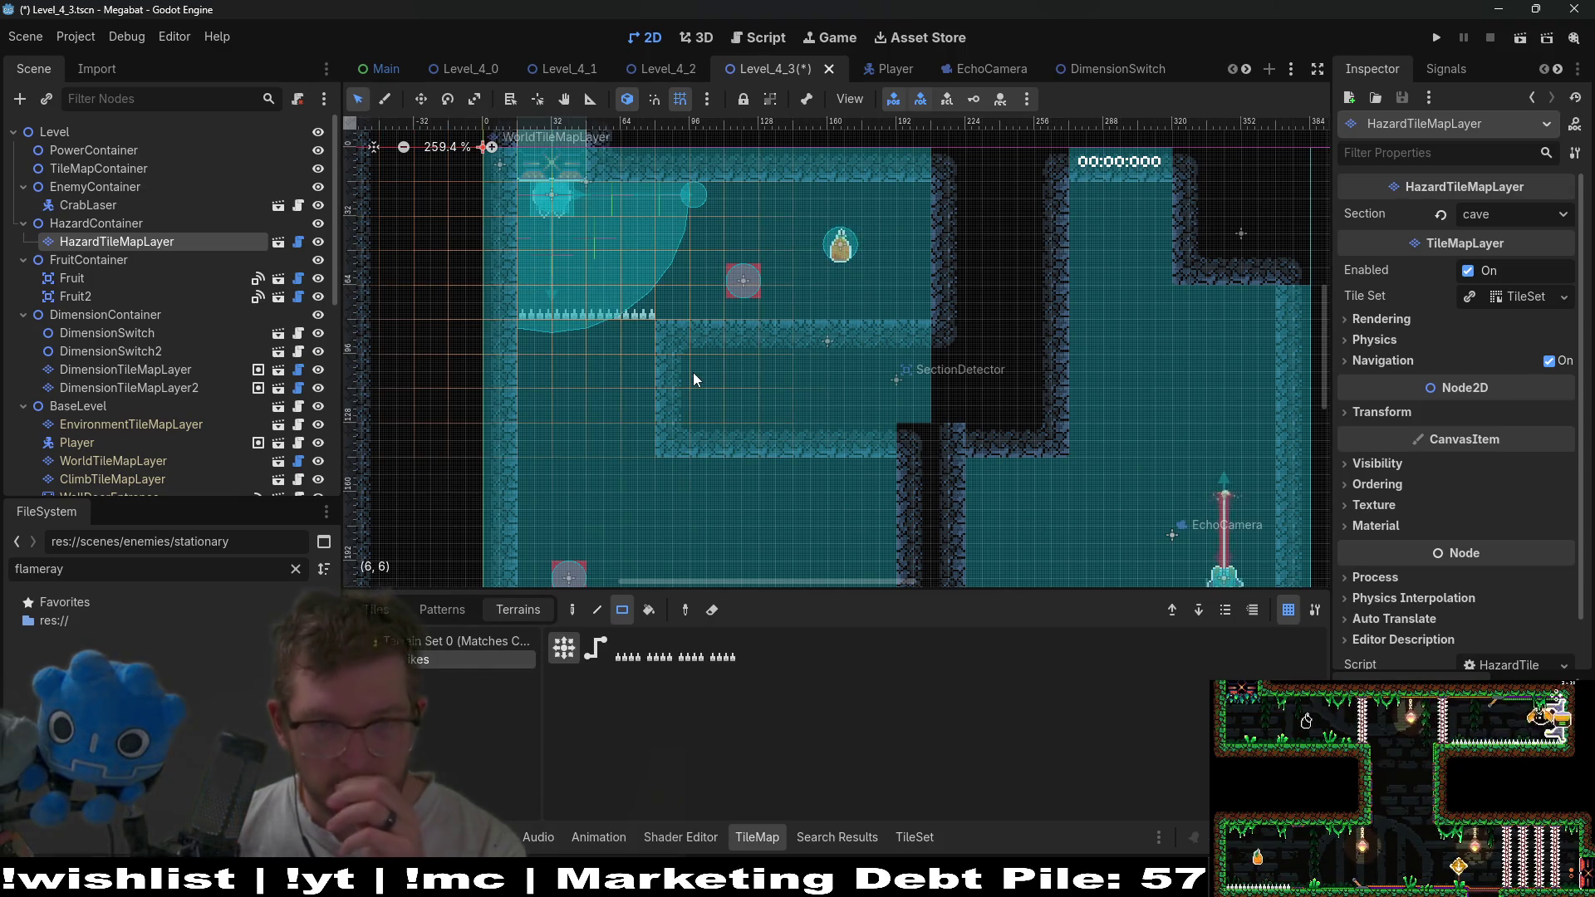
{"action": "left_click_drag", "start_coordinate": [629, 378], "coordinate": [531, 368]}
{"action": "left_click_drag", "start_coordinate": [638, 304], "coordinate": [536, 302]}
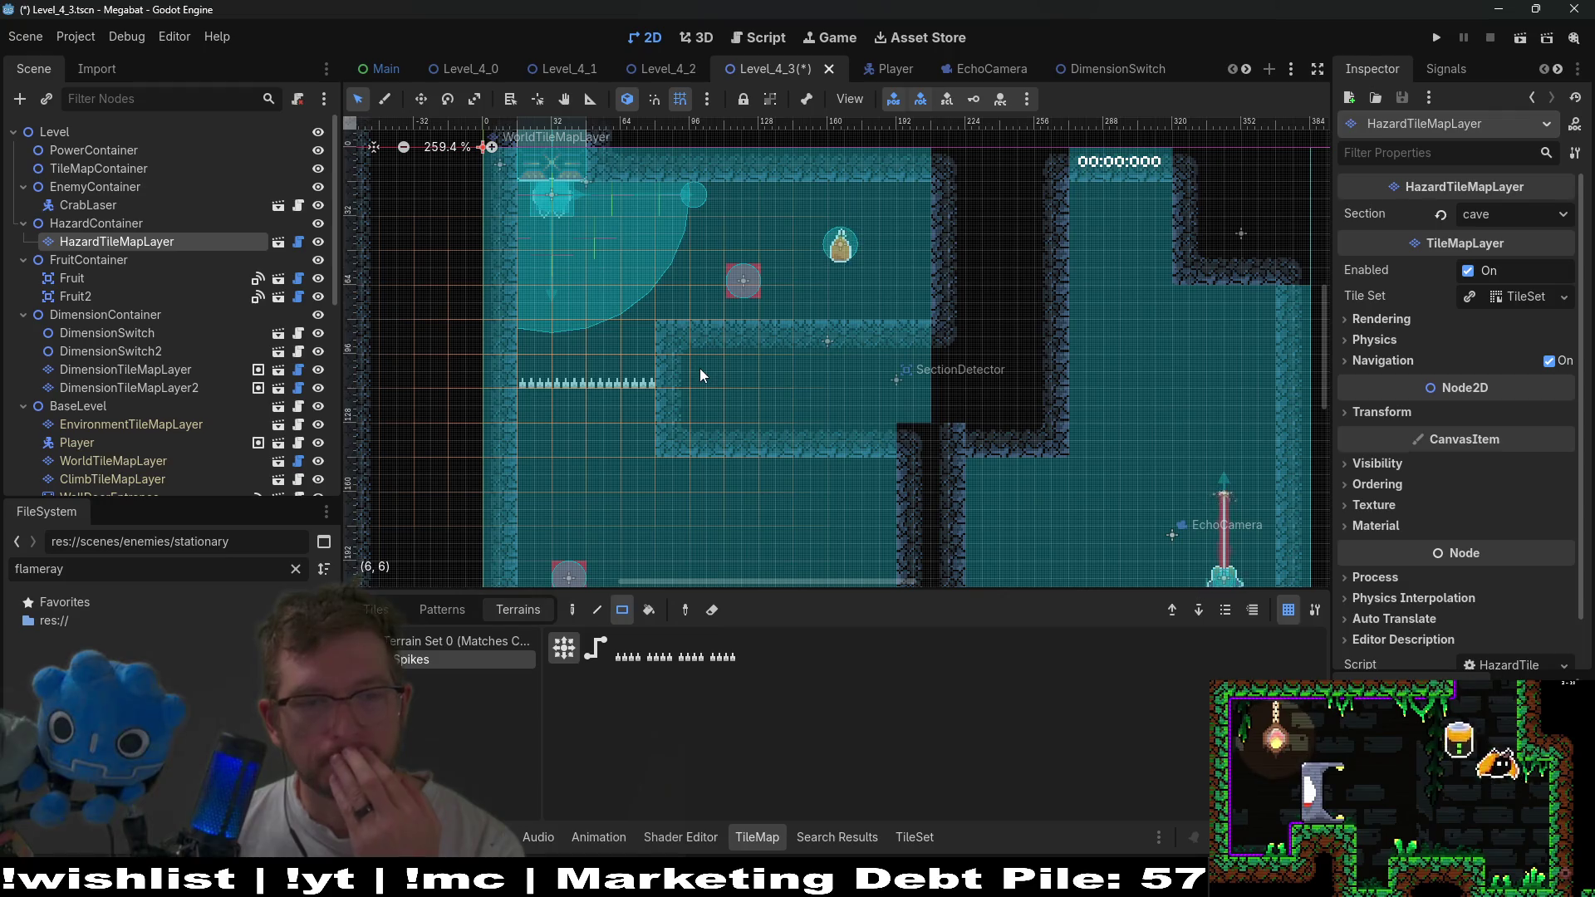
{"action": "left_click_drag", "start_coordinate": [639, 331], "coordinate": [540, 308]}
{"action": "mouse_move", "coordinate": [642, 371]}
{"action": "left_mouse_down"}
{"action": "mouse_move", "coordinate": [572, 381]}
{"action": "mouse_move", "coordinate": [591, 390]}
{"action": "left_mouse_up"}
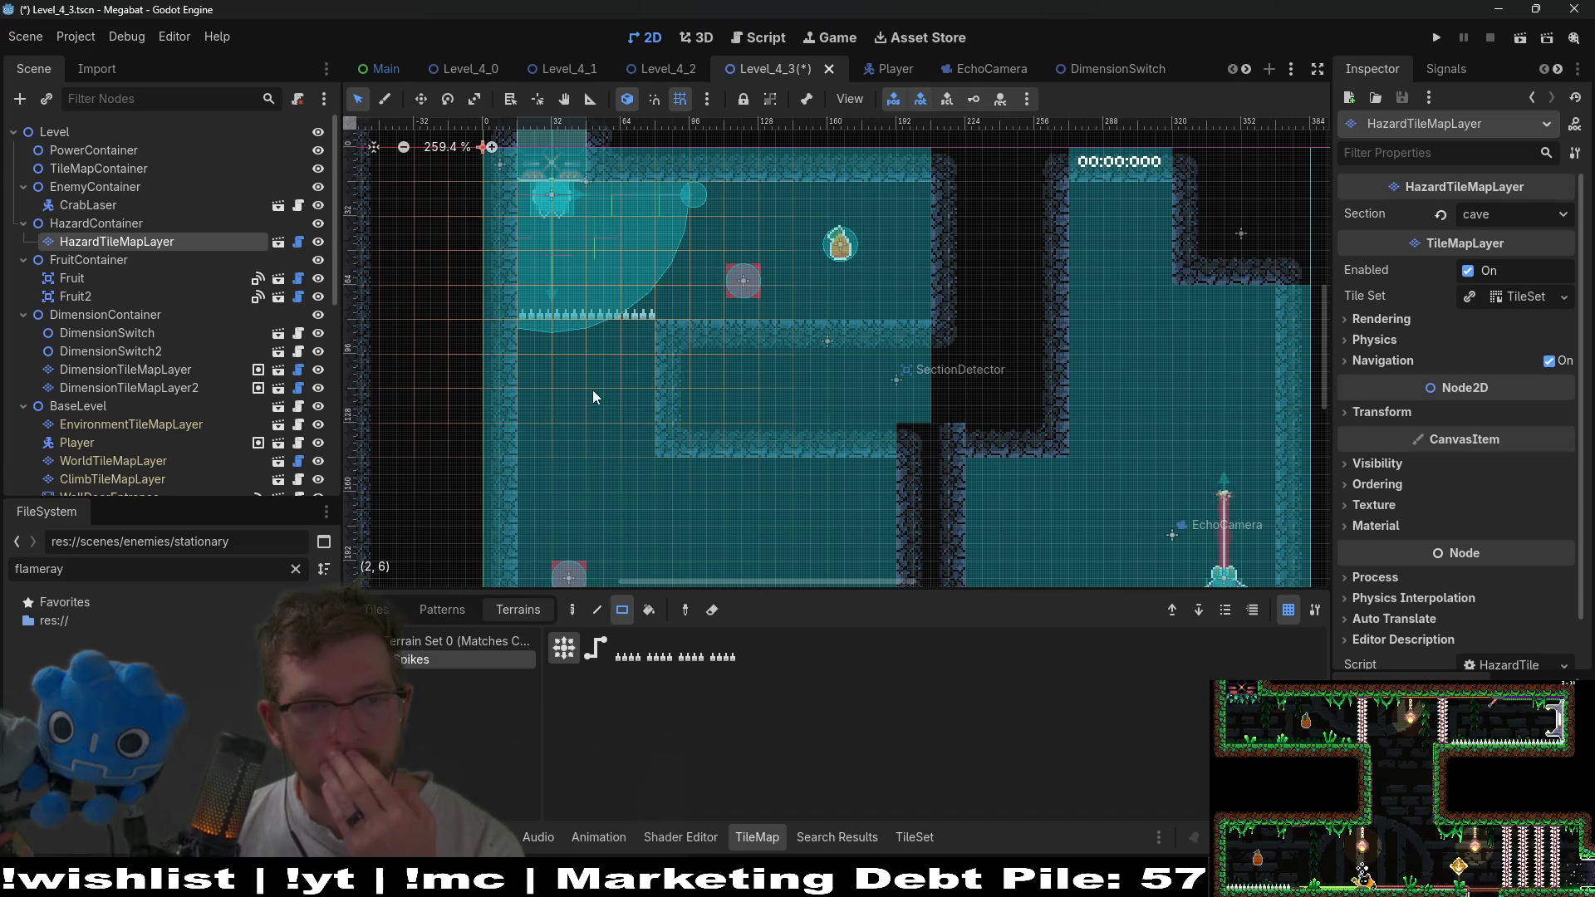
{"action": "left_click", "coordinate": [118, 224]}
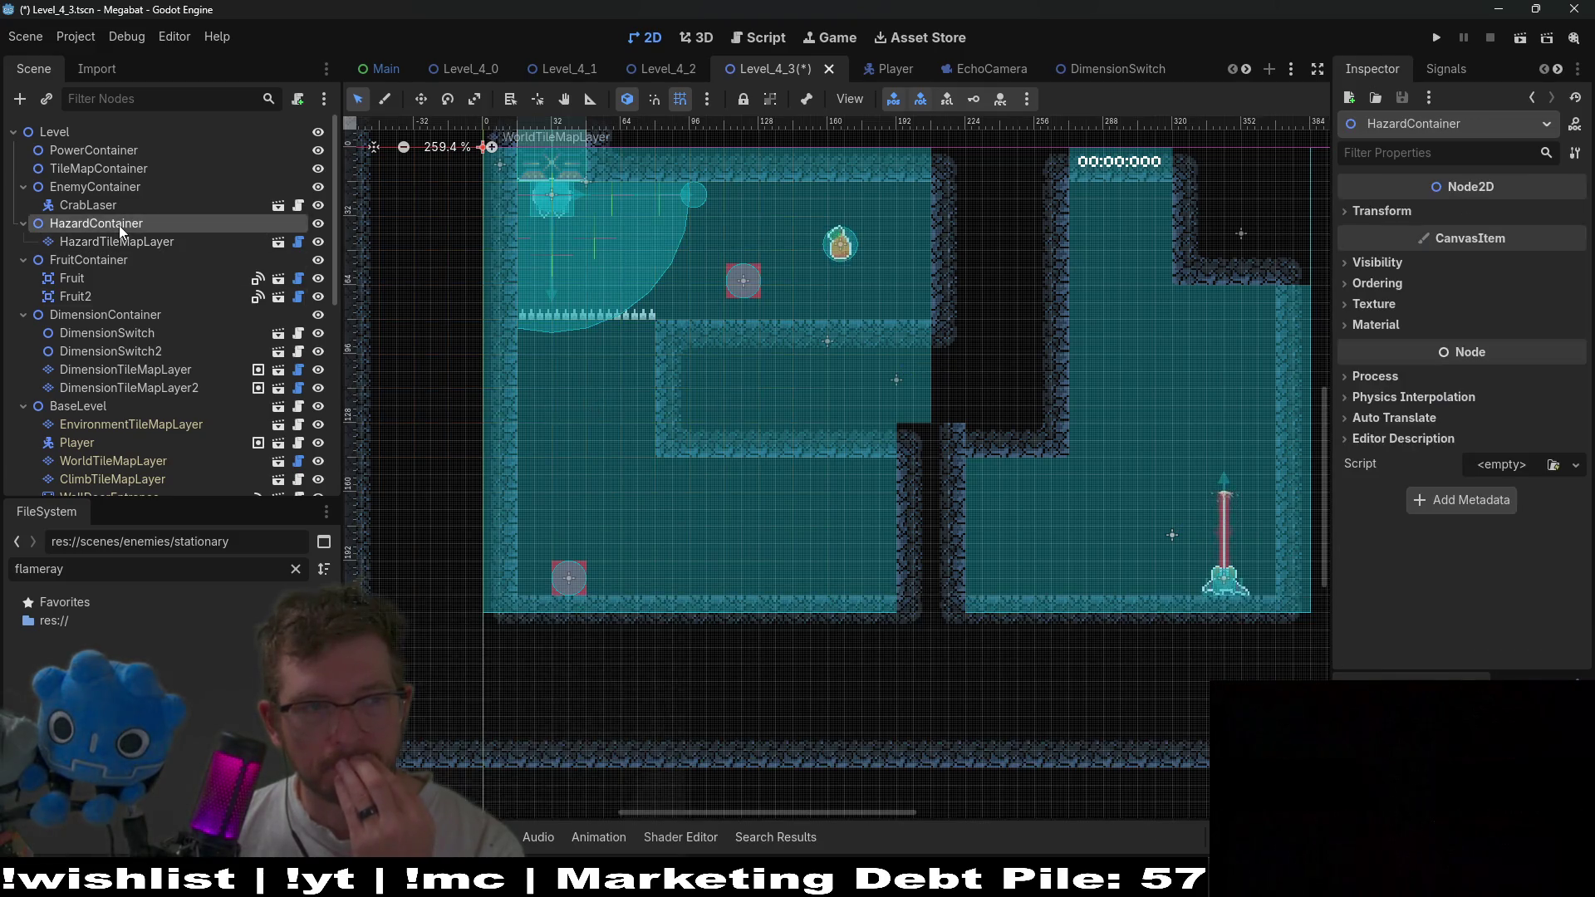
Instance the OneWayTileMapLayer scene as a child of TileMapContainer.
{"action": "right_click", "coordinate": [120, 171]}
{"action": "left_click", "coordinate": [196, 214]}
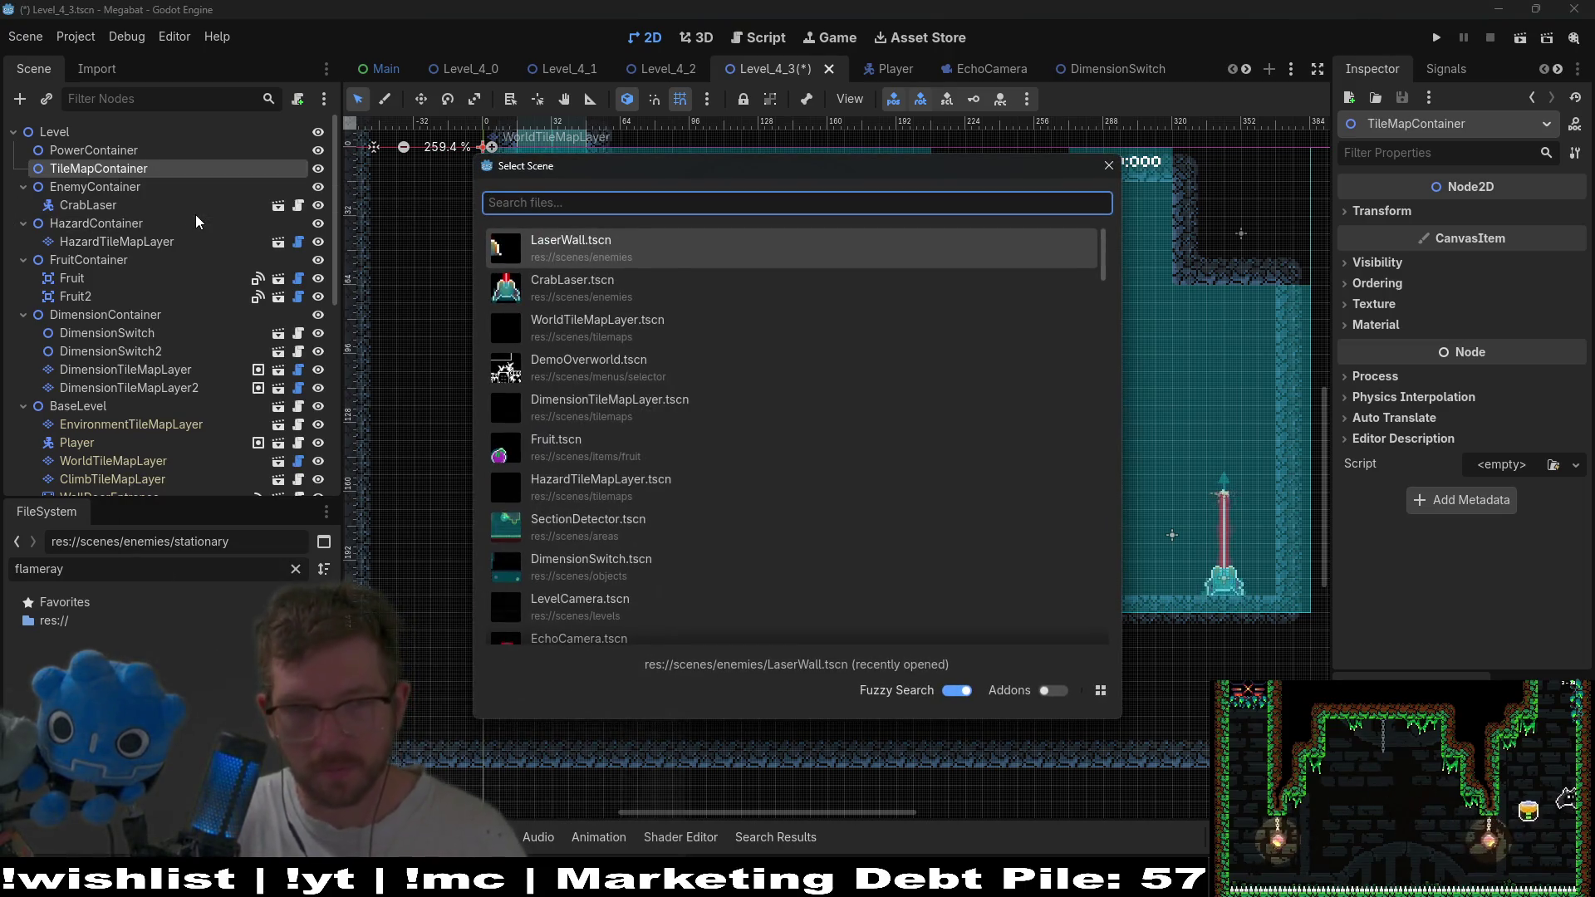
{"action": "type", "text": "oneway"}
{"action": "key", "text": "Return"}
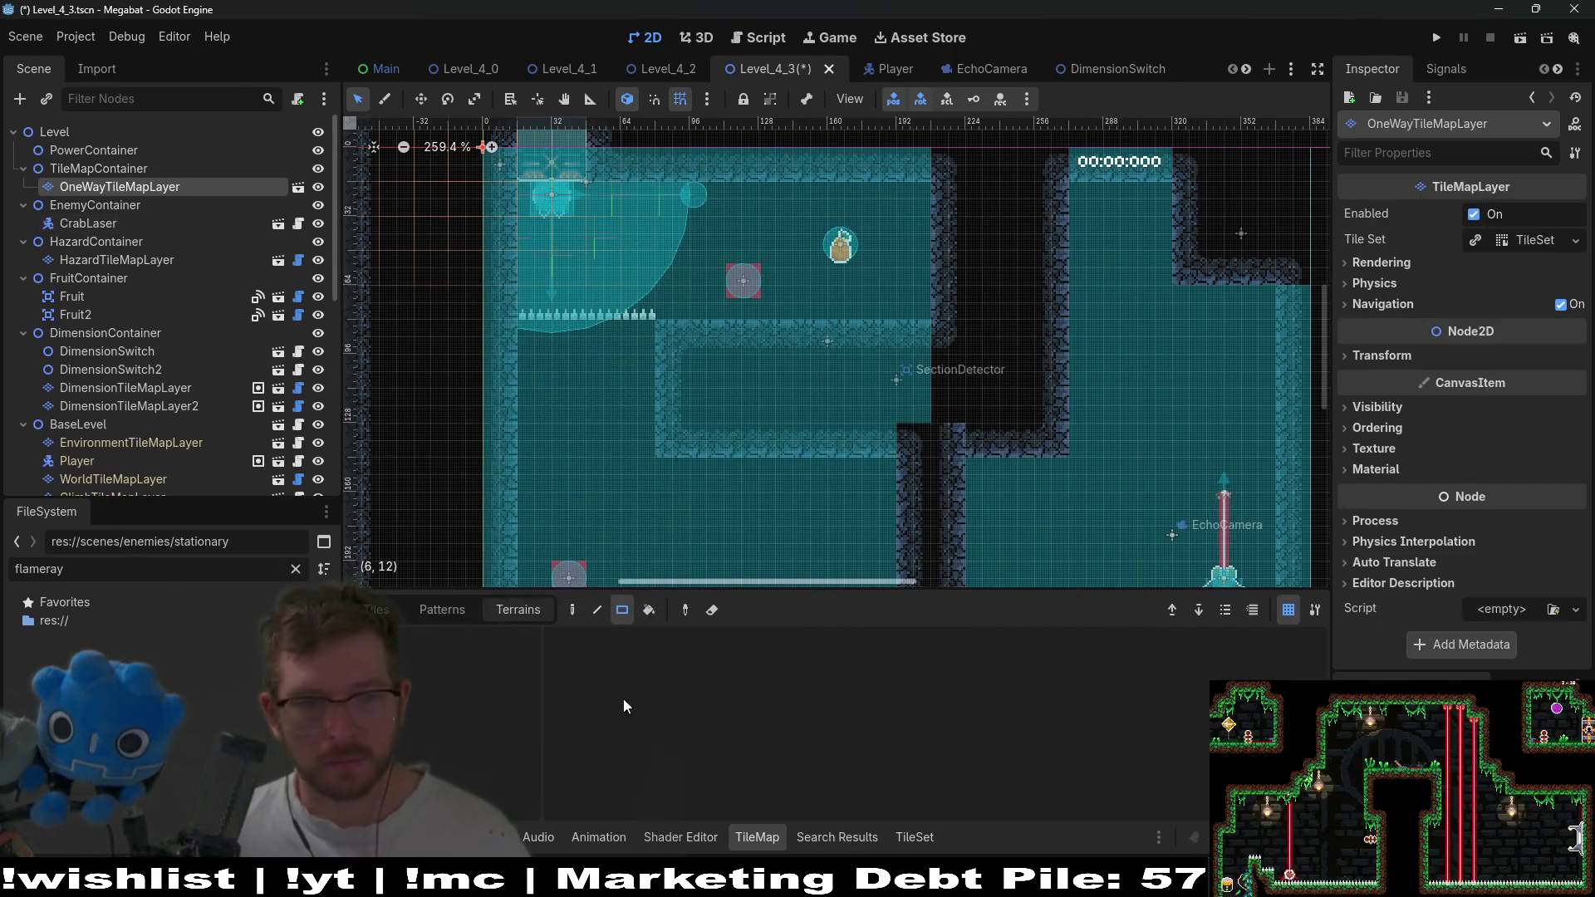
Choose the first atlas tile in the TileMap Tiles tab for painting.
{"action": "left_click", "coordinate": [375, 609]}
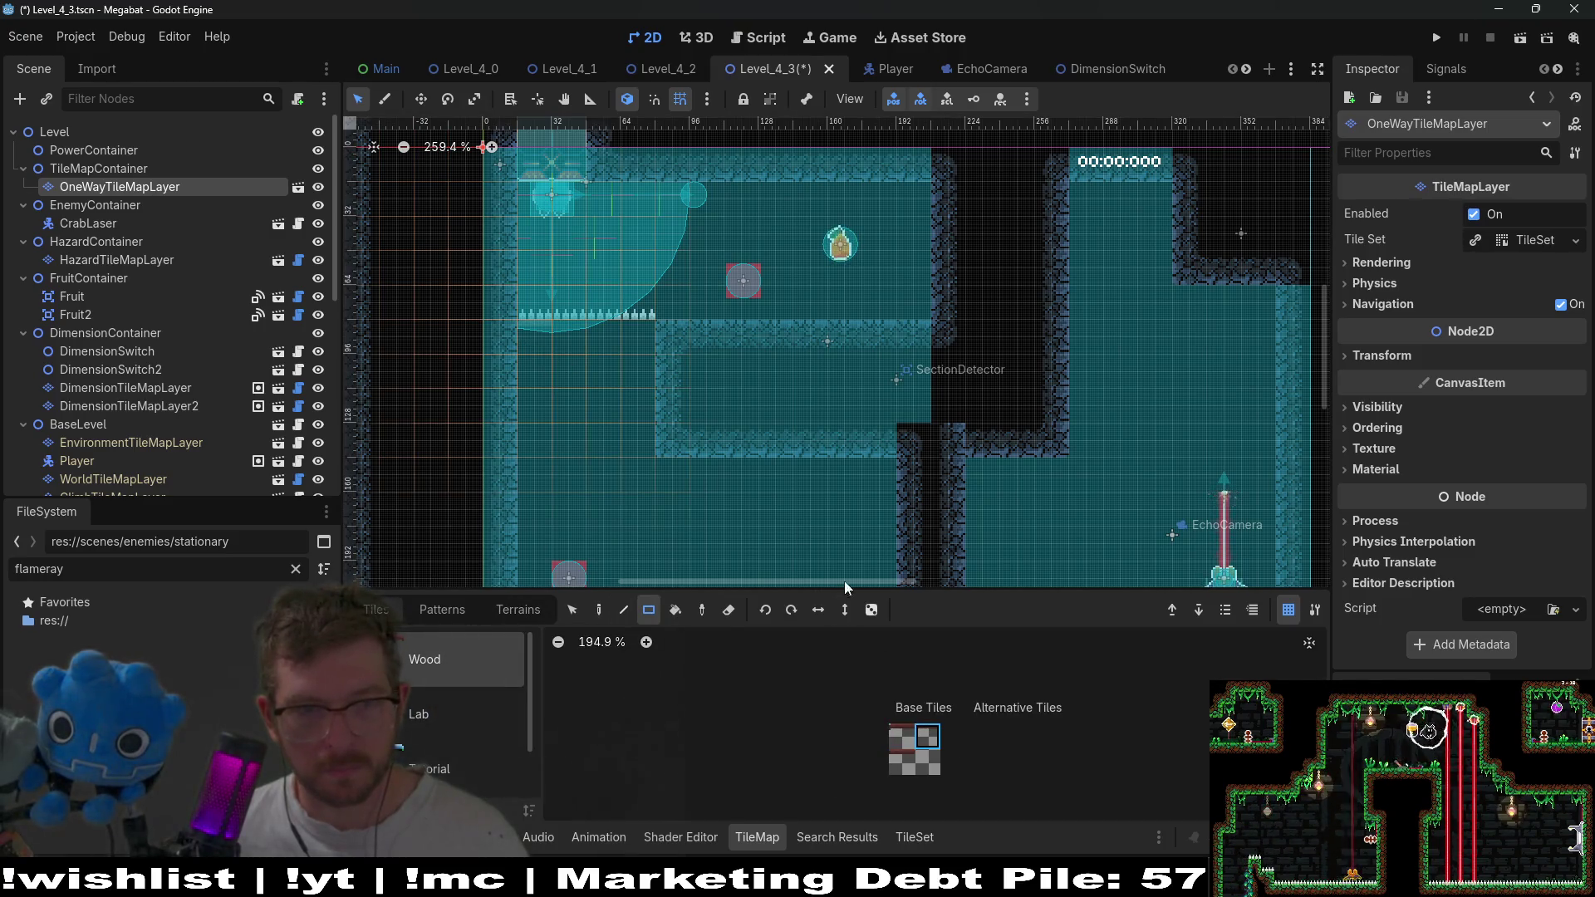
{"action": "left_click", "coordinate": [909, 738]}
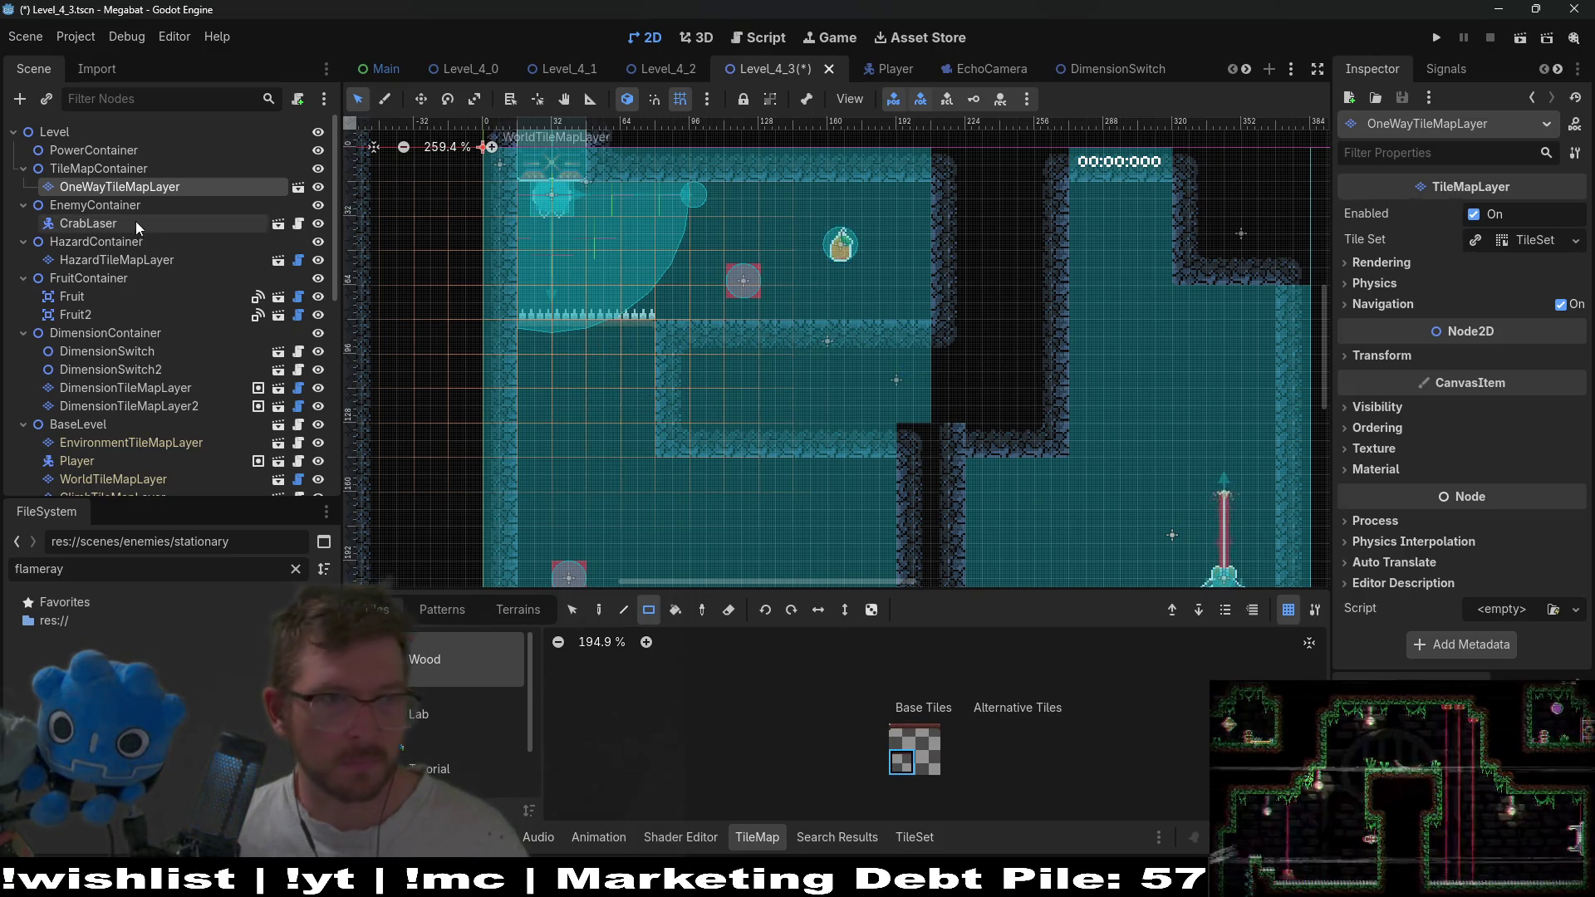
{"action": "left_click", "coordinate": [107, 387]}
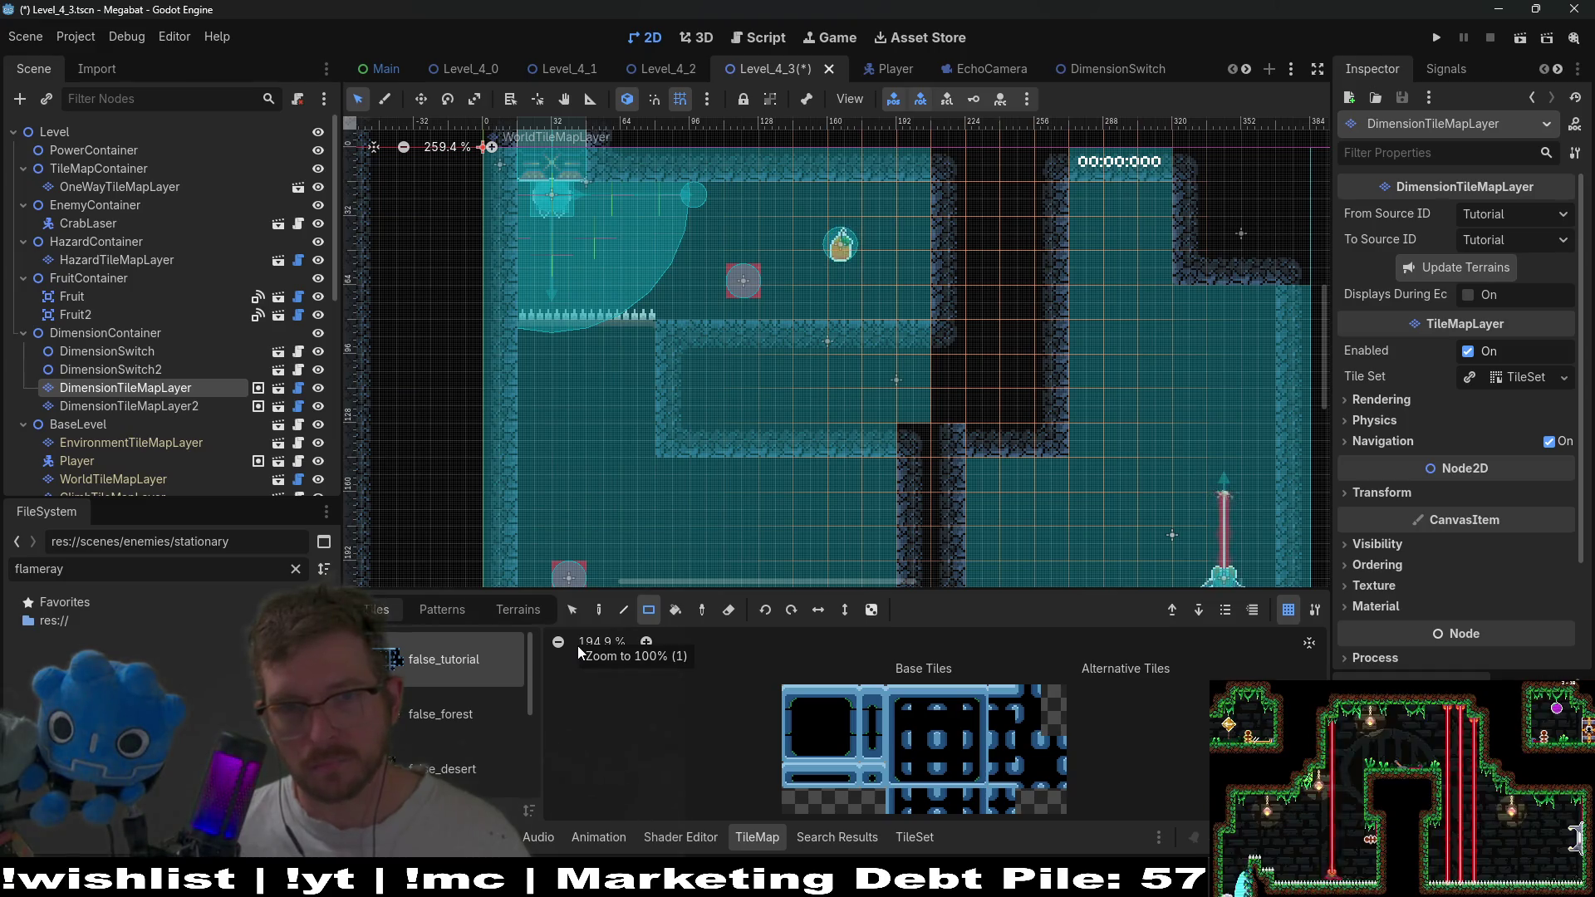
Paint a five-tile-wide block of false_cave tiles below the spiked ledge.
{"action": "scroll", "coordinate": [502, 688], "scroll_direction": "down", "scroll_amount": 3}
{"action": "left_click", "coordinate": [494, 696]}
{"action": "left_click", "coordinate": [445, 765]}
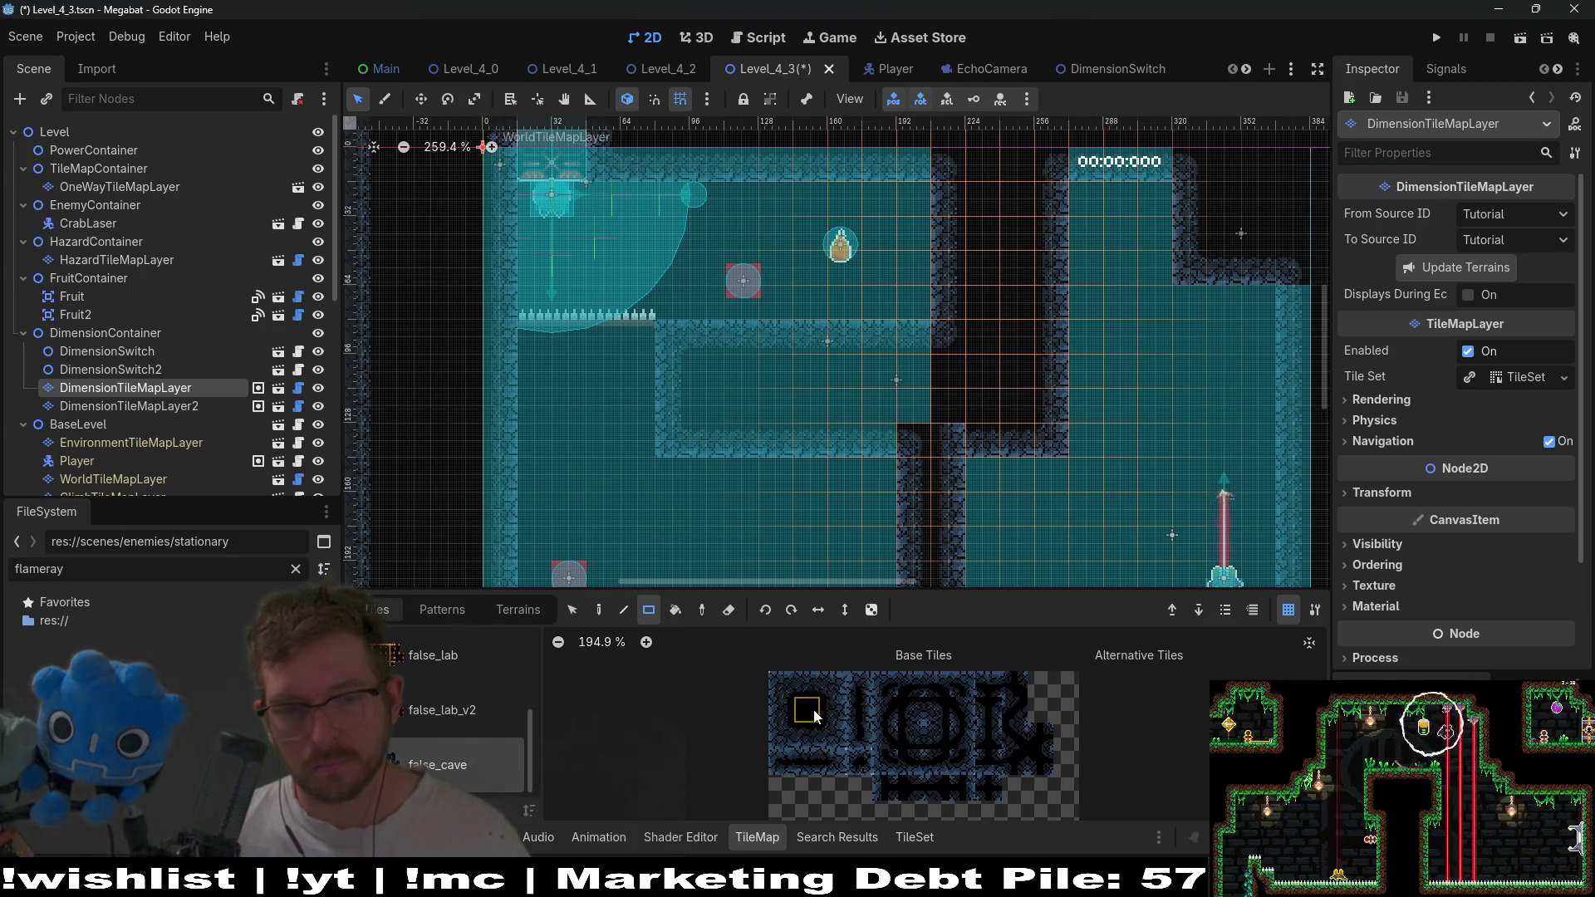
{"action": "mouse_move", "coordinate": [636, 405]}
{"action": "left_mouse_down"}
{"action": "mouse_move", "coordinate": [501, 362]}
{"action": "mouse_move", "coordinate": [548, 371]}
{"action": "left_mouse_up"}
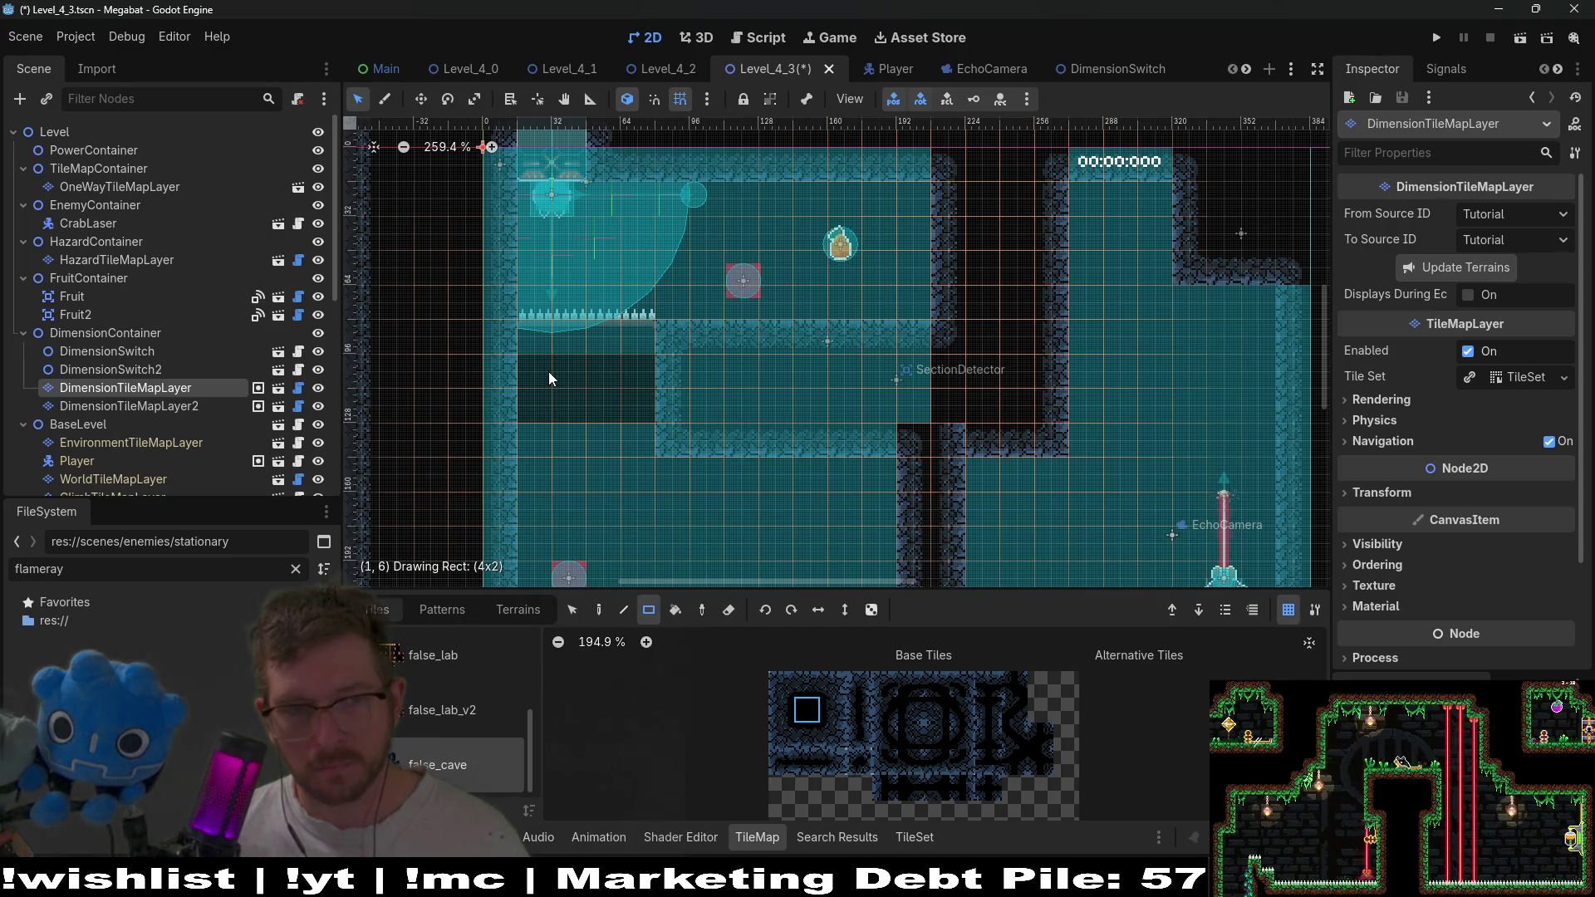
{"action": "mouse_move", "coordinate": [530, 362]}
{"action": "left_mouse_down"}
{"action": "mouse_move", "coordinate": [506, 372]}
{"action": "mouse_move", "coordinate": [537, 379]}
{"action": "mouse_move", "coordinate": [516, 382]}
{"action": "left_mouse_up"}
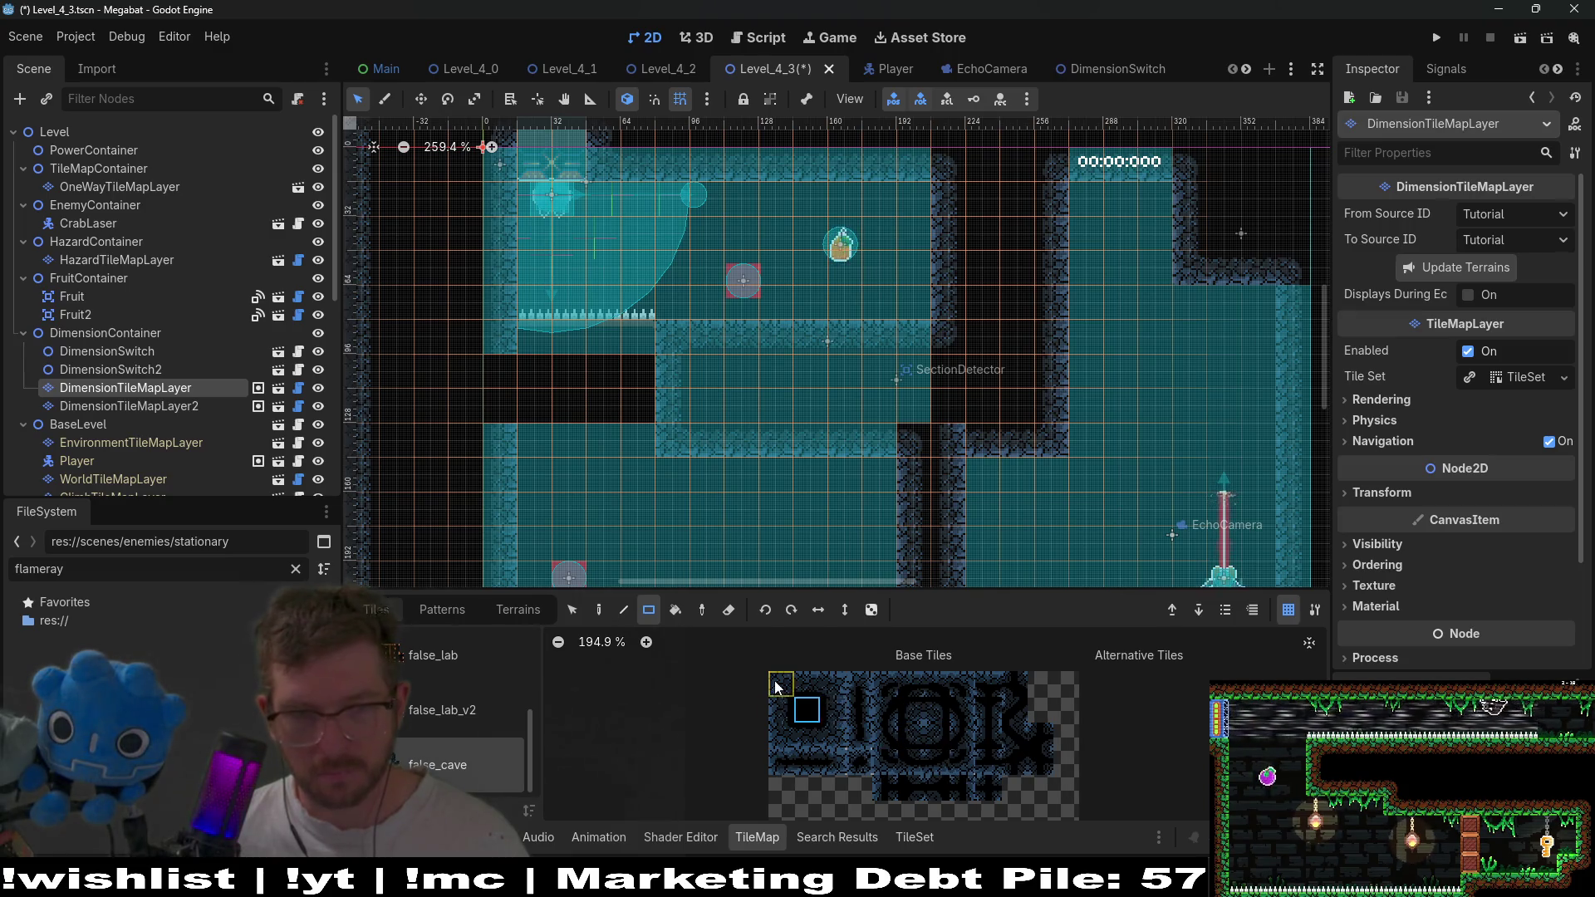
Add a row of three dark wall tiles and a four-tile wall row, then save.
{"action": "left_click", "coordinate": [806, 735]}
{"action": "left_click_drag", "start_coordinate": [546, 436], "coordinate": [644, 447]}
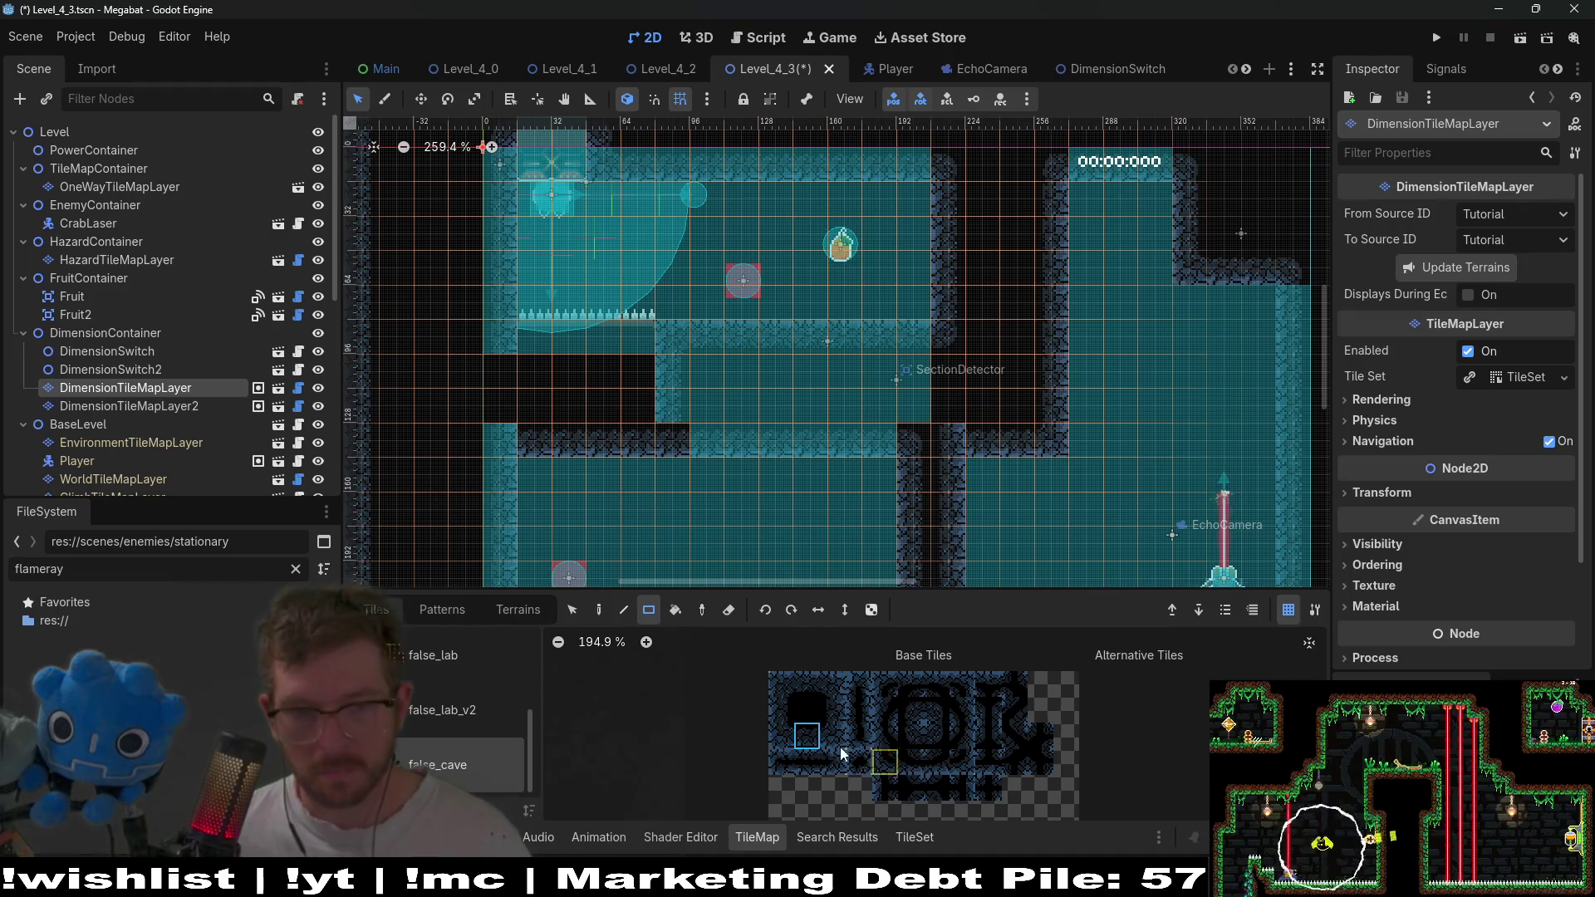
{"action": "left_click", "coordinate": [807, 710]}
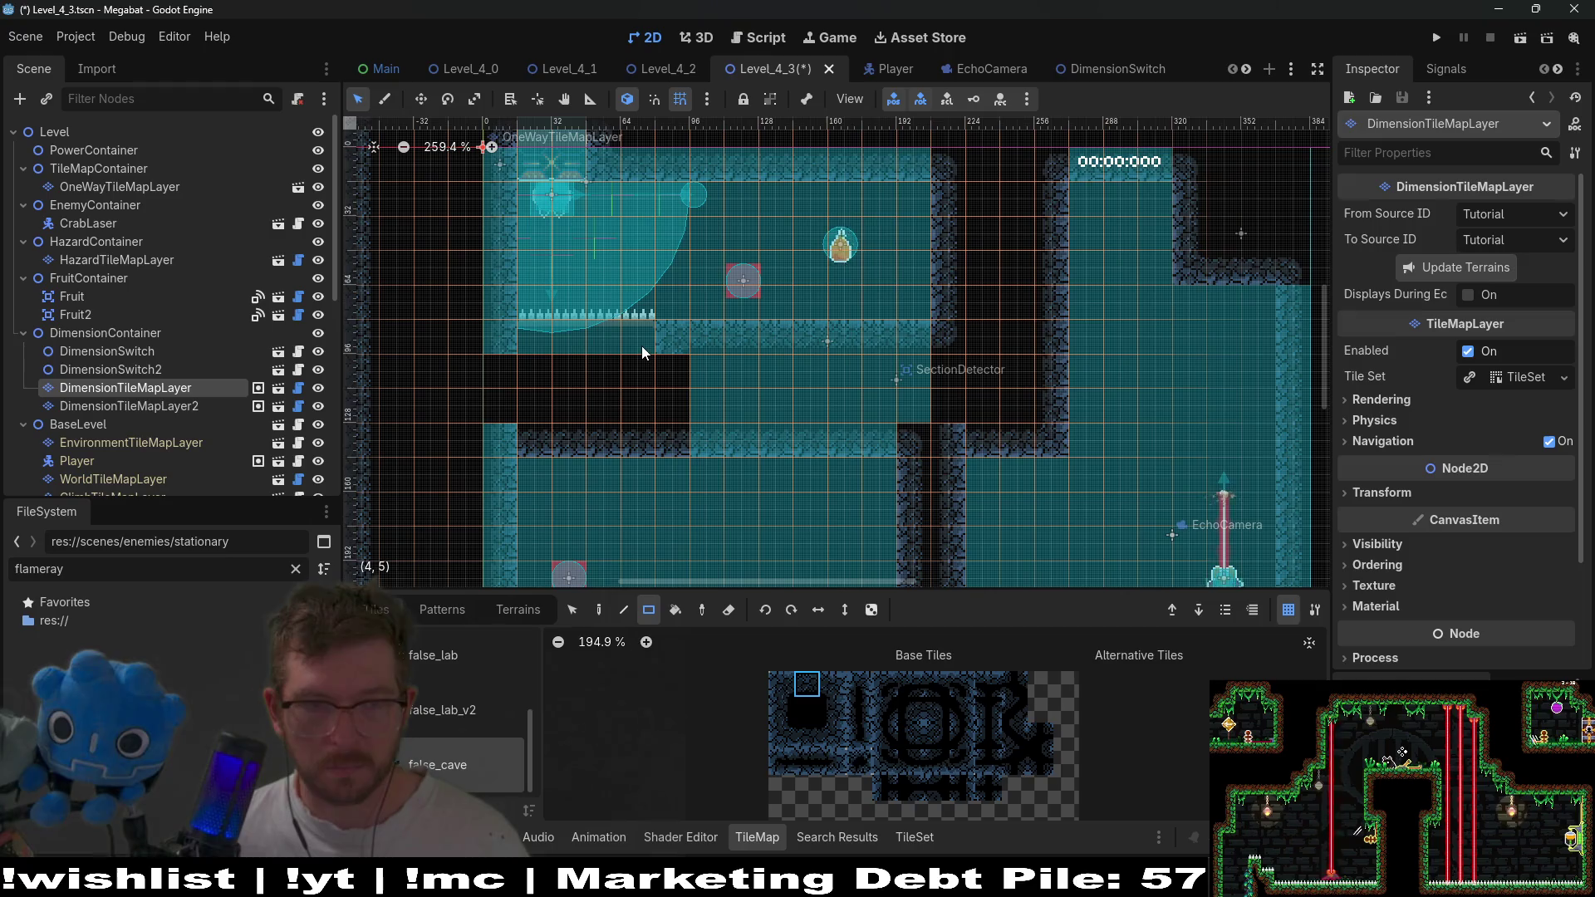
{"action": "mouse_move", "coordinate": [641, 345]}
{"action": "left_mouse_down"}
{"action": "mouse_move", "coordinate": [535, 341]}
{"action": "mouse_move", "coordinate": [666, 342]}
{"action": "left_mouse_up"}
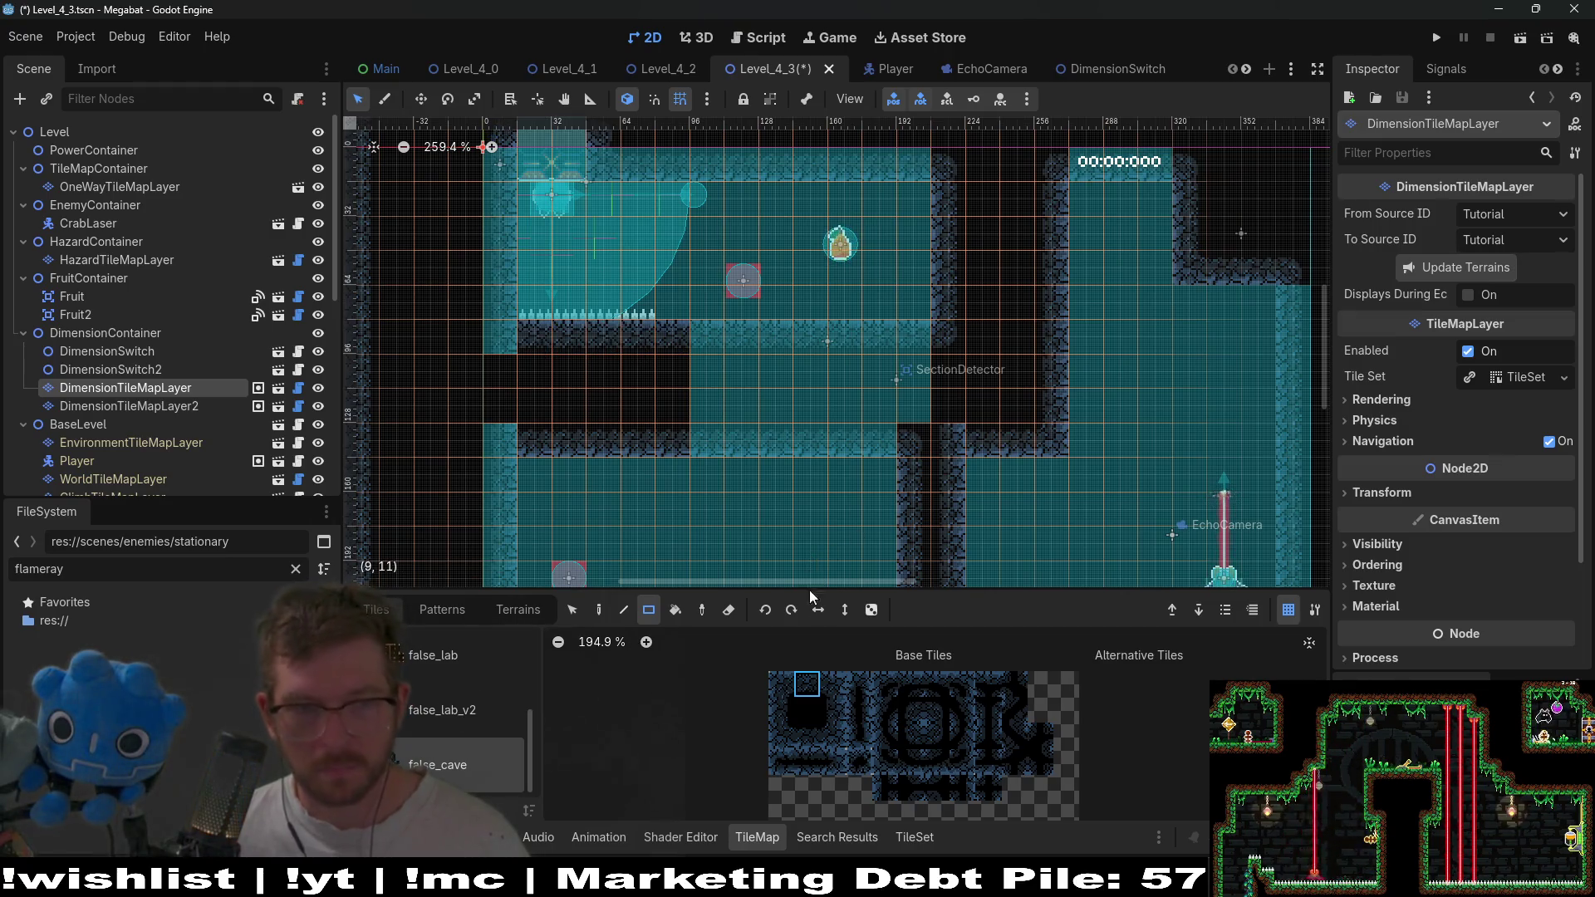
{"action": "left_click", "coordinate": [912, 713]}
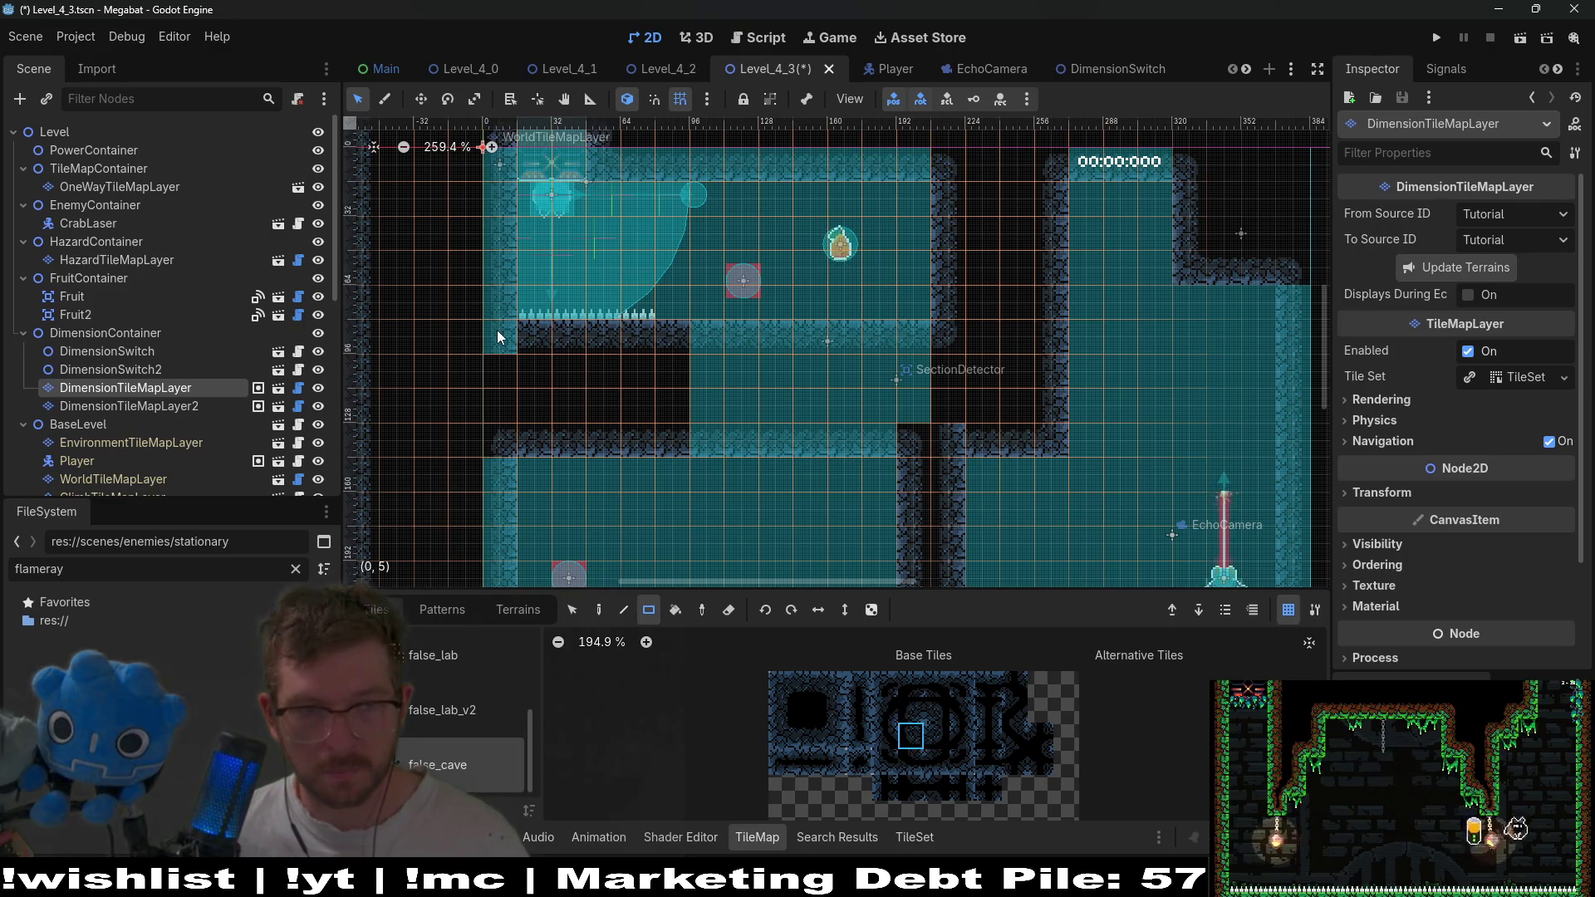
{"action": "scroll", "coordinate": [587, 360], "scroll_direction": "down", "scroll_amount": 5}
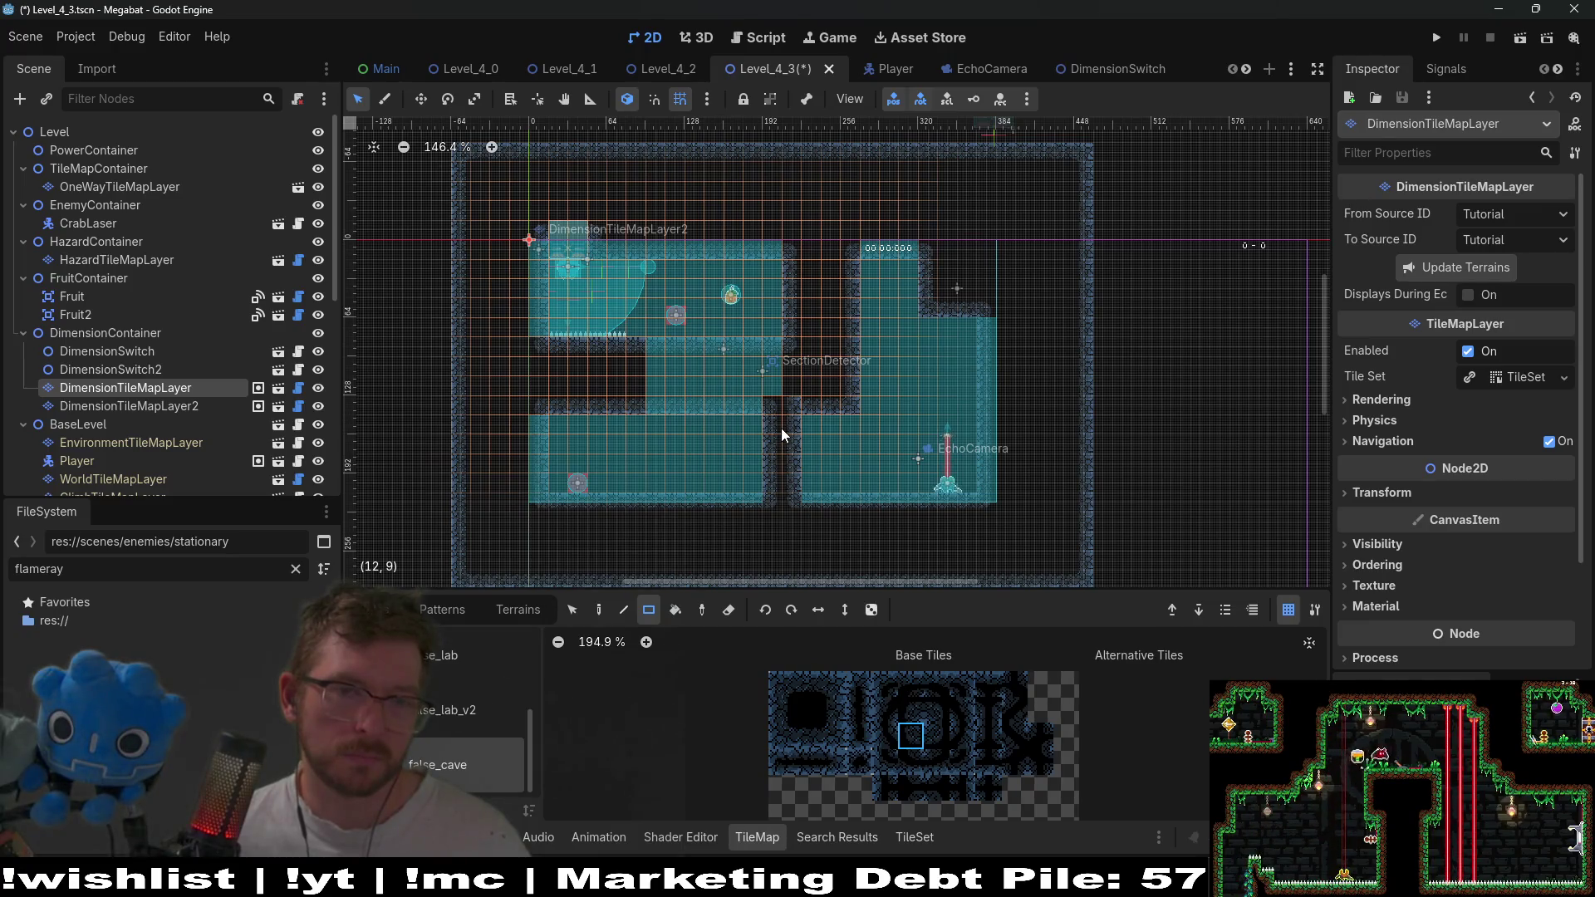
{"action": "key", "text": "ctrl+s"}
Play-test the level: grab the orange fruit, cross the ledge, fly above the spikes, then close.
{"action": "left_click", "coordinate": [1517, 48]}
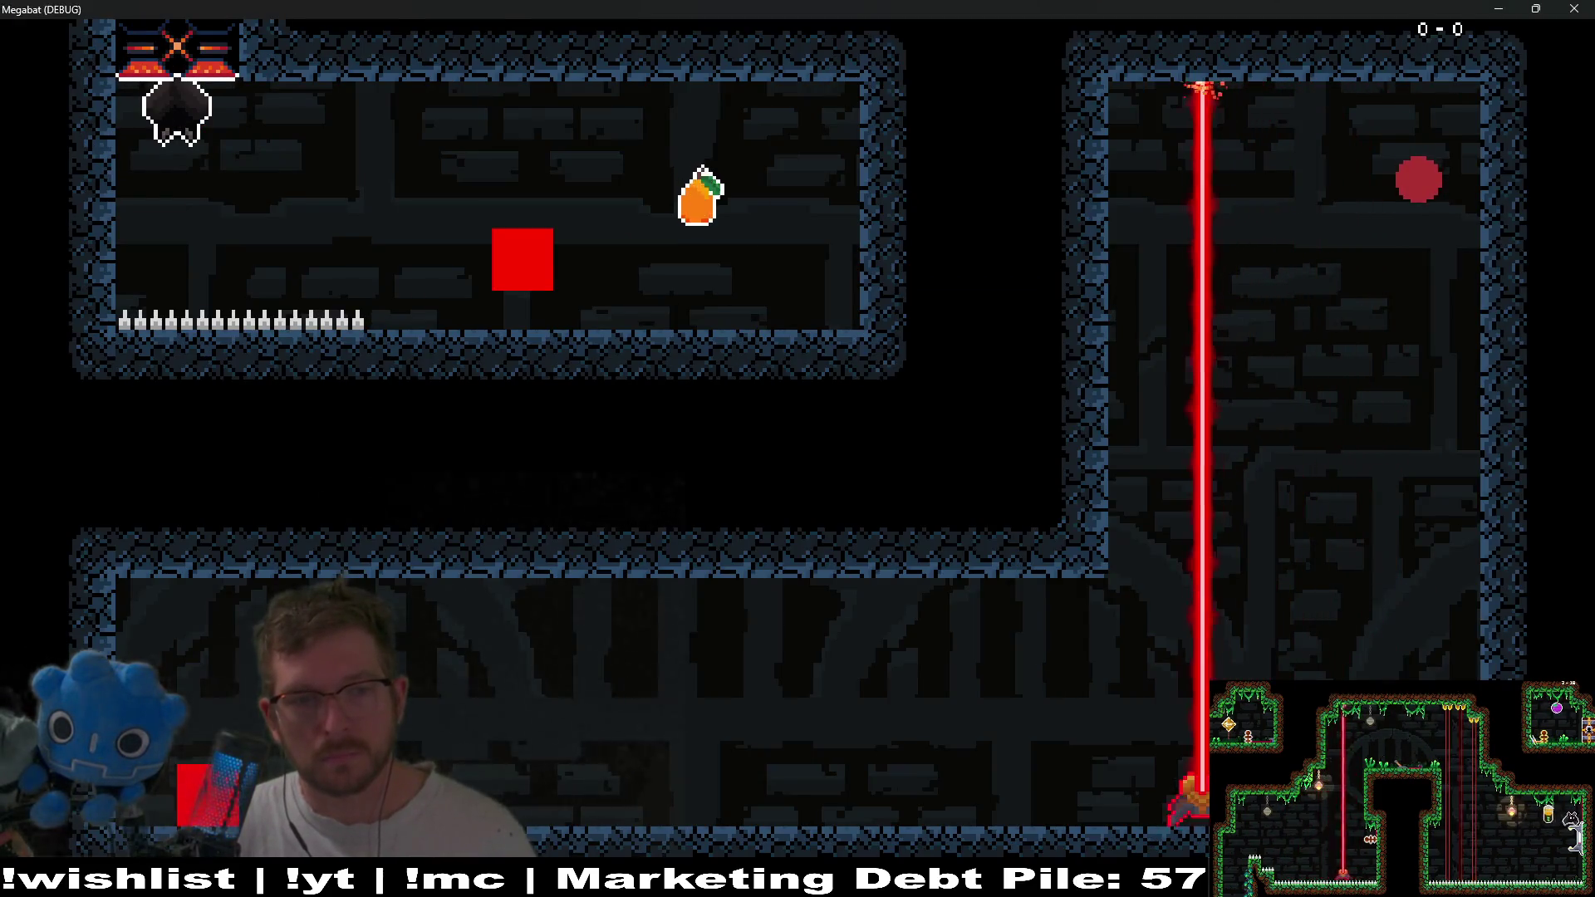
{"action": "key", "text": "Right"}
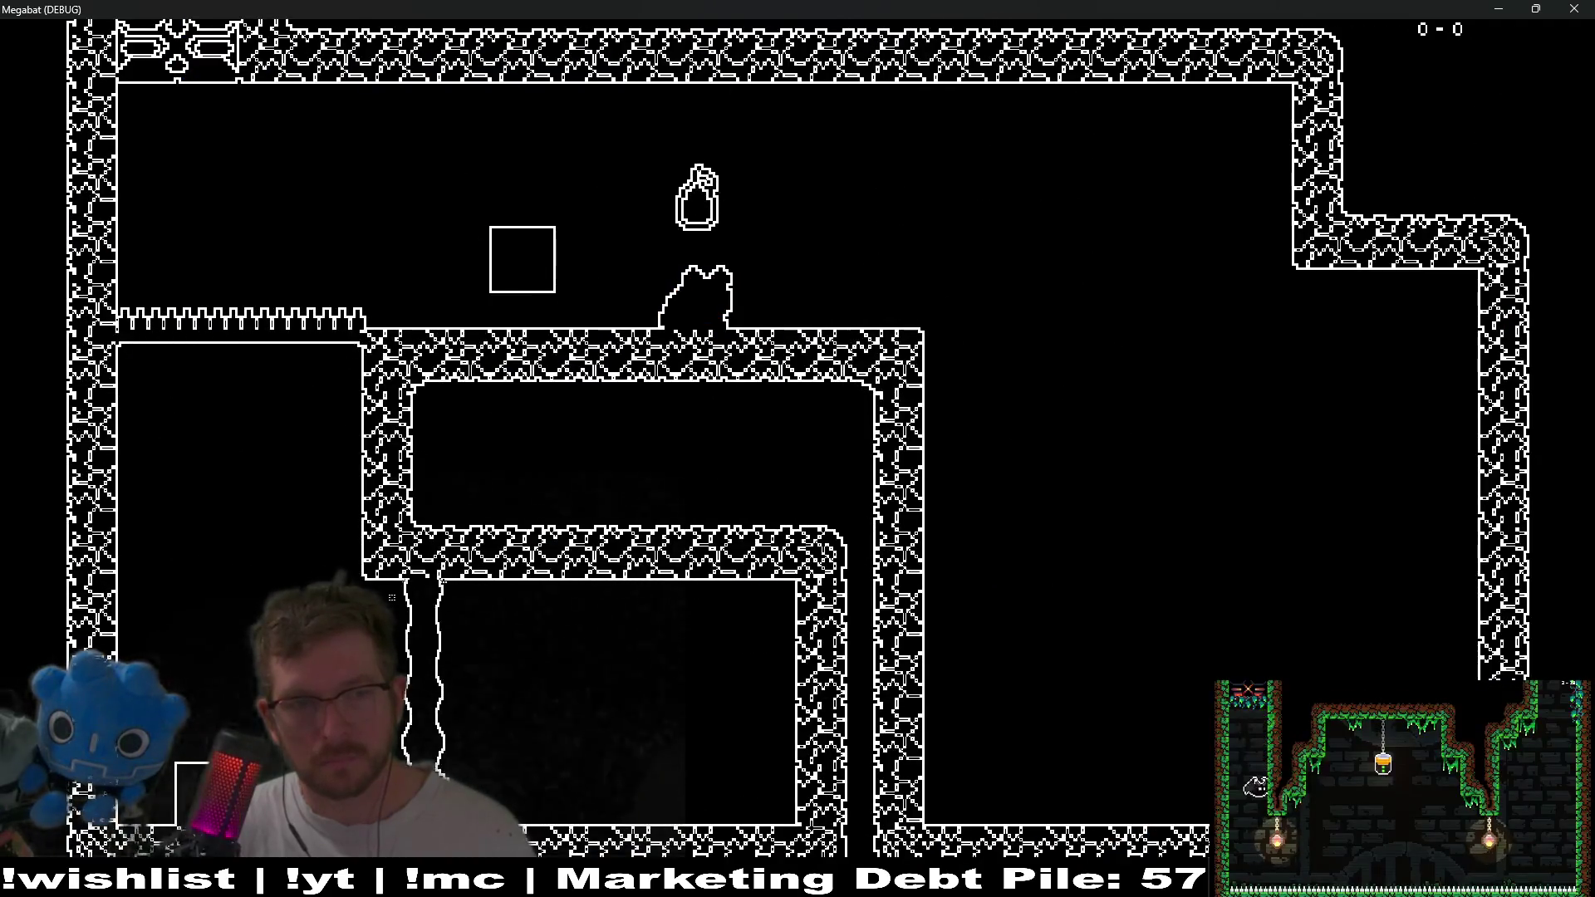
{"action": "key", "text": "Right"}
{"action": "key", "text": "Right"}
{"action": "key", "text": "Left"}
{"action": "key", "text": "Up"}
{"action": "key", "text": "Left"}
{"action": "key", "text": "Left"}
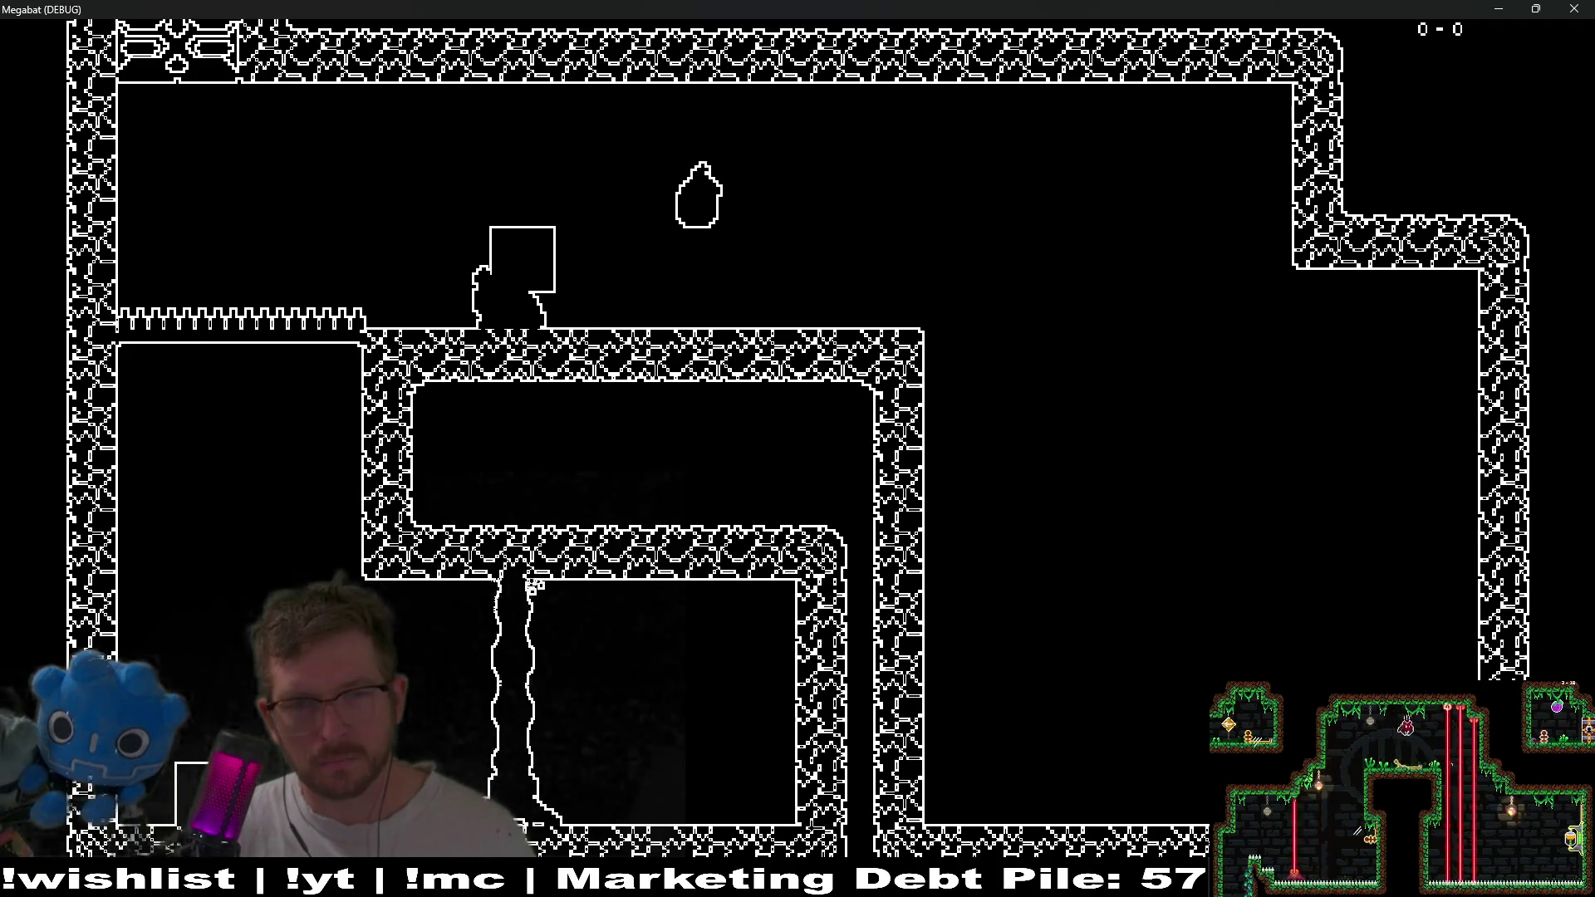
{"action": "key", "text": "Left"}
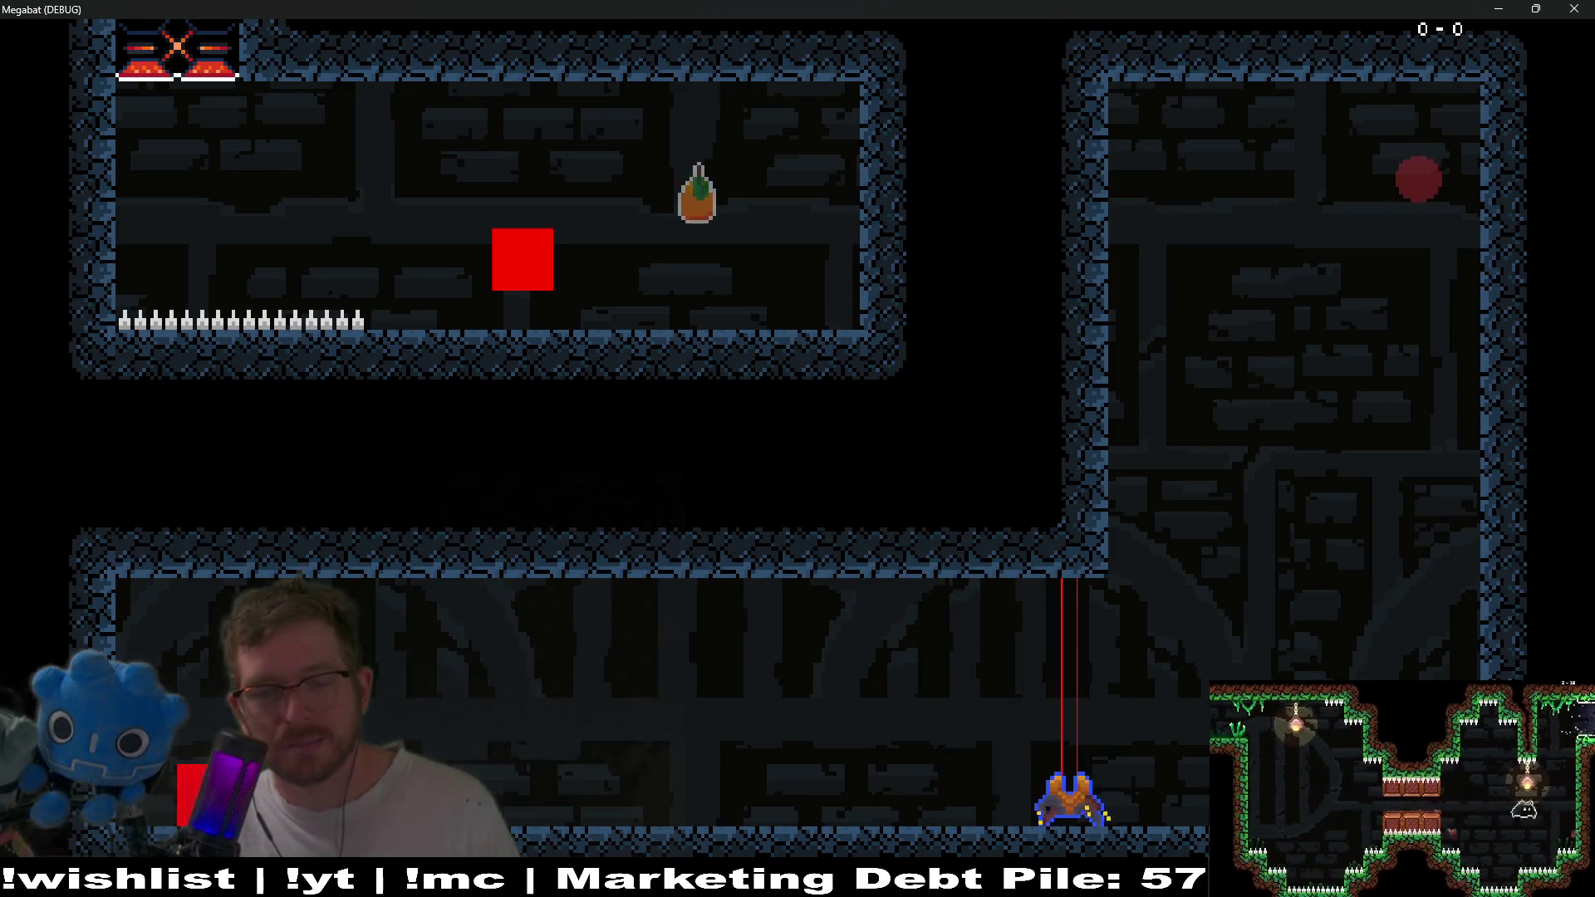
{"action": "left_click", "coordinate": [1583, 9]}
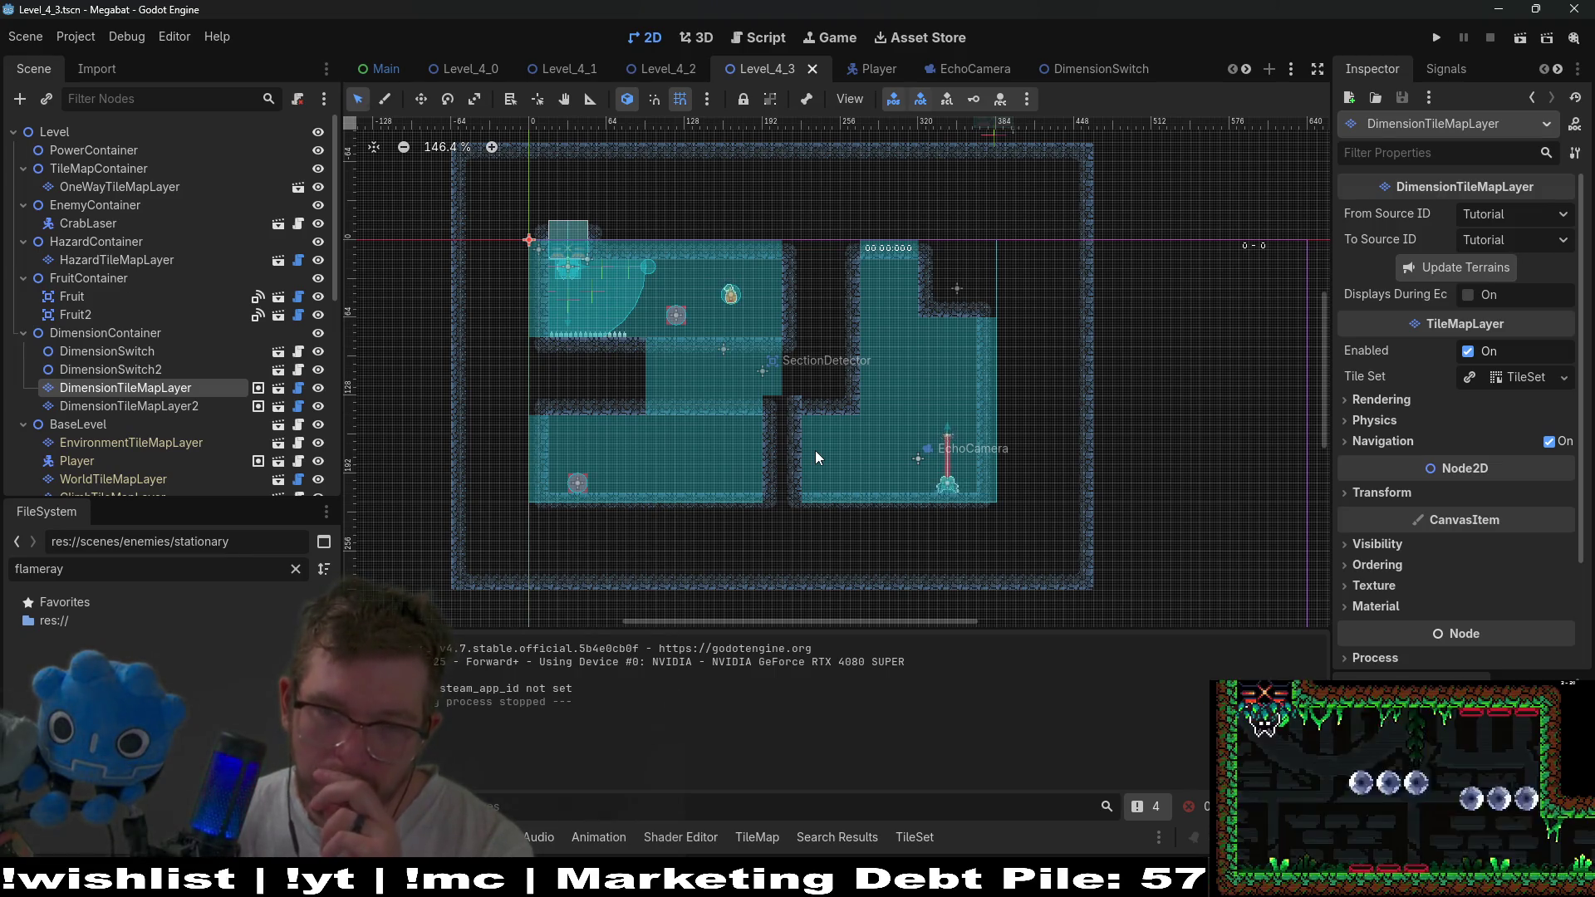
Shift the view to the upper level and hide DimensionTileMapLayer with its eye icon.
{"action": "scroll", "coordinate": [676, 321], "scroll_direction": "up", "scroll_amount": 4}
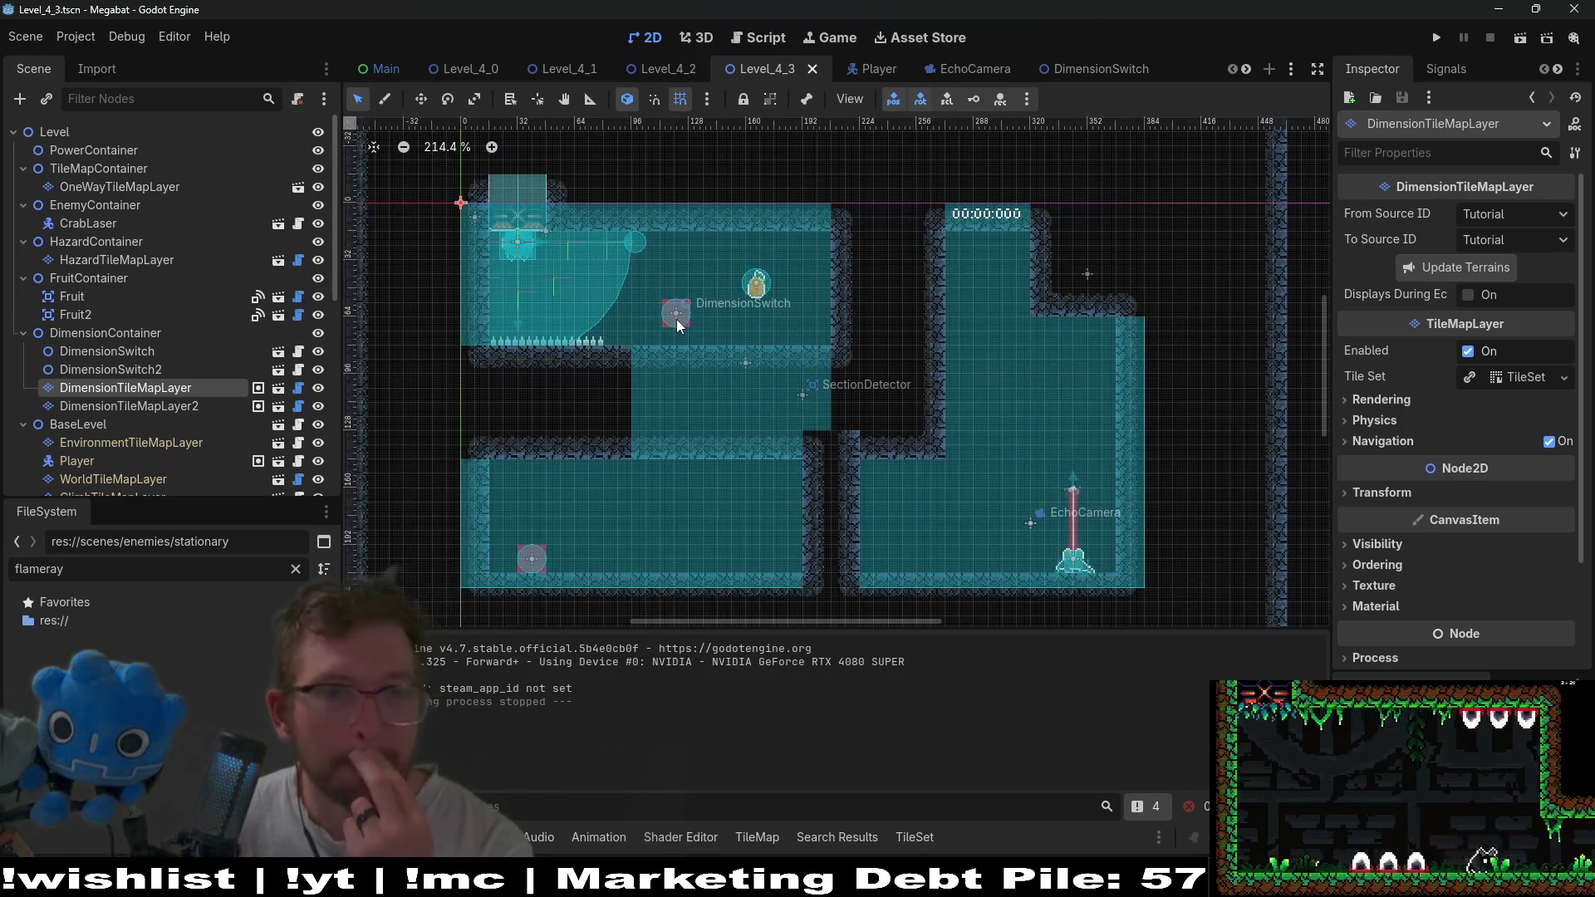
{"action": "scroll", "coordinate": [677, 319], "scroll_direction": "up", "scroll_amount": 4}
{"action": "left_click_drag", "start_coordinate": [647, 346], "coordinate": [809, 308]}
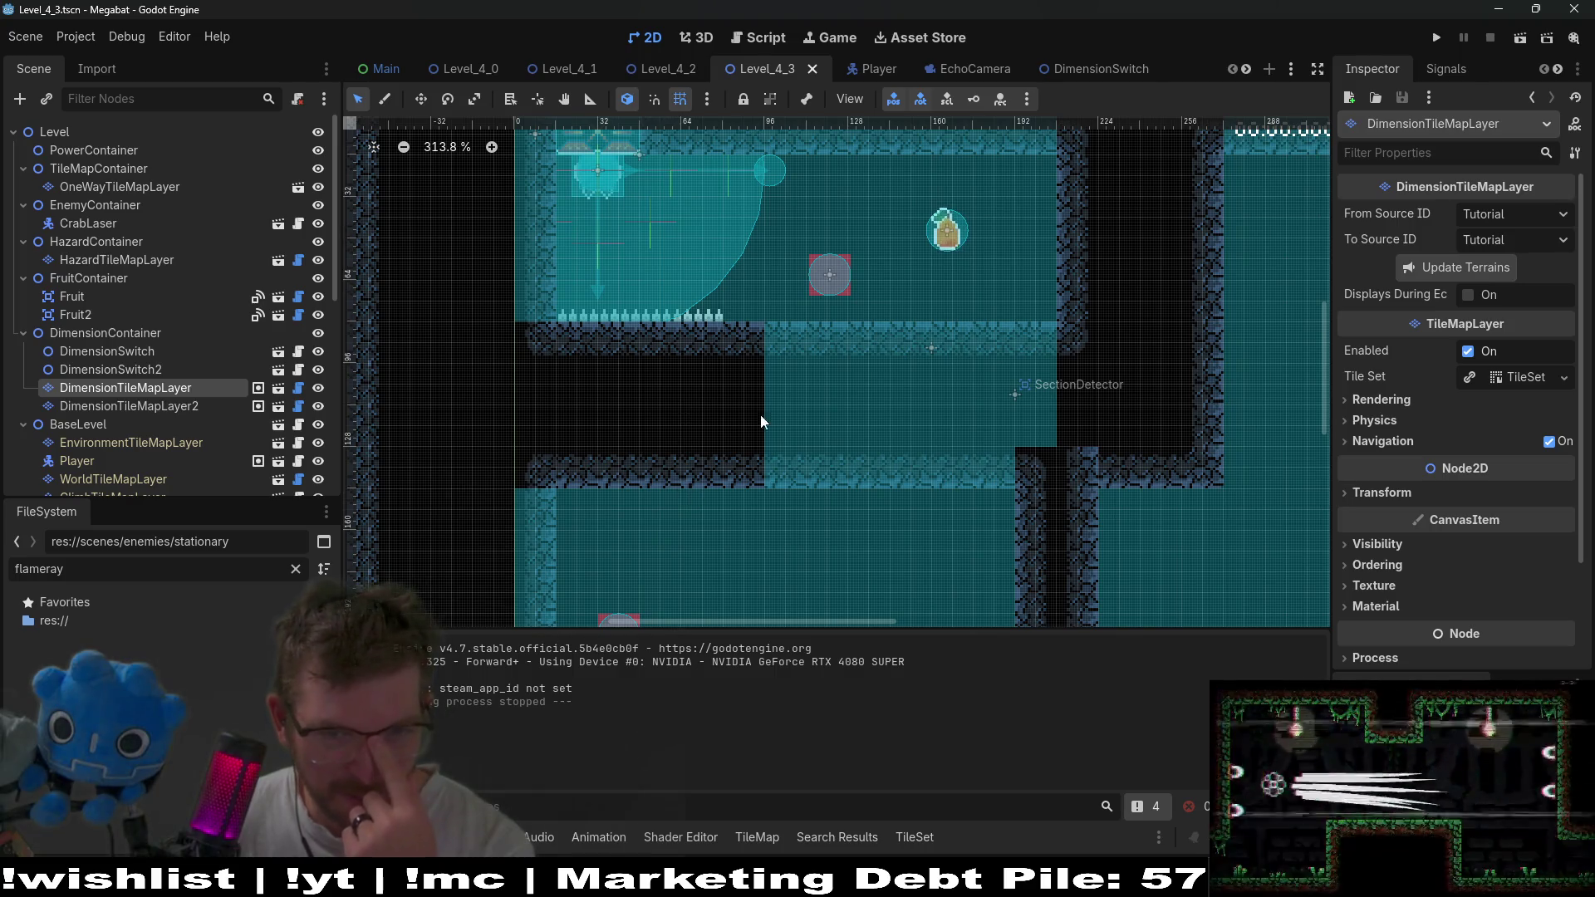
{"action": "scroll", "coordinate": [795, 395], "scroll_direction": "down", "scroll_amount": 5}
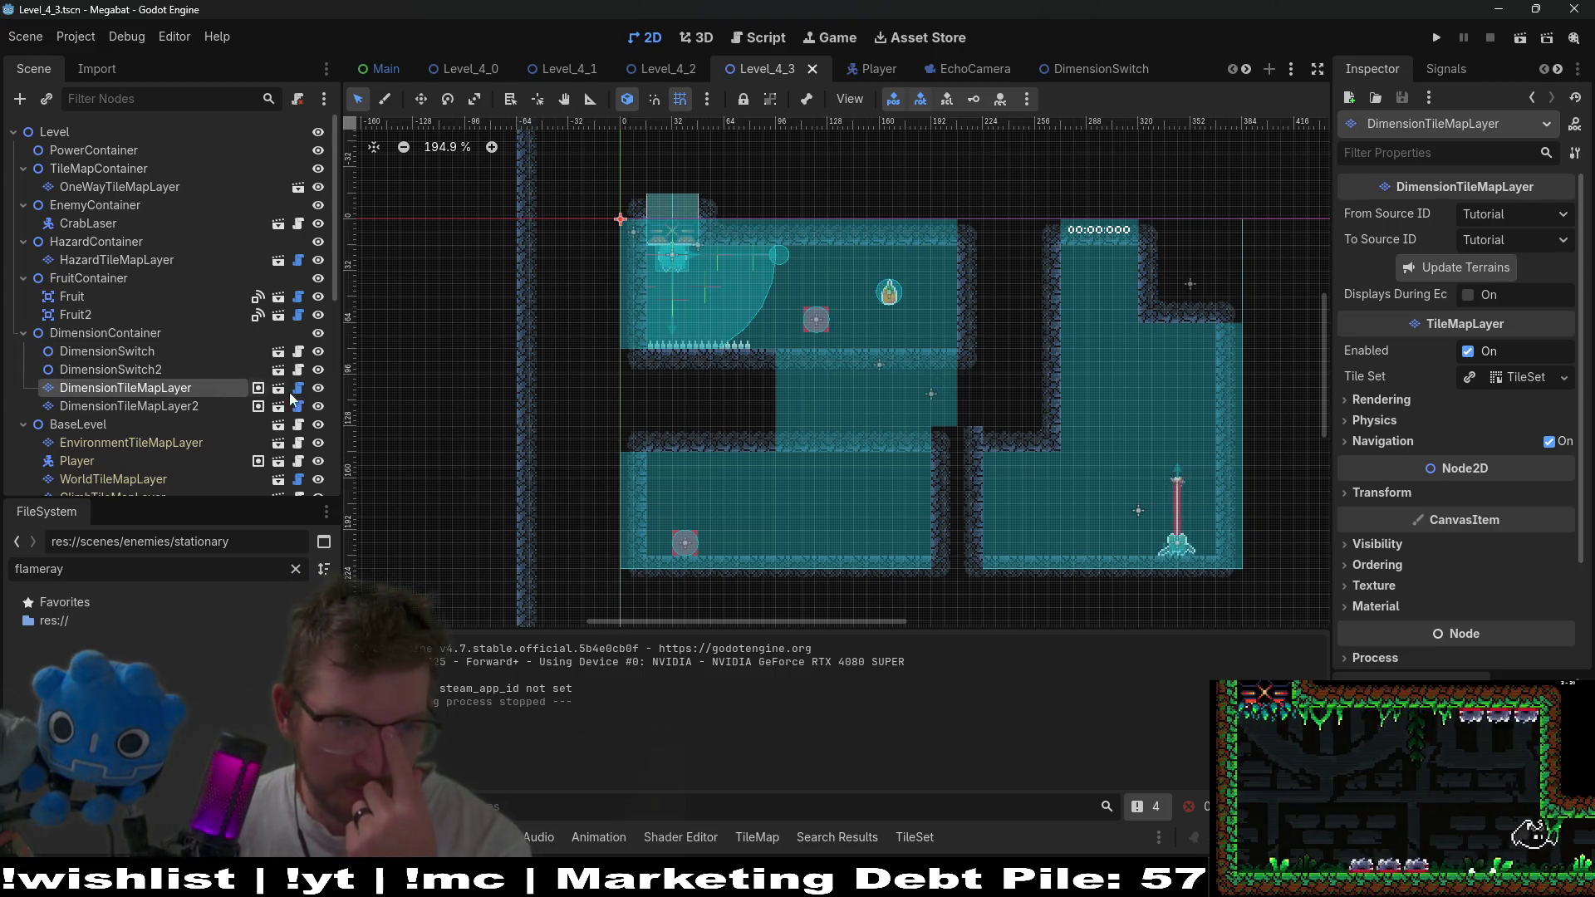
{"action": "left_click", "coordinate": [318, 388]}
{"action": "scroll", "coordinate": [749, 422], "scroll_direction": "up", "scroll_amount": 3}
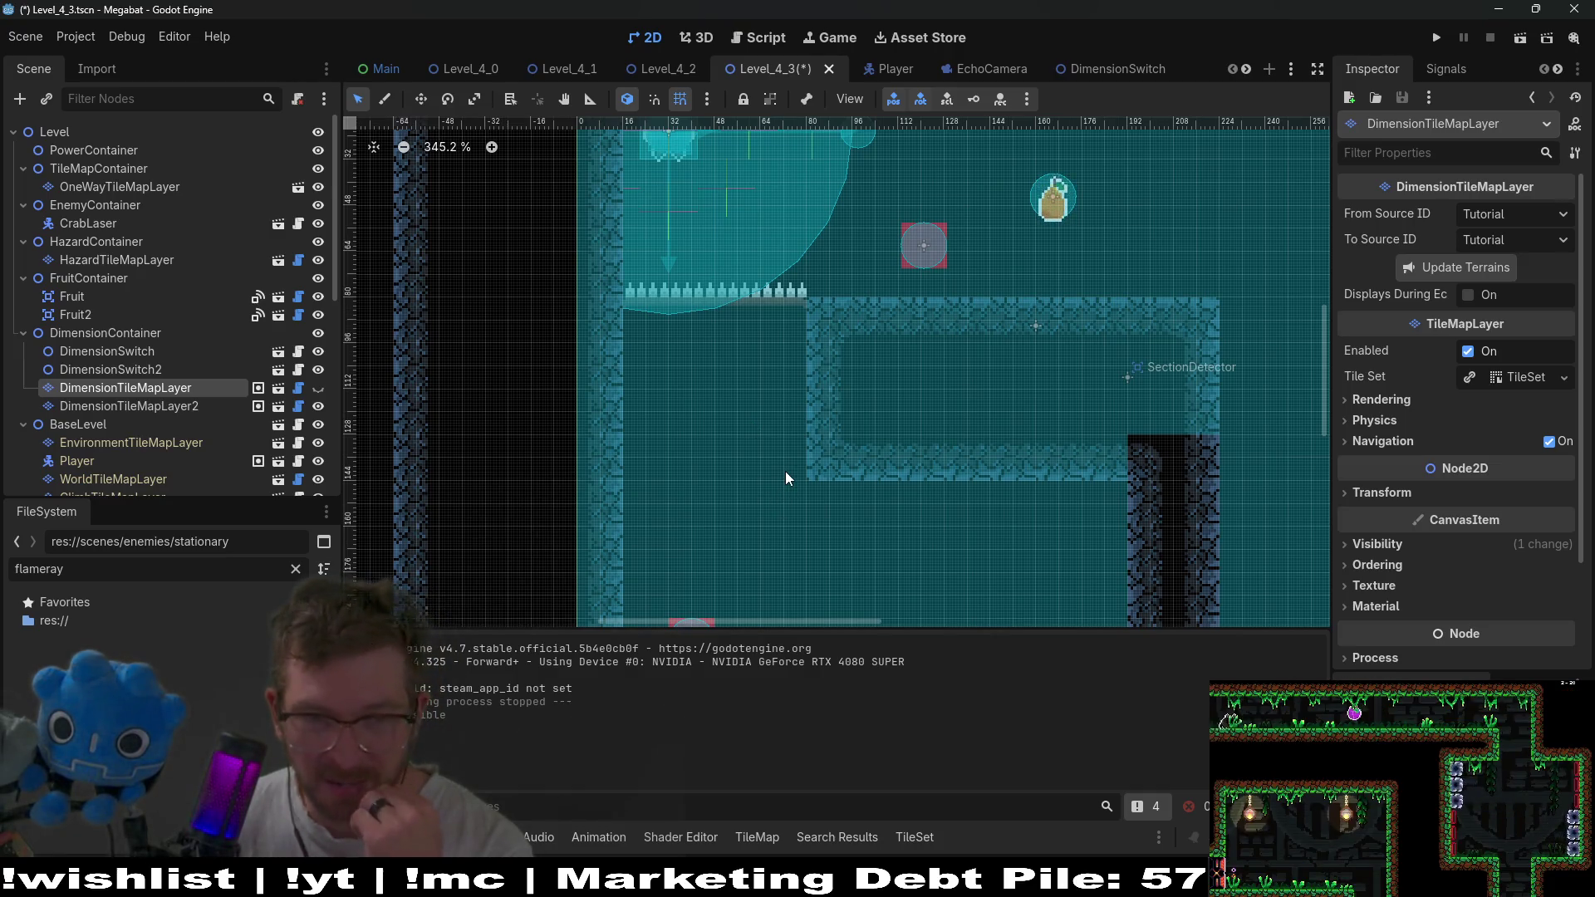
{"action": "left_click", "coordinate": [95, 205]}
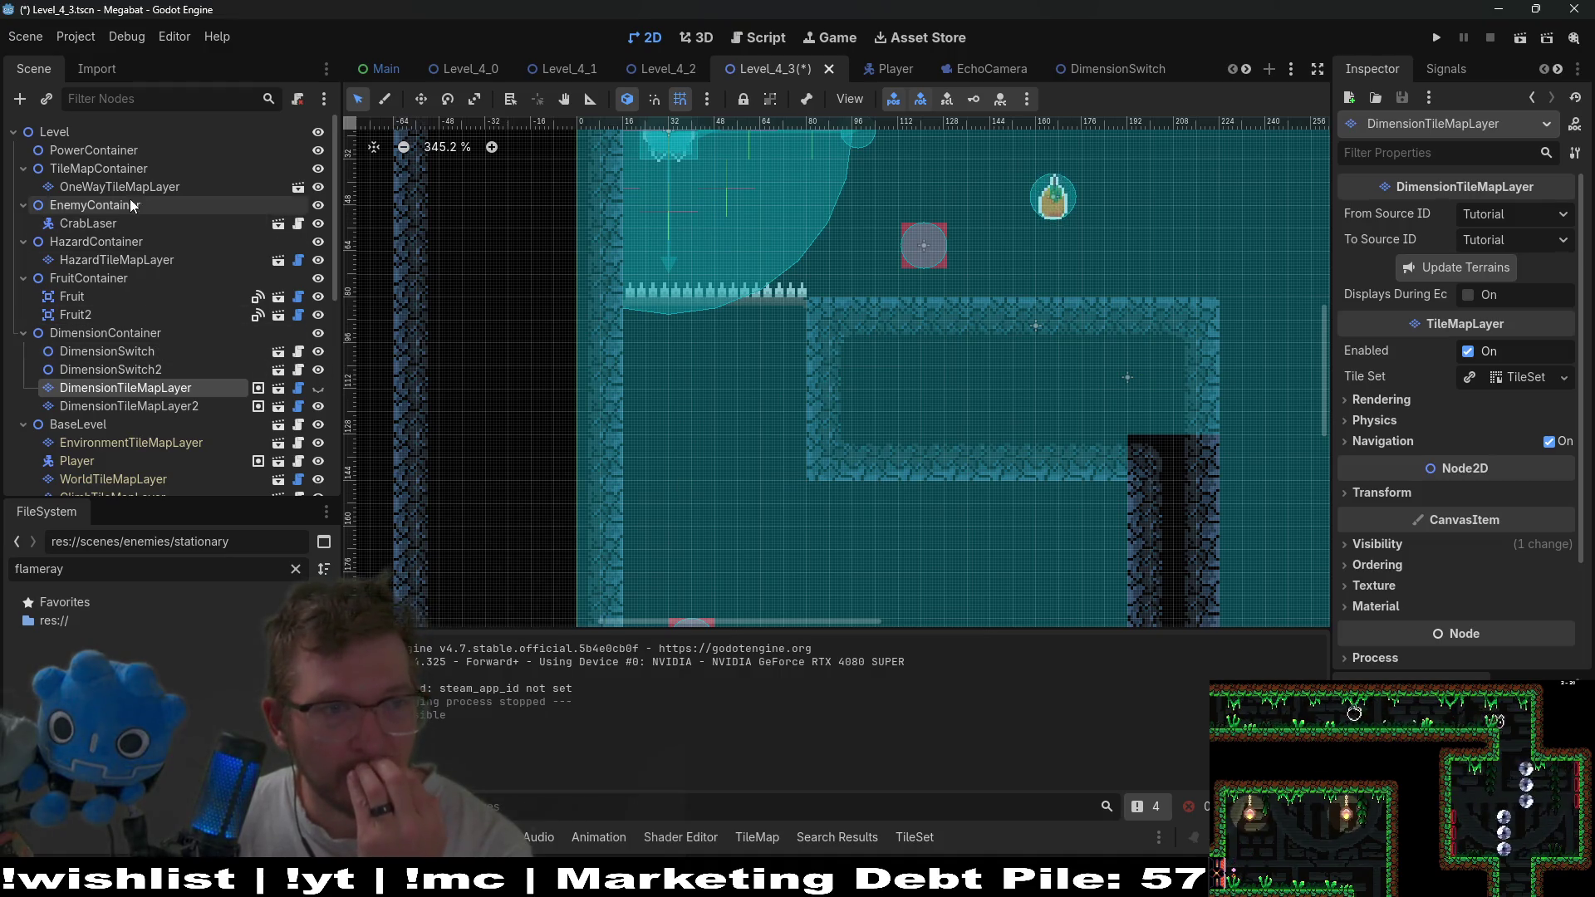
On OneWayTileMapLayer, paint a one-tile-high platform below the spiked ledge with random tiles enabled.
{"action": "left_click", "coordinate": [122, 187]}
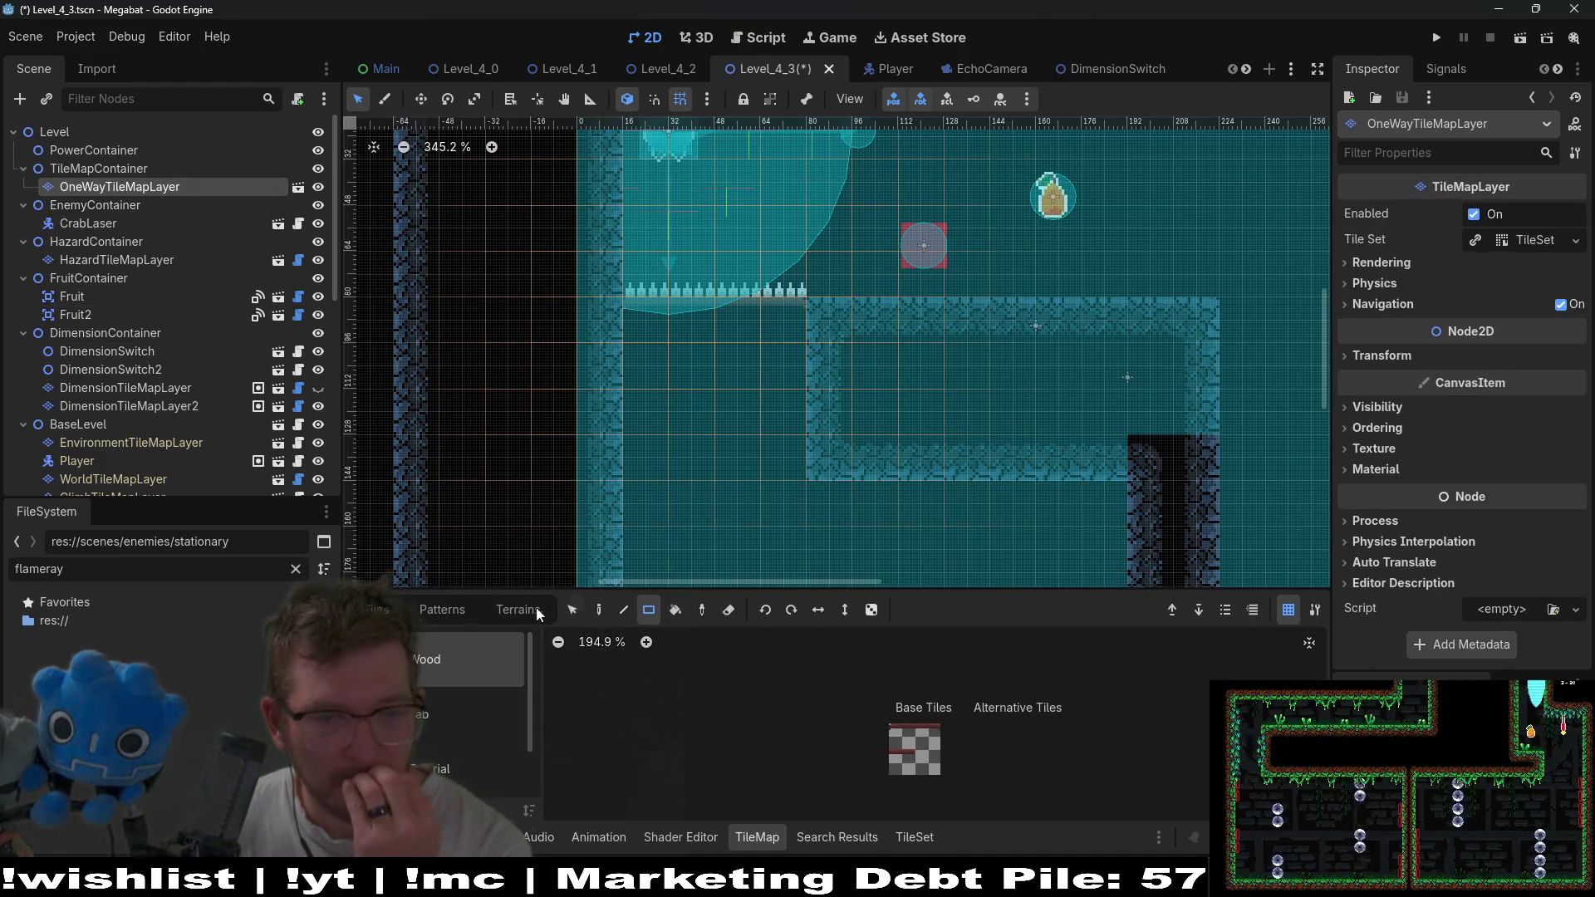
{"action": "mouse_move", "coordinate": [765, 480]}
{"action": "left_mouse_down"}
{"action": "mouse_move", "coordinate": [779, 453]}
{"action": "mouse_move", "coordinate": [786, 492]}
{"action": "mouse_move", "coordinate": [690, 499]}
{"action": "left_mouse_up"}
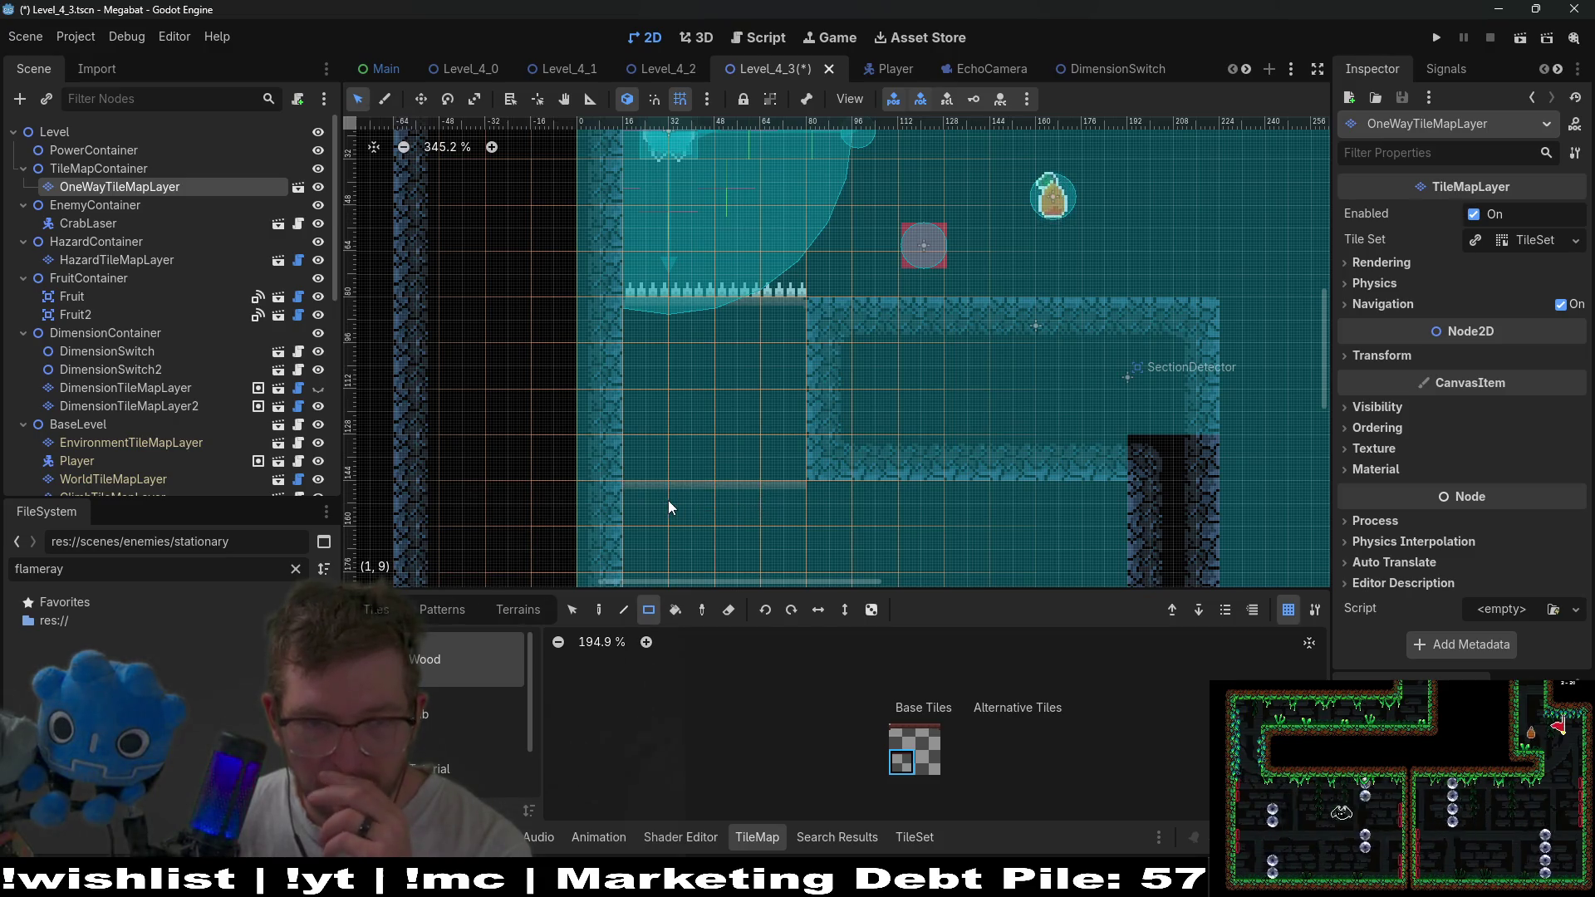
{"action": "scroll", "coordinate": [823, 449], "scroll_direction": "down", "scroll_amount": 3}
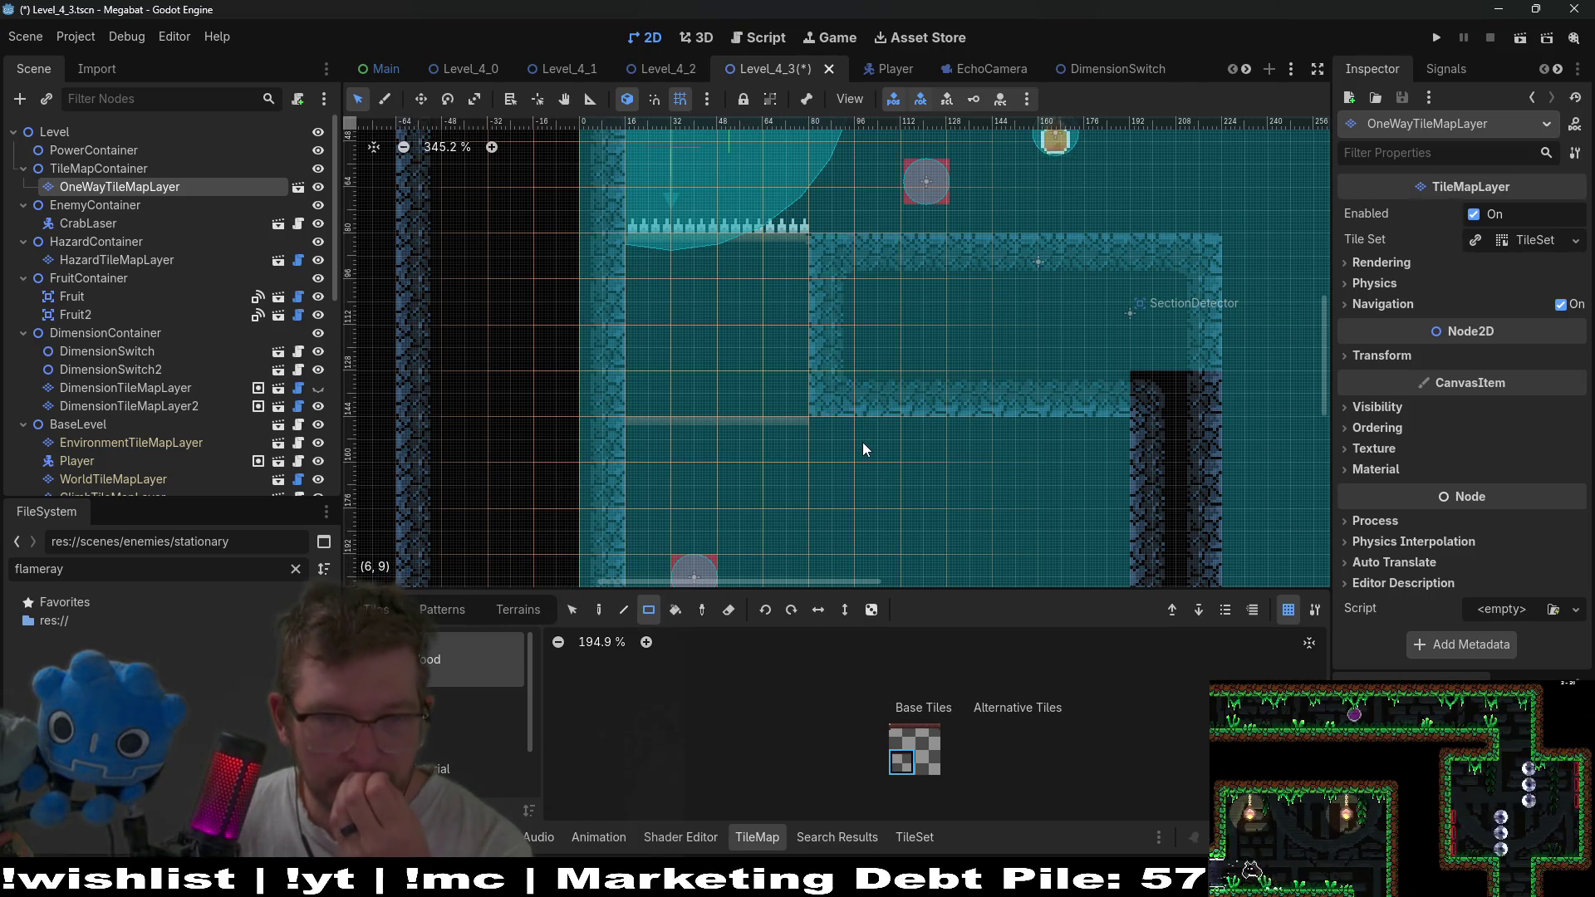
{"action": "left_click", "coordinate": [872, 610]}
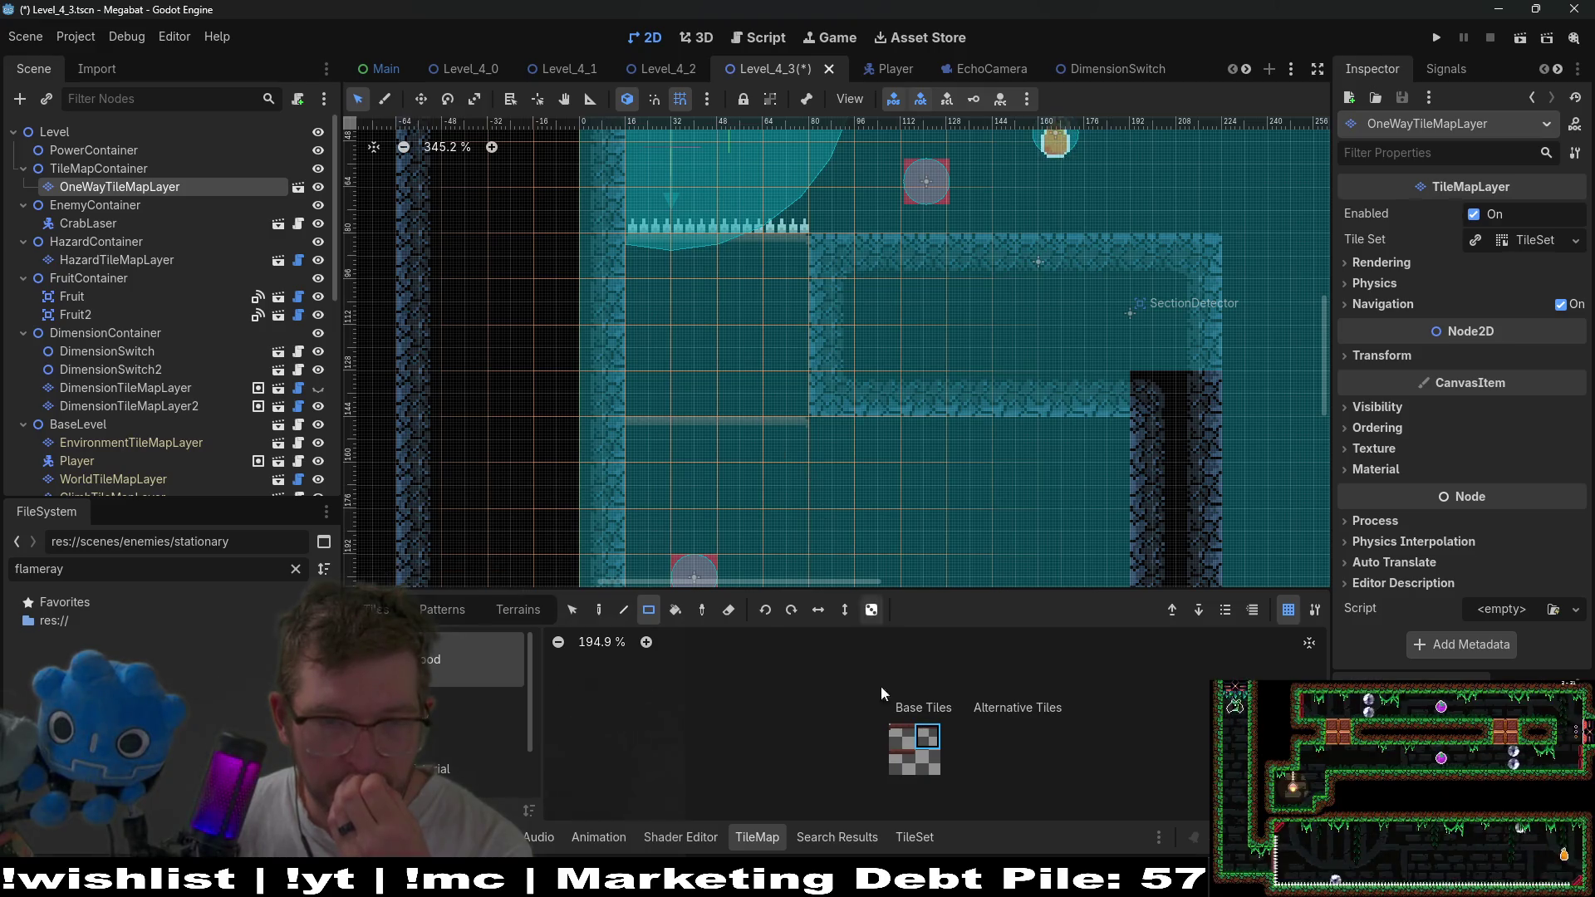
{"action": "left_click", "coordinate": [653, 445]}
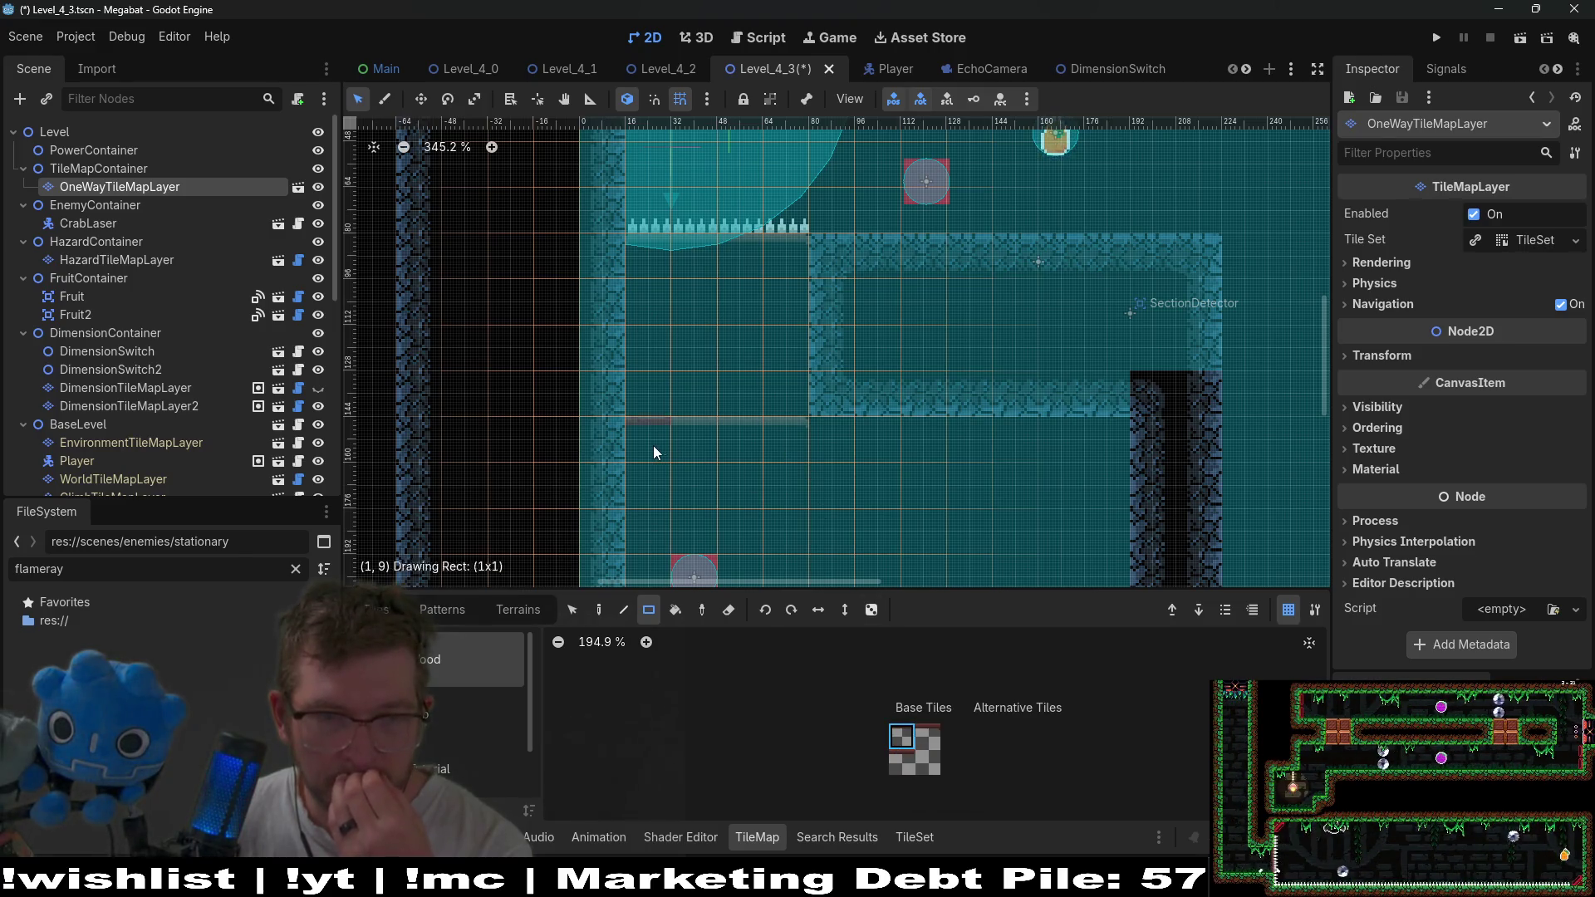
{"action": "scroll", "coordinate": [905, 492], "scroll_direction": "down", "scroll_amount": 2}
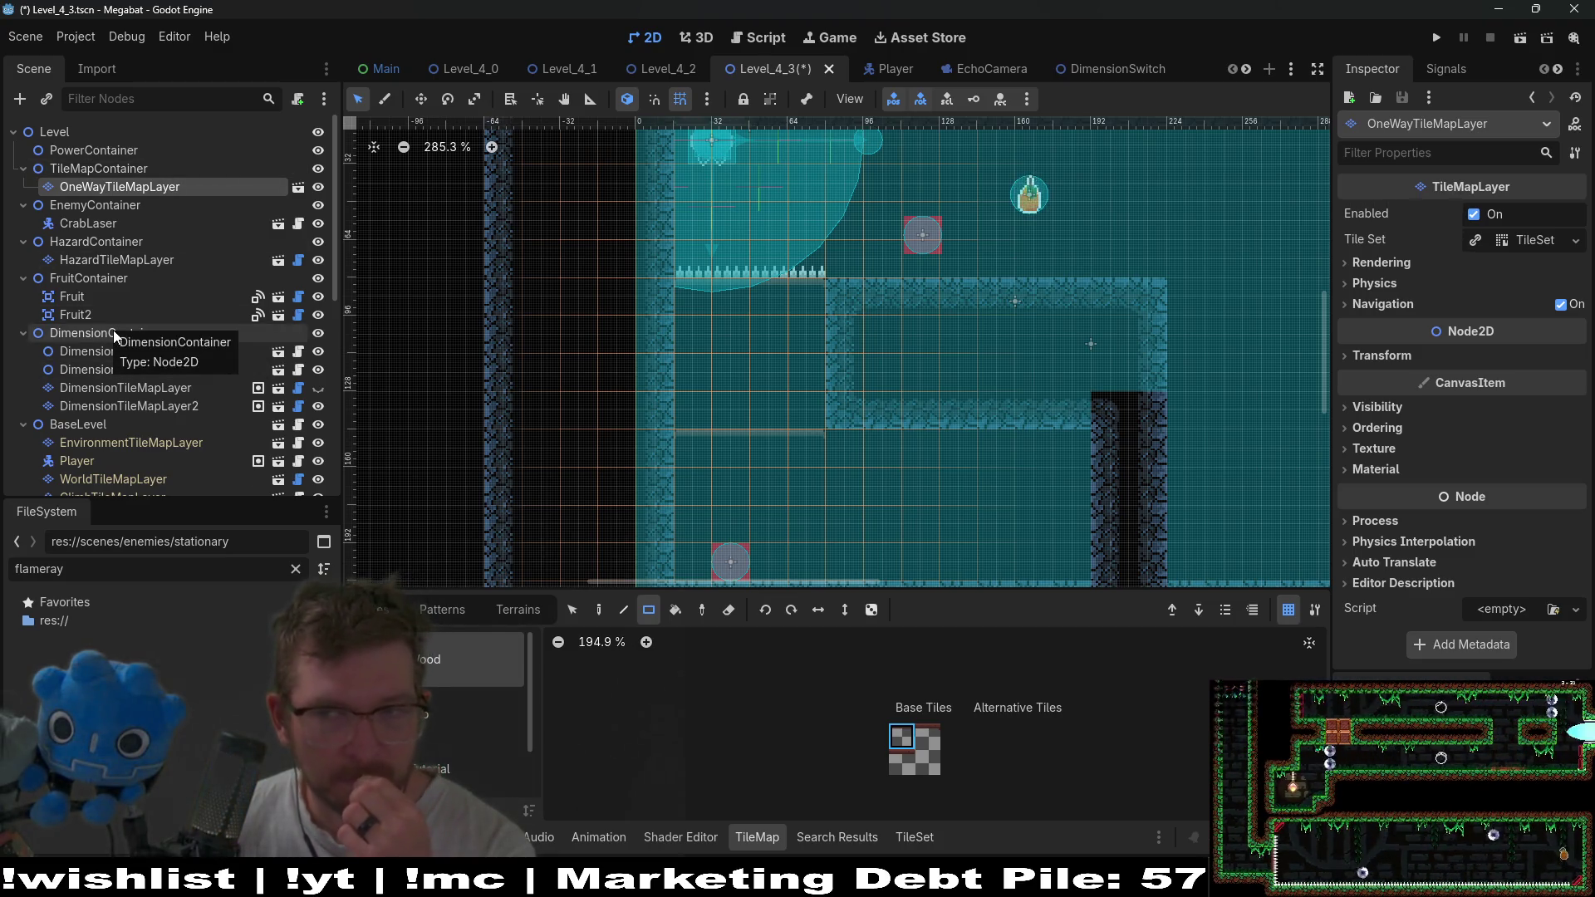
{"action": "scroll", "coordinate": [914, 316], "scroll_direction": "down", "scroll_amount": 3}
{"action": "left_click_drag", "start_coordinate": [1025, 340], "coordinate": [864, 367]}
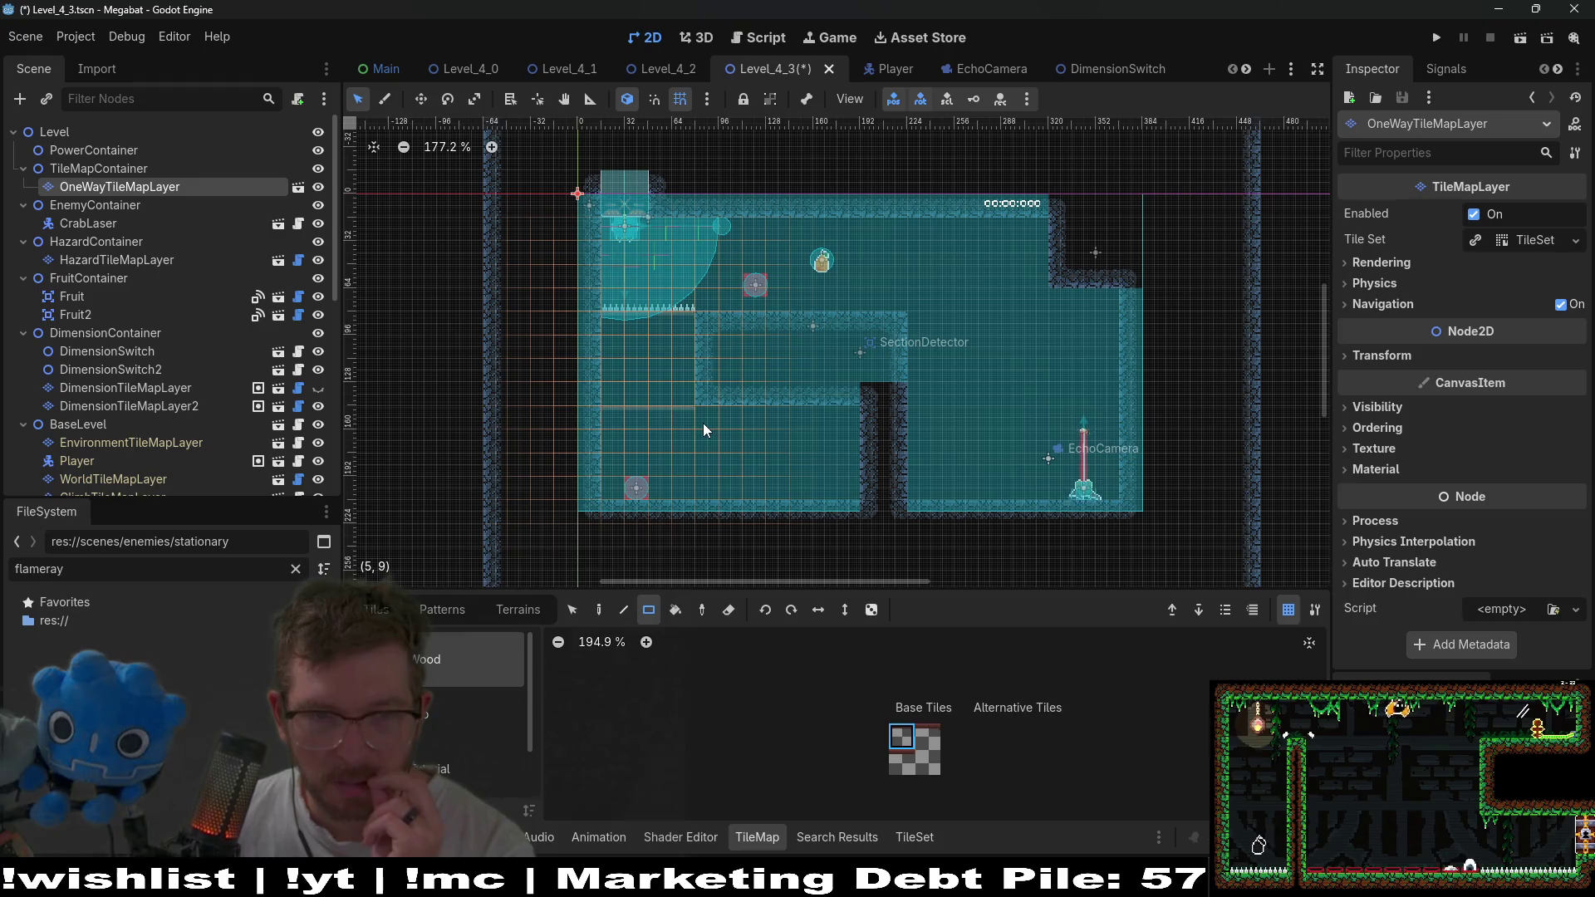
{"action": "left_click", "coordinate": [129, 260]}
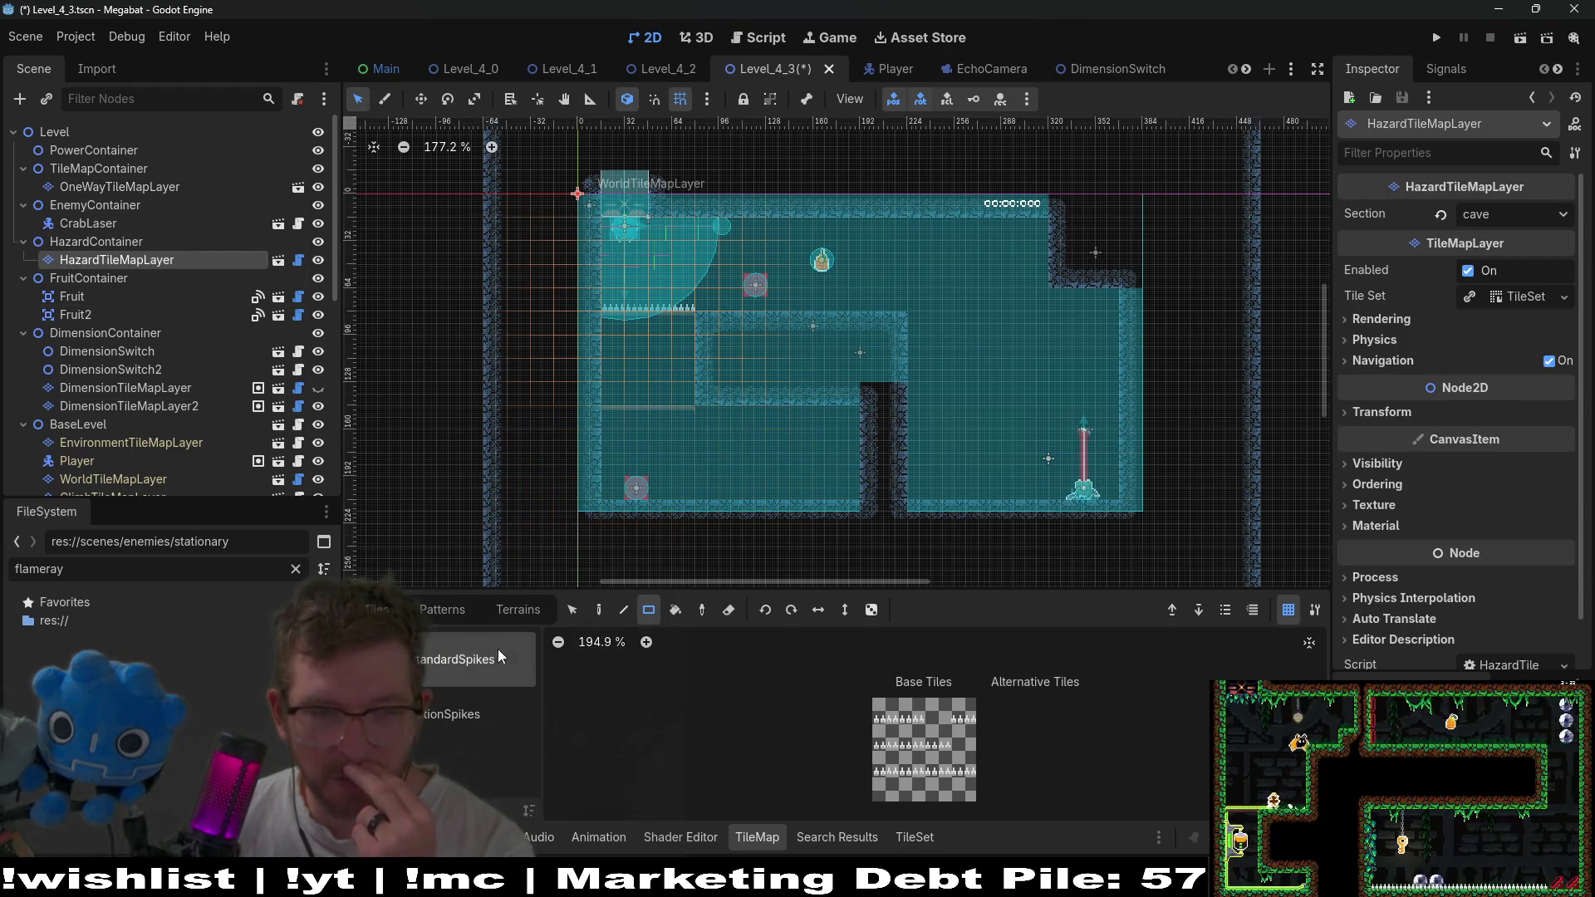
Paint a four-tile row of StandardSpikes terrain on the ledge on HazardTileMapLayer.
{"action": "left_click", "coordinate": [526, 610]}
{"action": "left_click", "coordinate": [442, 659]}
{"action": "left_click_drag", "start_coordinate": [675, 392], "coordinate": [623, 397]}
{"action": "scroll", "coordinate": [741, 374], "scroll_direction": "up", "scroll_amount": 4}
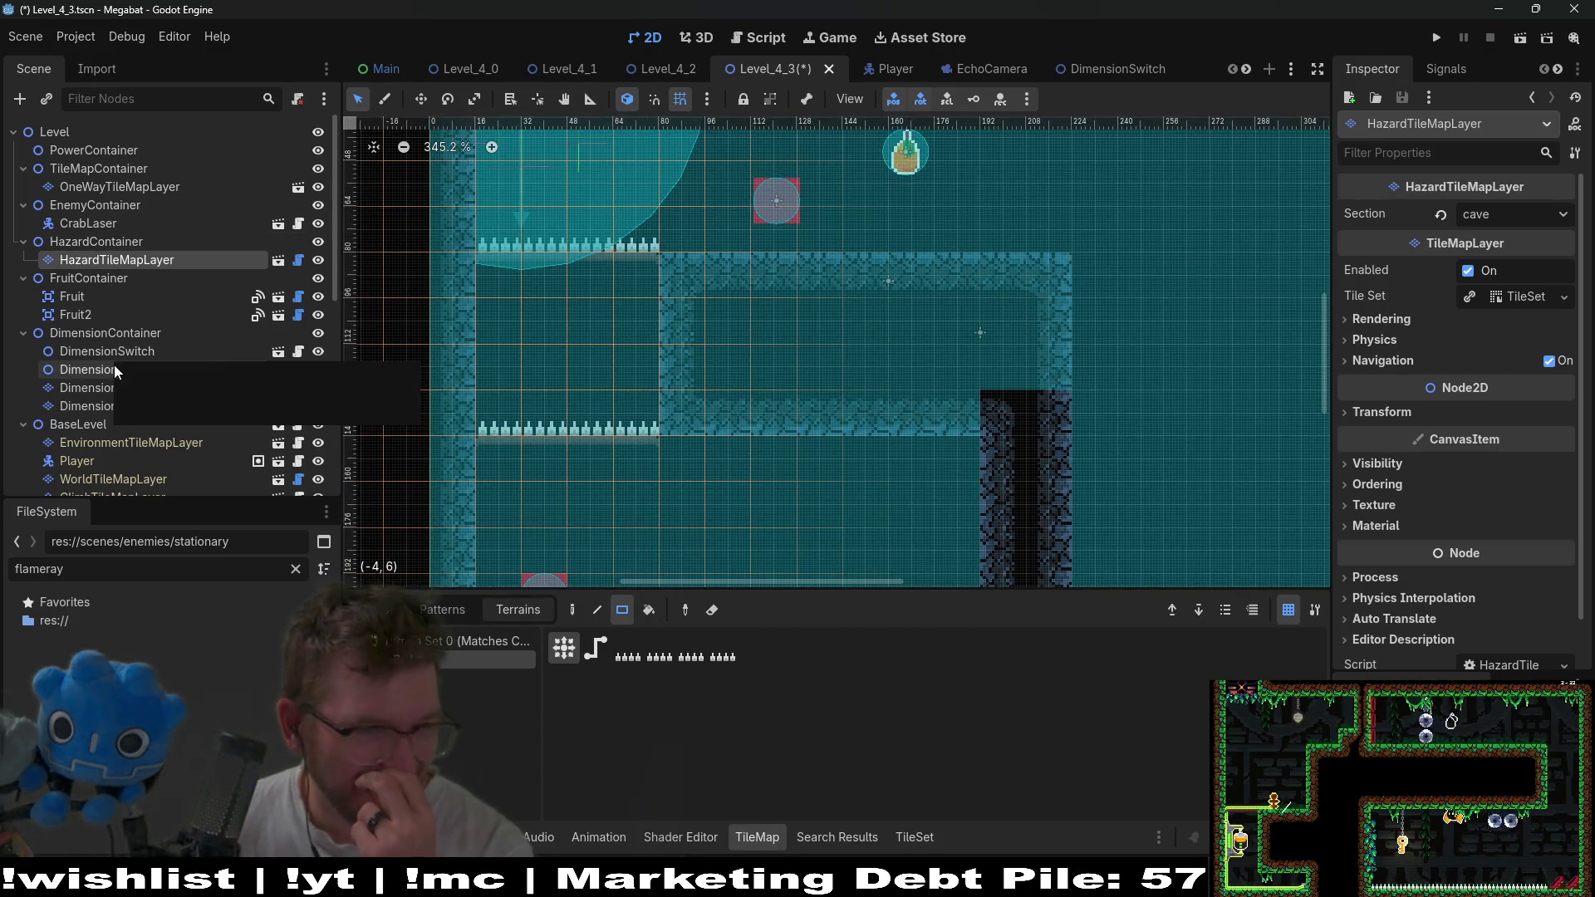
Fill the wall gap with about seven WorldTileMapLayer tiles, then save, play-test and close the game.
{"action": "left_click", "coordinate": [114, 479]}
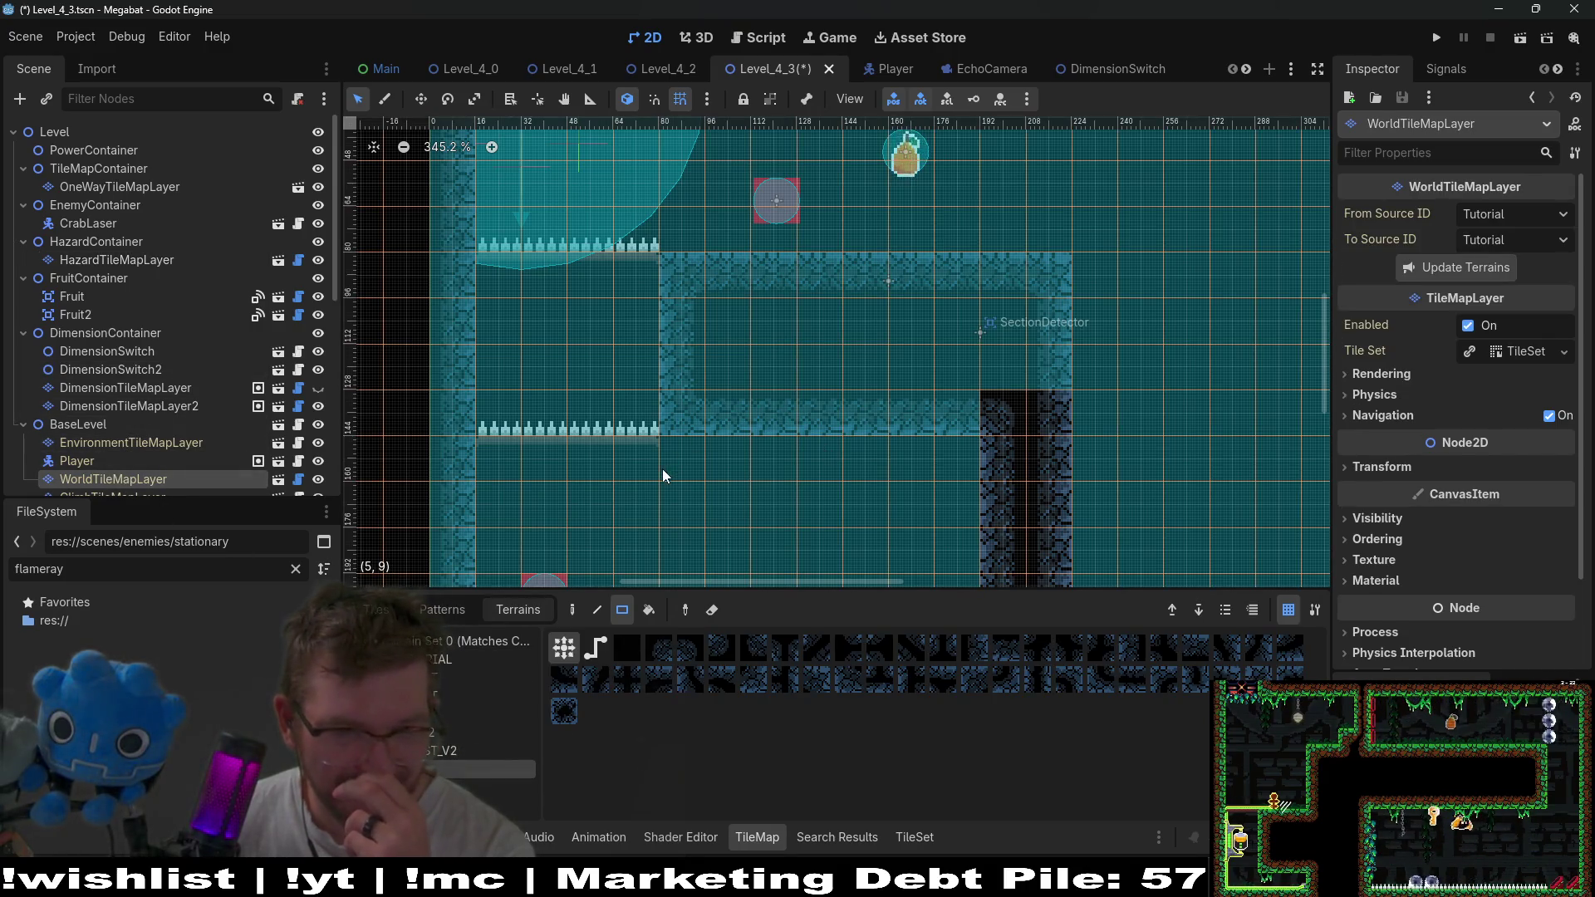
{"action": "left_click_drag", "start_coordinate": [934, 451], "coordinate": [944, 452]}
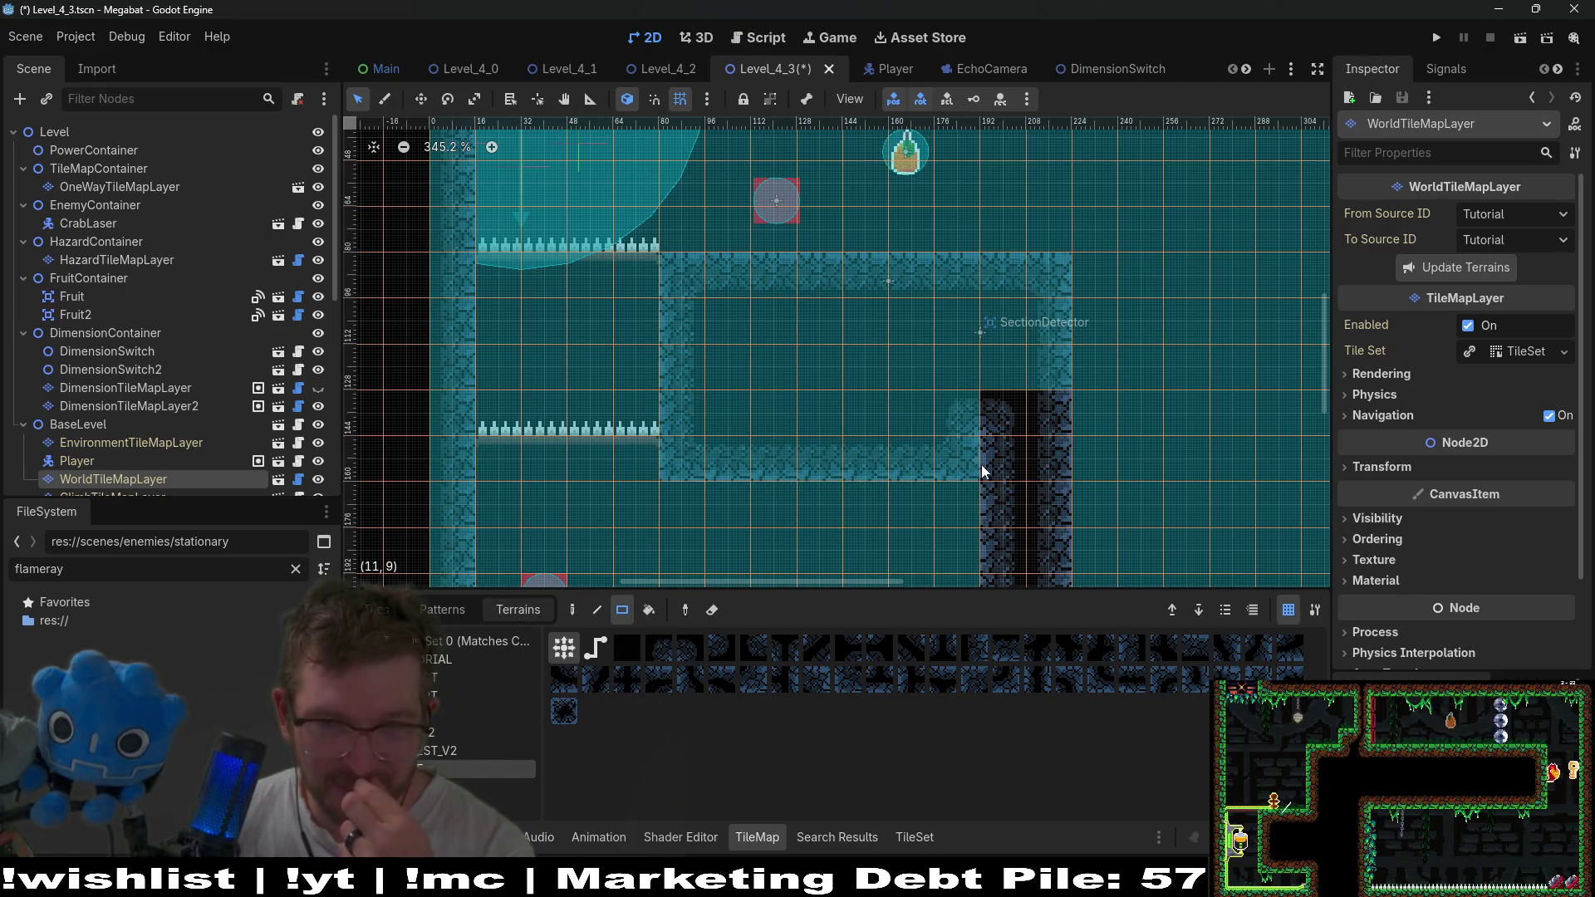
{"action": "scroll", "coordinate": [981, 465], "scroll_direction": "down", "scroll_amount": 3}
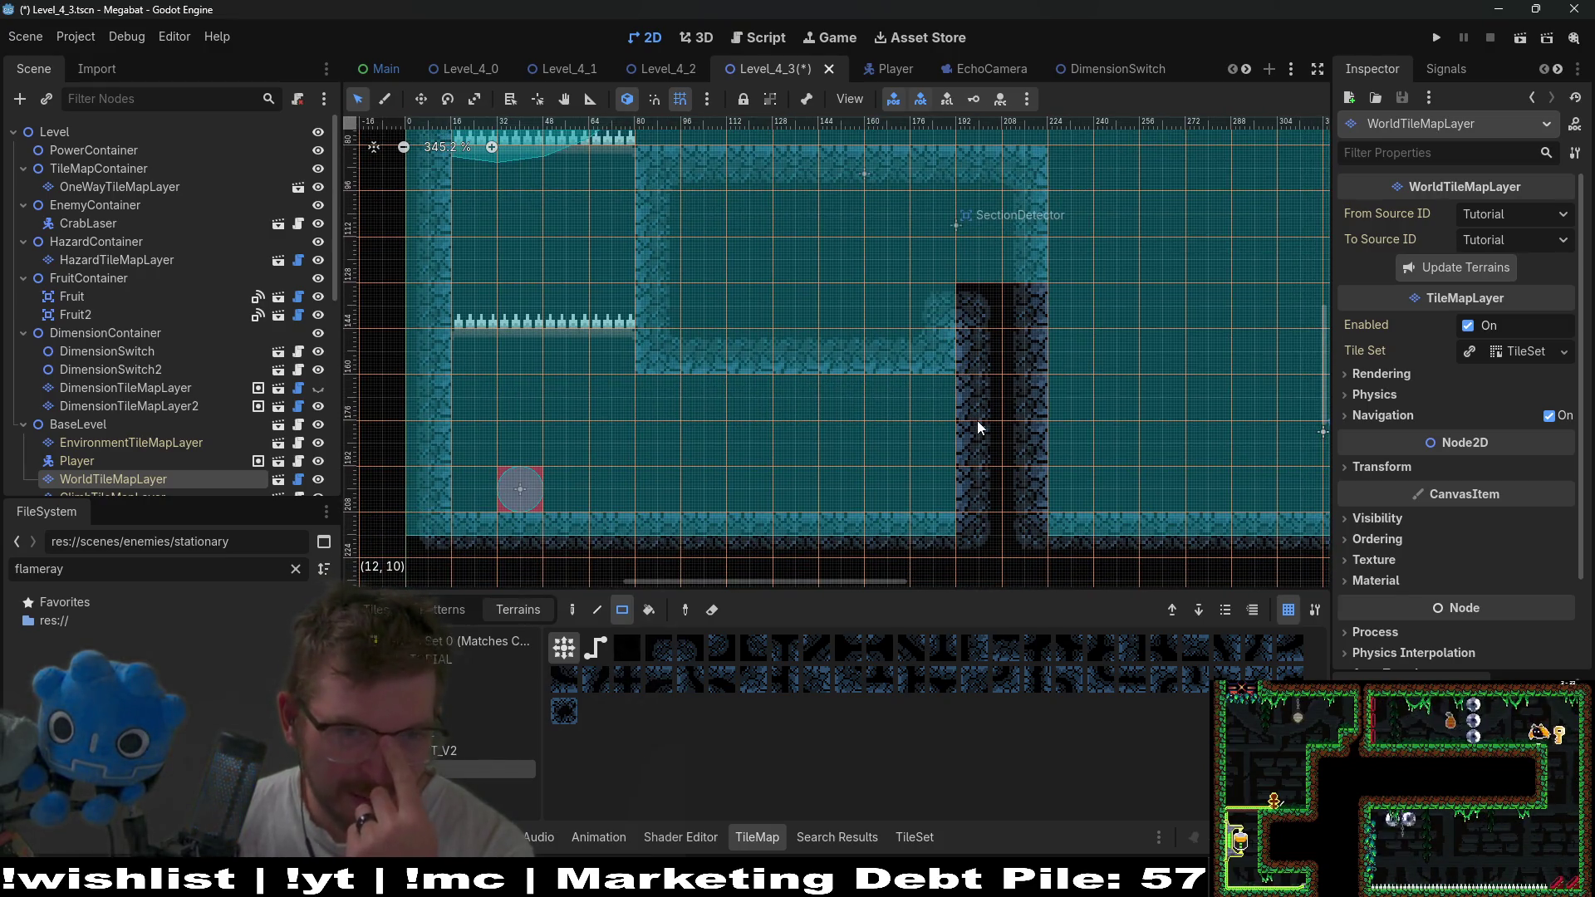
{"action": "scroll", "coordinate": [978, 422], "scroll_direction": "down", "scroll_amount": 4}
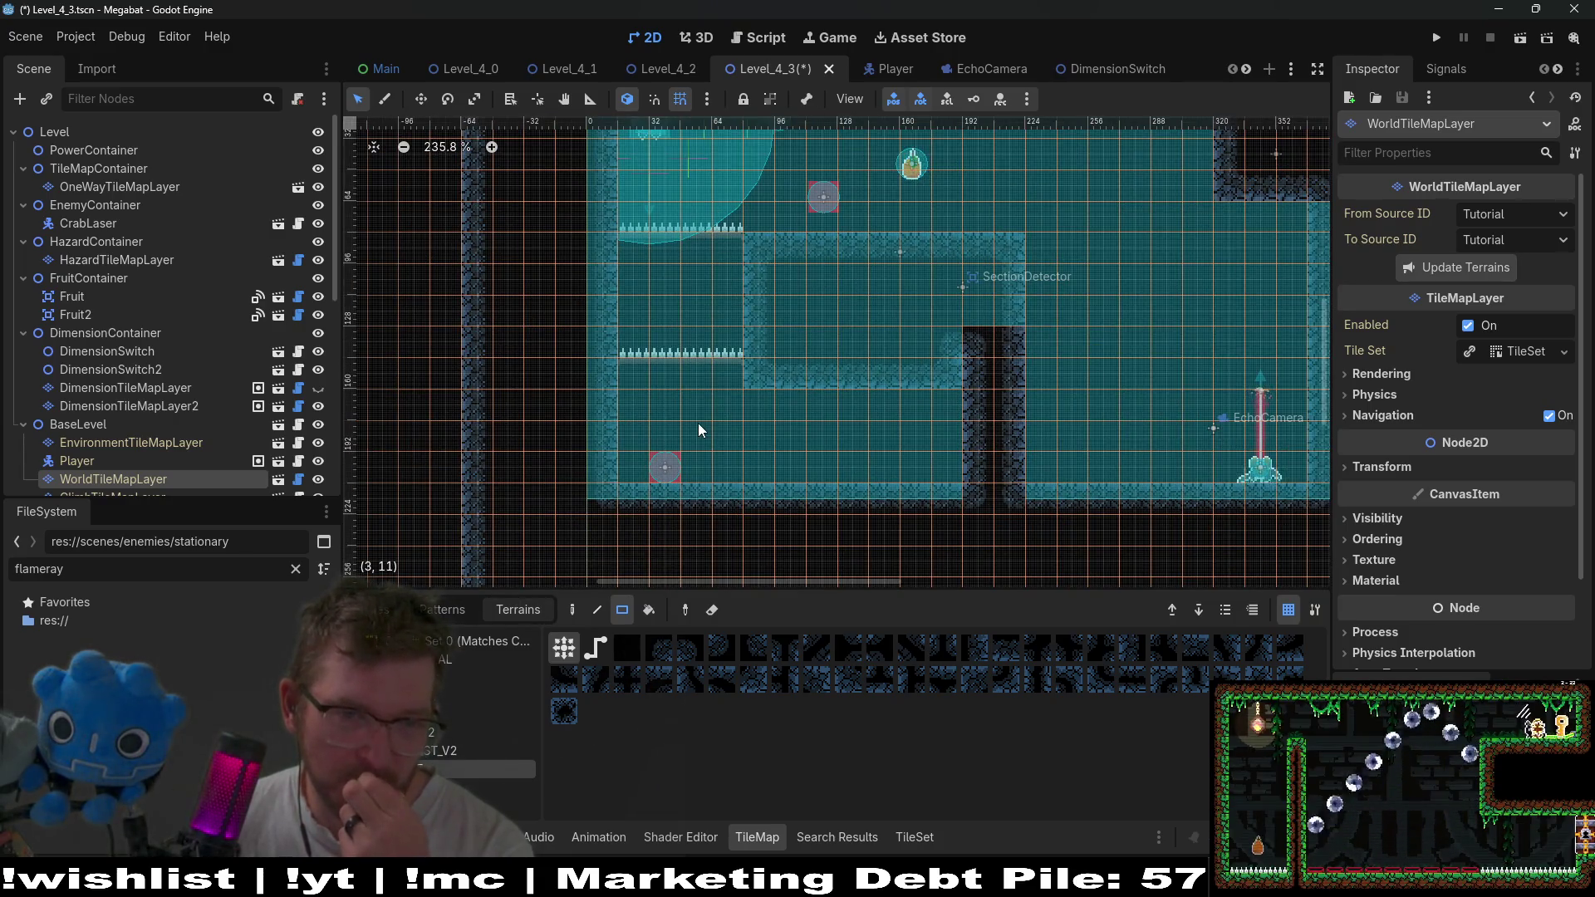
{"action": "left_click", "coordinate": [1505, 40]}
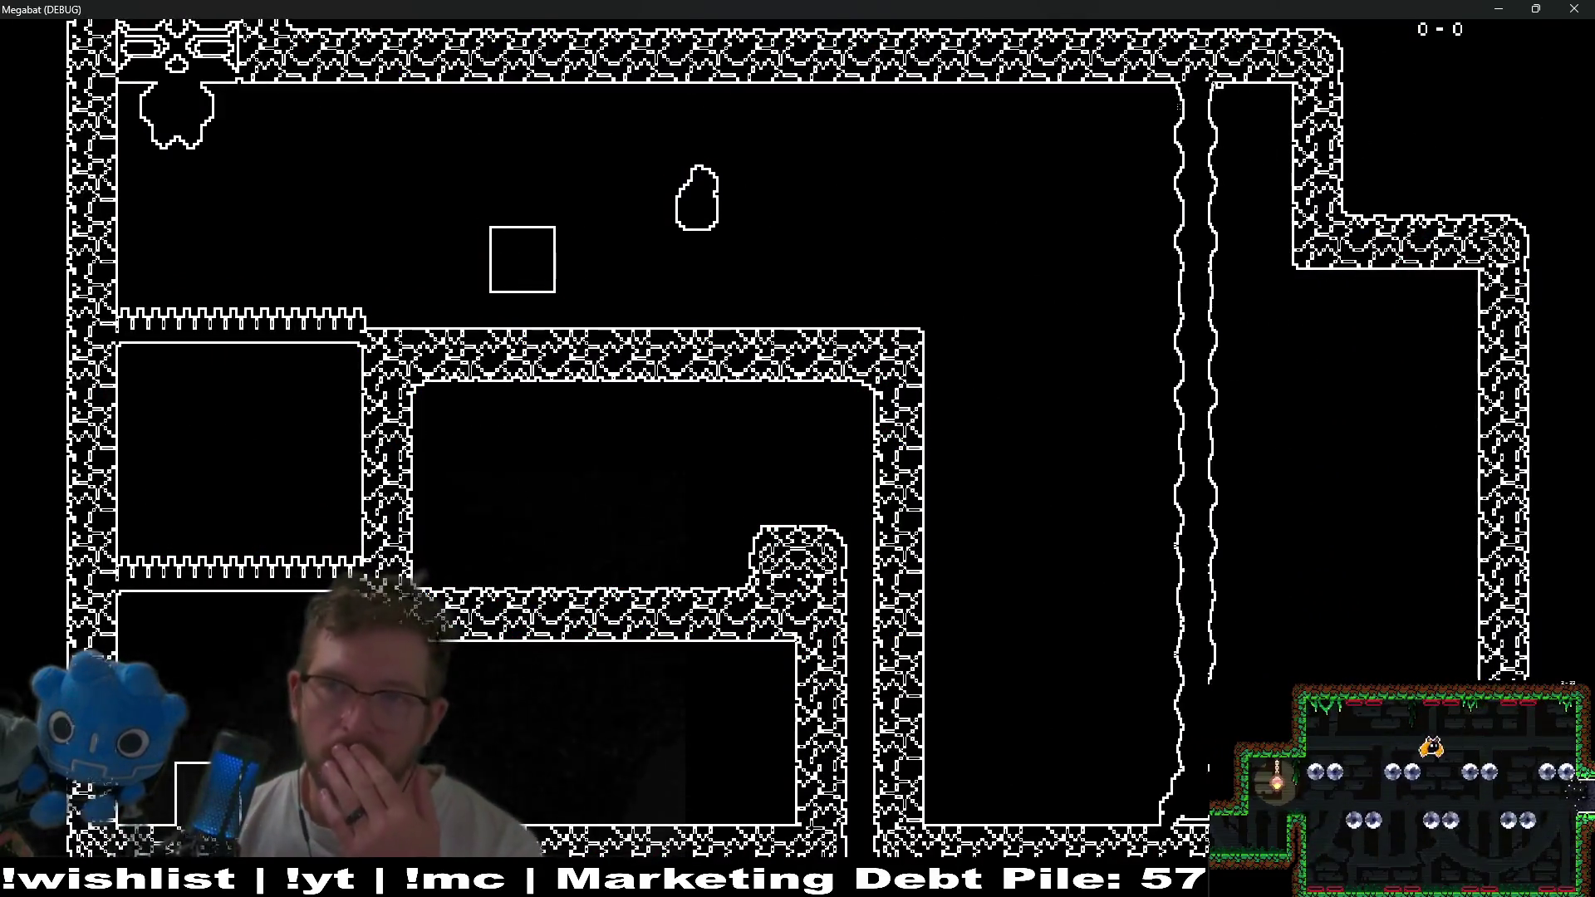
{"action": "key", "text": "alt+F4"}
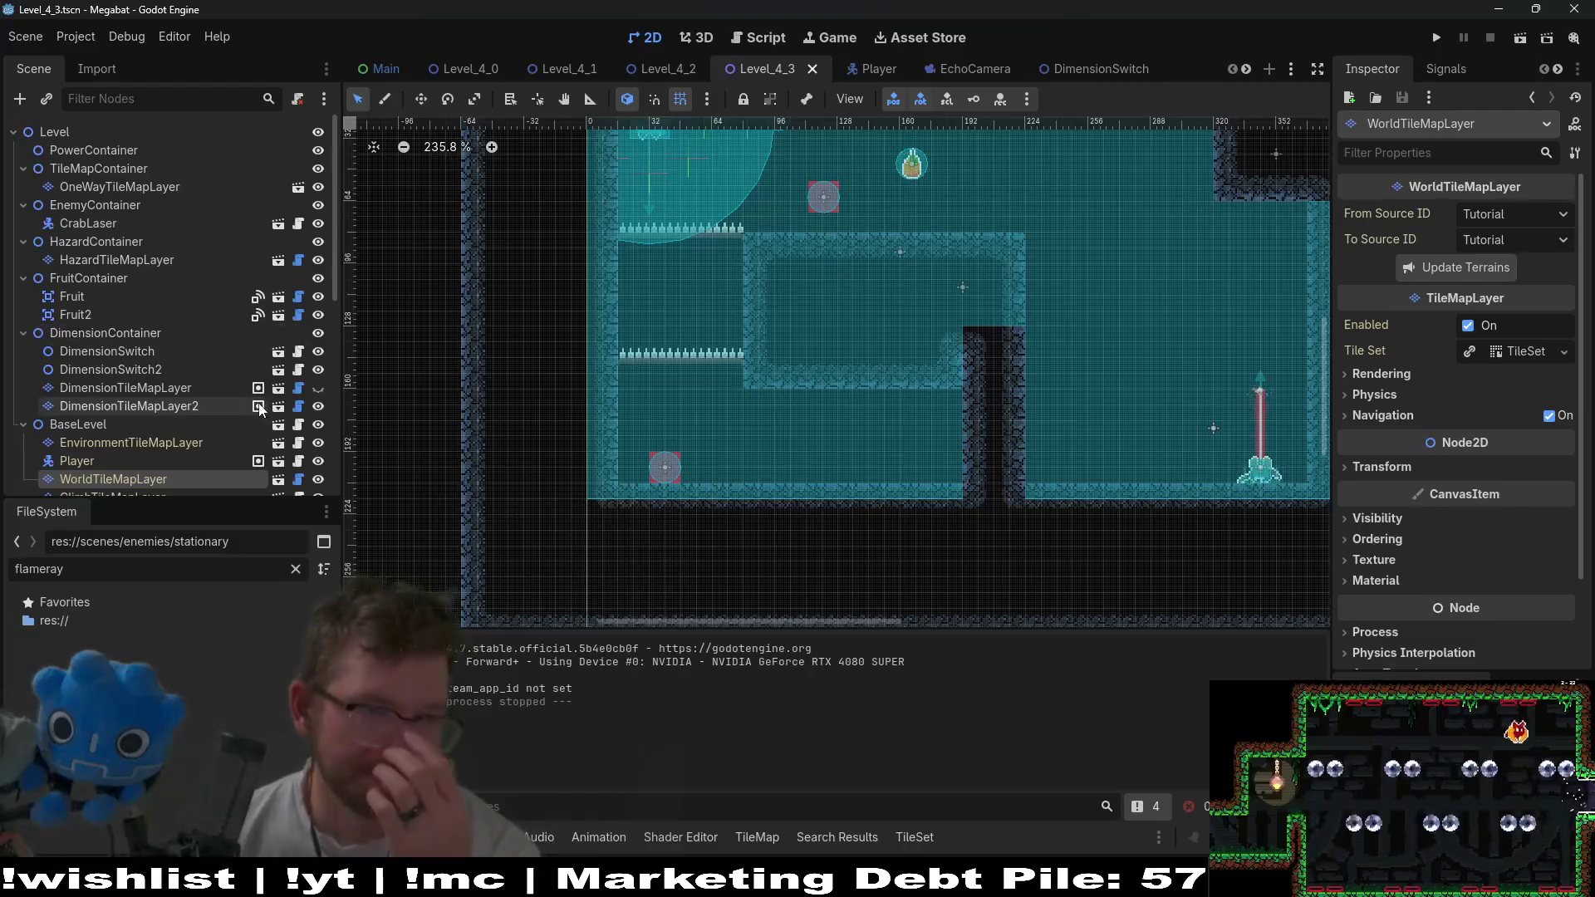
Paint a five-tile strip of cave stone on DimensionTileMapLayer using the cave tile source.
{"action": "scroll", "coordinate": [282, 349], "scroll_direction": "down", "scroll_amount": 3}
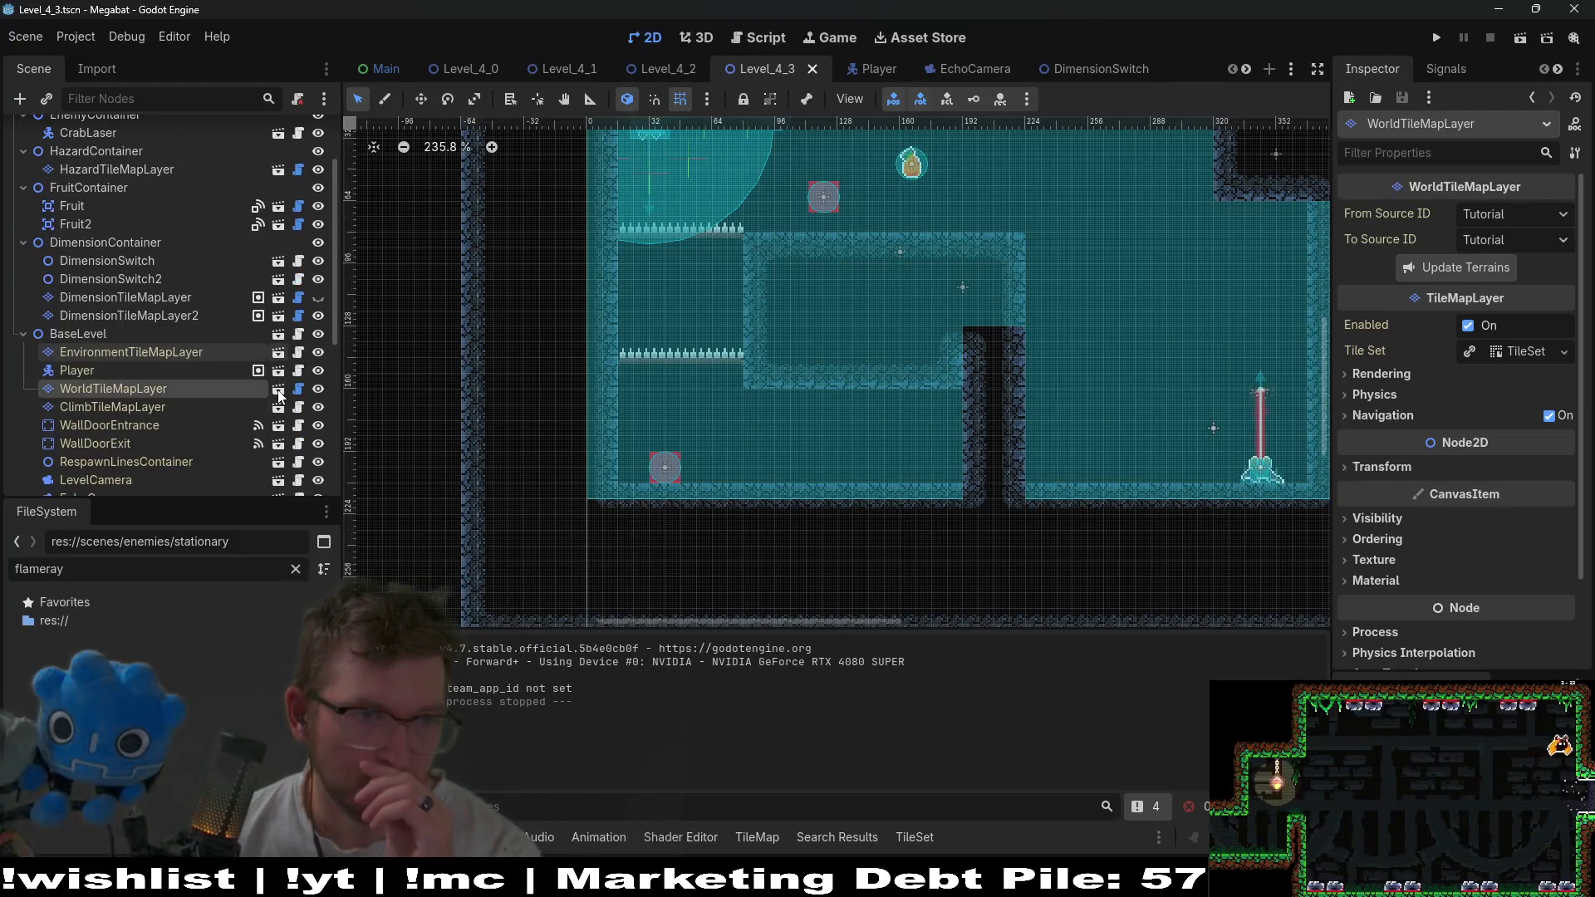
{"action": "left_click", "coordinate": [319, 297]}
{"action": "scroll", "coordinate": [844, 410], "scroll_direction": "down", "scroll_amount": 3}
{"action": "scroll", "coordinate": [755, 409], "scroll_direction": "up", "scroll_amount": 2}
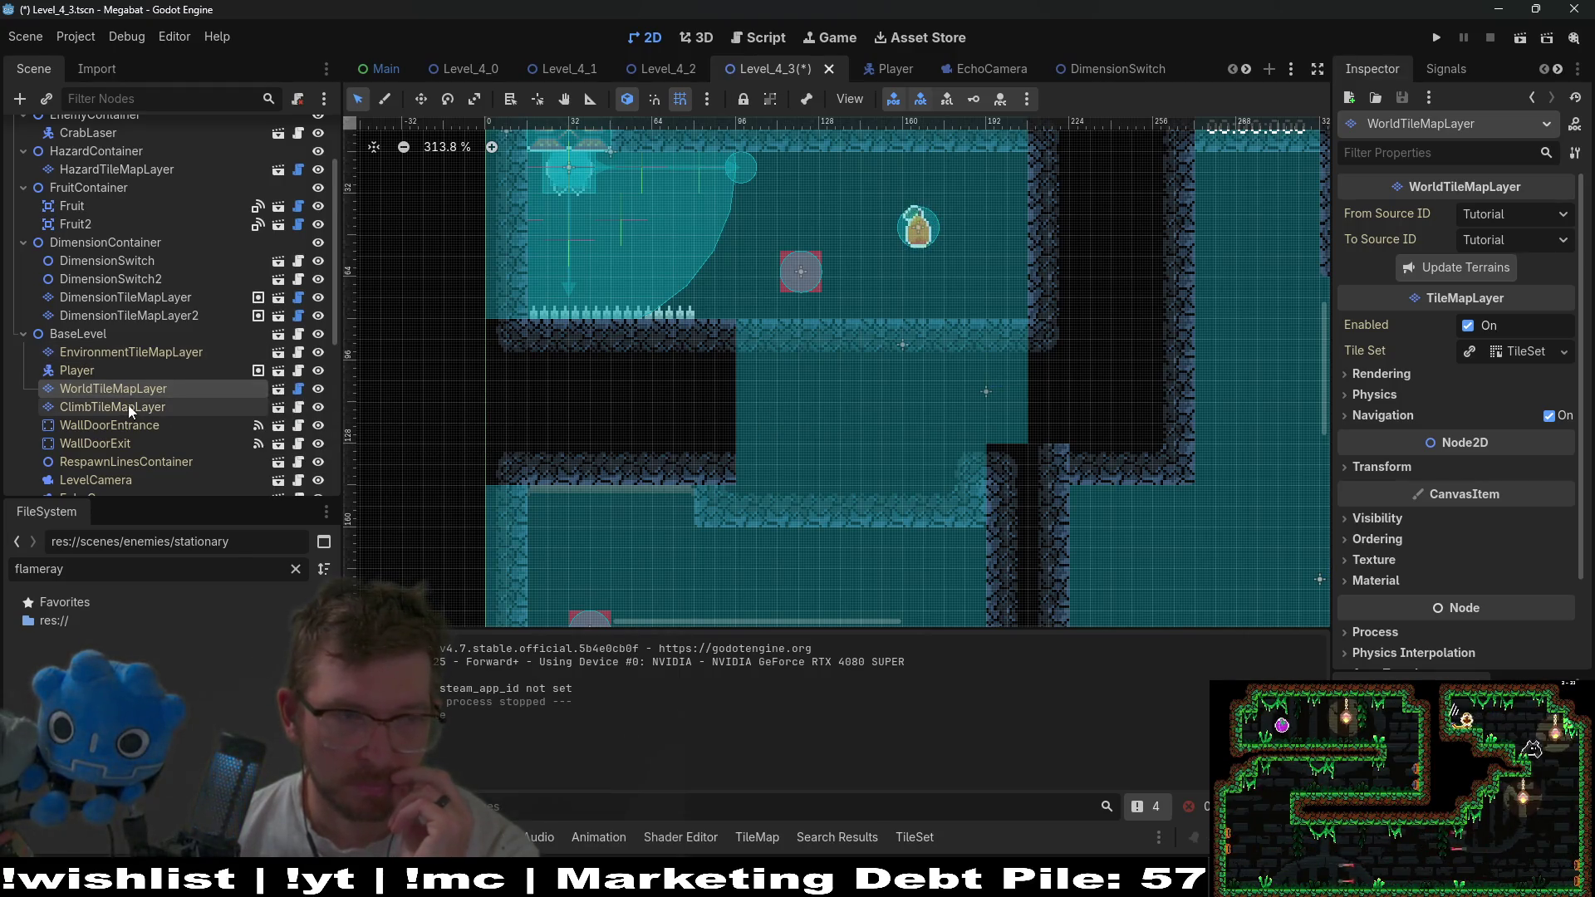
{"action": "left_click", "coordinate": [162, 304]}
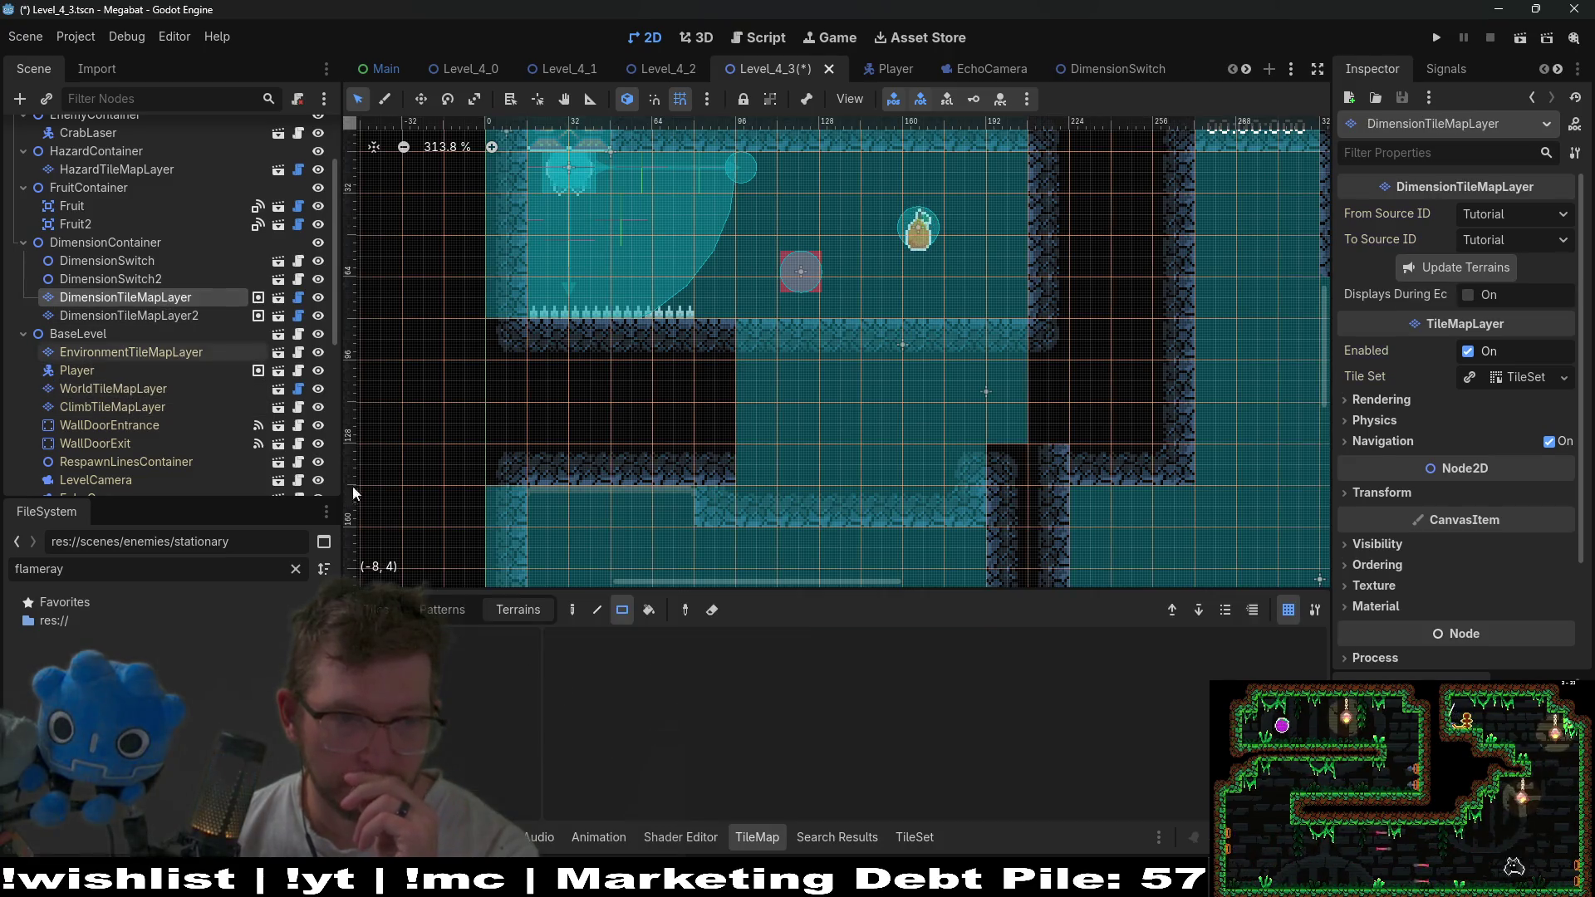
{"action": "left_click", "coordinate": [429, 765]}
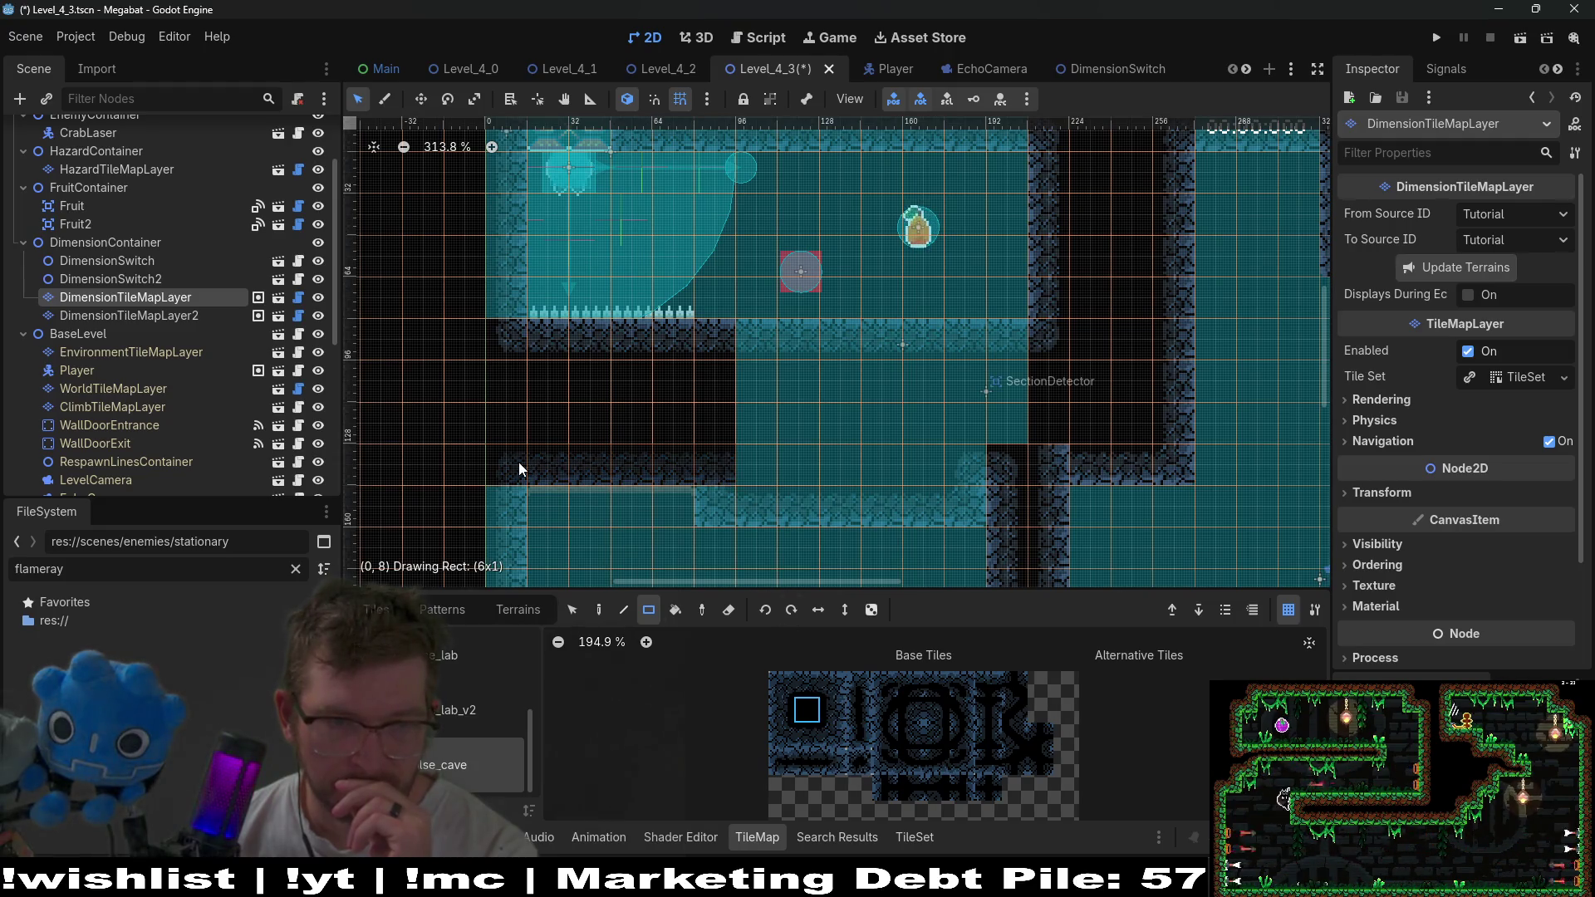
{"action": "scroll", "coordinate": [748, 448], "scroll_direction": "down", "scroll_amount": 3}
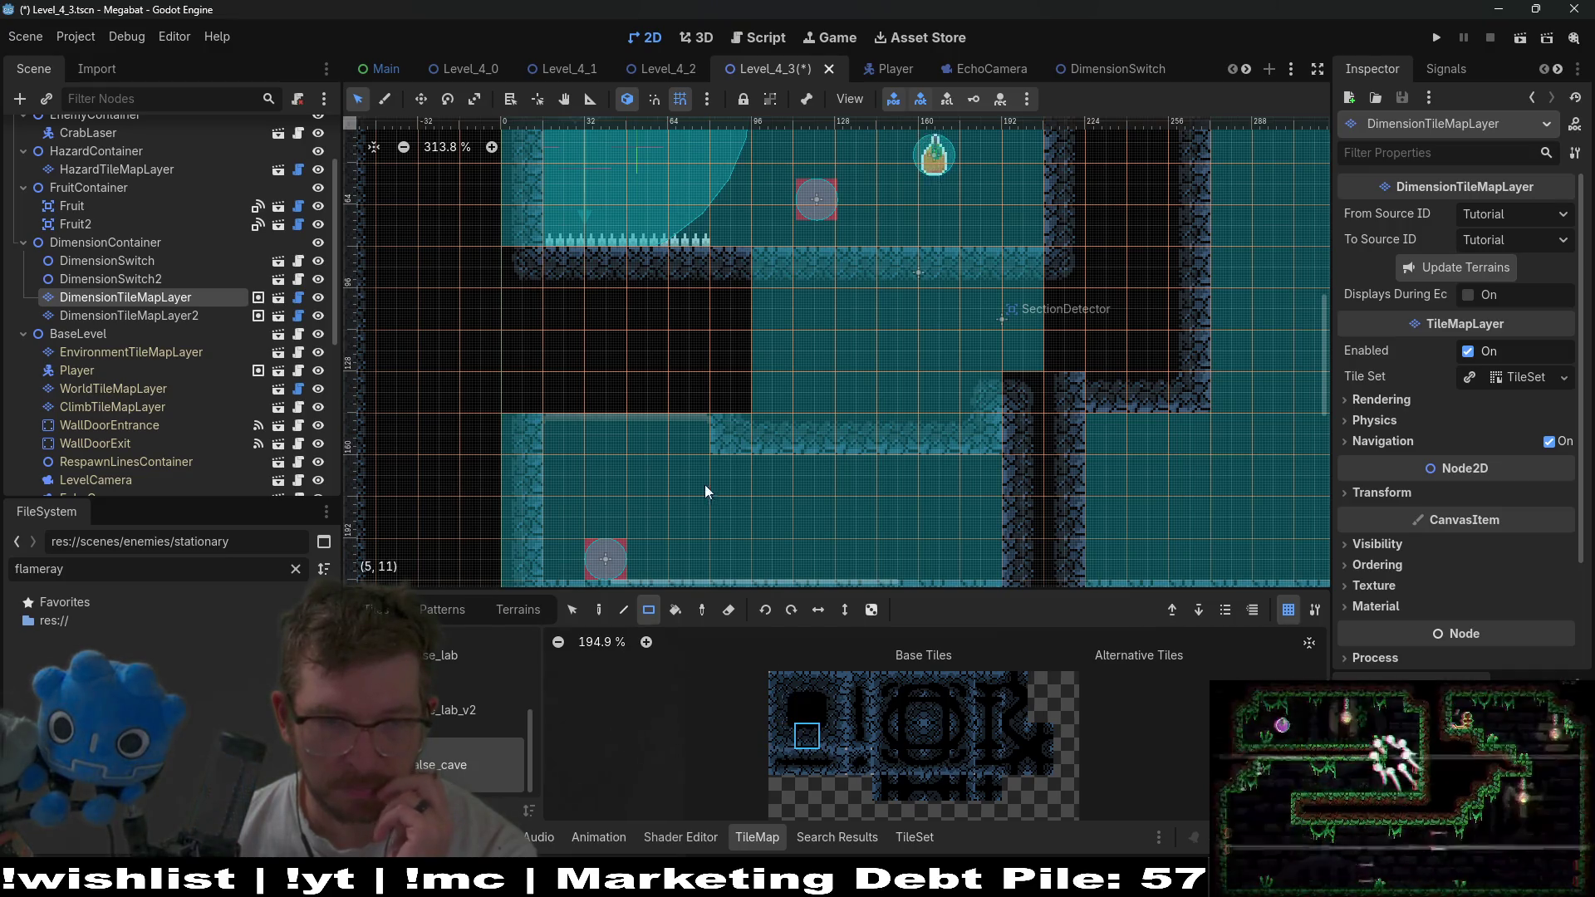
{"action": "left_click_drag", "start_coordinate": [547, 427], "coordinate": [548, 427]}
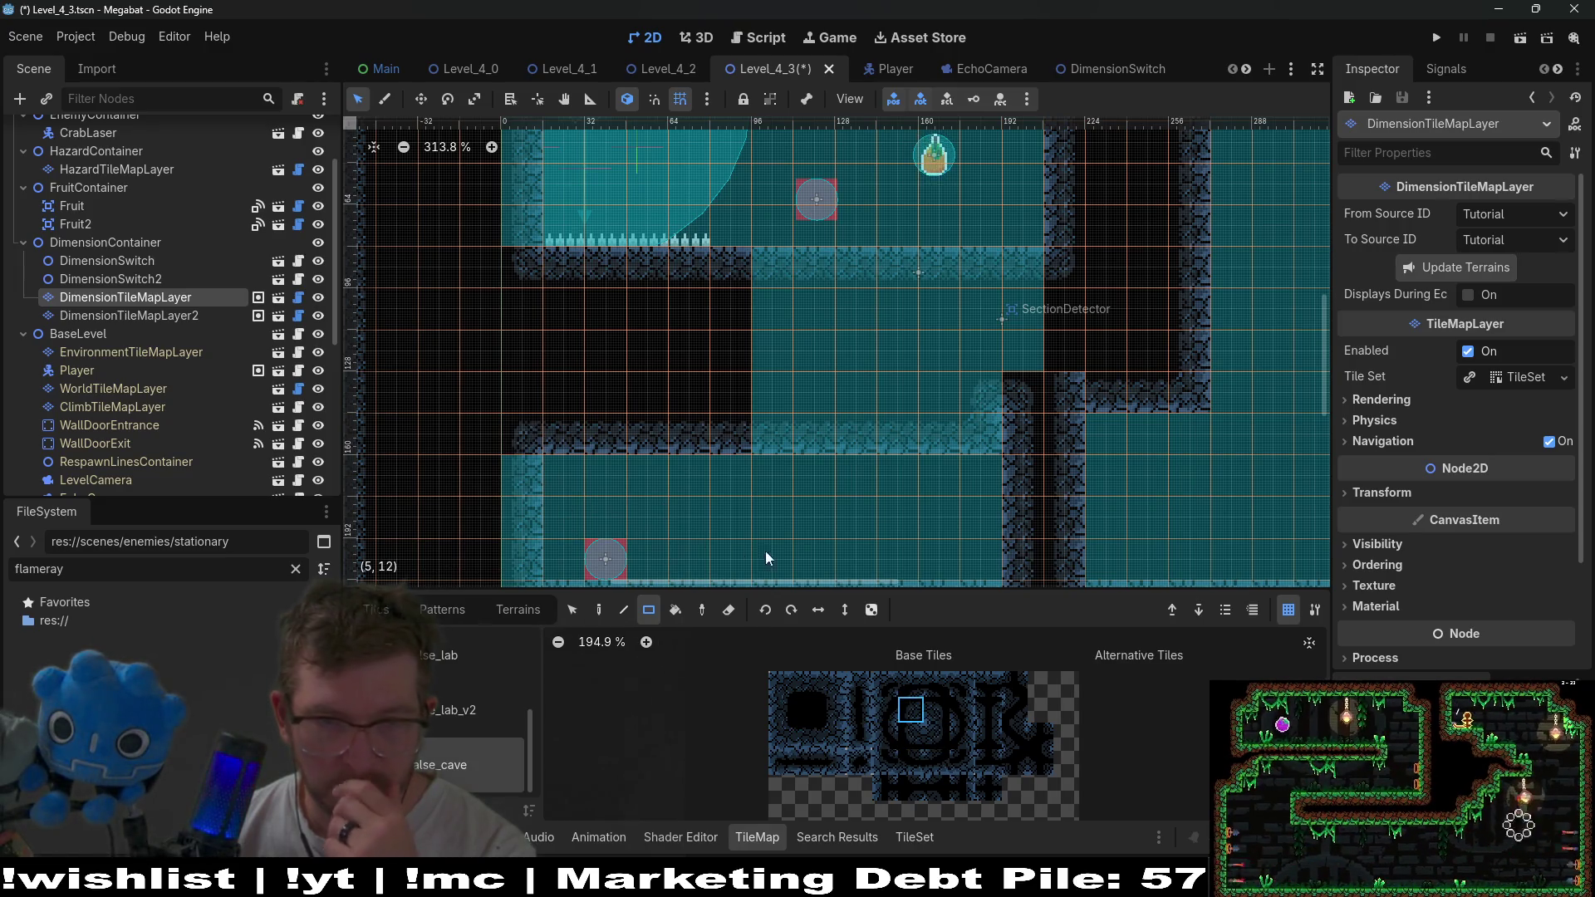
Select DimensionTileMapLayer2 near the SectionDetector area and save the Level_4_3 scene.
{"action": "left_click_drag", "start_coordinate": [842, 347], "coordinate": [781, 459]}
{"action": "left_click_drag", "start_coordinate": [906, 454], "coordinate": [816, 353]}
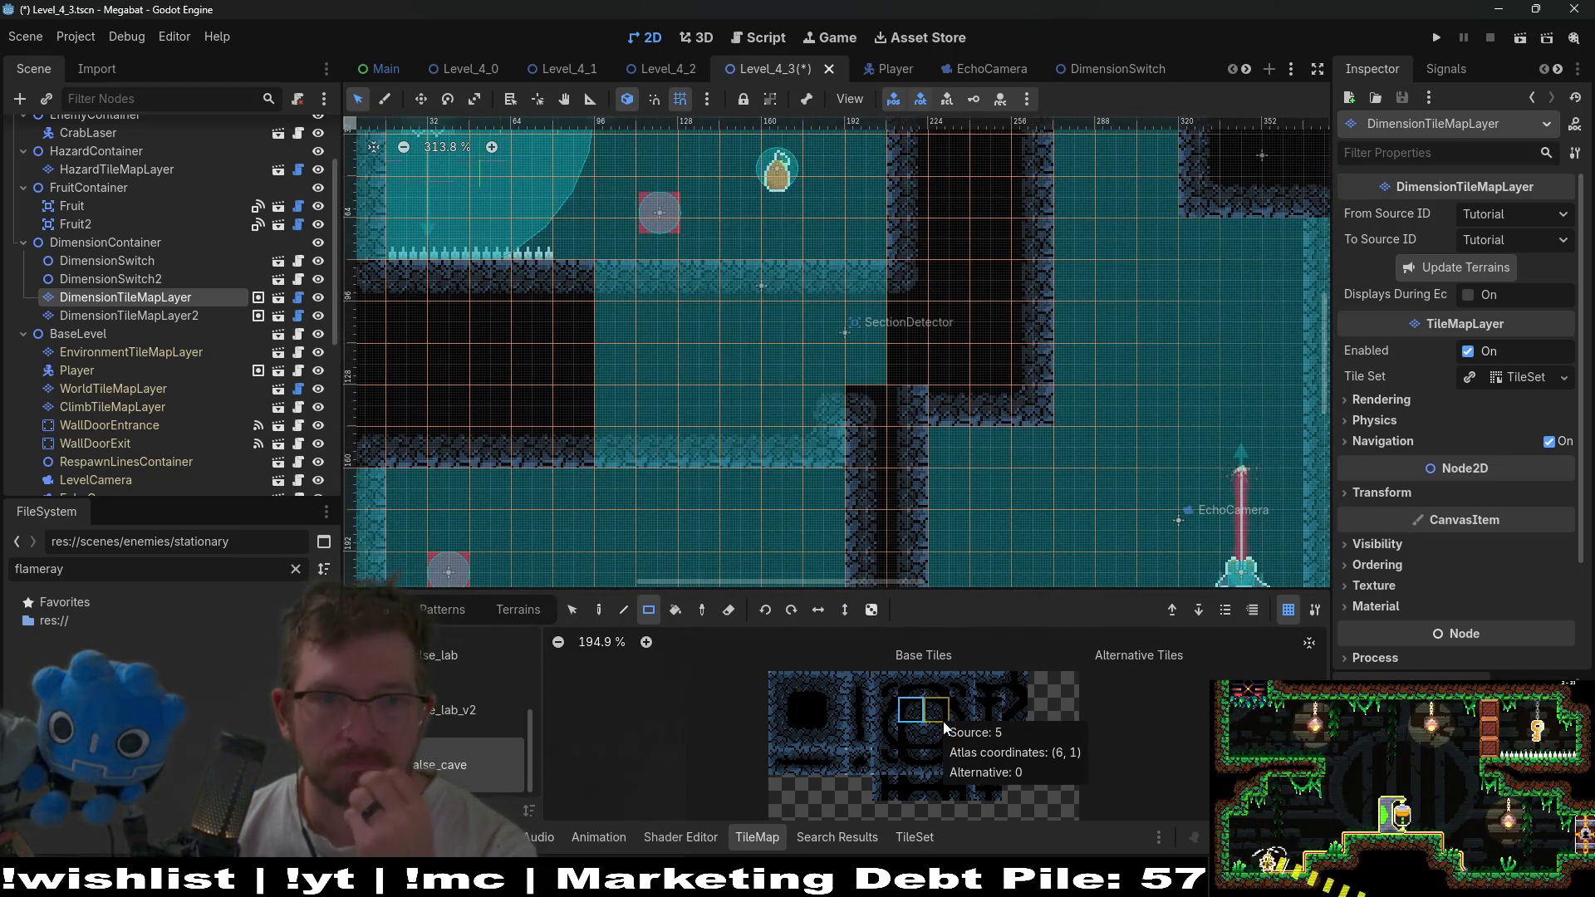
{"action": "left_click", "coordinate": [179, 319]}
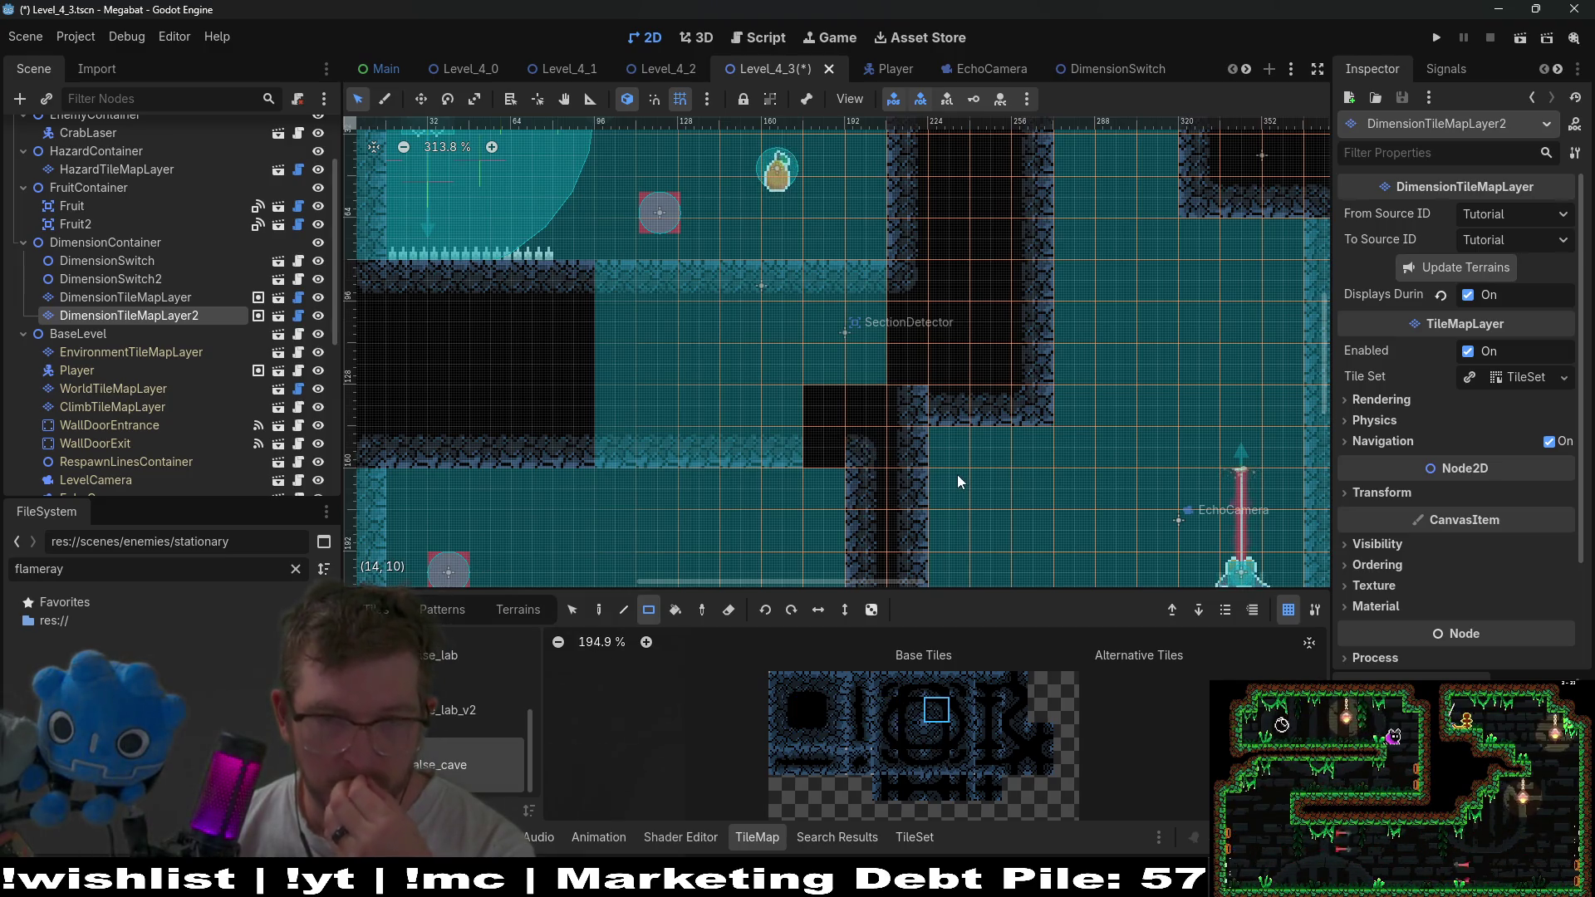
{"action": "scroll", "coordinate": [965, 471], "scroll_direction": "down", "scroll_amount": 5}
{"action": "key", "text": "ctrl+s"}
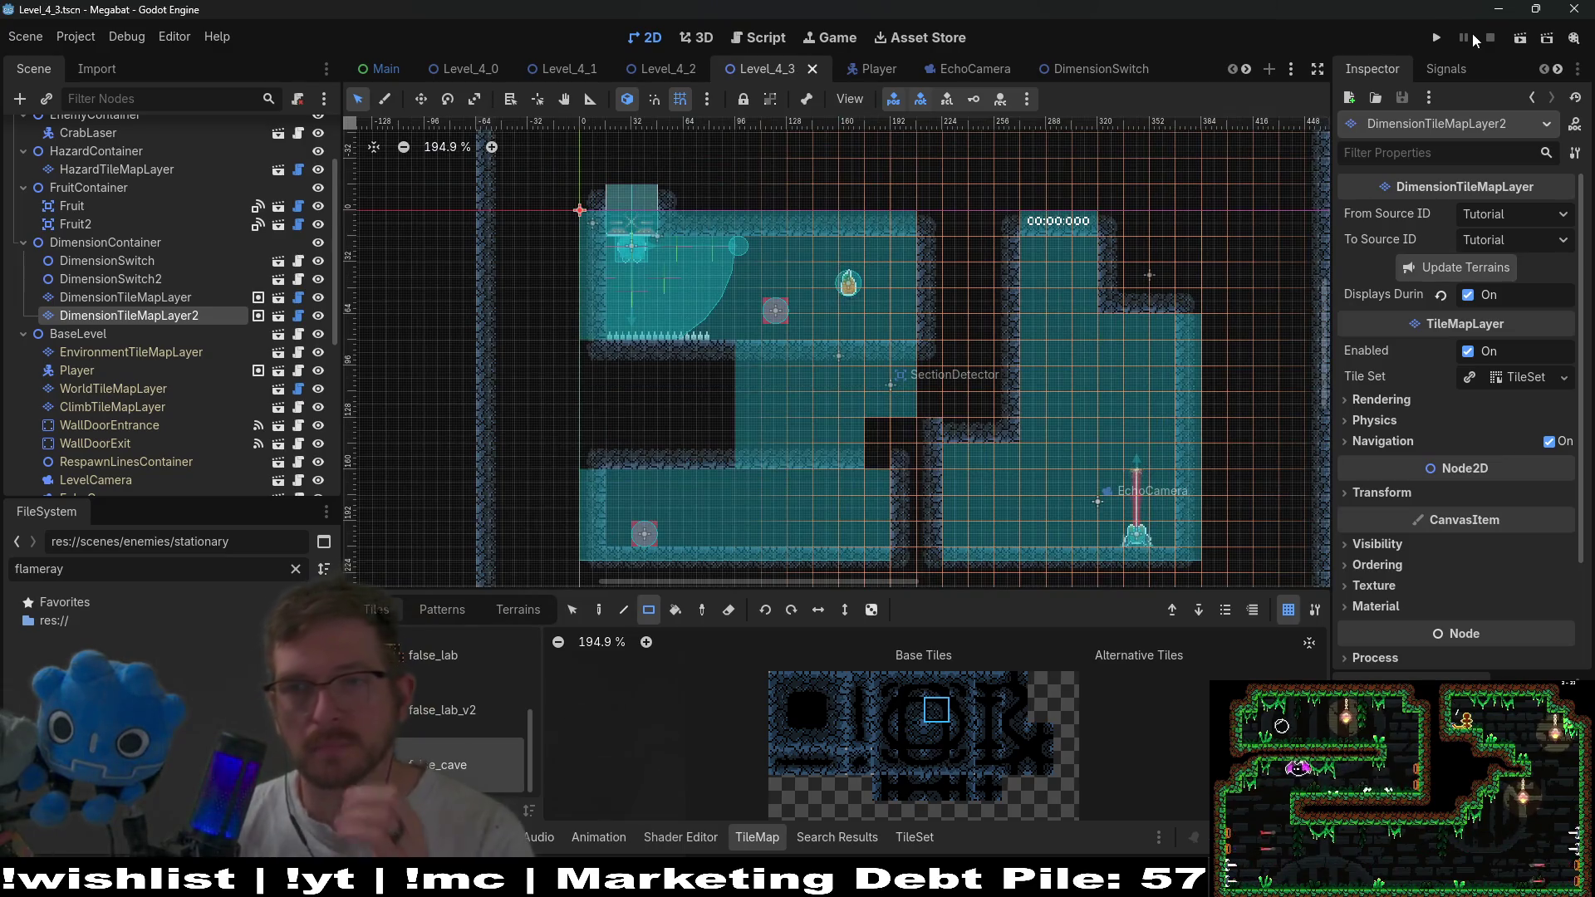
Run Level_4_3, fly the bat off its ceiling perch, send sonar pings, then close the game.
{"action": "left_click", "coordinate": [1514, 41]}
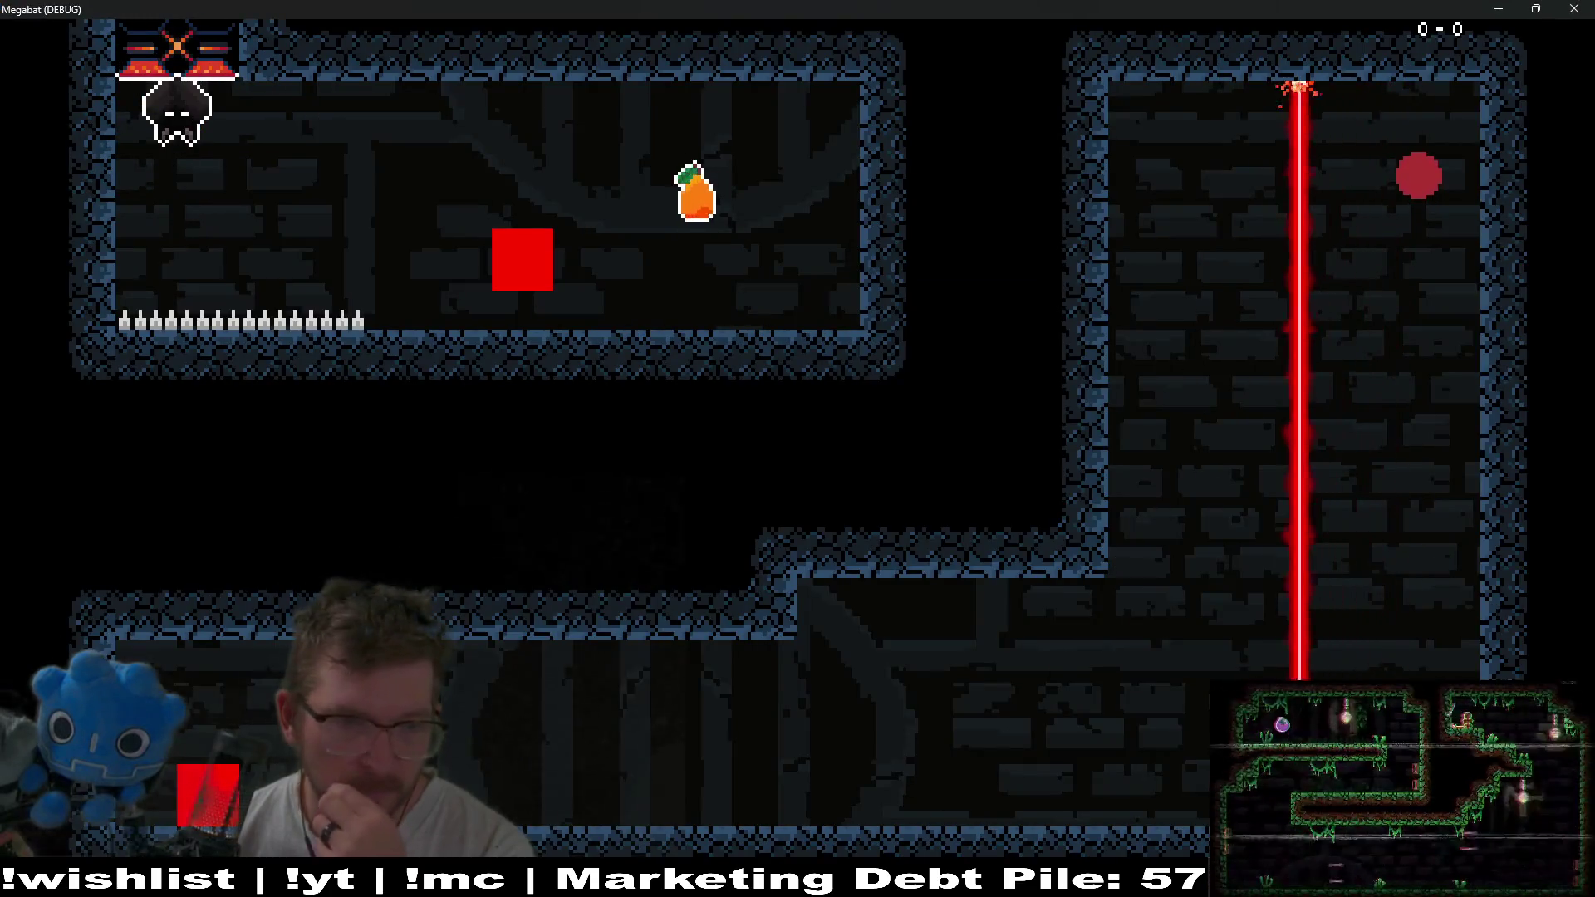
{"action": "key", "text": "Right"}
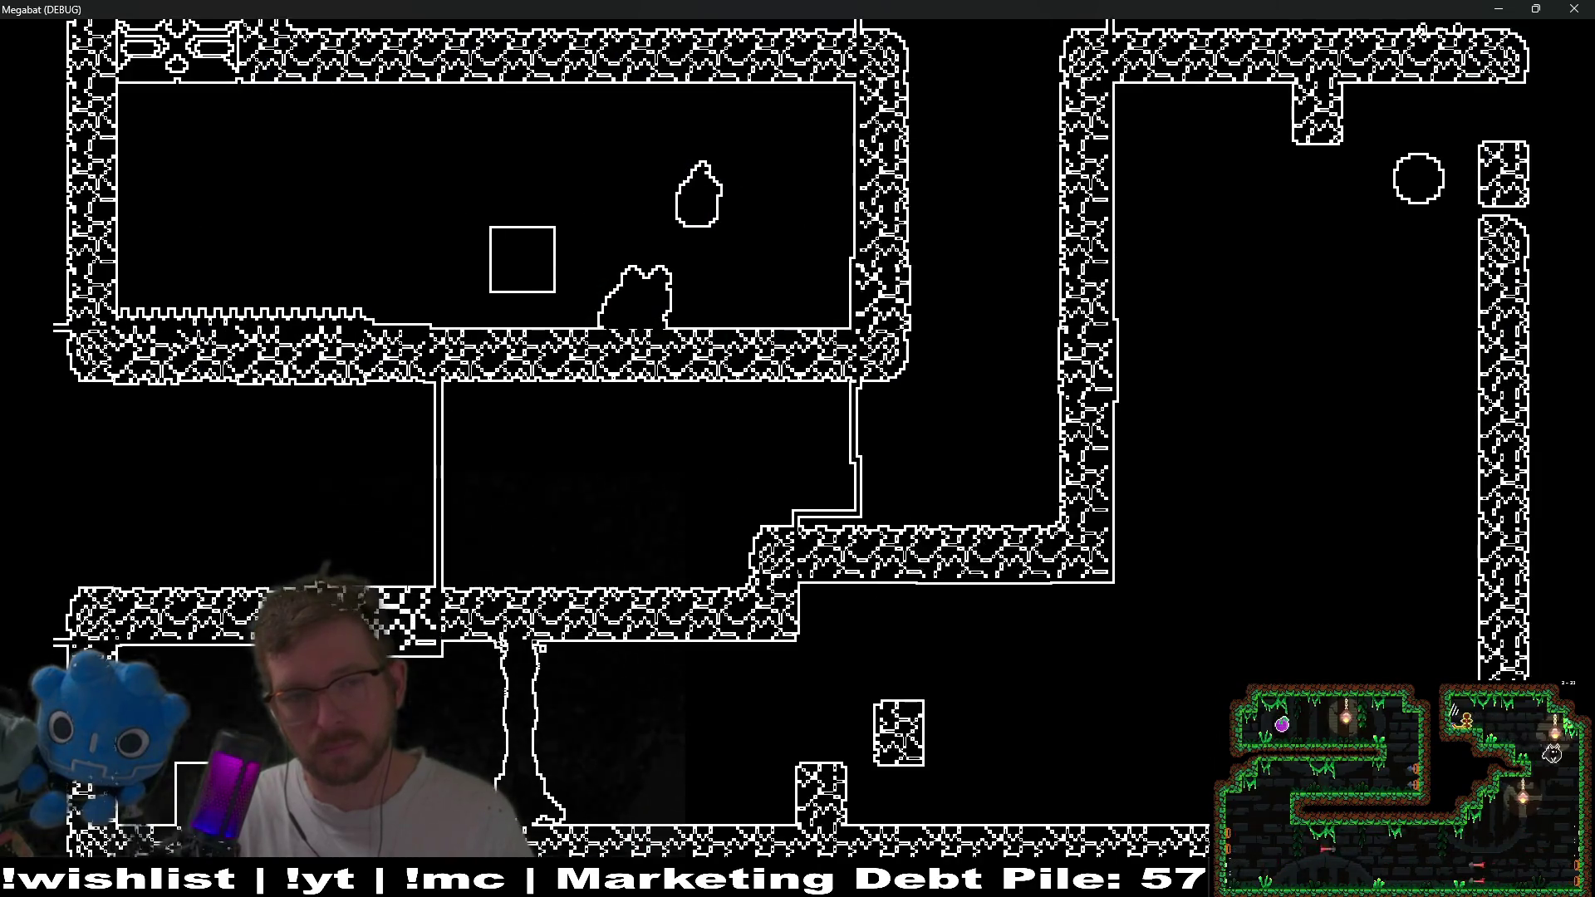
{"action": "key", "text": "Left"}
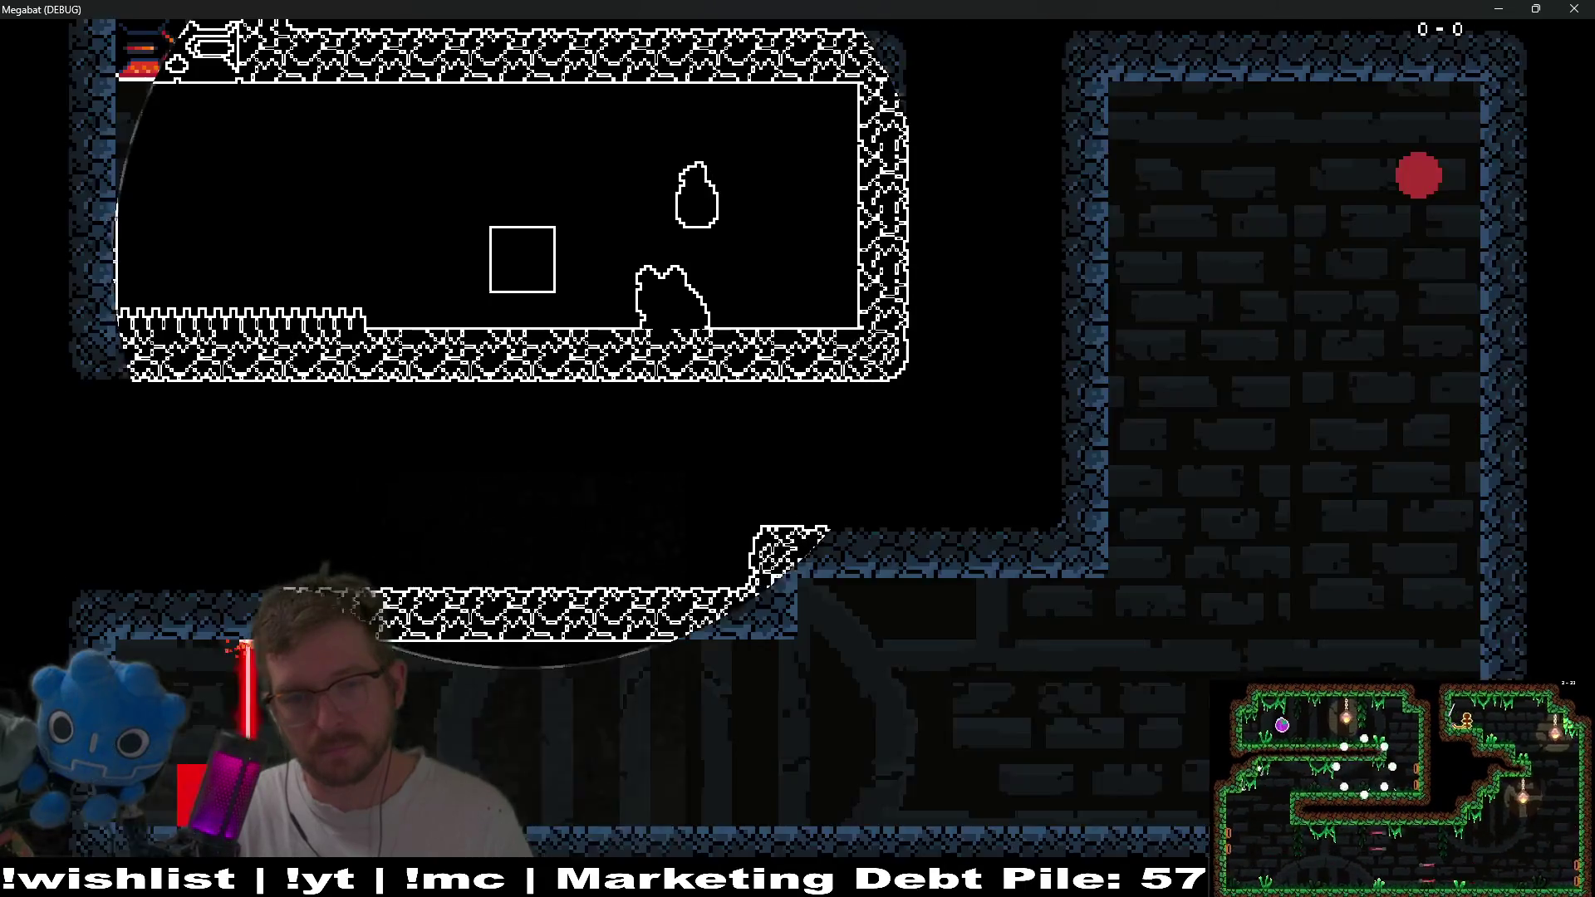
{"action": "key", "text": "x"}
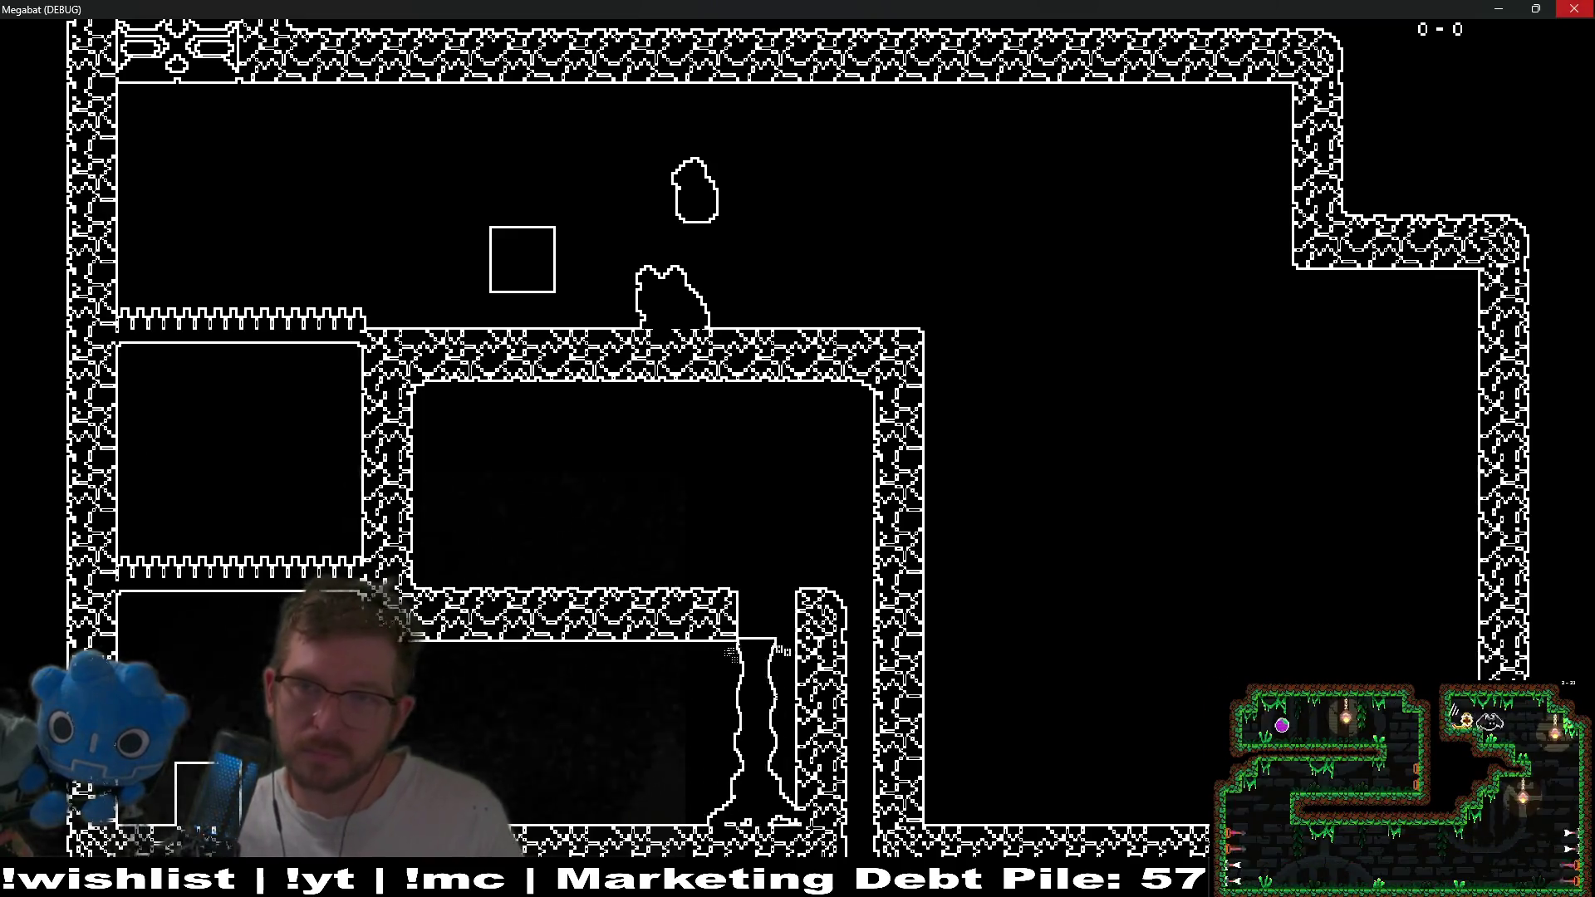
{"action": "left_click", "coordinate": [1575, 9]}
{"action": "scroll", "coordinate": [886, 429], "scroll_direction": "up", "scroll_amount": 5}
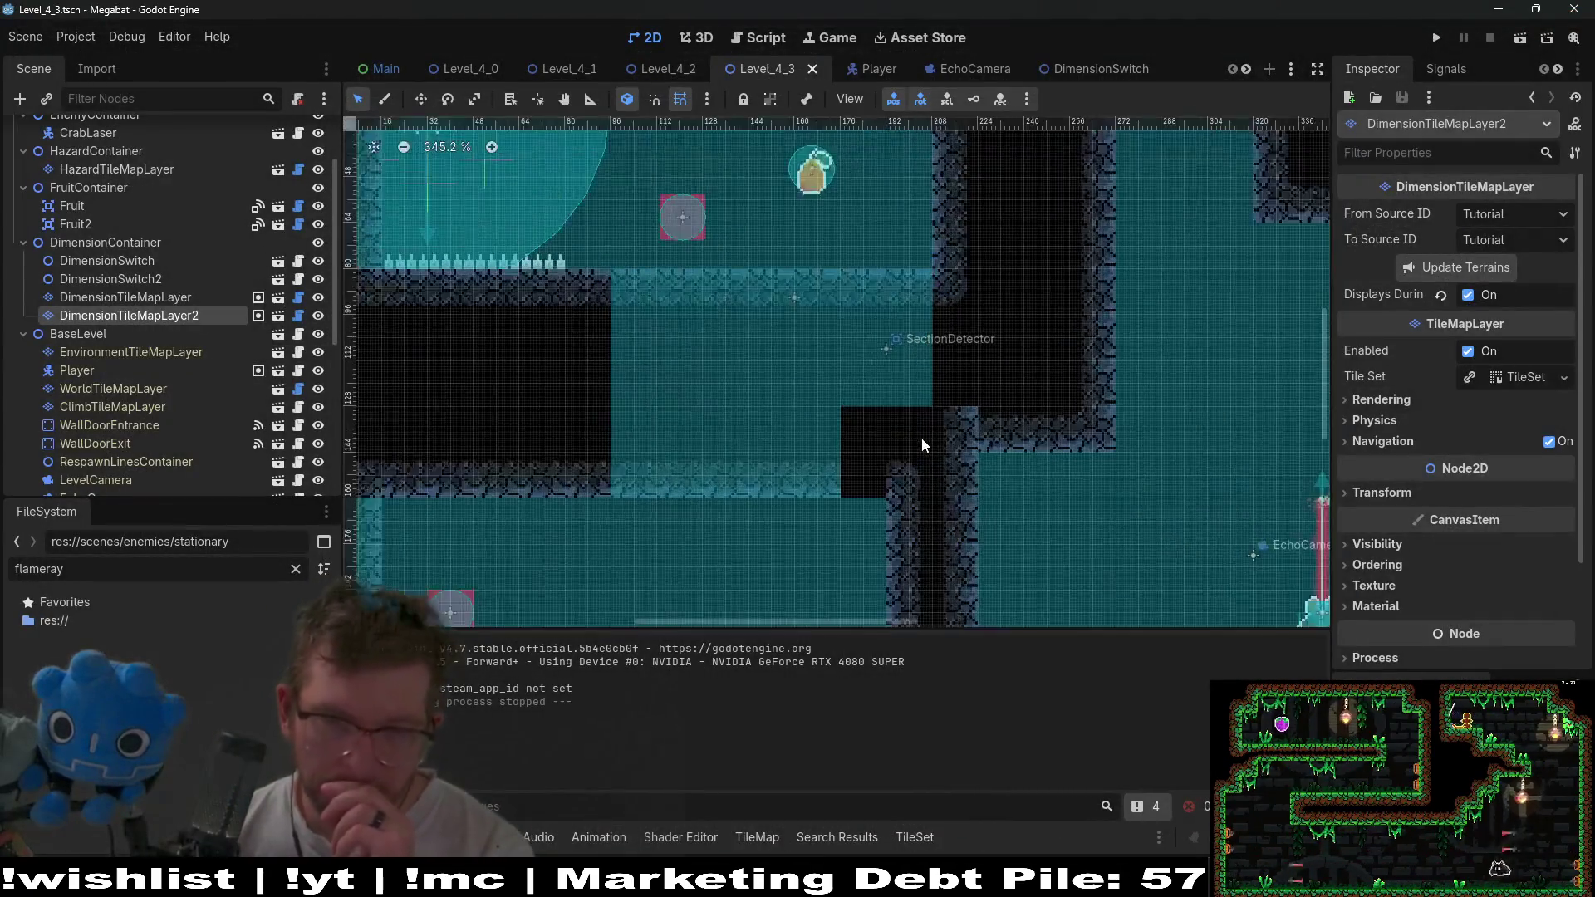
Select DimensionTileMapLayer2 and save the Level_4_3 scene.
{"action": "left_click", "coordinate": [196, 316]}
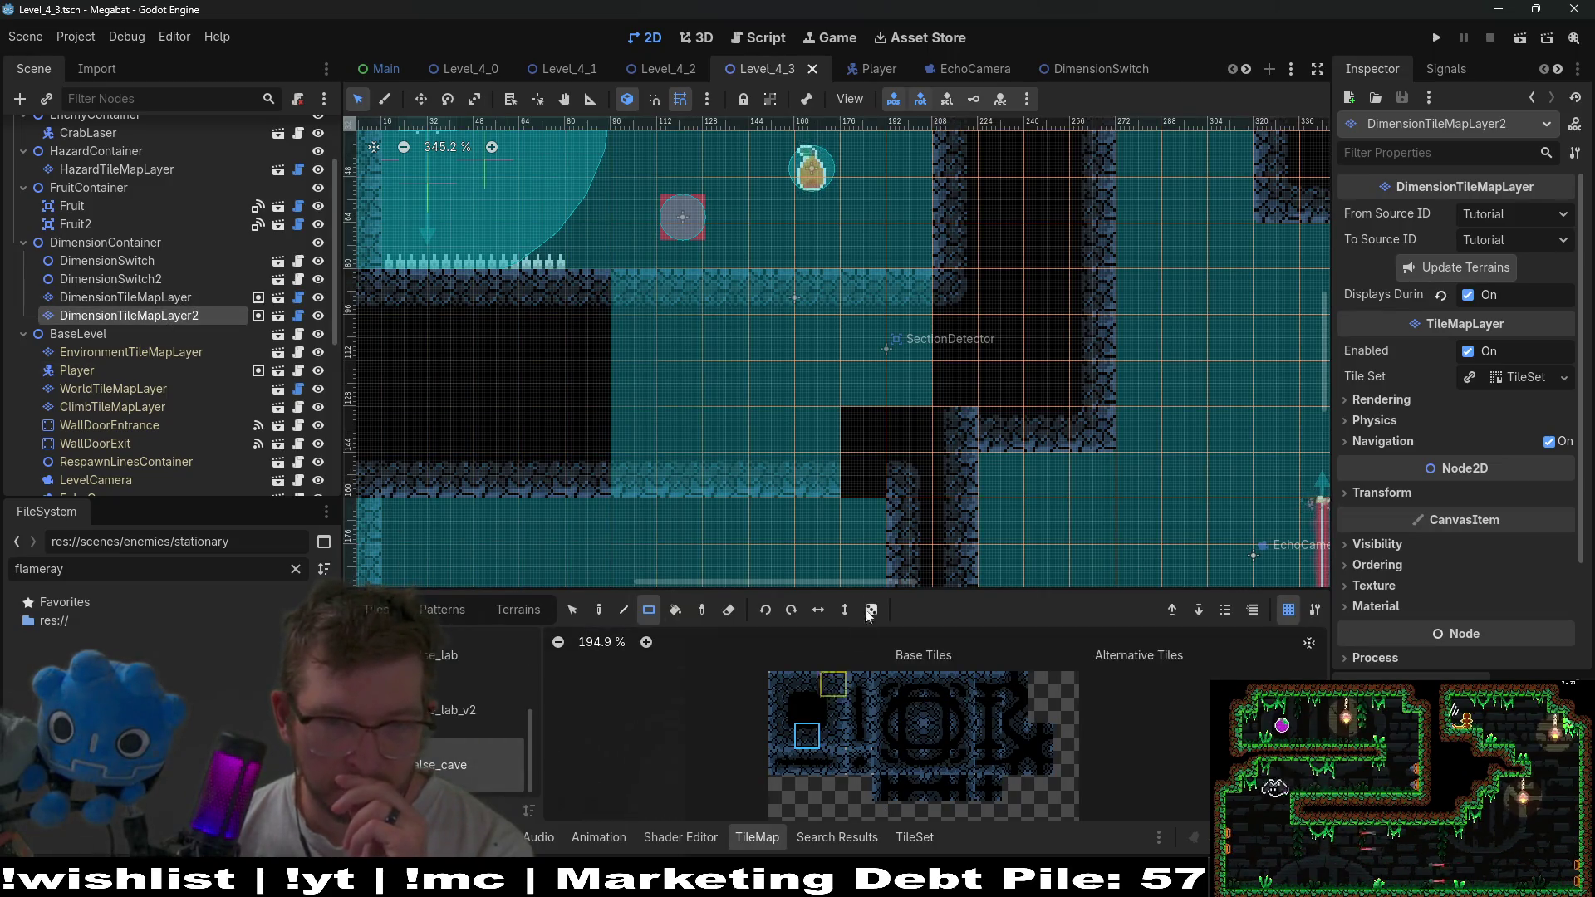
{"action": "scroll", "coordinate": [945, 536], "scroll_direction": "down", "scroll_amount": 2}
{"action": "key", "text": "ctrl+s"}
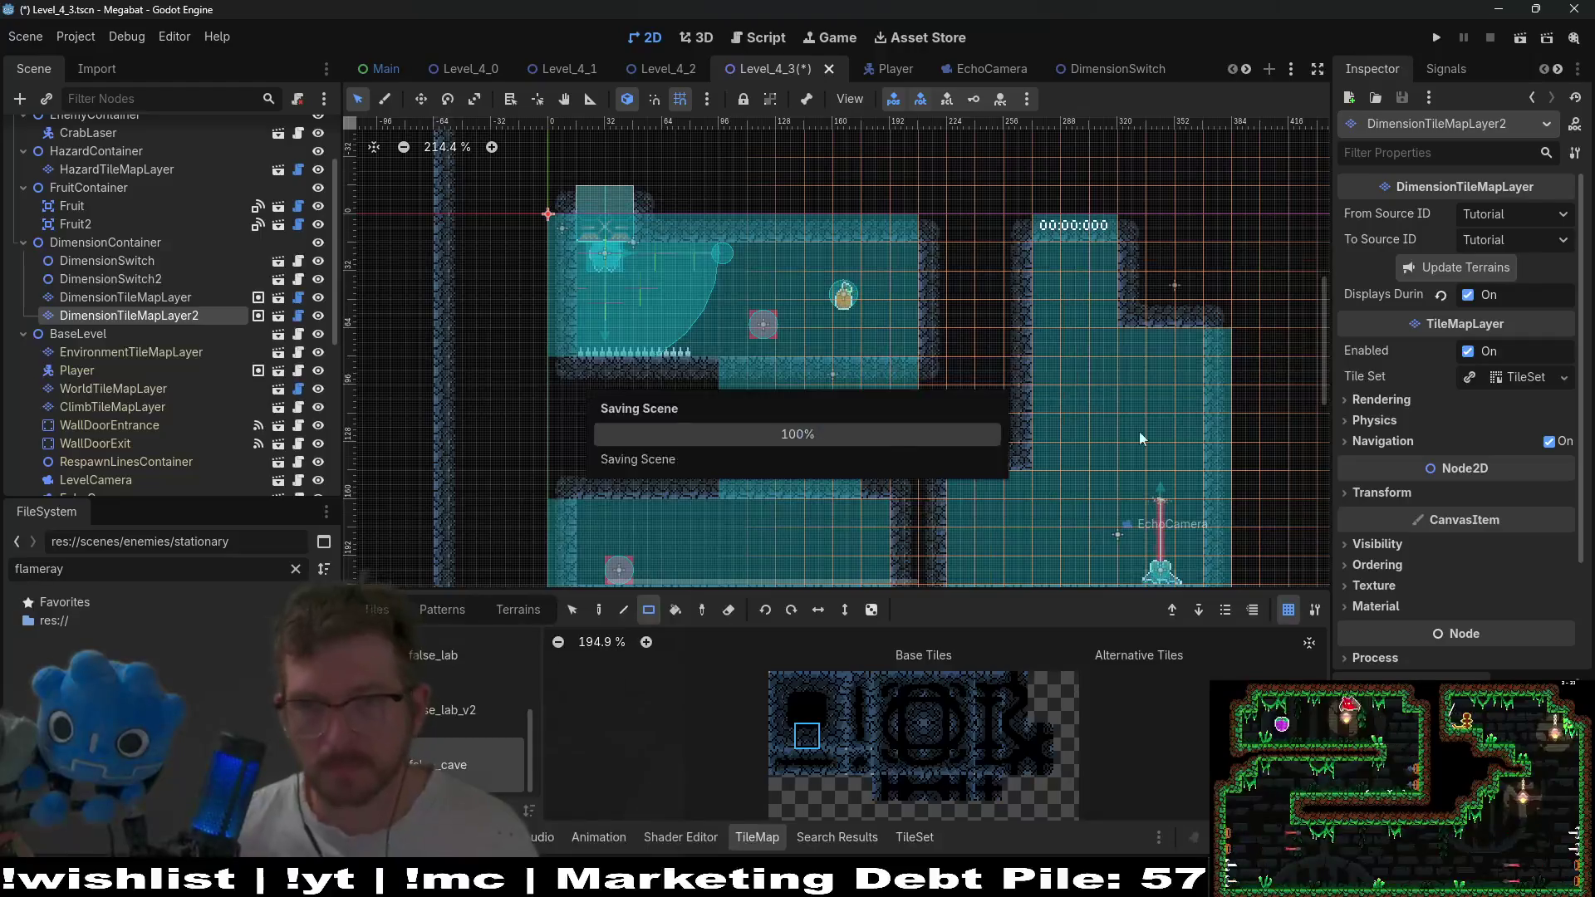
Run the level and fly the bat right and down, sending an echolocation ping.
{"action": "left_click", "coordinate": [1520, 38]}
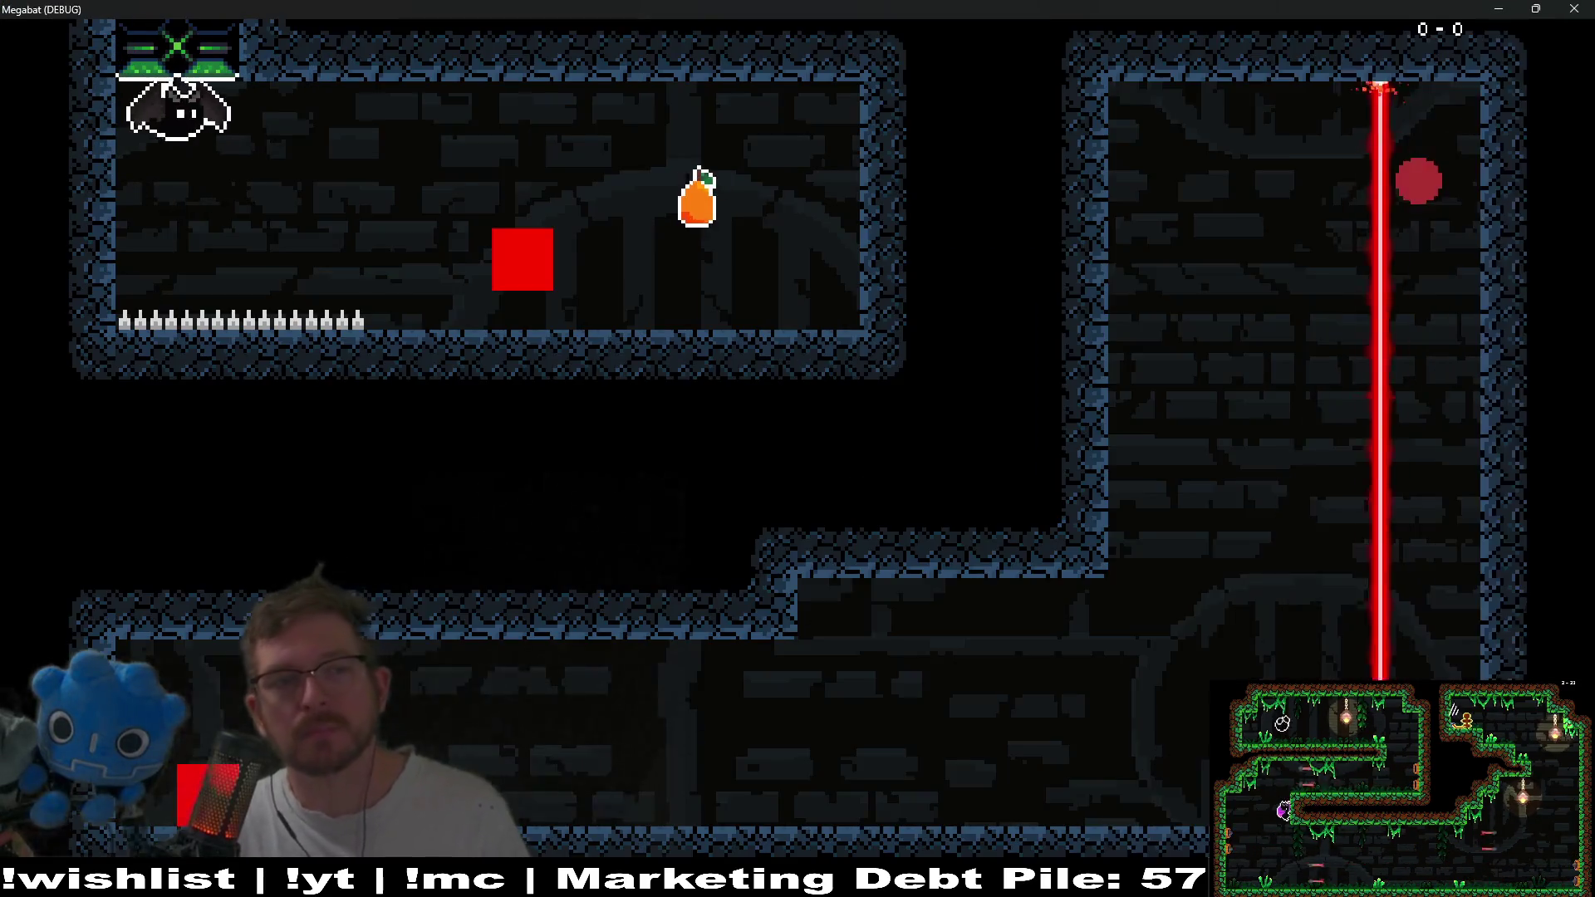
{"action": "key", "text": "Right"}
{"action": "key", "text": "space"}
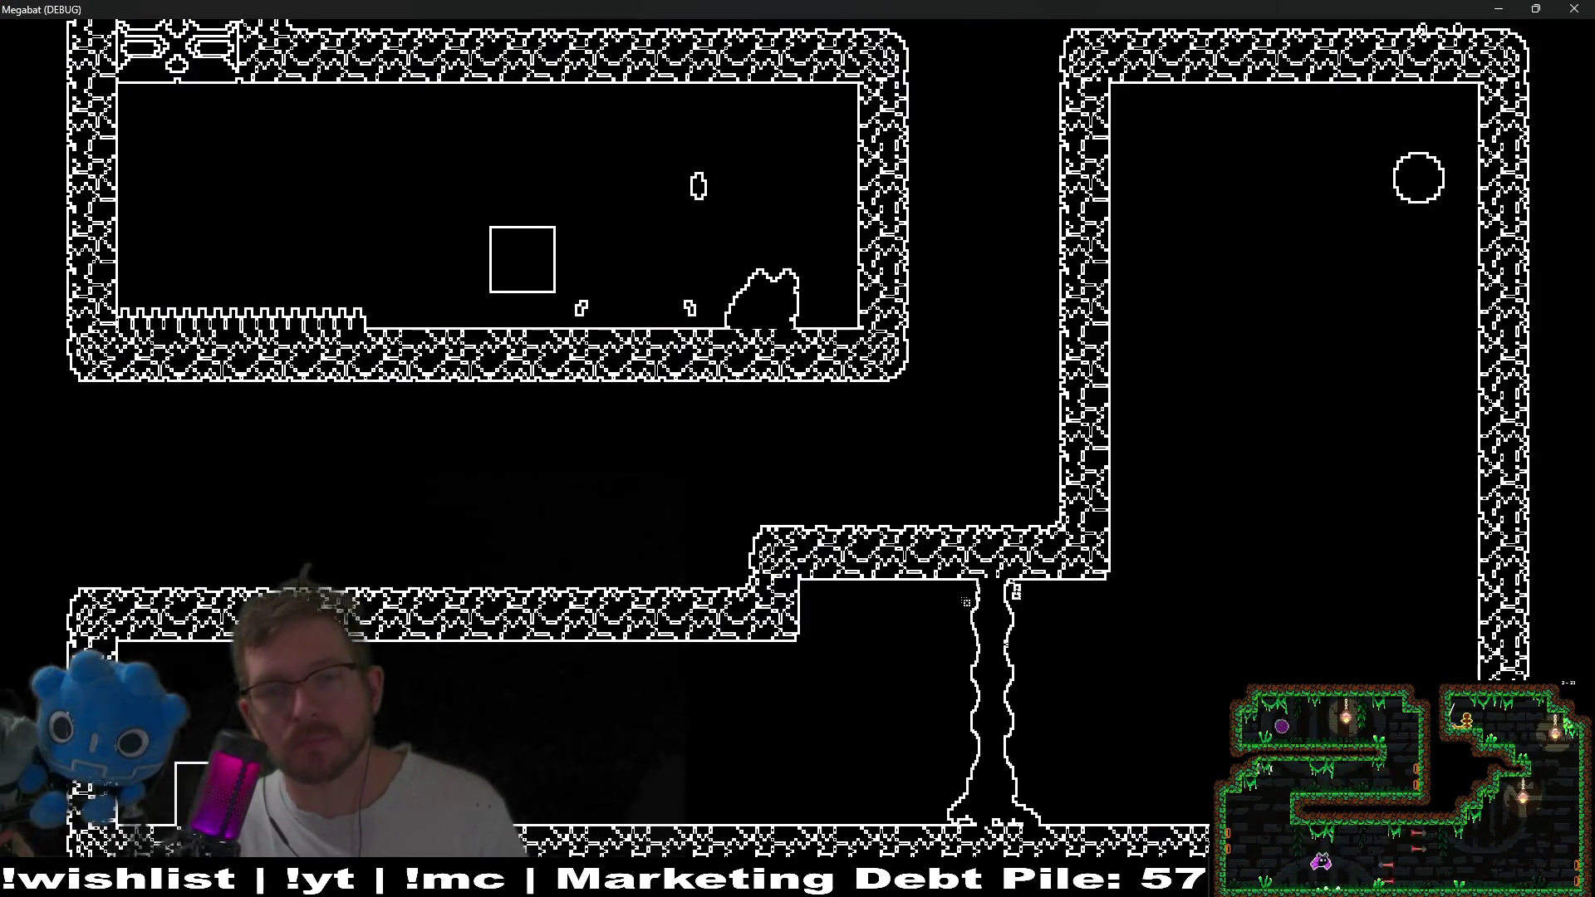
{"action": "key", "text": "Right"}
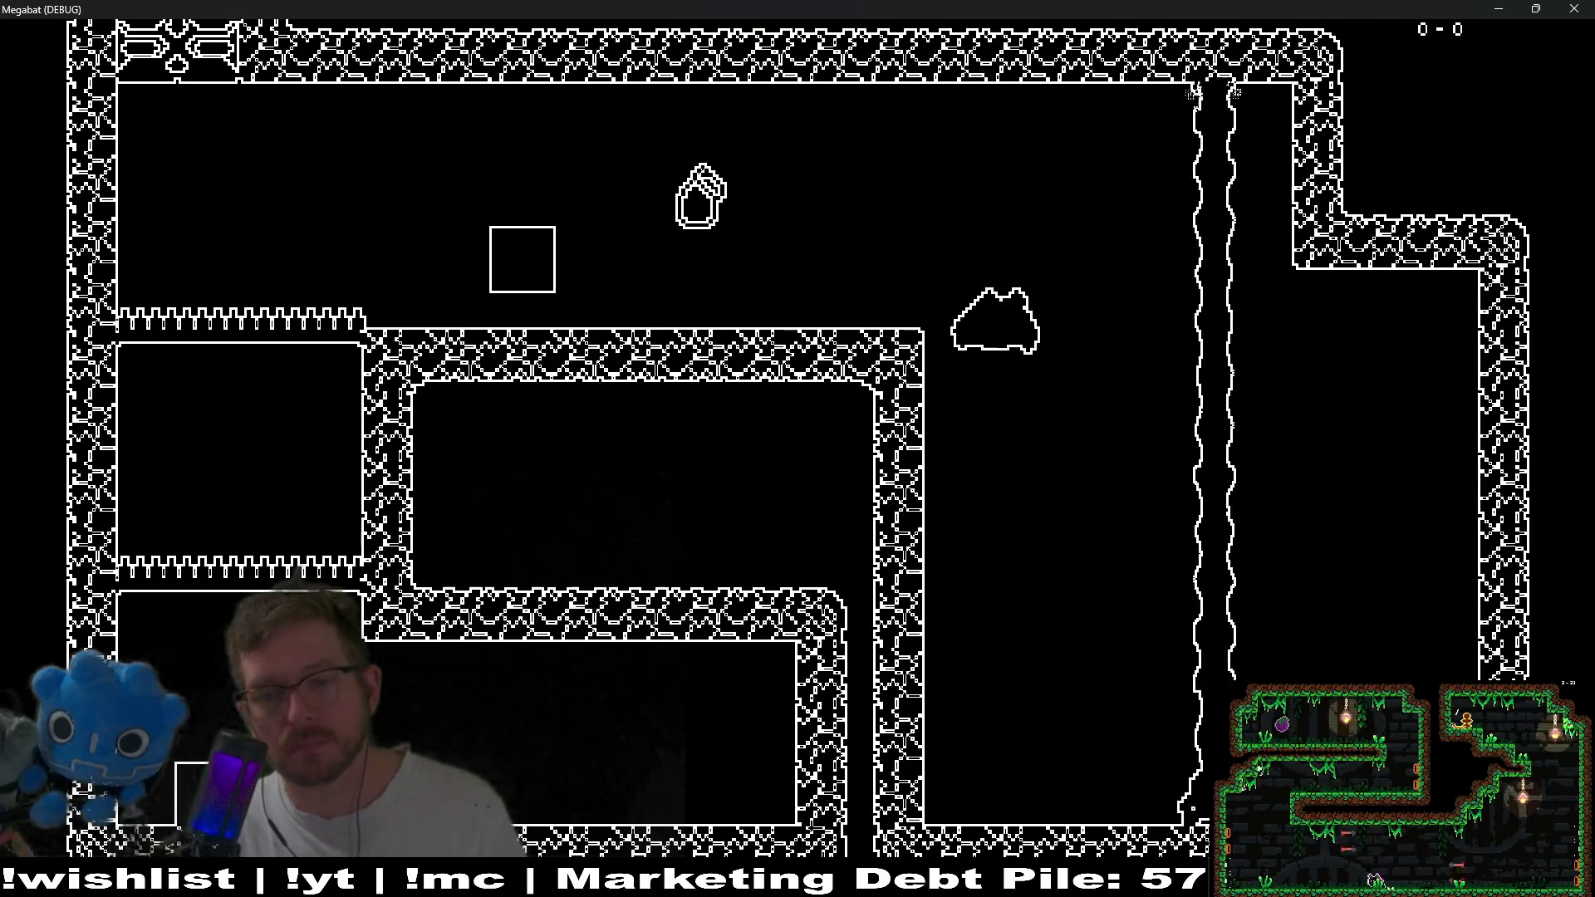
Move the bat right, up and back left, then switch into the other dimension.
{"action": "key", "text": "Right"}
{"action": "key", "text": "space"}
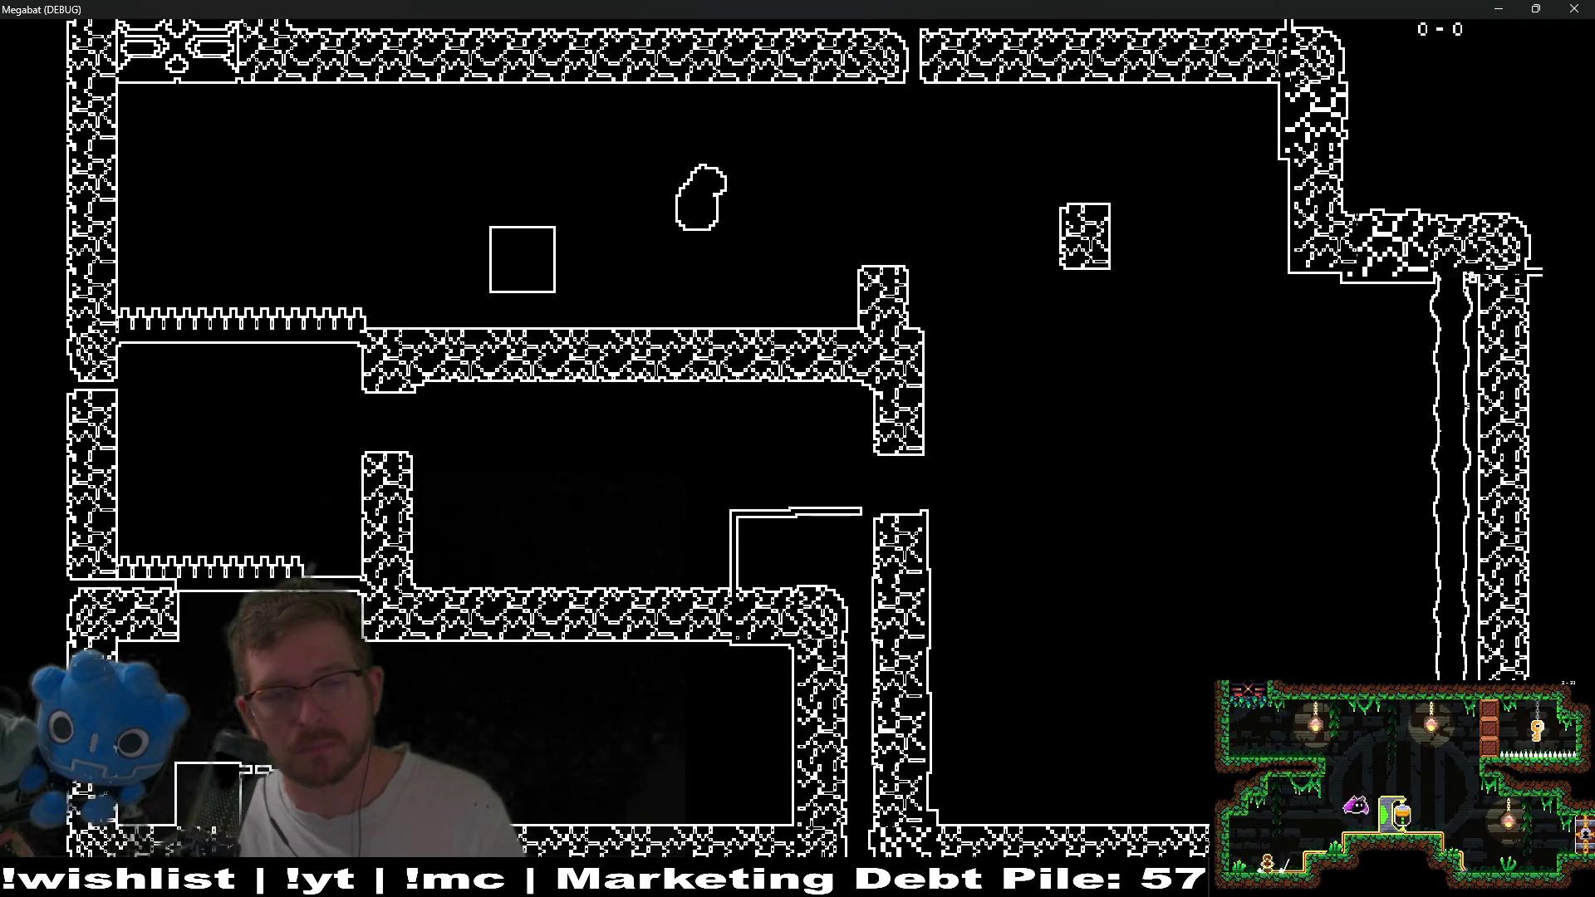
{"action": "key", "text": "Right"}
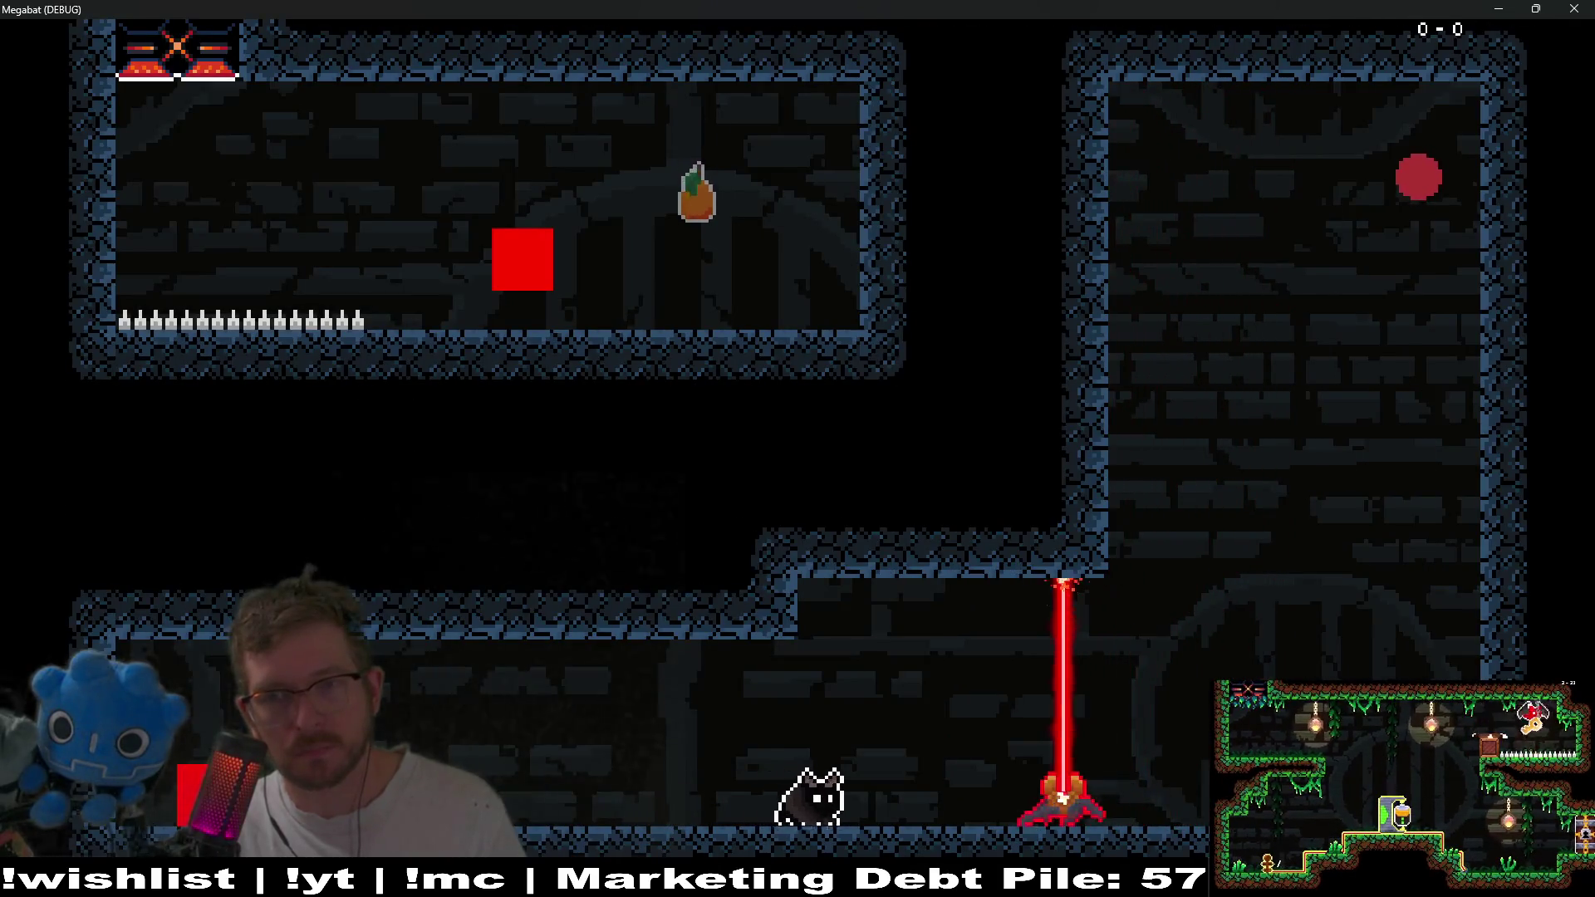
{"action": "key", "text": "Up"}
{"action": "key", "text": "Left"}
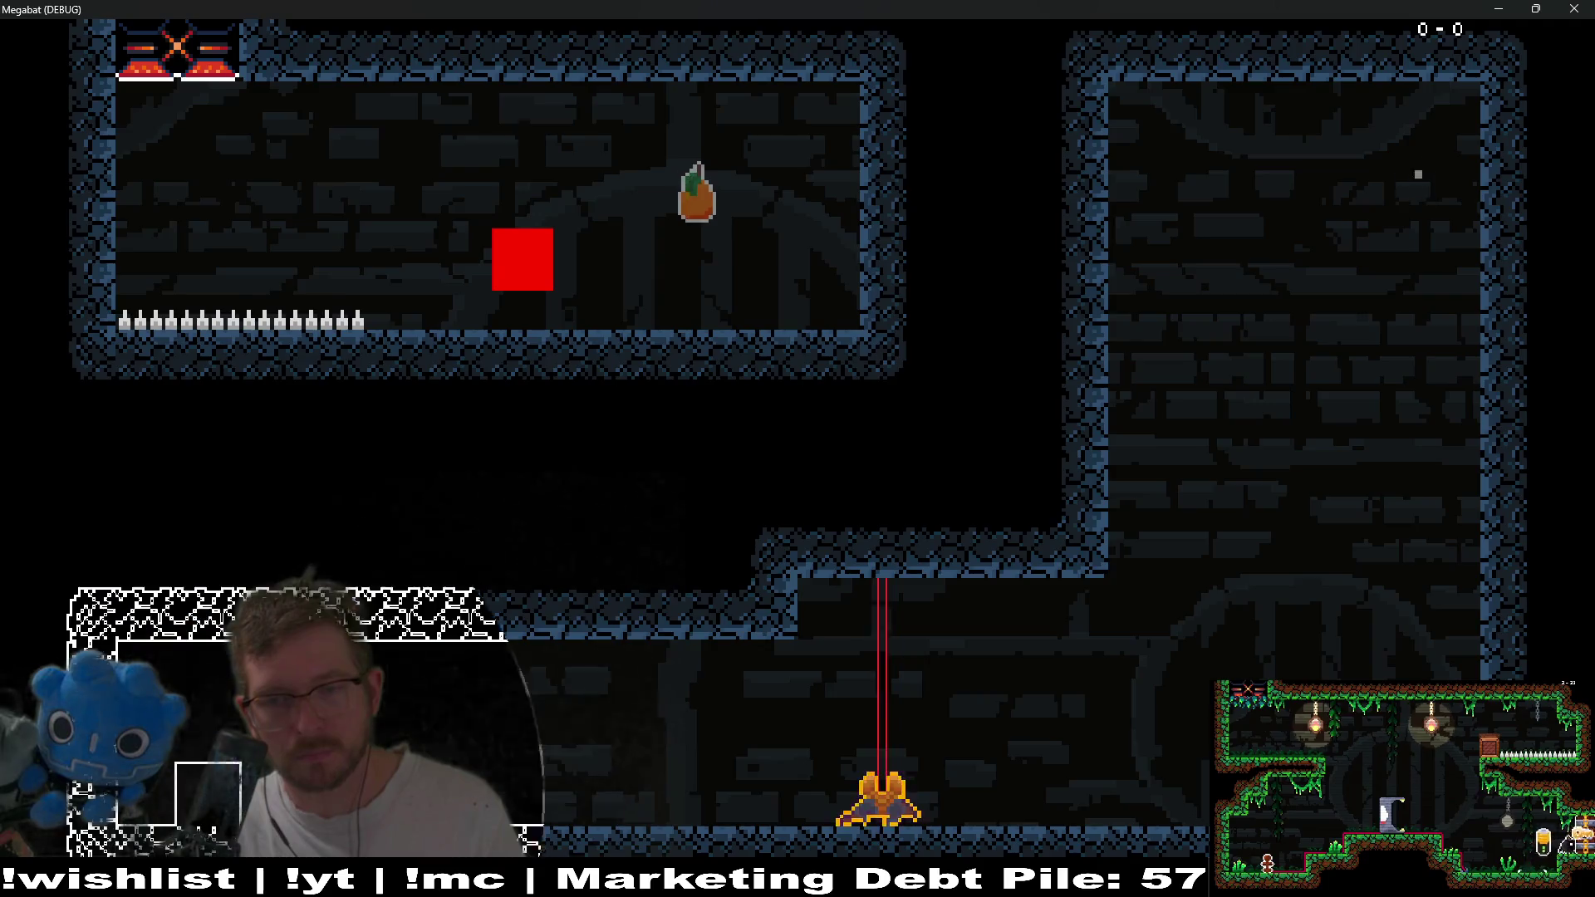
{"action": "key", "text": "space"}
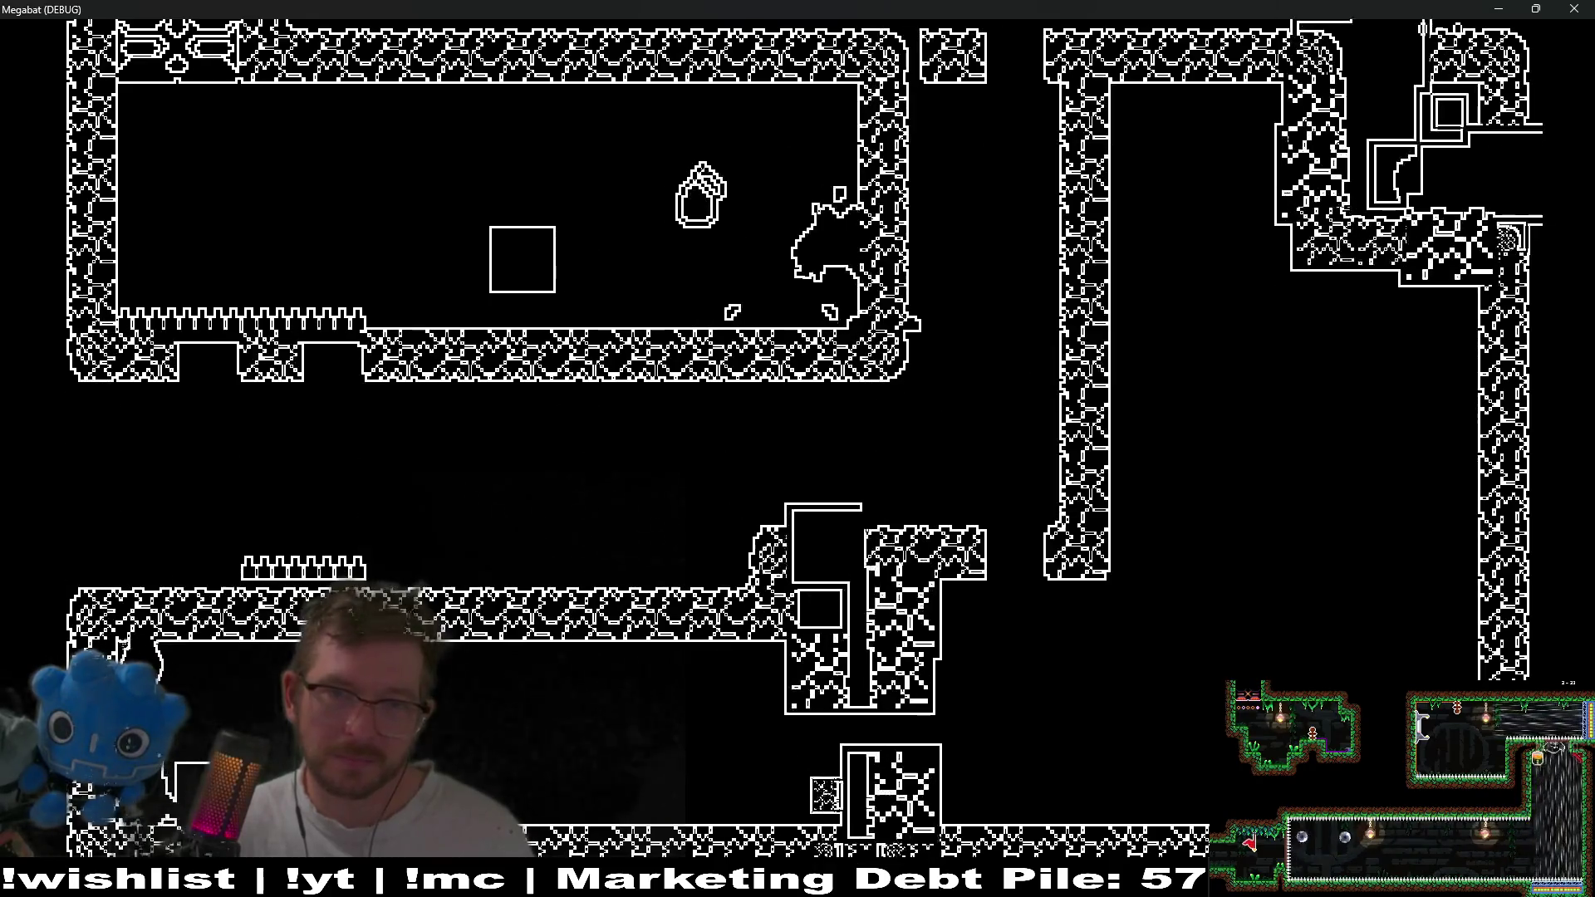
Run the cat left and right, switch back to outline view, drop into the lower room, then close.
{"action": "key", "text": "Right"}
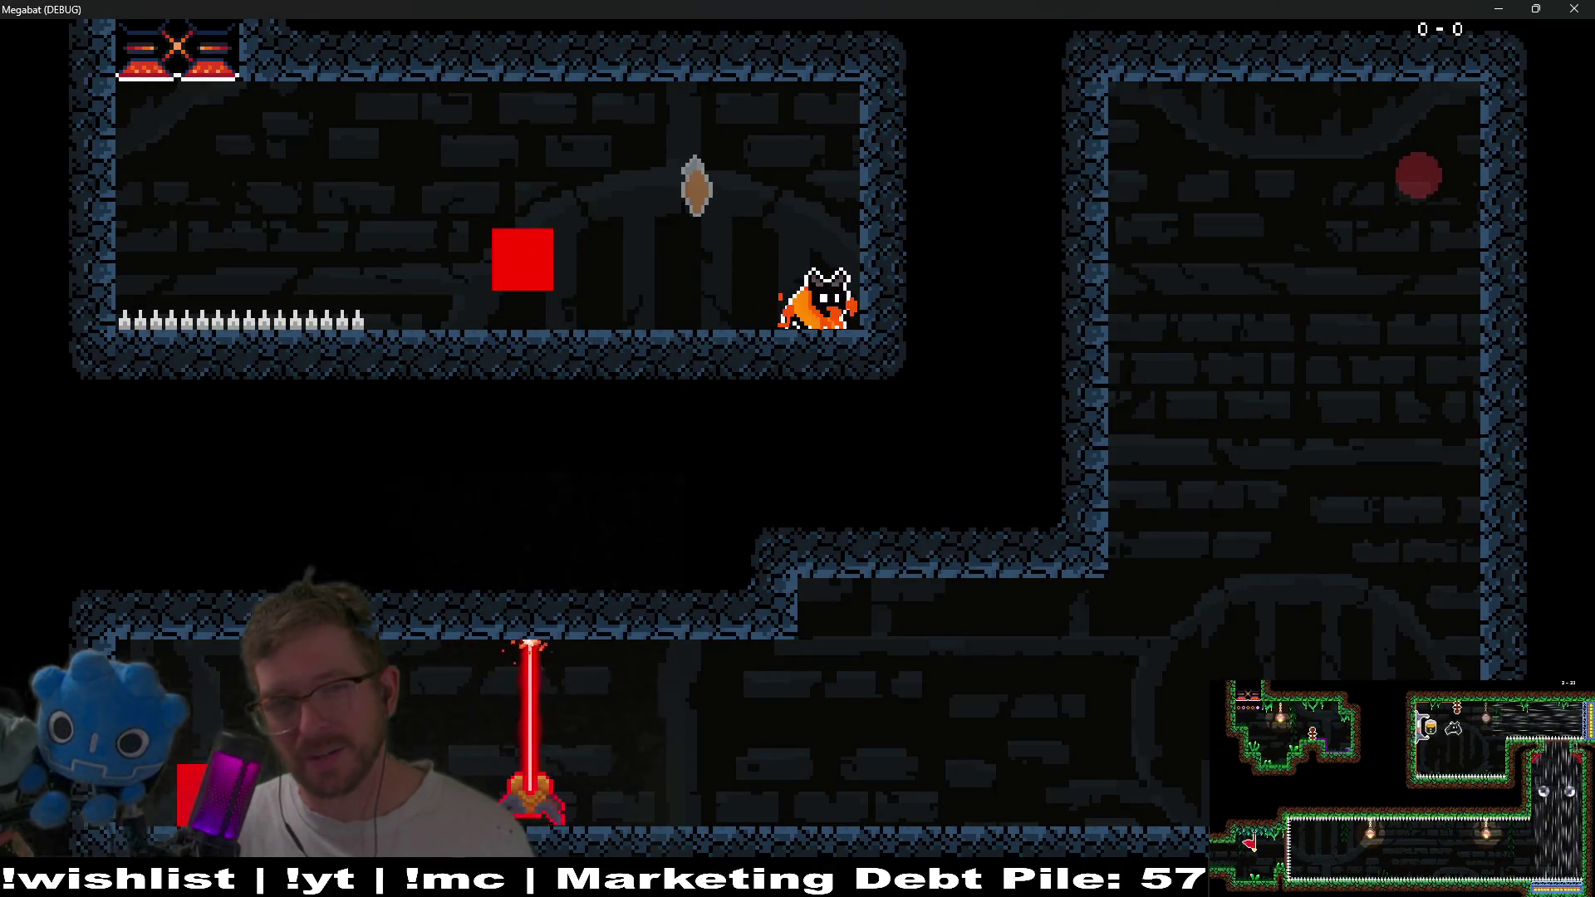
{"action": "key", "text": "Left"}
{"action": "key", "text": "space"}
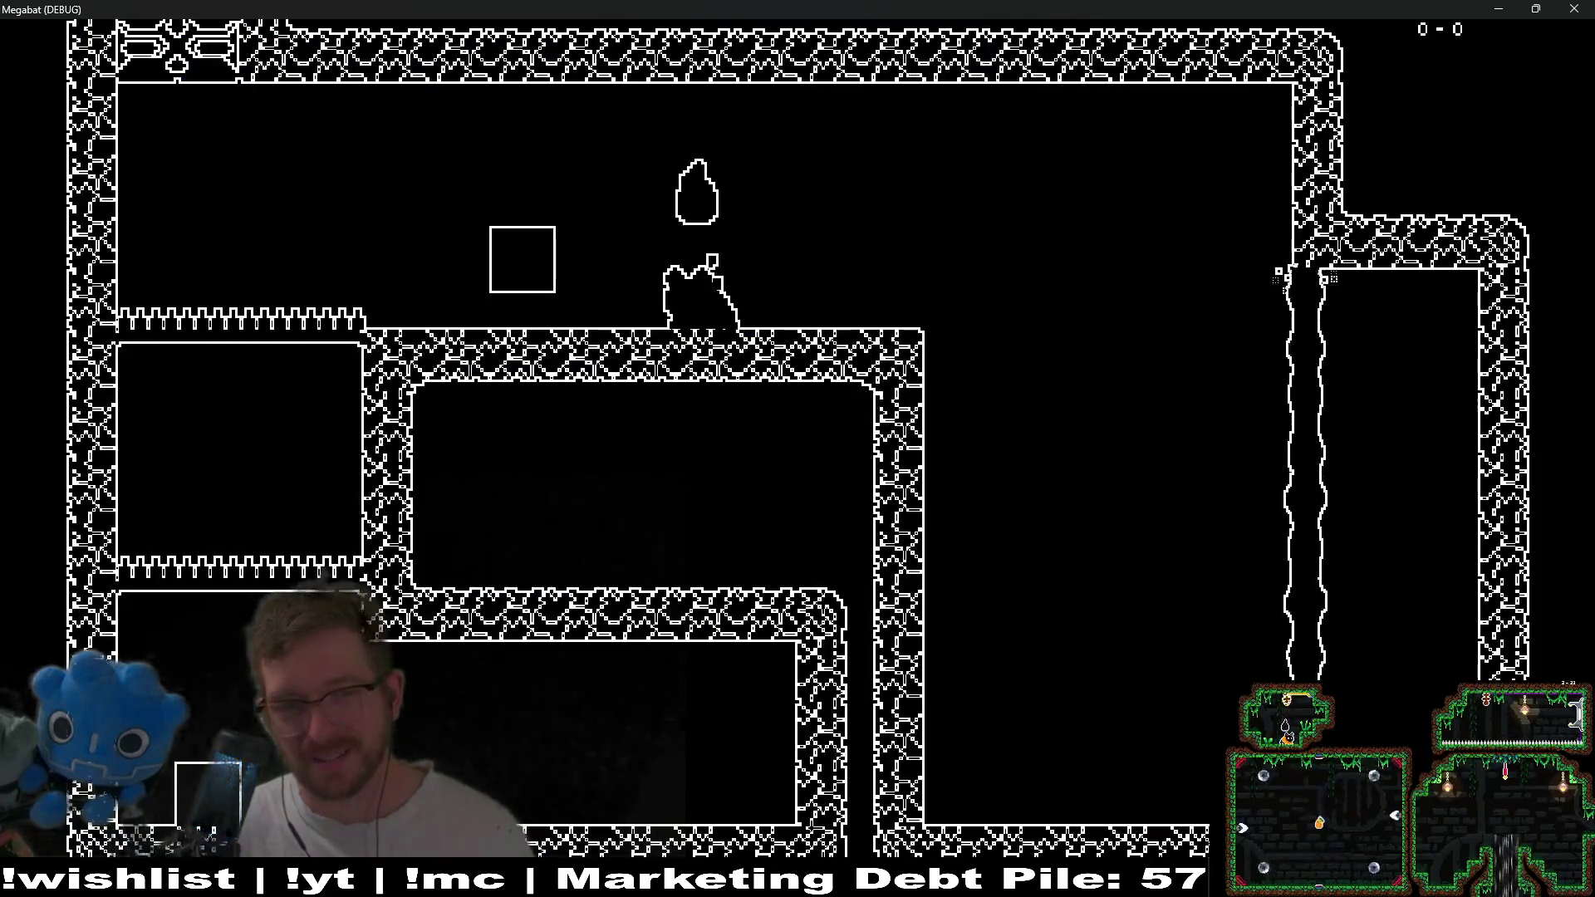
{"action": "key", "text": "Right"}
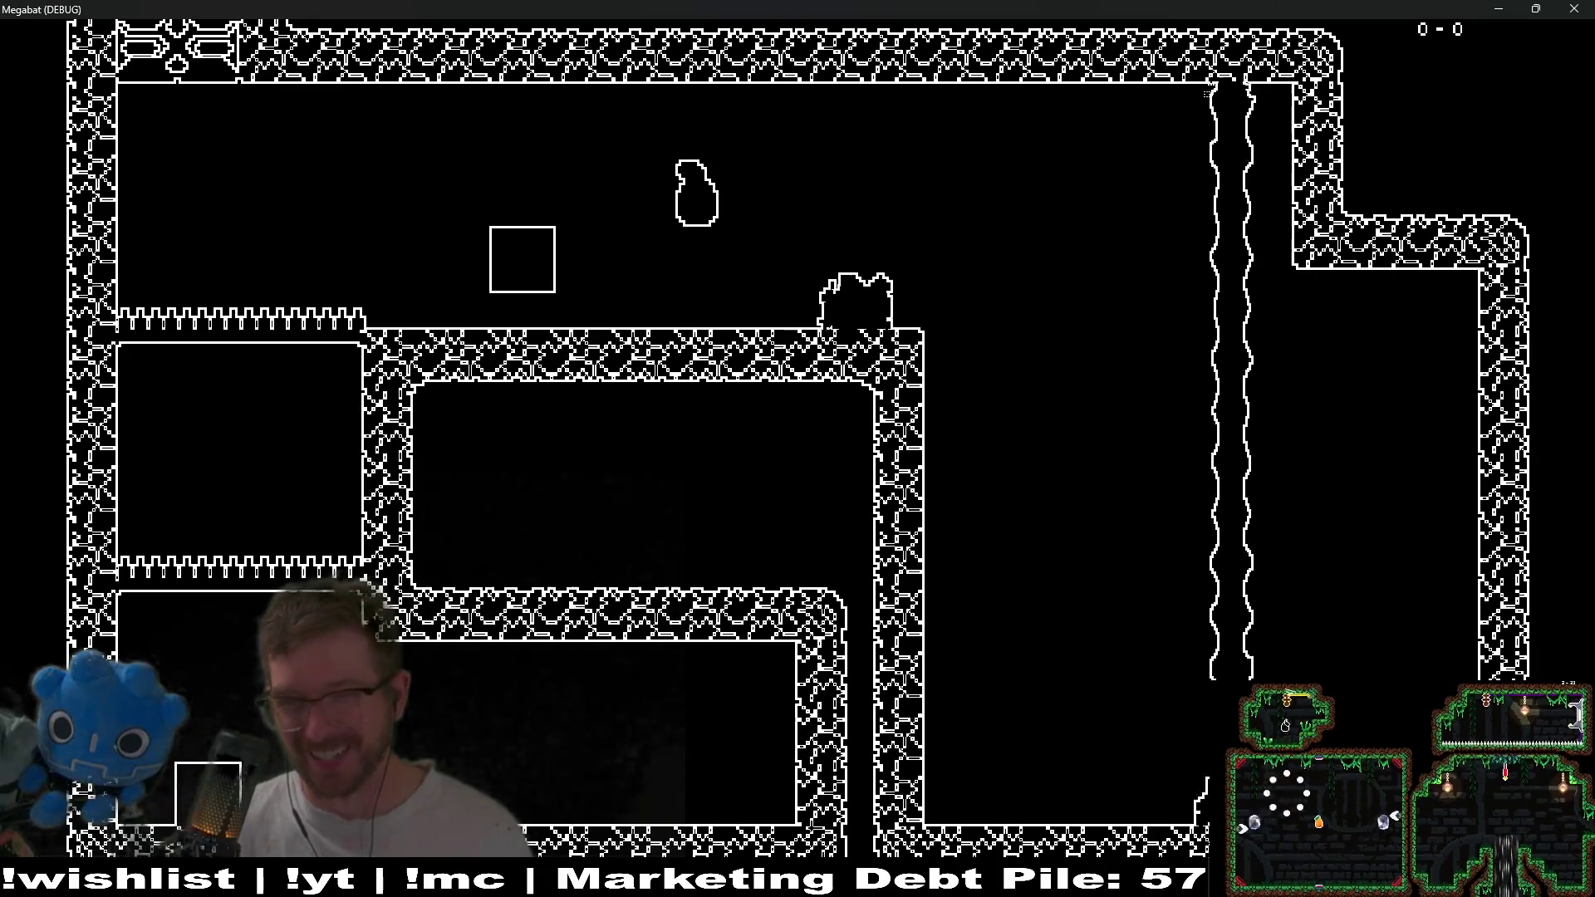
{"action": "key", "text": "Left"}
{"action": "key", "text": "Right"}
{"action": "key", "text": "Left"}
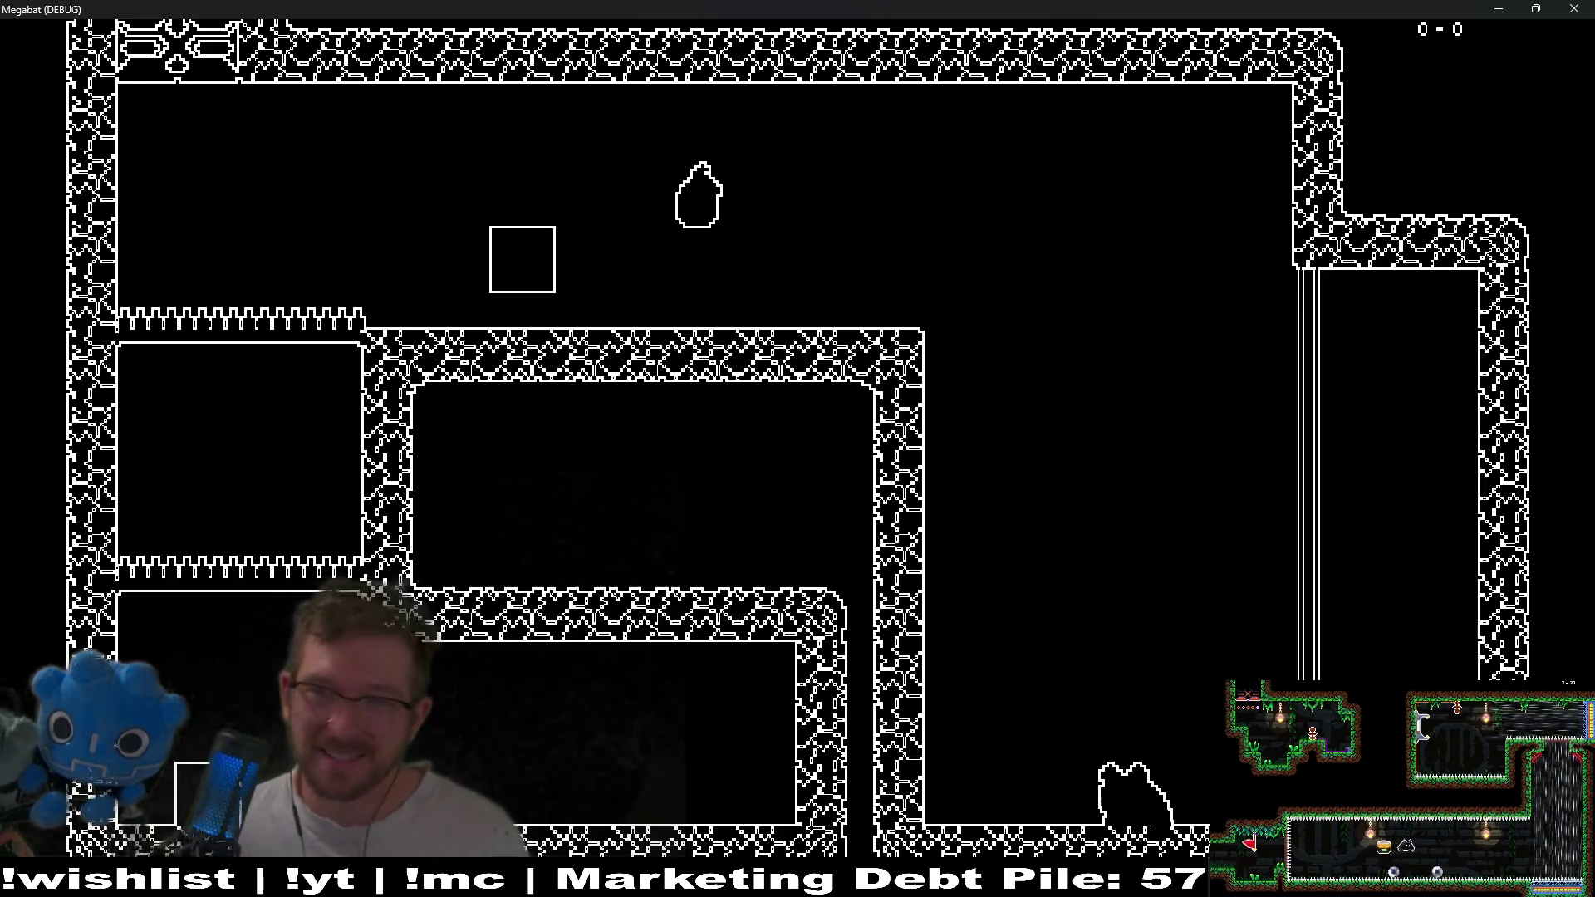
{"action": "left_click", "coordinate": [1576, 15]}
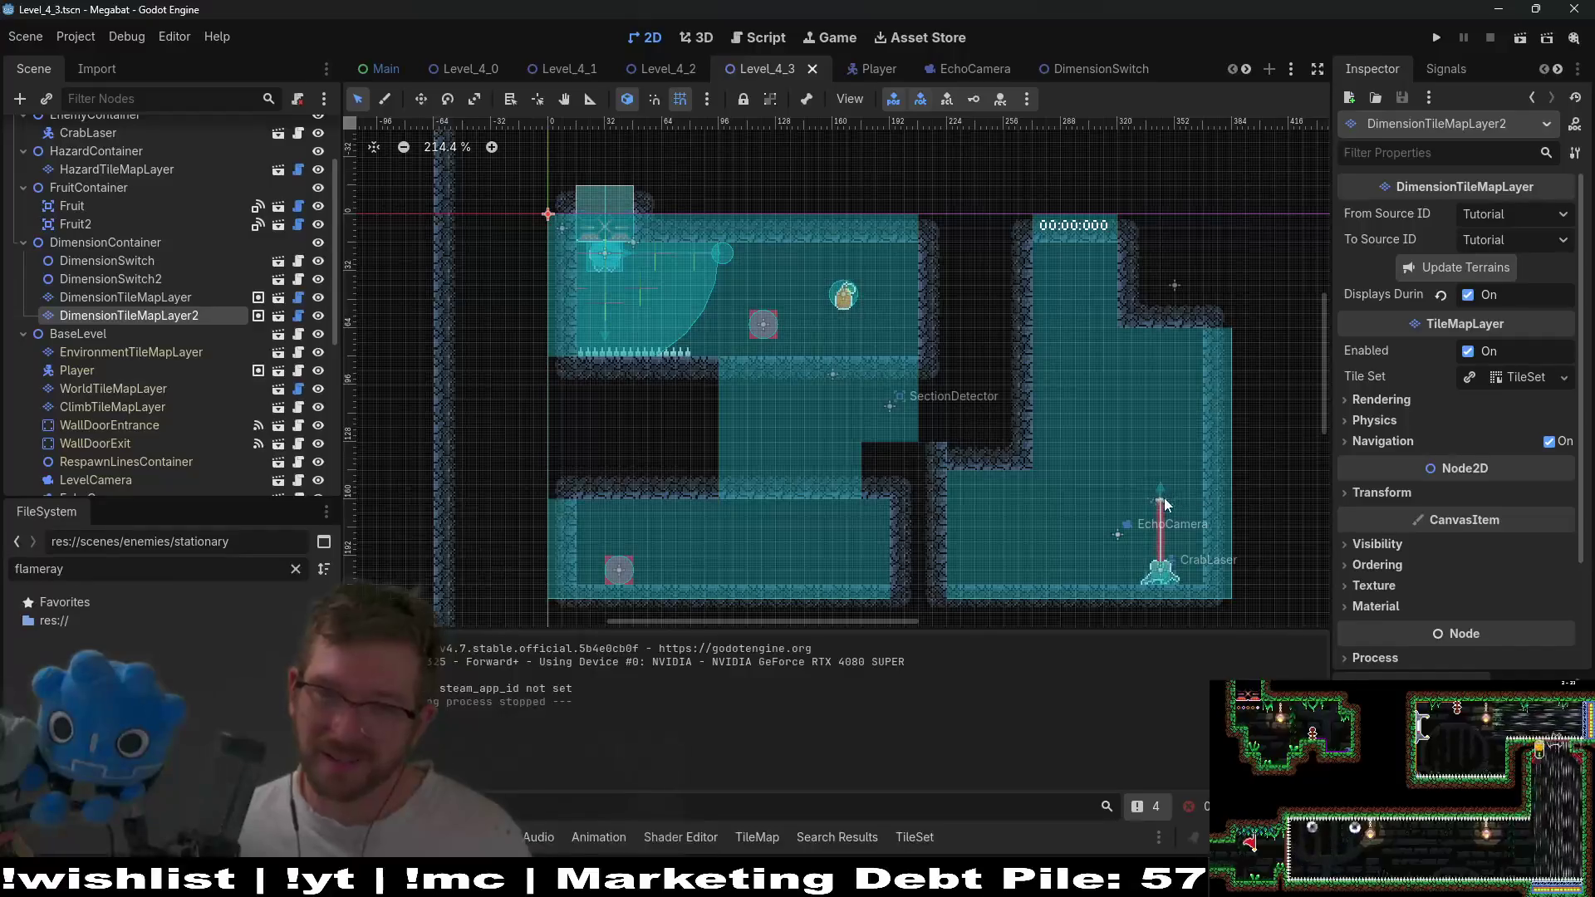
Review the laser room, open HazardTileMapLayer's tile panel, then select the SectionContainer node.
{"action": "scroll", "coordinate": [1005, 436], "scroll_direction": "up", "scroll_amount": 2}
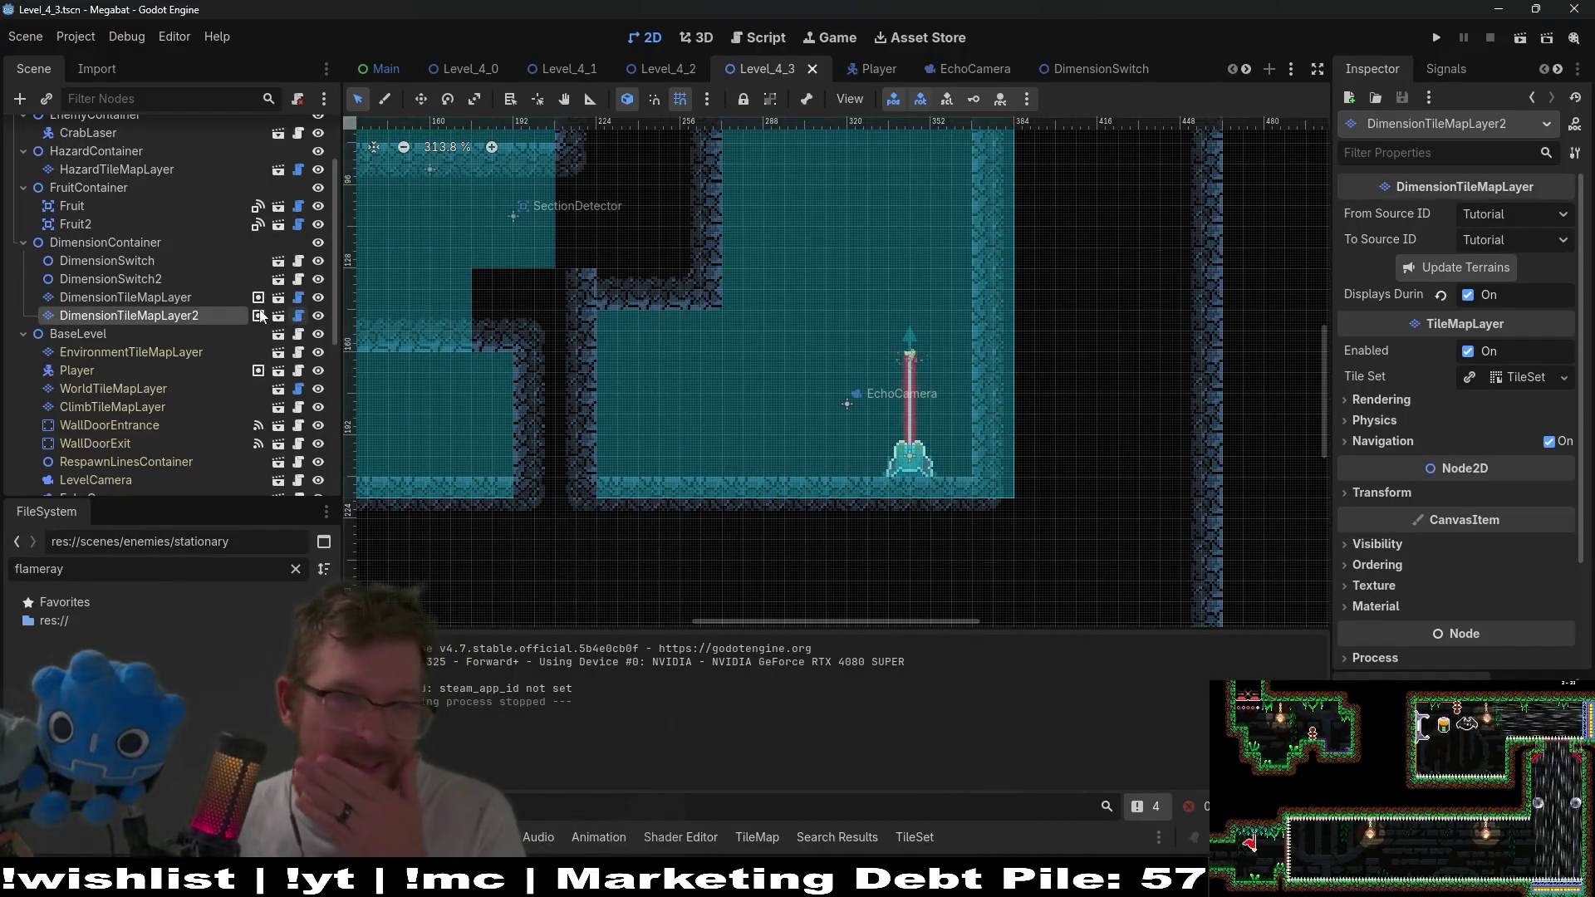
{"action": "scroll", "coordinate": [125, 267], "scroll_direction": "up", "scroll_amount": 3}
{"action": "left_click_drag", "start_coordinate": [924, 435], "coordinate": [907, 456]}
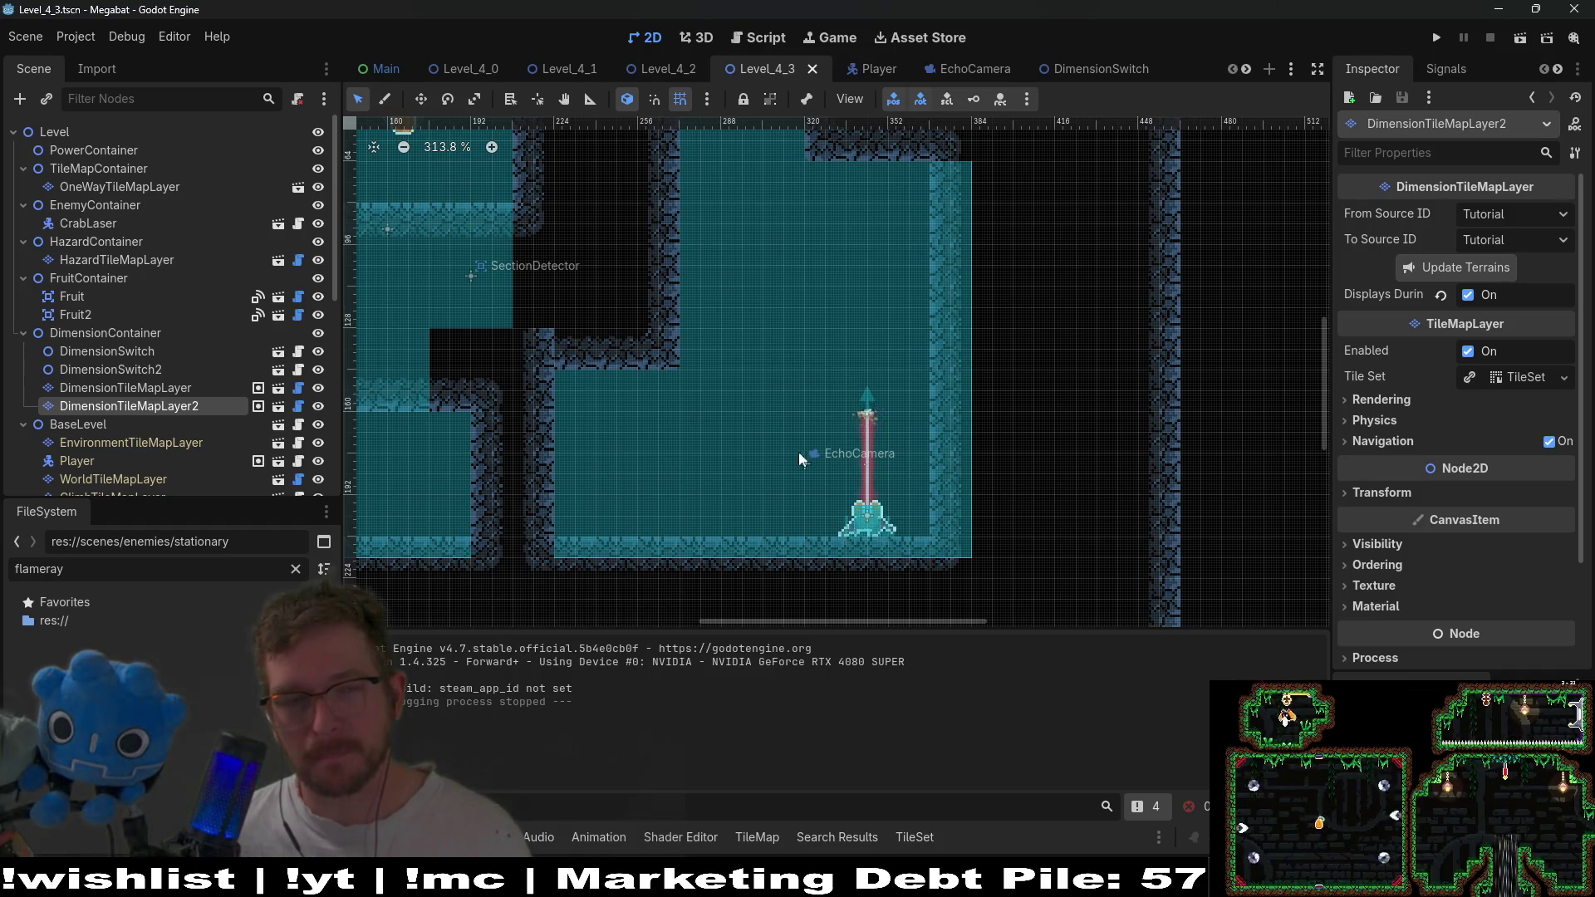
{"action": "left_click", "coordinate": [115, 260]}
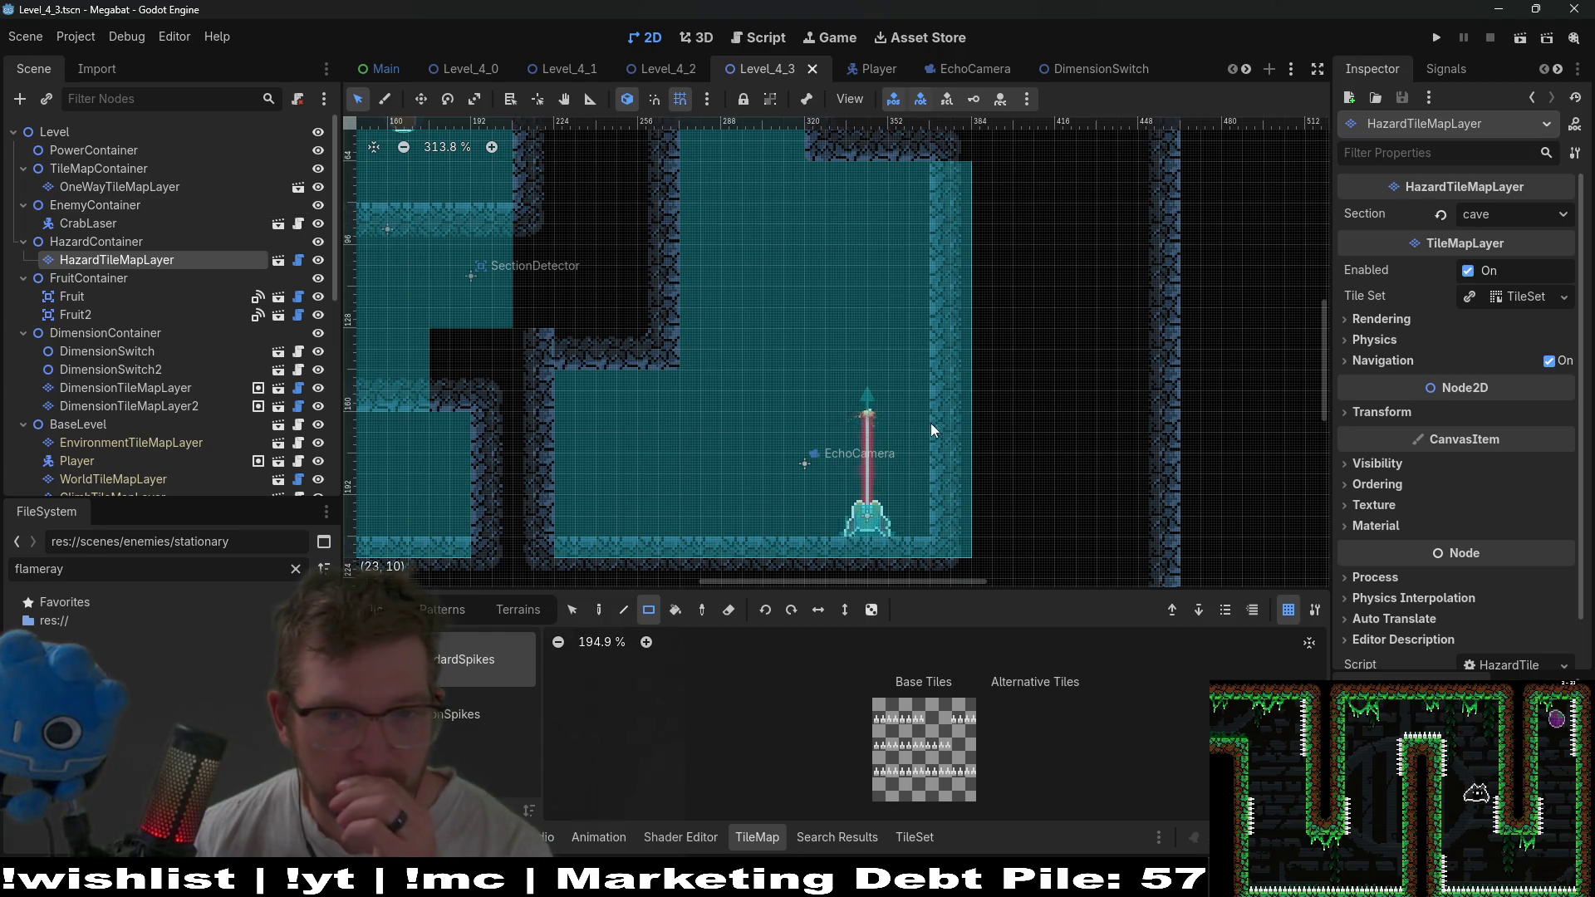
{"action": "scroll", "coordinate": [1080, 501], "scroll_direction": "down", "scroll_amount": 4}
{"action": "scroll", "coordinate": [980, 392], "scroll_direction": "down", "scroll_amount": 1}
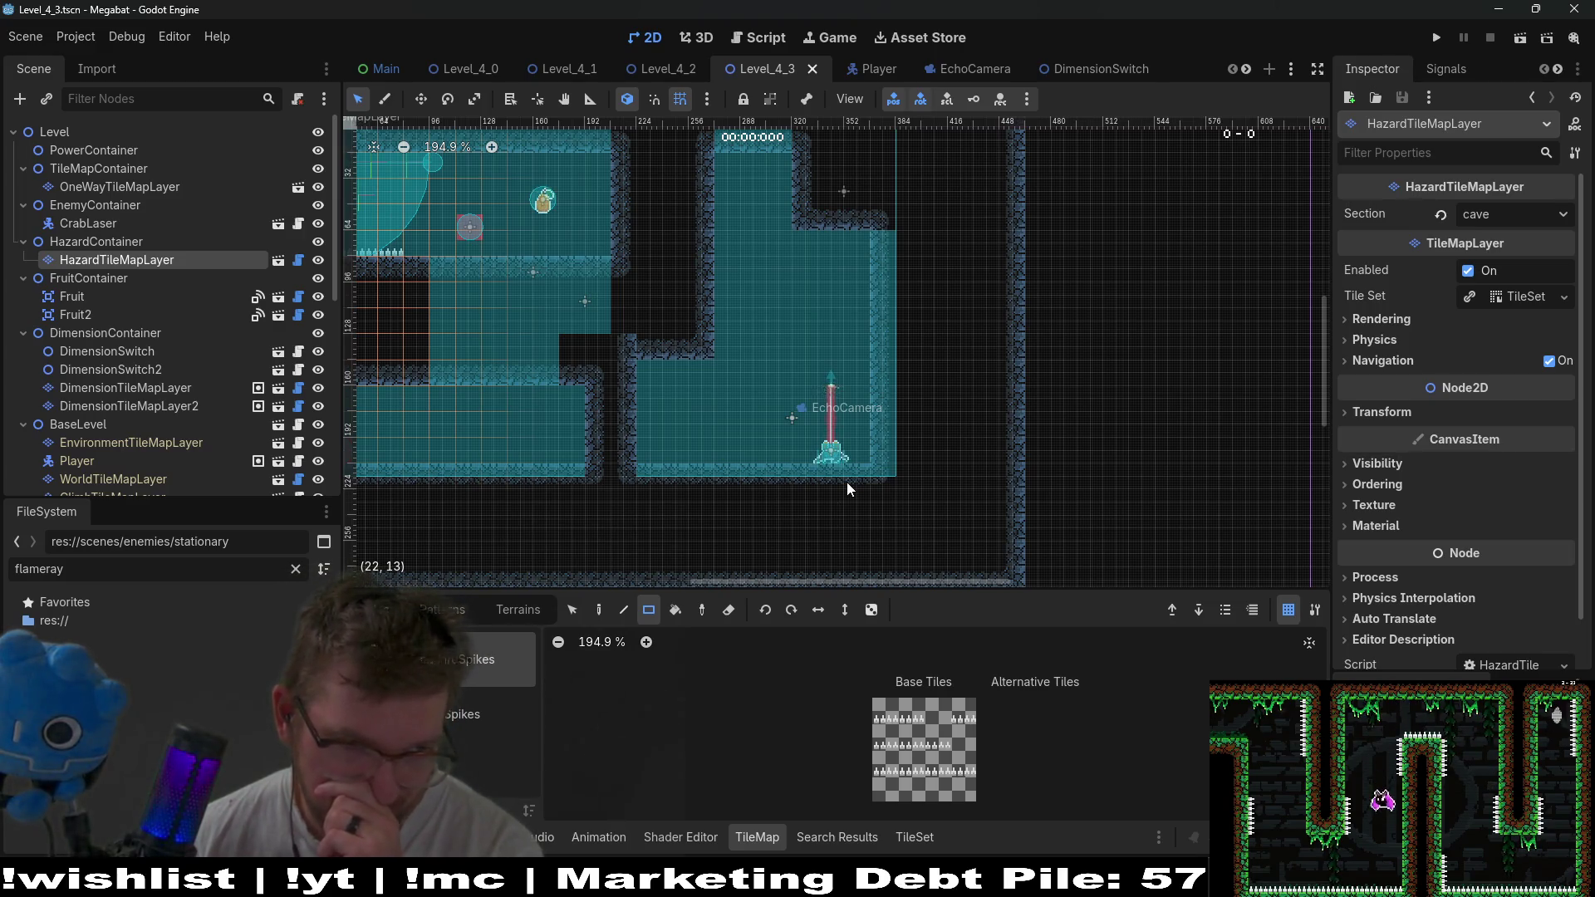
{"action": "scroll", "coordinate": [201, 375], "scroll_direction": "down", "scroll_amount": 10}
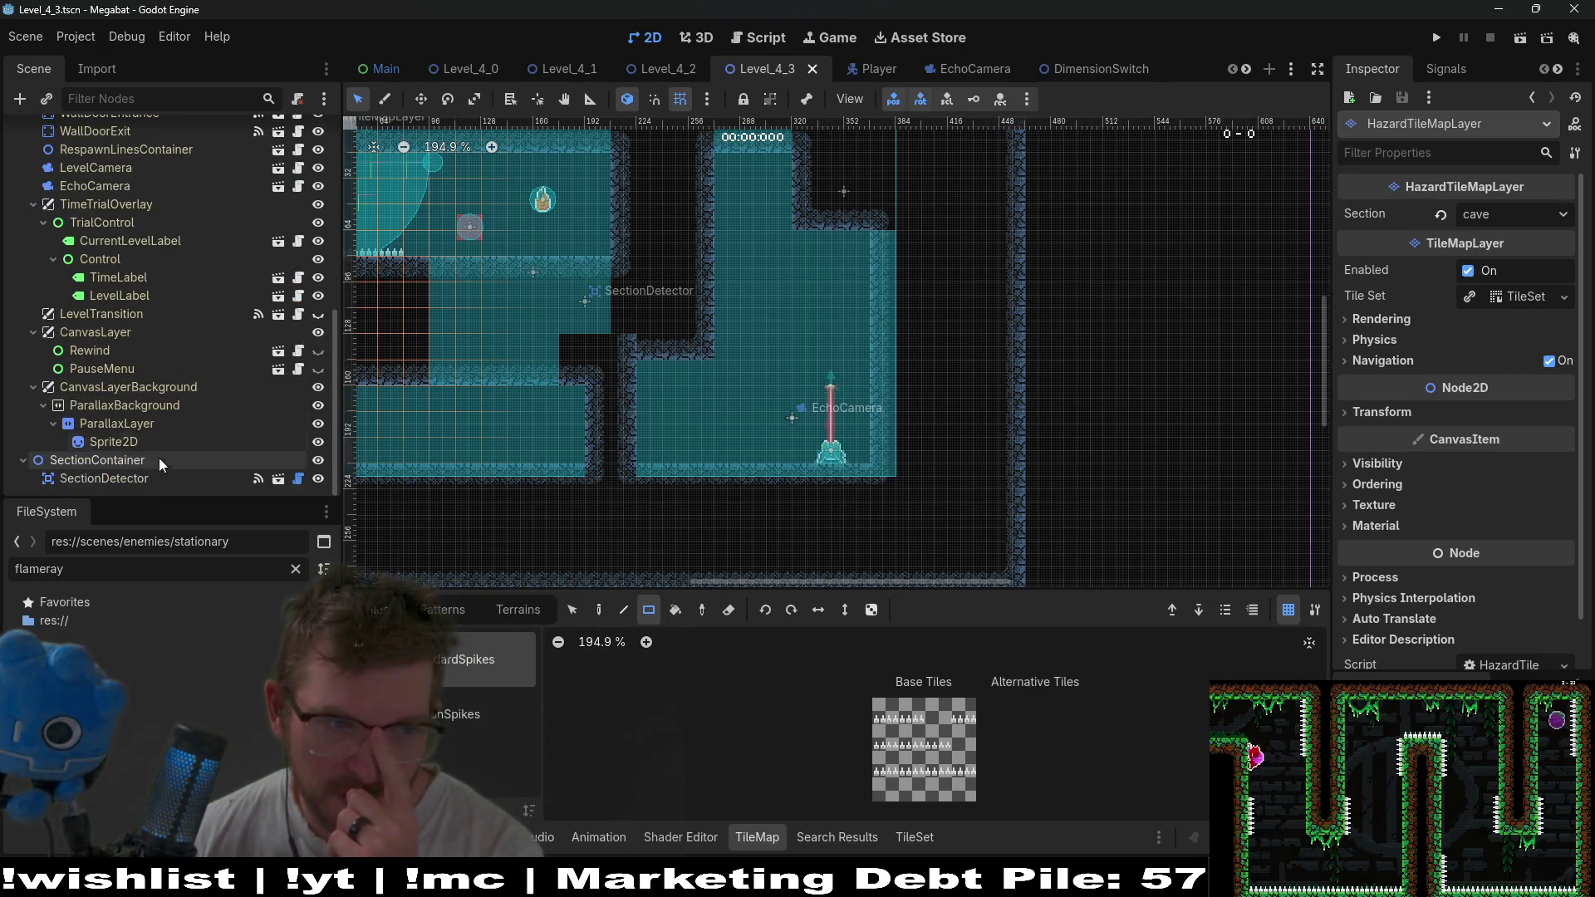
{"action": "left_click", "coordinate": [138, 462]}
Instantiate SectionDetector.tscn as a child of SectionContainer, searching 'sectio'.
{"action": "right_click", "coordinate": [150, 462]}
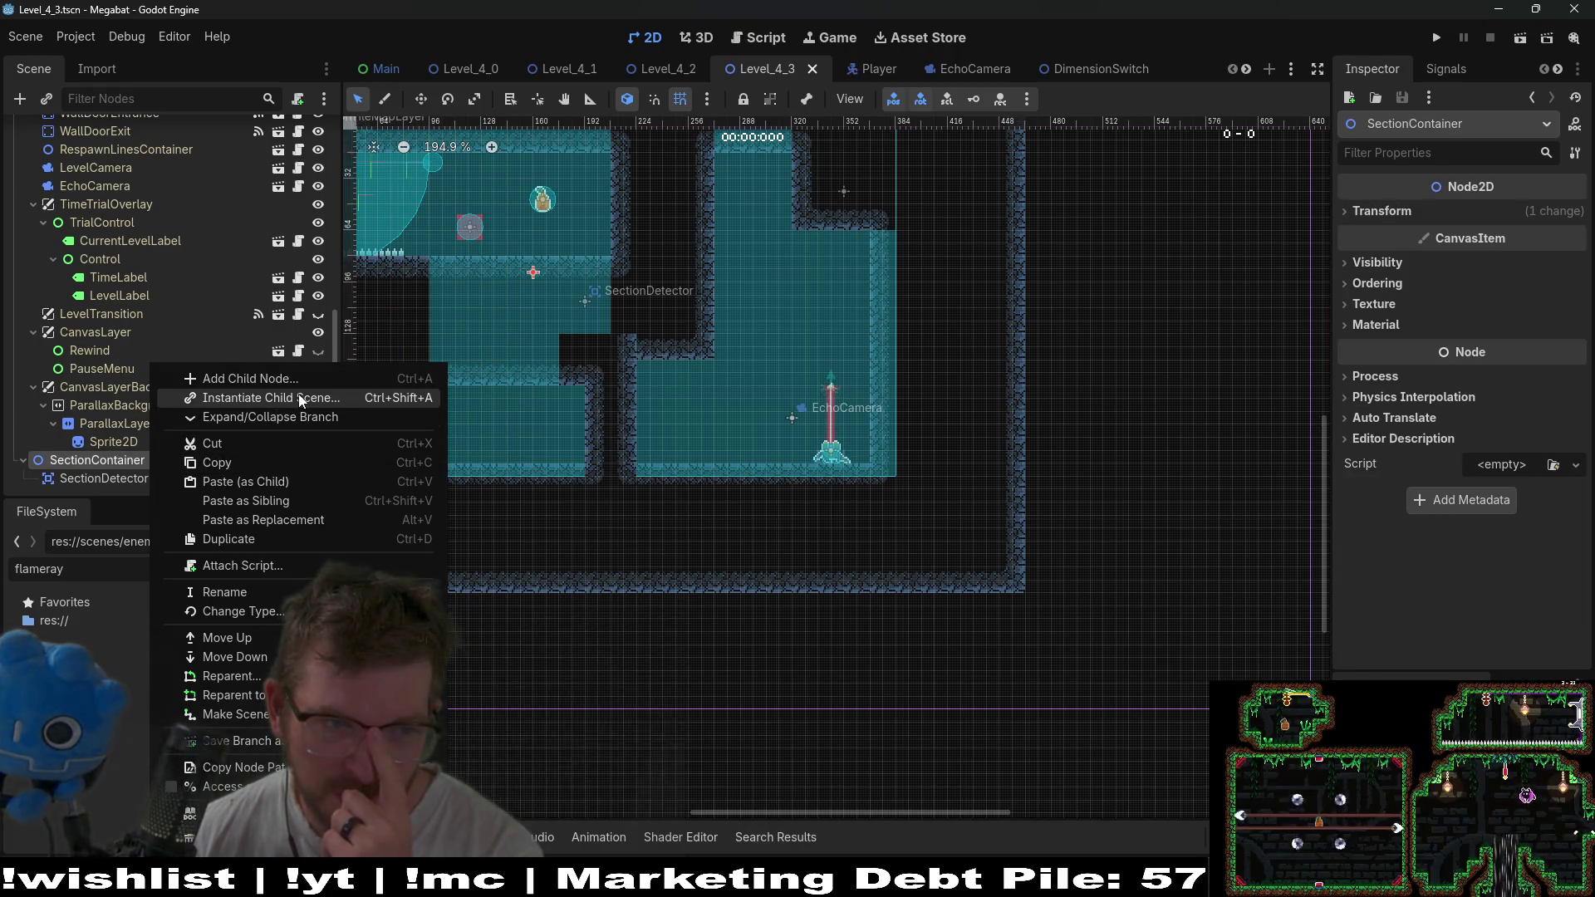
{"action": "left_click", "coordinate": [300, 399]}
{"action": "type", "text": "sectio"}
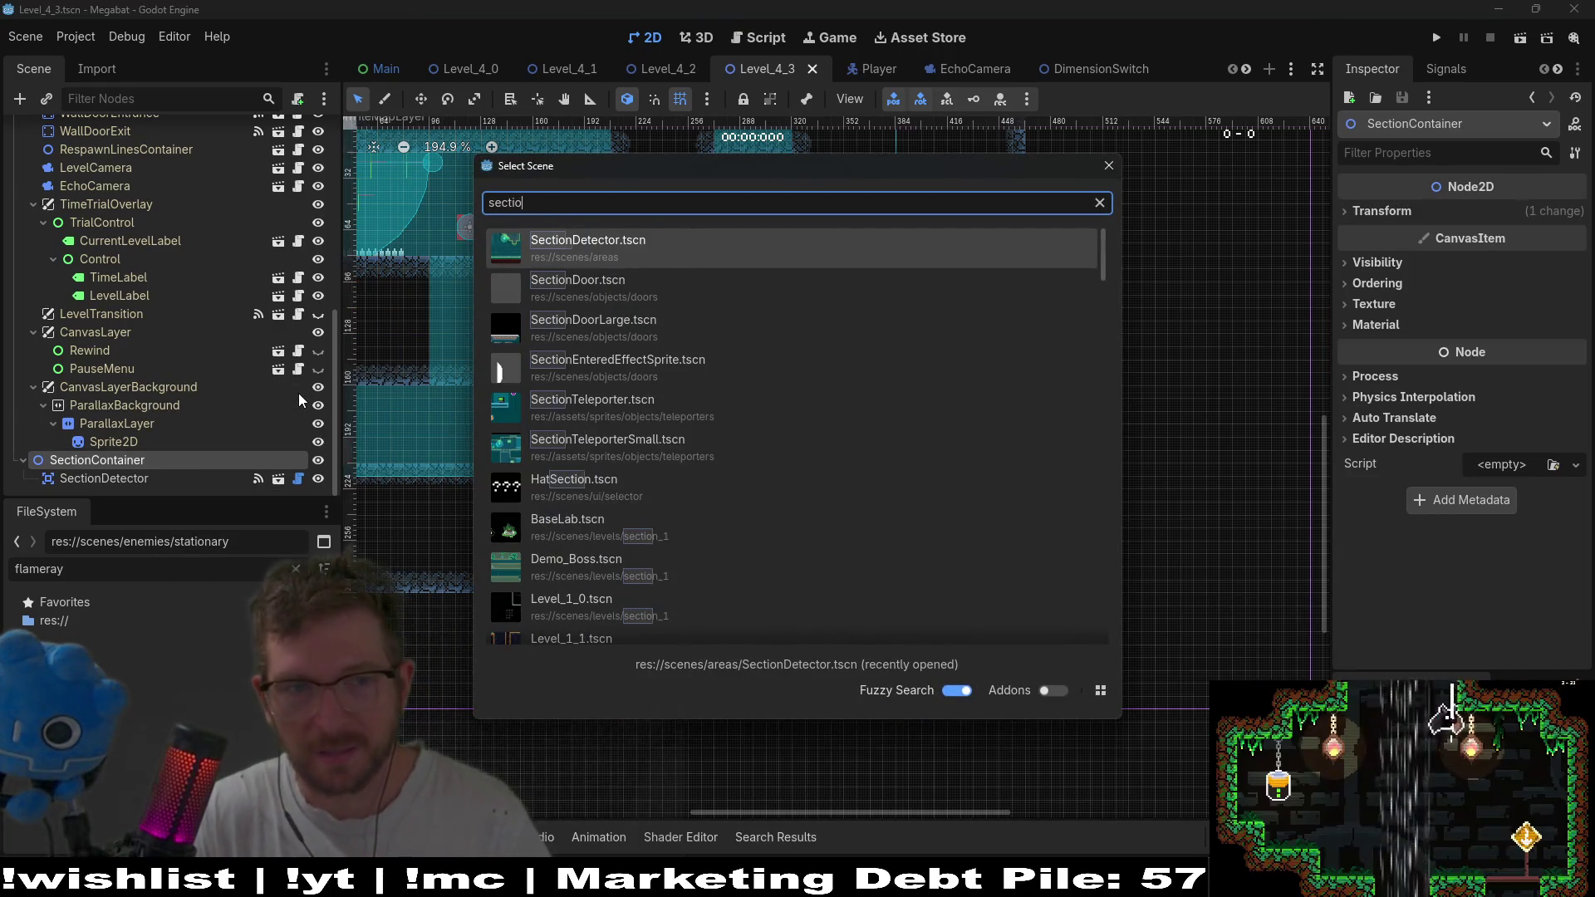
{"action": "key", "text": "Return"}
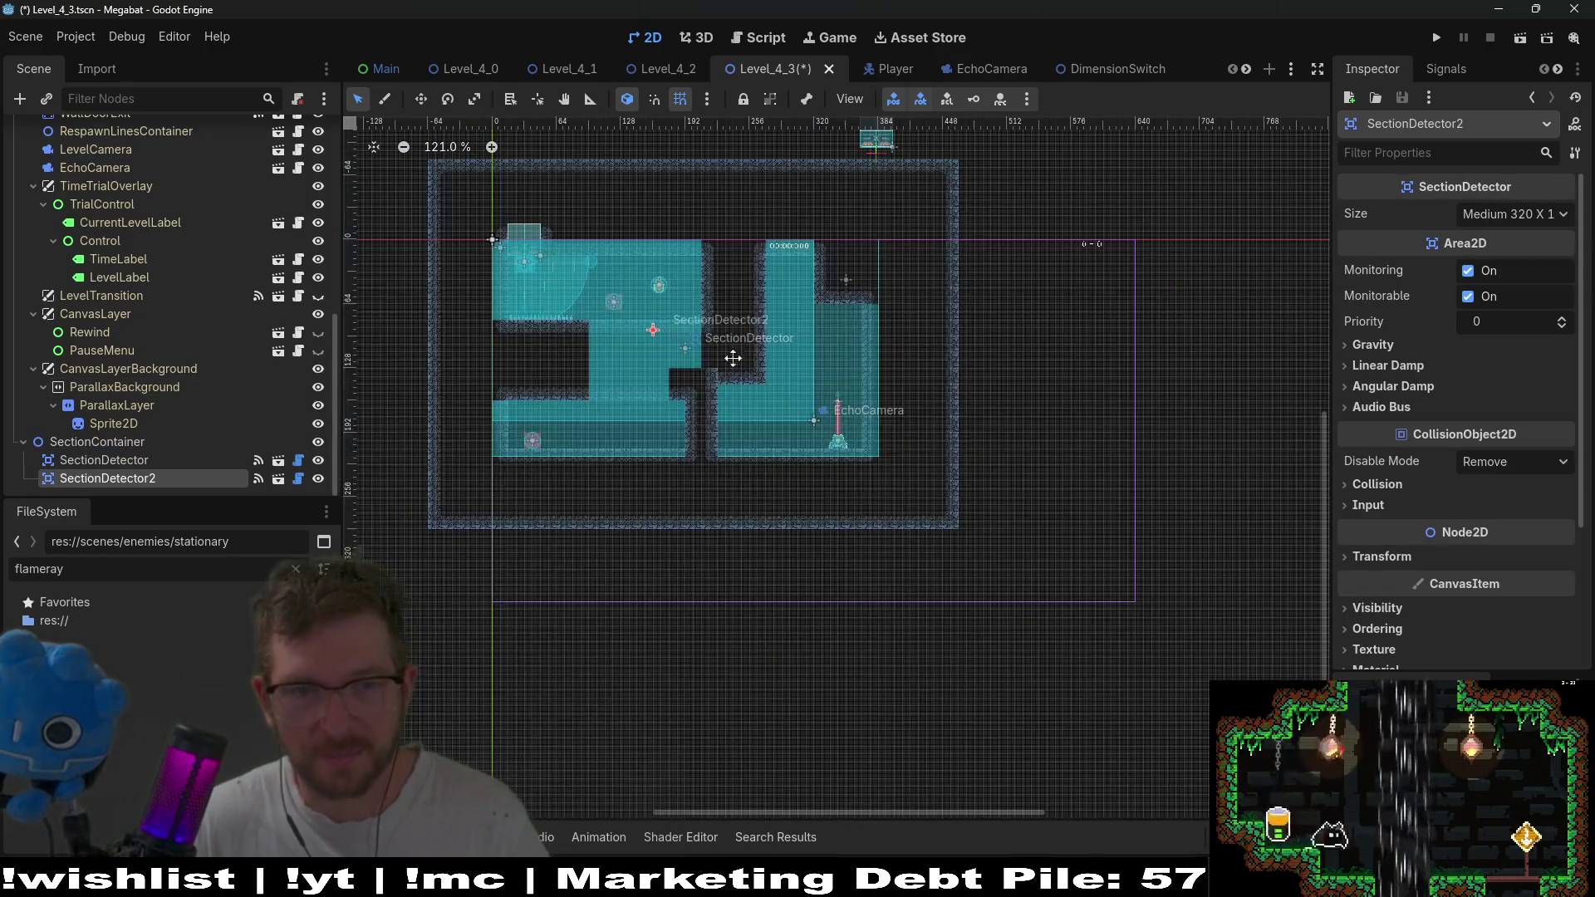
Move SectionDetector2 over the empty area below-right of the laser room, nudging it down and right.
{"action": "key", "text": "w"}
{"action": "mouse_move", "coordinate": [732, 358]}
{"action": "left_mouse_down"}
{"action": "mouse_move", "coordinate": [1015, 509]}
{"action": "mouse_move", "coordinate": [1014, 490]}
{"action": "left_mouse_up"}
{"action": "scroll", "coordinate": [947, 470], "scroll_direction": "up", "scroll_amount": 9}
{"action": "mouse_move", "coordinate": [851, 467]}
{"action": "left_mouse_down"}
{"action": "mouse_move", "coordinate": [851, 395]}
{"action": "mouse_move", "coordinate": [868, 397]}
{"action": "left_mouse_up"}
{"action": "key", "text": "Down"}
{"action": "key", "text": "Right"}
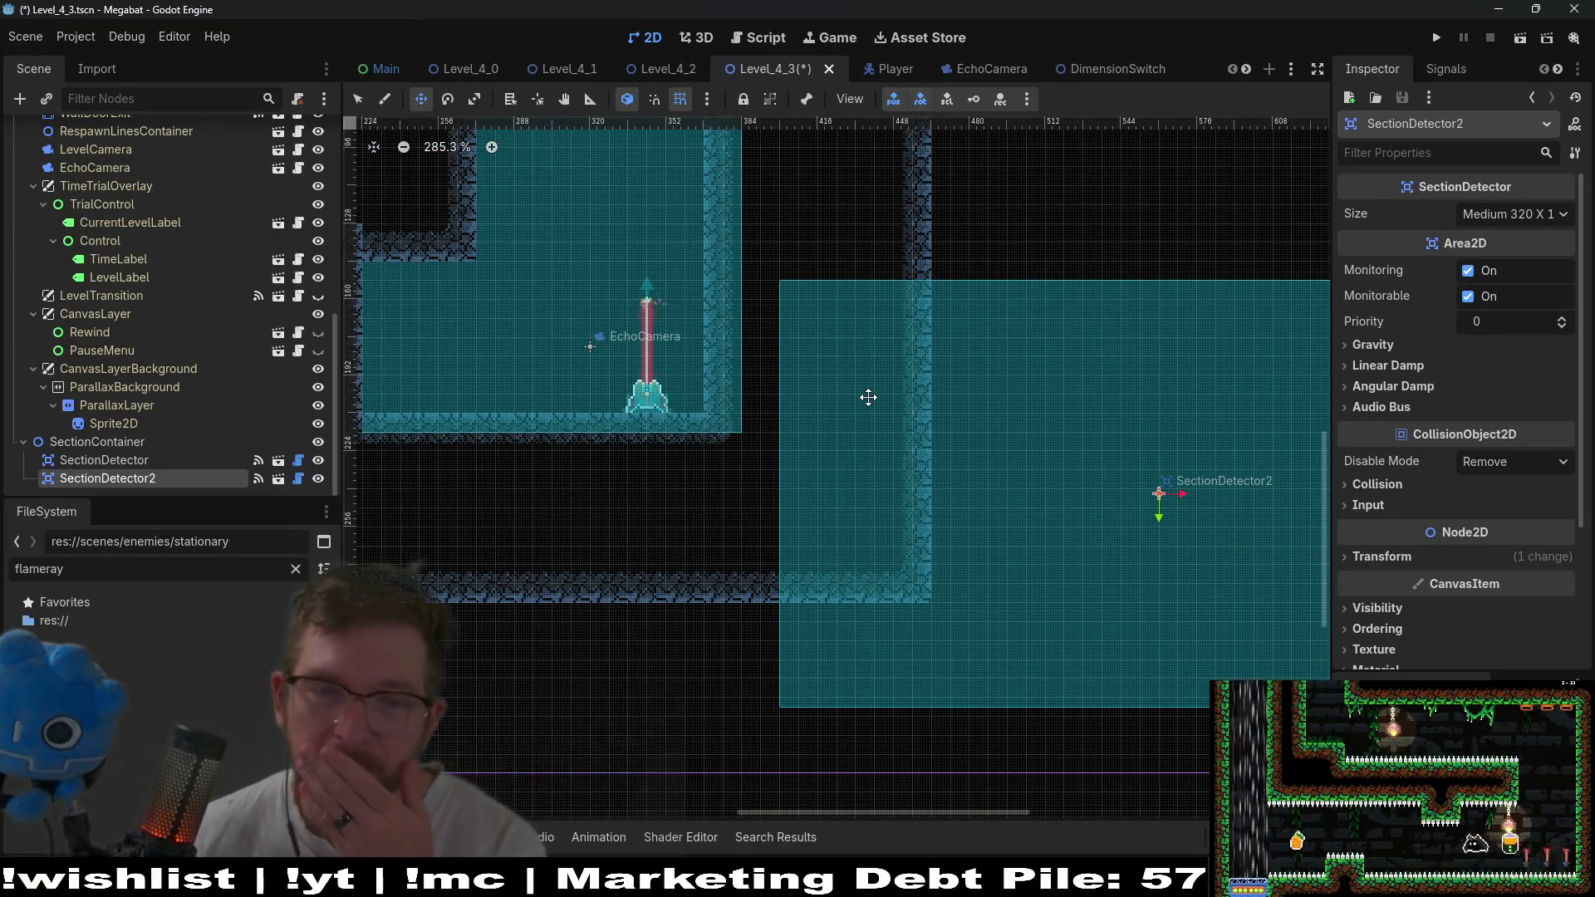
{"action": "scroll", "coordinate": [868, 397], "scroll_direction": "down", "scroll_amount": 3}
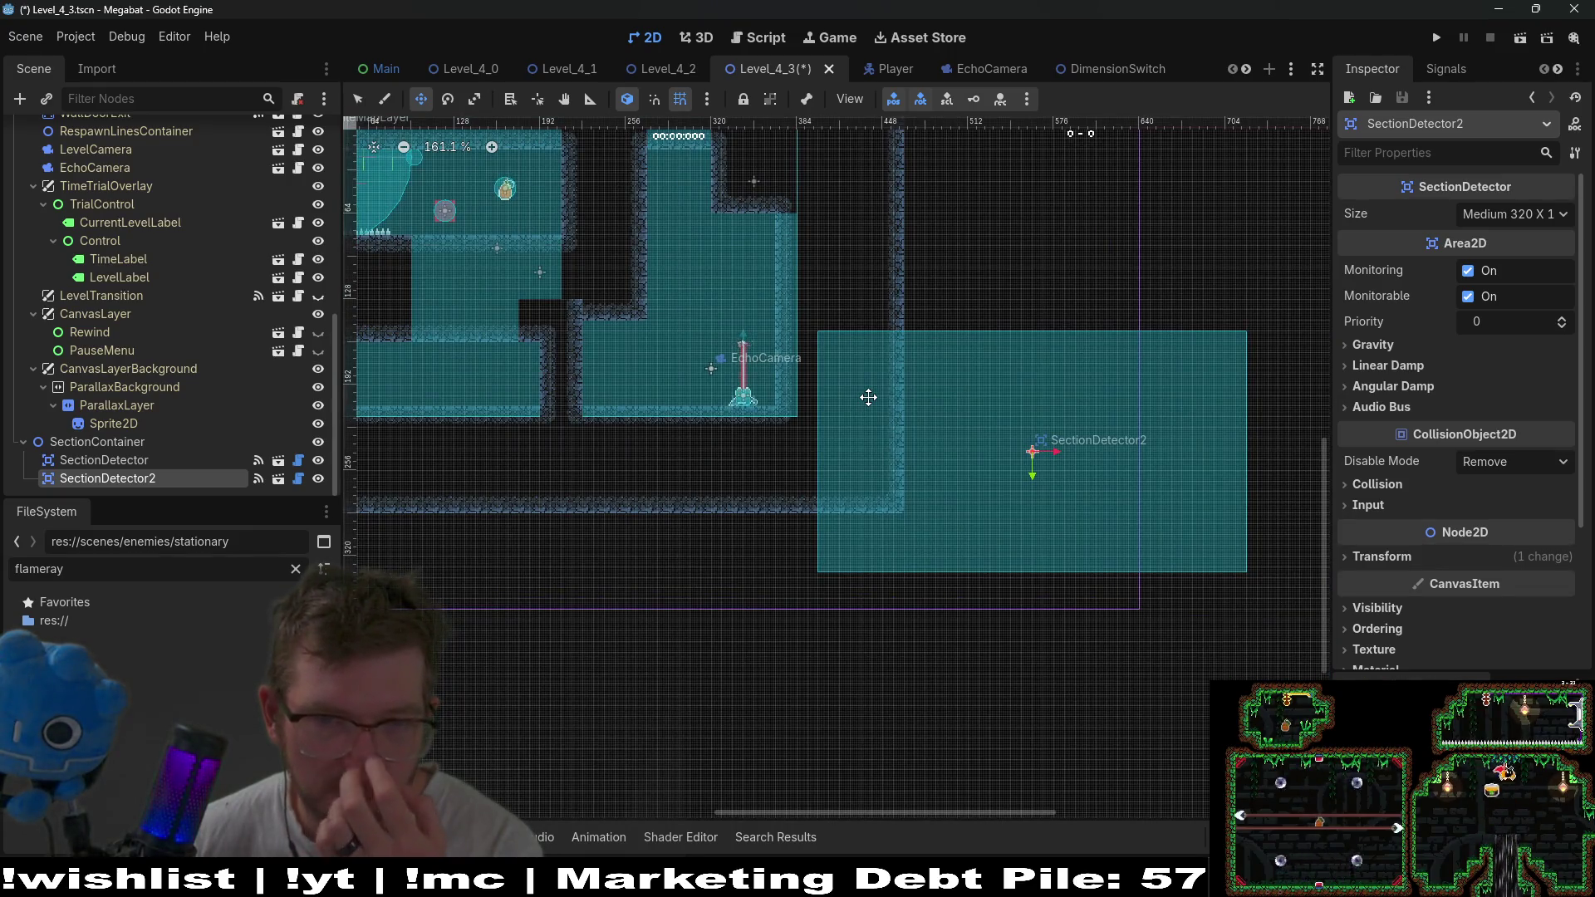
{"action": "scroll", "coordinate": [77, 292], "scroll_direction": "up", "scroll_amount": 5}
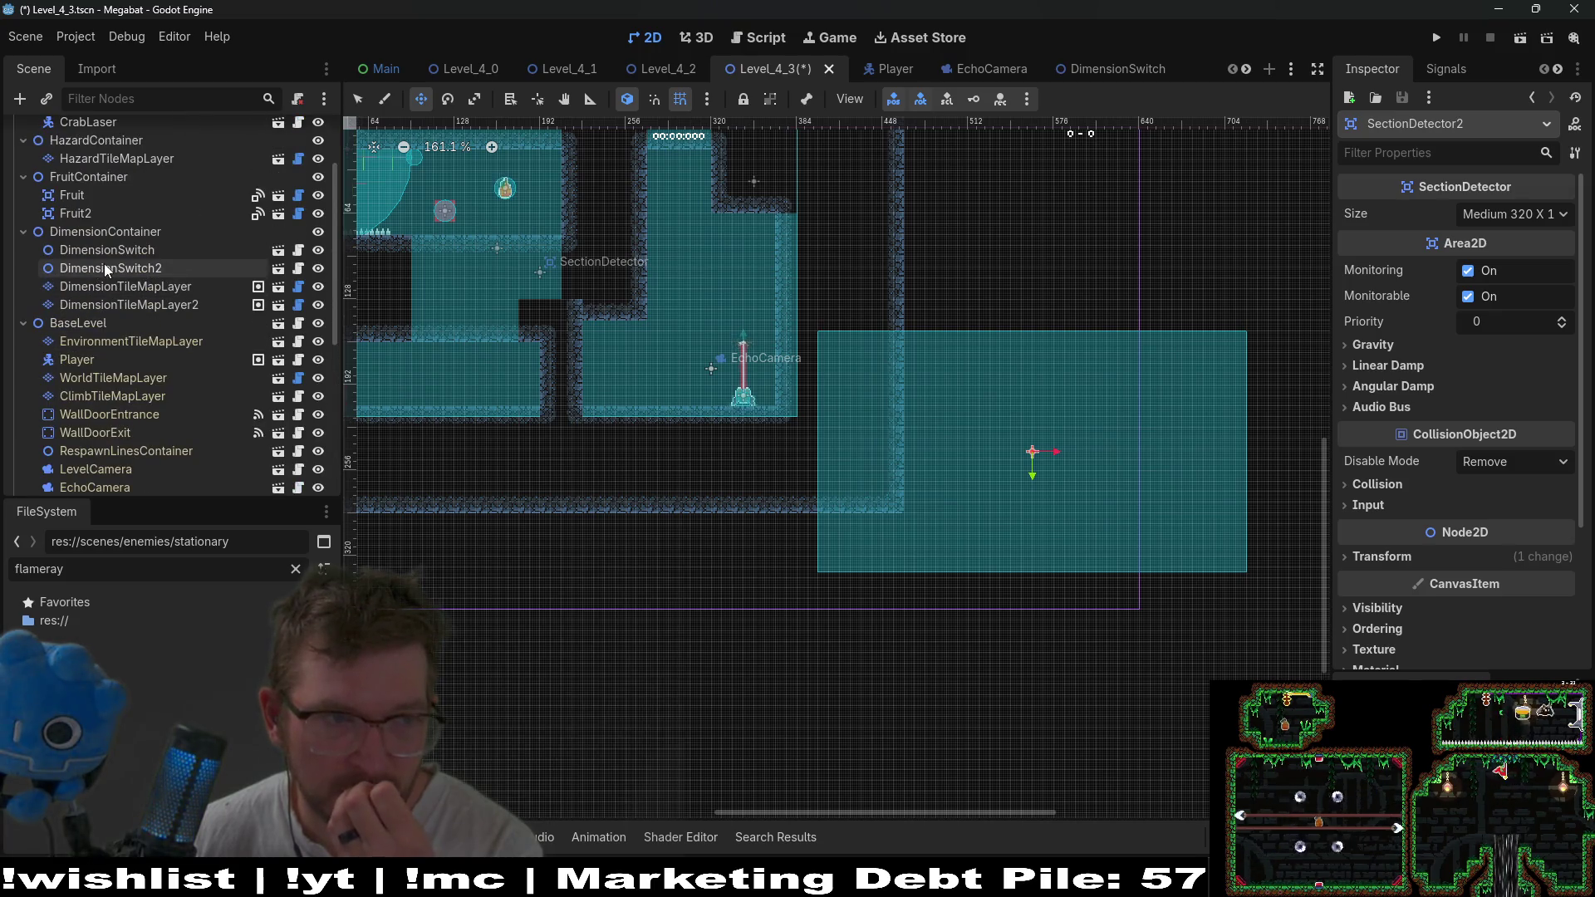
{"action": "scroll", "coordinate": [106, 269], "scroll_direction": "up", "scroll_amount": 3}
{"action": "scroll", "coordinate": [117, 258], "scroll_direction": "down", "scroll_amount": 4}
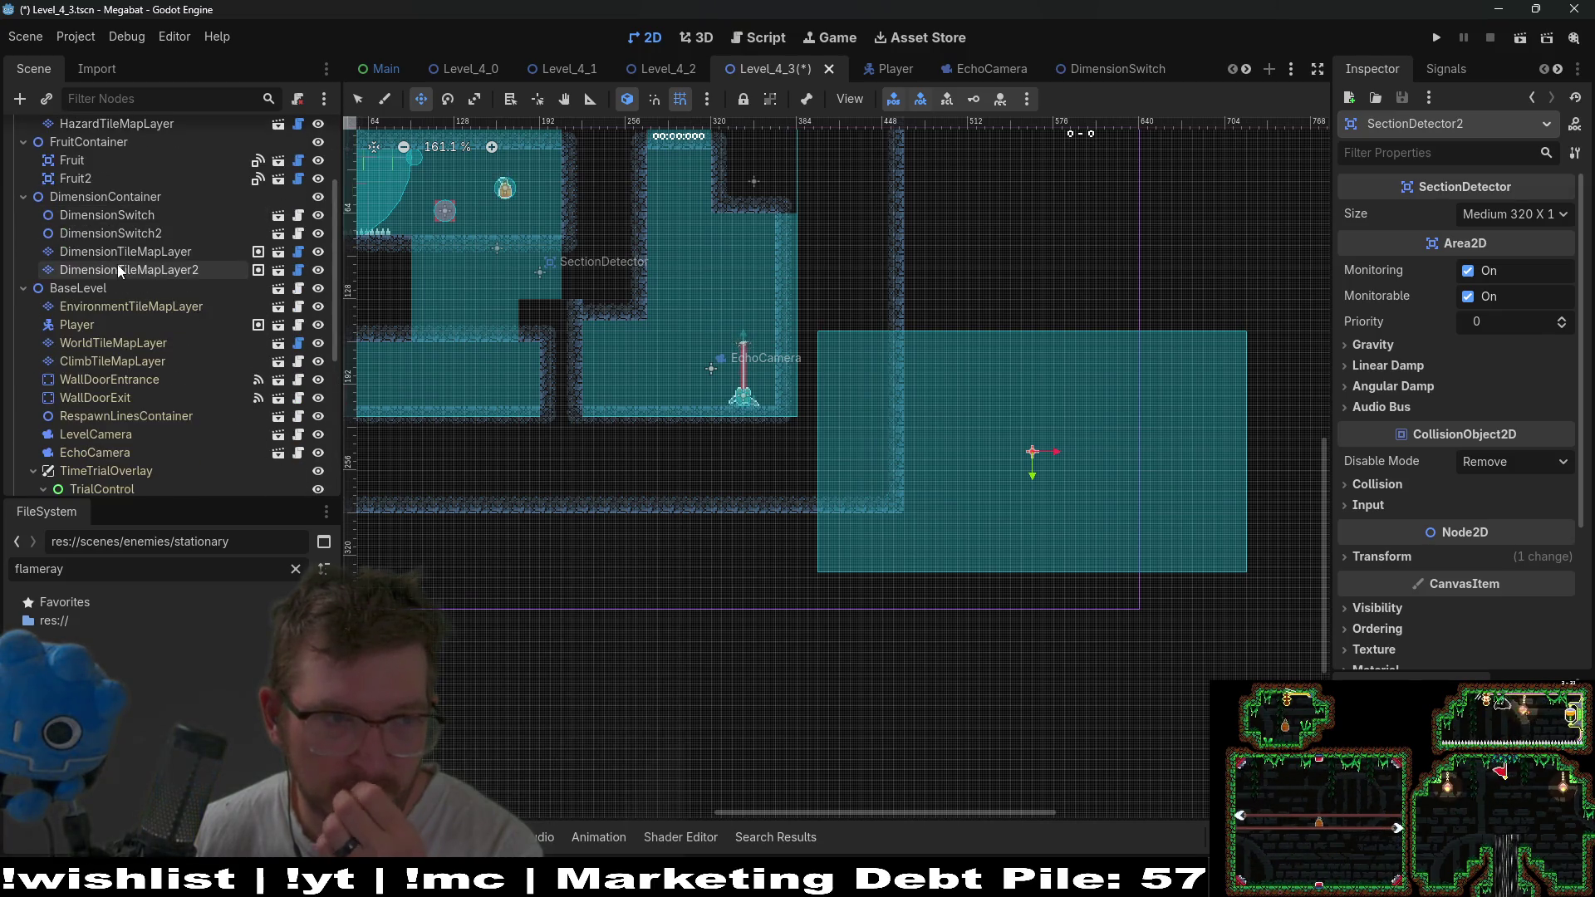
{"action": "left_click", "coordinate": [122, 343]}
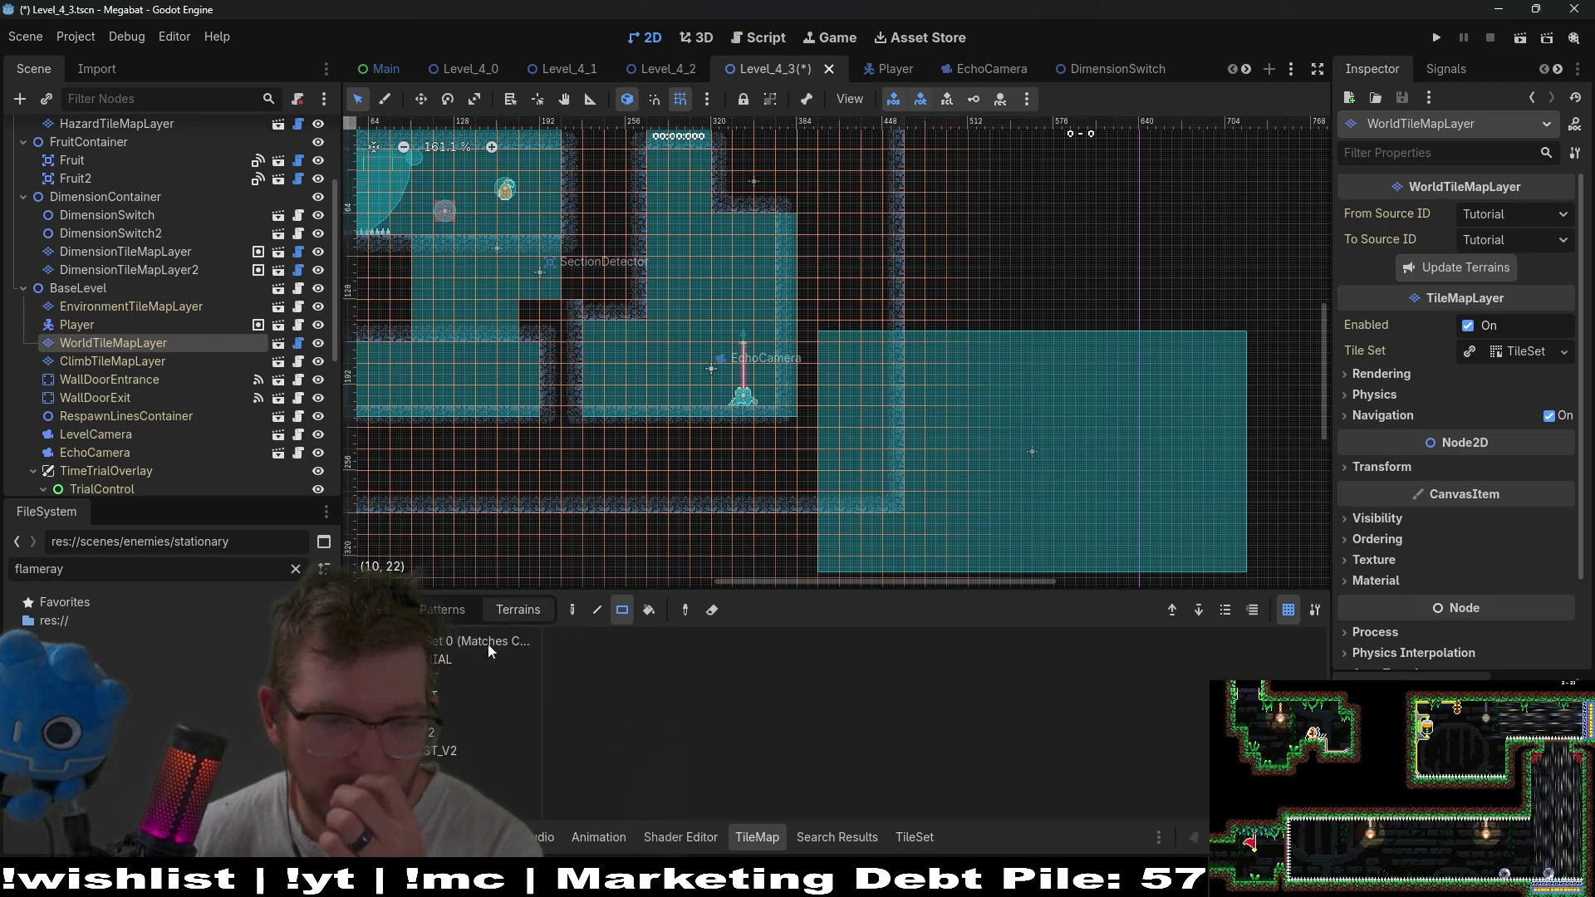
Paint a walled forest-terrain box with a terrain rectangle inside the new room.
{"action": "left_click", "coordinate": [440, 769]}
{"action": "scroll", "coordinate": [977, 391], "scroll_direction": "down", "scroll_amount": 2}
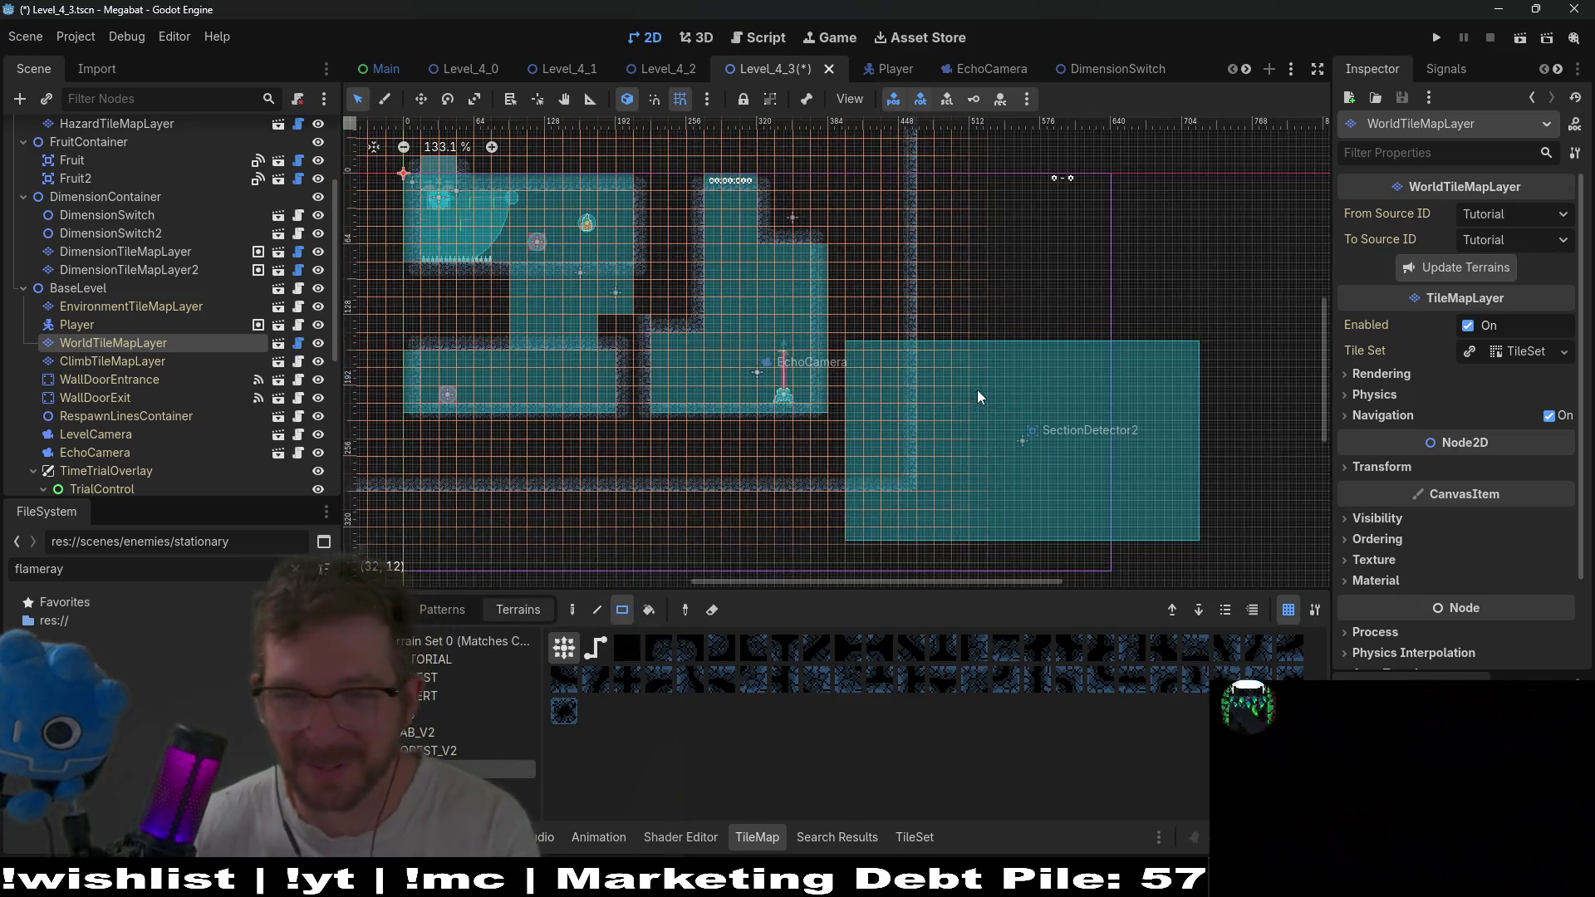
{"action": "scroll", "coordinate": [980, 326], "scroll_direction": "up", "scroll_amount": 4}
{"action": "mouse_move", "coordinate": [727, 381]}
{"action": "left_mouse_down"}
{"action": "mouse_move", "coordinate": [1210, 536]}
{"action": "mouse_move", "coordinate": [1306, 516]}
{"action": "left_mouse_up"}
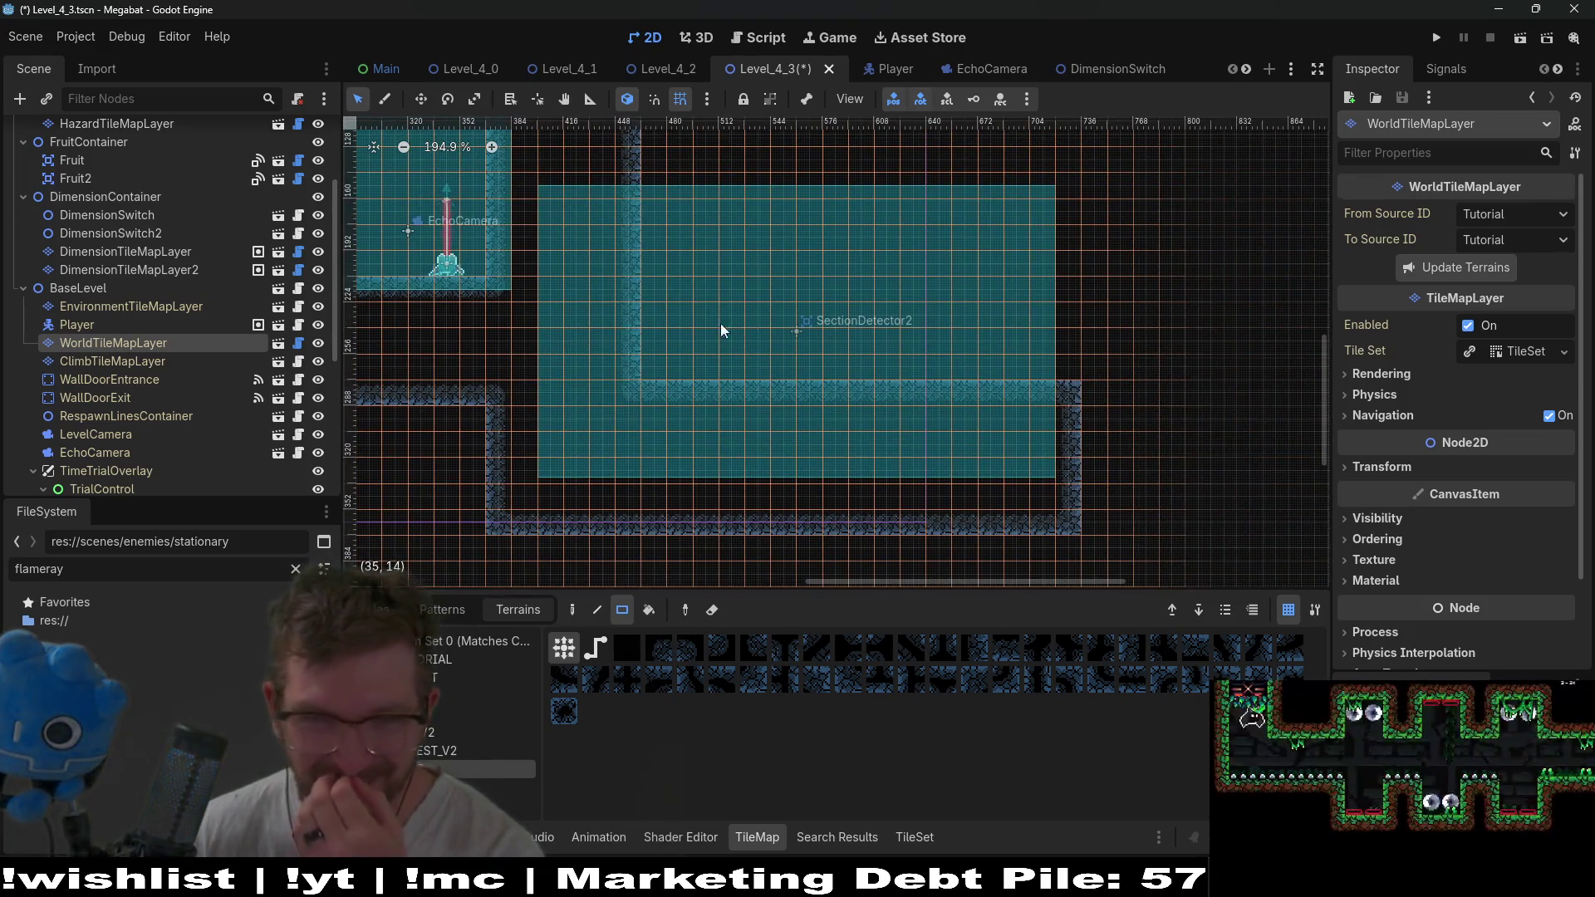
{"action": "scroll", "coordinate": [615, 291], "scroll_direction": "up", "scroll_amount": 3}
{"action": "left_click_drag", "start_coordinate": [555, 261], "coordinate": [1129, 374]}
{"action": "scroll", "coordinate": [1079, 333], "scroll_direction": "down", "scroll_amount": 3}
Extend the box's right edge, push its right wall out one tile, and move the inner left wall left.
{"action": "mouse_move", "coordinate": [982, 234]}
{"action": "left_mouse_down"}
{"action": "mouse_move", "coordinate": [1042, 527]}
{"action": "mouse_move", "coordinate": [1072, 548]}
{"action": "left_mouse_up"}
{"action": "scroll", "coordinate": [1136, 251], "scroll_direction": "down", "scroll_amount": 1}
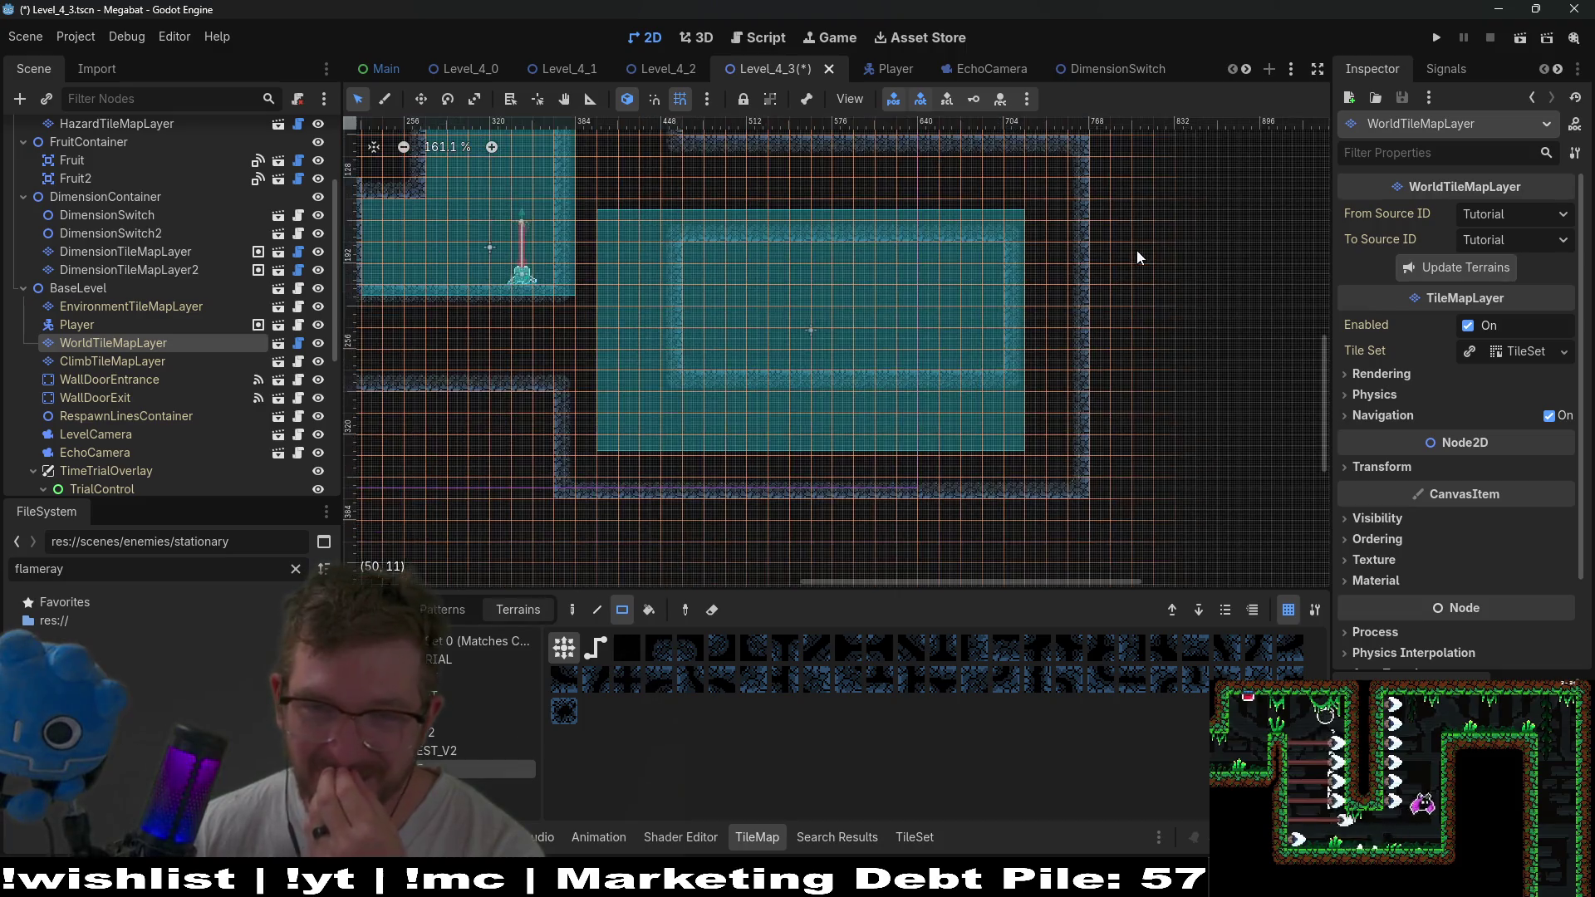
{"action": "left_click_drag", "start_coordinate": [1105, 152], "coordinate": [1184, 535]}
{"action": "scroll", "coordinate": [955, 307], "scroll_direction": "up", "scroll_amount": 3}
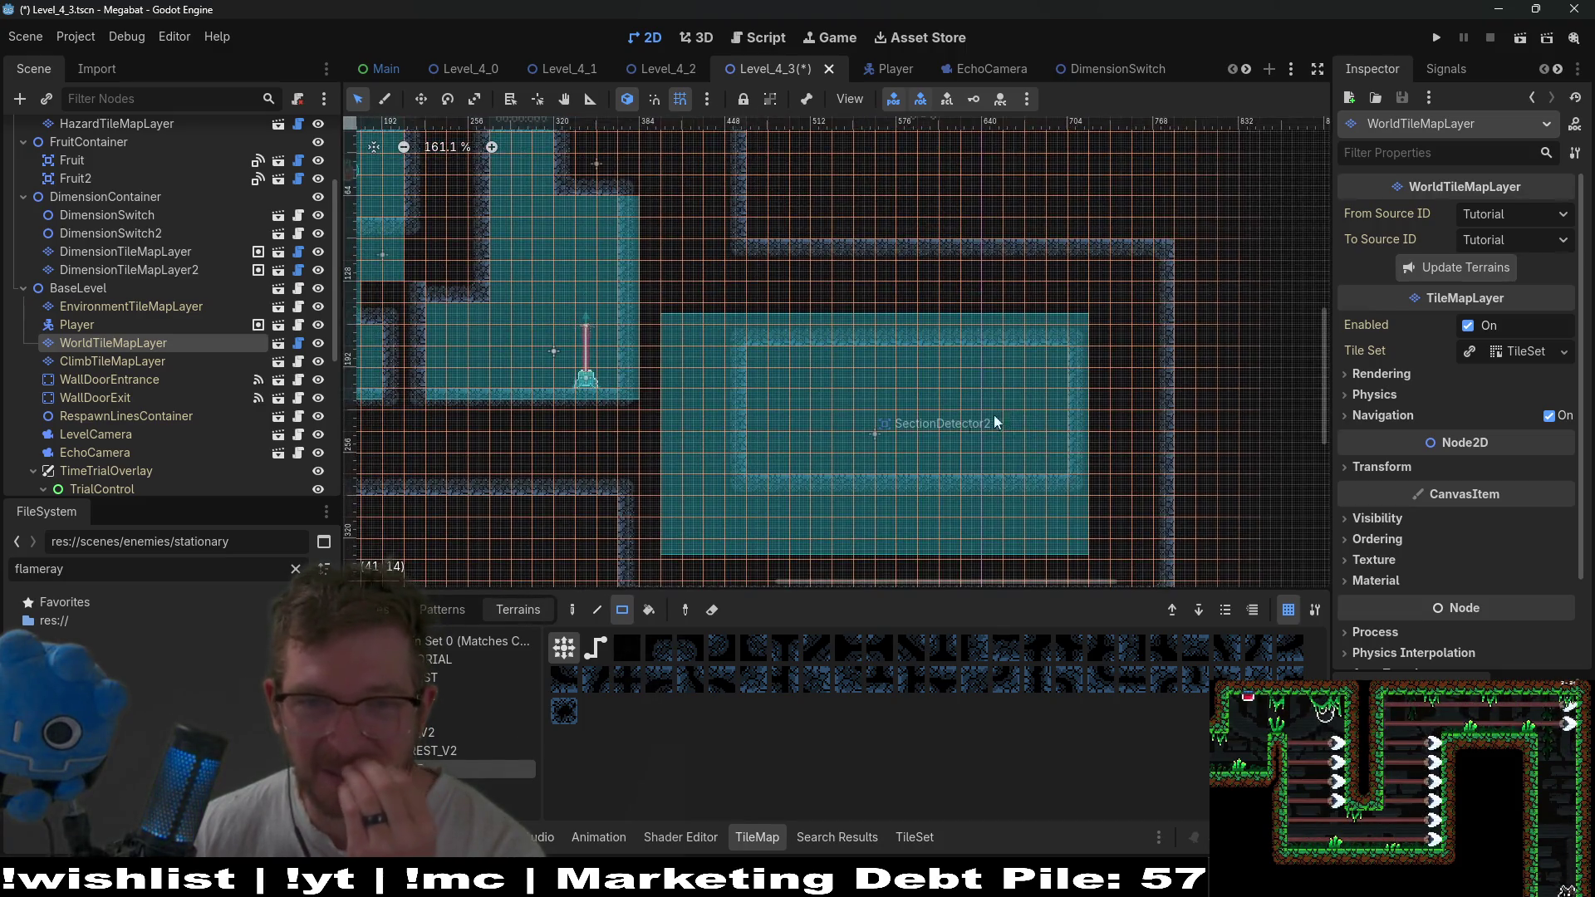
{"action": "scroll", "coordinate": [819, 330], "scroll_direction": "up", "scroll_amount": 3}
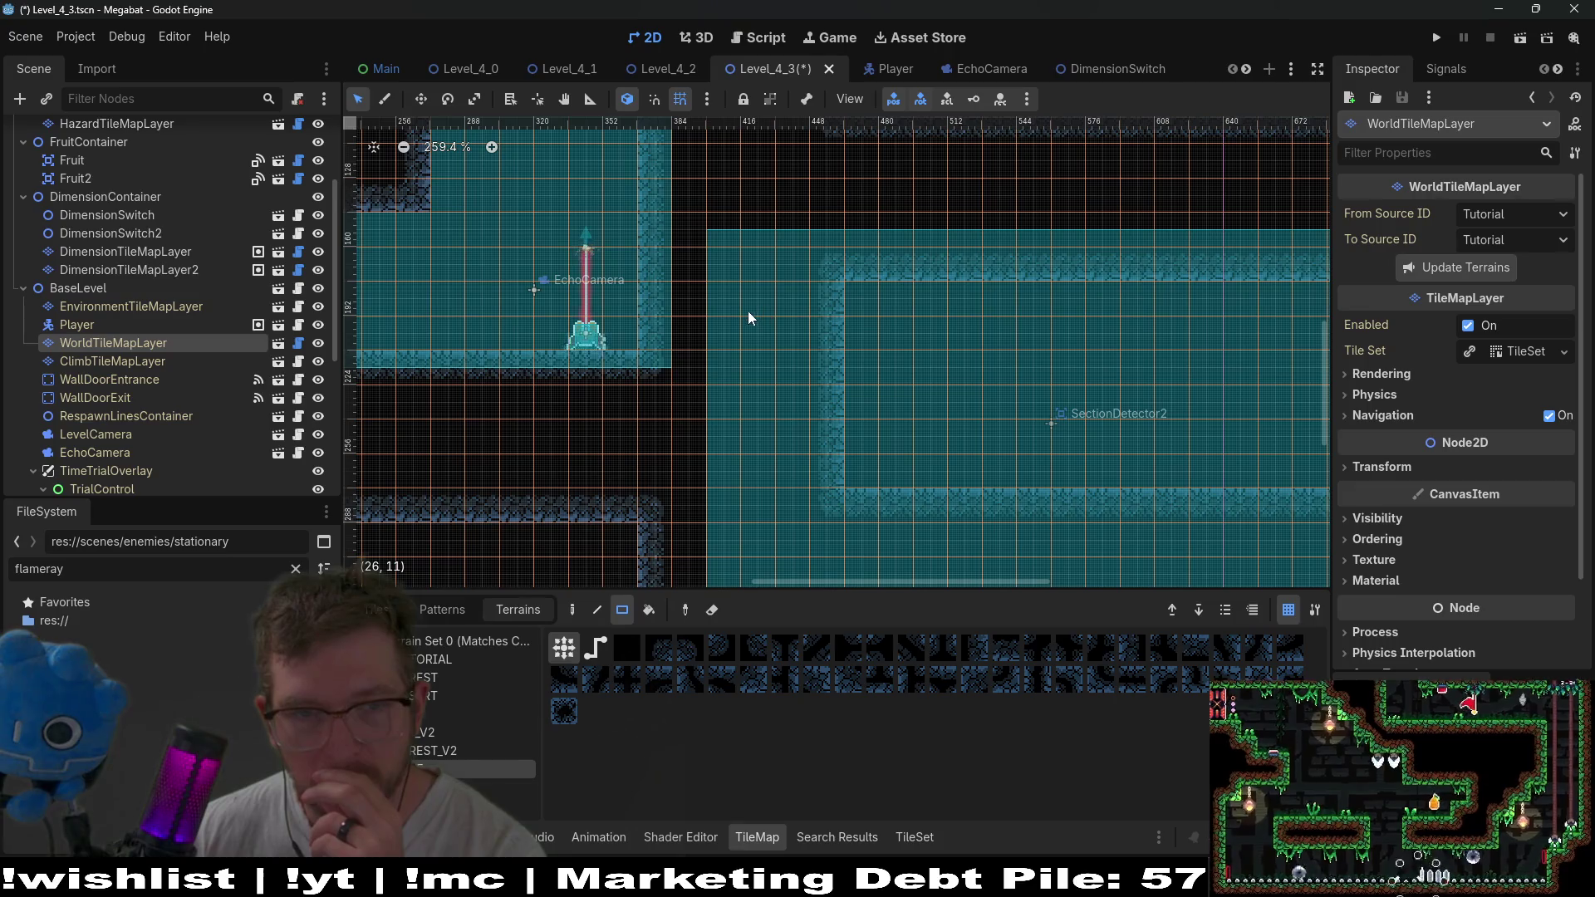
{"action": "left_click_drag", "start_coordinate": [749, 311], "coordinate": [838, 482]}
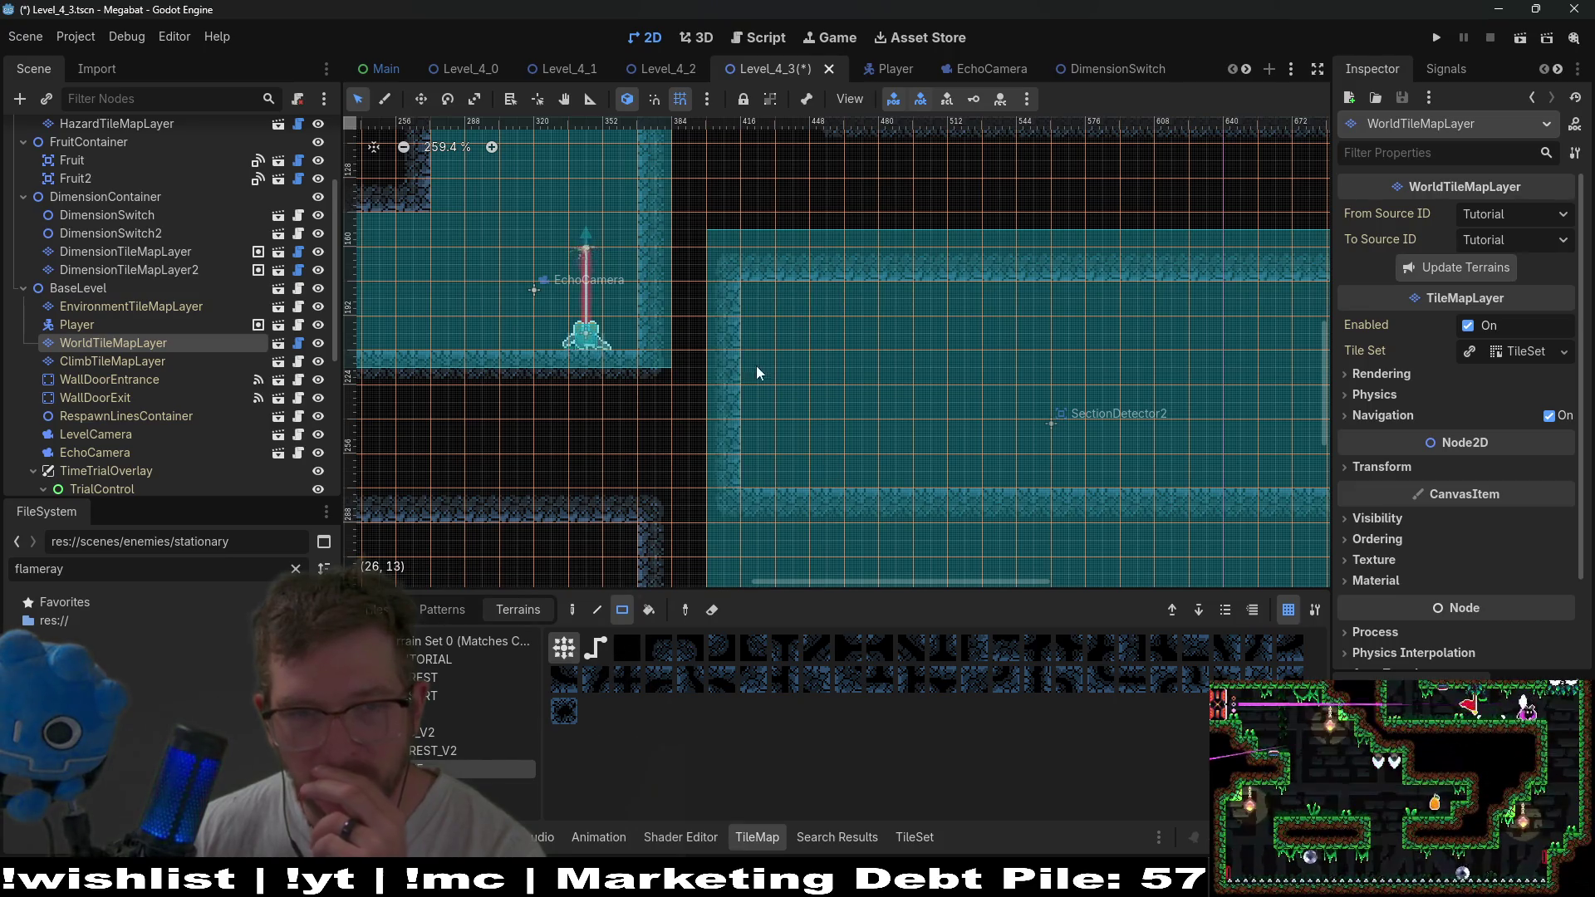
{"action": "scroll", "coordinate": [756, 366], "scroll_direction": "left", "scroll_amount": 3}
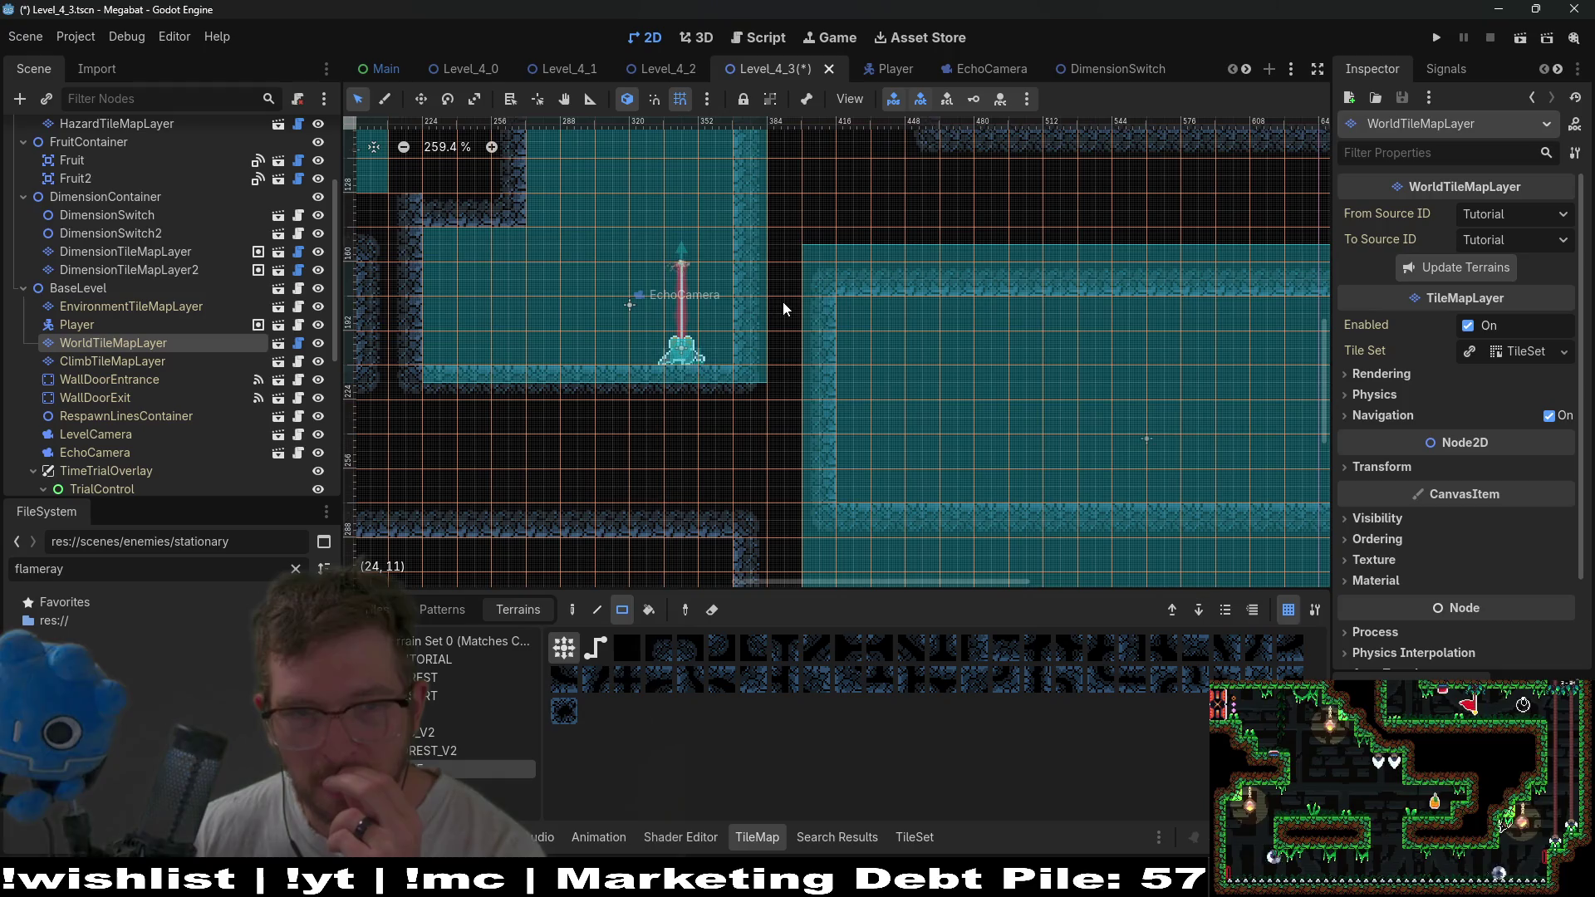
{"action": "scroll", "coordinate": [108, 357], "scroll_direction": "down", "scroll_amount": 5}
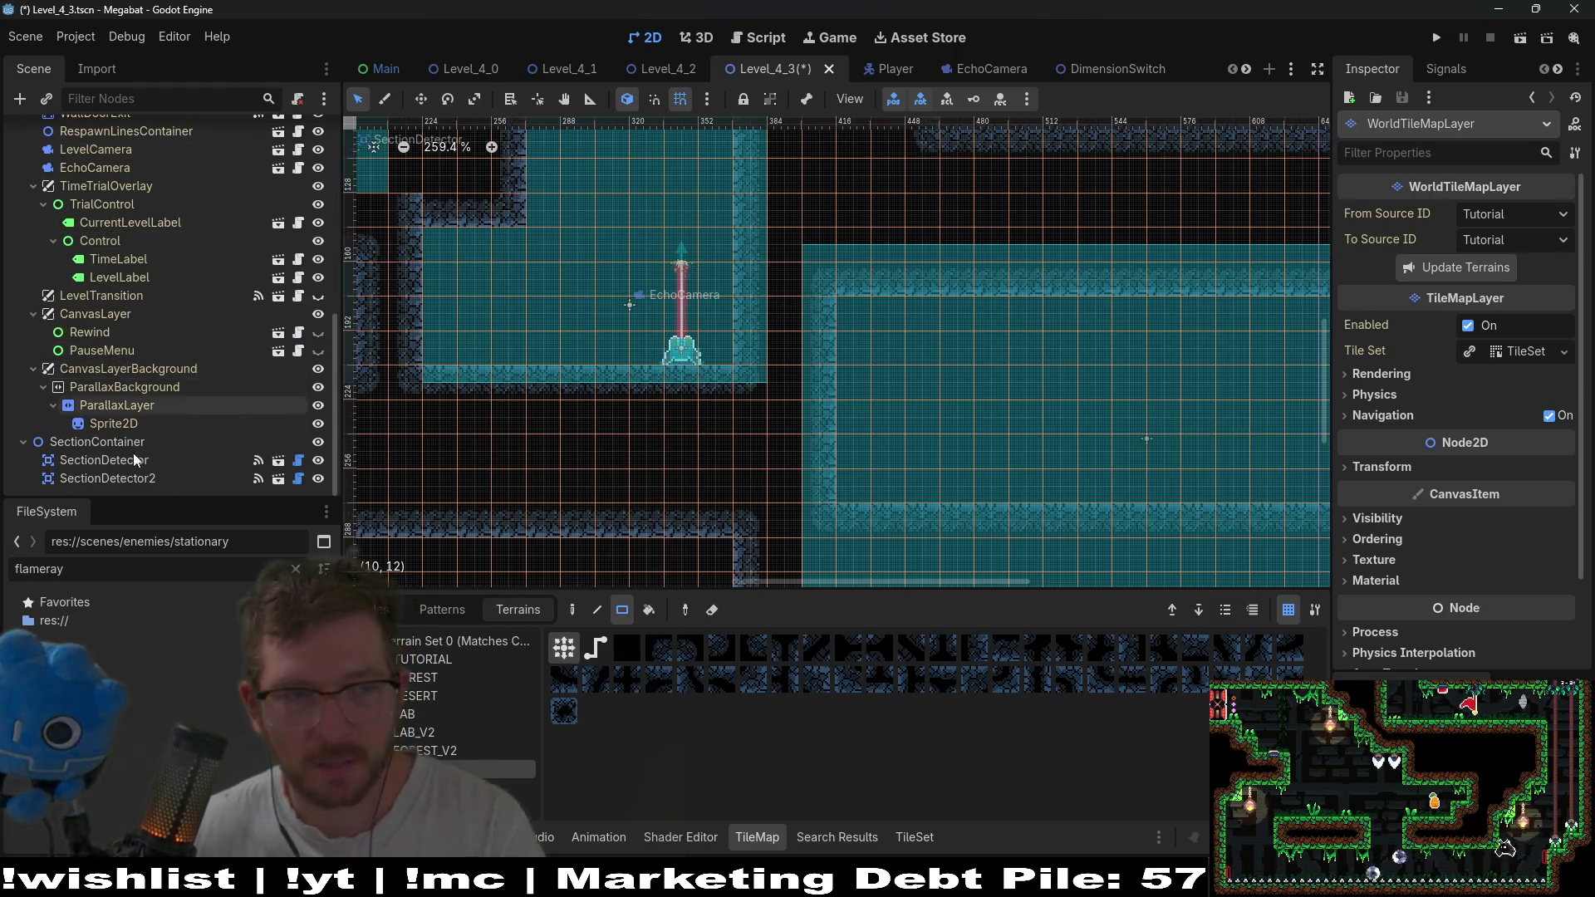
Nudge SectionDetector2 up a few units.
{"action": "left_click", "coordinate": [149, 482]}
{"action": "key", "text": "w"}
{"action": "key", "text": "Up"}
{"action": "key", "text": "Up"}
{"action": "key", "text": "Up"}
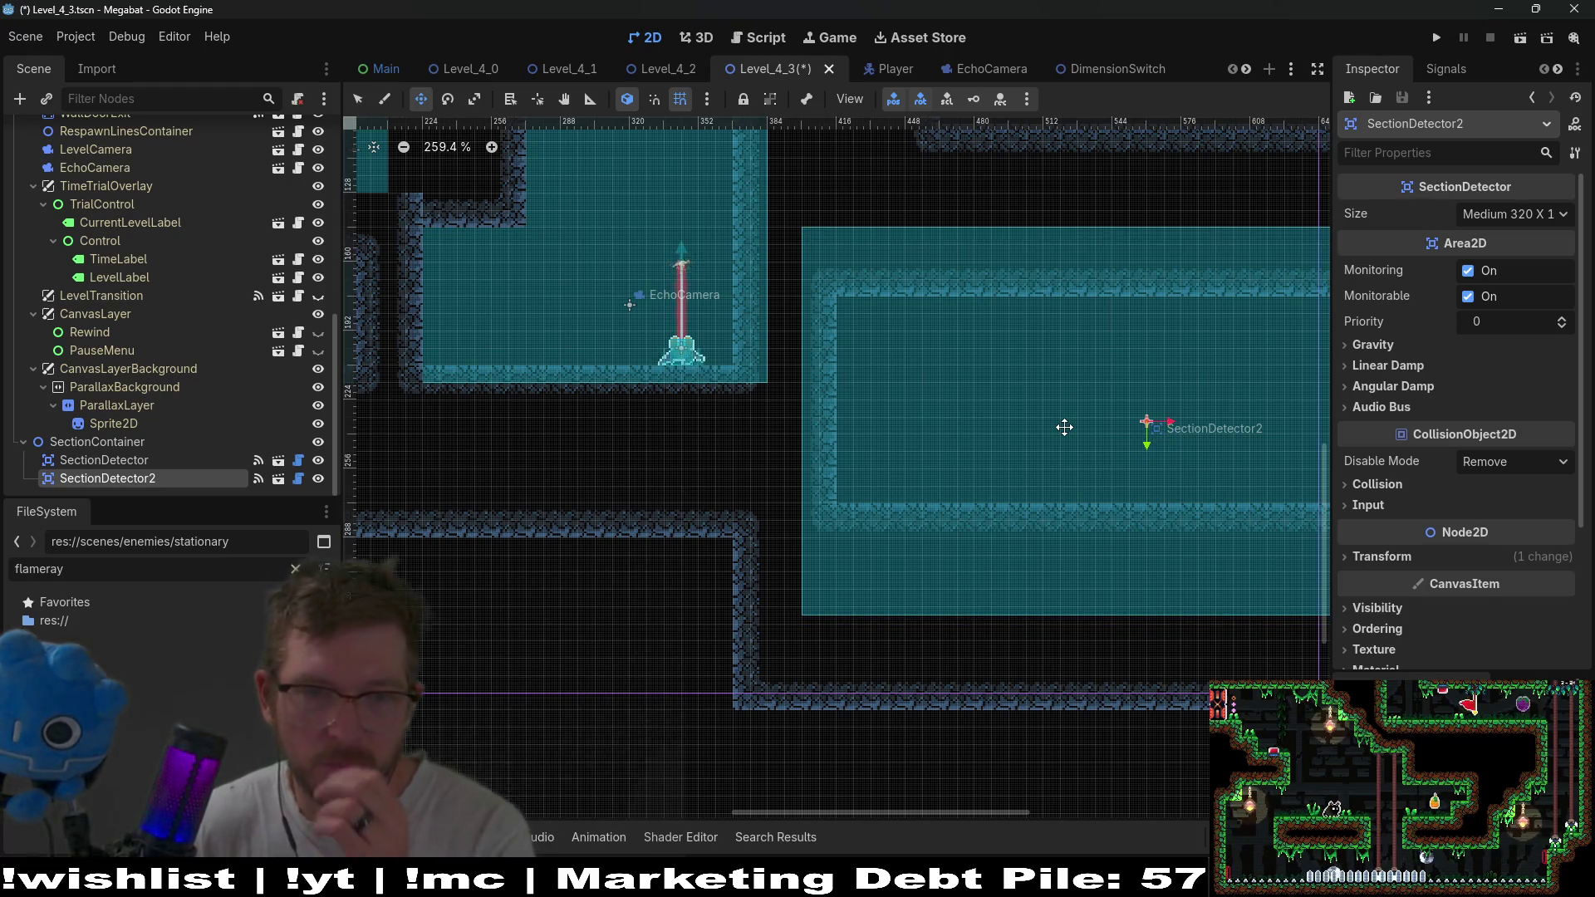
{"action": "scroll", "coordinate": [121, 375], "scroll_direction": "up", "scroll_amount": 5}
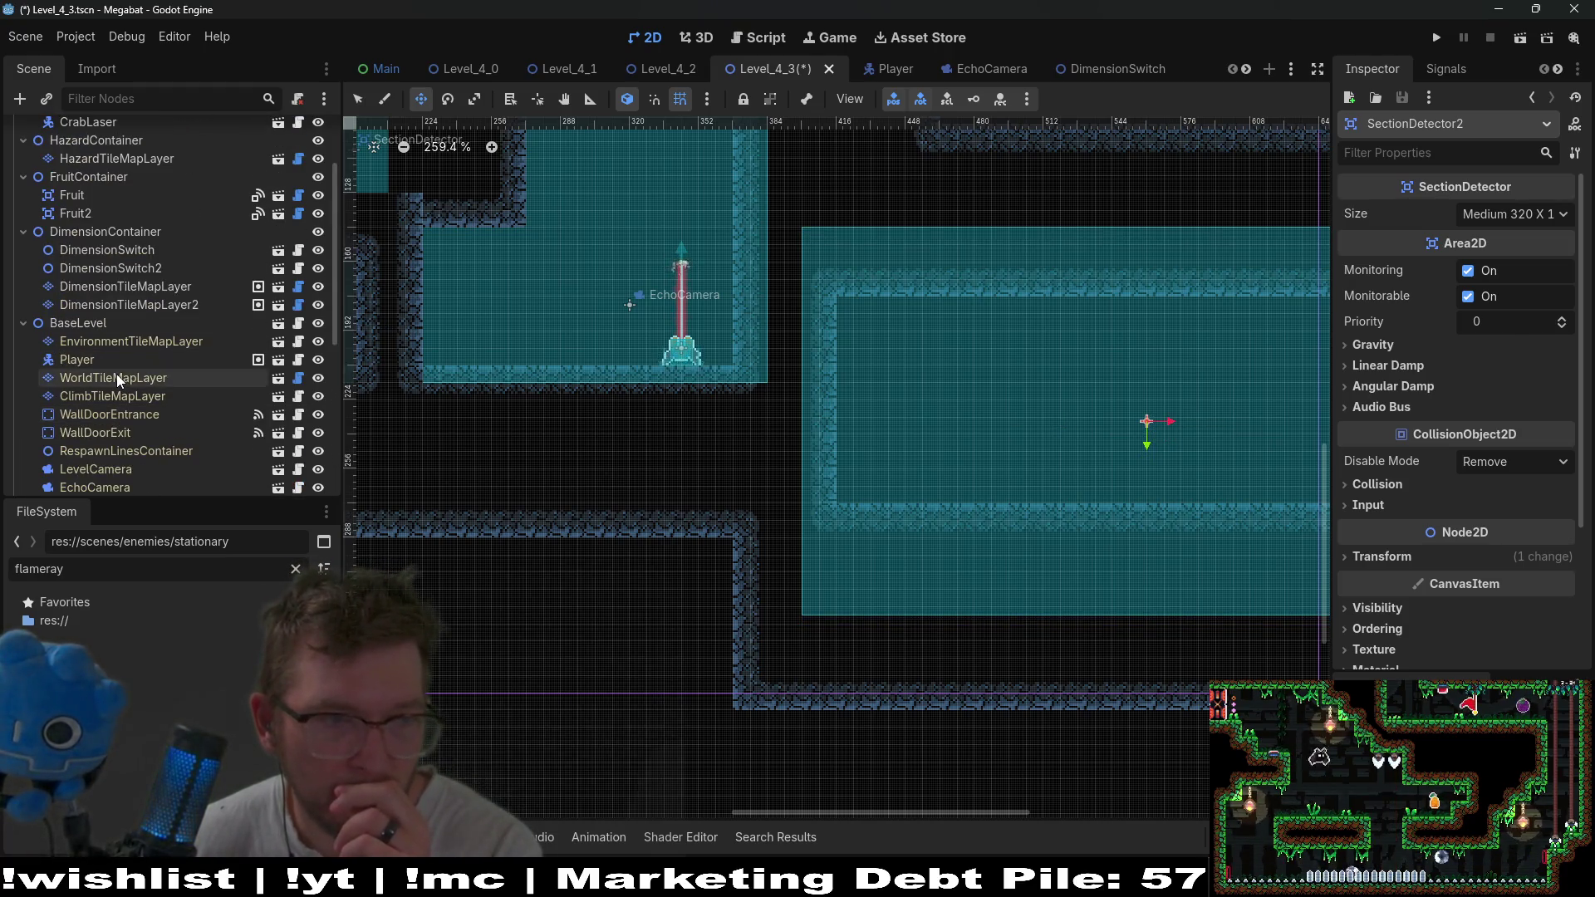
Paint blue wall terrain on WorldTileMapLayer joining the two teal rooms.
{"action": "left_click", "coordinate": [116, 378]}
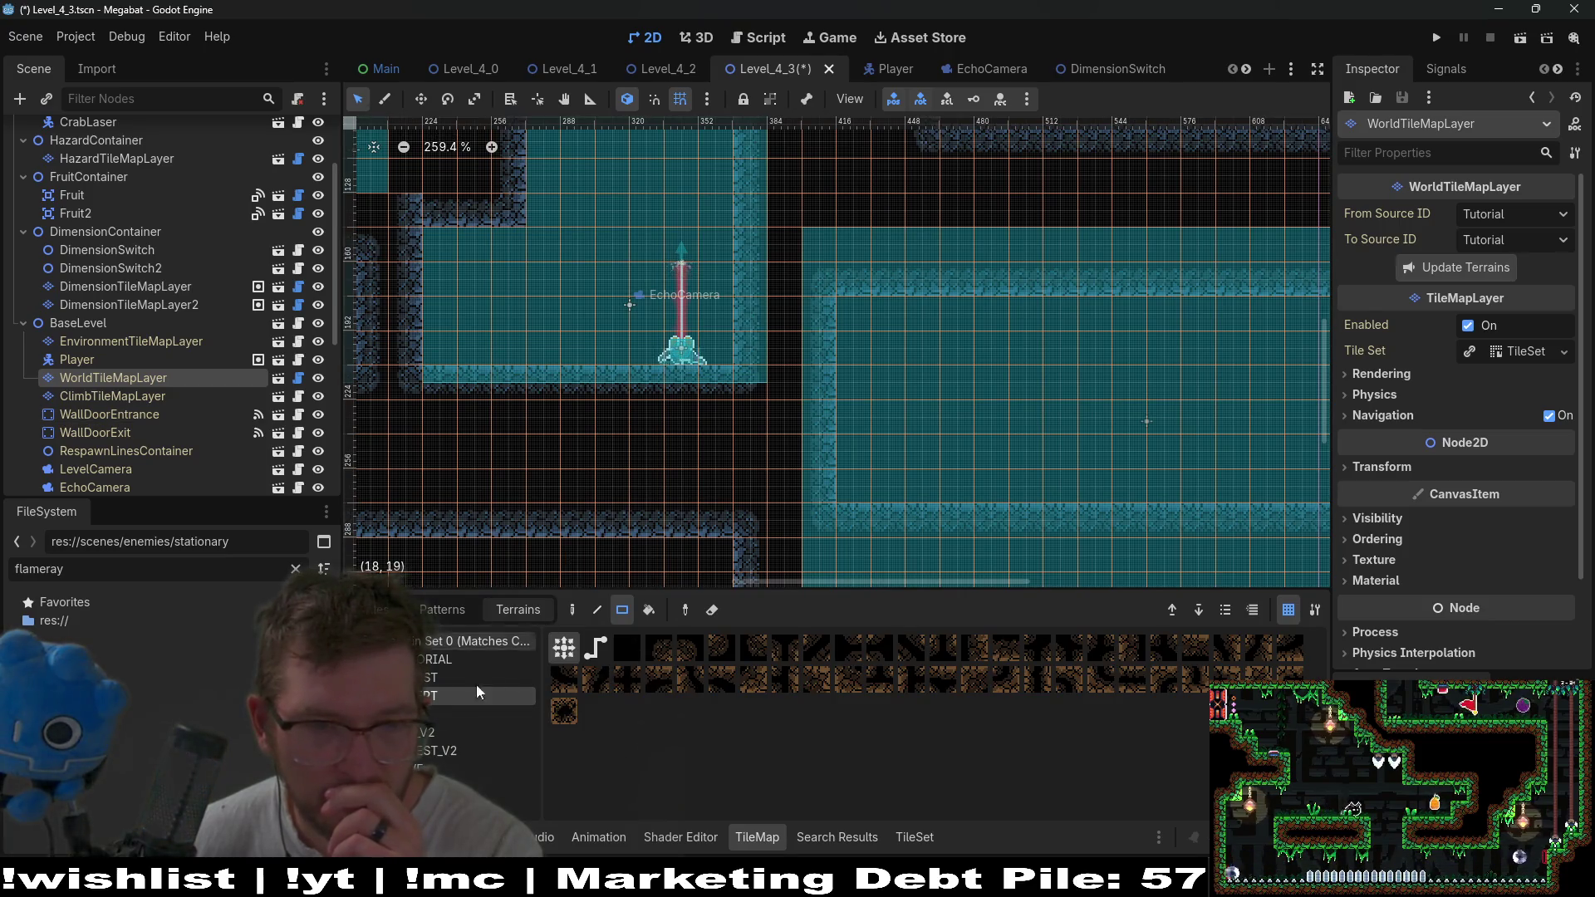
{"action": "left_click", "coordinate": [465, 768]}
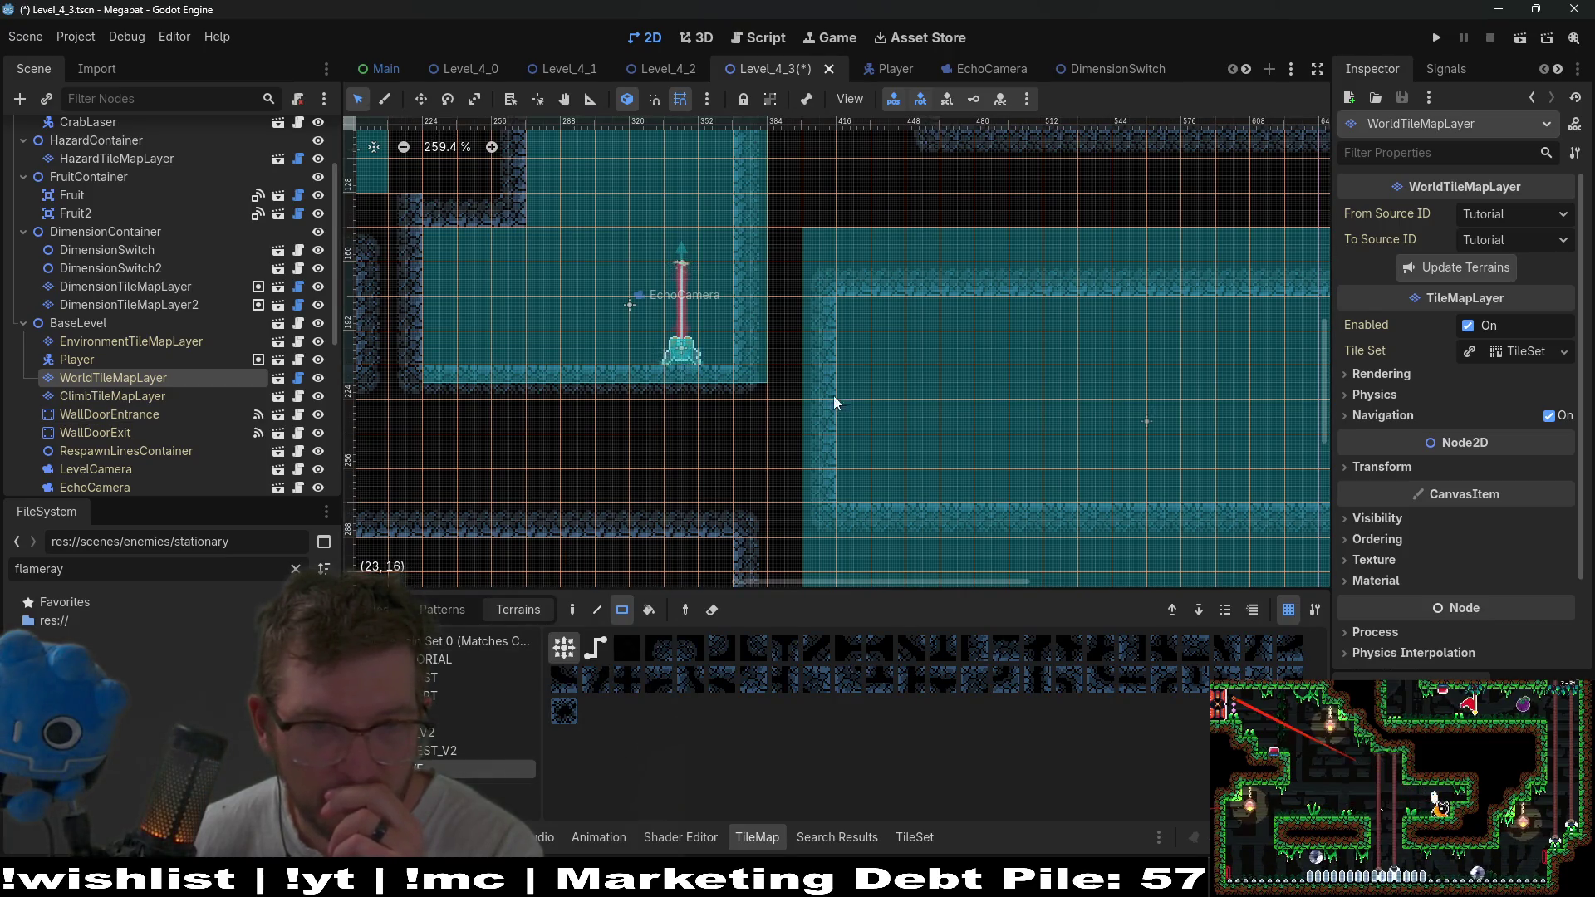
{"action": "left_click", "coordinate": [818, 353]}
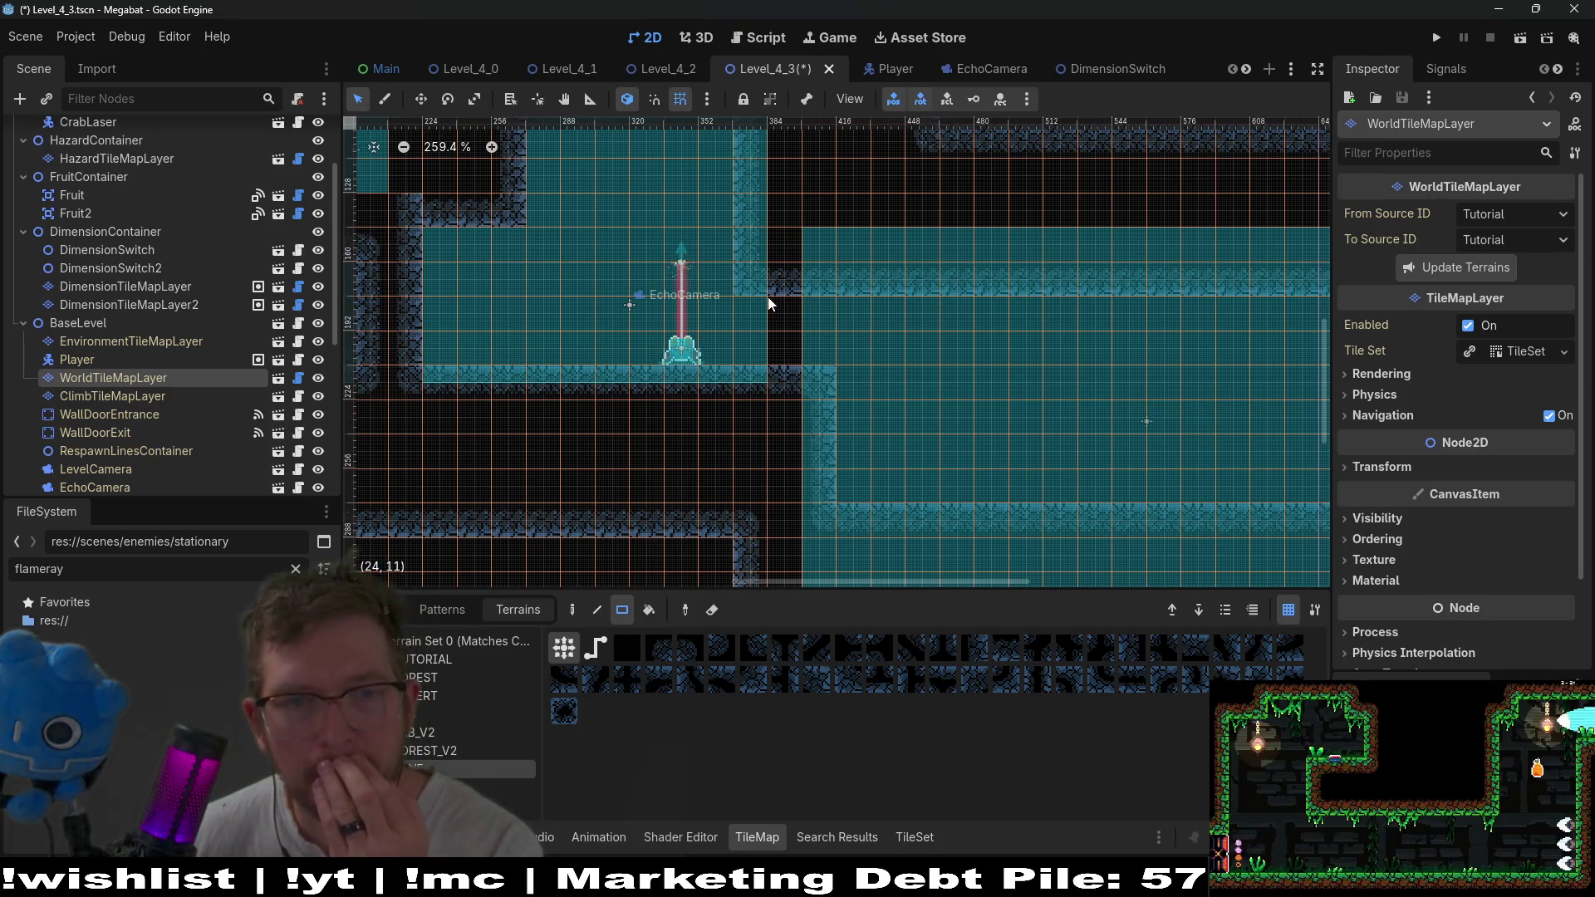
Paint tiles along the room floor and large room's bottom edge, and clear a column between rooms.
{"action": "mouse_move", "coordinate": [1242, 295]}
{"action": "left_mouse_down"}
{"action": "mouse_move", "coordinate": [769, 349]}
{"action": "mouse_move", "coordinate": [973, 336]}
{"action": "left_mouse_up"}
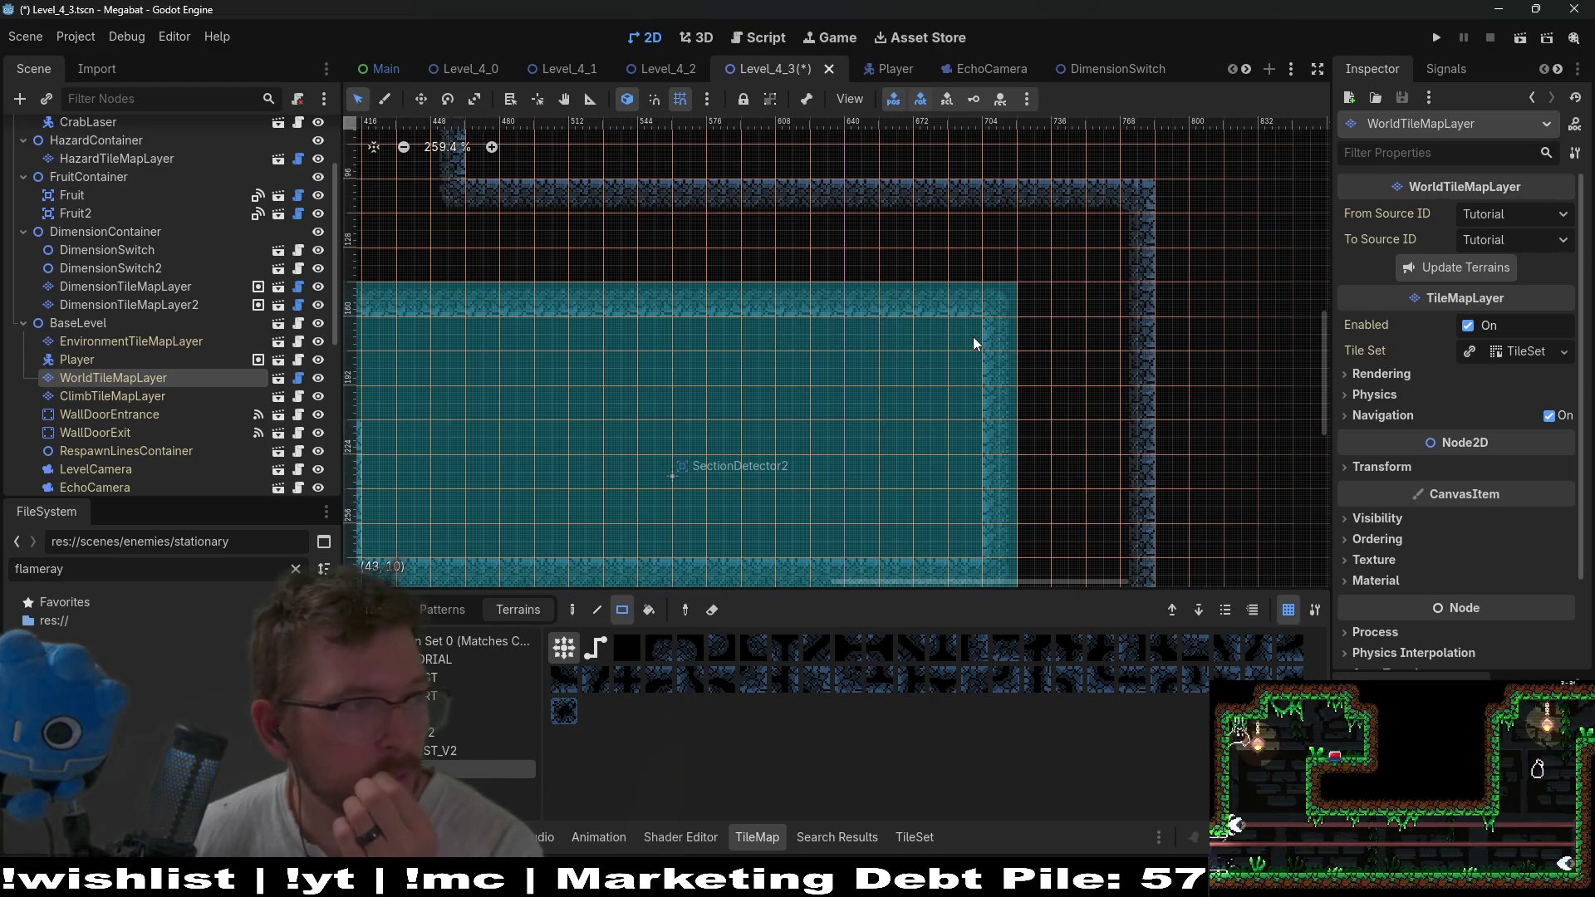
{"action": "left_click_drag", "start_coordinate": [834, 456], "coordinate": [998, 379]}
{"action": "scroll", "coordinate": [998, 380], "scroll_direction": "down", "scroll_amount": 3}
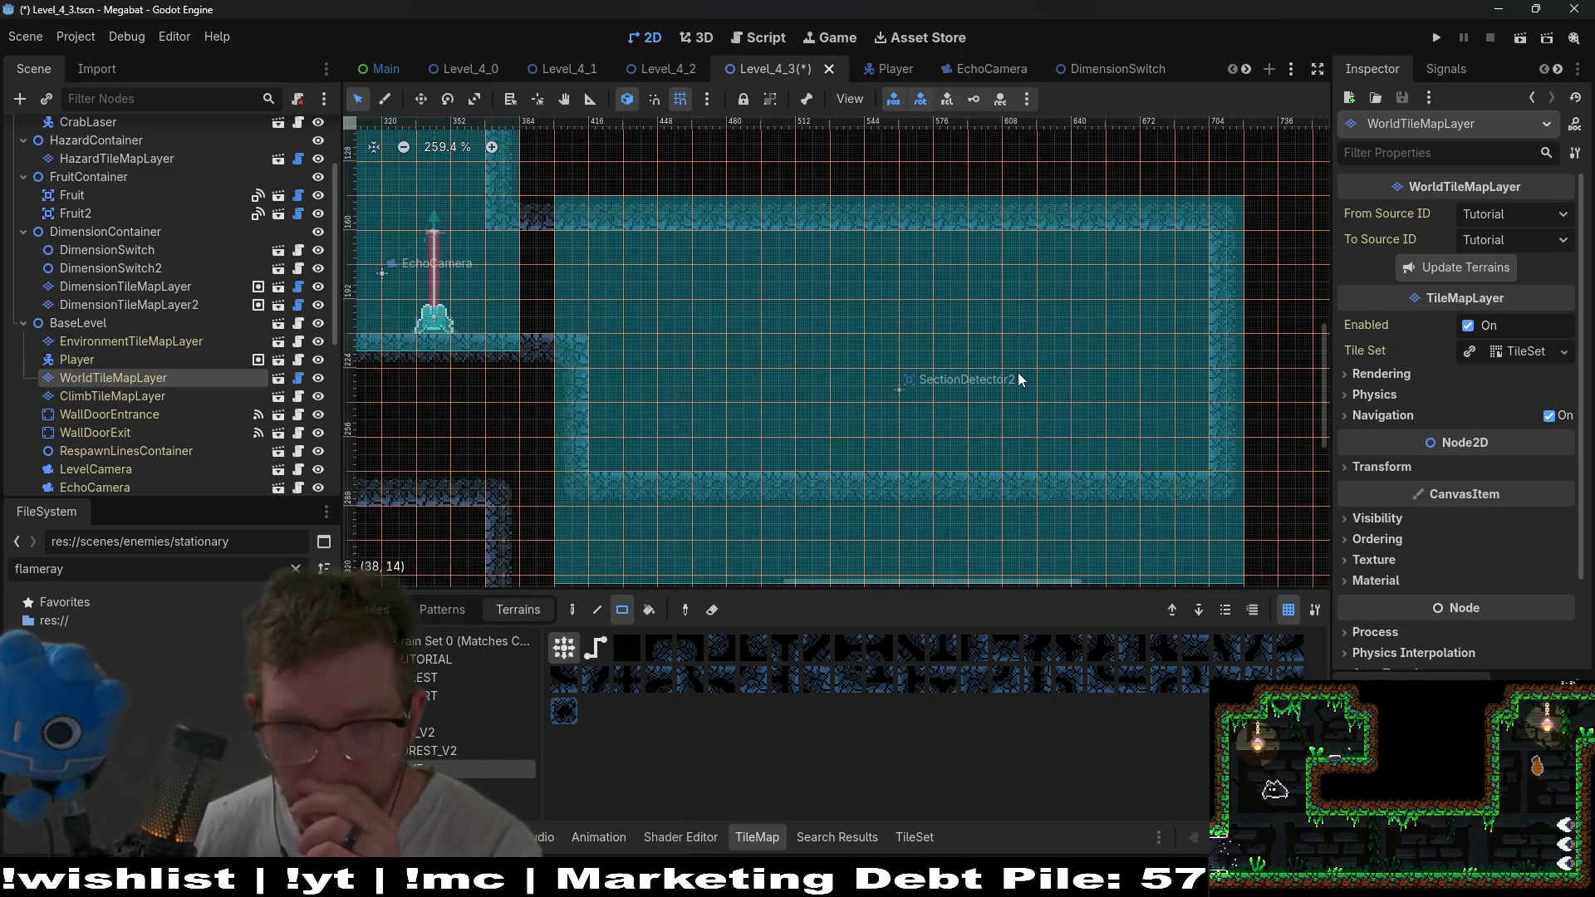
{"action": "mouse_move", "coordinate": [706, 459]}
{"action": "left_mouse_down"}
{"action": "mouse_move", "coordinate": [840, 484]}
{"action": "mouse_move", "coordinate": [1158, 498]}
{"action": "left_mouse_up"}
{"action": "mouse_move", "coordinate": [915, 461]}
{"action": "left_mouse_down"}
{"action": "mouse_move", "coordinate": [966, 394]}
{"action": "mouse_move", "coordinate": [859, 396]}
{"action": "mouse_move", "coordinate": [911, 395]}
{"action": "left_mouse_up"}
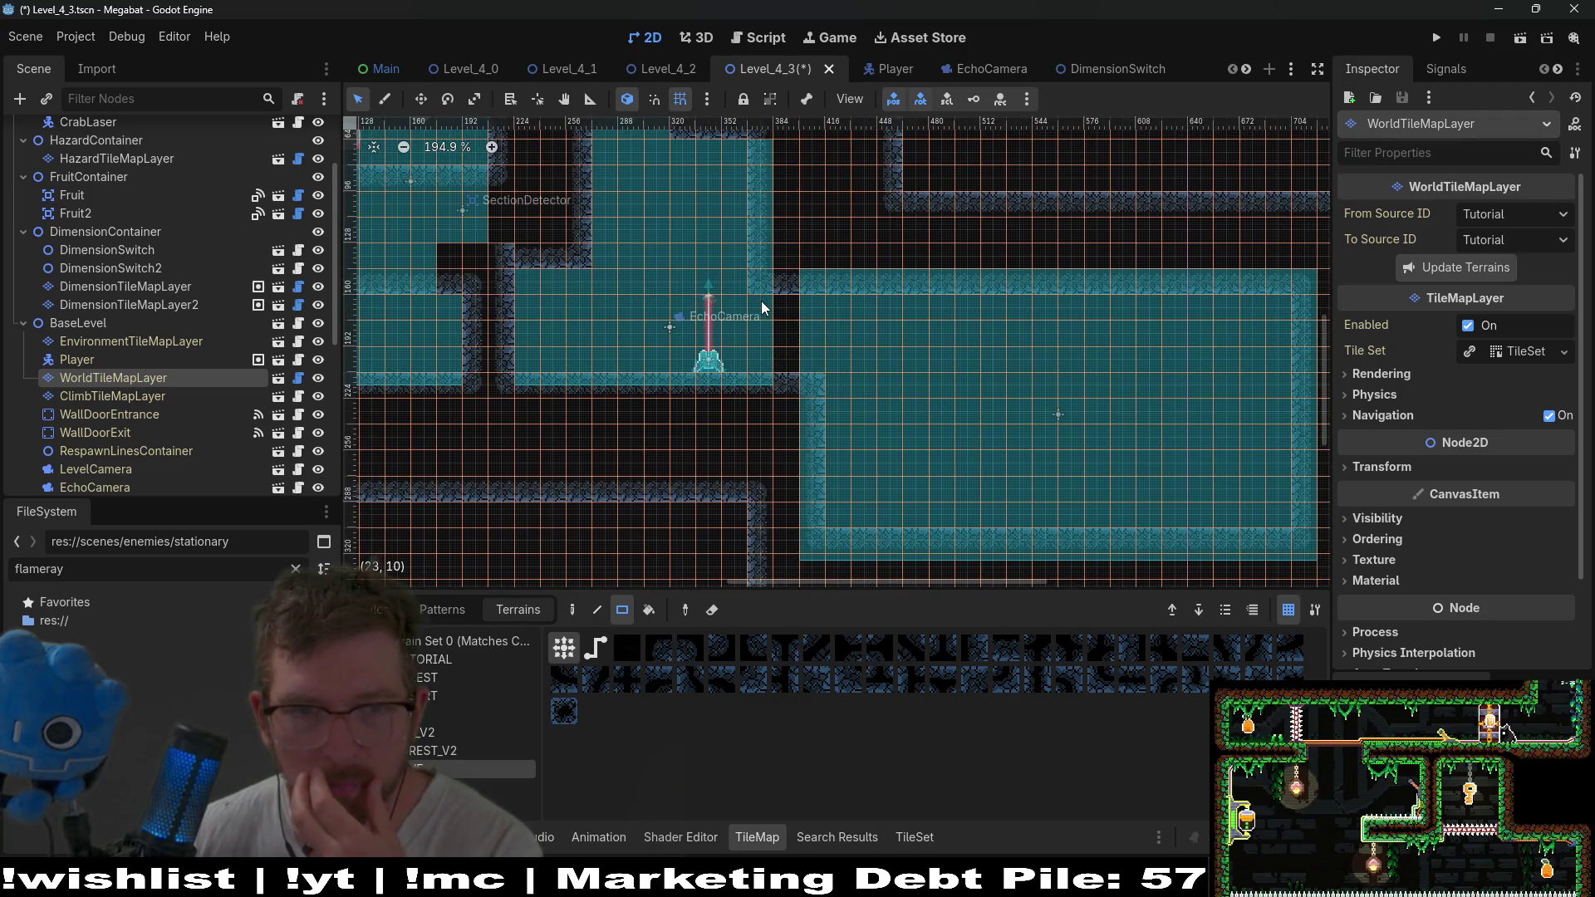
{"action": "left_click_drag", "start_coordinate": [758, 366], "coordinate": [764, 359]}
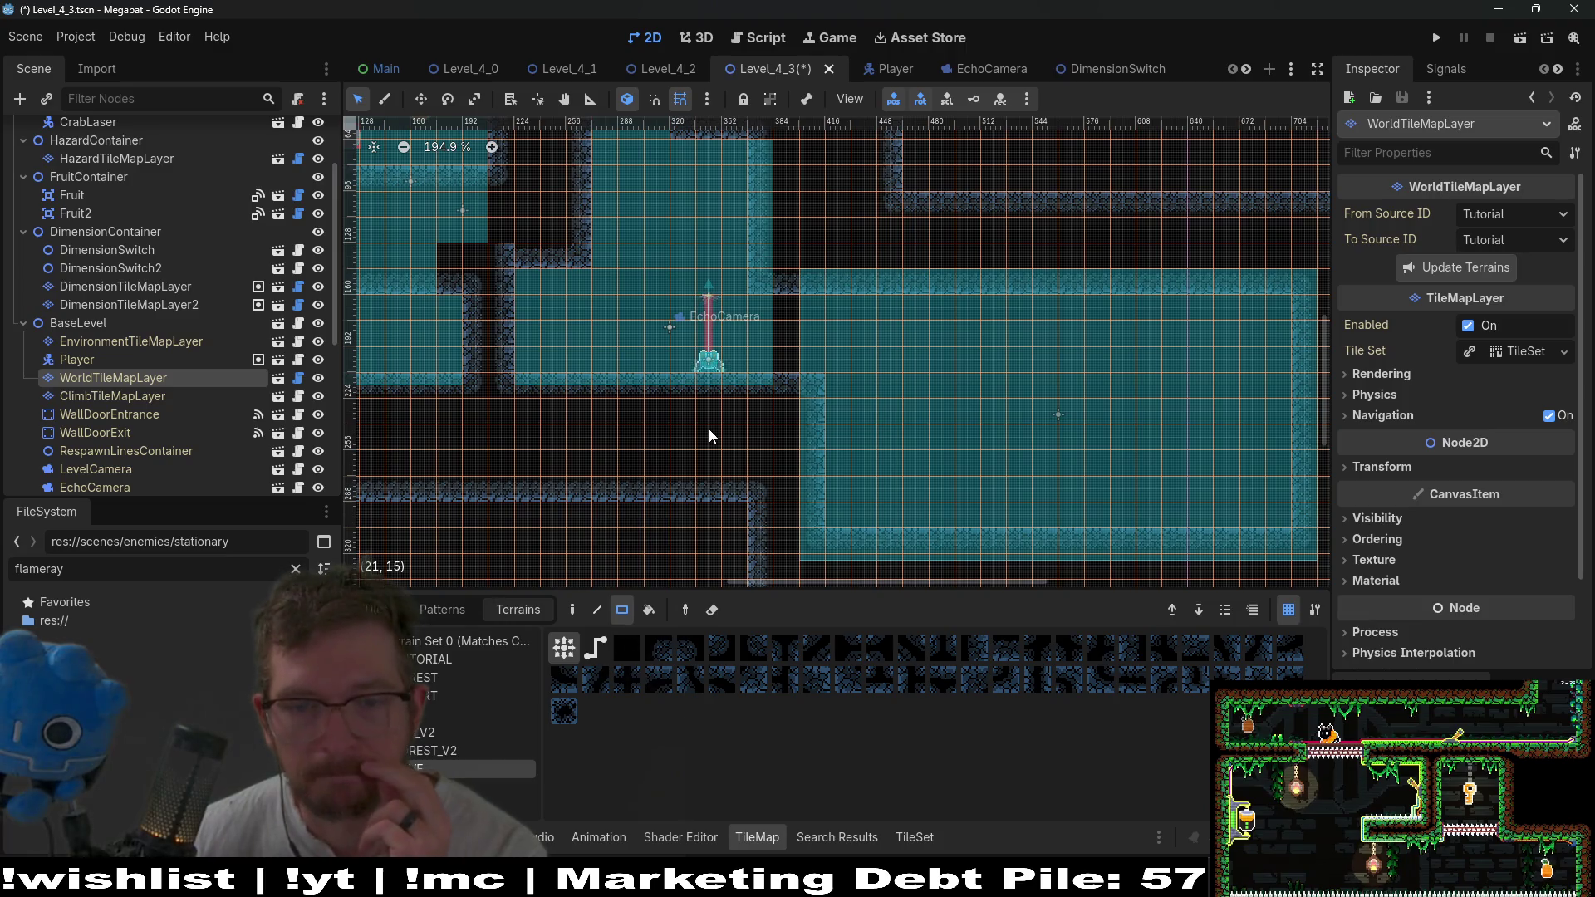
Pan up to view the upper rooms and the area around SectionDetector2.
{"action": "left_click_drag", "start_coordinate": [737, 249], "coordinate": [721, 421]}
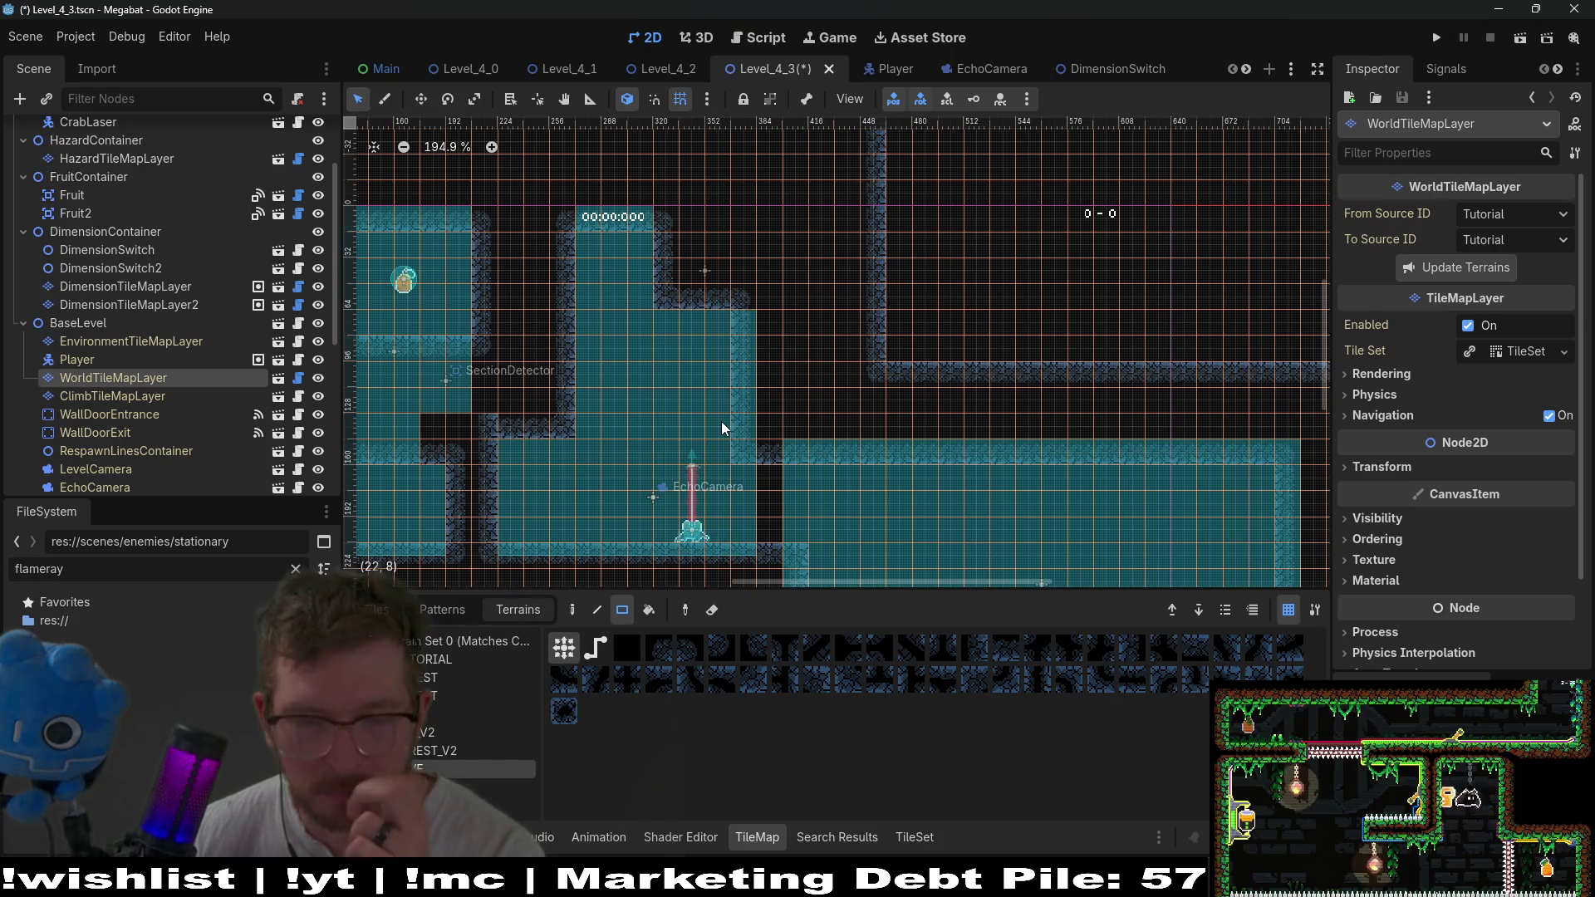
{"action": "mouse_move", "coordinate": [876, 445]}
{"action": "left_mouse_down"}
{"action": "mouse_move", "coordinate": [887, 377]}
{"action": "mouse_move", "coordinate": [875, 392]}
{"action": "left_mouse_up"}
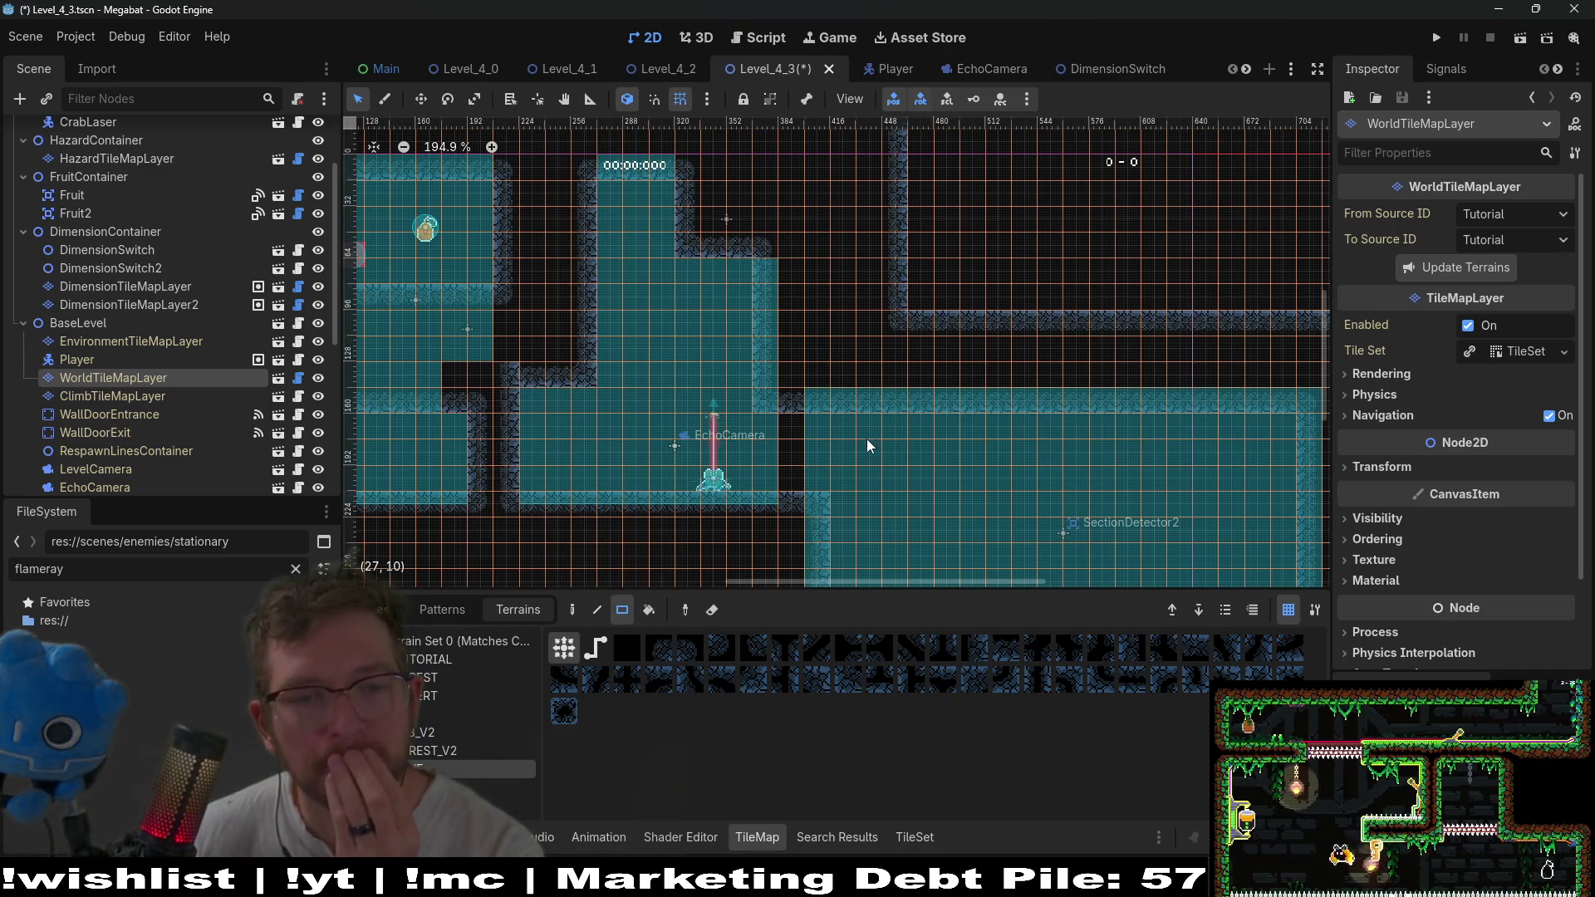
{"action": "left_click_drag", "start_coordinate": [866, 438], "coordinate": [870, 373]}
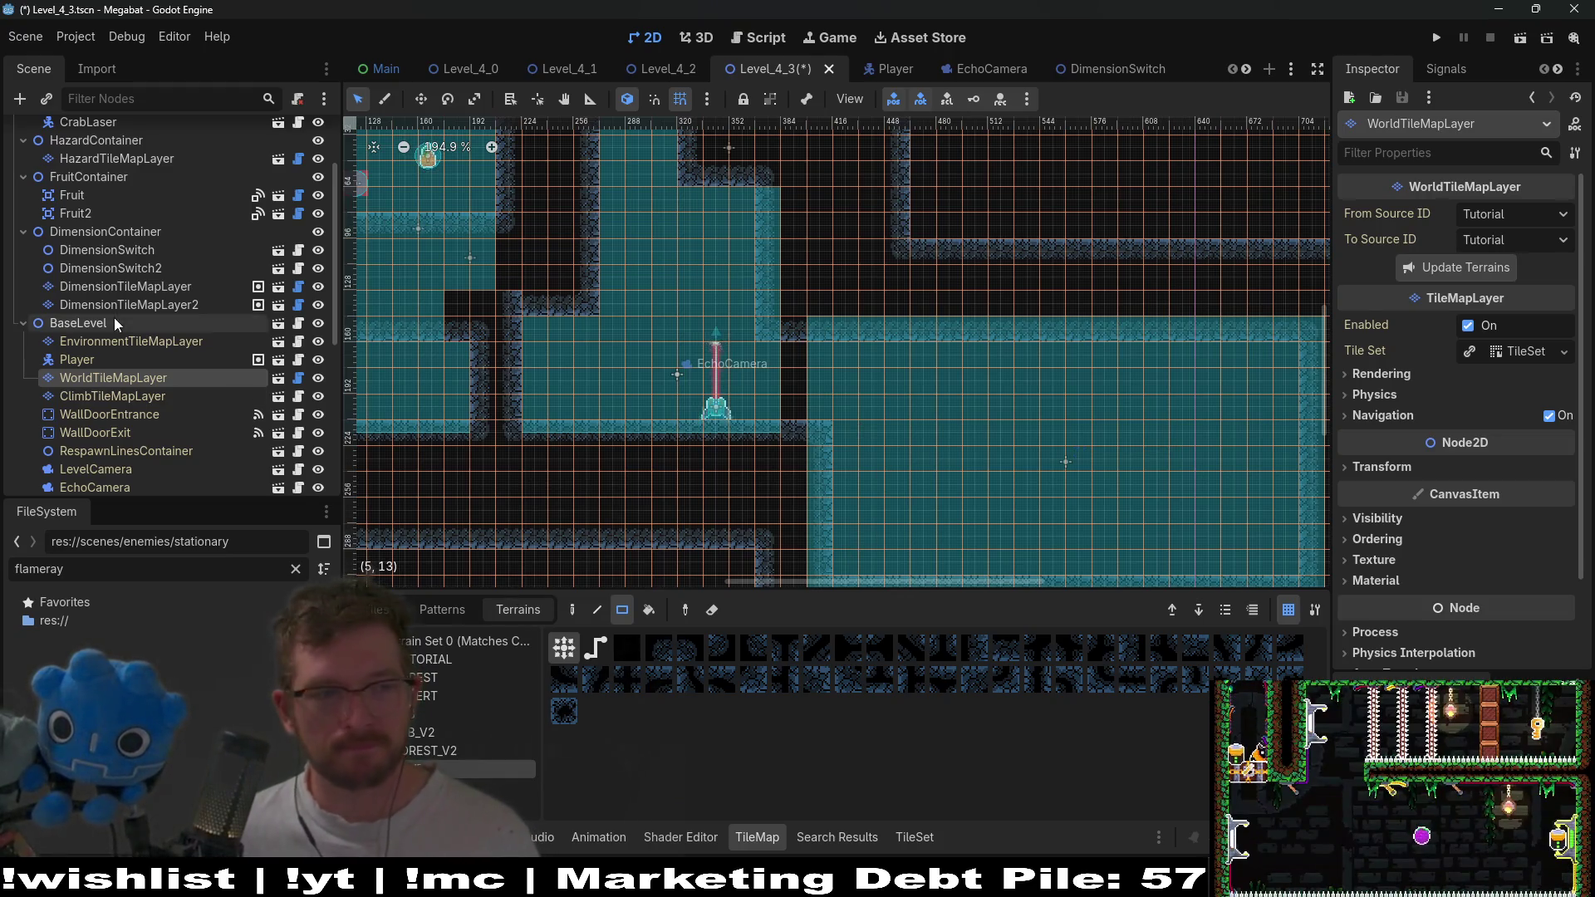
{"action": "scroll", "coordinate": [113, 317], "scroll_direction": "down", "scroll_amount": 5}
{"action": "scroll", "coordinate": [141, 442], "scroll_direction": "up", "scroll_amount": 3}
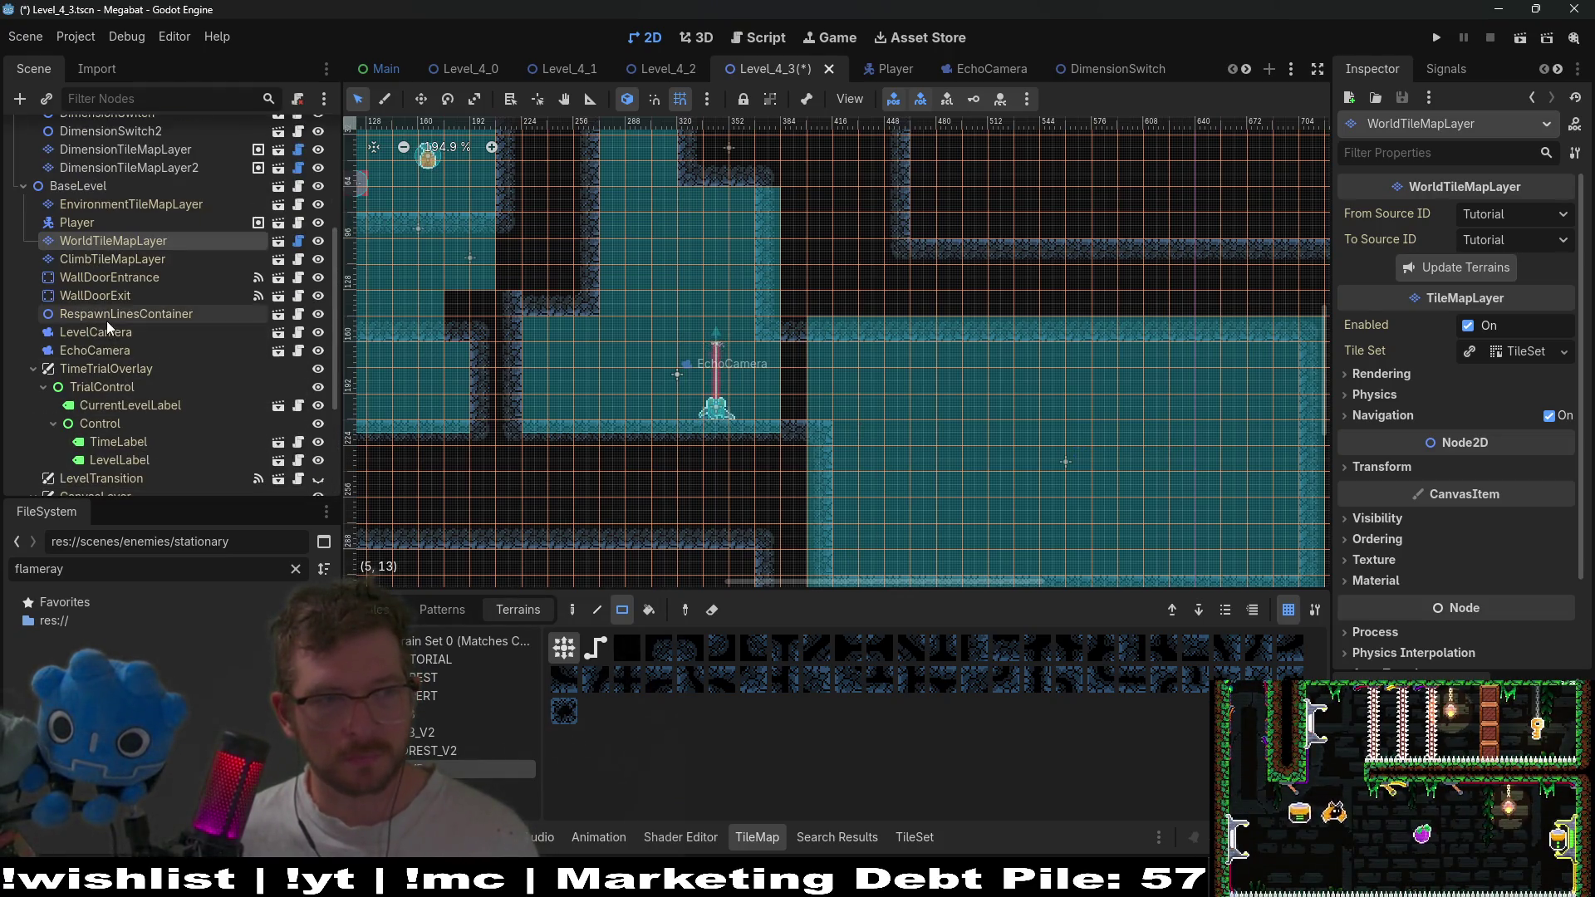
Delete the CrabLaser node from EnemyContainer and confirm the removal.
{"action": "scroll", "coordinate": [135, 292], "scroll_direction": "up", "scroll_amount": 3}
{"action": "scroll", "coordinate": [113, 274], "scroll_direction": "up", "scroll_amount": 2}
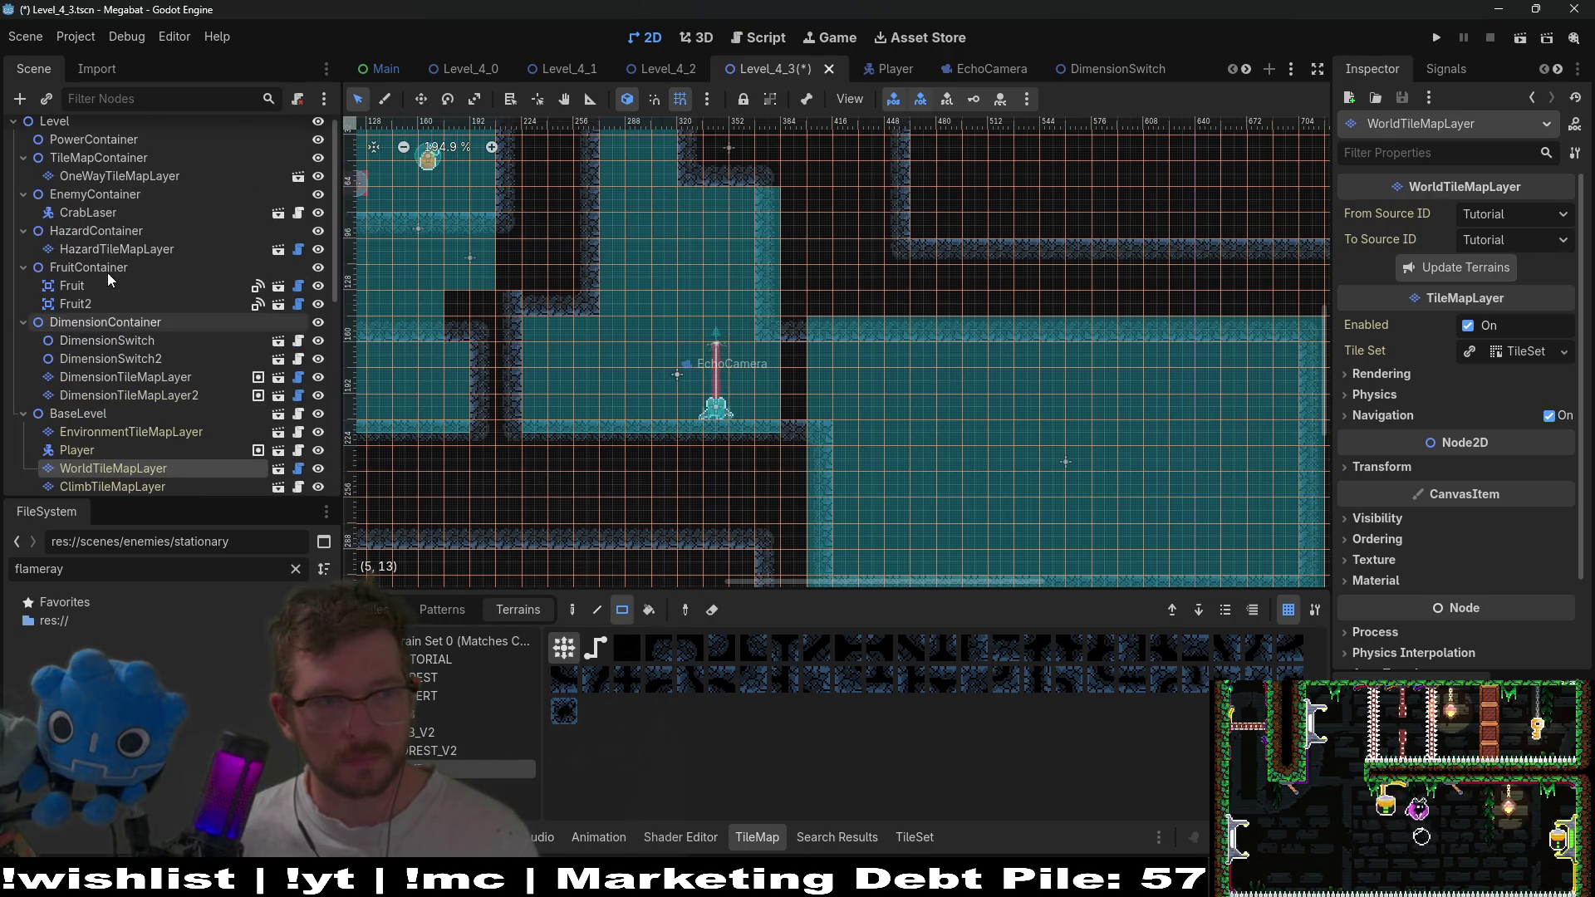
{"action": "left_click", "coordinate": [82, 218]}
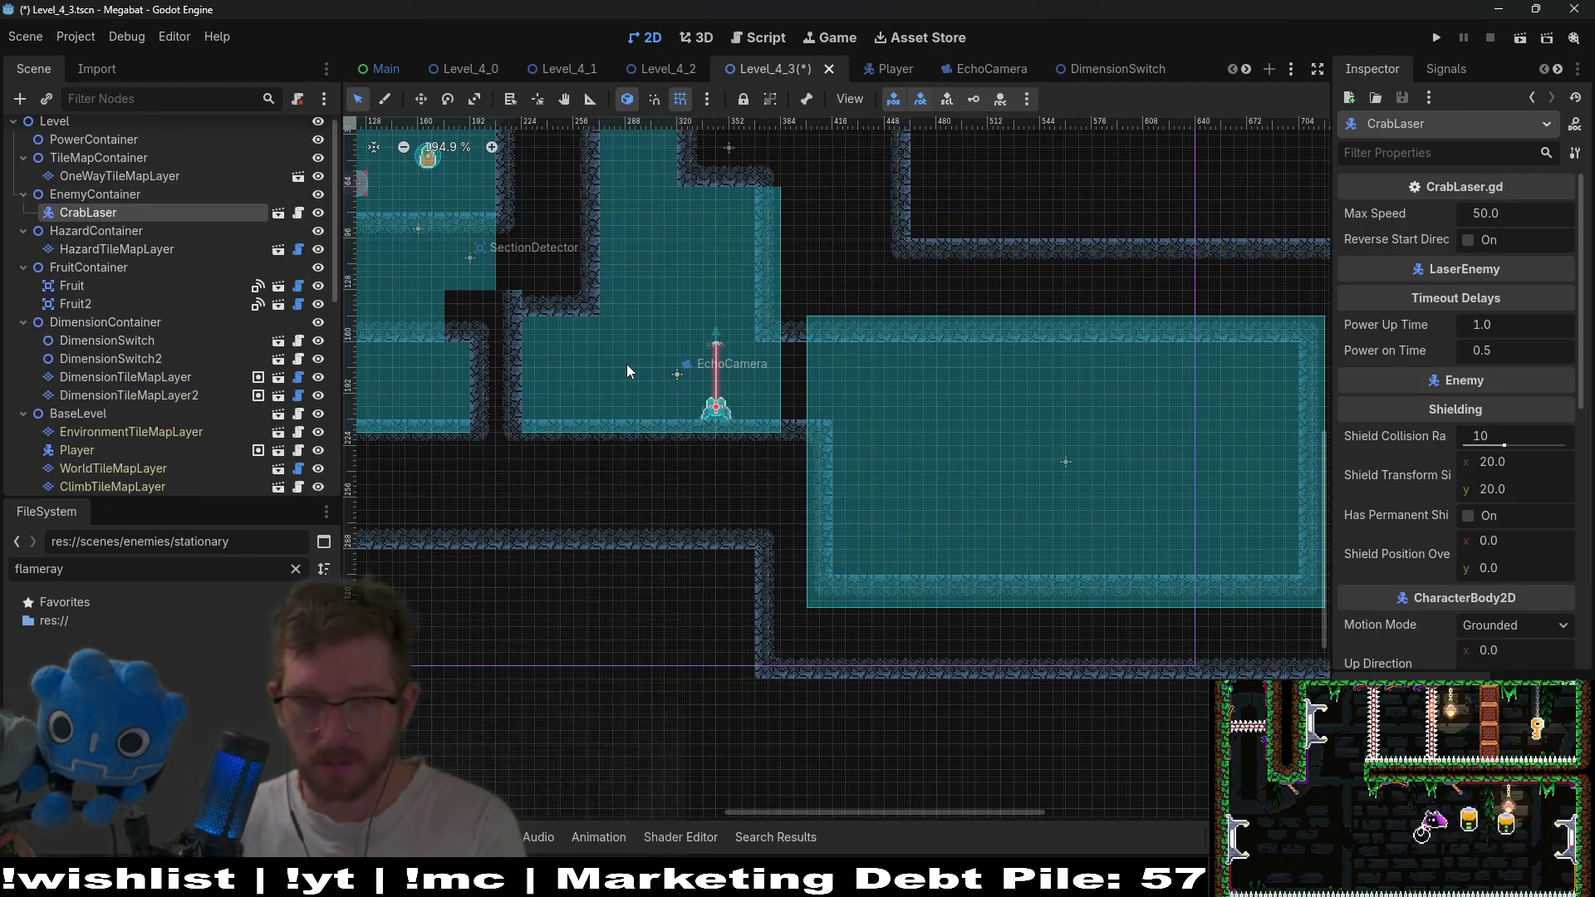
{"action": "key", "text": "Delete"}
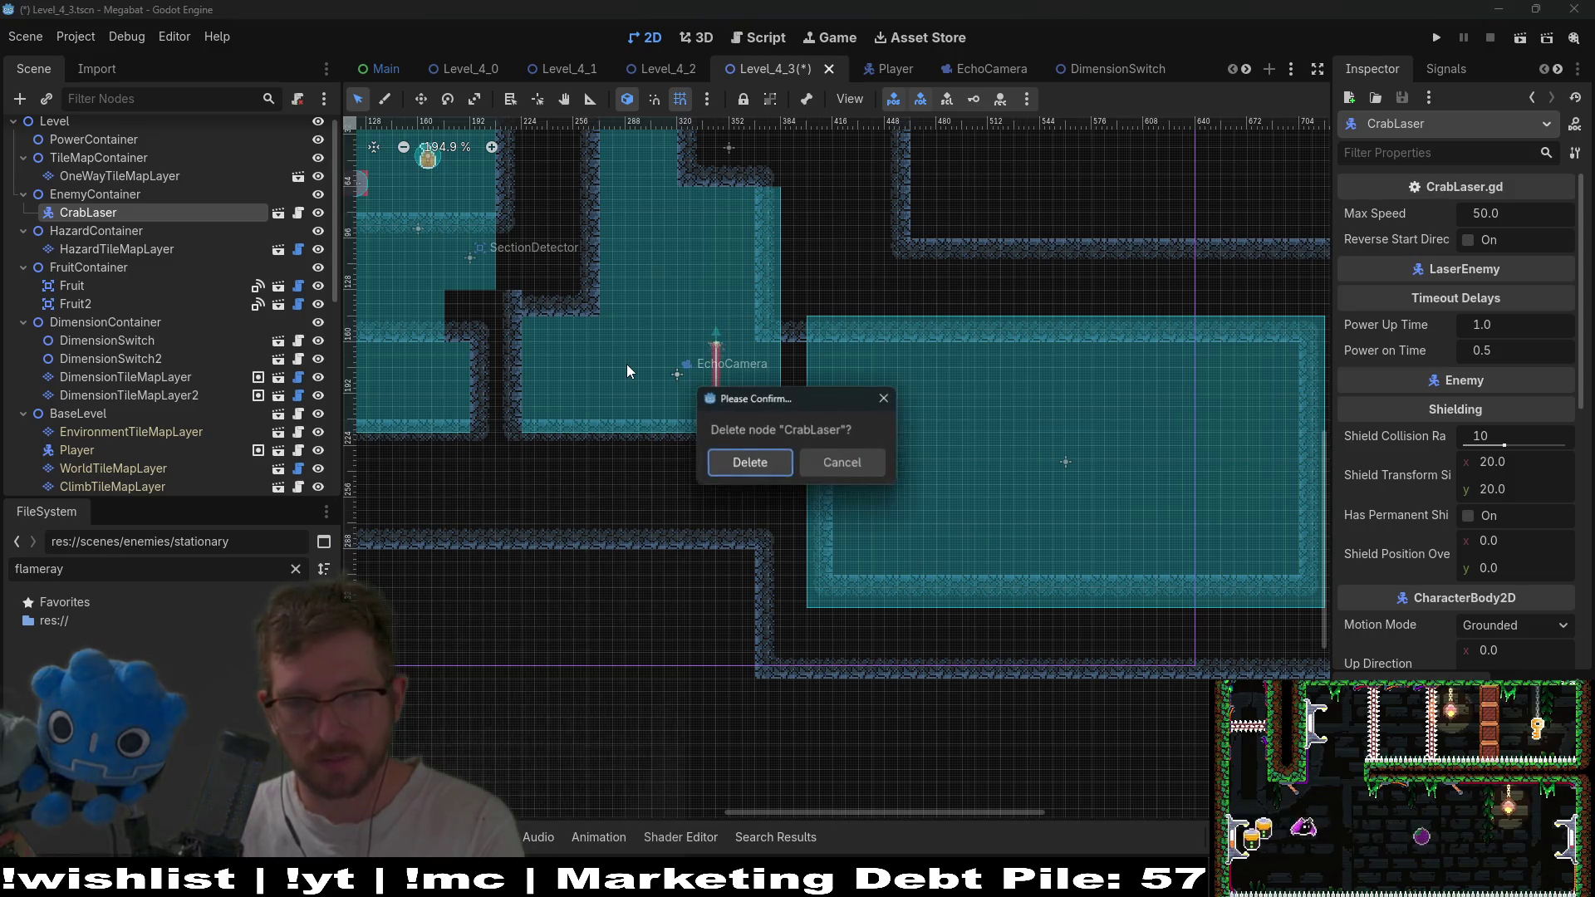
{"action": "key", "text": "Return"}
{"action": "left_click_drag", "start_coordinate": [911, 331], "coordinate": [892, 430]}
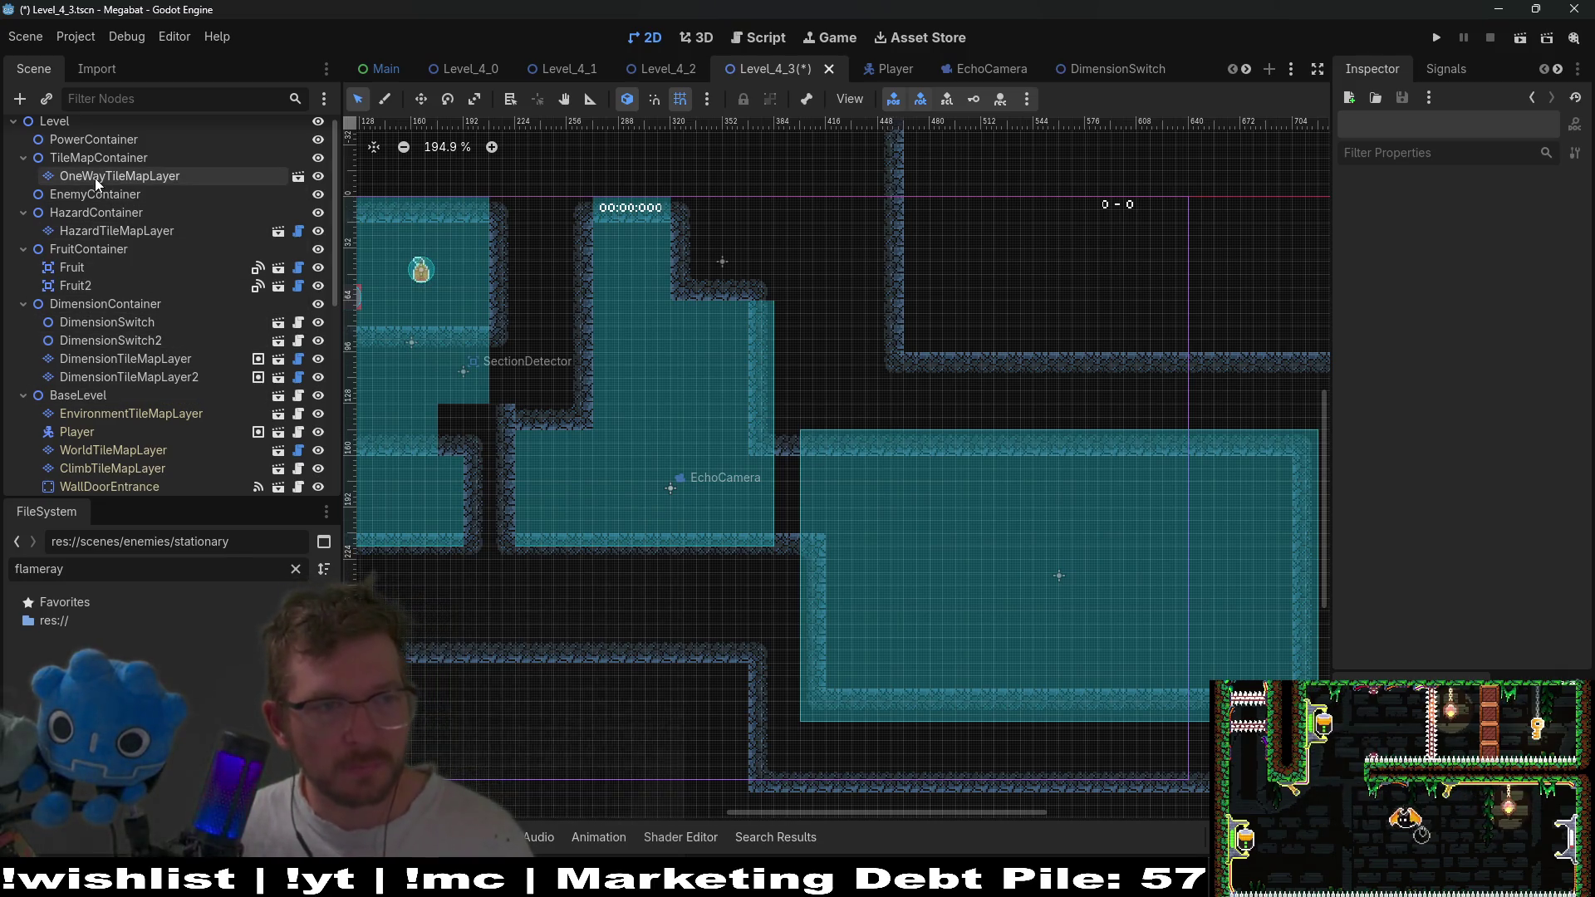
On EnvironmentTileMapLayer, pick the right-pointing arrow sign tile from the ArrowSigns source.
{"action": "left_click", "coordinate": [182, 414]}
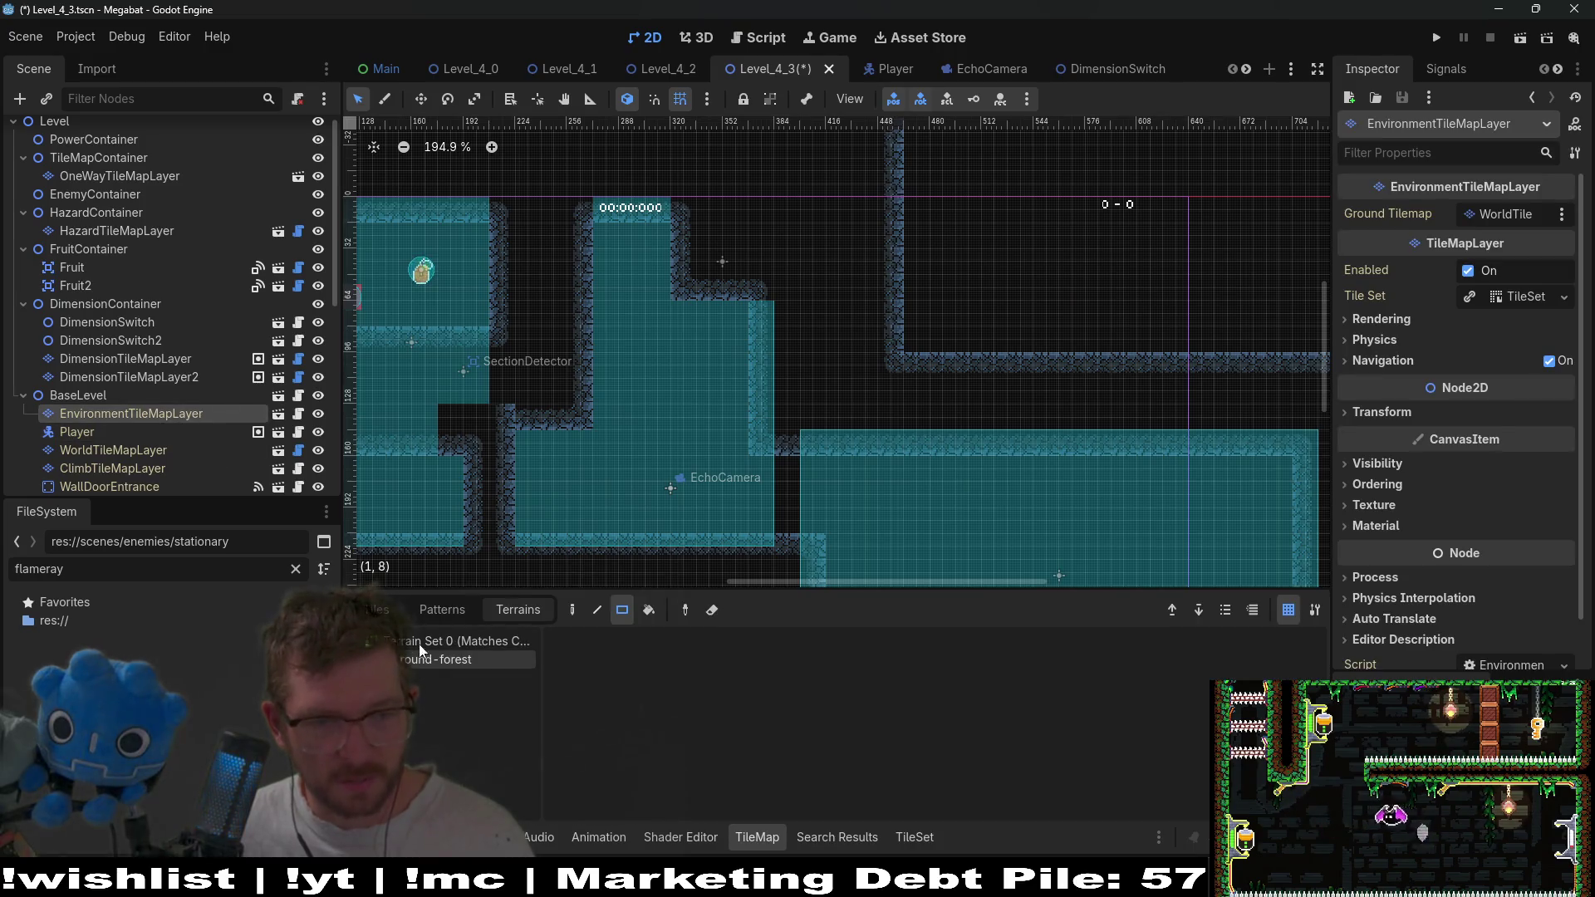
{"action": "left_click", "coordinate": [378, 611]}
{"action": "scroll", "coordinate": [496, 761], "scroll_direction": "down", "scroll_amount": 2}
{"action": "left_click", "coordinate": [417, 648]}
{"action": "left_click", "coordinate": [785, 743]}
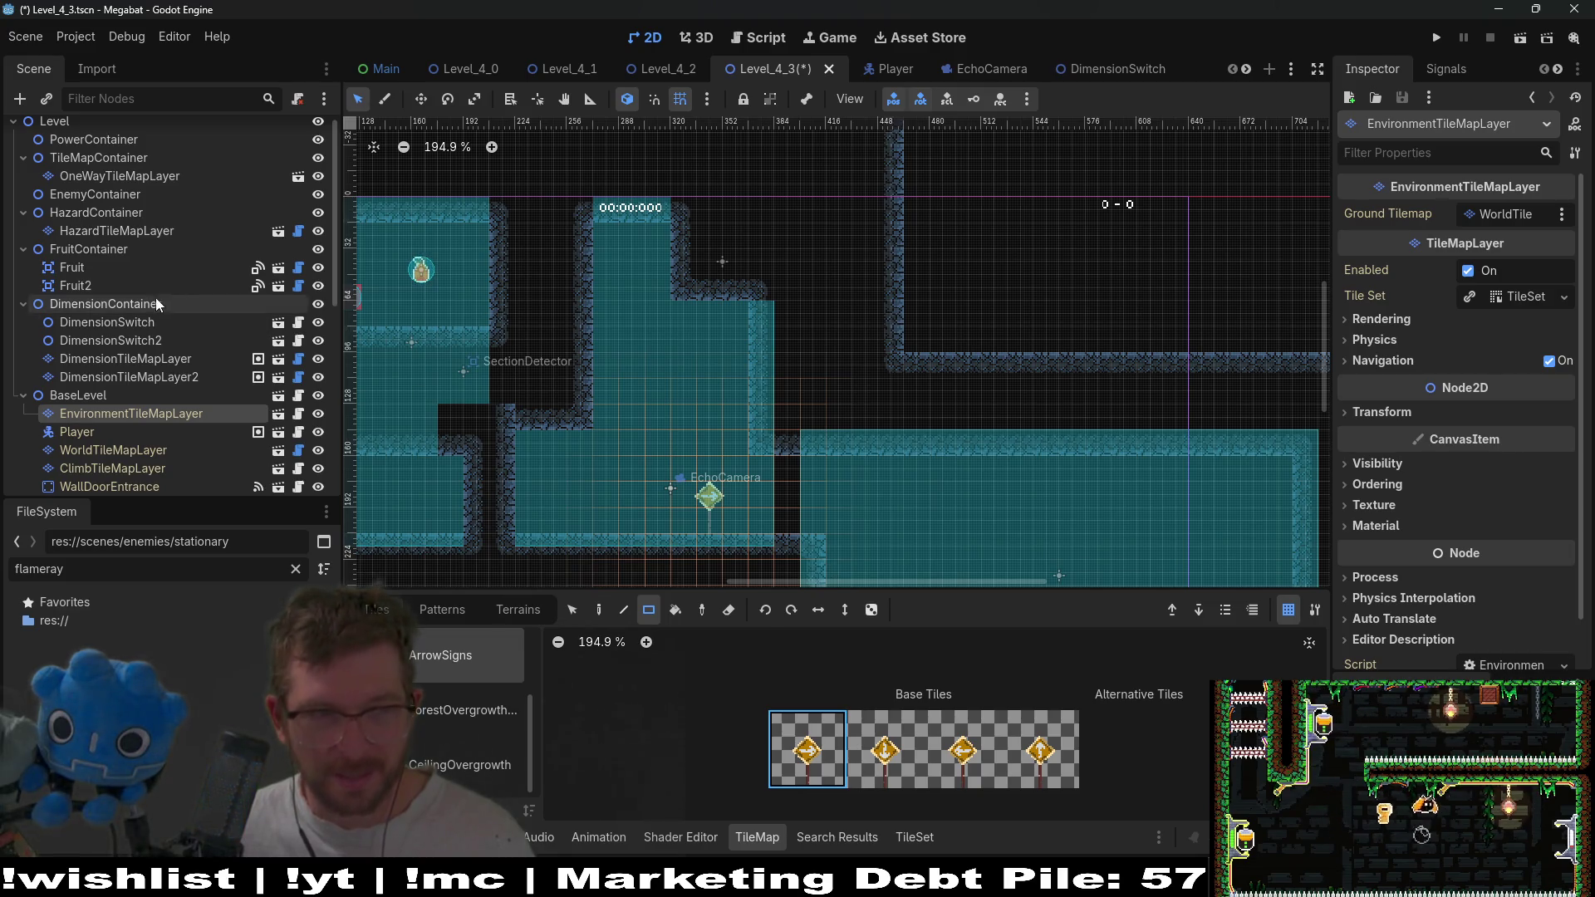
Switch to DimensionTileMapLayer and pick a cave tile from the false_cave atlas.
{"action": "left_click", "coordinate": [161, 380]}
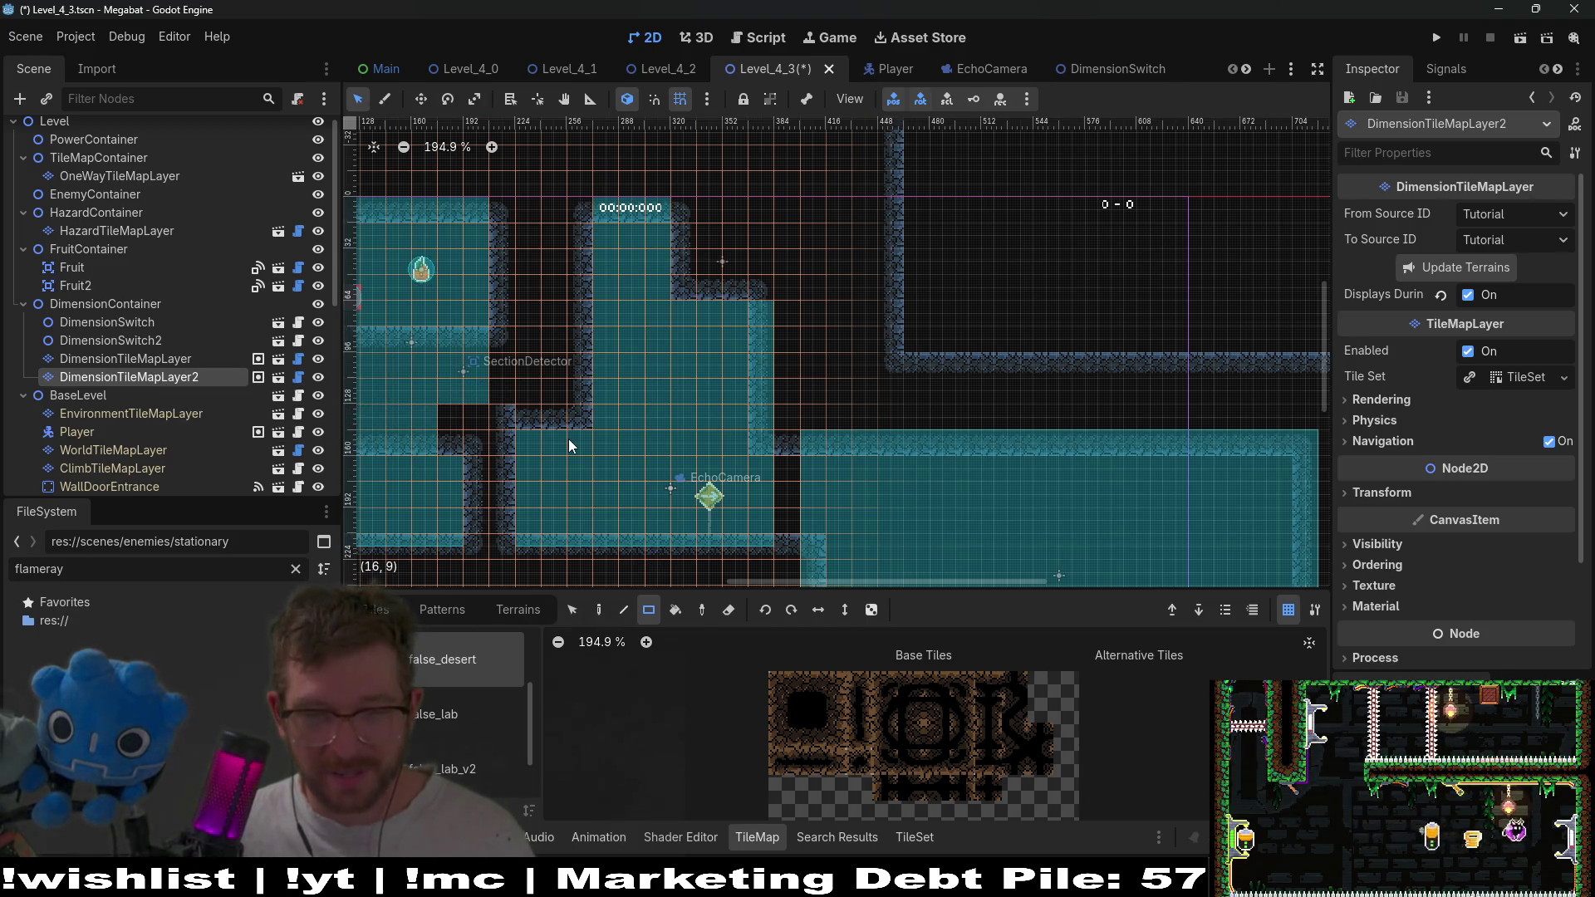
{"action": "left_click", "coordinate": [152, 363]}
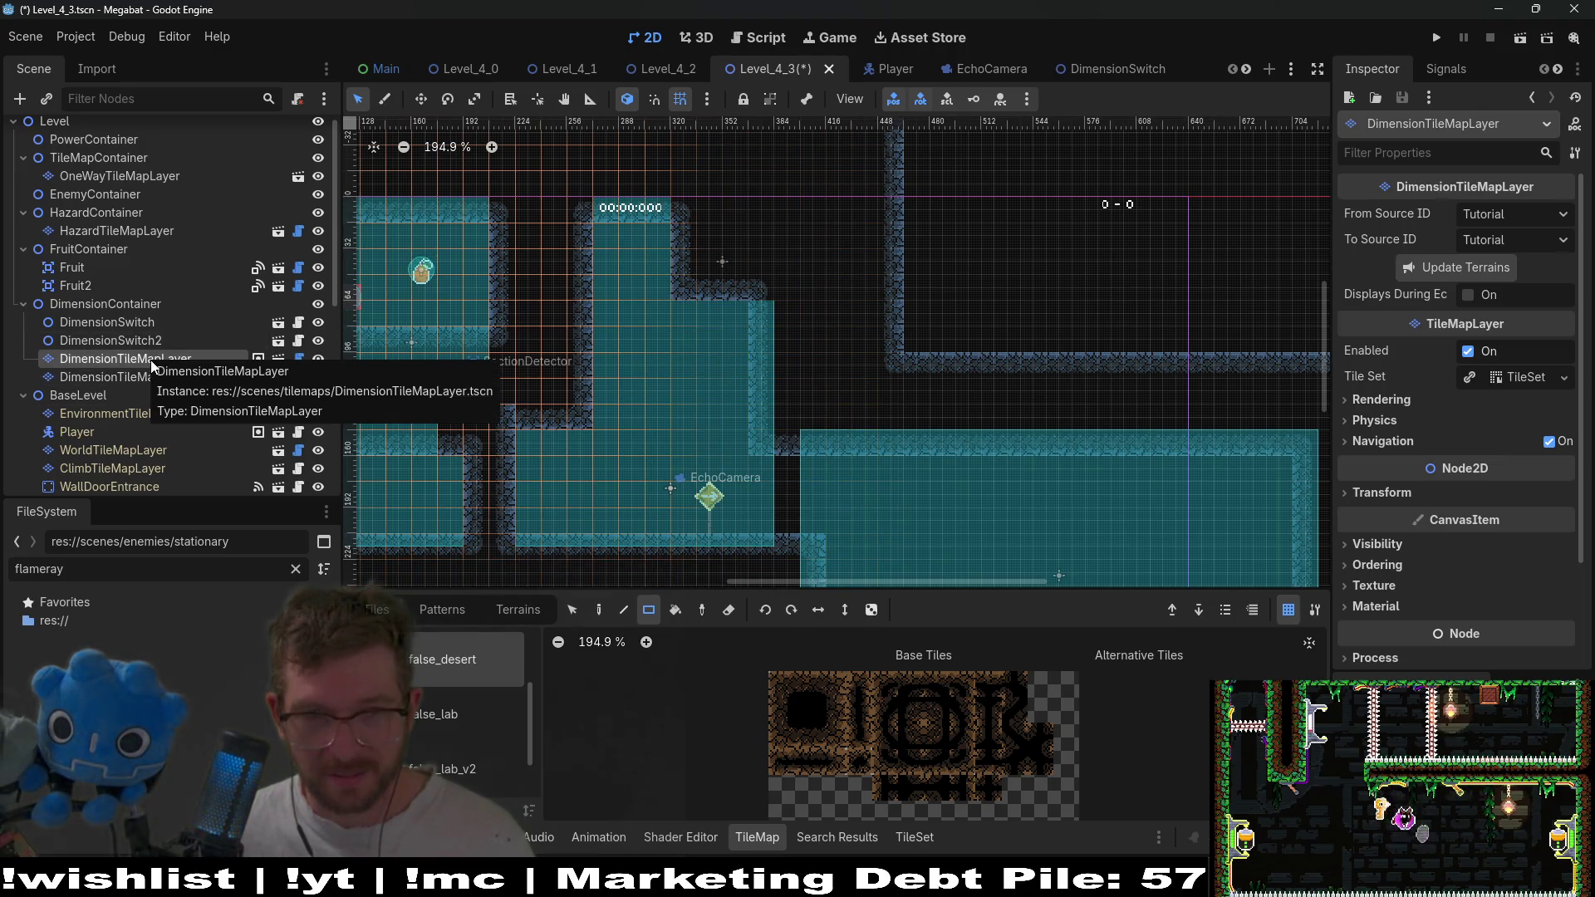
{"action": "scroll", "coordinate": [485, 651], "scroll_direction": "down", "scroll_amount": 1}
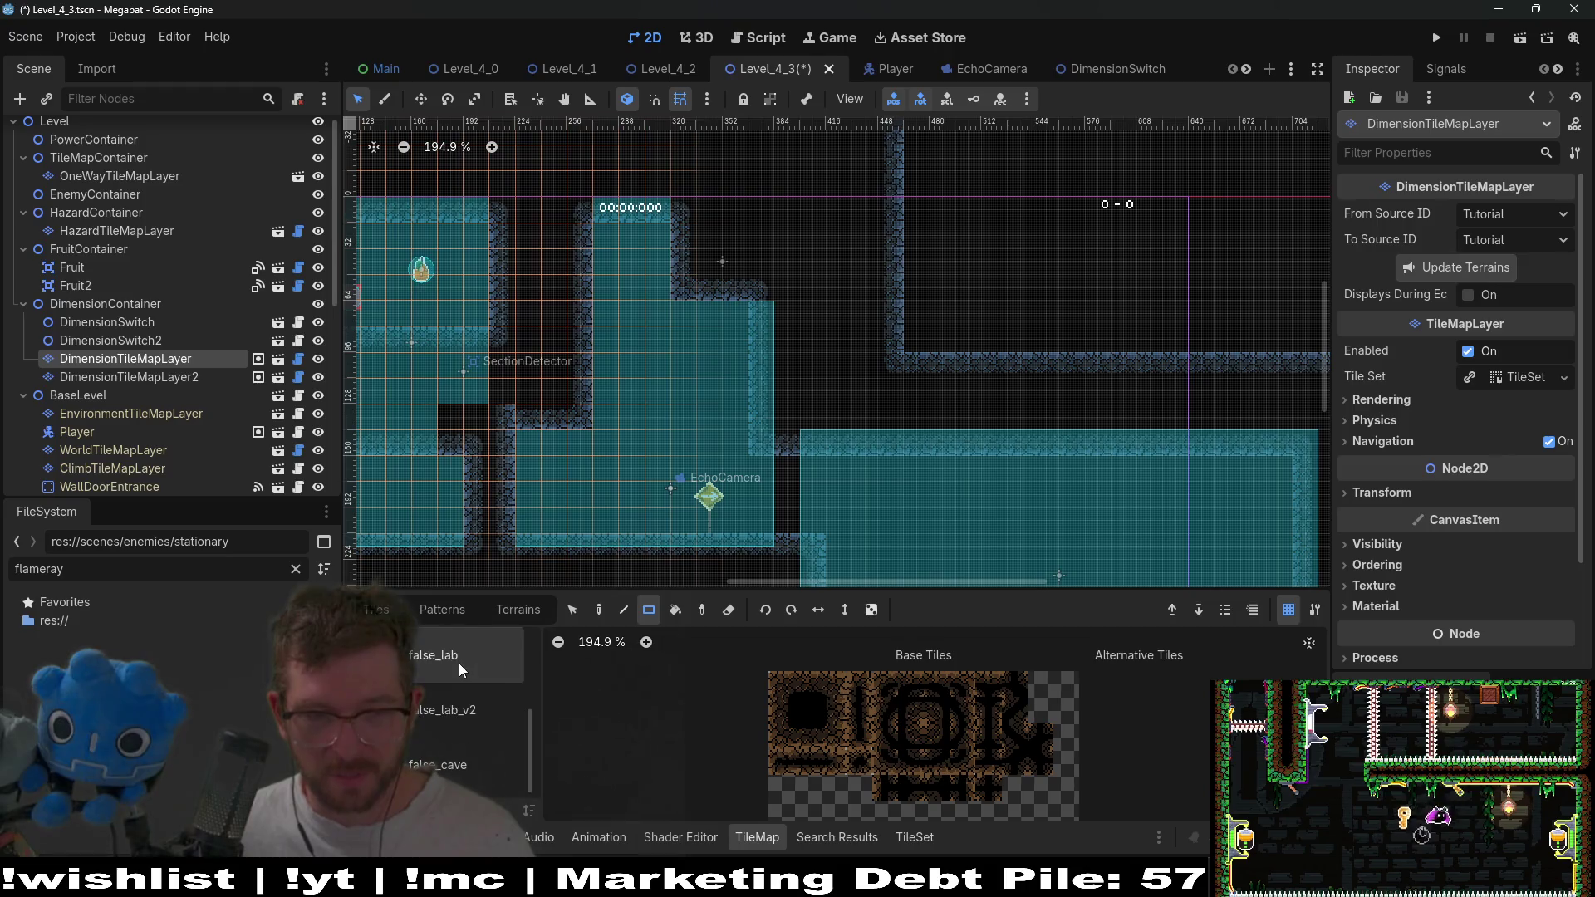
{"action": "left_click", "coordinate": [462, 764]}
{"action": "left_click", "coordinate": [806, 706]}
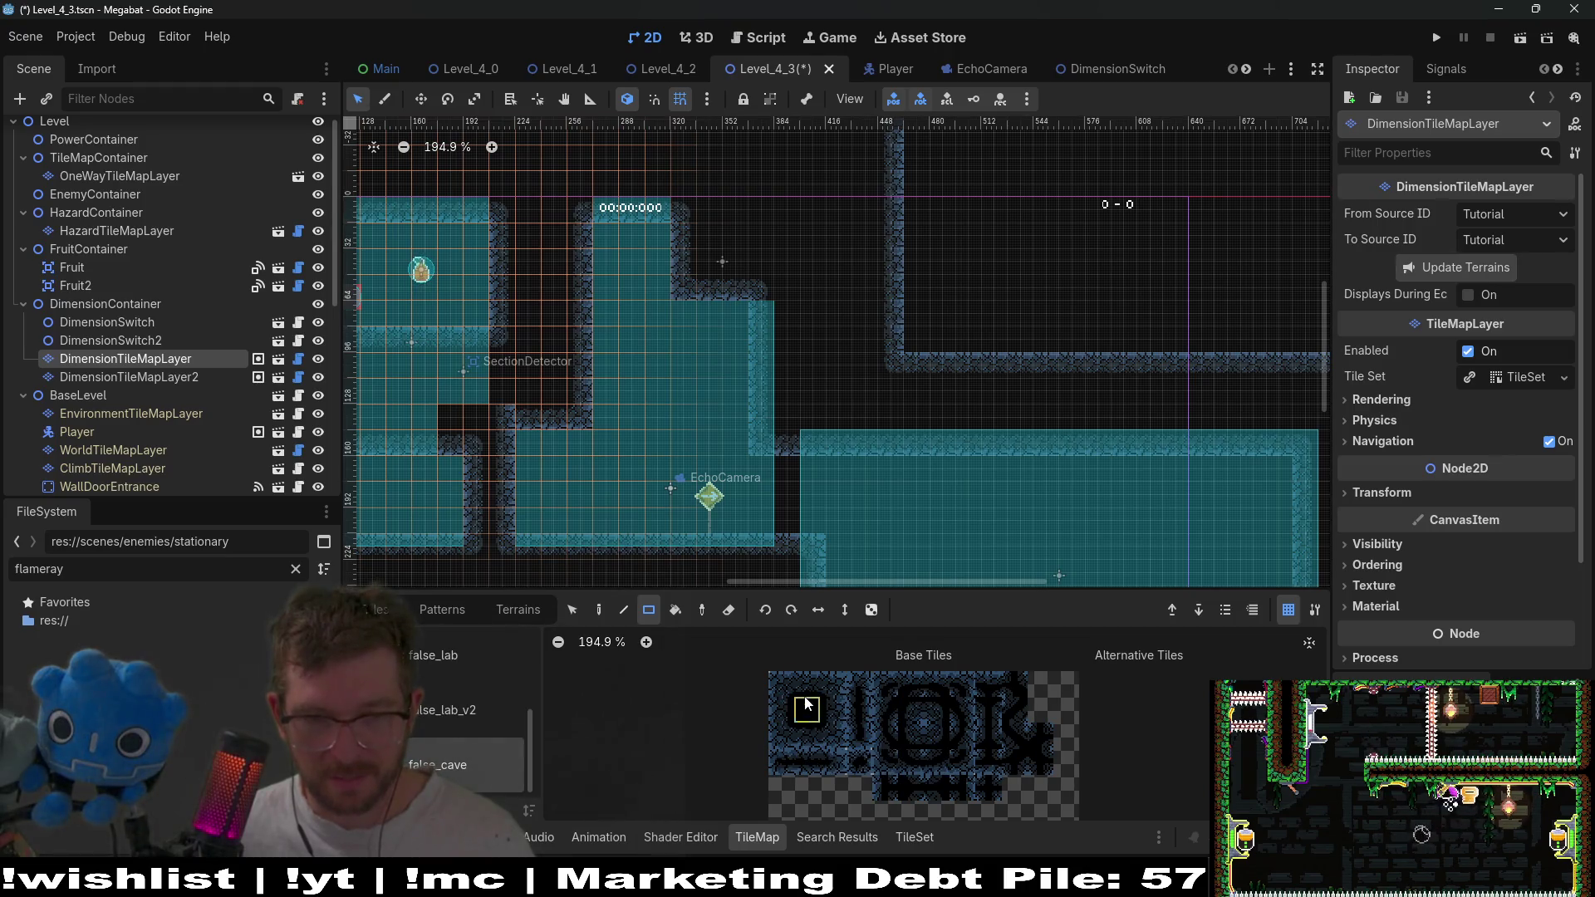
{"action": "scroll", "coordinate": [671, 520], "scroll_direction": "up", "scroll_amount": 4}
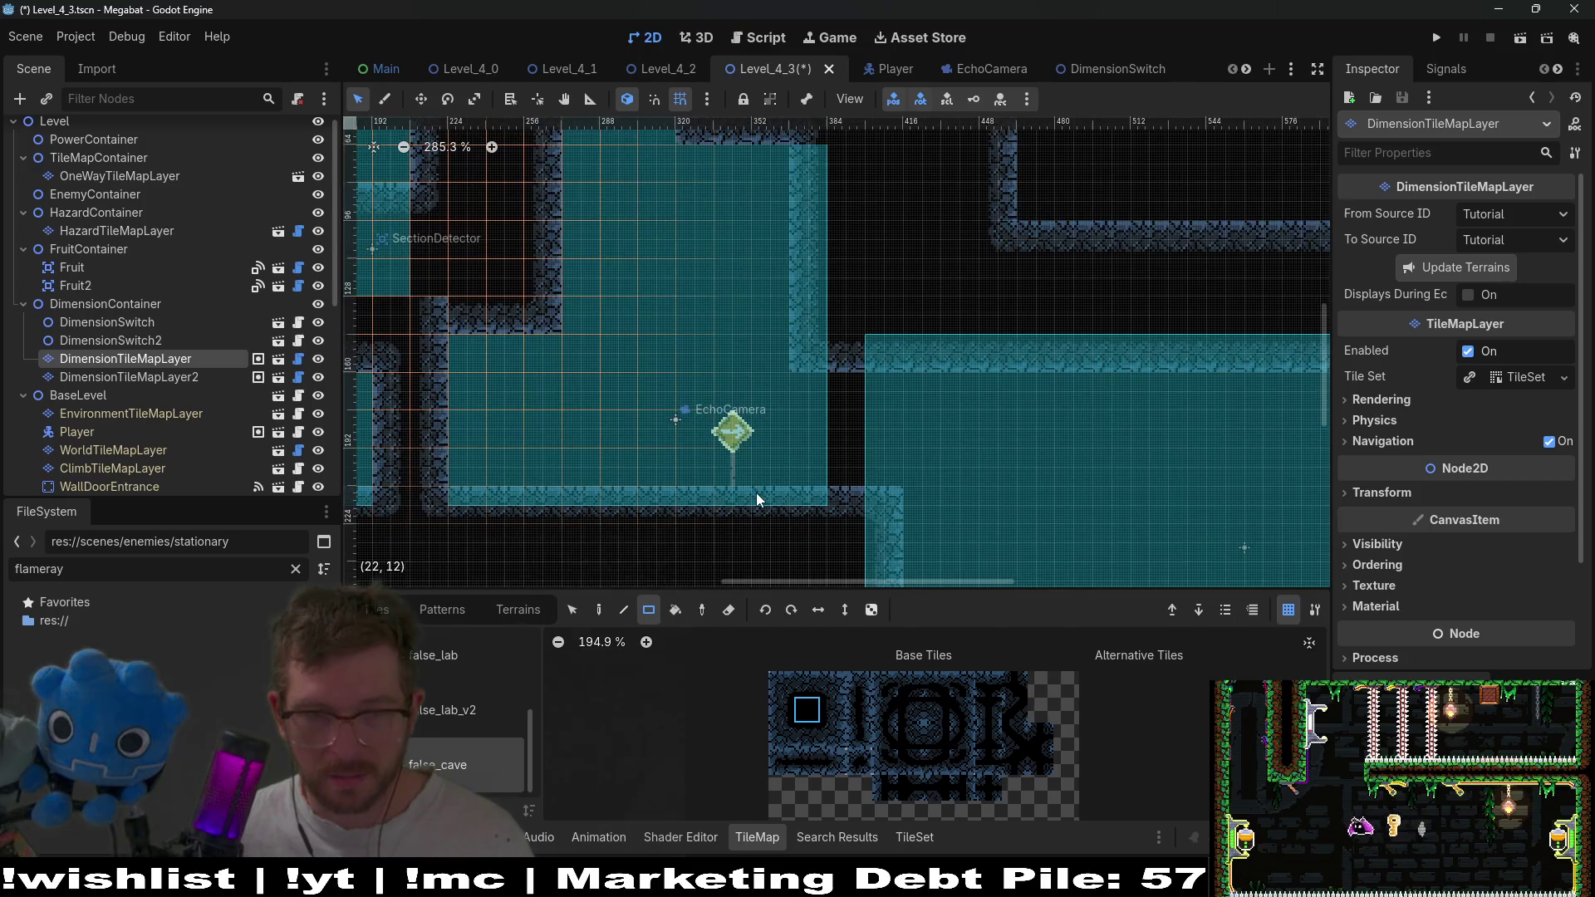
Paint false_cave tiles around EchoCamera: a floor strip, a capped column, a 2x2 block and wall tiles.
{"action": "left_click_drag", "start_coordinate": [708, 504], "coordinate": [709, 504]}
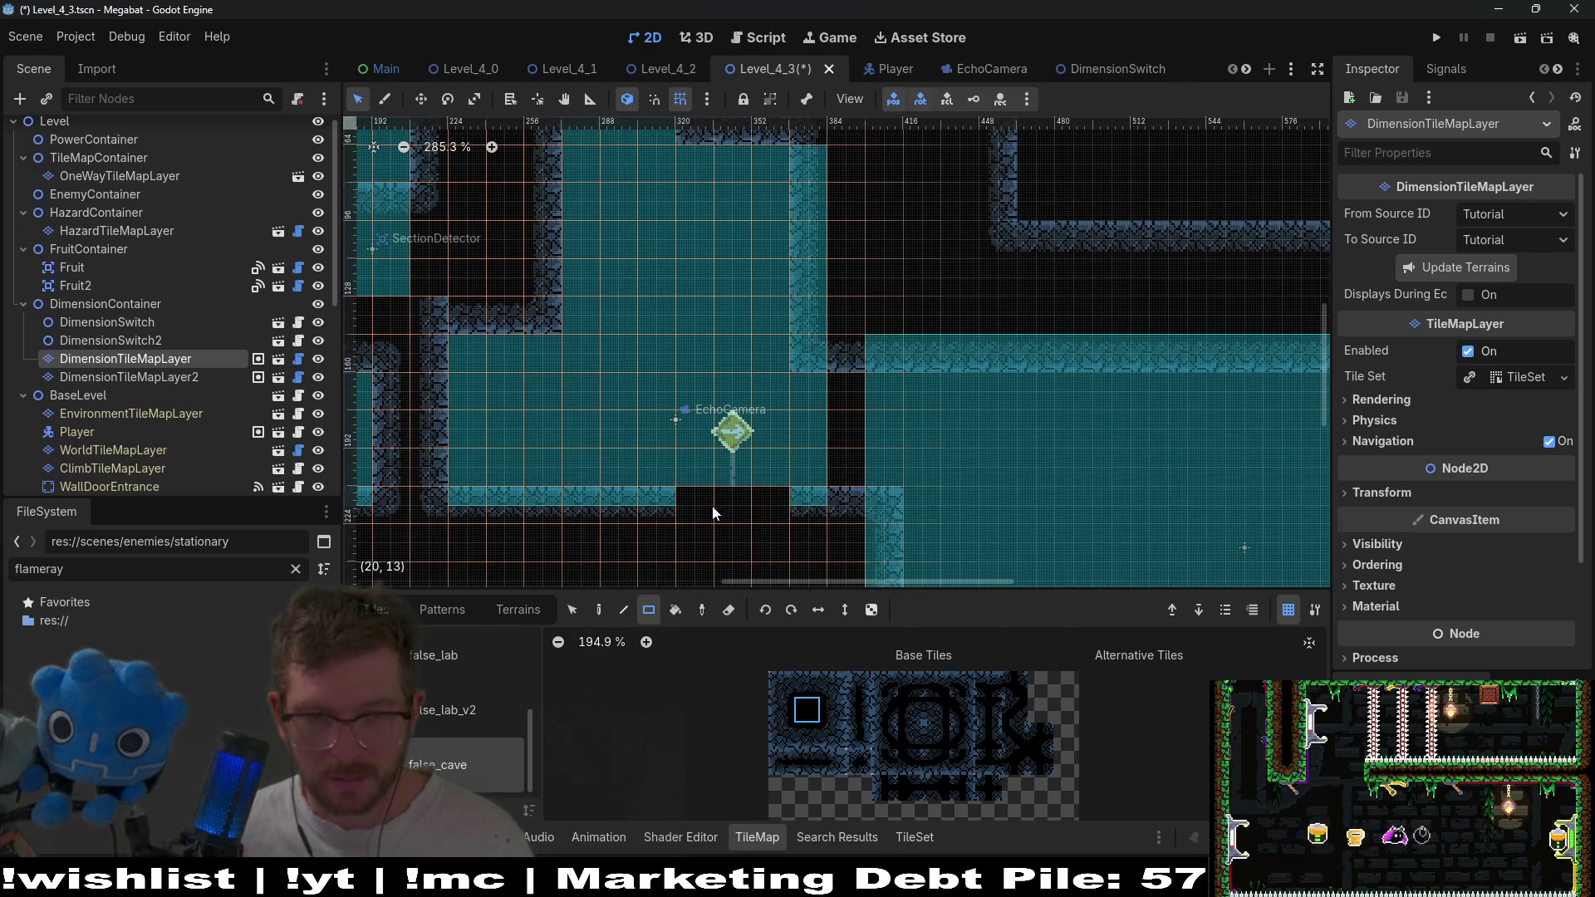
{"action": "left_click", "coordinate": [784, 702]}
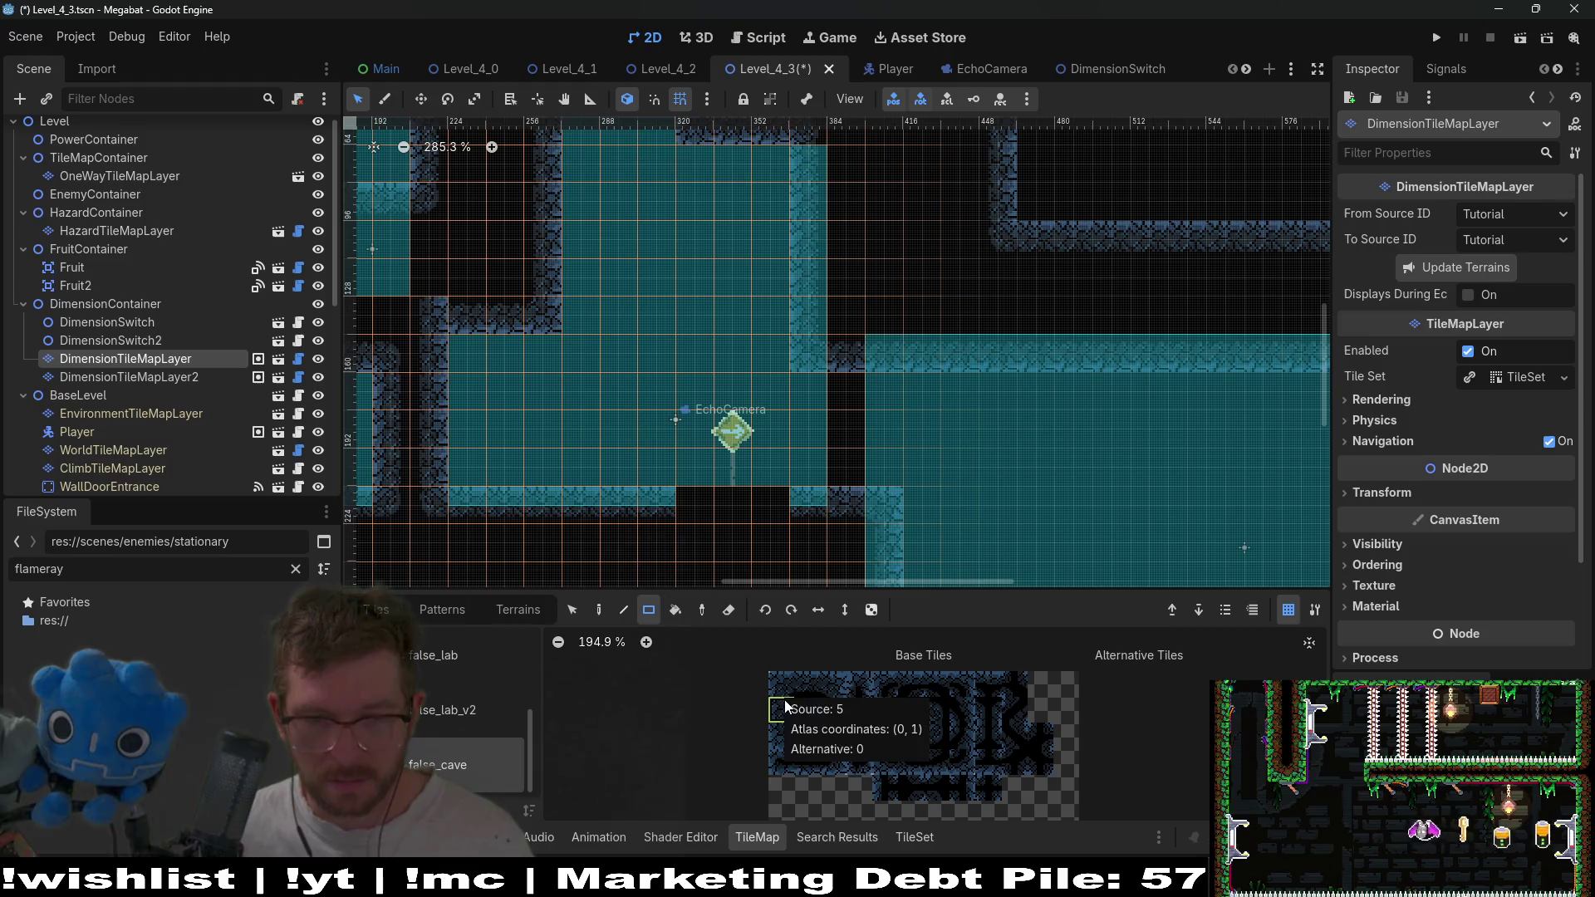
{"action": "left_click_drag", "start_coordinate": [696, 460], "coordinate": [695, 406]}
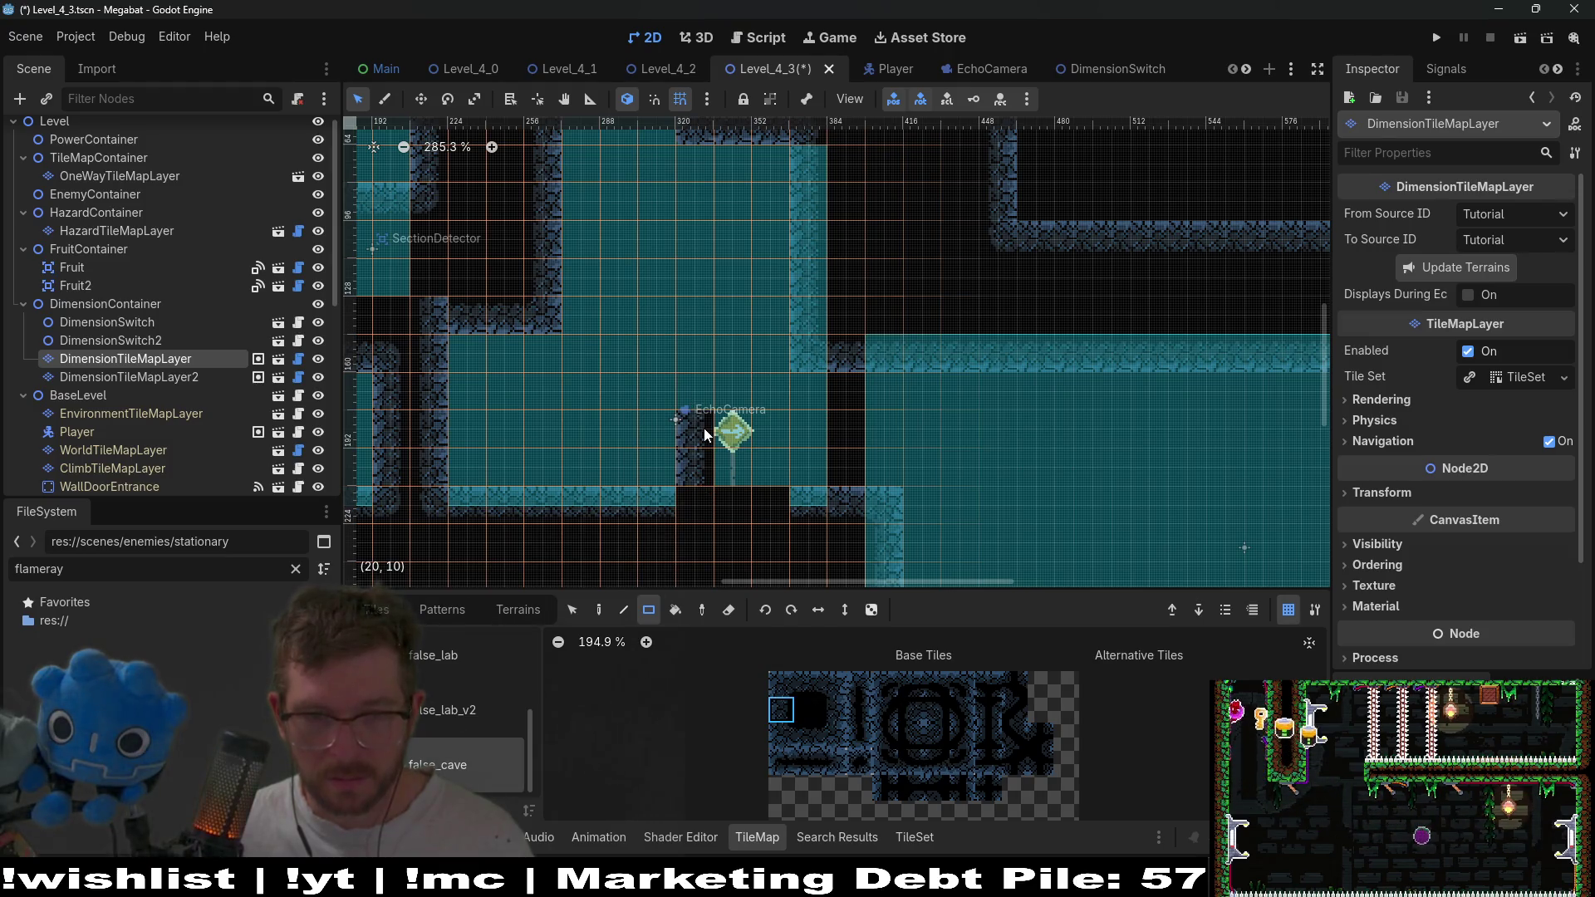
{"action": "left_click", "coordinate": [781, 683]}
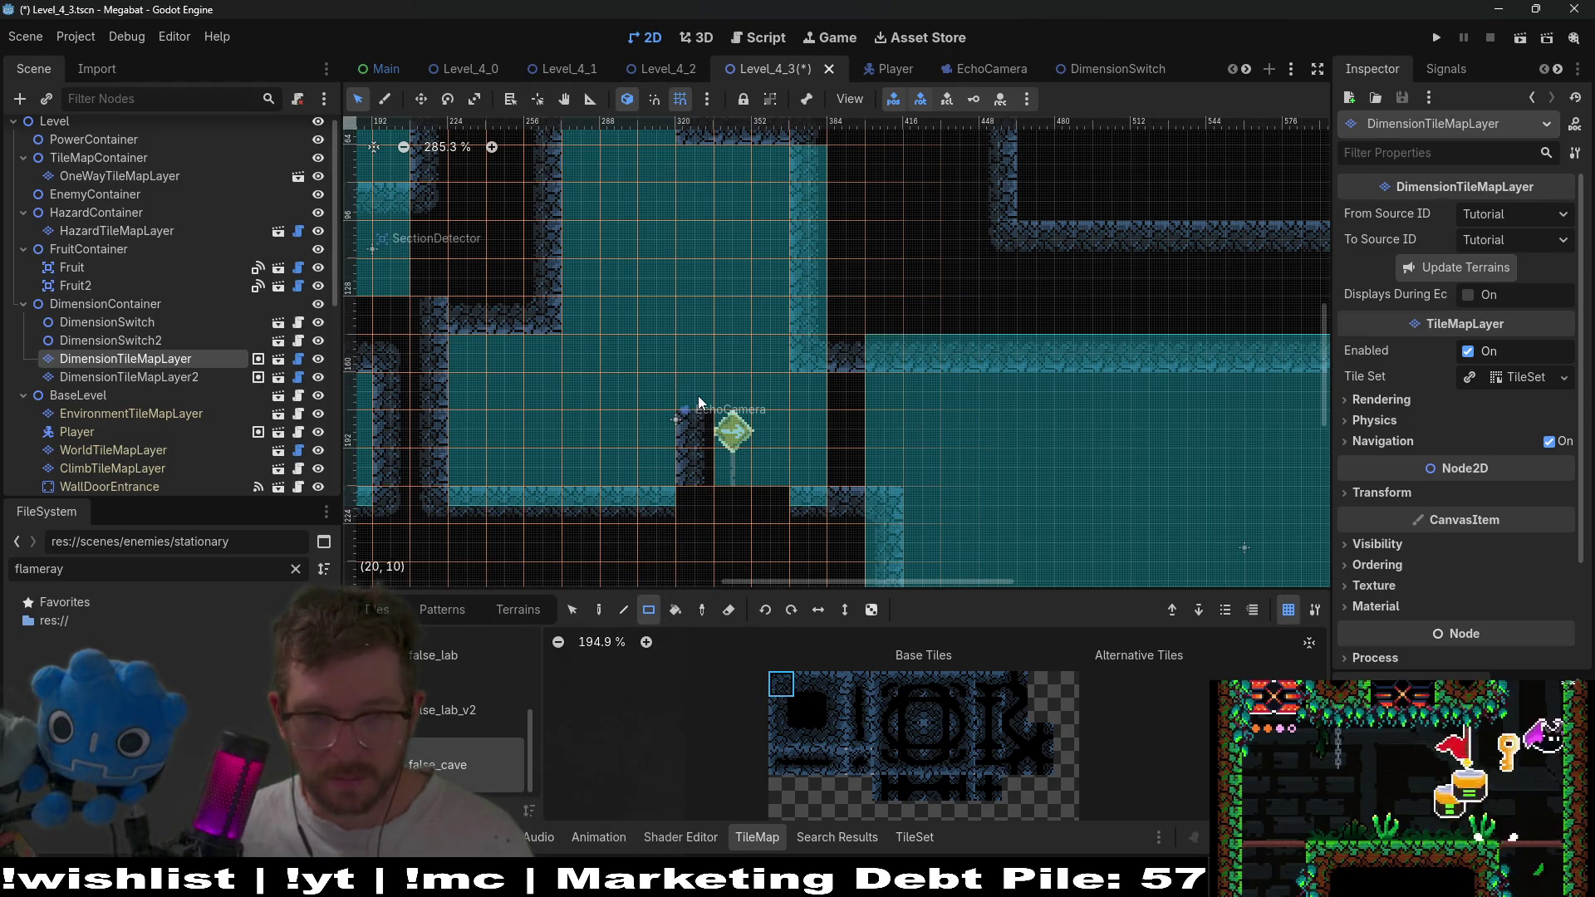
{"action": "left_click_drag", "start_coordinate": [696, 391], "coordinate": [696, 390]}
{"action": "left_click", "coordinate": [807, 683]}
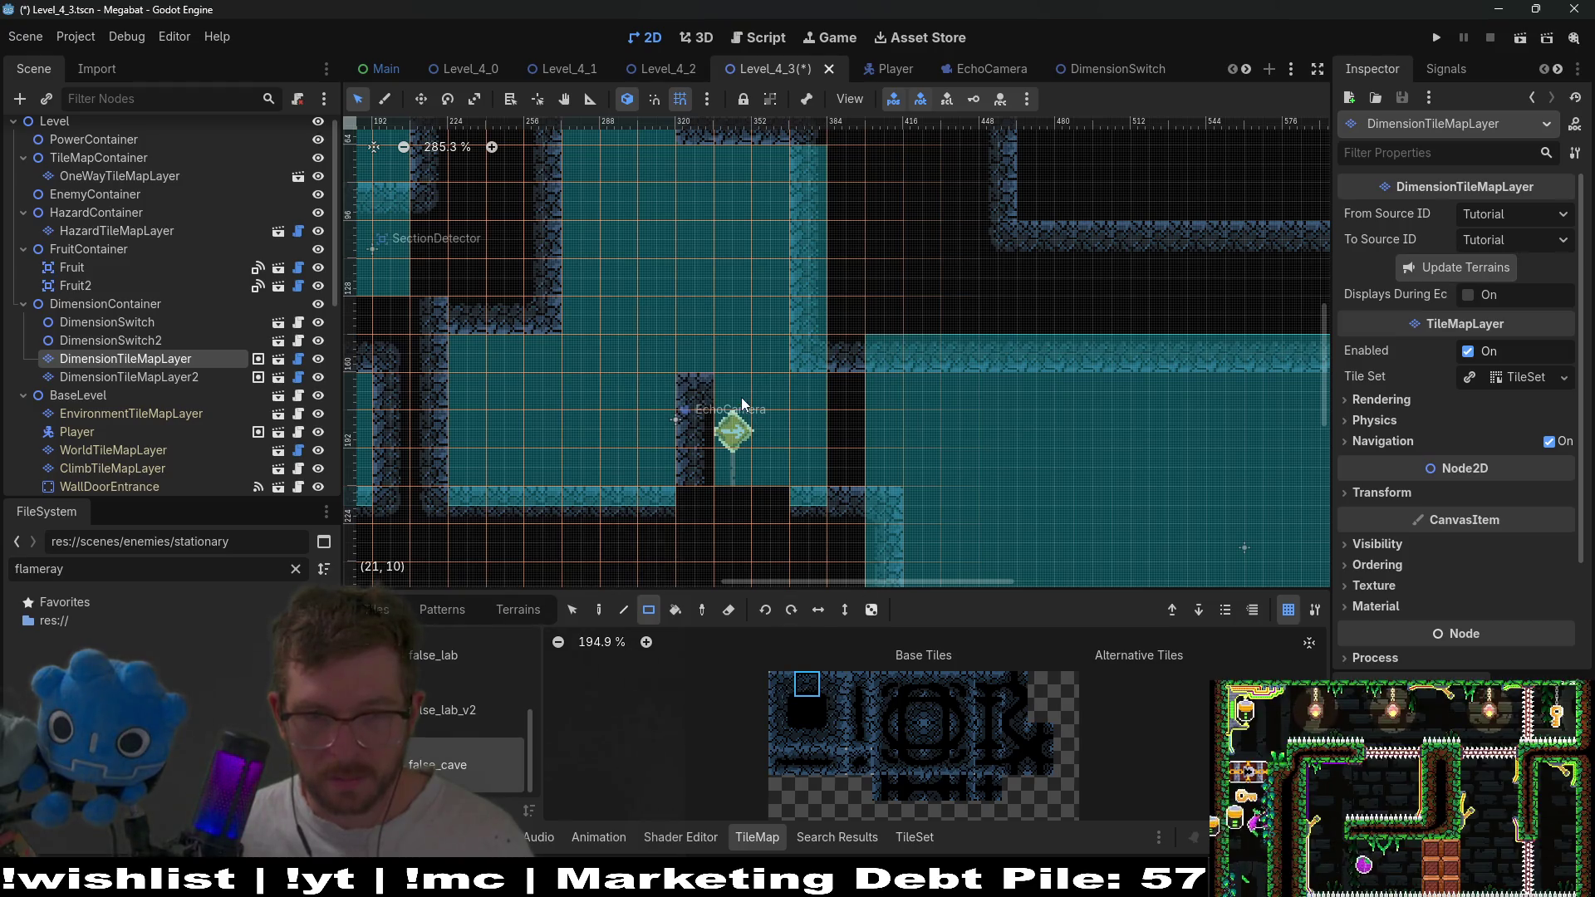
{"action": "left_click", "coordinate": [765, 396]}
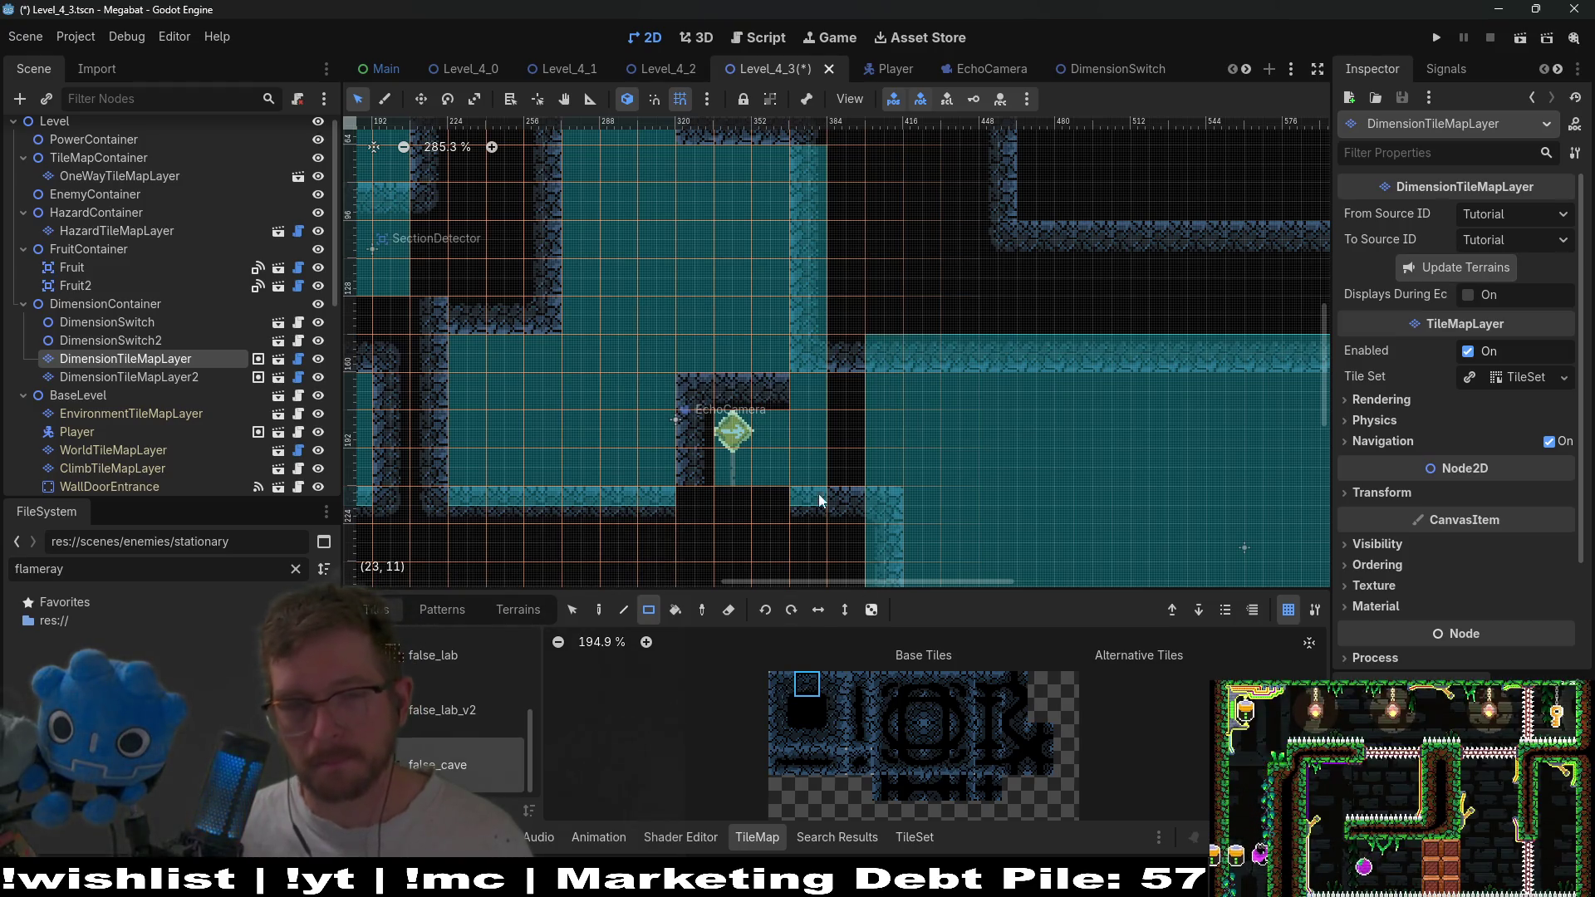
{"action": "left_click", "coordinate": [803, 710]}
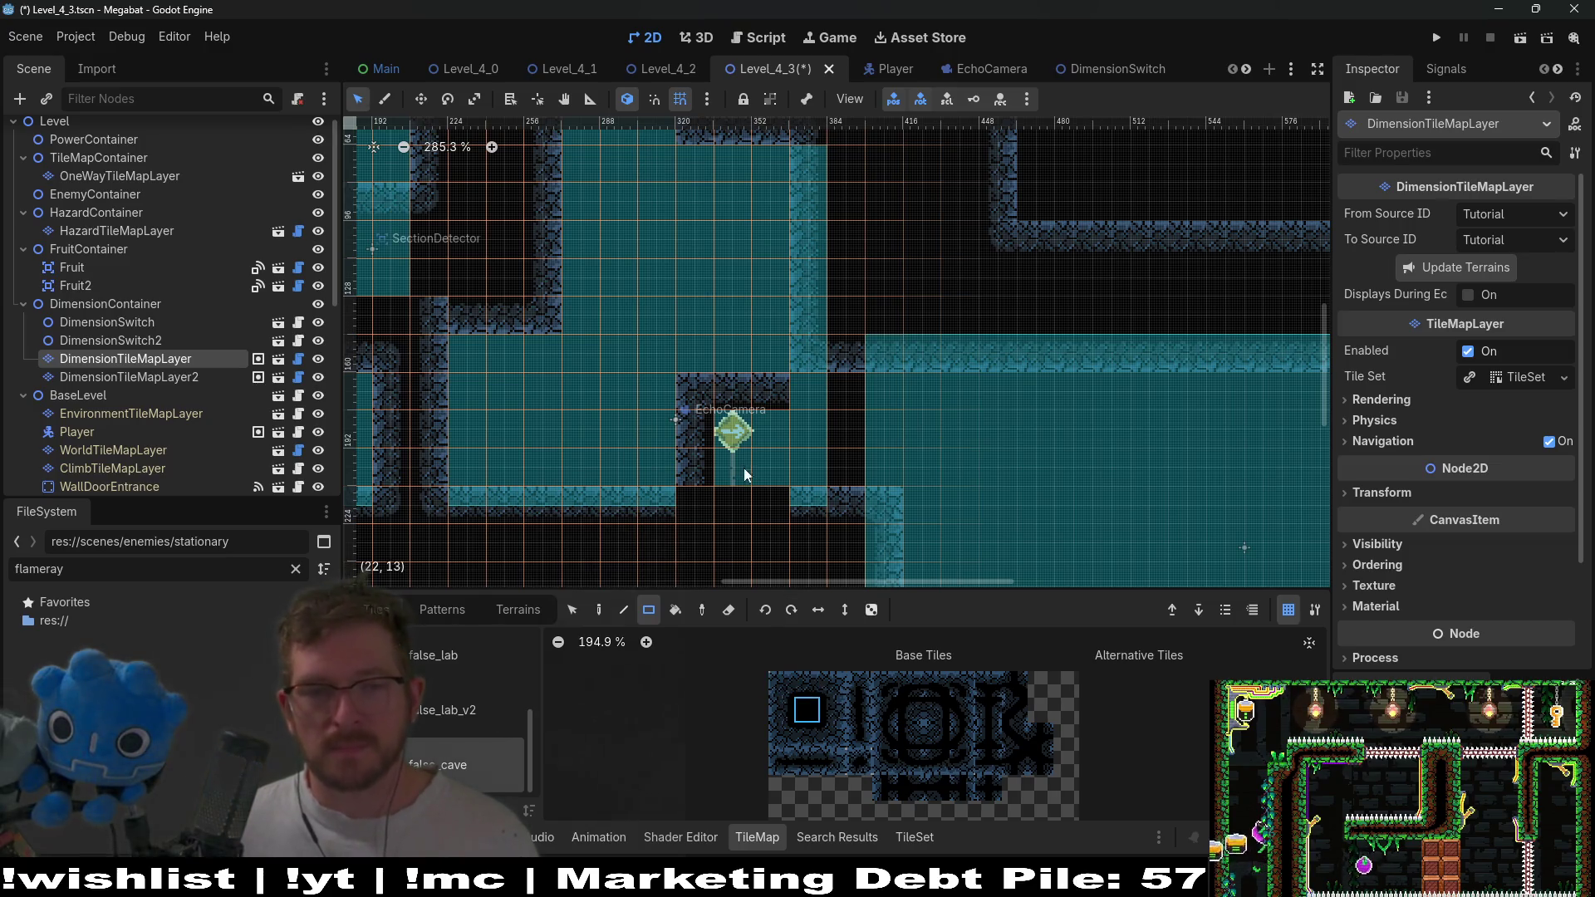
{"action": "left_click_drag", "start_coordinate": [752, 455], "coordinate": [771, 470]}
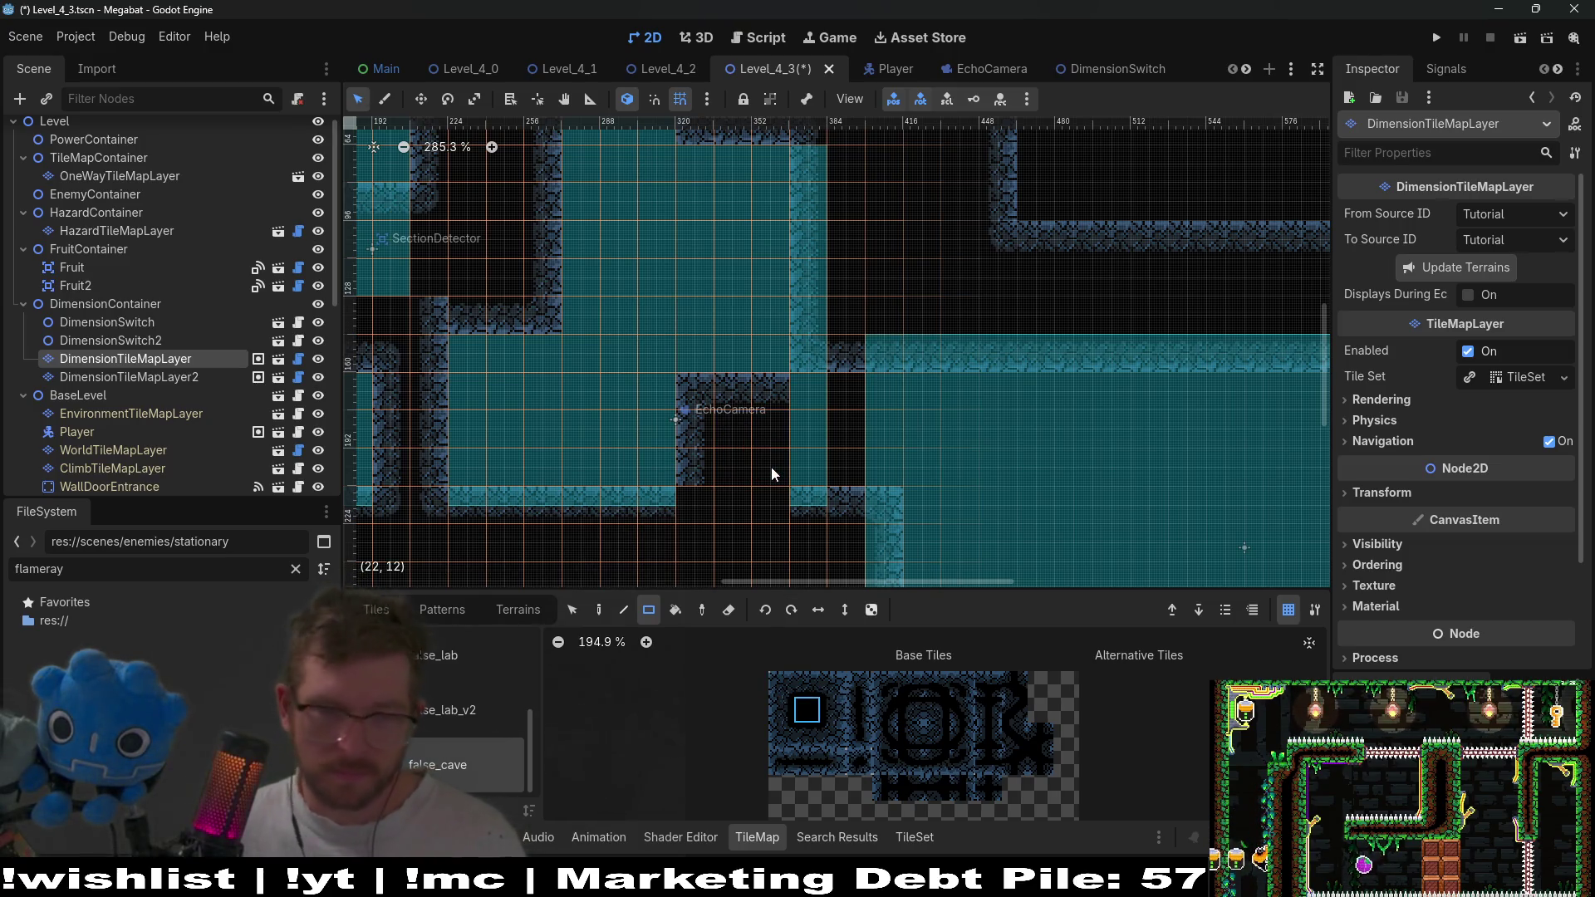
{"action": "mouse_move", "coordinate": [802, 403]}
{"action": "left_mouse_down"}
{"action": "mouse_move", "coordinate": [818, 446]}
{"action": "mouse_move", "coordinate": [887, 471]}
{"action": "left_mouse_up"}
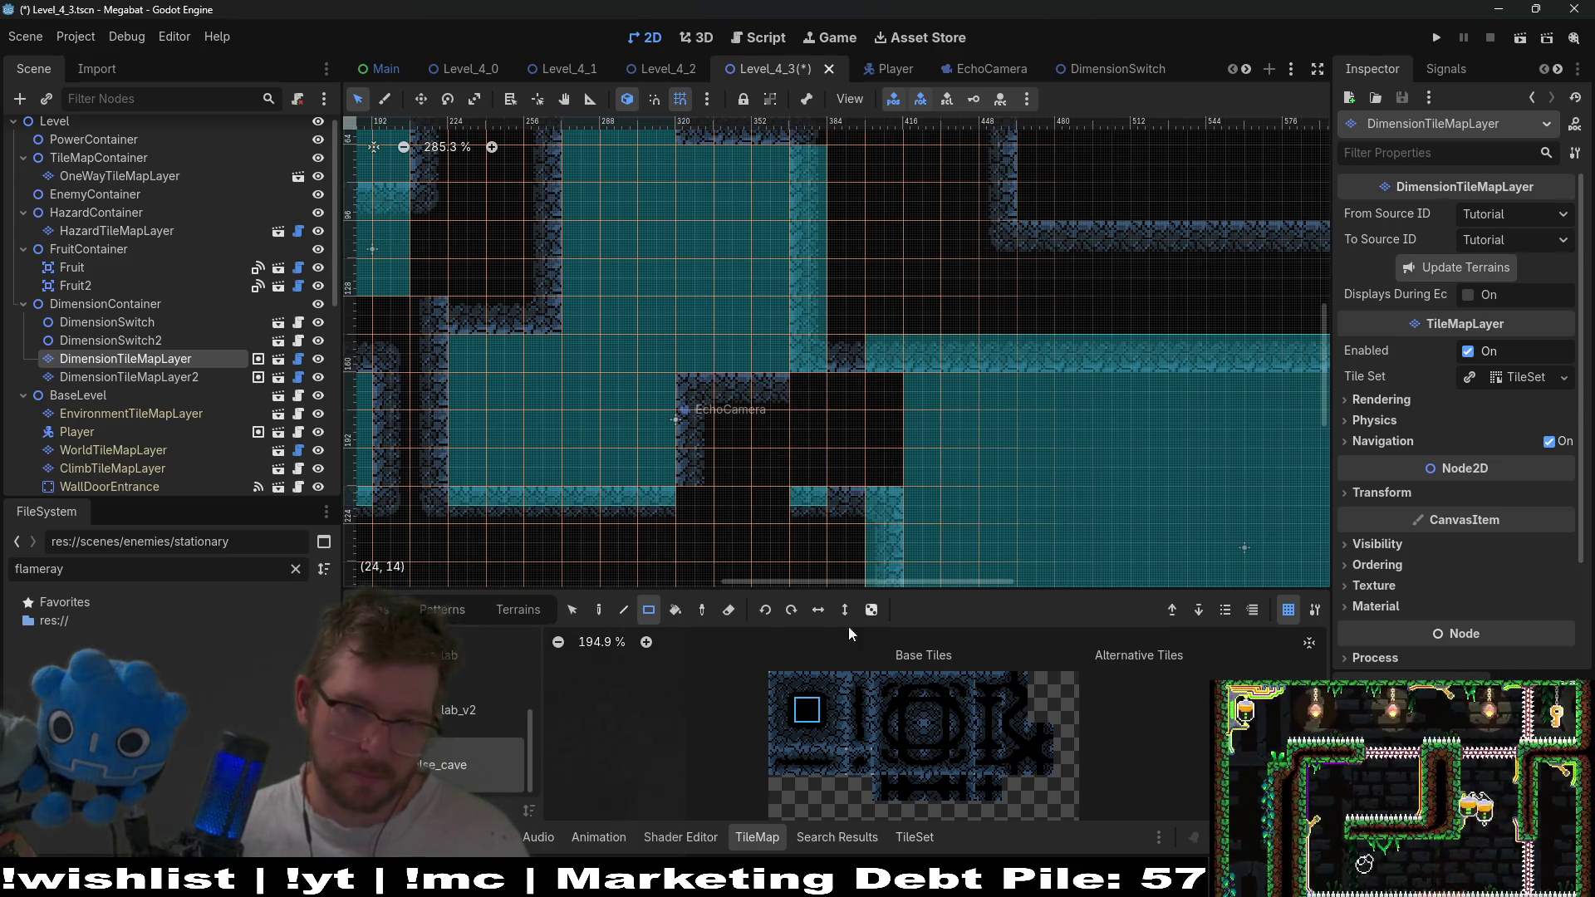
Paint a two-tile strip of stone tiles and erase the stone tiles beside the gap.
{"action": "left_click", "coordinate": [945, 746]}
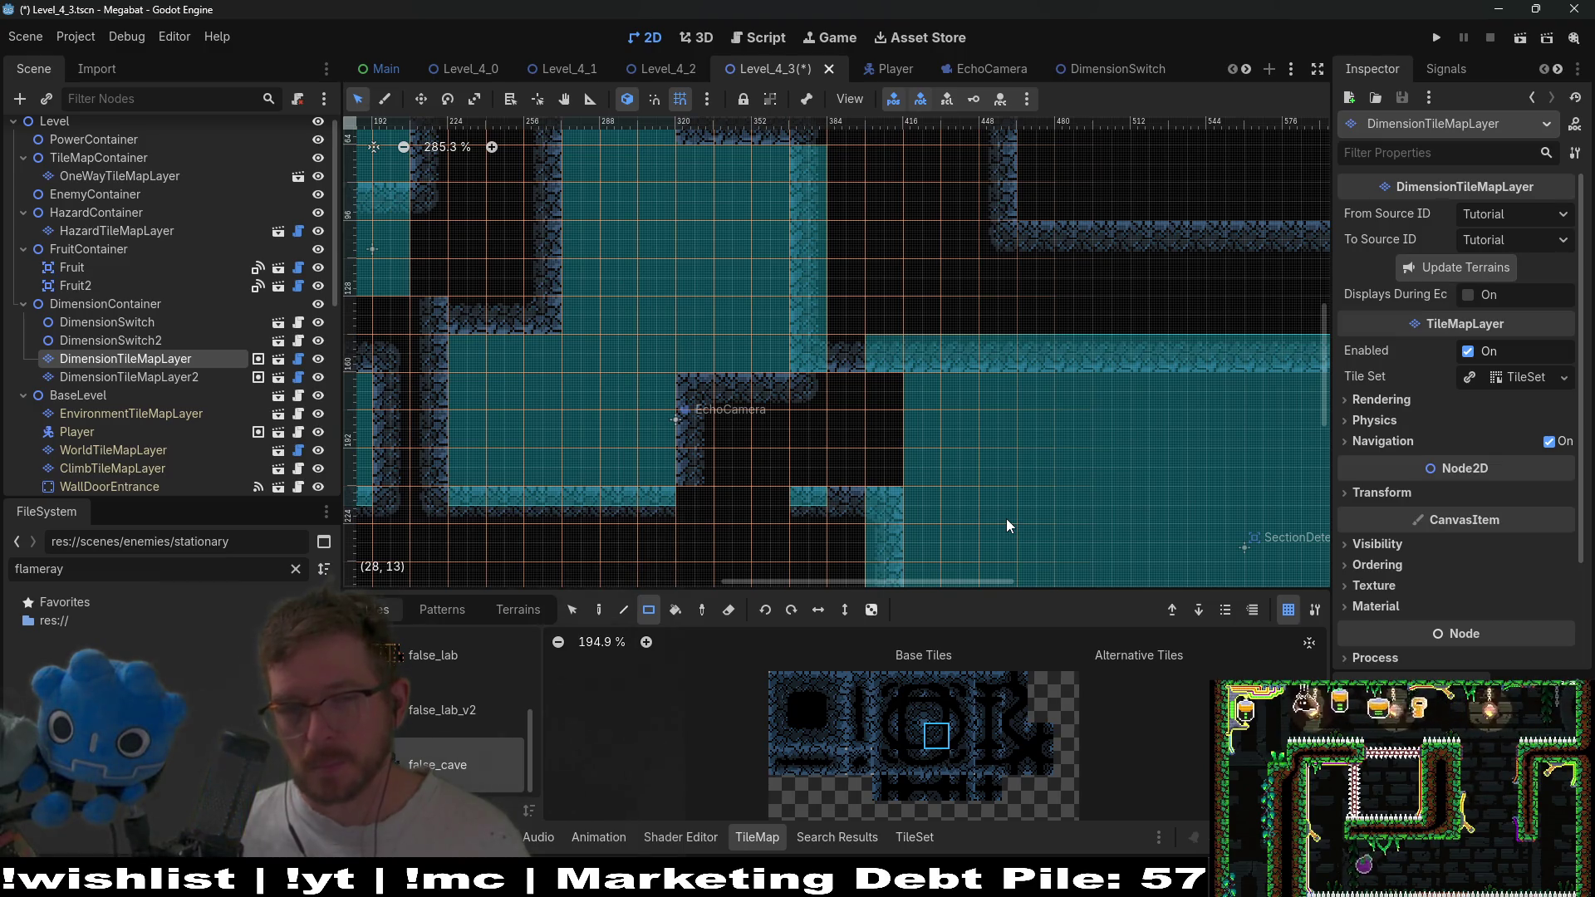
{"action": "left_click_drag", "start_coordinate": [999, 518], "coordinate": [959, 442]}
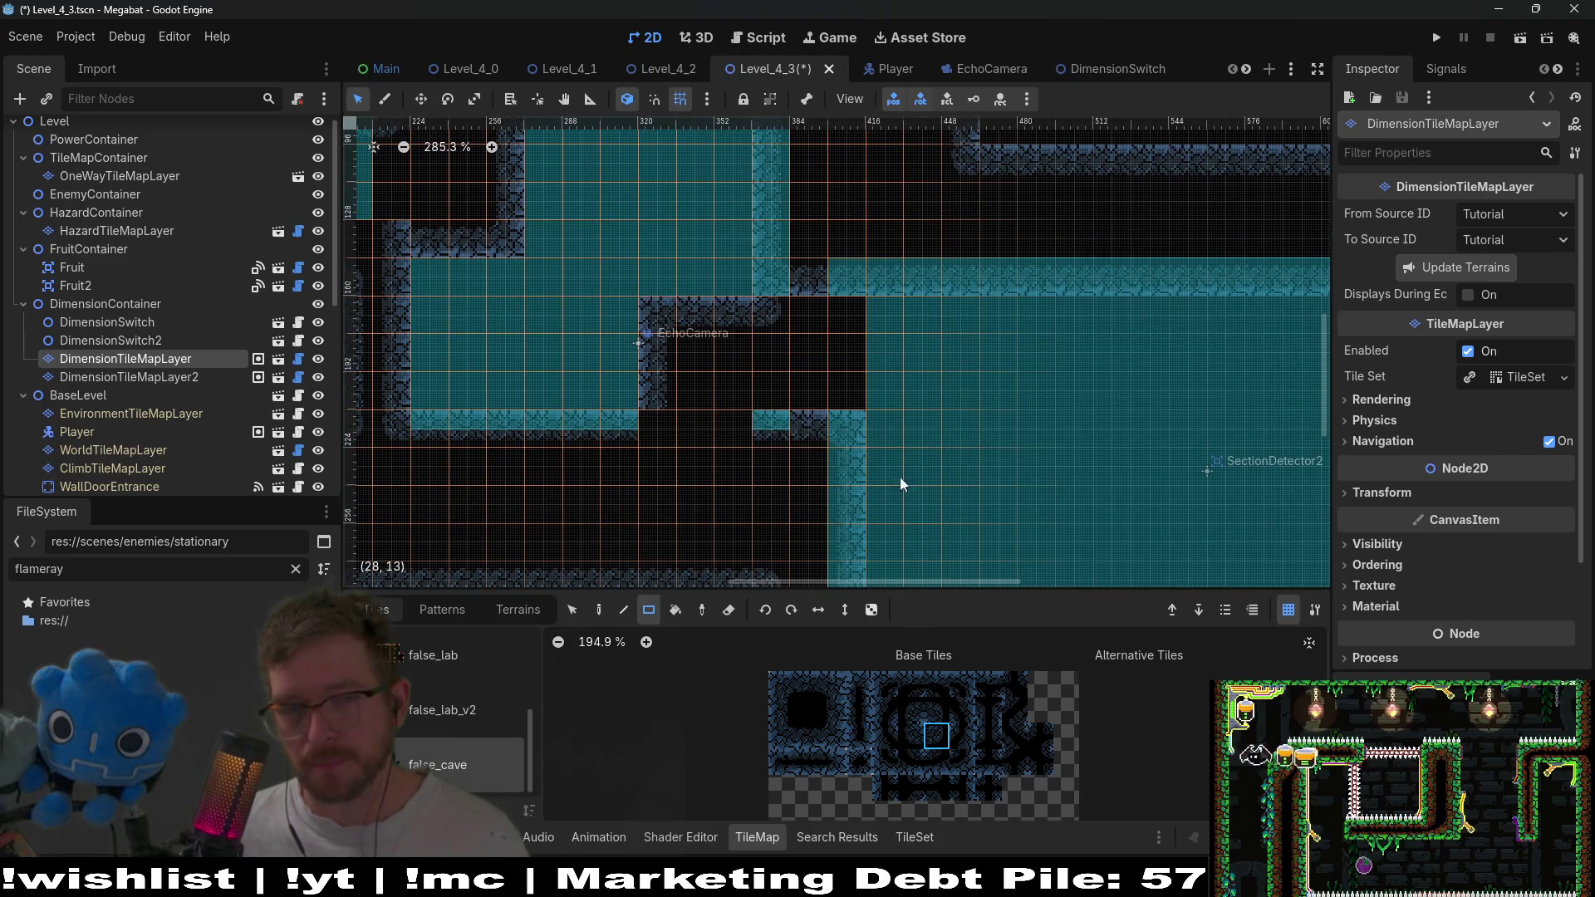
{"action": "left_click", "coordinate": [806, 710]}
{"action": "left_click_drag", "start_coordinate": [780, 437], "coordinate": [795, 435]}
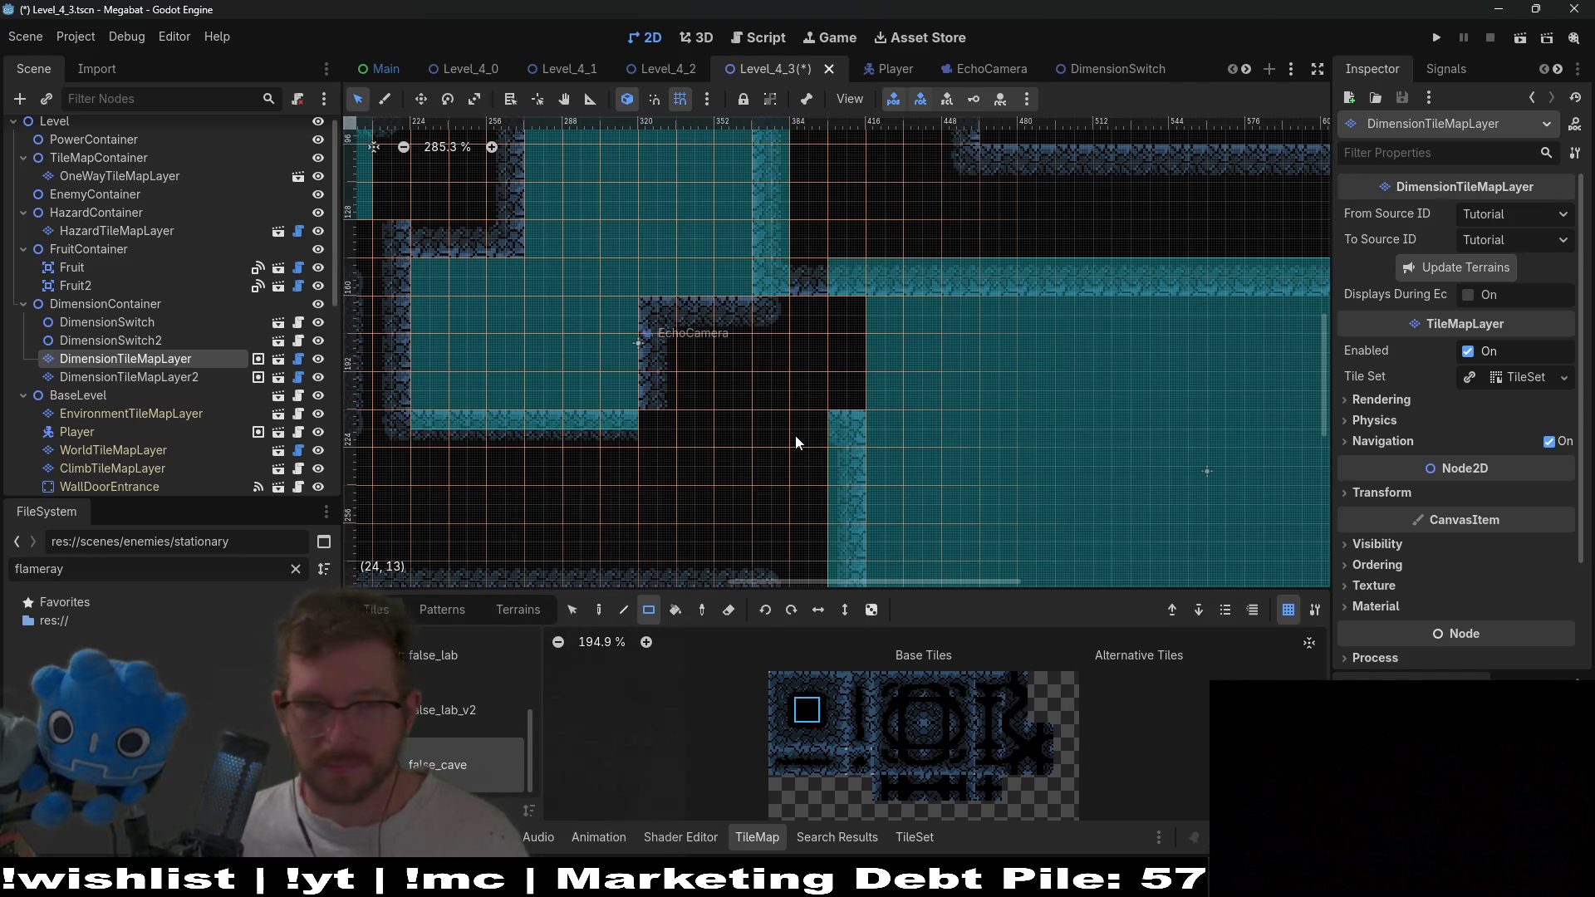
{"action": "right_click", "coordinate": [804, 295]}
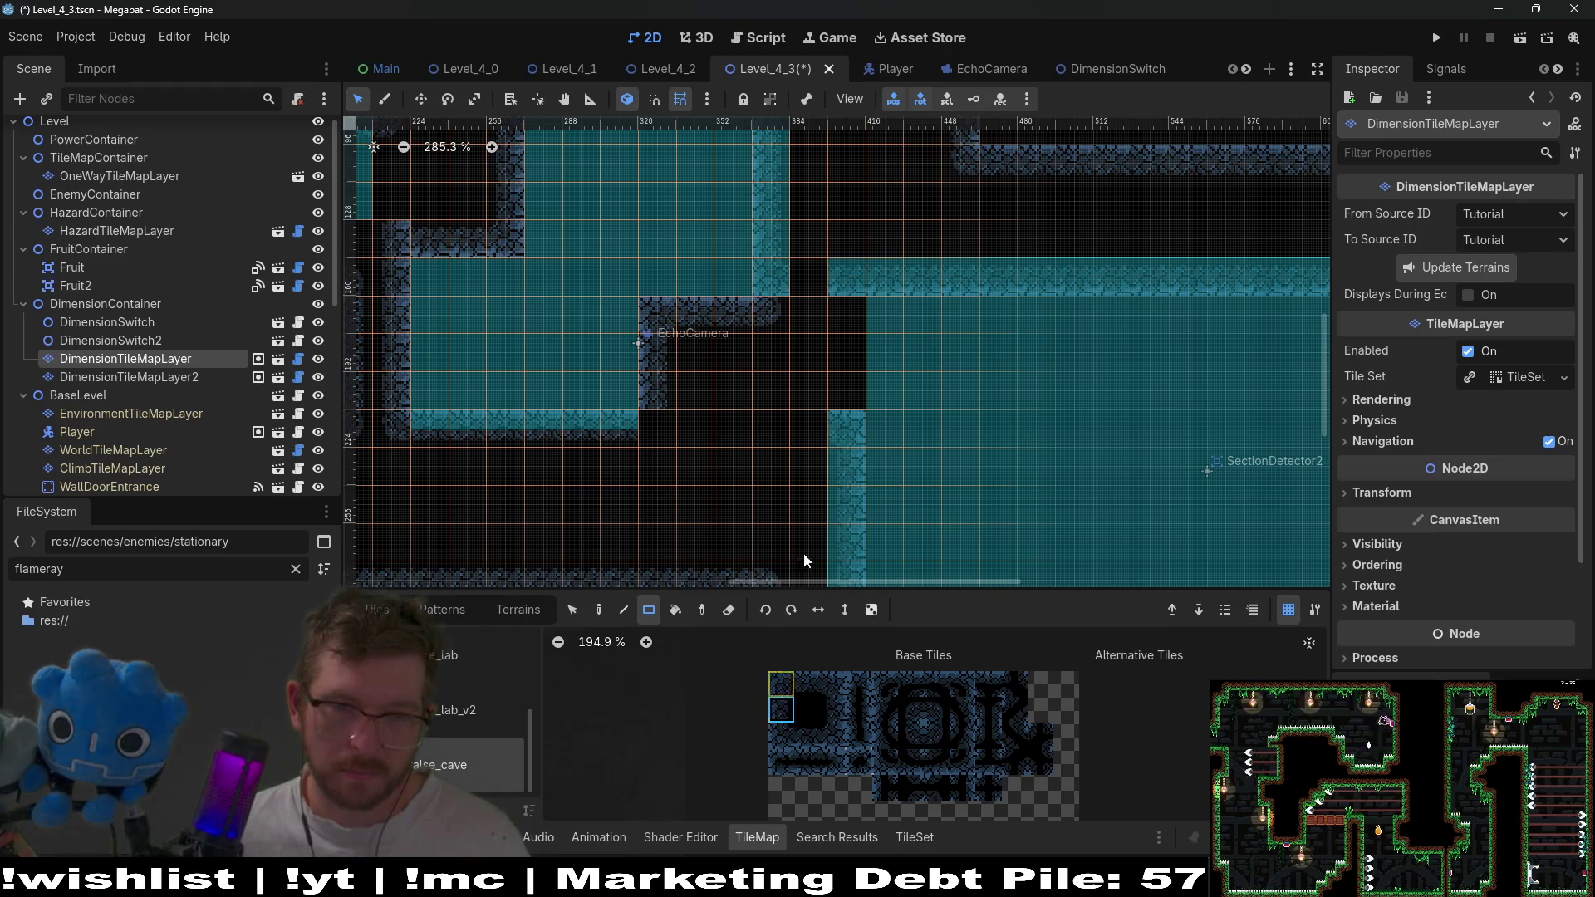
{"action": "left_click_drag", "start_coordinate": [784, 361], "coordinate": [840, 437]}
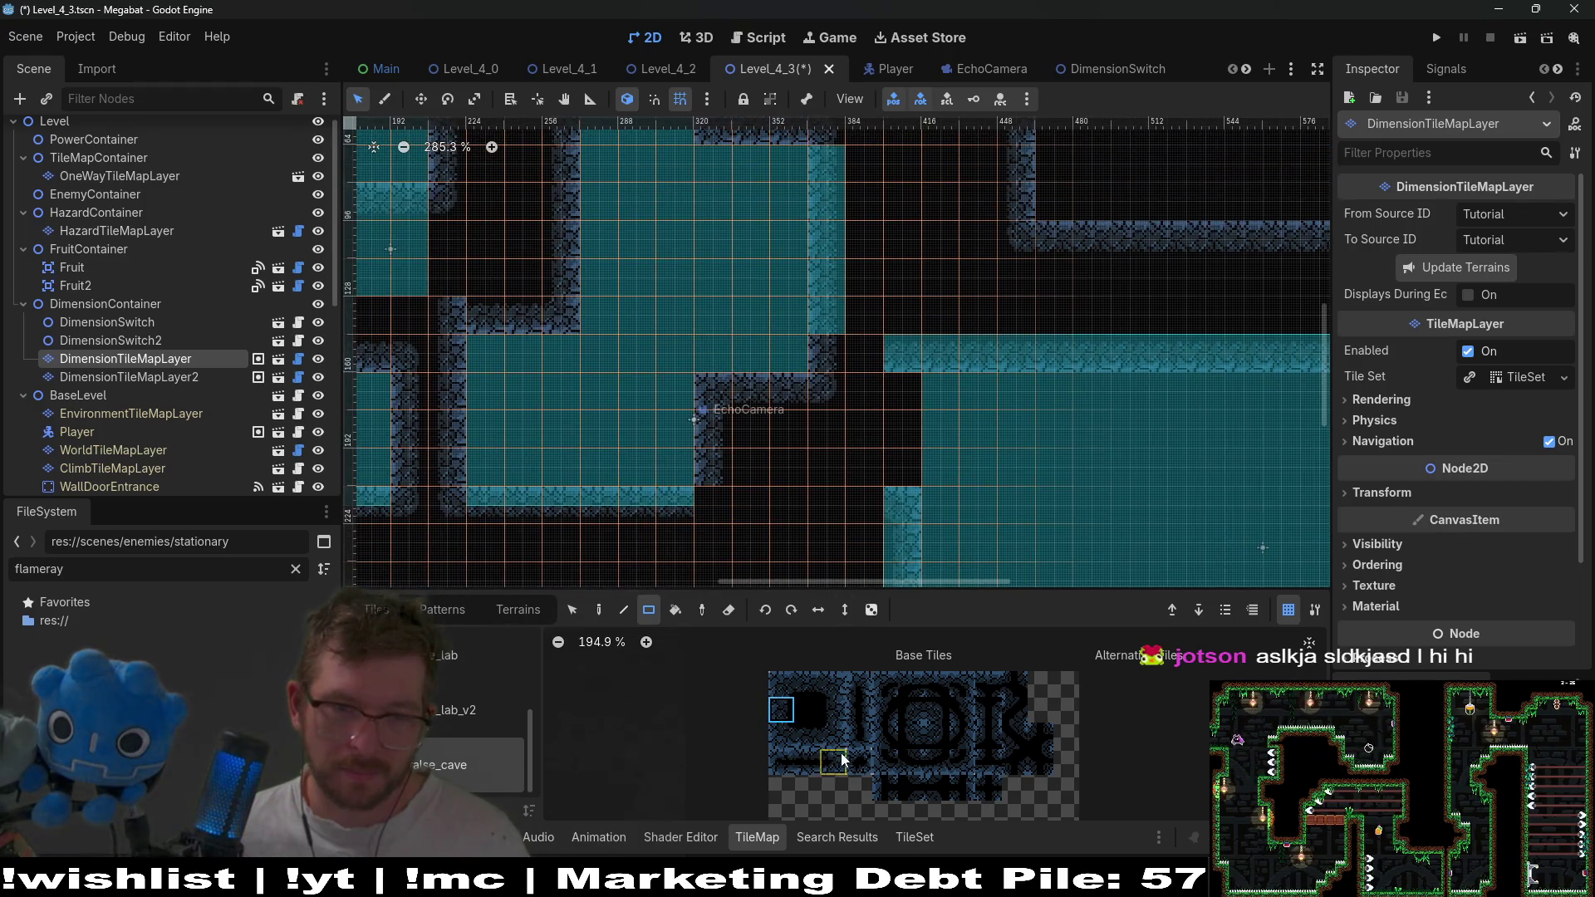
{"action": "left_click", "coordinate": [939, 740]}
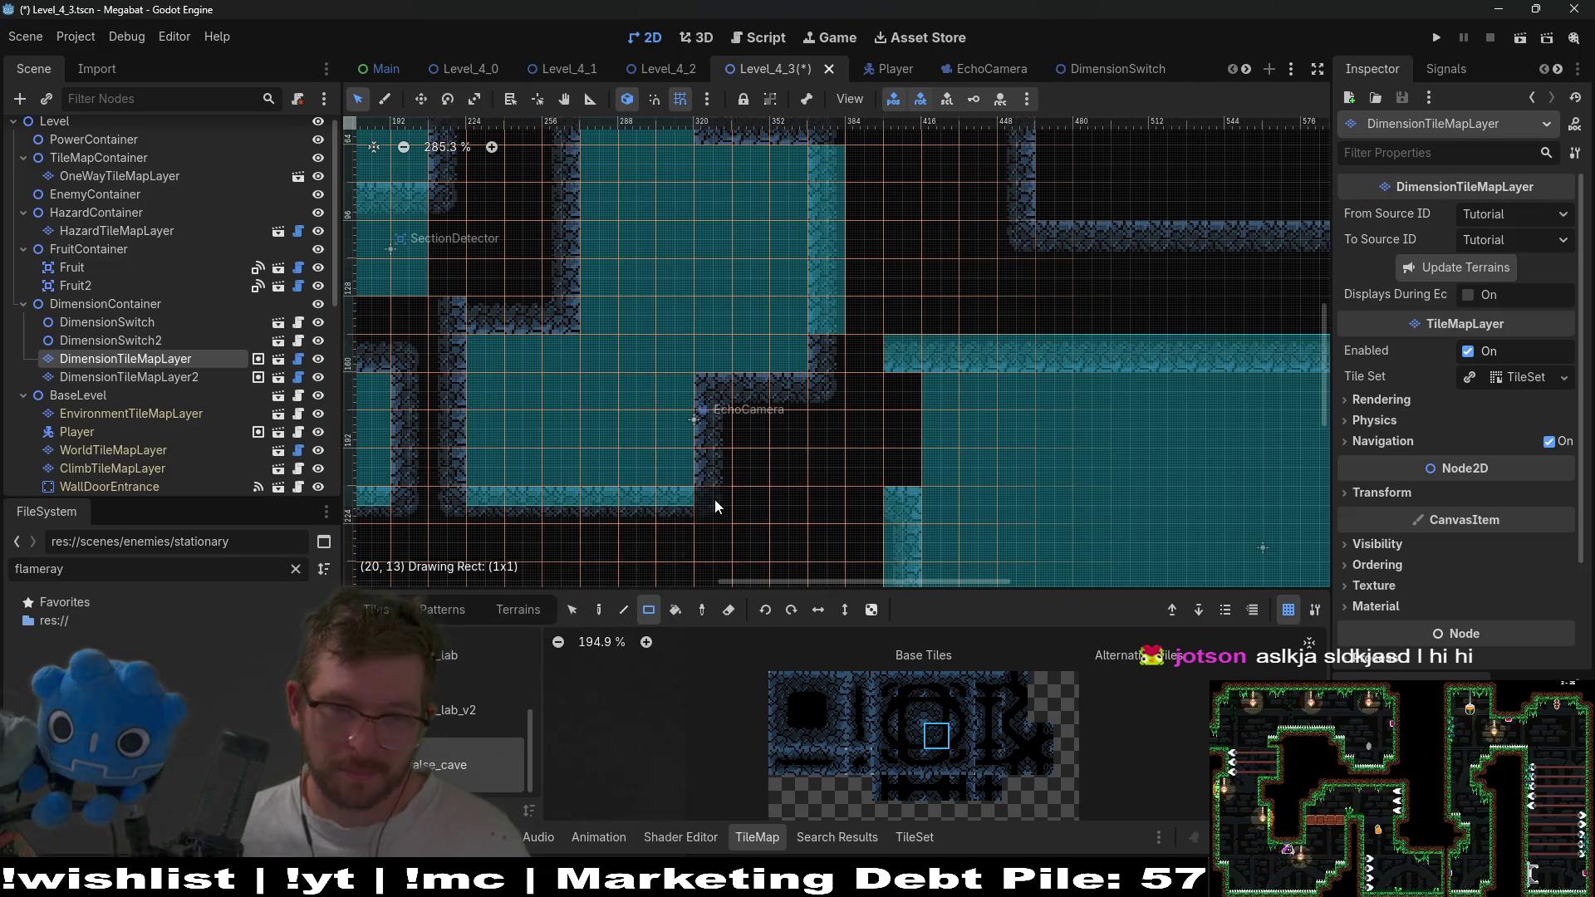
{"action": "scroll", "coordinate": [714, 500], "scroll_direction": "down", "scroll_amount": 4}
Save Level_4_3, run it, move right, sonar-ping and leap, then close the game window.
{"action": "key", "text": "ctrl+s"}
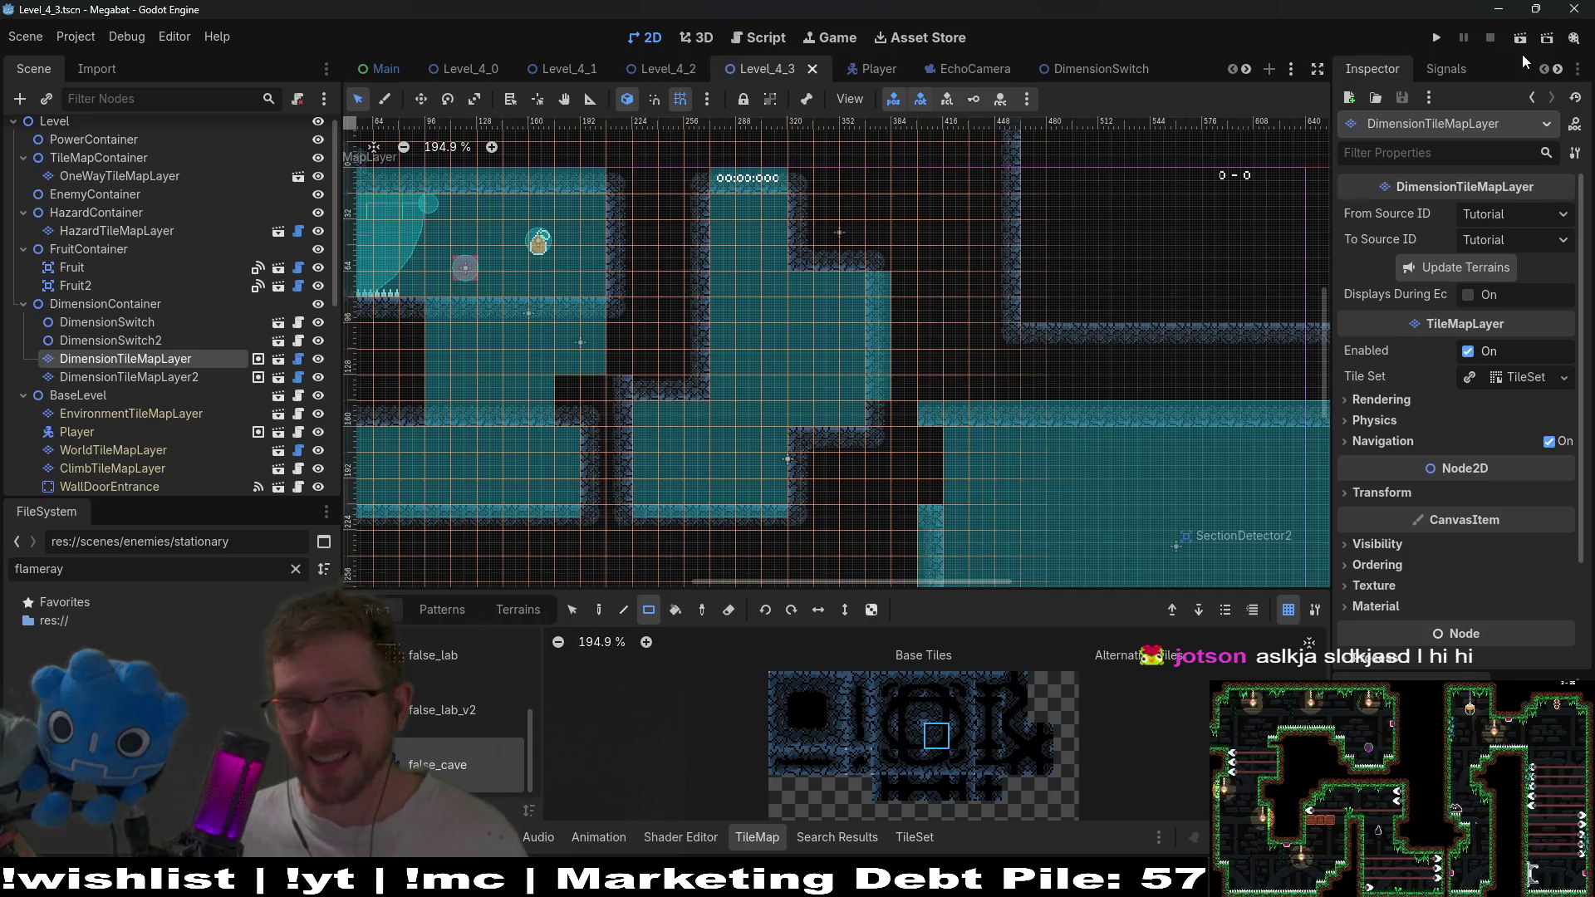
{"action": "left_click", "coordinate": [1520, 35]}
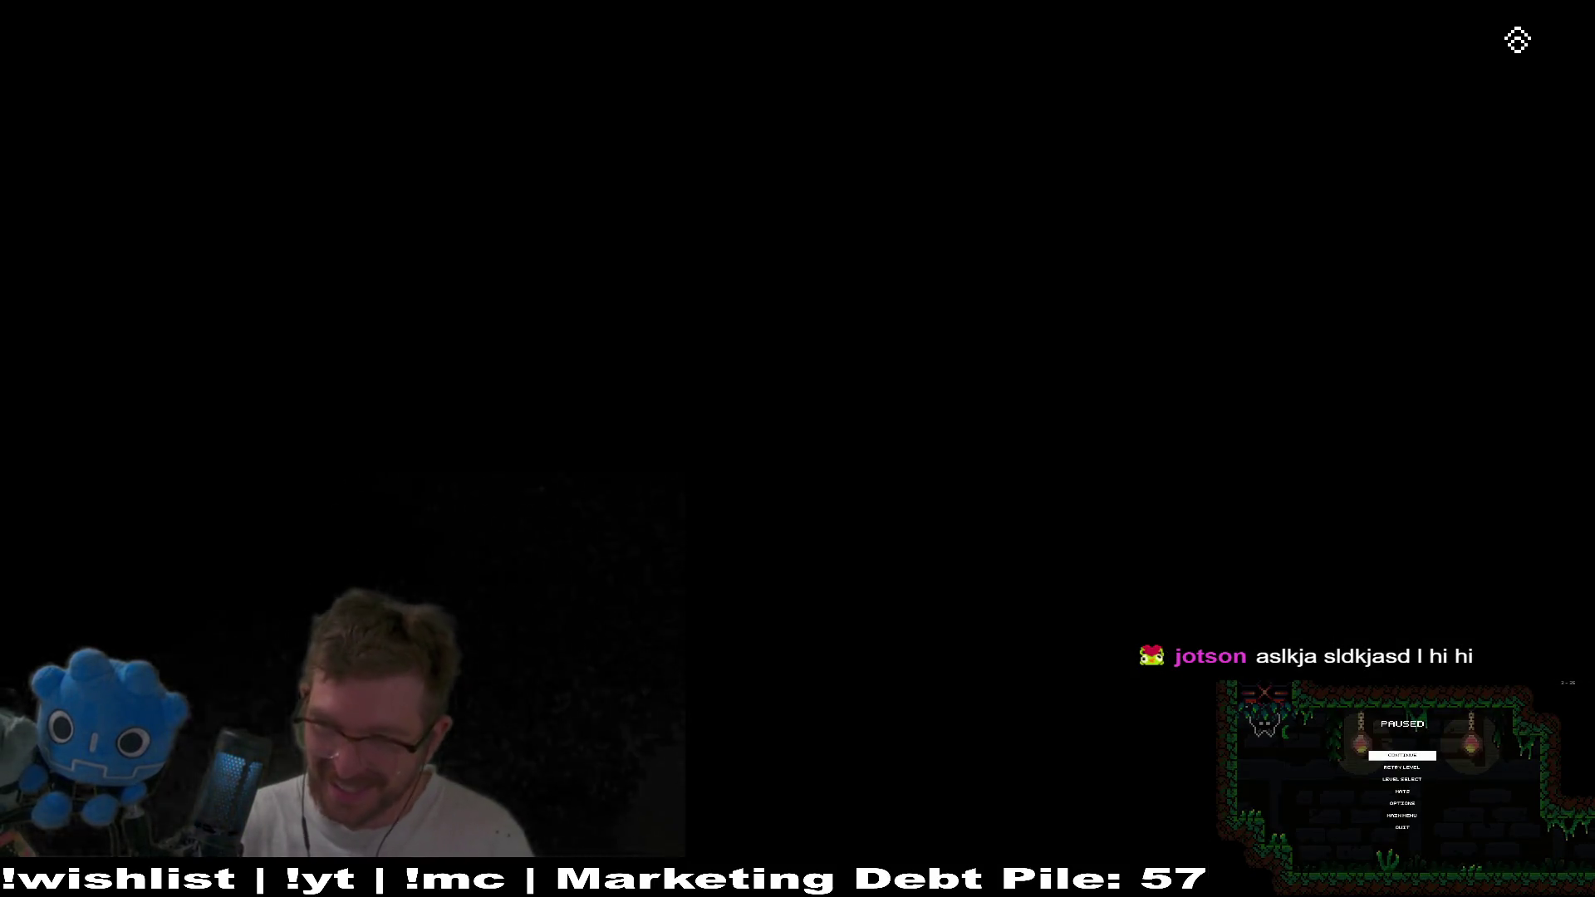
{"action": "key", "text": "Right"}
{"action": "key", "text": "space"}
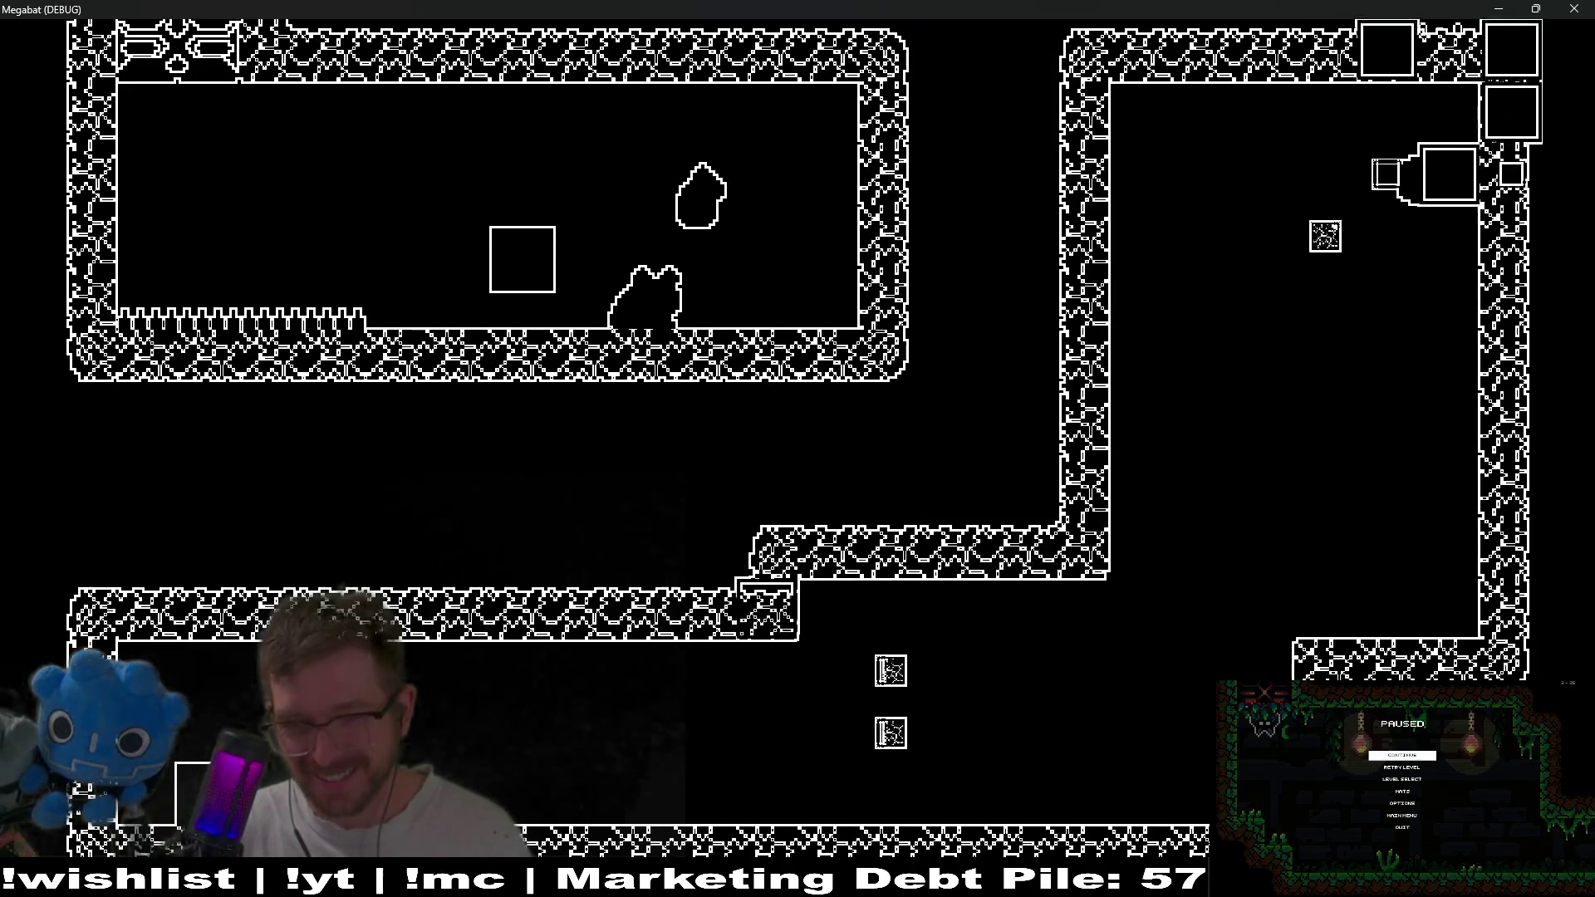
{"action": "key", "text": "space"}
{"action": "key", "text": "space"}
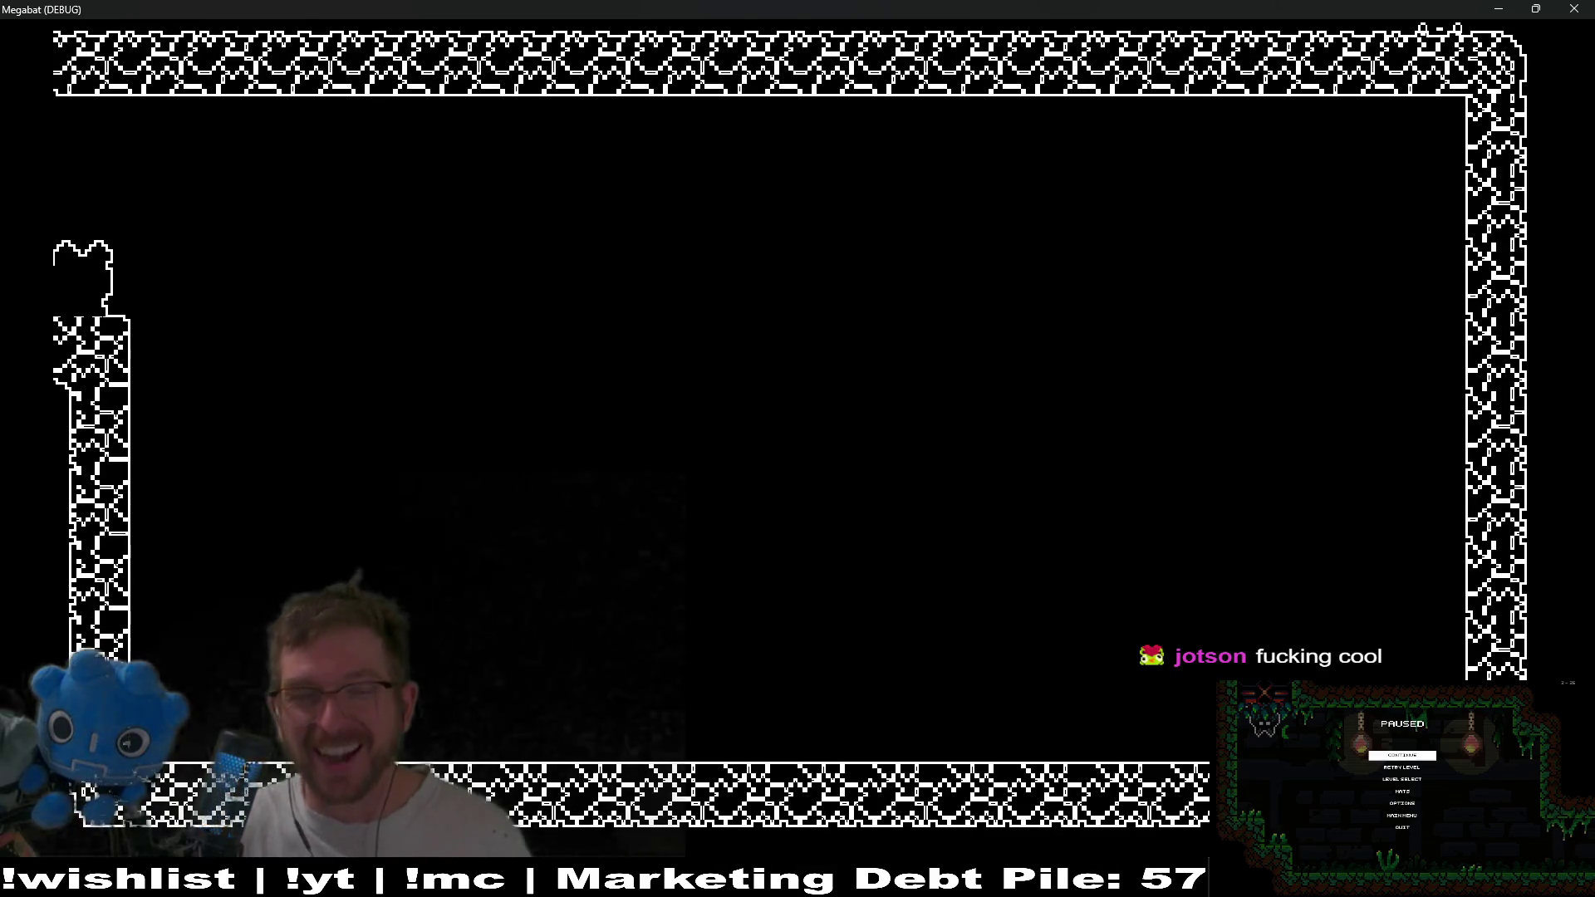
{"action": "left_click", "coordinate": [1589, 6]}
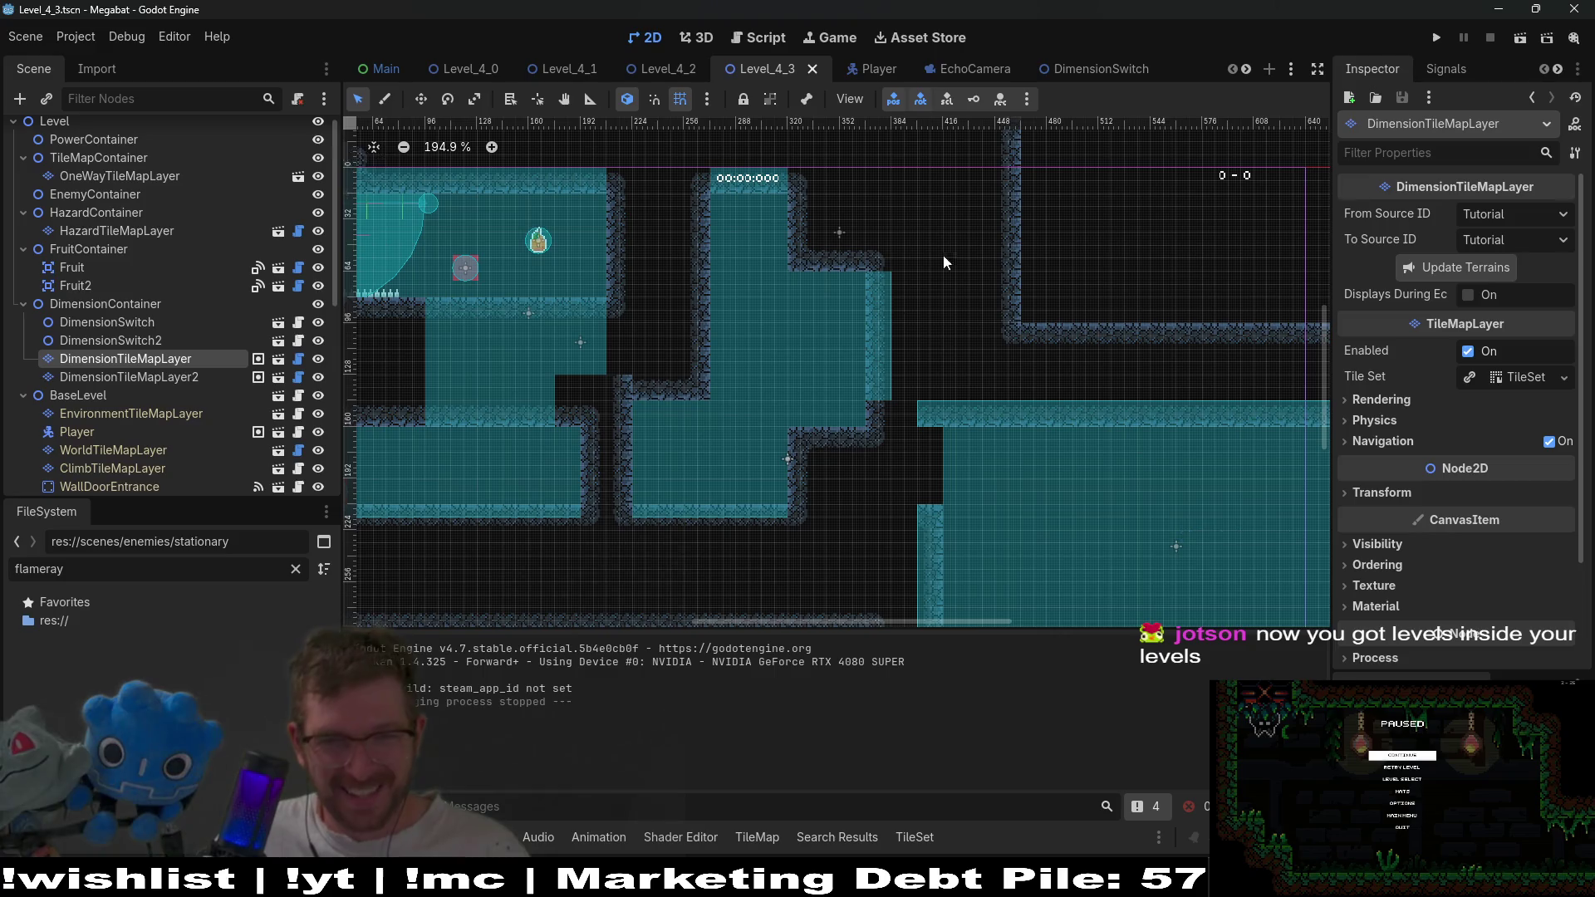
{"action": "scroll", "coordinate": [971, 427], "scroll_direction": "down", "scroll_amount": 3}
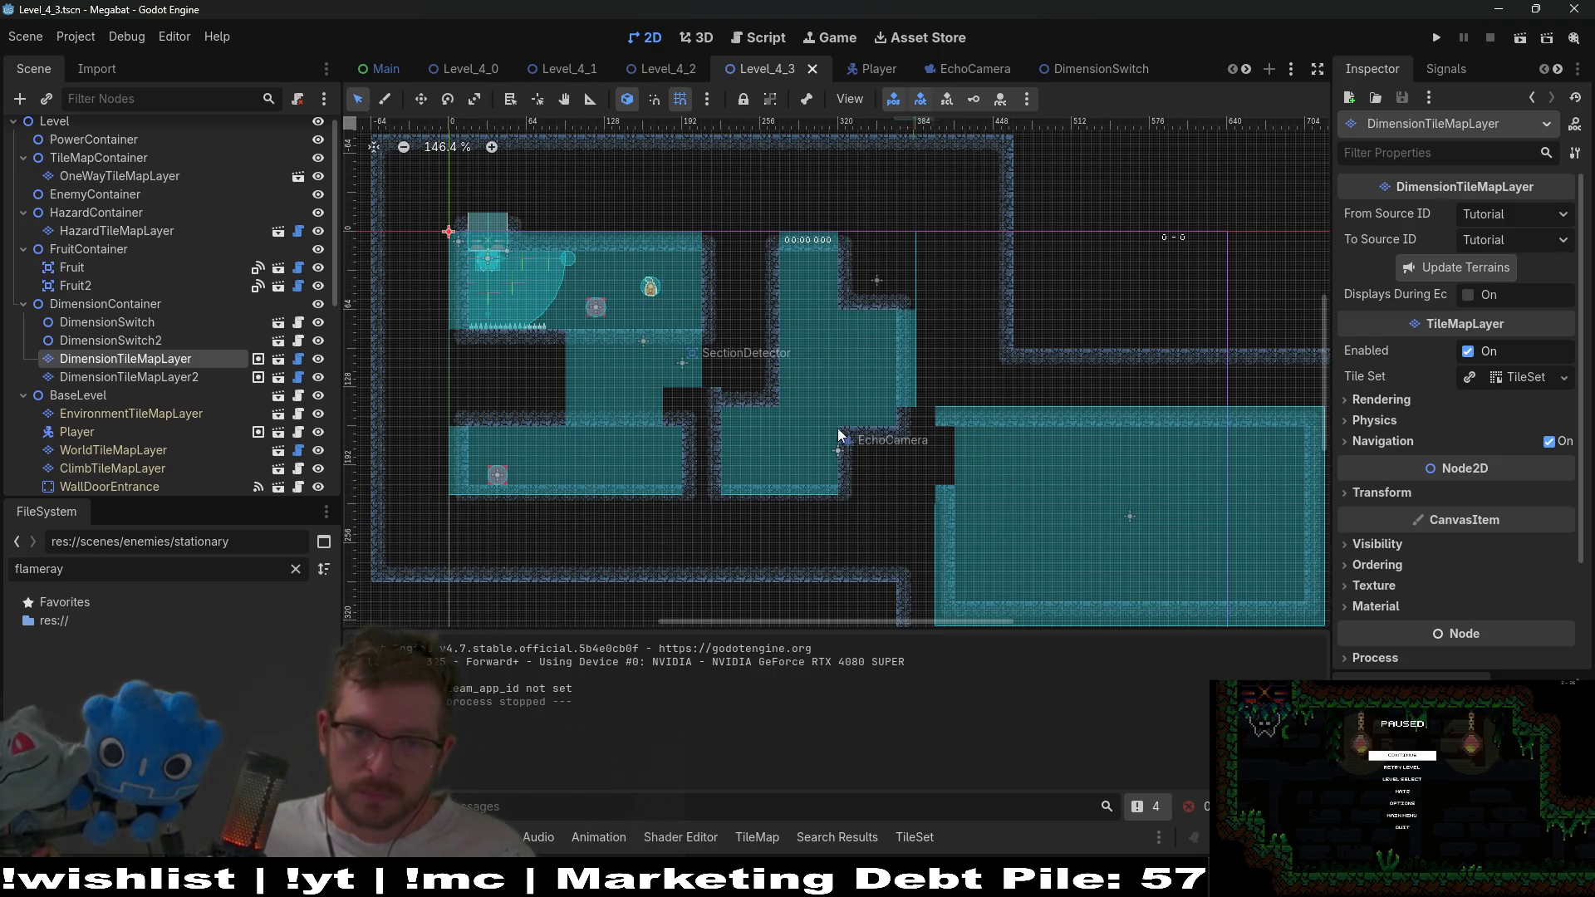
{"action": "scroll", "coordinate": [1029, 368], "scroll_direction": "down", "scroll_amount": 3}
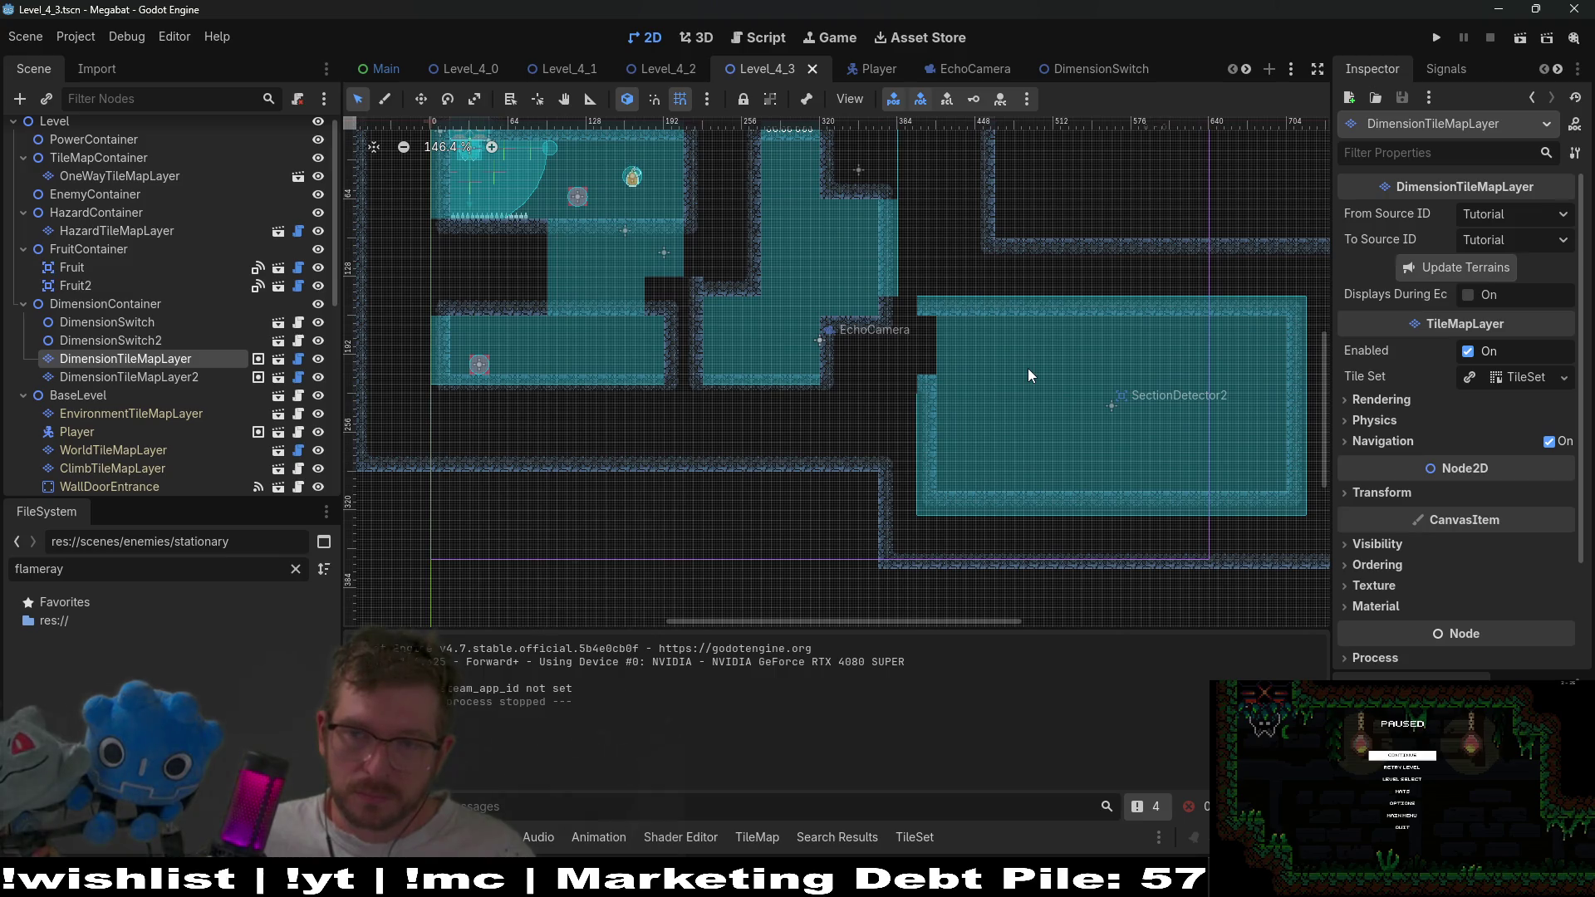
{"action": "scroll", "coordinate": [1029, 375], "scroll_direction": "up", "scroll_amount": 1}
{"action": "scroll", "coordinate": [1029, 375], "scroll_direction": "down", "scroll_amount": 2}
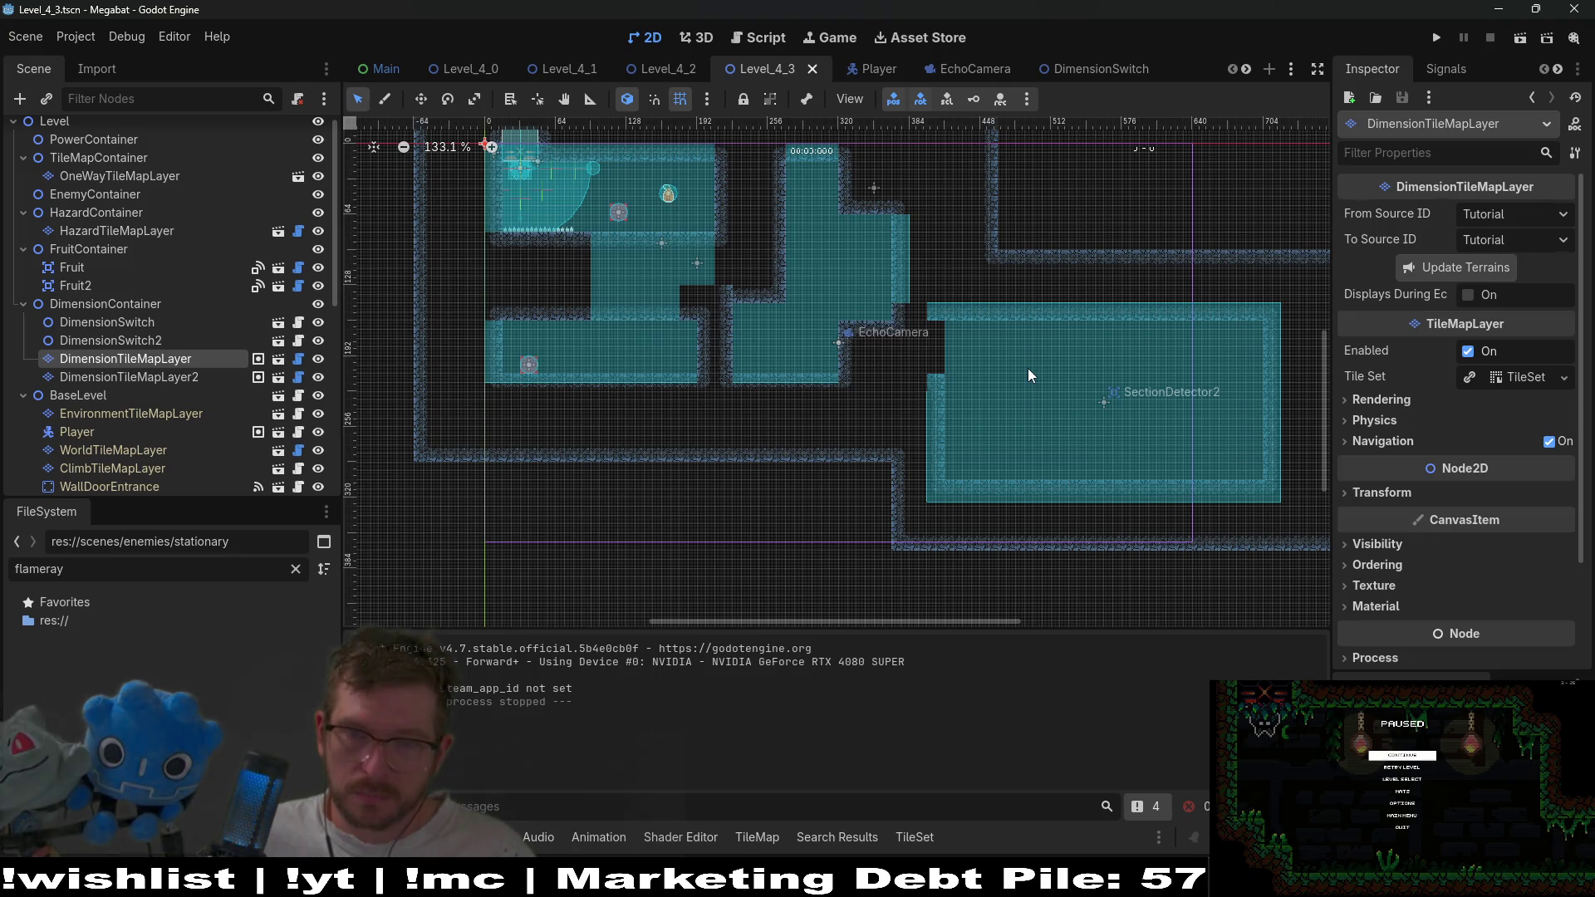
{"action": "scroll", "coordinate": [1028, 367], "scroll_direction": "left", "scroll_amount": 1}
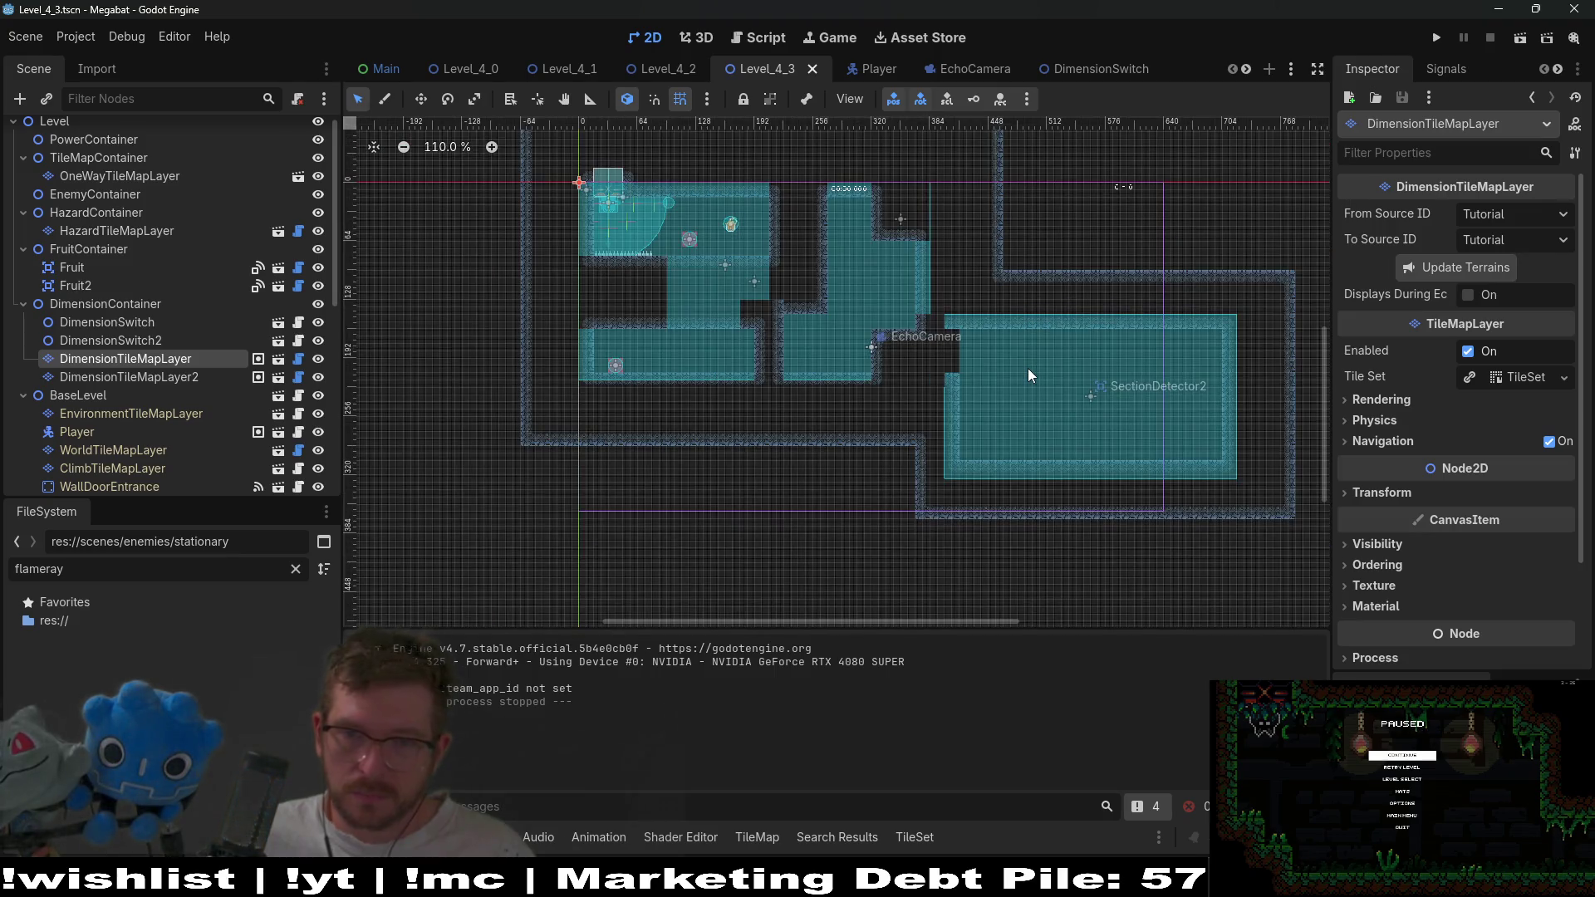
{"action": "scroll", "coordinate": [1028, 367], "scroll_direction": "up", "scroll_amount": 2}
{"action": "scroll", "coordinate": [1033, 373], "scroll_direction": "up", "scroll_amount": 3}
{"action": "scroll", "coordinate": [1034, 372], "scroll_direction": "left", "scroll_amount": 4}
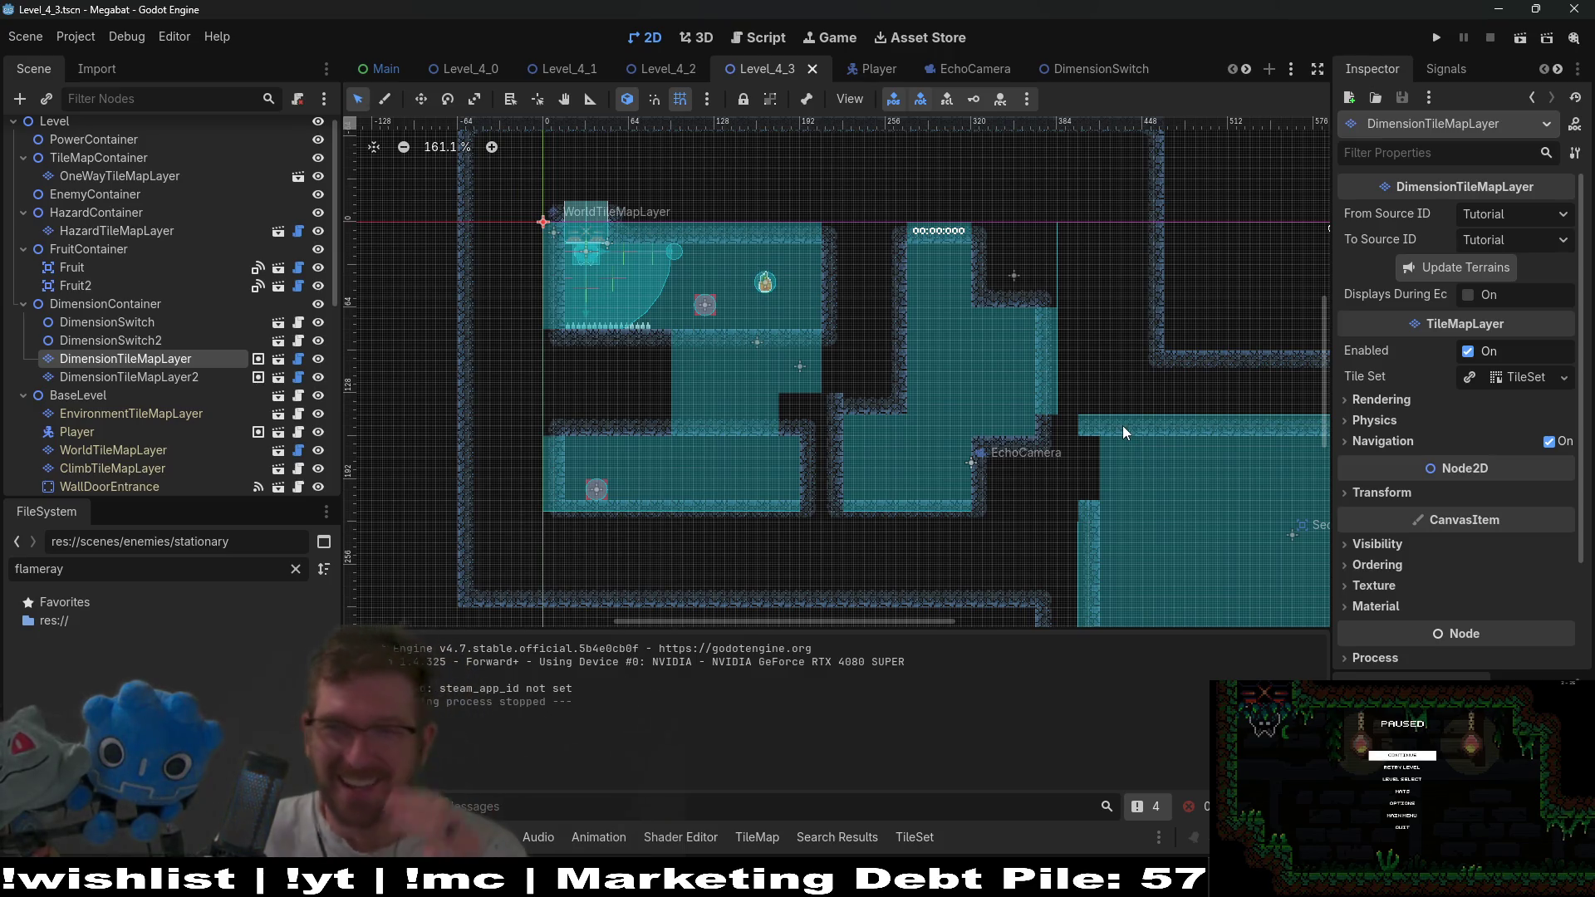
{"action": "scroll", "coordinate": [1123, 425], "scroll_direction": "down", "scroll_amount": 1}
{"action": "scroll", "coordinate": [1014, 382], "scroll_direction": "right", "scroll_amount": 2}
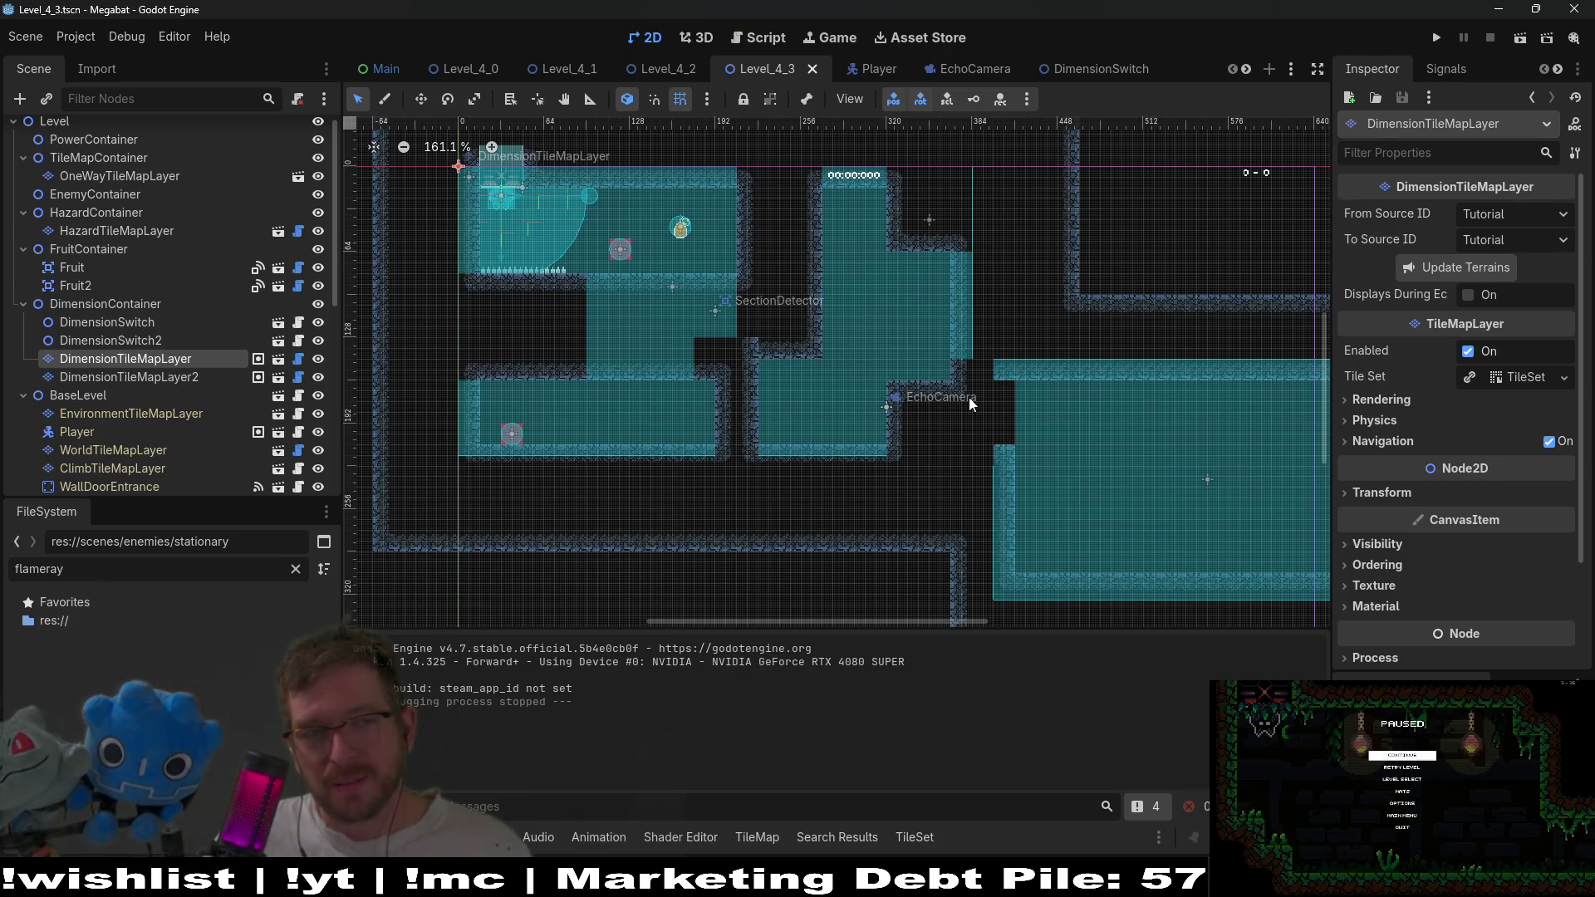
{"action": "scroll", "coordinate": [156, 326], "scroll_direction": "down", "scroll_amount": 5}
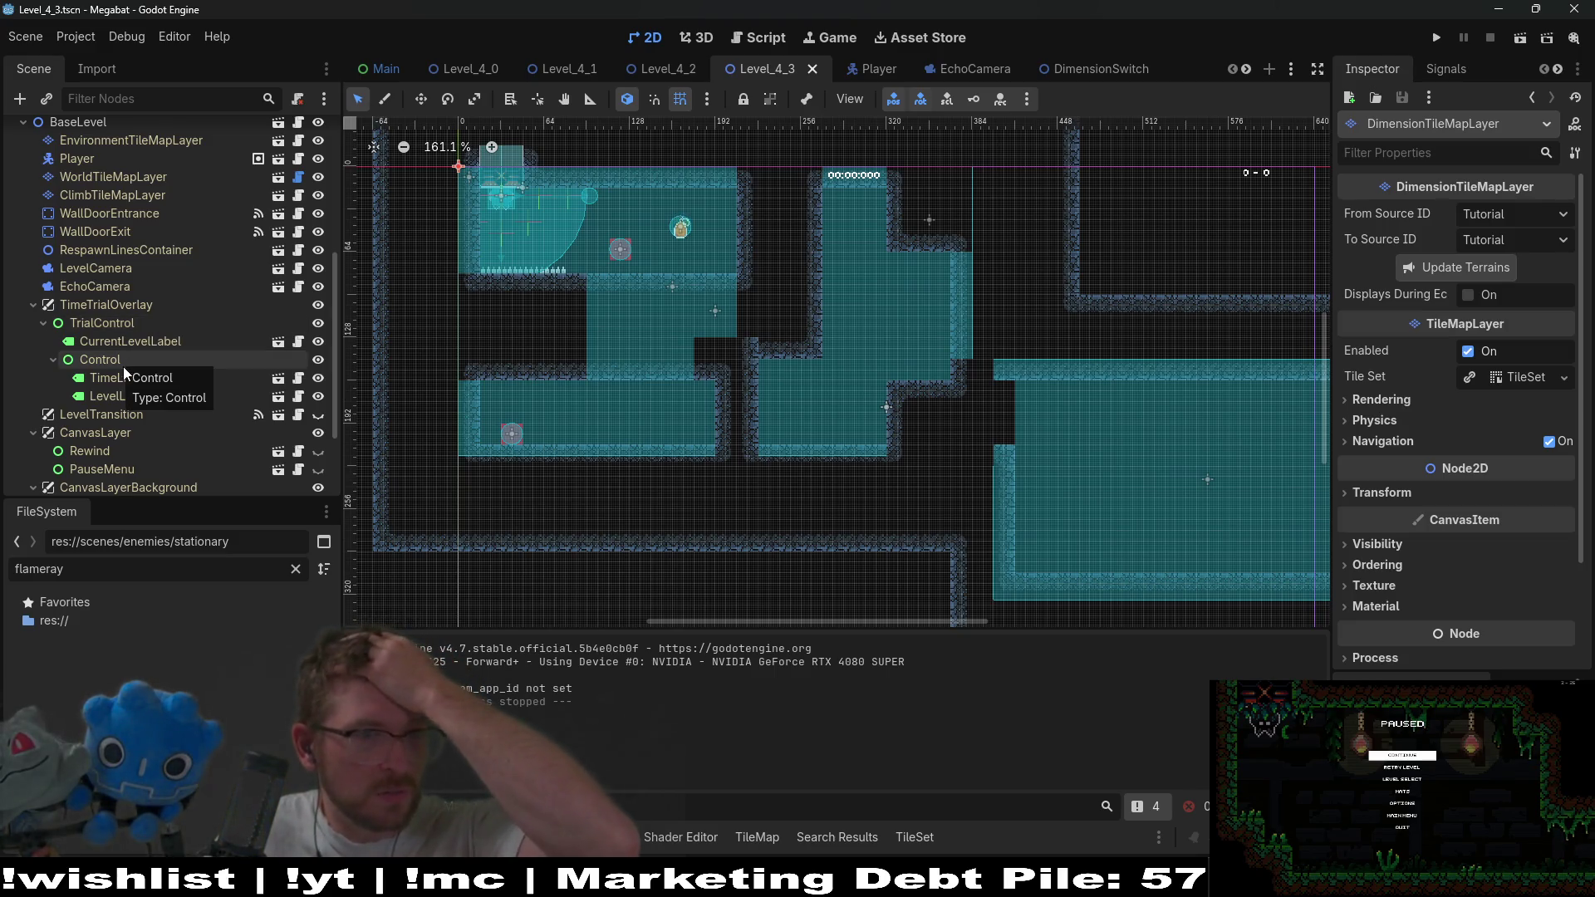
Open the SectionDetector scene from its Level_4_3 node and bring up its script.
{"action": "scroll", "coordinate": [123, 366], "scroll_direction": "down", "scroll_amount": 3}
{"action": "left_click", "coordinate": [110, 461]}
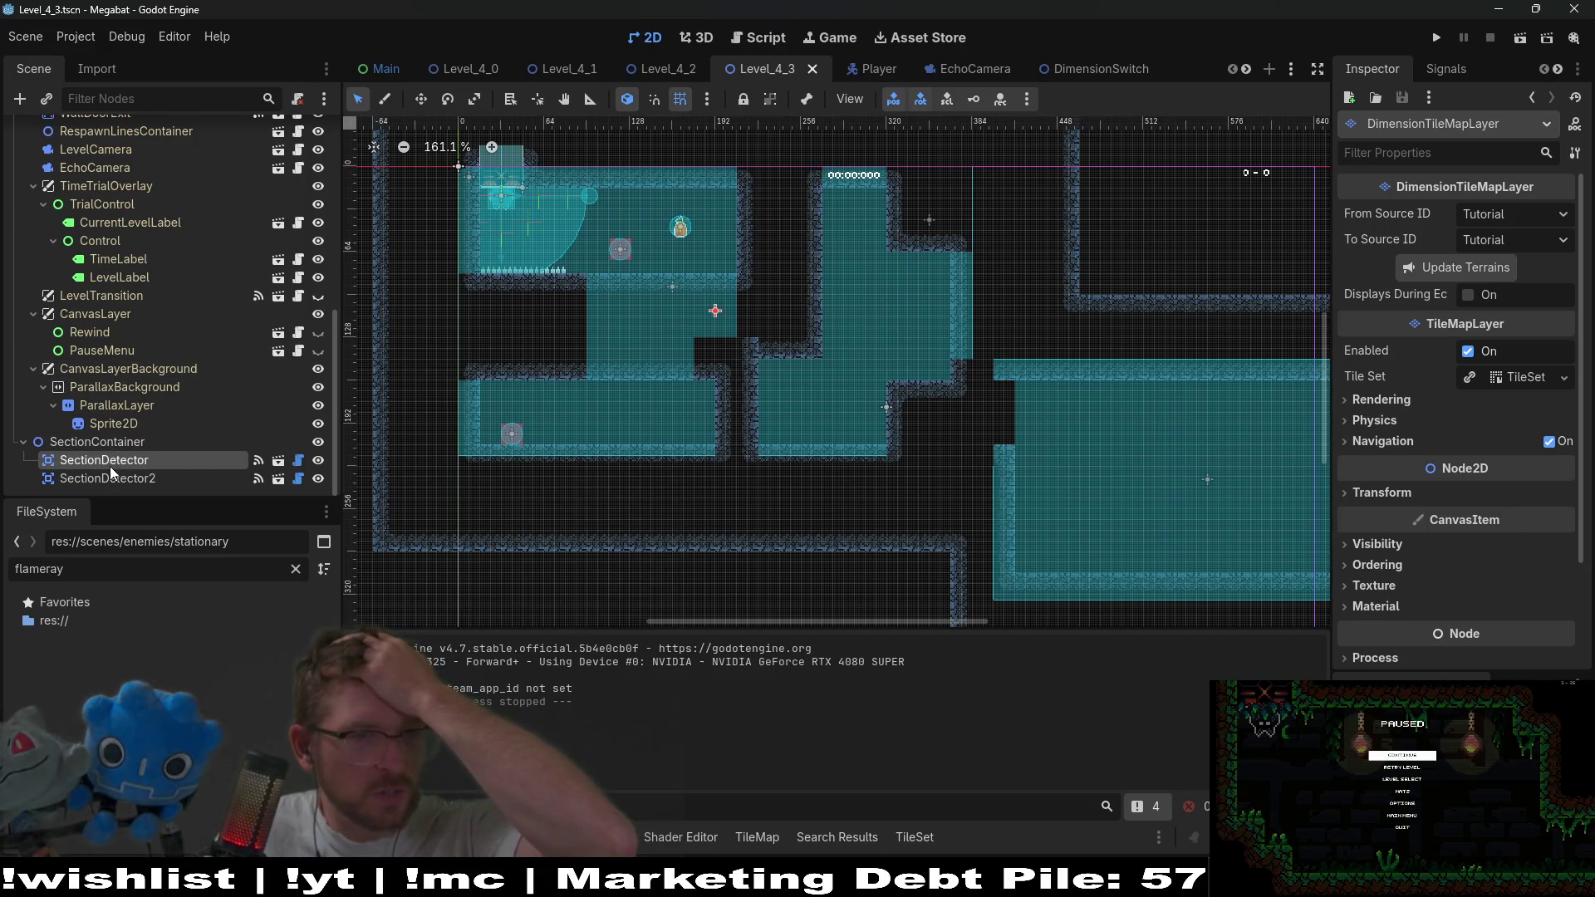
{"action": "left_click", "coordinate": [274, 461]}
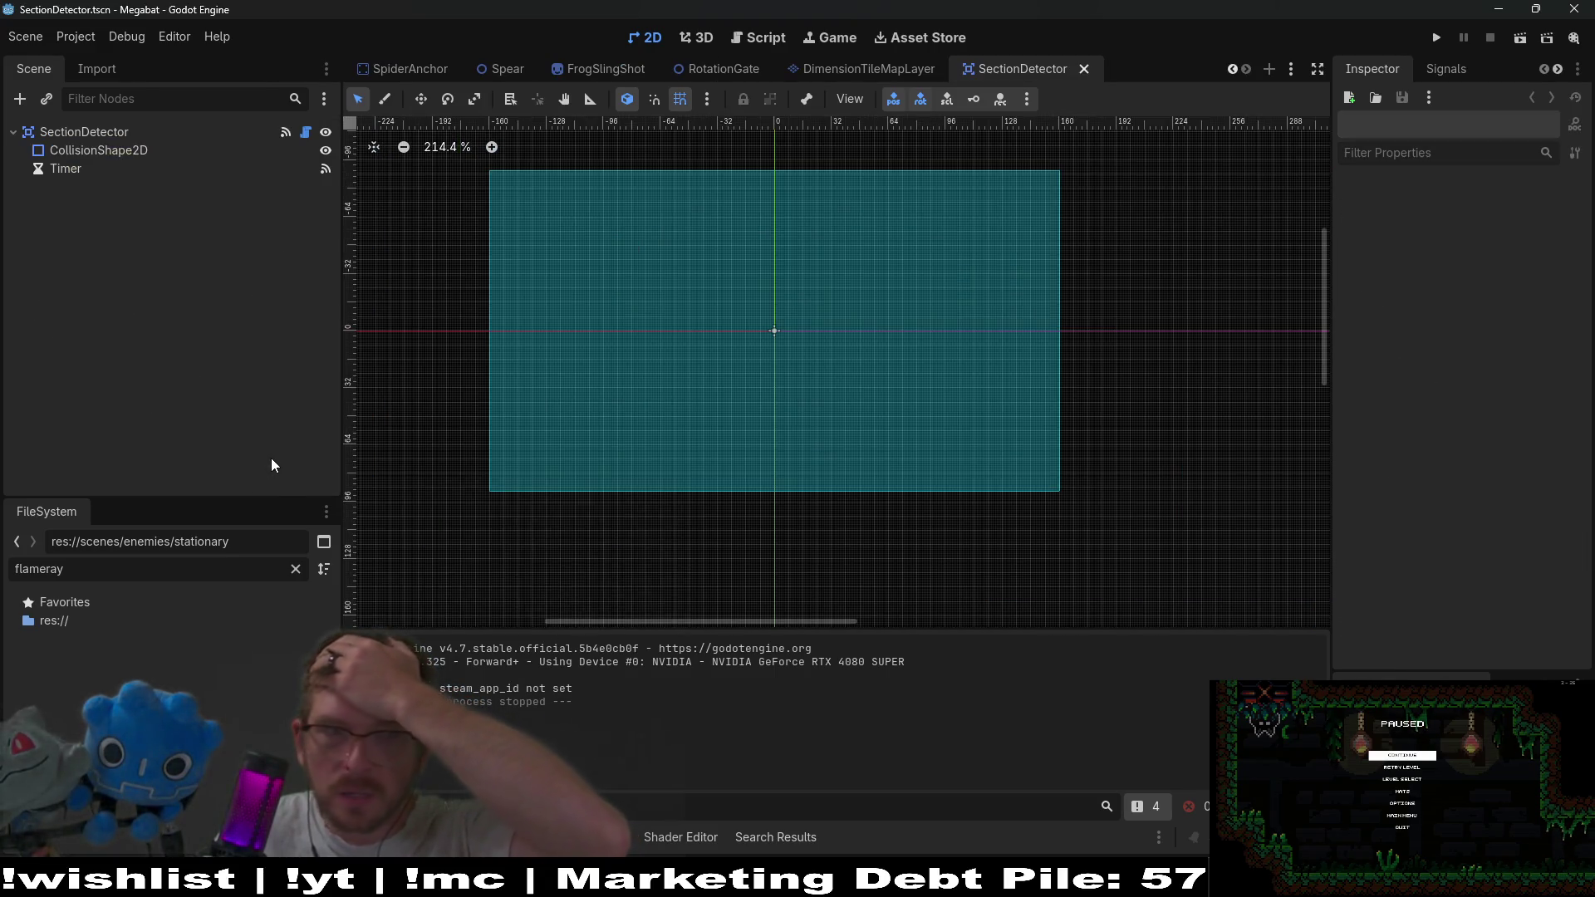
{"action": "left_click", "coordinate": [308, 131]}
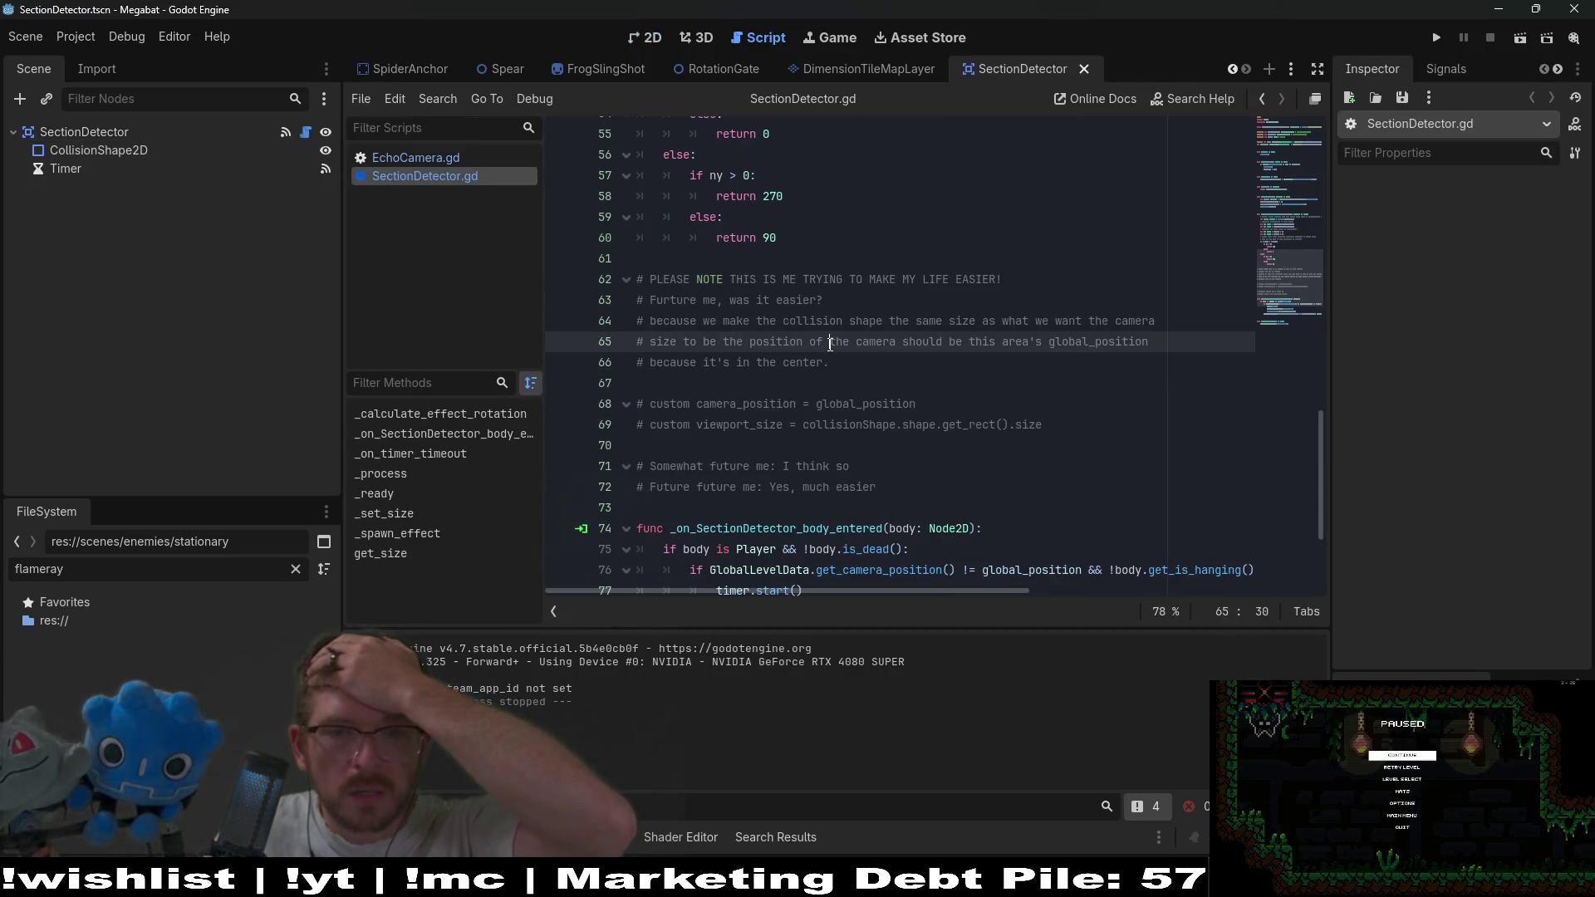
Jump to the _spawn_effect definition, selecting _calculate_effect_rotation and global_position on line 35.
{"action": "scroll", "coordinate": [830, 345], "scroll_direction": "down", "scroll_amount": 1}
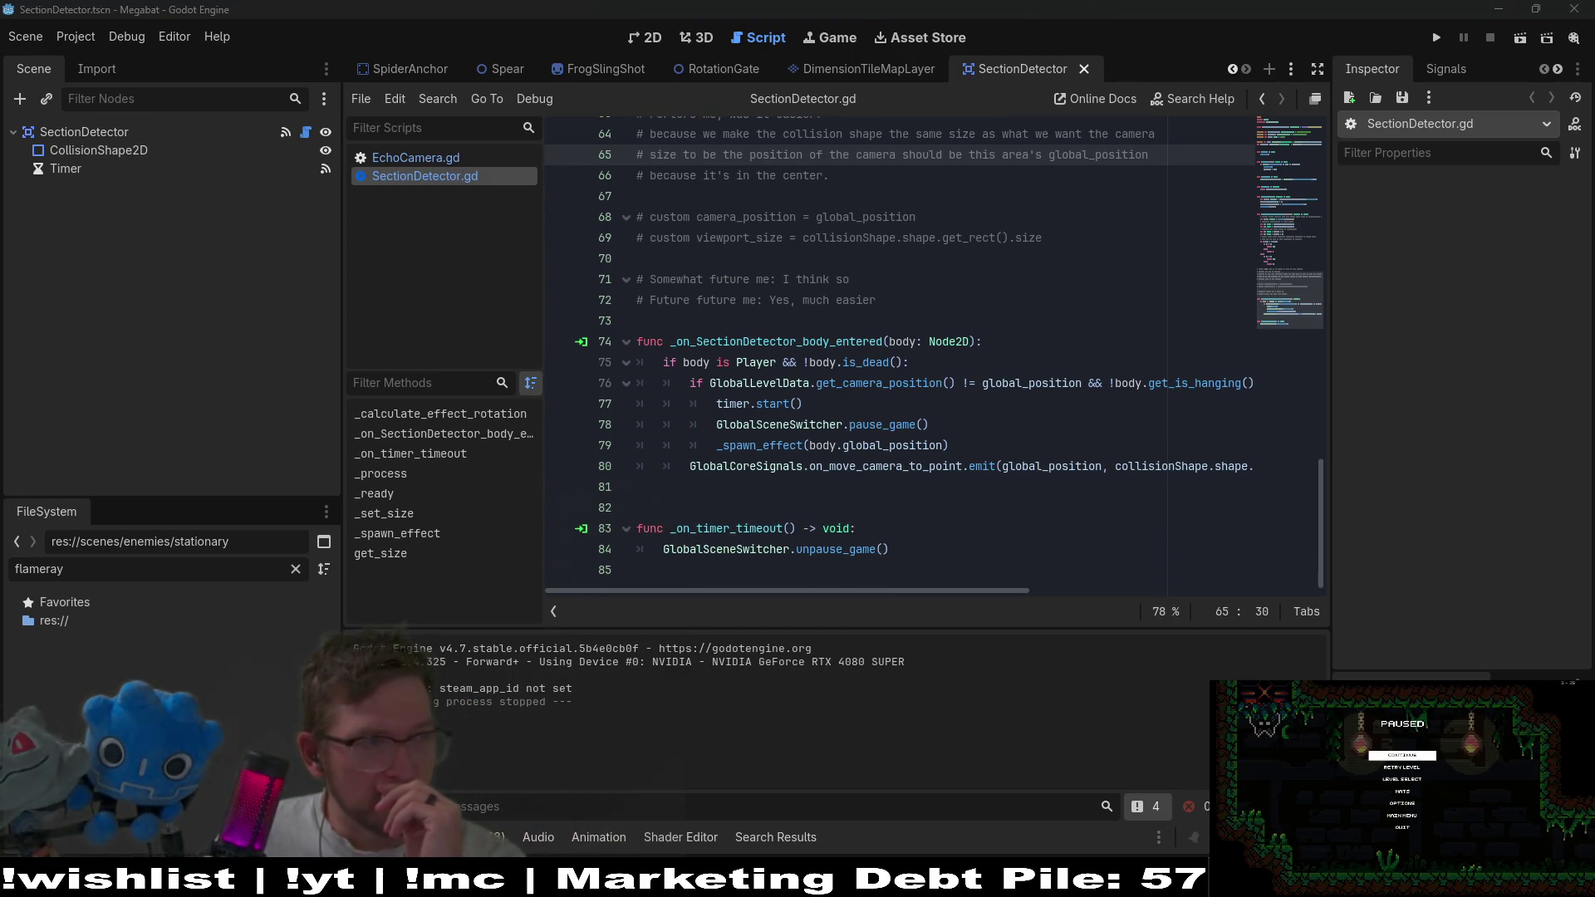
{"action": "mouse_move", "coordinate": [914, 396]}
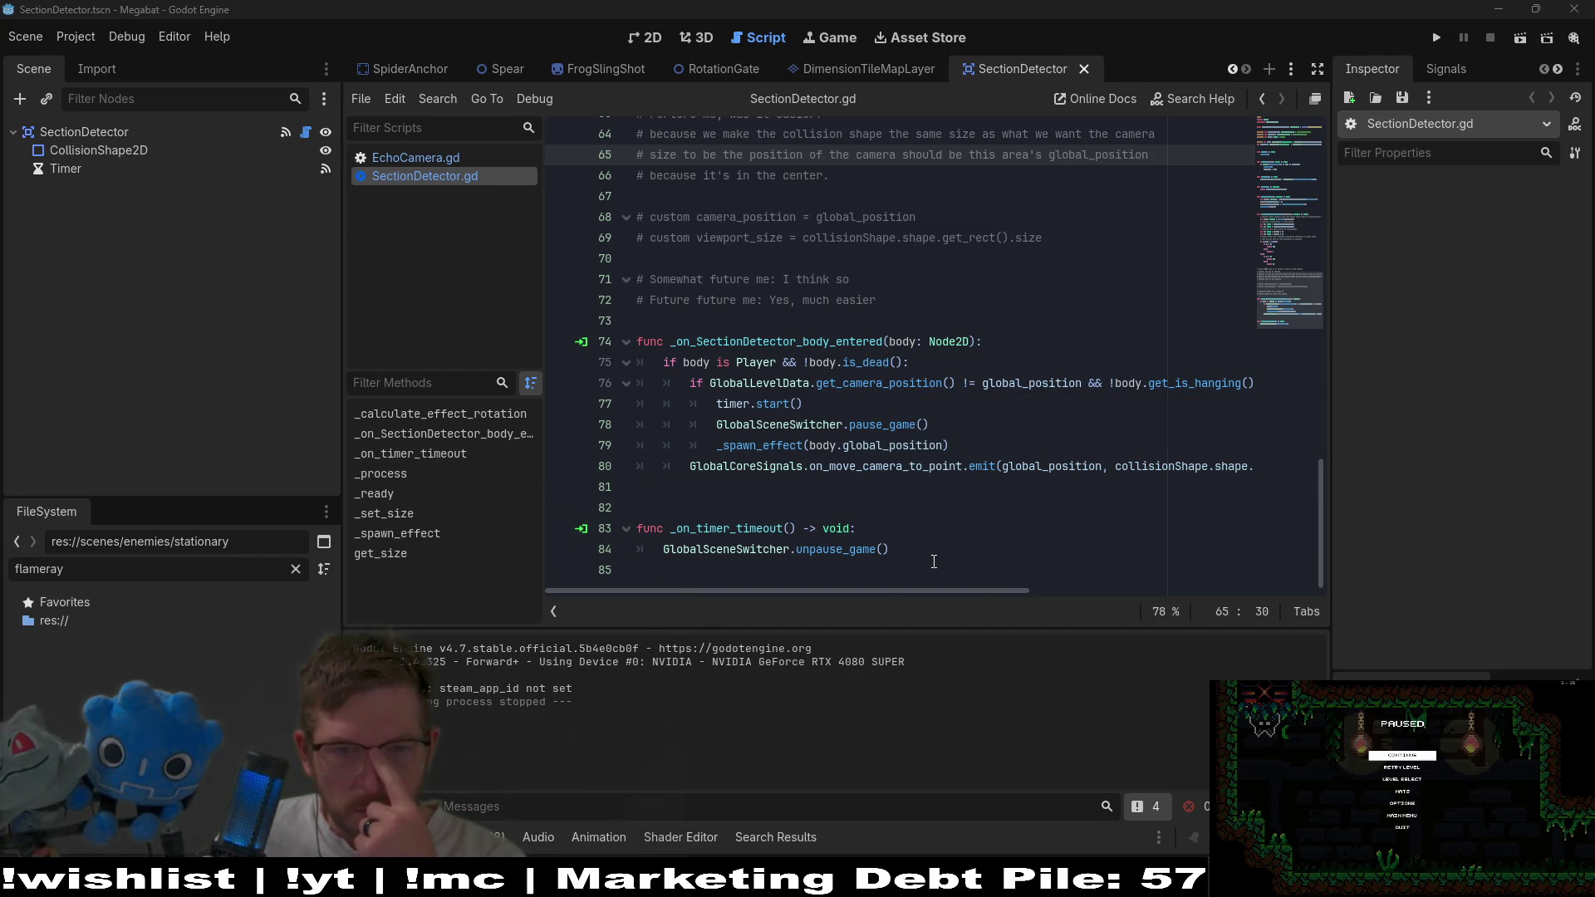
{"action": "left_click", "coordinate": [758, 445]}
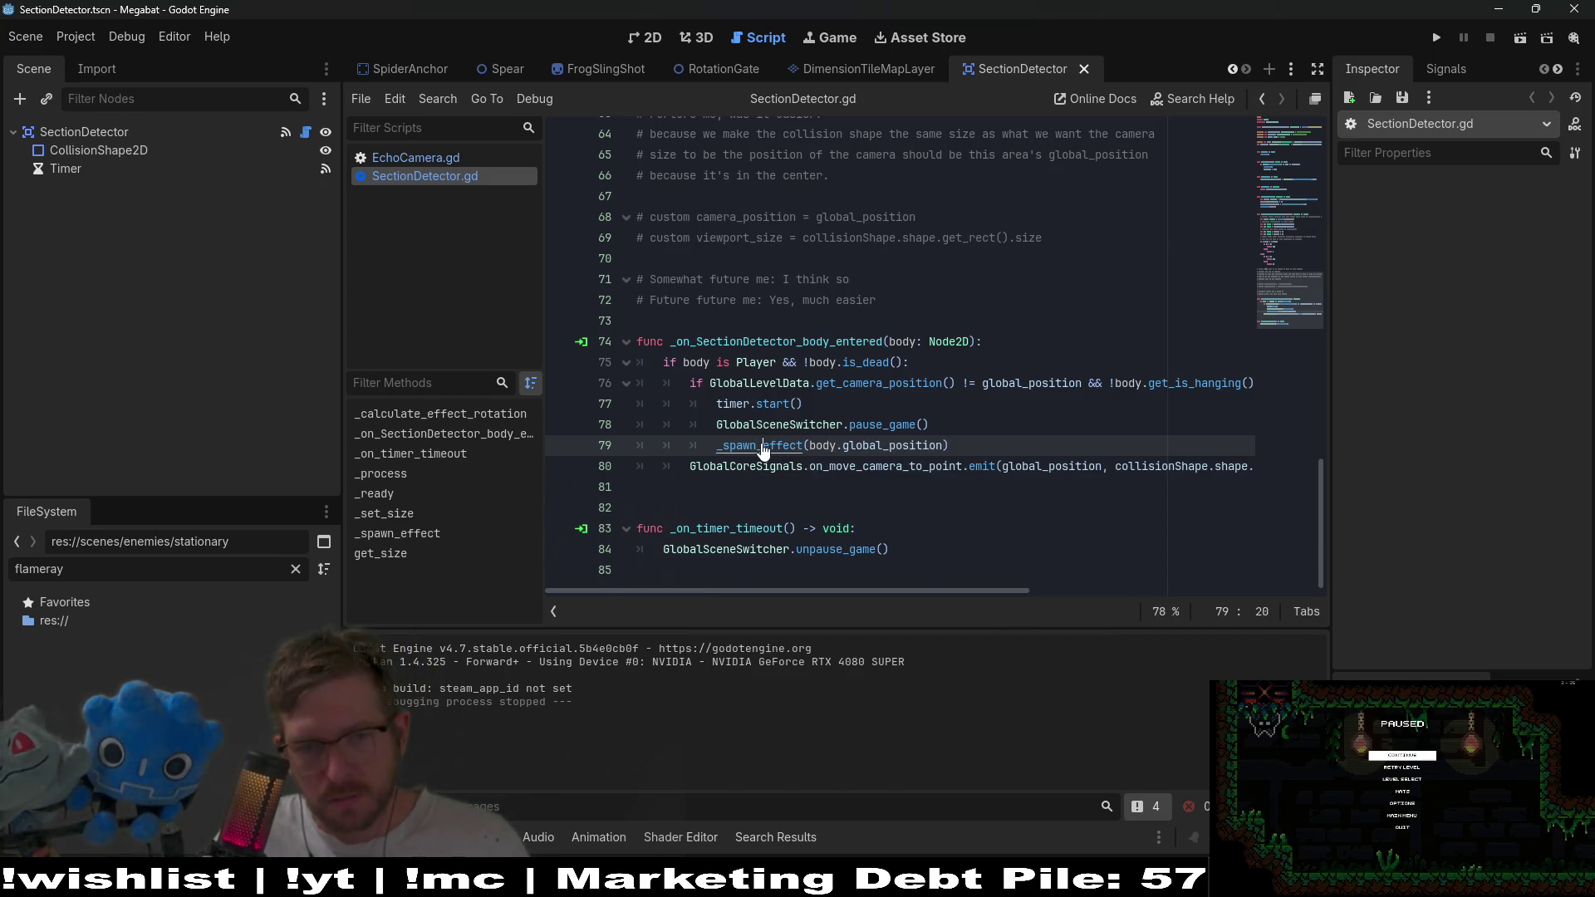
{"action": "left_click", "coordinate": [762, 448], "text": "ctrl"}
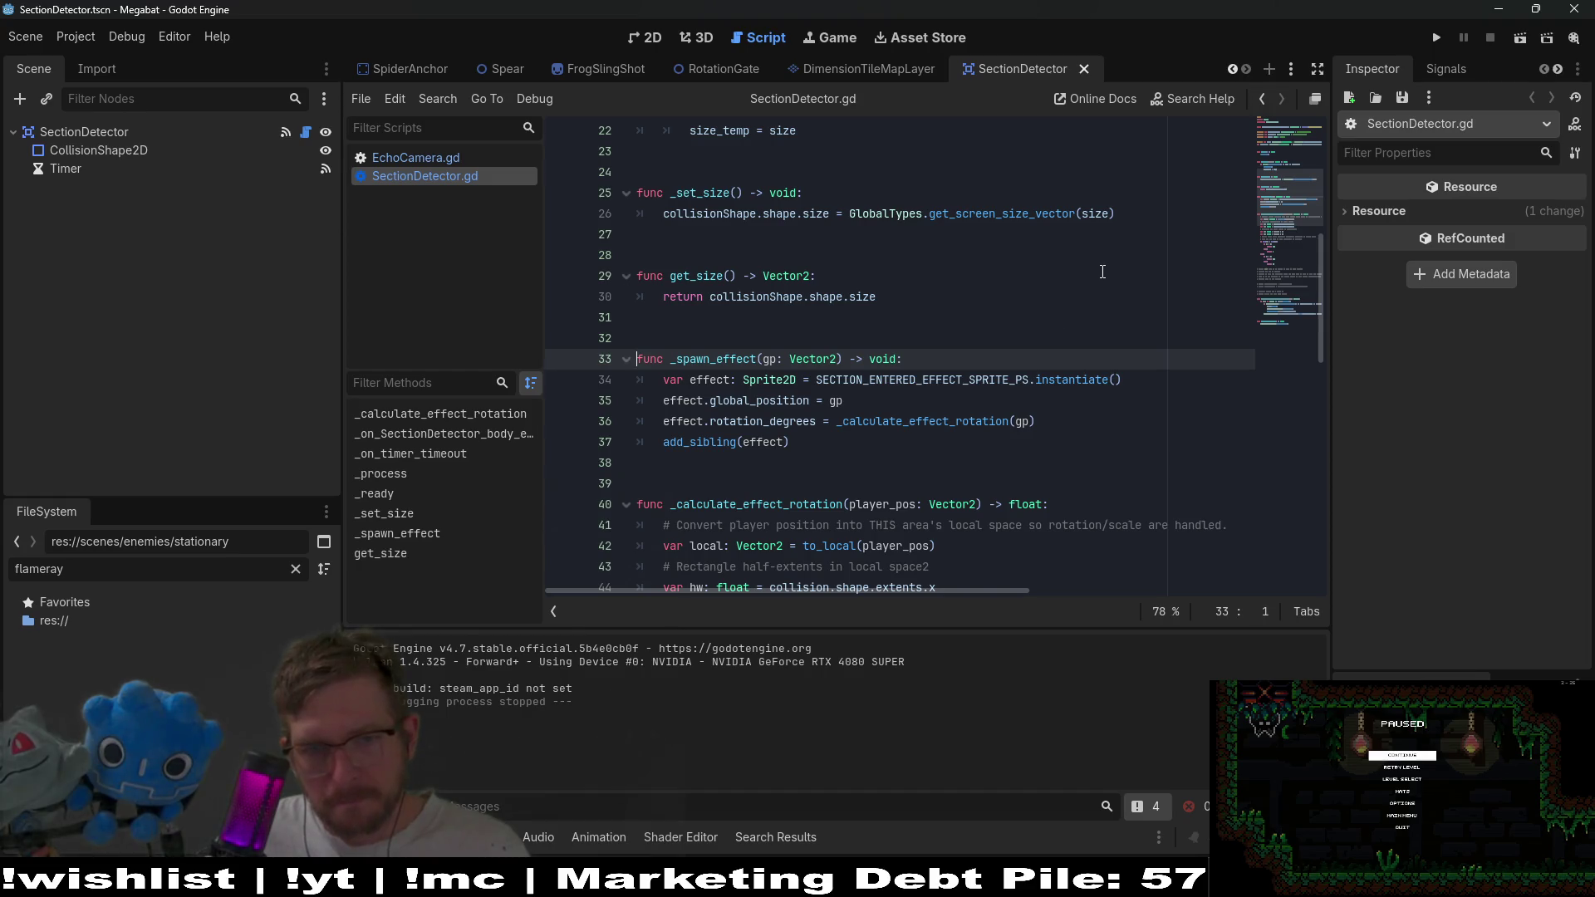
{"action": "double_click", "coordinate": [945, 421]}
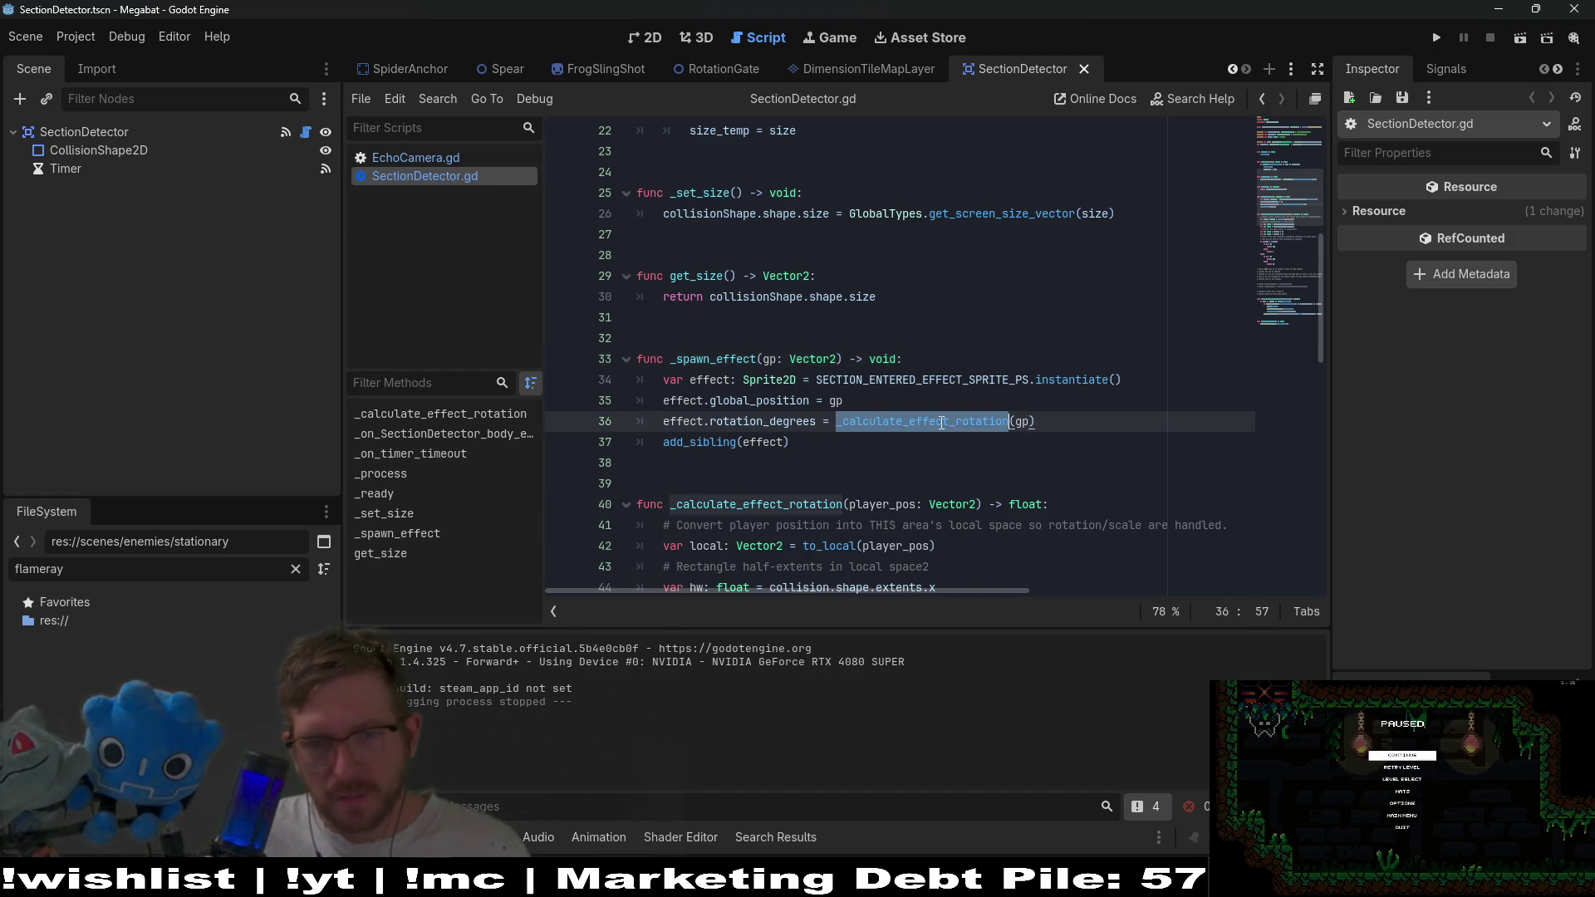
{"action": "scroll", "coordinate": [983, 350], "scroll_direction": "down", "scroll_amount": 1}
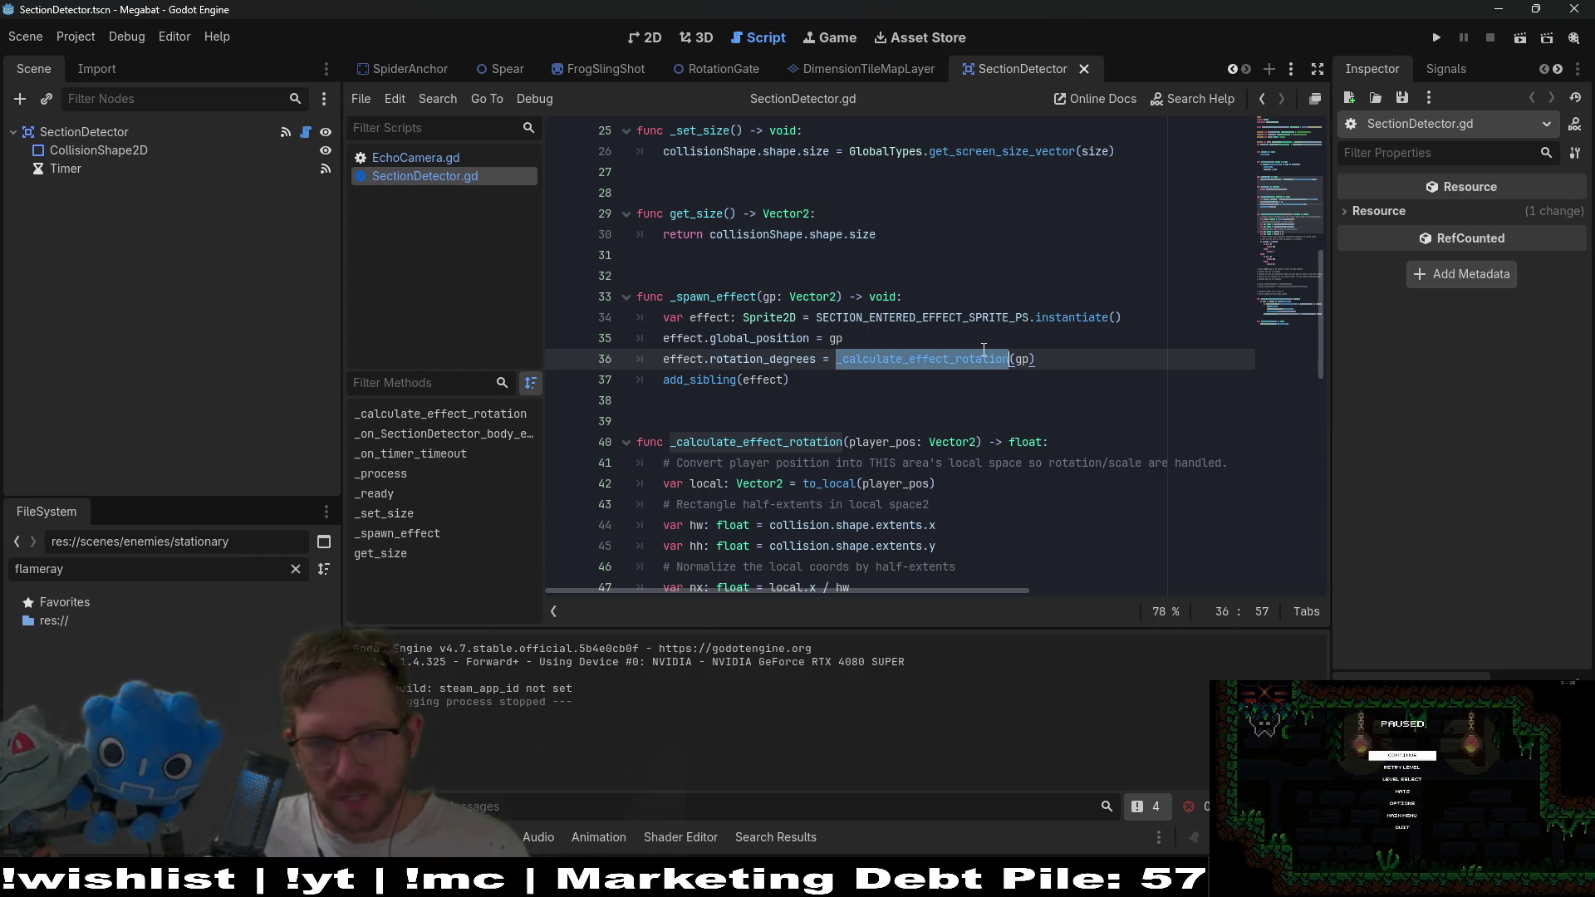
{"action": "double_click", "coordinate": [760, 336]}
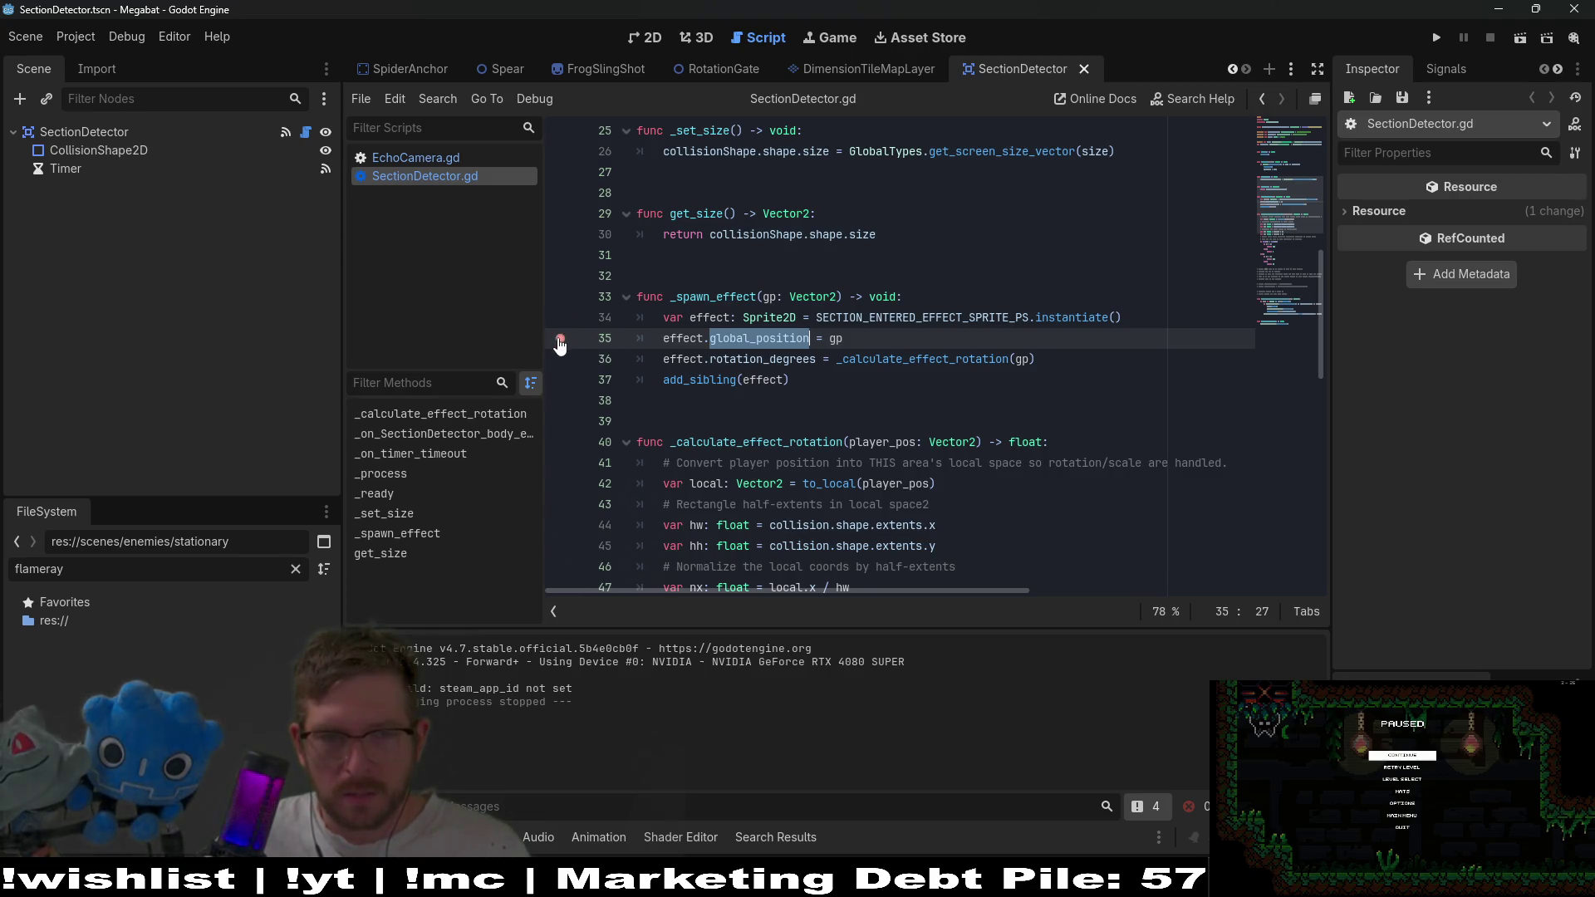
Go from the Level_4_2 tab to Level_4_3, show it in 2D, and run the current scene.
{"action": "scroll", "coordinate": [818, 324], "scroll_direction": "up", "scroll_amount": 2}
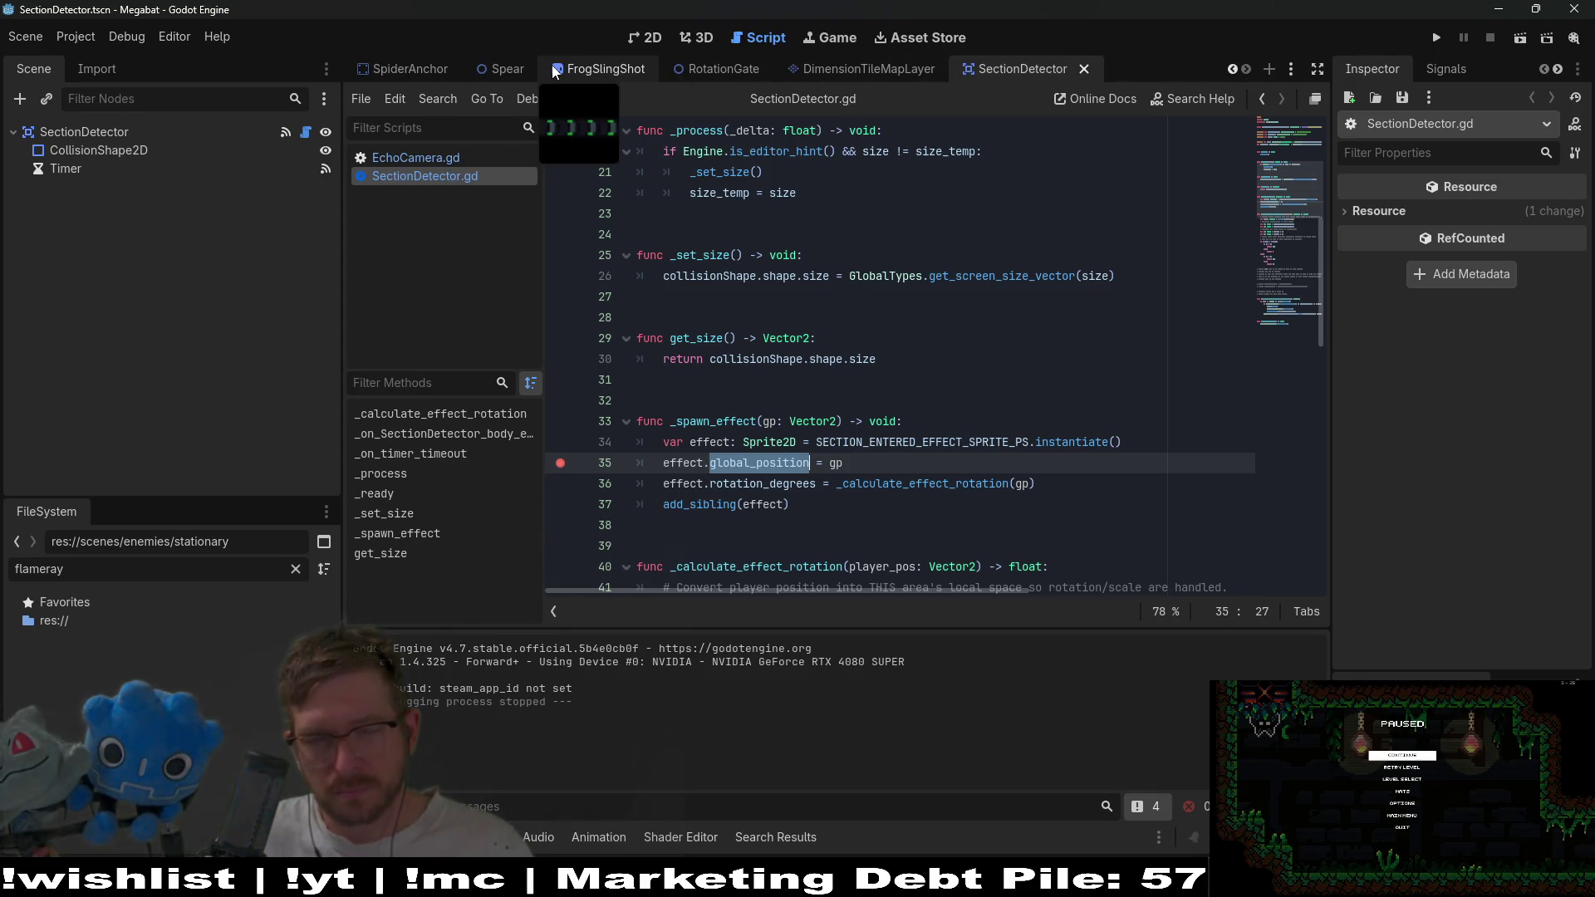
{"action": "scroll", "coordinate": [554, 71], "scroll_direction": "up", "scroll_amount": 6}
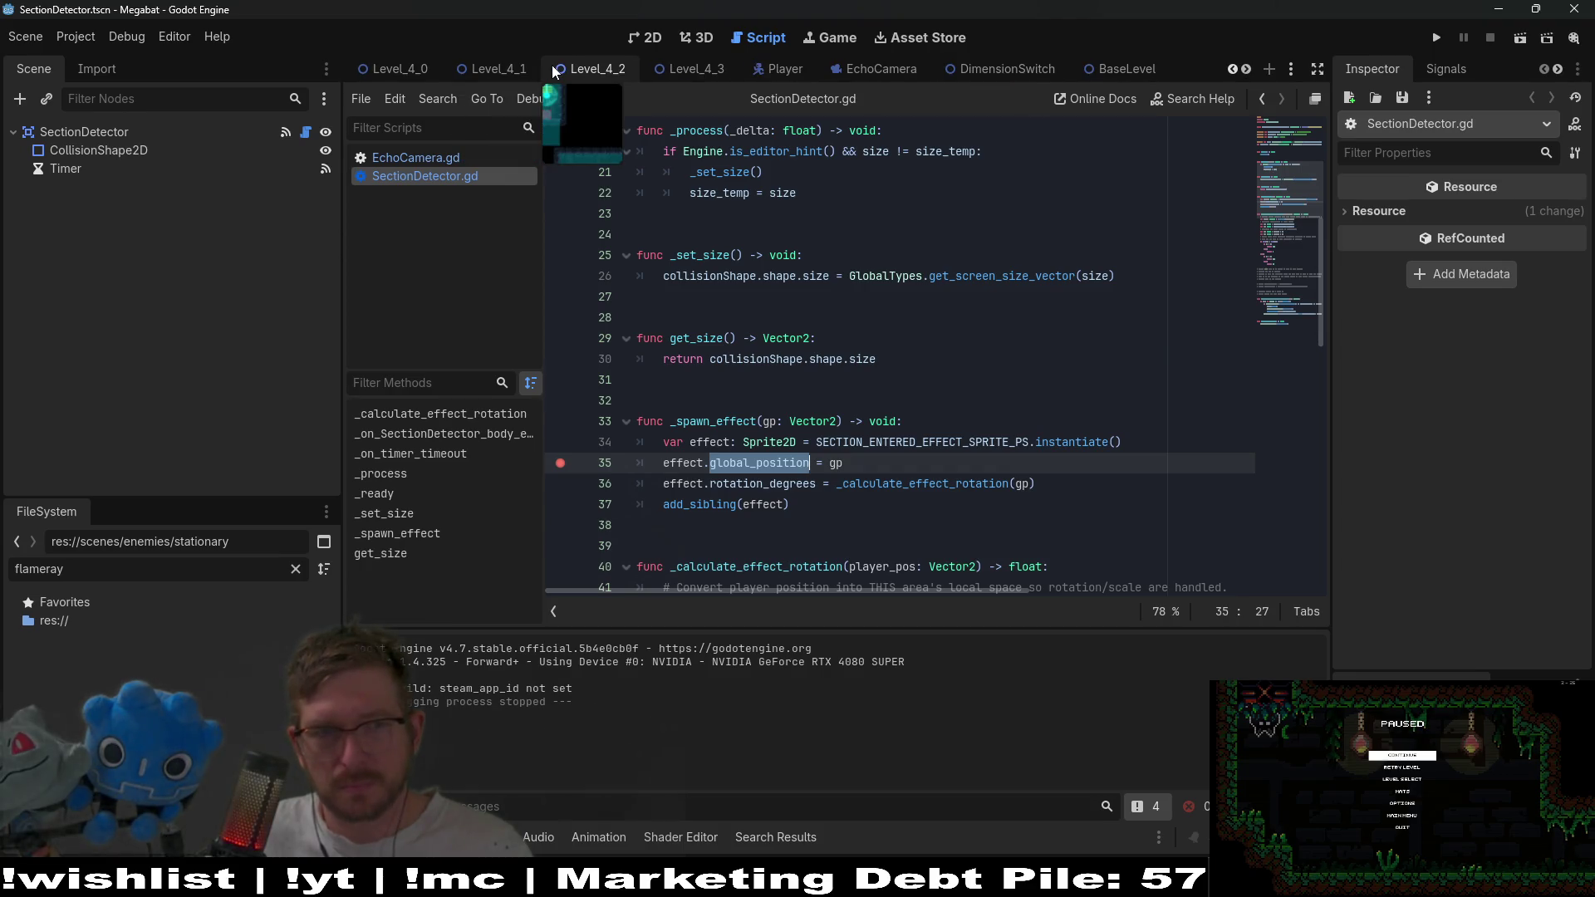
{"action": "left_click", "coordinate": [573, 70]}
{"action": "left_click", "coordinate": [706, 68]}
{"action": "left_click", "coordinate": [644, 37]}
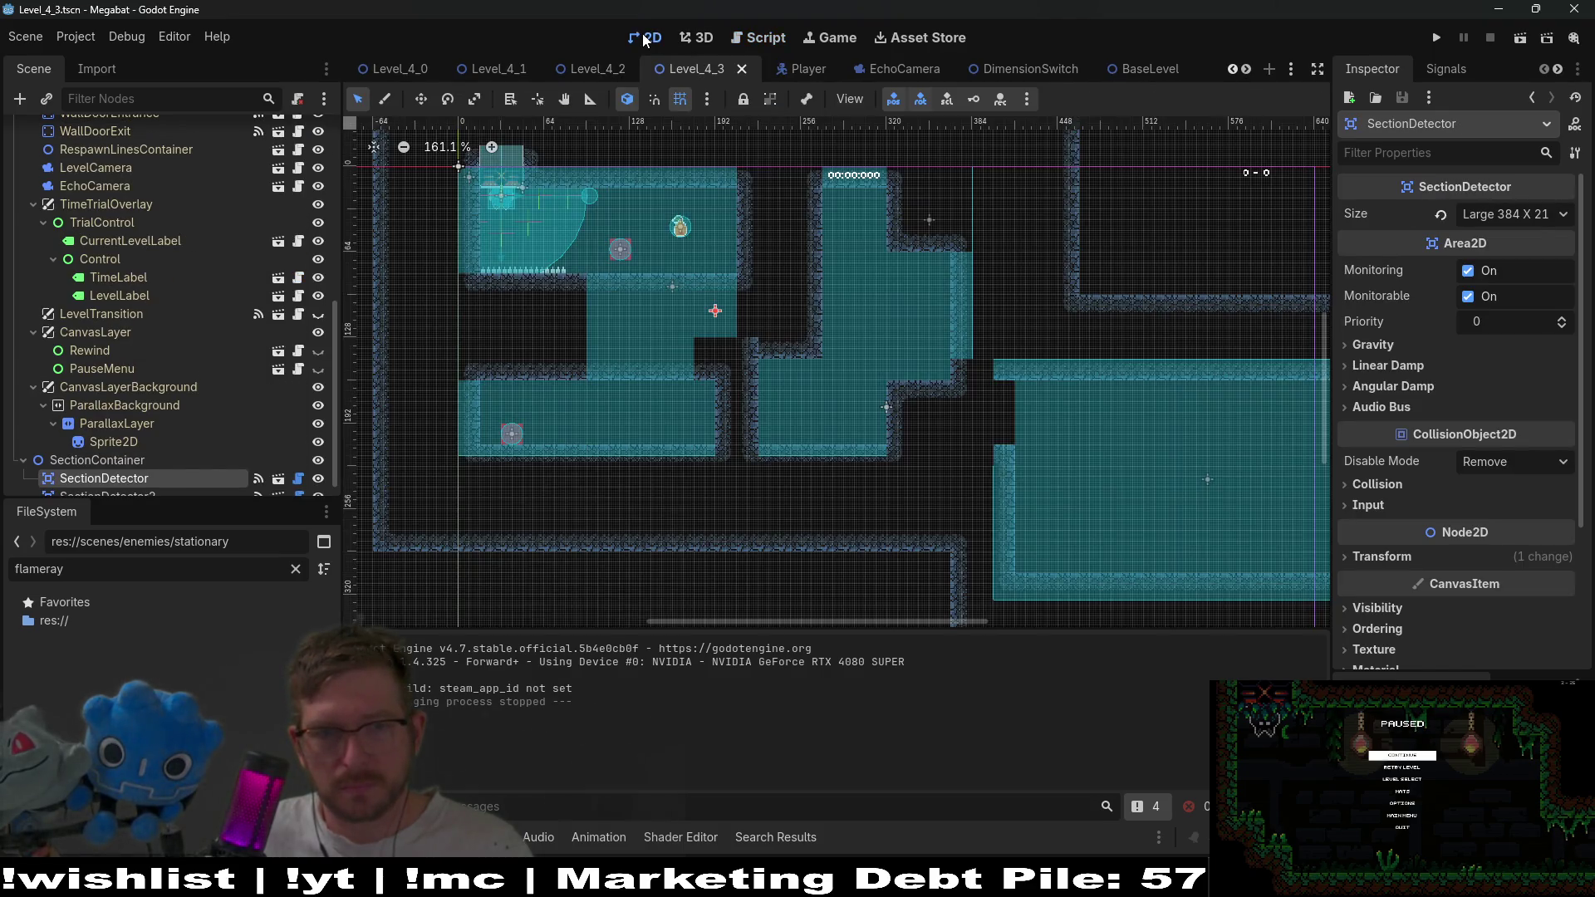
{"action": "left_click", "coordinate": [1517, 36]}
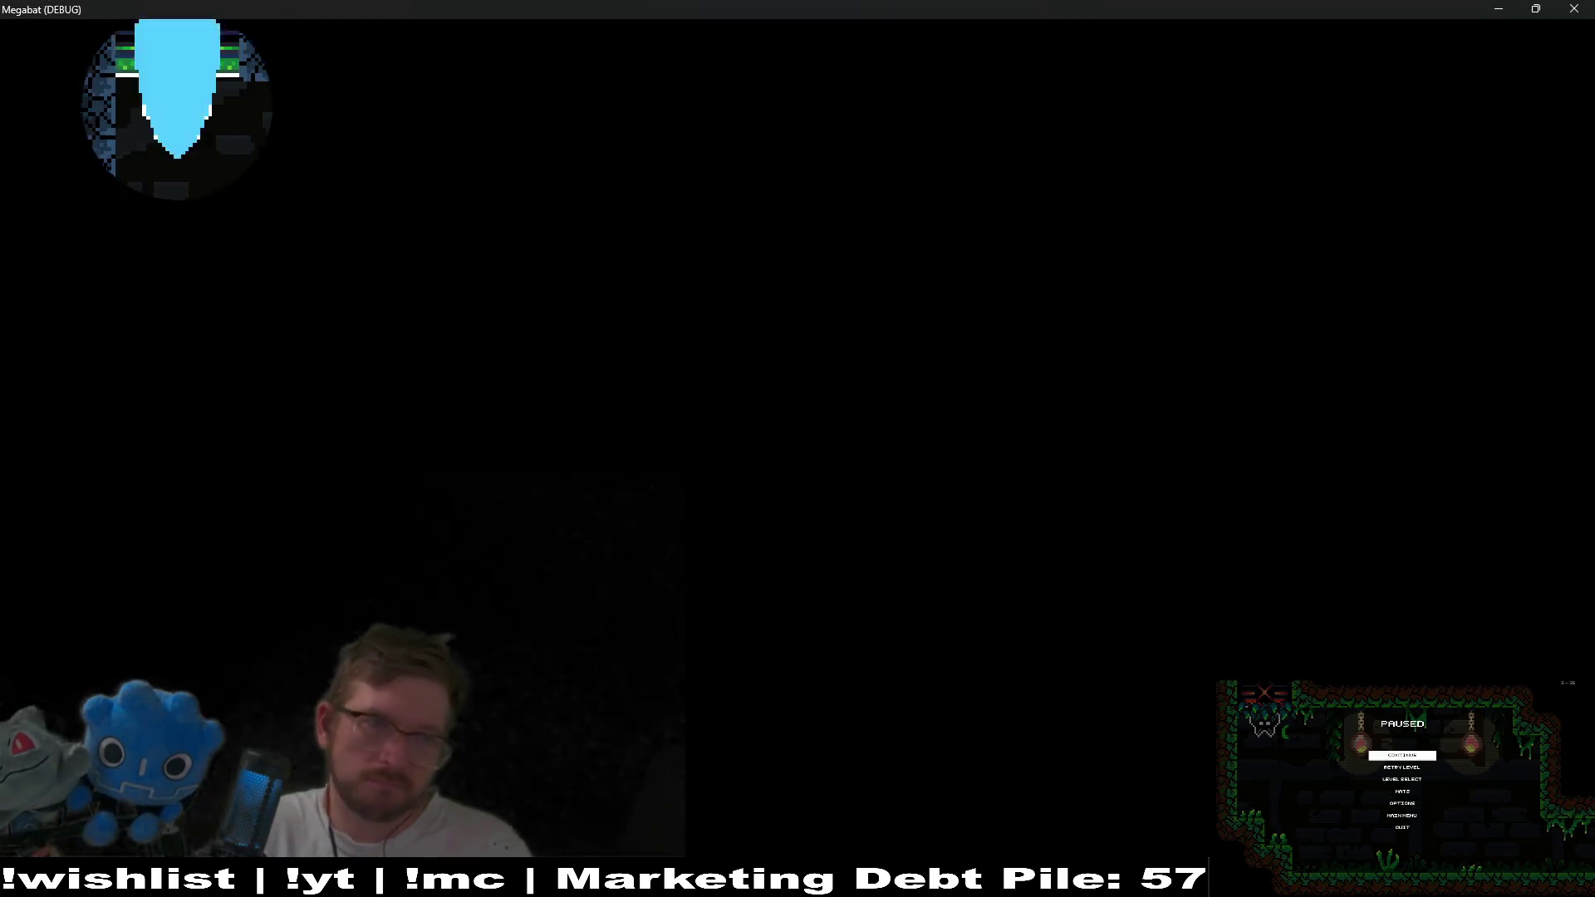
Fly the bat right and echolocate until the line-35 breakpoint pauses the game.
{"action": "key", "text": "Right"}
{"action": "key", "text": "space"}
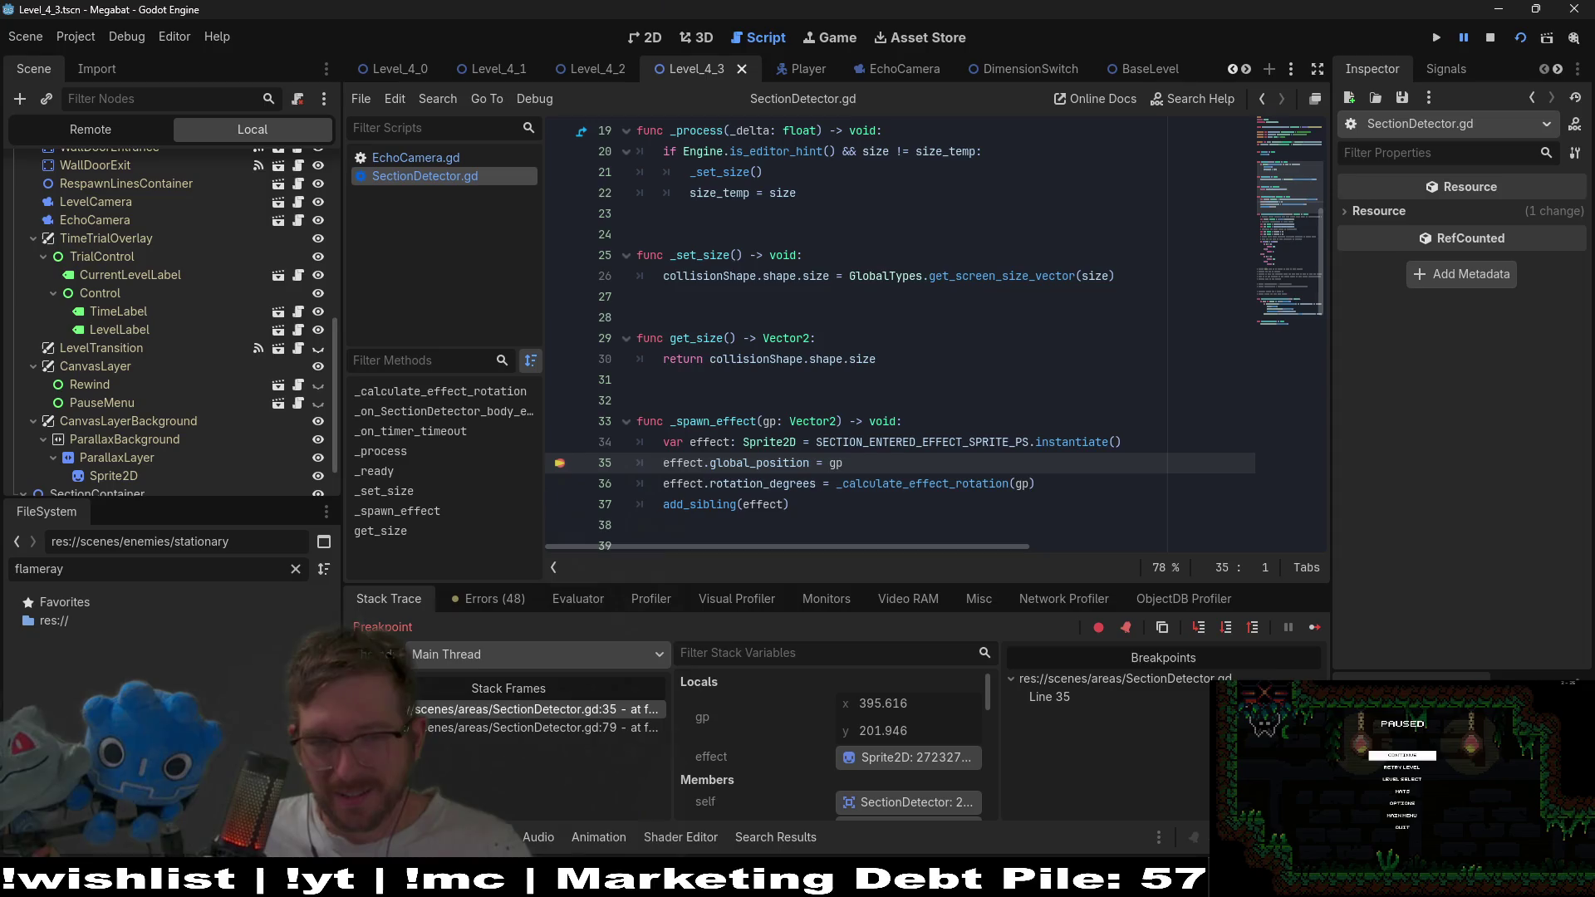
{"action": "mouse_move", "coordinate": [834, 464]}
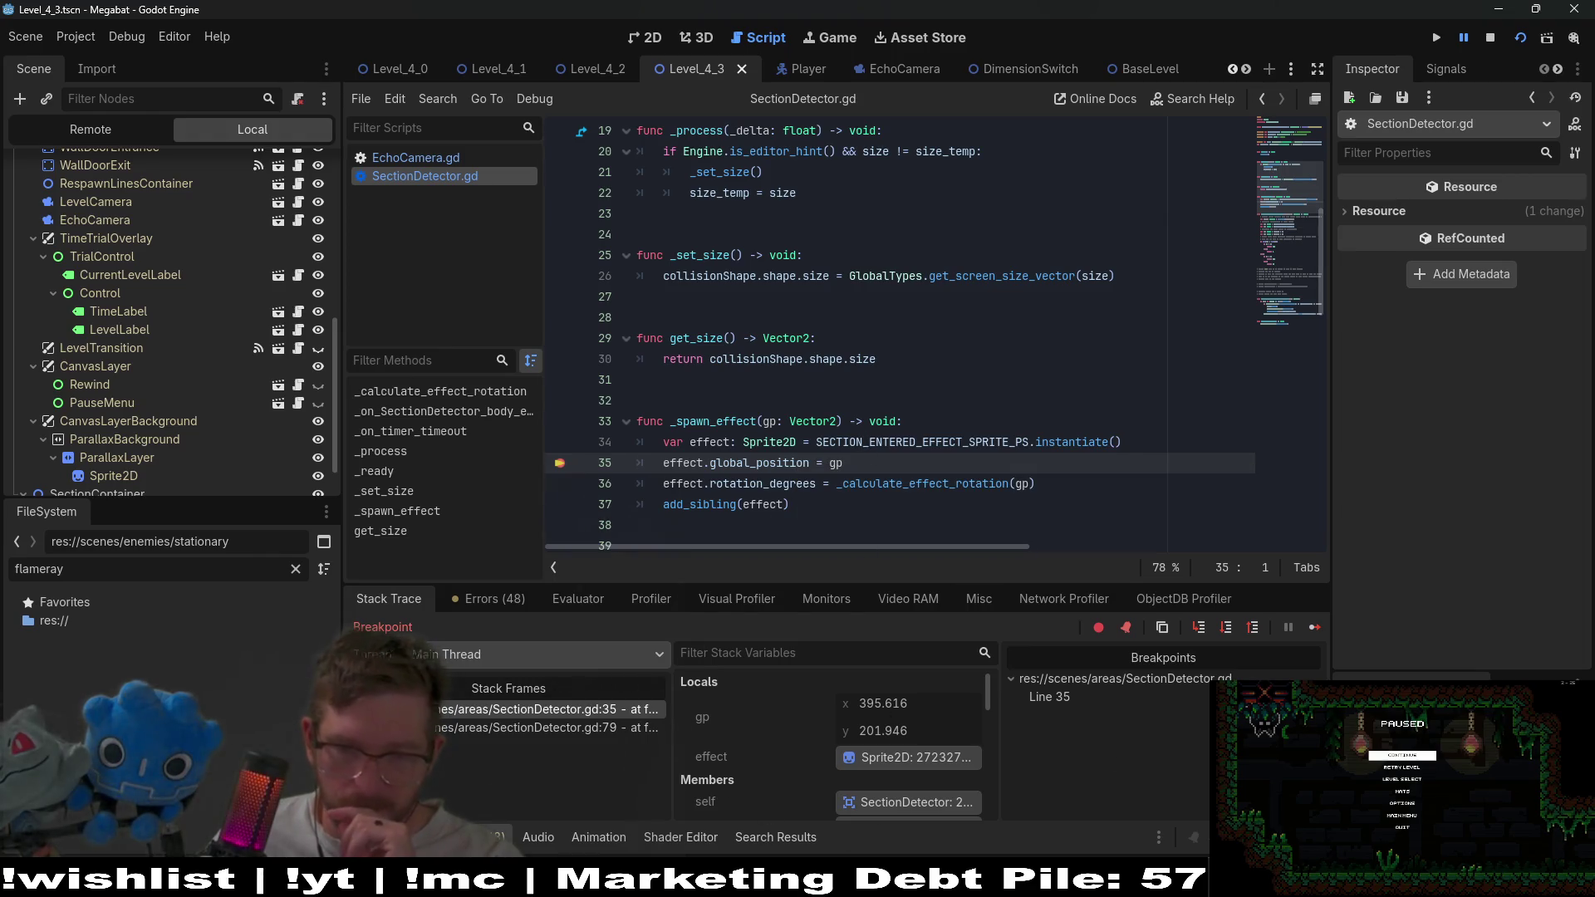
{"action": "mouse_move", "coordinate": [1152, 882]}
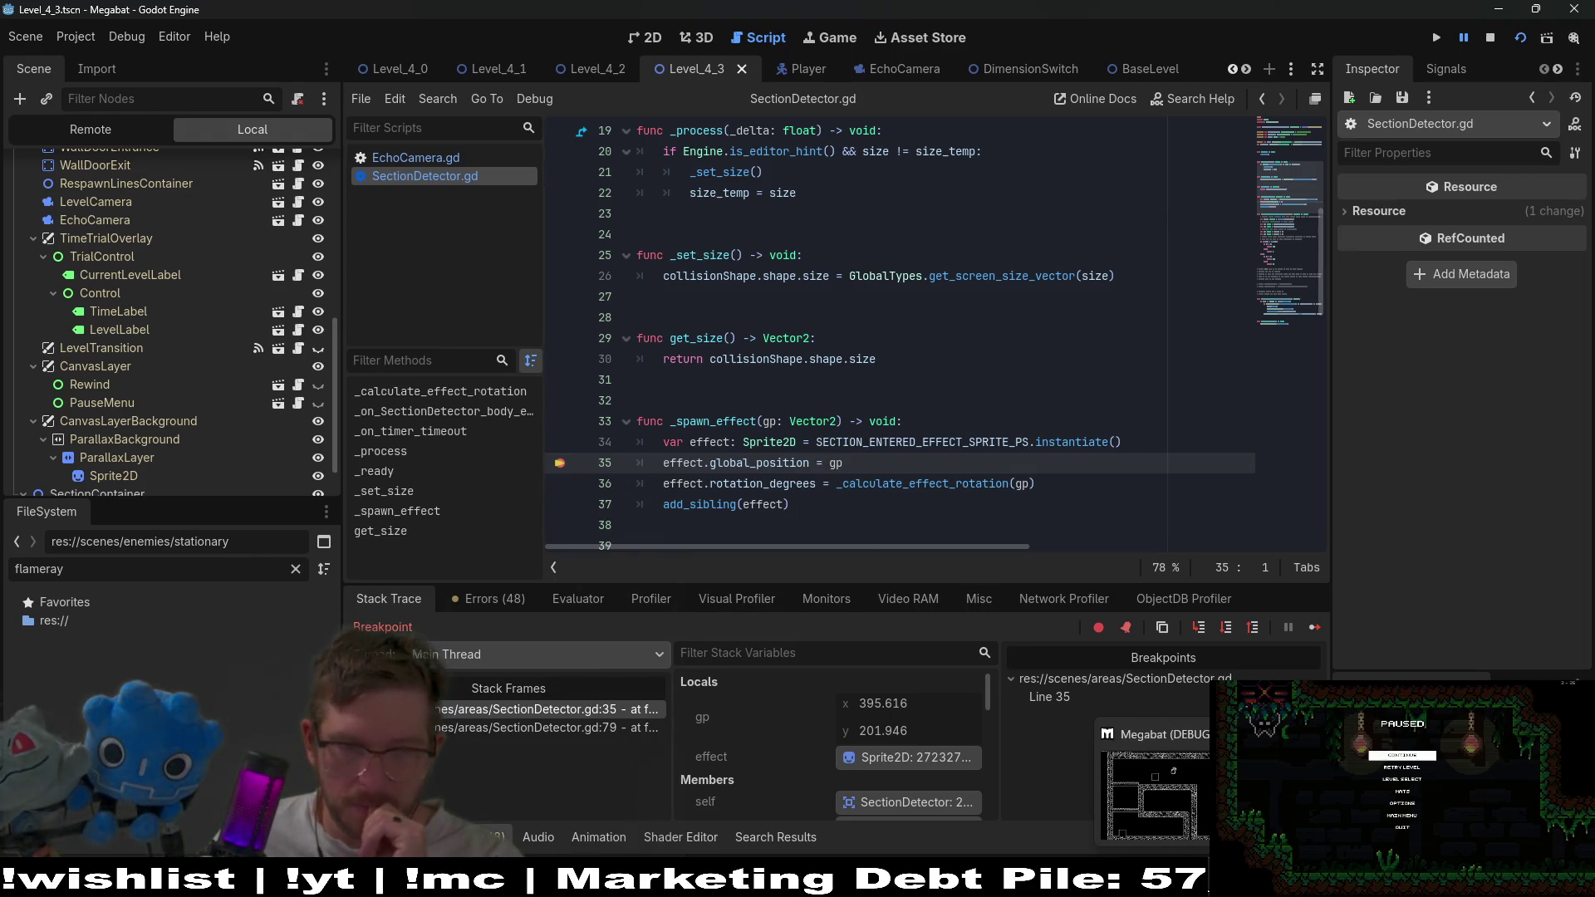
{"action": "left_click", "coordinate": [1154, 794]}
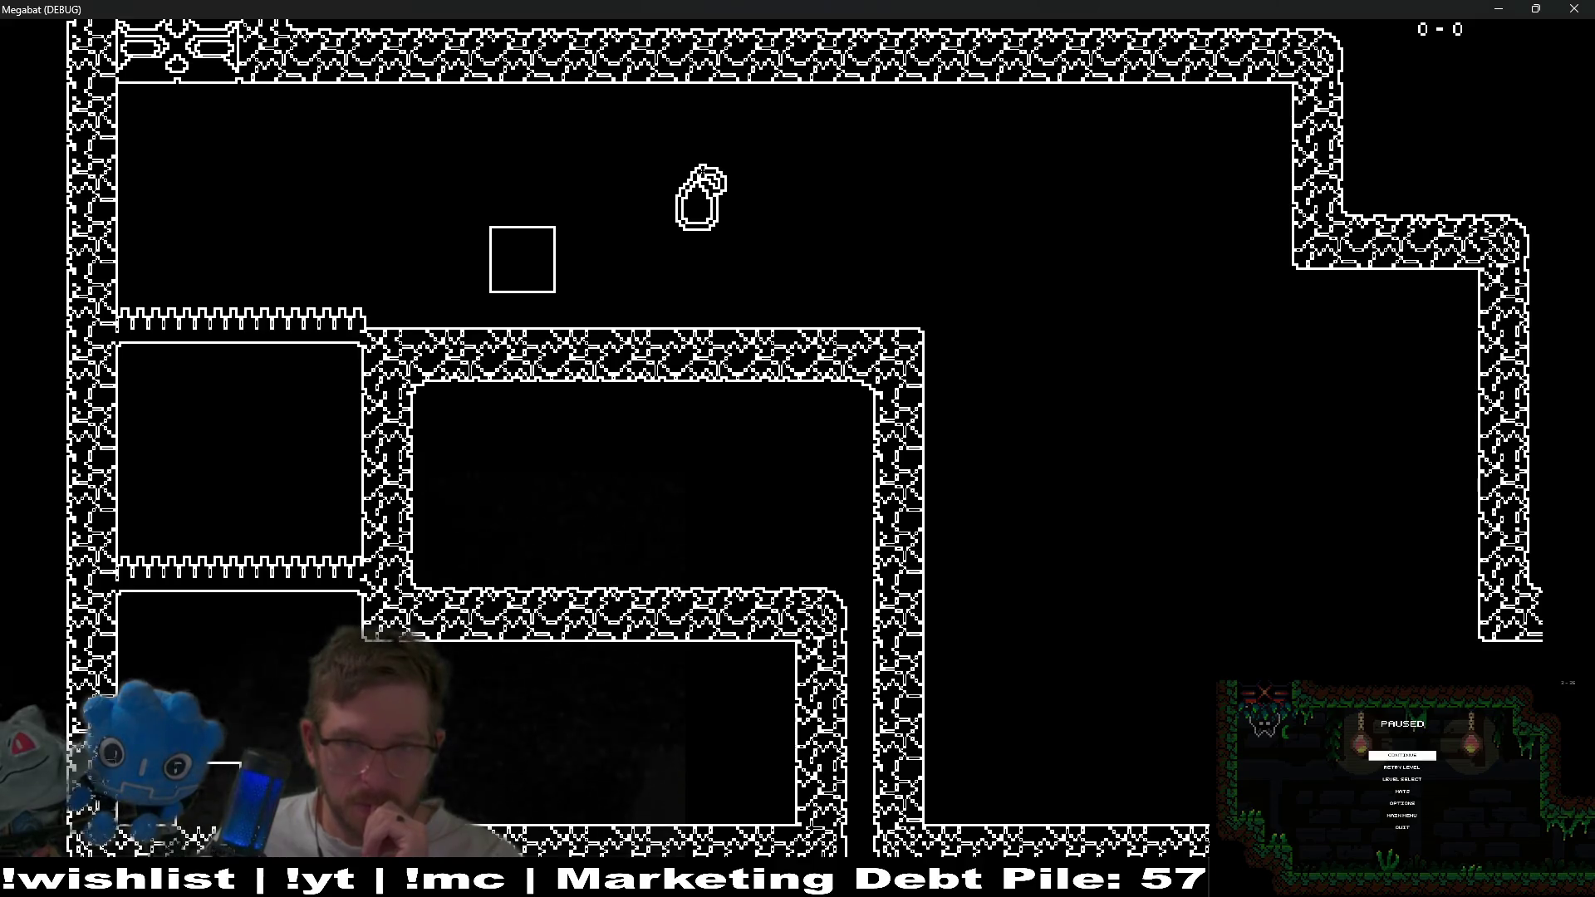
{"action": "key", "text": "alt+Tab"}
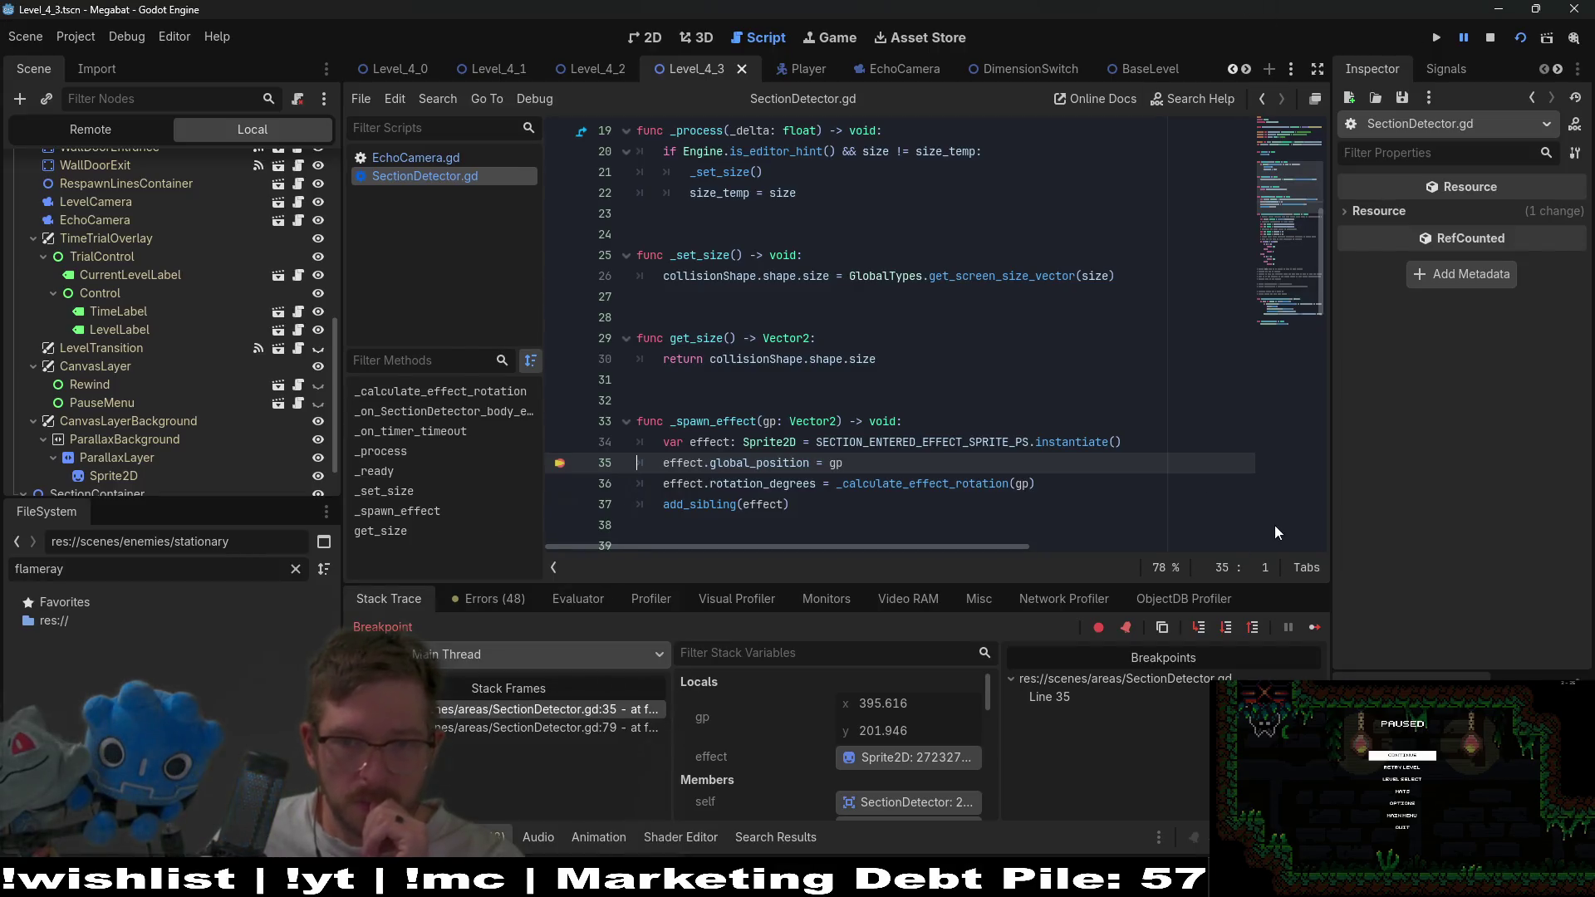
Continue from the breakpoint, check the running game, then close it.
{"action": "left_click", "coordinate": [1316, 628]}
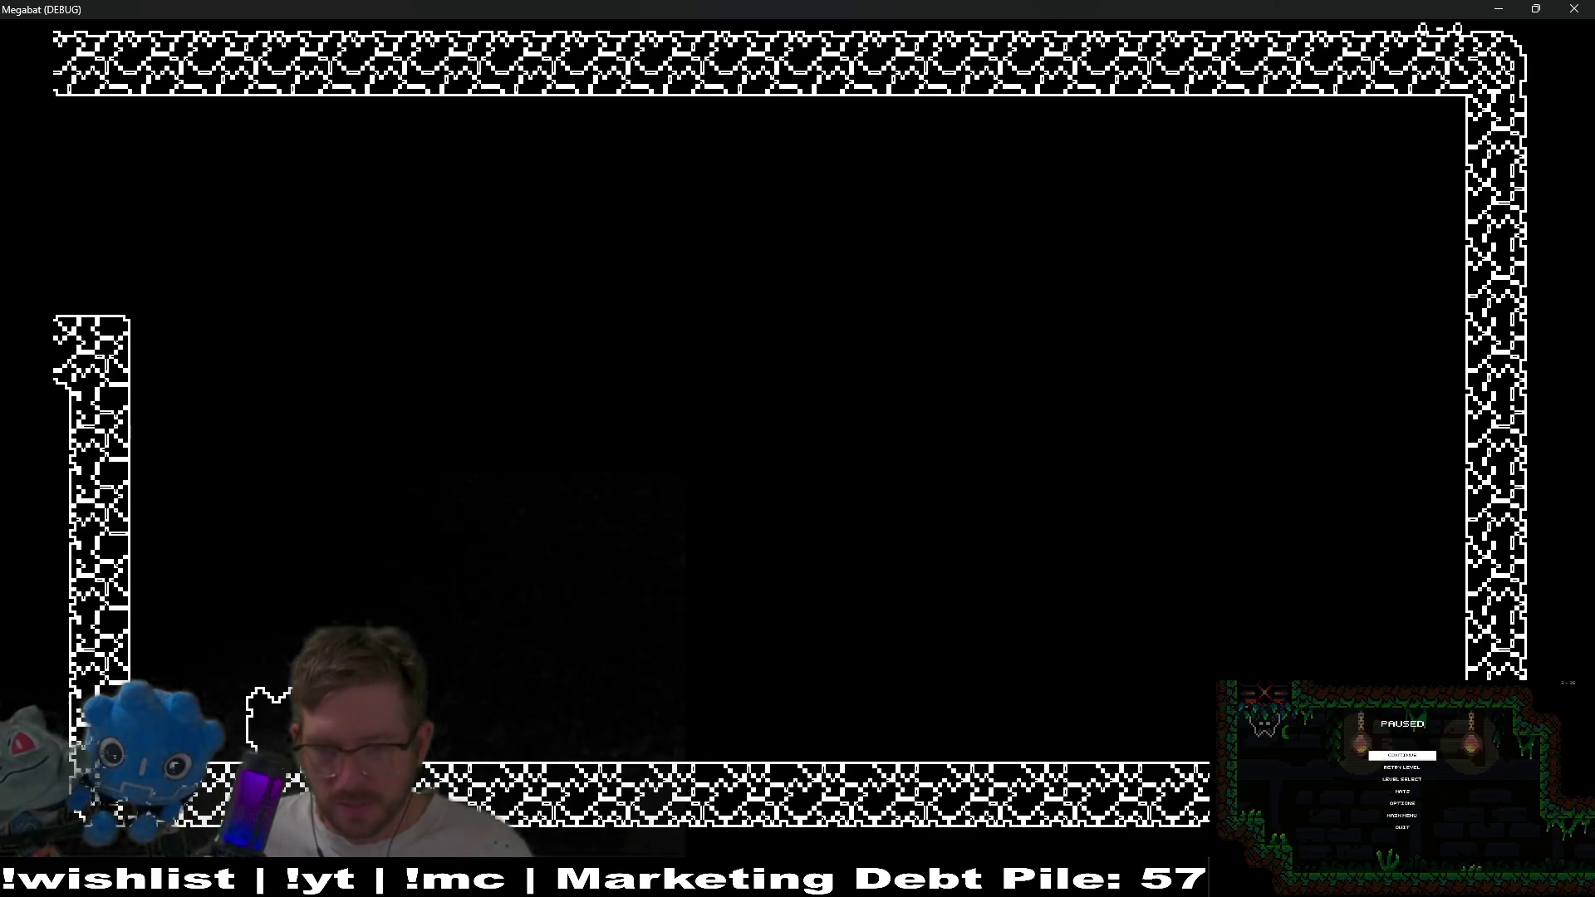
{"action": "key", "text": "alt+Tab"}
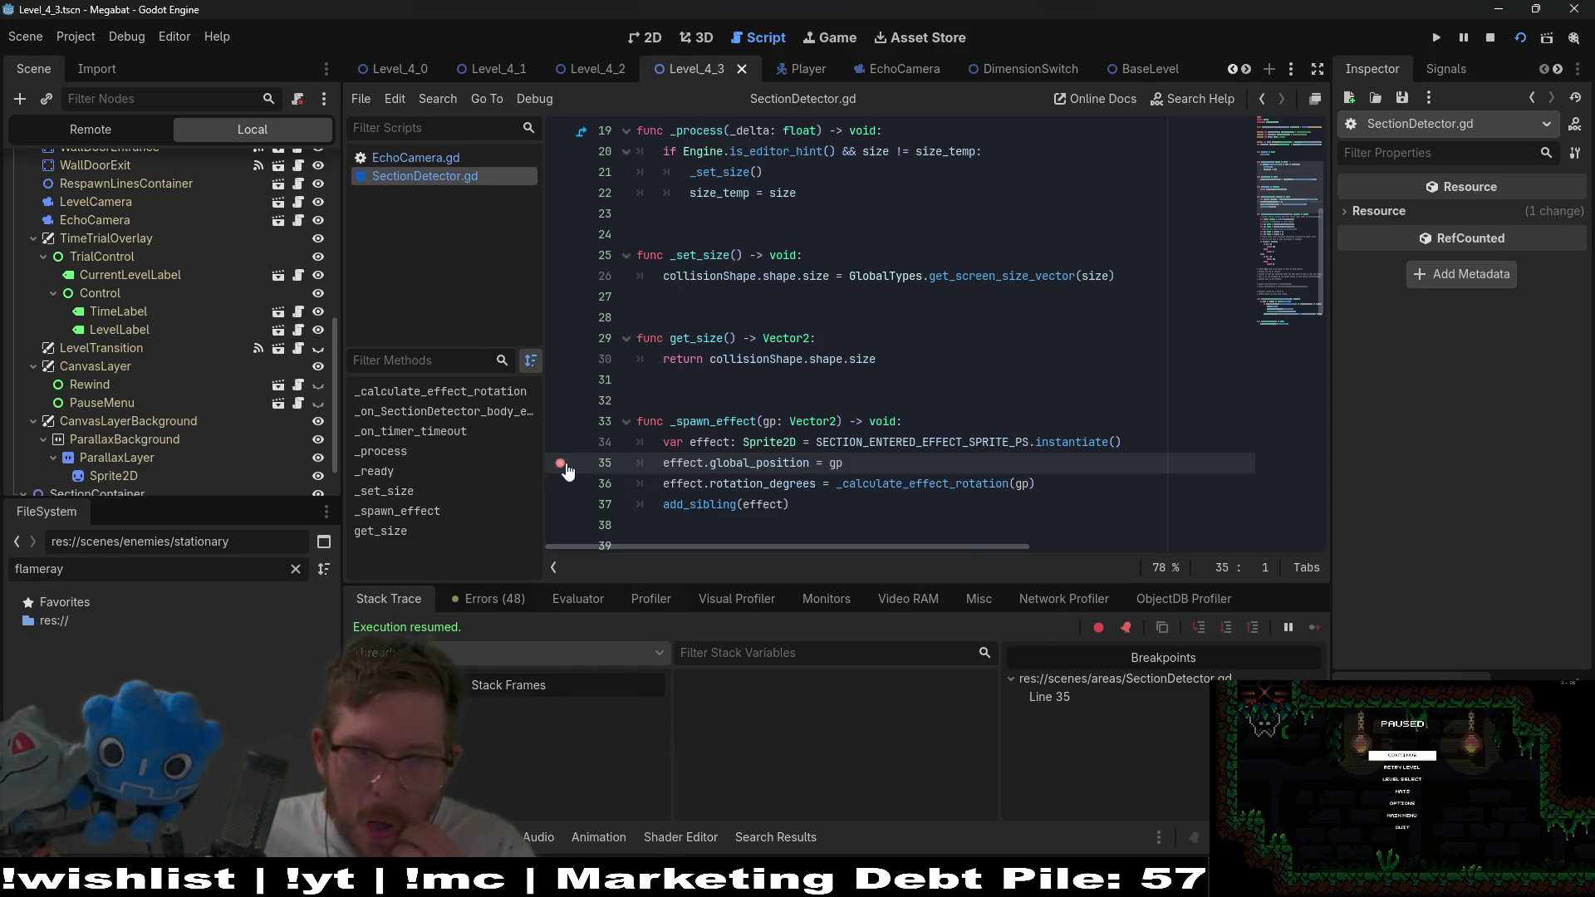
{"action": "key", "text": "alt+Tab"}
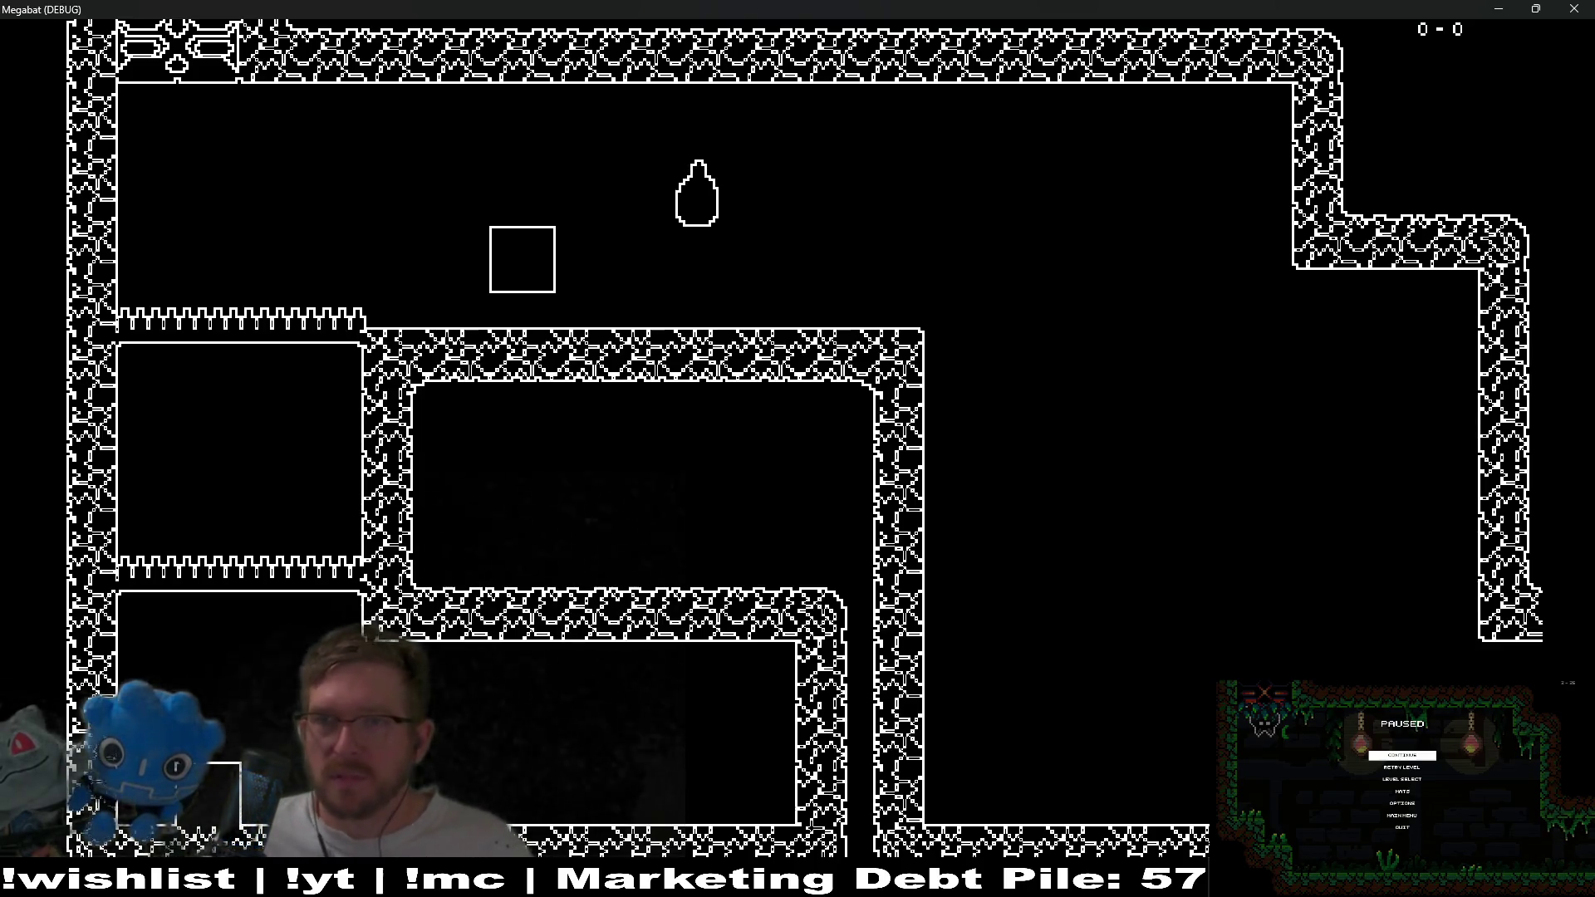
{"action": "left_click", "coordinate": [1576, 9]}
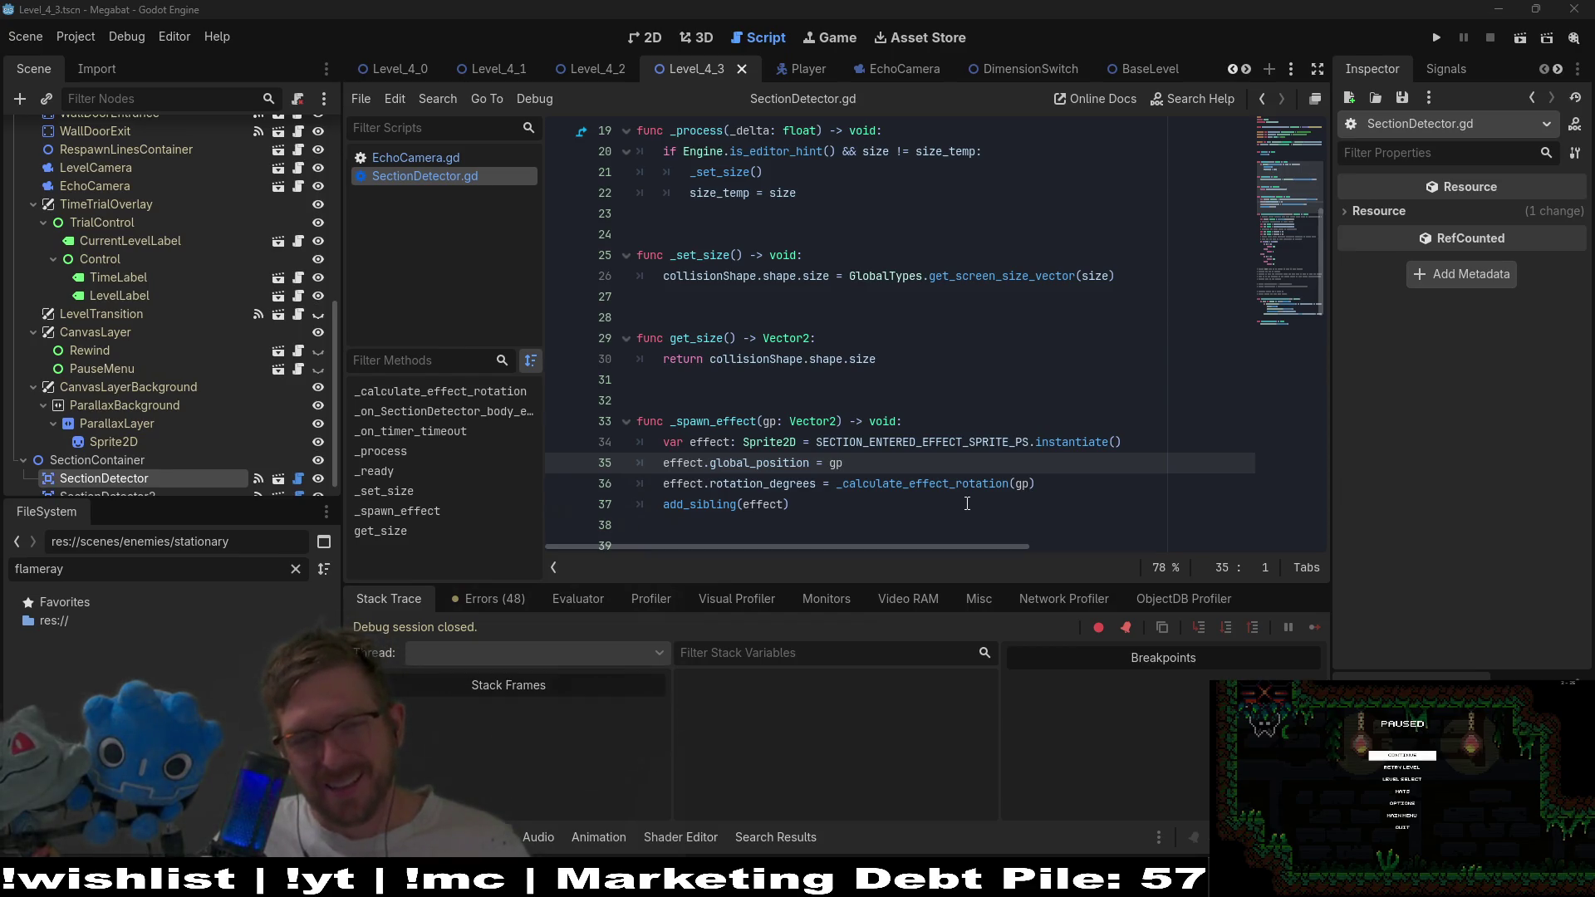
In the 2D view, hide DimensionTileMapLayer and DimensionTileMapLayer2, then run Level_4_3.
{"action": "scroll", "coordinate": [967, 504], "scroll_direction": "up", "scroll_amount": 1}
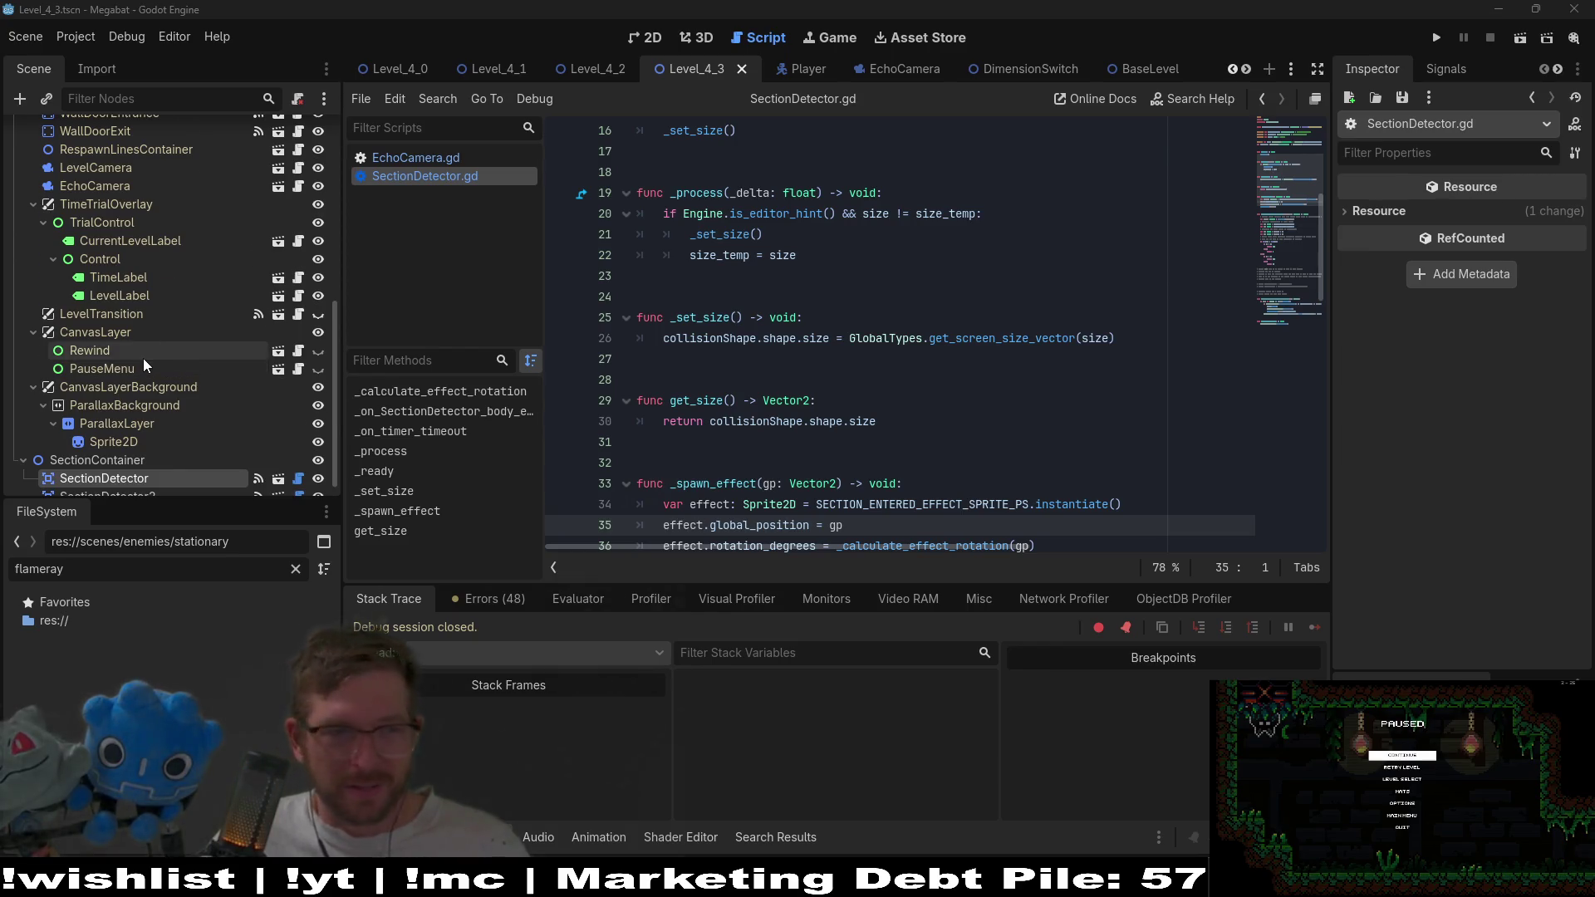
{"action": "scroll", "coordinate": [142, 363], "scroll_direction": "up", "scroll_amount": 5}
{"action": "scroll", "coordinate": [142, 363], "scroll_direction": "down", "scroll_amount": 2}
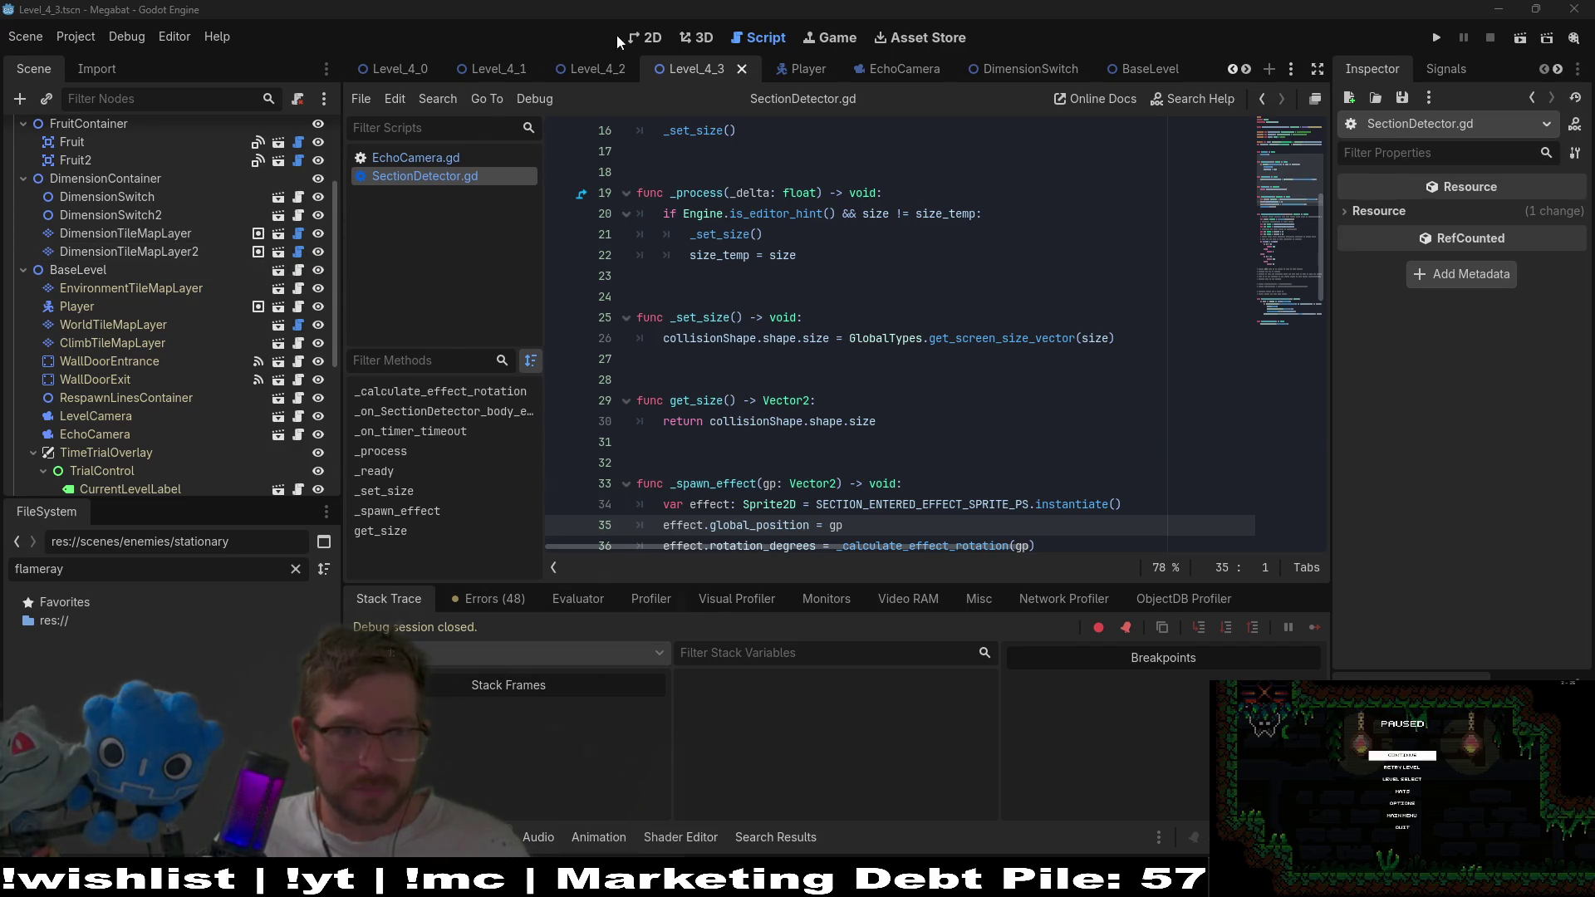
{"action": "left_click", "coordinate": [643, 38]}
{"action": "scroll", "coordinate": [745, 273], "scroll_direction": "down", "scroll_amount": 3}
{"action": "scroll", "coordinate": [993, 298], "scroll_direction": "up", "scroll_amount": 1}
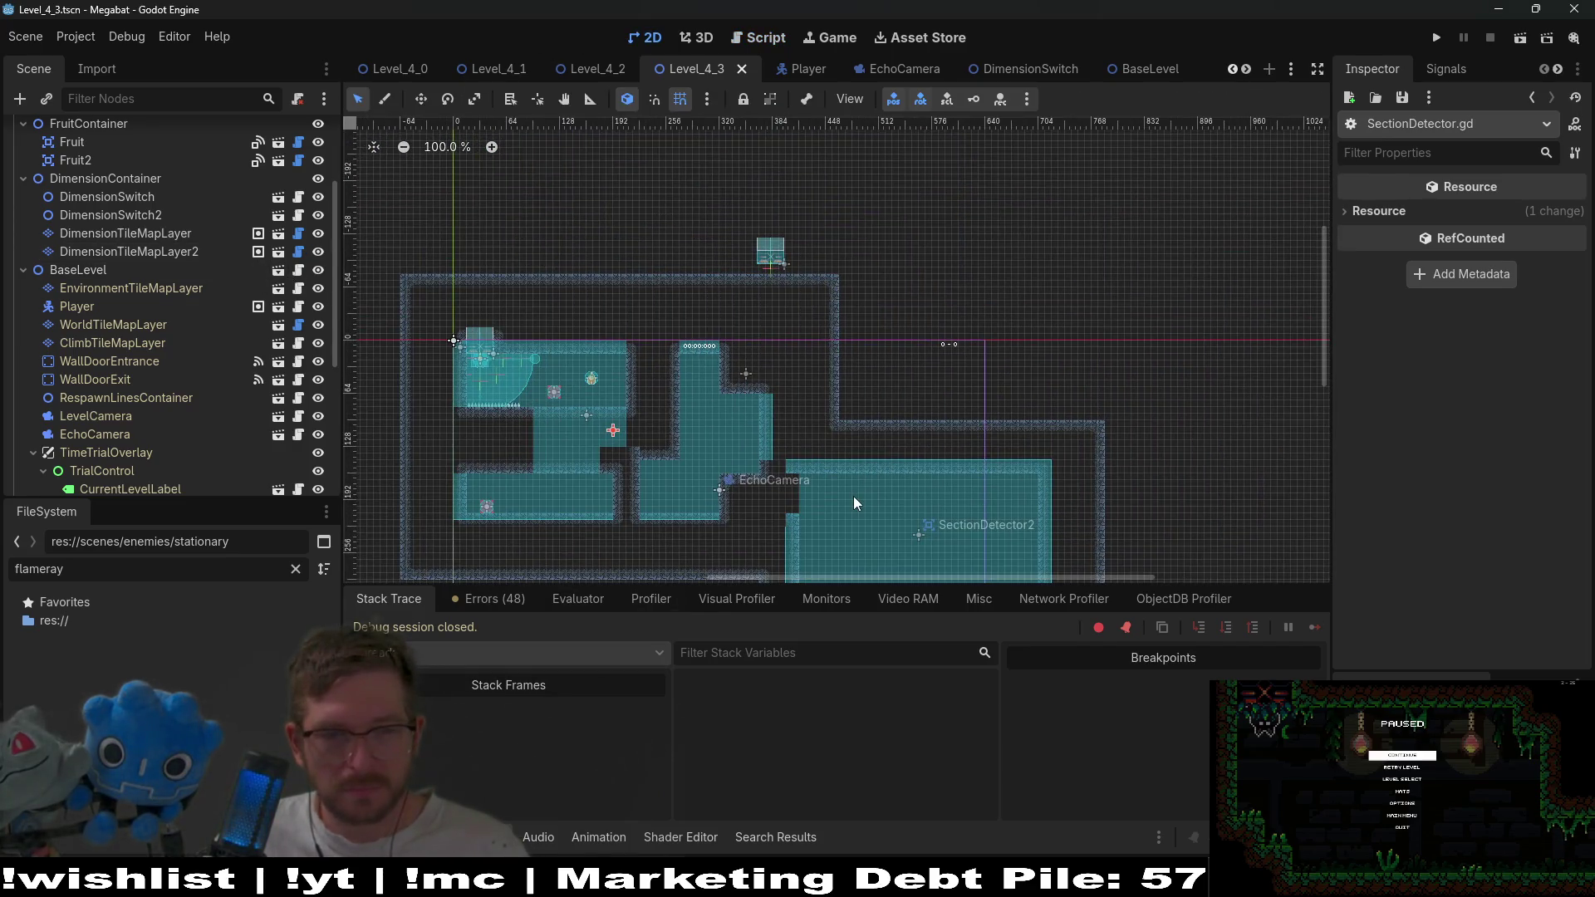
{"action": "left_click", "coordinate": [319, 251]}
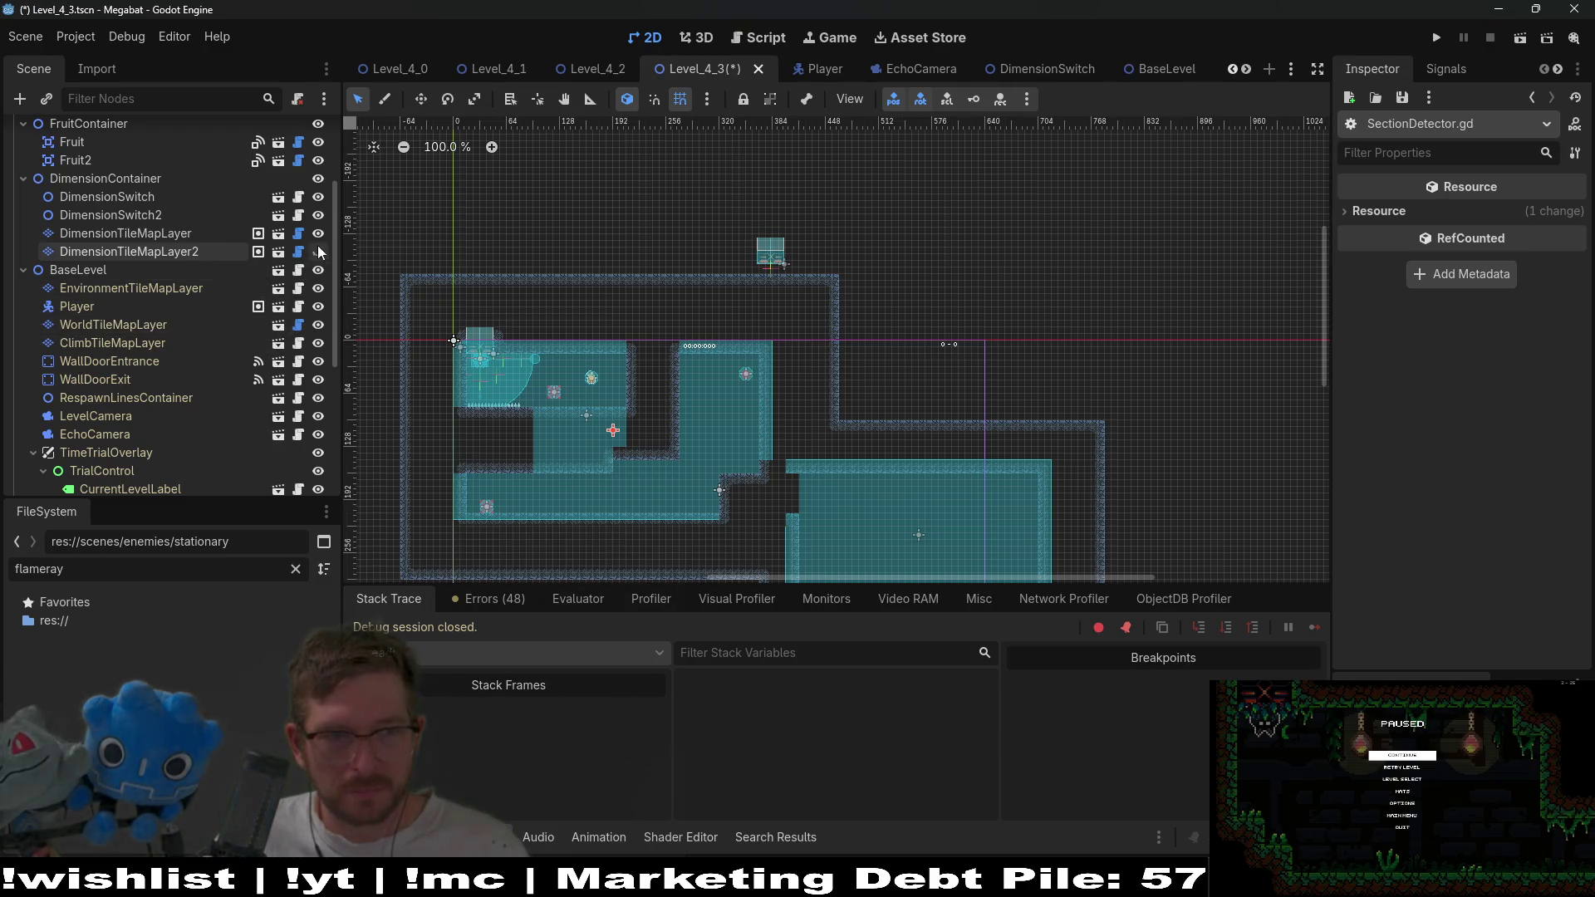
{"action": "left_click", "coordinate": [318, 232]}
{"action": "left_click", "coordinate": [1512, 42]}
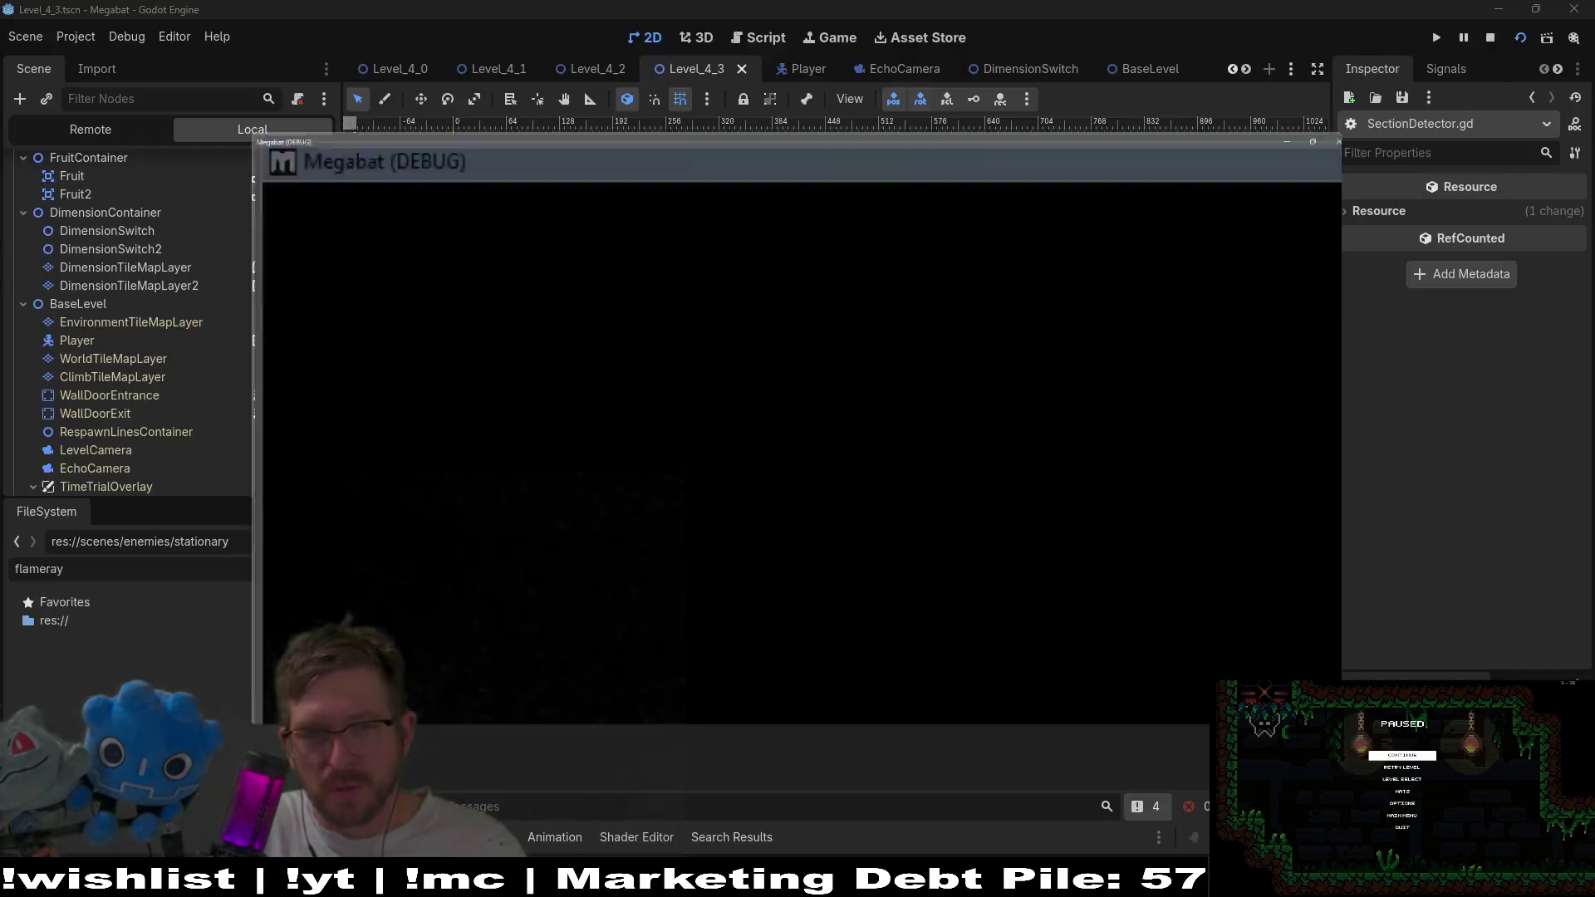
Fly the bat up to collect the orange fruit and move left and right along the platform.
{"action": "key", "text": "space"}
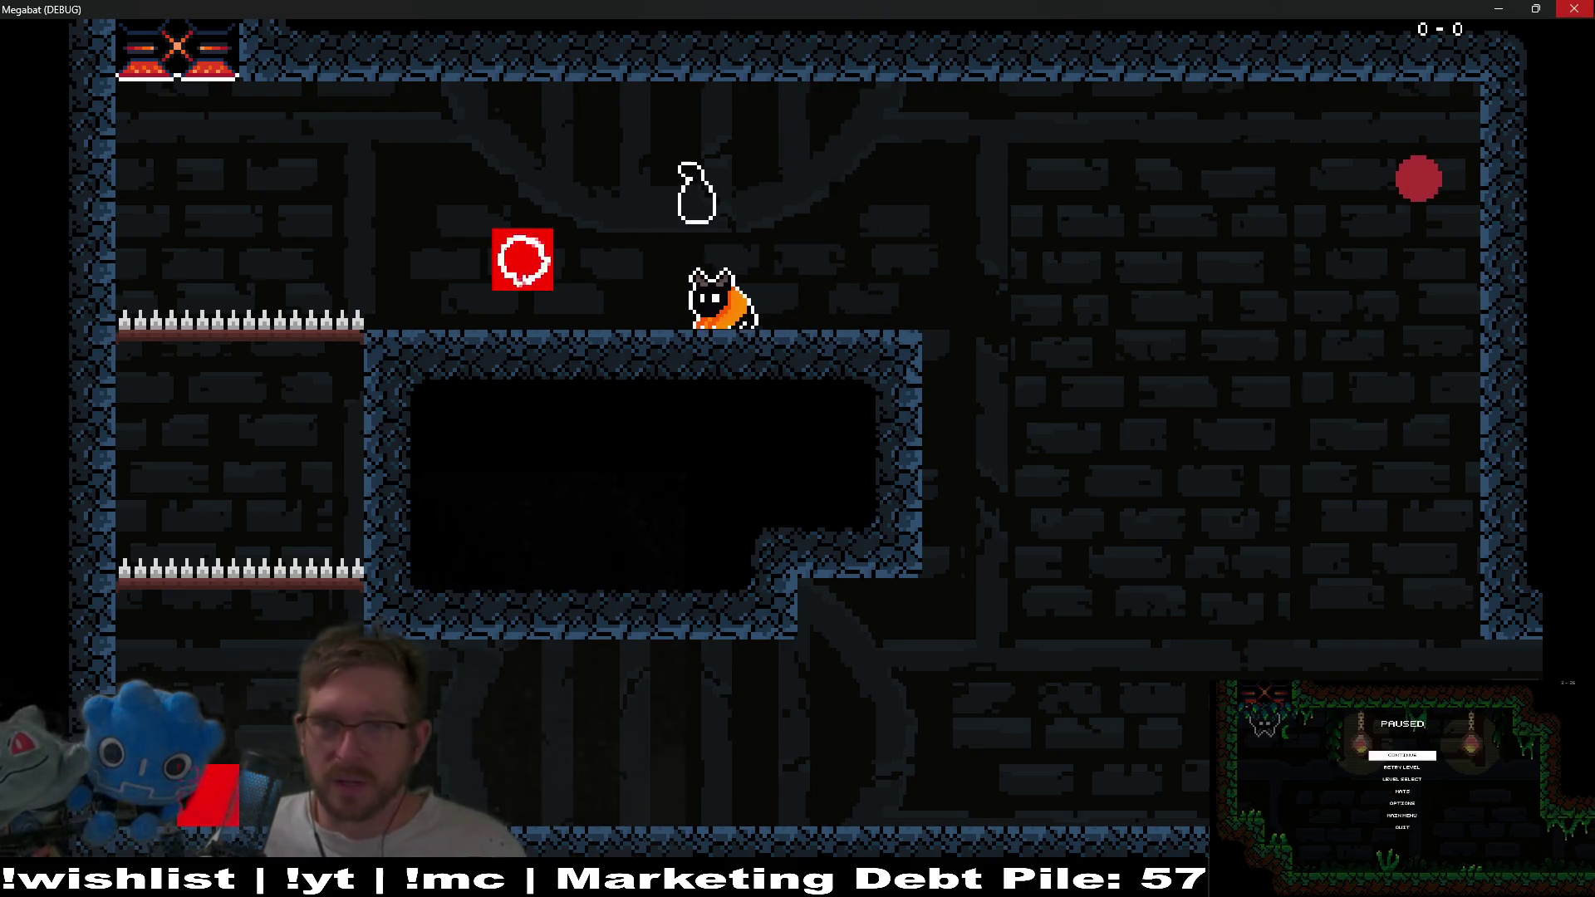
{"action": "key", "text": "Left"}
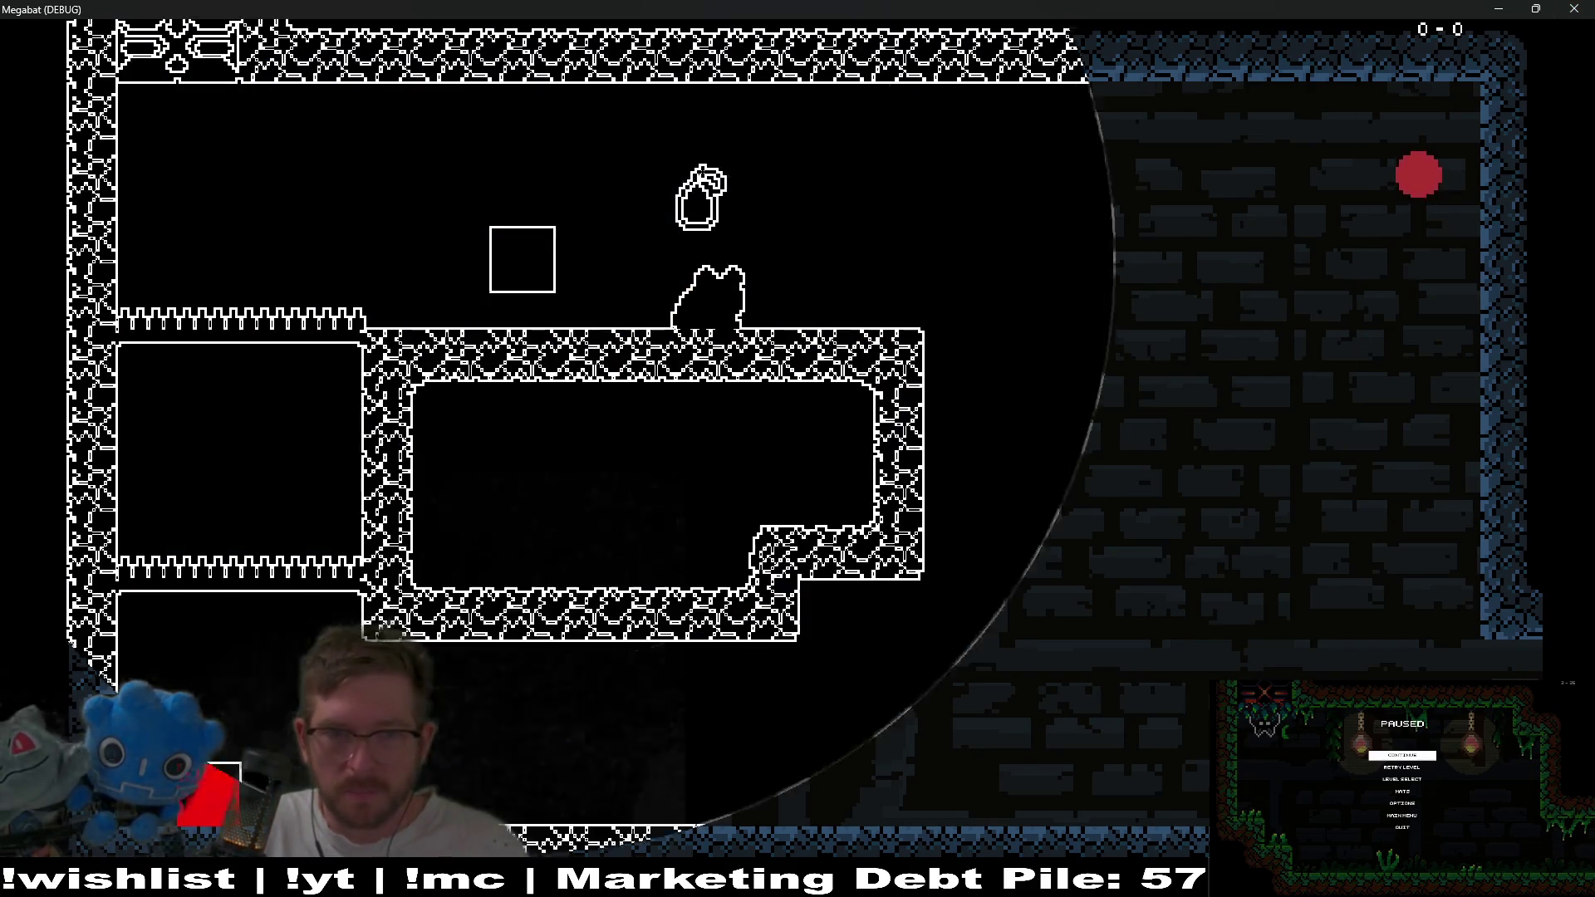
{"action": "key", "text": "Right"}
{"action": "key", "text": "space"}
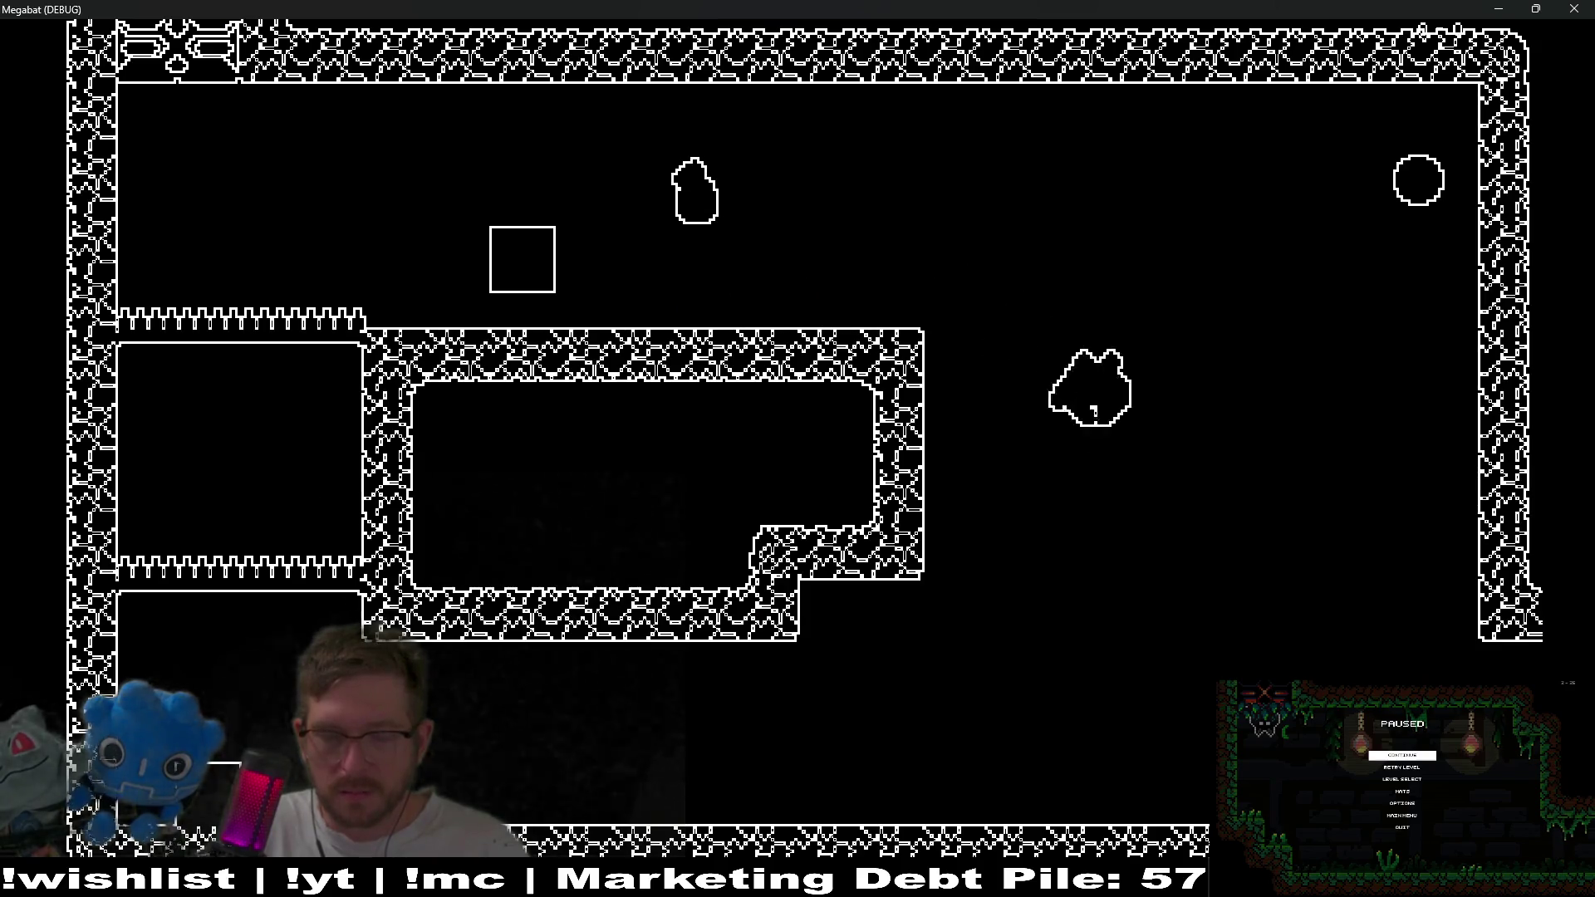
{"action": "key", "text": "Left"}
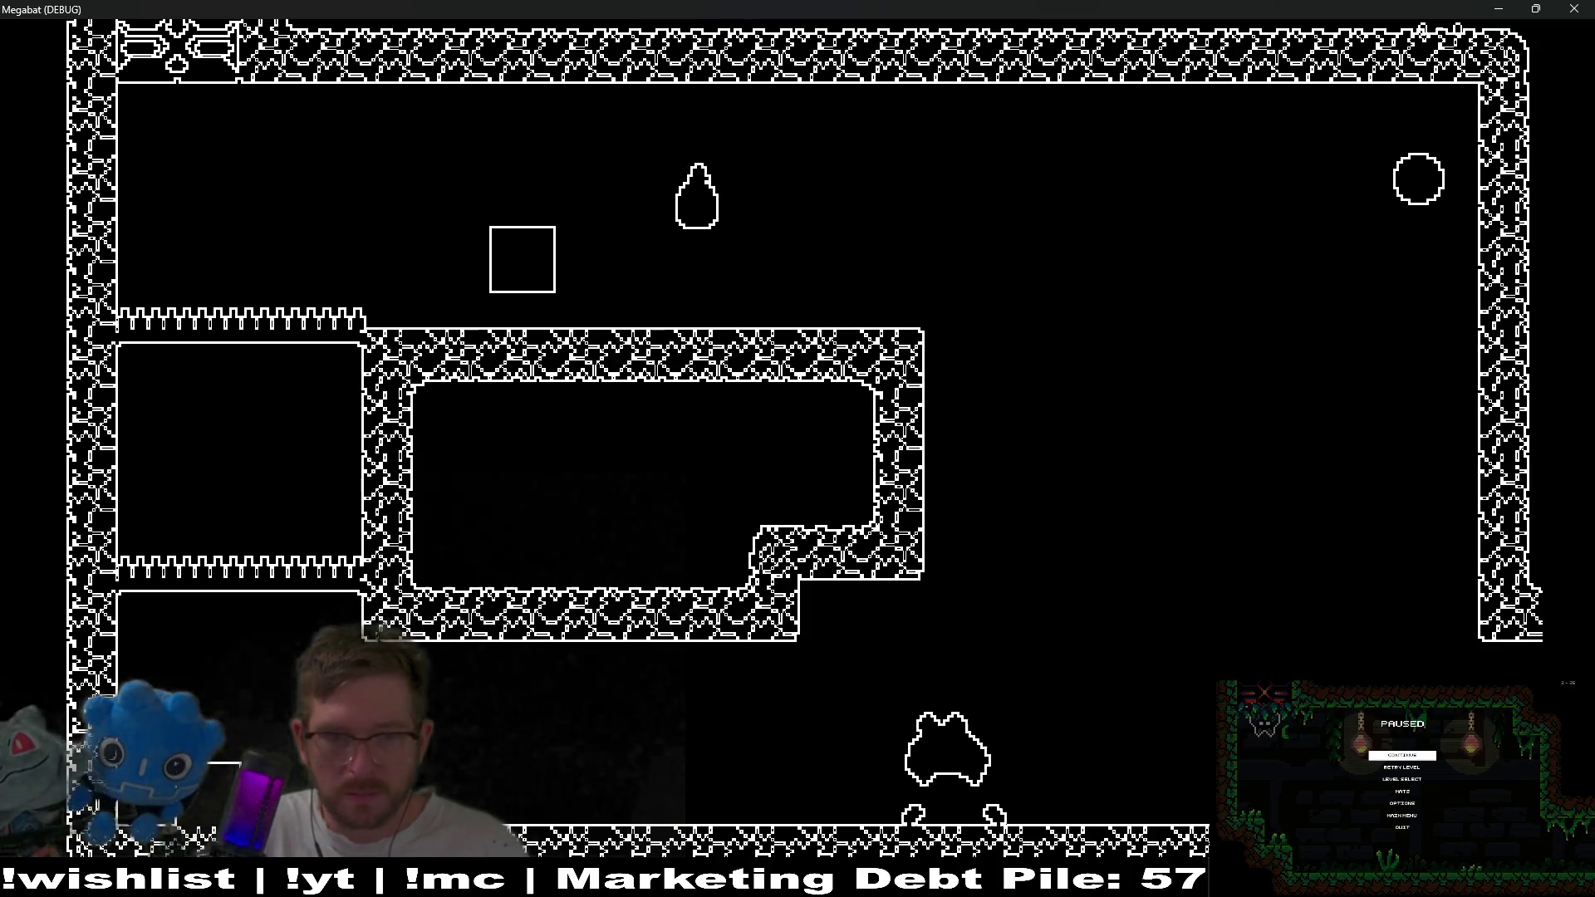
{"action": "key", "text": "Right"}
{"action": "key", "text": "space"}
{"action": "key", "text": "Left"}
{"action": "key", "text": "Left"}
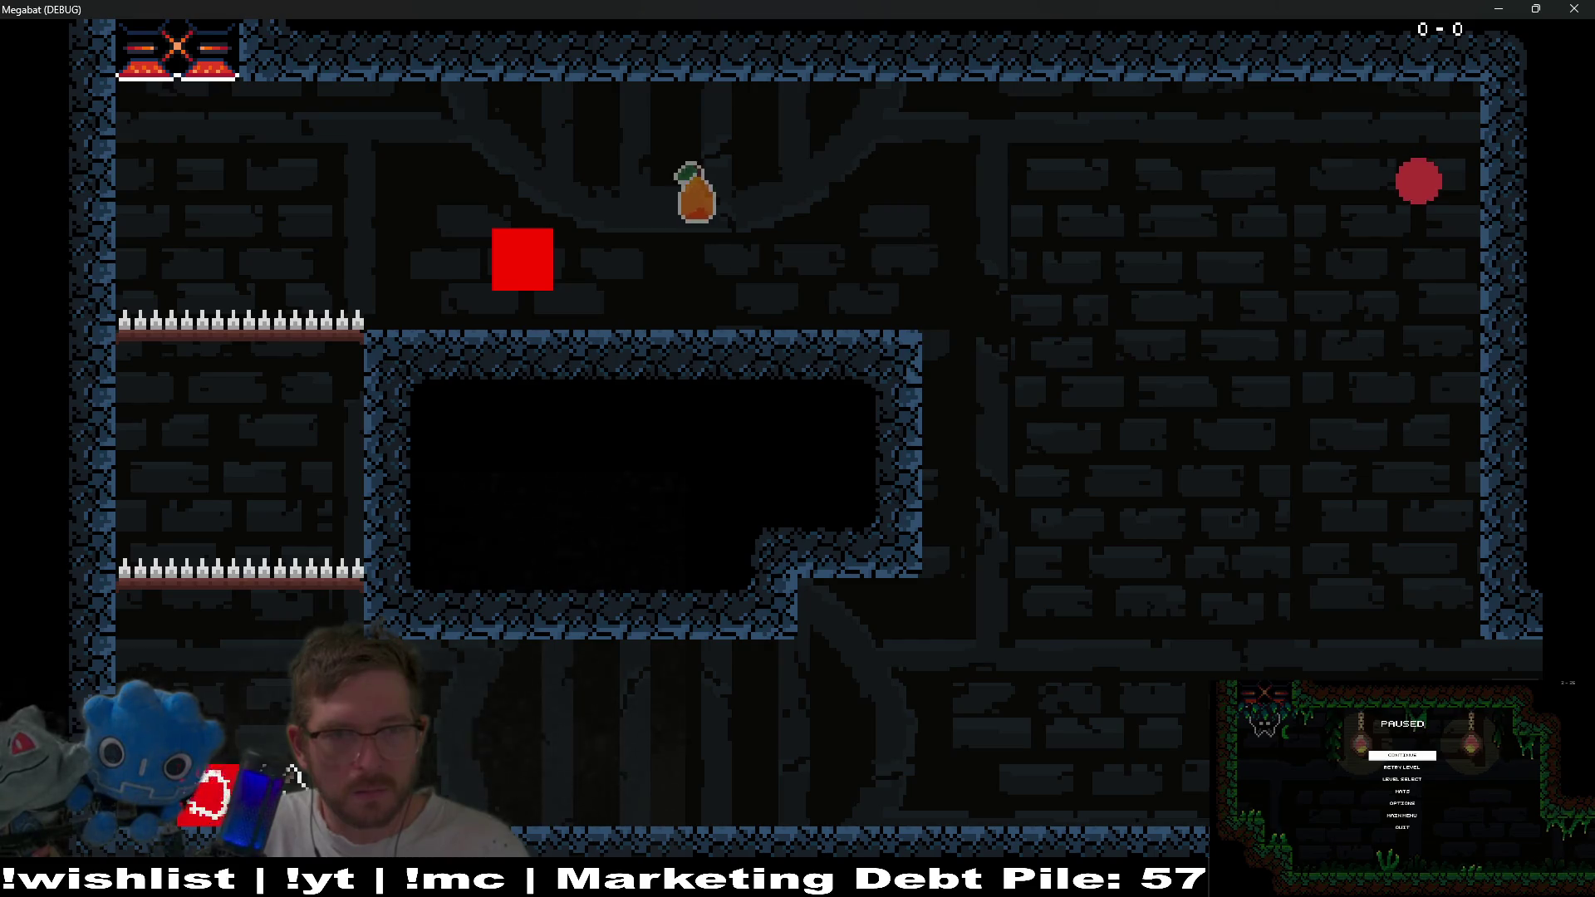
Echolocate to reveal the level, fly onto the platform by the droplet, then quit with F8.
{"action": "key", "text": "space"}
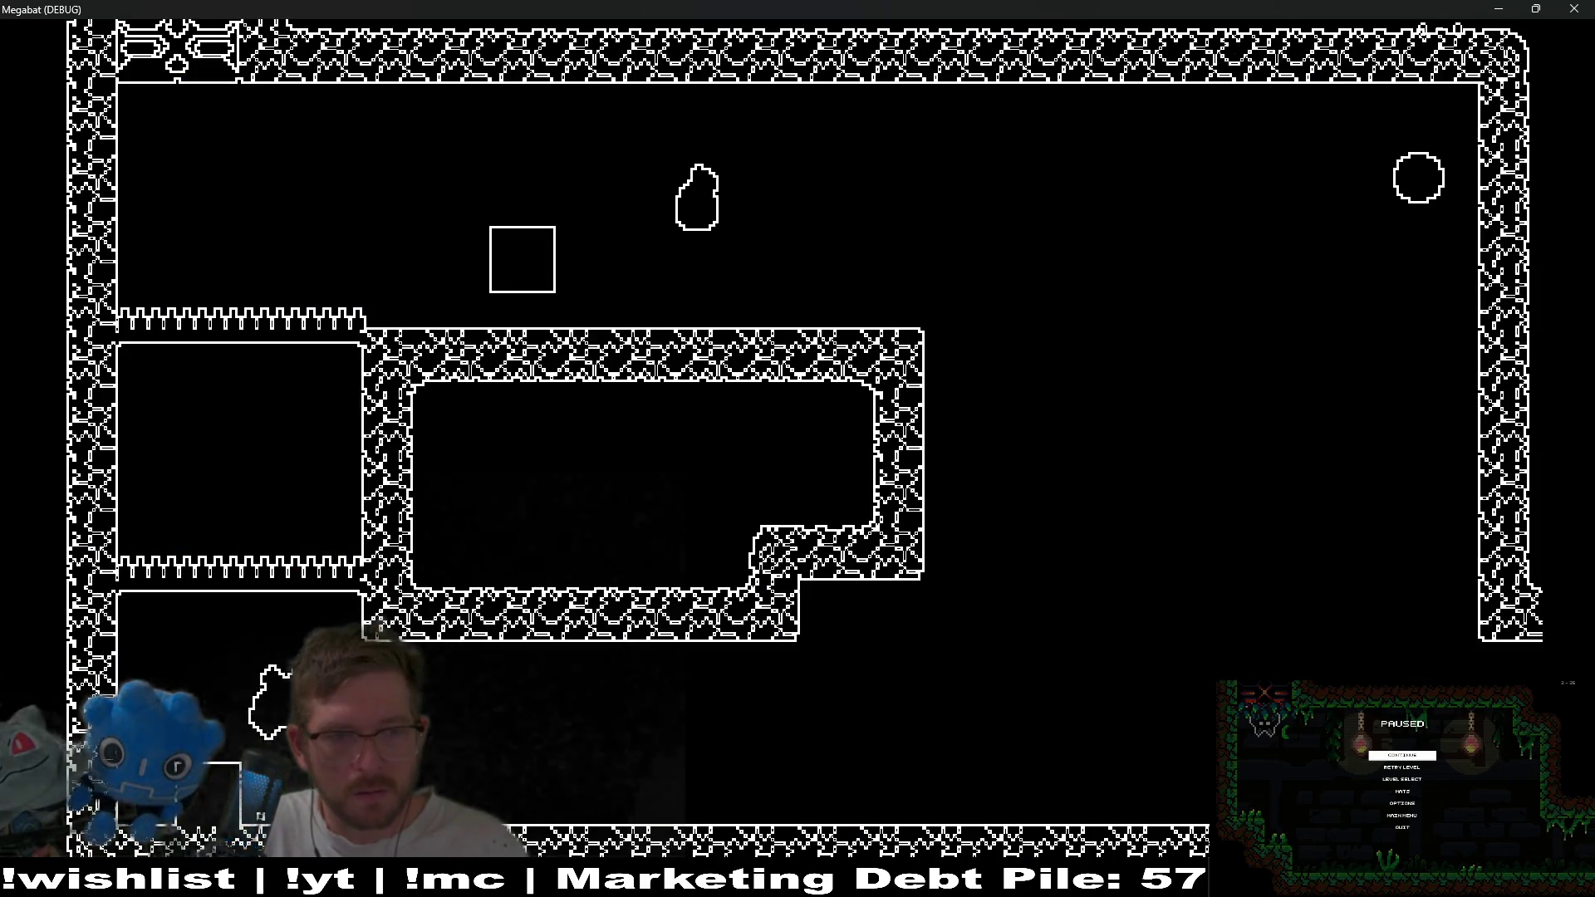
{"action": "key", "text": "Up"}
{"action": "key", "text": "Right"}
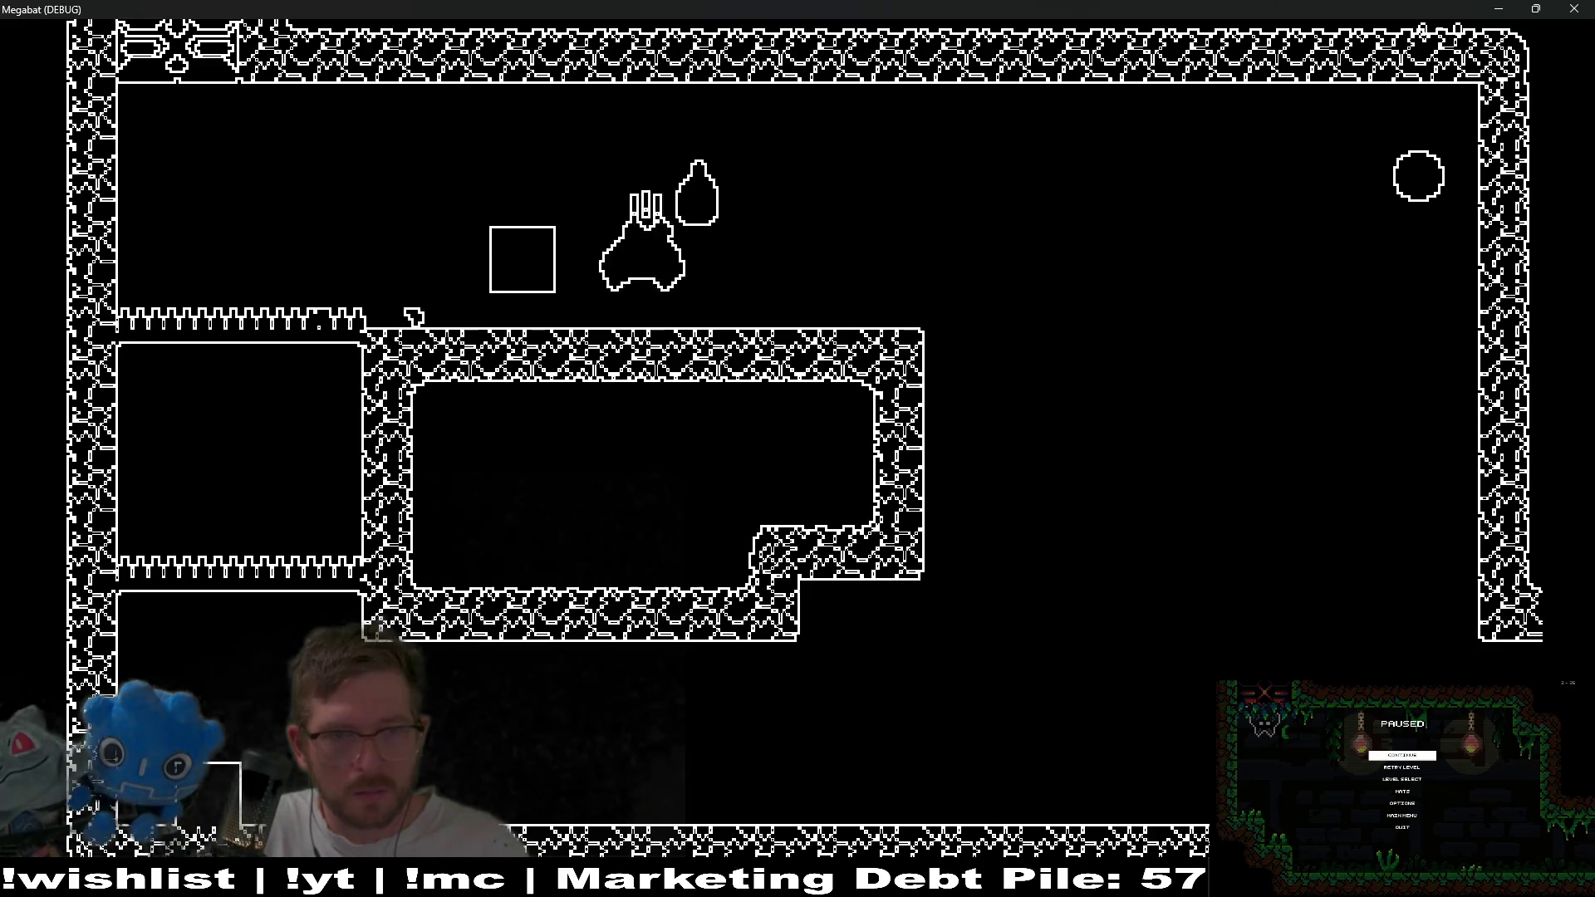
{"action": "key", "text": "Right"}
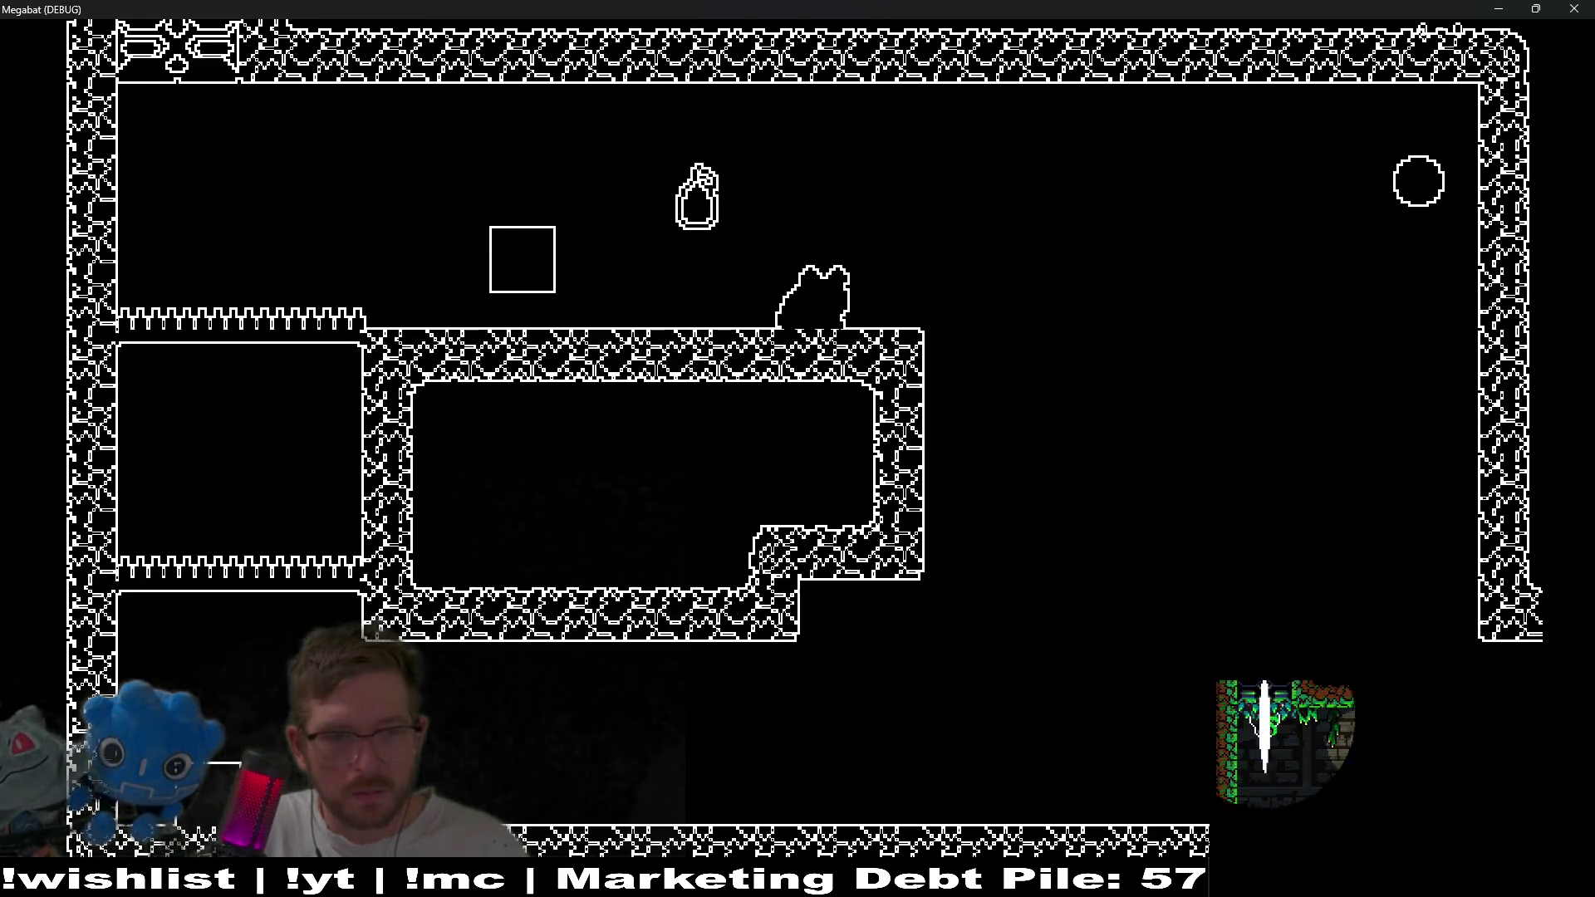
{"action": "key", "text": "Right"}
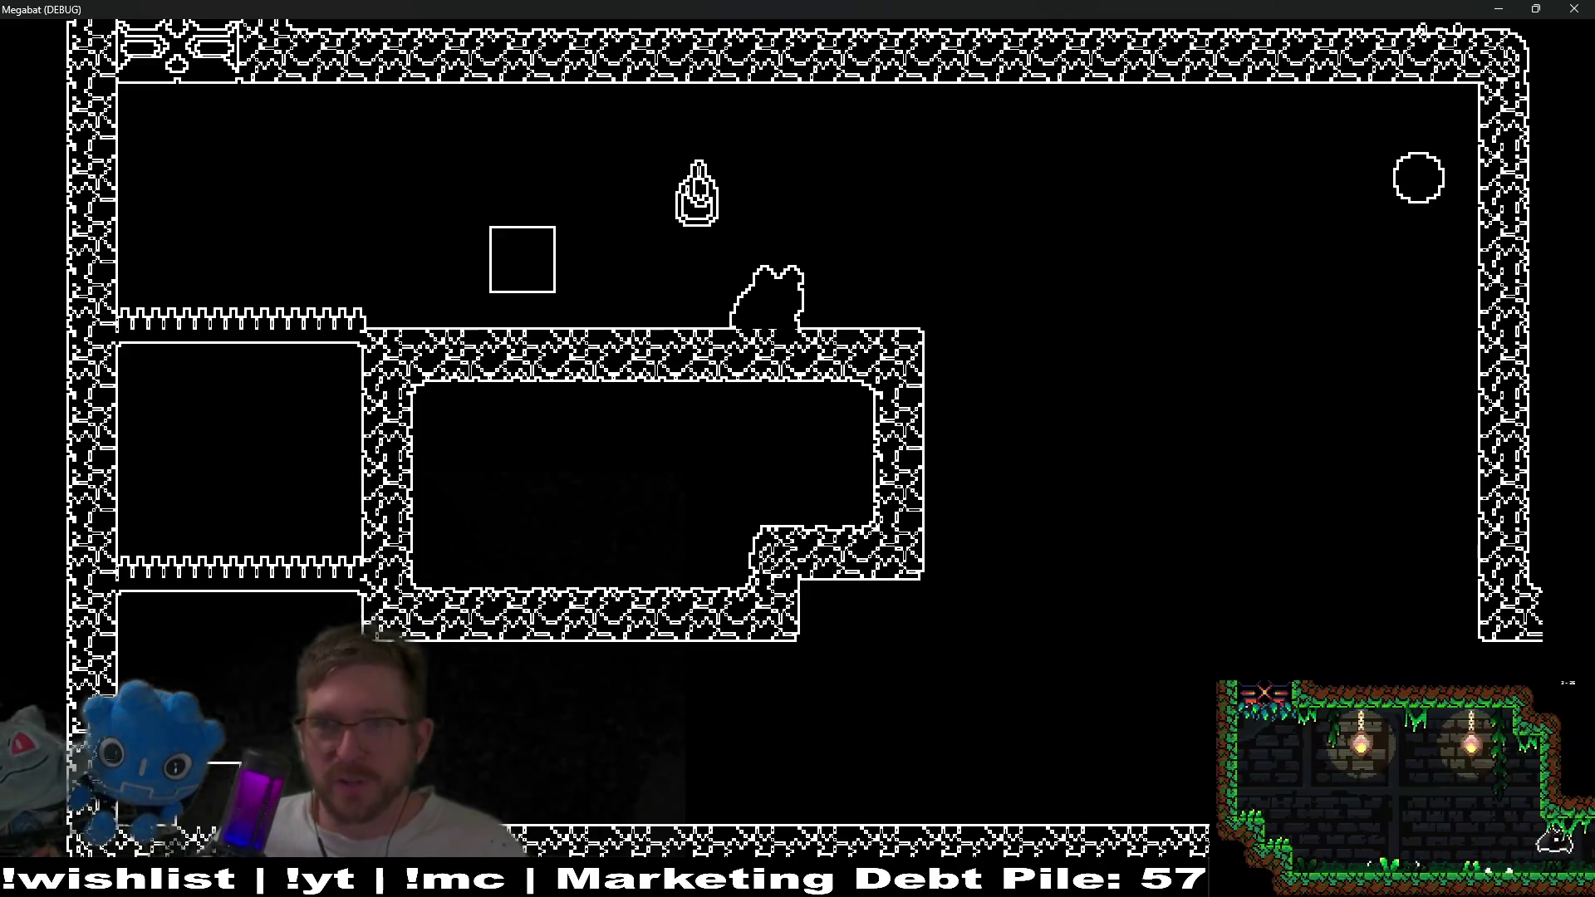
{"action": "key", "text": "m"}
{"action": "key", "text": "F8"}
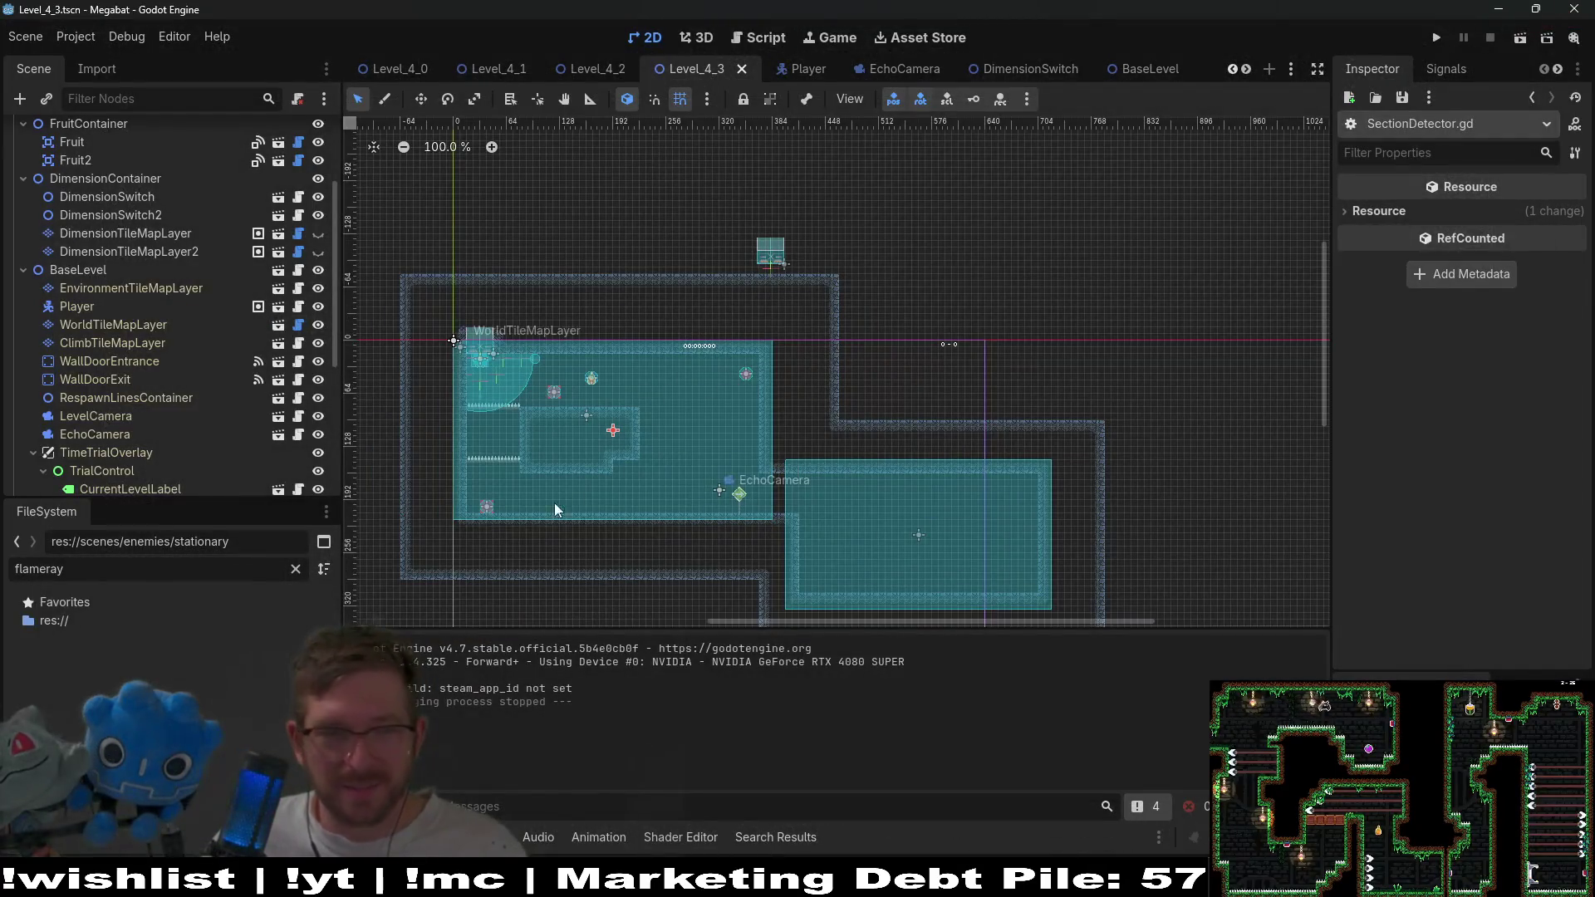
Toggle both dimension tile layers' visibility and save Level_4_3.
{"action": "left_click", "coordinate": [316, 250]}
{"action": "left_click", "coordinate": [321, 236]}
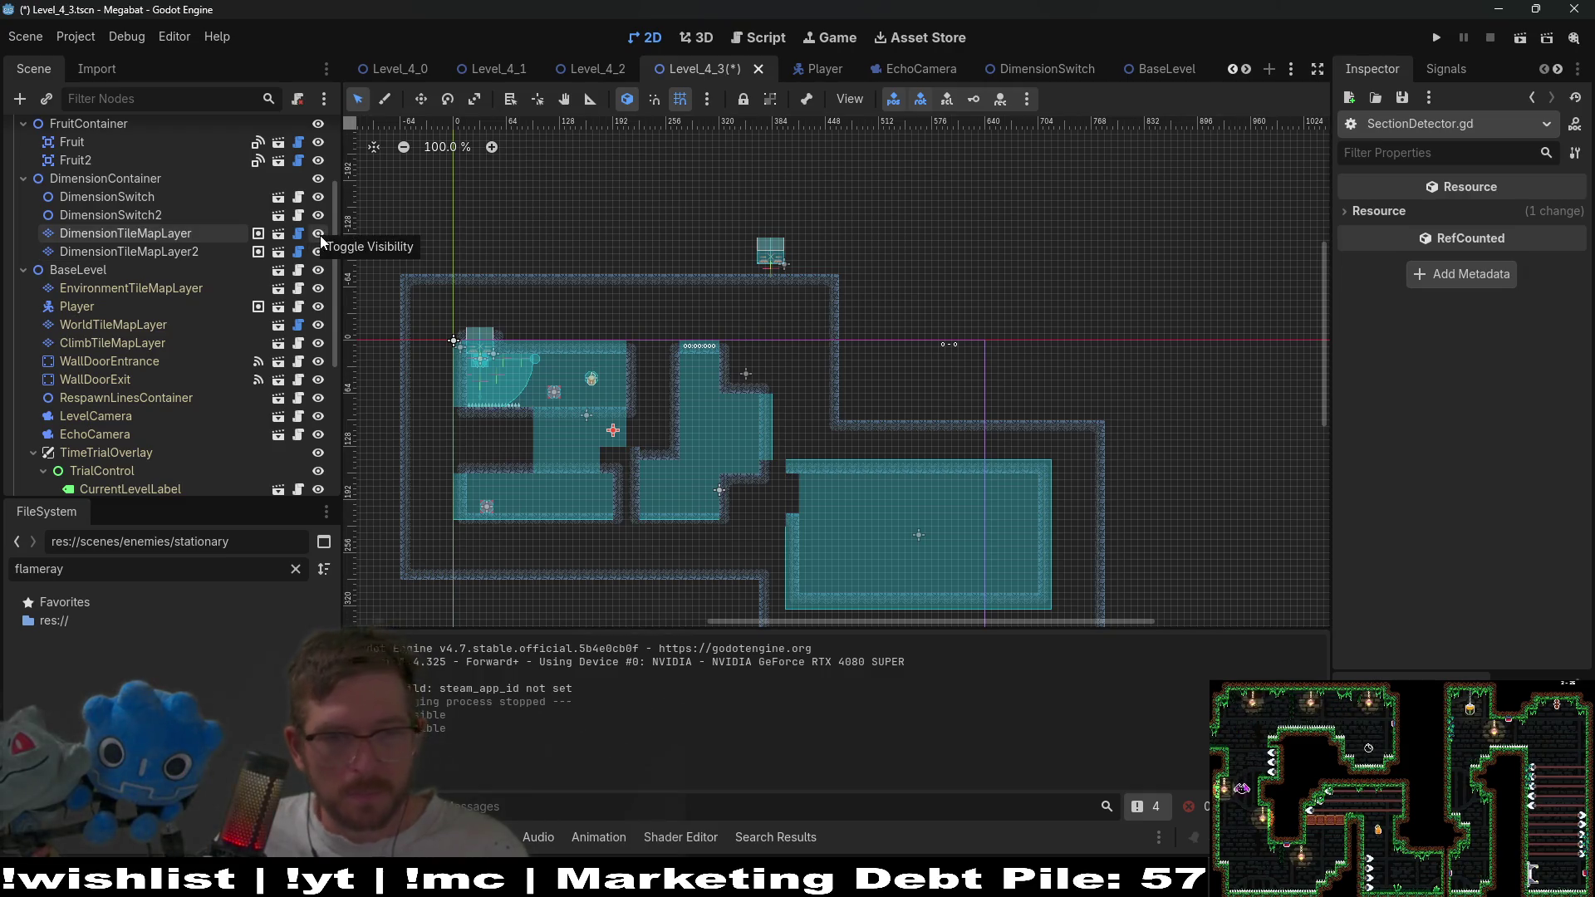
{"action": "key", "text": "ctrl+s"}
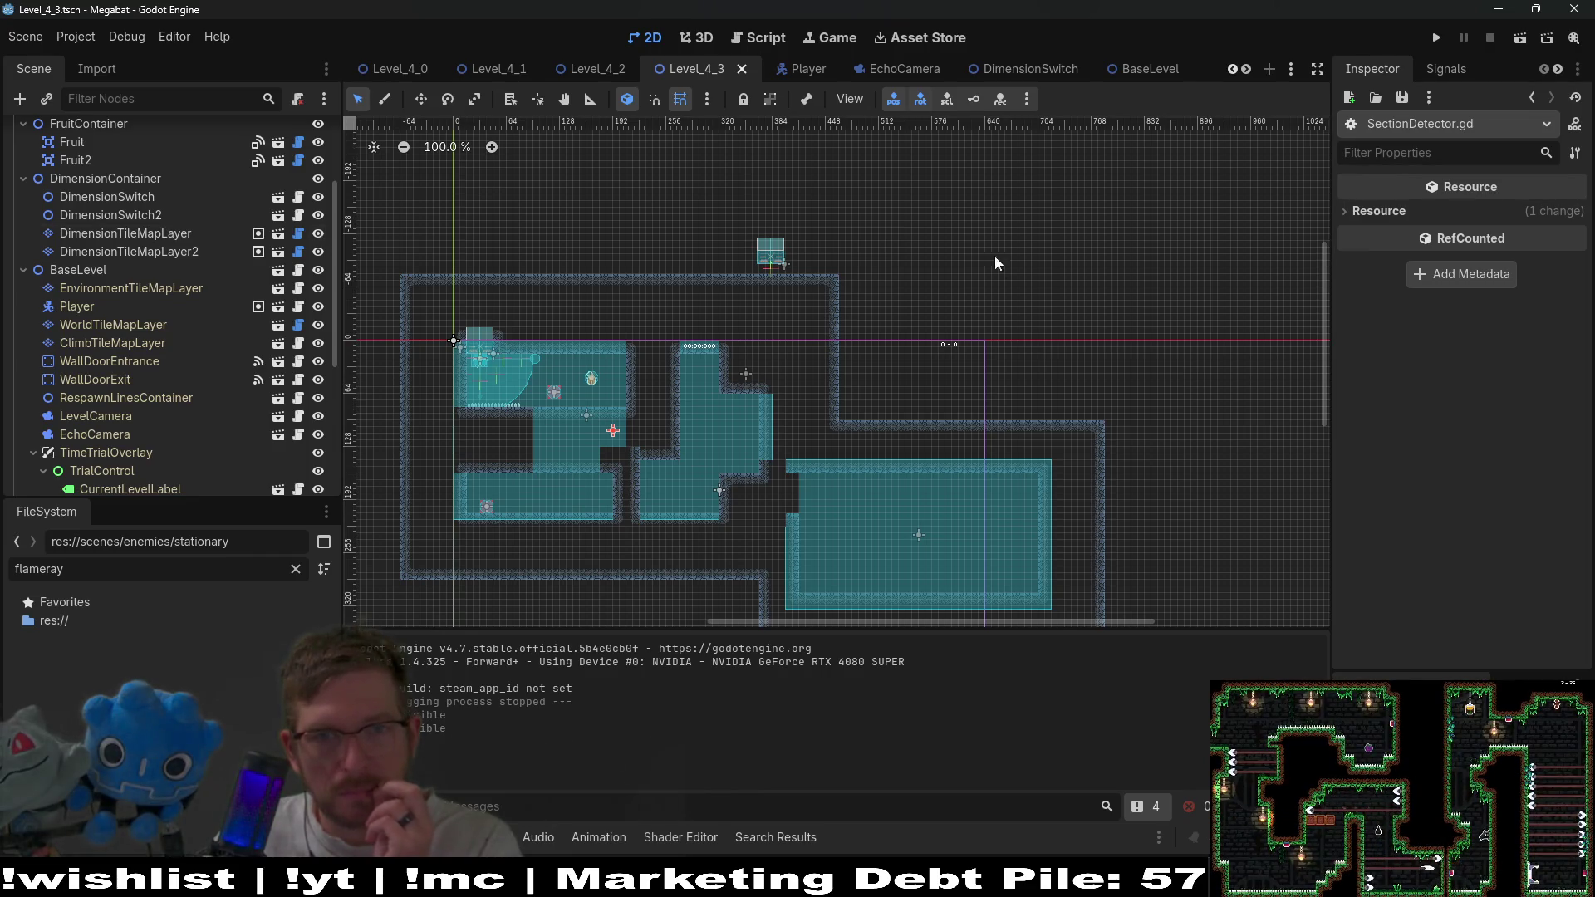
Hide the EchoCamera node in Level_4_3, save, stop the old game and relaunch the level.
{"action": "left_click", "coordinate": [889, 67]}
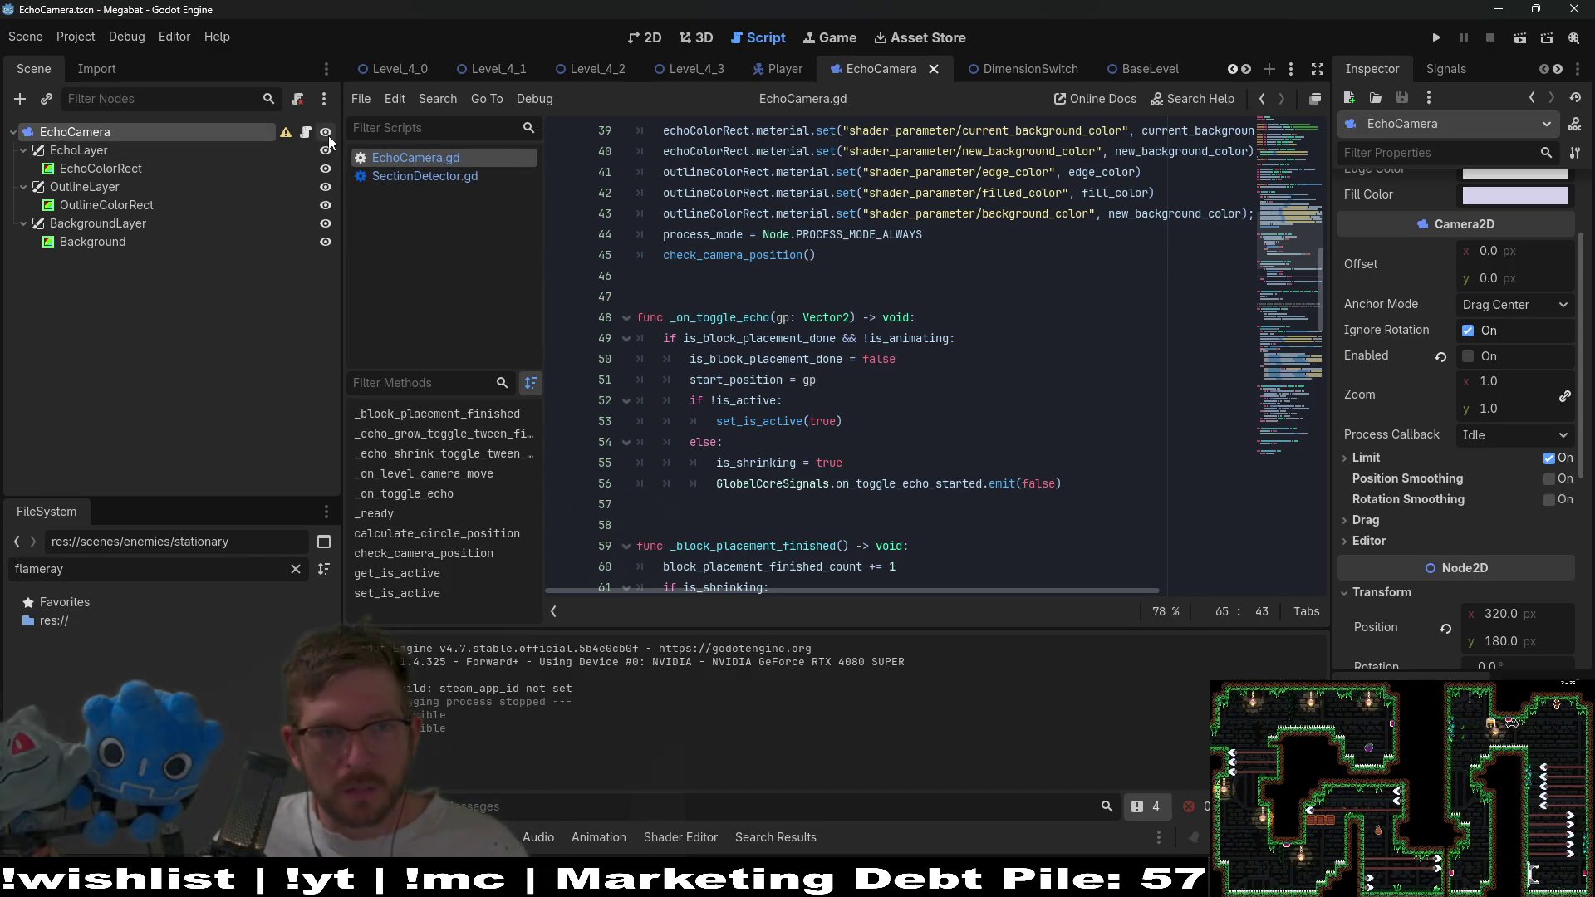
{"action": "left_click", "coordinate": [686, 70]}
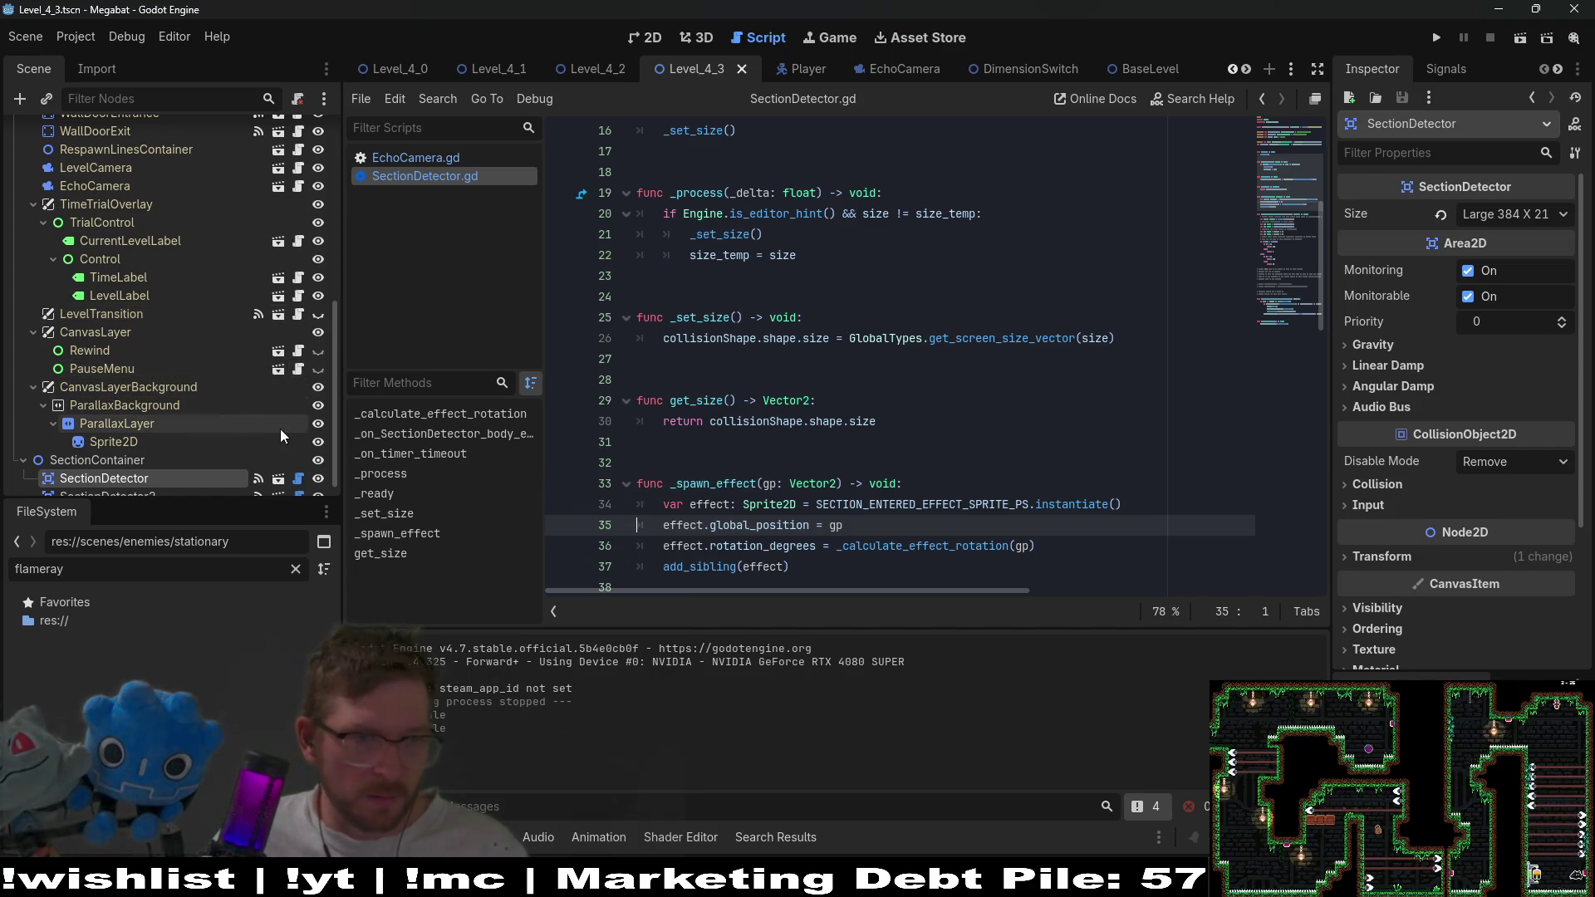
{"action": "scroll", "coordinate": [281, 429], "scroll_direction": "up", "scroll_amount": 2}
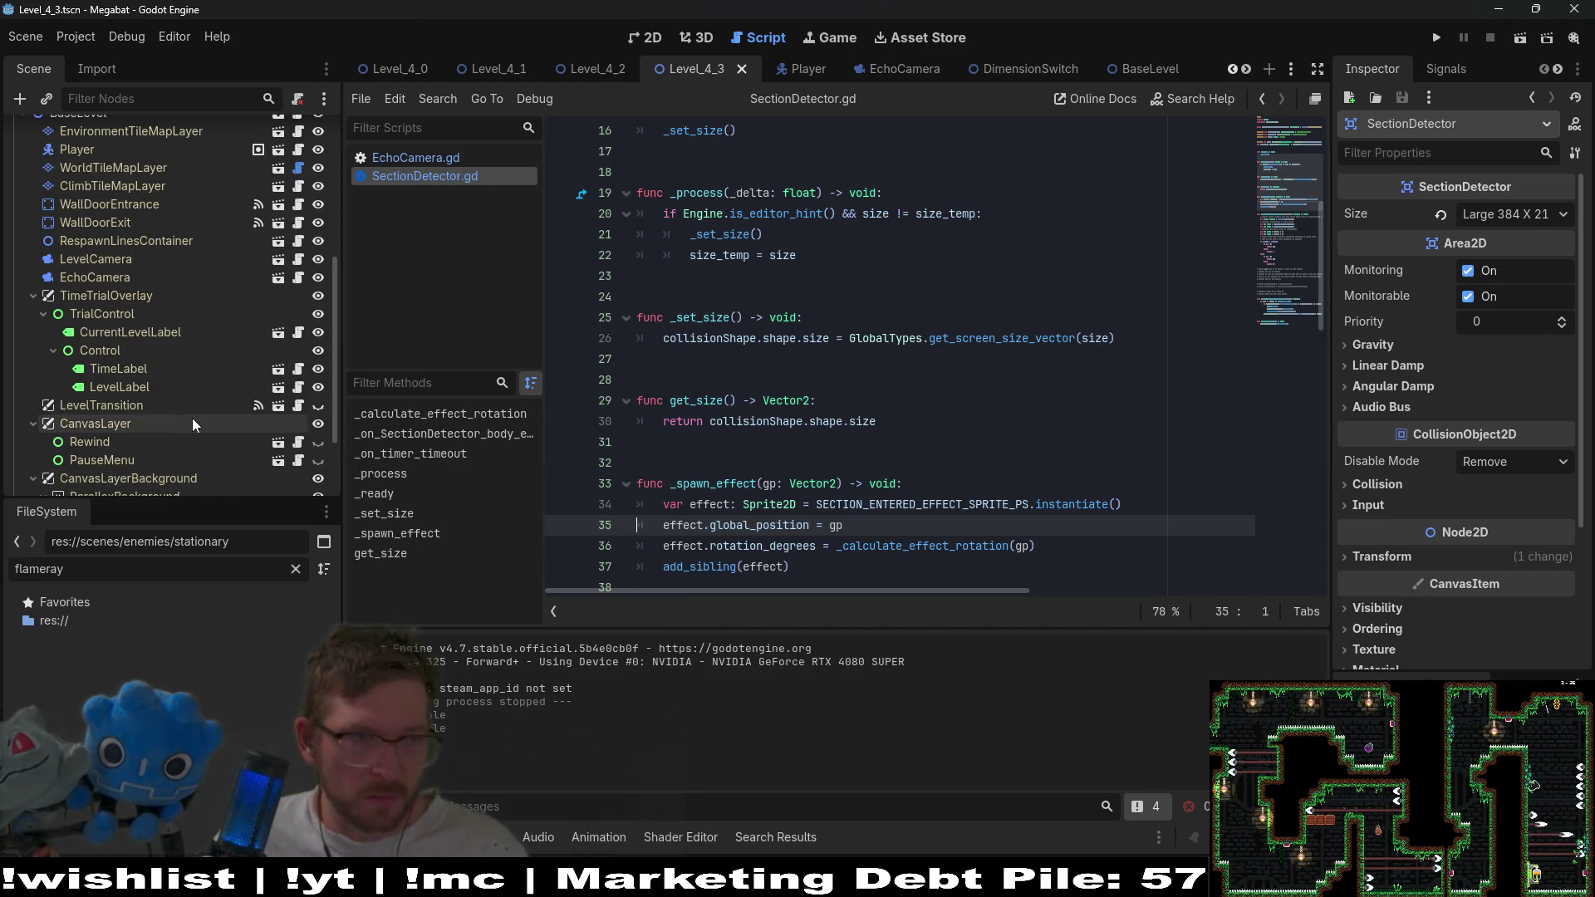
{"action": "left_click", "coordinate": [319, 282]}
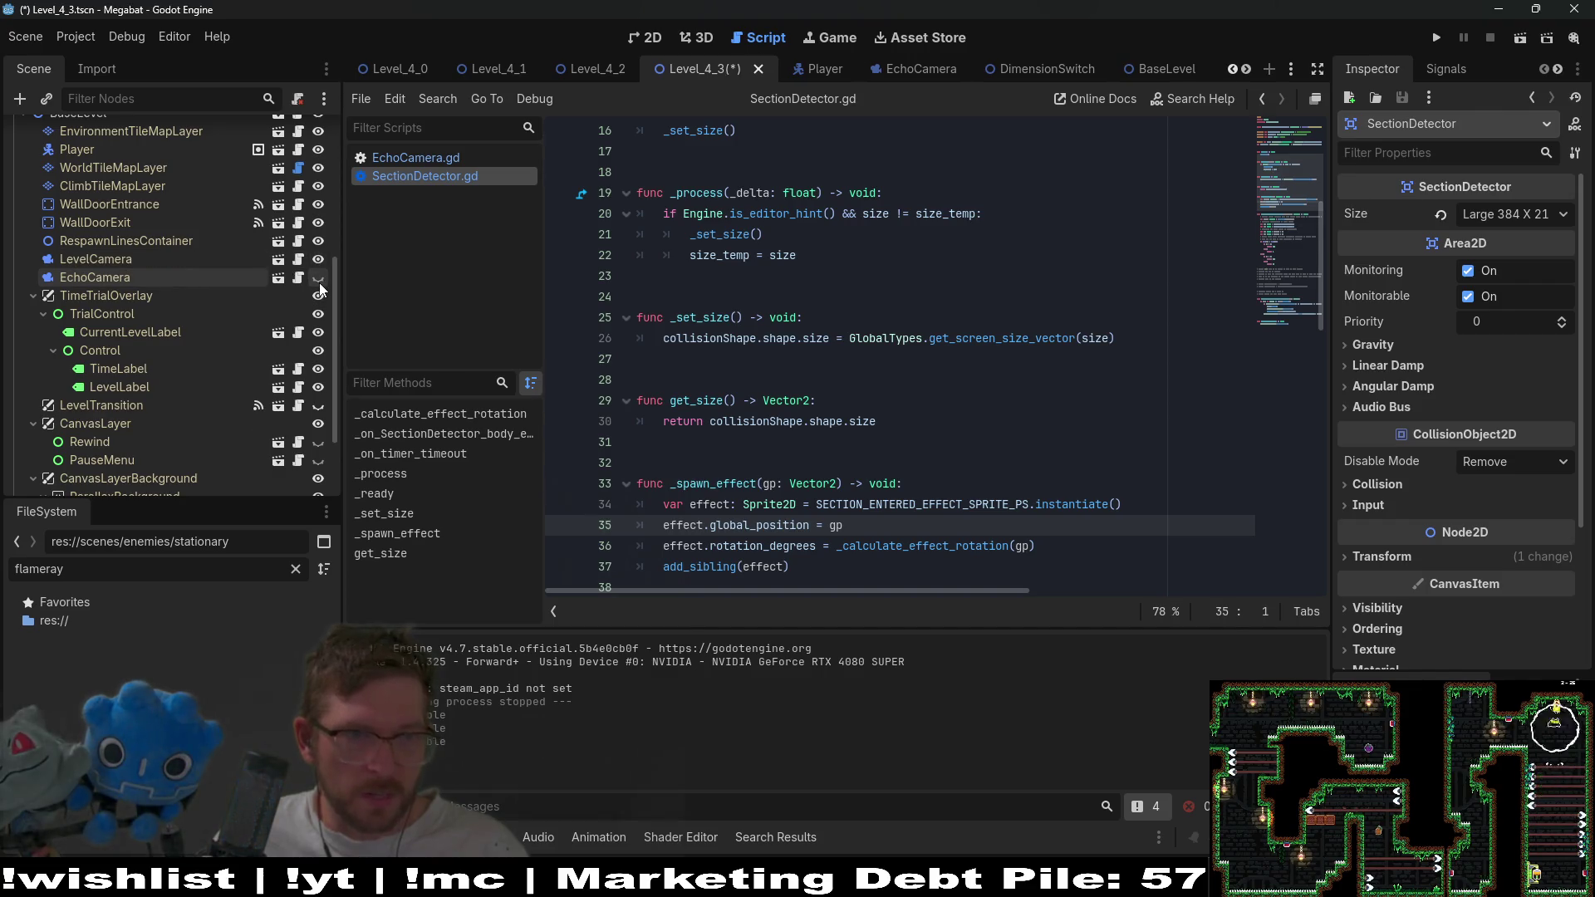
{"action": "key", "text": "ctrl+s"}
{"action": "left_click", "coordinate": [659, 38]}
{"action": "left_click", "coordinate": [1489, 37]}
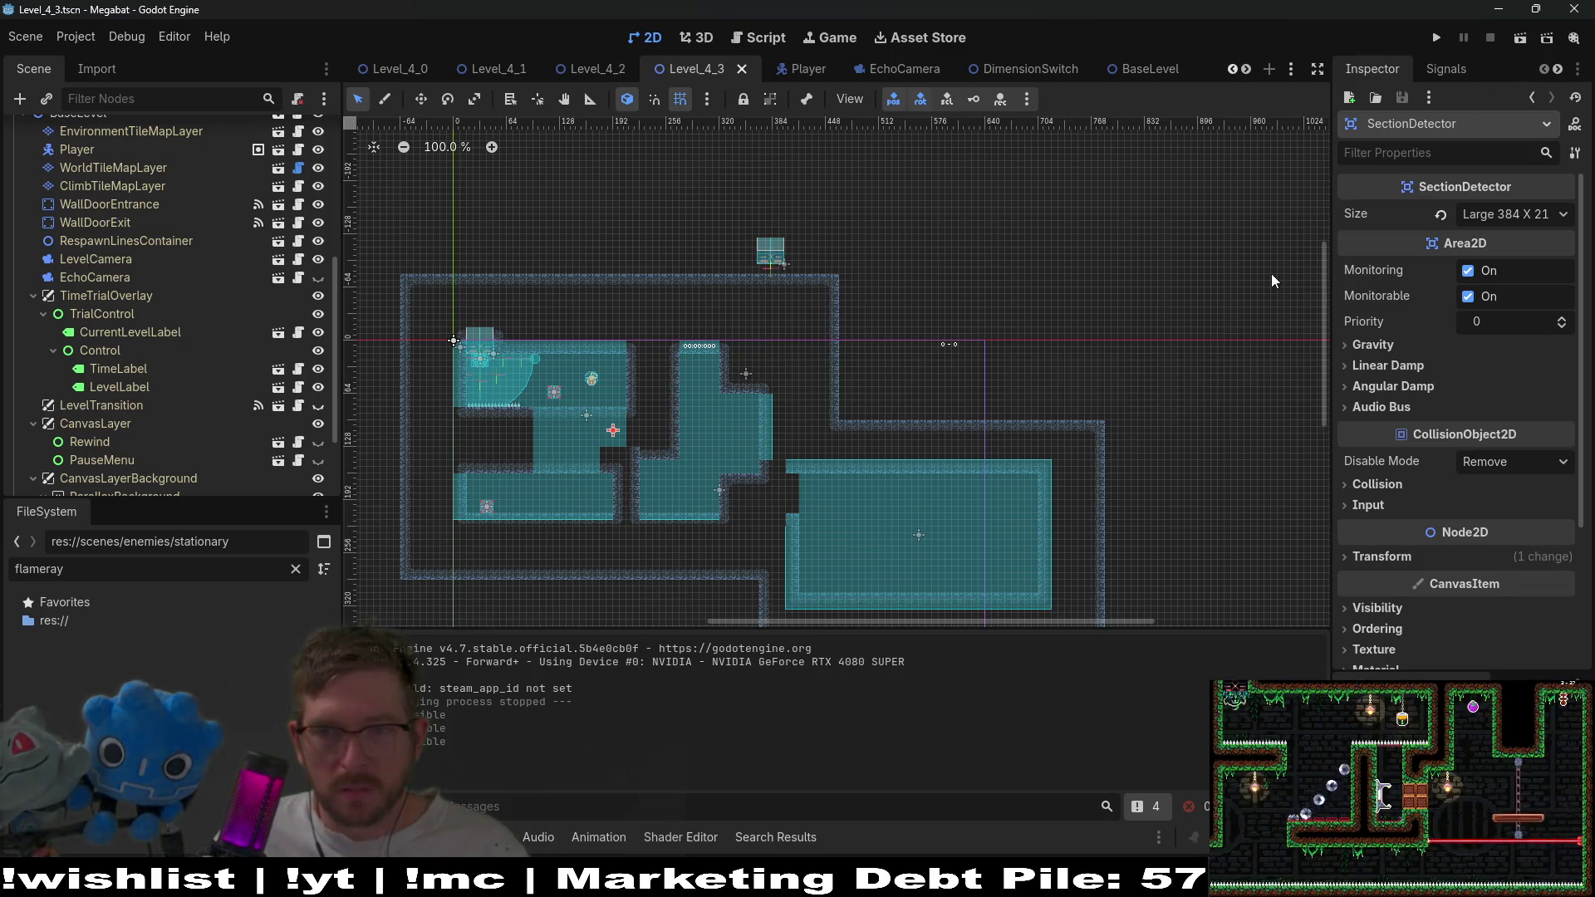
{"action": "left_click", "coordinate": [1513, 42]}
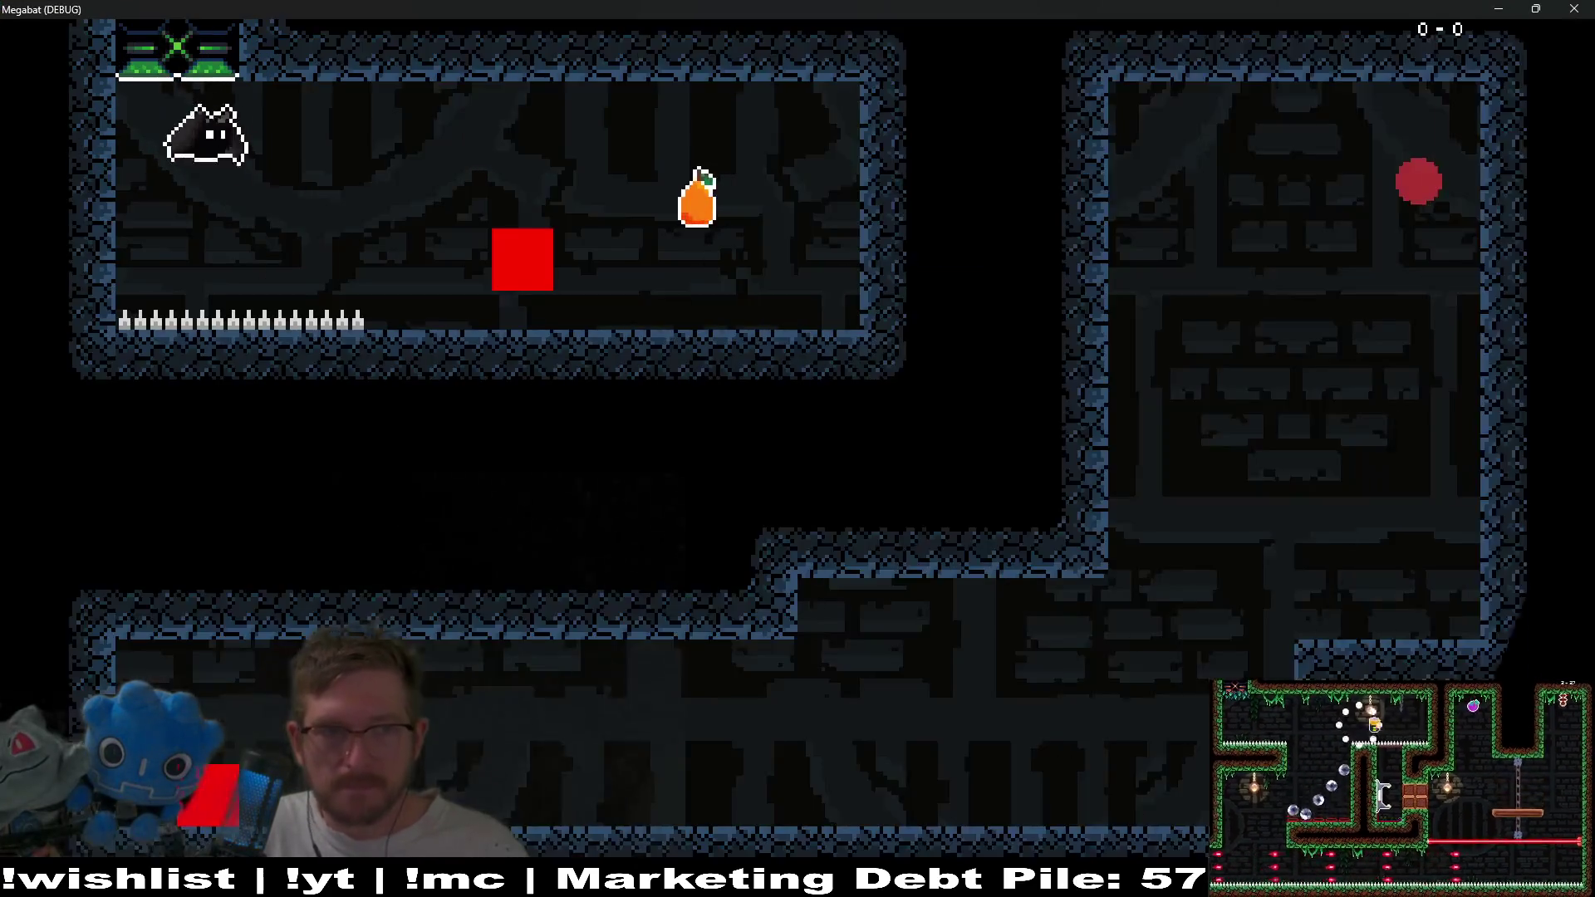
Close the running game, then hide all of EchoCamera's layer nodes and save that scene.
{"action": "key", "text": "Right"}
{"action": "key", "text": "Right"}
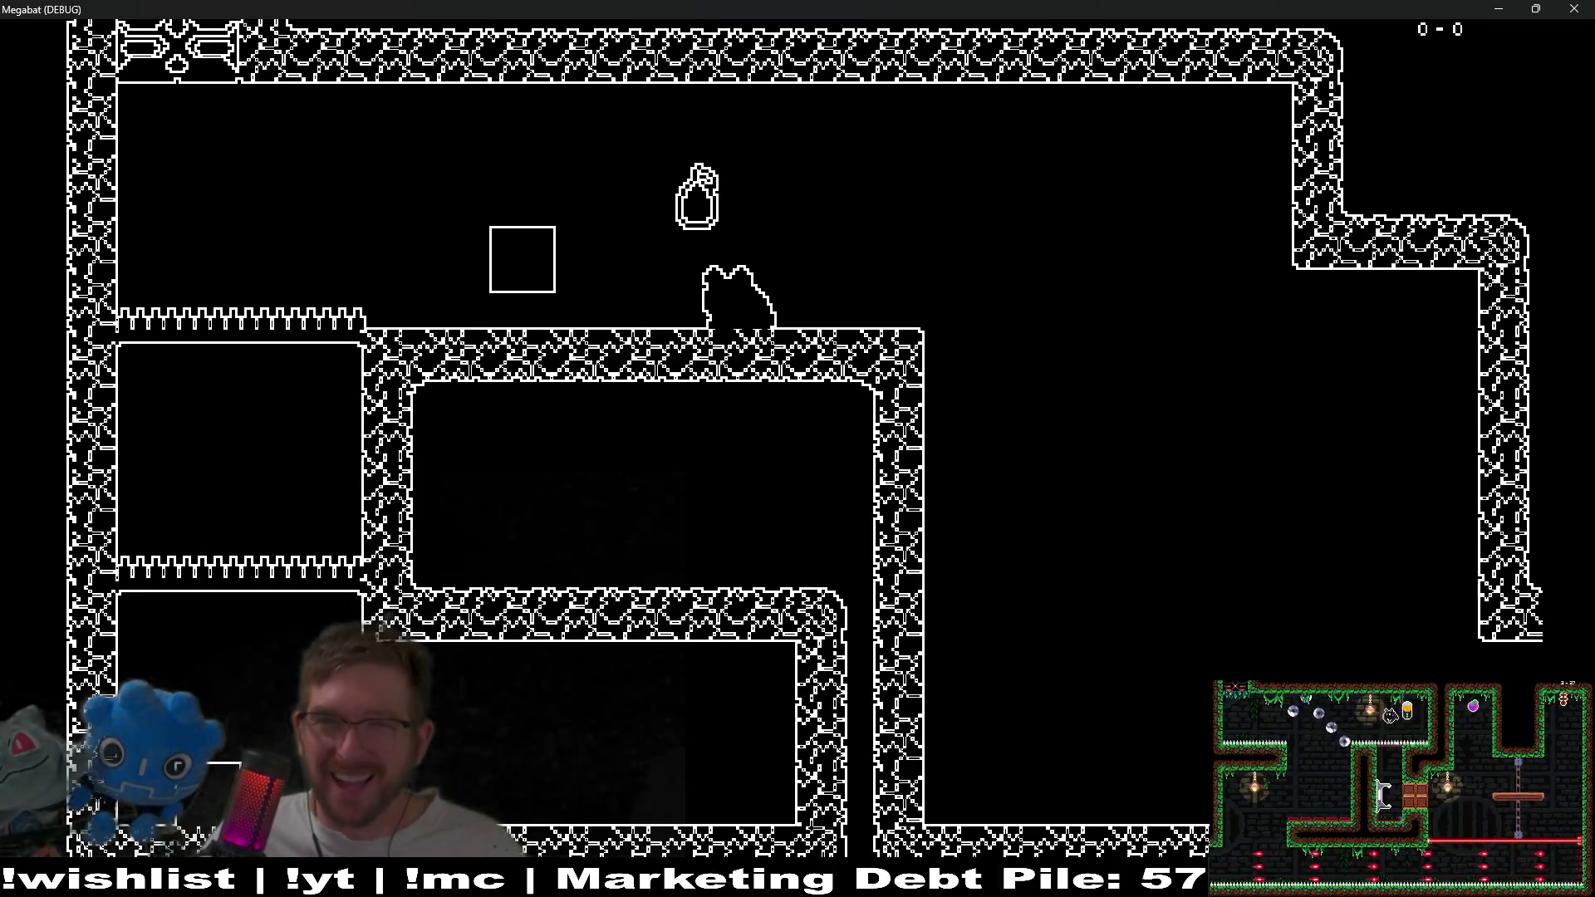
{"action": "left_click", "coordinate": [1577, 8]}
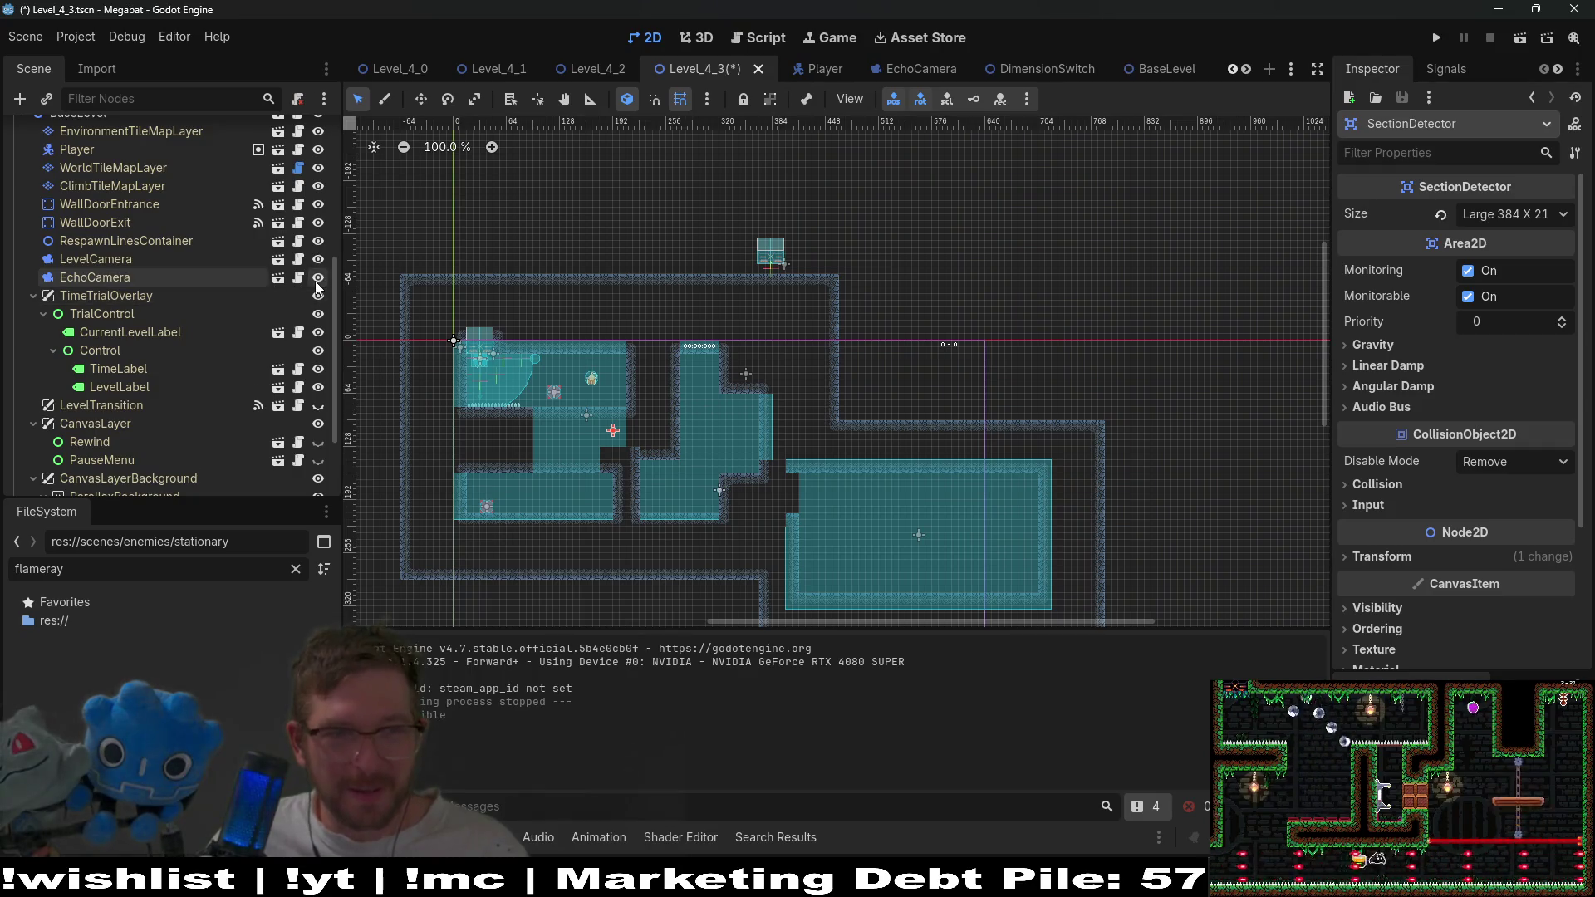
{"action": "left_click", "coordinate": [277, 278]}
{"action": "left_click", "coordinate": [83, 151]}
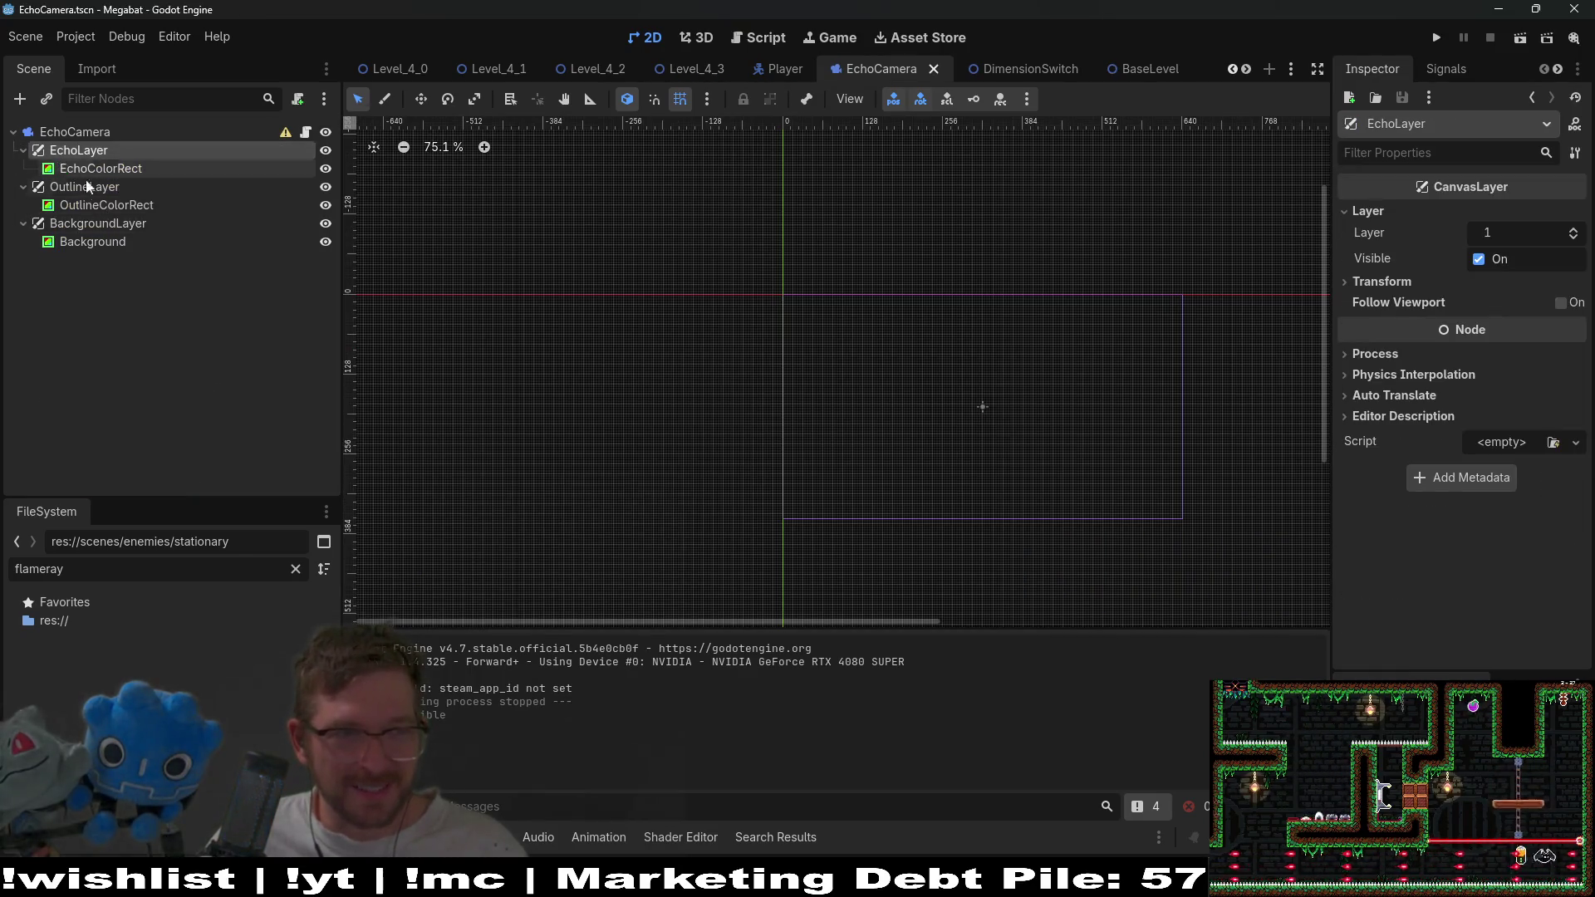
{"action": "left_click", "coordinate": [93, 223], "text": "shift"}
{"action": "key", "text": "h"}
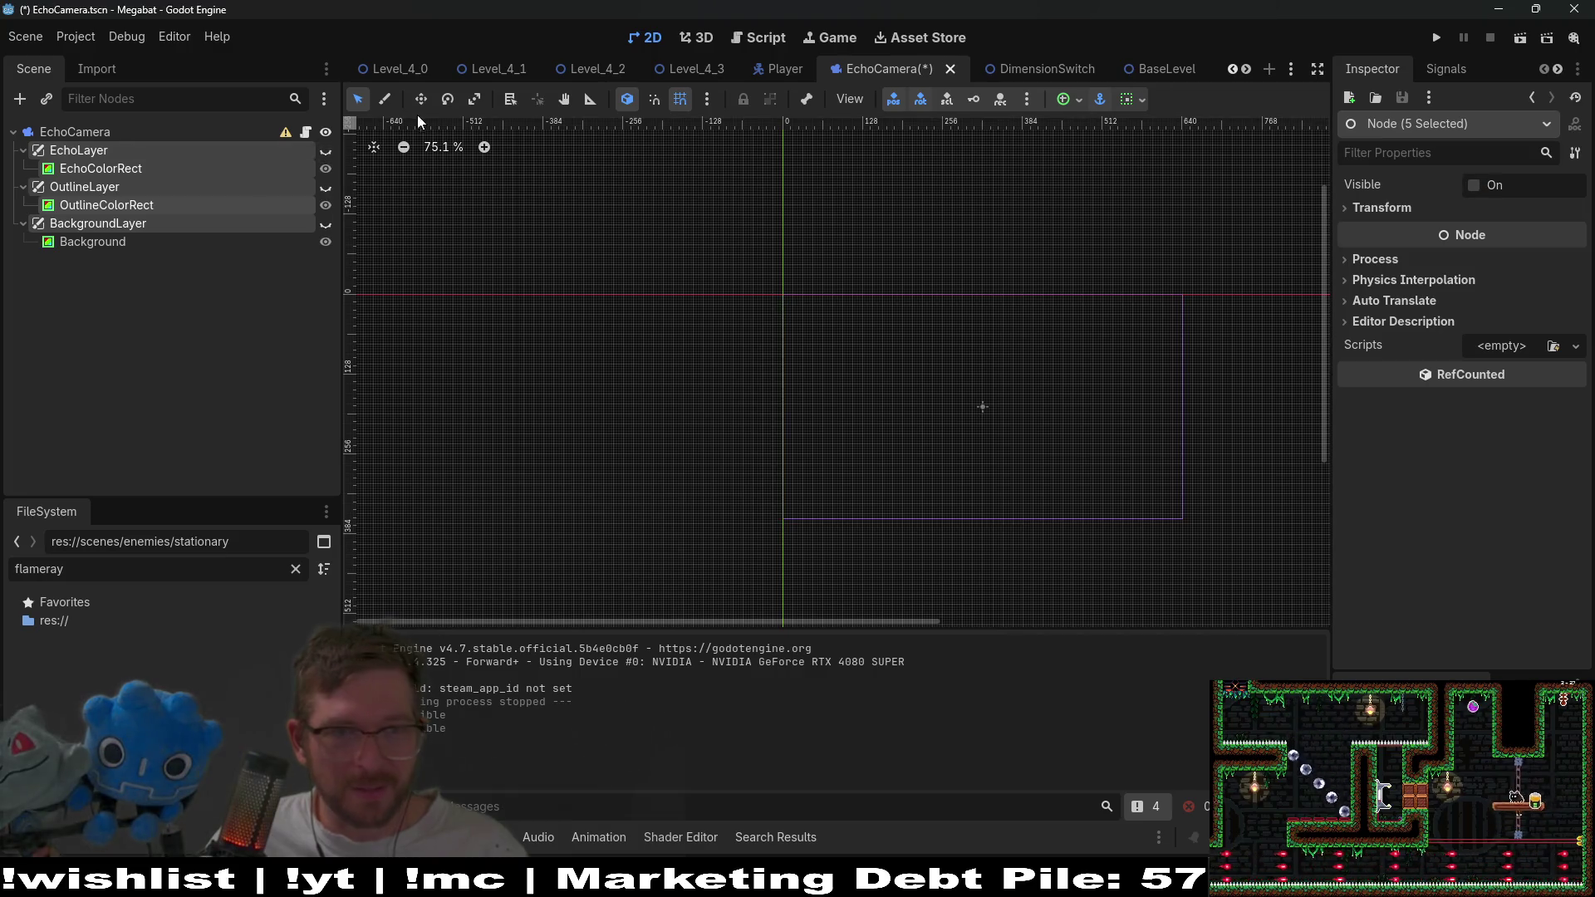
{"action": "key", "text": "ctrl+s"}
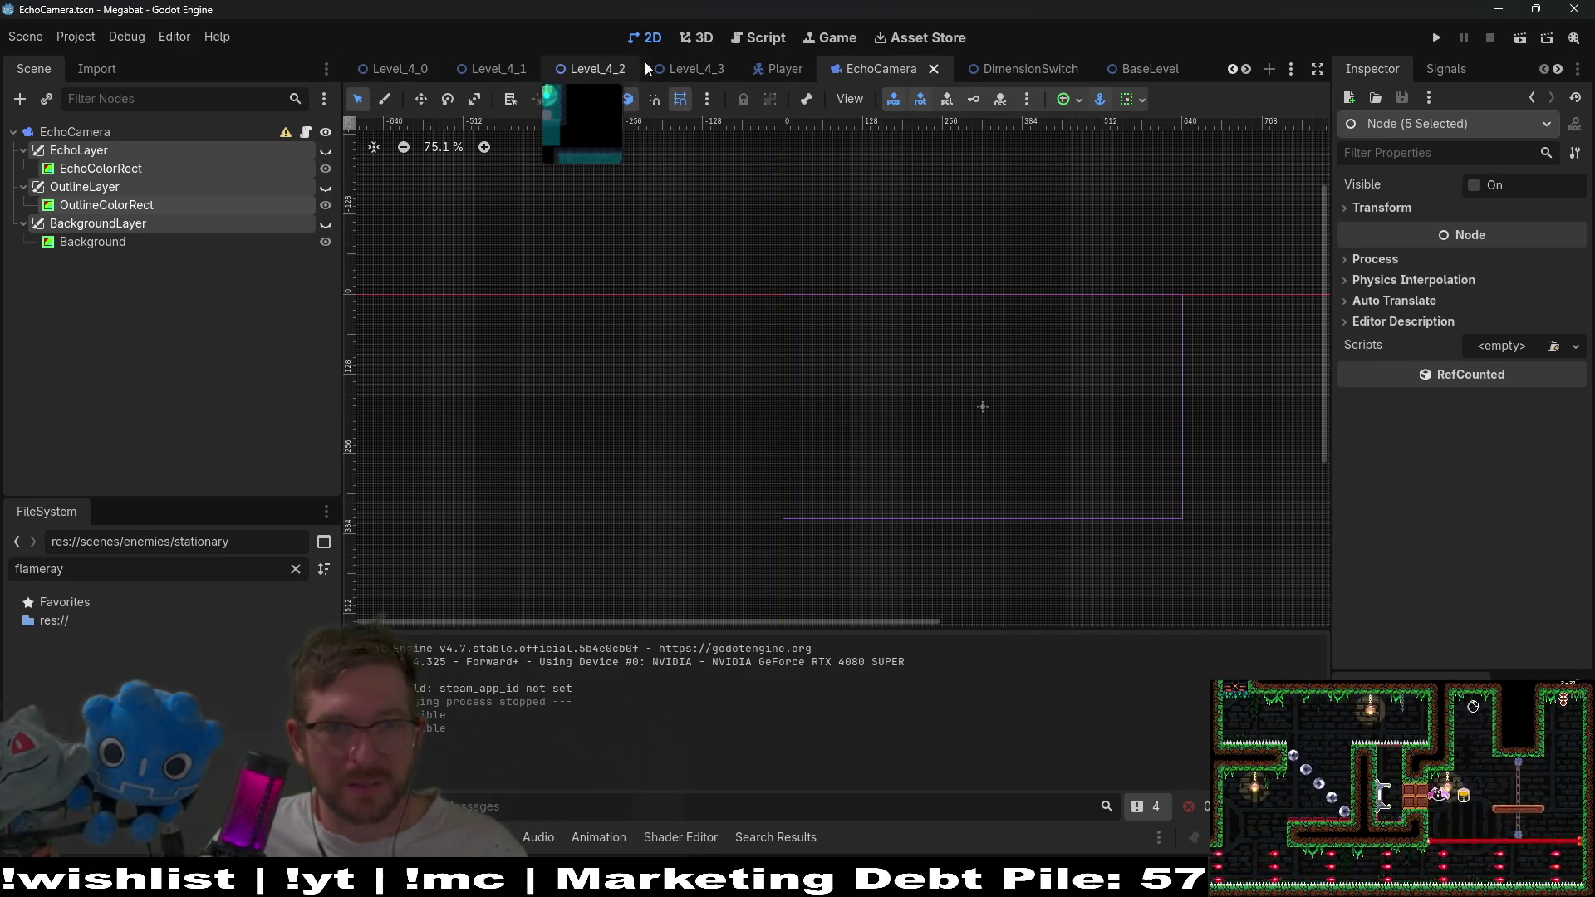
Run Level_4_3, fly the bat back and forth between the two rooms, then quit with F8.
{"action": "left_click", "coordinate": [696, 68]}
{"action": "left_click", "coordinate": [1514, 39]}
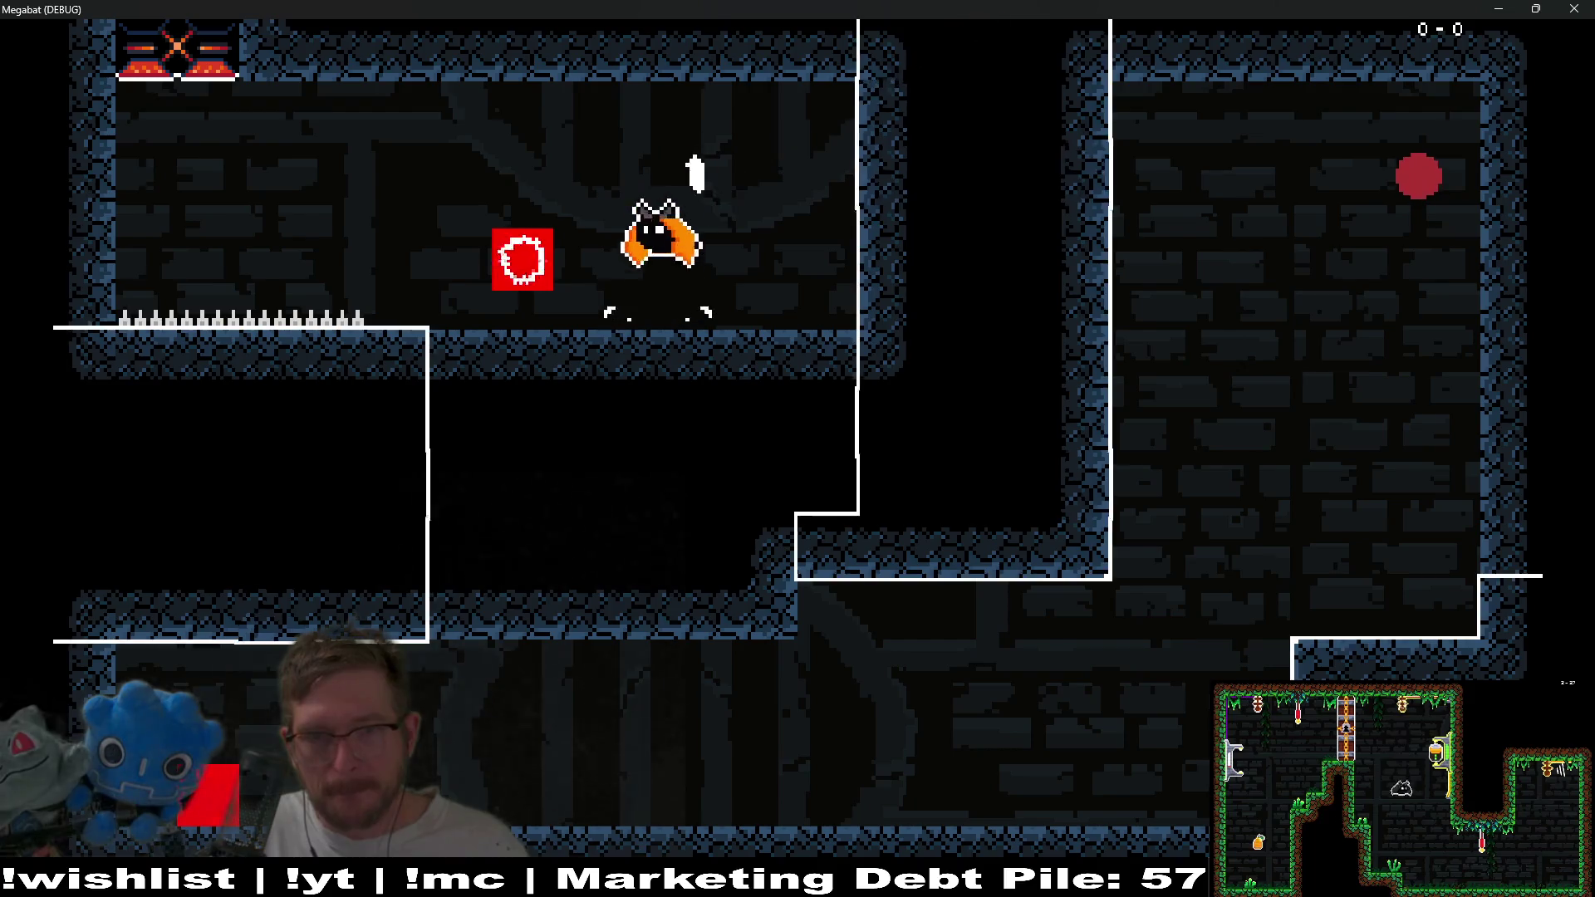
{"action": "key", "text": "Right"}
{"action": "key", "text": "Right"}
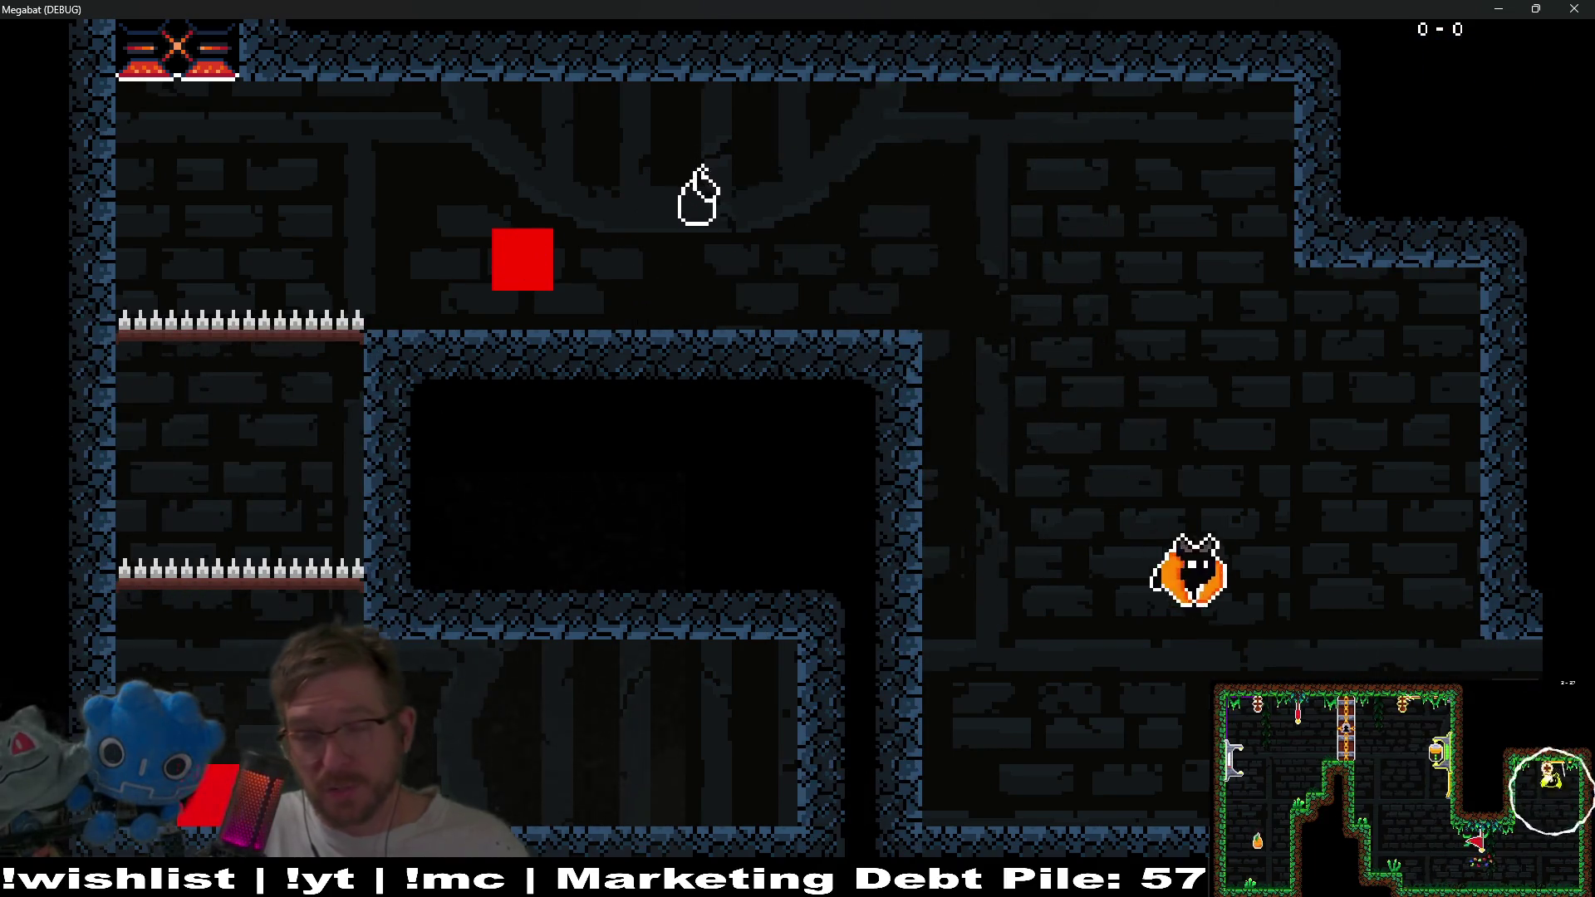
{"action": "key", "text": "Left"}
{"action": "key", "text": "Right"}
{"action": "key", "text": "Left"}
{"action": "key", "text": "Right"}
{"action": "key", "text": "Right"}
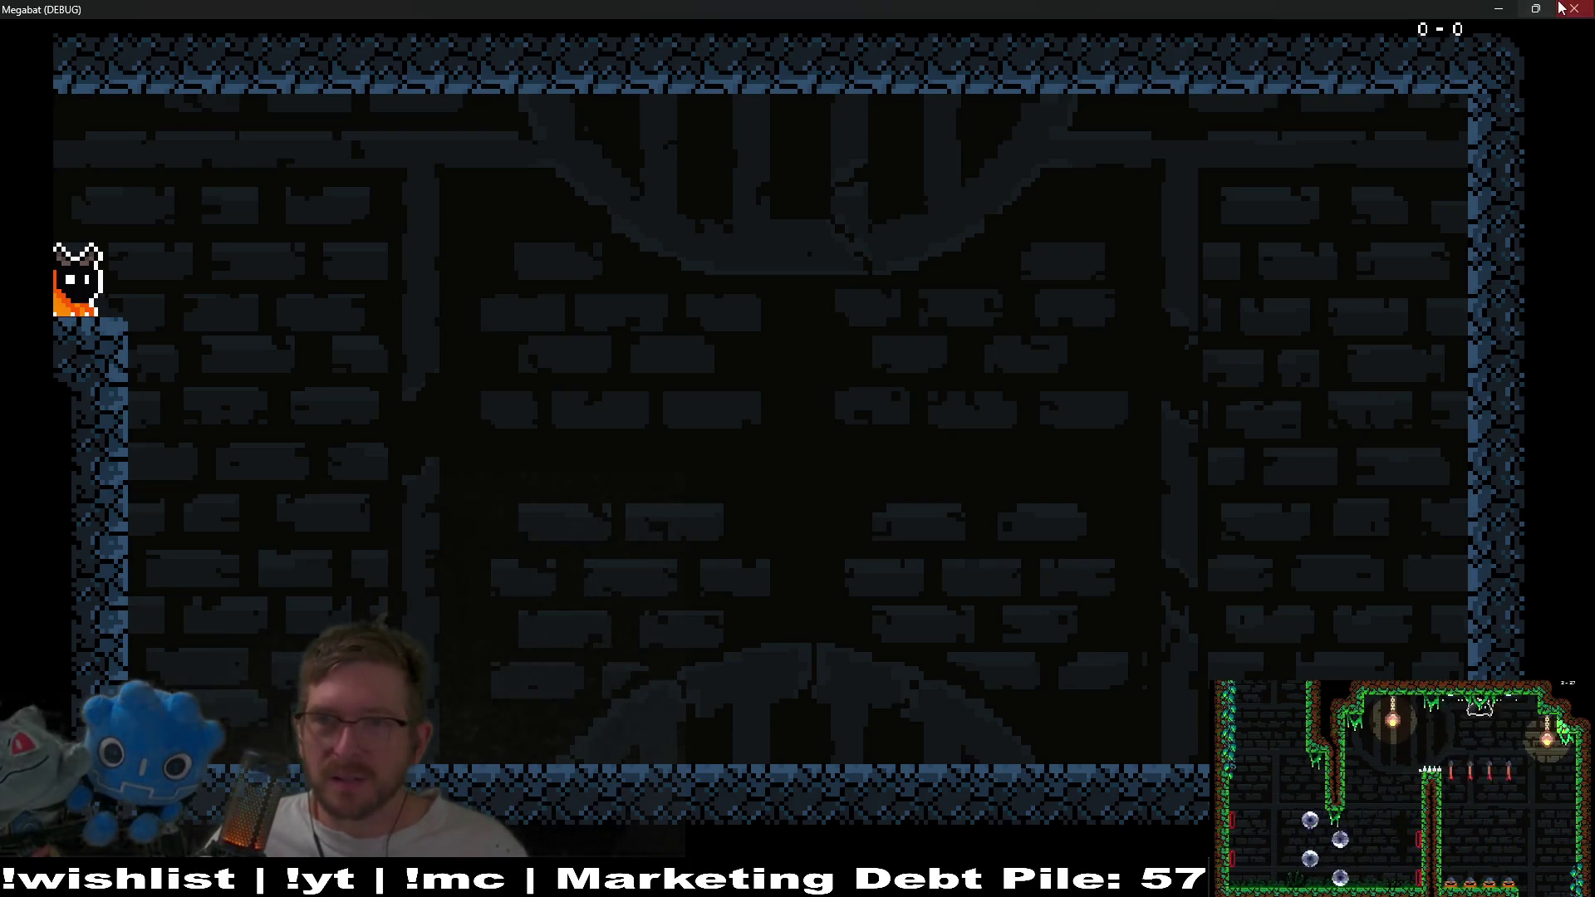
{"action": "key", "text": "F8"}
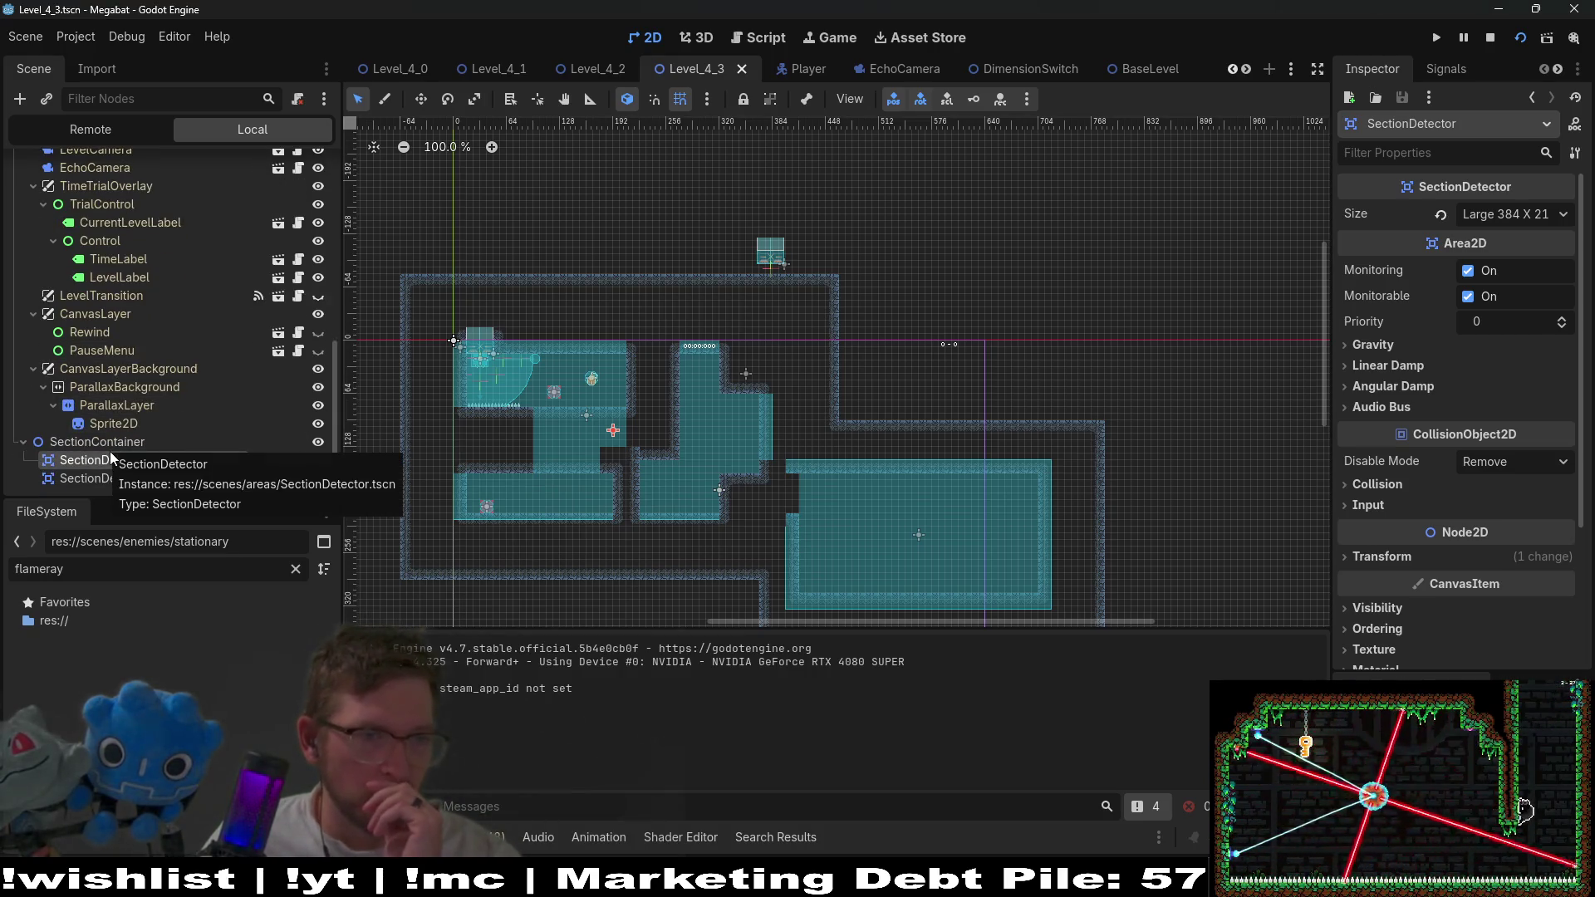
Expand Level and BaseLevel in the running game's Remote tree and inspect the live Player node.
{"action": "scroll", "coordinate": [154, 387], "scroll_direction": "up", "scroll_amount": 3}
{"action": "scroll", "coordinate": [155, 387], "scroll_direction": "up", "scroll_amount": 3}
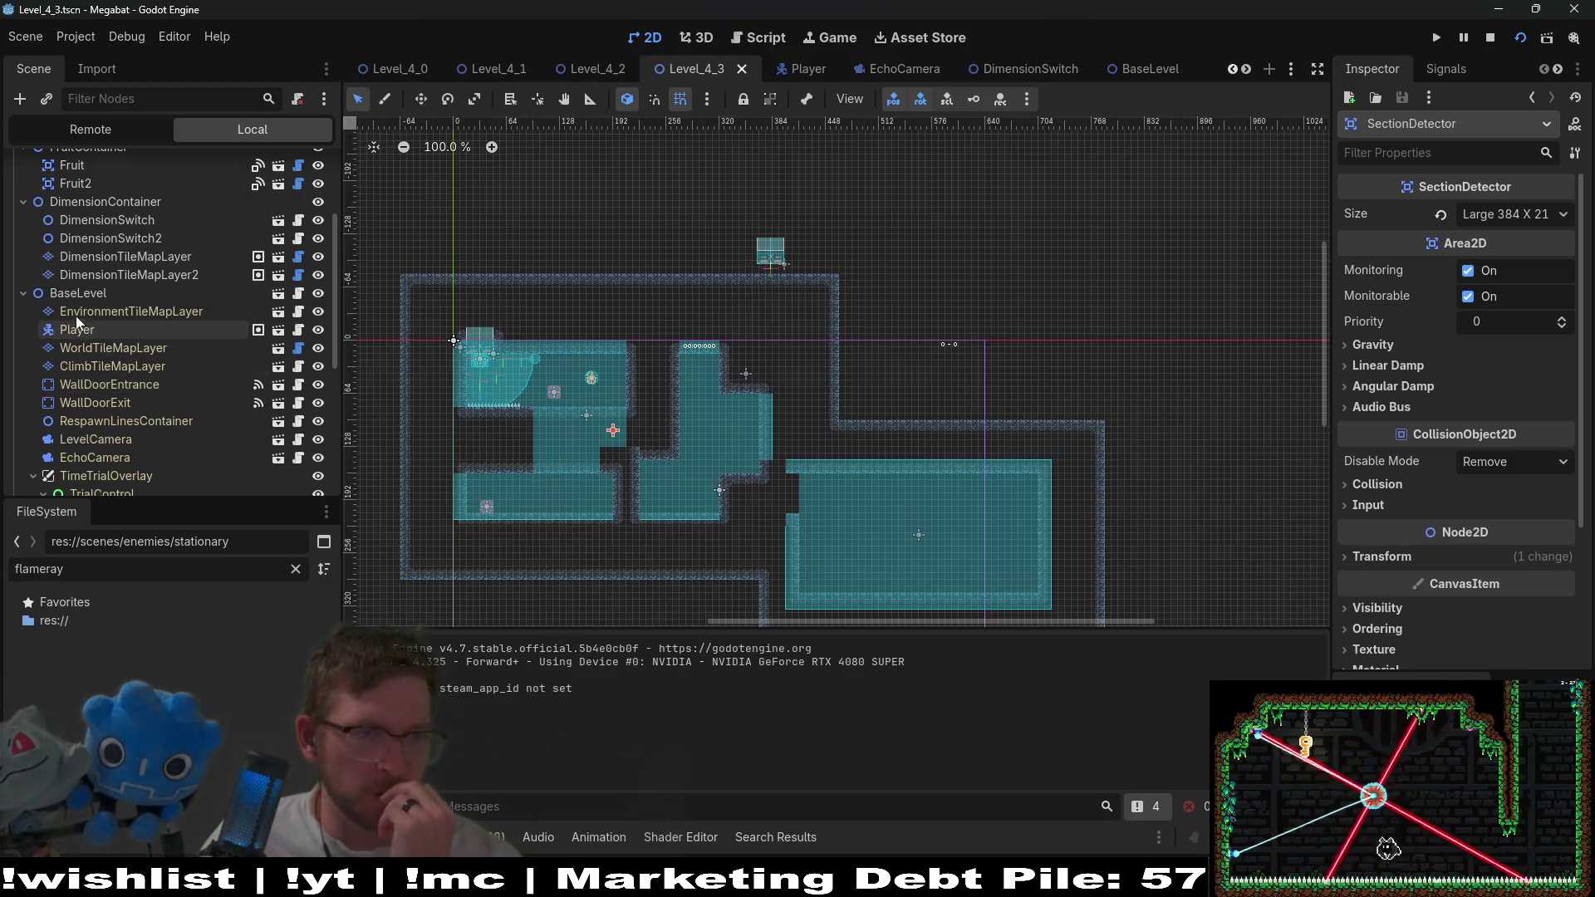
{"action": "left_click", "coordinate": [87, 131]}
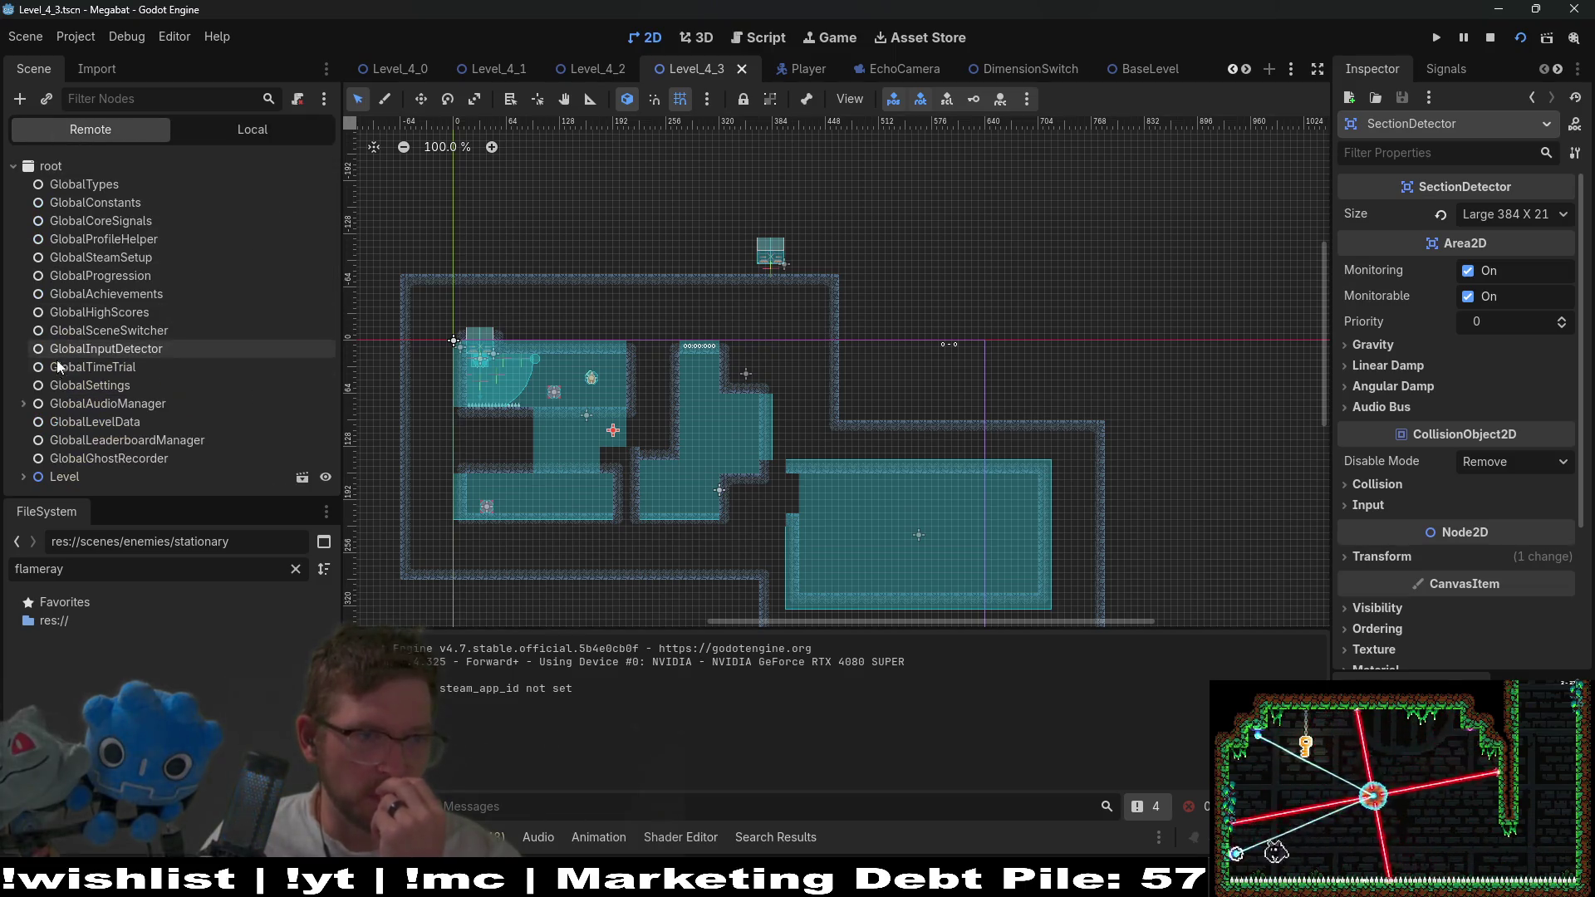
{"action": "left_click", "coordinate": [24, 477]}
{"action": "scroll", "coordinate": [107, 427], "scroll_direction": "down", "scroll_amount": 3}
{"action": "left_click", "coordinate": [33, 460]}
{"action": "scroll", "coordinate": [33, 452], "scroll_direction": "down", "scroll_amount": 3}
{"action": "left_click", "coordinate": [158, 291]}
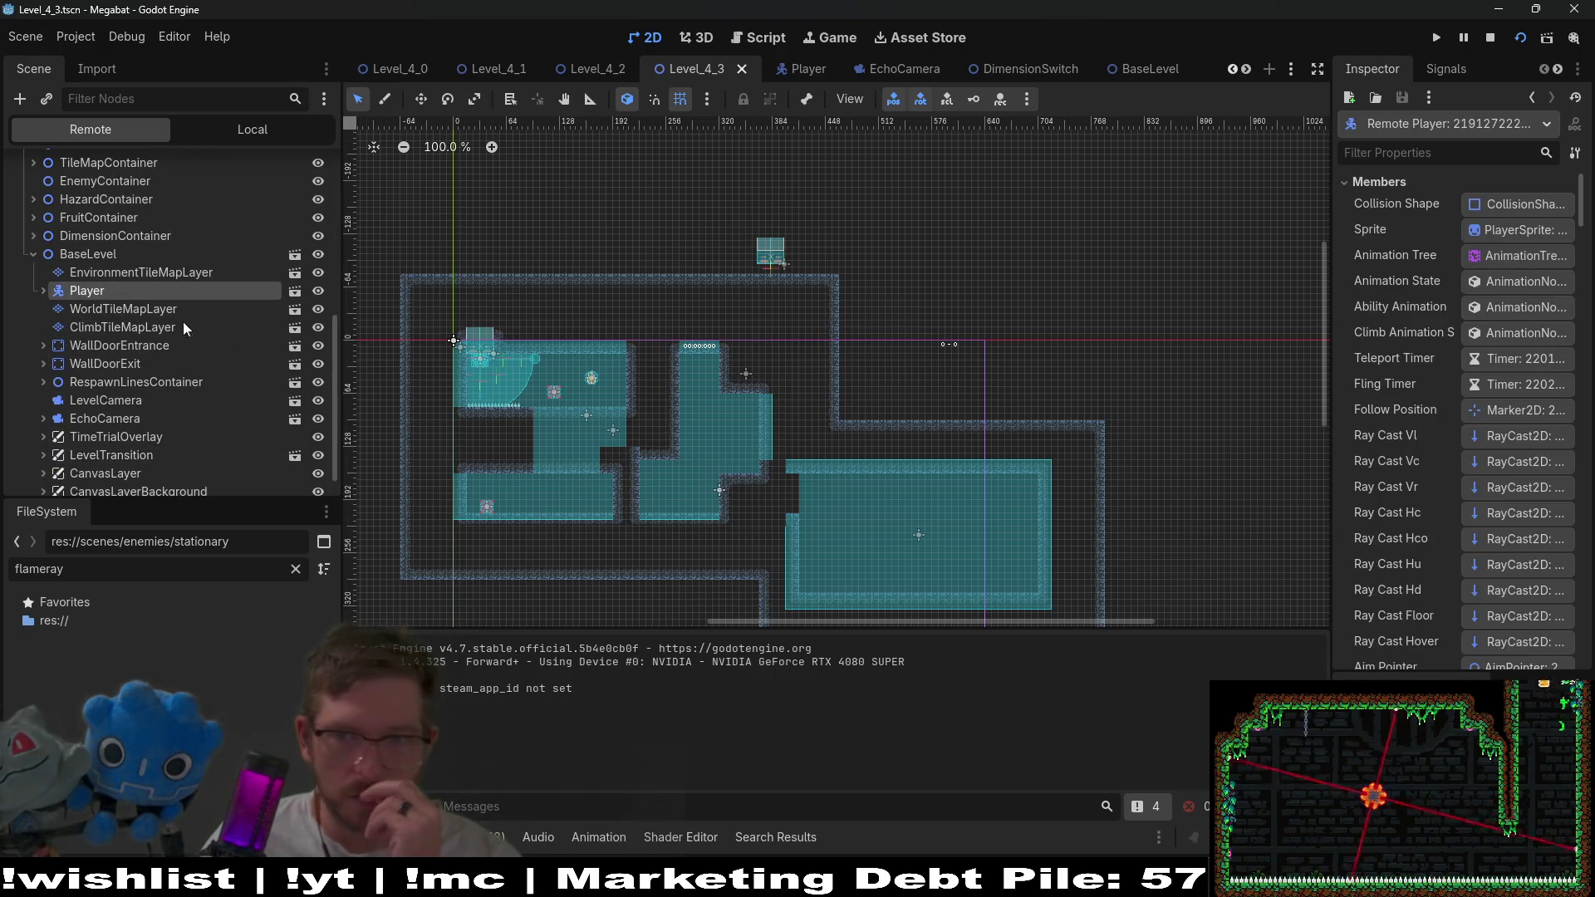
{"action": "scroll", "coordinate": [1378, 286], "scroll_direction": "down", "scroll_amount": 10}
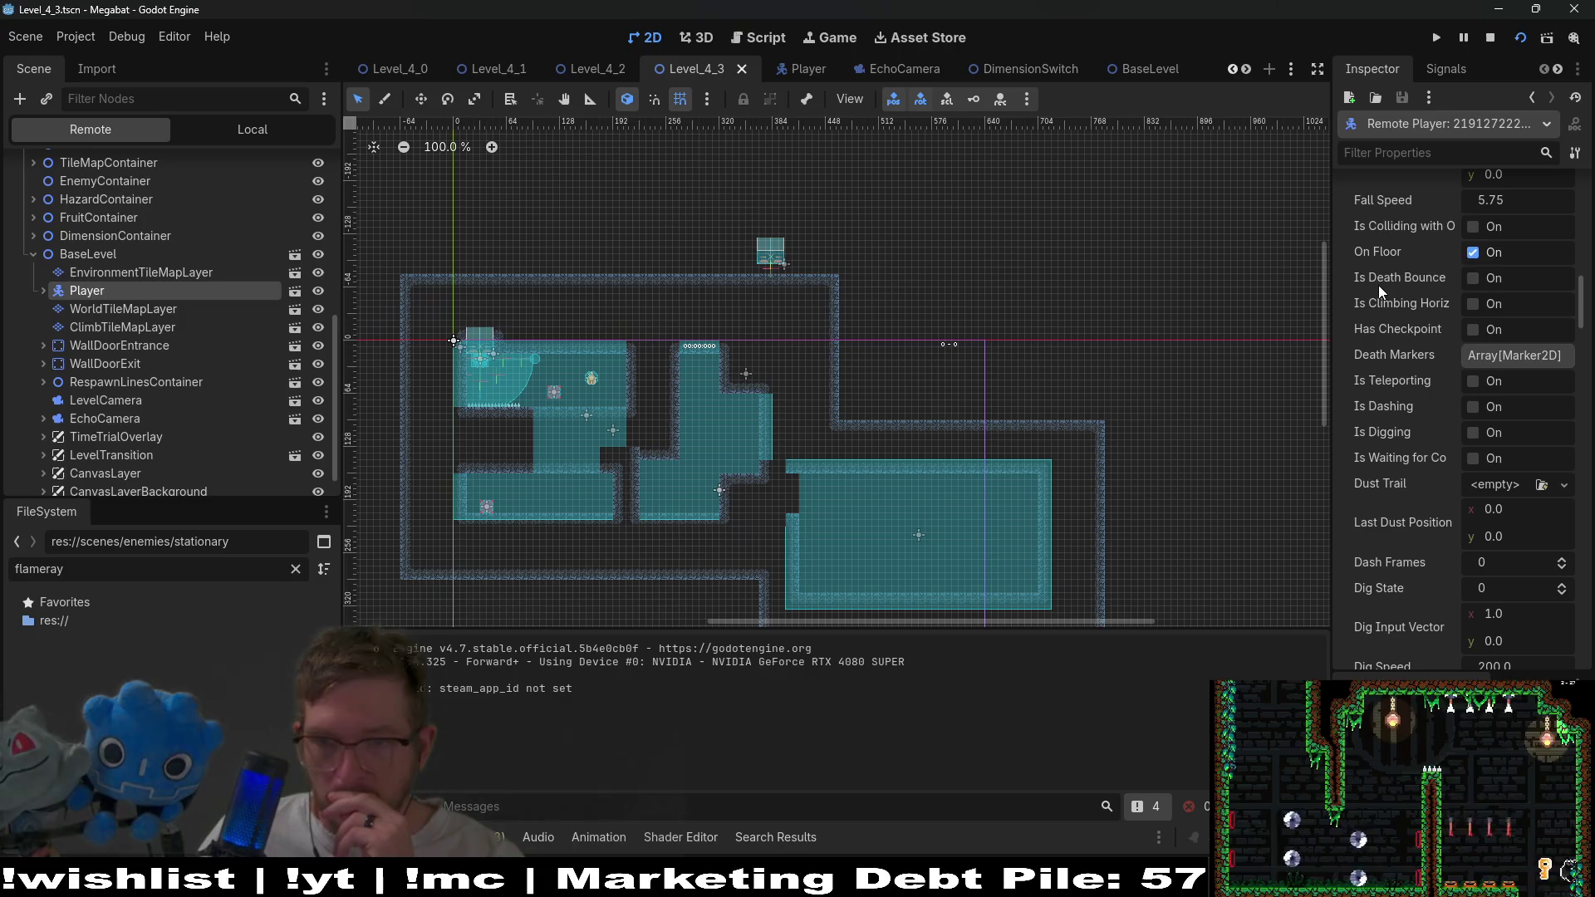
{"action": "scroll", "coordinate": [1451, 390], "scroll_direction": "down", "scroll_amount": 10}
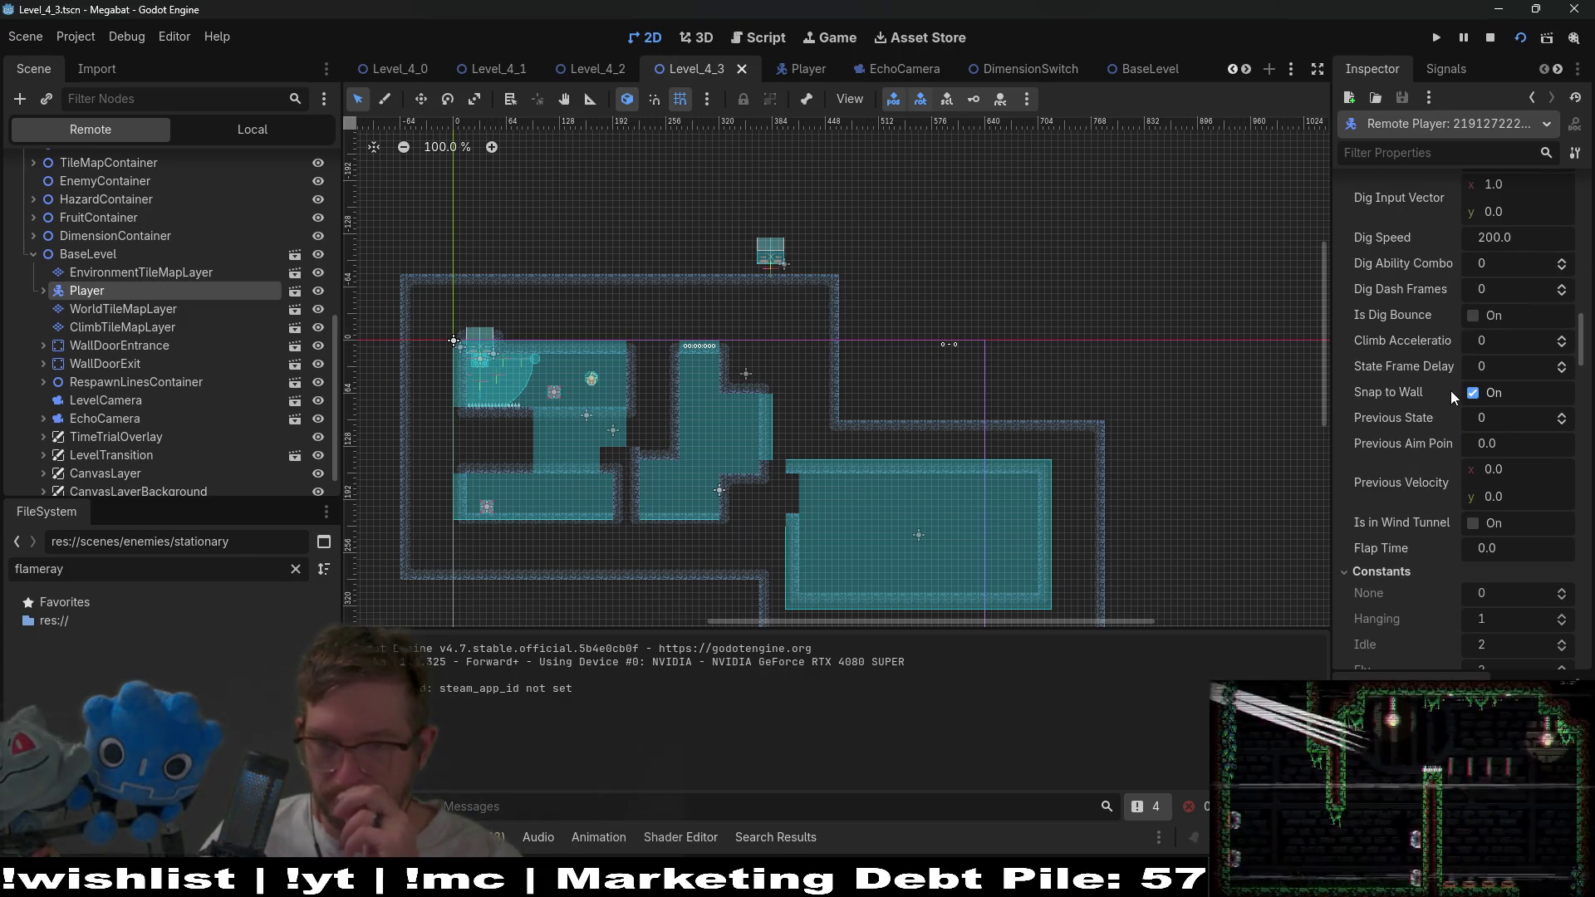
{"action": "scroll", "coordinate": [1451, 390], "scroll_direction": "down", "scroll_amount": 5}
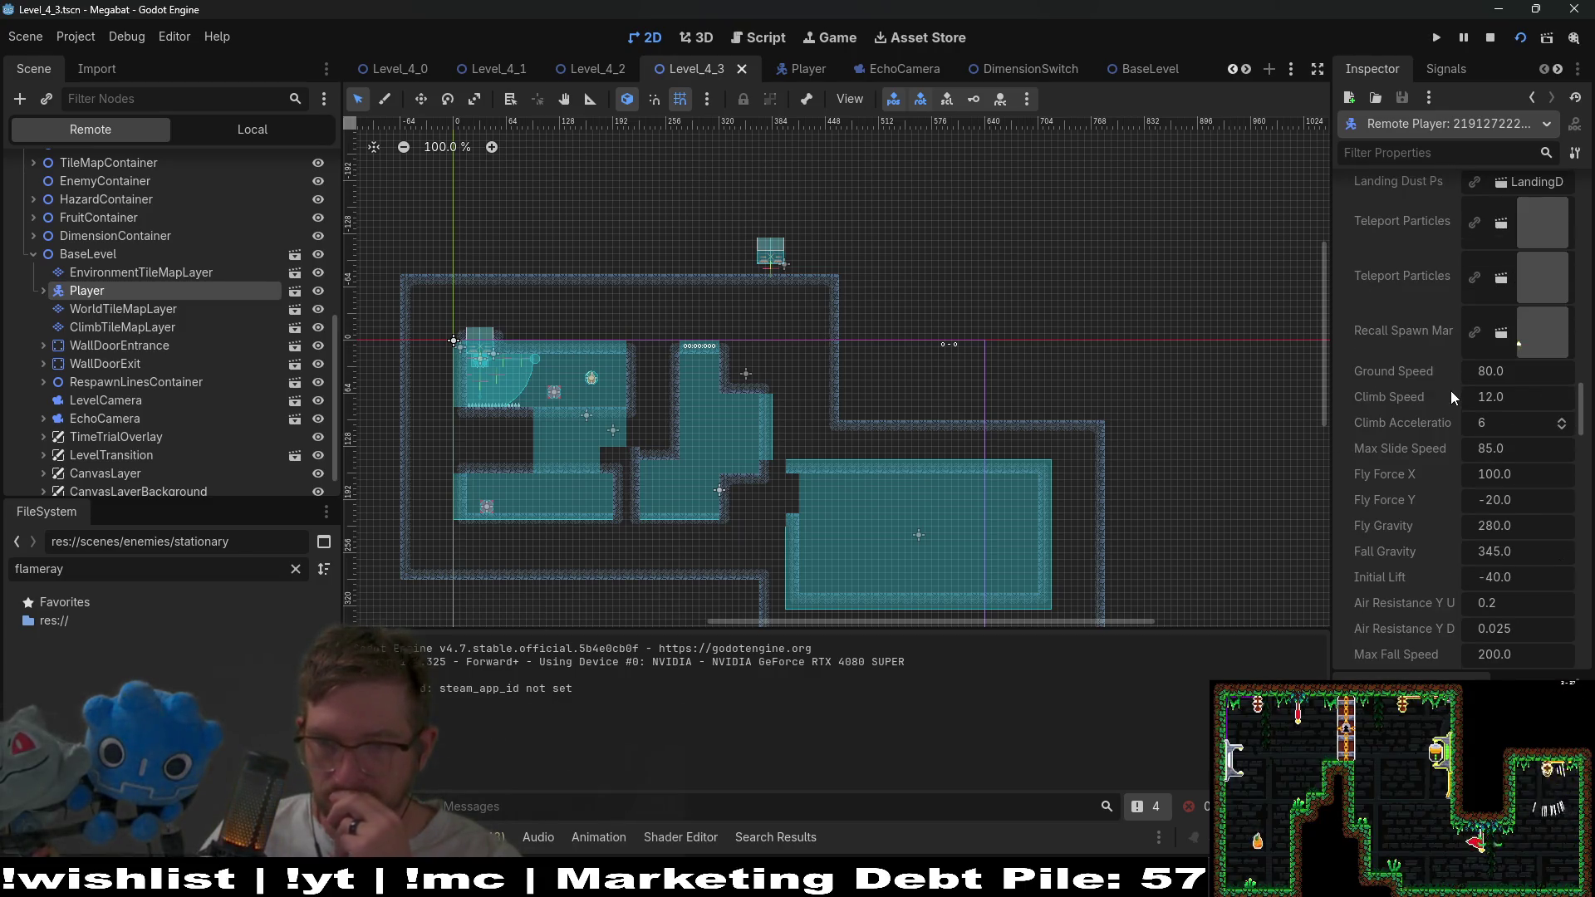
Filter the live Player's properties for global_position, then clear the filter and reselect Player.
{"action": "left_click", "coordinate": [1463, 155]}
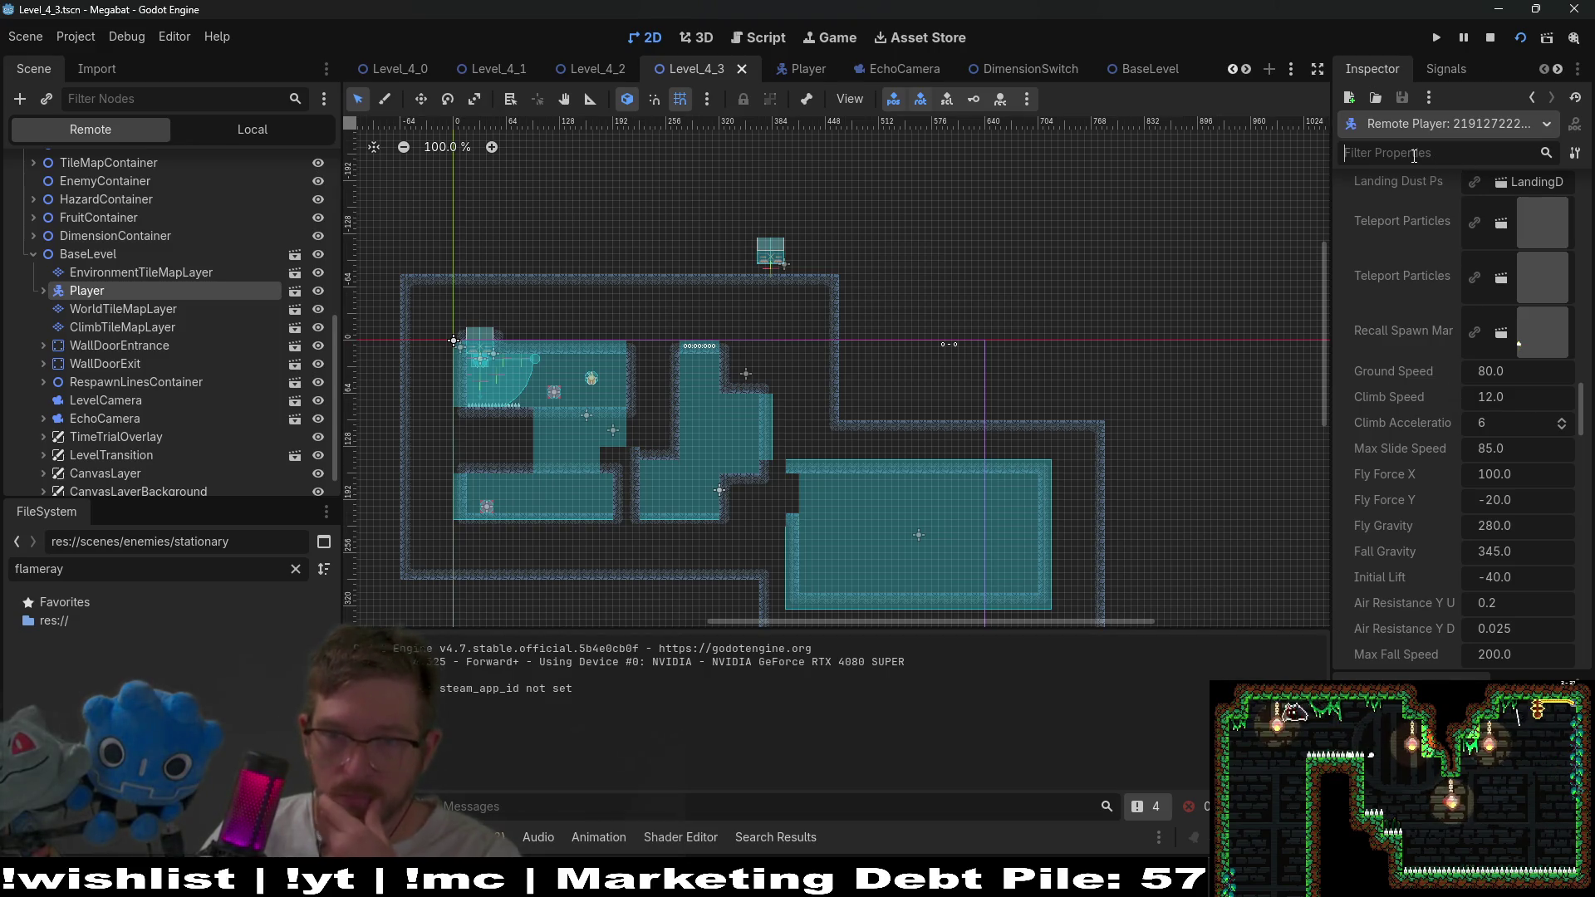
{"action": "type", "text": "global"}
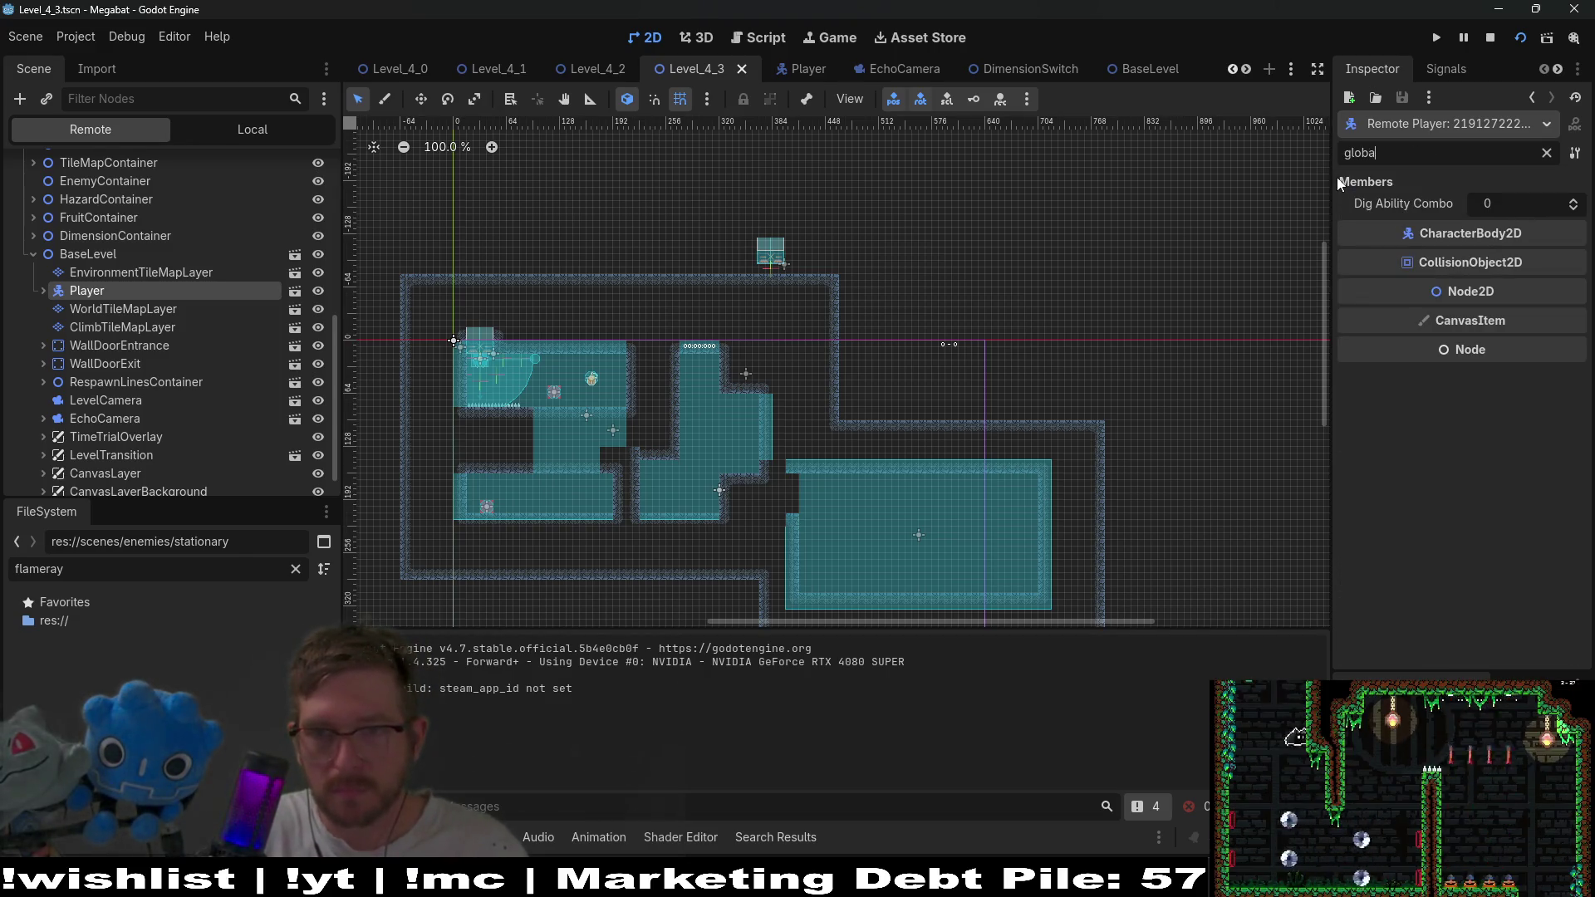
{"action": "type", "text": "_position"}
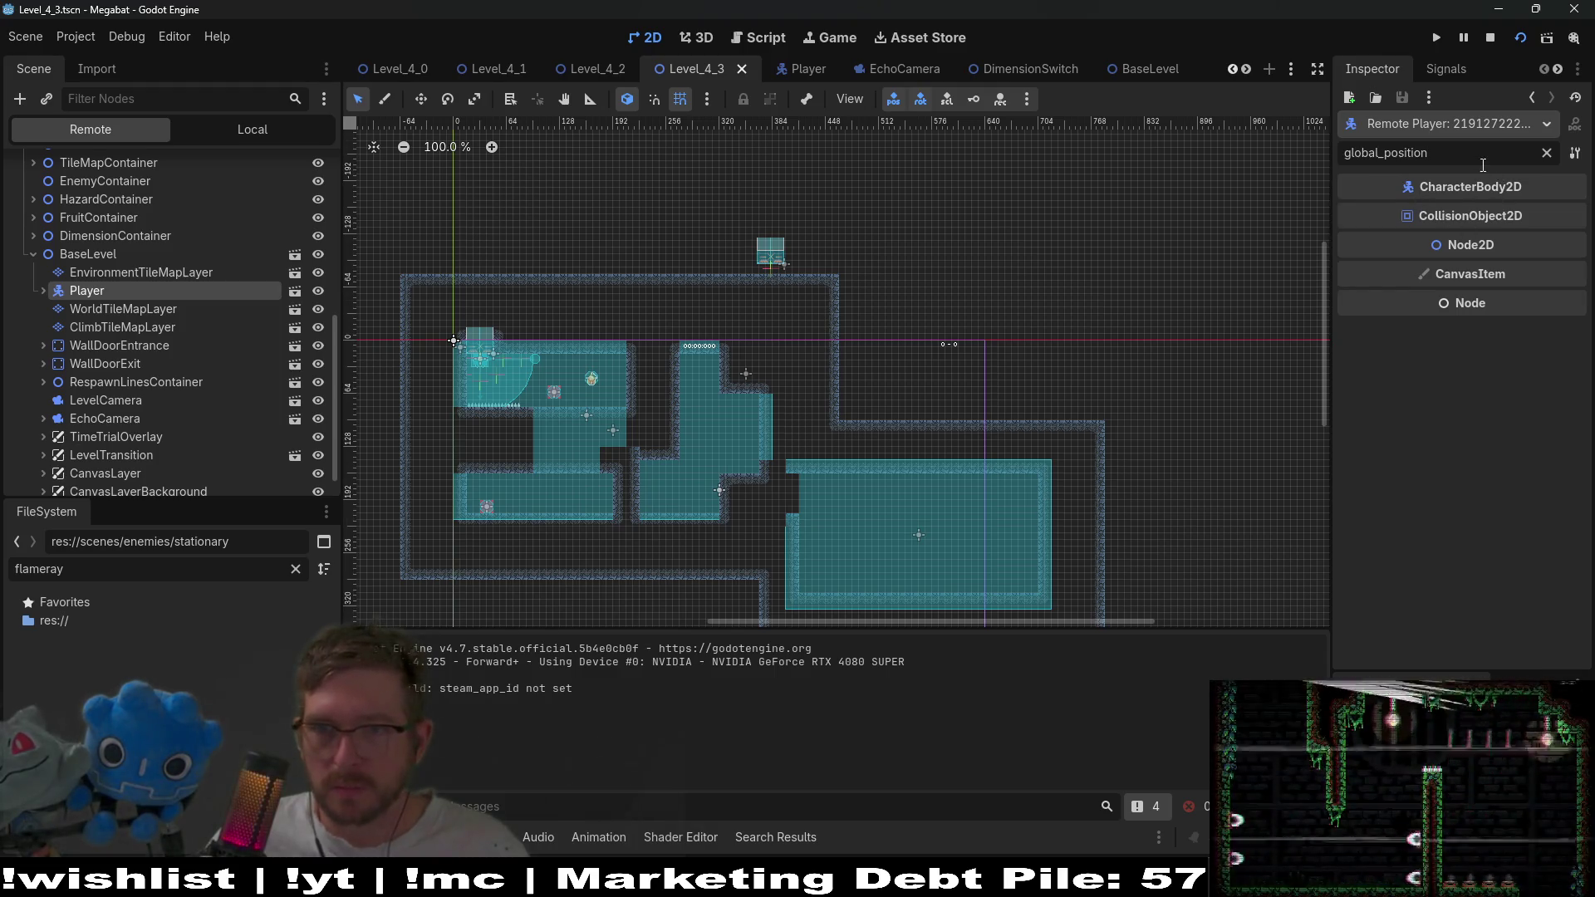
{"action": "left_click", "coordinate": [1547, 153]}
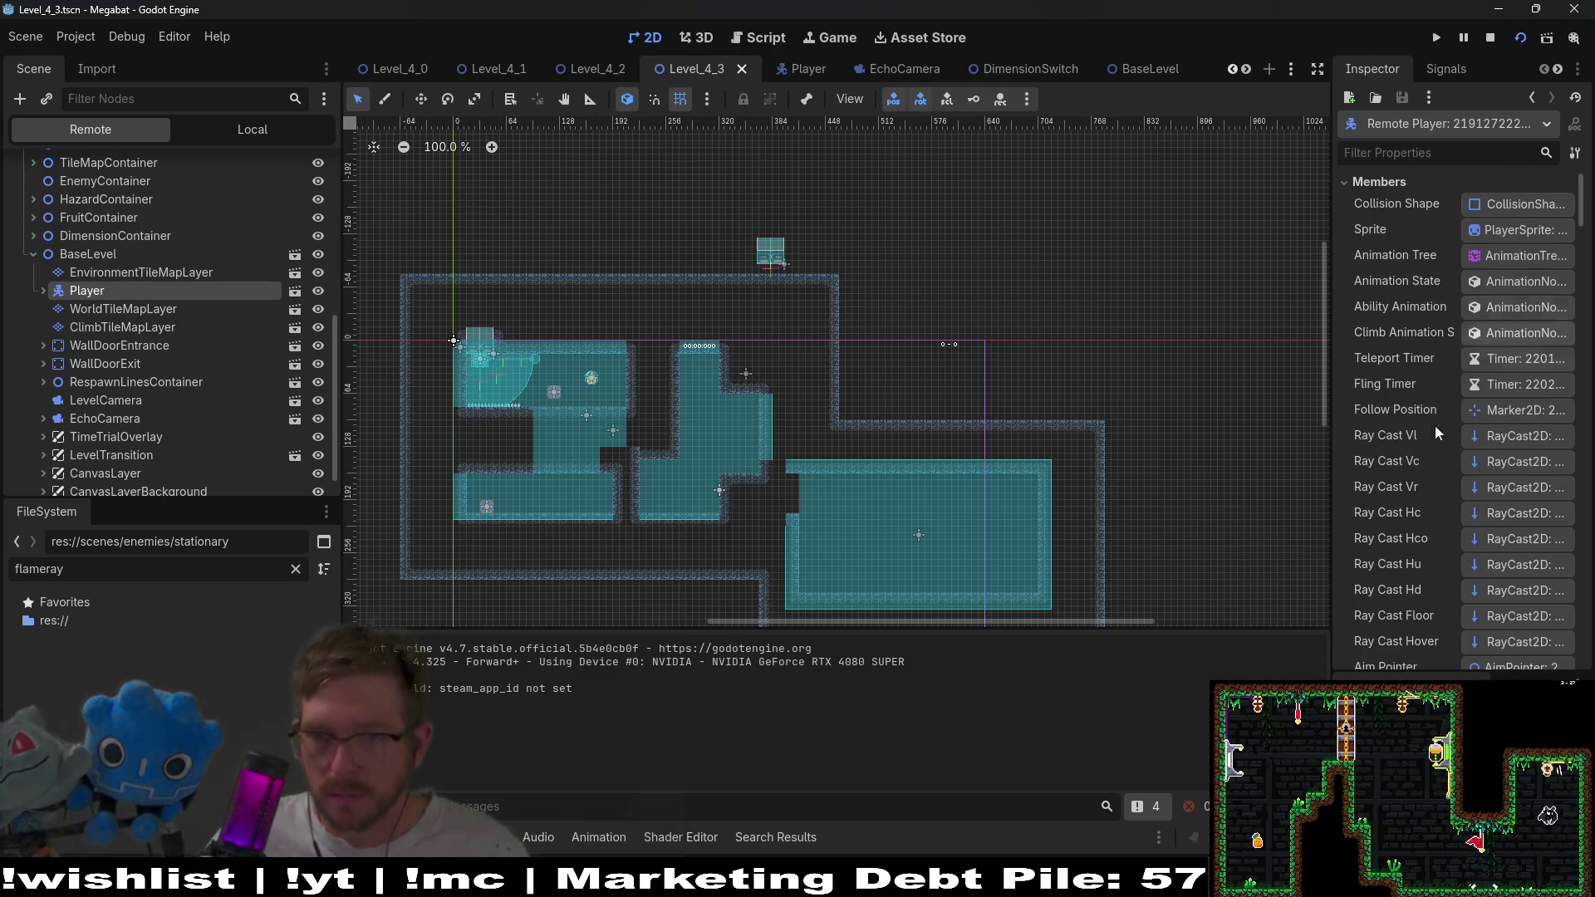
{"action": "scroll", "coordinate": [1376, 467], "scroll_direction": "down", "scroll_amount": 5}
{"action": "scroll", "coordinate": [1376, 467], "scroll_direction": "down", "scroll_amount": 8}
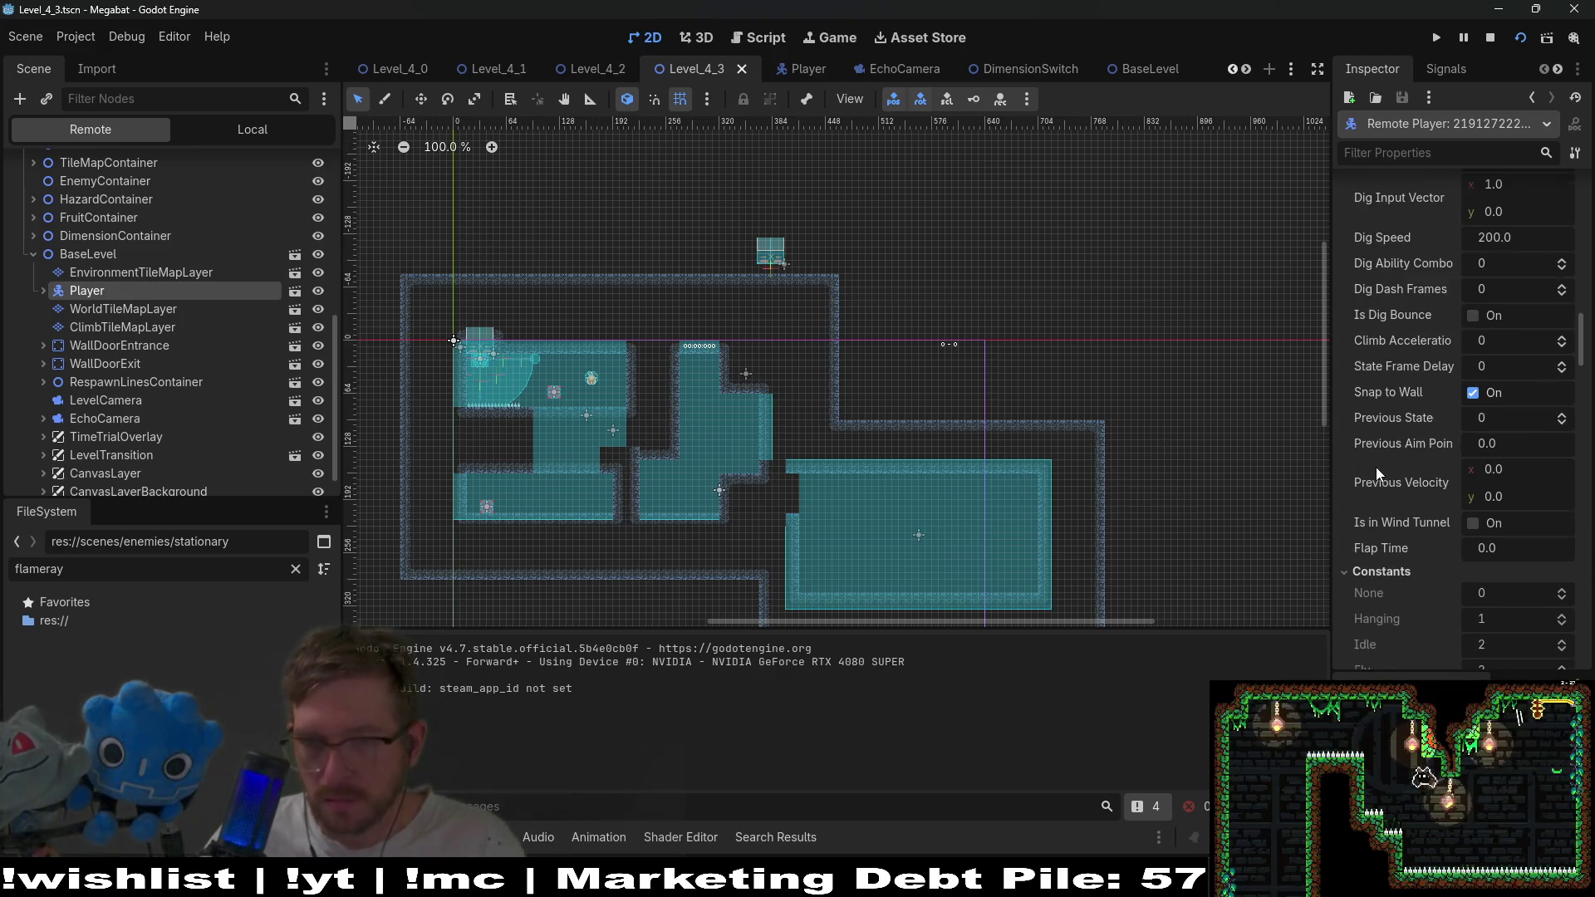
{"action": "scroll", "coordinate": [1376, 466], "scroll_direction": "down", "scroll_amount": 15}
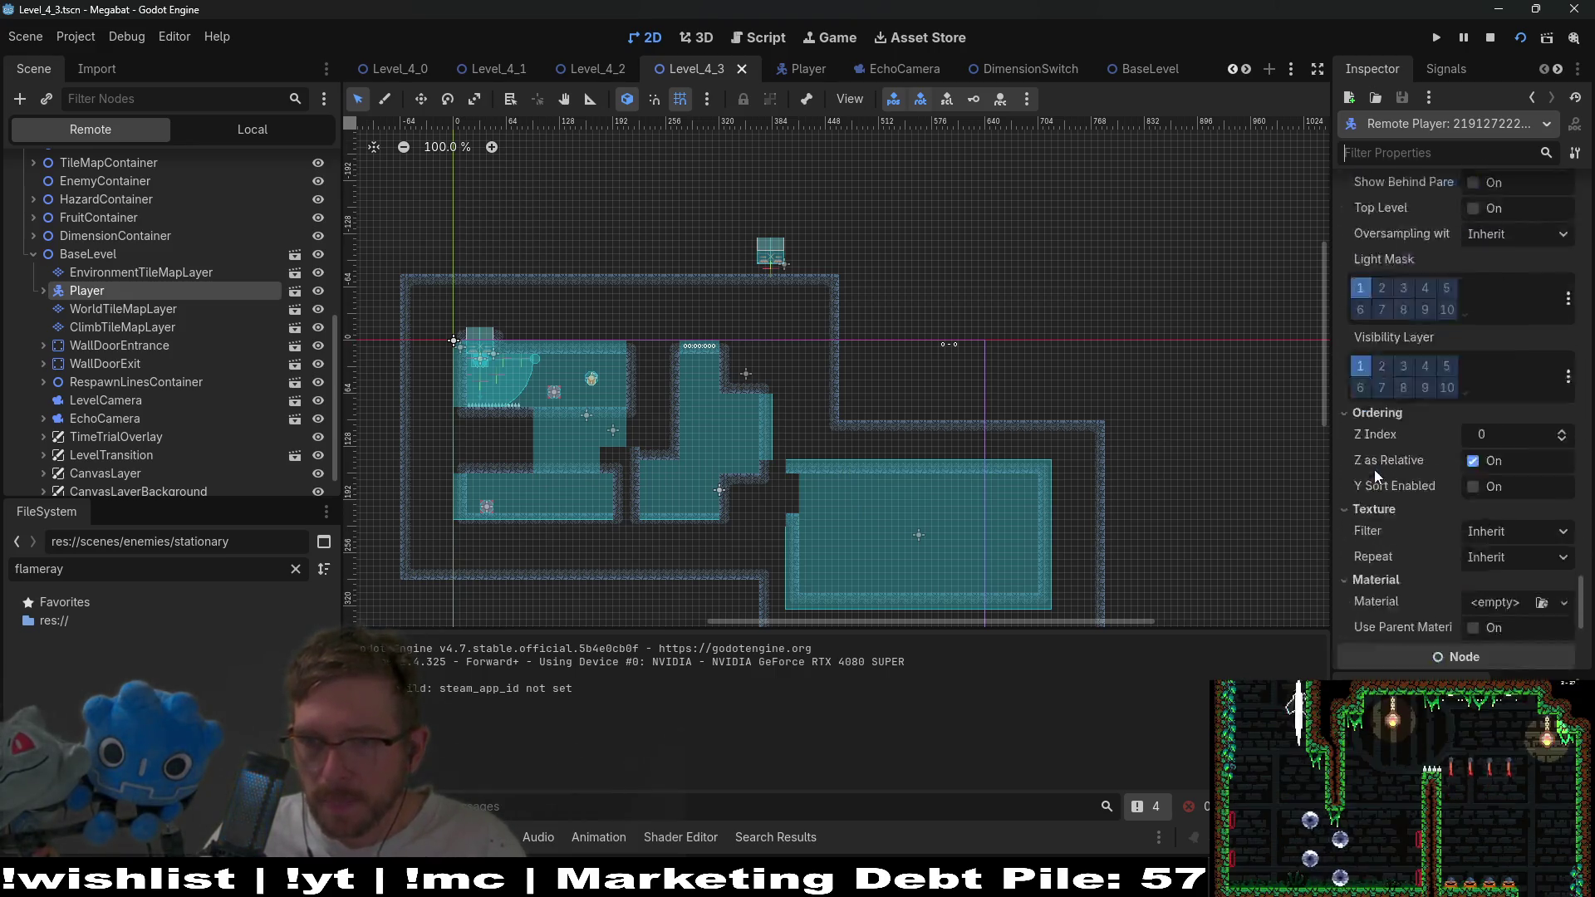
{"action": "left_click", "coordinate": [91, 293]}
{"action": "scroll", "coordinate": [1424, 508], "scroll_direction": "down", "scroll_amount": 15}
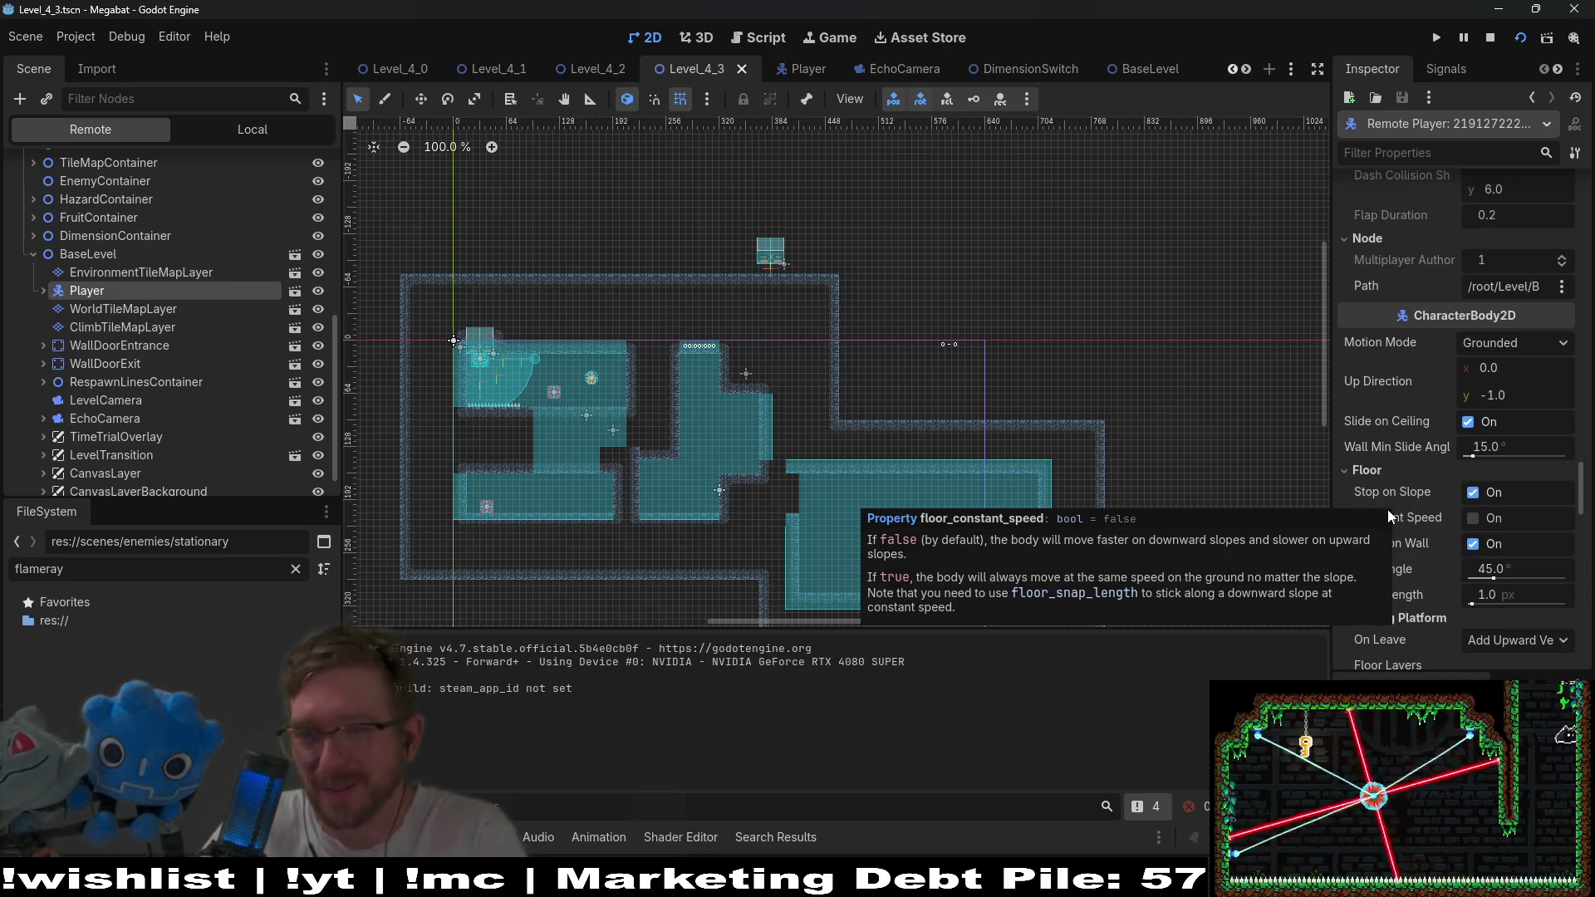
{"action": "scroll", "coordinate": [1406, 623], "scroll_direction": "down", "scroll_amount": 5}
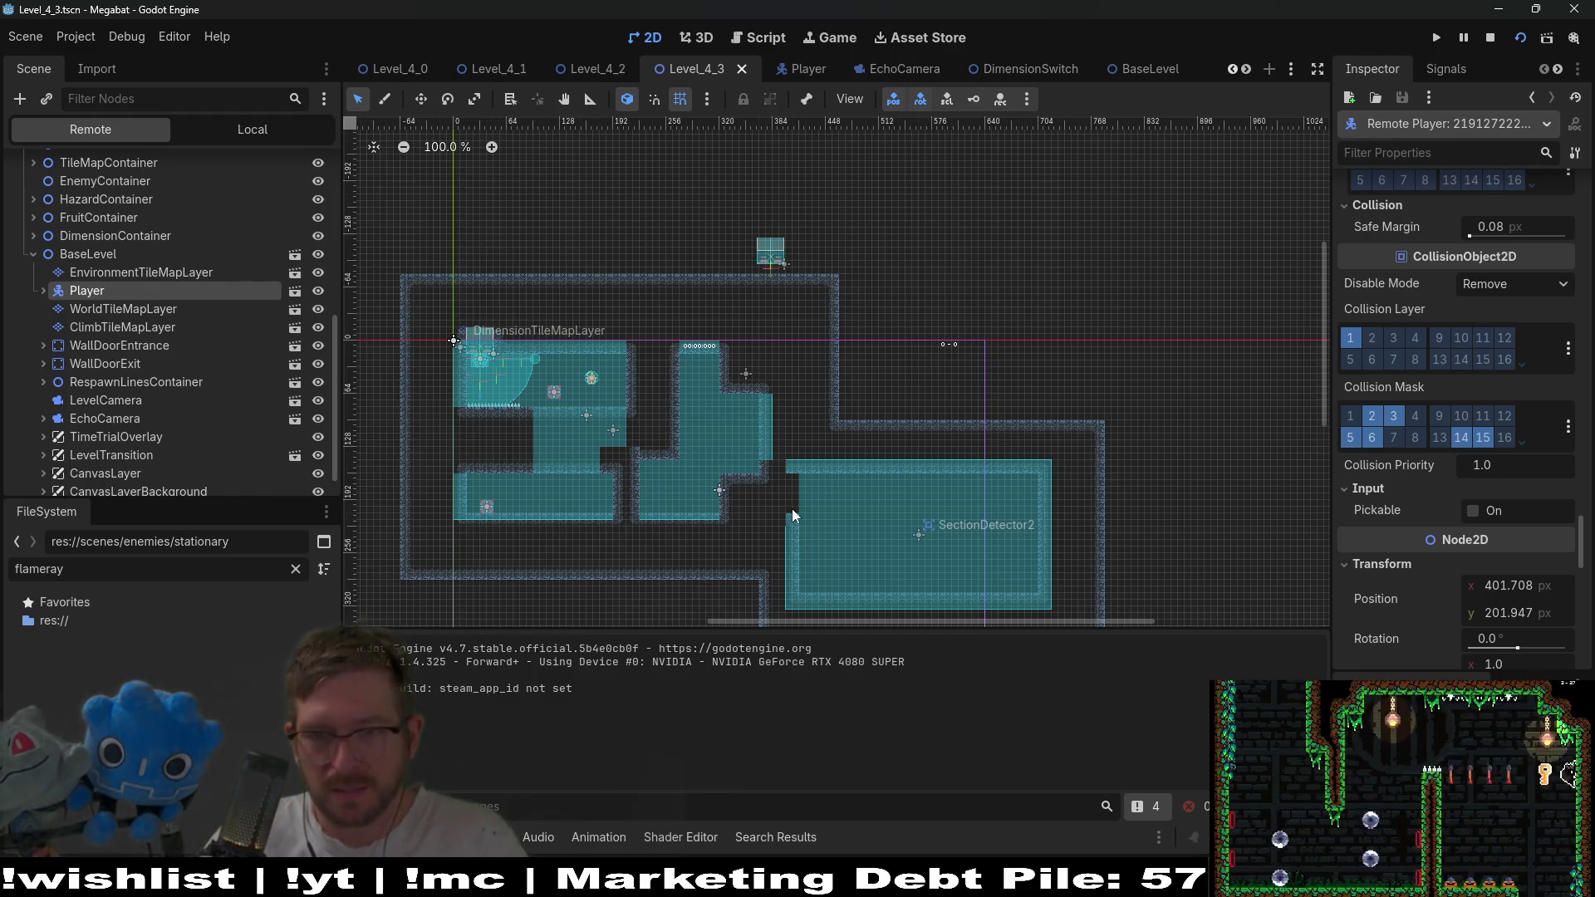
Expand the live SectionContainer and open the SectionDetector scene with its SectionDetector.gd script.
{"action": "left_click", "coordinate": [1115, 60]}
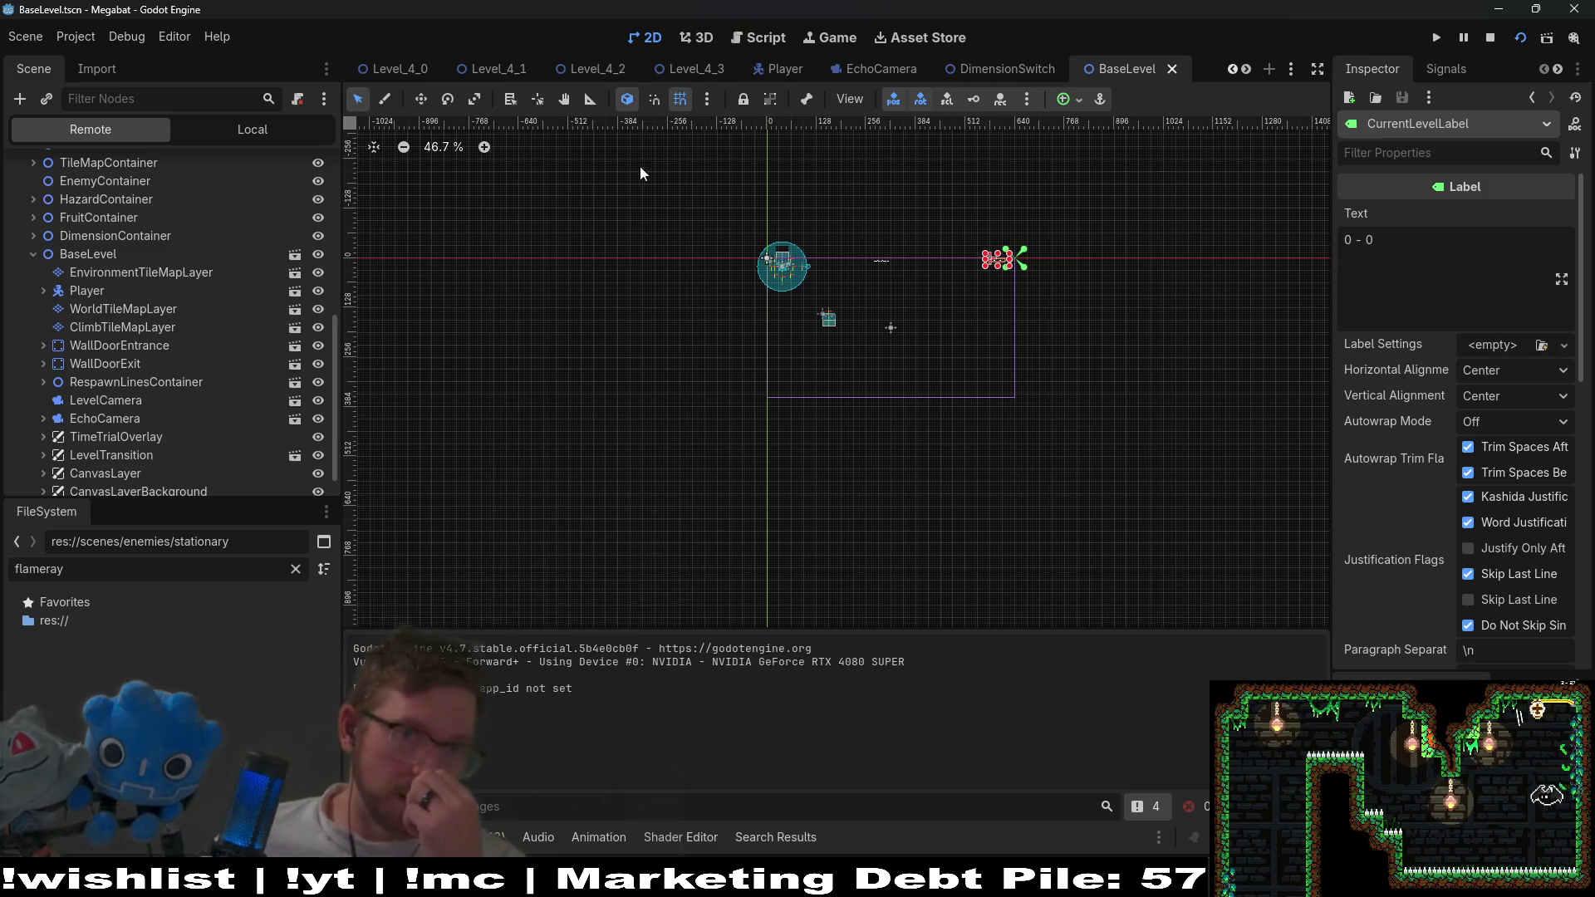
{"action": "left_click", "coordinate": [832, 68]}
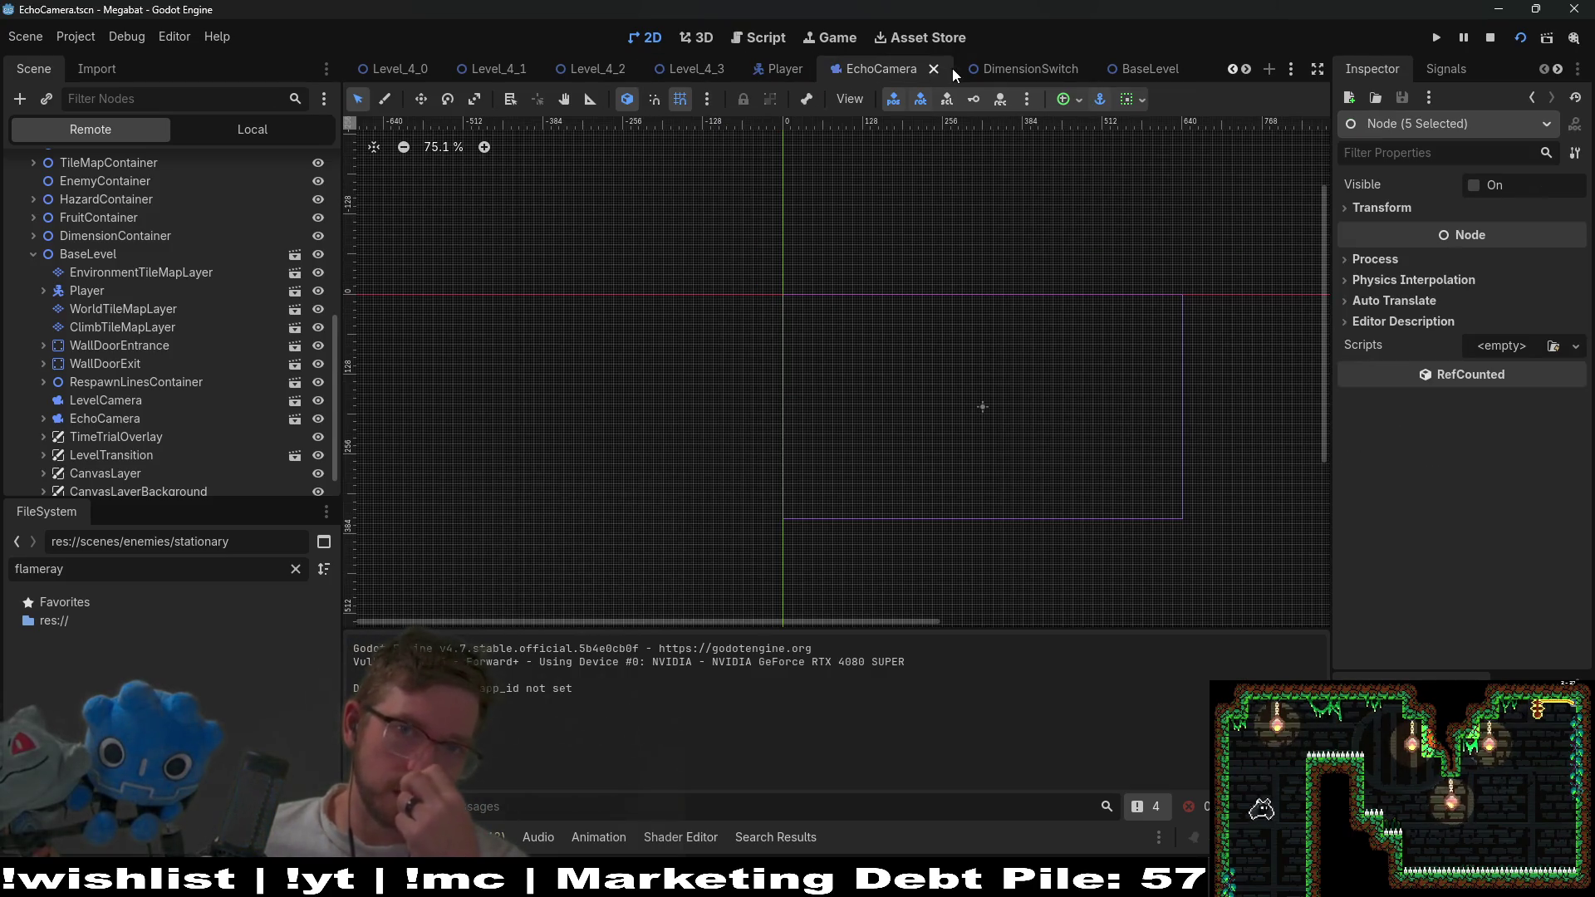
{"action": "scroll", "coordinate": [192, 377], "scroll_direction": "down", "scroll_amount": 2}
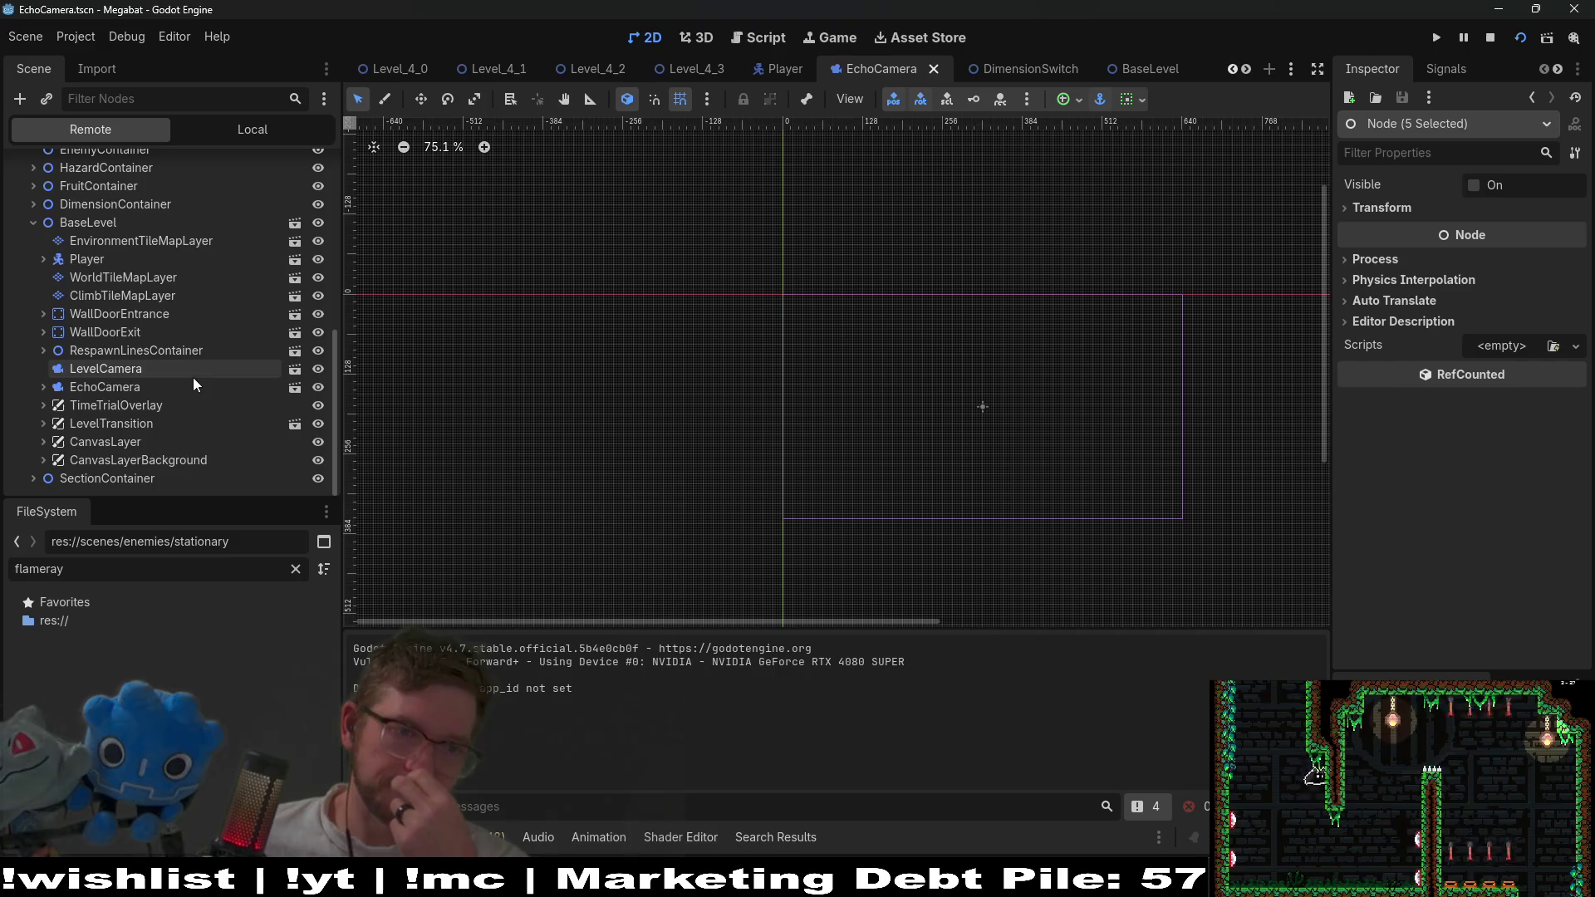
{"action": "left_click", "coordinate": [118, 478]}
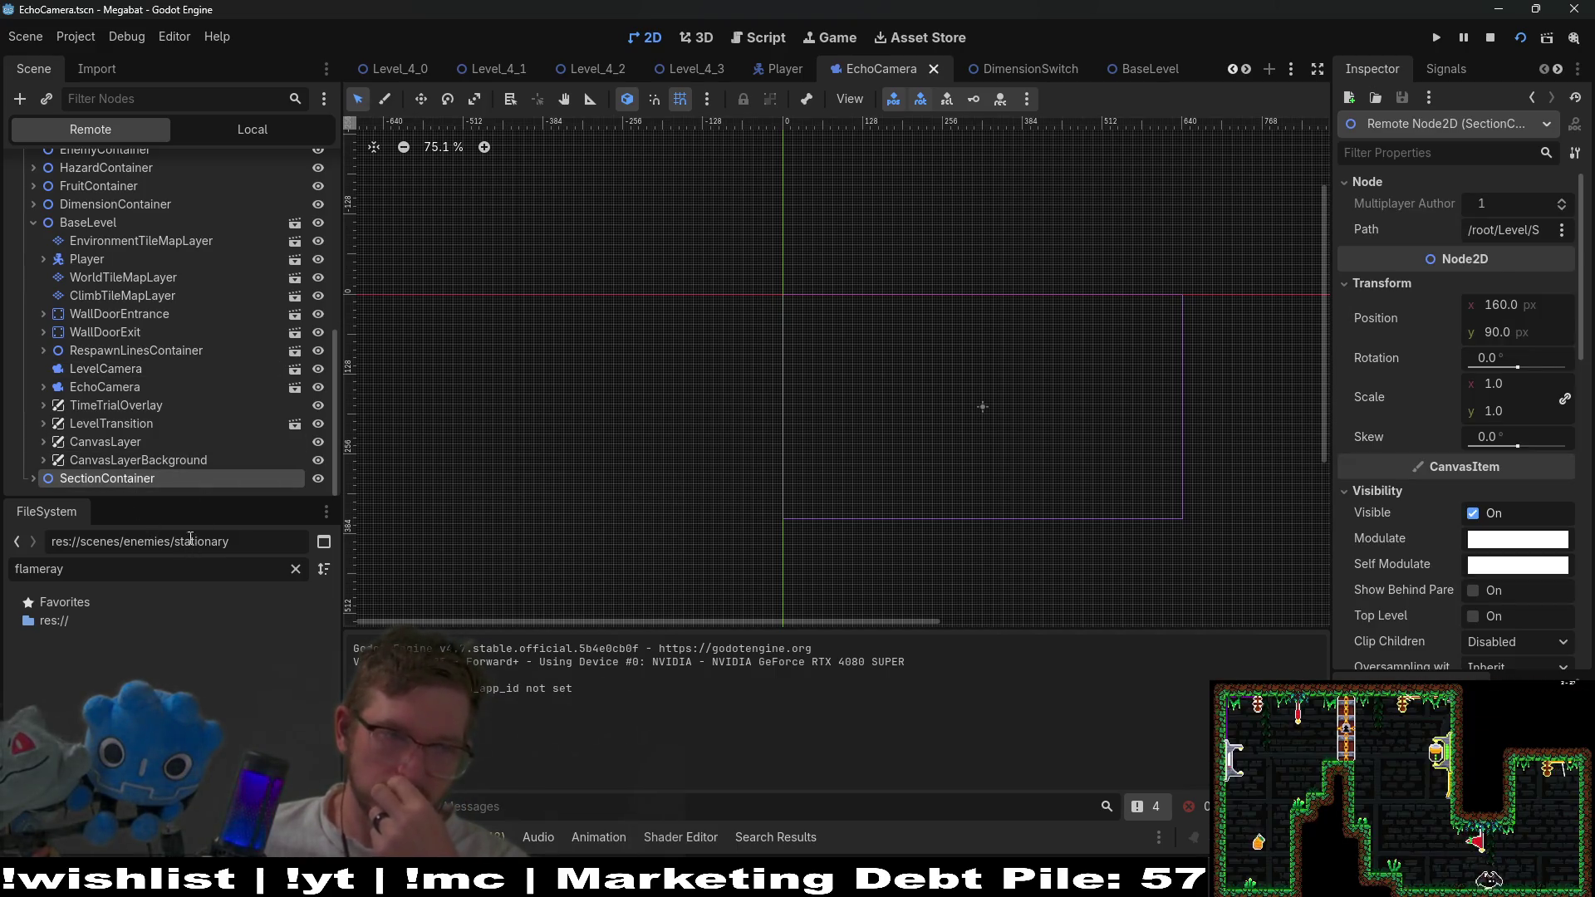
{"action": "left_click", "coordinate": [33, 480]}
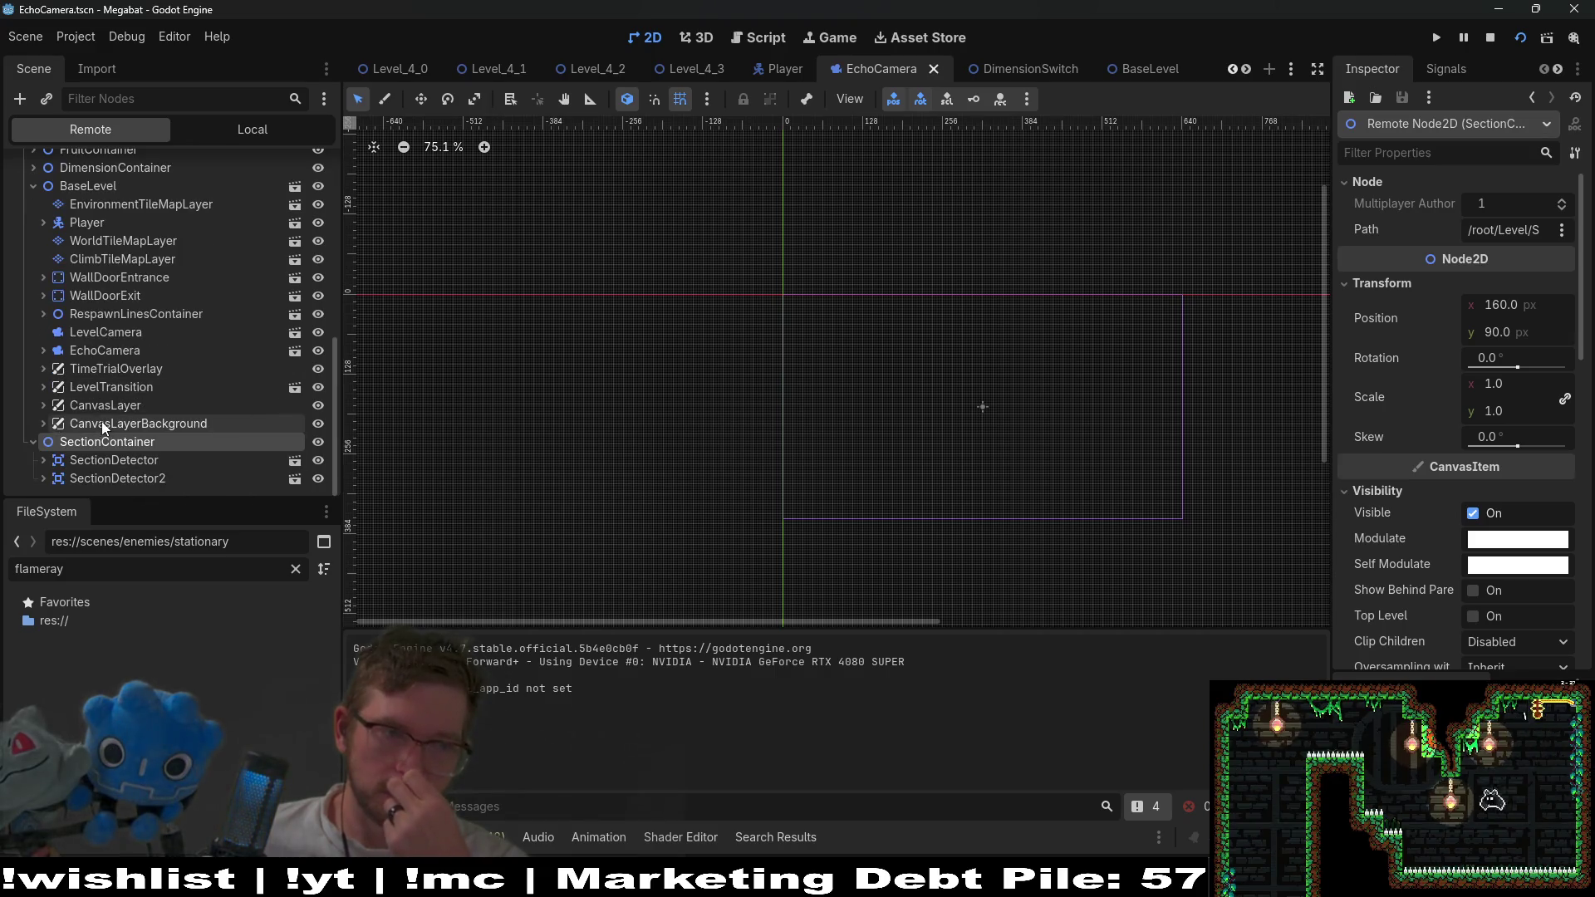
{"action": "left_click", "coordinate": [121, 461]}
{"action": "left_click", "coordinate": [295, 460]}
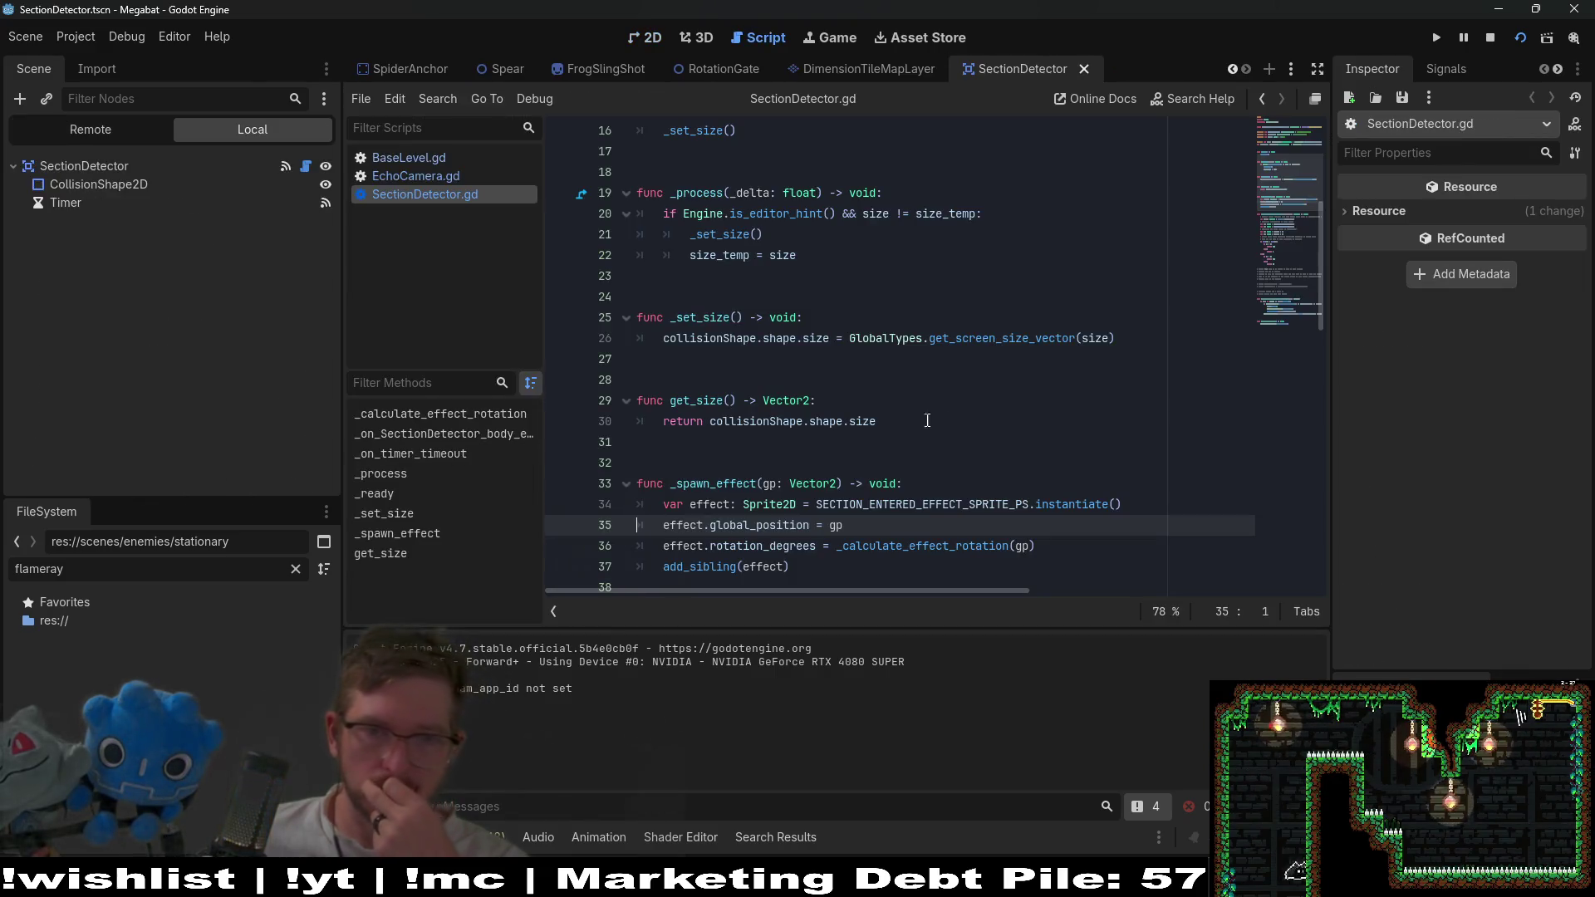
{"action": "double_click", "coordinate": [705, 483]}
{"action": "scroll", "coordinate": [912, 375], "scroll_direction": "up", "scroll_amount": 3}
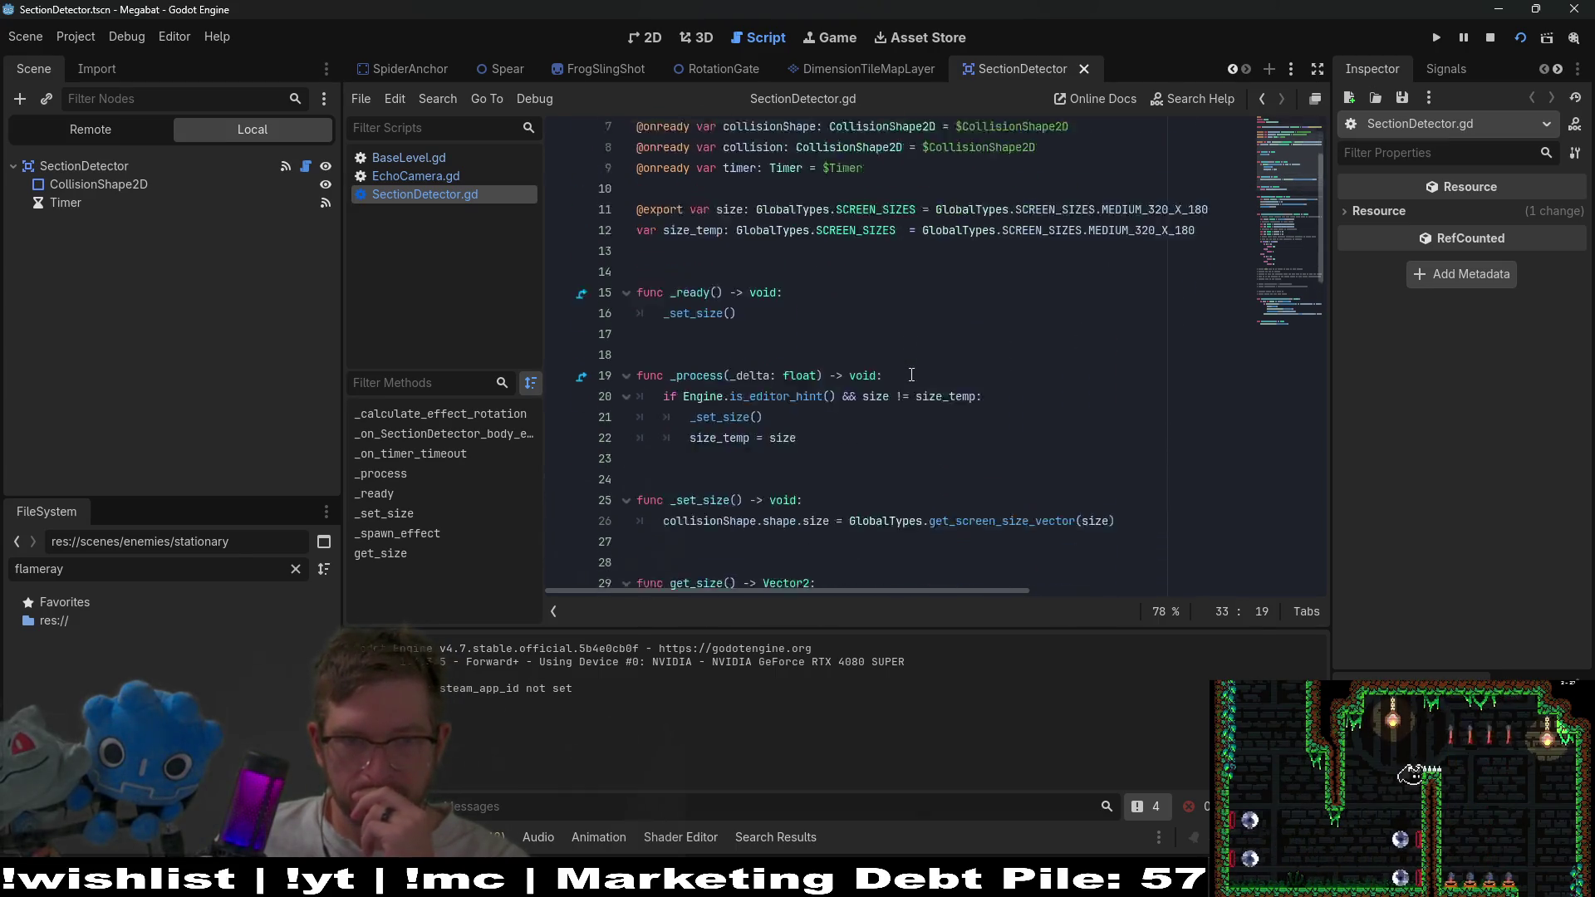
{"action": "scroll", "coordinate": [911, 375], "scroll_direction": "down", "scroll_amount": 3}
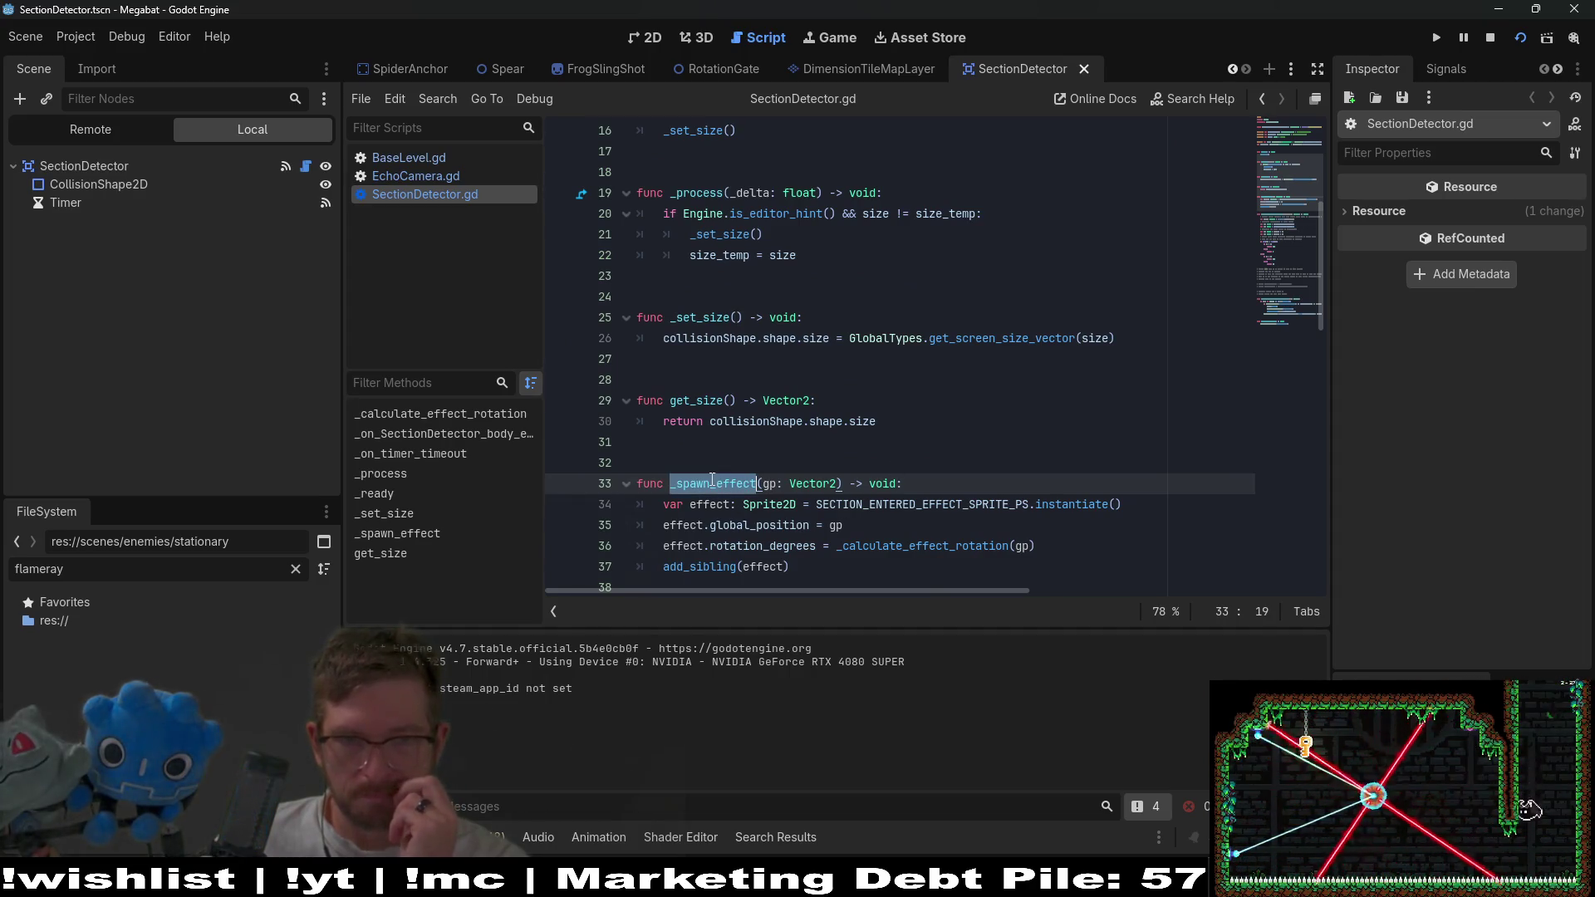
{"action": "scroll", "coordinate": [835, 343], "scroll_direction": "up", "scroll_amount": 5}
{"action": "scroll", "coordinate": [836, 343], "scroll_direction": "down", "scroll_amount": 4}
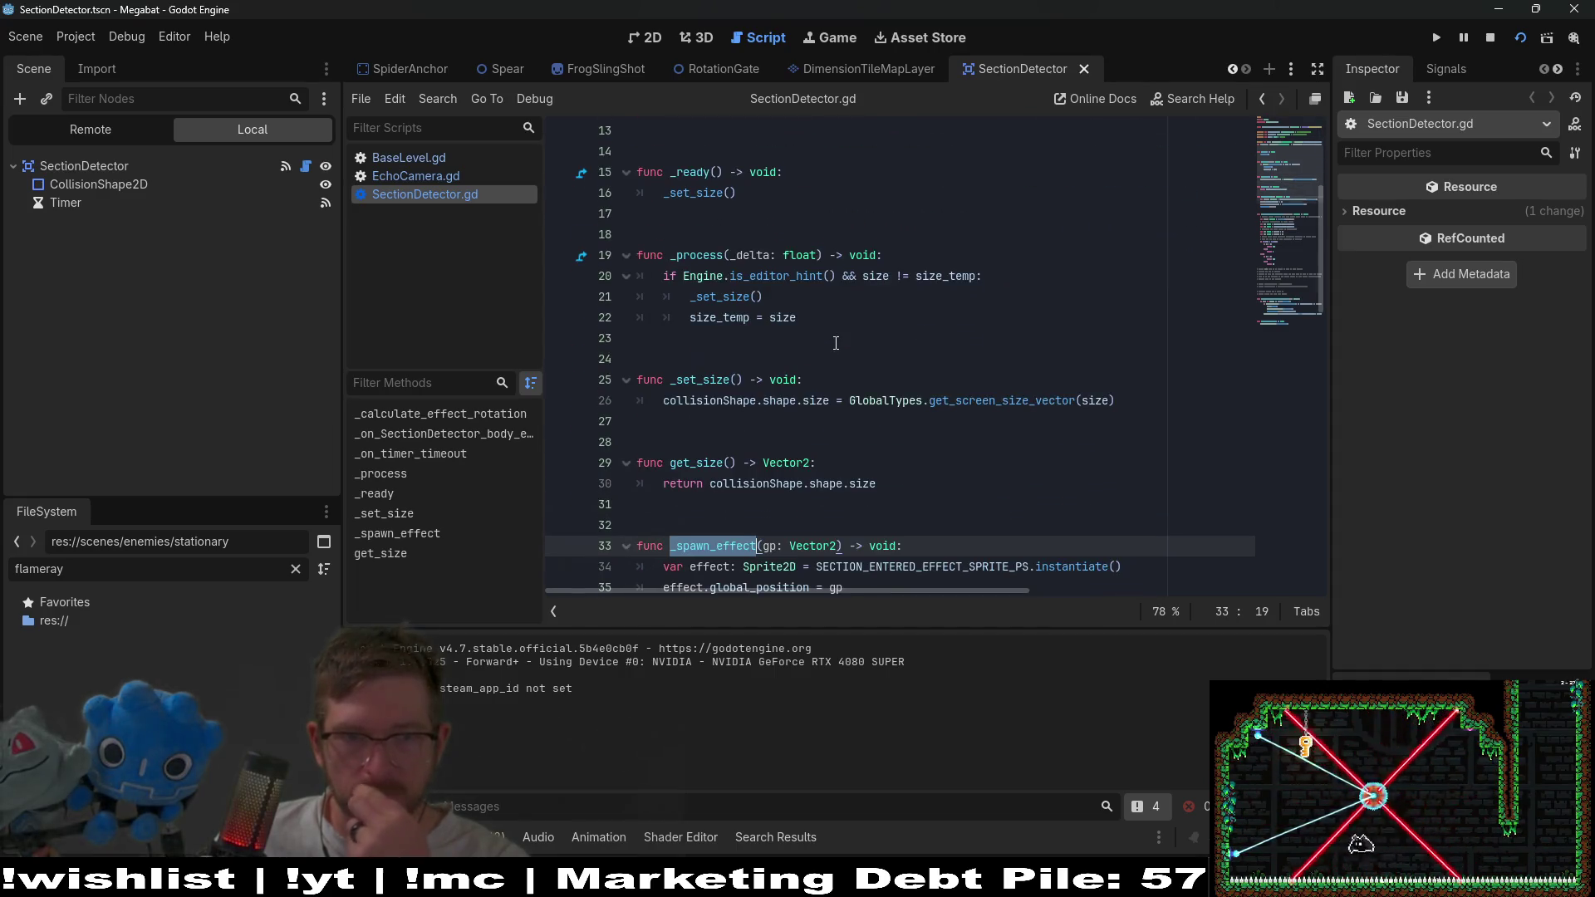
{"action": "scroll", "coordinate": [835, 343], "scroll_direction": "down", "scroll_amount": 12}
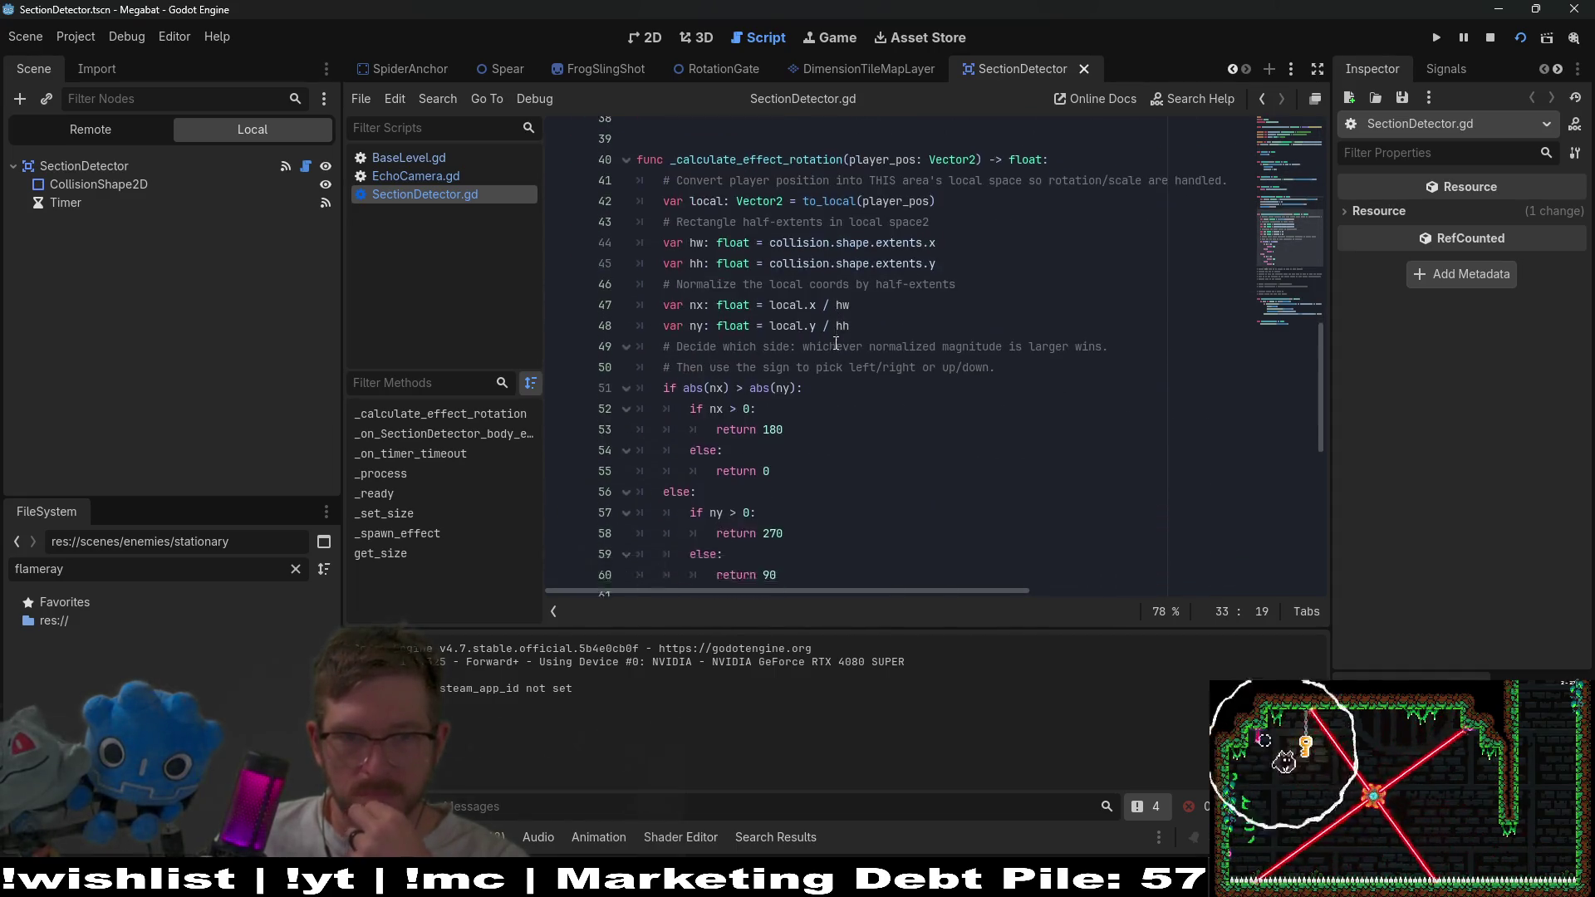
{"action": "scroll", "coordinate": [835, 343], "scroll_direction": "down", "scroll_amount": 3}
{"action": "scroll", "coordinate": [836, 343], "scroll_direction": "up", "scroll_amount": 5}
{"action": "scroll", "coordinate": [835, 343], "scroll_direction": "down", "scroll_amount": 7}
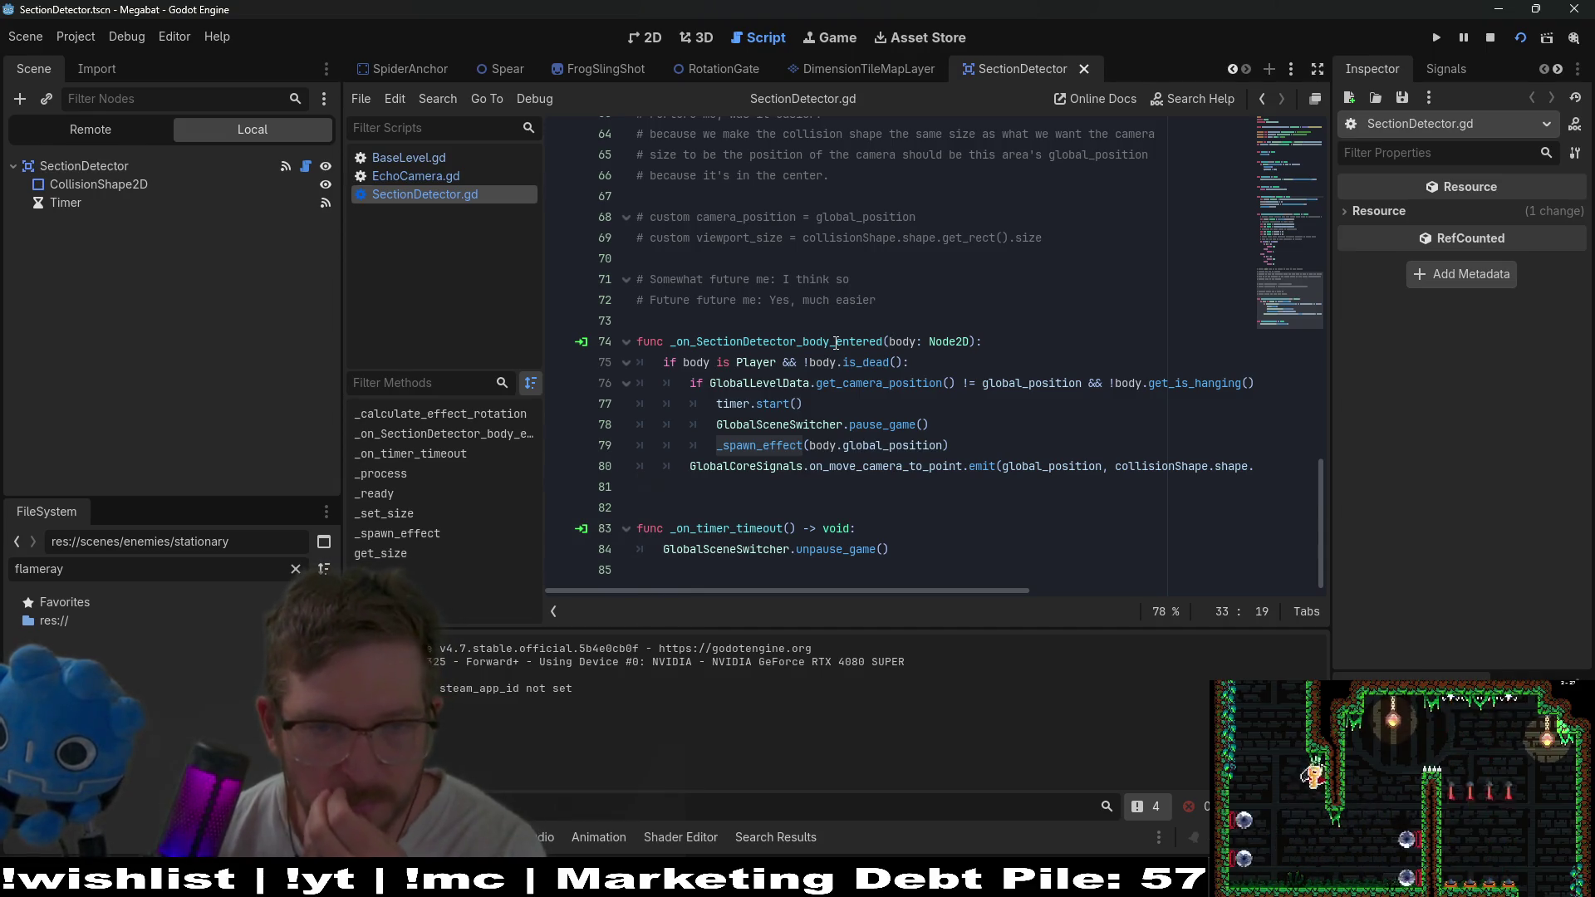
Highlight timer, on_move_camera_to_point, collisionShape and global_position, then jump to _spawn_effect's definition.
{"action": "double_click", "coordinate": [738, 409]}
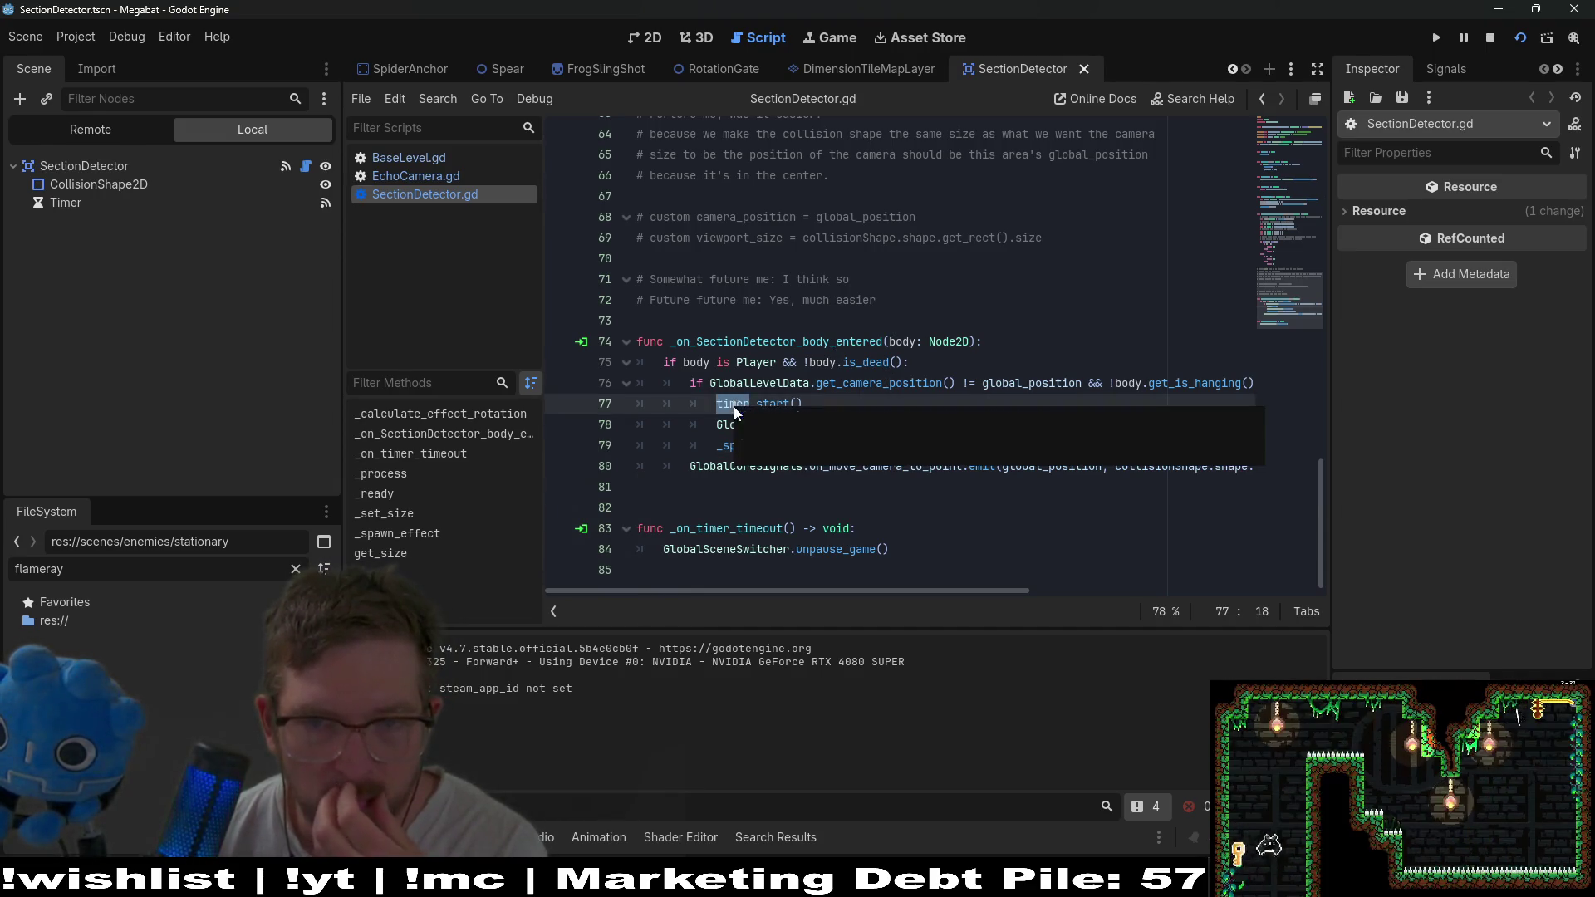
{"action": "left_click_drag", "start_coordinate": [986, 590], "coordinate": [1331, 556]}
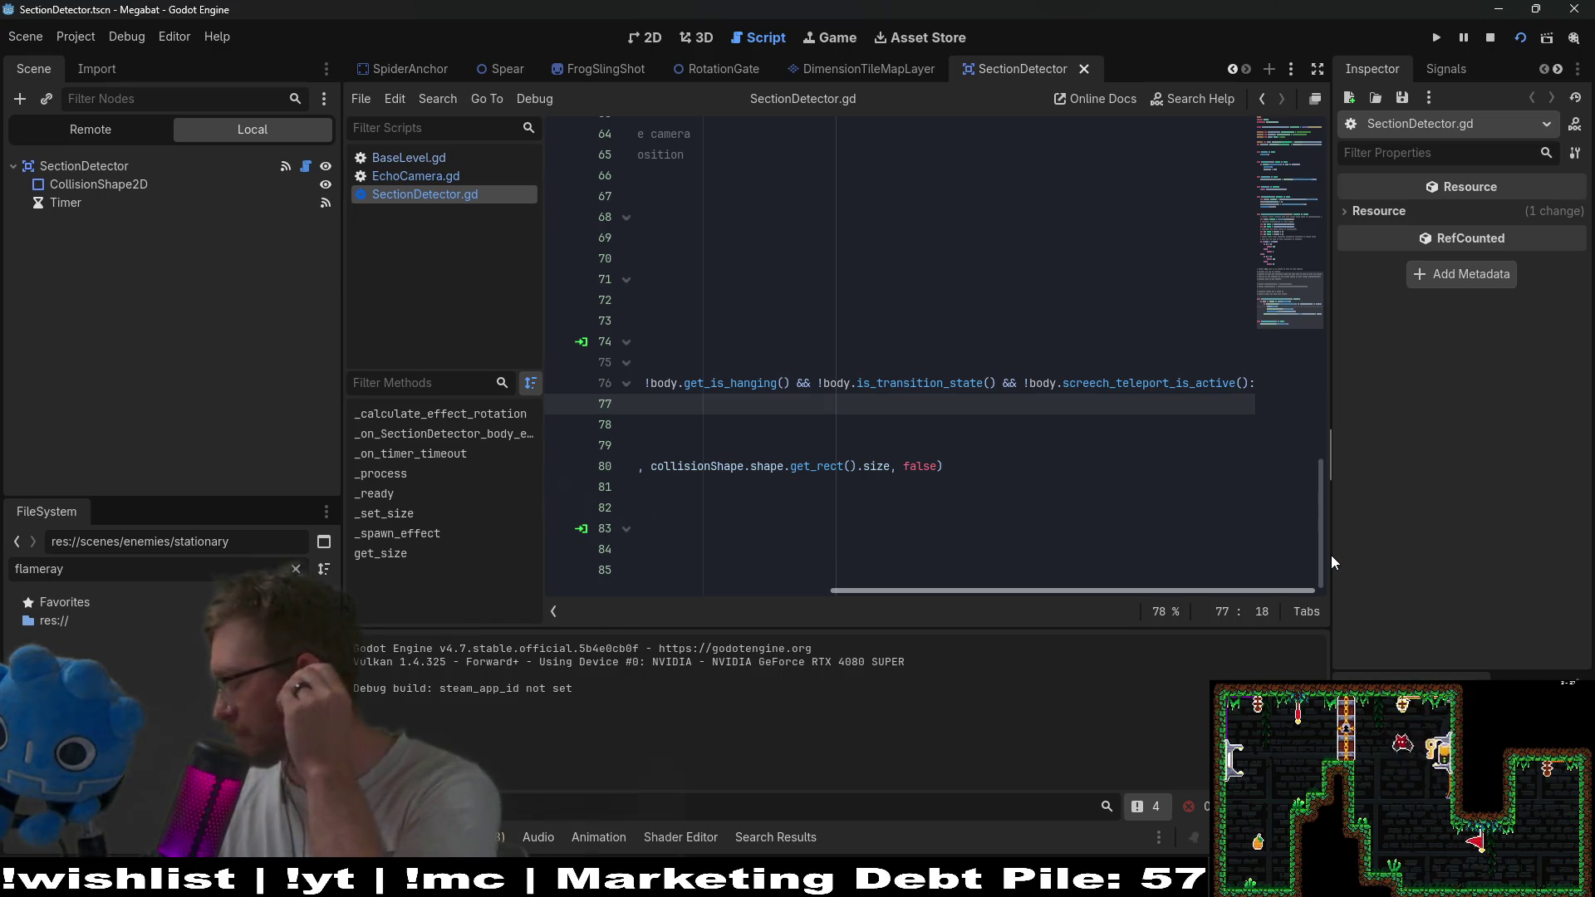
{"action": "left_click_drag", "start_coordinate": [1246, 590], "coordinate": [791, 590]}
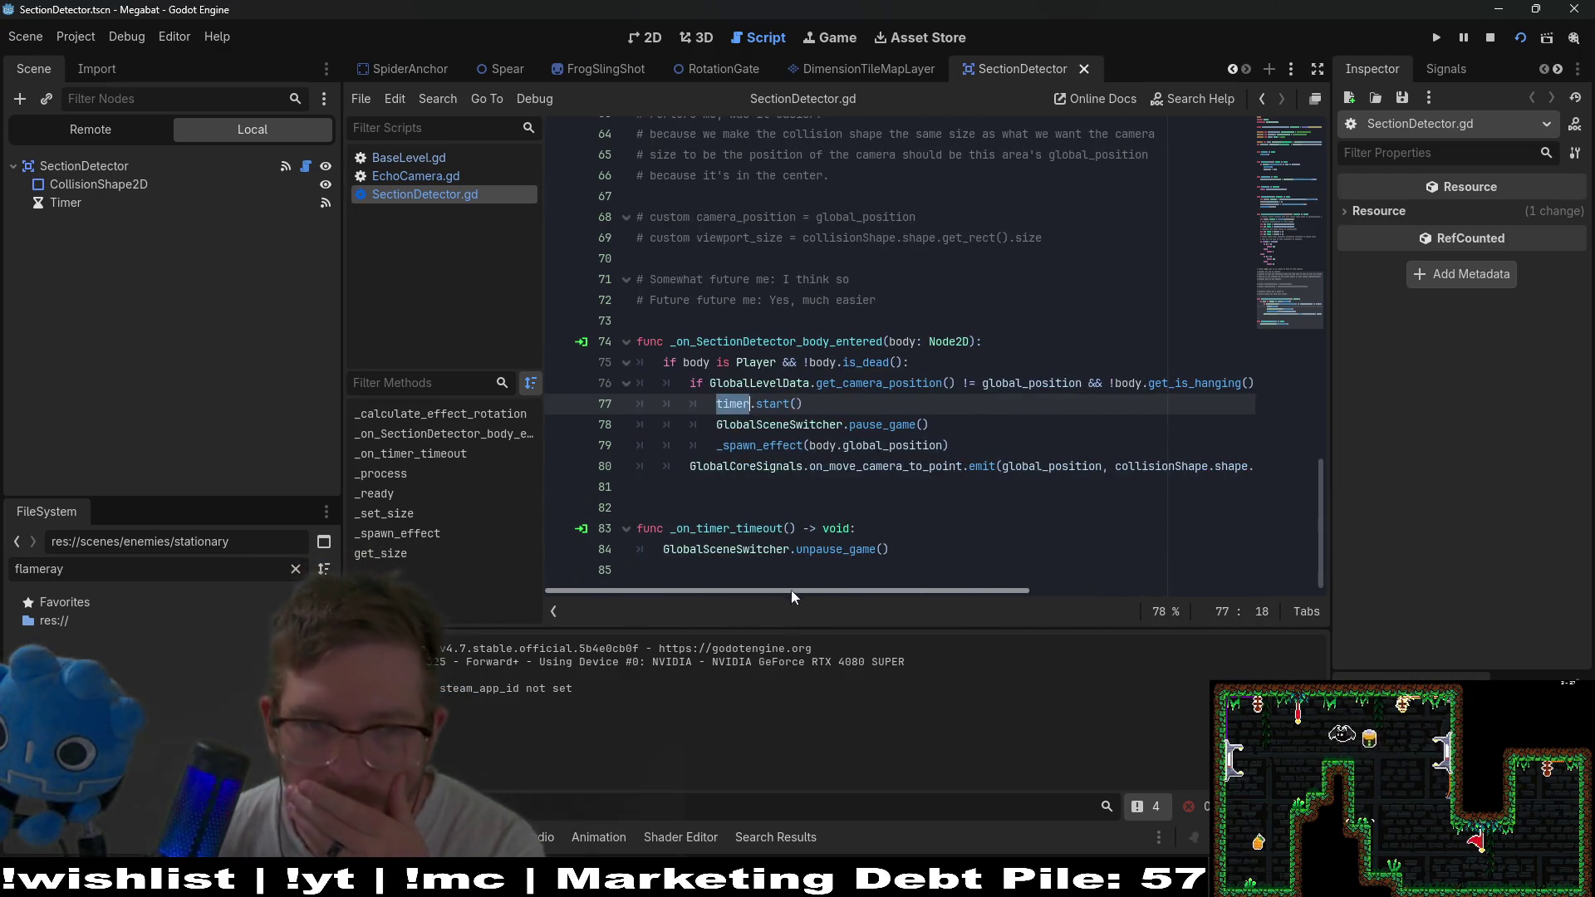
{"action": "left_click", "coordinate": [911, 466]}
{"action": "double_click", "coordinate": [869, 472]}
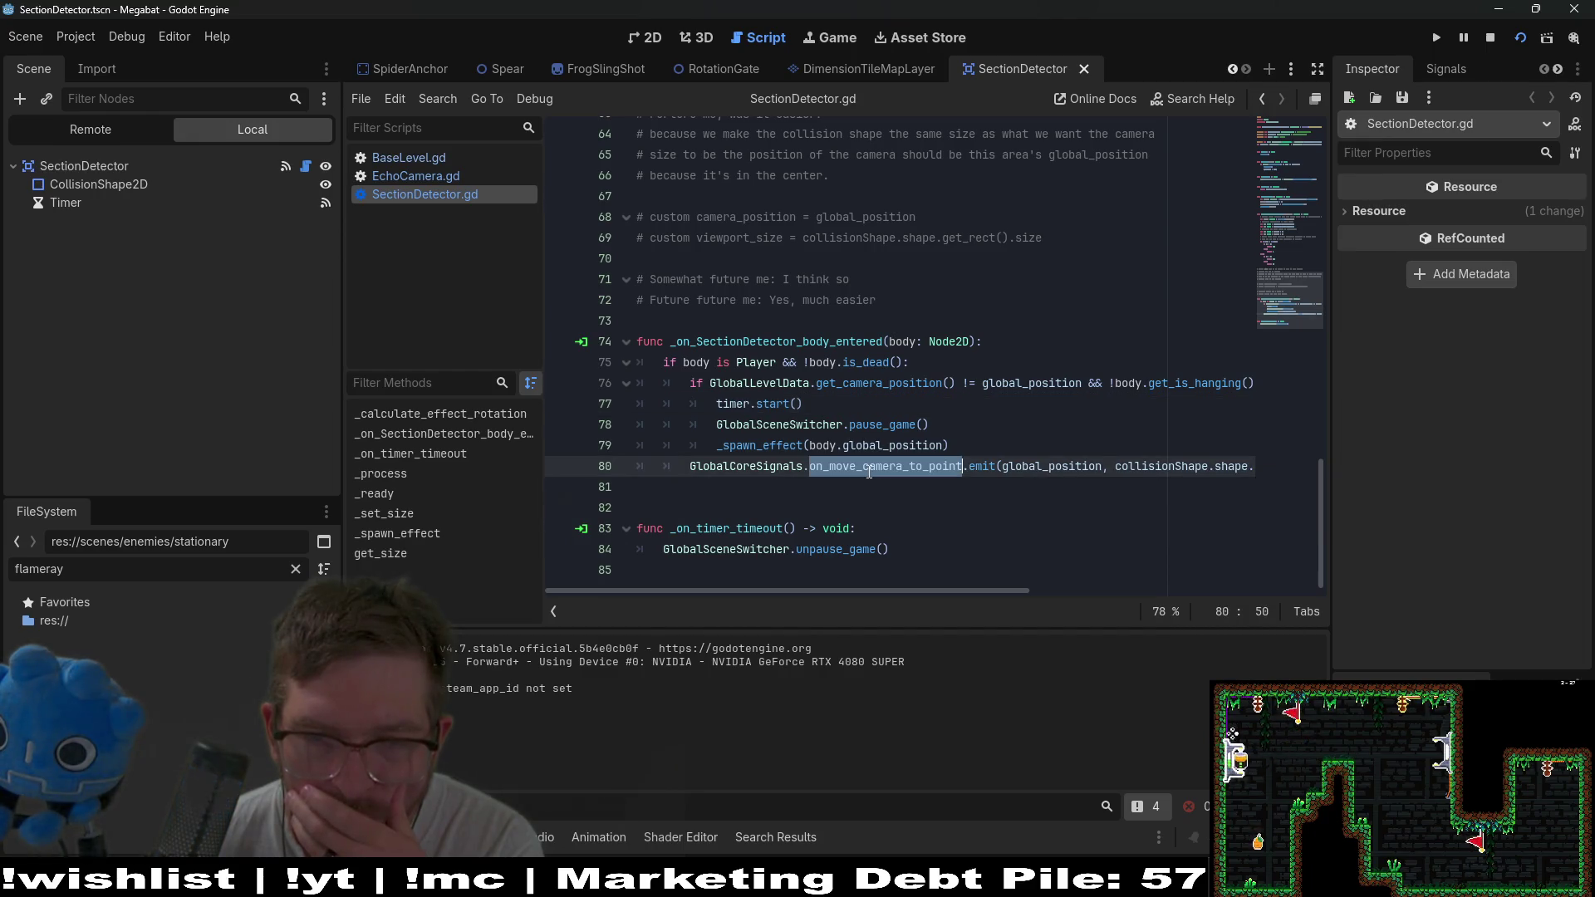
{"action": "double_click", "coordinate": [1197, 468]}
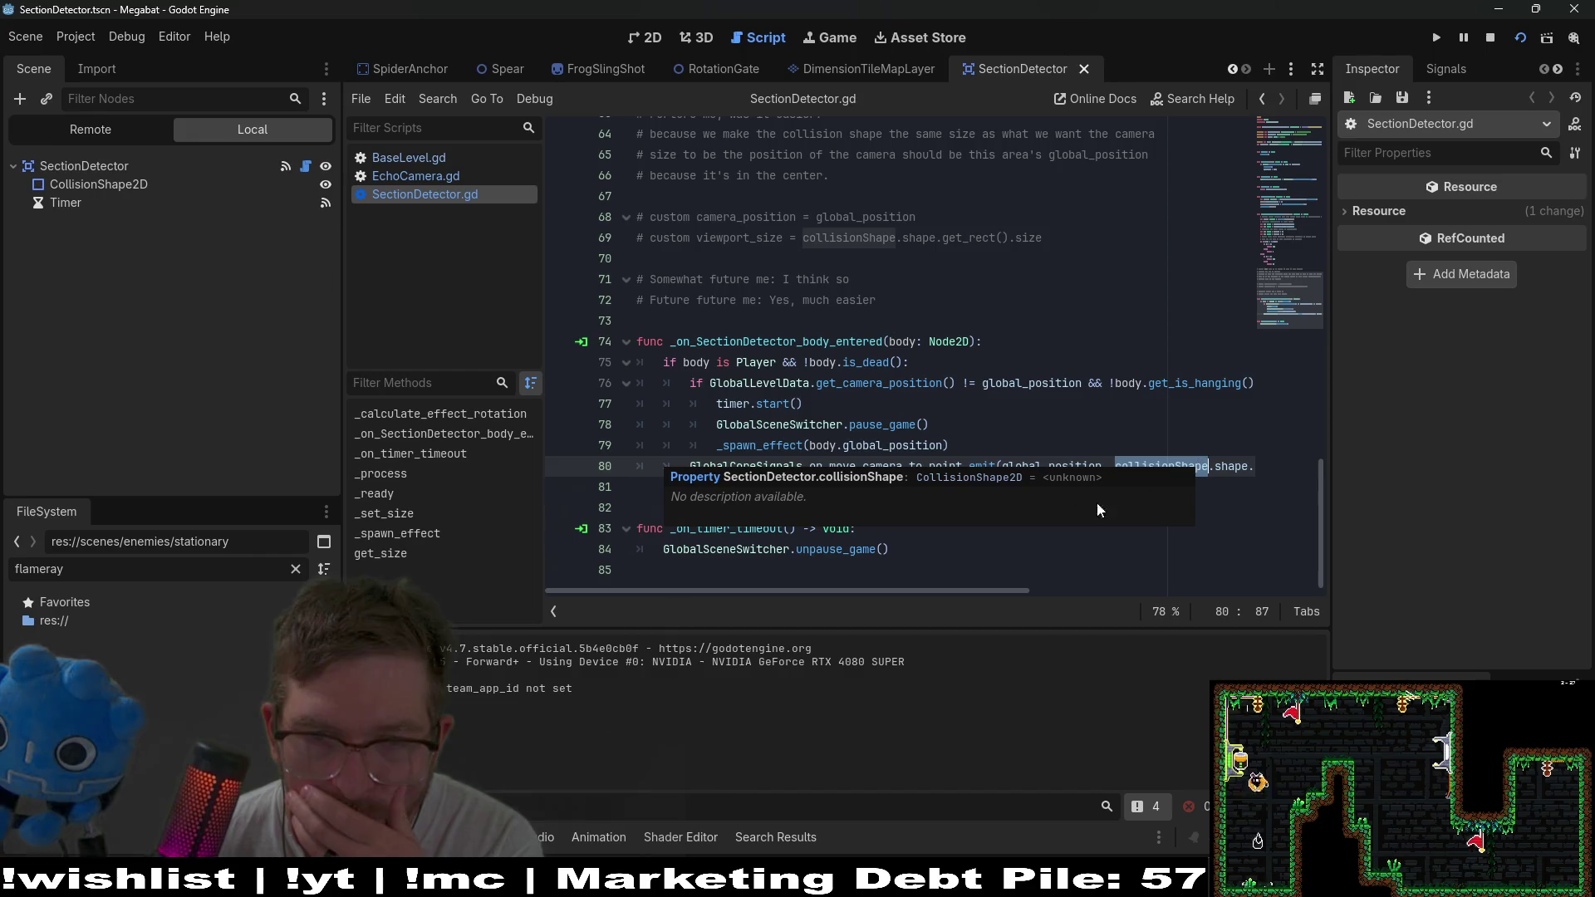
{"action": "double_click", "coordinate": [1041, 475]}
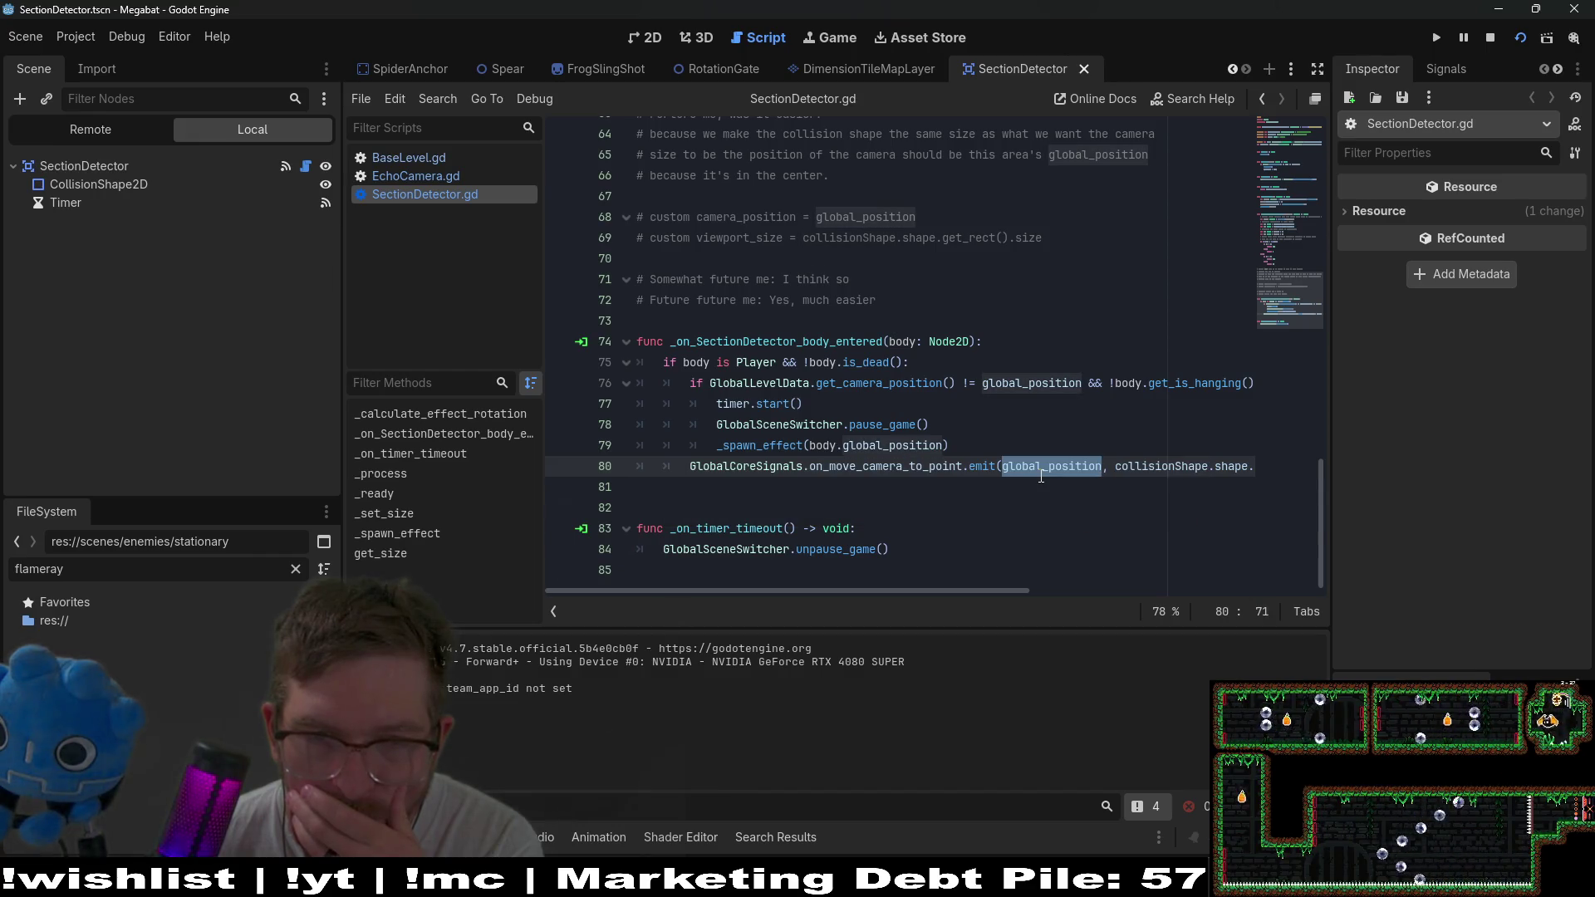
{"action": "mouse_move", "coordinate": [999, 587]}
{"action": "left_mouse_down"}
{"action": "mouse_move", "coordinate": [1238, 586]}
{"action": "mouse_move", "coordinate": [840, 588]}
{"action": "left_mouse_up"}
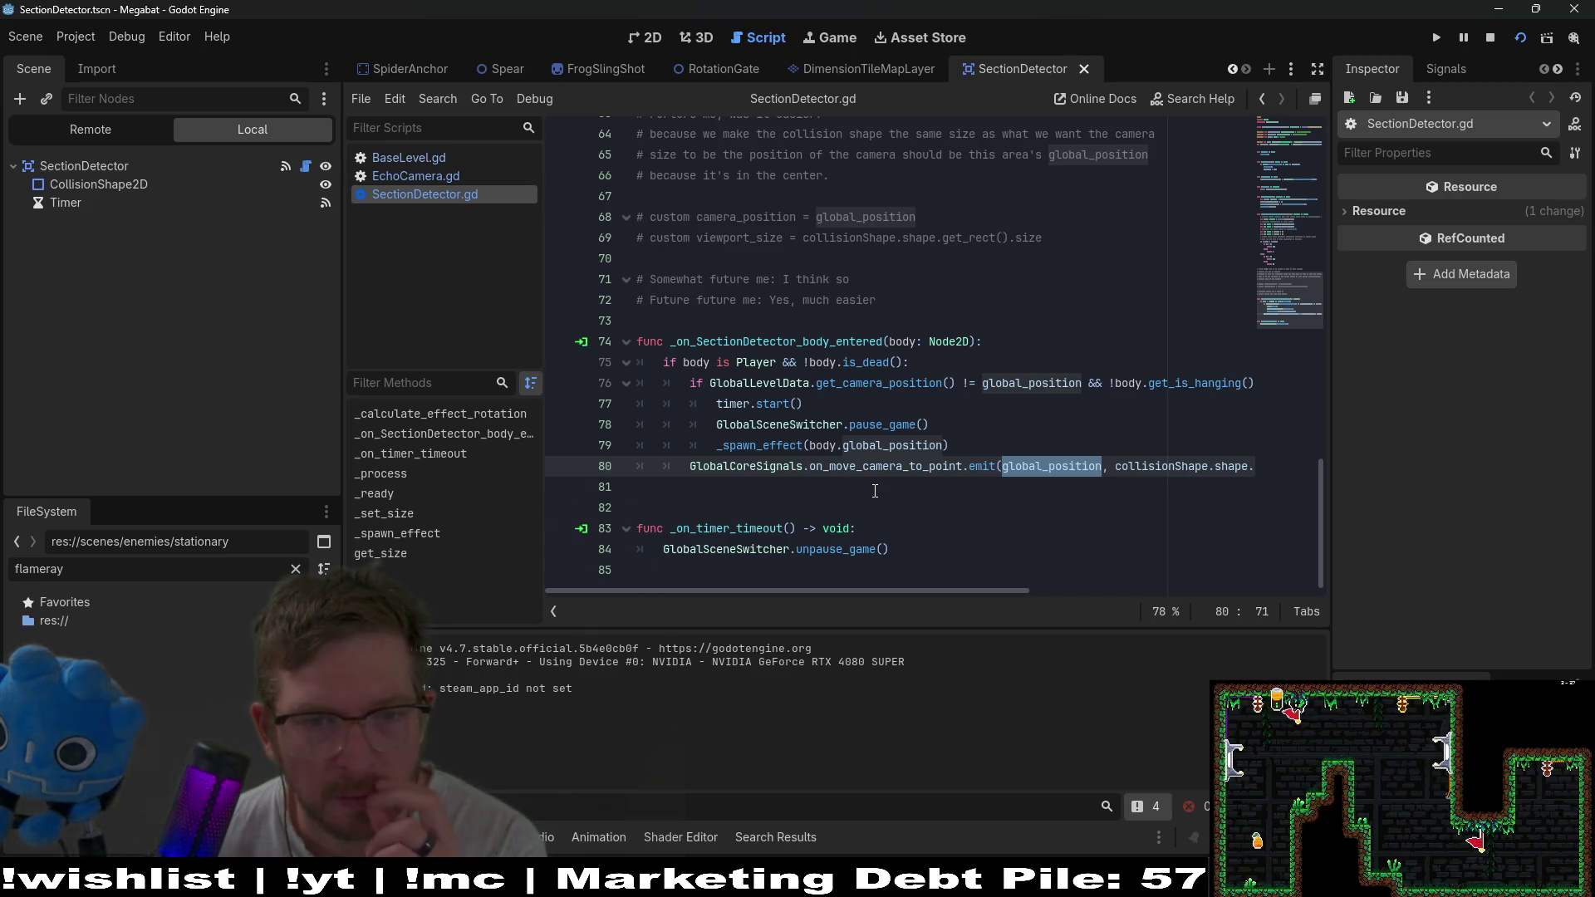
{"action": "left_click", "coordinate": [755, 443], "text": "ctrl"}
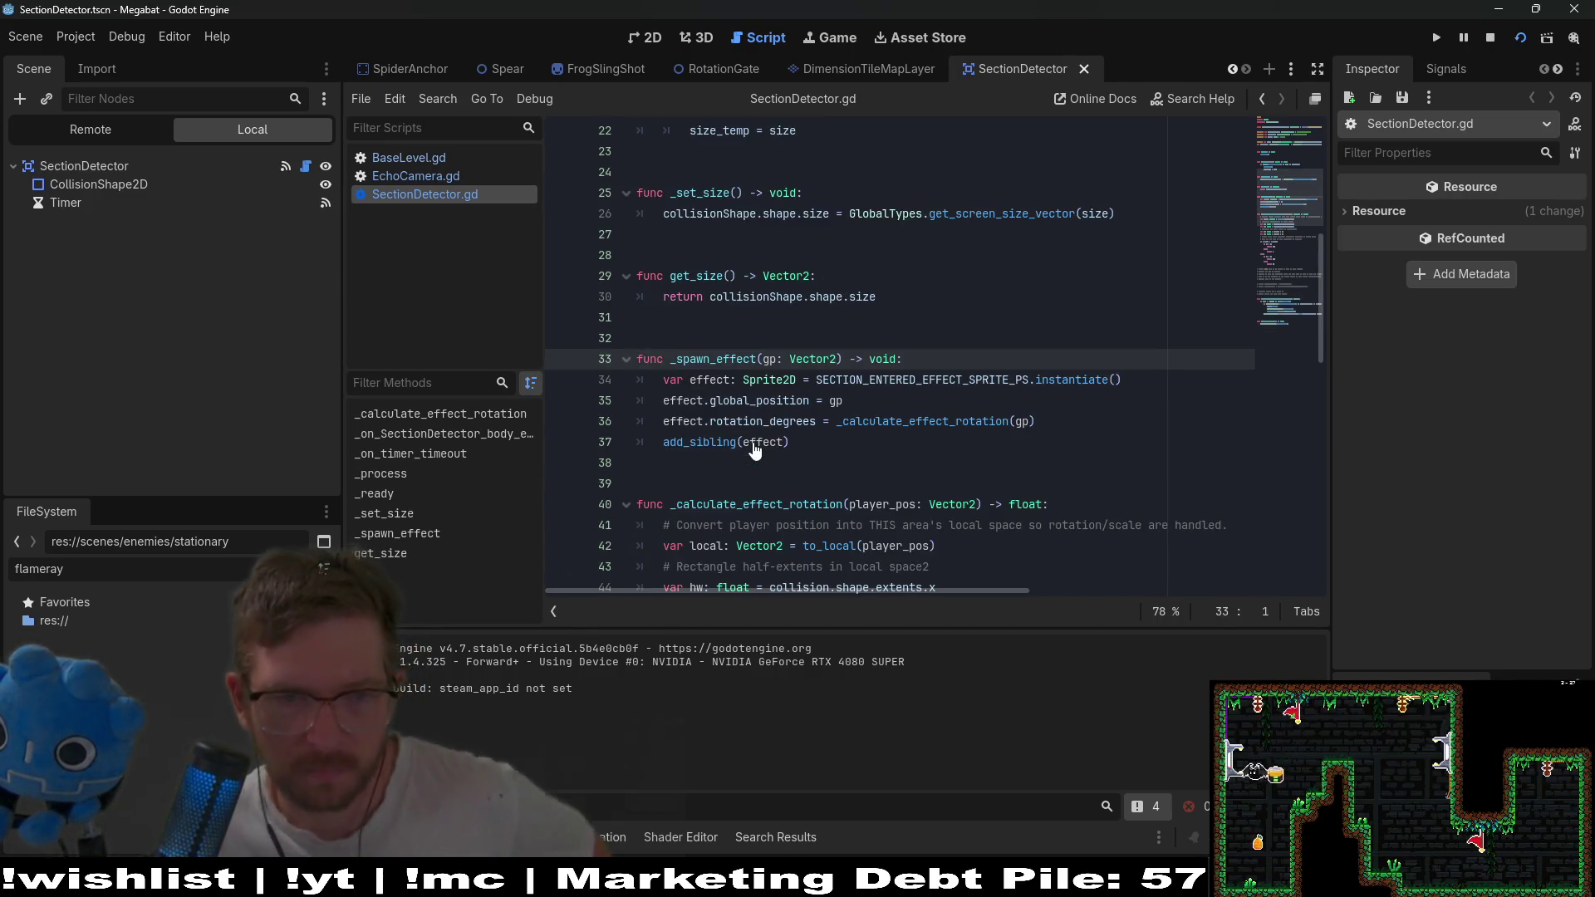
Rewrite line 37 from add_sibling(effect) to get_tree().add_child(effect) and save SectionDetector.gd.
{"action": "left_click", "coordinate": [658, 452]}
{"action": "mouse_move", "coordinate": [658, 455]}
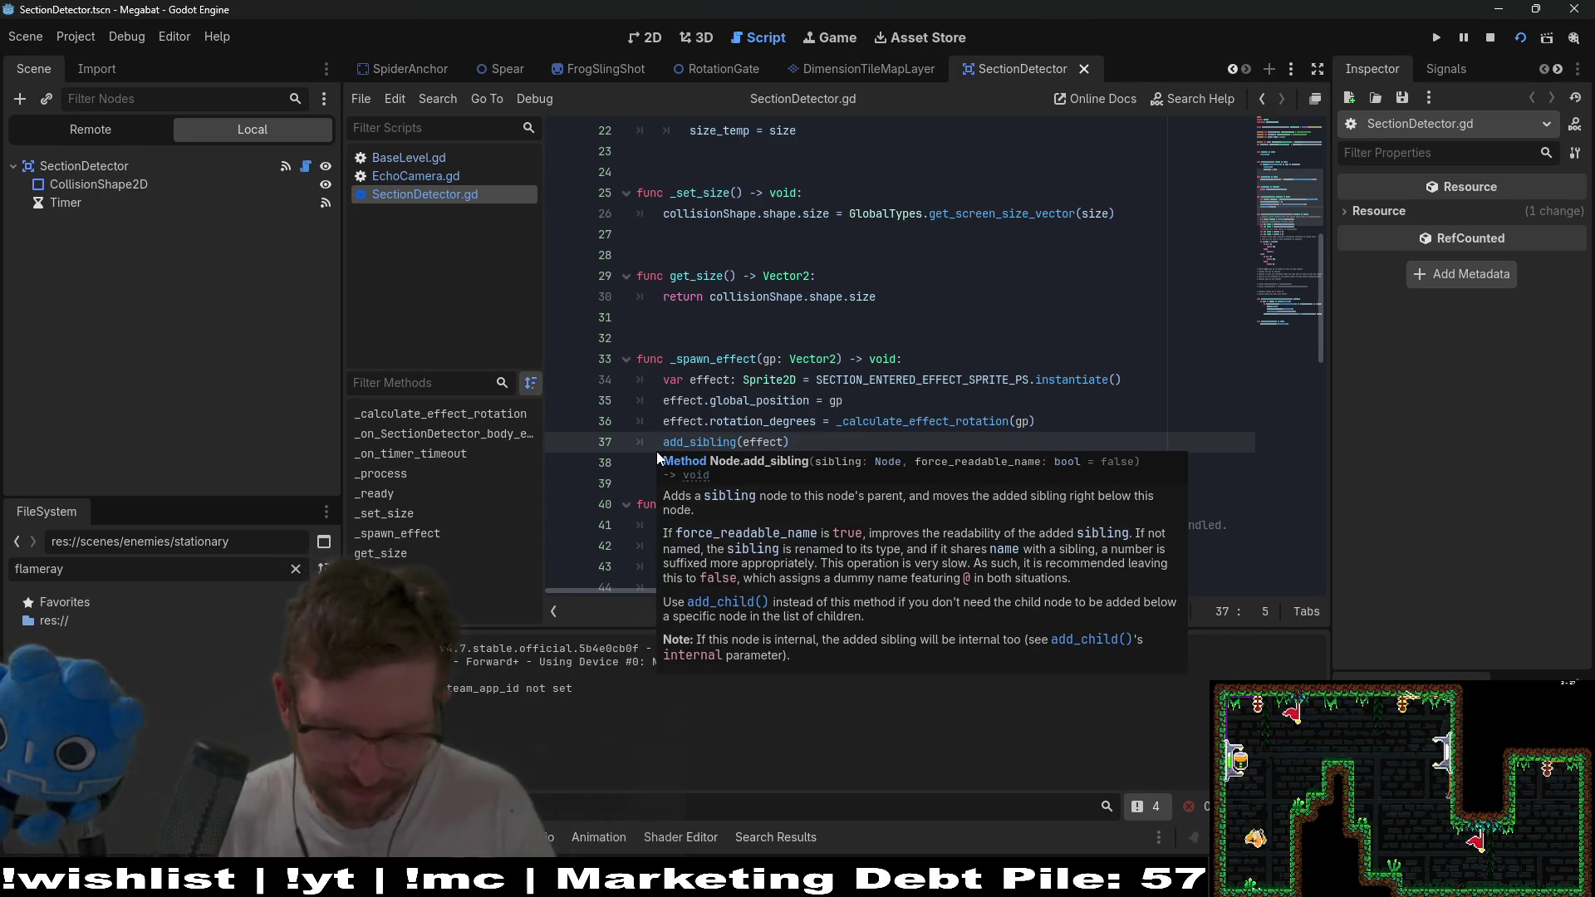
{"action": "type", "text": "_"}
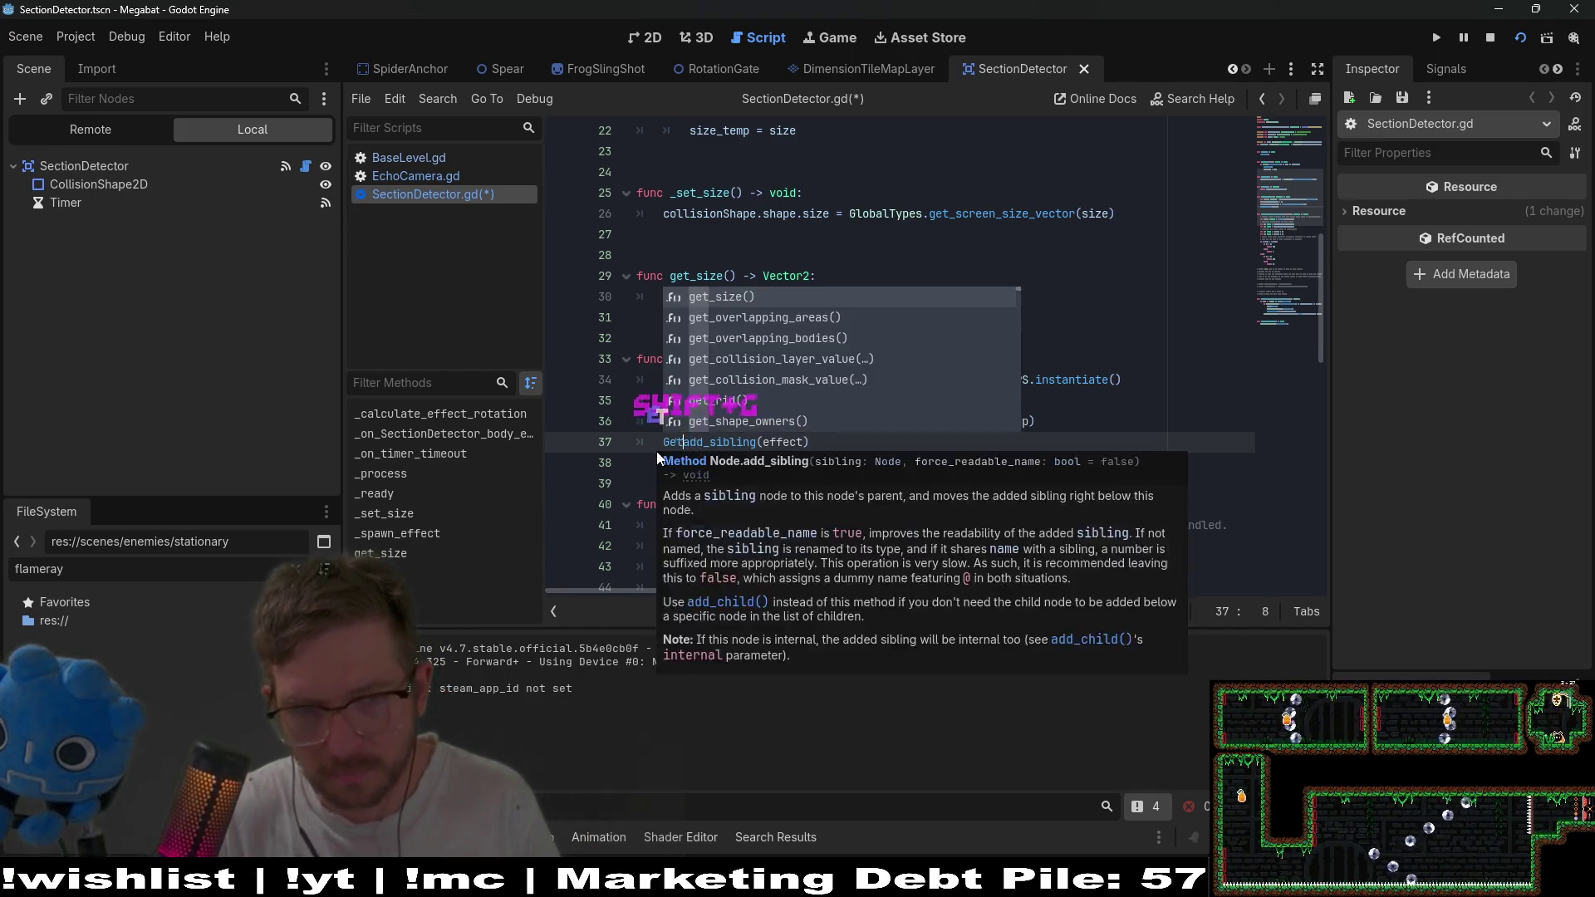
{"action": "key", "text": "BackSpace"}
{"action": "type", "text": "get_tre"}
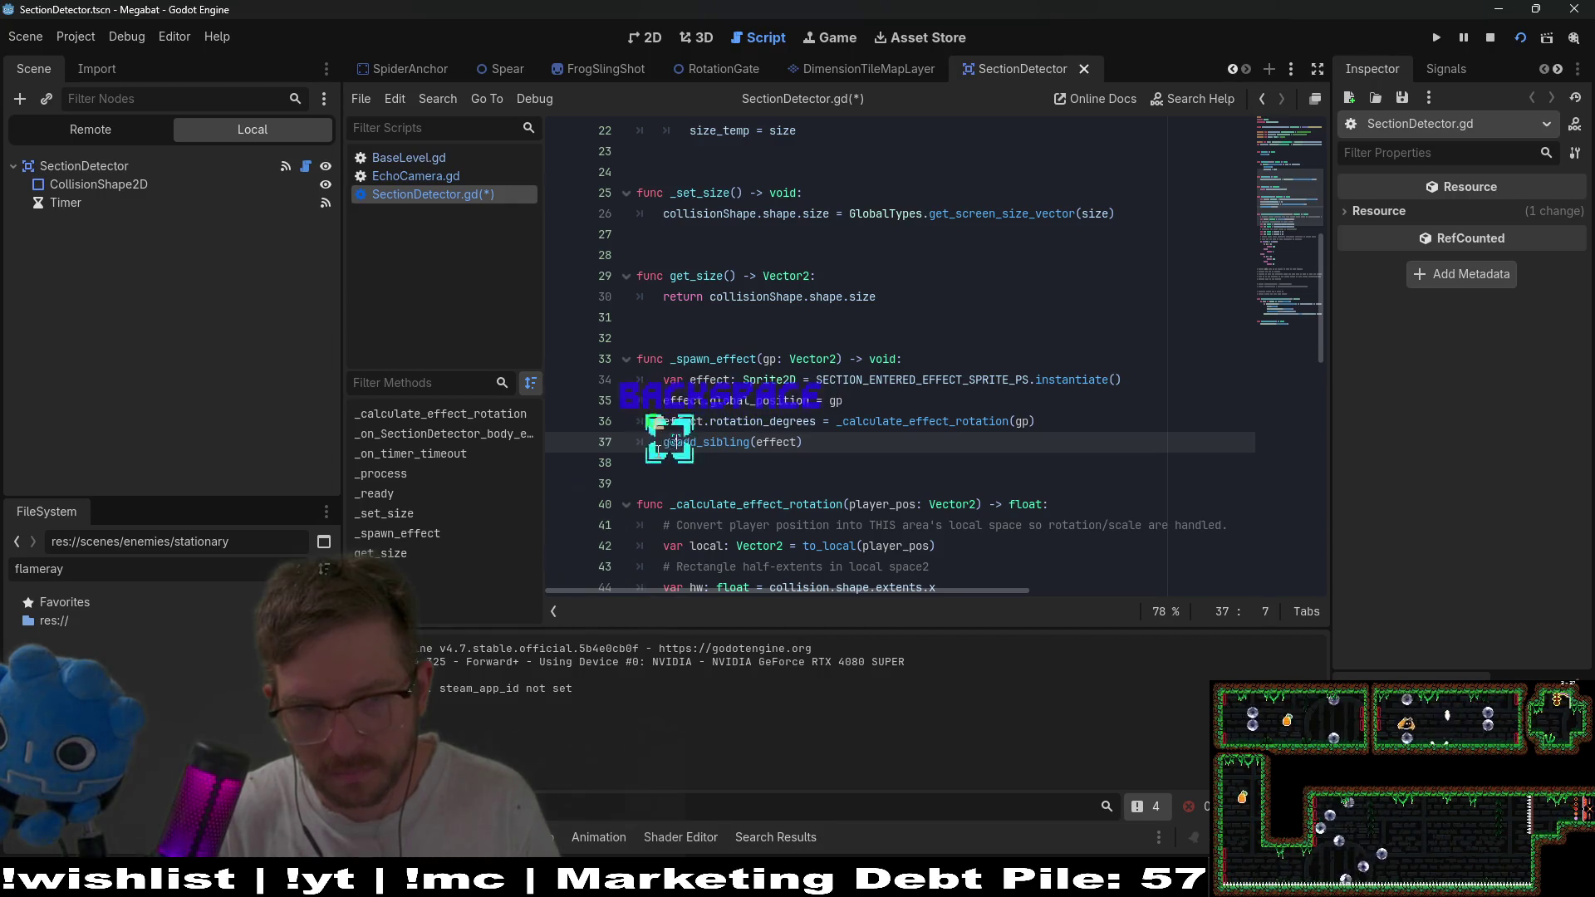
{"action": "type", "text": "e"}
{"action": "key", "text": "Return"}
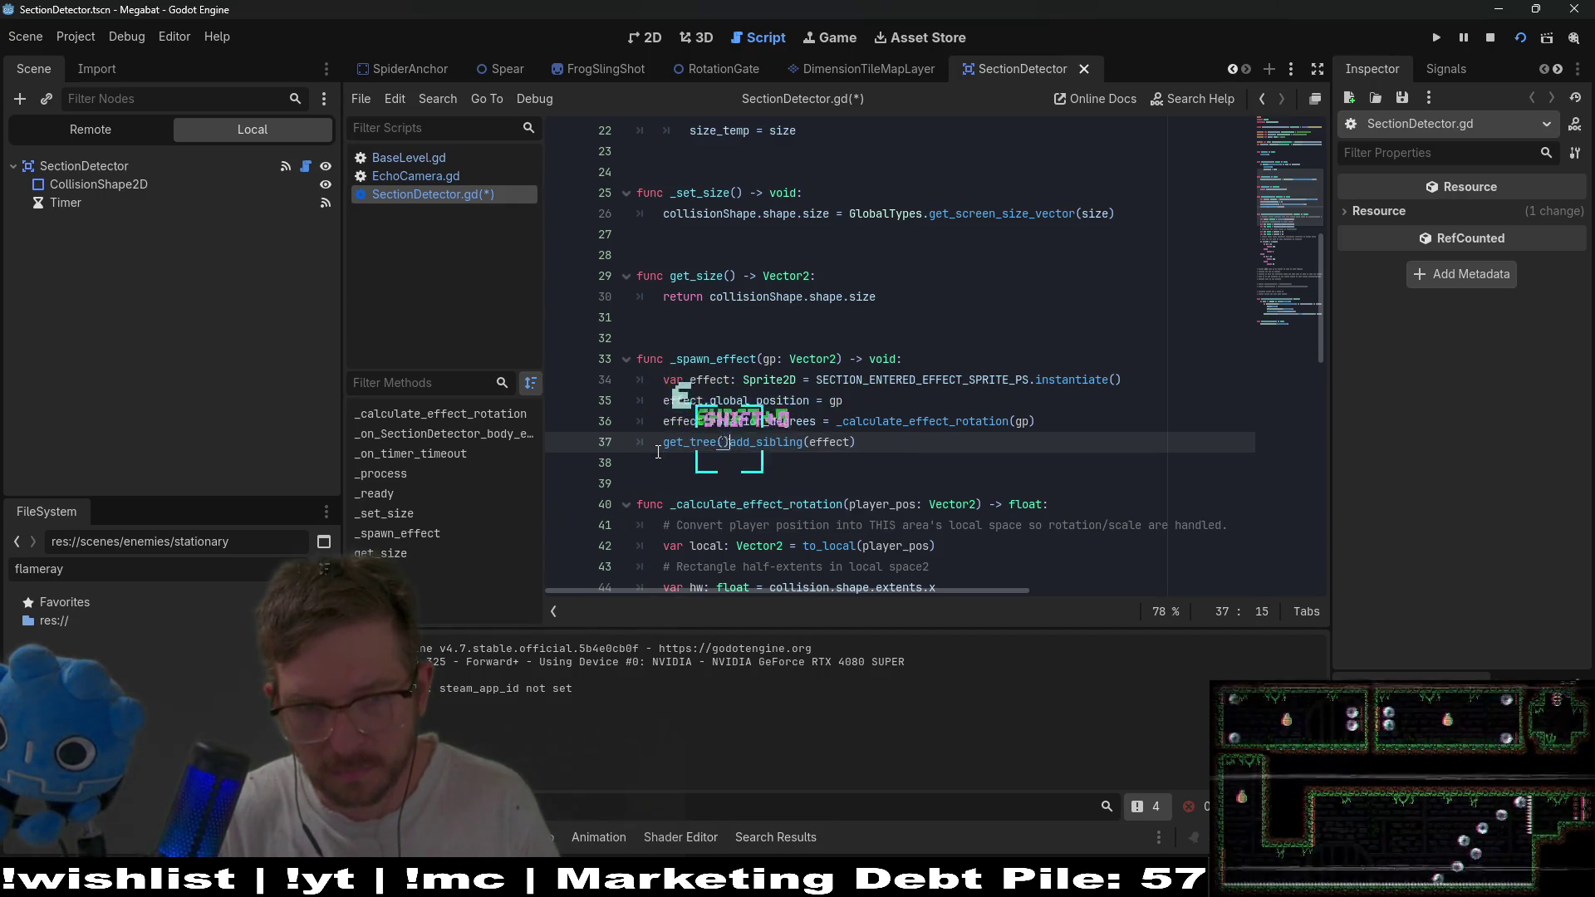
{"action": "type", "text": "."}
{"action": "key", "text": "Right"}
{"action": "key", "text": "Right"}
{"action": "key", "text": "Right"}
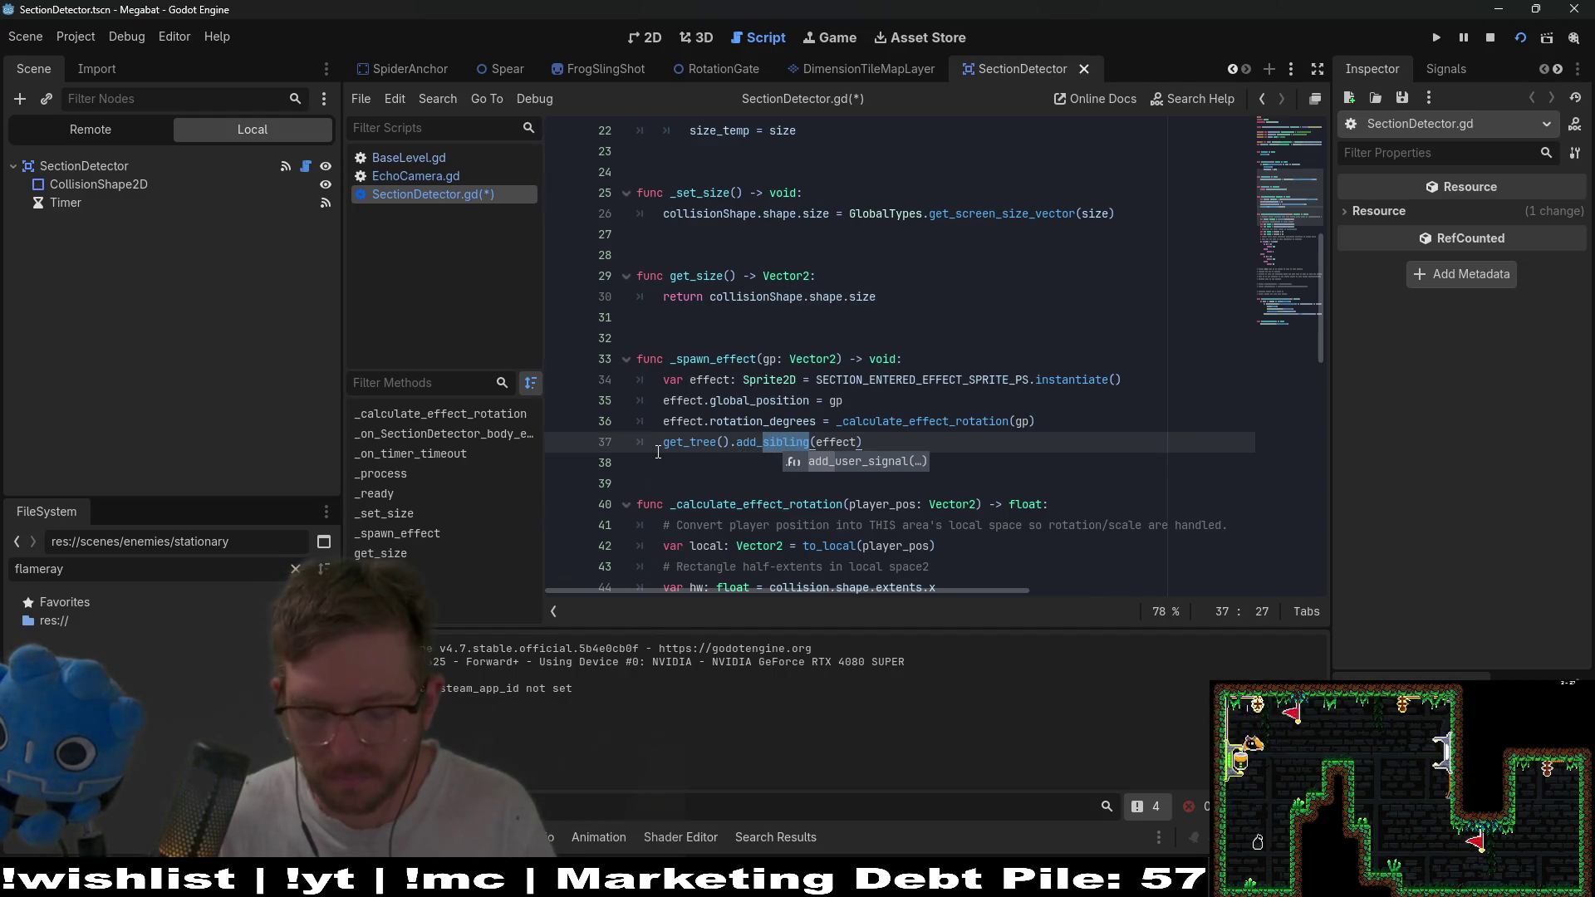
{"action": "type", "text": "child"}
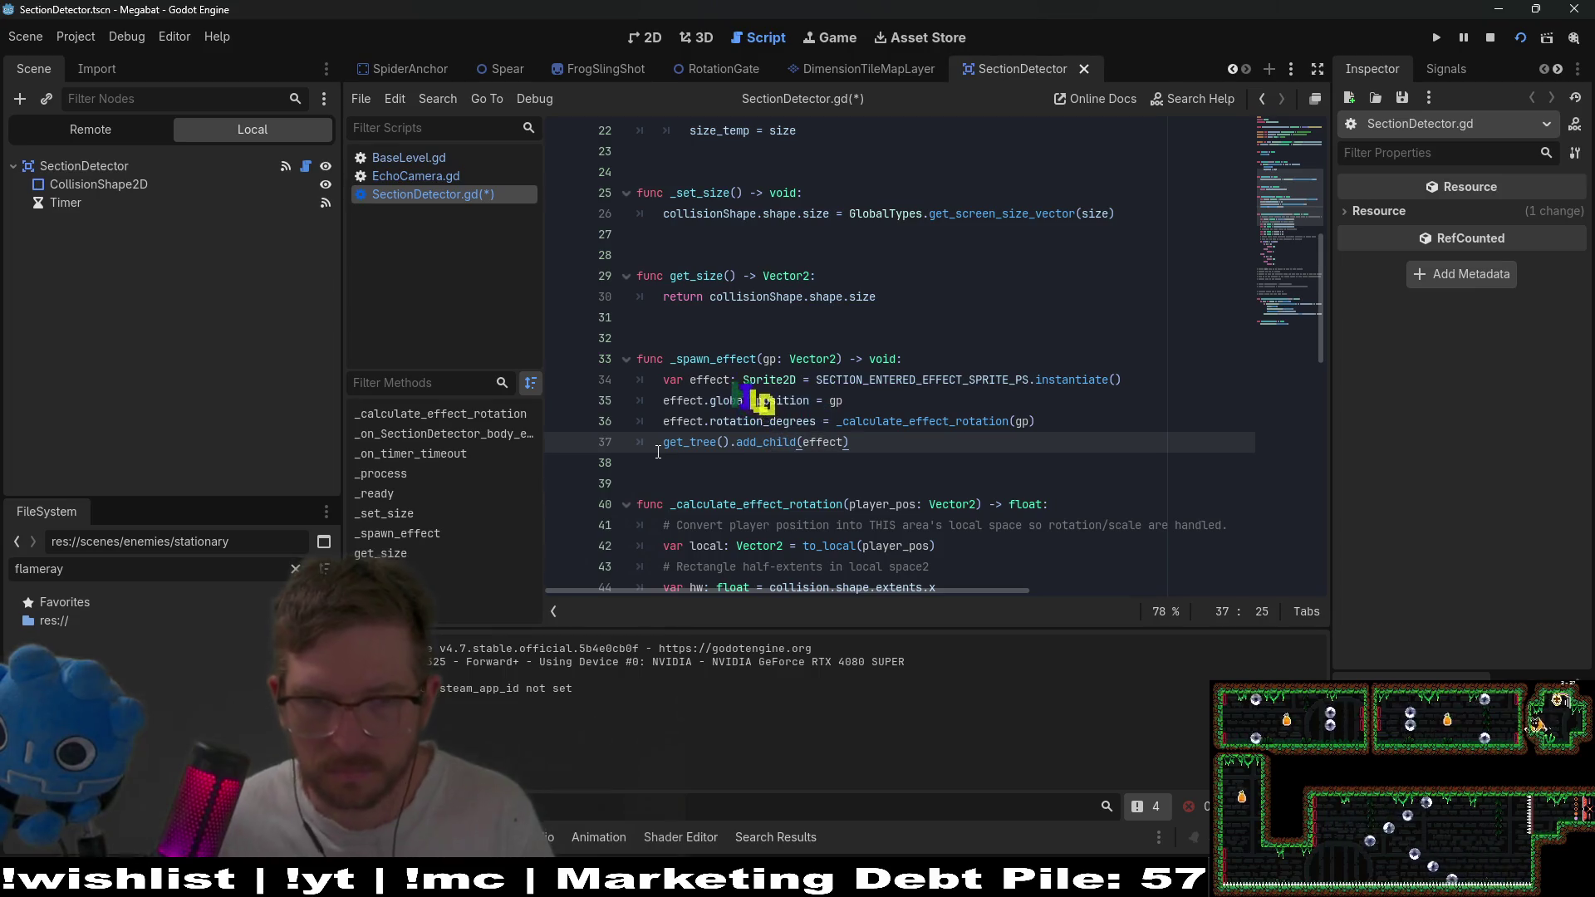
{"action": "left_click", "coordinate": [901, 421]}
{"action": "key", "text": "ctrl+s"}
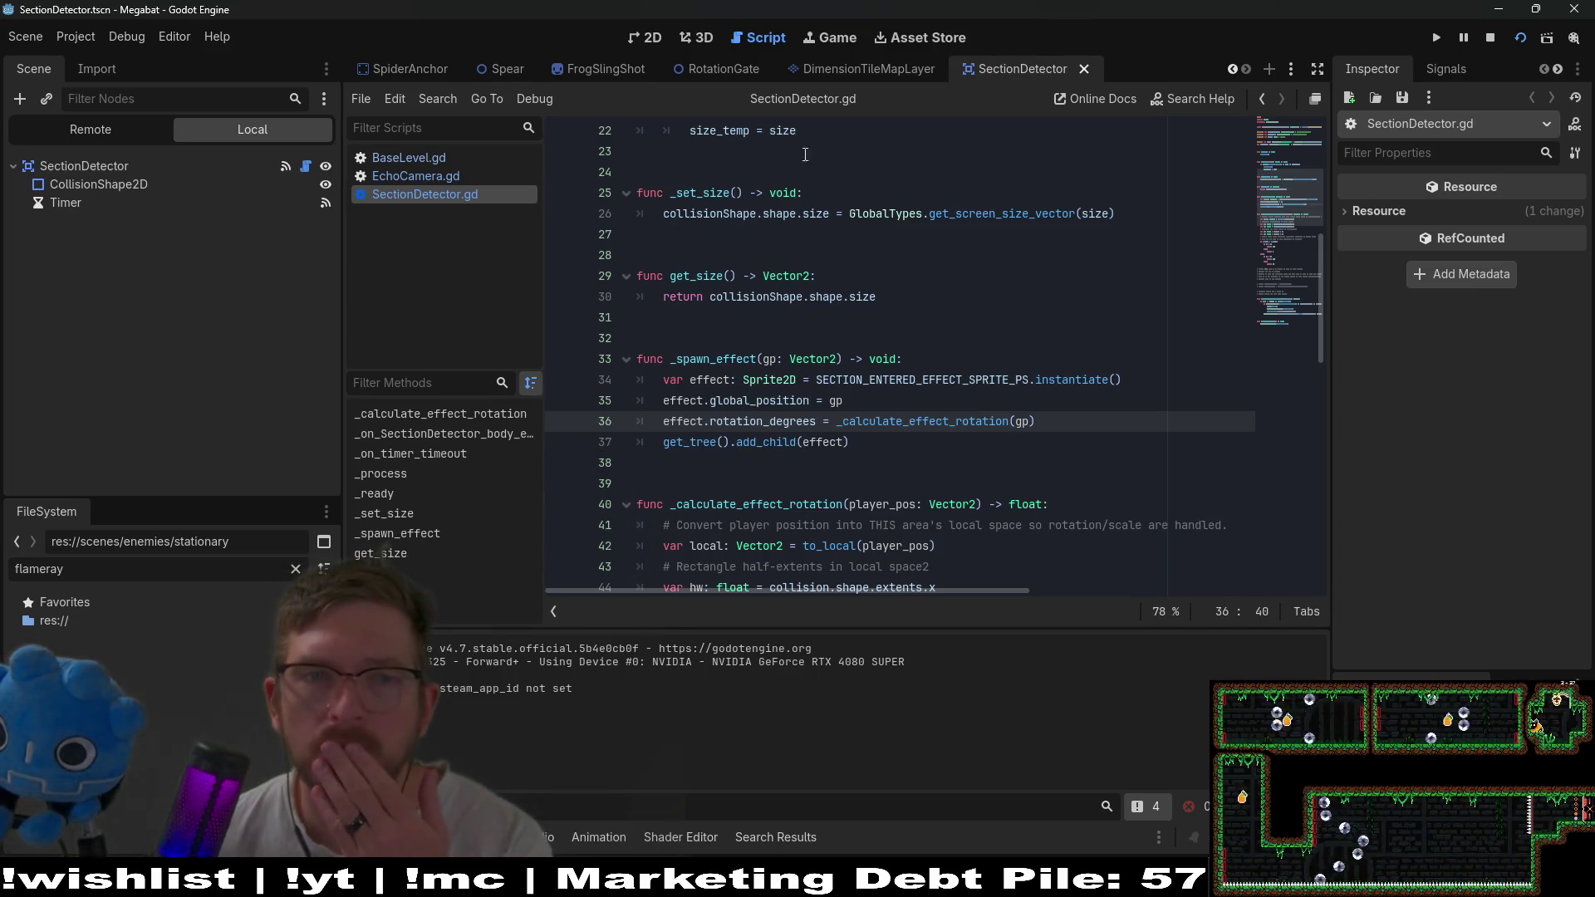
Unhide EchoLayer, OutlineLayer and BackgroundLayer in EchoCamera, save it, and restart Level_4_3.
{"action": "left_click", "coordinate": [645, 45]}
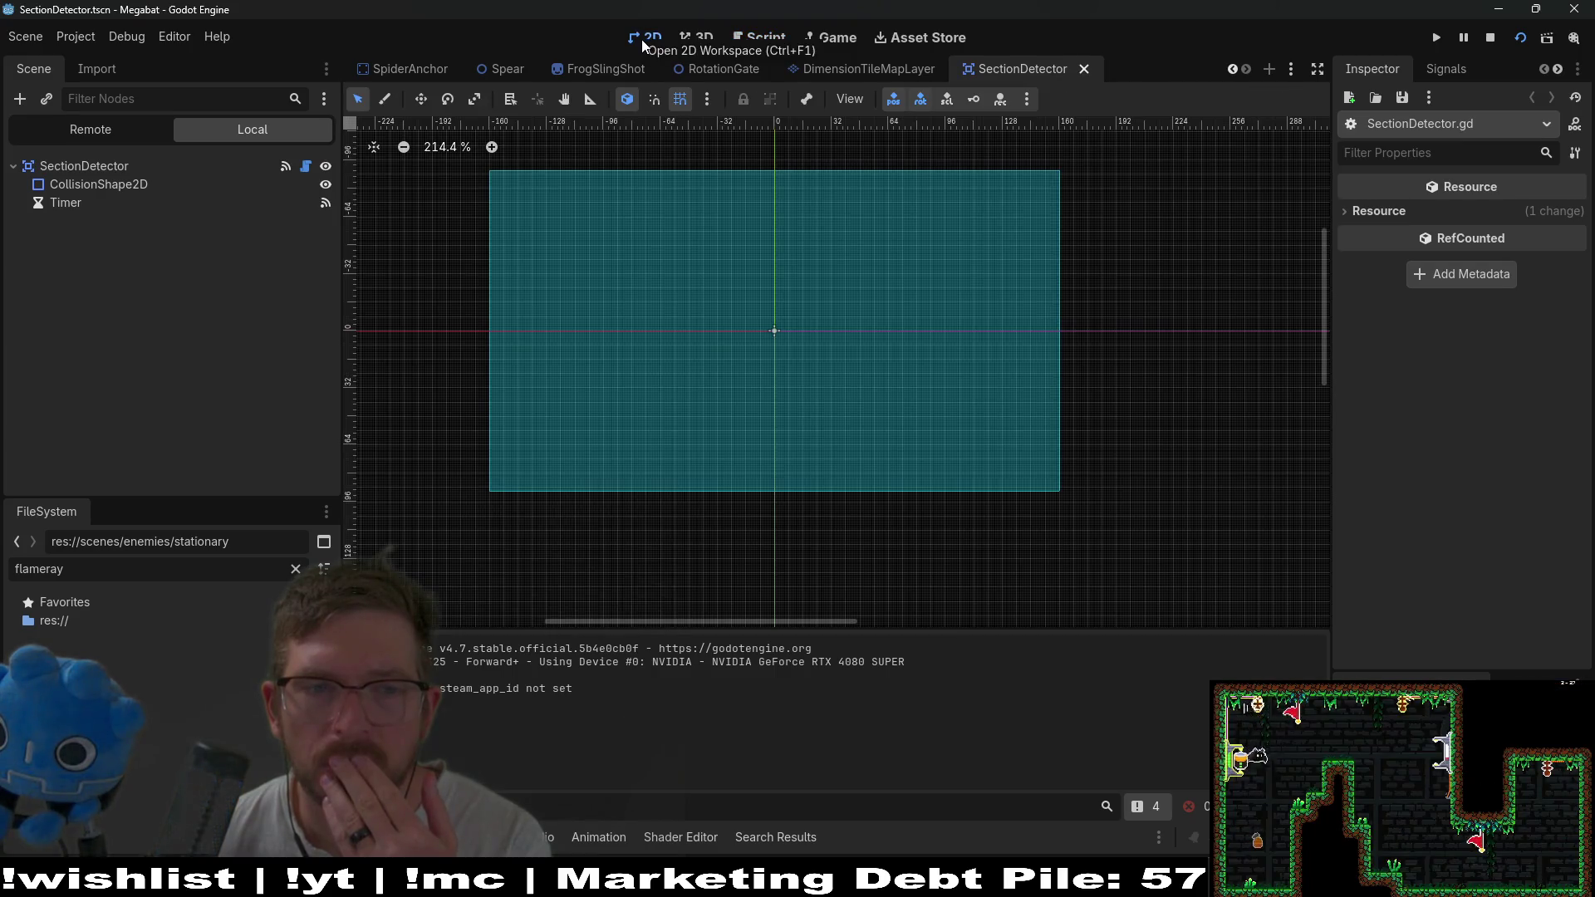
{"action": "scroll", "coordinate": [565, 70], "scroll_direction": "up", "scroll_amount": 10}
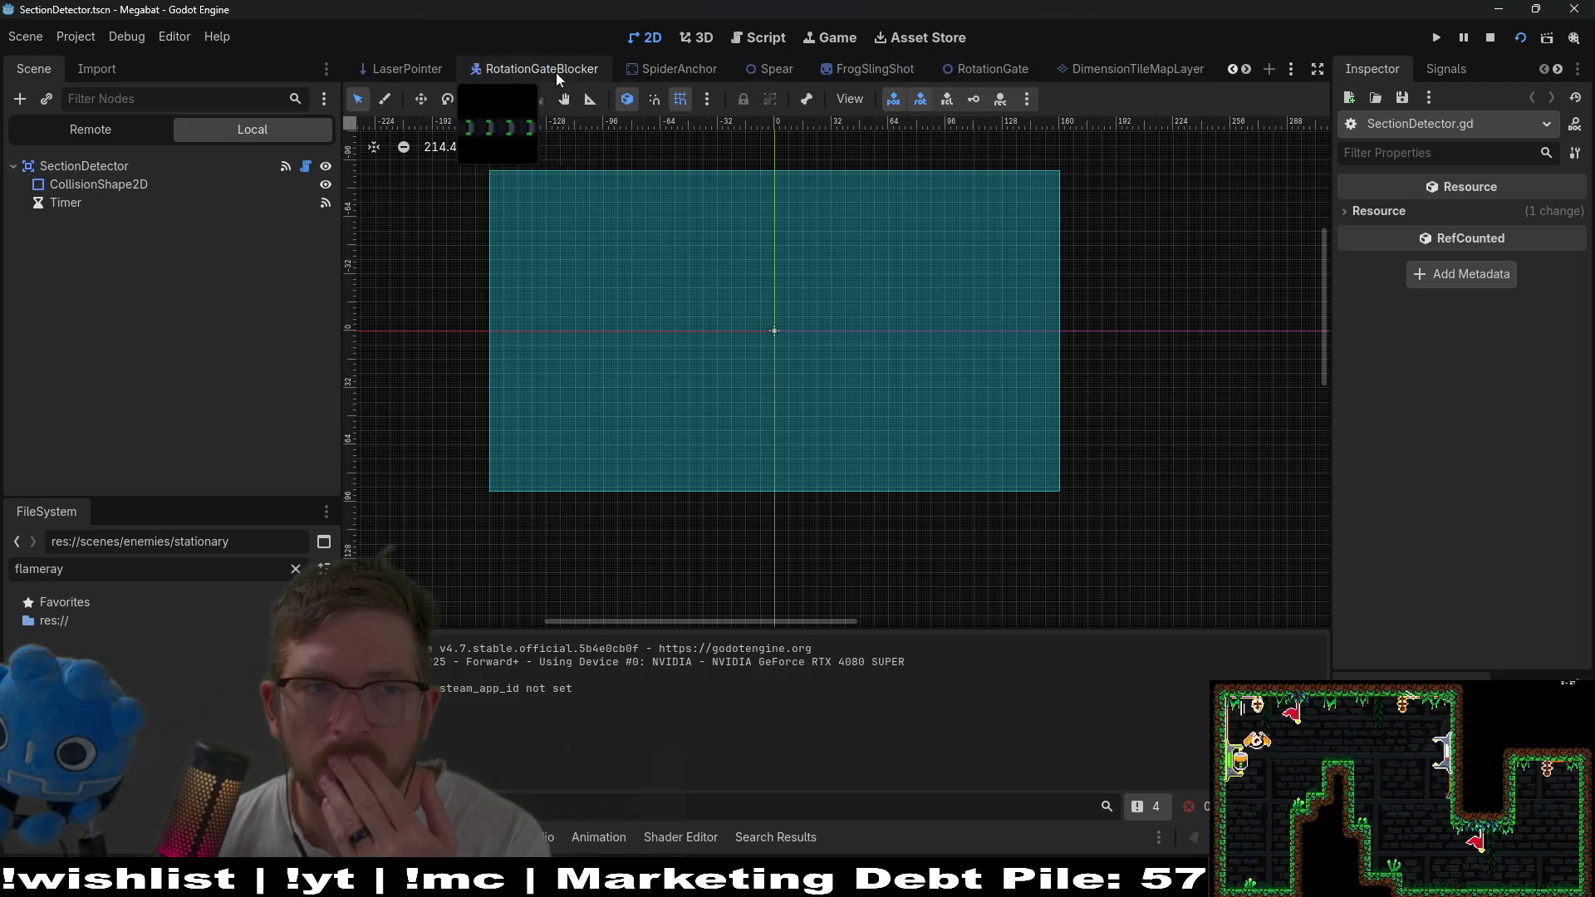
{"action": "left_click", "coordinate": [691, 69]}
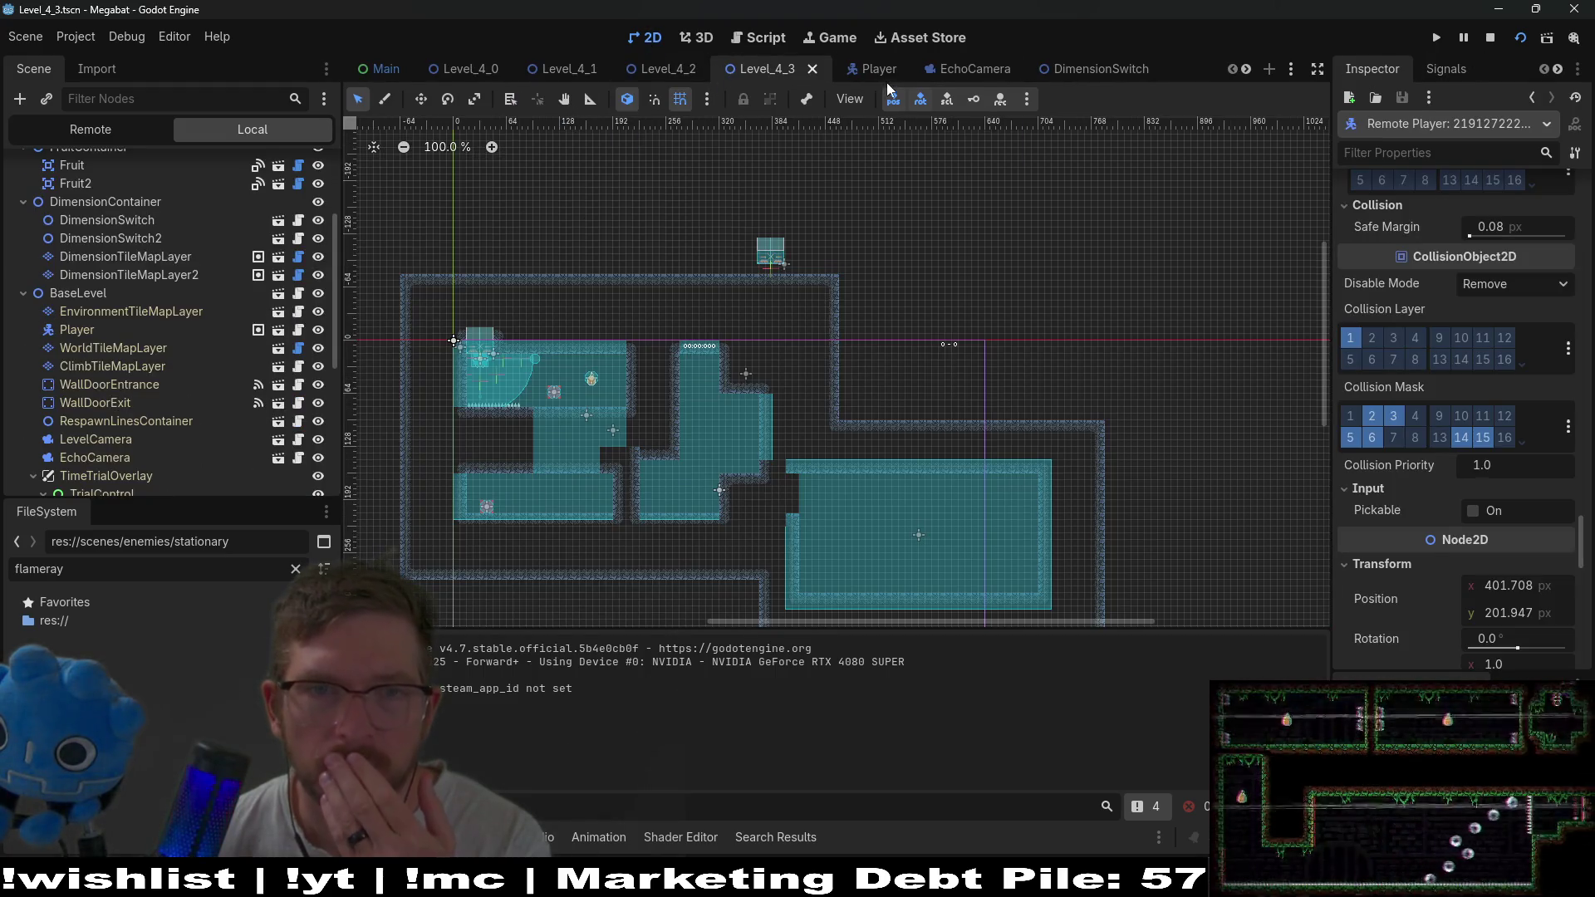
{"action": "left_click", "coordinate": [952, 69]}
{"action": "left_click", "coordinate": [324, 185]}
{"action": "left_click", "coordinate": [326, 221]}
{"action": "left_click", "coordinate": [326, 257]}
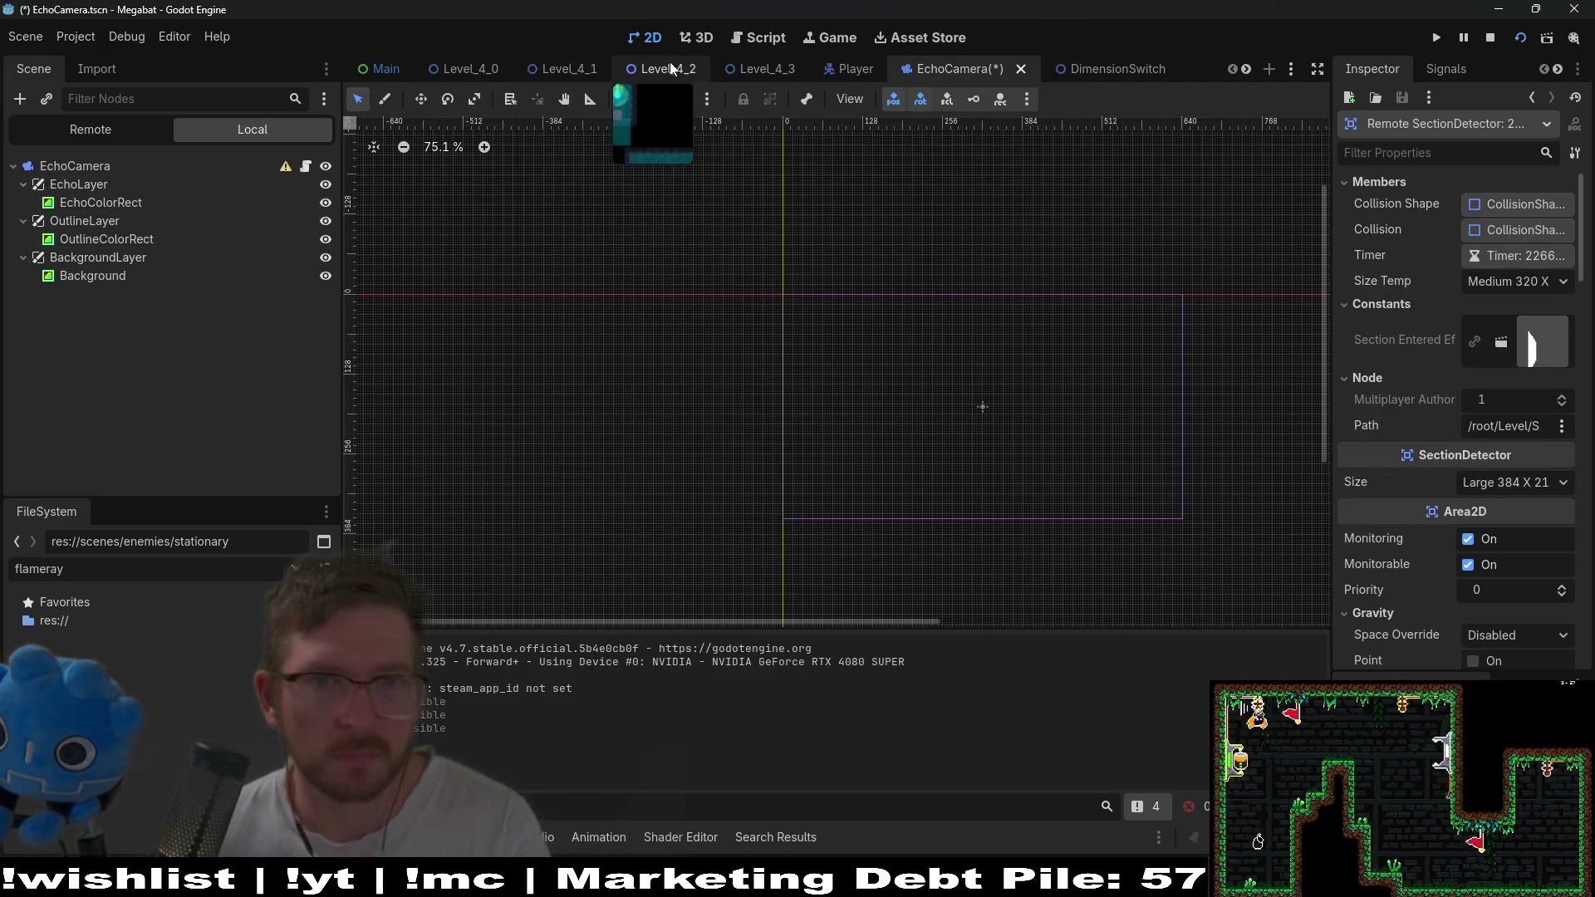
{"action": "key", "text": "ctrl+s"}
{"action": "left_click", "coordinate": [756, 70]}
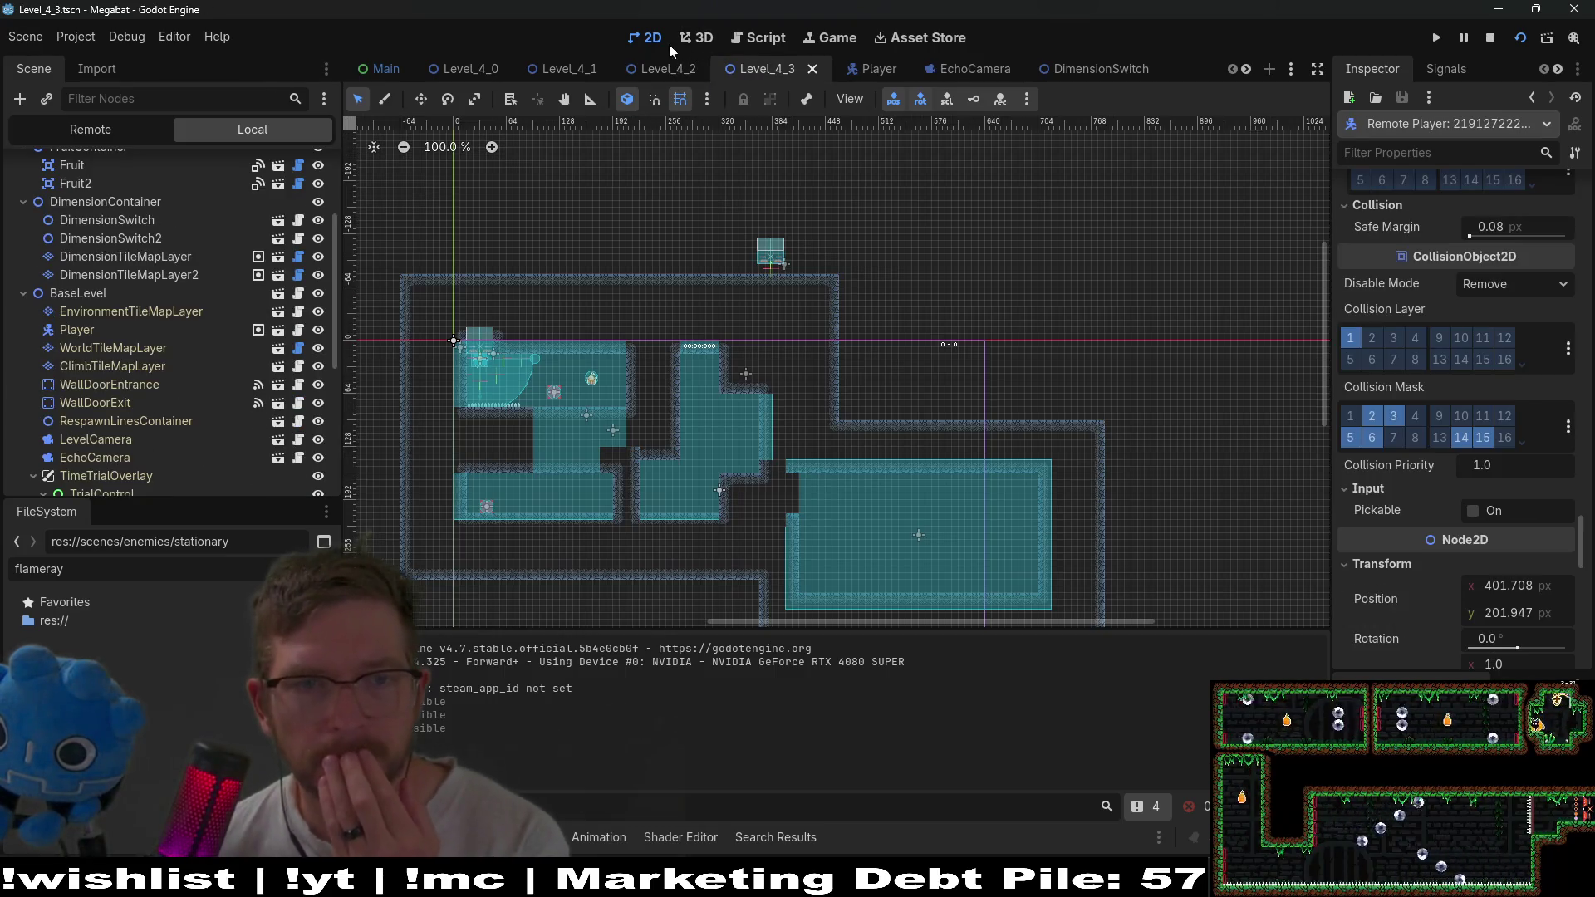
{"action": "left_click", "coordinate": [1510, 39]}
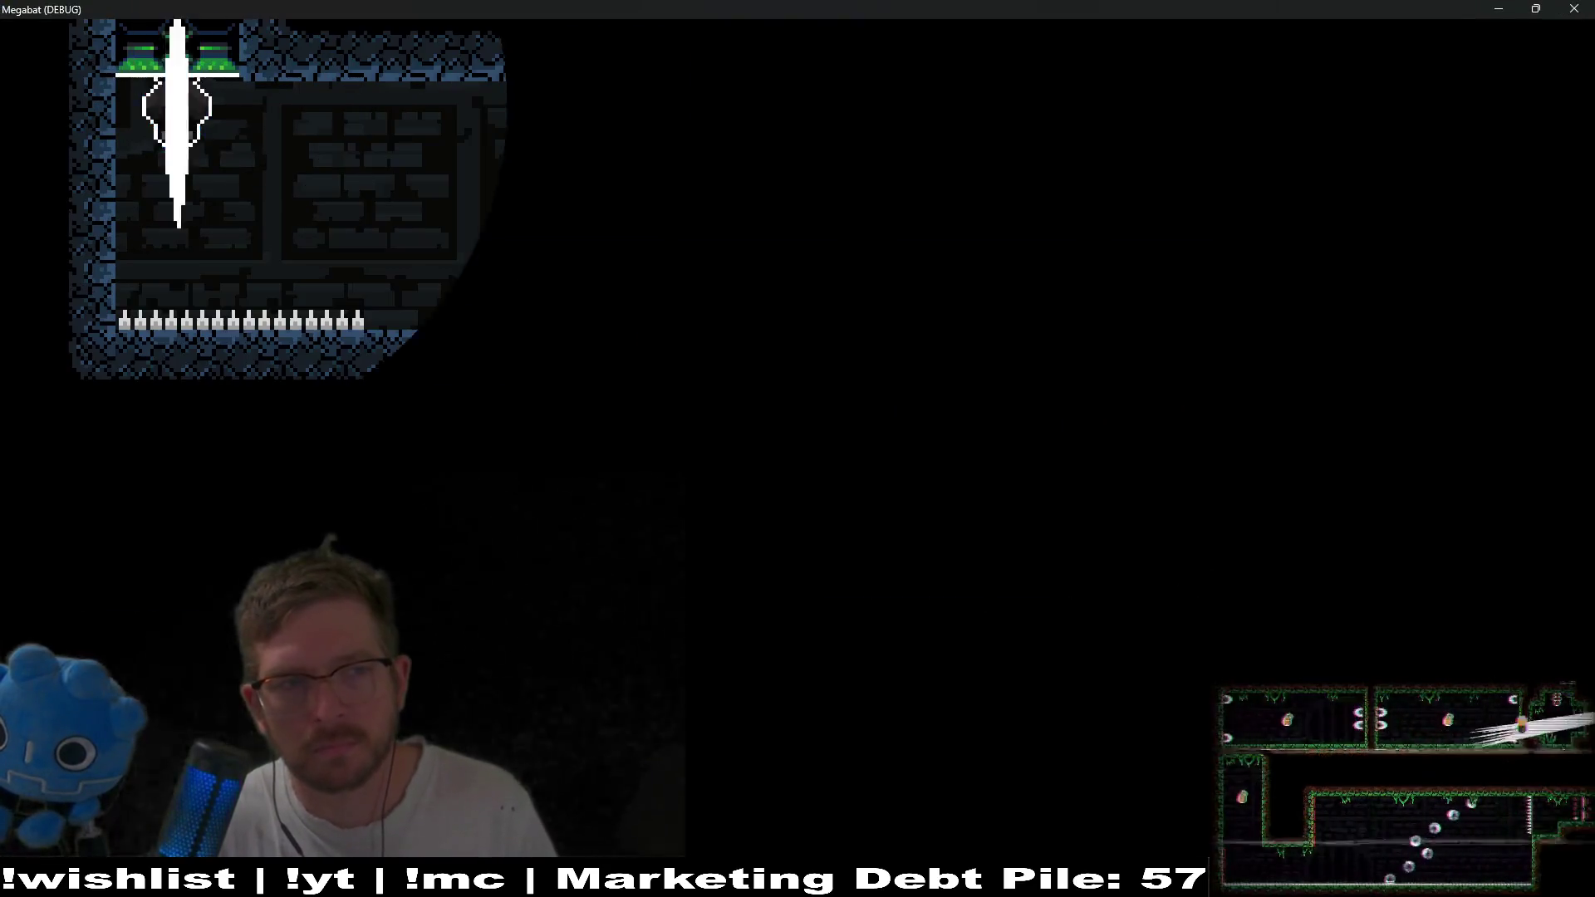
Move the bat right and send an echo pulse until the add_child error halts the game.
{"action": "key", "text": "space"}
{"action": "key", "text": "Right"}
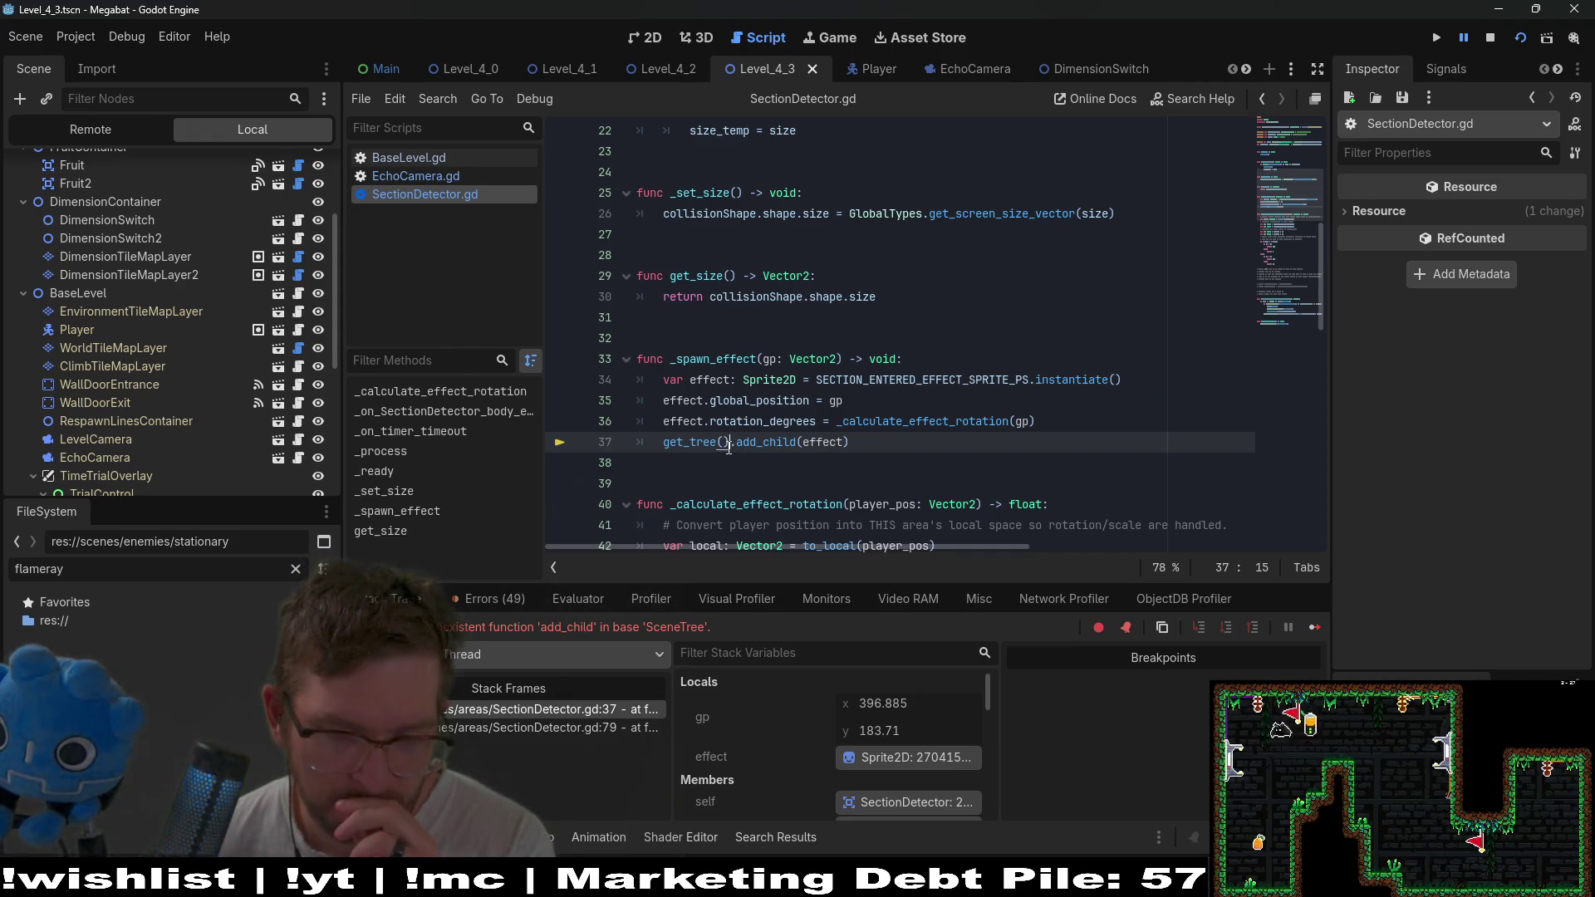
Stop the crashed debug session and search all project files for get_tree() usages.
{"action": "left_click", "coordinate": [1490, 37]}
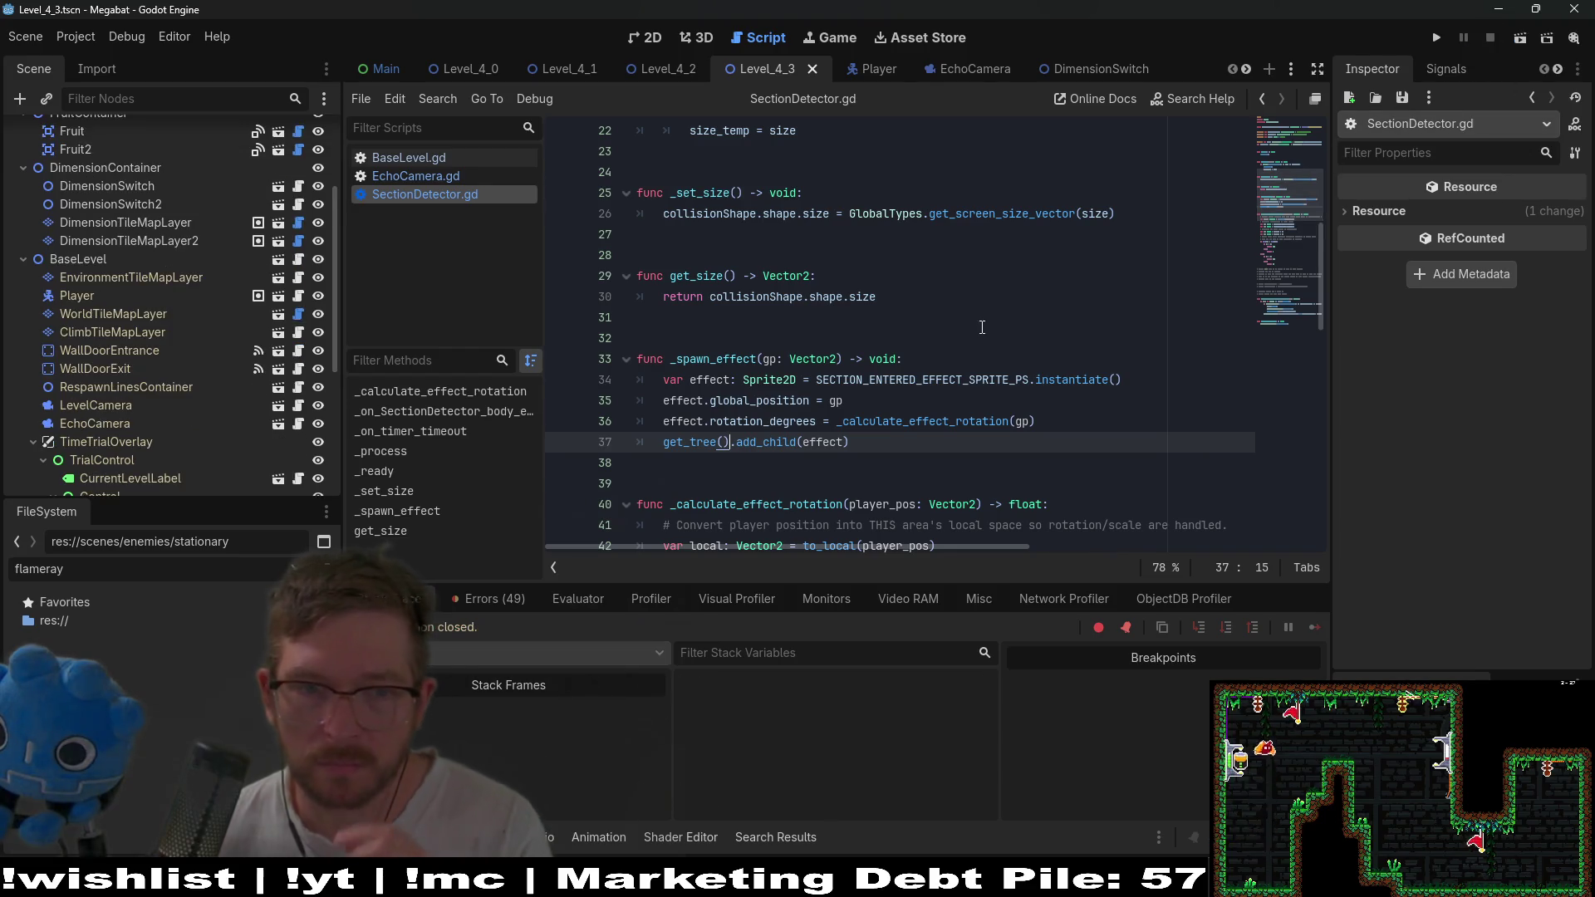
{"action": "left_click", "coordinate": [986, 324]}
{"action": "key", "text": "ctrl+shift+f"}
{"action": "type", "text": "get_tree("}
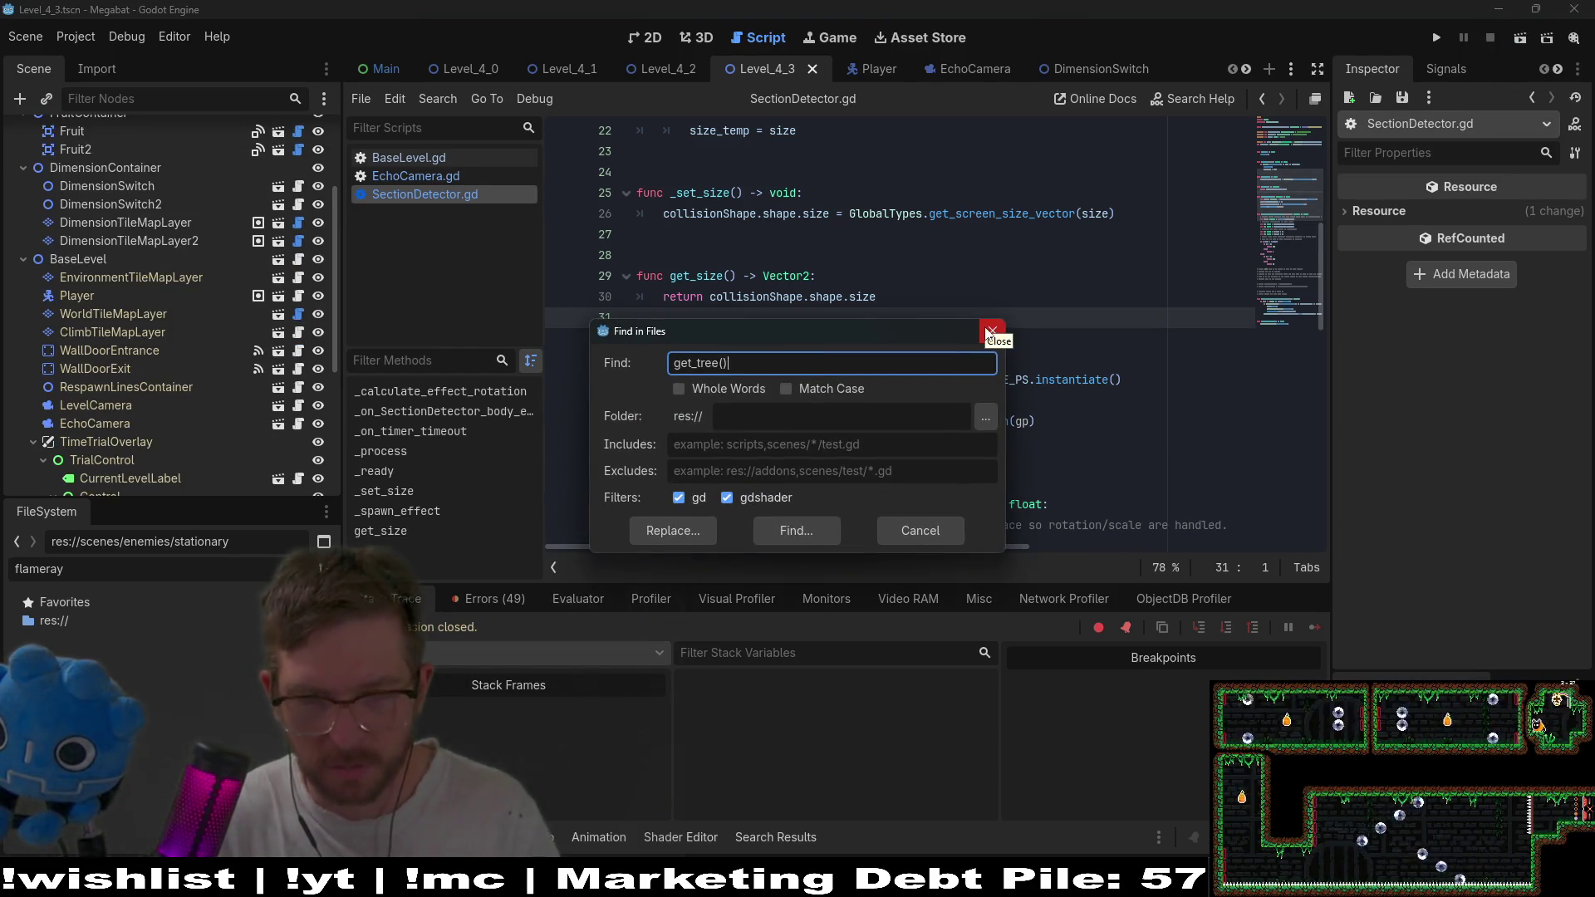
{"action": "key", "text": "Return"}
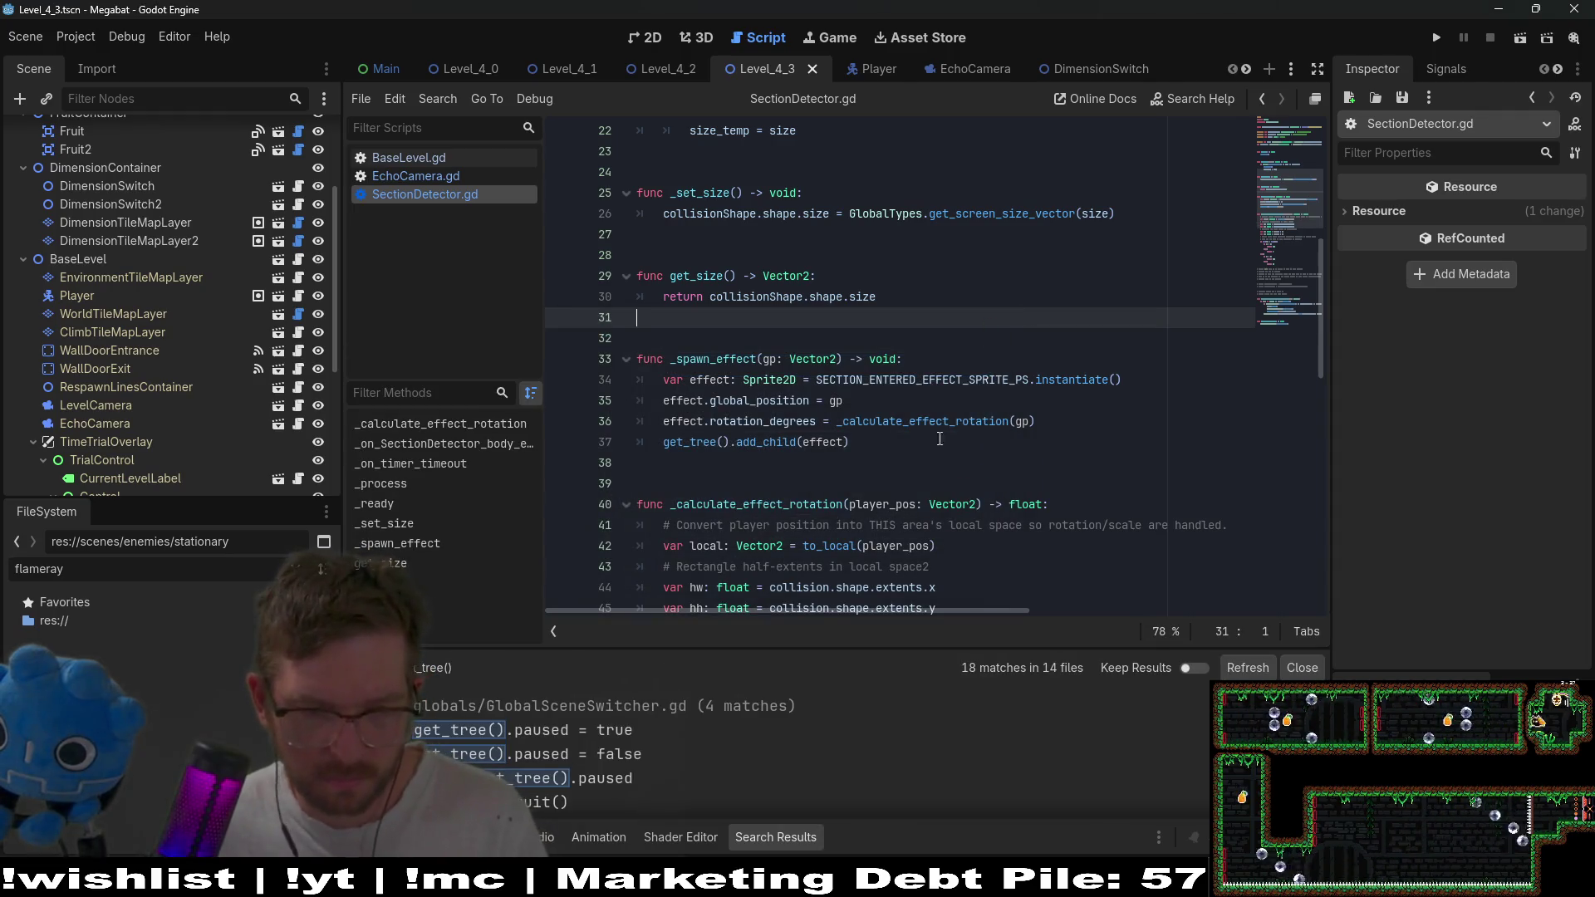
{"action": "scroll", "coordinate": [781, 784], "scroll_direction": "down", "scroll_amount": 5}
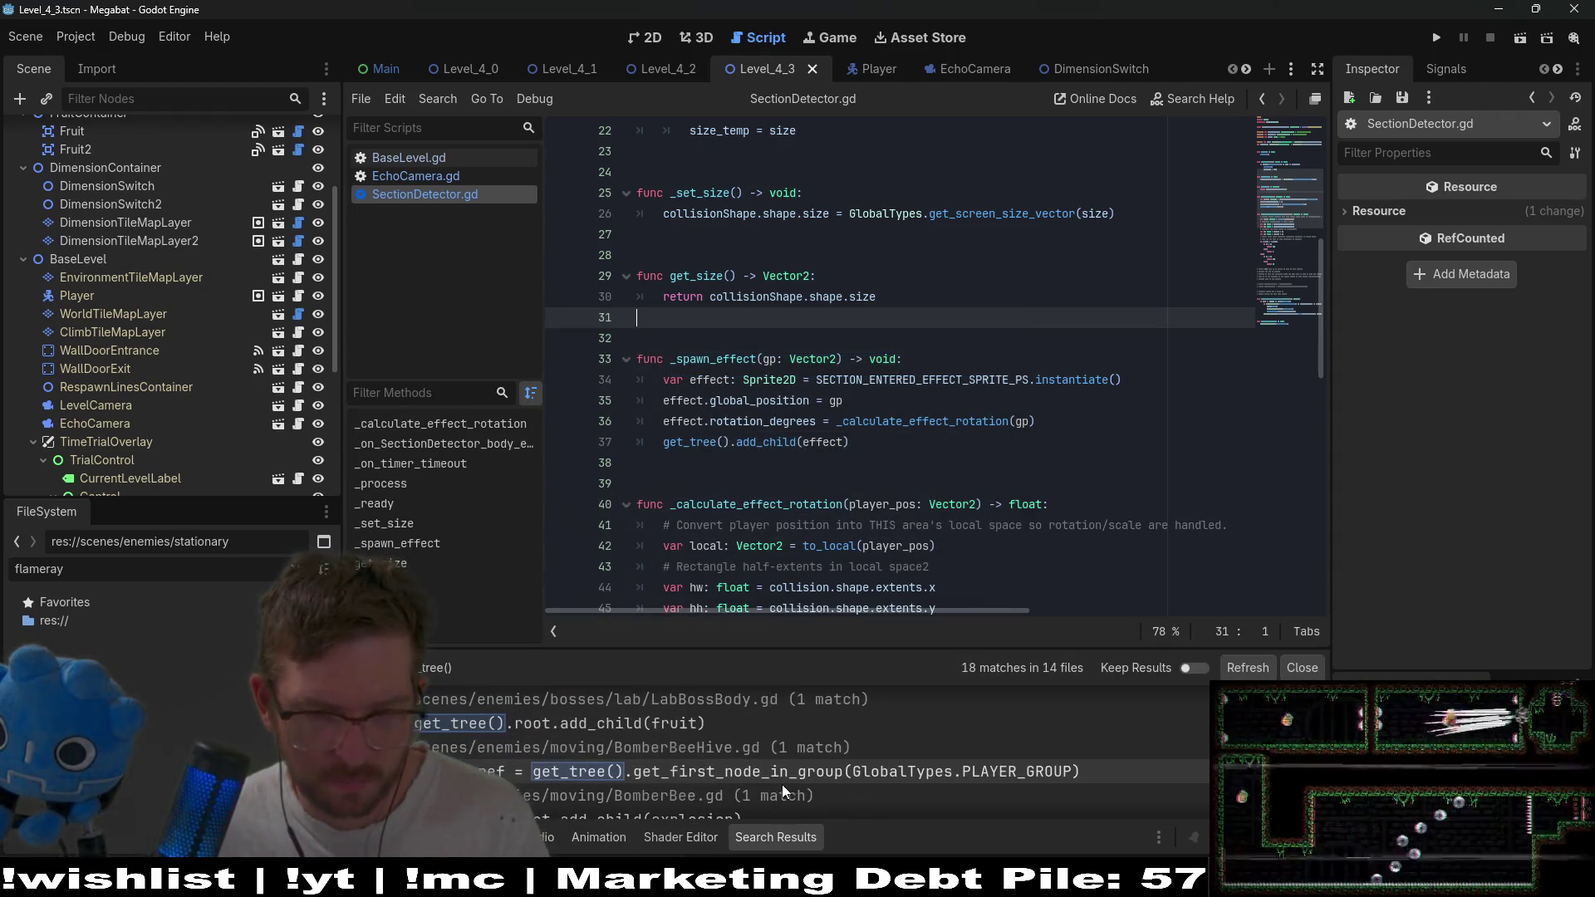
Change line 37 to get_tree().root.add_child(effect), save, and run the current scene.
{"action": "left_click", "coordinate": [731, 443]}
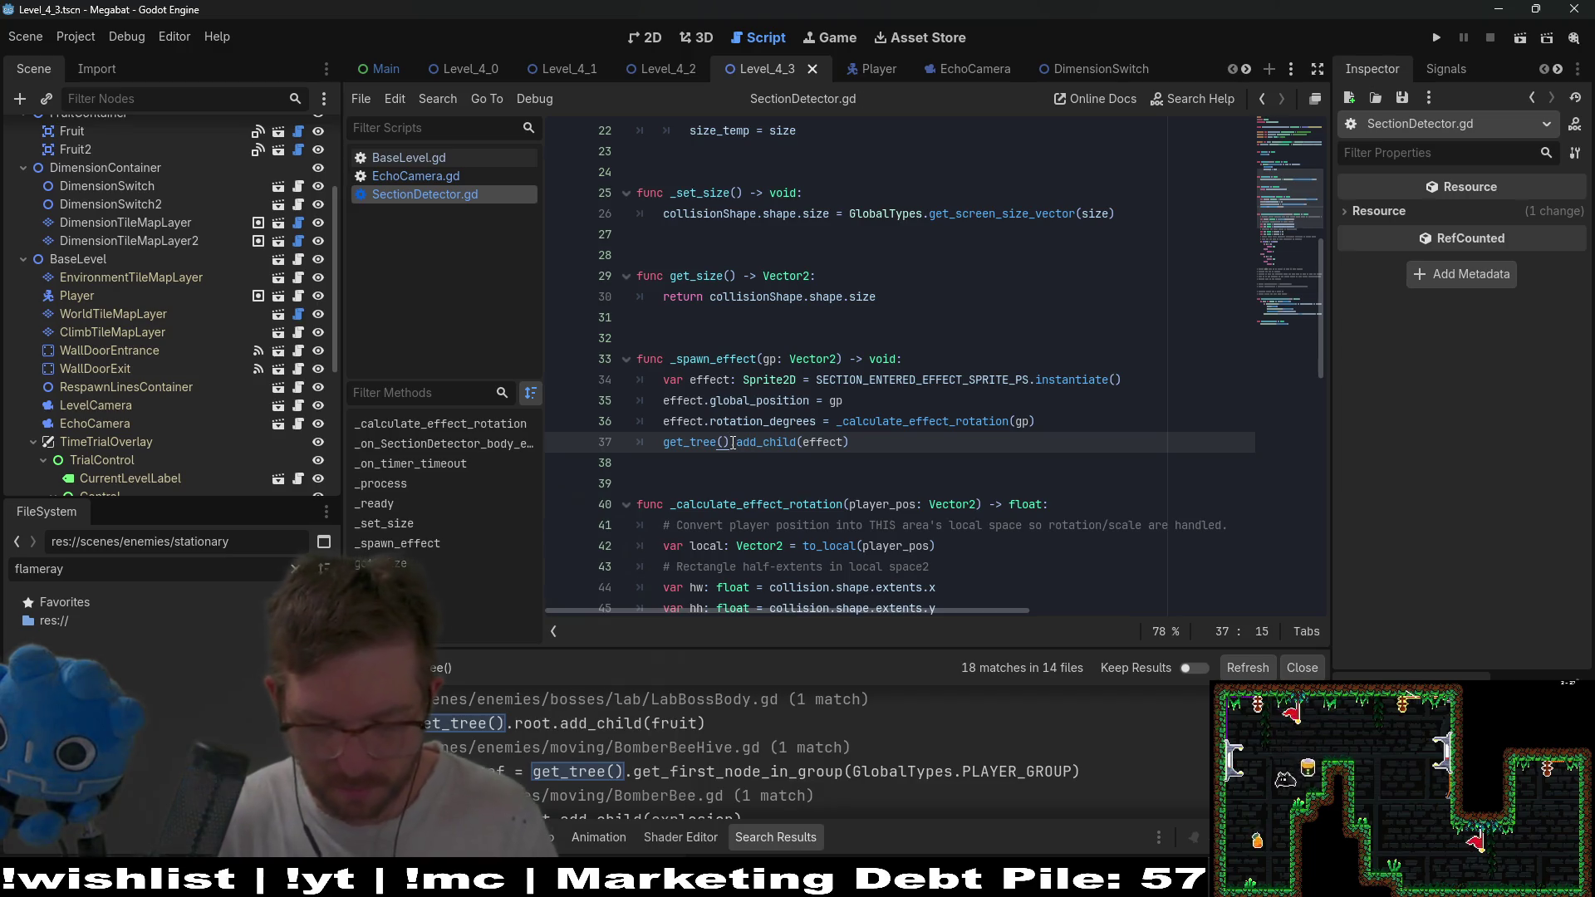
{"action": "type", "text": ".root"}
{"action": "key", "text": "ctrl+s"}
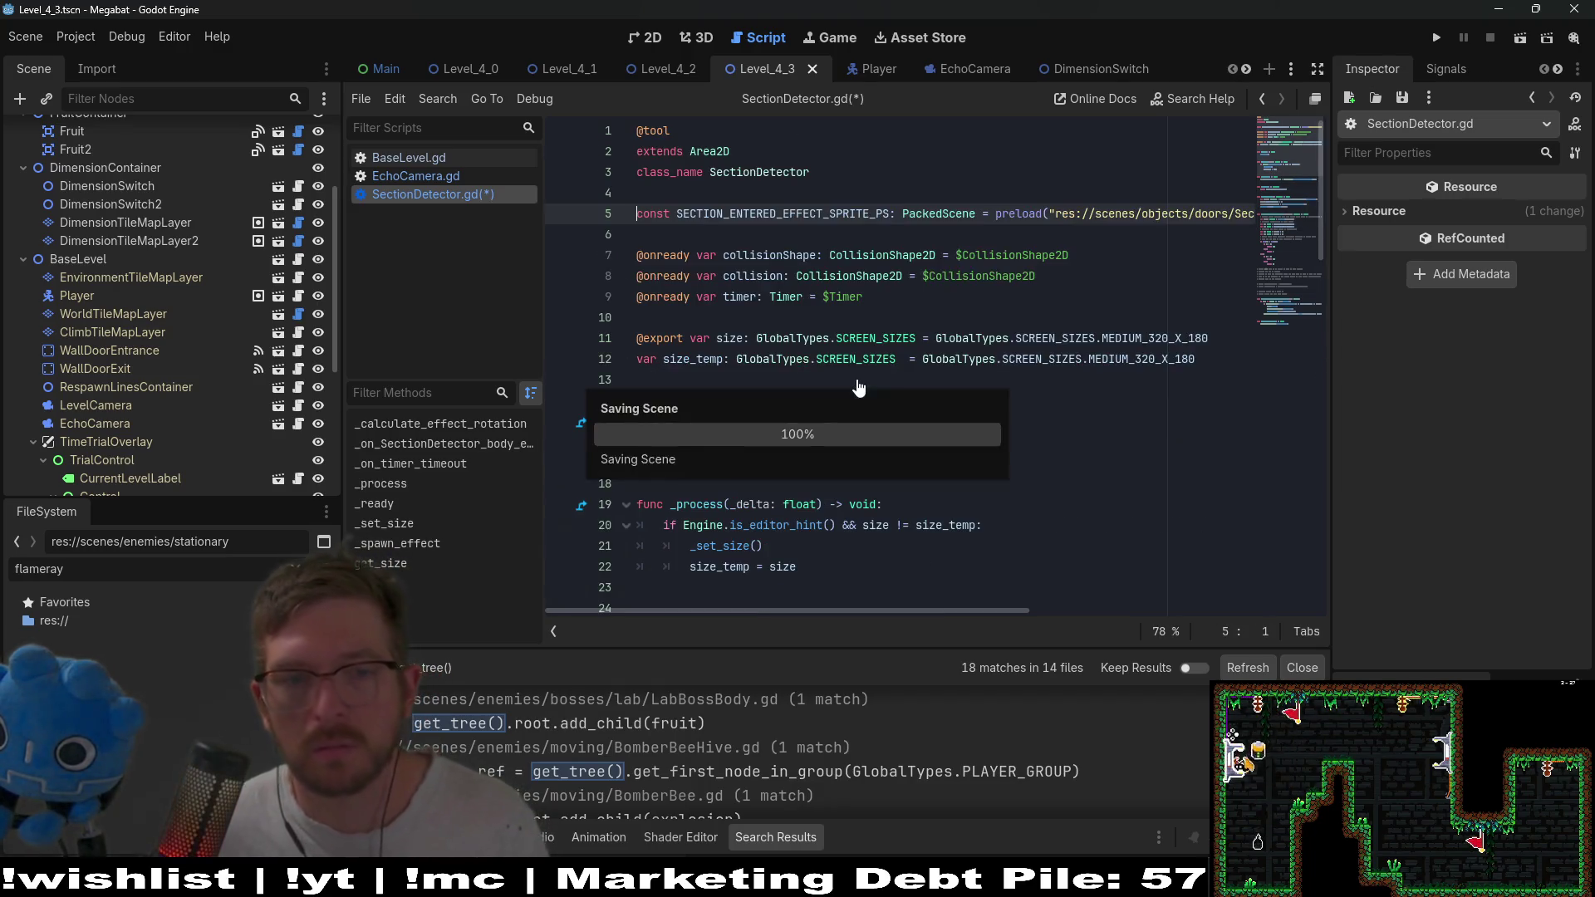
{"action": "left_click", "coordinate": [1519, 38]}
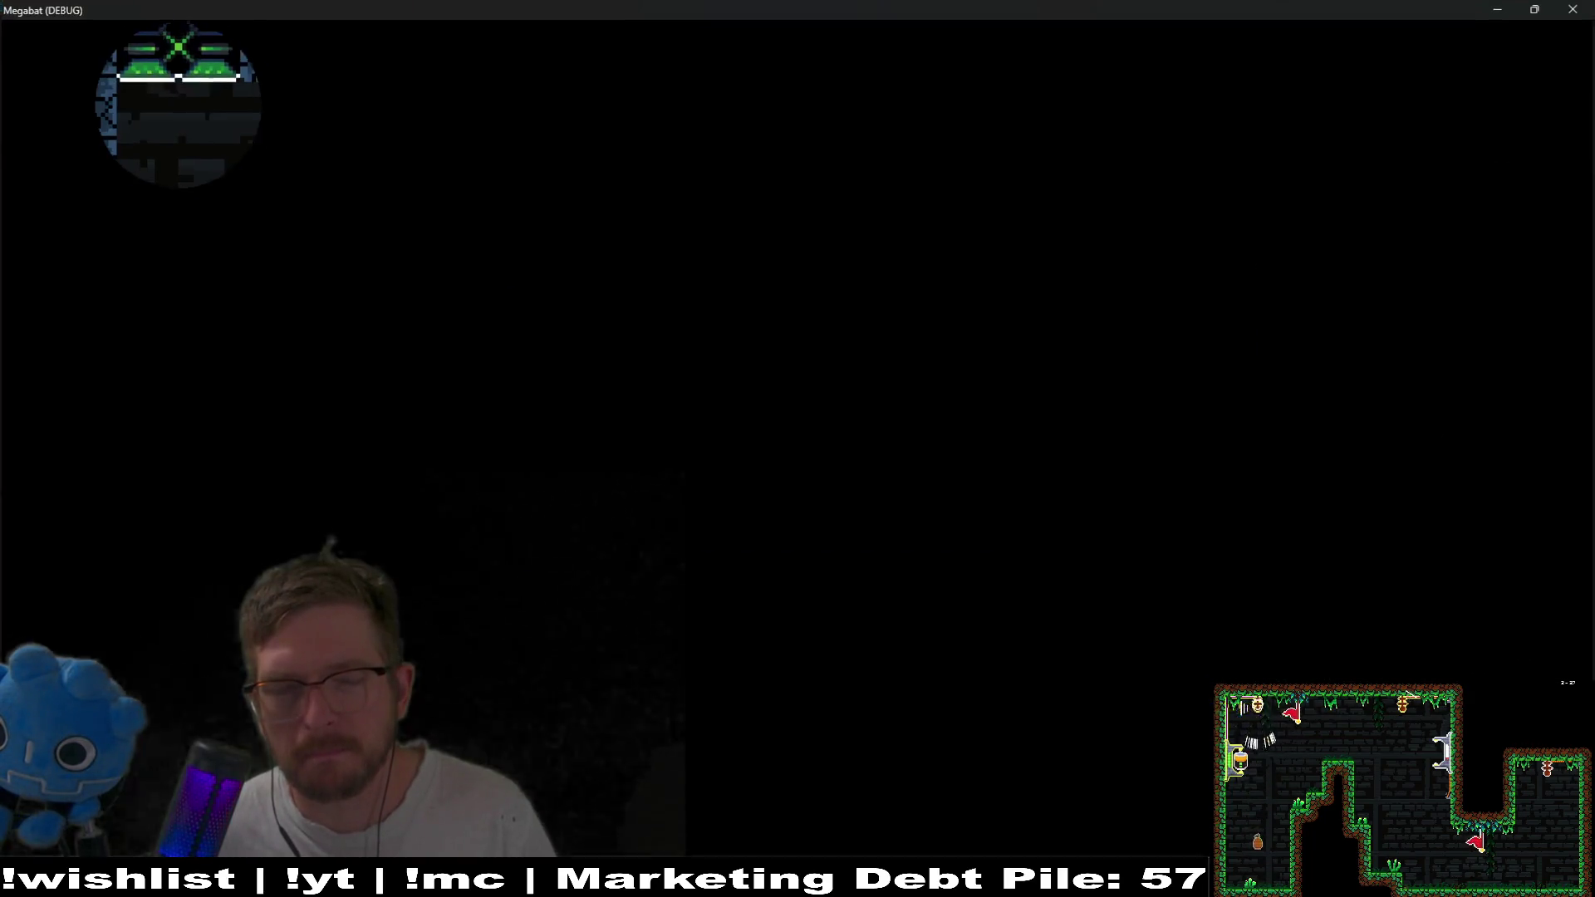
Fly the bat right into the next section, send an echo, then close the game window.
{"action": "key", "text": "Right"}
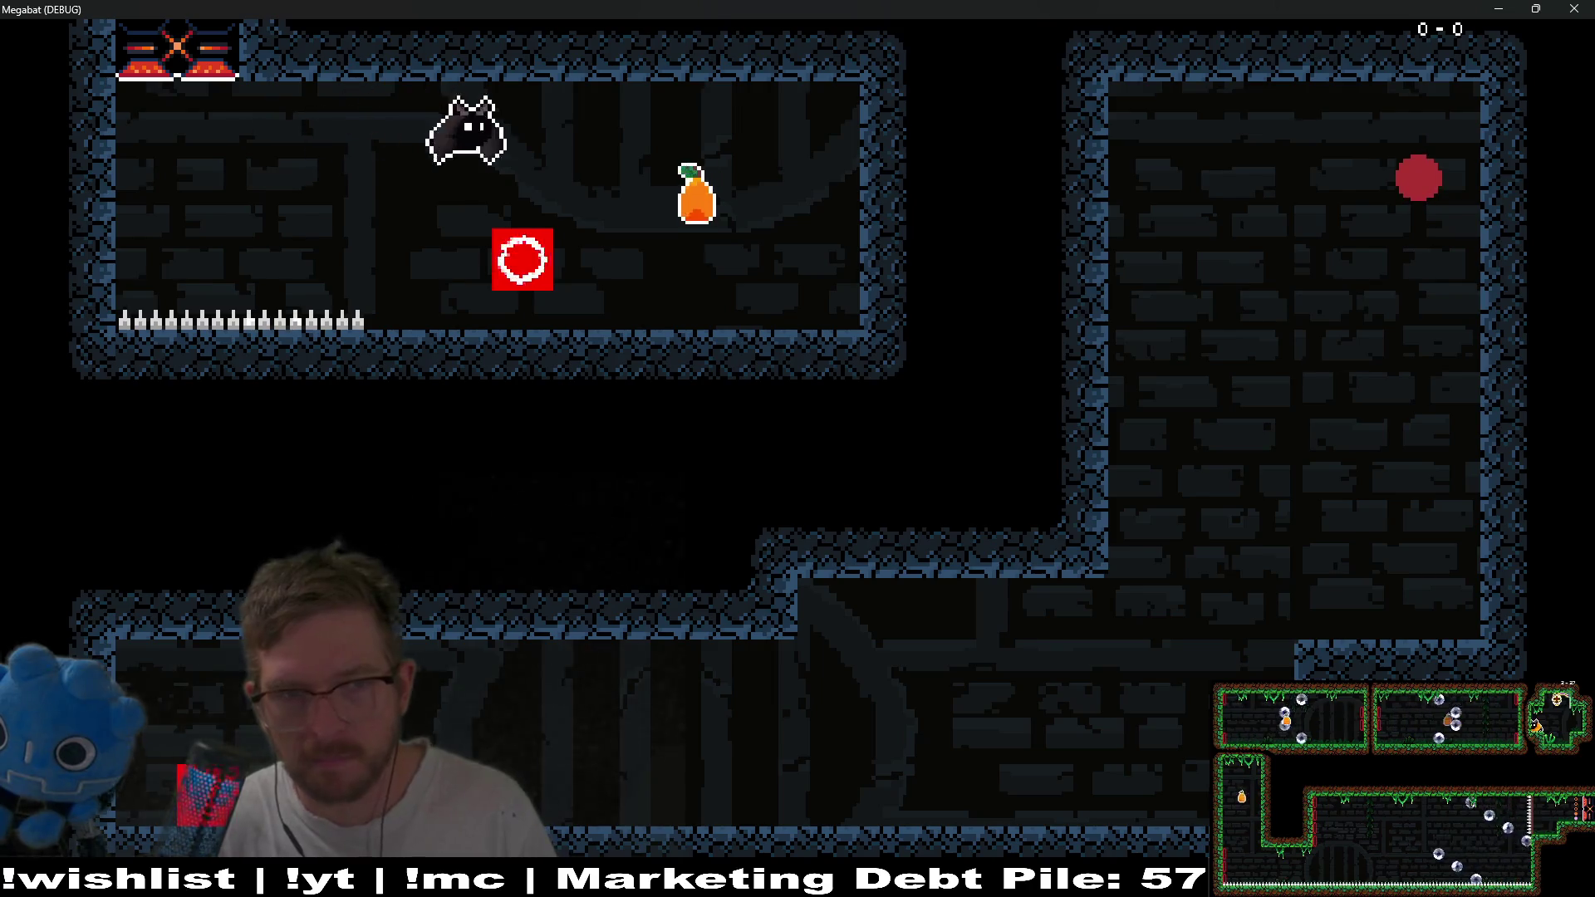
{"action": "key", "text": "space"}
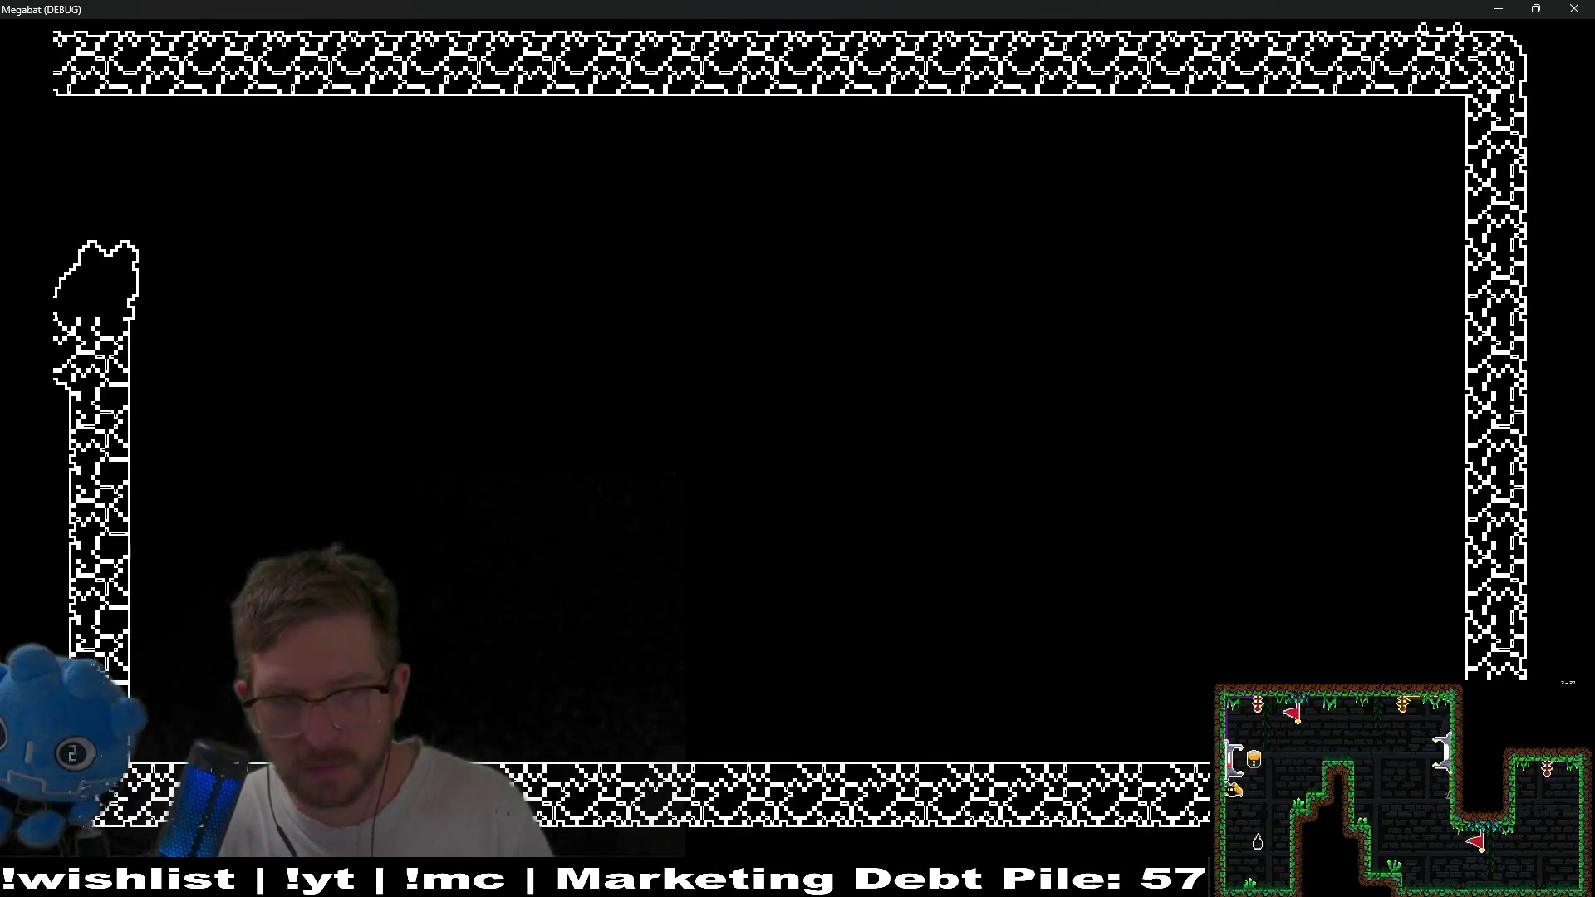
{"action": "left_click", "coordinate": [1574, 8]}
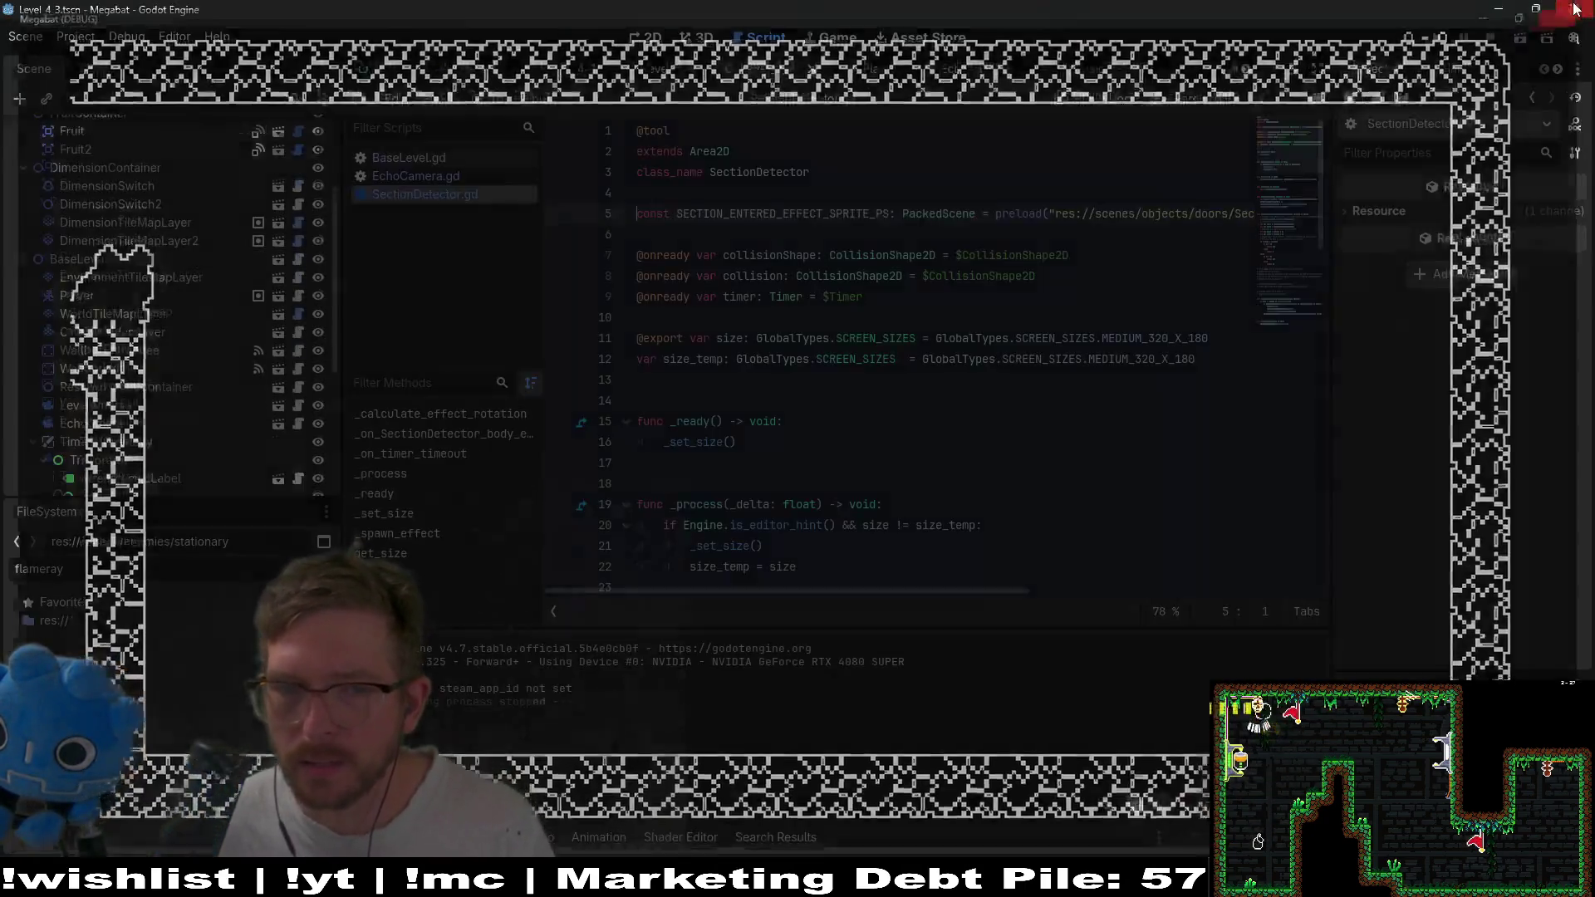
{"action": "scroll", "coordinate": [1221, 347], "scroll_direction": "down", "scroll_amount": 3}
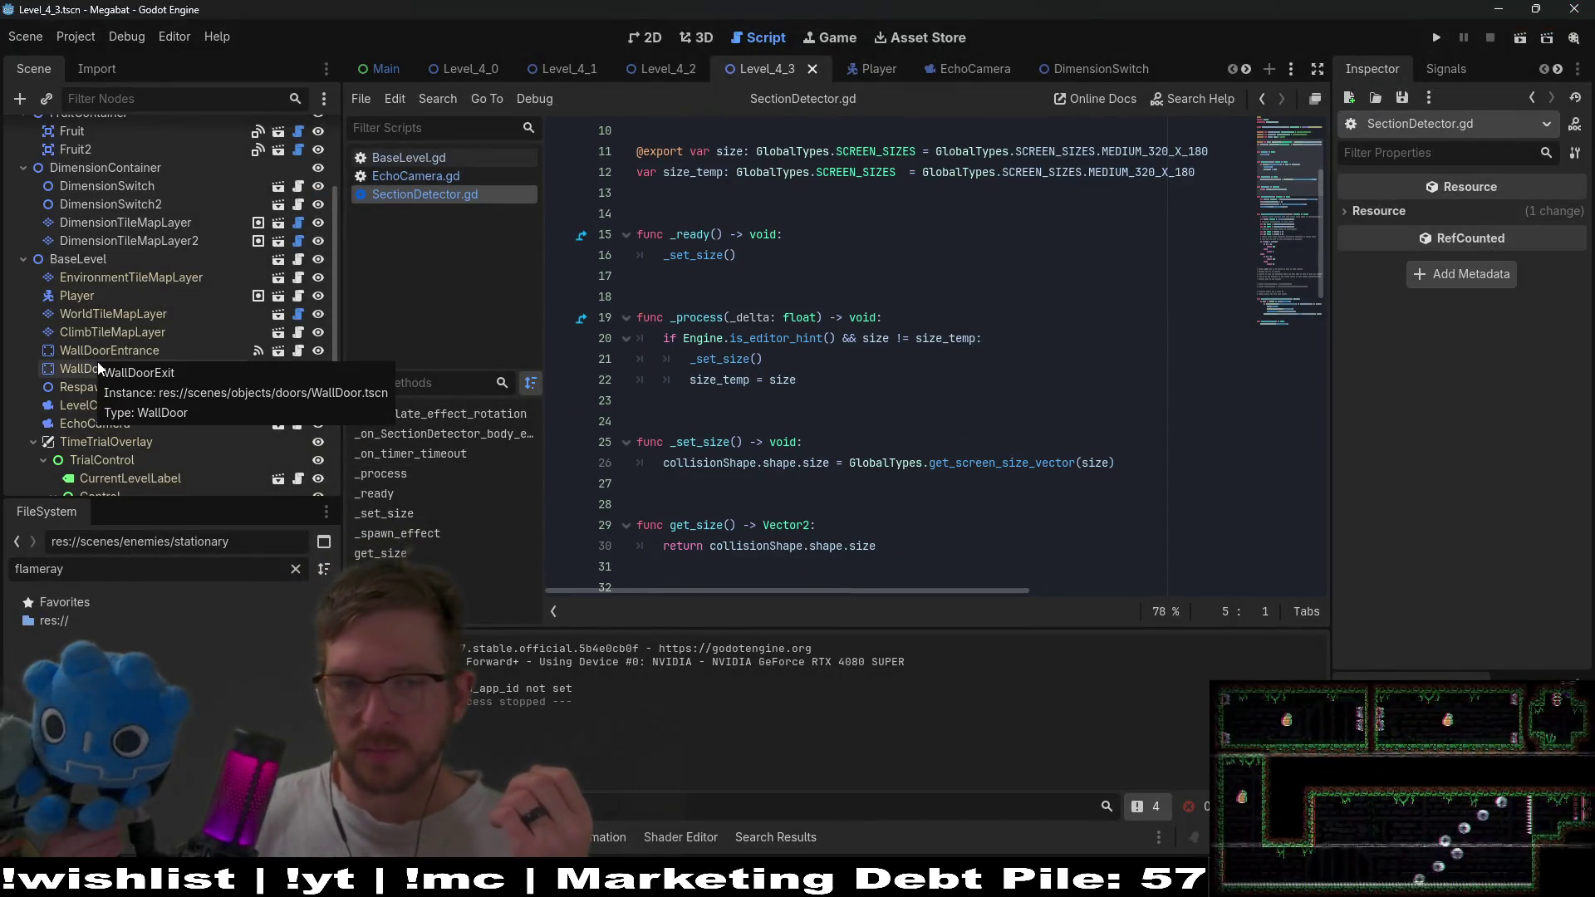
Open the SectionDetector scene and jump to _spawn_effect showing get_tree().root.add_child(effect).
{"action": "scroll", "coordinate": [727, 414], "scroll_direction": "down", "scroll_amount": 10}
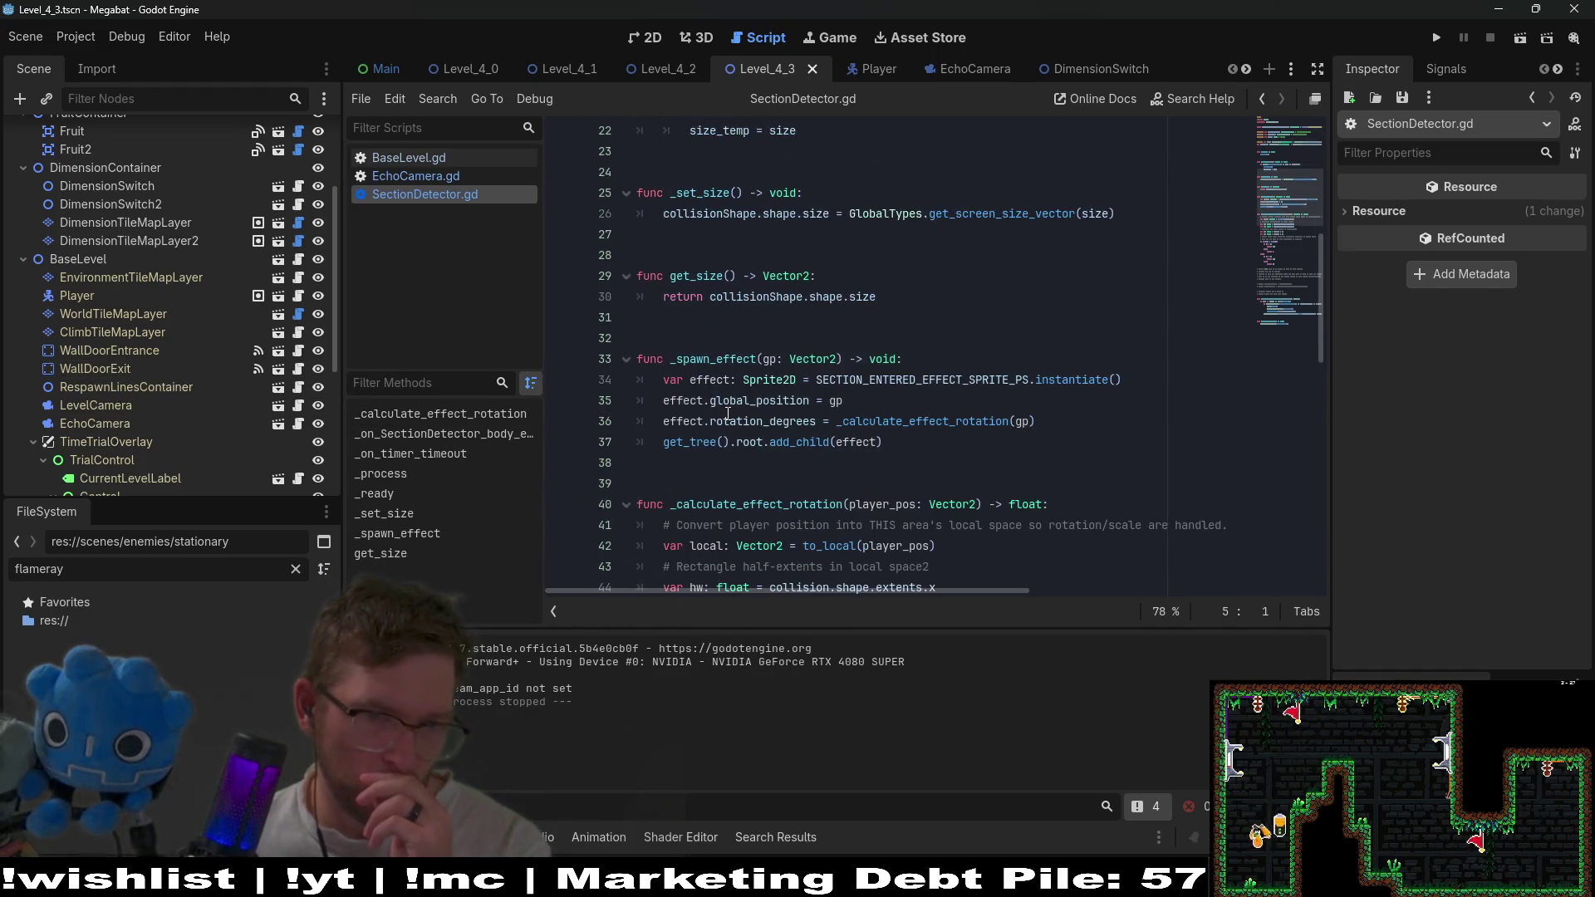
{"action": "scroll", "coordinate": [728, 414], "scroll_direction": "down", "scroll_amount": 1}
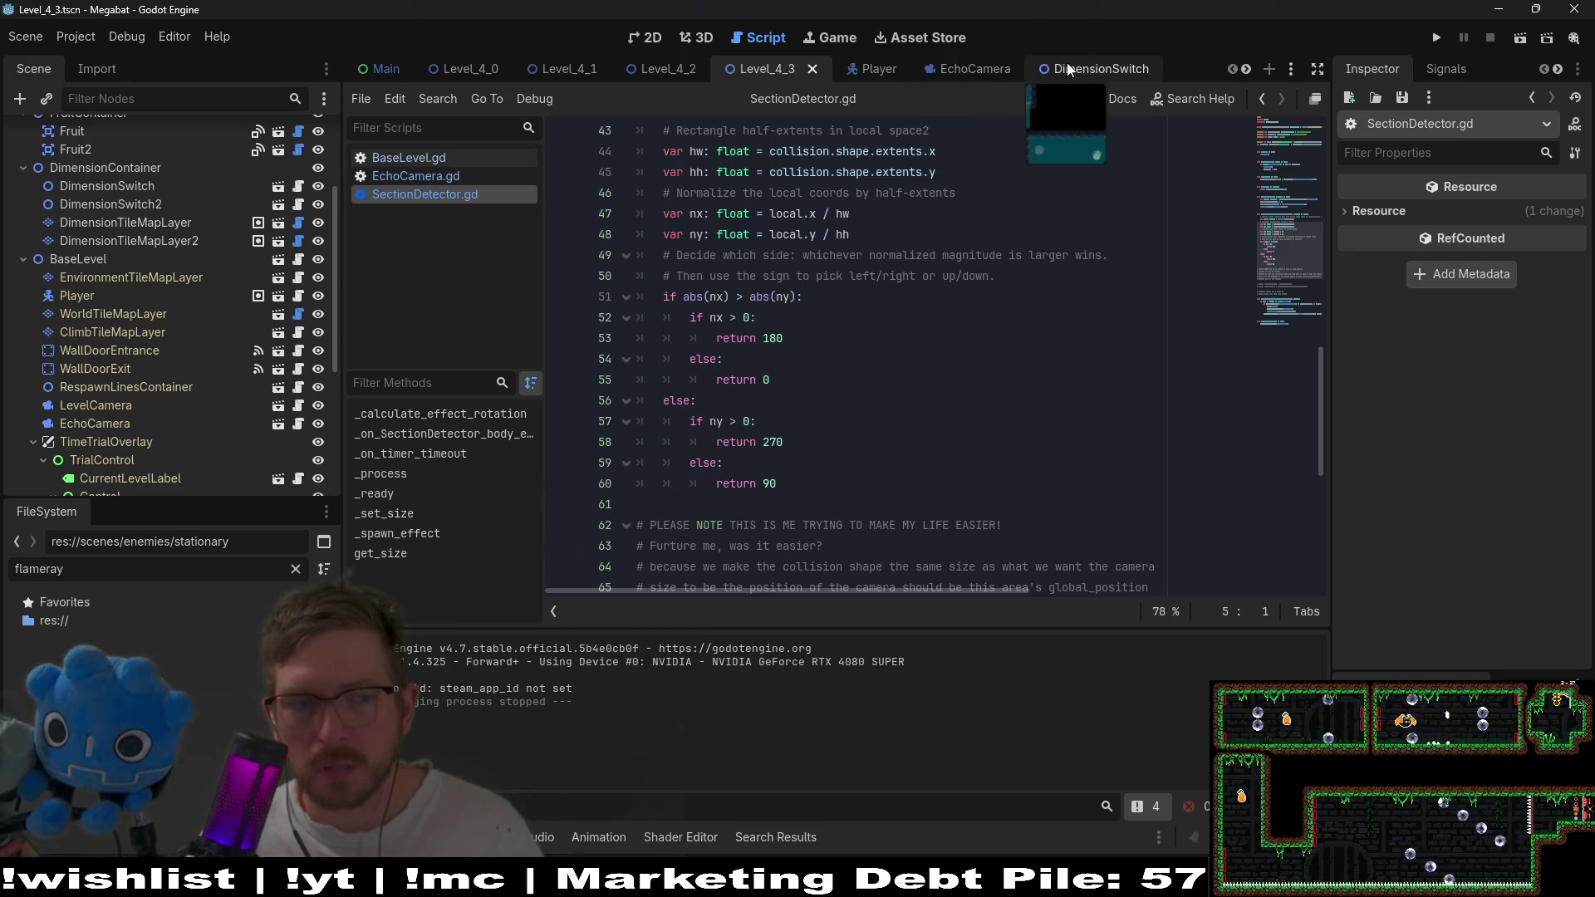
{"action": "scroll", "coordinate": [147, 366], "scroll_direction": "down", "scroll_amount": 5}
{"action": "left_click", "coordinate": [279, 460]}
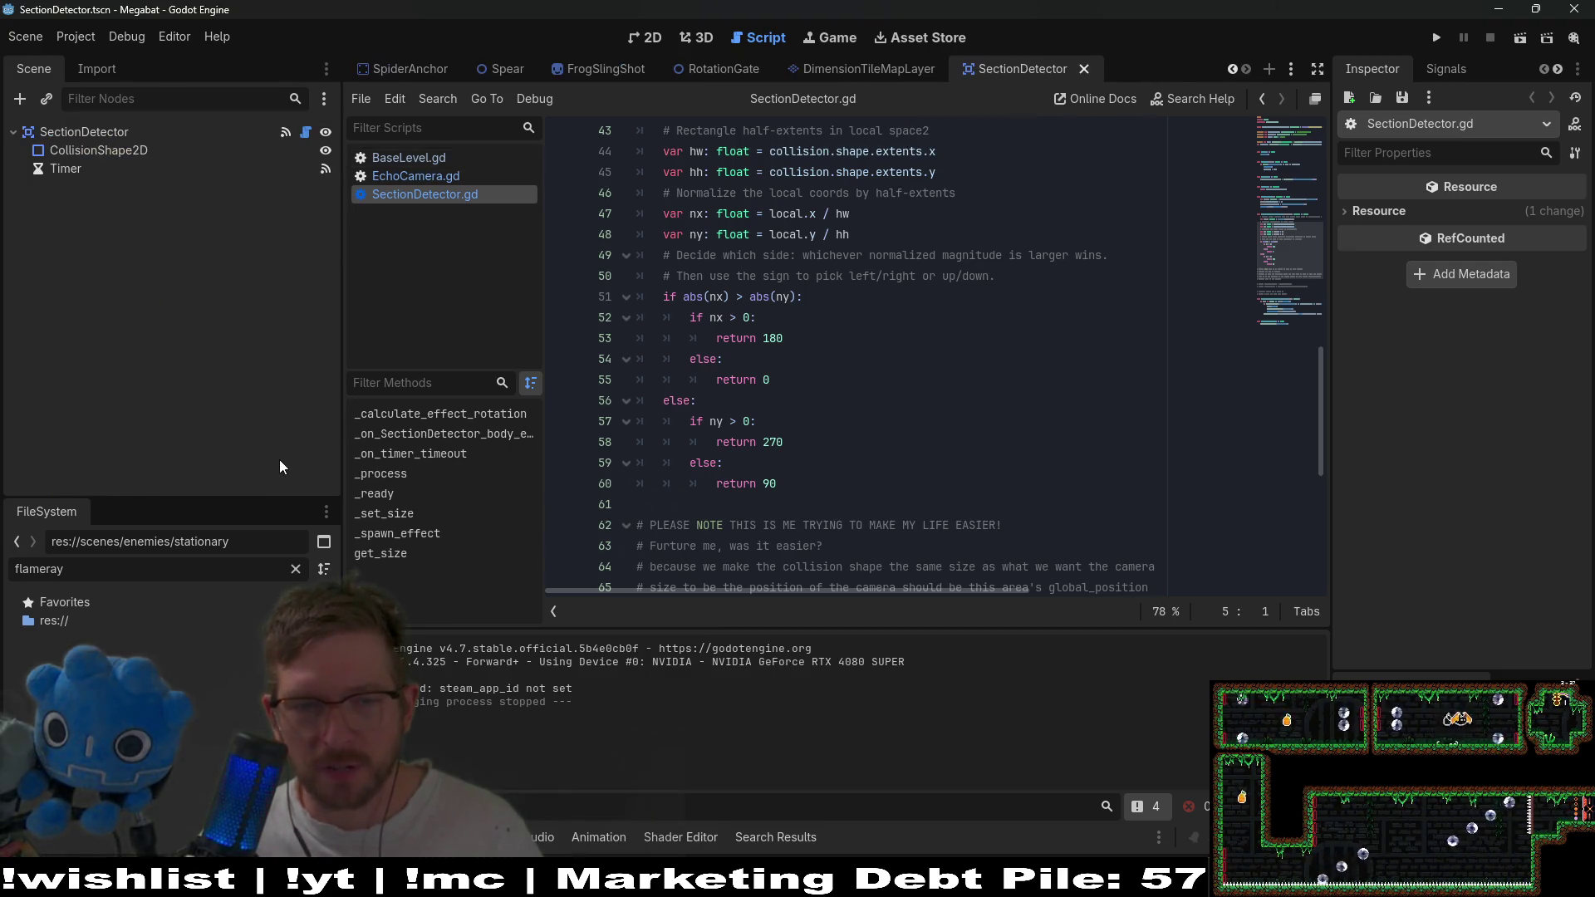
{"action": "scroll", "coordinate": [912, 360], "scroll_direction": "down", "scroll_amount": 5}
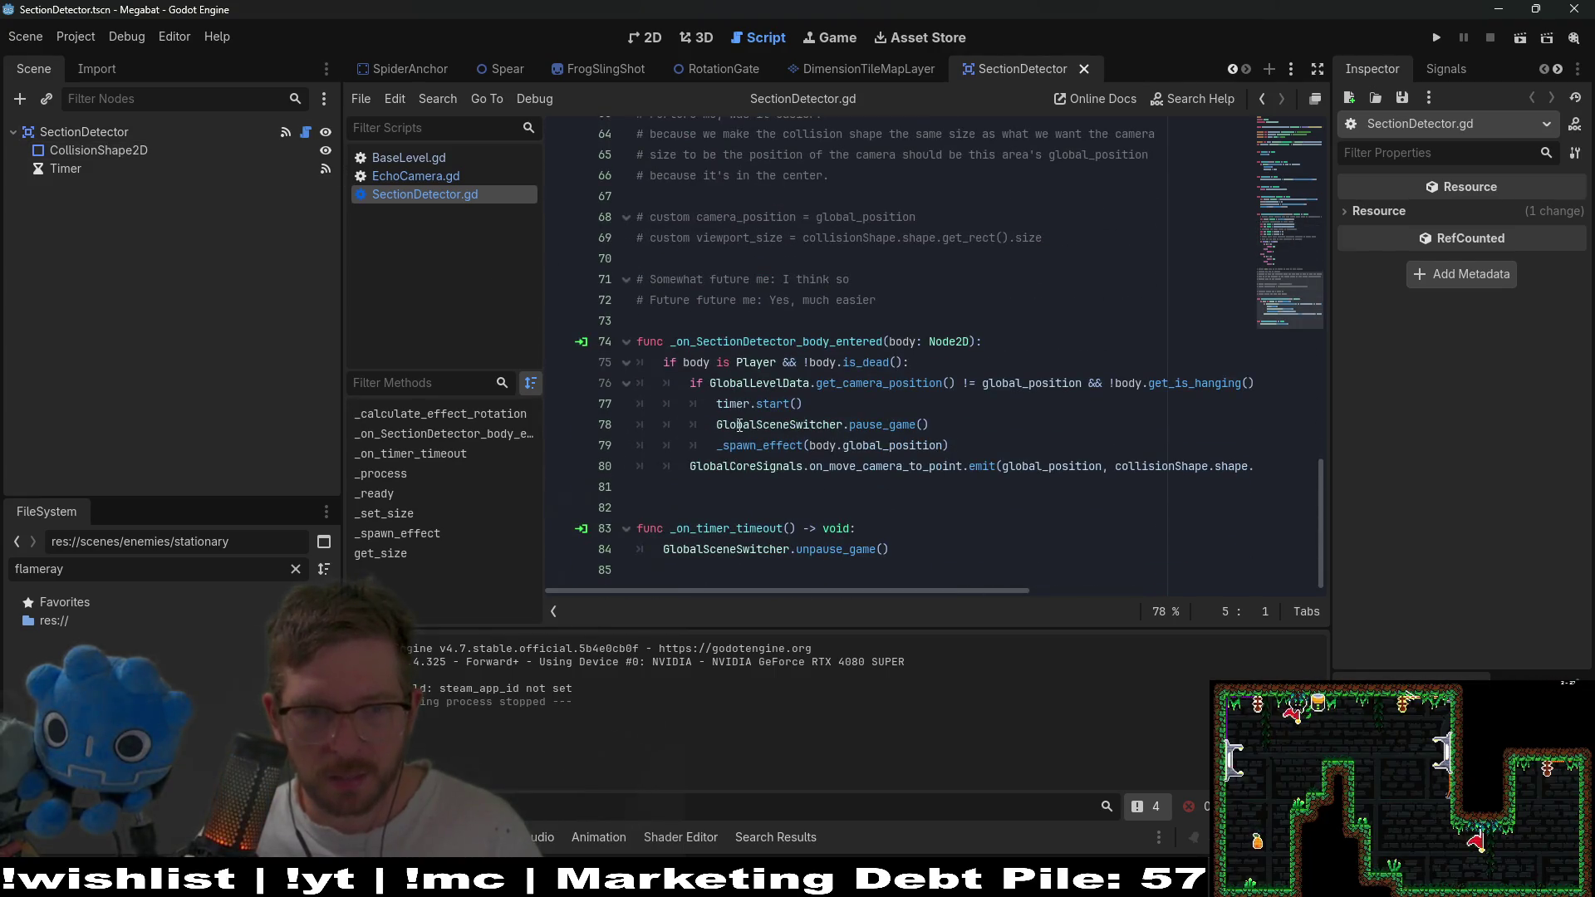
{"action": "left_click", "coordinate": [750, 445], "text": "ctrl"}
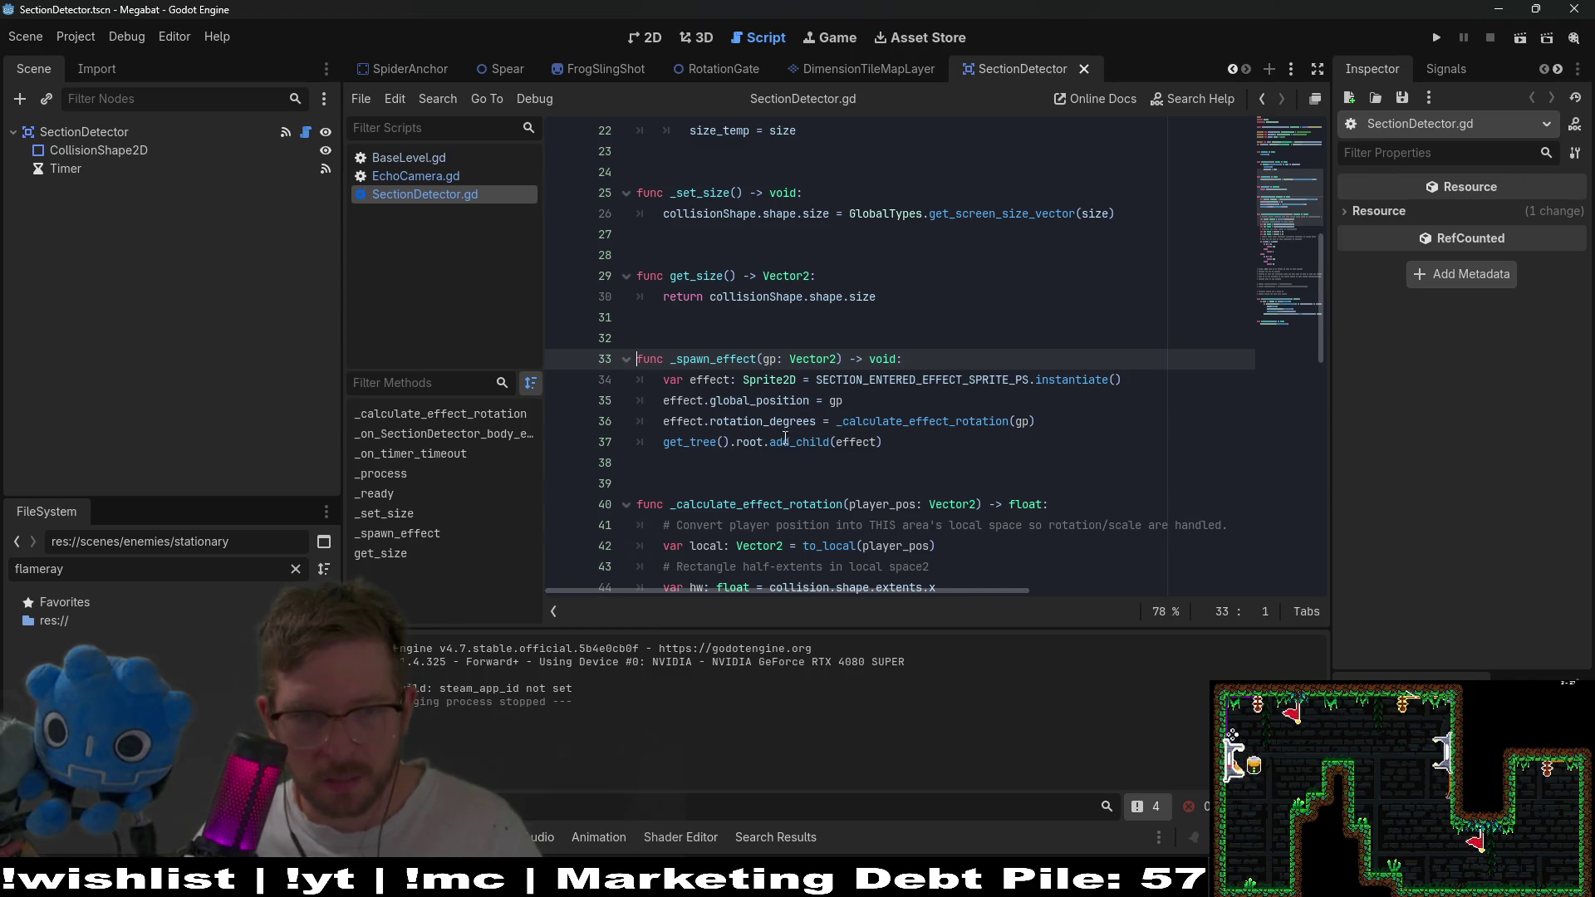
Open the add_child documentation and find the add_sibling description in the Node reference.
{"action": "left_click", "coordinate": [802, 447], "text": "ctrl"}
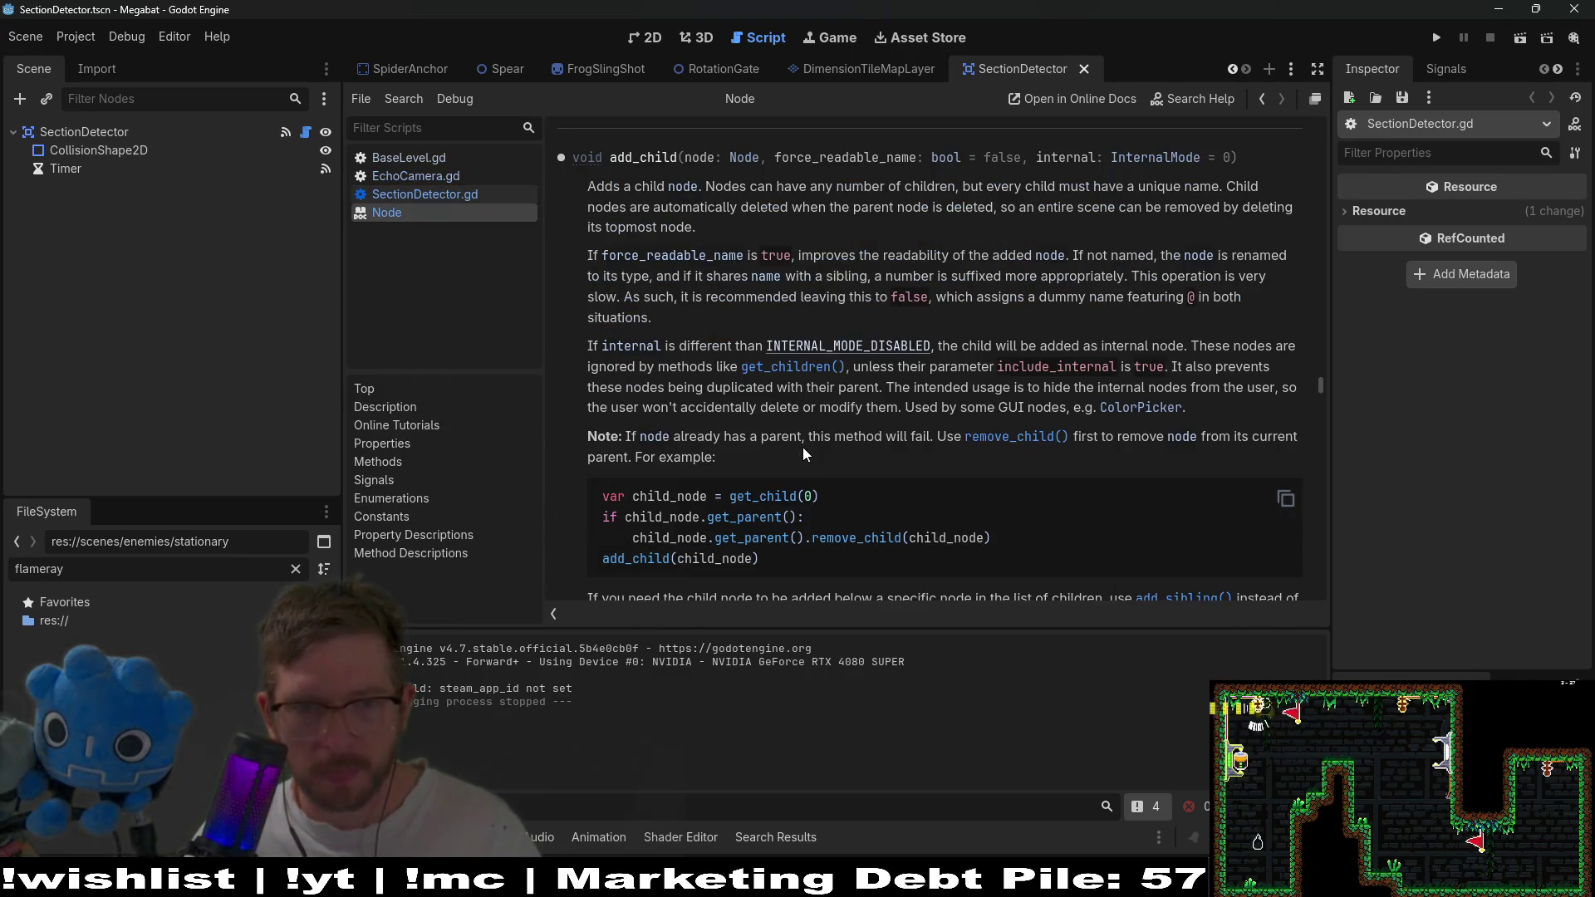
{"action": "key", "text": "ctrl+f"}
{"action": "type", "text": "ad"}
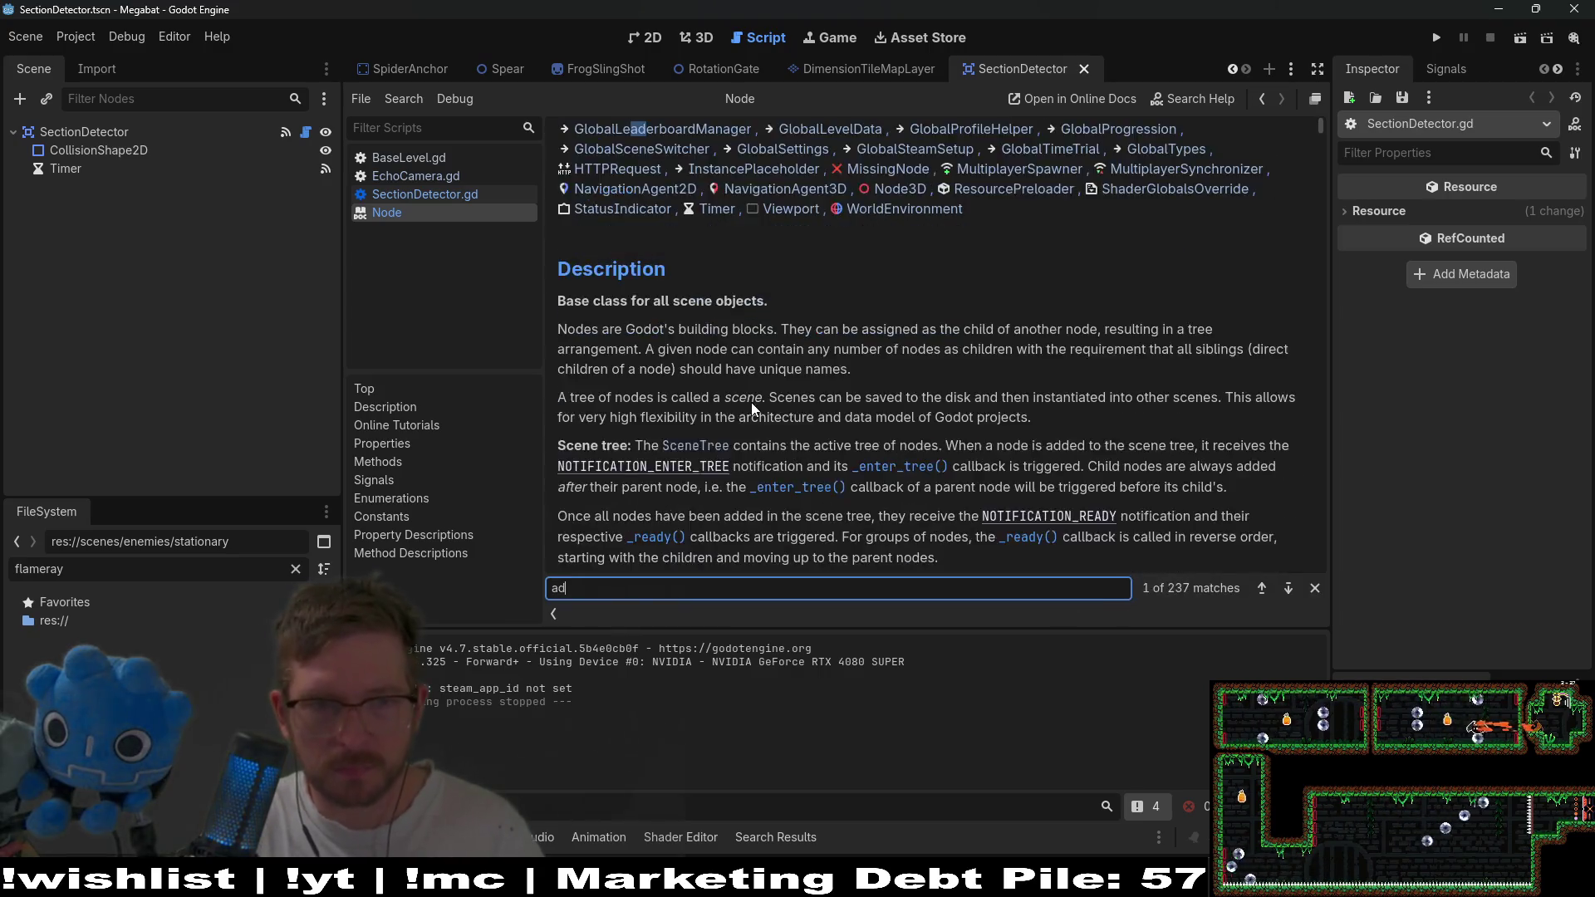
{"action": "type", "text": "d_sibling"}
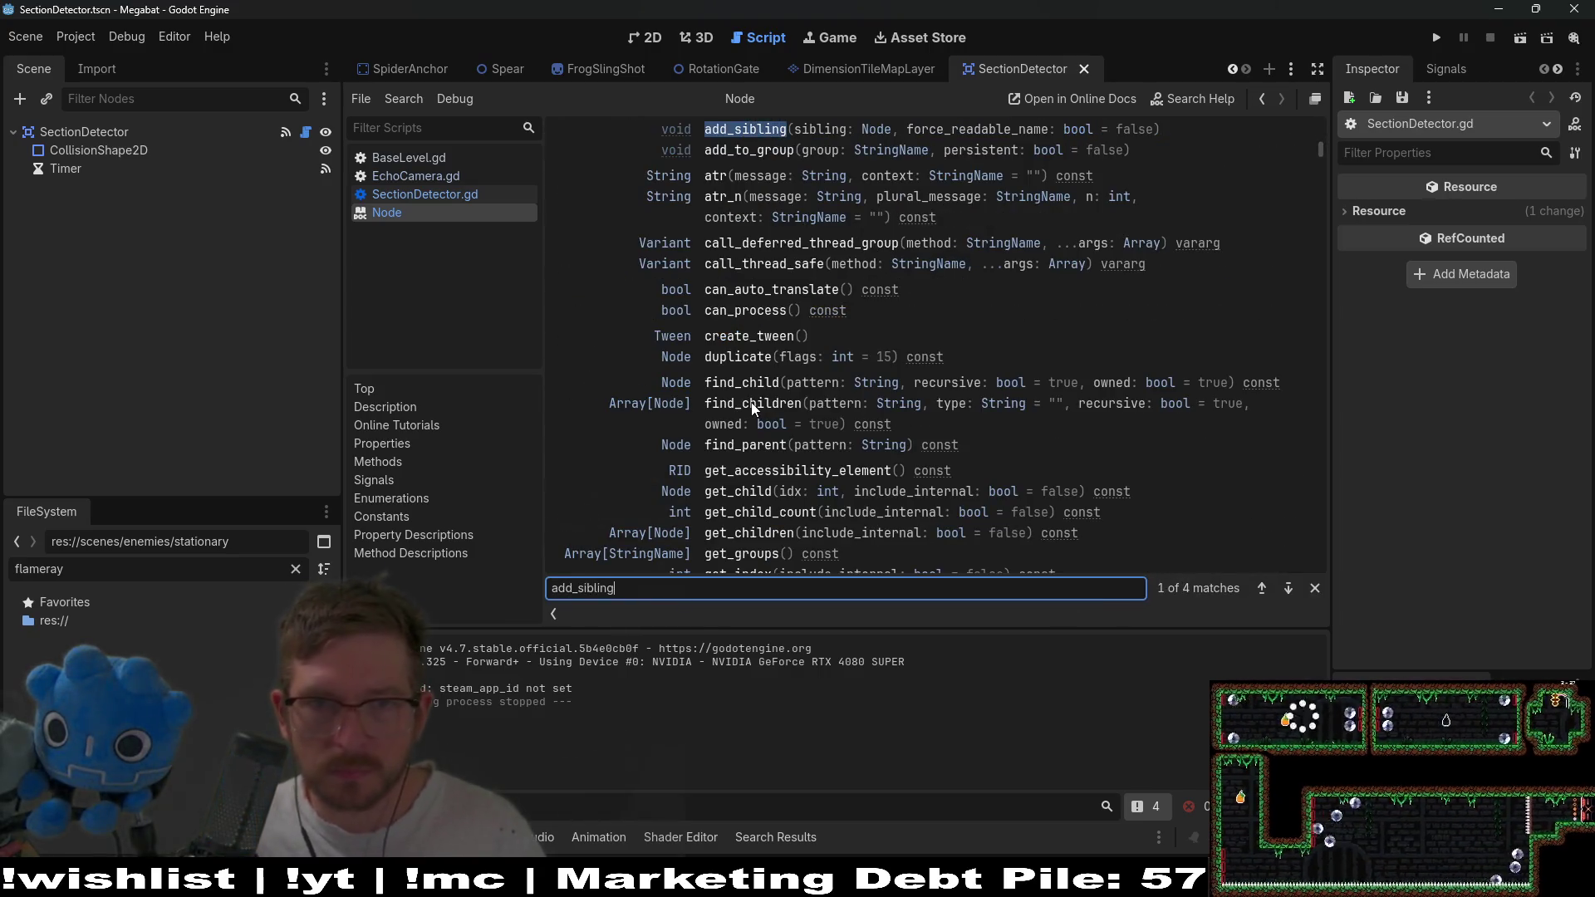
{"action": "scroll", "coordinate": [854, 292], "scroll_direction": "up", "scroll_amount": 1}
{"action": "scroll", "coordinate": [854, 293], "scroll_direction": "up", "scroll_amount": 2}
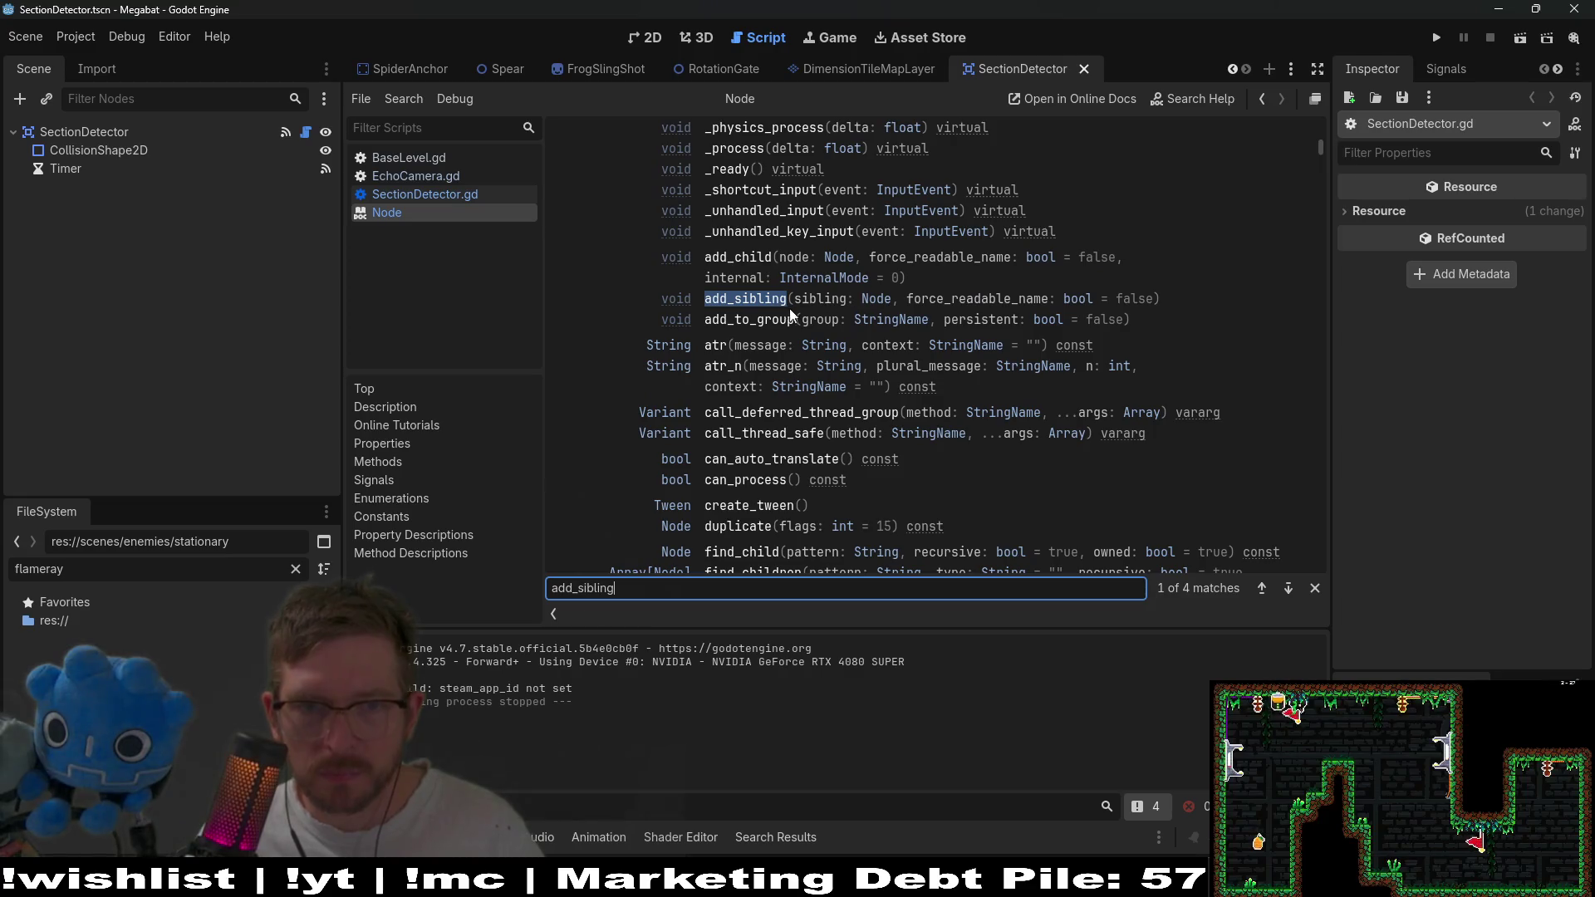
{"action": "left_click", "coordinate": [744, 306]}
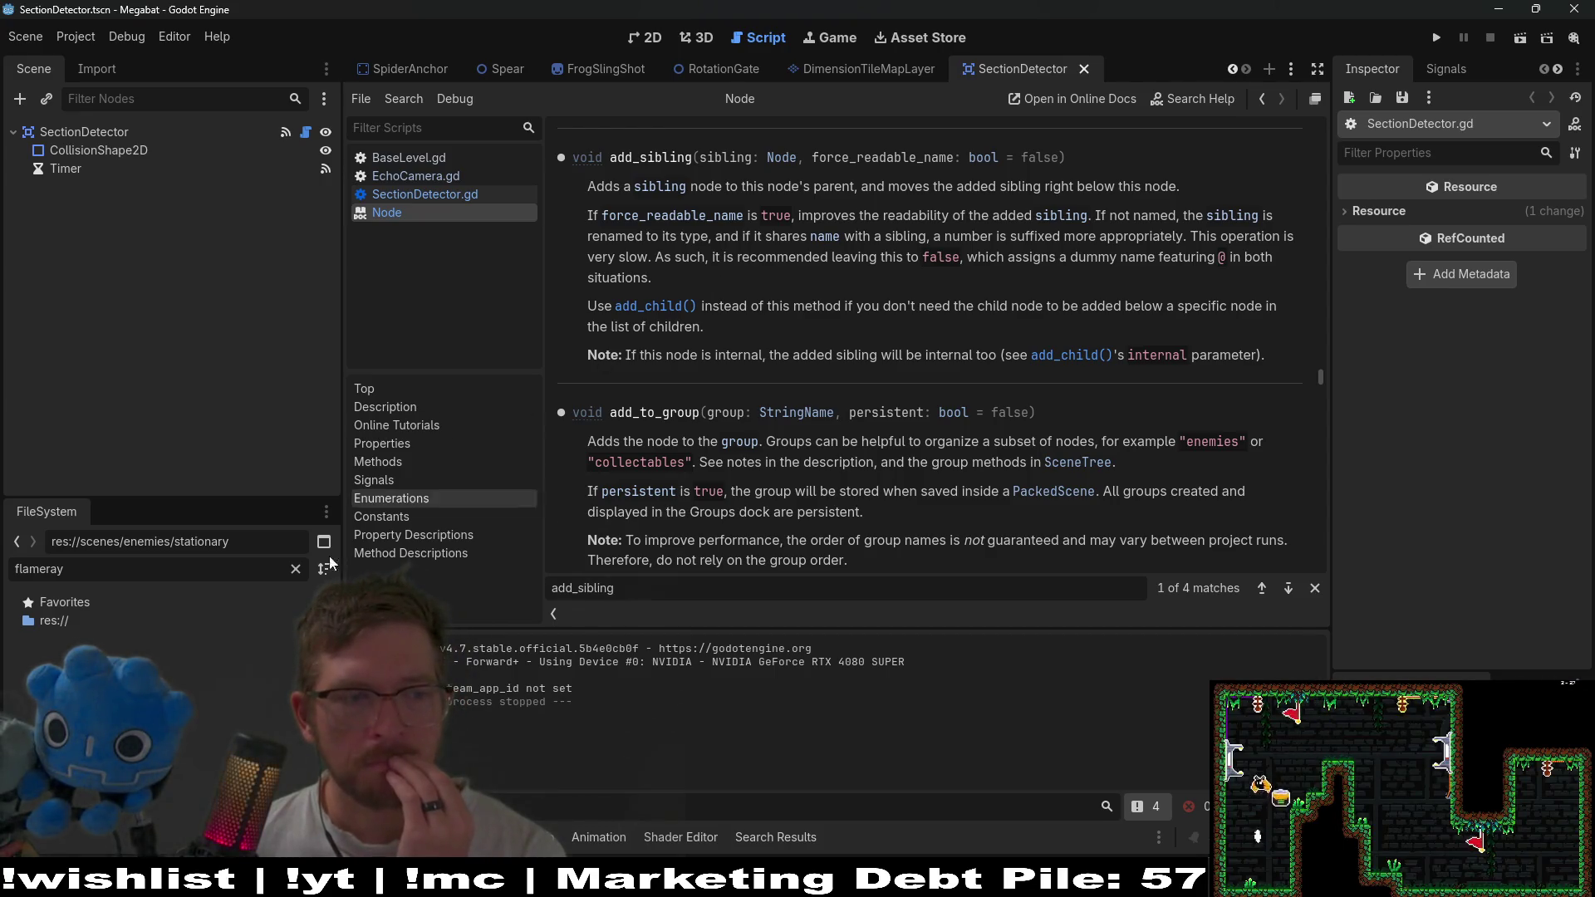
Clear the flameray FileSystem filter and return to the SectionDetector.gd code.
{"action": "double_click", "coordinate": [40, 568]}
{"action": "key", "text": "BackSpace"}
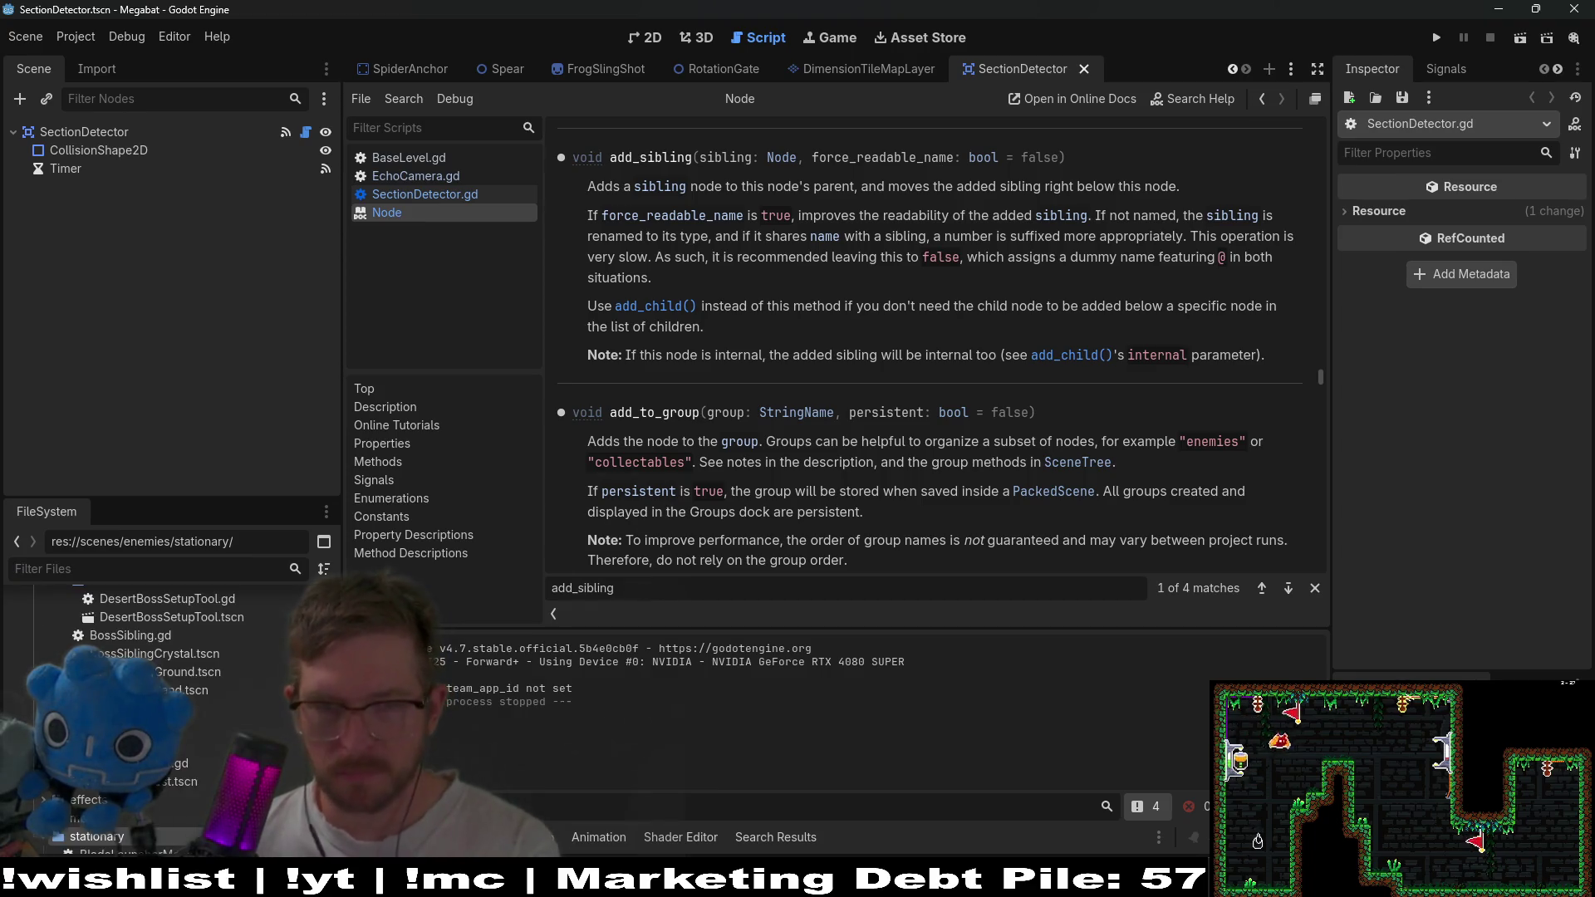
{"action": "left_click", "coordinate": [475, 192]}
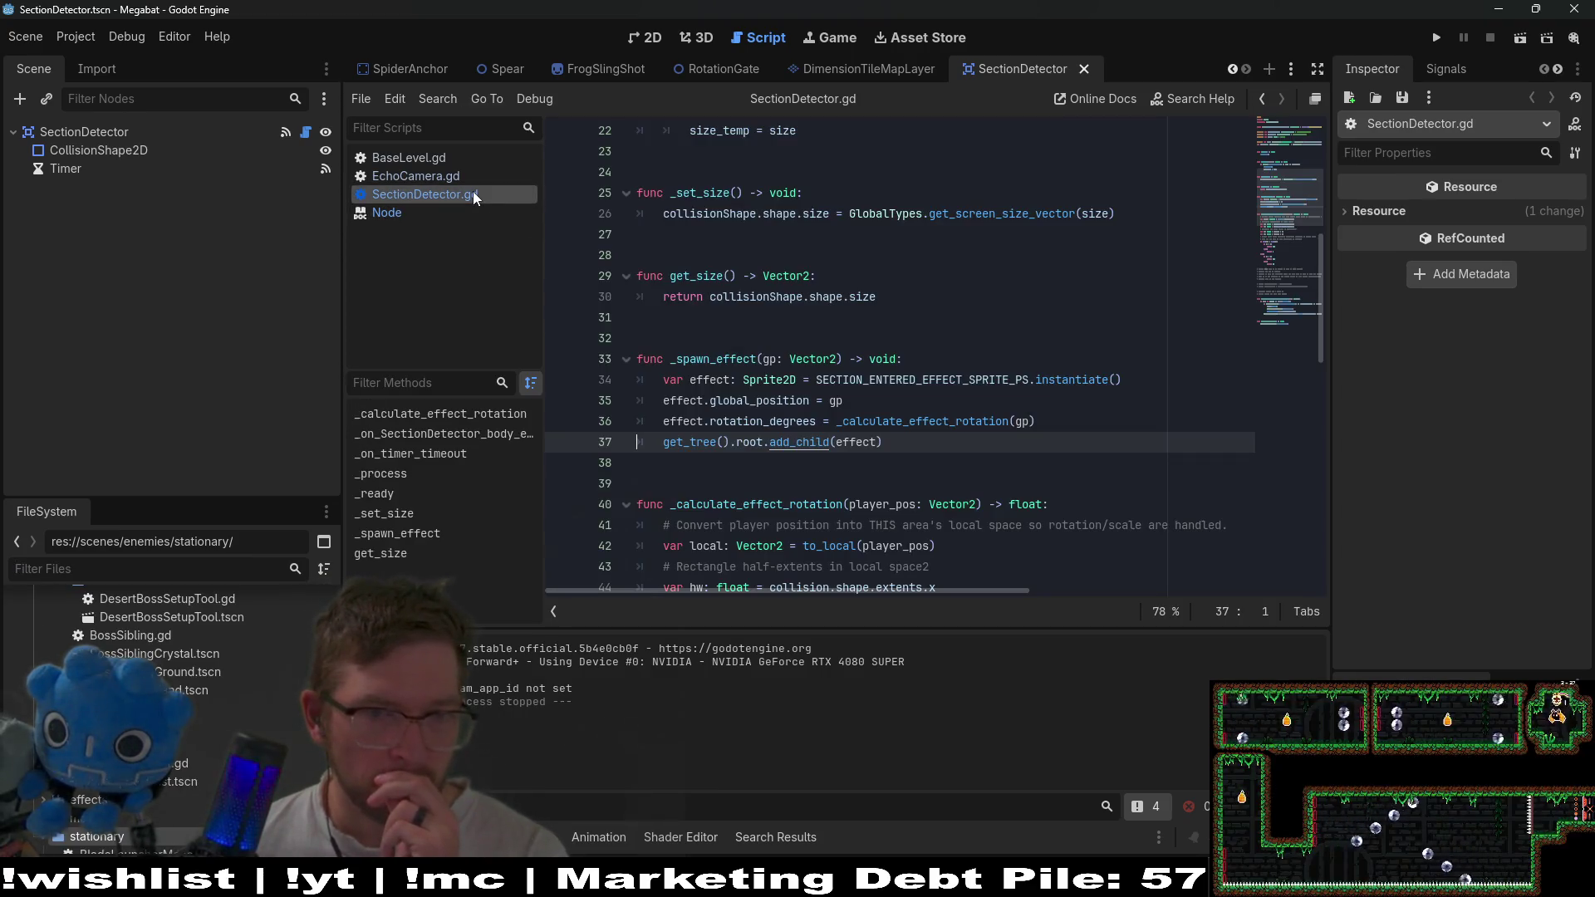